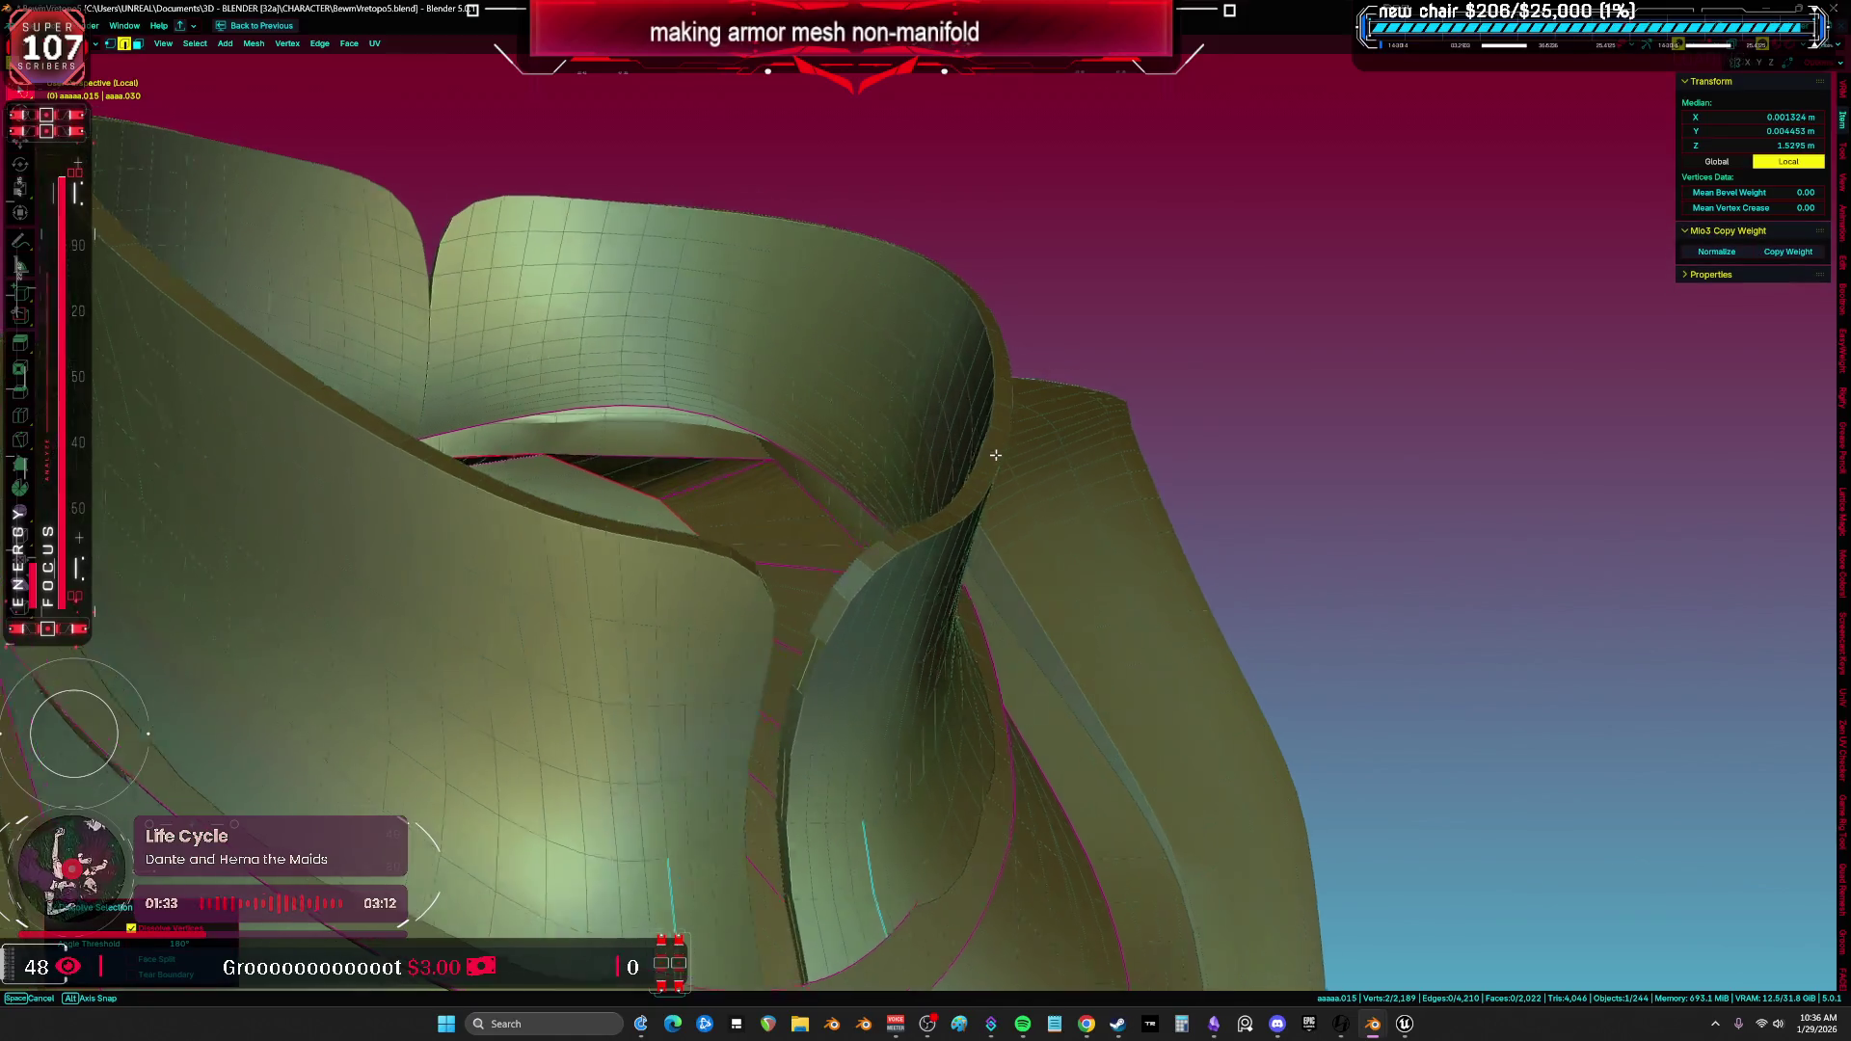
Push the selected collar face band out along its normals and shade the object smooth.
key("alt+s")
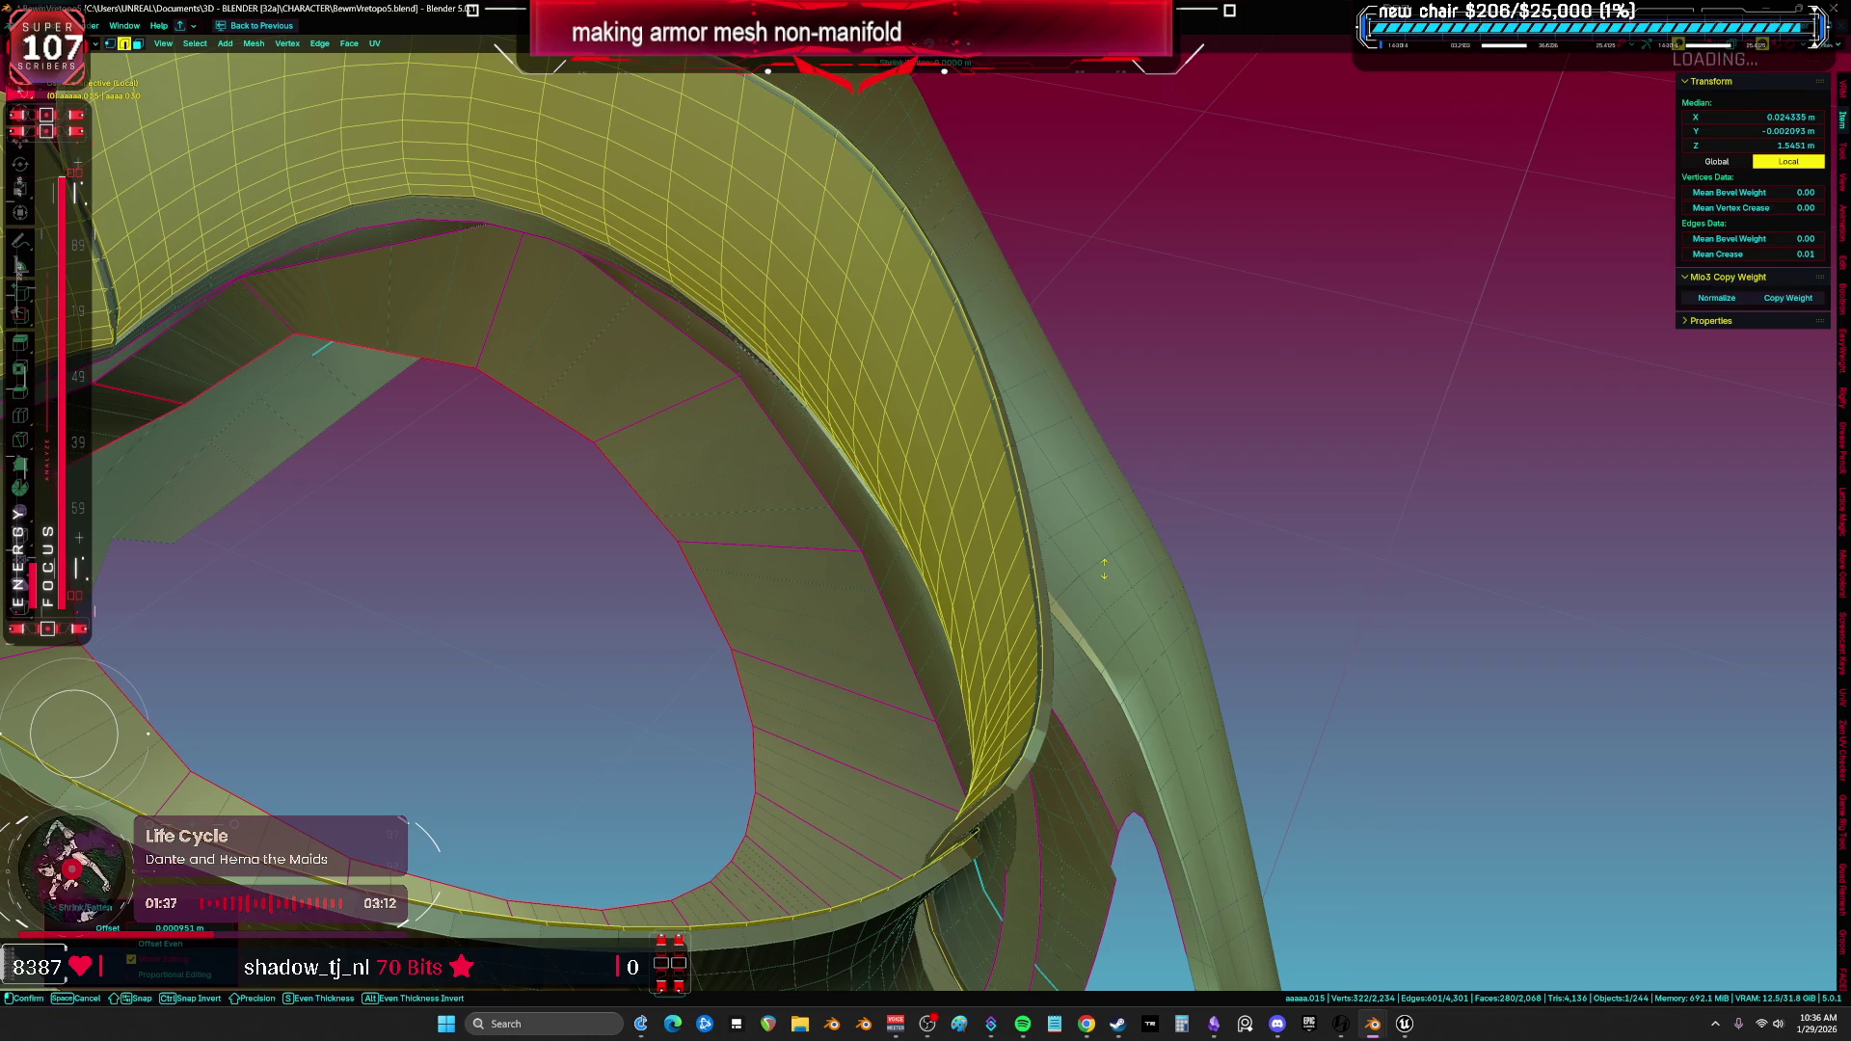
mouse_move(1019, 493)
middle_mouse_down()
mouse_move(1055, 480)
mouse_move(1049, 537)
middle_mouse_up()
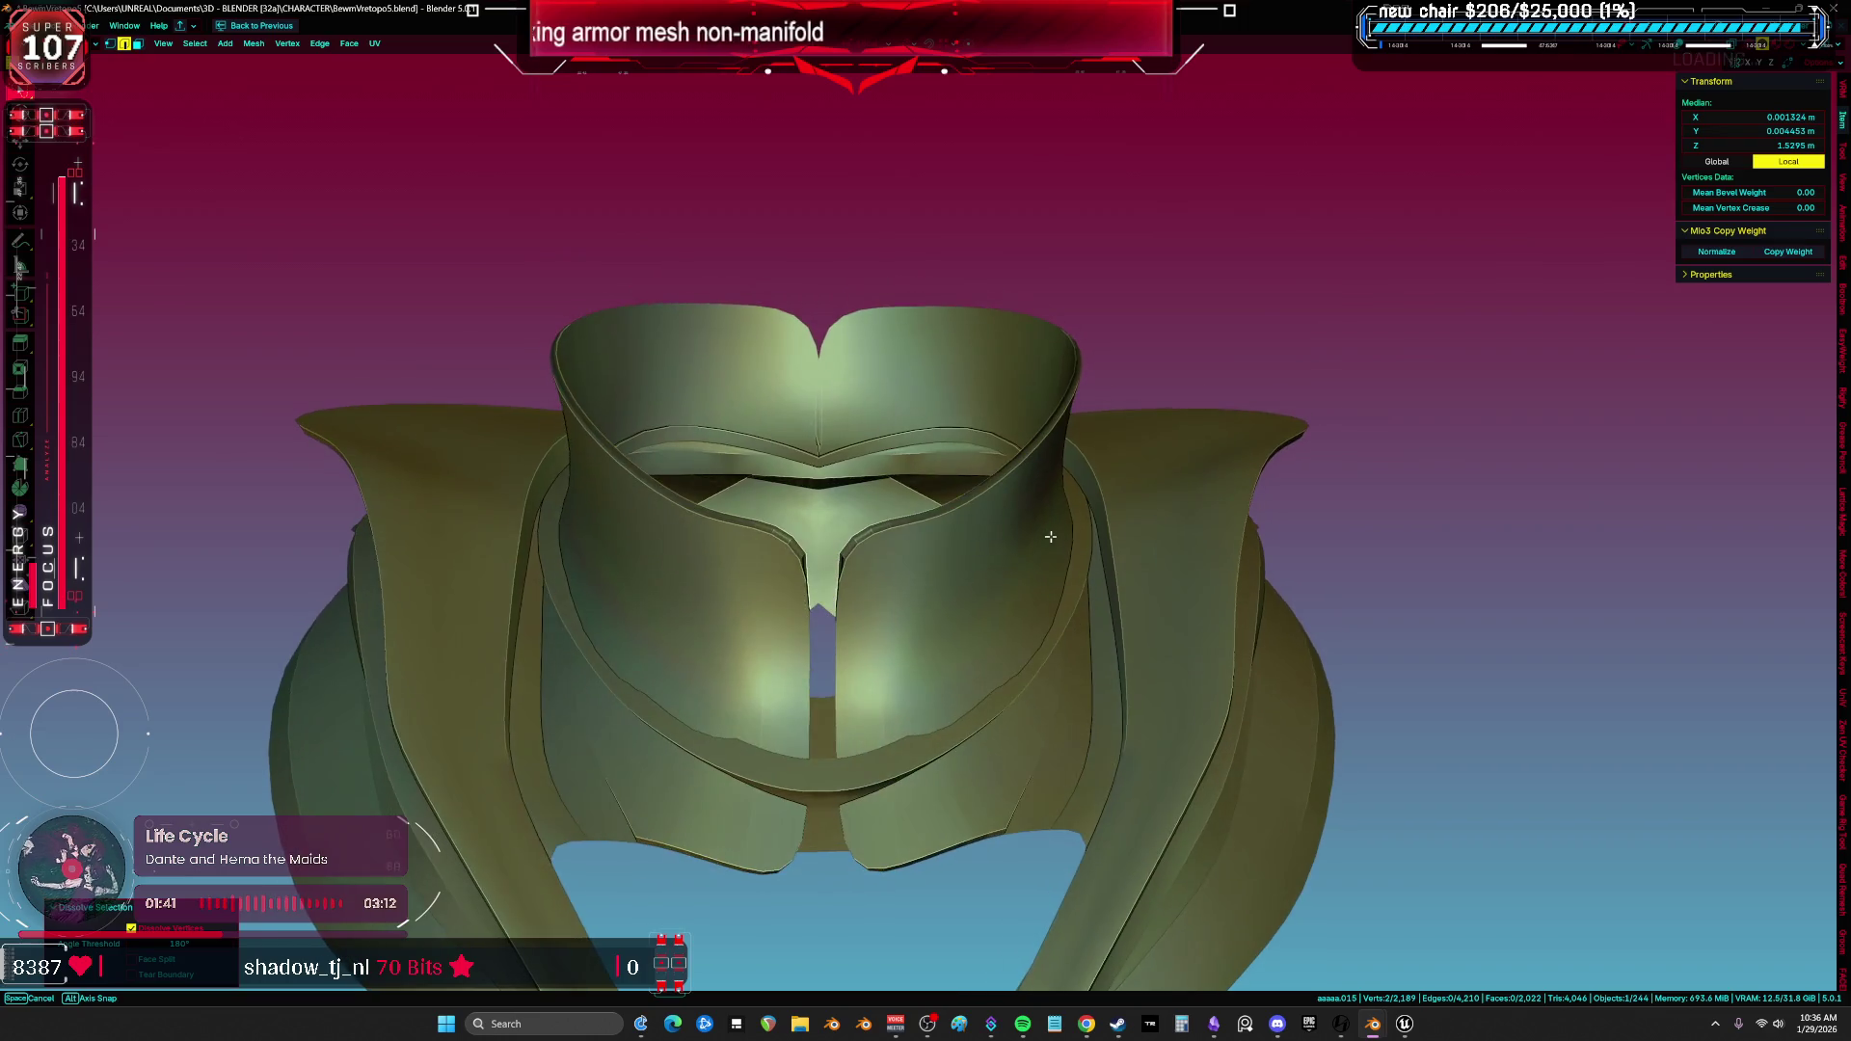
key("Tab")
left_click(927, 582)
mouse_move(933, 586)
middle_mouse_down()
mouse_move(1021, 455)
mouse_move(1296, 533)
mouse_move(964, 441)
mouse_move(661, 310)
middle_mouse_up()
Exit local view, then isolate the armor mesh in Edit Mode with local view.
key("slash")
key("shift+alt+z")
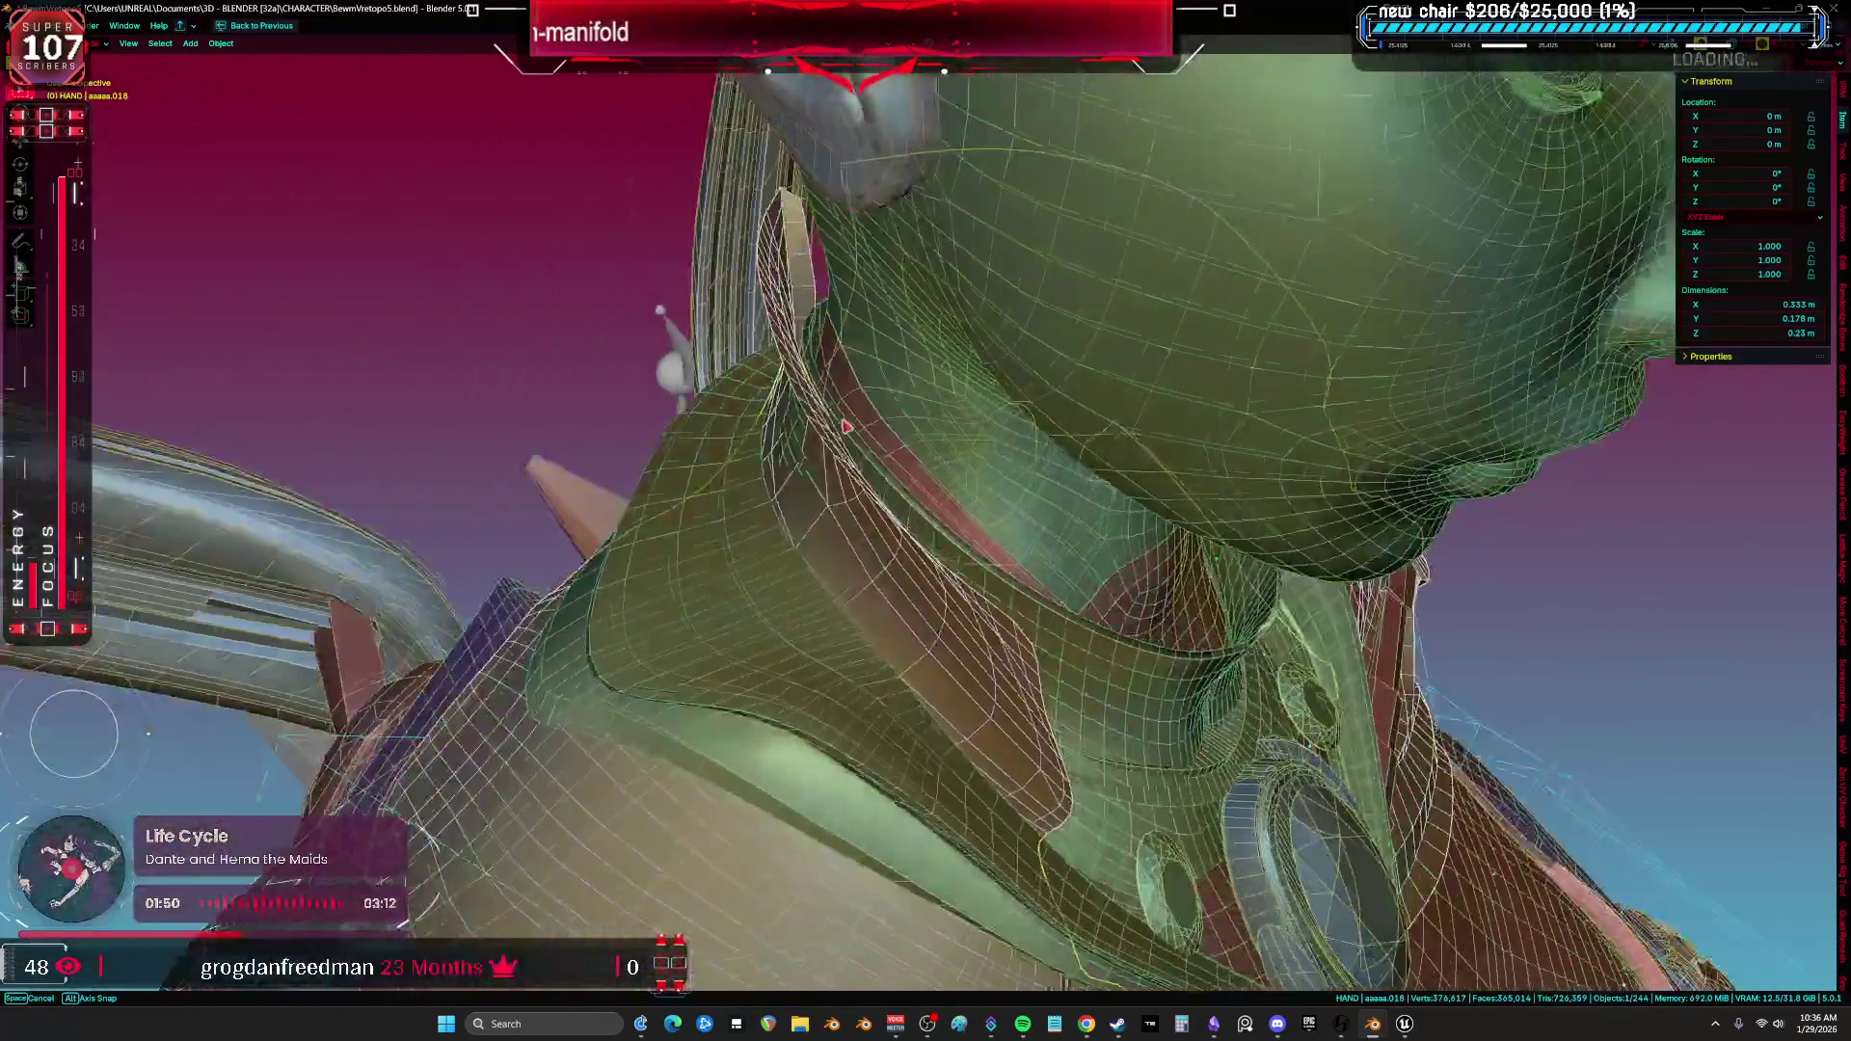
key("Tab")
key("slash")
middle_click_drag(837, 407, 883, 477)
scroll(868, 449, "up", 3)
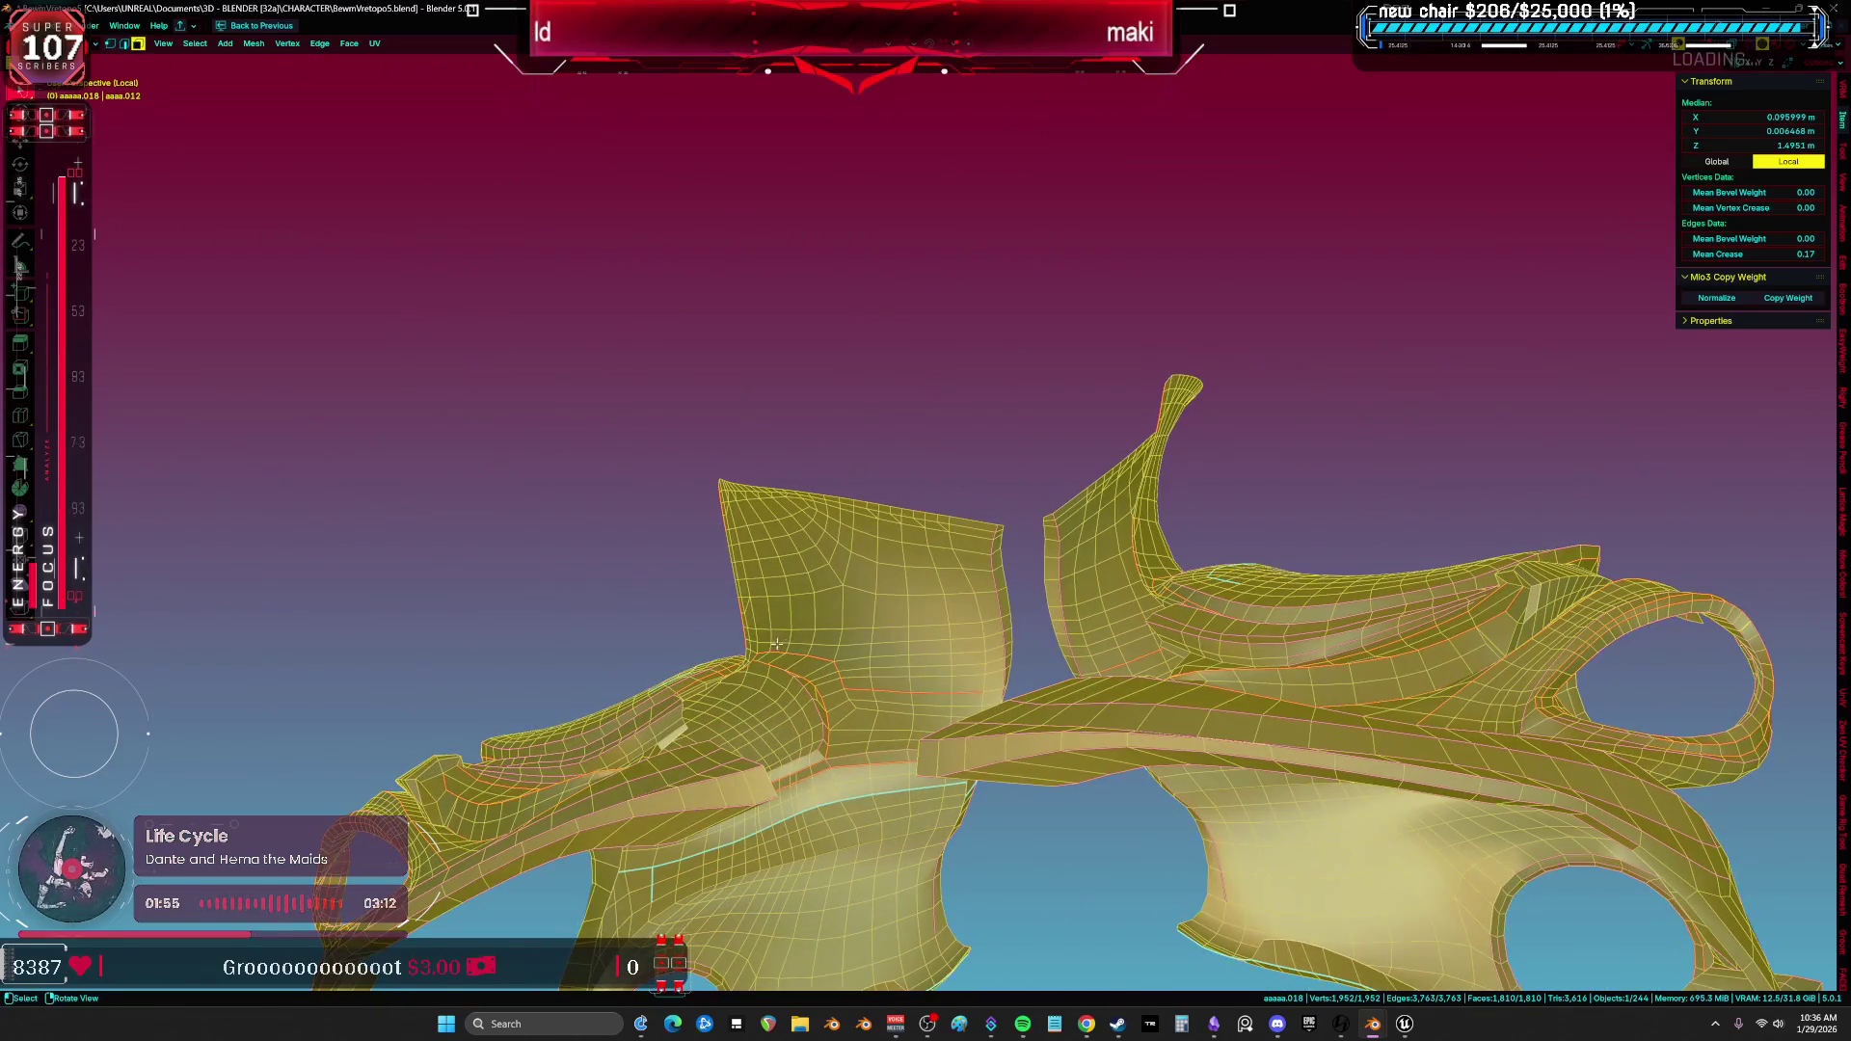
Inspect the armor pieces from several angles, checking an edge loop in wireframe and solid shading.
middle_click_drag(825, 634, 905, 584)
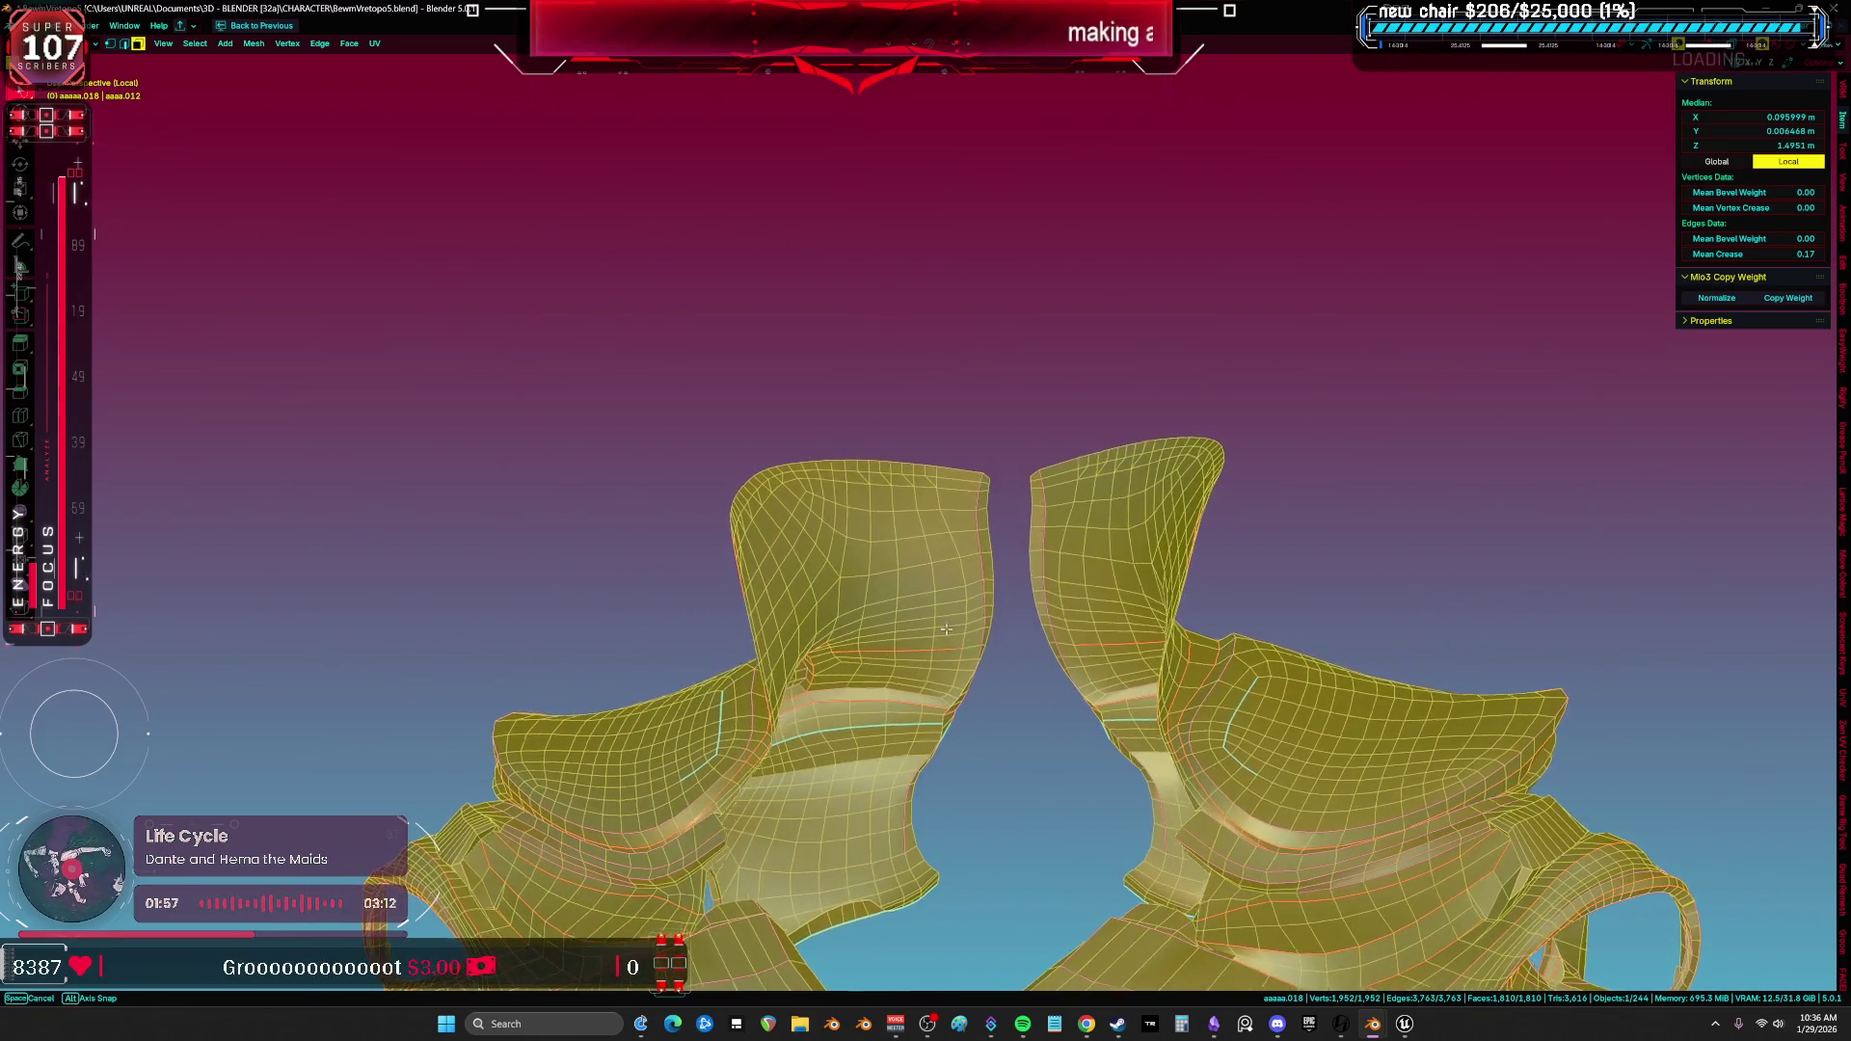
mouse_move(906, 584)
middle_mouse_down()
mouse_move(755, 693)
mouse_move(942, 670)
middle_mouse_up()
left_click(749, 730, "alt")
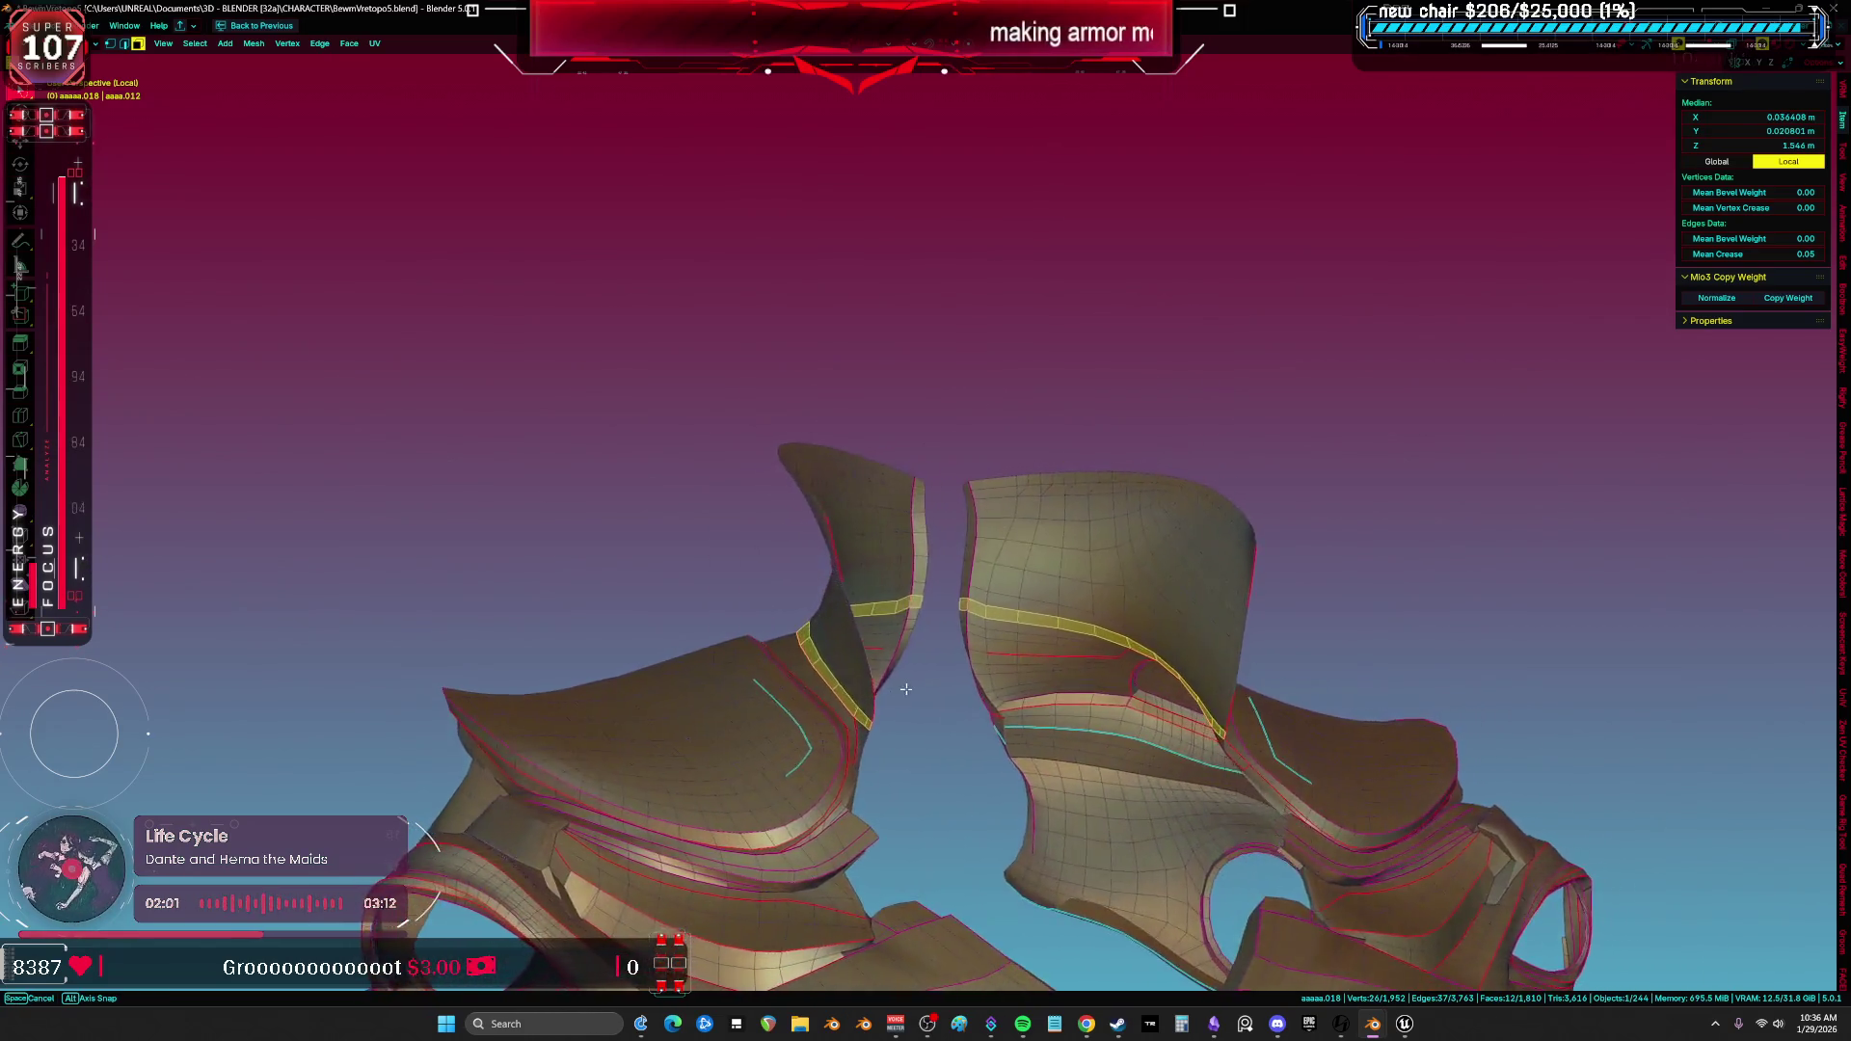
middle_click_drag(950, 515, 937, 556)
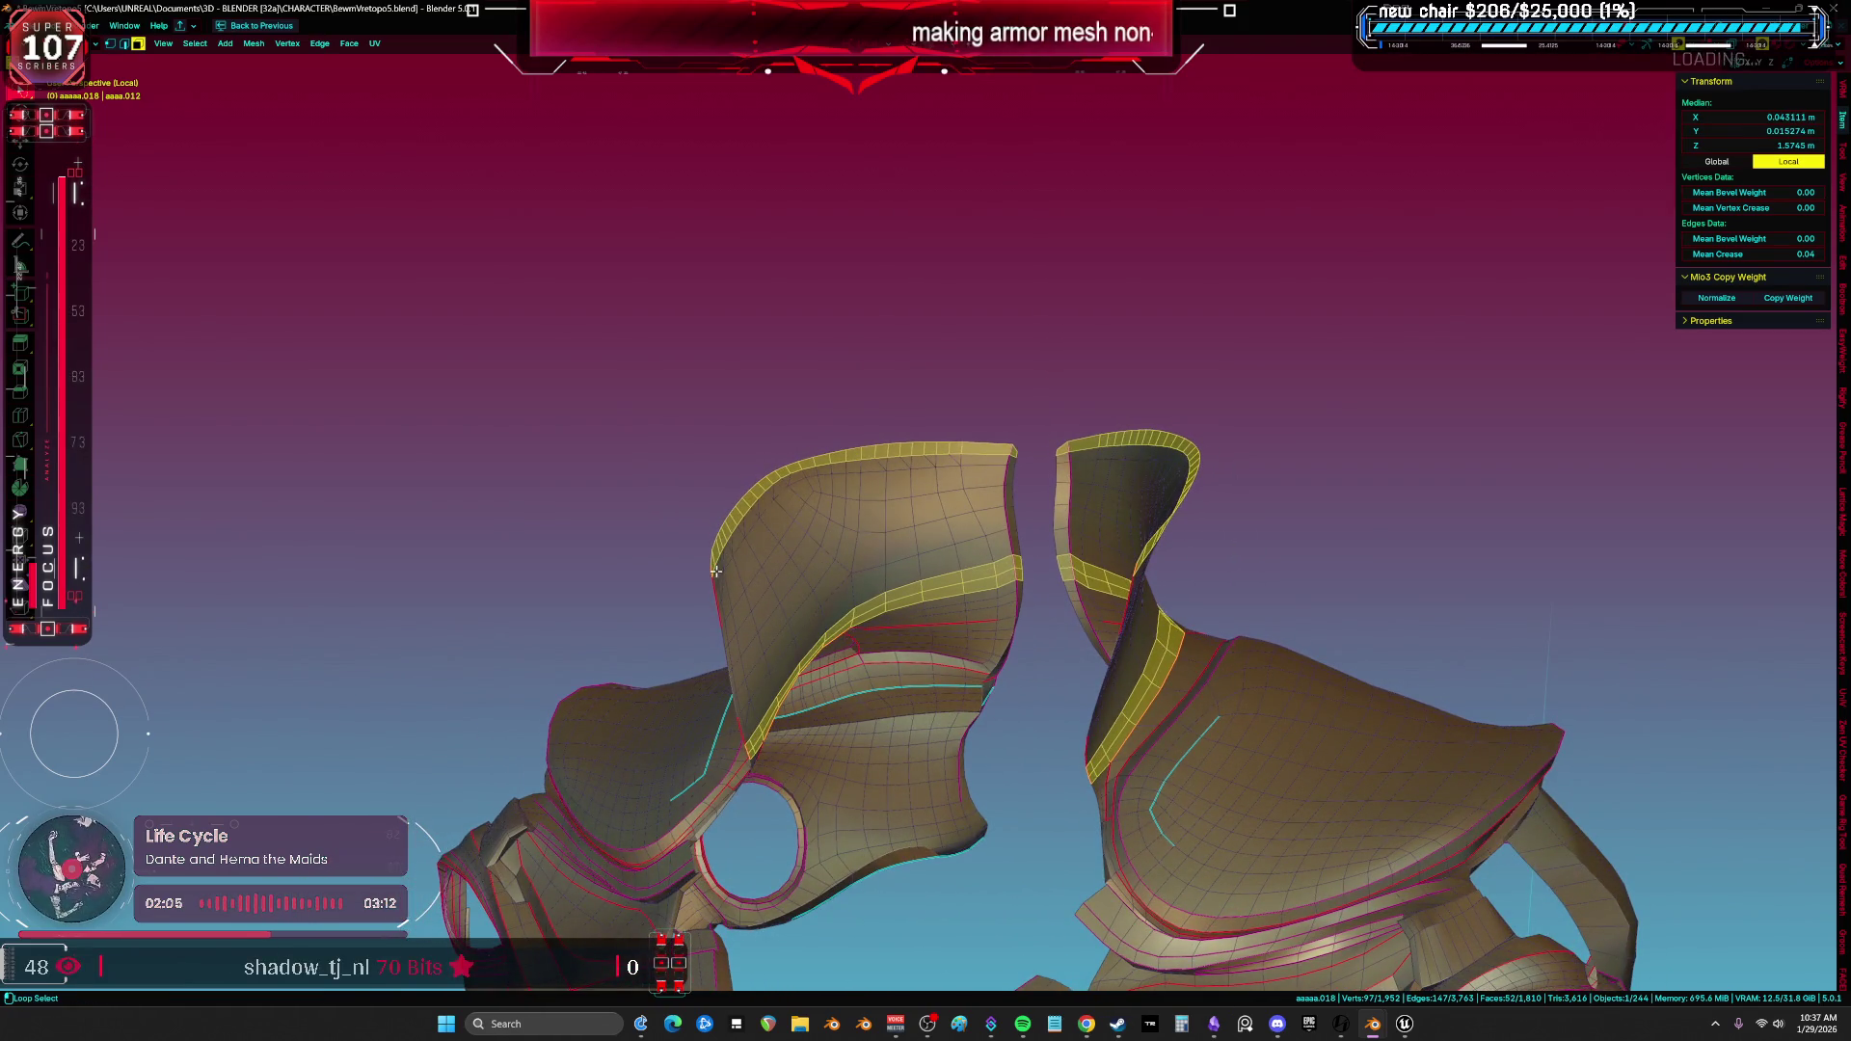
left_click(781, 484)
mouse_move(782, 484)
middle_mouse_down()
mouse_move(919, 688)
mouse_move(672, 798)
middle_mouse_up()
key("shift+z")
scroll(921, 688, "up", 4)
Test-select face and edge loops around the underside gap, then clear the selection.
left_click(674, 811, "alt")
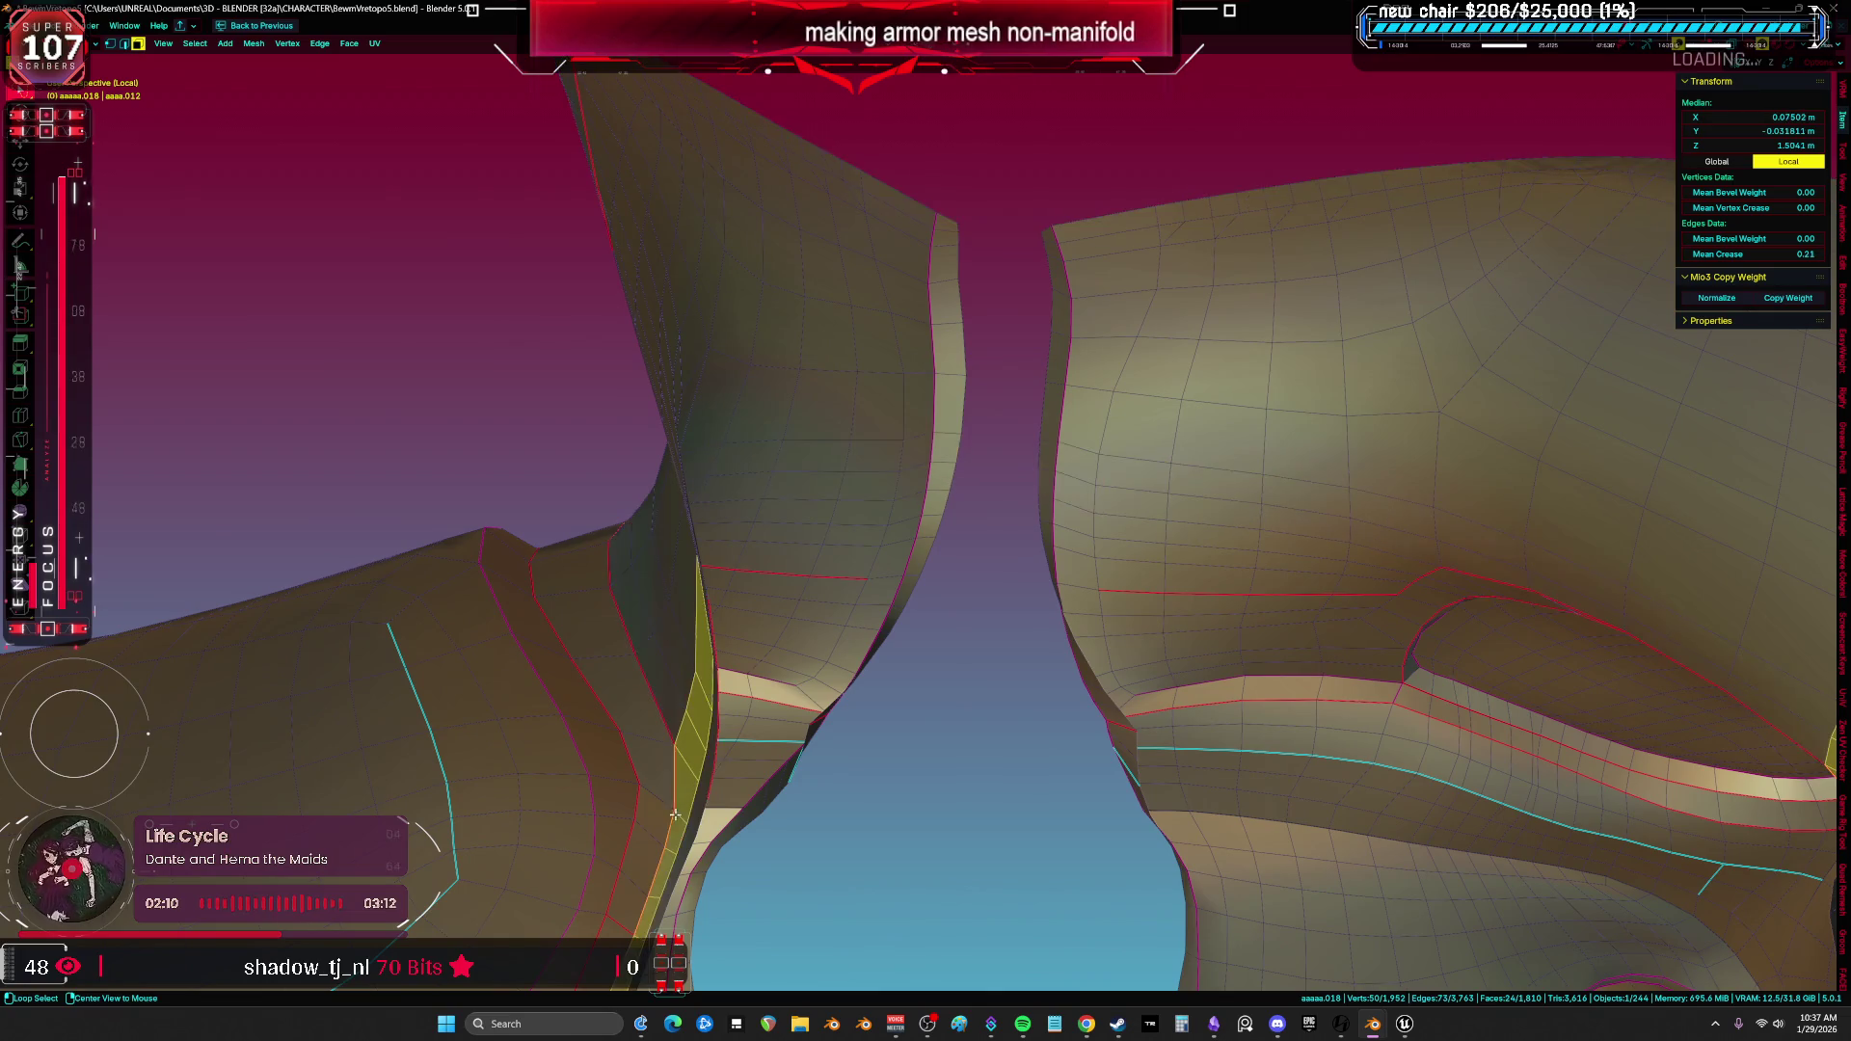
left_click(622, 785, "alt")
left_click(679, 827, "alt+shift")
key("alt+a")
mouse_move(675, 803)
middle_mouse_down()
mouse_move(1025, 700)
mouse_move(1263, 737)
mouse_move(1323, 681)
mouse_move(978, 762)
mouse_move(861, 717)
middle_mouse_up()
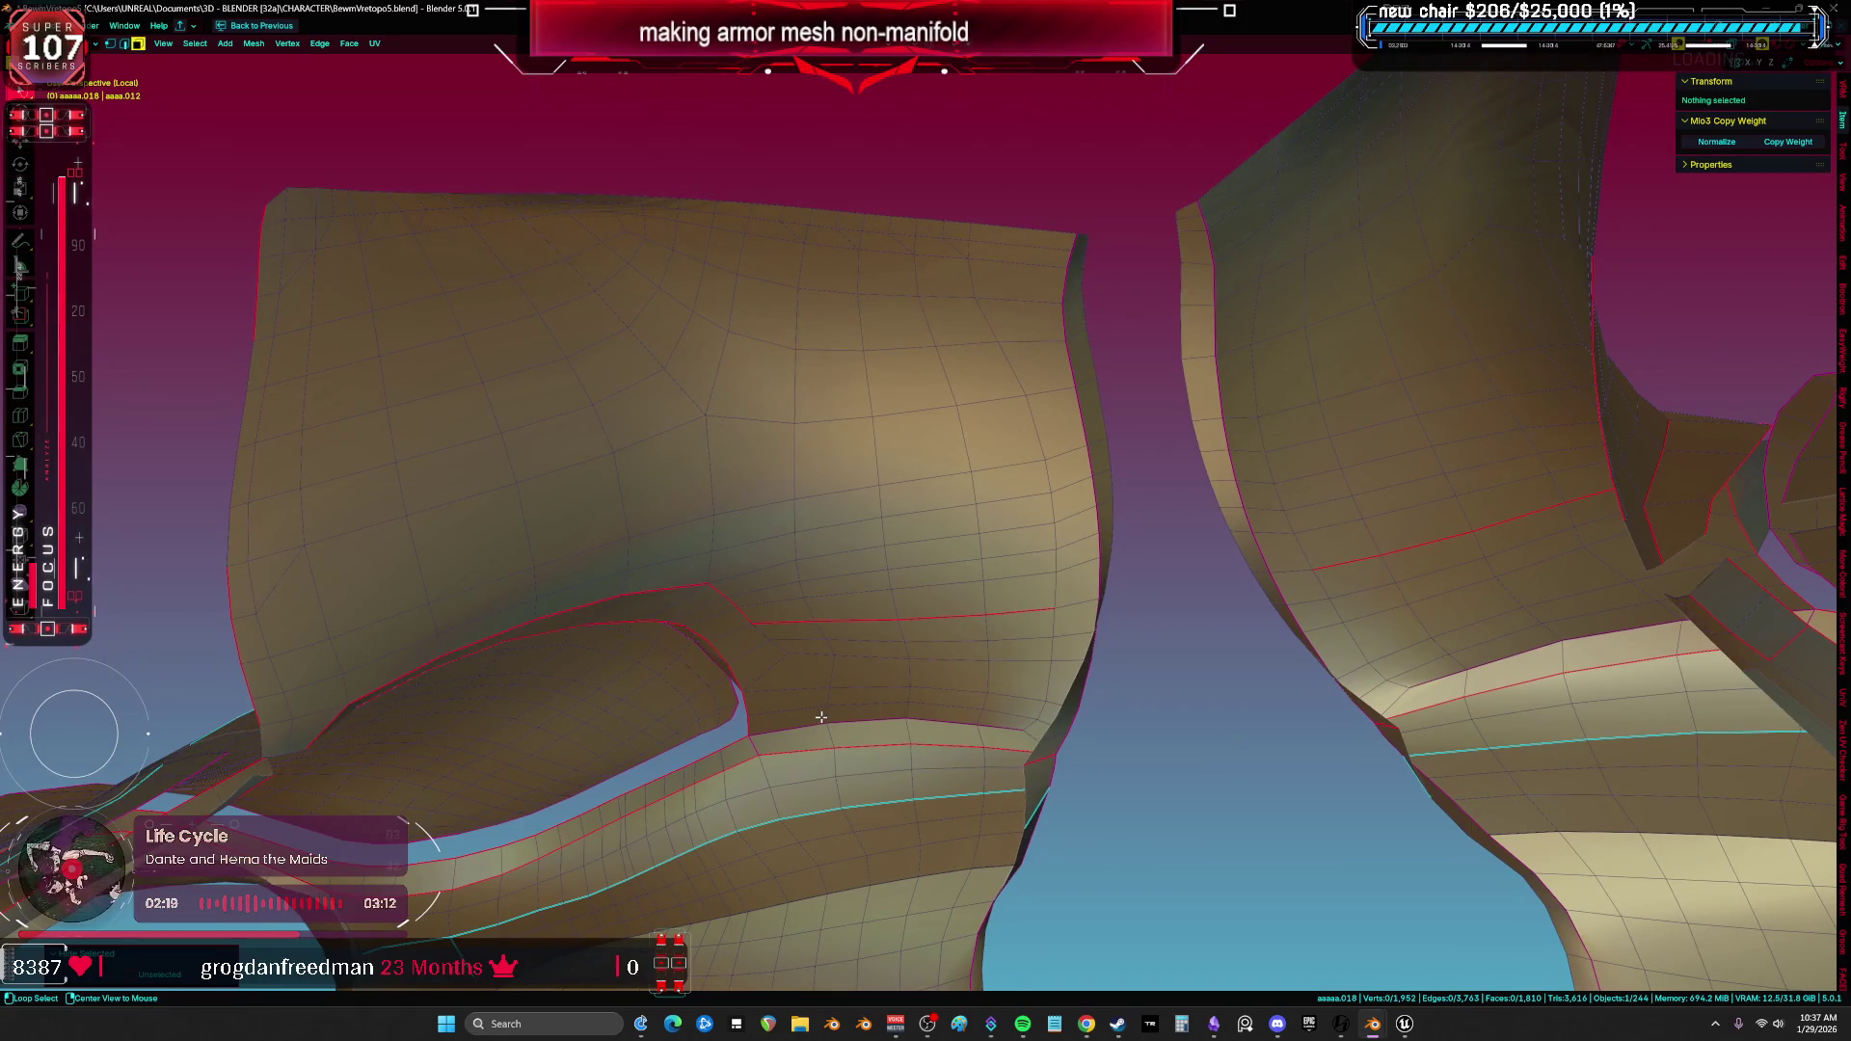
left_click(821, 711, "alt")
key("alt+a")
Select both upper leg armor plates as whole linked pieces with Ctrl+L.
mouse_move(897, 633)
middle_mouse_down()
mouse_move(988, 467)
mouse_move(1231, 540)
mouse_move(1093, 605)
mouse_move(847, 394)
middle_mouse_up()
left_click(965, 426)
scroll(985, 466, "down", 3)
key("ctrl+l")
scroll(1231, 541, "up", 3)
left_click(1093, 605)
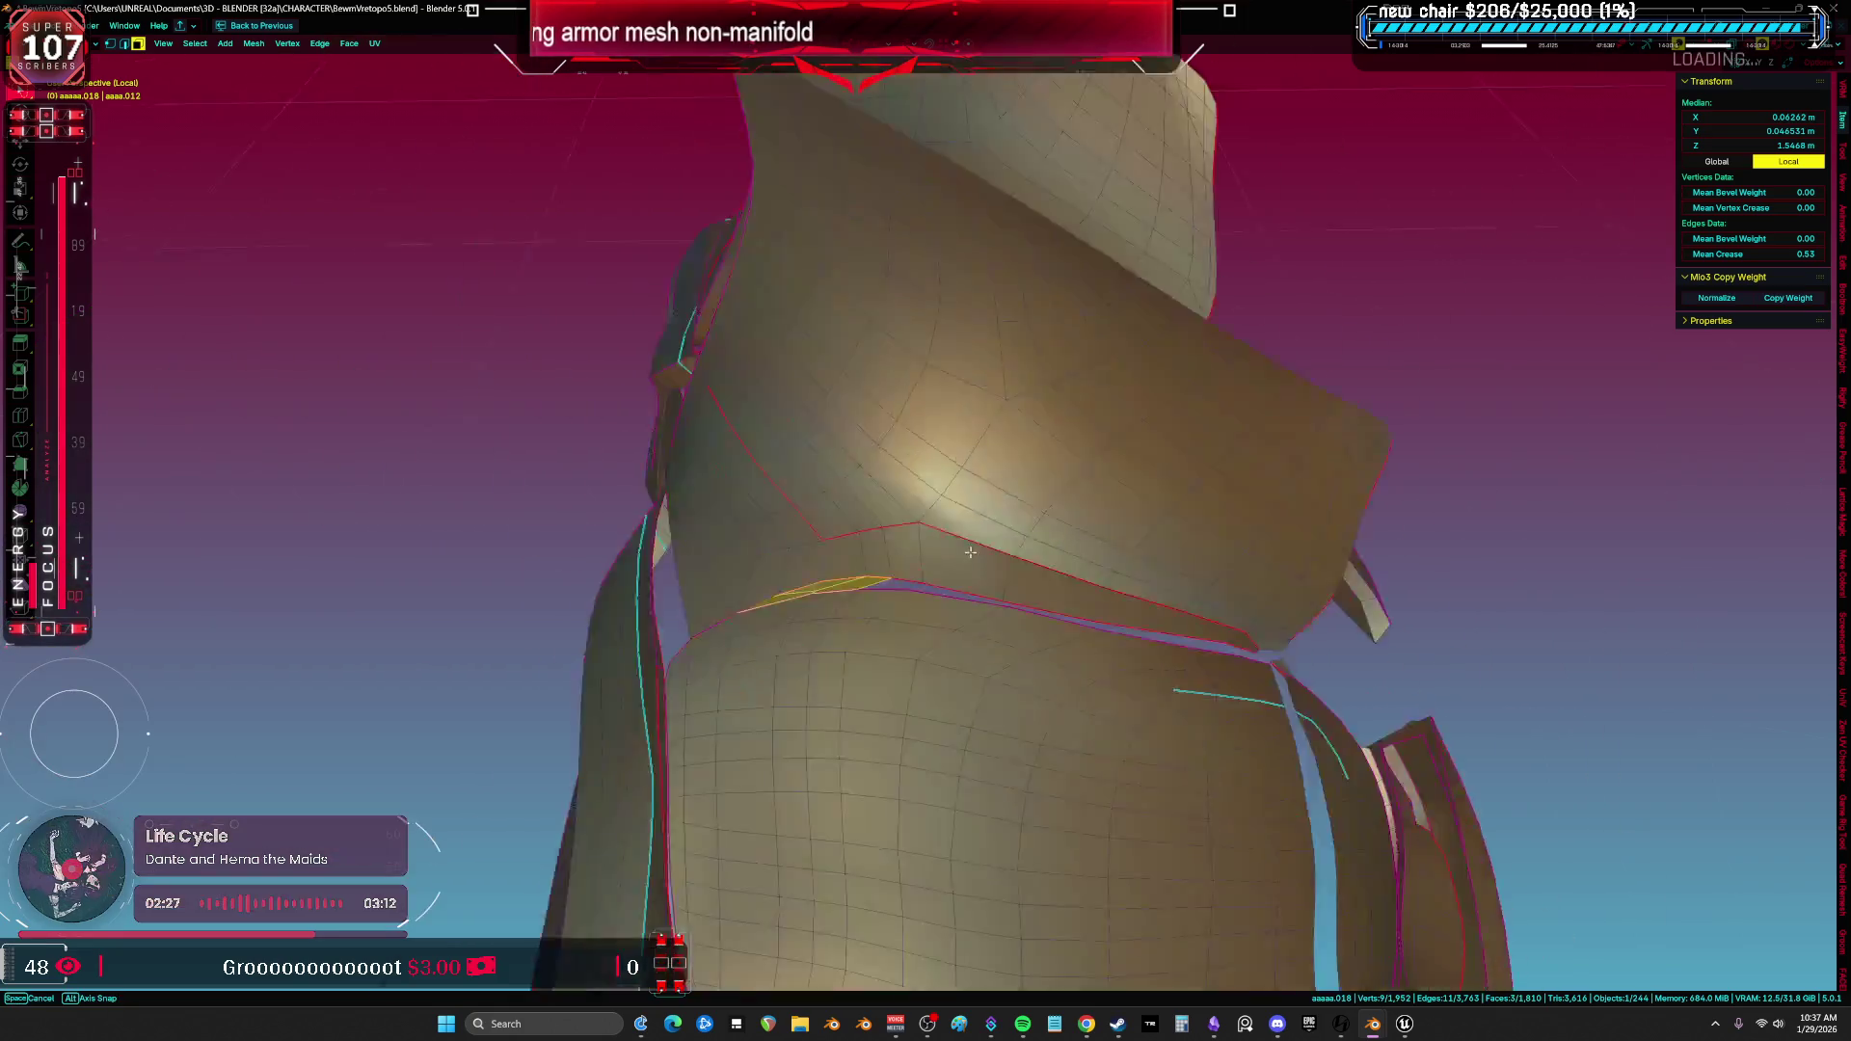
scroll(848, 393, "down", 2)
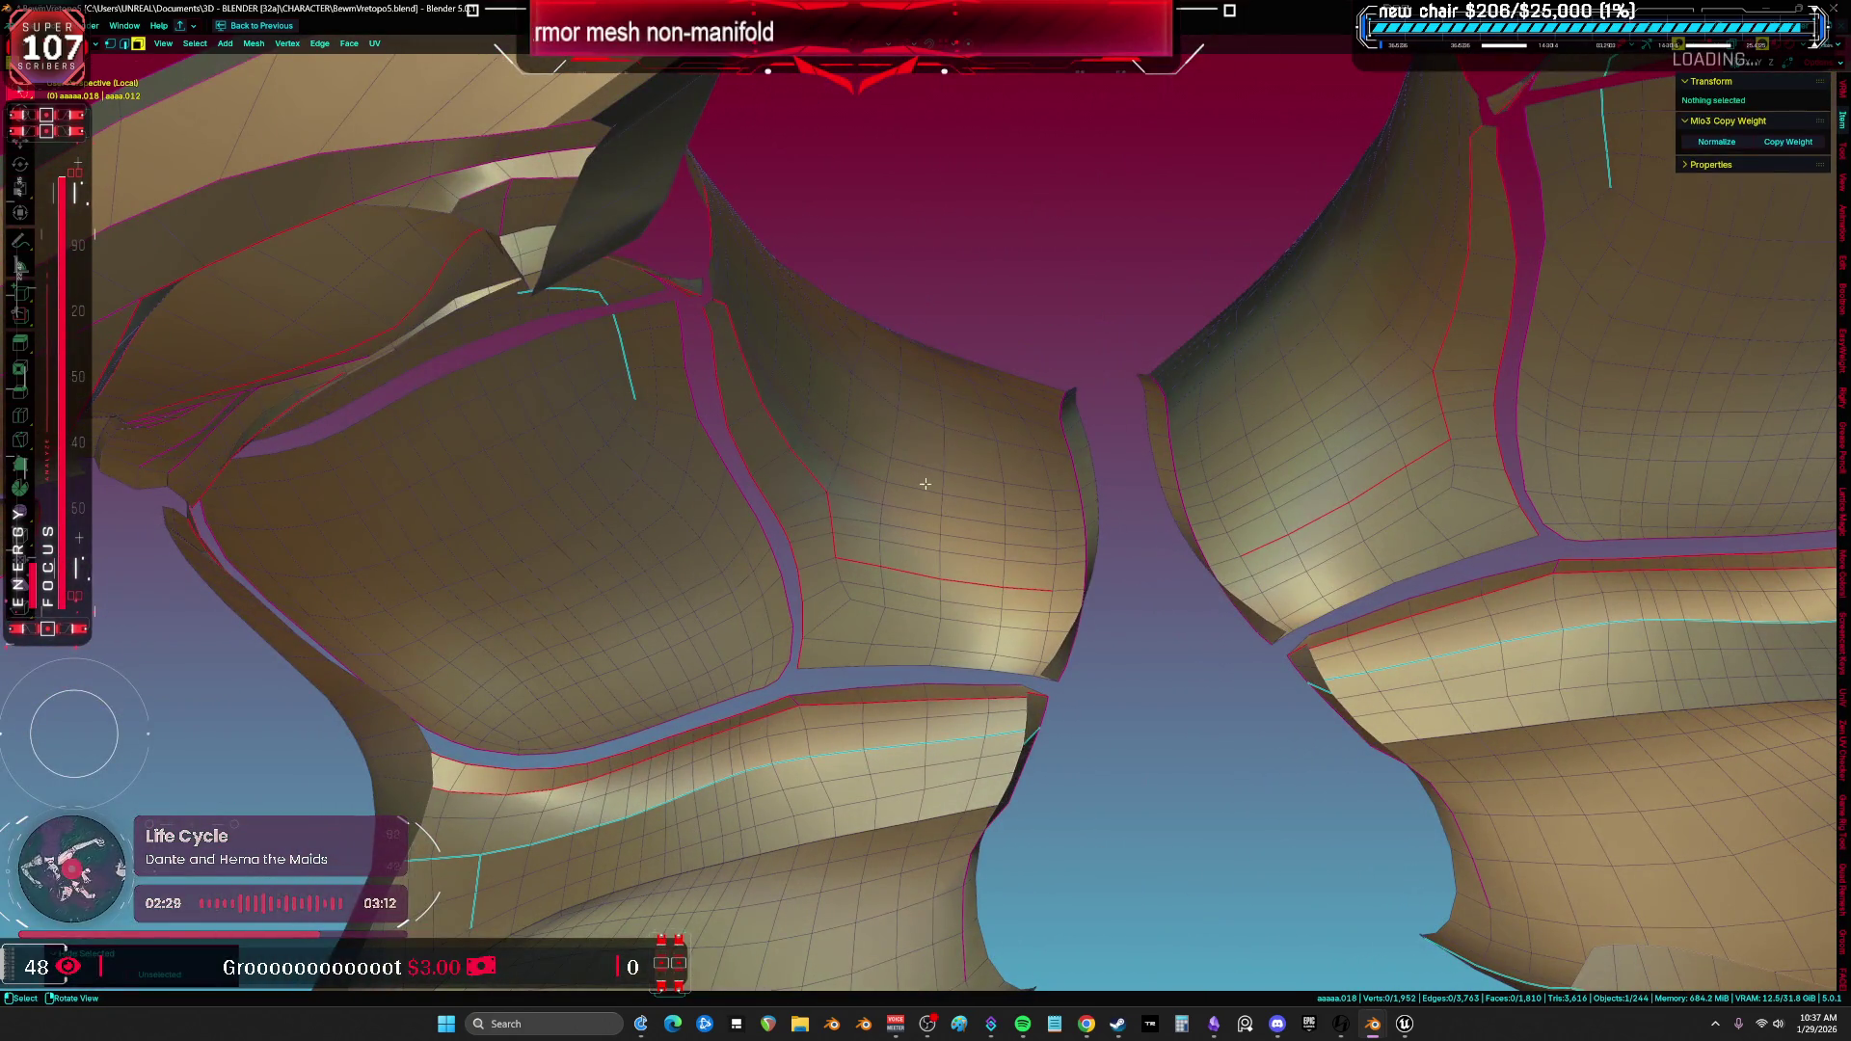
key("ctrl+l")
mouse_move(847, 395)
middle_mouse_down()
mouse_move(1038, 619)
mouse_move(1094, 520)
middle_mouse_up()
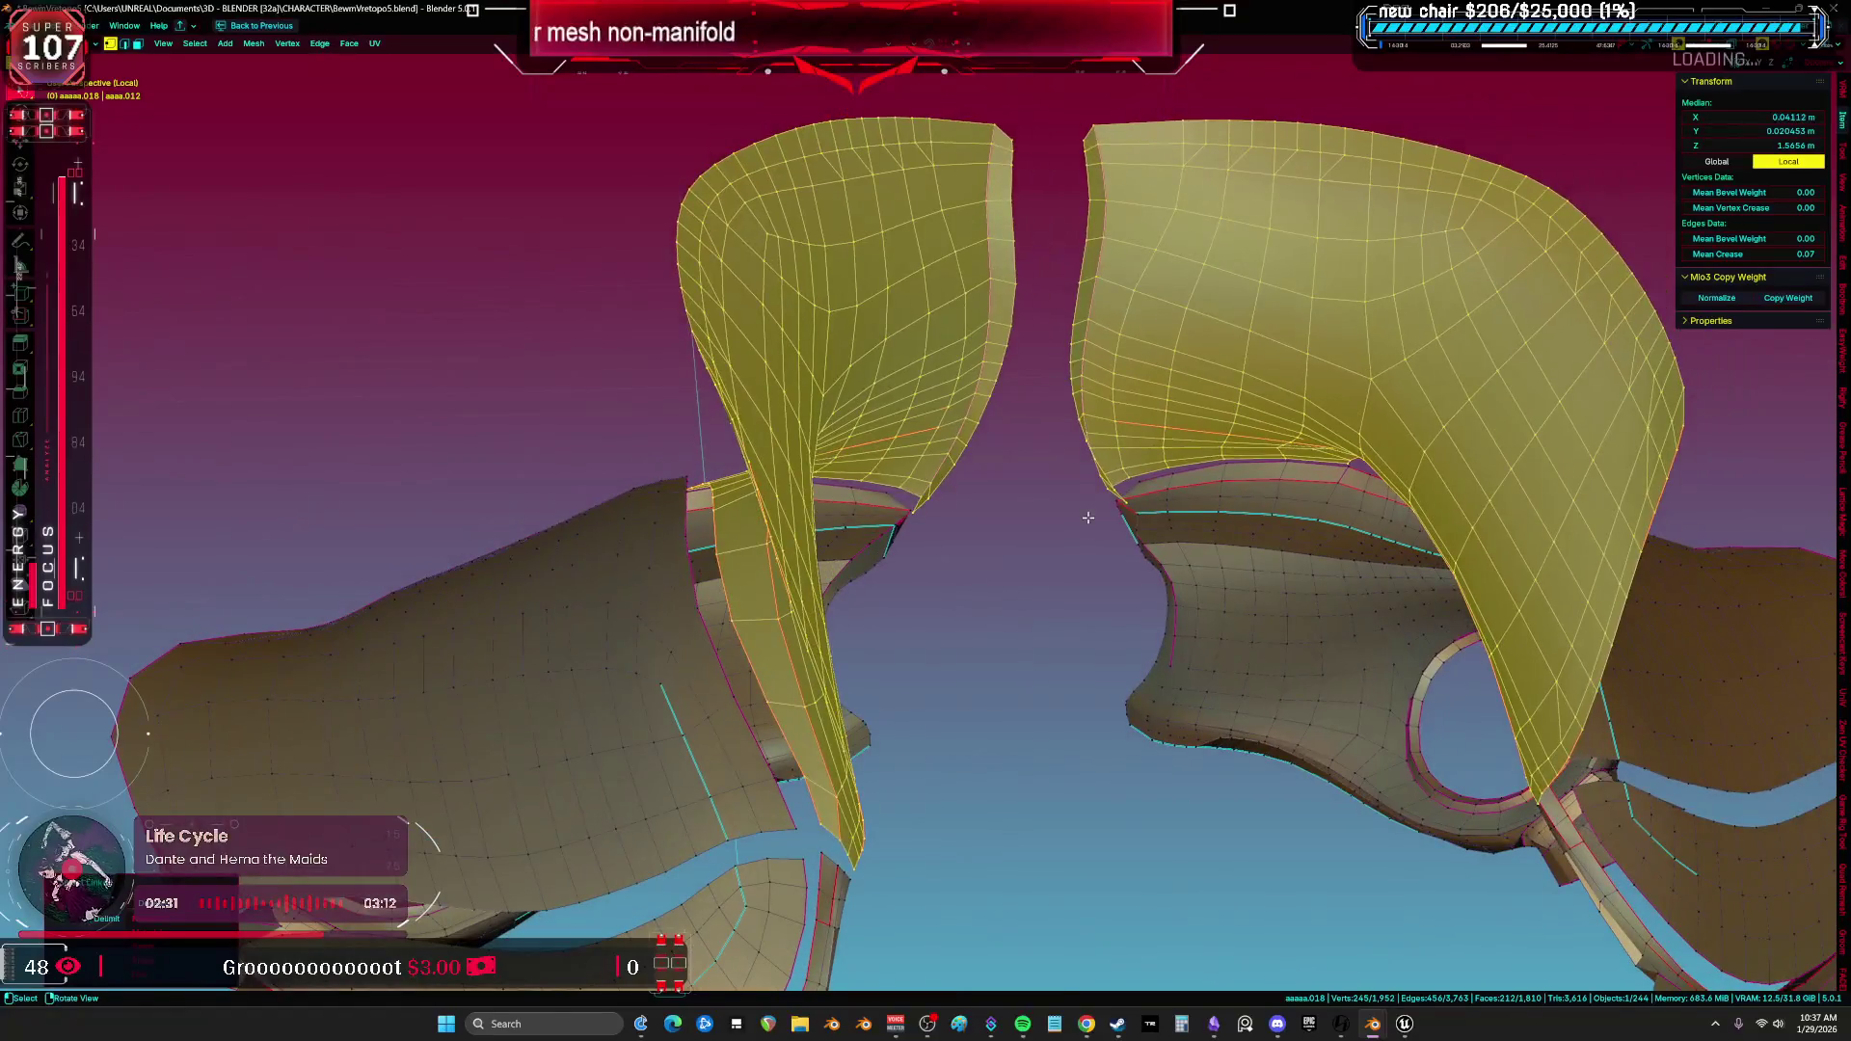
Thicken the upper plates with Shrink/Fatten, then undo the extra pass.
key("alt+s")
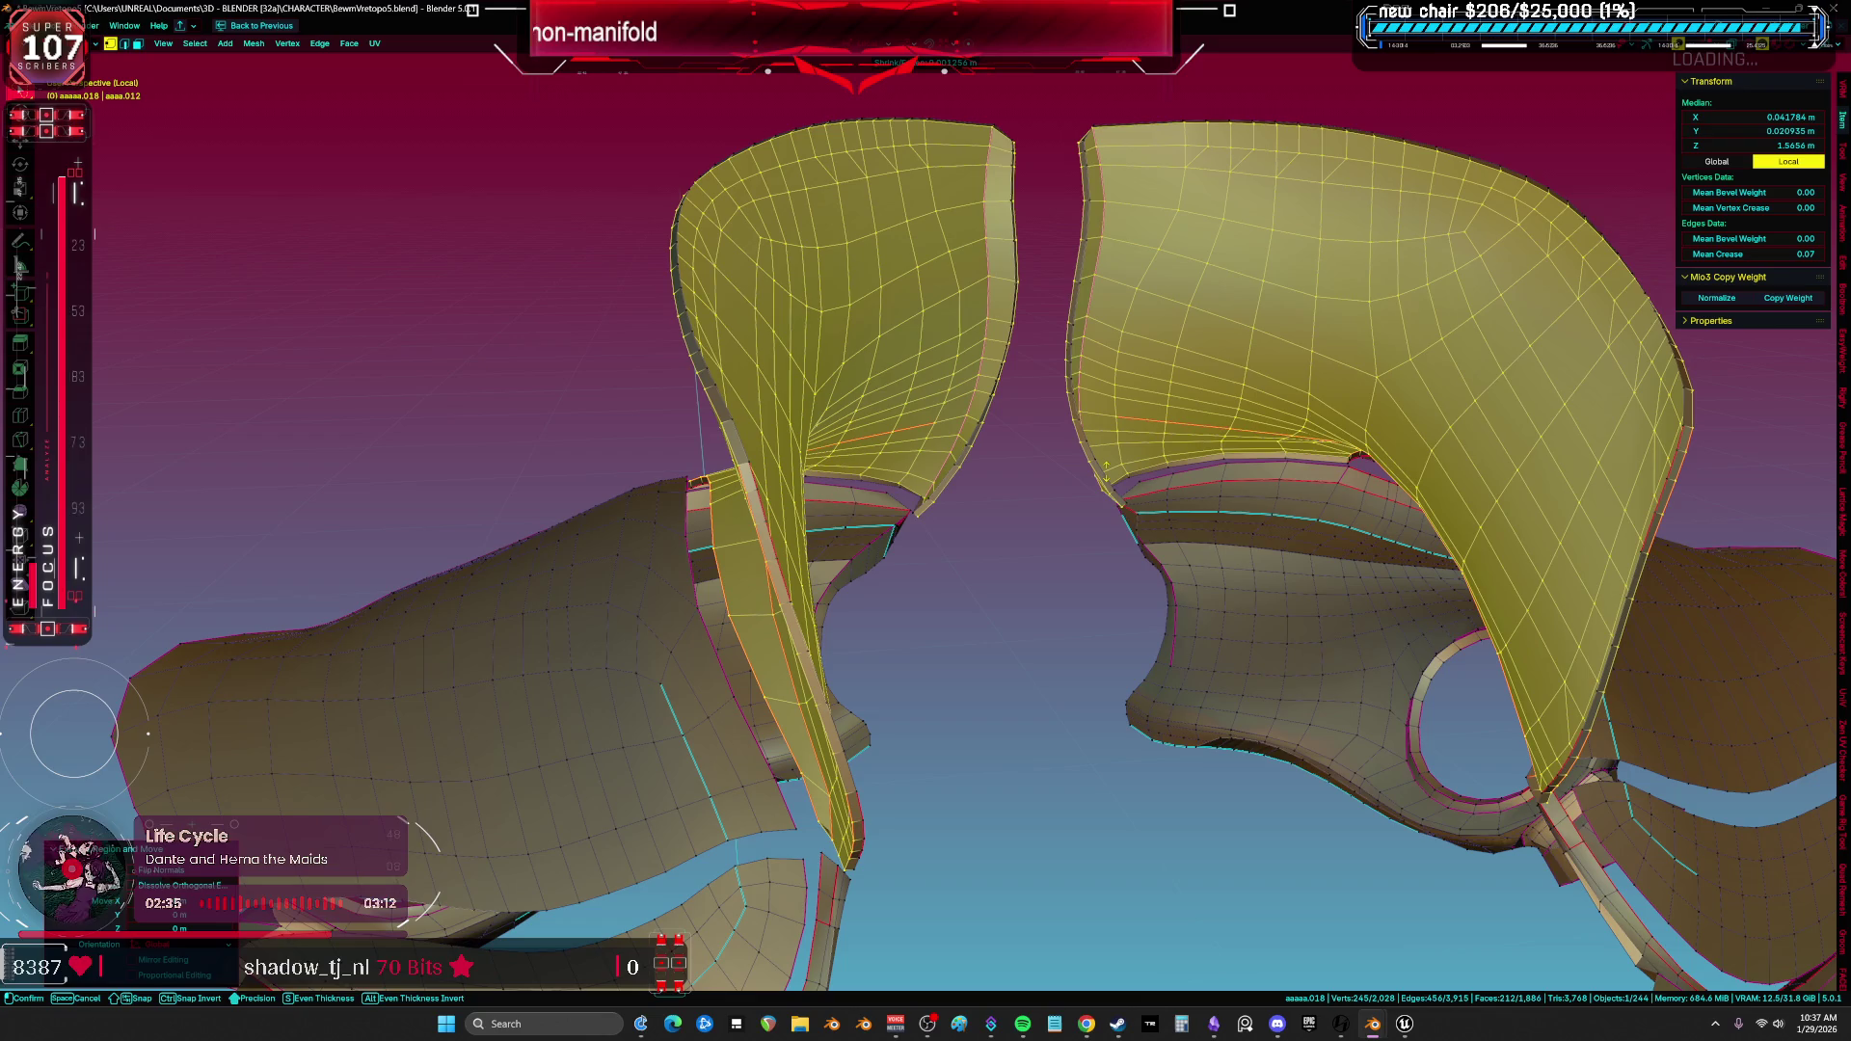
left_click(1104, 466)
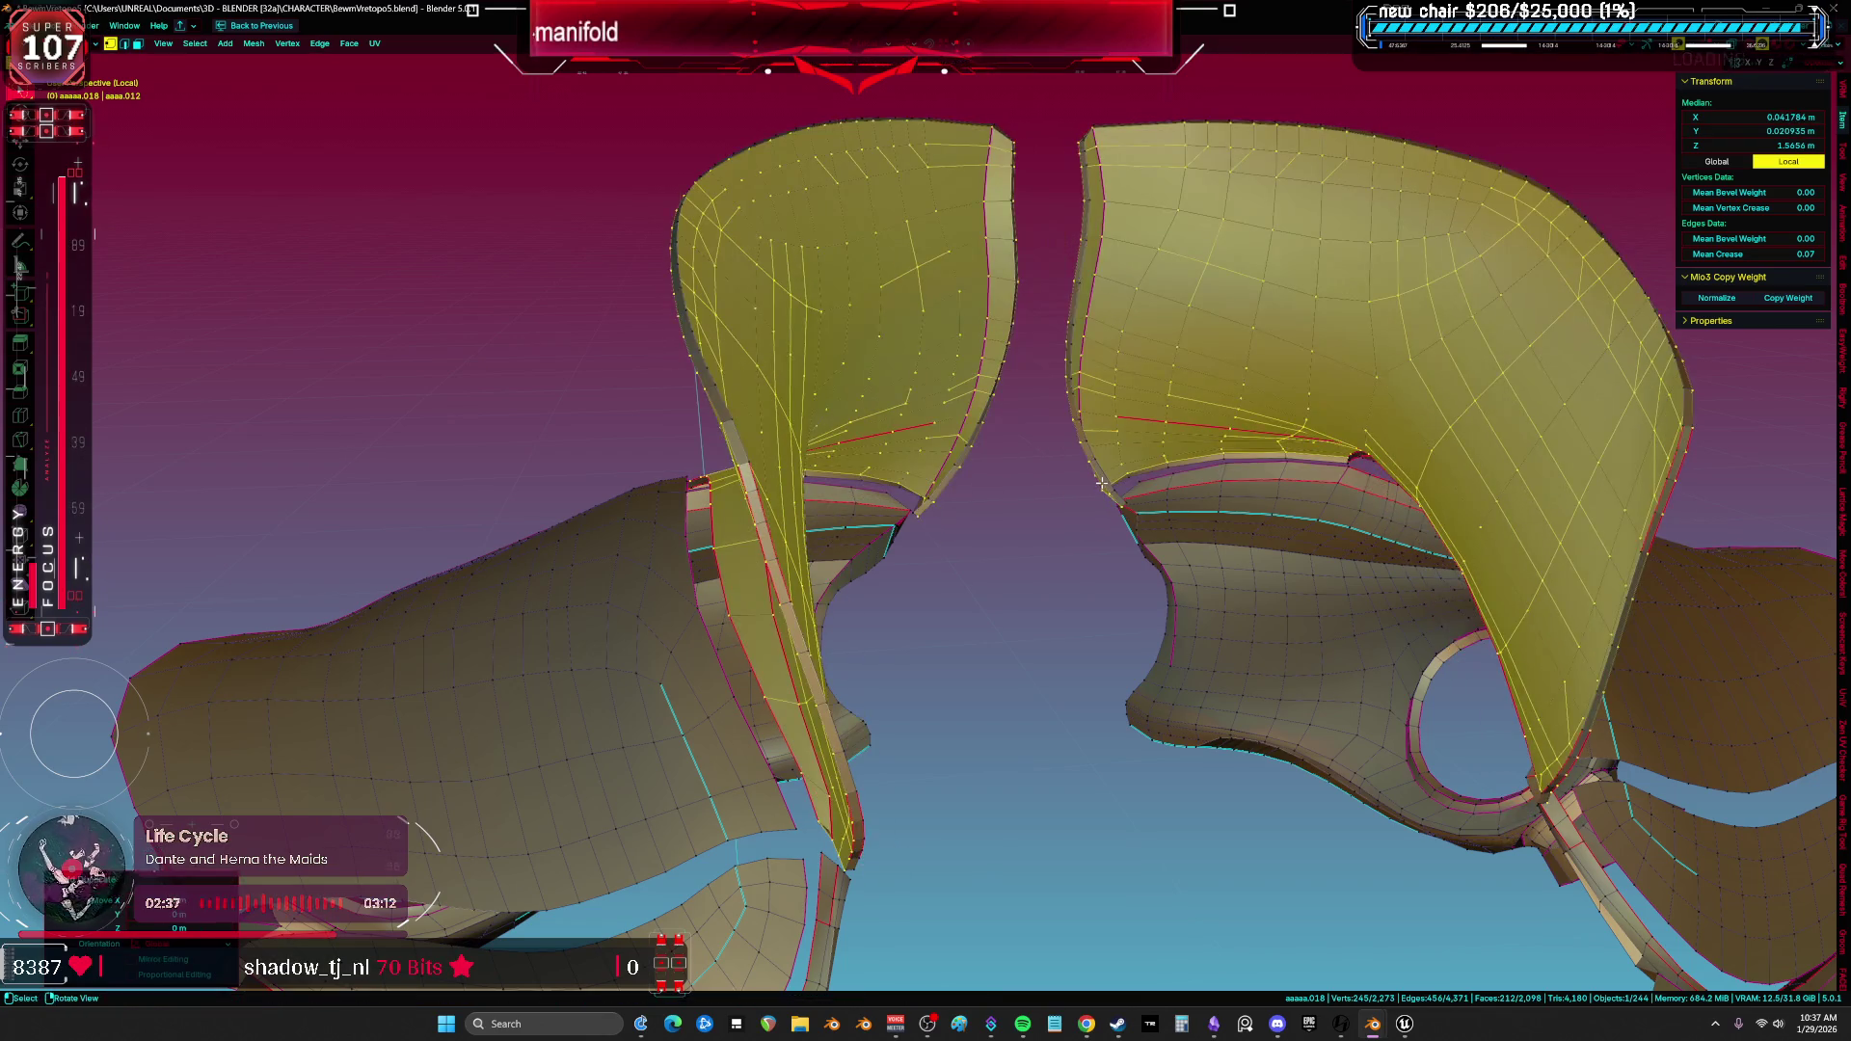
key("alt+s")
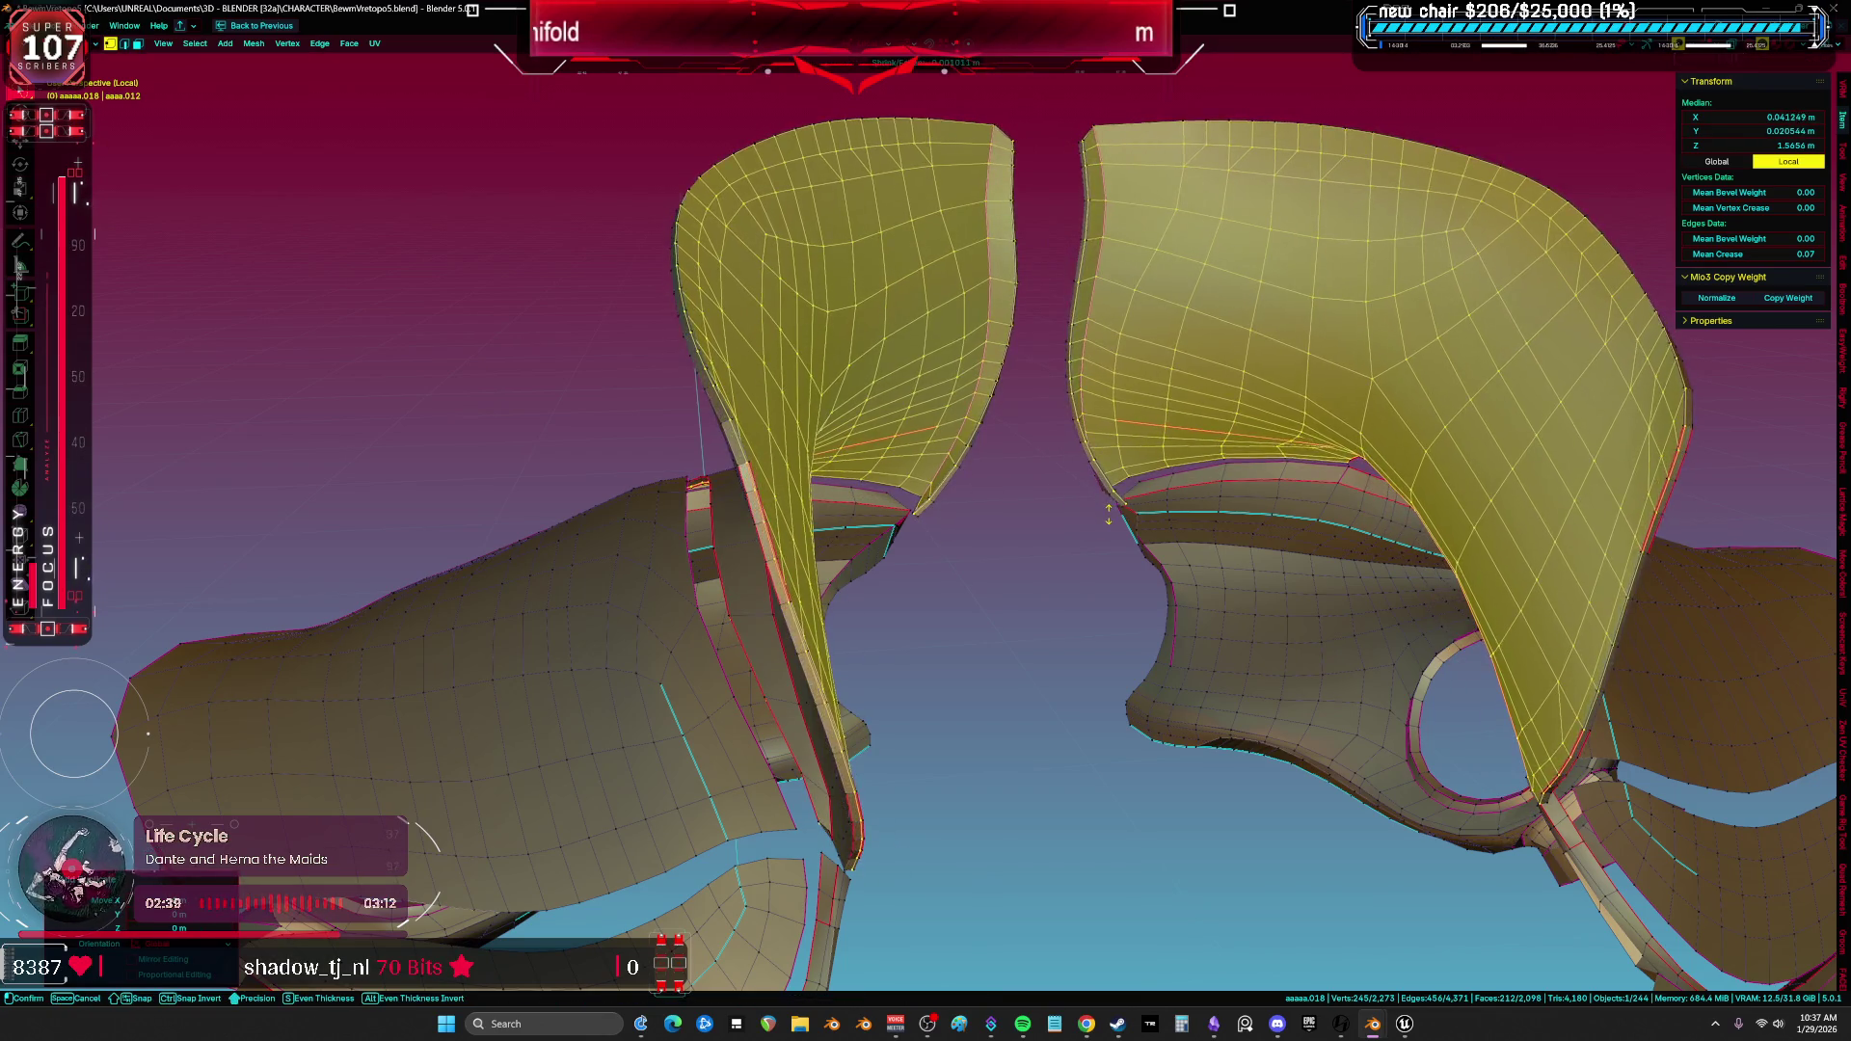
scroll(916, 624, "up", 2)
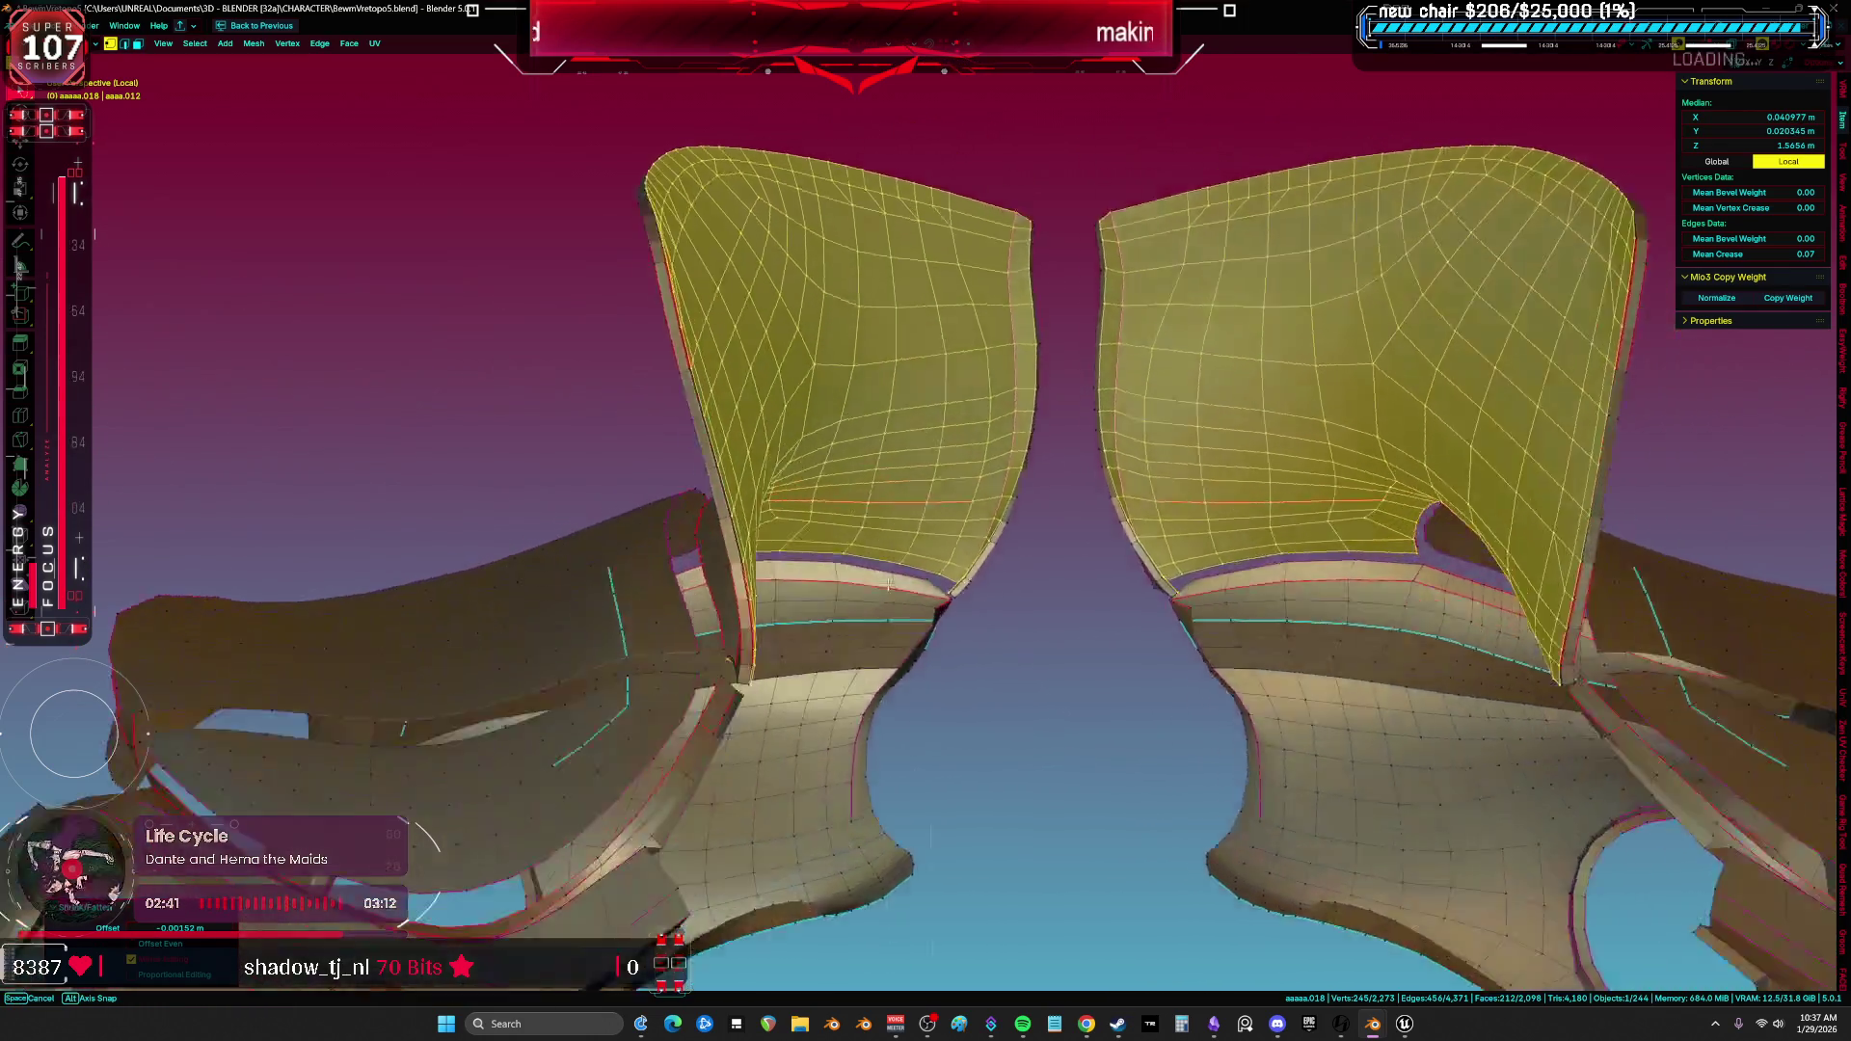
scroll(853, 591, "up", 2)
scroll(789, 556, "up", 2)
scroll(664, 489, "up", 2)
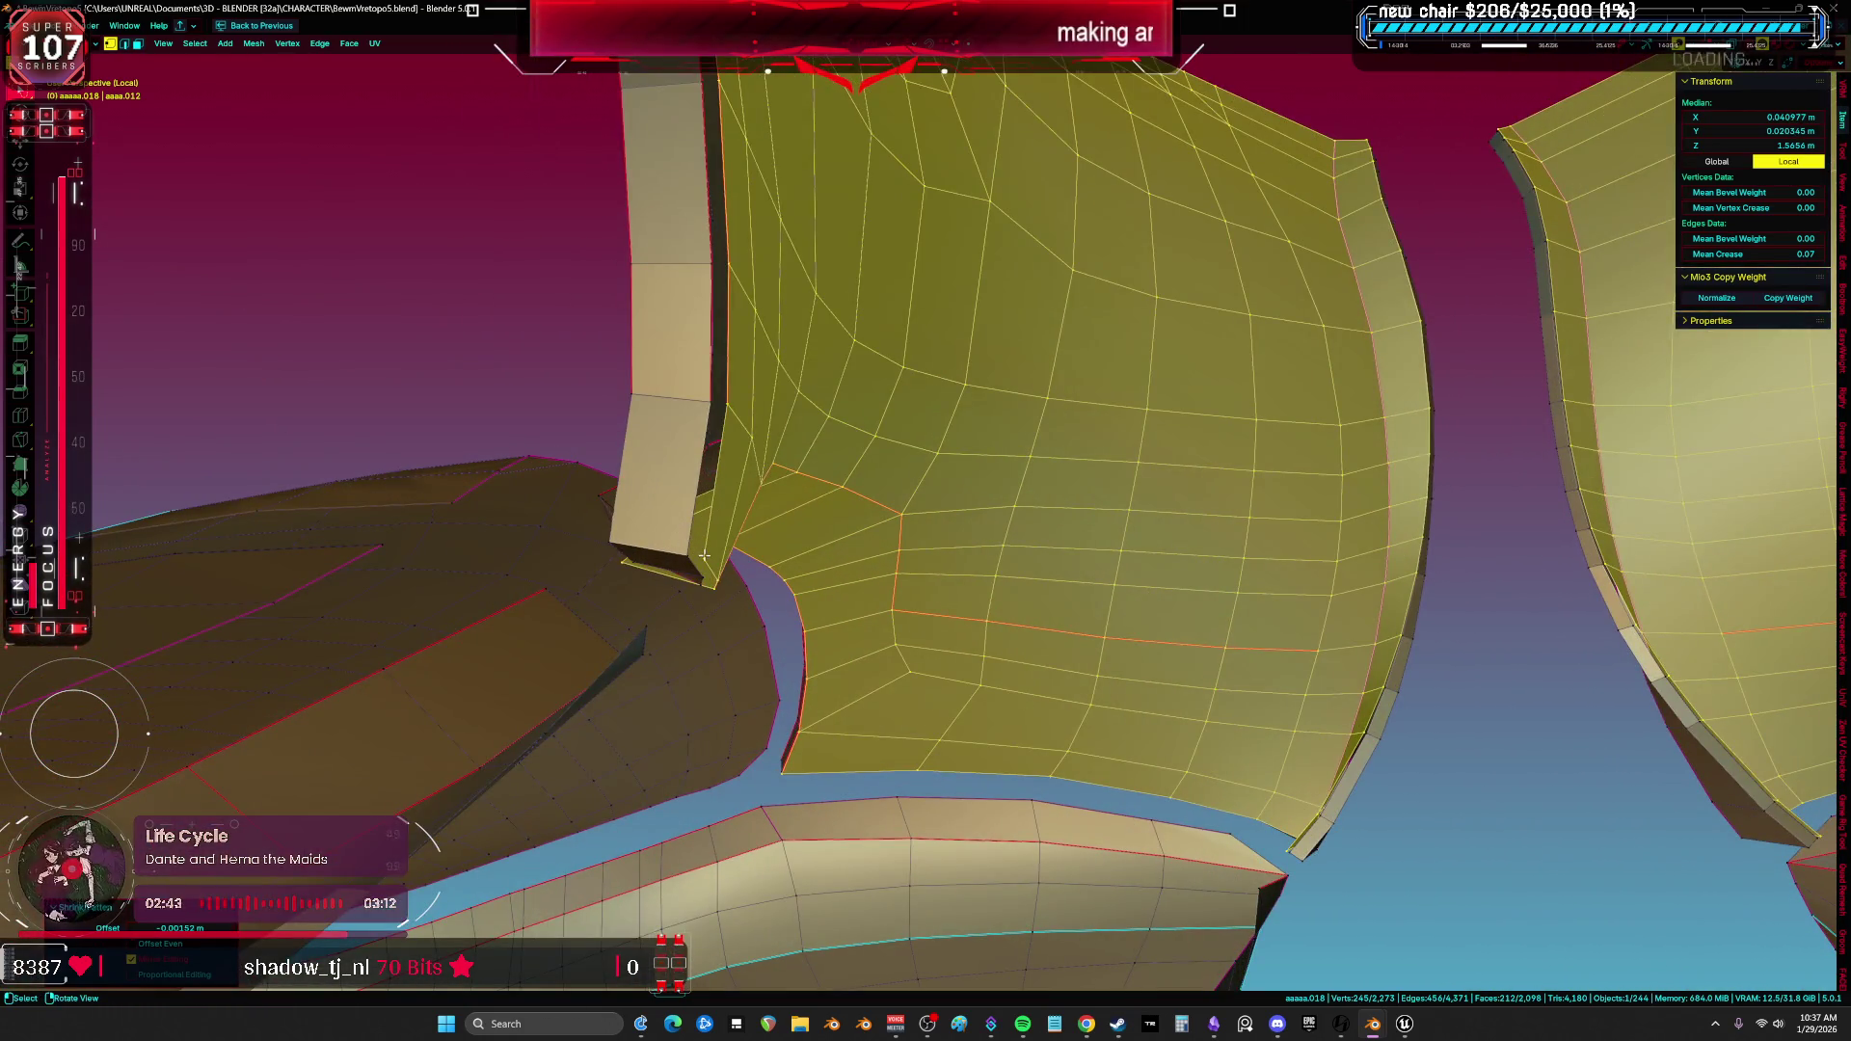
key("ctrl+z")
key("ctrl+z")
key("ctrl+z")
key("ctrl+z")
key("ctrl+z")
key("ctrl+z")
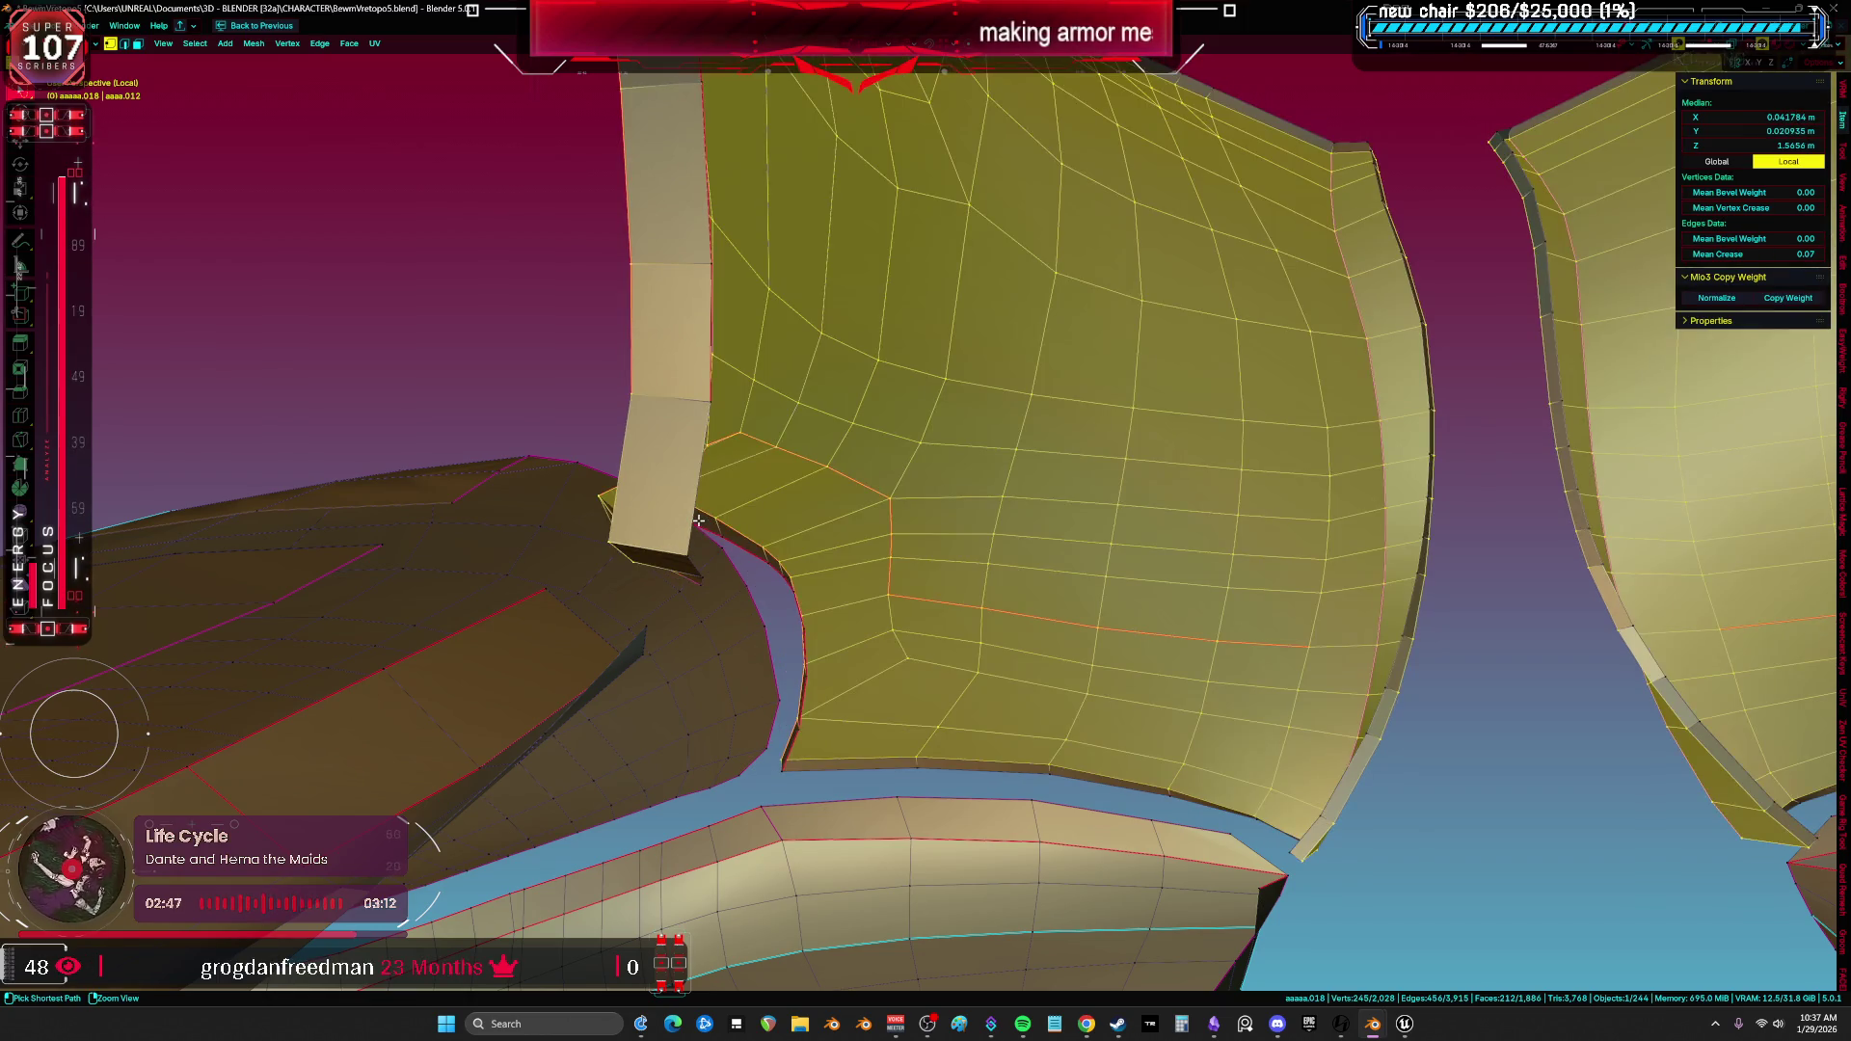
key("ctrl+z")
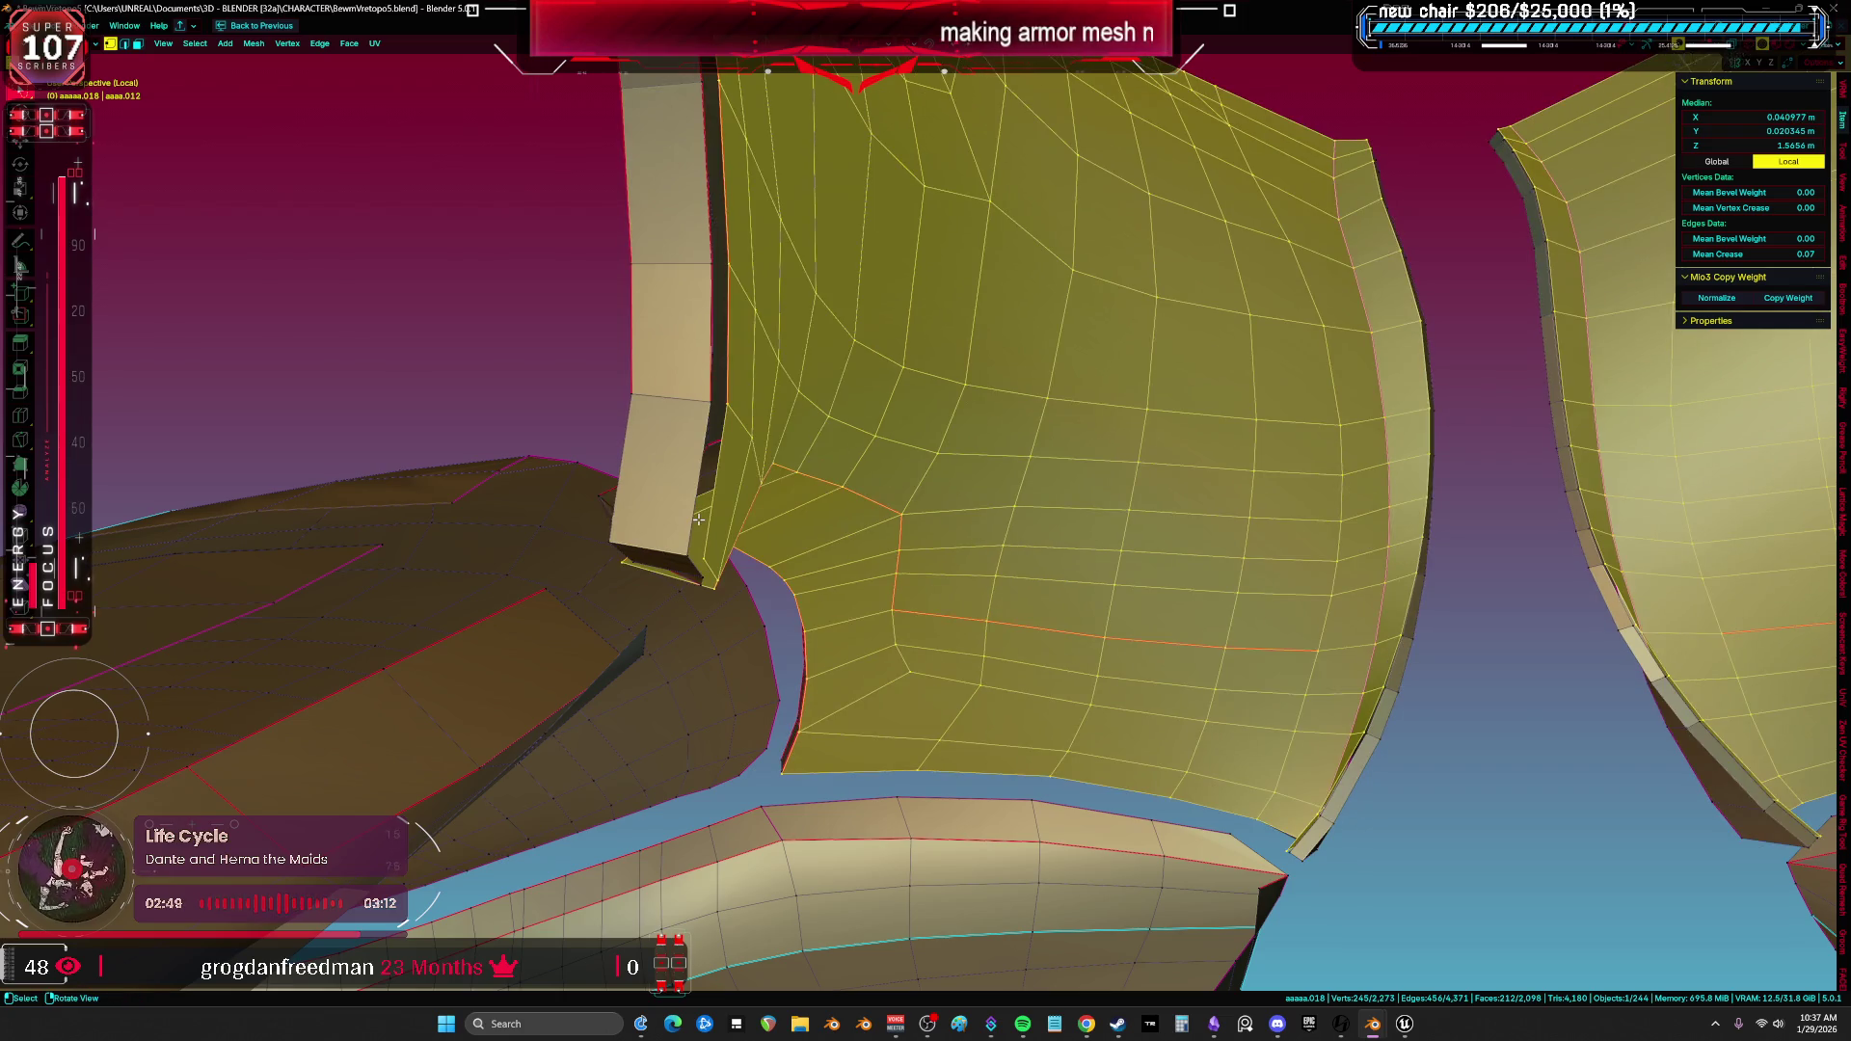
Select the vertices along the plate gap and fill it with a new face.
right_click(698, 517)
left_click(705, 510)
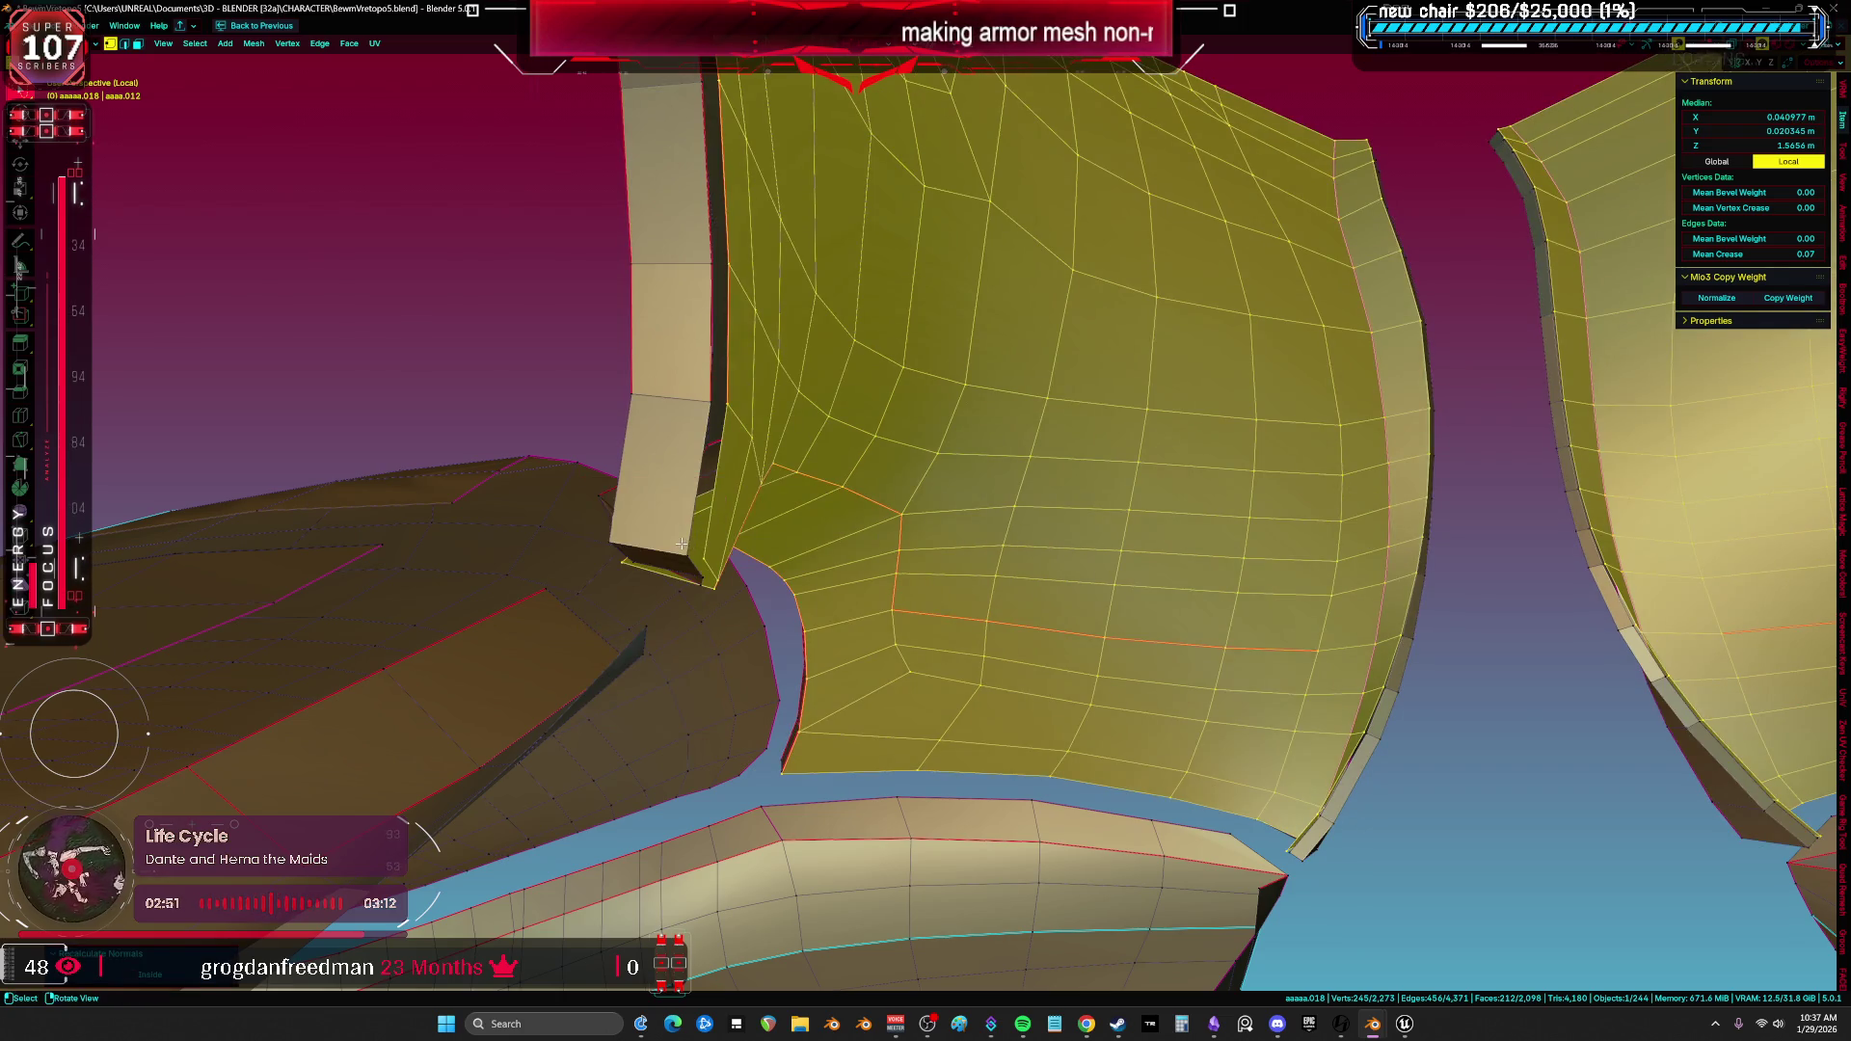
left_click(697, 525)
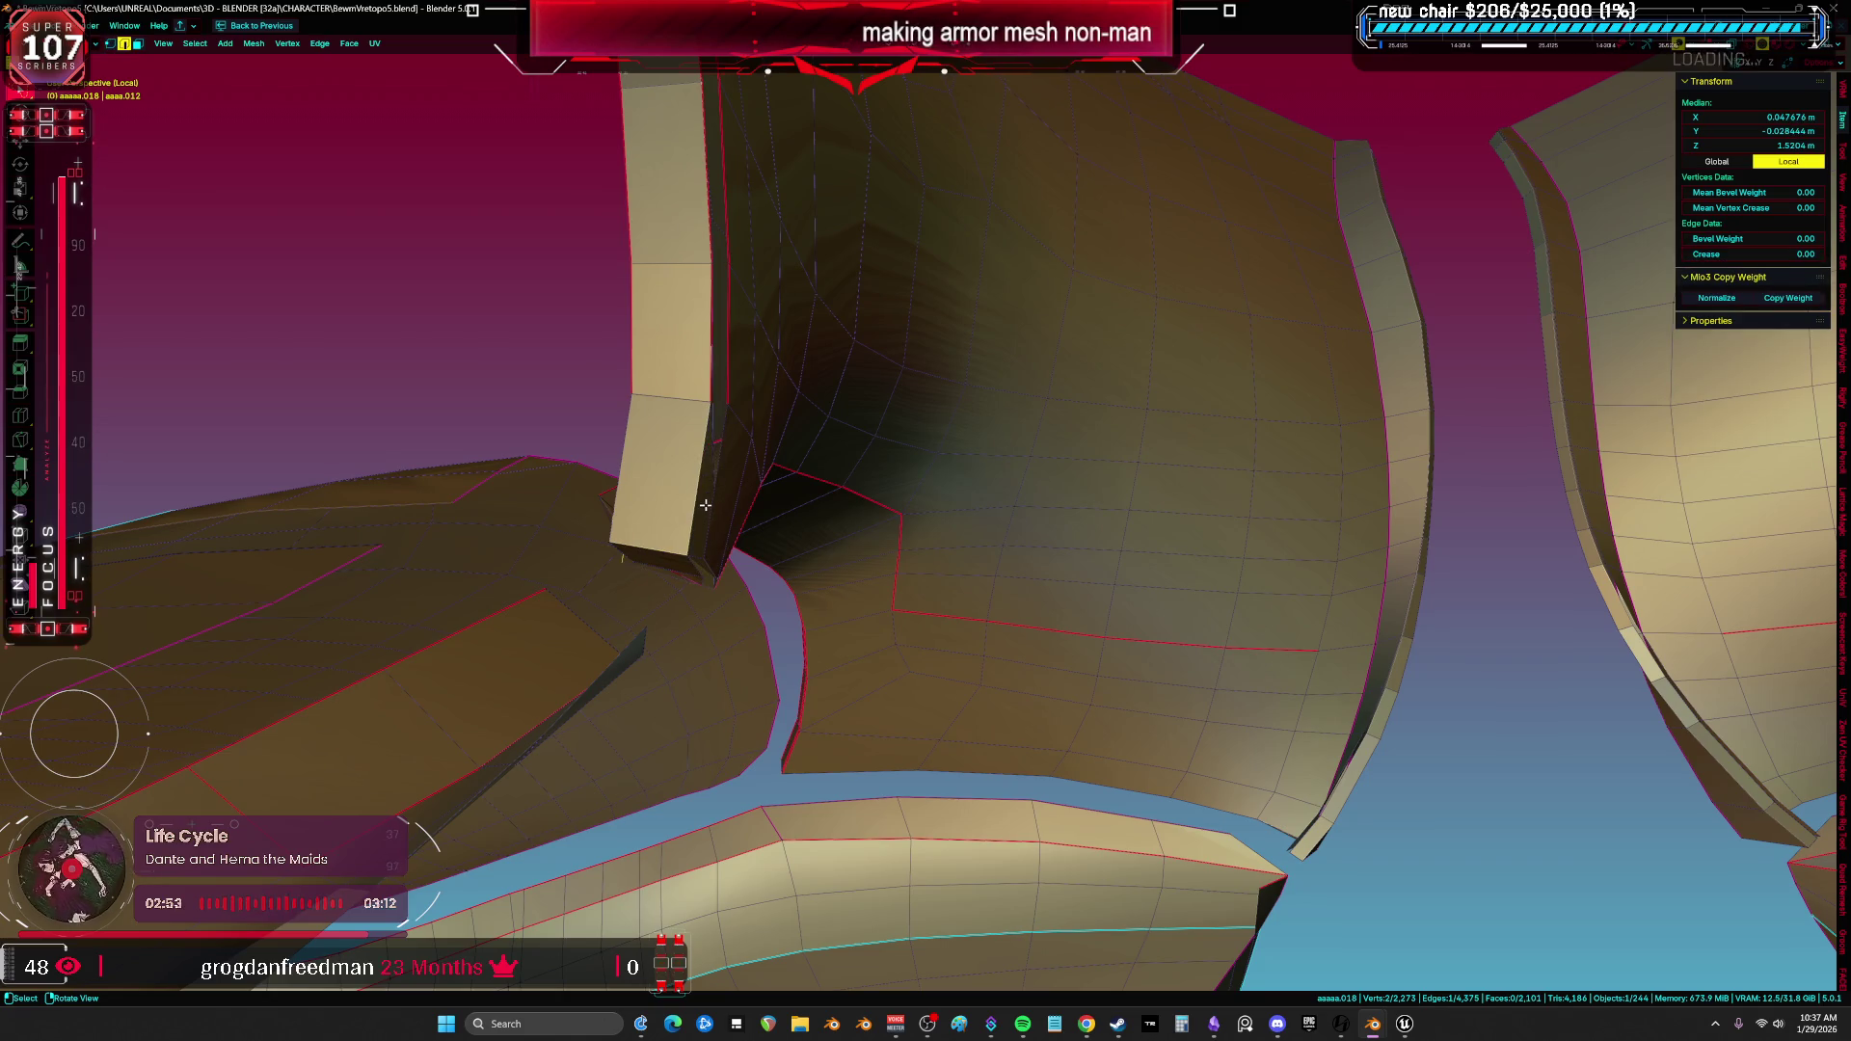
left_click(712, 400, "shift")
left_click(724, 411, "shift")
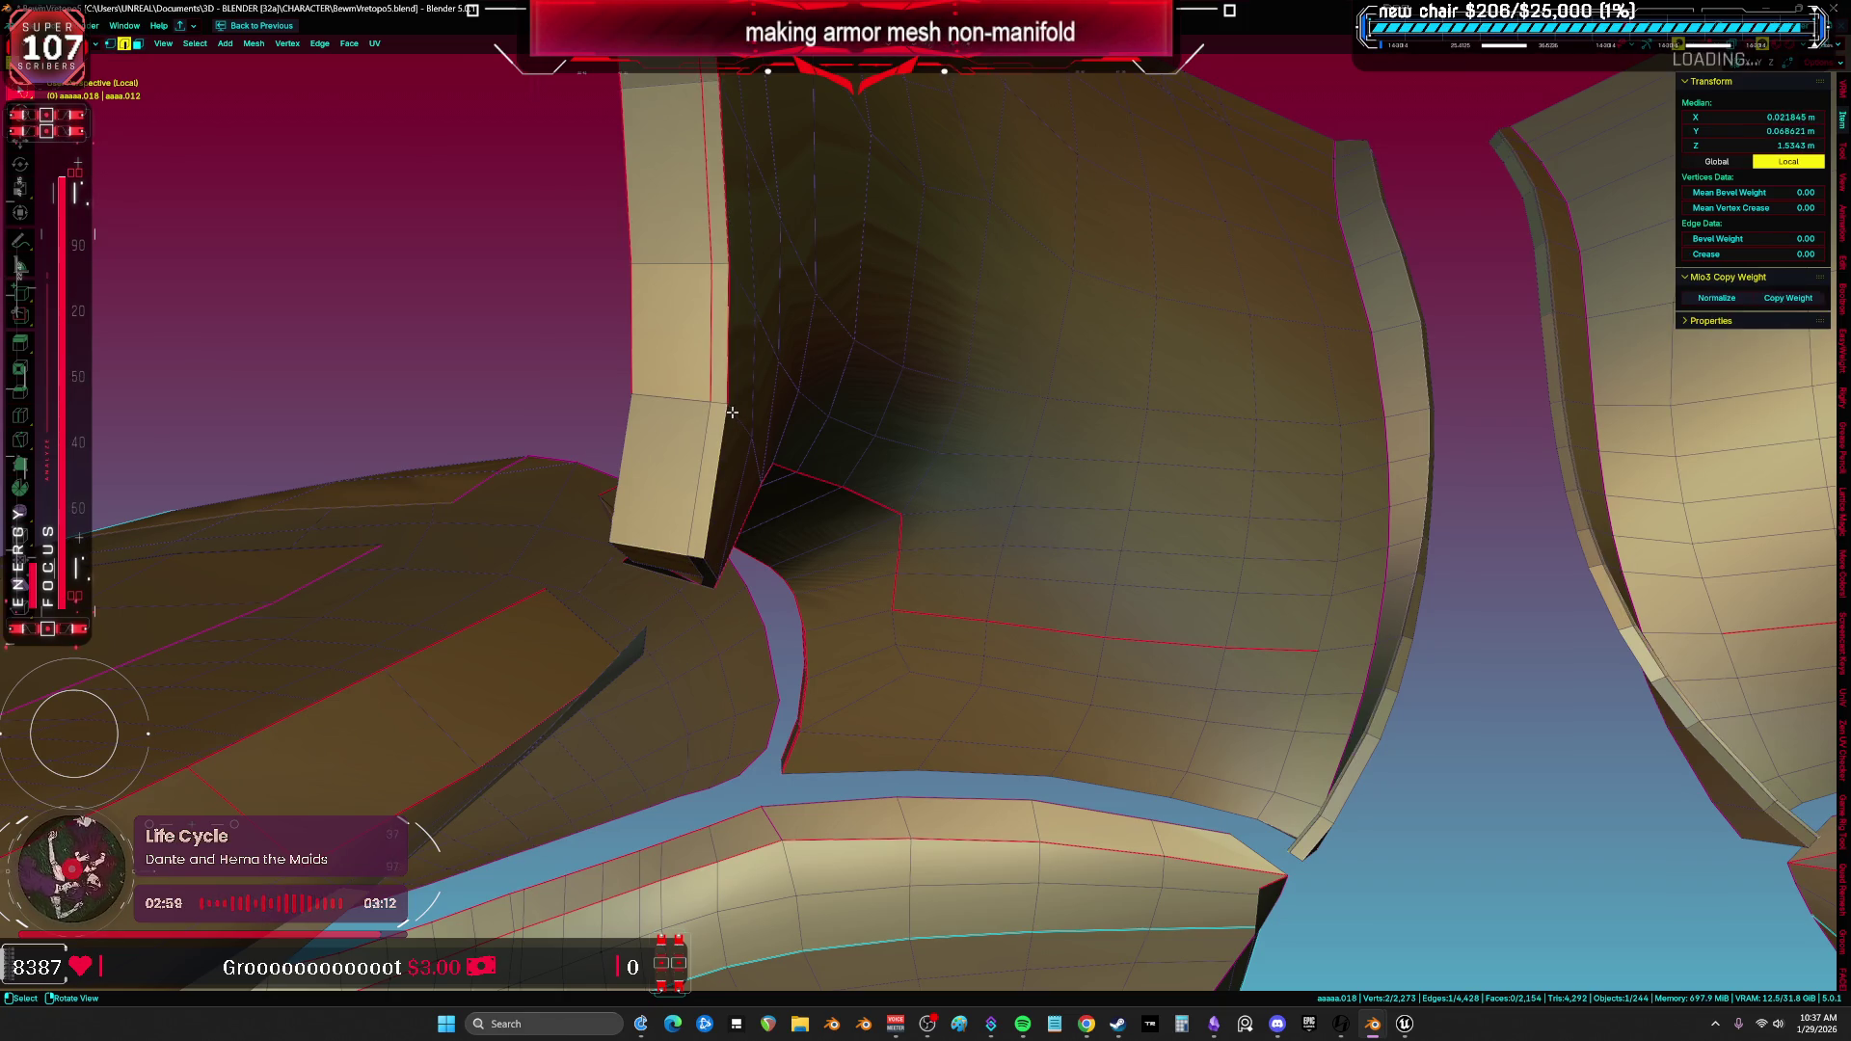
key("f")
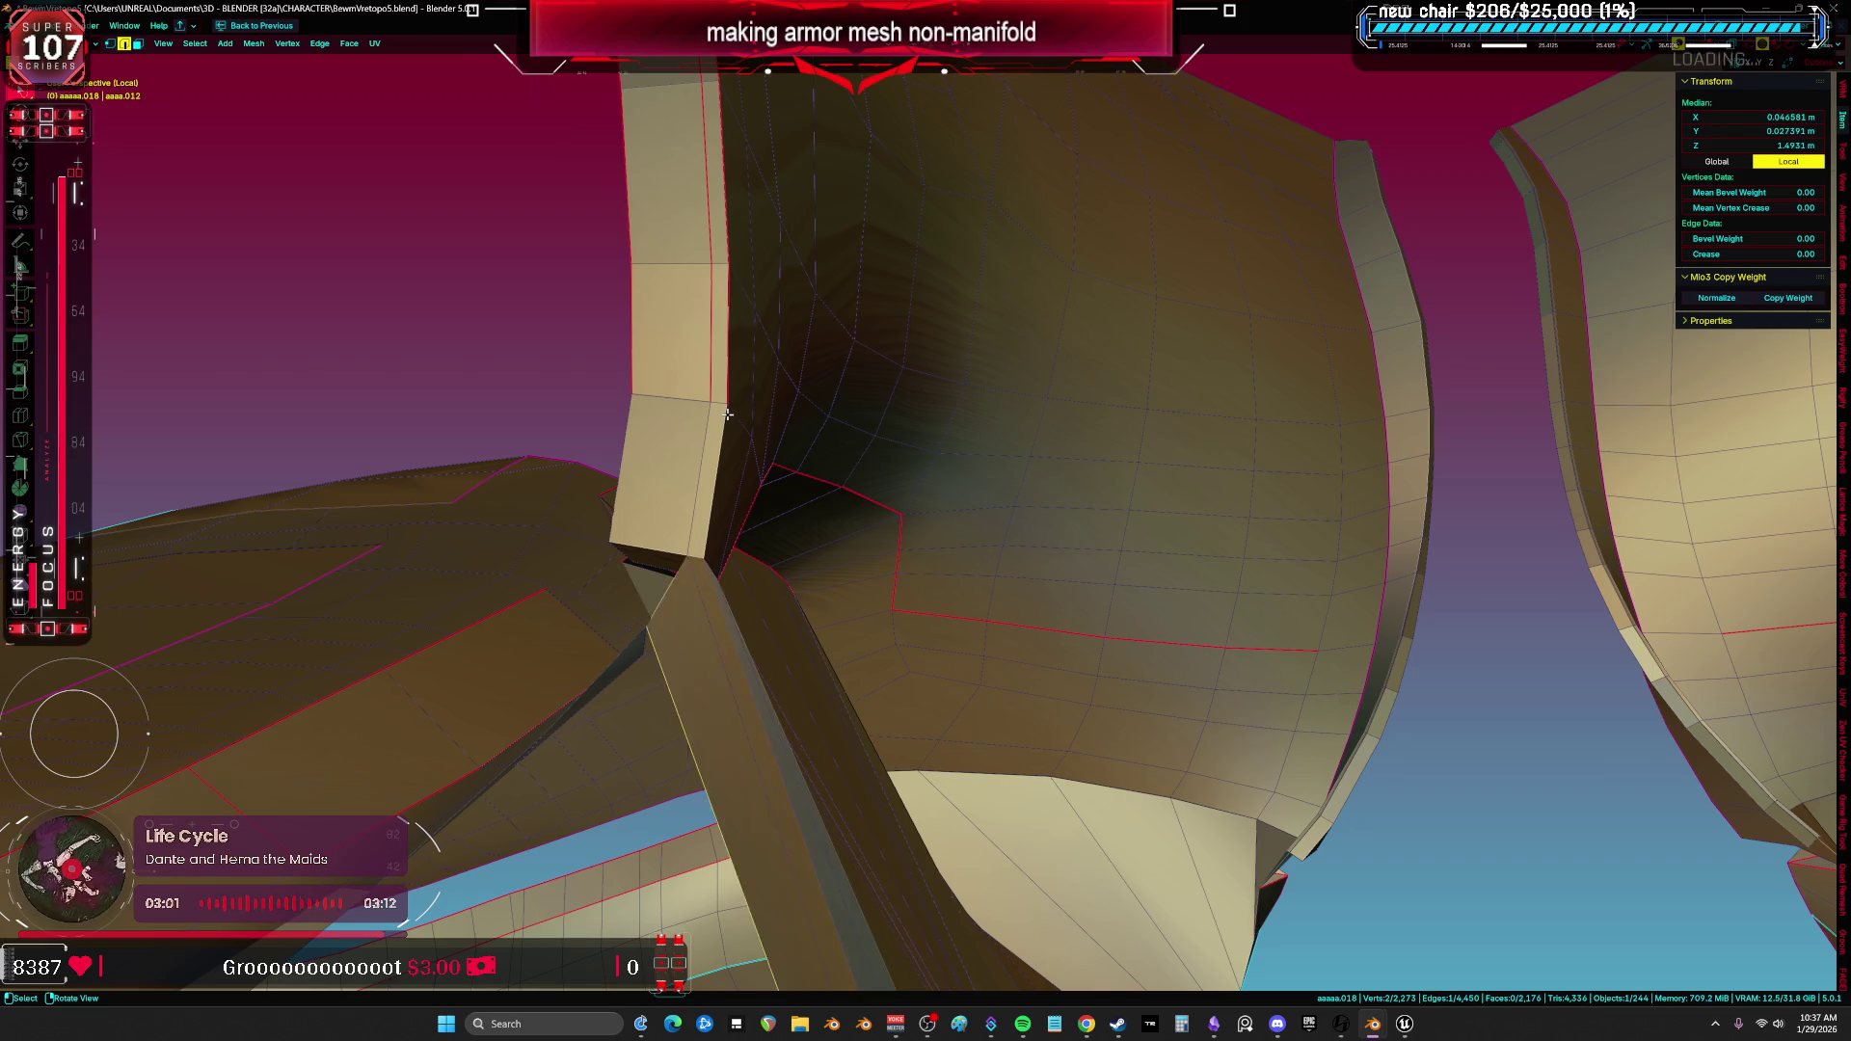
scroll(731, 433, "down", 3)
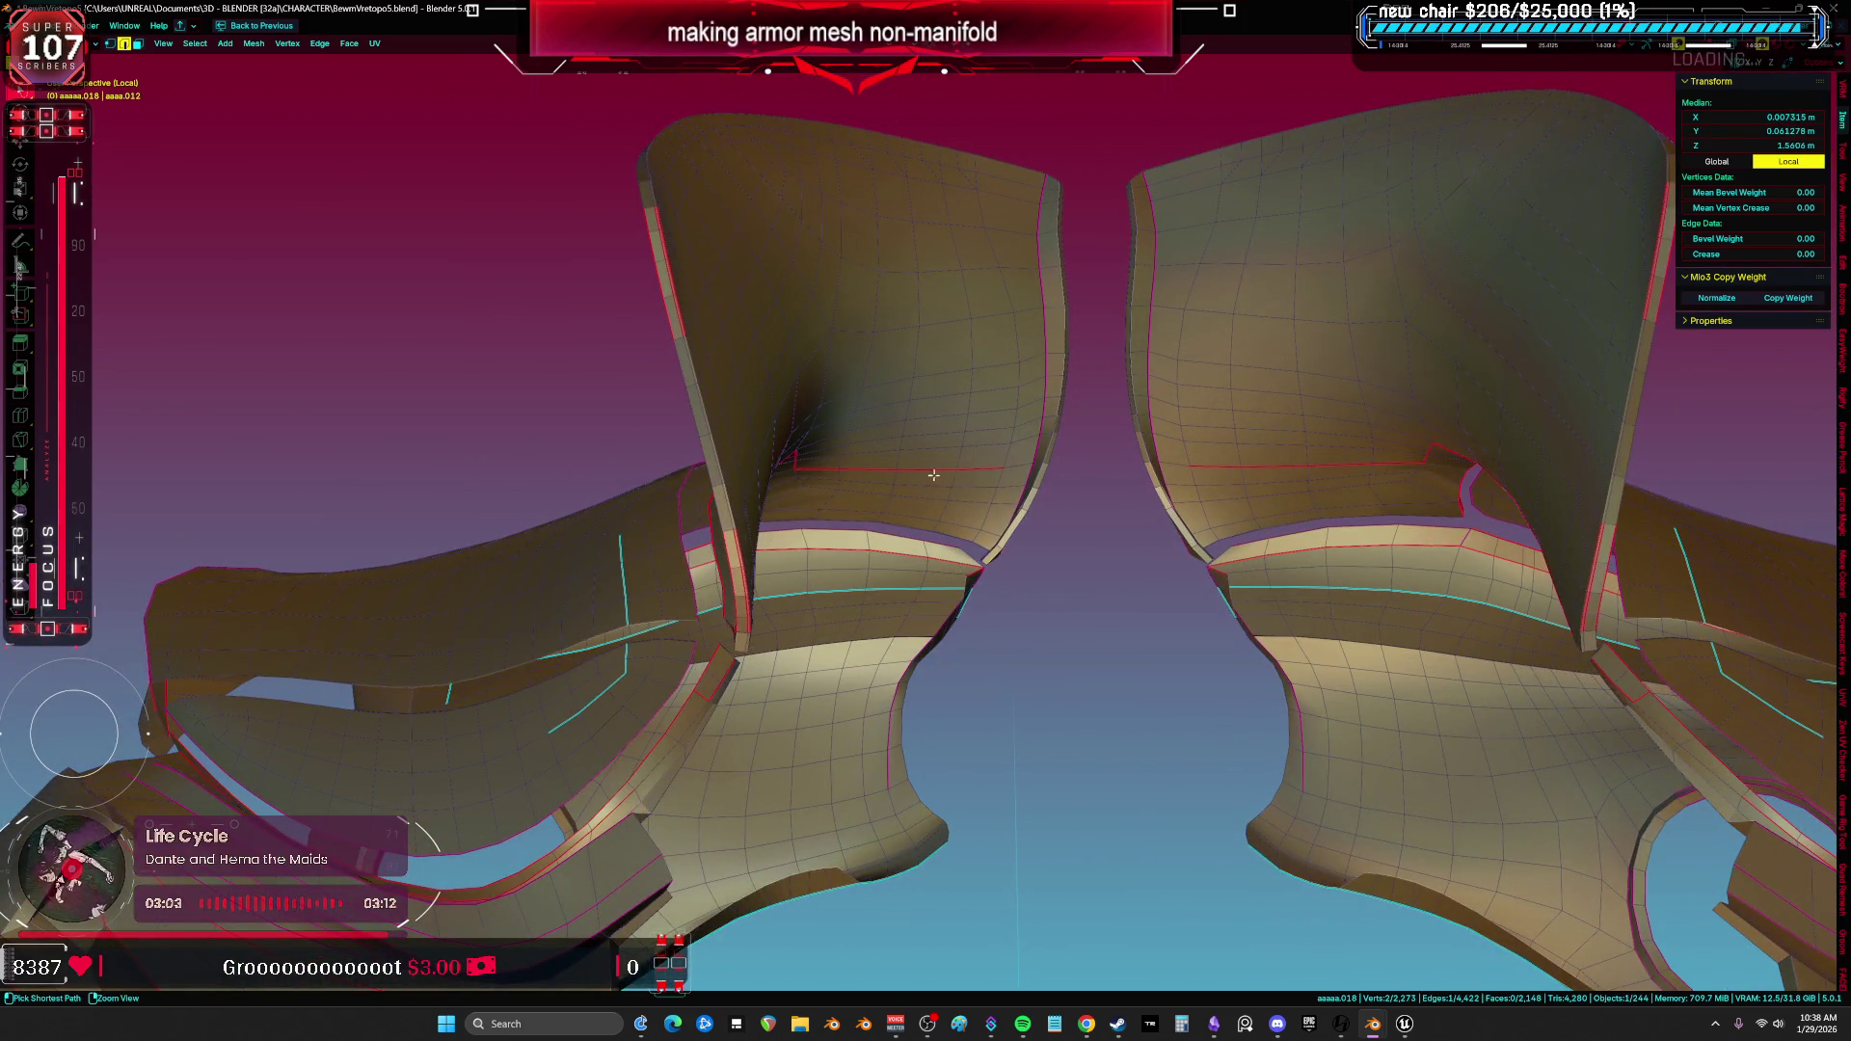
mouse_move(996, 458)
middle_mouse_down()
mouse_move(1094, 496)
mouse_move(844, 410)
mouse_move(946, 494)
middle_mouse_up()
key("z")
In wireframe, patch the seam holes with several new faces using F.
left_click(1012, 495)
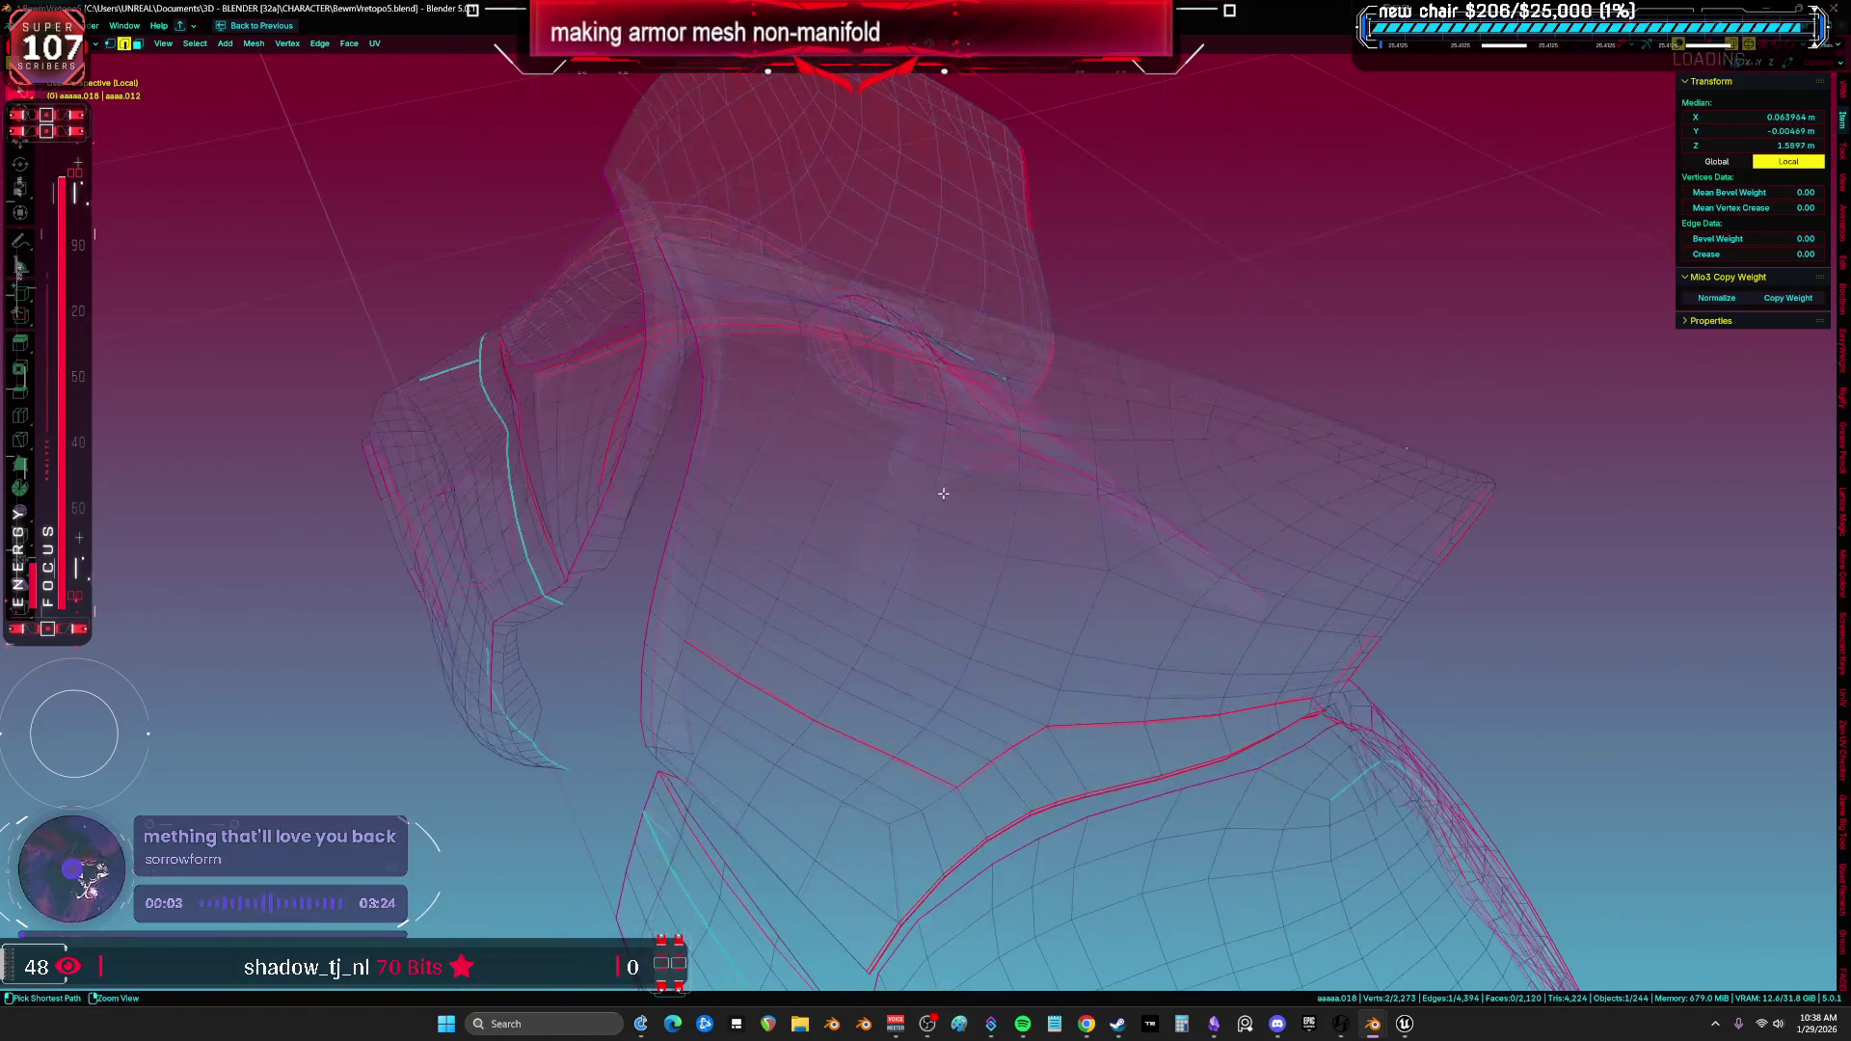
key("l")
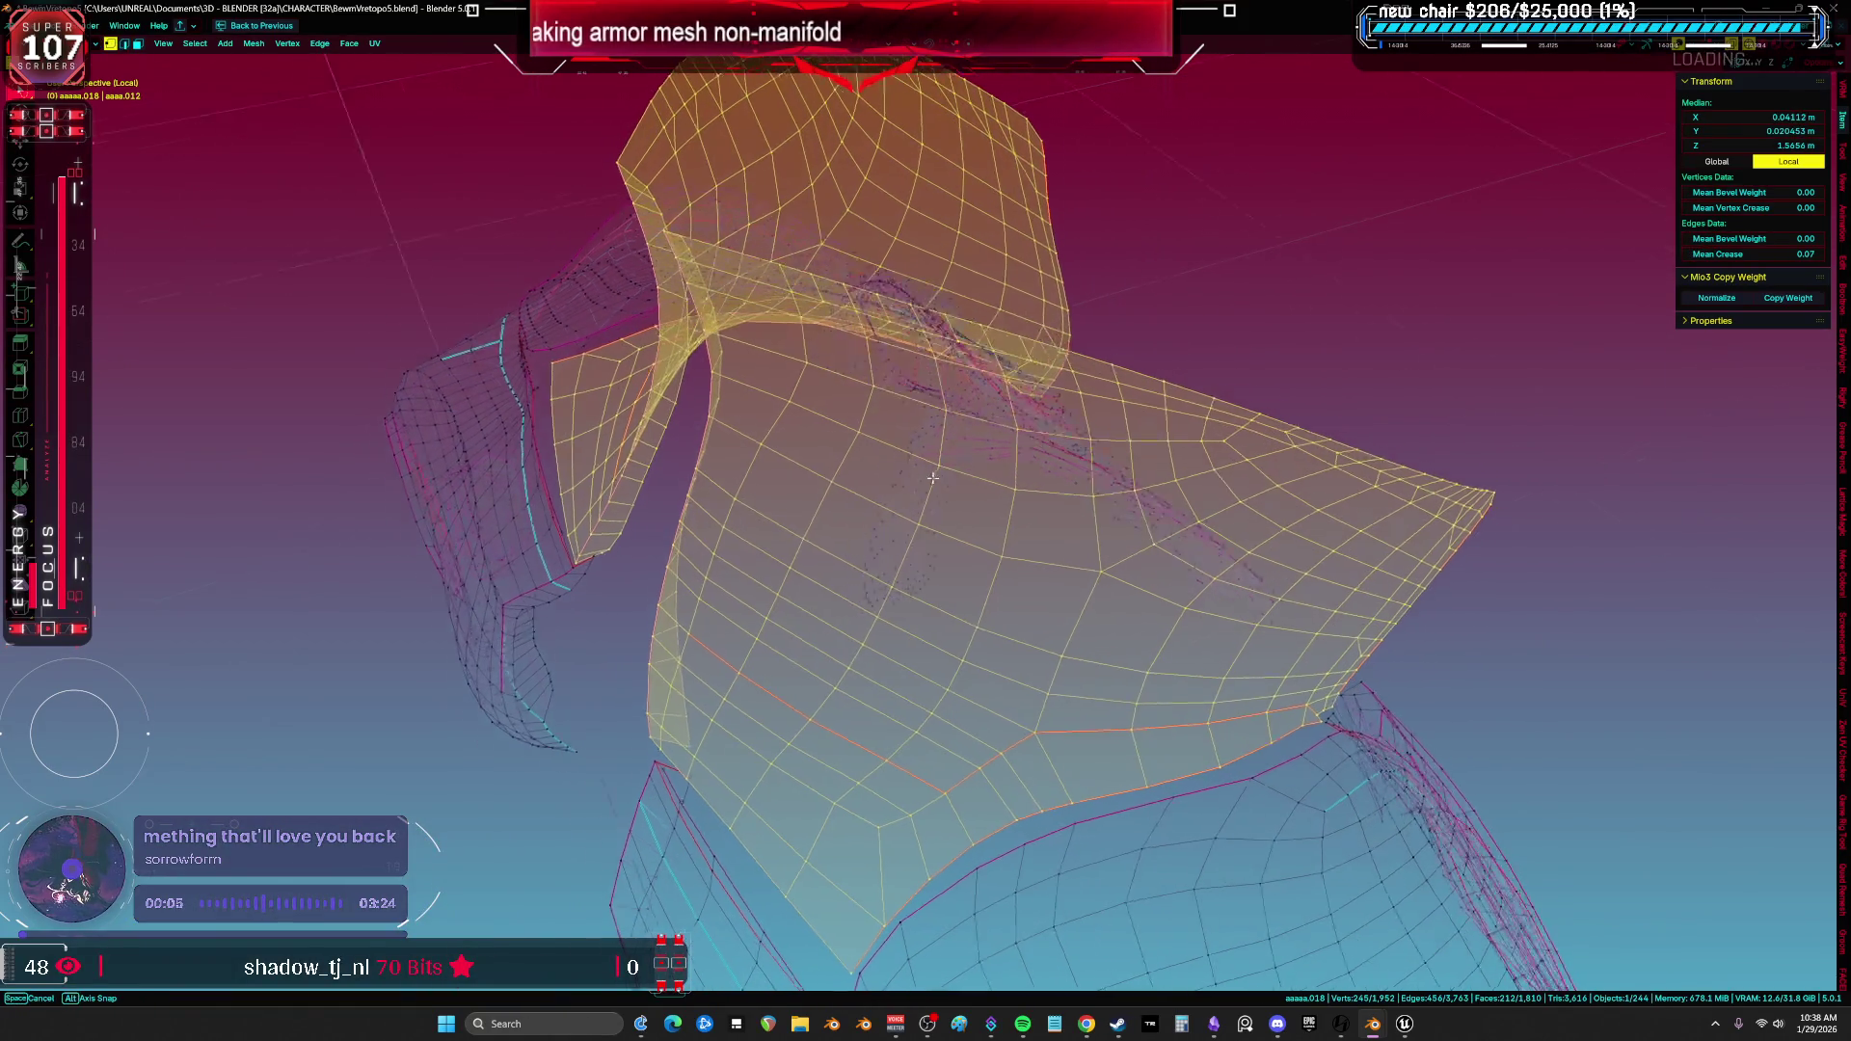
middle_click_drag(868, 477, 1023, 478)
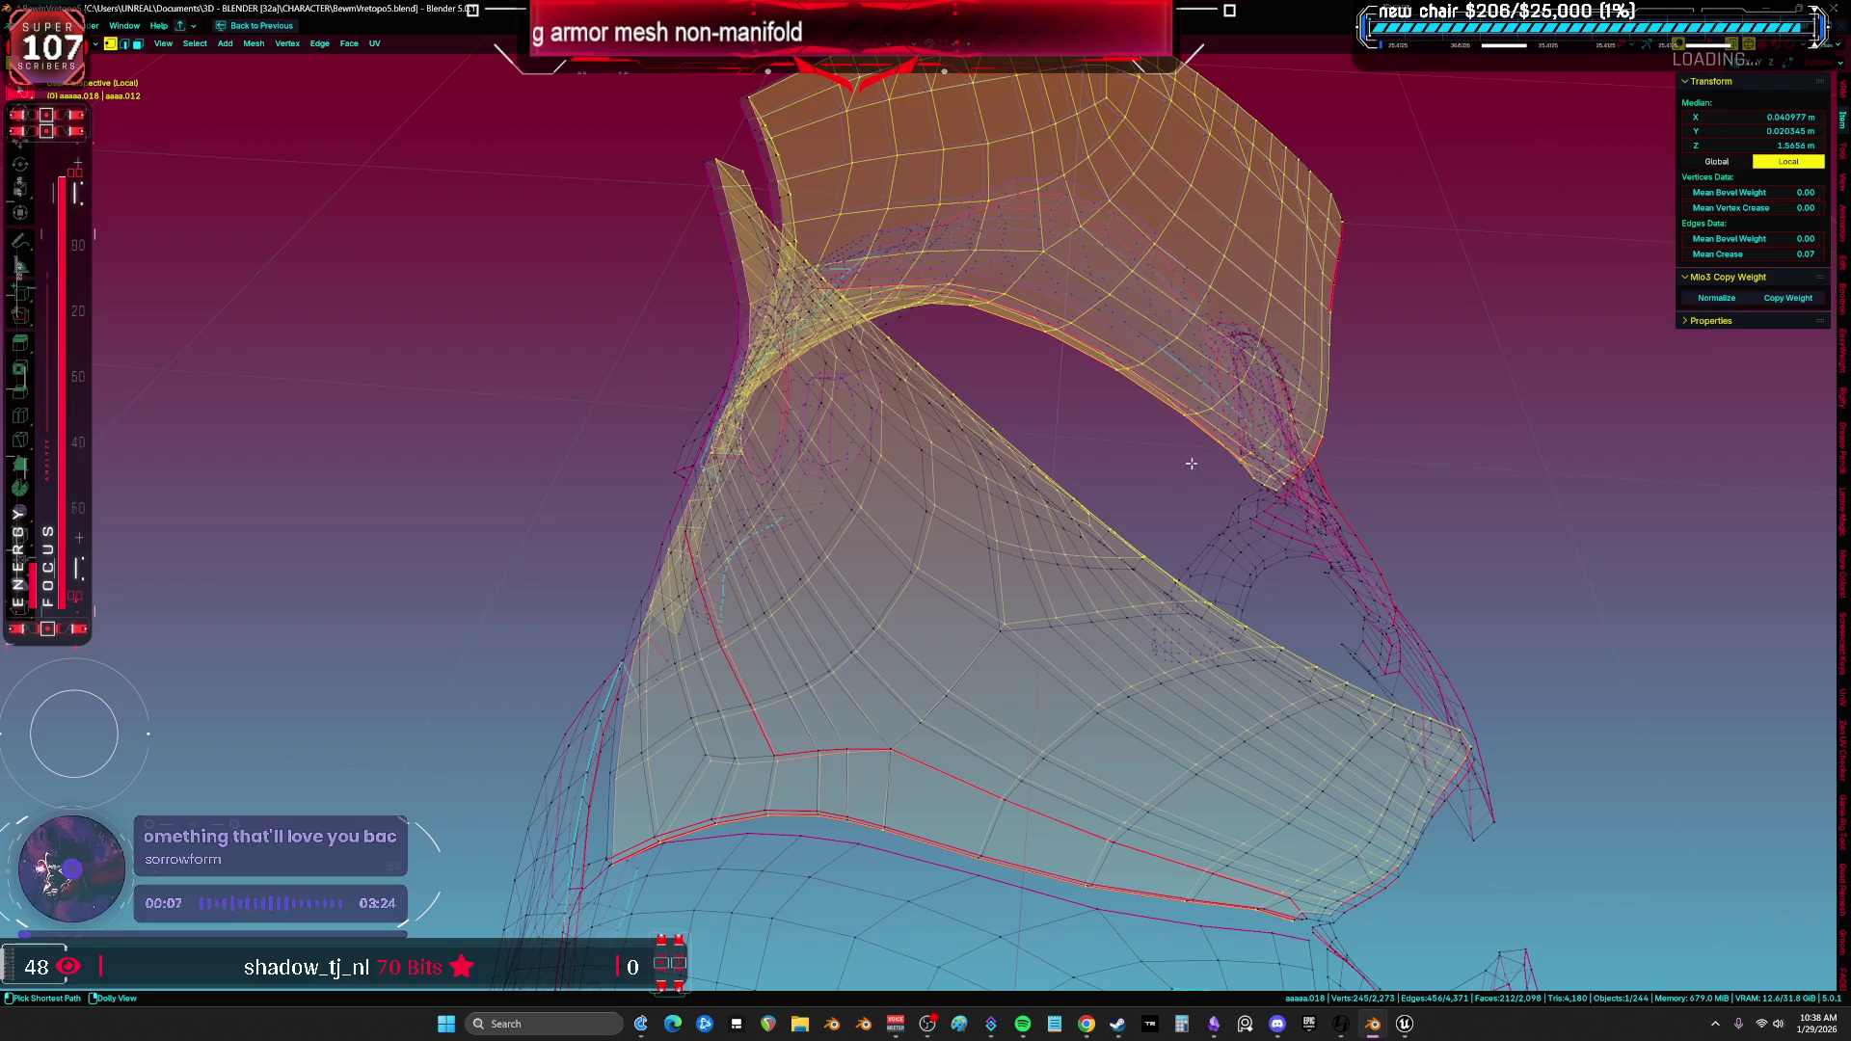
key("alt+a")
key("f")
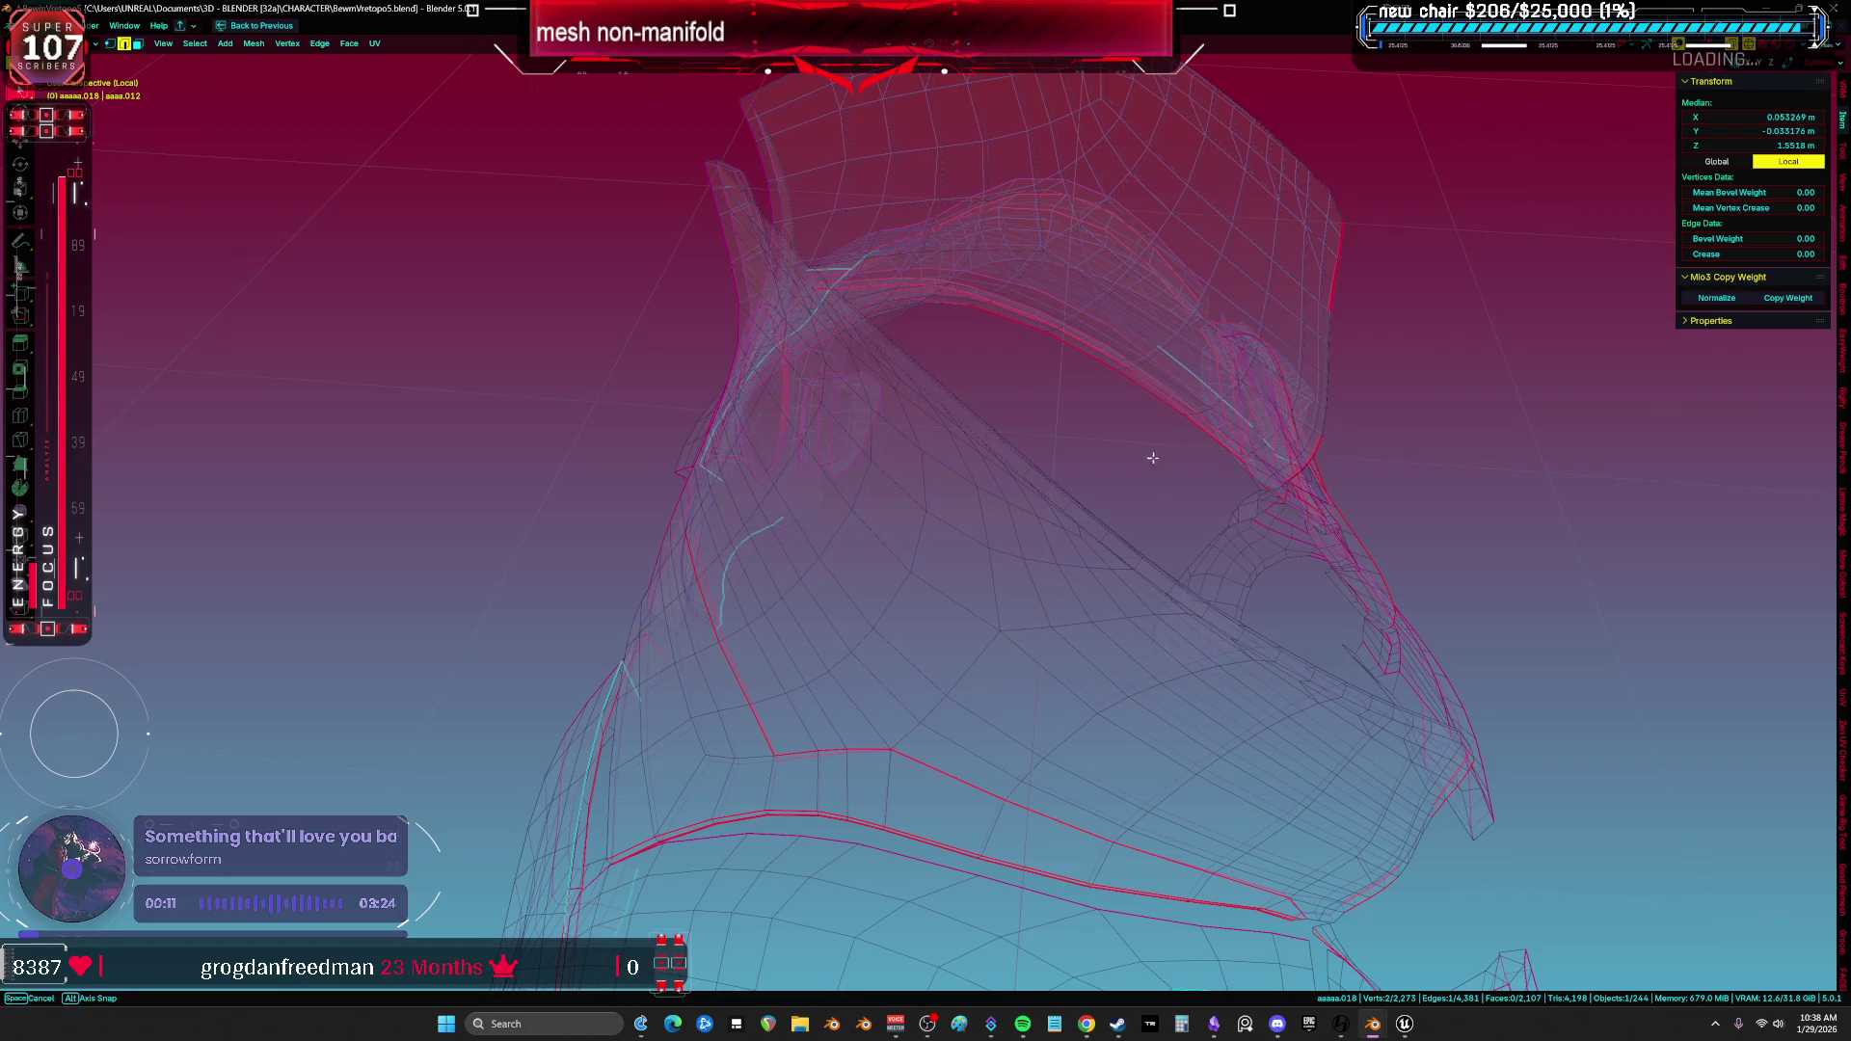
key("KP_1")
key("f")
scroll(793, 413, "up", 3)
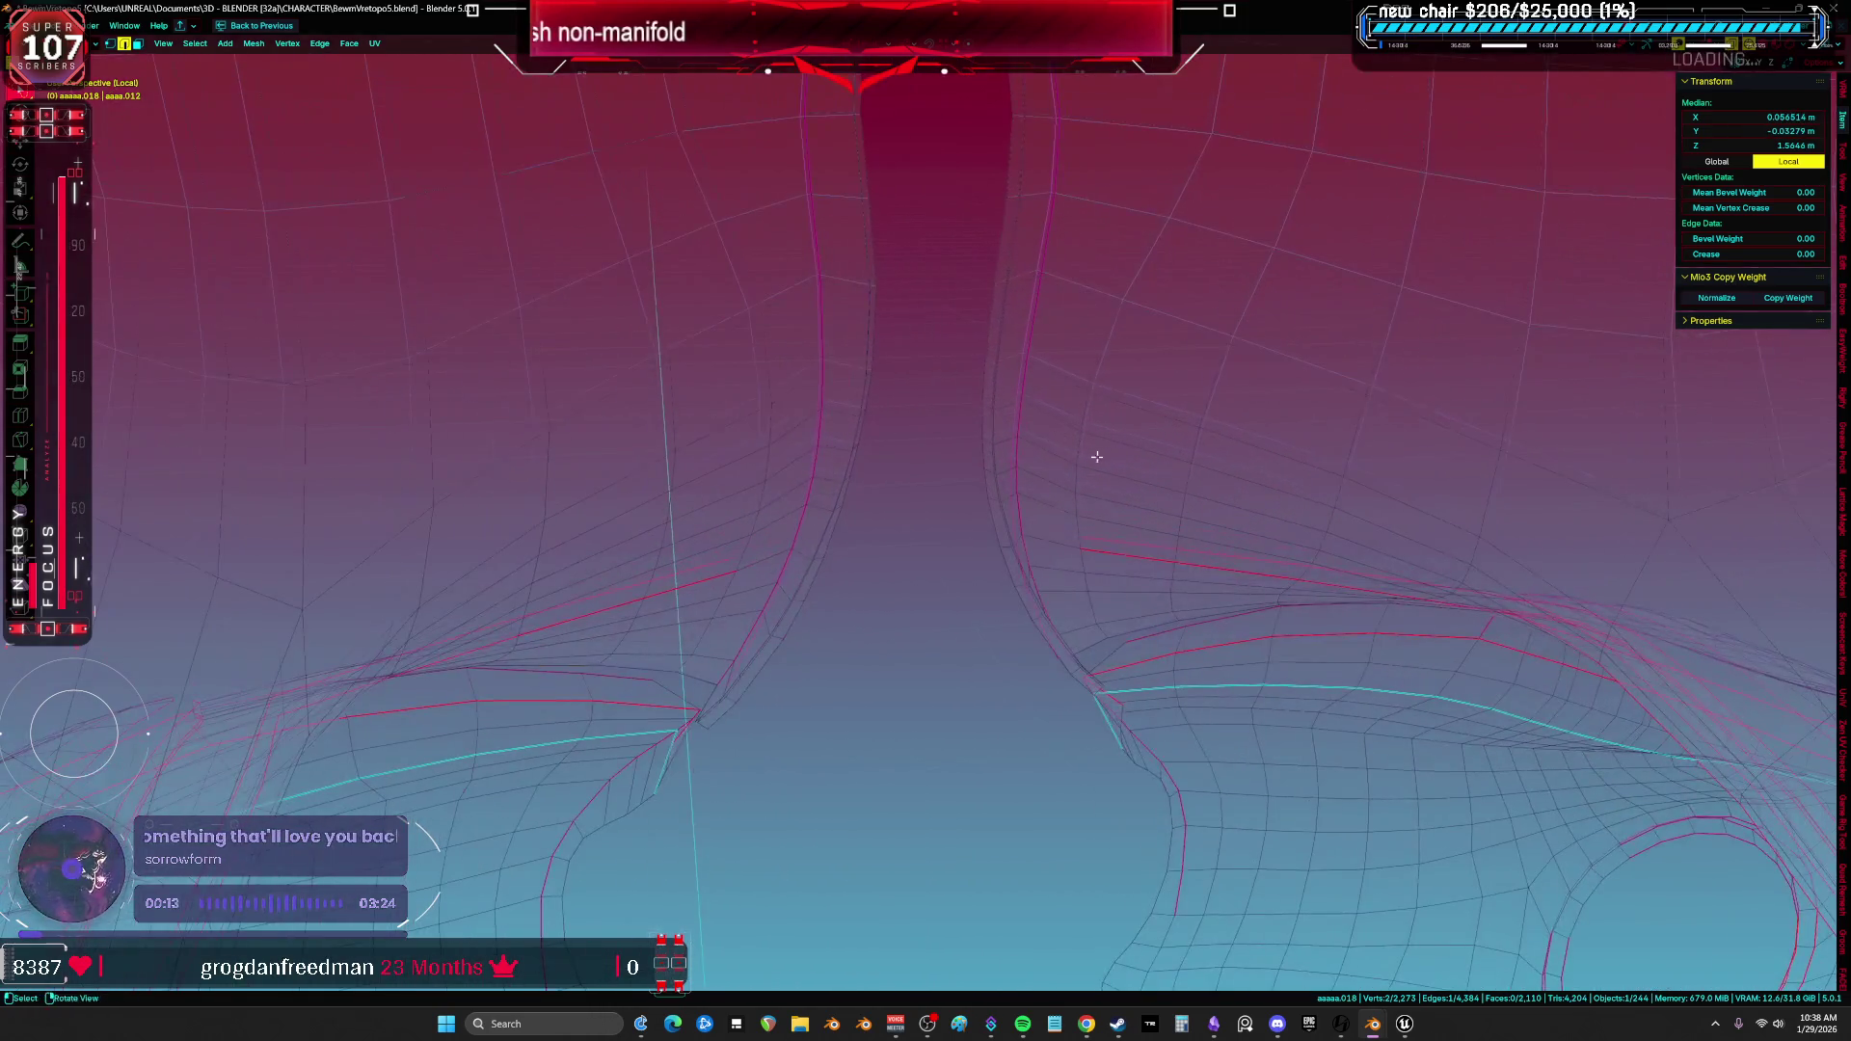
scroll(1089, 451, "down", 3)
mouse_move(1210, 504)
middle_mouse_down()
mouse_move(888, 460)
mouse_move(1040, 457)
middle_mouse_up()
key("f")
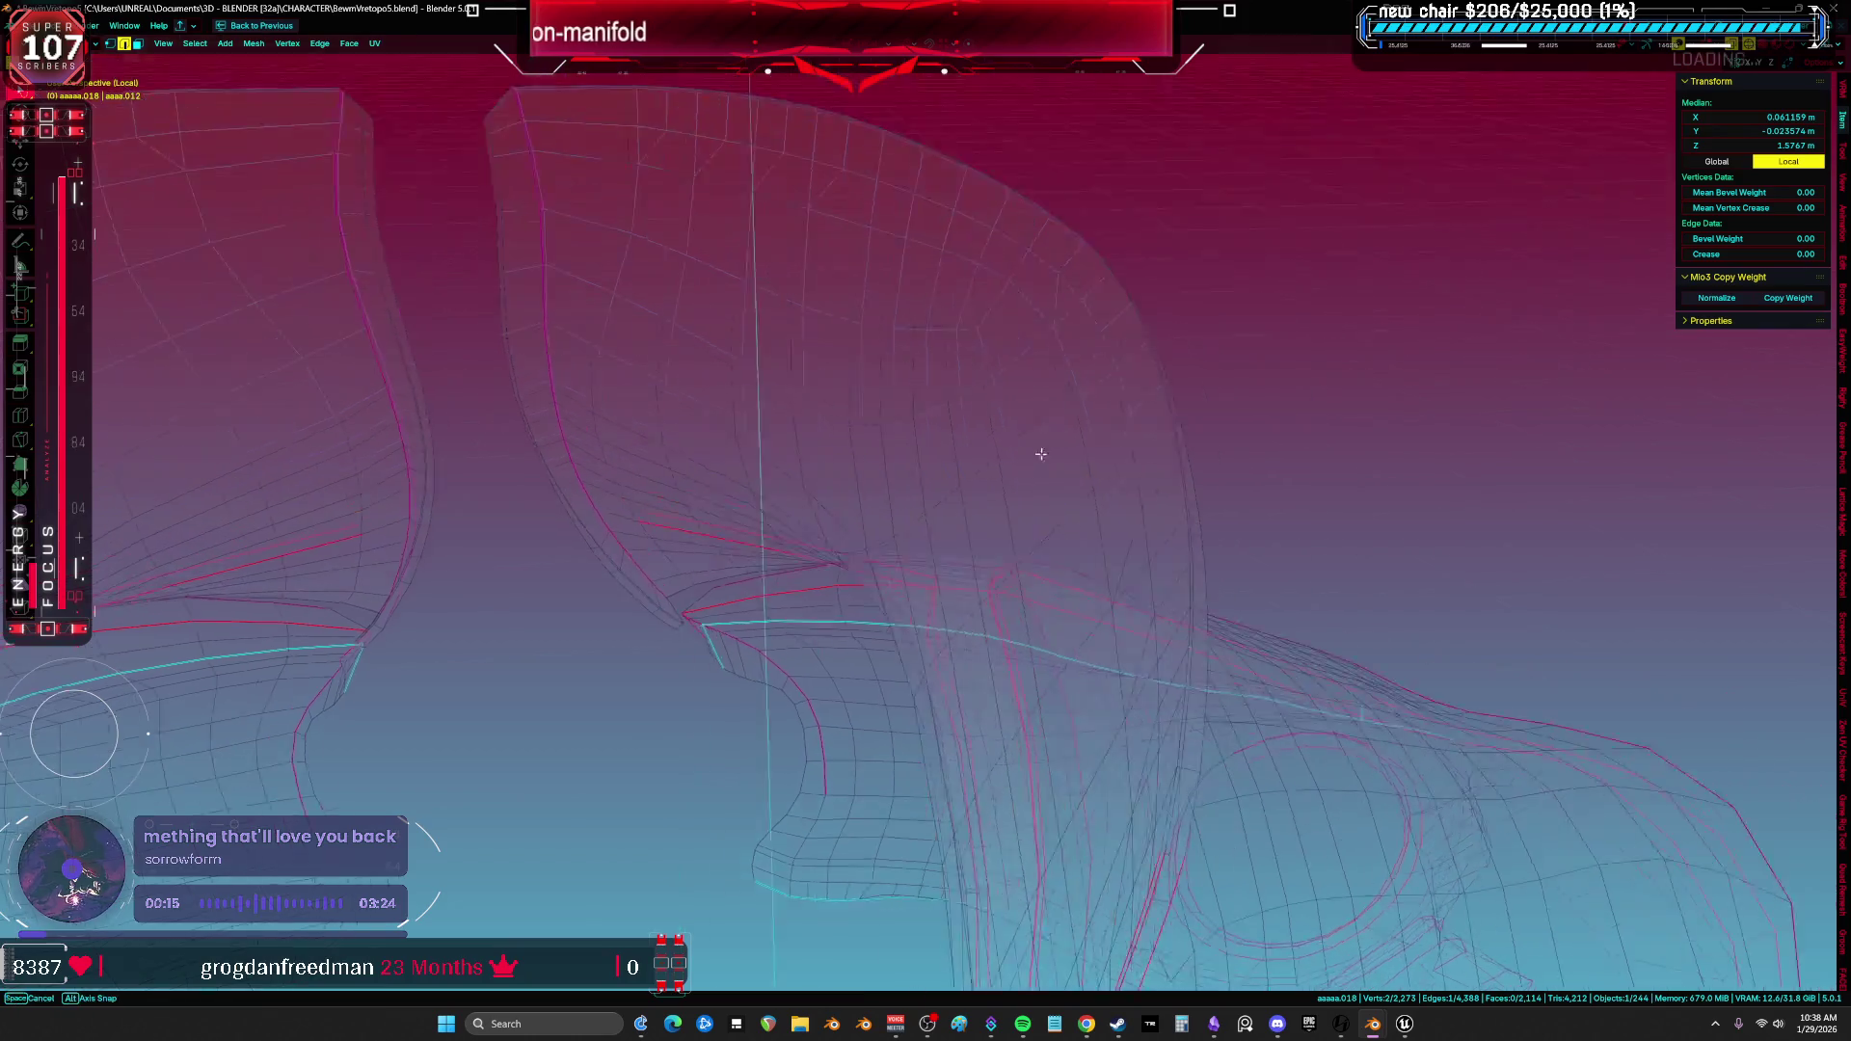
Select the connected armor piece by the seam and bring it into view.
key("ctrl+l")
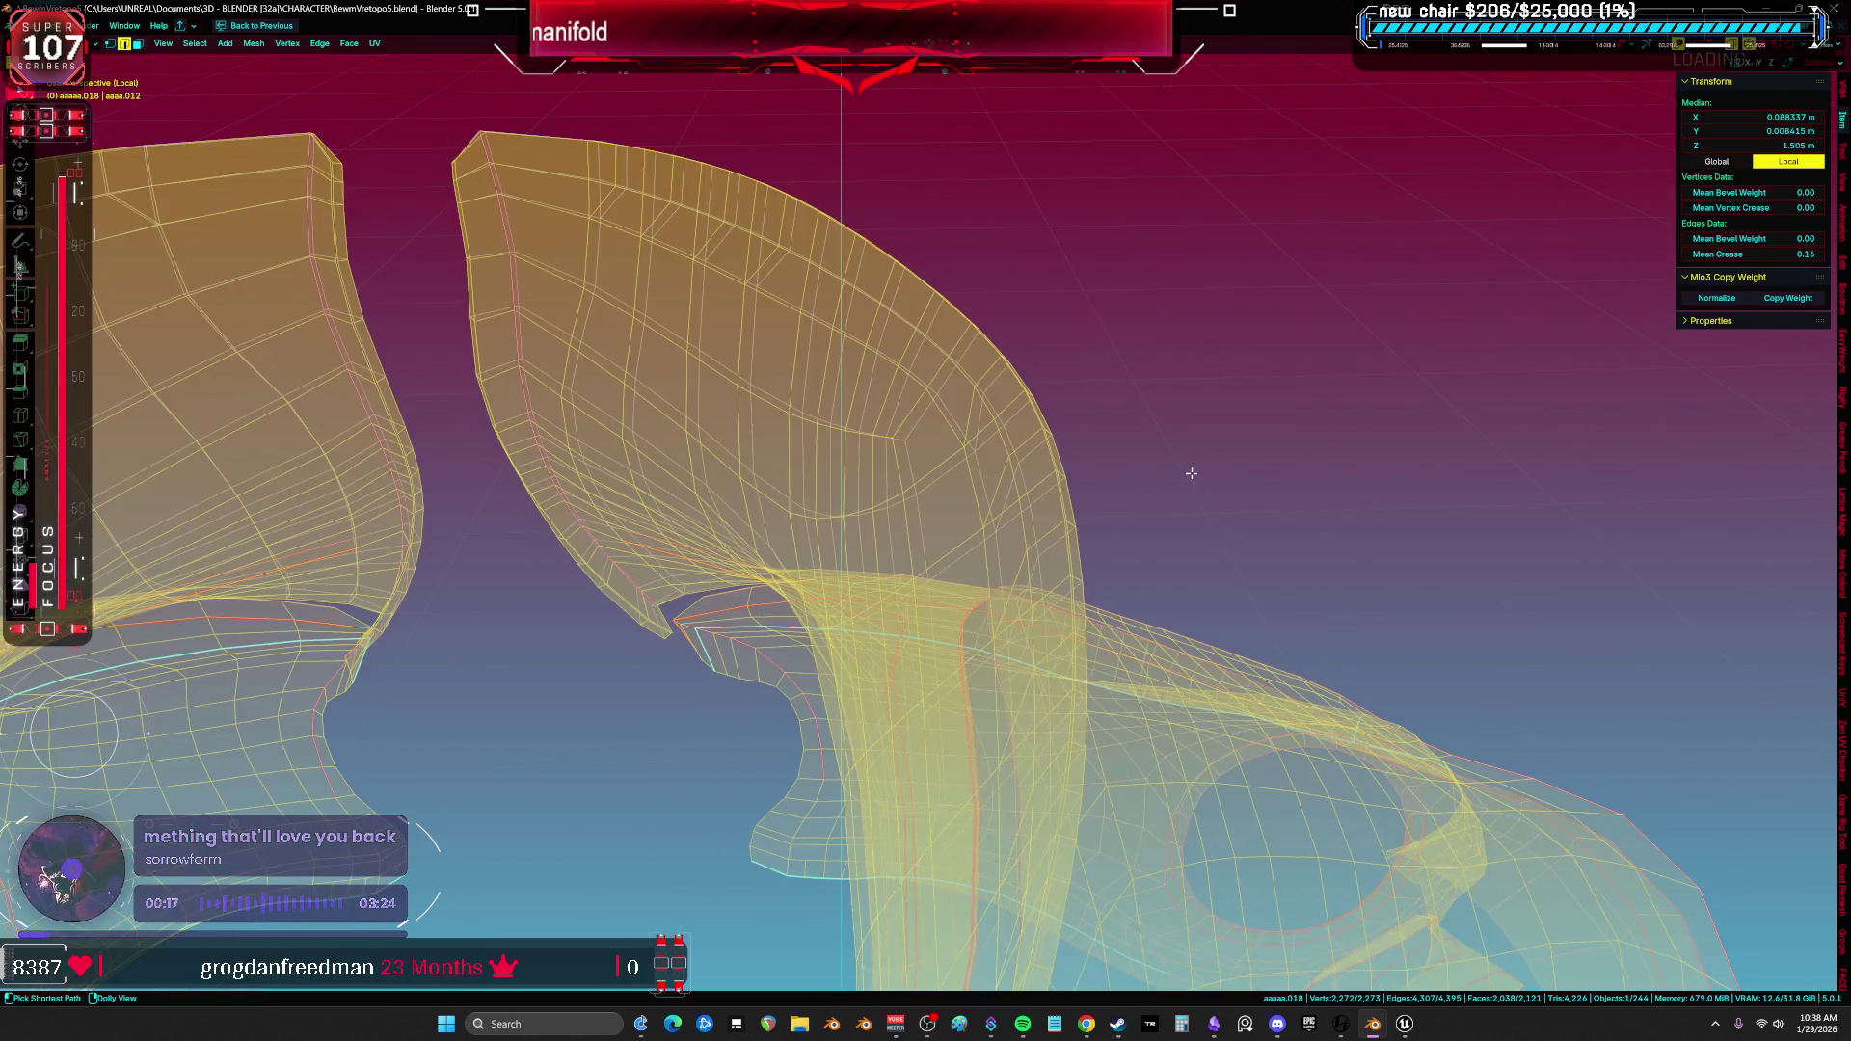
key("alt+a")
scroll(1087, 467, "up", 3)
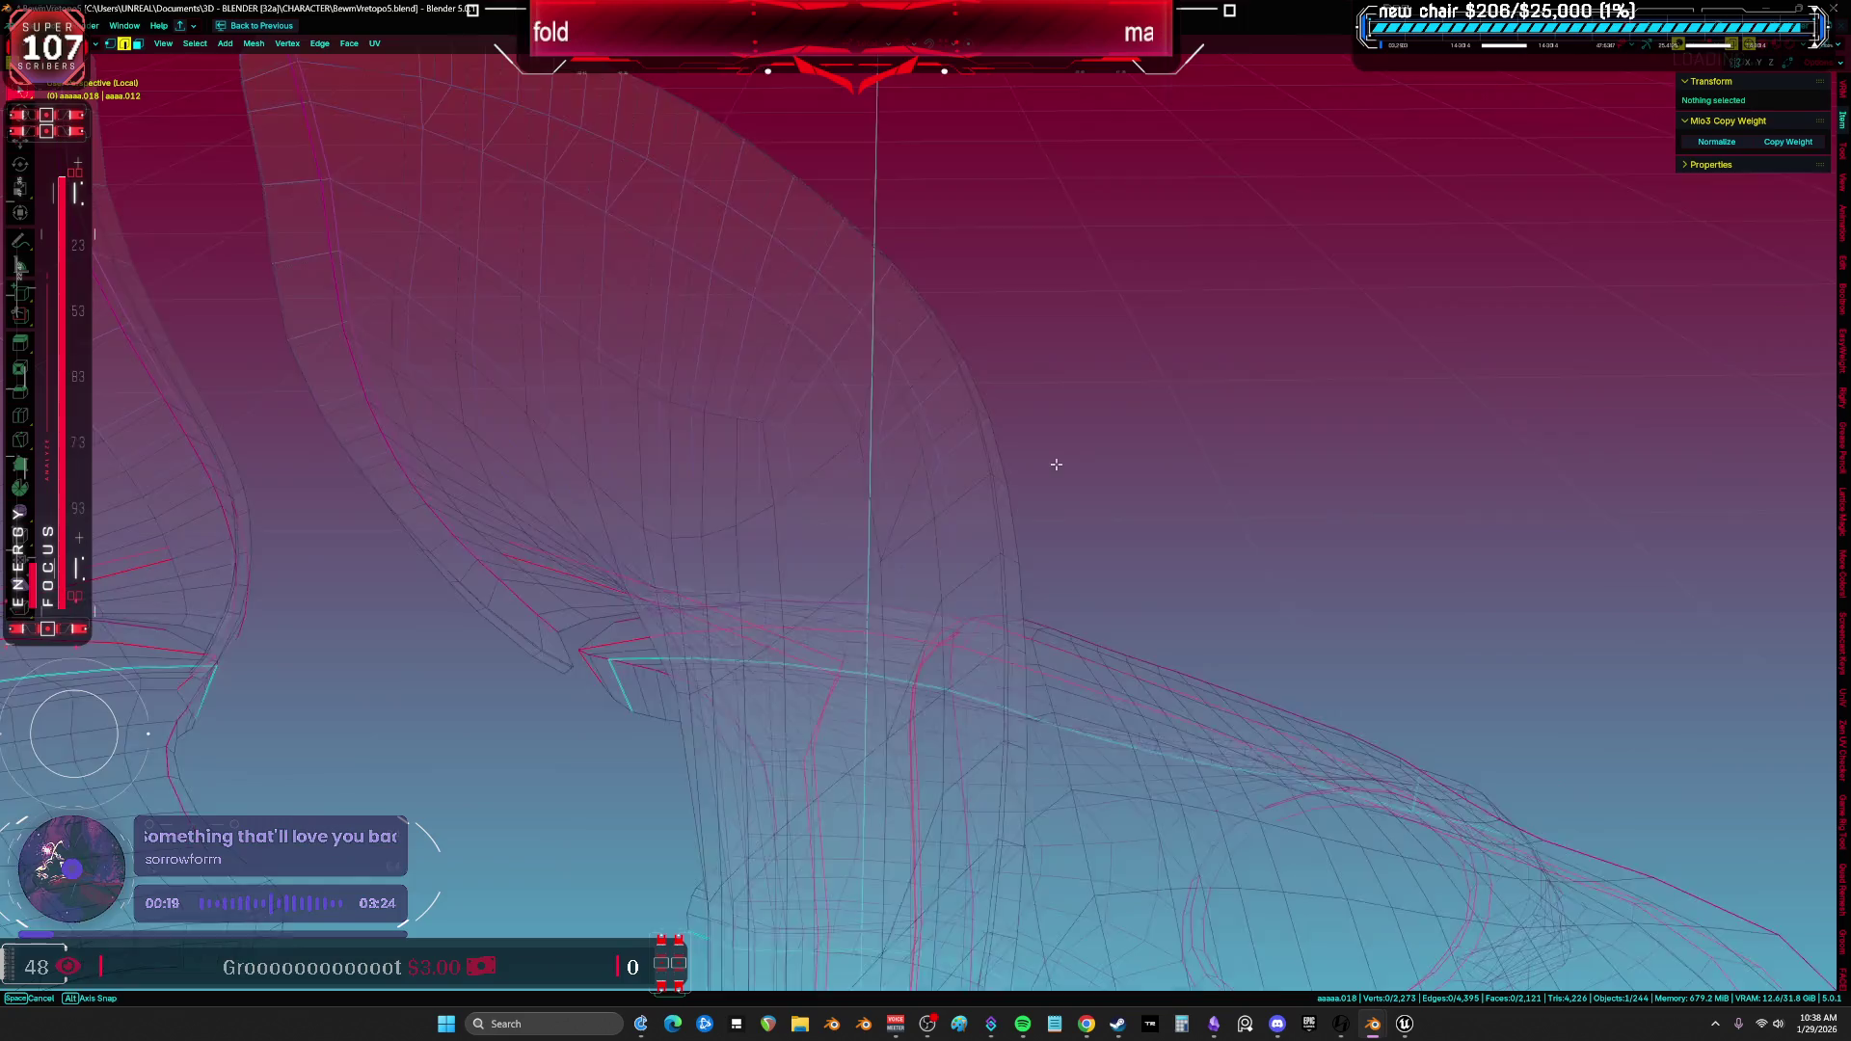
middle_click_drag(1057, 464, 589, 478)
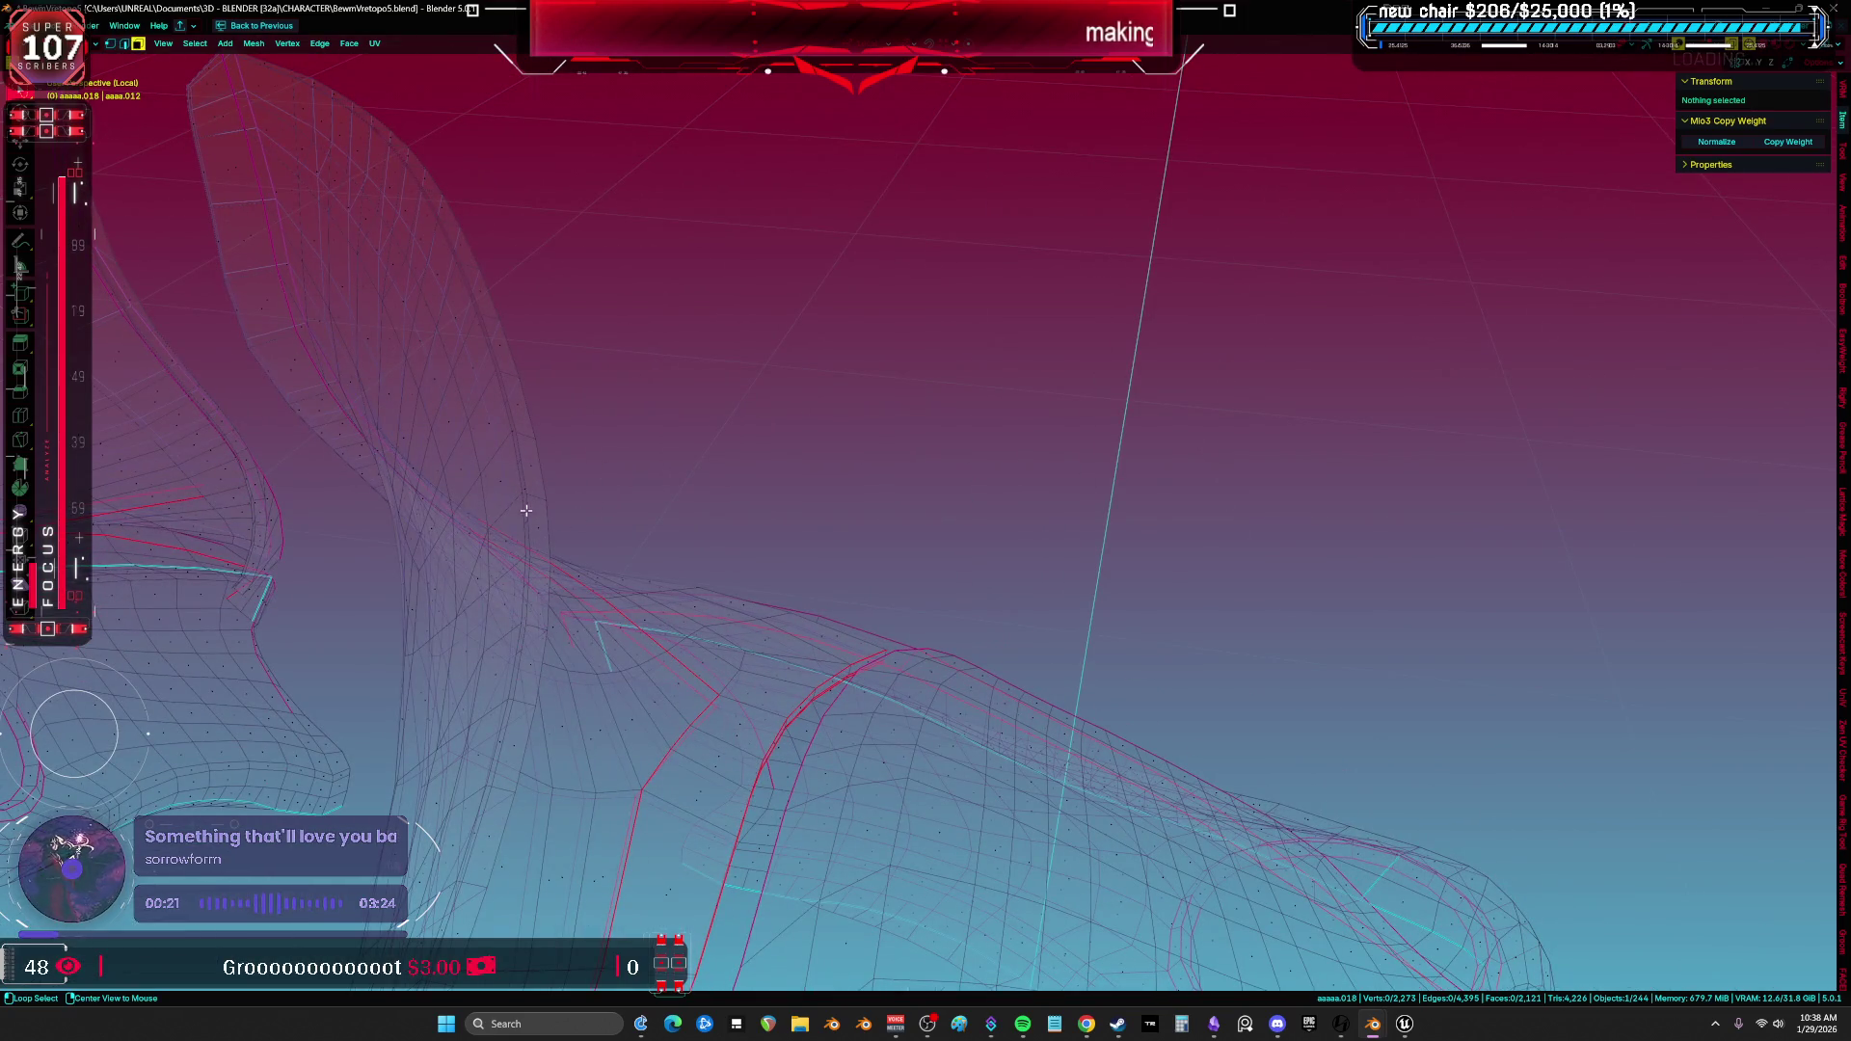
key("l")
key("alt+a")
key("l")
middle_click_drag(493, 779, 1040, 357)
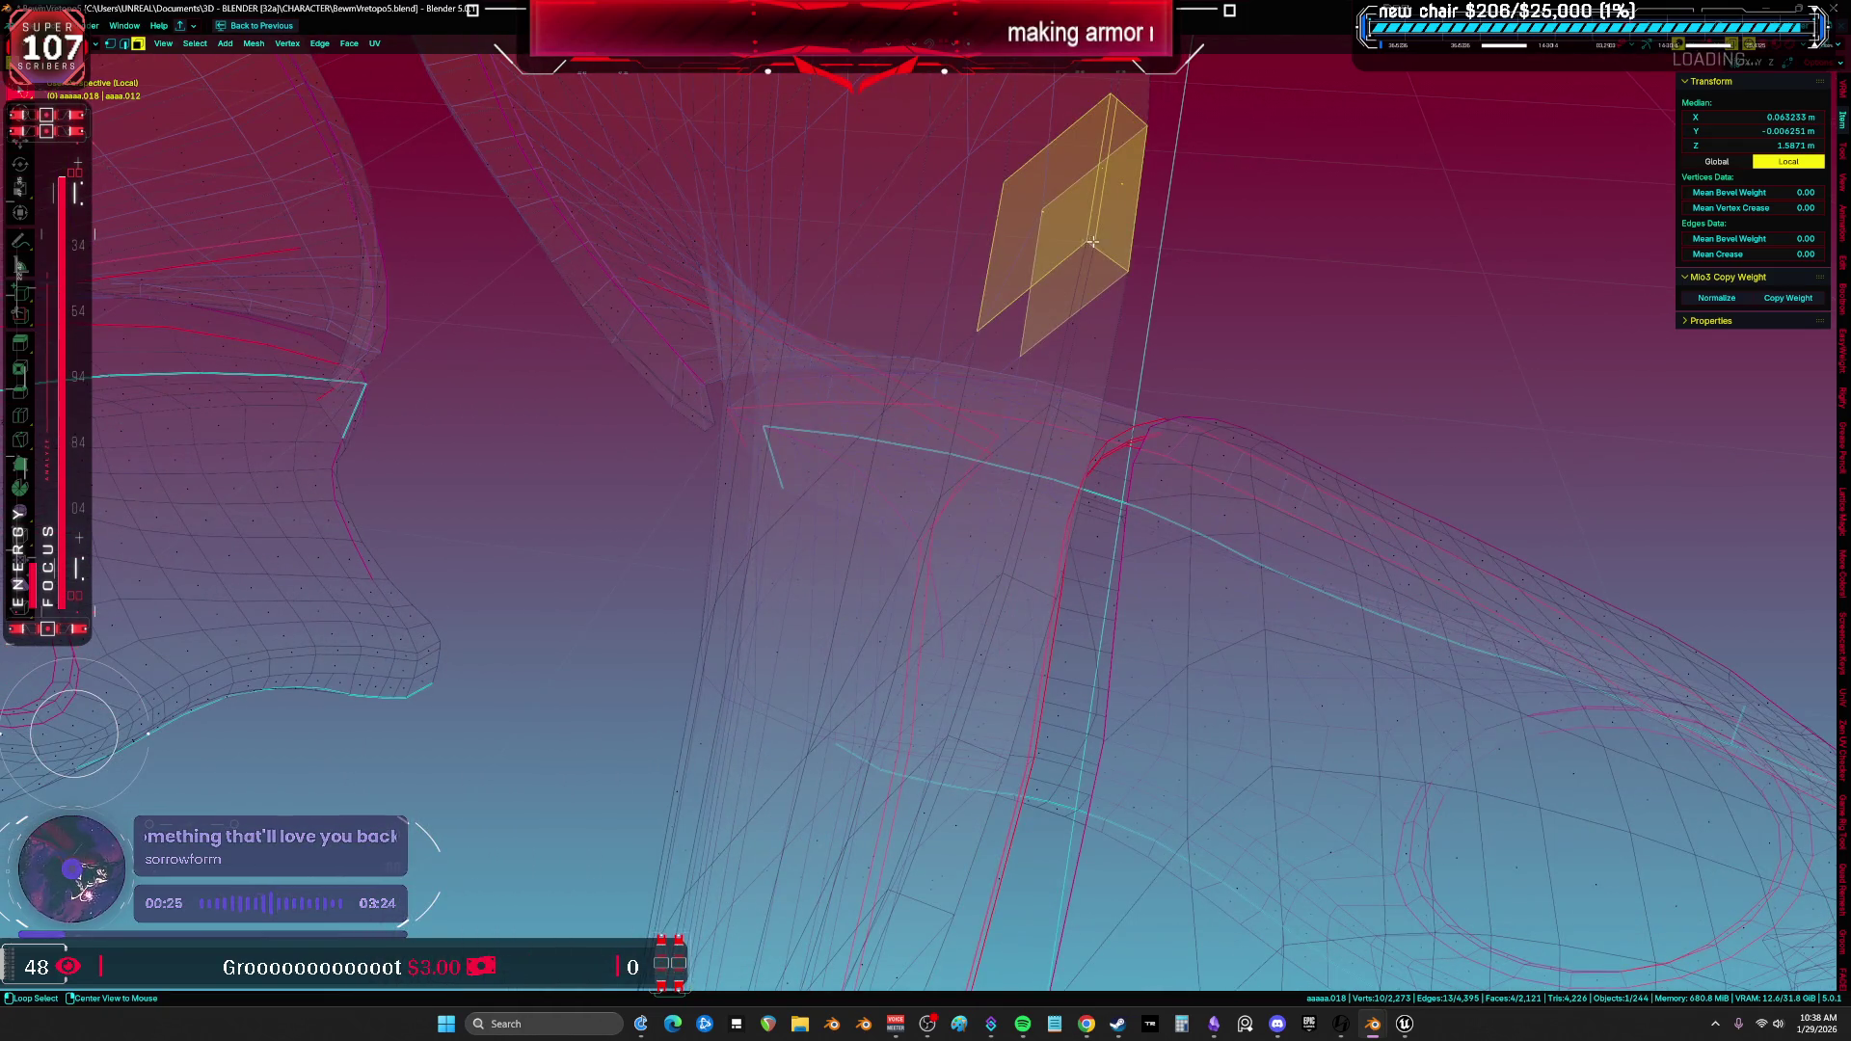
middle_click_drag(1092, 241, 1079, 348)
Select the rim edge loop and a seam edge, examining the remaining armor gap up close.
left_click(957, 674, "alt")
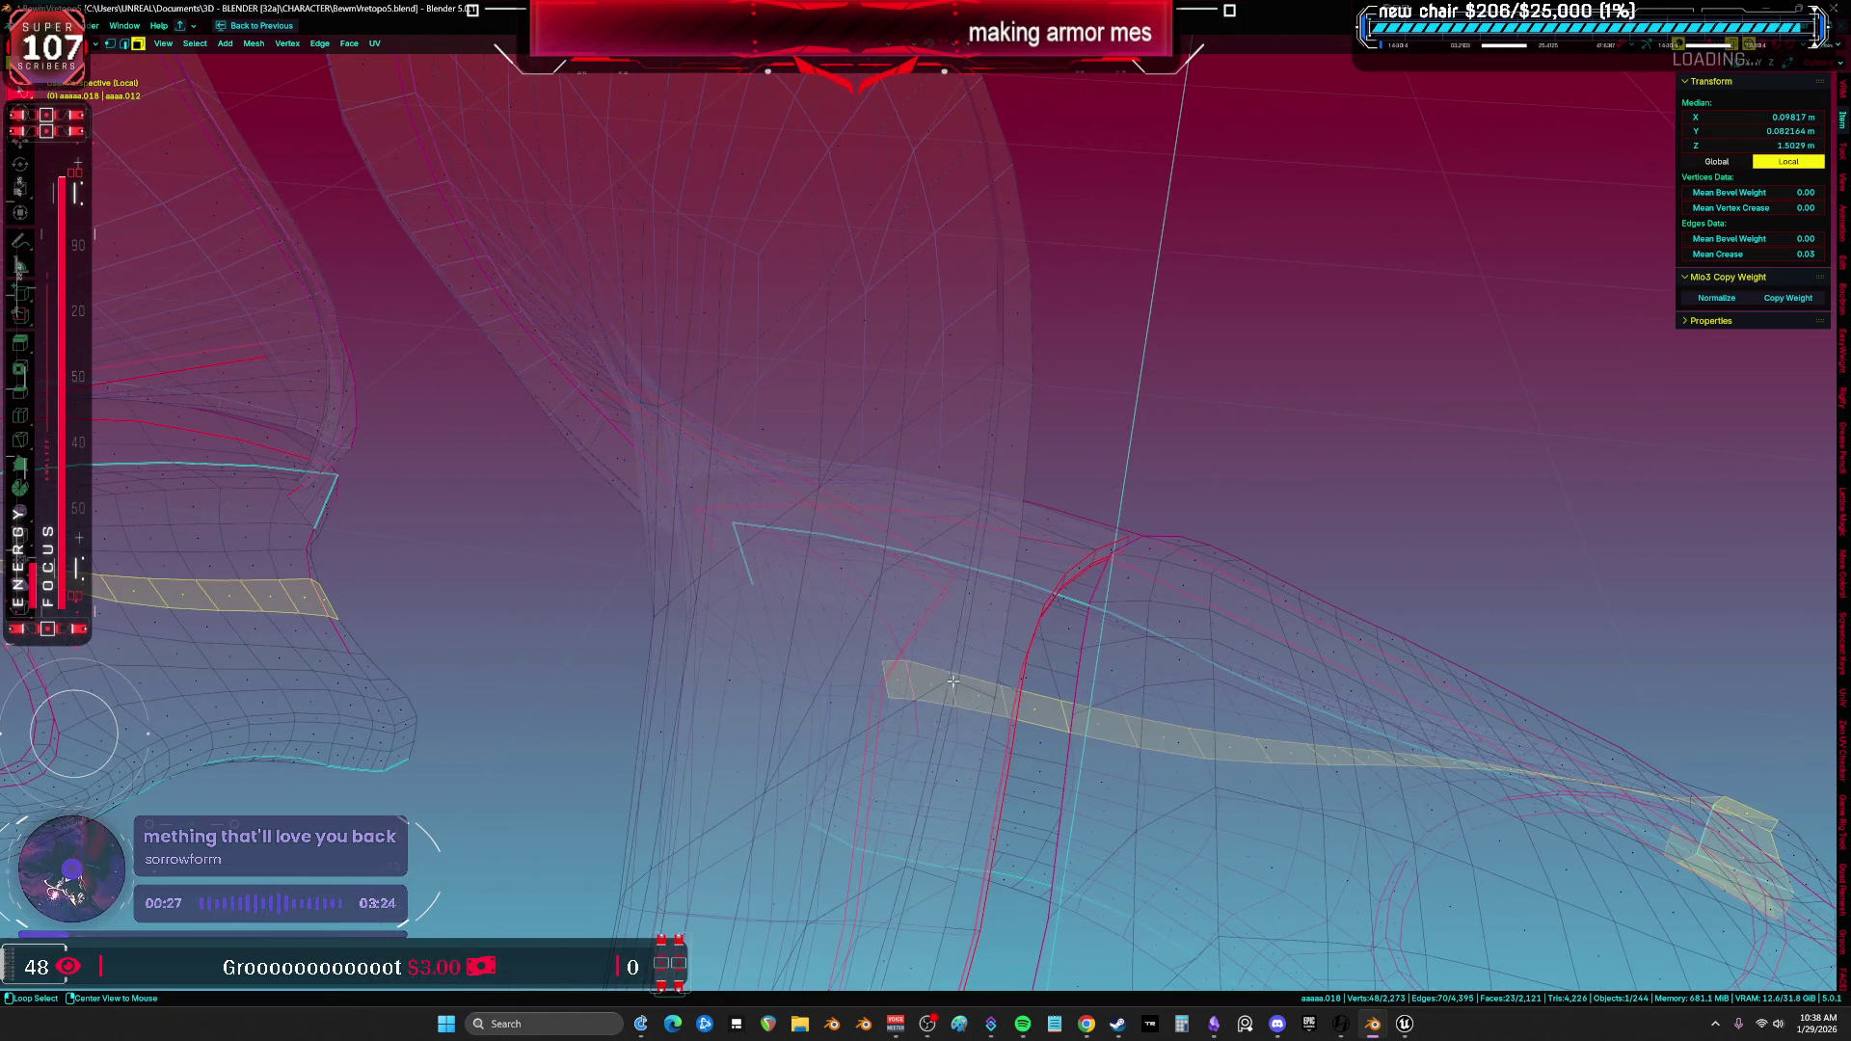
middle_click_drag(1096, 624, 1042, 435)
left_click(999, 328)
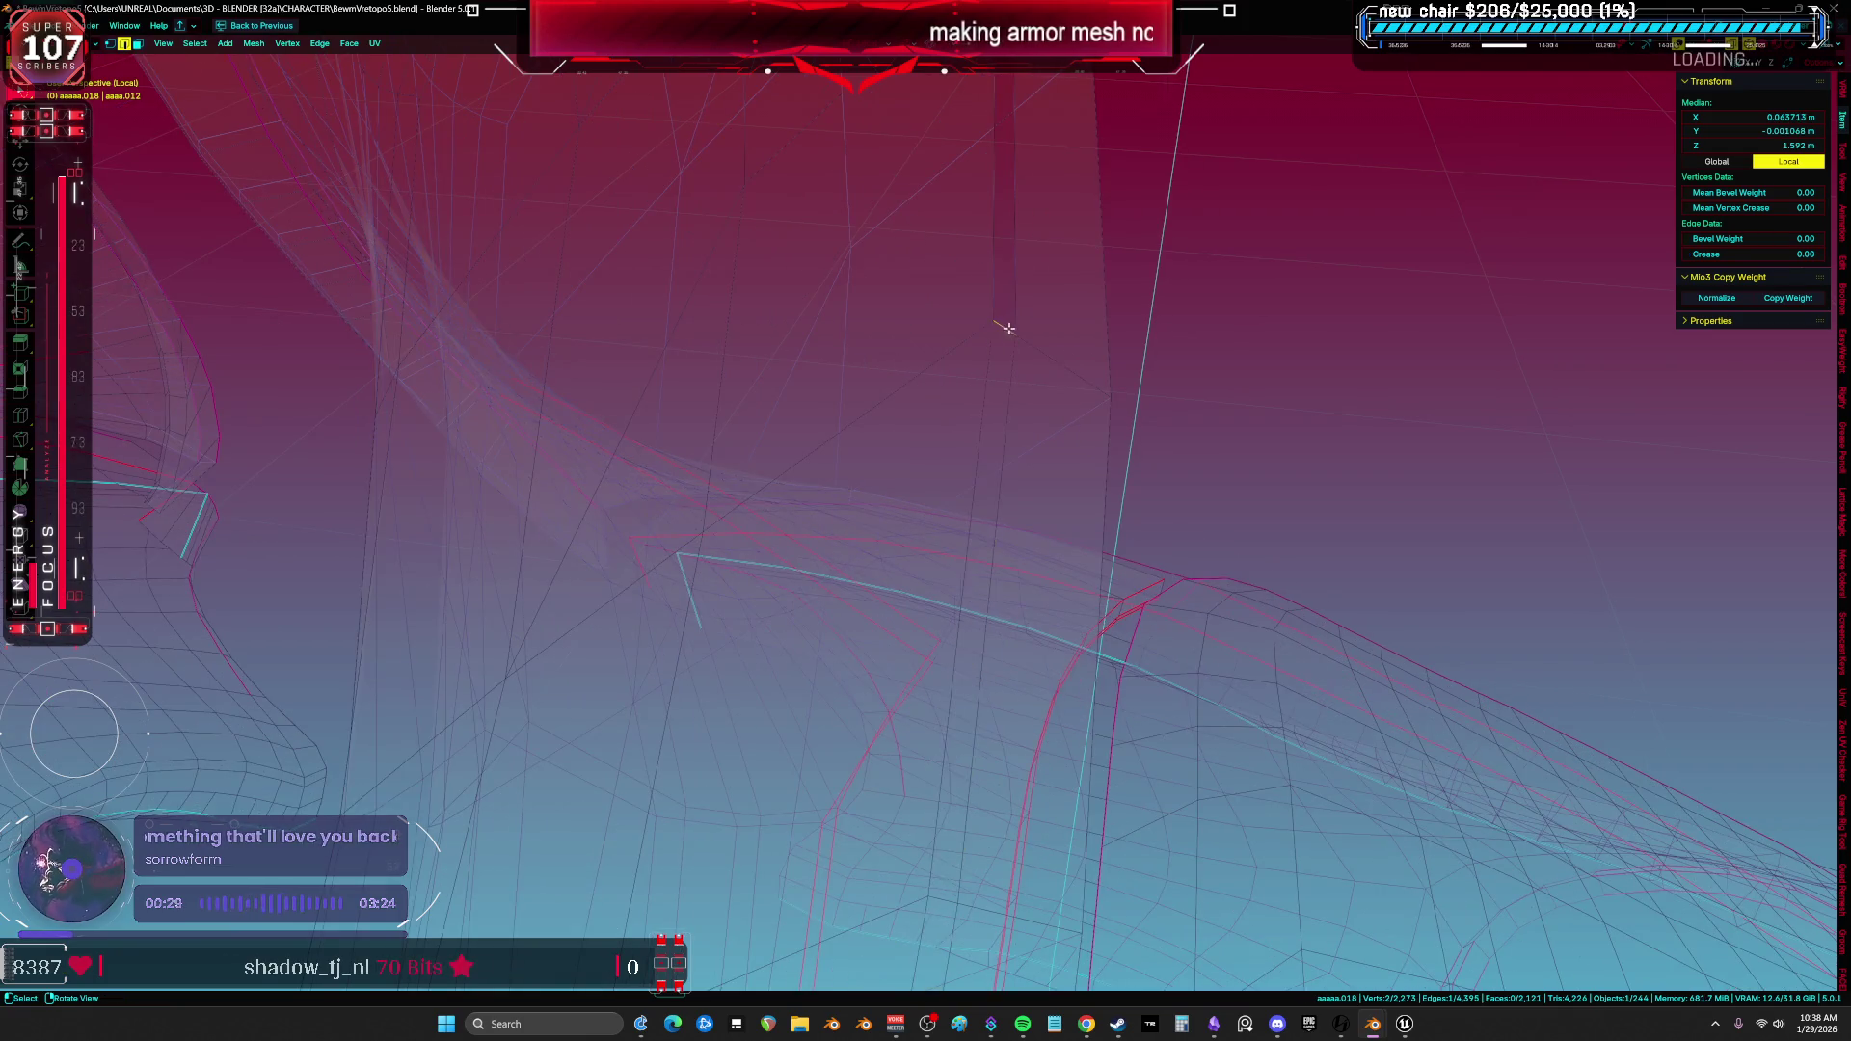
middle_click_drag(999, 327, 1043, 373)
middle_click_drag(964, 260, 1081, 576)
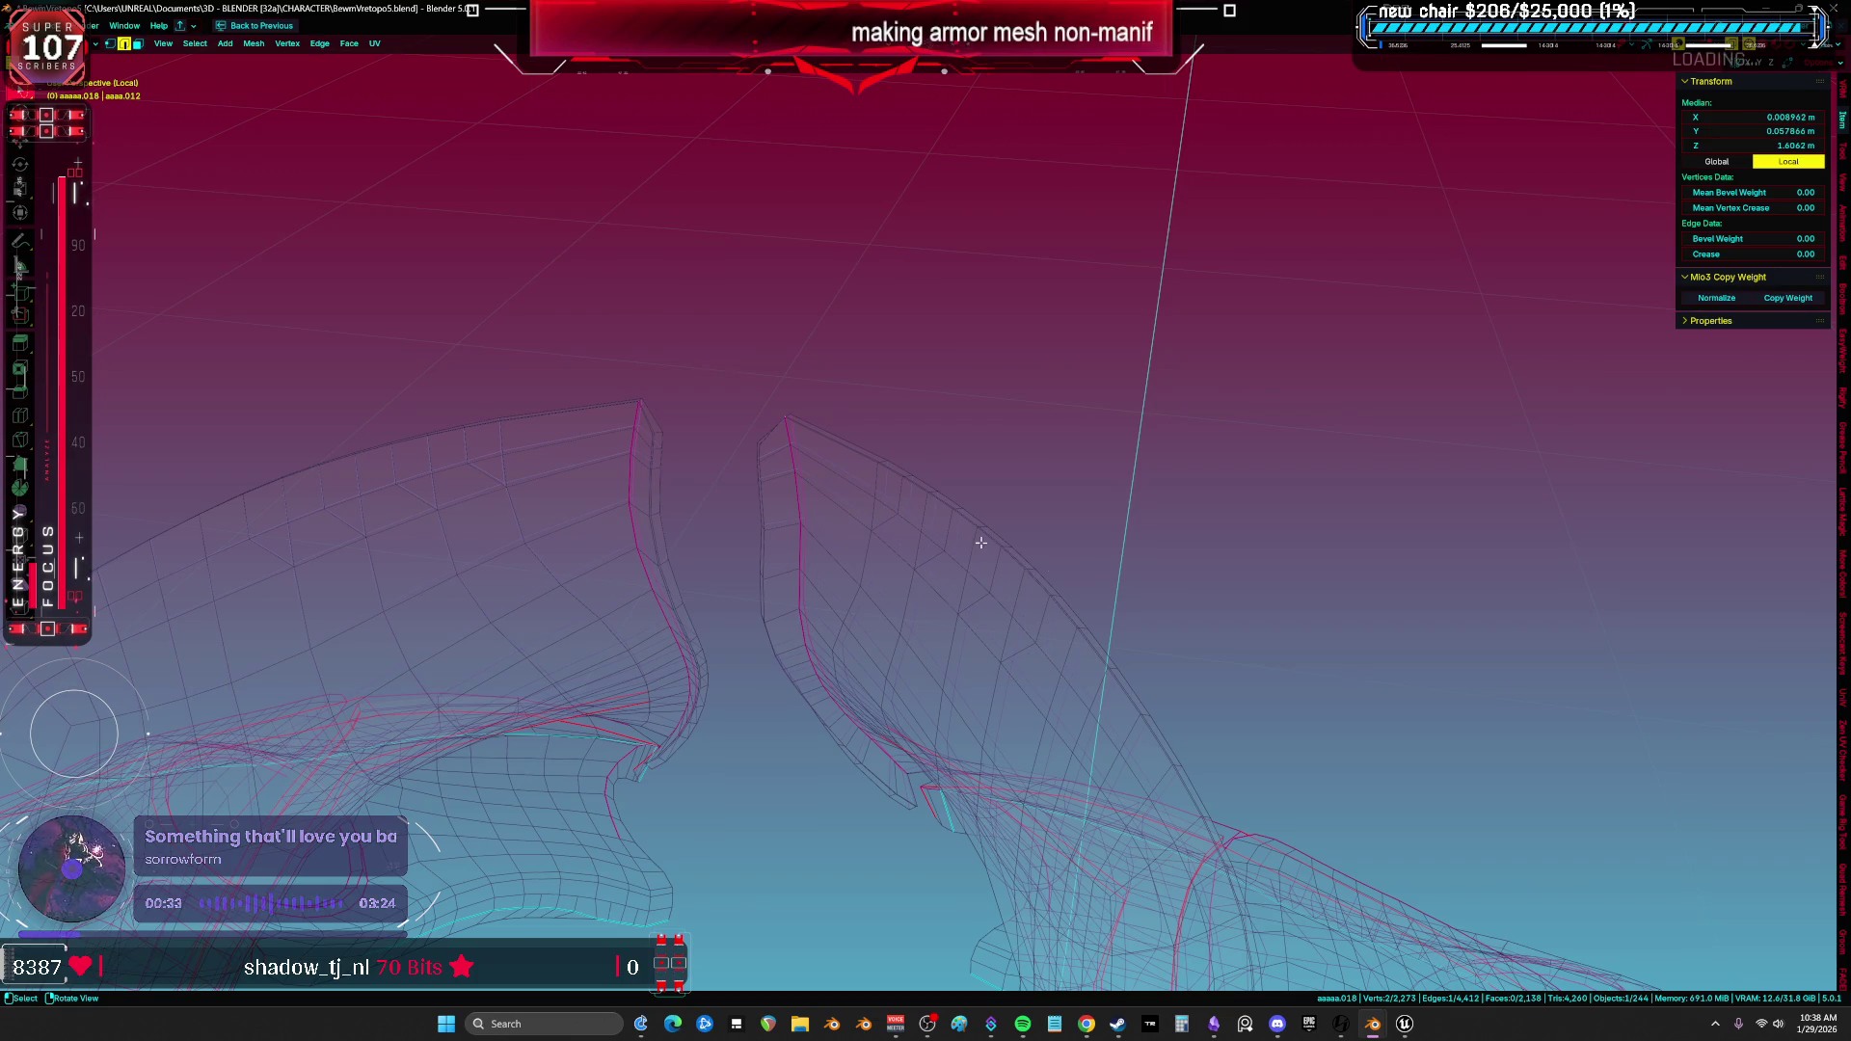
mouse_move(1014, 535)
middle_mouse_down()
mouse_move(1203, 700)
mouse_move(1118, 496)
mouse_move(1067, 493)
mouse_move(1074, 650)
mouse_move(1026, 592)
mouse_move(984, 401)
mouse_move(1126, 417)
mouse_move(1211, 364)
mouse_move(1346, 673)
mouse_move(1090, 351)
mouse_move(1182, 537)
mouse_move(1099, 410)
mouse_move(1194, 537)
middle_mouse_up()
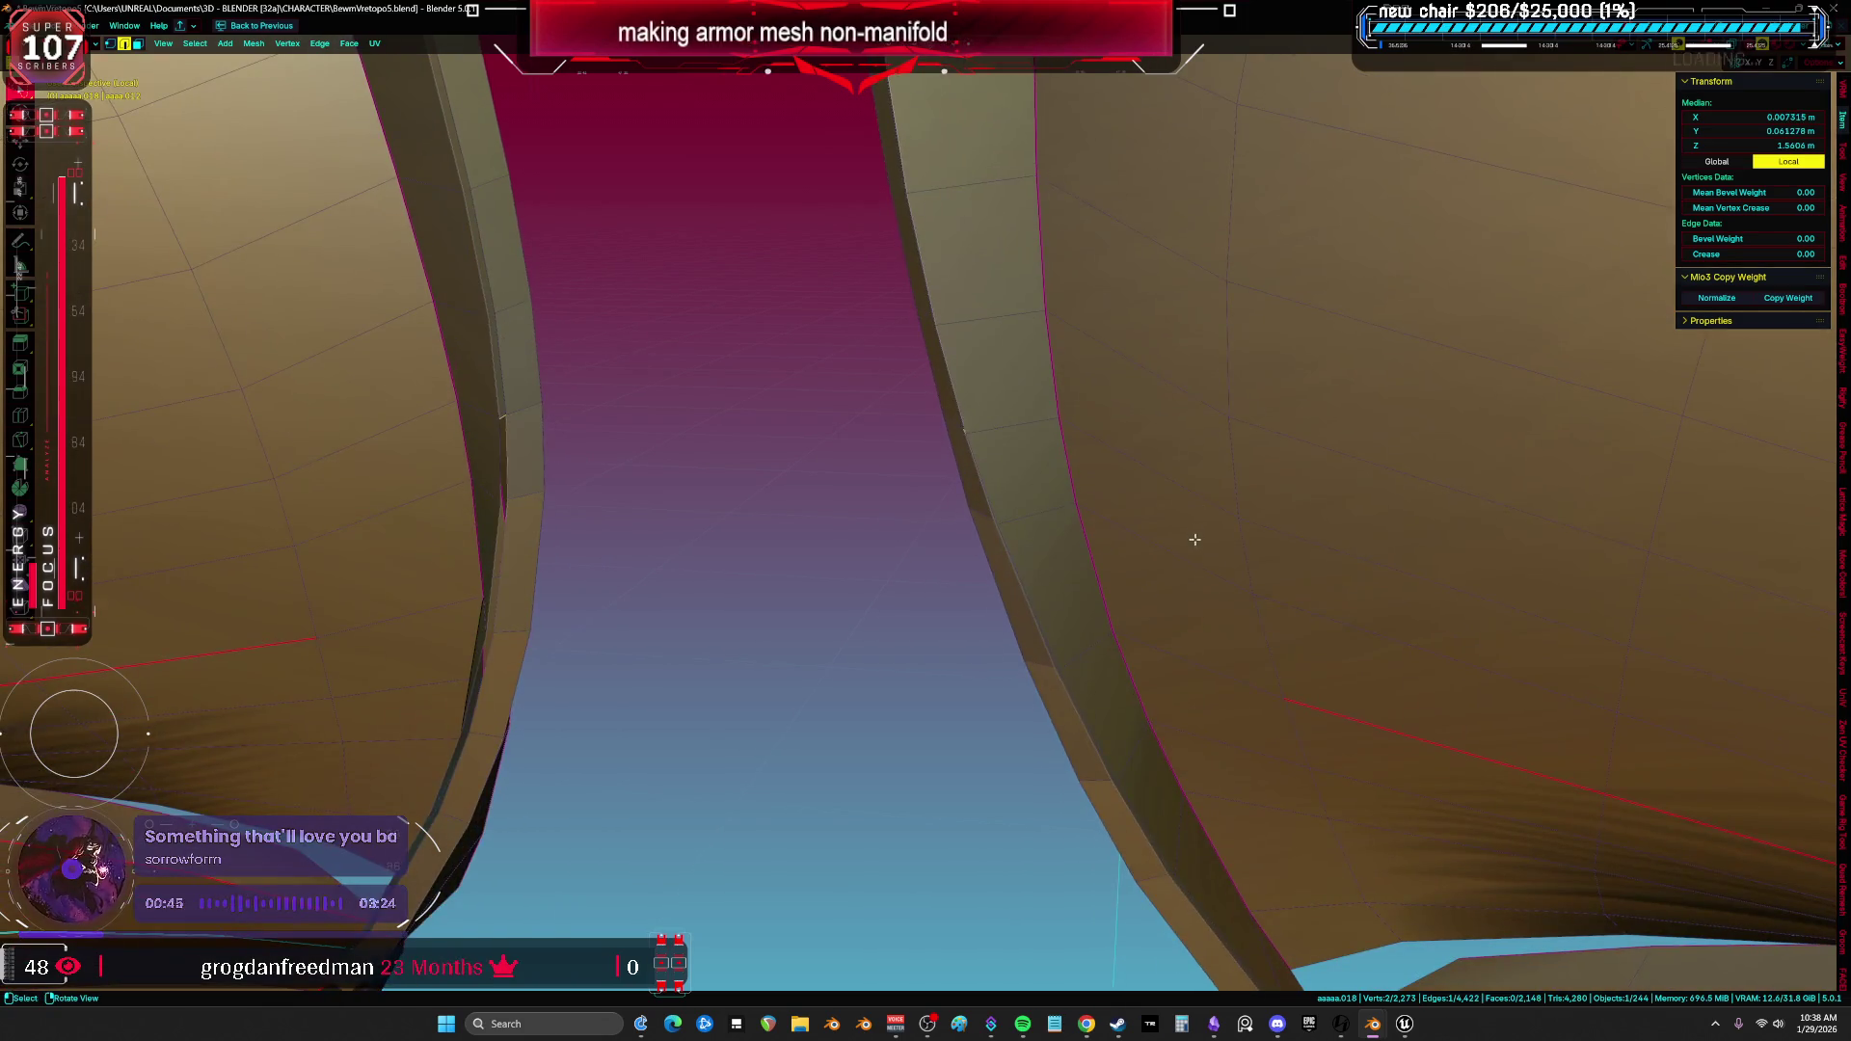
Inspect the gap between pieces and select the open edge on the armor strip.
mouse_move(1244, 731)
middle_mouse_down()
mouse_move(1109, 434)
mouse_move(1142, 449)
mouse_move(1343, 632)
mouse_move(917, 536)
mouse_move(969, 515)
mouse_move(1189, 547)
mouse_move(1553, 517)
mouse_move(1479, 566)
mouse_move(1491, 583)
mouse_move(1321, 658)
mouse_move(1170, 621)
middle_mouse_up()
key("a")
left_click(1058, 628)
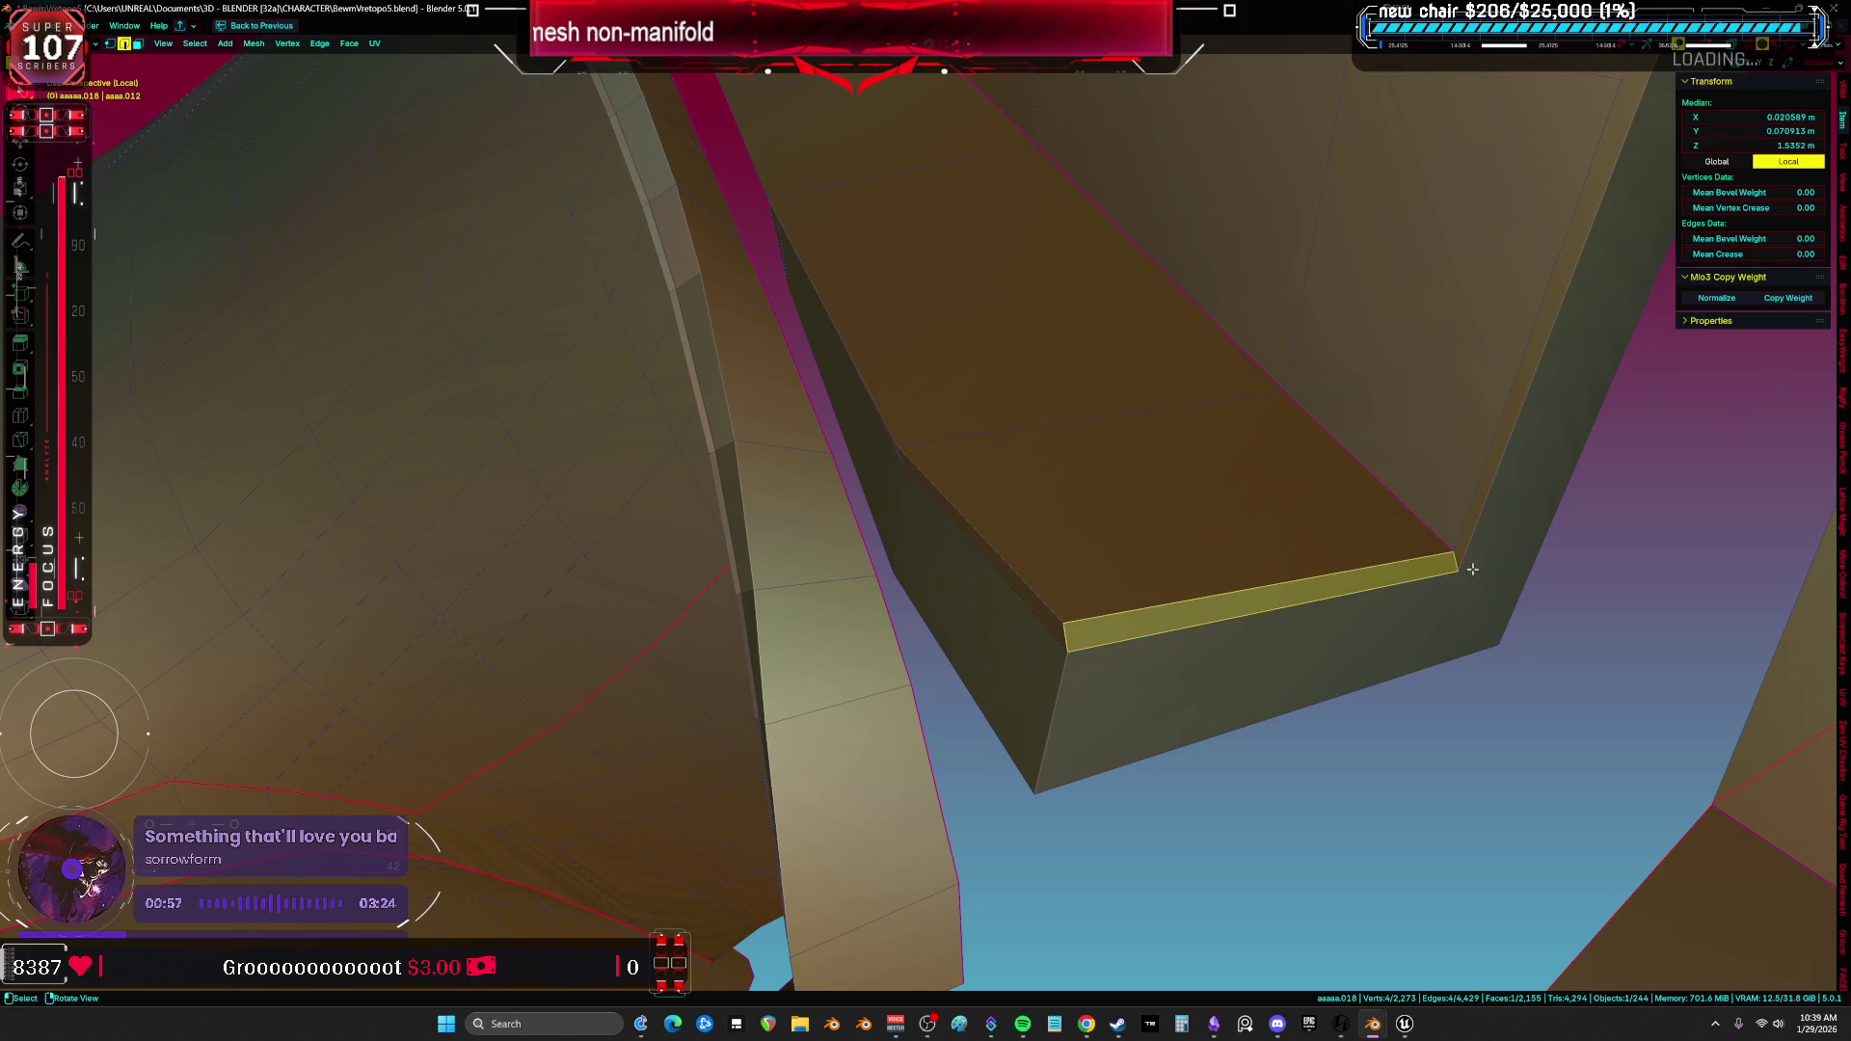
middle_click_drag(1469, 542, 1512, 446)
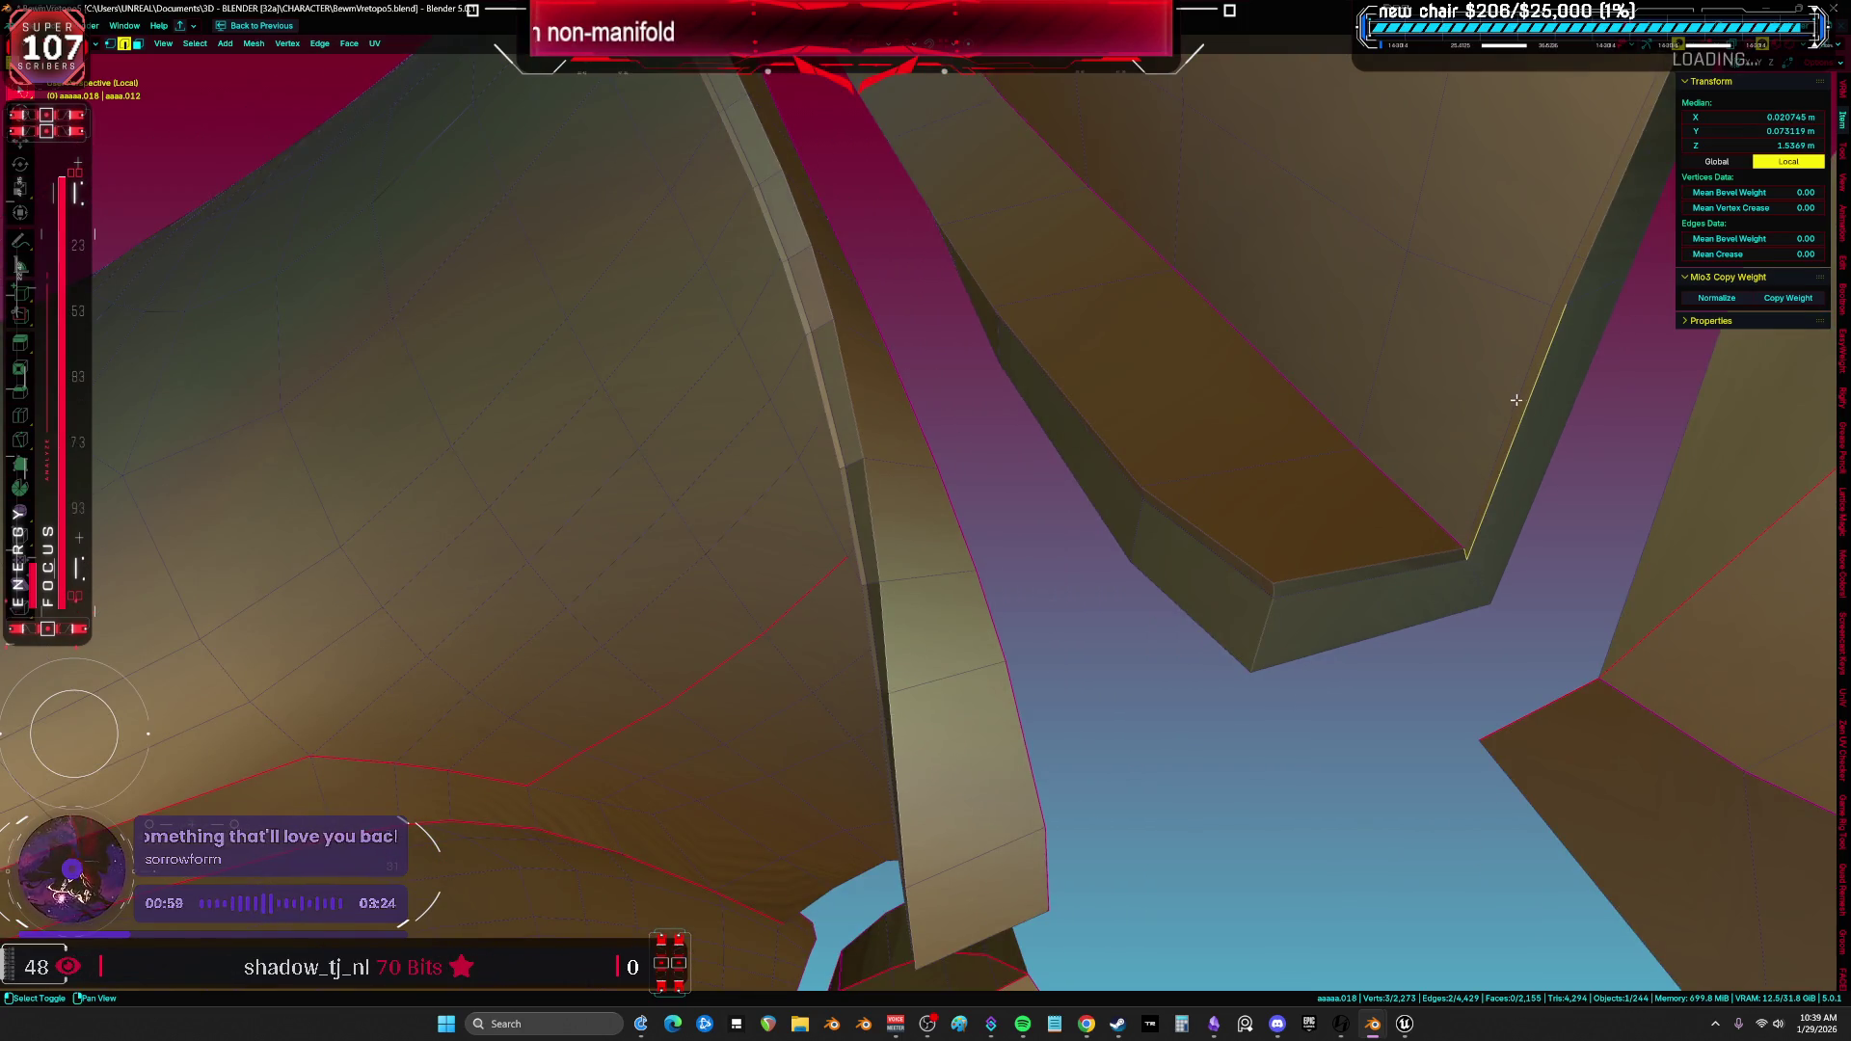
mouse_move(1588, 303)
middle_mouse_down()
mouse_move(1472, 498)
mouse_move(1343, 591)
mouse_move(1189, 580)
middle_mouse_up()
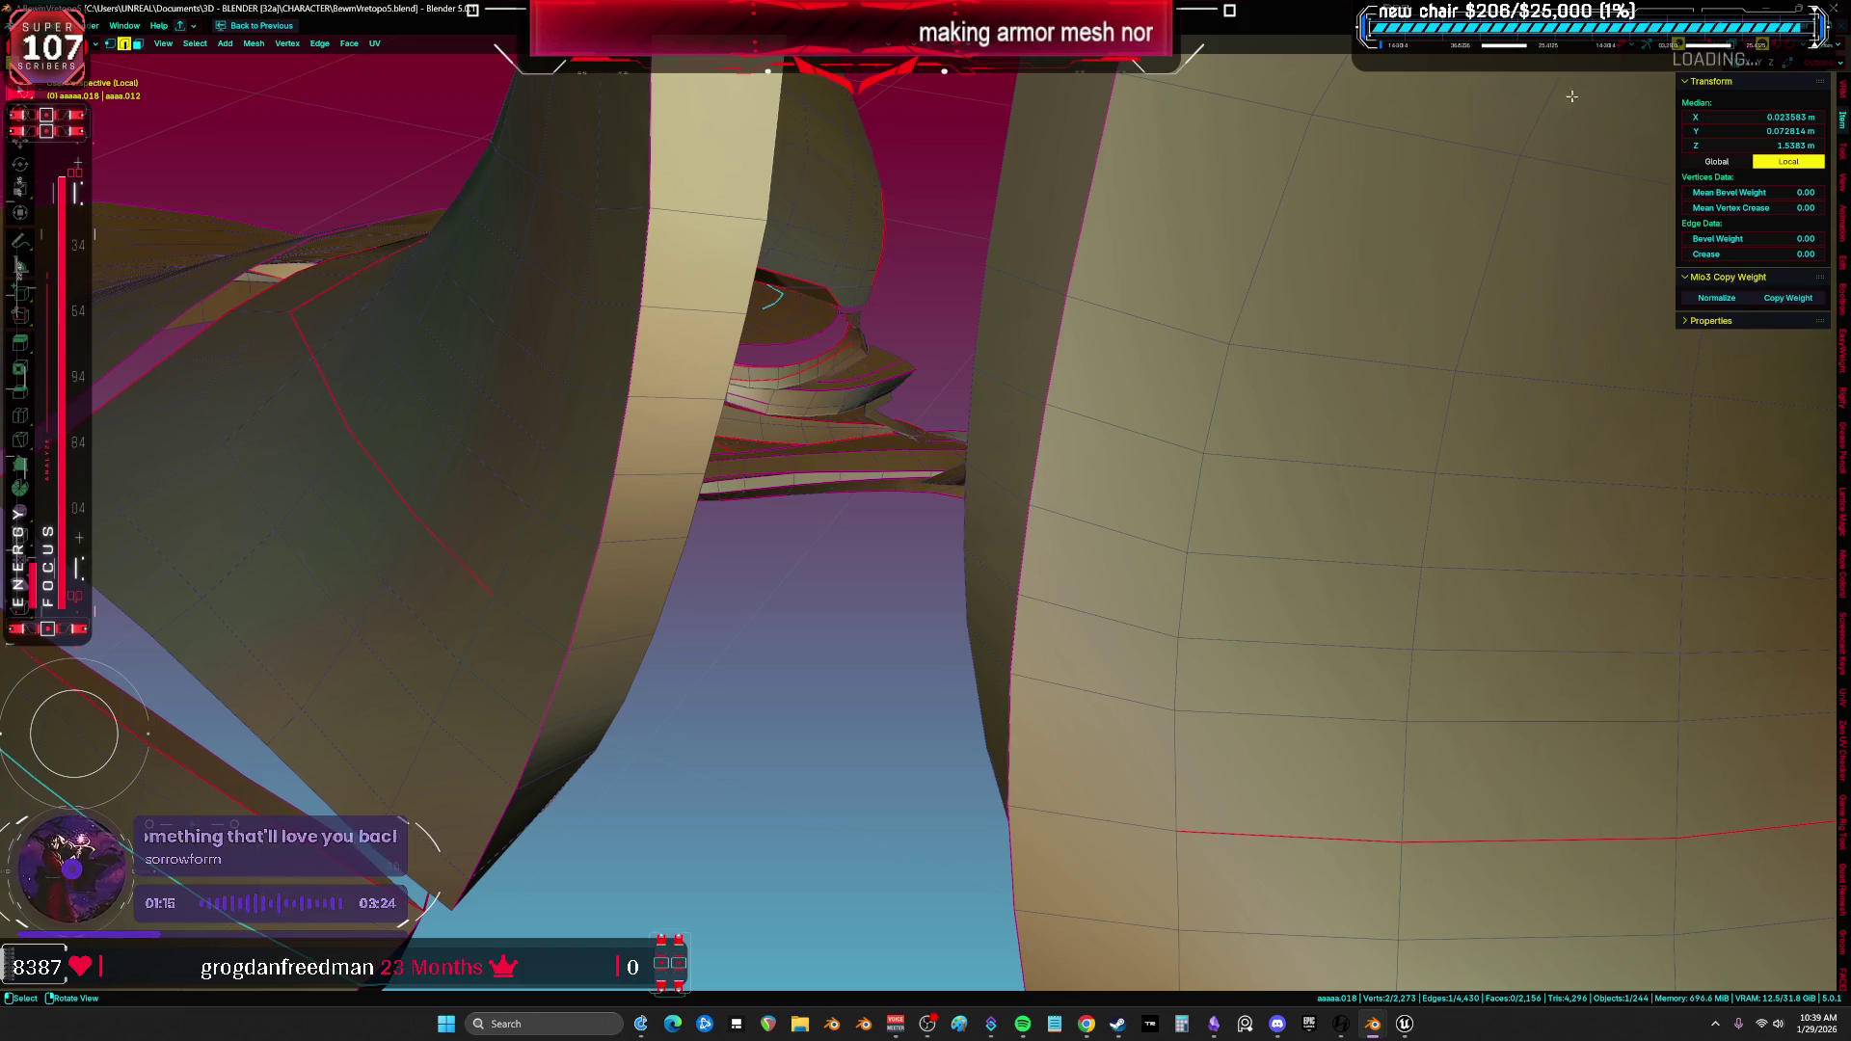
middle_click_drag(1539, 145, 892, 516)
key("a")
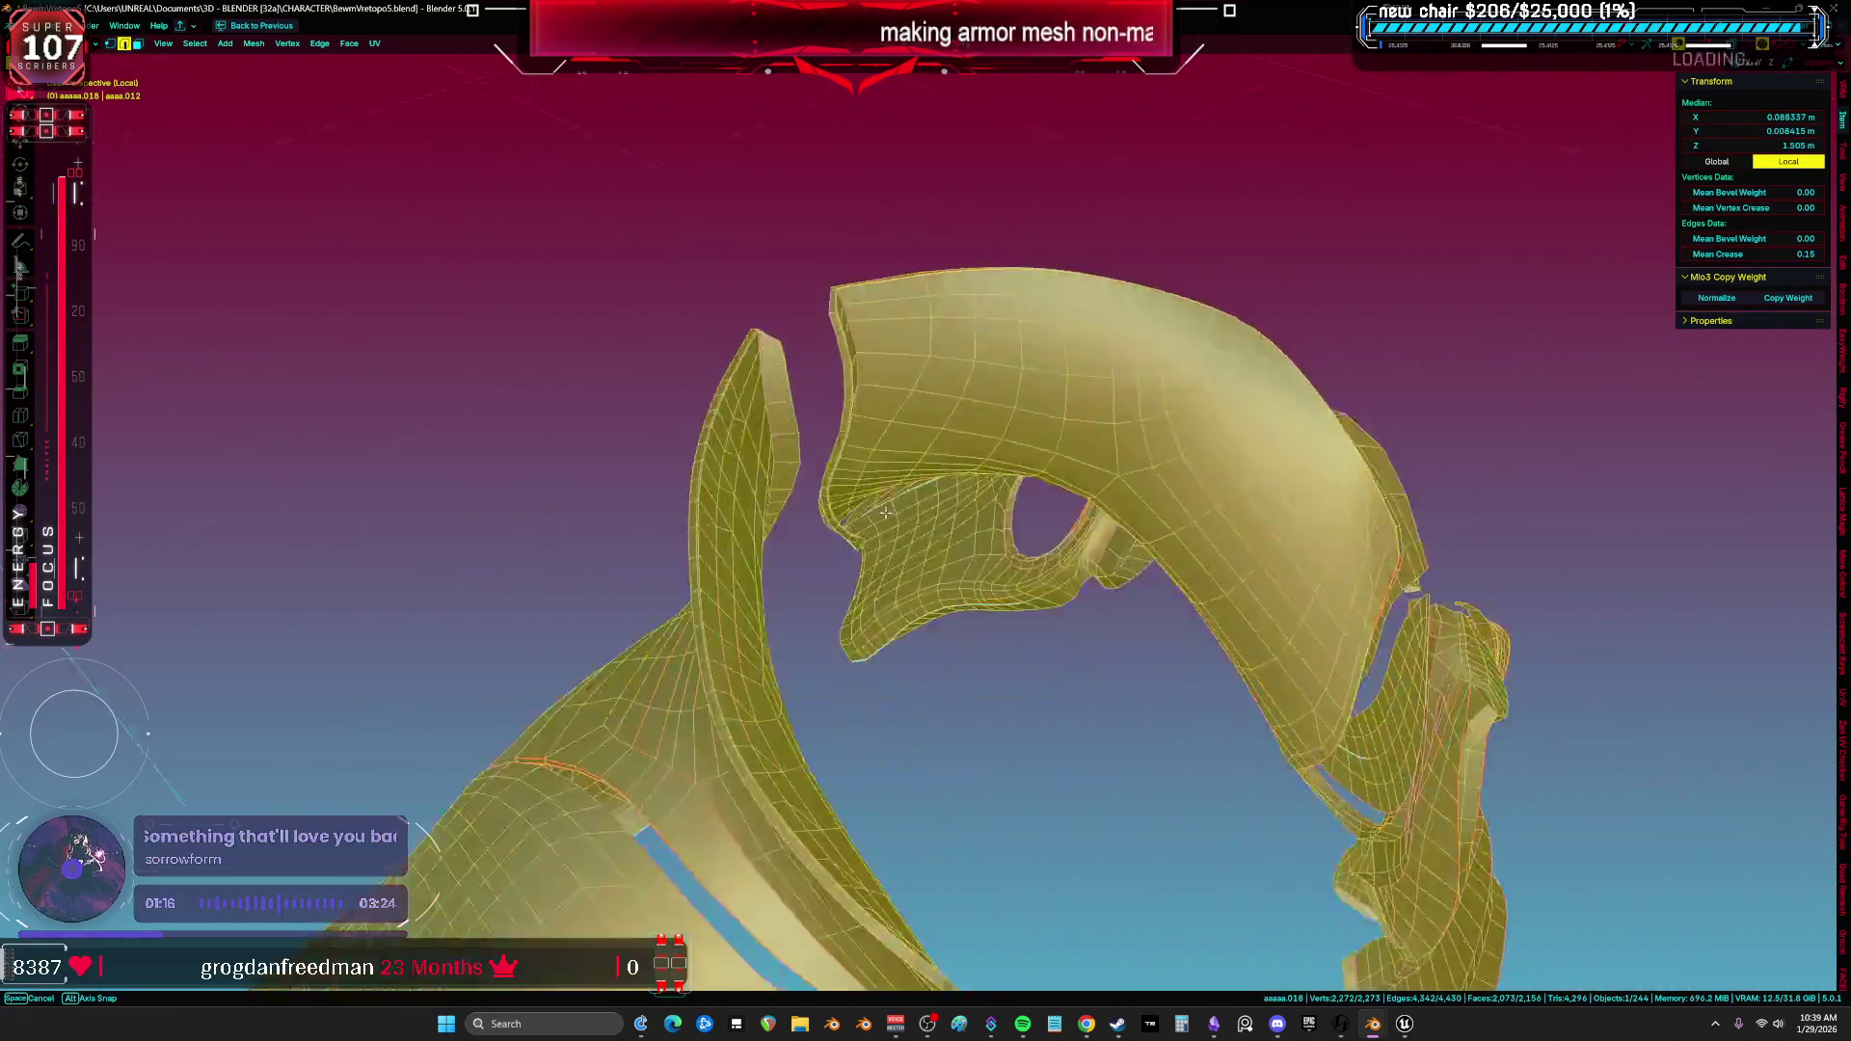
scroll(890, 515, "up", 5)
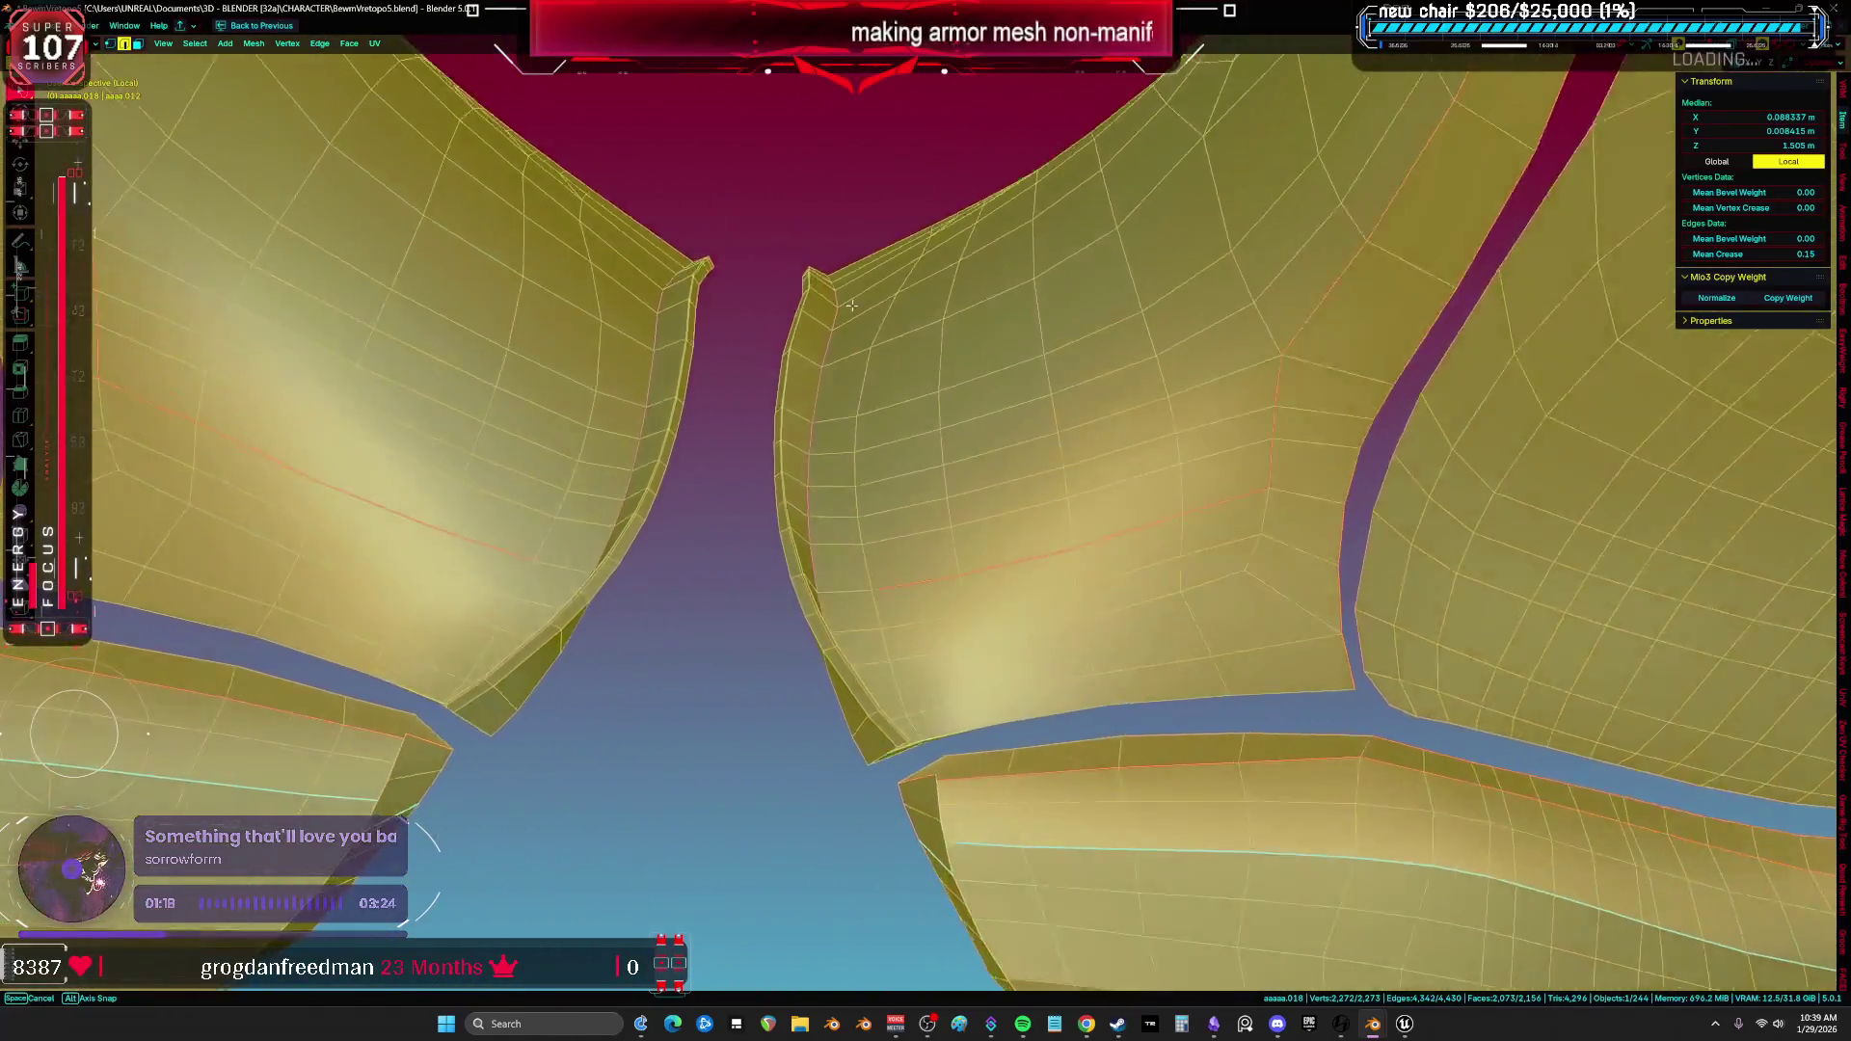
Select a face, the strip's corner vertex and top edge, then clear the selection.
mouse_move(890, 514)
middle_mouse_down()
mouse_move(1013, 388)
mouse_move(784, 544)
mouse_move(993, 420)
mouse_move(1095, 405)
mouse_move(865, 362)
middle_mouse_up()
left_click(992, 421)
scroll(993, 391, "up", 3)
left_click(794, 359)
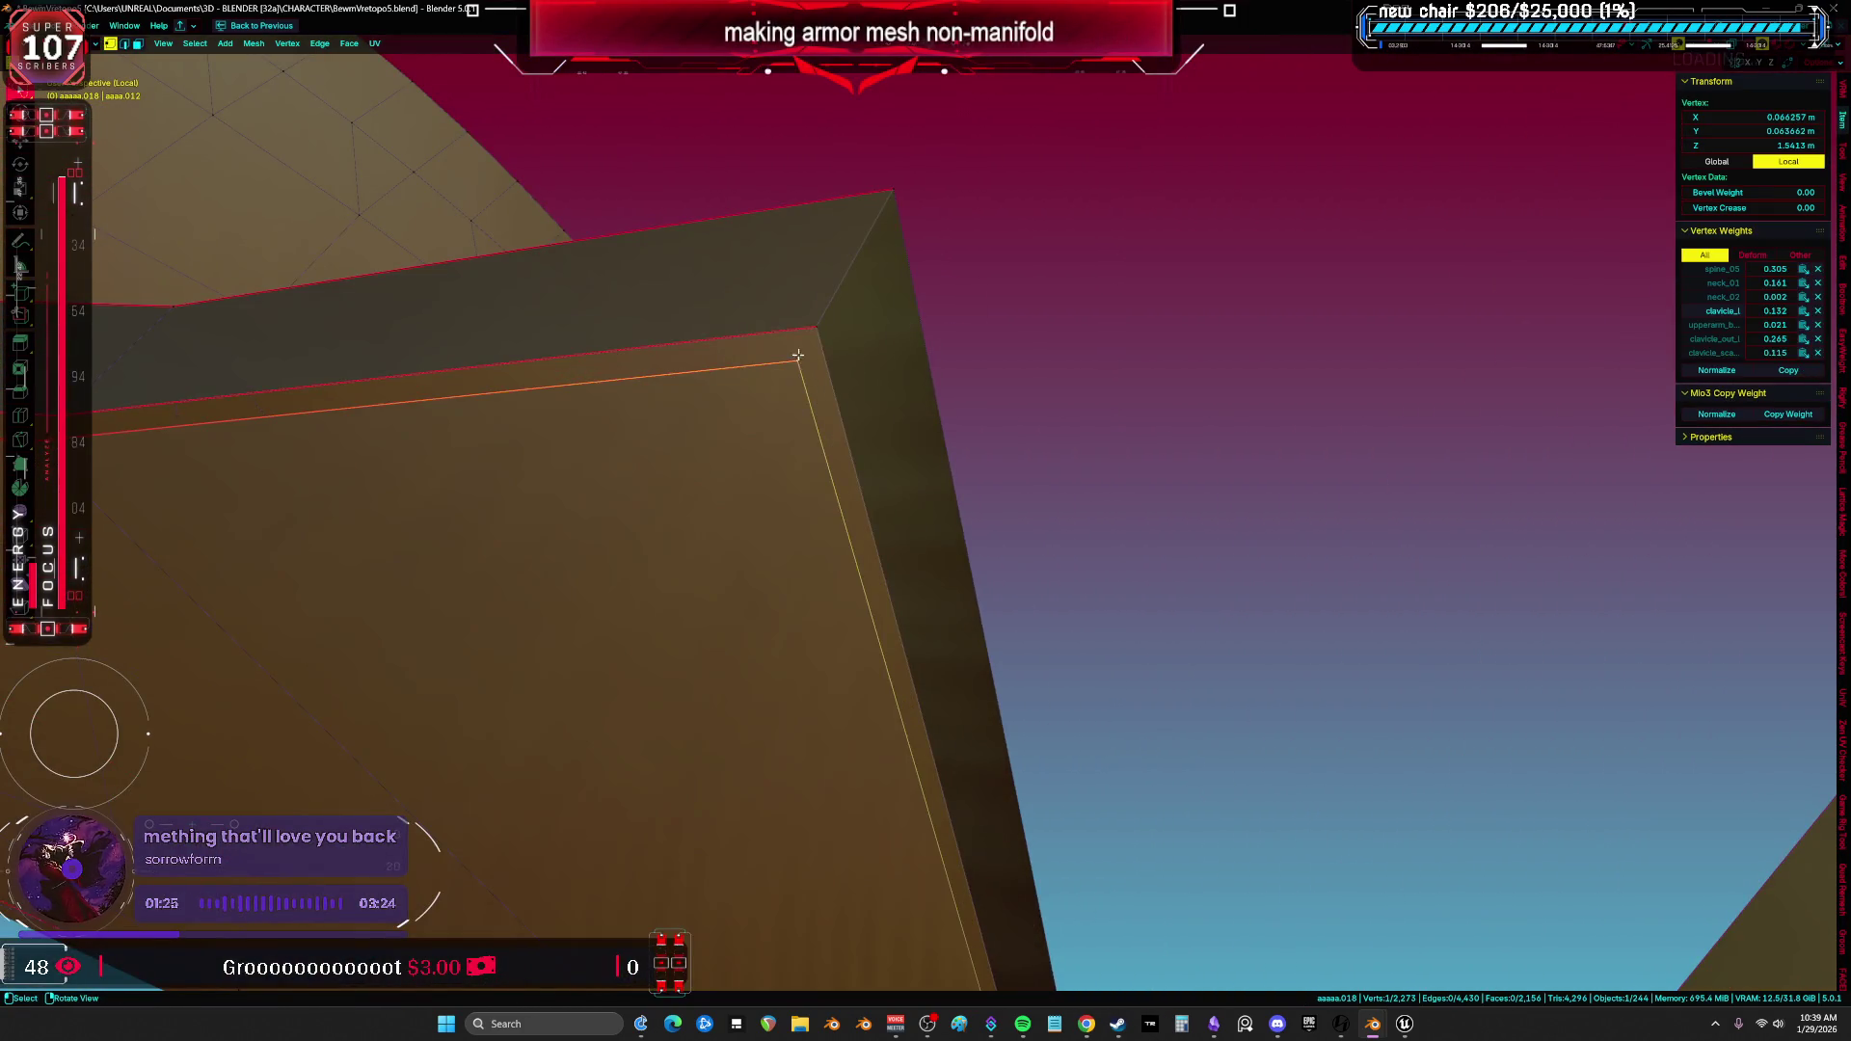
left_click(804, 348)
key("alt+a")
Select the open edges at the strip's end, the whole linked mesh, and restore the full workspace layout.
mouse_move(818, 385)
middle_mouse_down()
mouse_move(1083, 473)
mouse_move(1009, 430)
mouse_move(925, 420)
mouse_move(1013, 467)
middle_mouse_up()
key("a")
scroll(926, 420, "up", 2)
scroll(899, 415, "up", 2)
left_click(1013, 466)
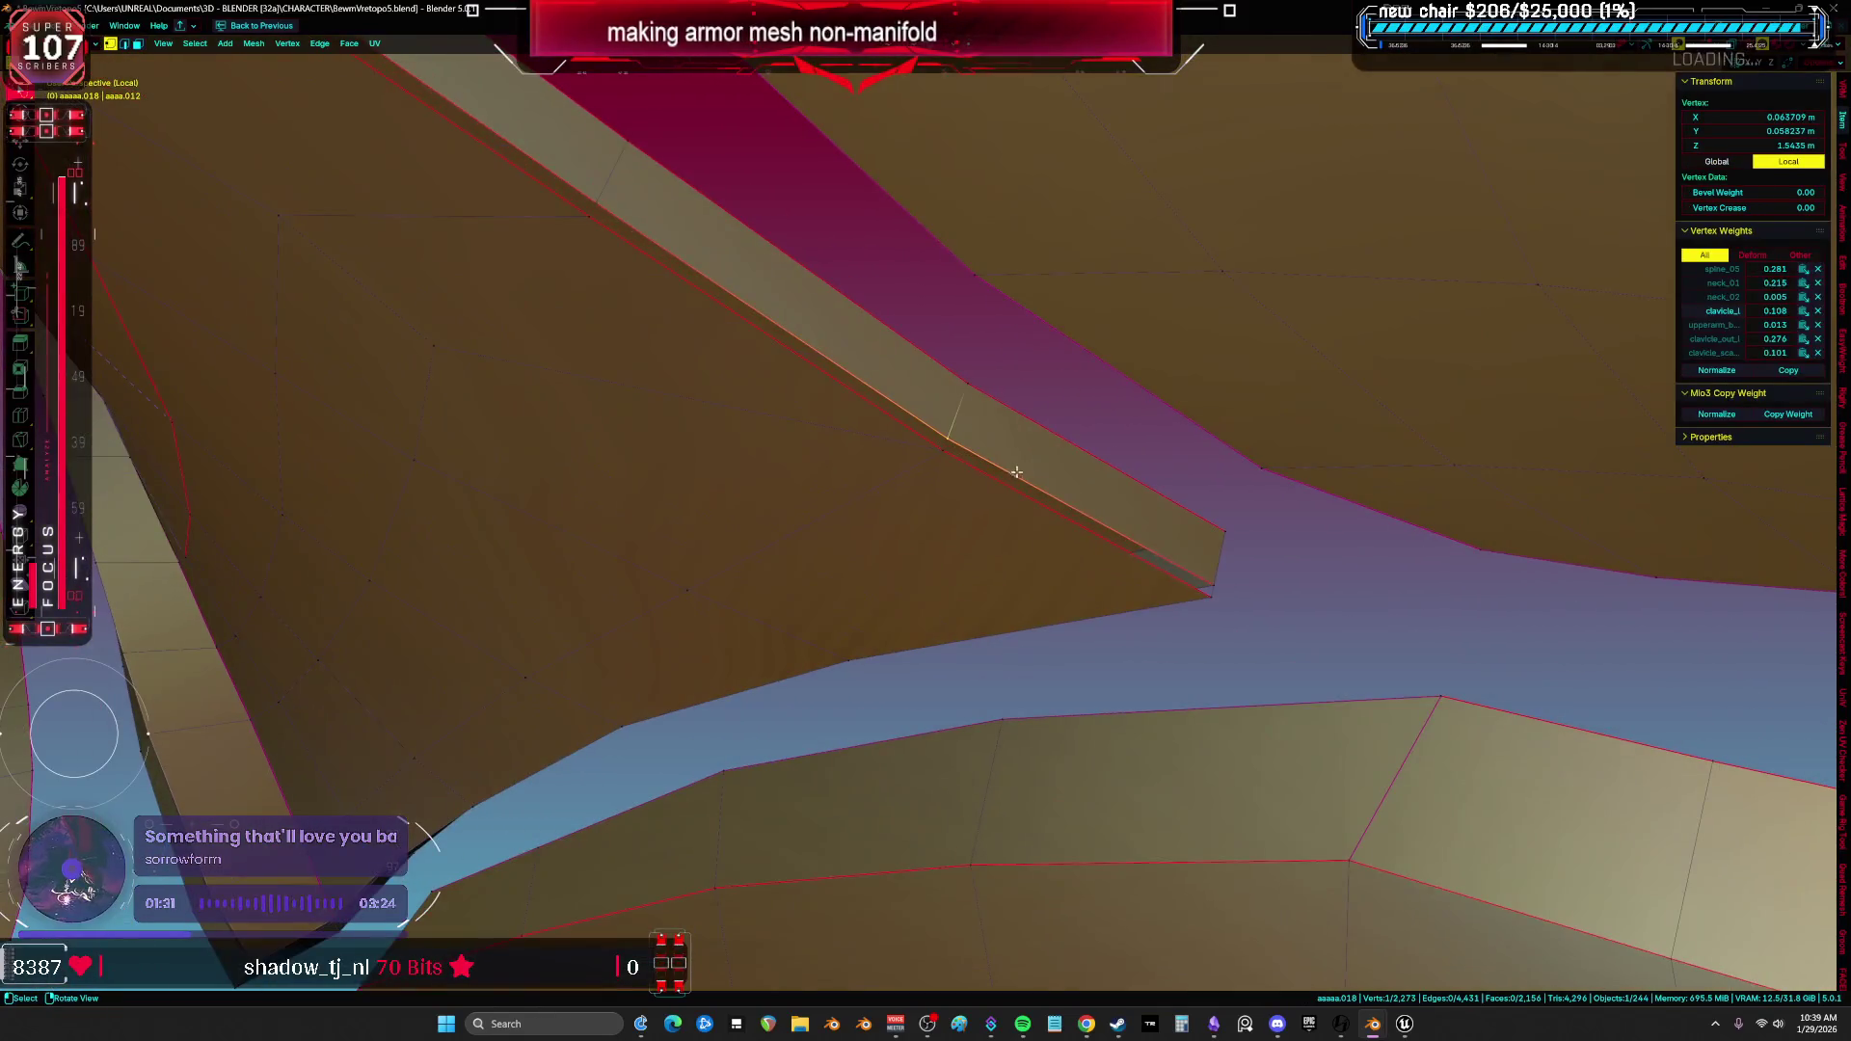
left_click(1211, 584)
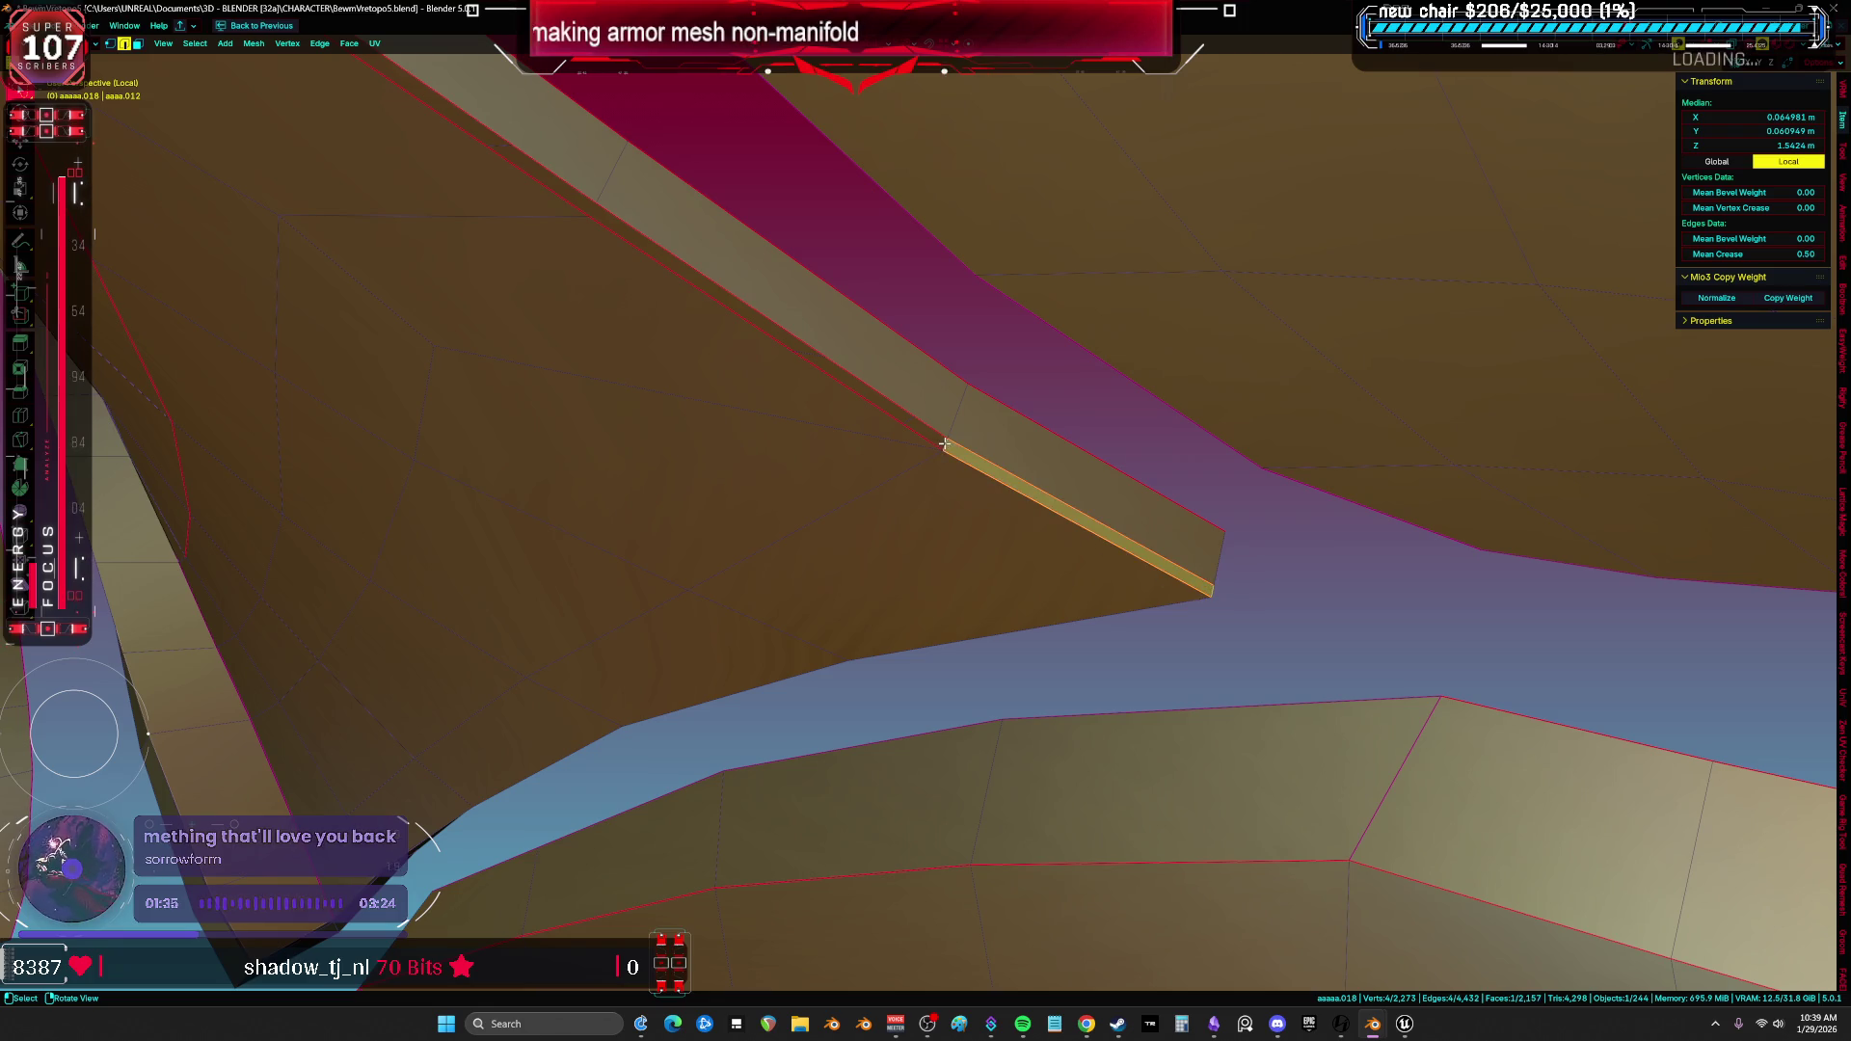
mouse_move(897, 412)
middle_mouse_down()
mouse_move(900, 439)
mouse_move(1127, 425)
mouse_move(1049, 480)
middle_mouse_up()
key("ctrl+l")
key("ctrl+space")
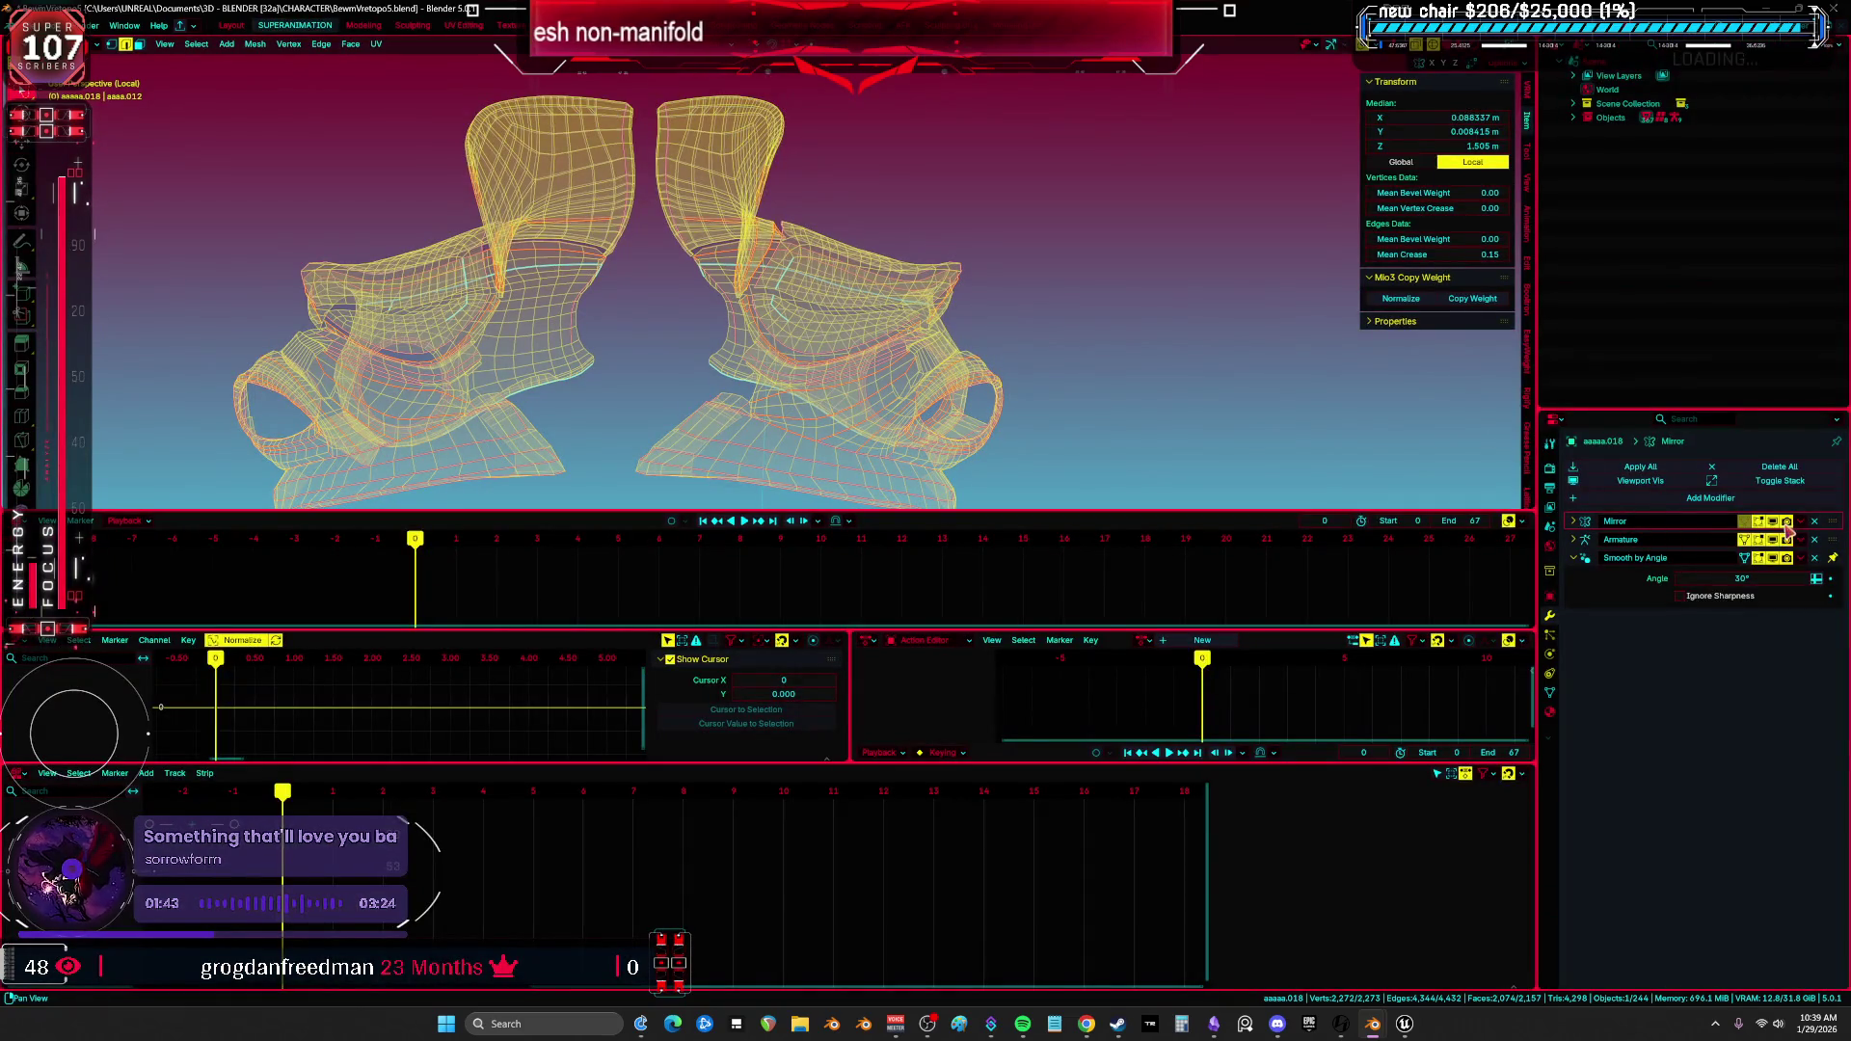
Hide the Mirror modifier's copy and examine the single armor piece in a maximized view.
left_click(1770, 522)
key("ctrl+space")
middle_click_drag(898, 347, 937, 296)
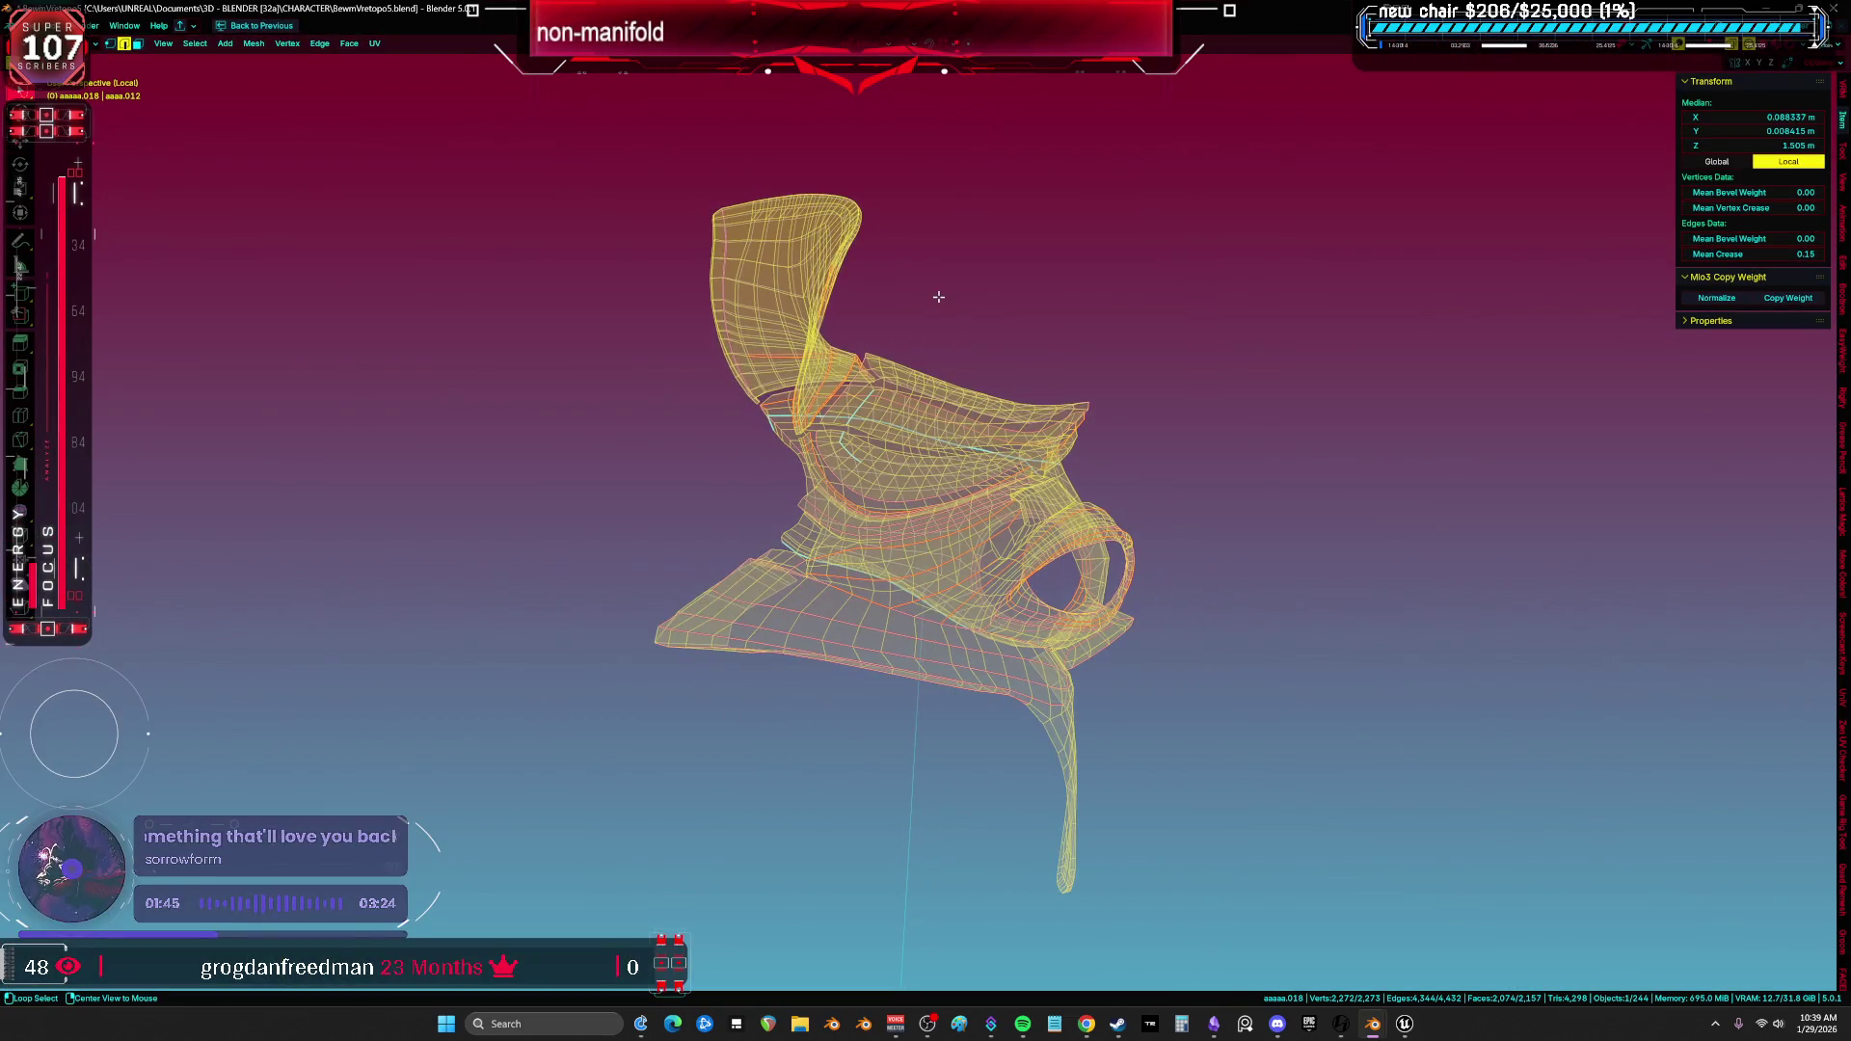
middle_click_drag(774, 365, 852, 371)
middle_click_drag(533, 391, 830, 539, "ctrl")
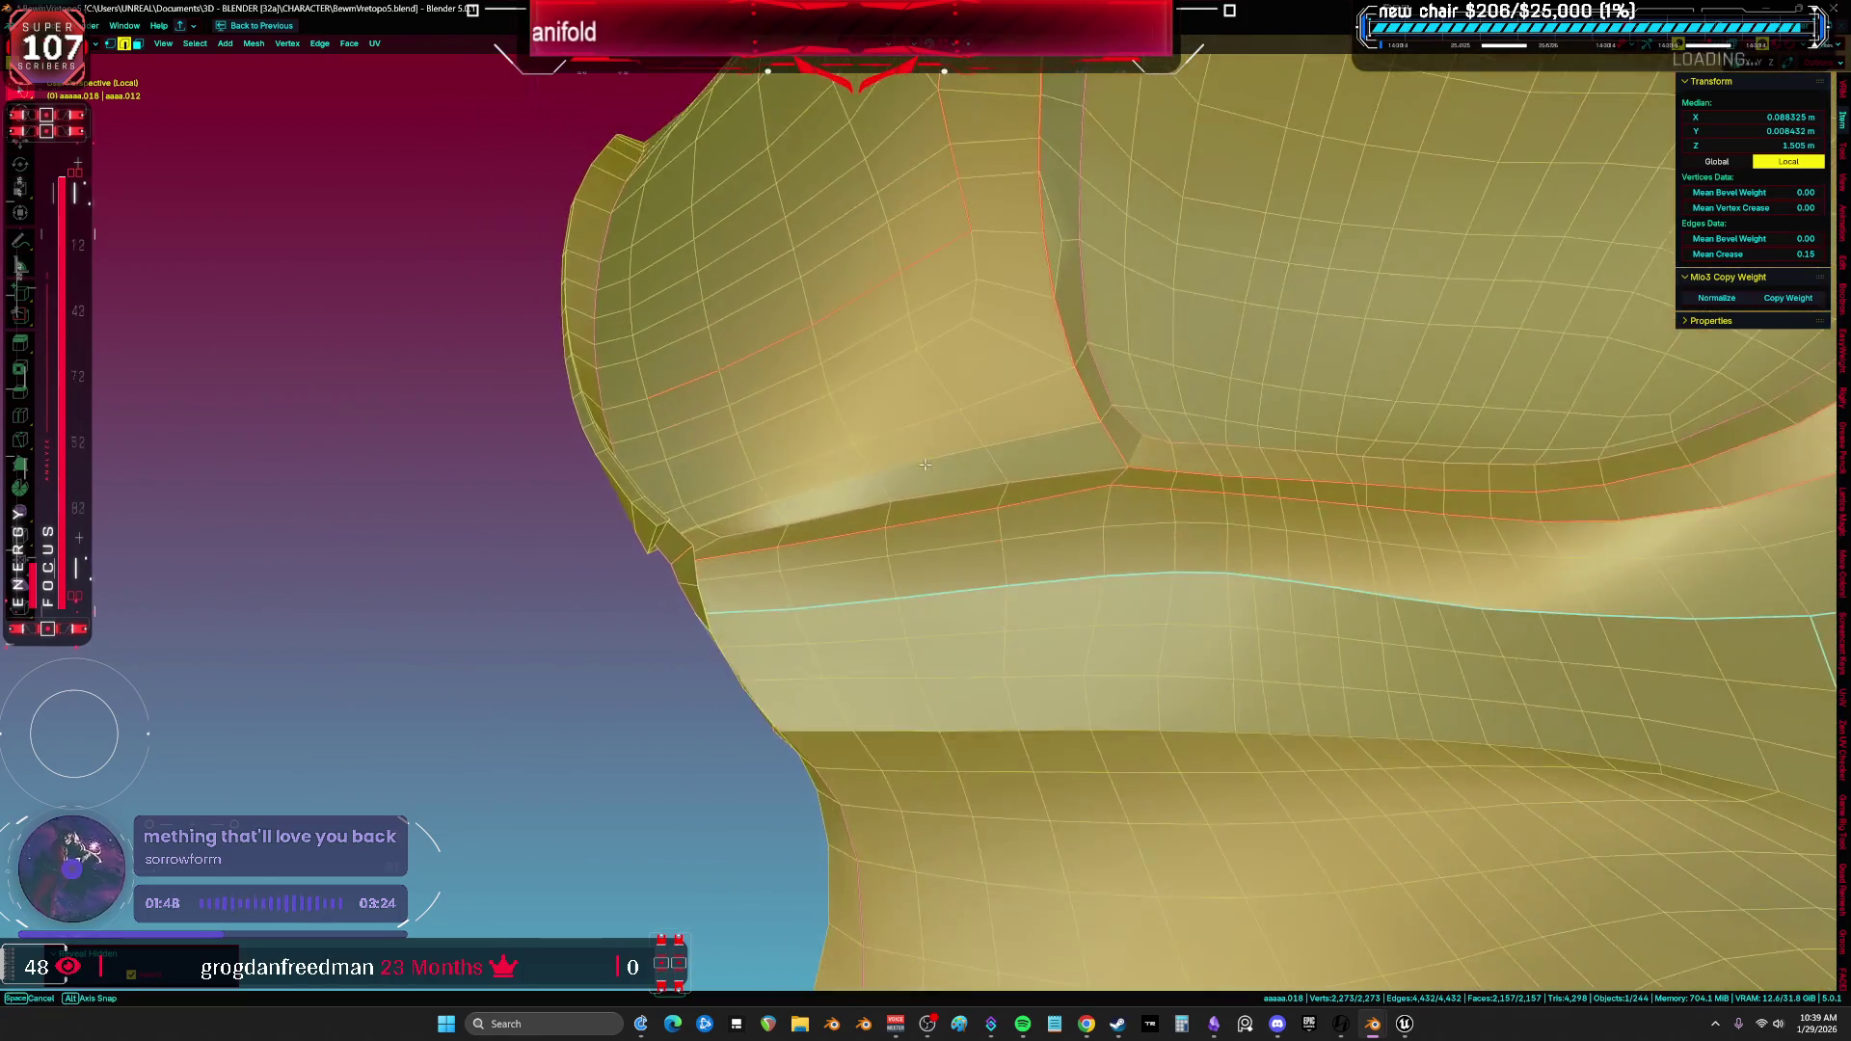
mouse_move(926, 465)
middle_mouse_down()
mouse_move(896, 406)
mouse_move(981, 587)
mouse_move(1218, 574)
mouse_move(1032, 532)
middle_mouse_up()
Check the mesh for gaps in X-ray, then leave mesh editing and bring back the whole character.
key("alt+z")
scroll(1218, 574, "down", 5)
key("shift+alt+z")
key("shift+alt+z")
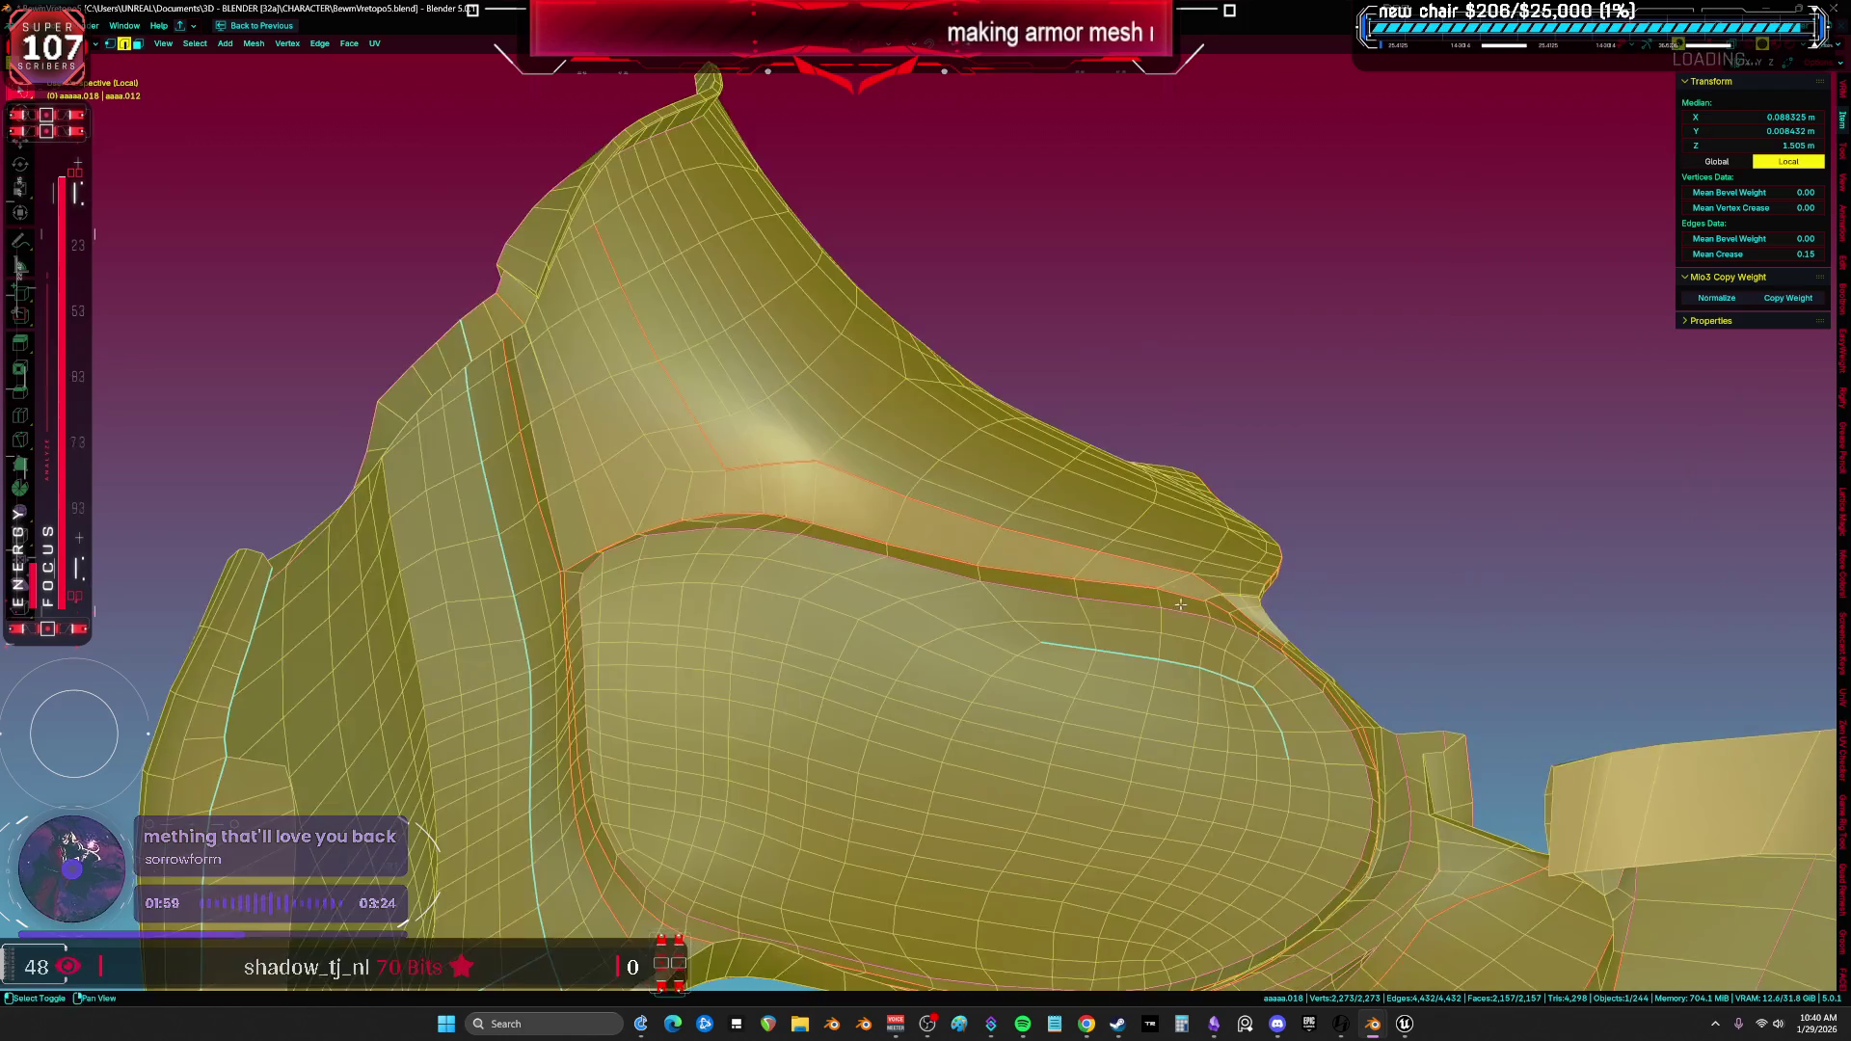
mouse_move(1032, 532)
middle_mouse_down()
mouse_move(1101, 419)
mouse_move(941, 650)
middle_mouse_up()
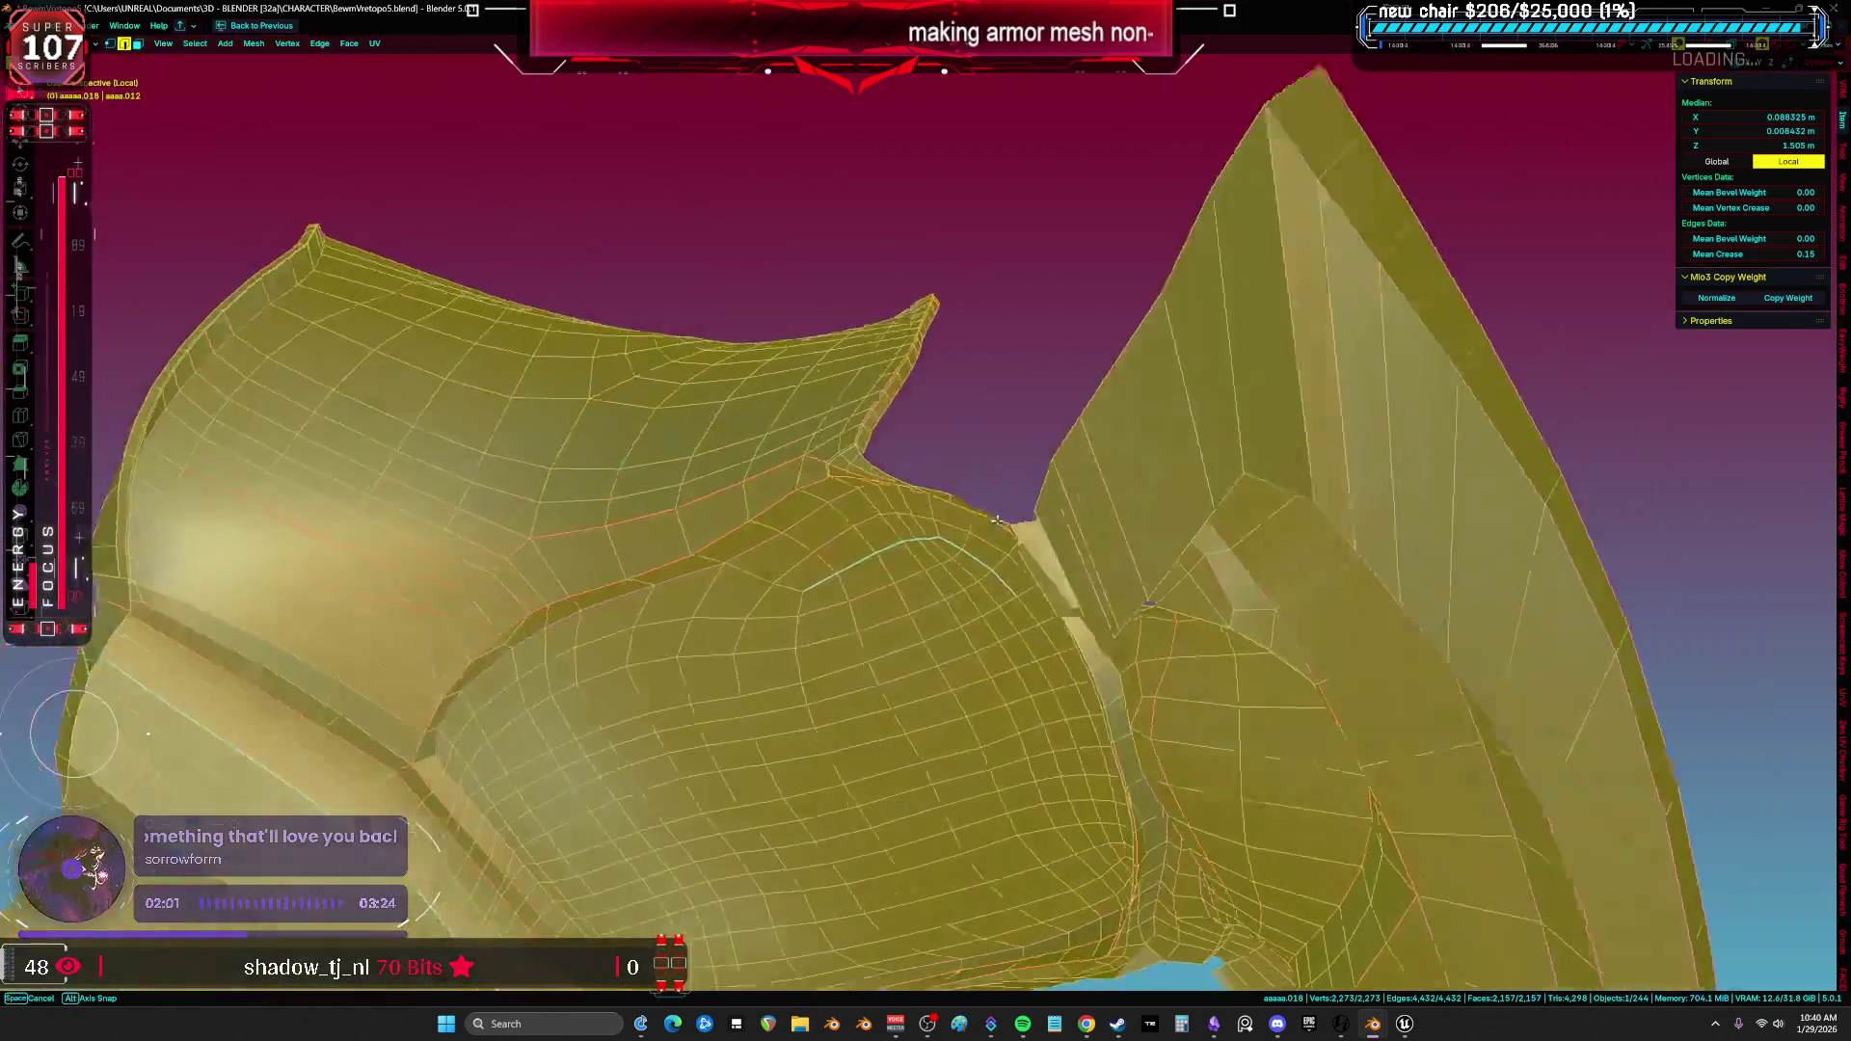
scroll(940, 649, "down", 3)
key("KP_Divide")
key("shift+alt+z")
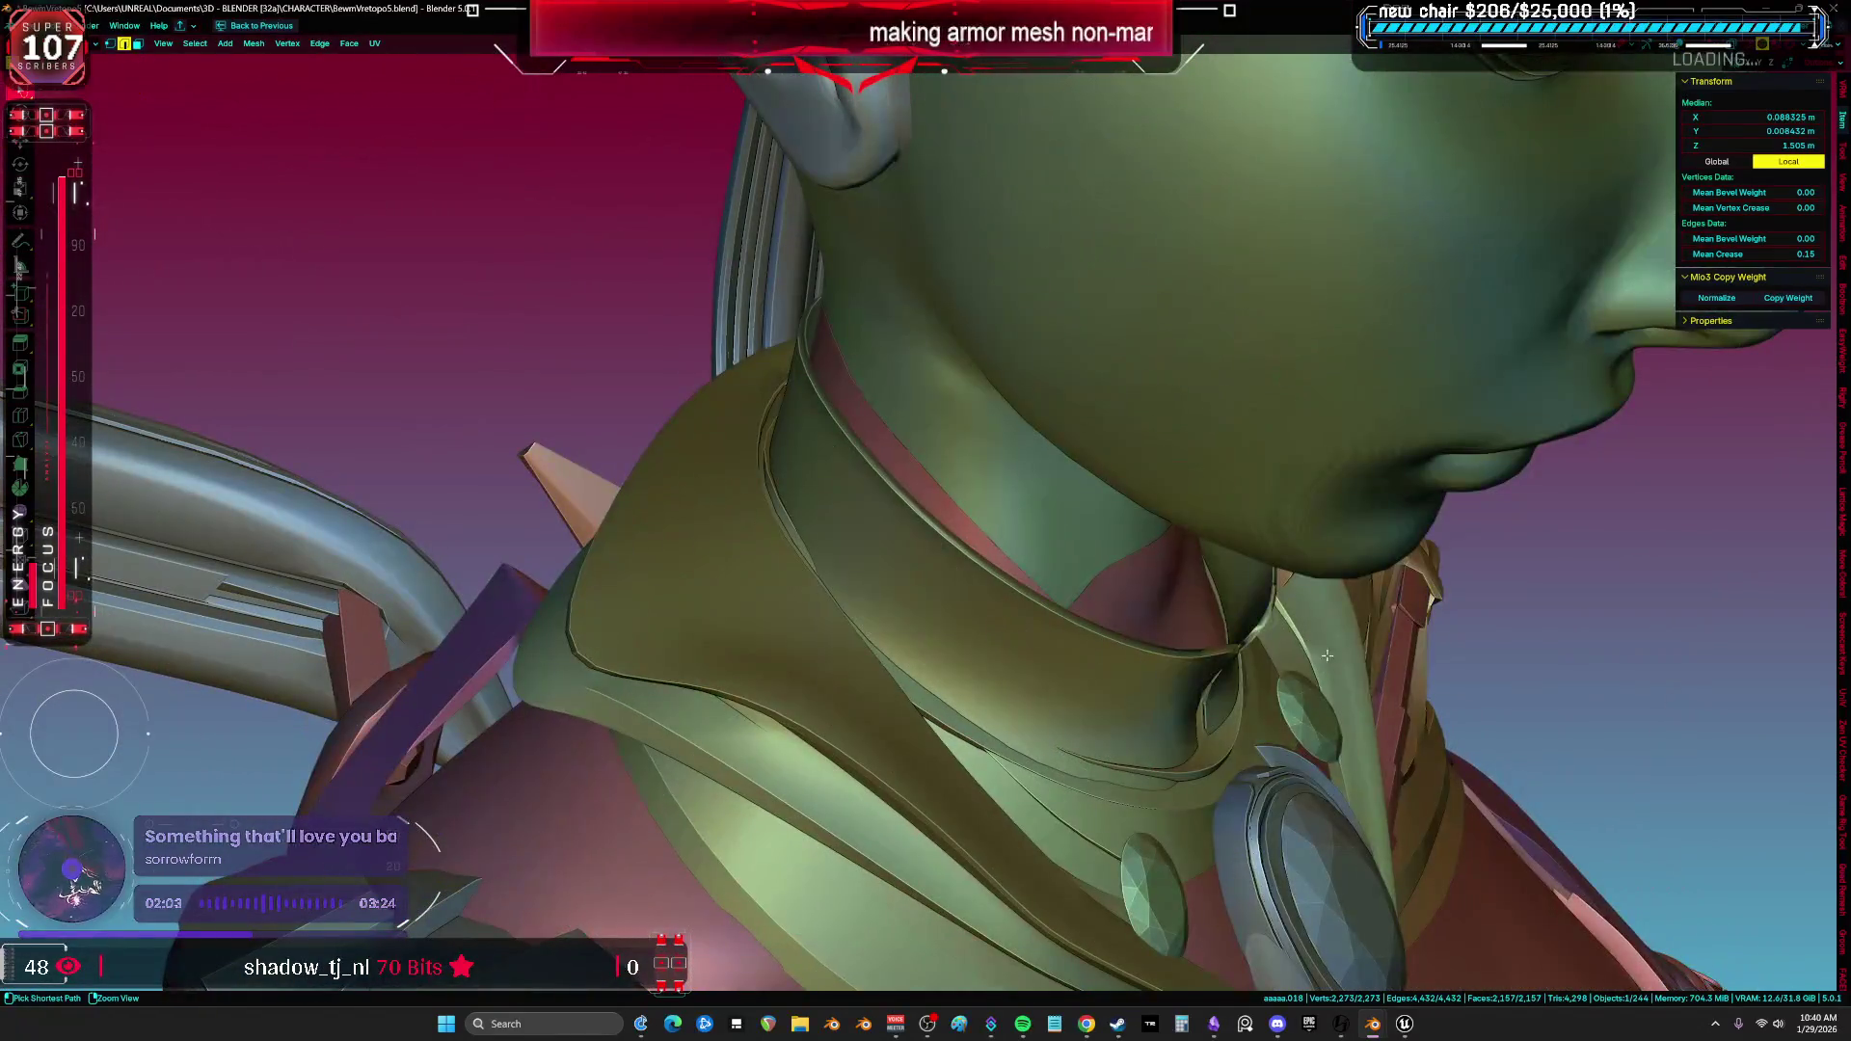
Face the character and toggle wireframe overlays on and off over the model.
key("shift+alt+z")
key("Tab")
middle_click_drag(680, 322, 912, 620)
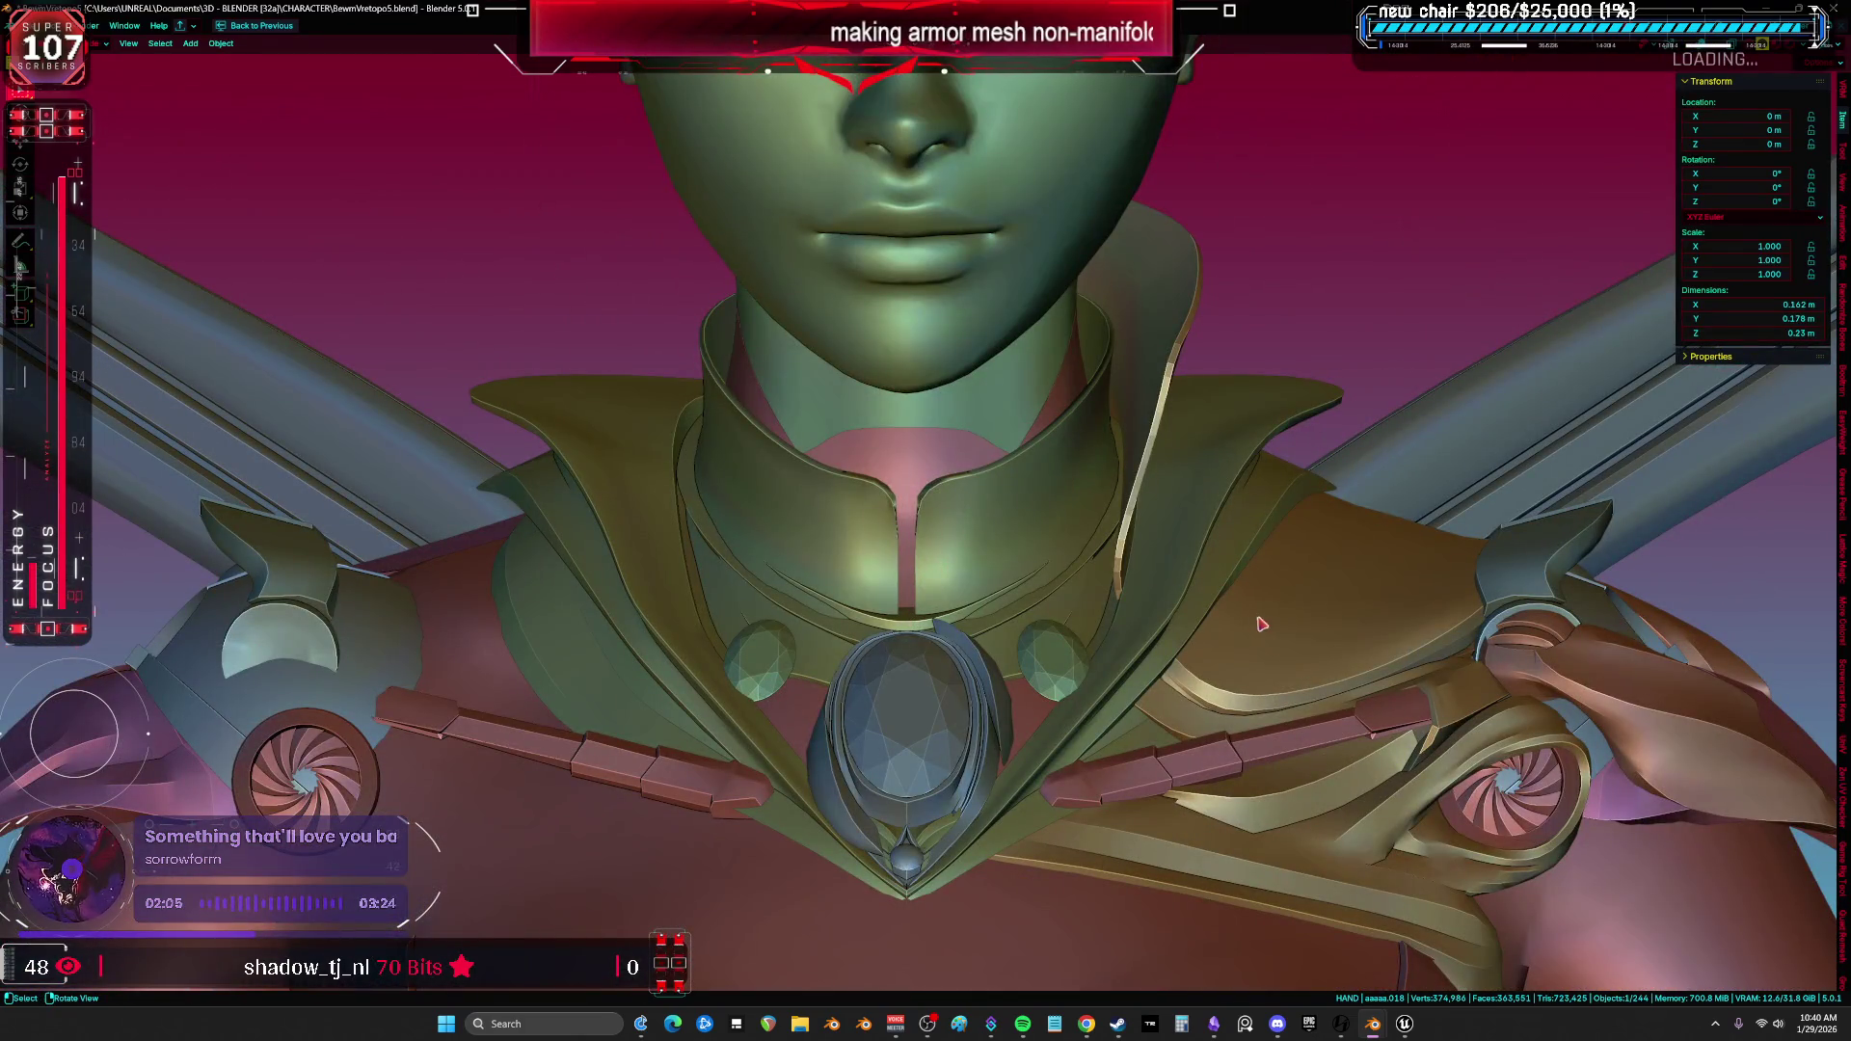
scroll(1184, 704, "down", 2)
key("shift+alt+z")
key("shift+alt+z")
scroll(1240, 504, "down", 3)
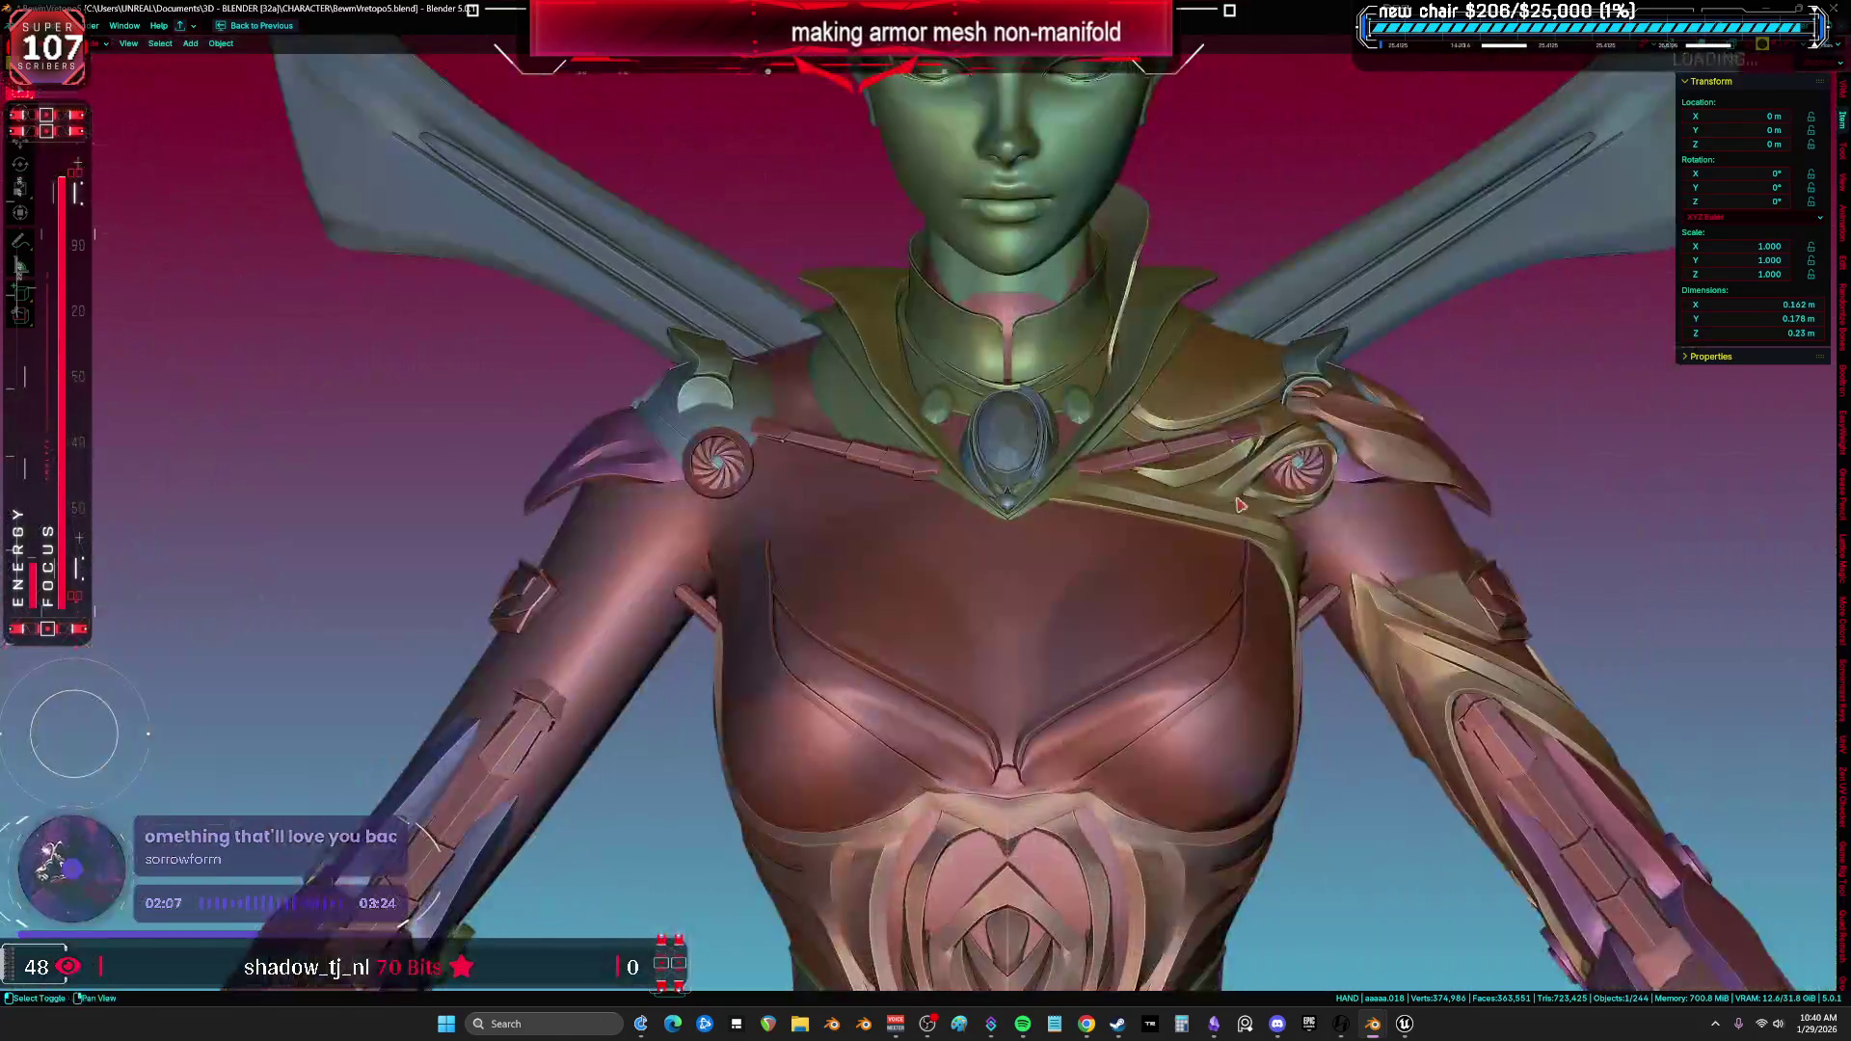
scroll(1240, 504, "up", 2)
key("shift+alt+z")
key("shift+alt+z")
scroll(1054, 488, "up", 2)
Recentre the character, briefly isolate the collar piece, and restore the full workspace layout.
middle_click_drag(1054, 488, 799, 452, "shift")
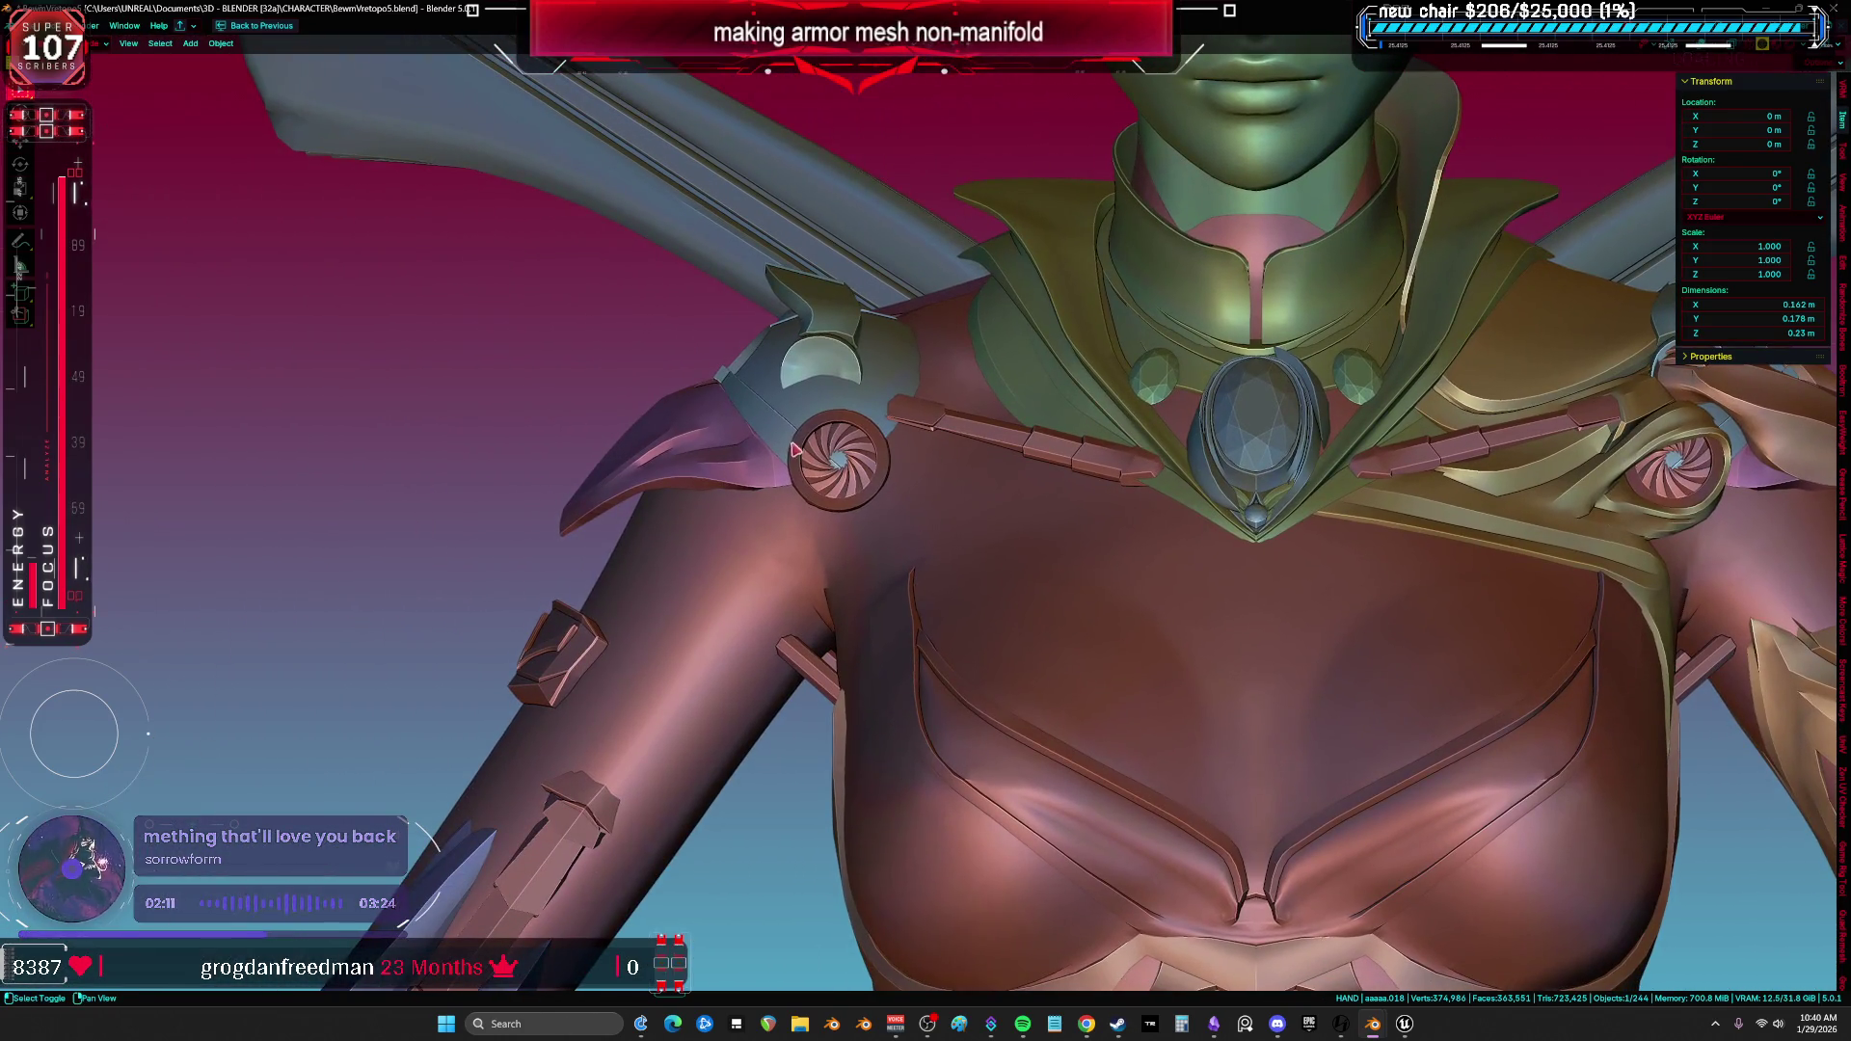
scroll(782, 420, "down", 3)
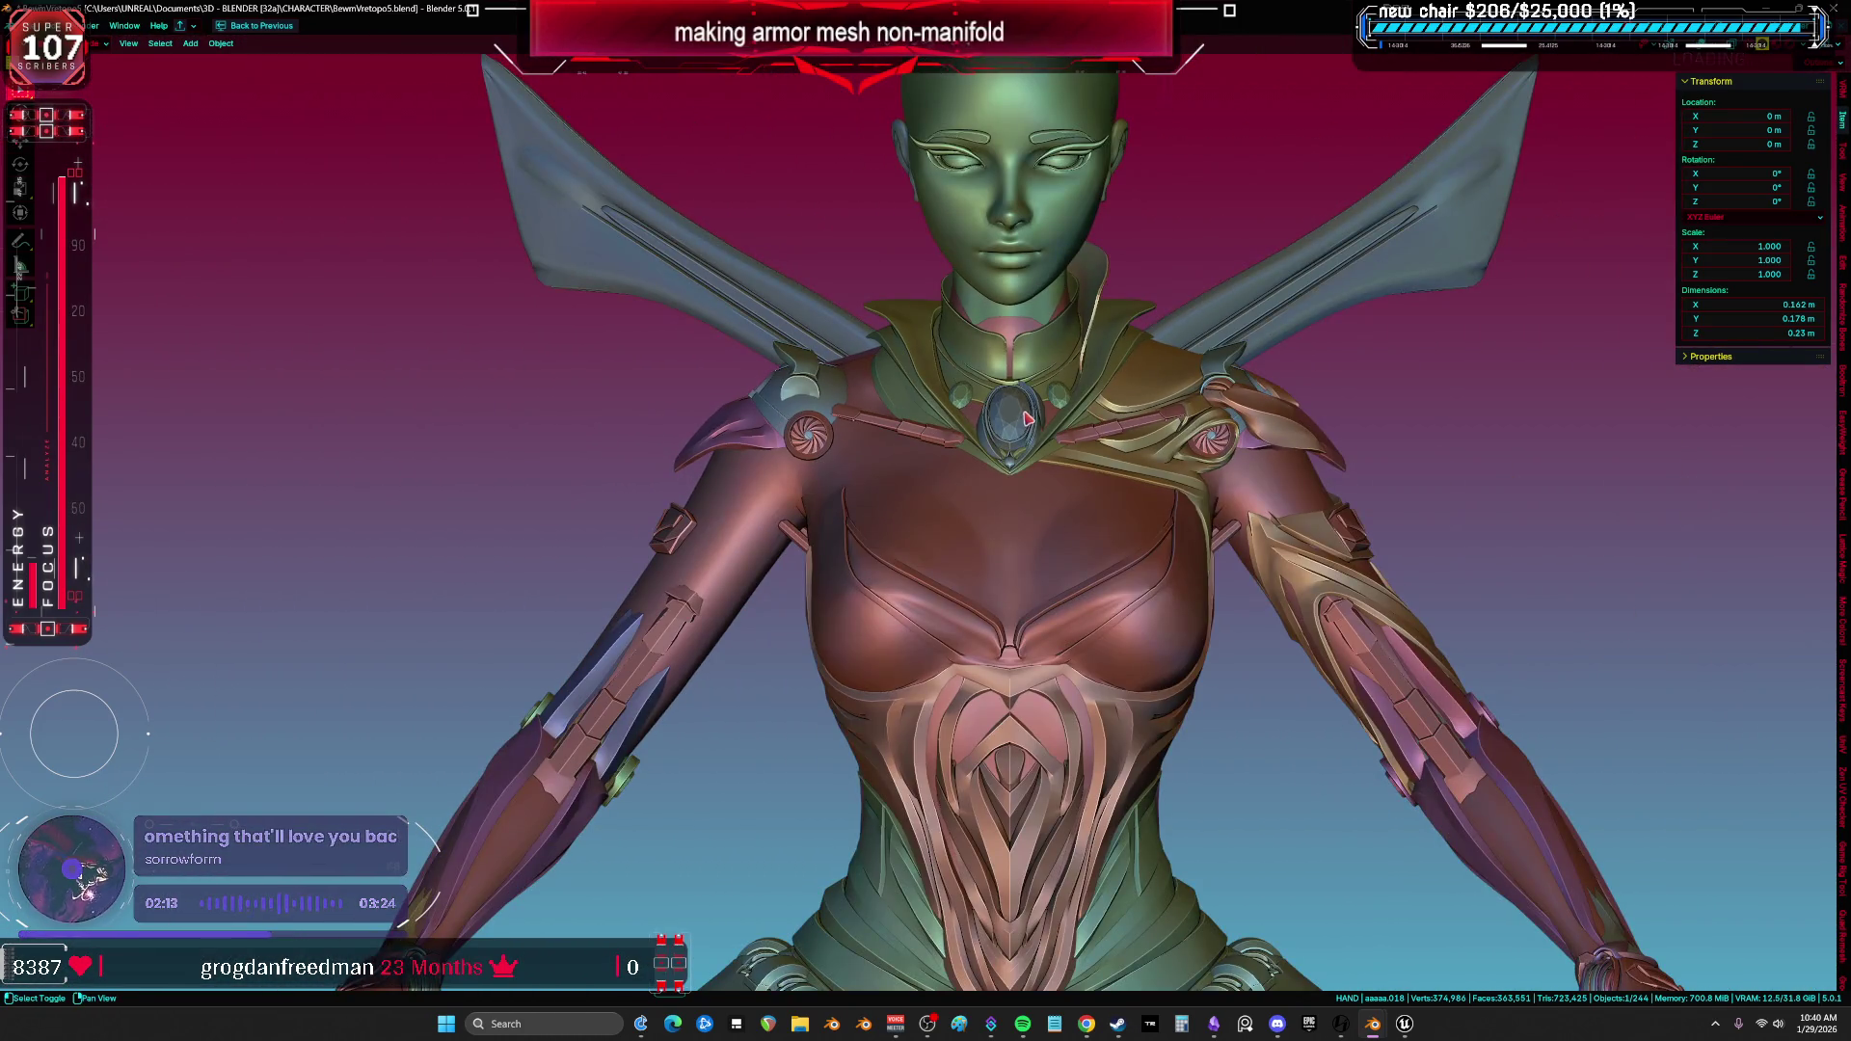
scroll(1025, 419, "down", 2)
scroll(1108, 490, "down", 2)
key("shift+alt+z")
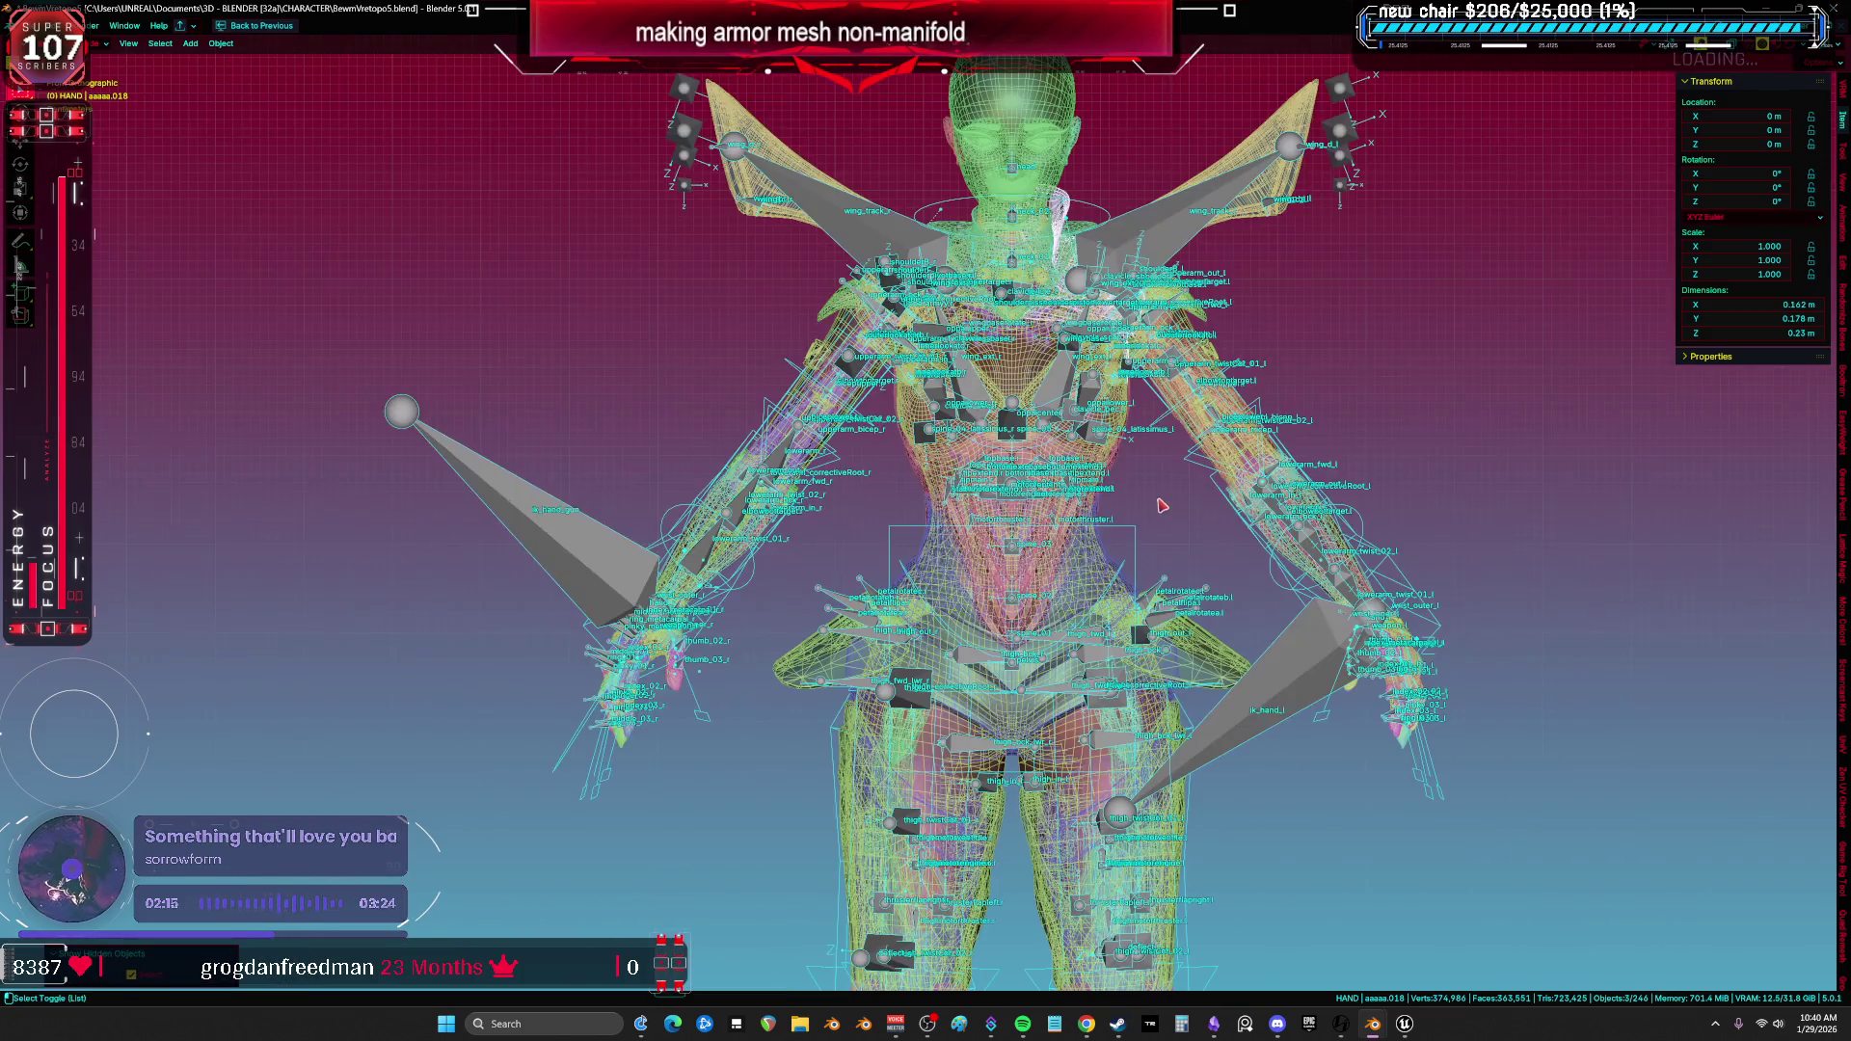
left_click(912, 487)
key("shift+alt+z")
key("shift+h")
key("alt+h")
scroll(1196, 243, "up", 3)
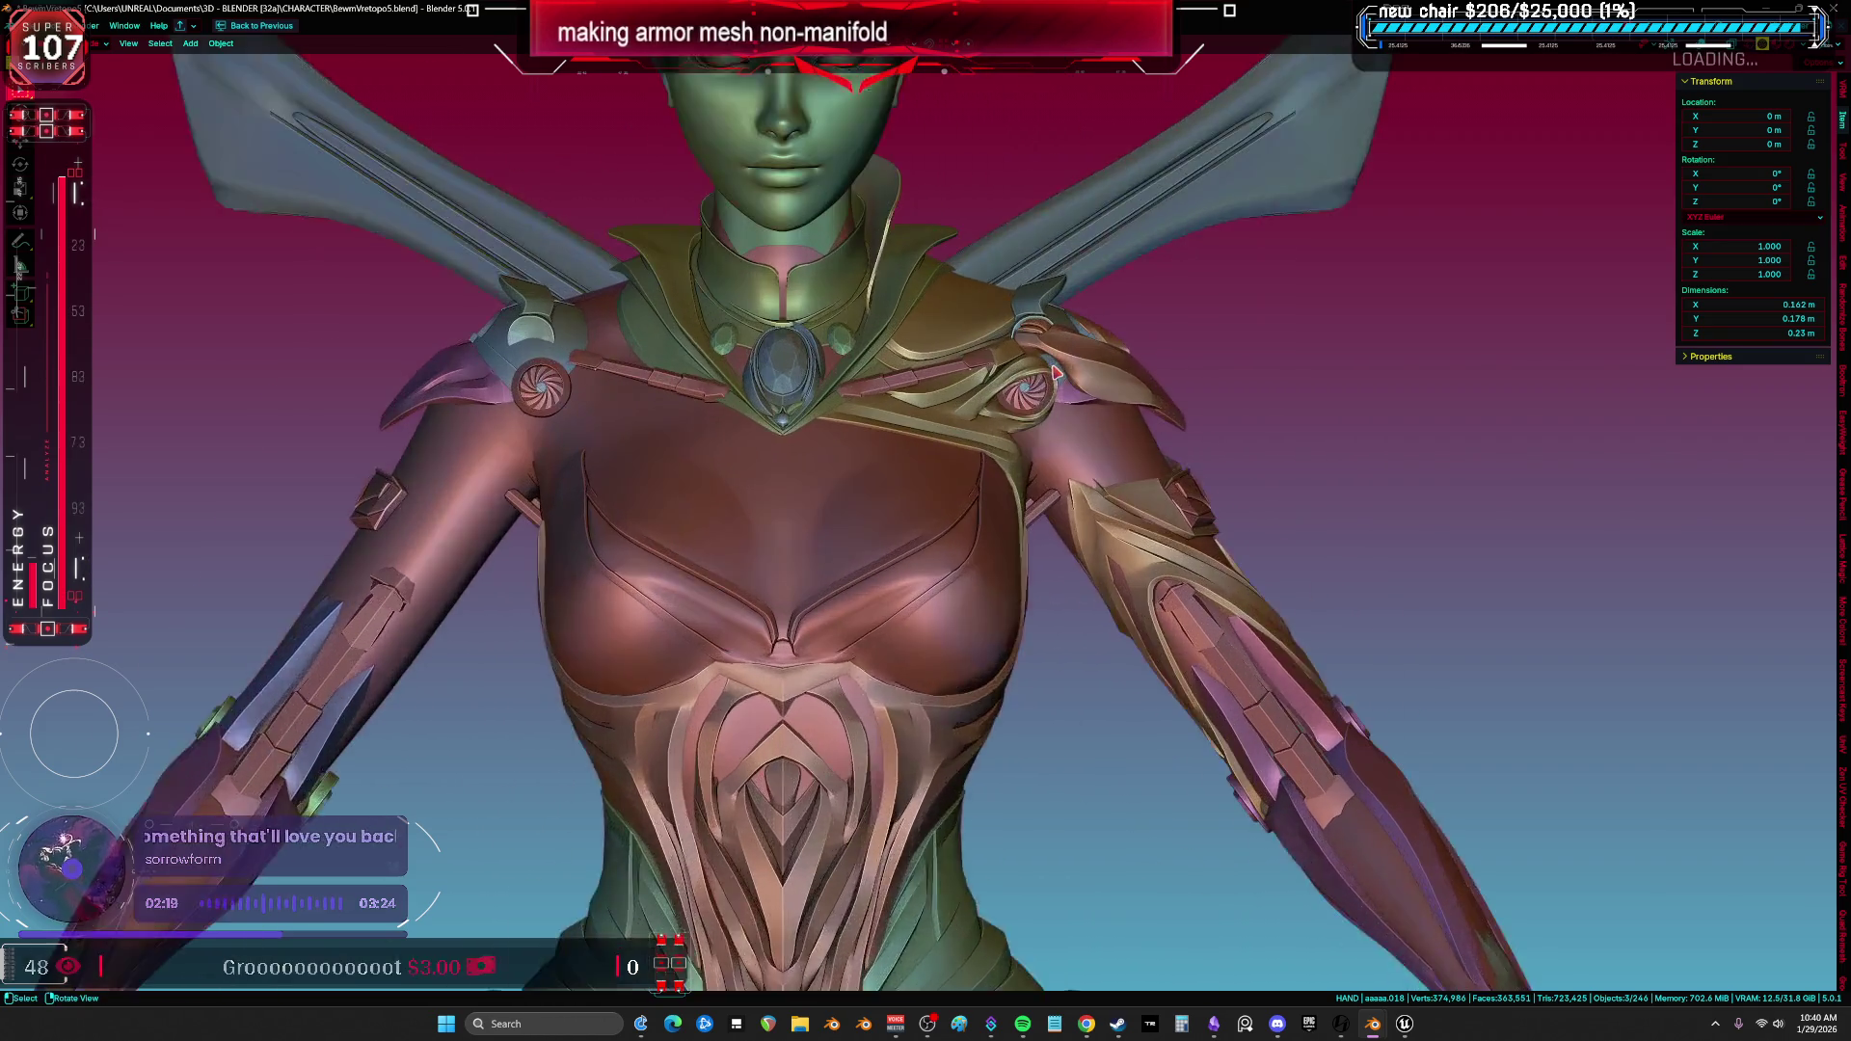
scroll(1174, 544, "up", 2)
key("ctrl+space")
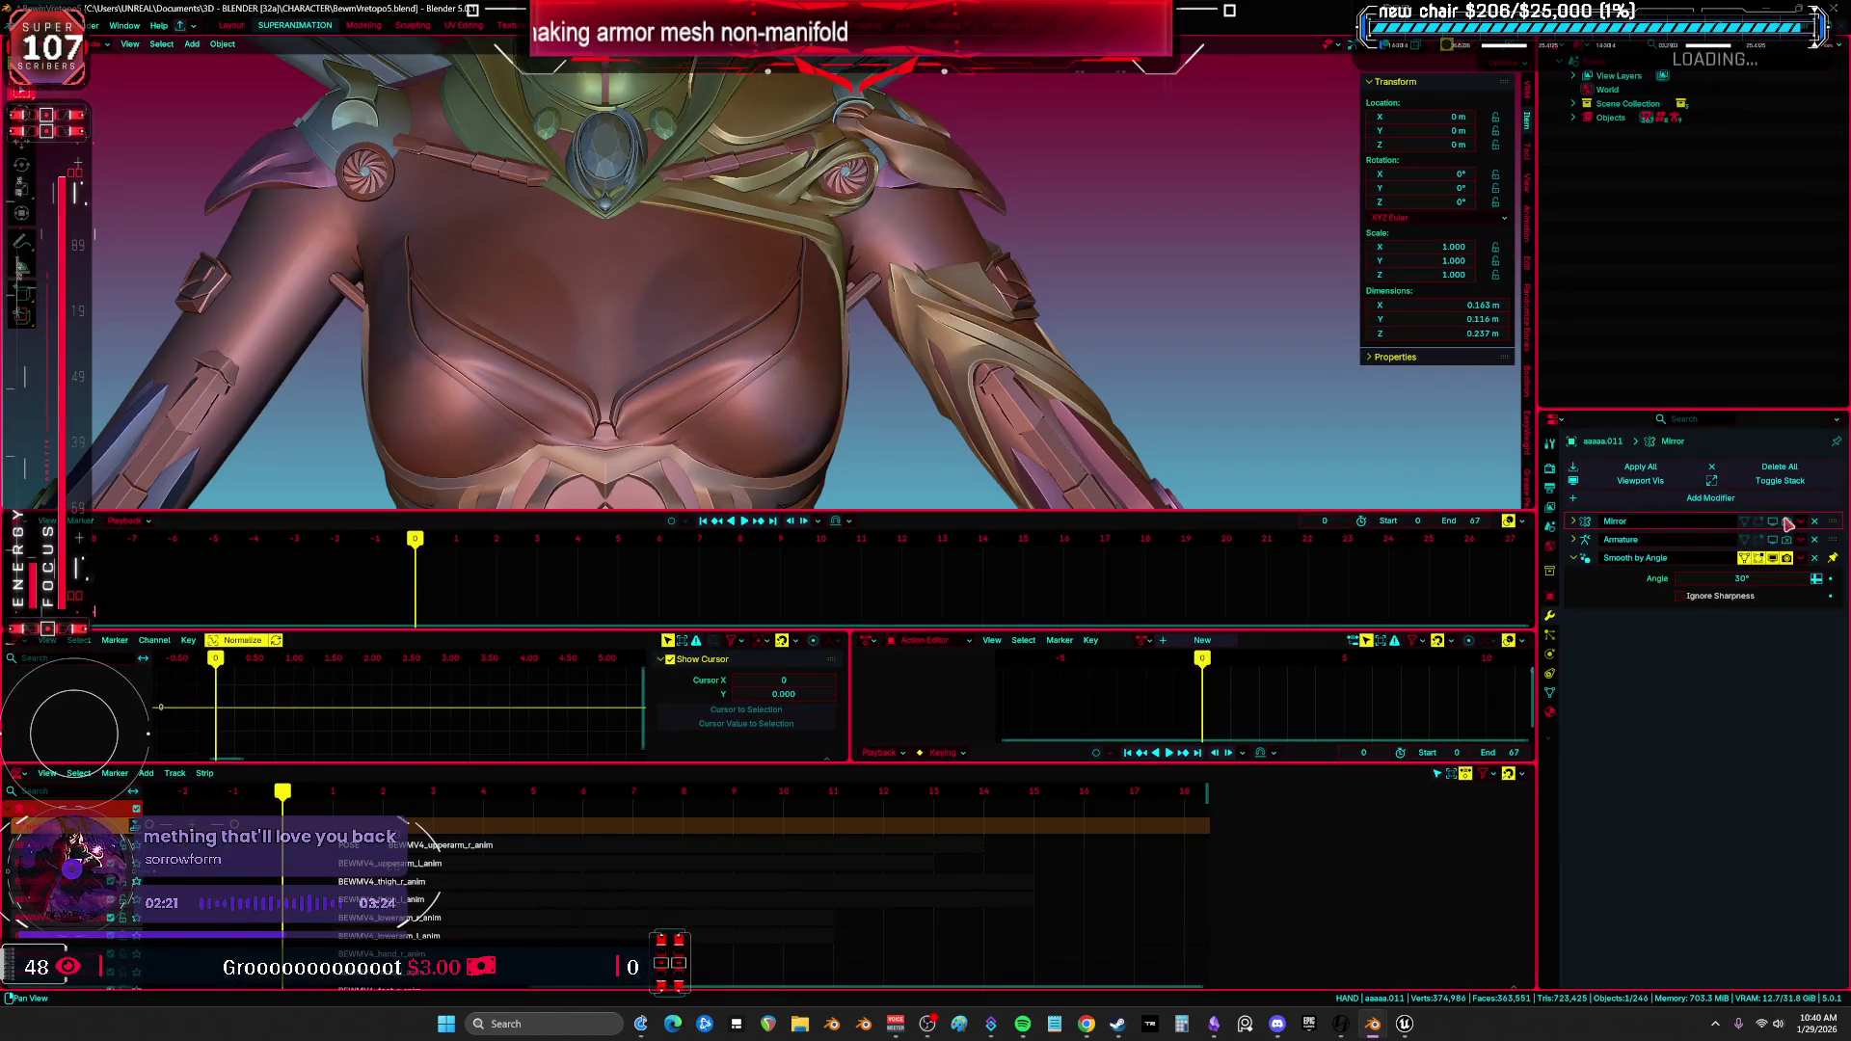
Re-enable the mirrored armor copy, make another armor piece active and view the neck area maximized.
left_click(1789, 525)
middle_click_drag(930, 343, 1021, 454, "shift")
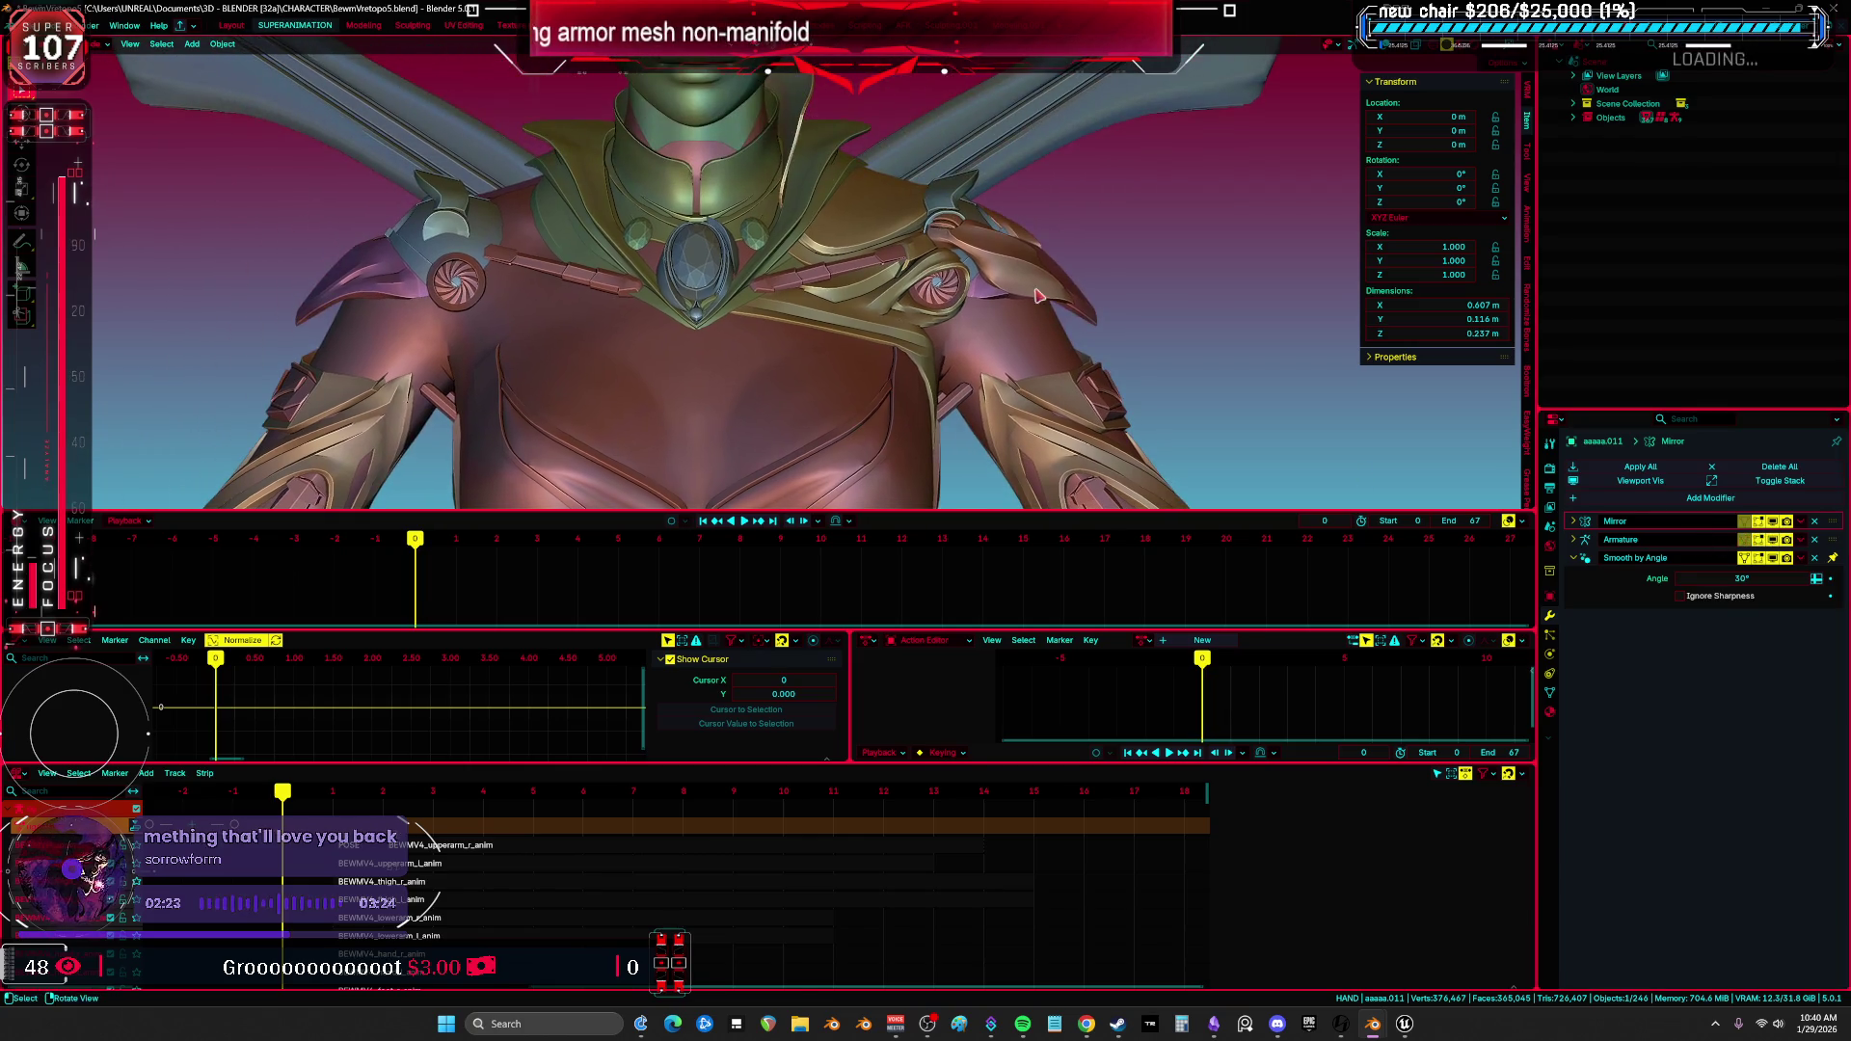
left_click(1064, 285)
key("ctrl+space")
mouse_move(1340, 410)
middle_mouse_down()
mouse_move(1214, 550)
mouse_move(1127, 562)
mouse_move(1234, 570)
mouse_move(1245, 593)
middle_mouse_up()
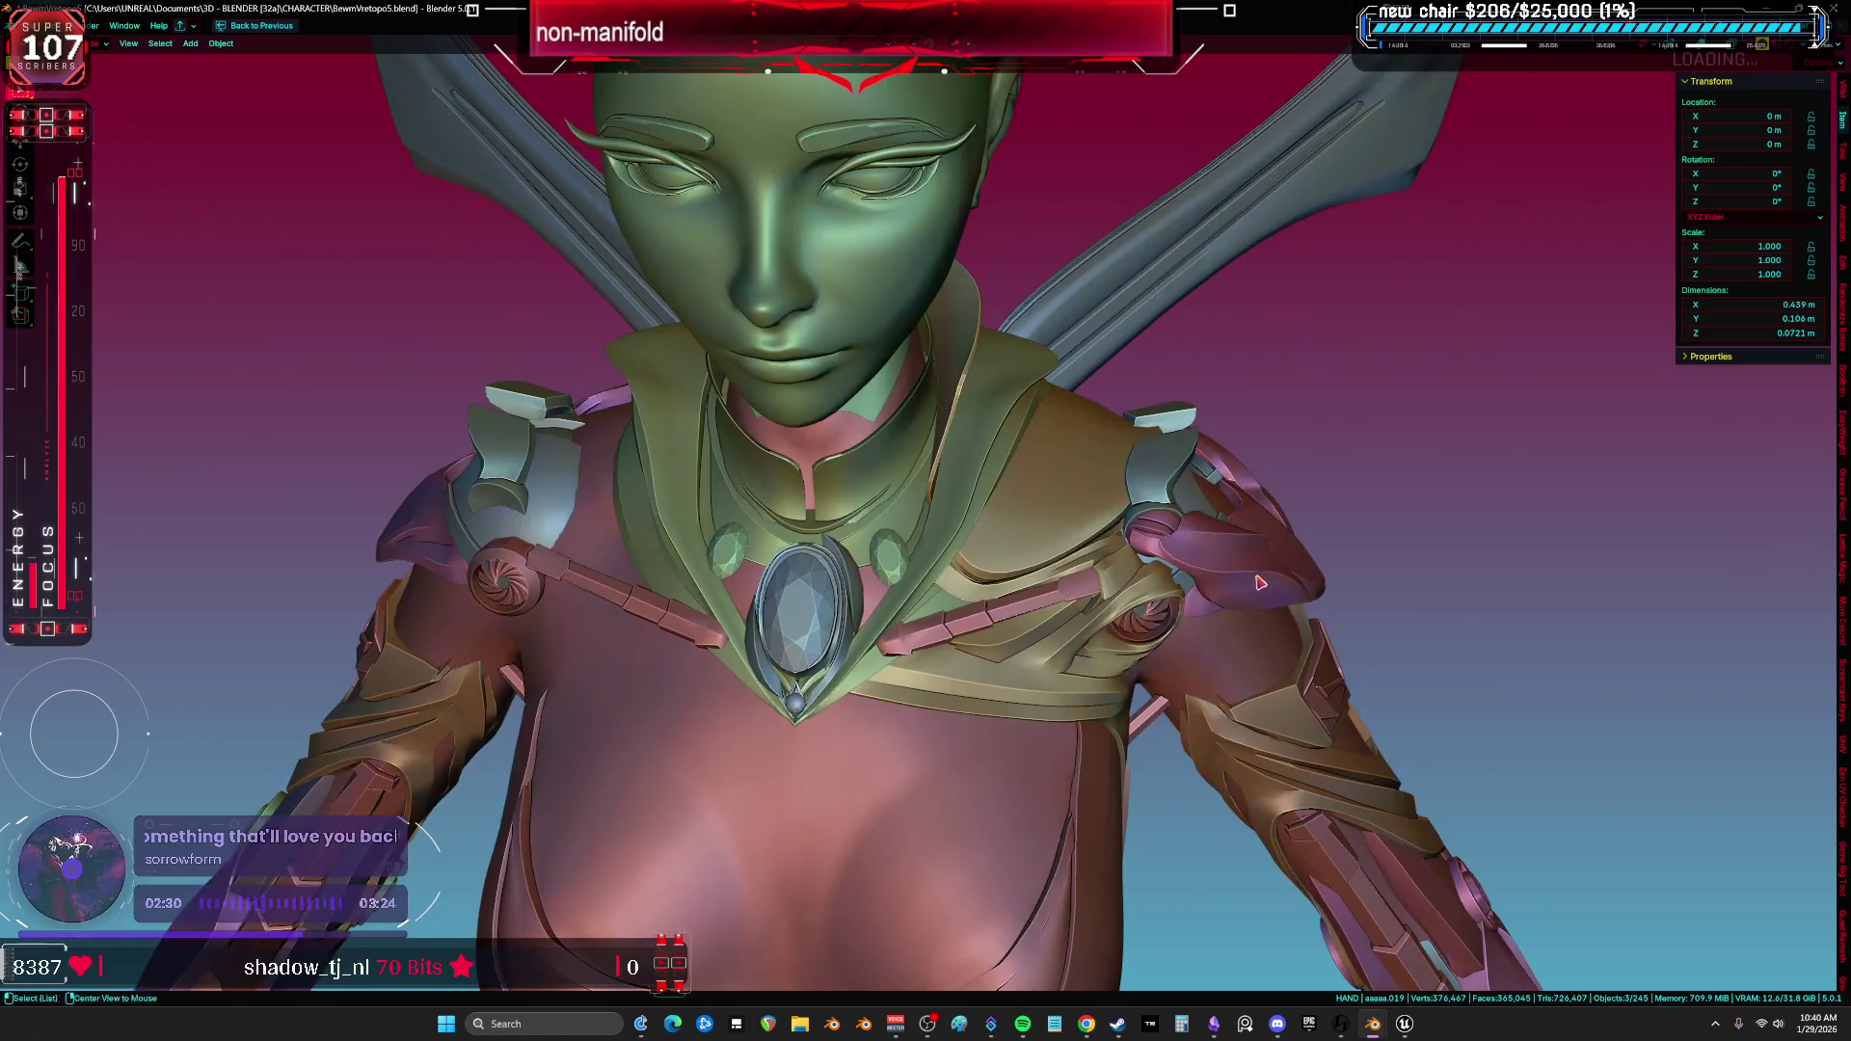
key("shift+alt+z")
key("shift+alt+z")
key("shift+alt+z")
Hide the rig from view and re-maximize the 3D viewport.
mouse_move(1184, 480)
middle_mouse_down()
mouse_move(1135, 520)
mouse_move(1166, 489)
middle_mouse_up()
key("h")
key("ctrl+space")
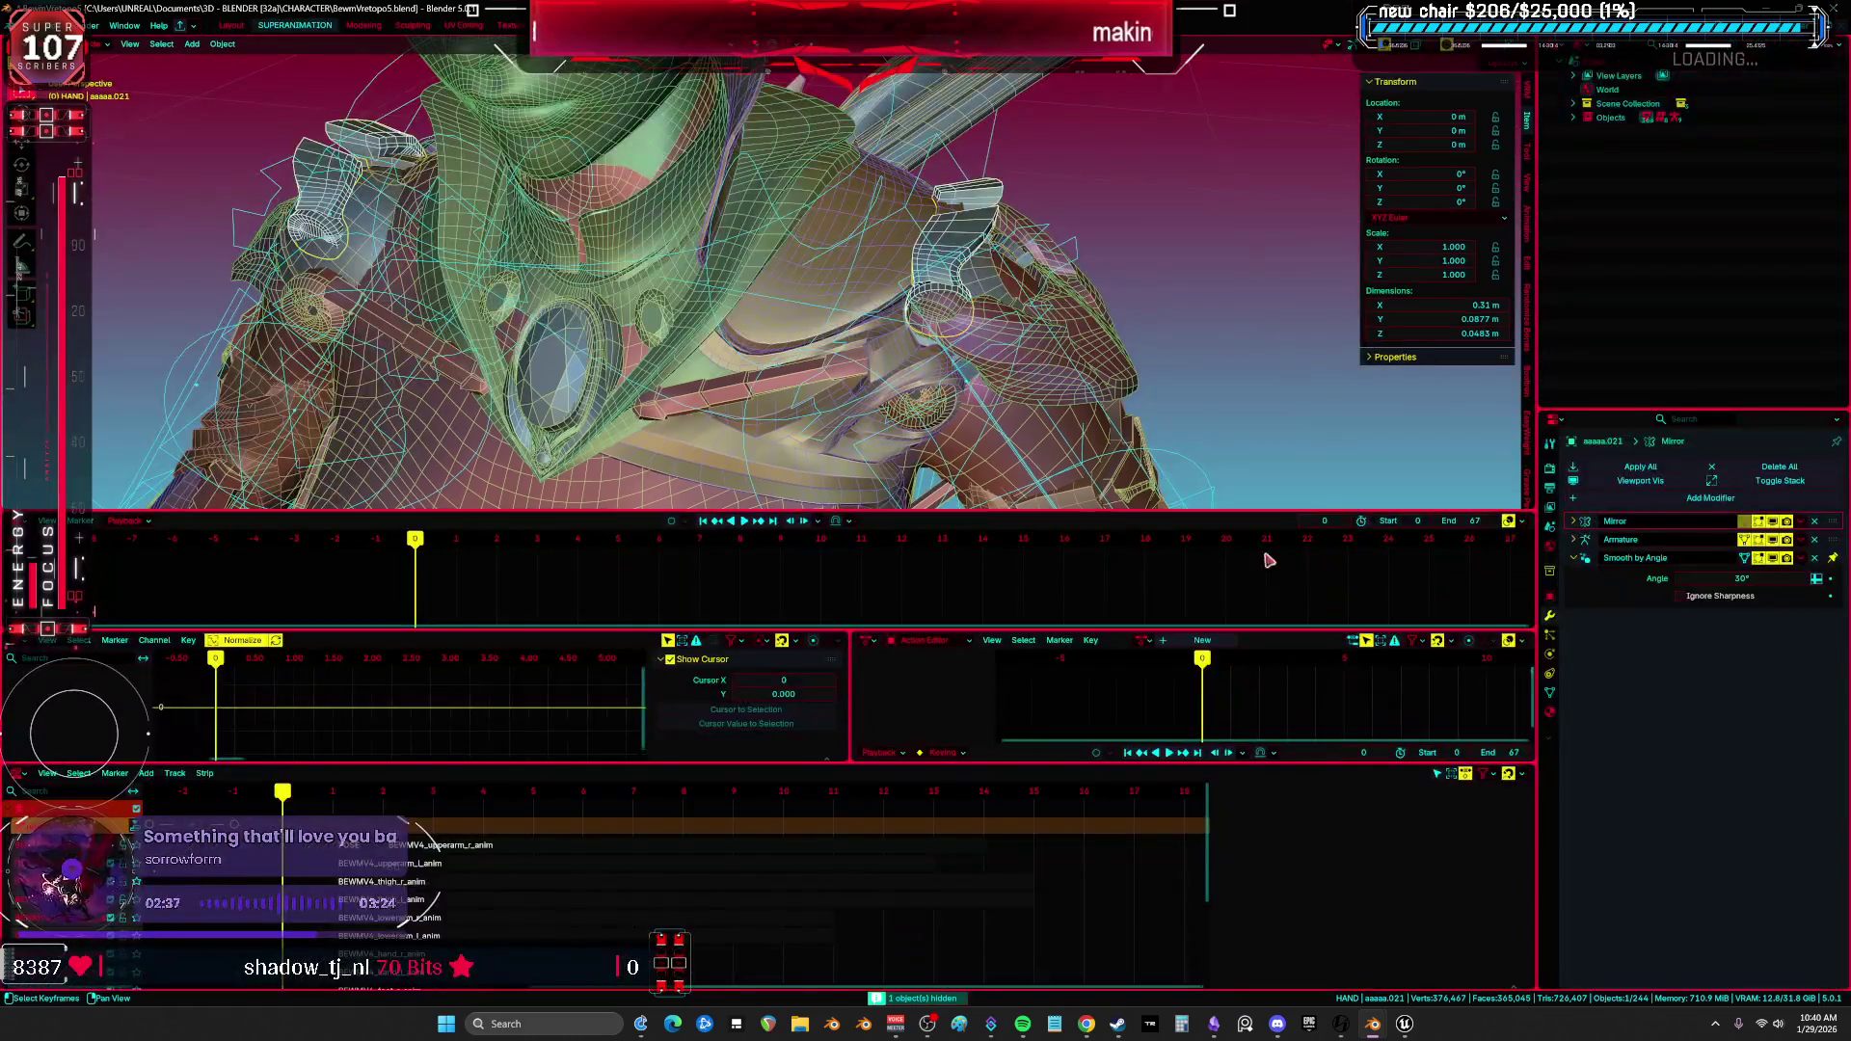
key("ctrl+space")
key("ctrl+space")
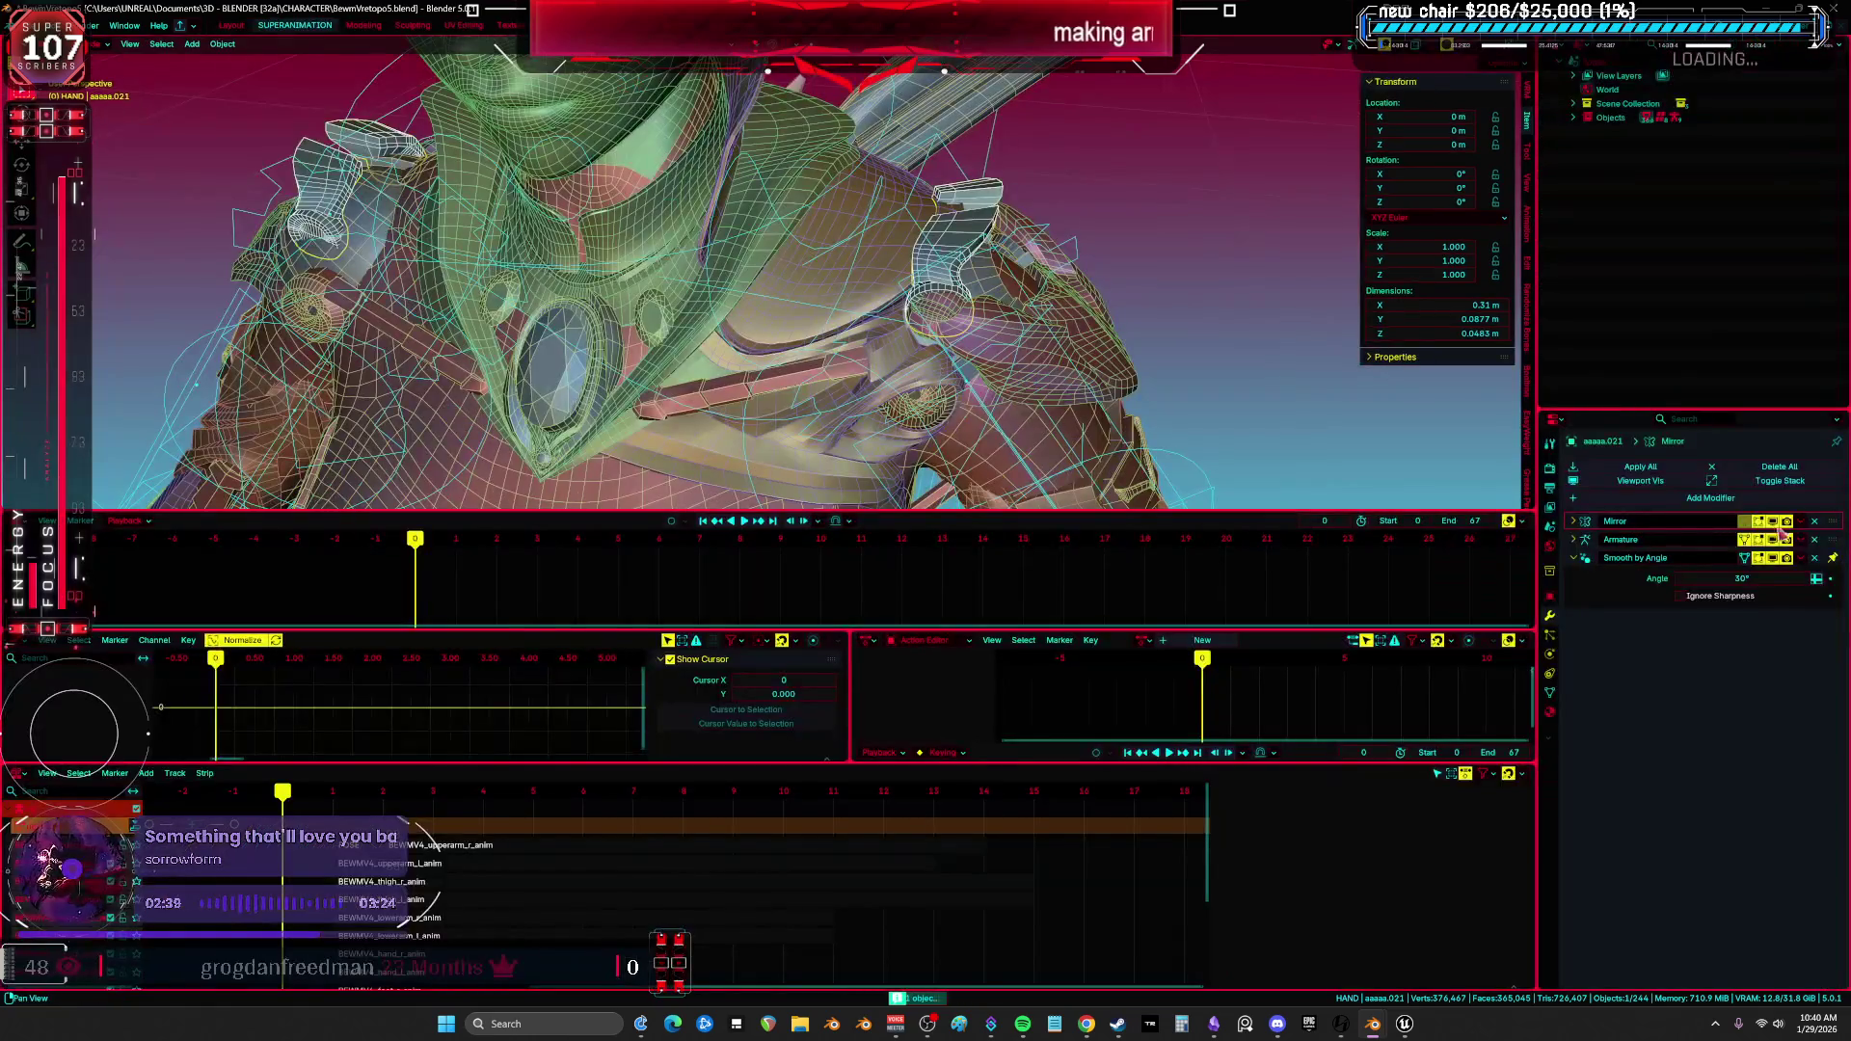
Select the shoulder pad and its bracket and zoom in on the shoulder pad from the front.
left_click(1098, 358)
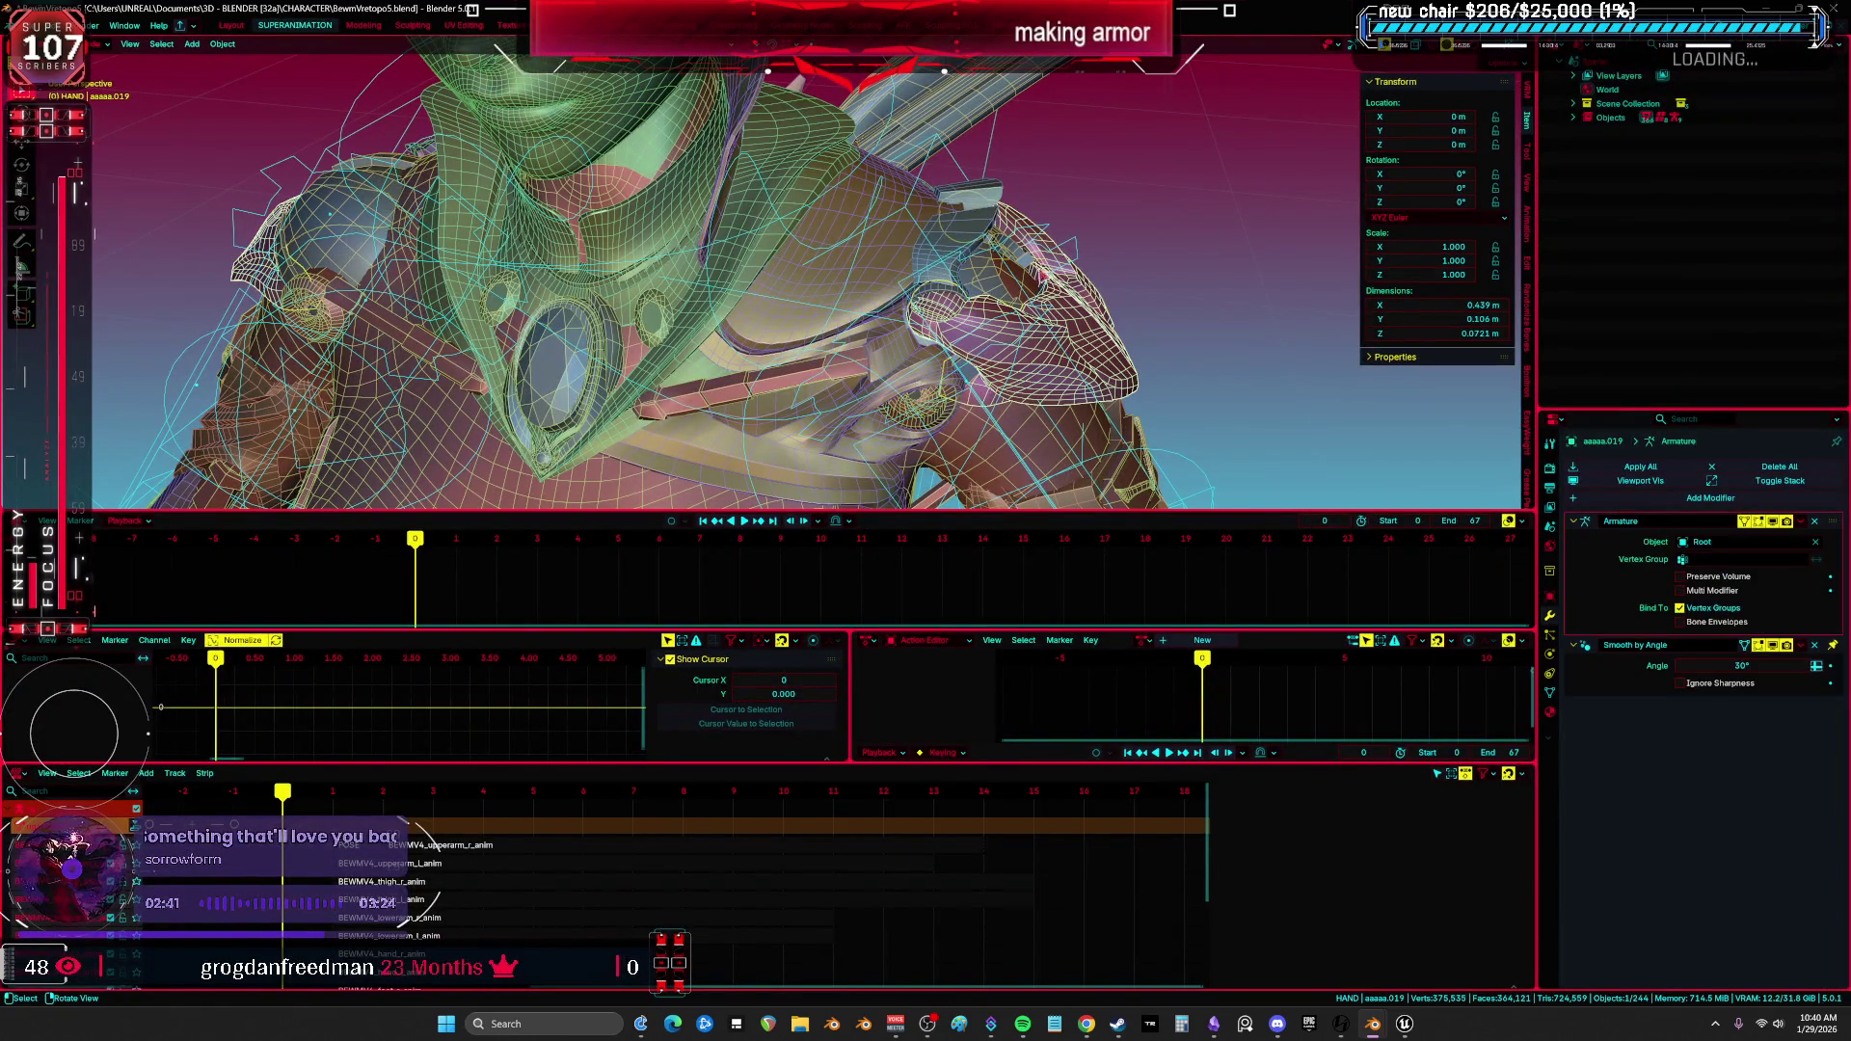
left_click(994, 192)
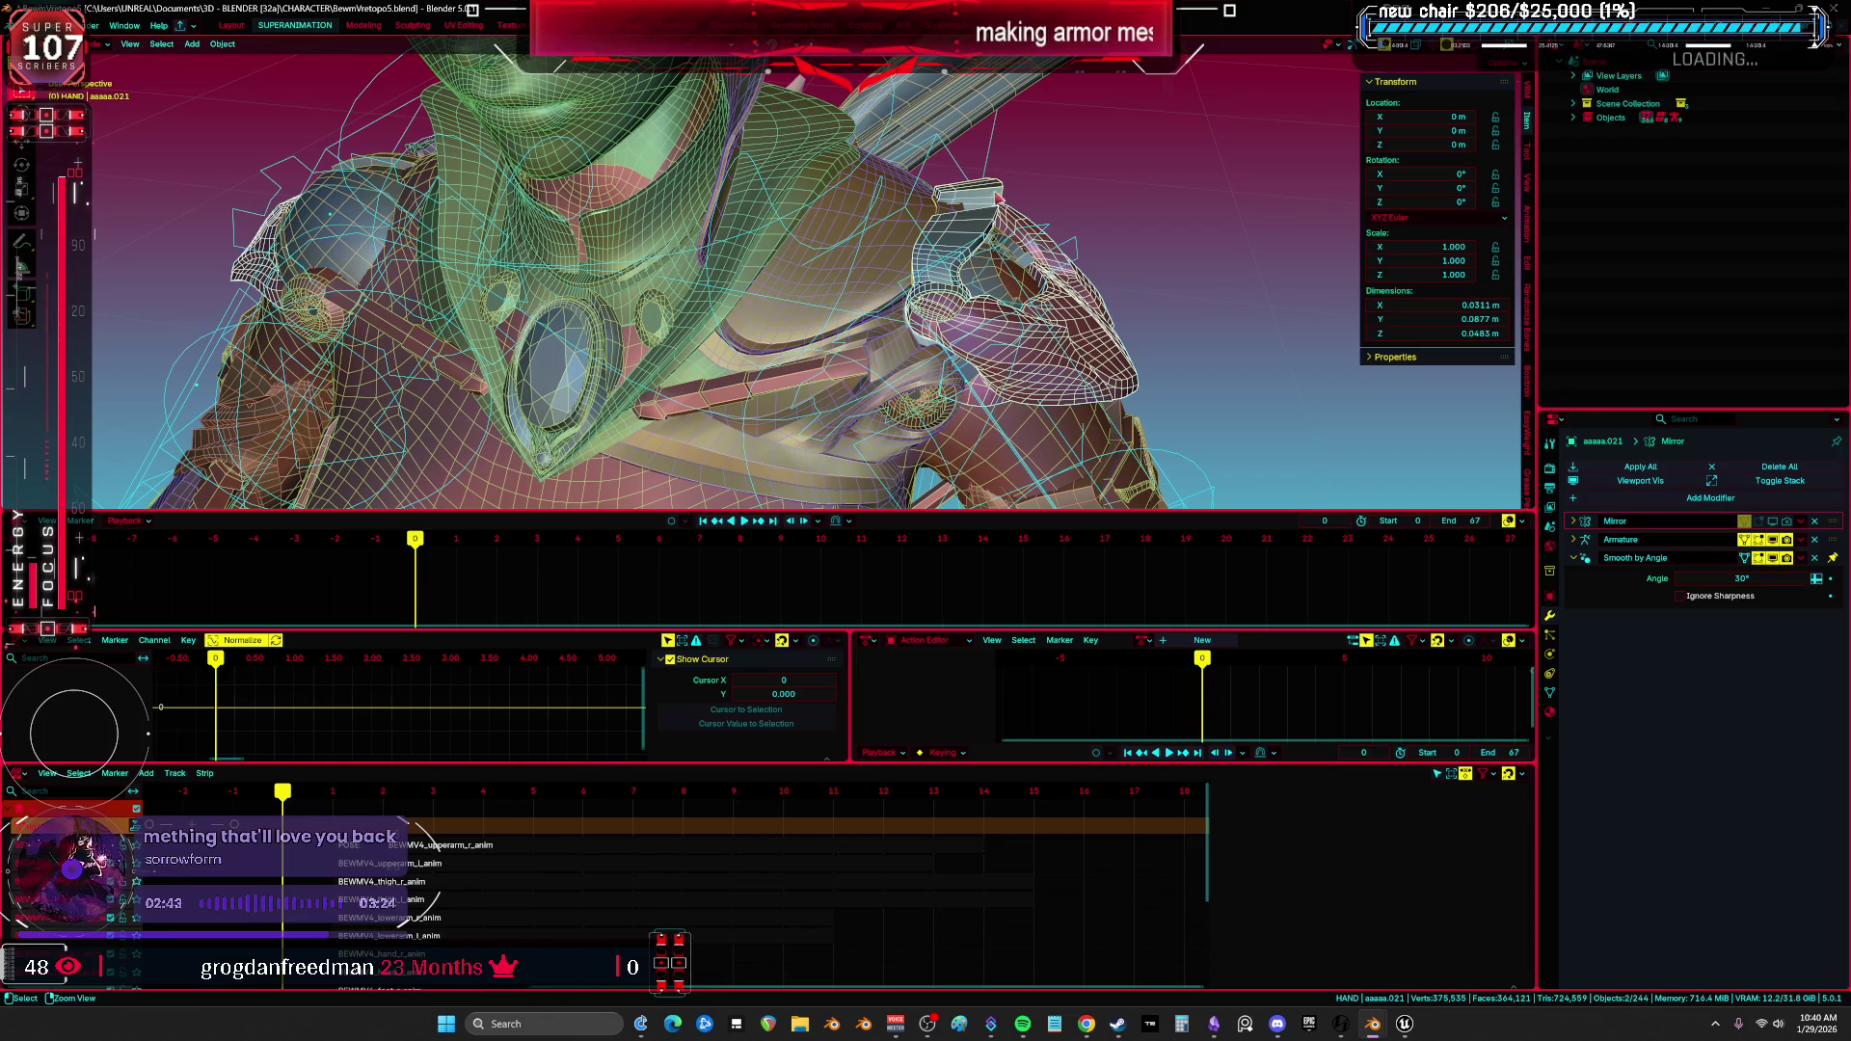
middle_click_drag(992, 256, 1017, 238)
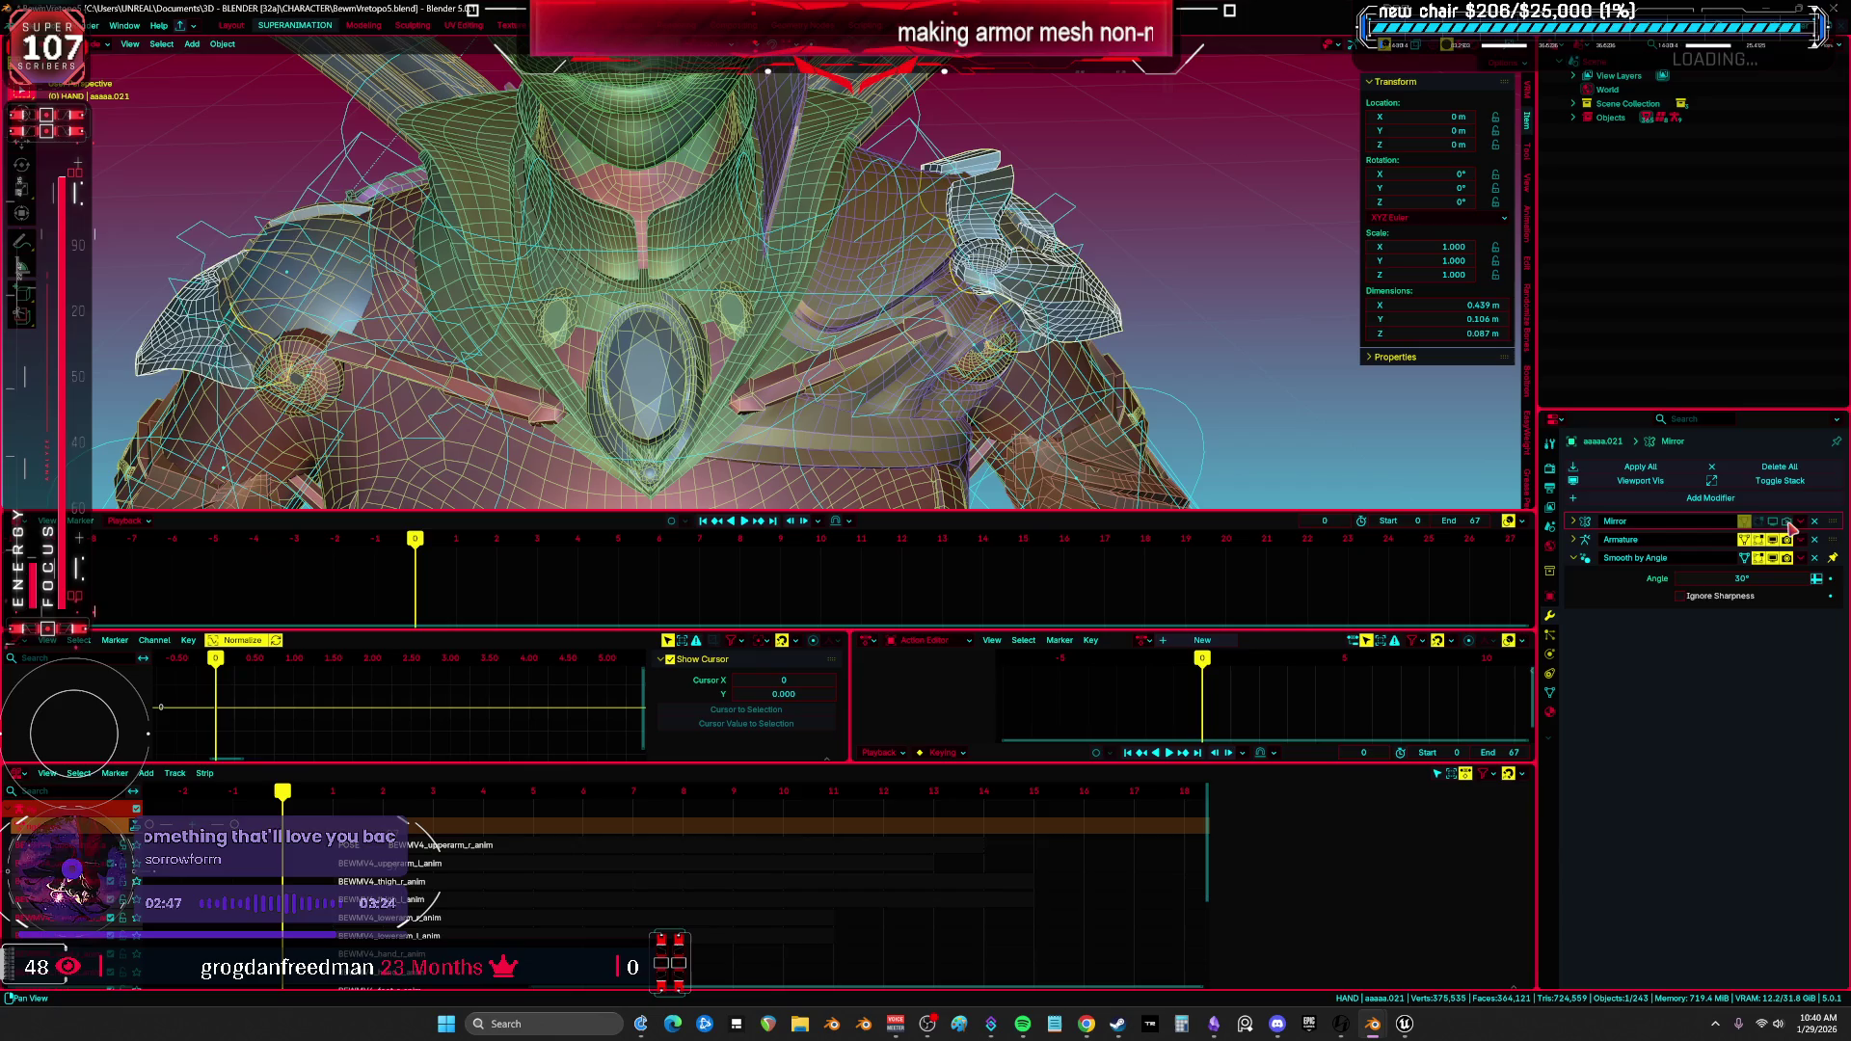
key("ctrl+space")
middle_click_drag(925, 434, 962, 462)
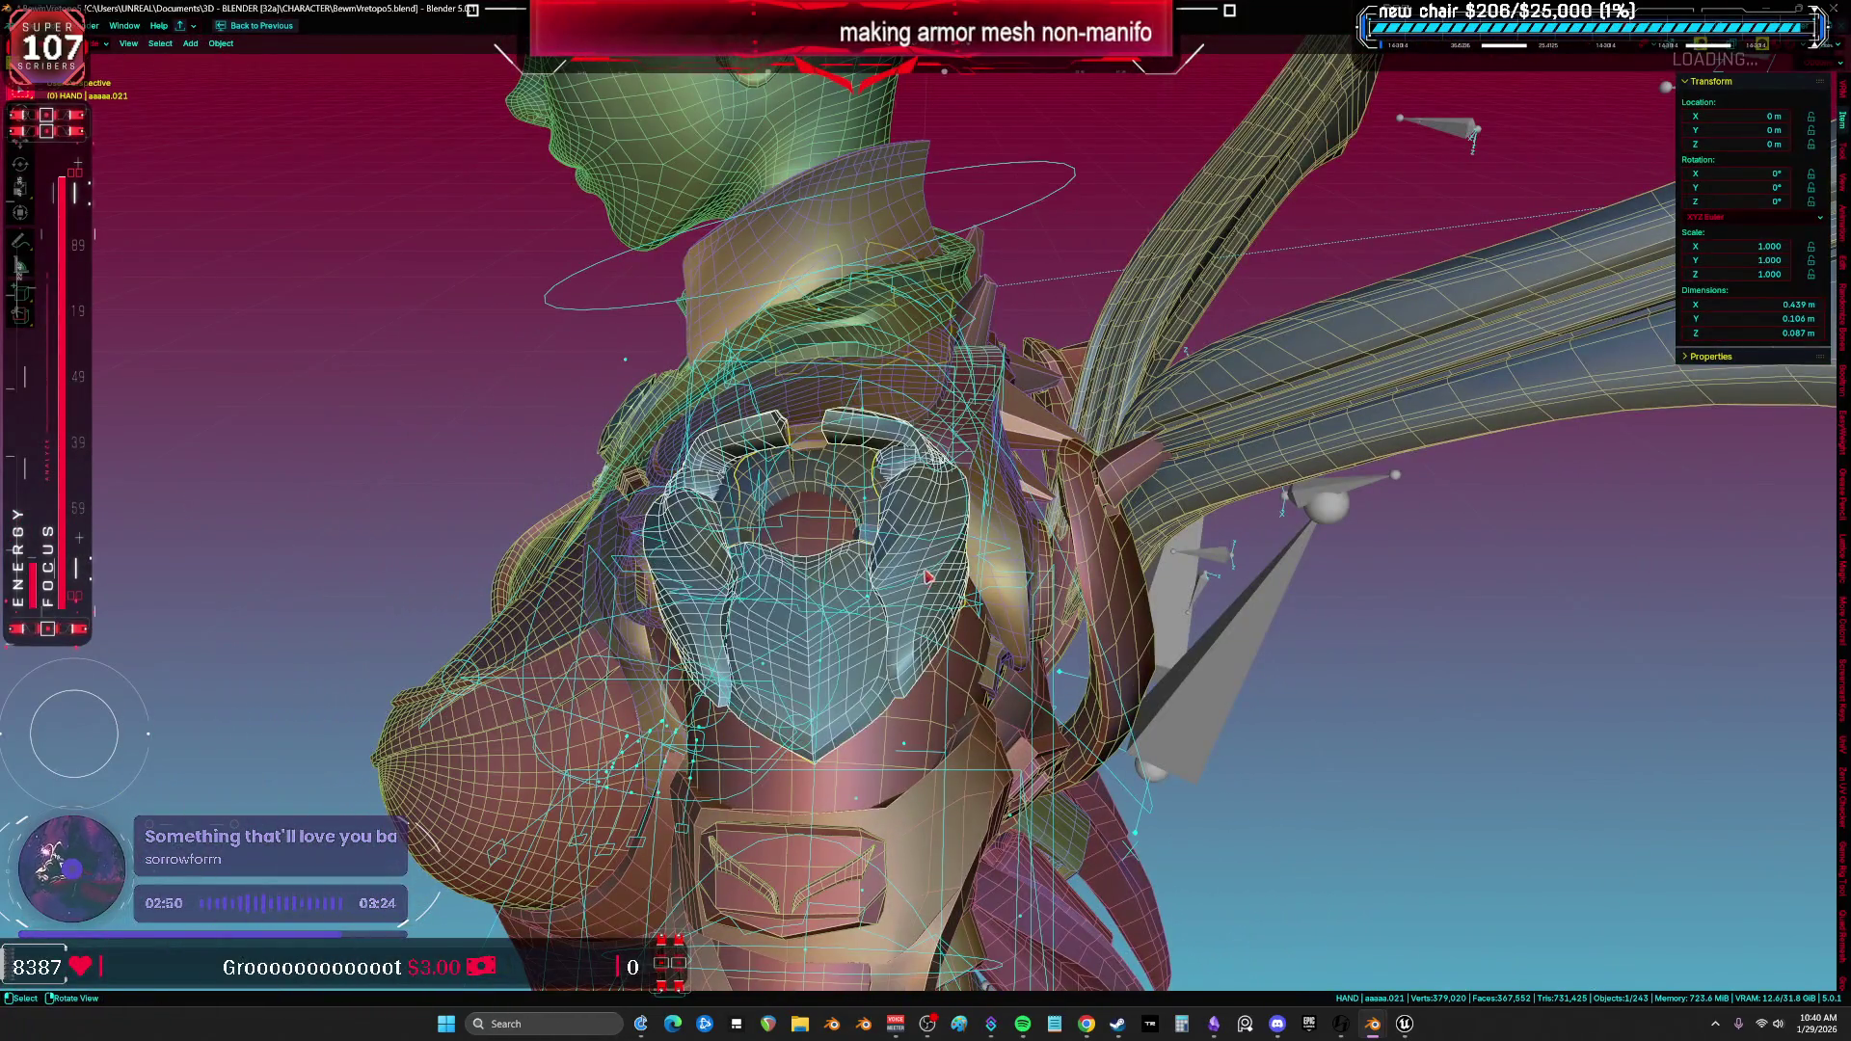
Select the character rig and hide it along with its wireframes.
left_click(932, 578)
middle_click_drag(932, 578, 887, 503)
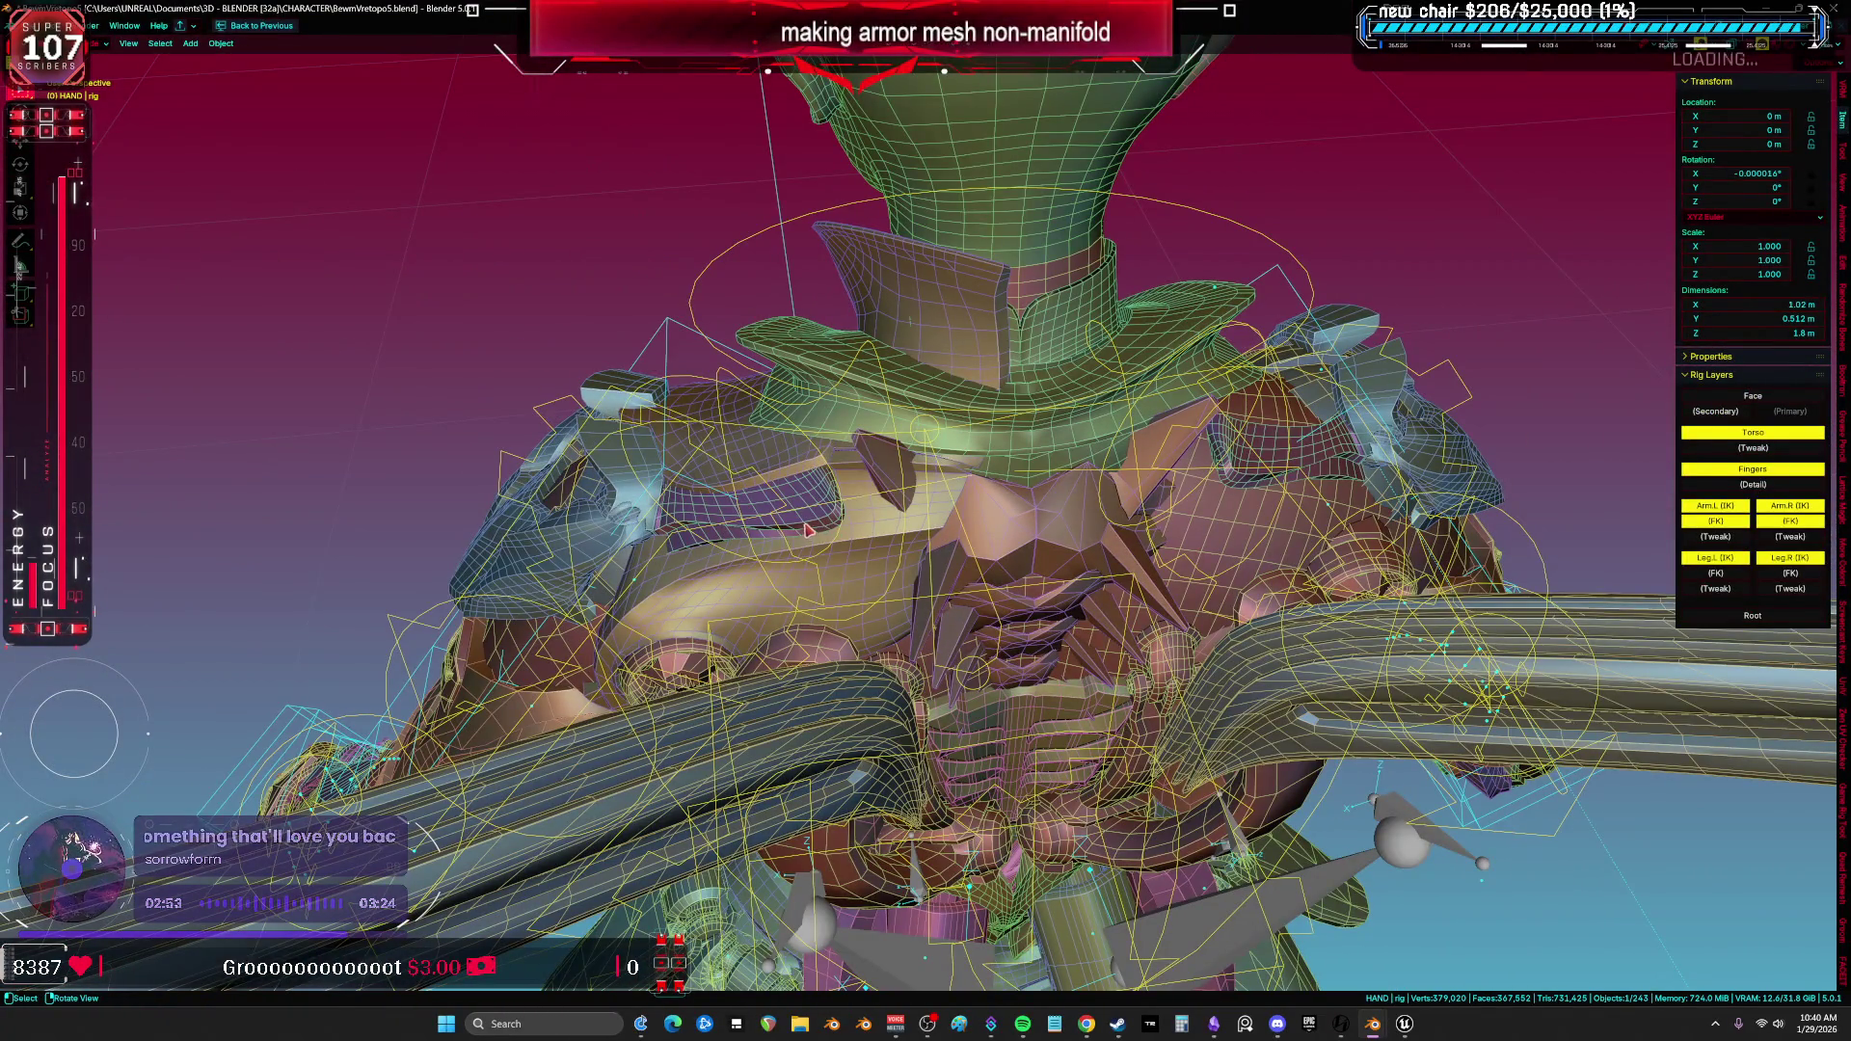
left_click(809, 529)
key("slash")
View the chest from the front in Material Preview shading.
mouse_move(695, 537)
middle_mouse_down()
mouse_move(1094, 281)
mouse_move(1052, 428)
mouse_move(1242, 419)
middle_mouse_up()
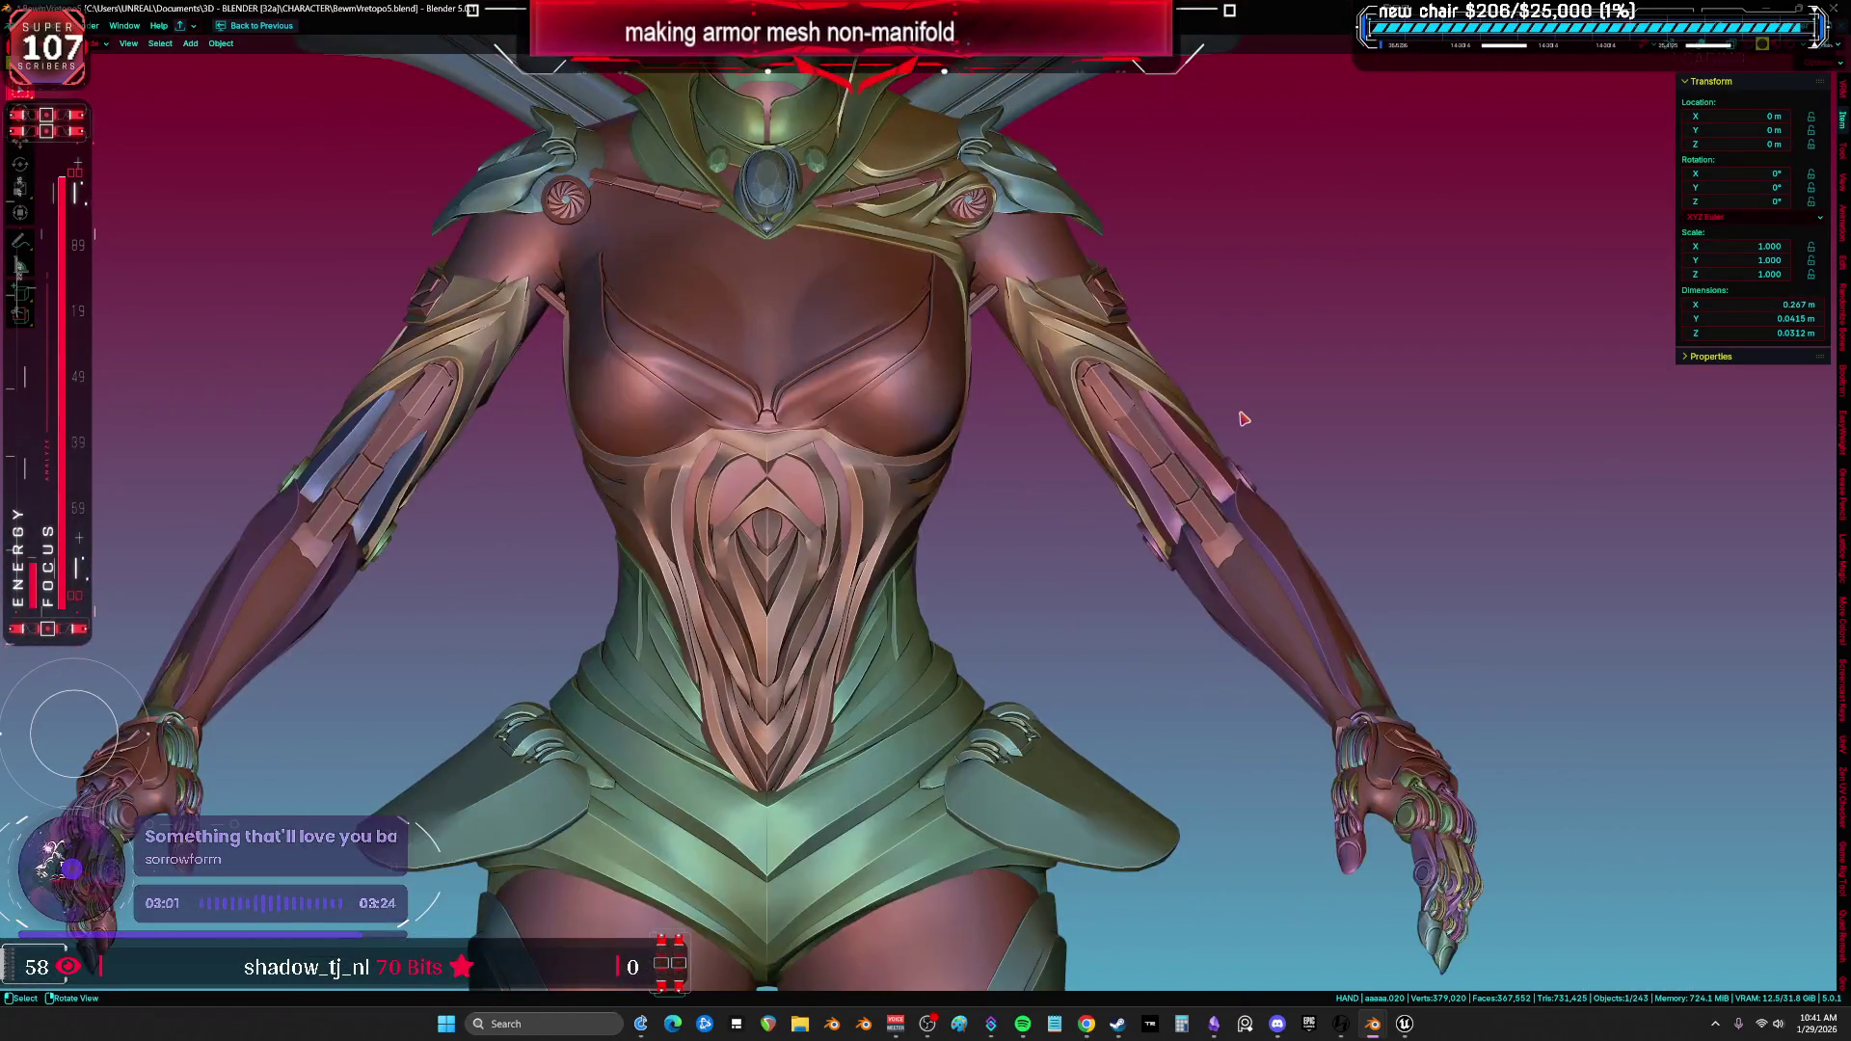
key("z")
mouse_move(1083, 559)
middle_mouse_down("shift")
mouse_move(1077, 434)
mouse_move(1082, 526)
middle_mouse_up("shift")
scroll(1086, 495, "up", 2)
Hide the hip plates, torso armor and body mesh, then unhide everything again.
left_click(1138, 607)
key("h")
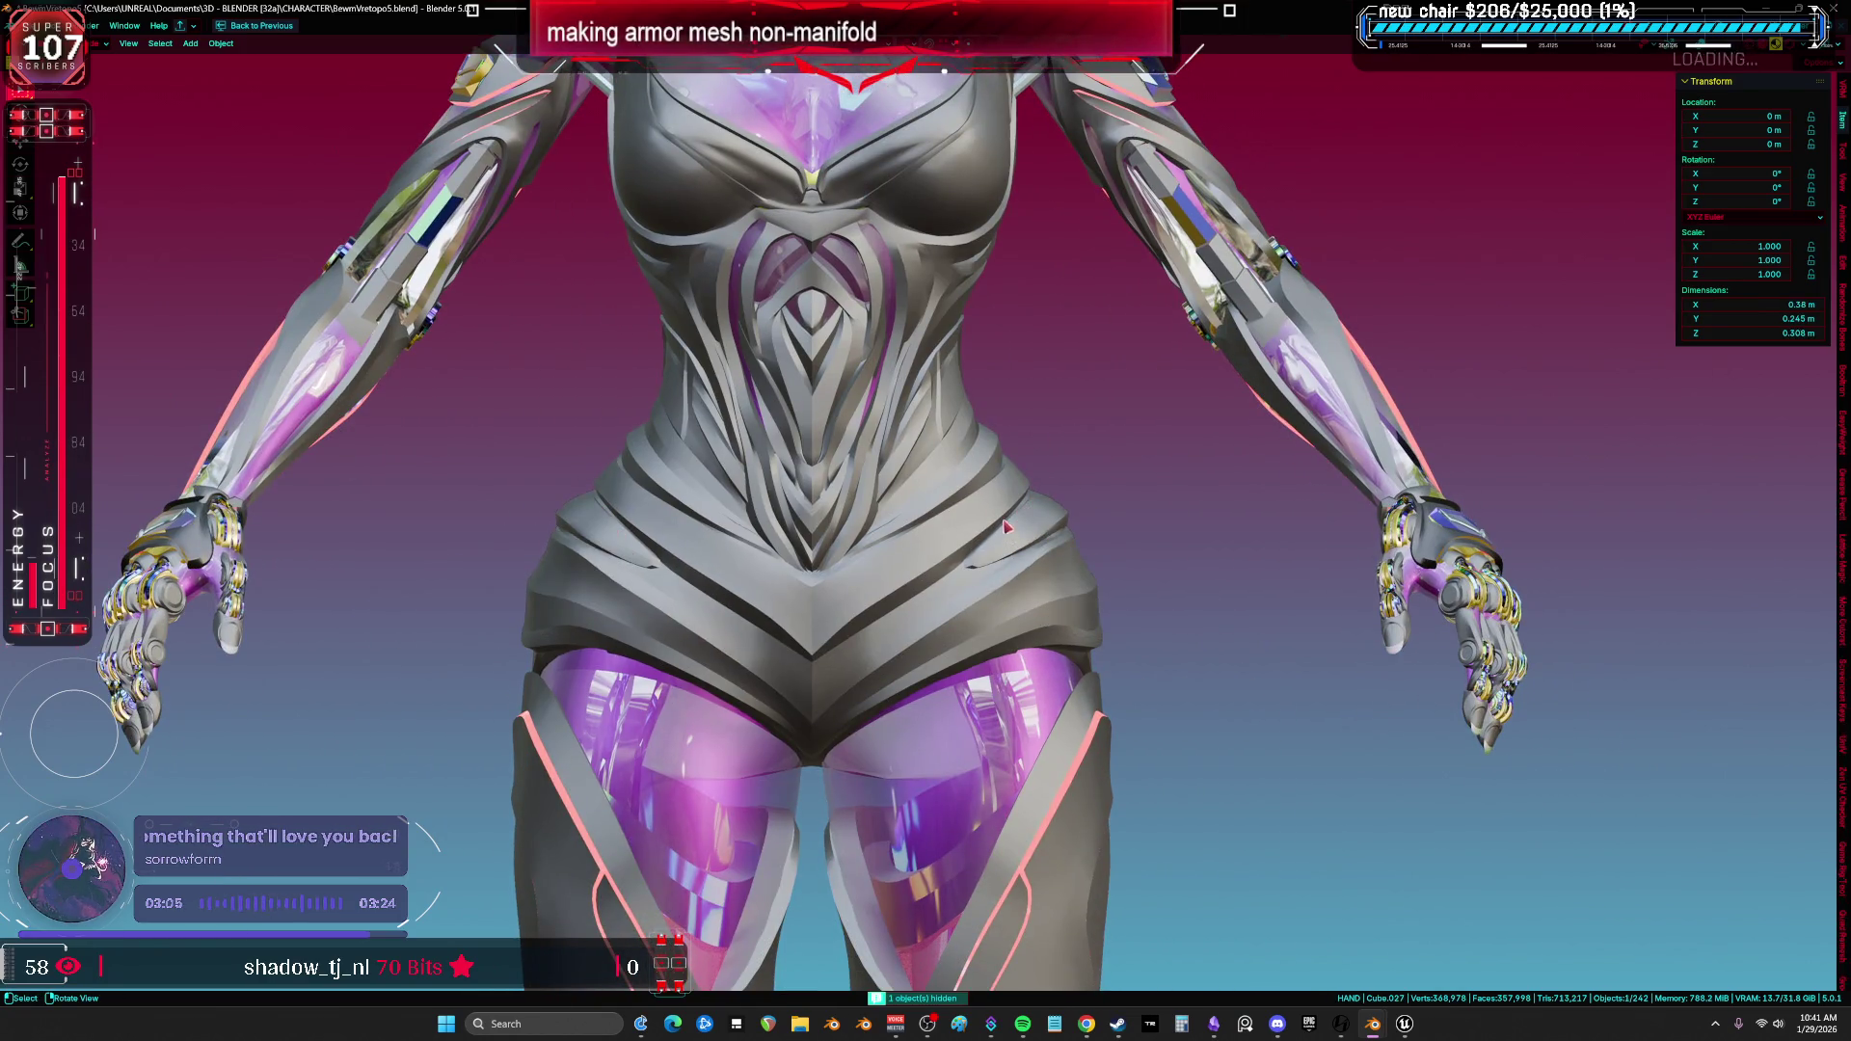
left_click(1009, 529)
key("h")
middle_click_drag(1007, 530, 979, 561)
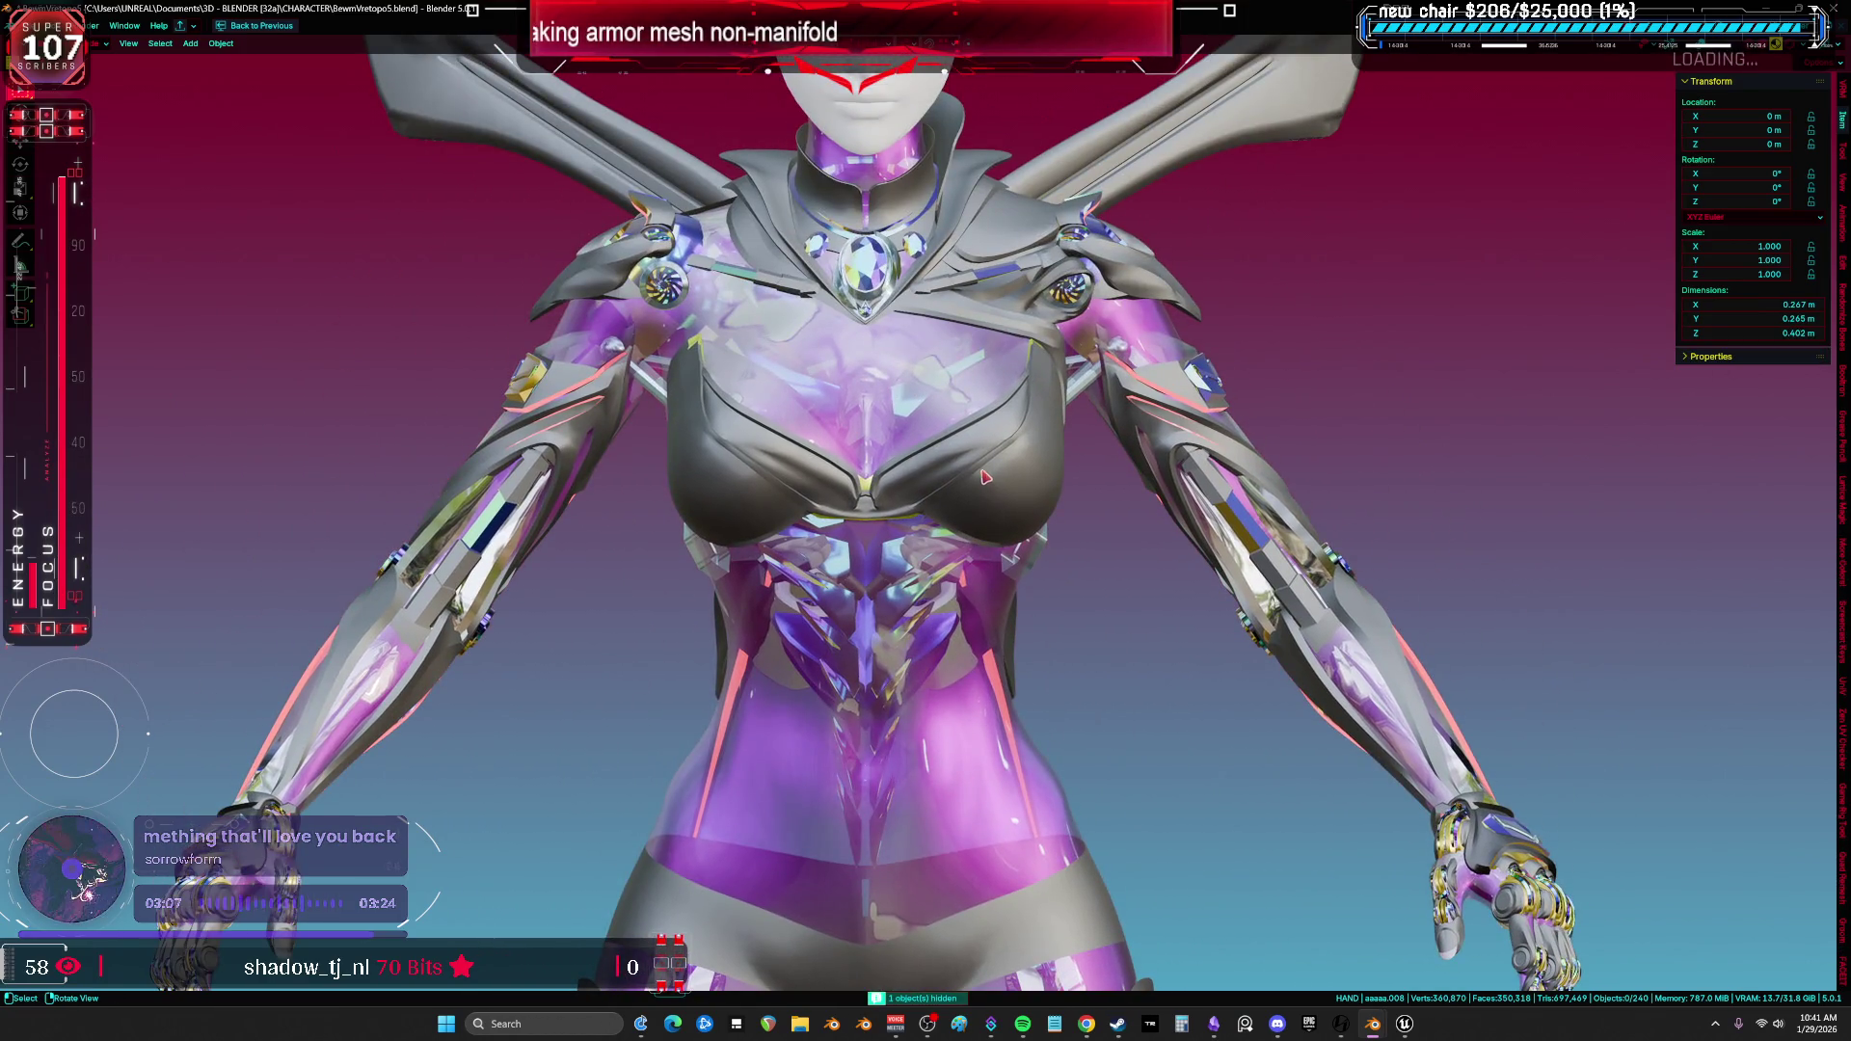
left_click(984, 478)
key("h")
scroll(612, 498, "down", 3)
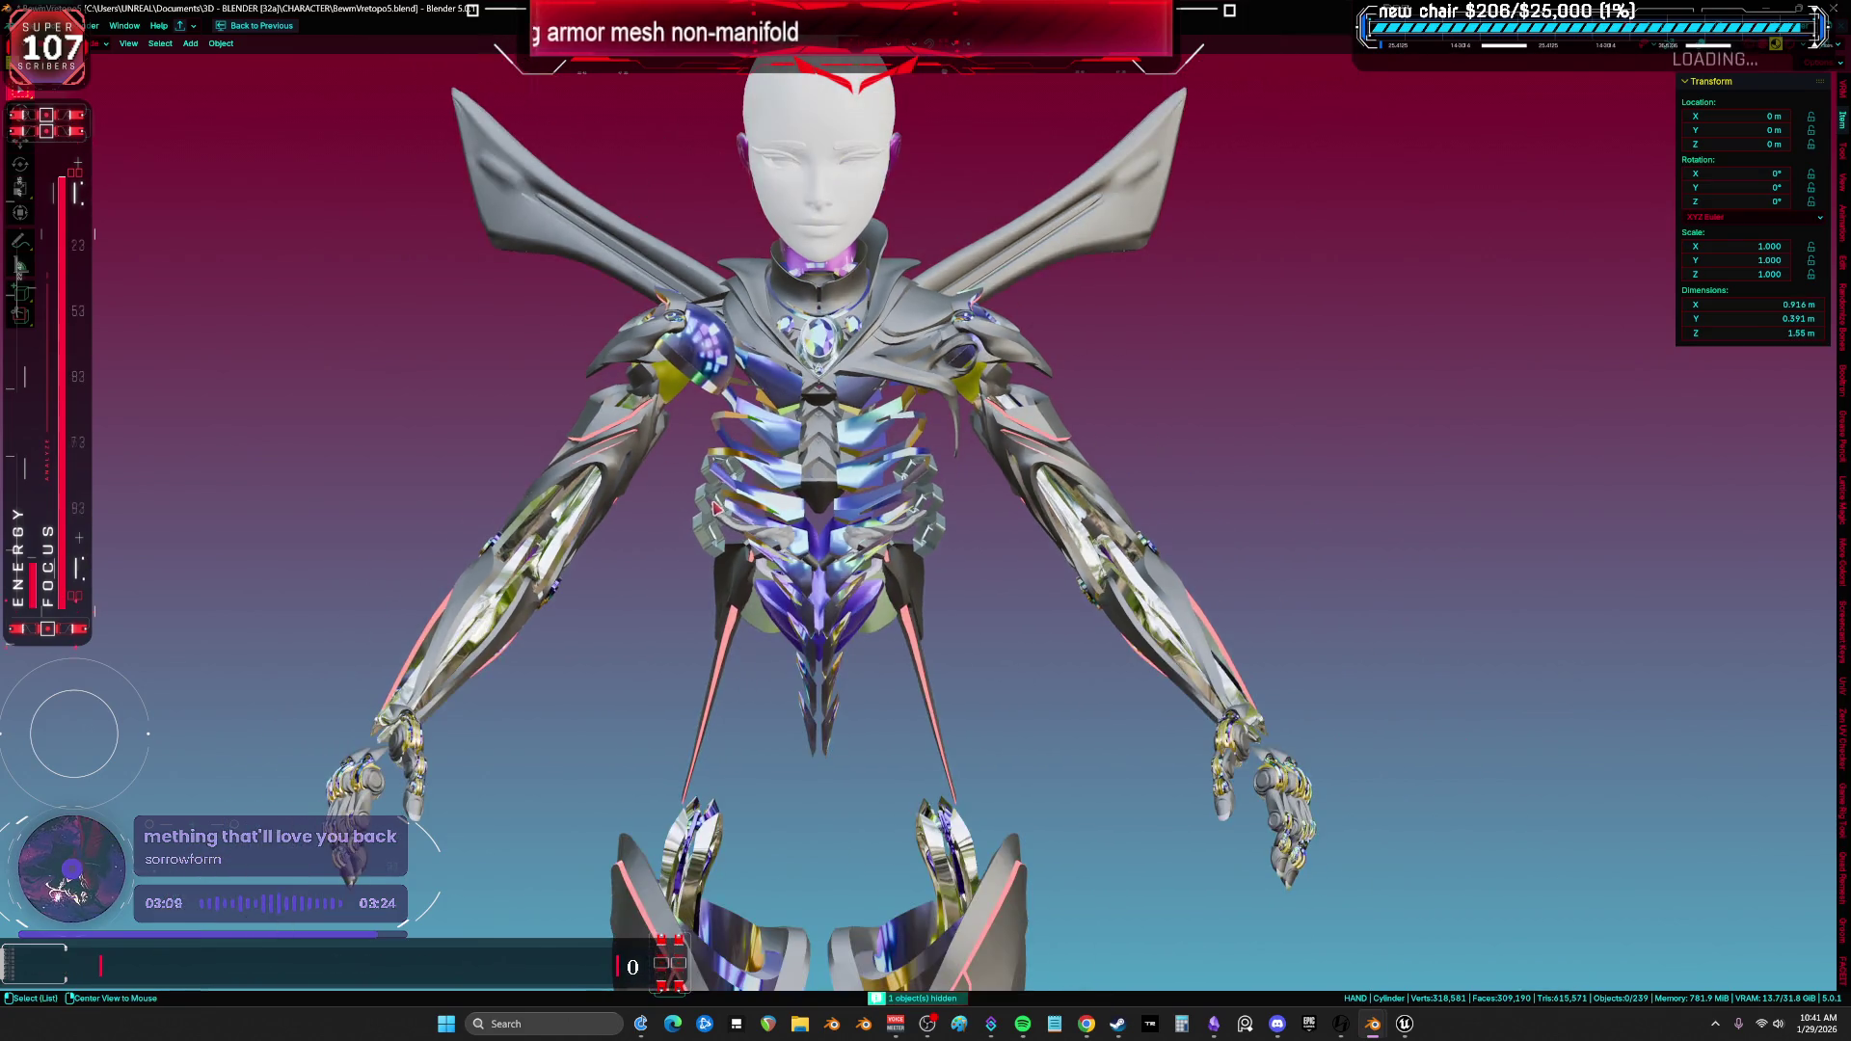
key("alt+h")
scroll(724, 491, "up", 2)
Isolate the two hip armor pieces in local view and inspect their mesh in Edit Mode.
mouse_move(723, 492)
middle_mouse_down()
mouse_move(888, 490)
mouse_move(765, 545)
middle_mouse_up()
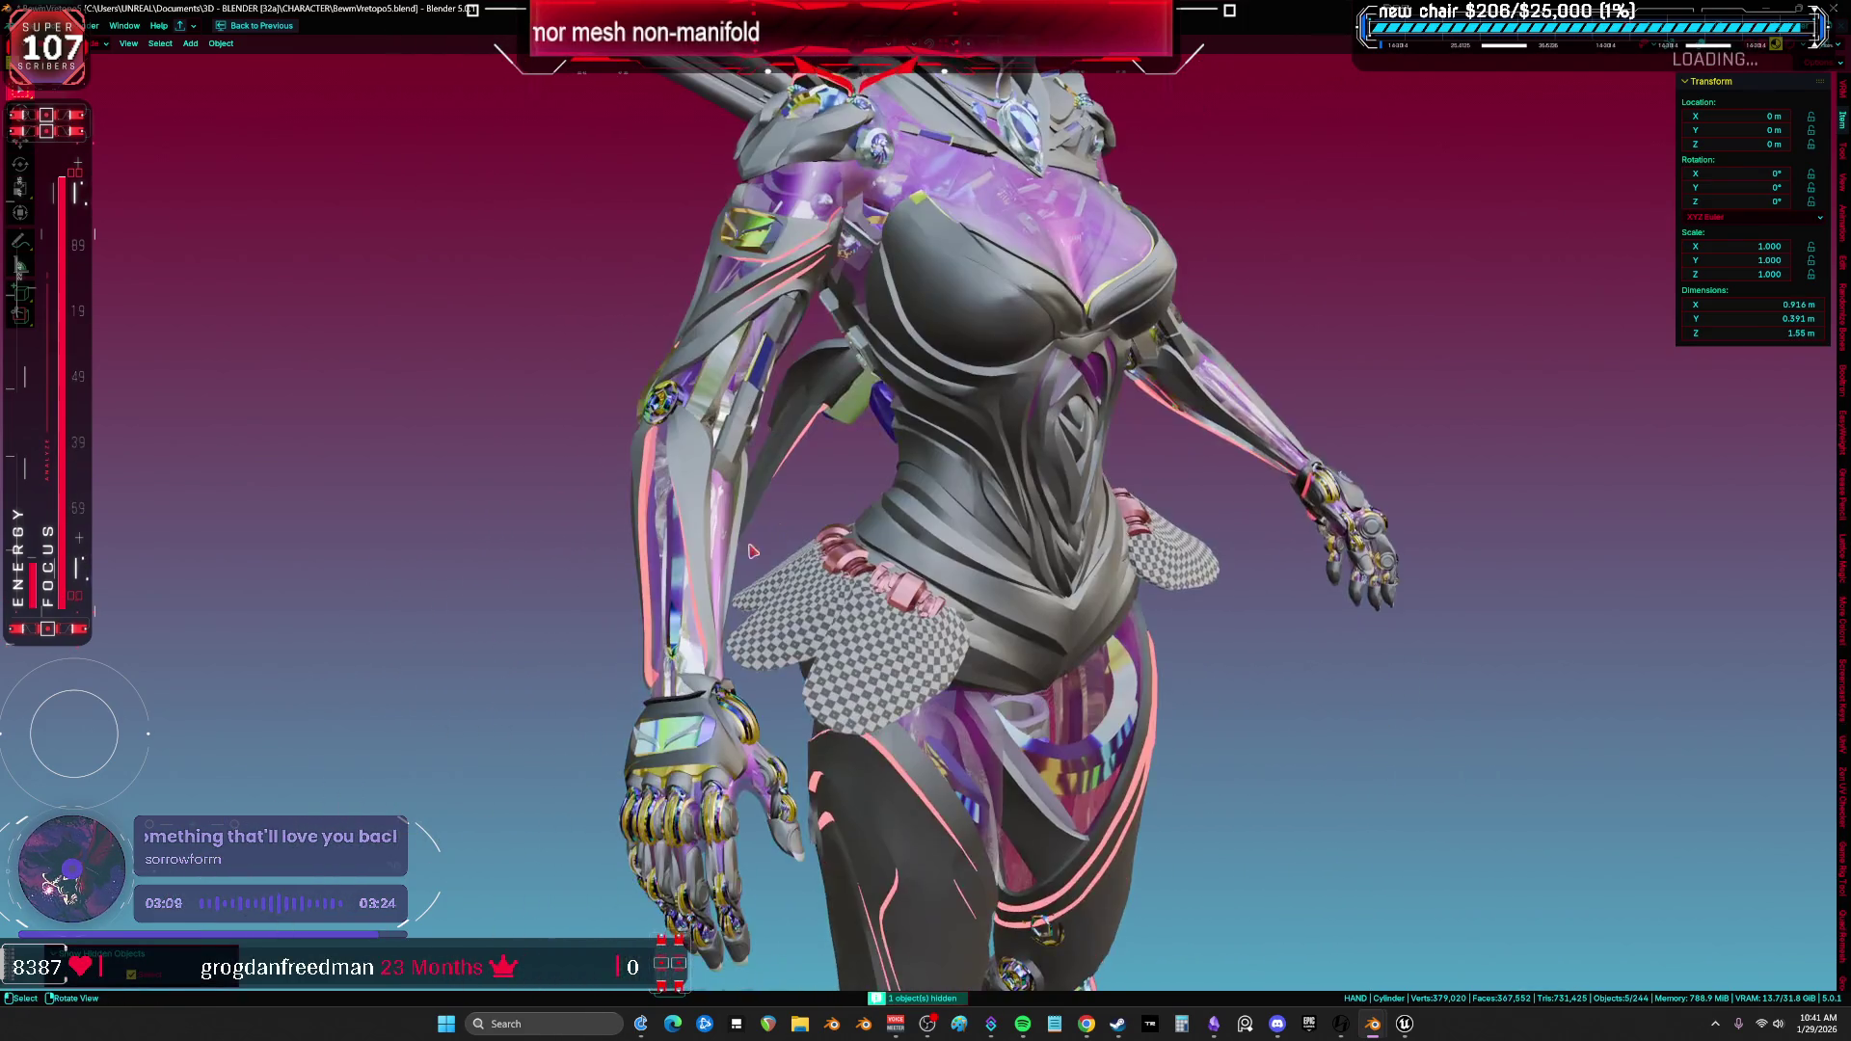
key("slash")
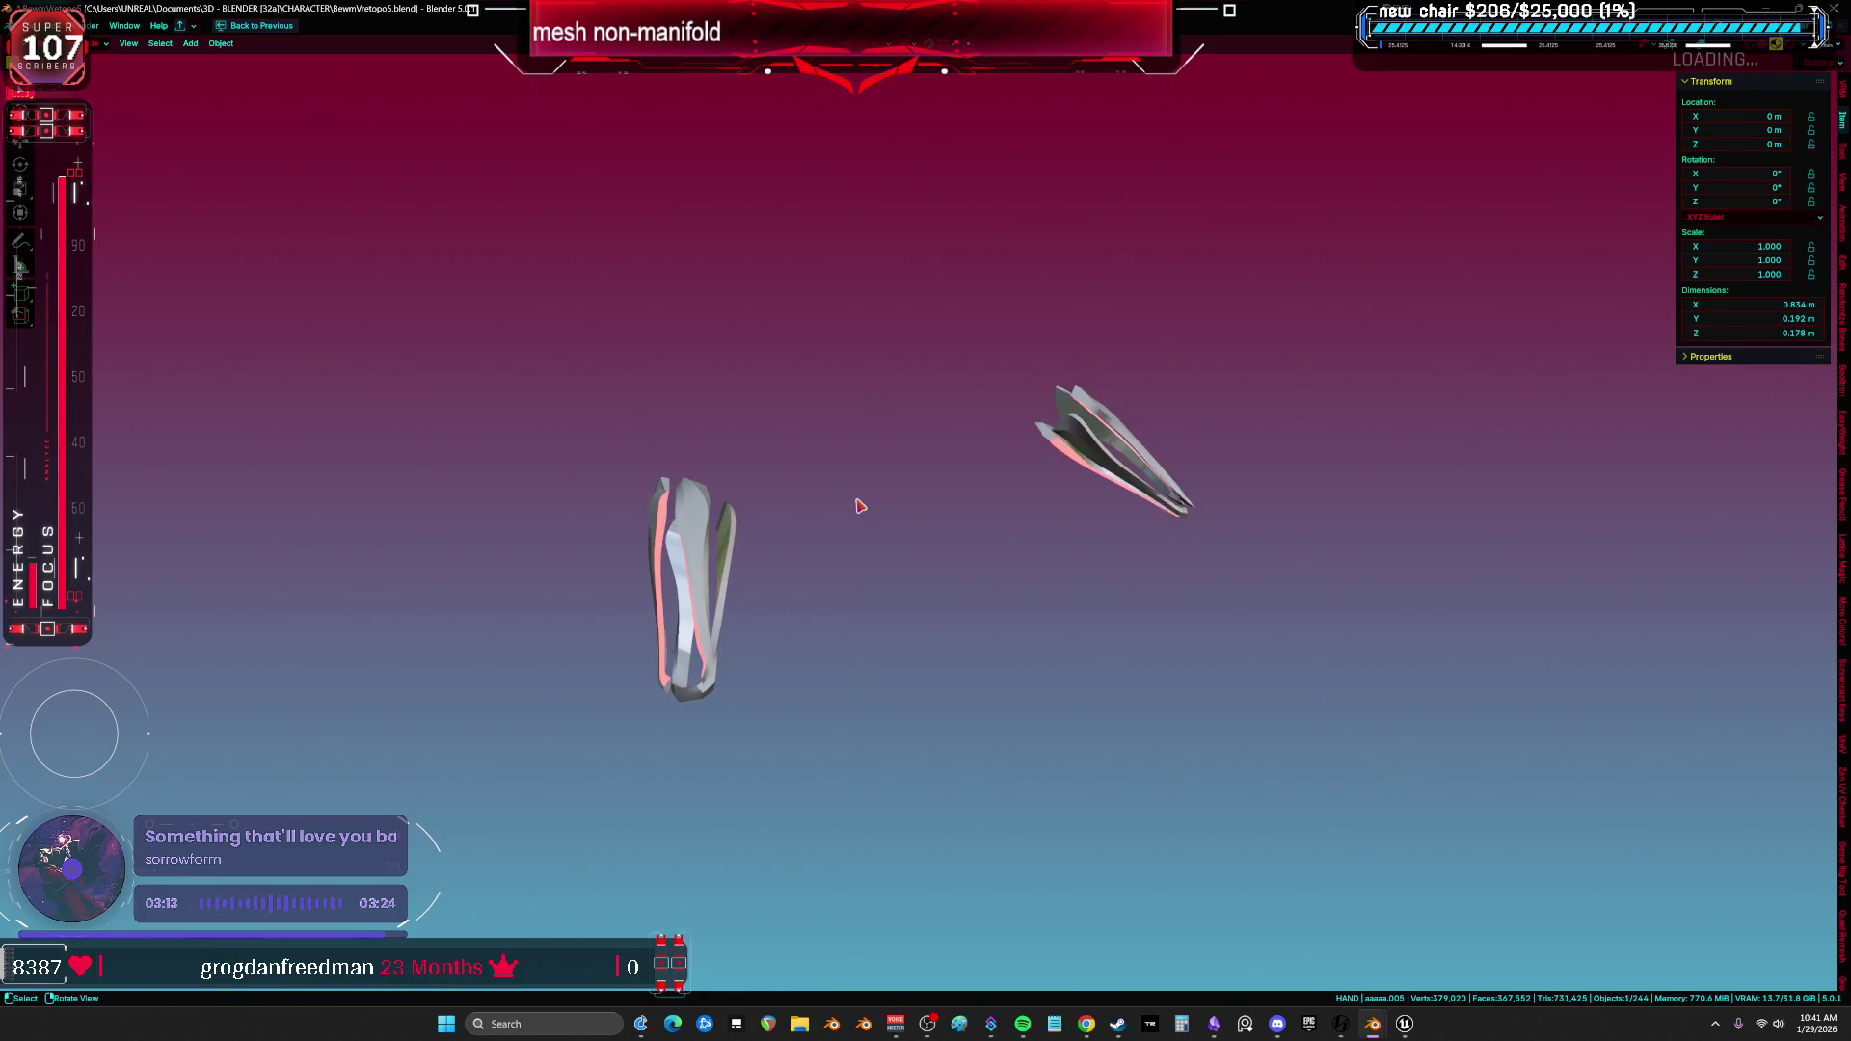
key("Tab")
key("a")
mouse_move(982, 427)
middle_mouse_down()
mouse_move(941, 476)
mouse_move(889, 478)
mouse_move(709, 407)
mouse_move(649, 472)
mouse_move(789, 455)
middle_mouse_up()
key("alt+a")
key("slash")
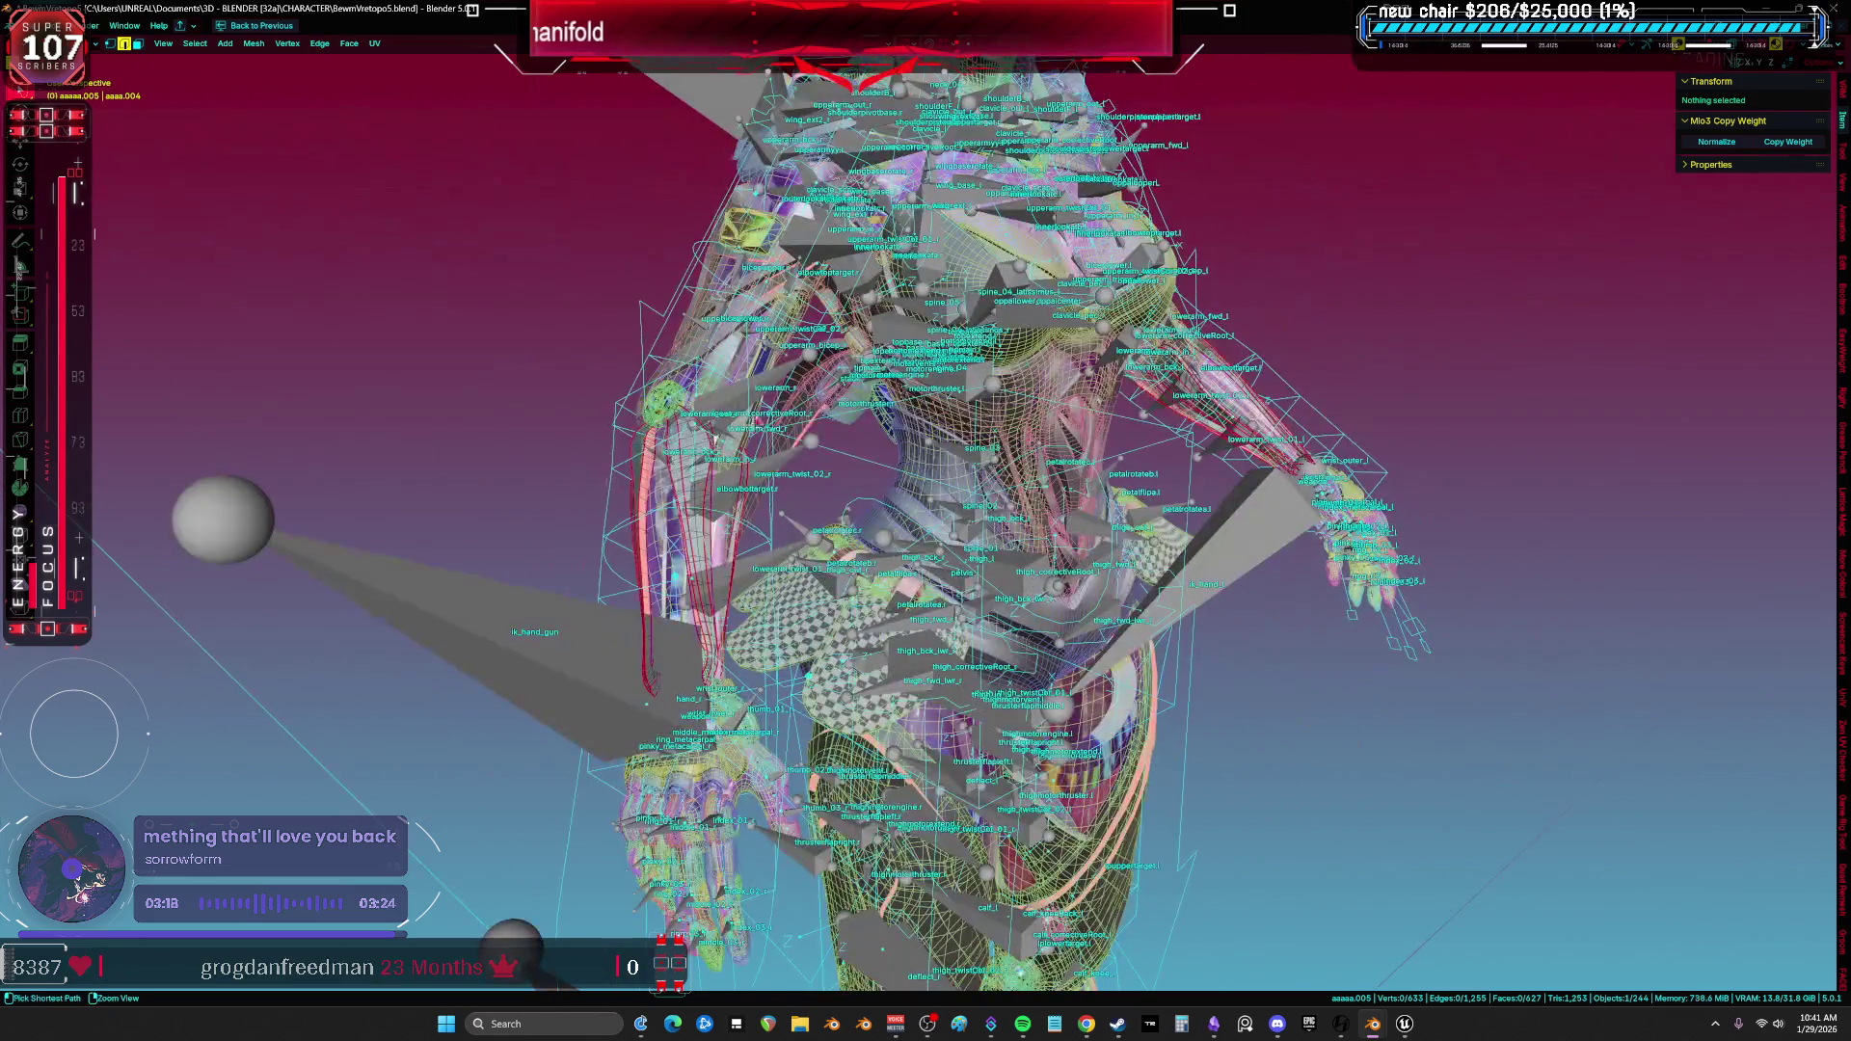
Back in Object Mode, hide the character rig and its root control.
key("Tab")
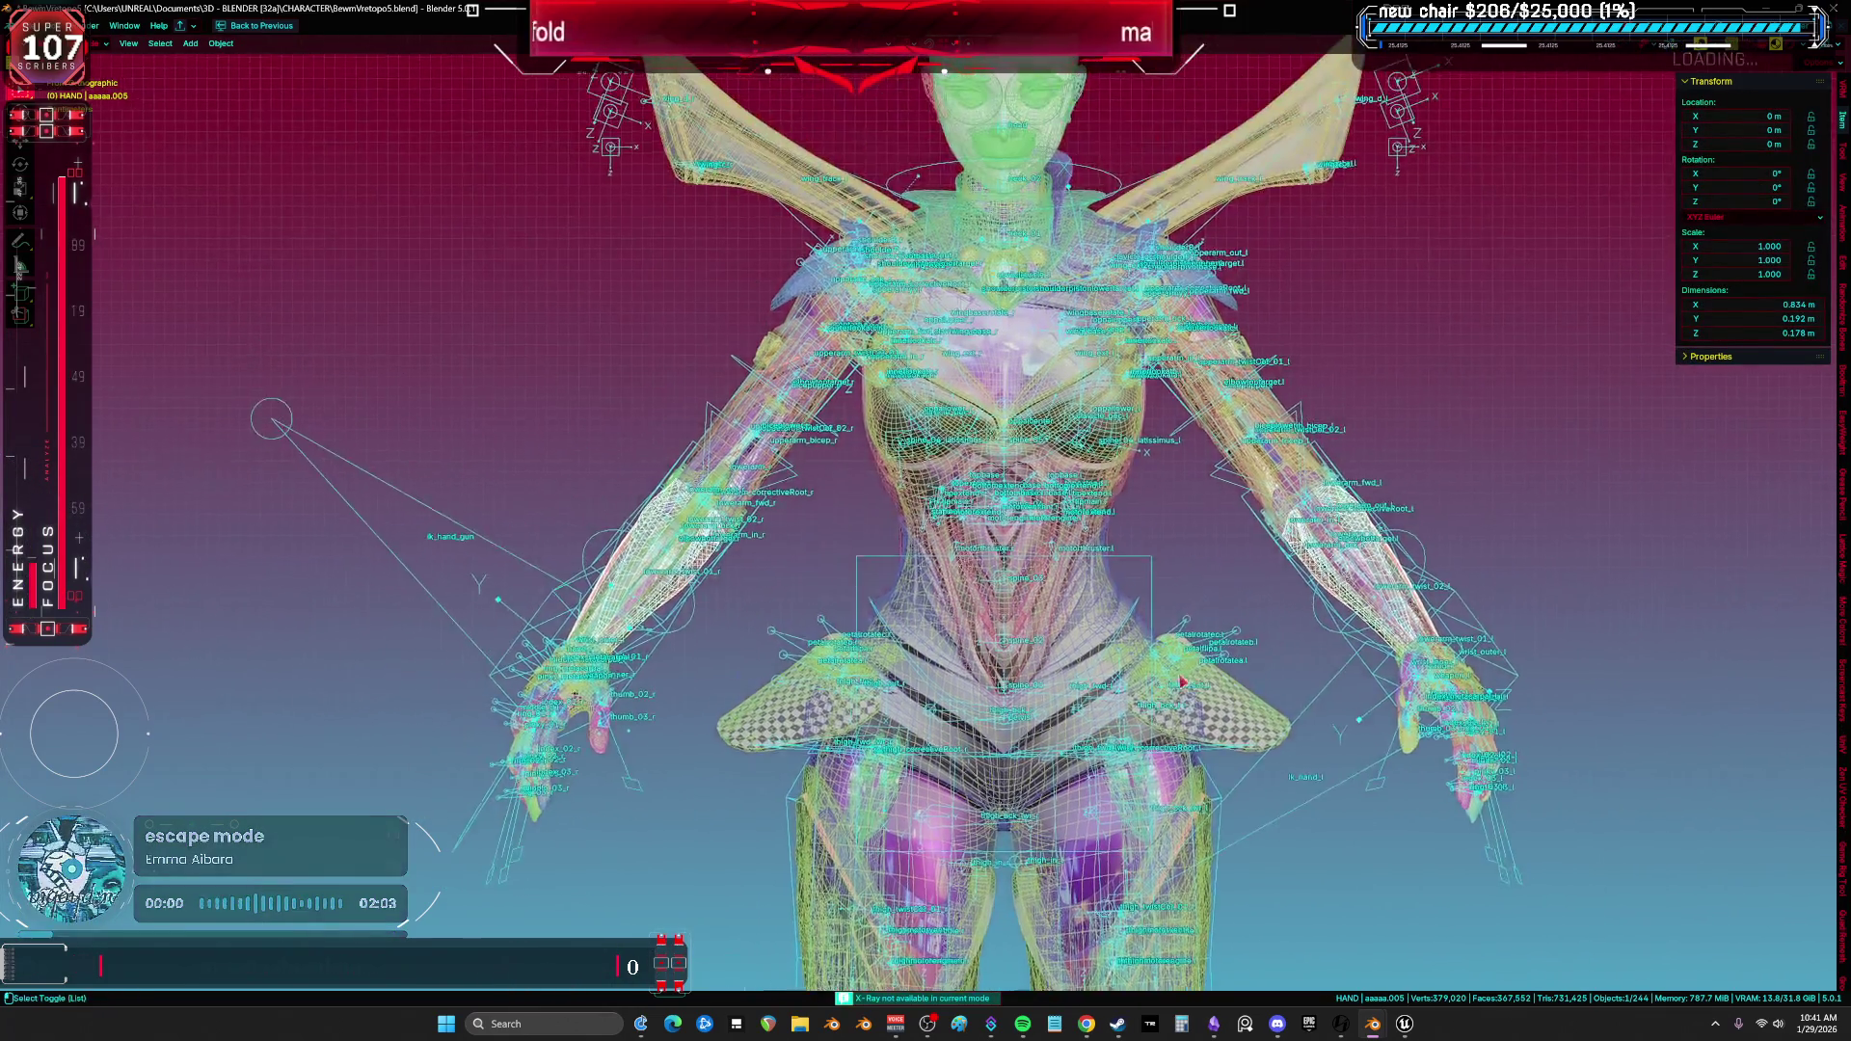
scroll(1097, 574, "up", 5)
left_click(1359, 391)
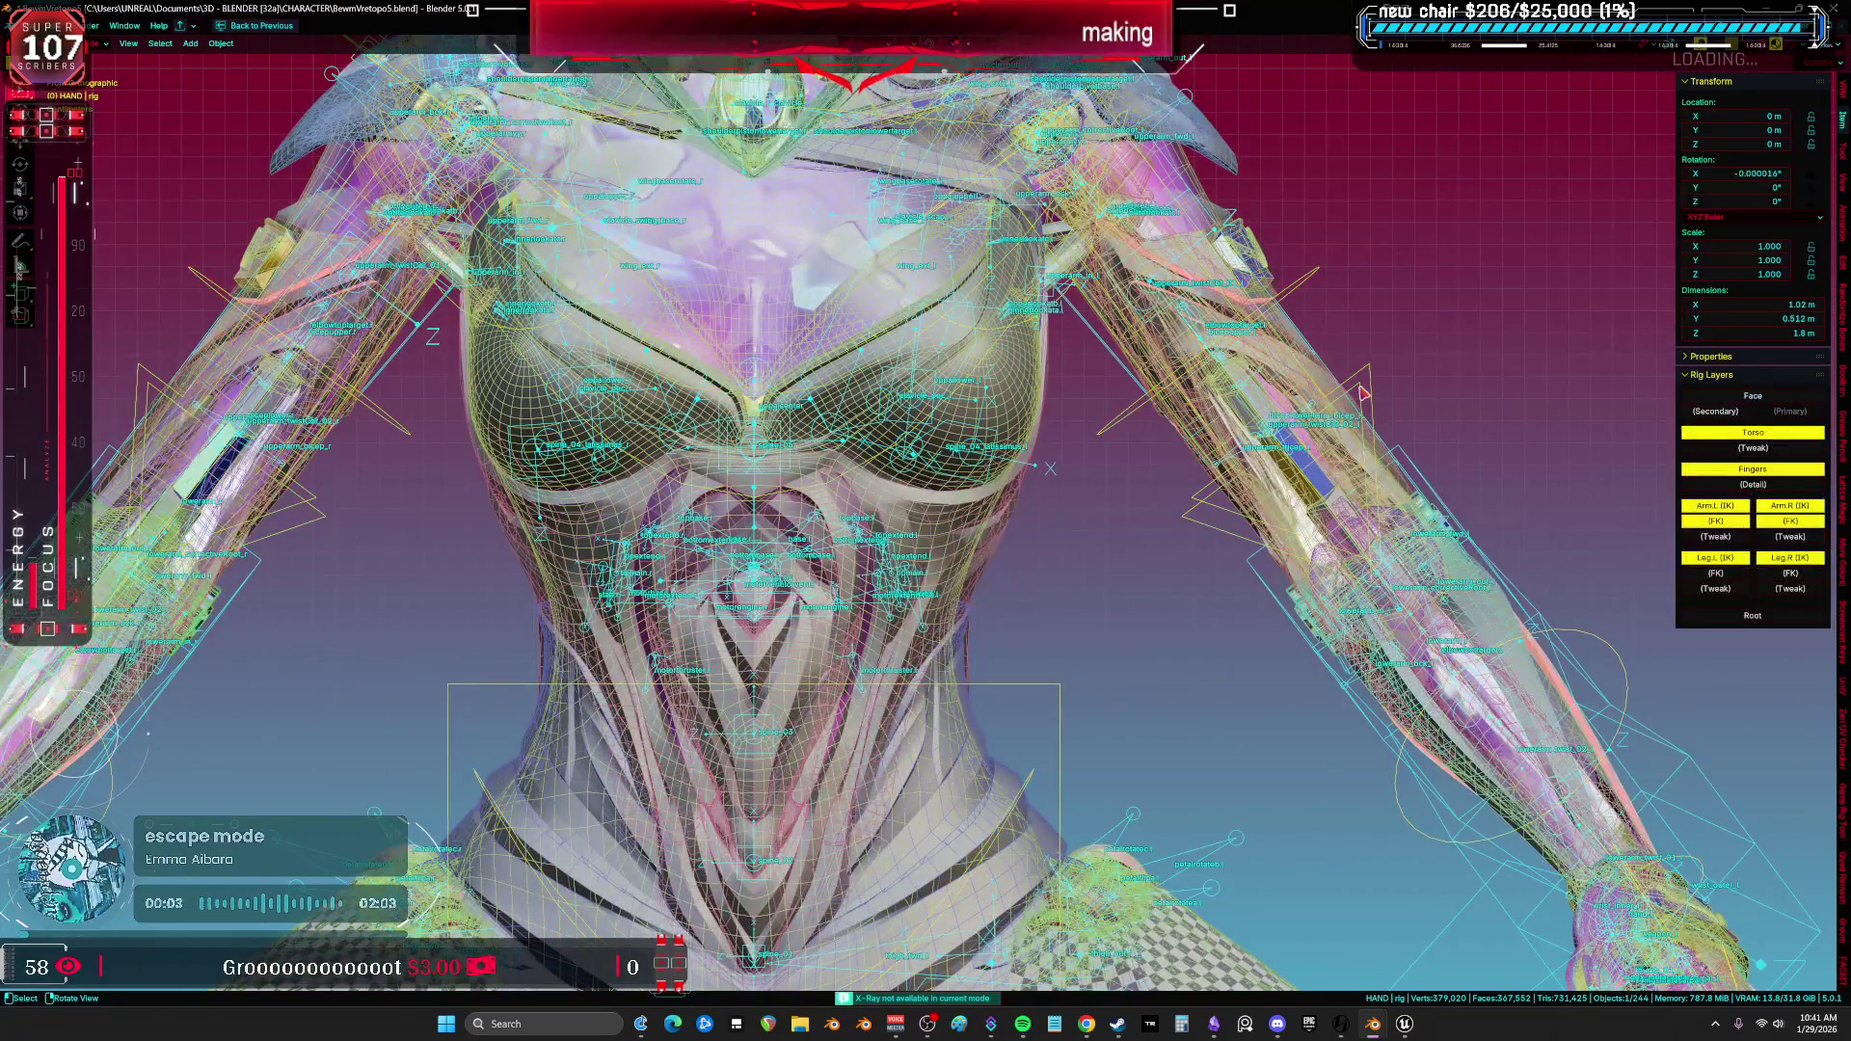
key("h")
left_click(1208, 243)
key("h")
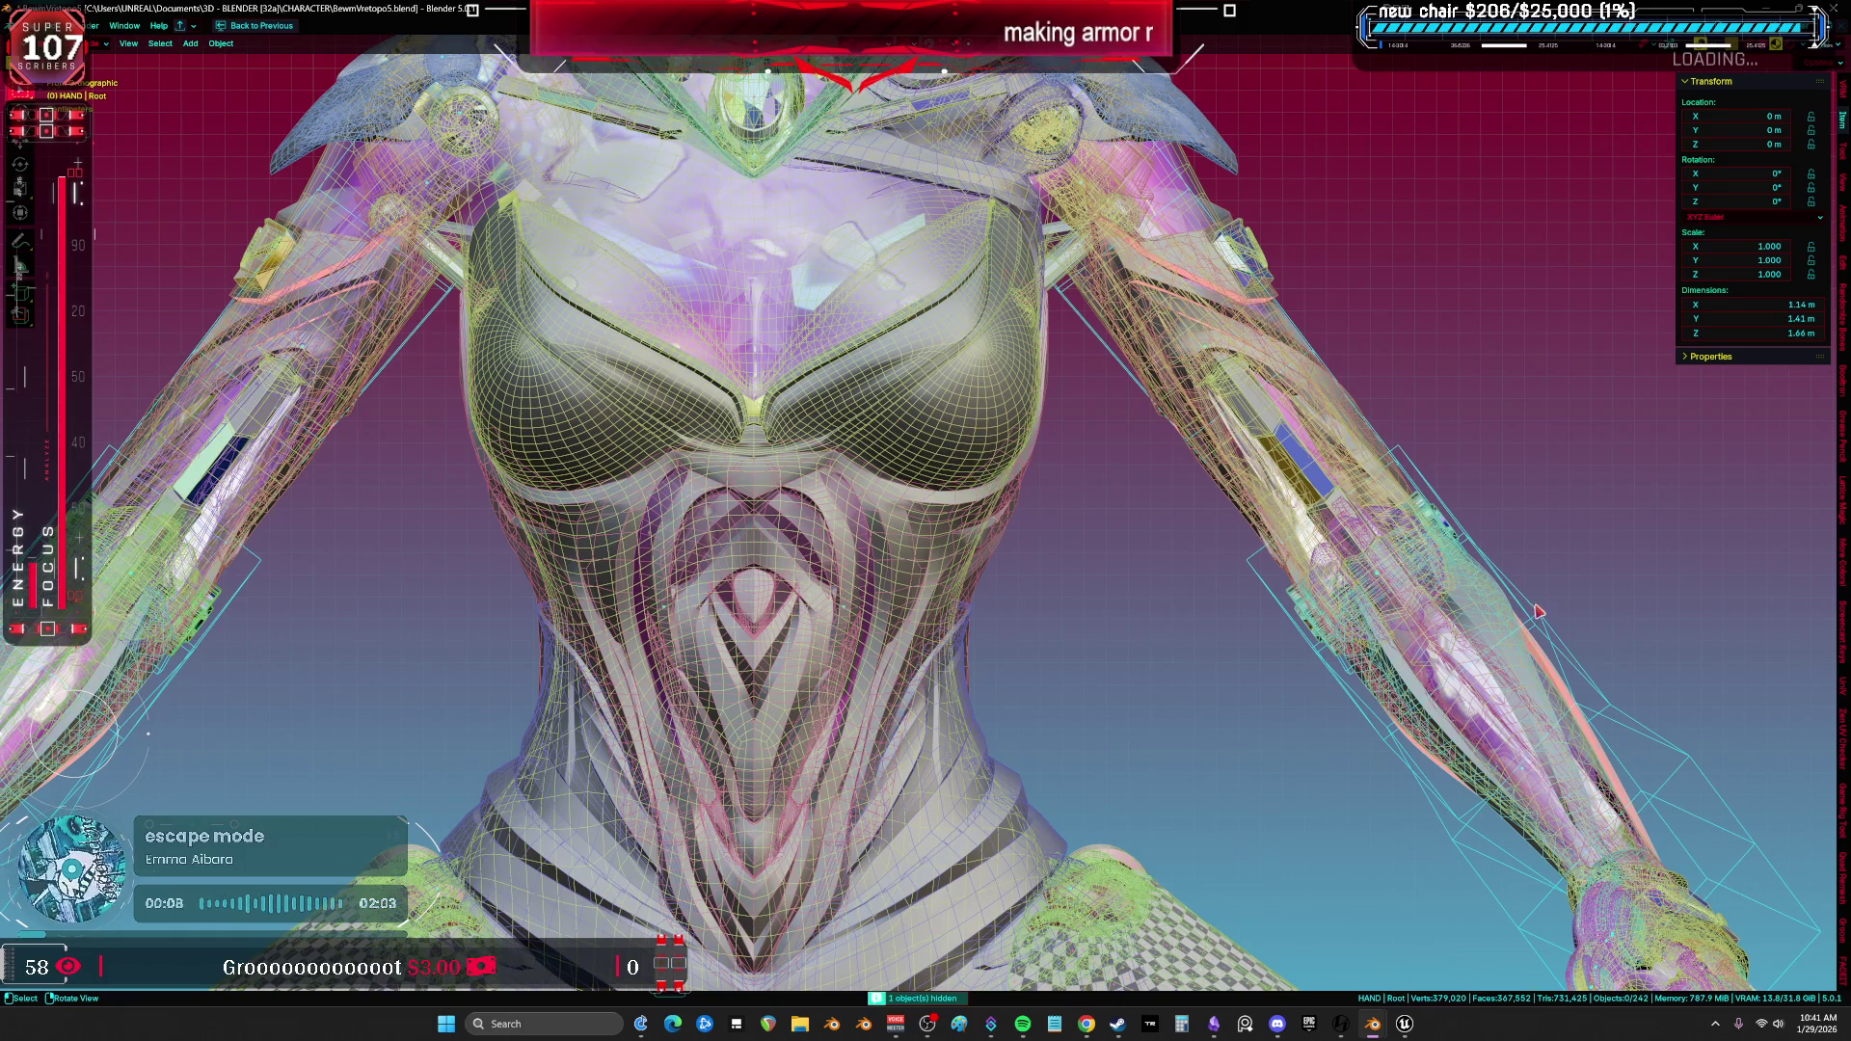
middle_click_drag(1539, 612, 1185, 397)
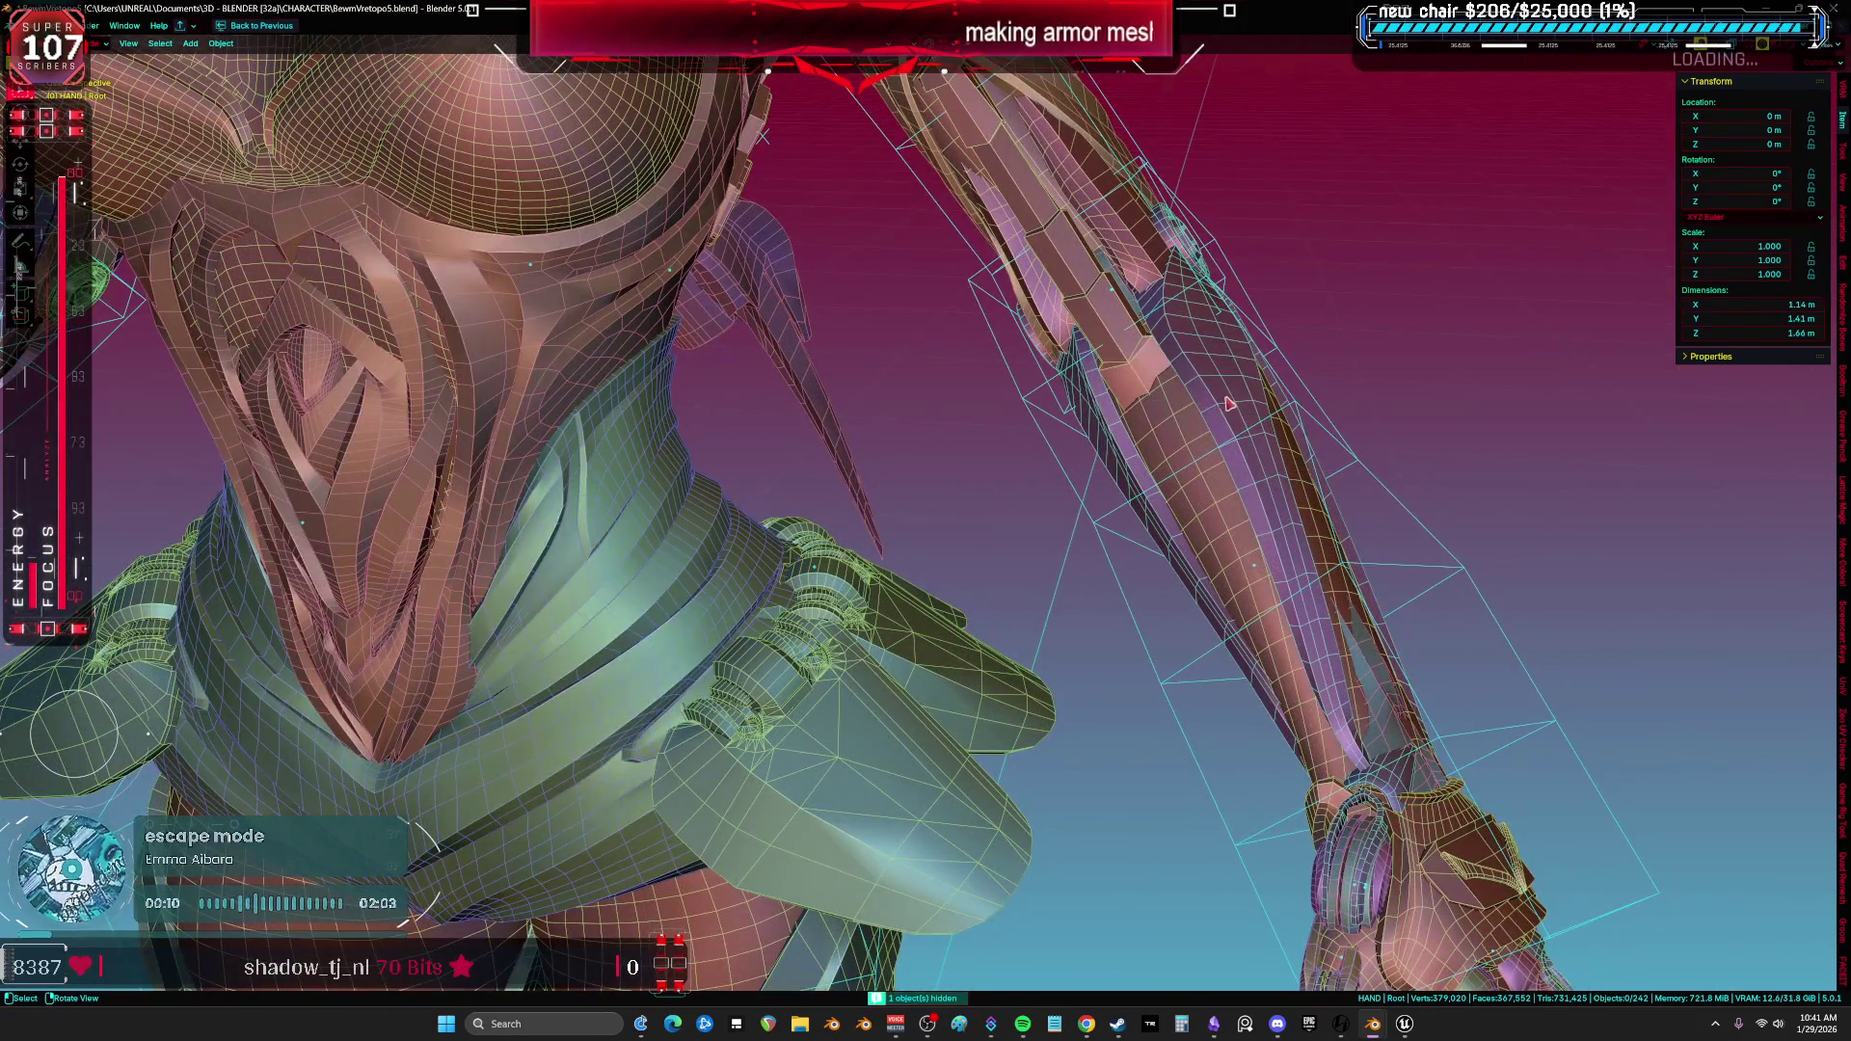
Inspect the forearm and arm cylinder, hide the upper-arm armor and move on to a shoulder piece.
left_click(1228, 405)
left_click(1097, 330)
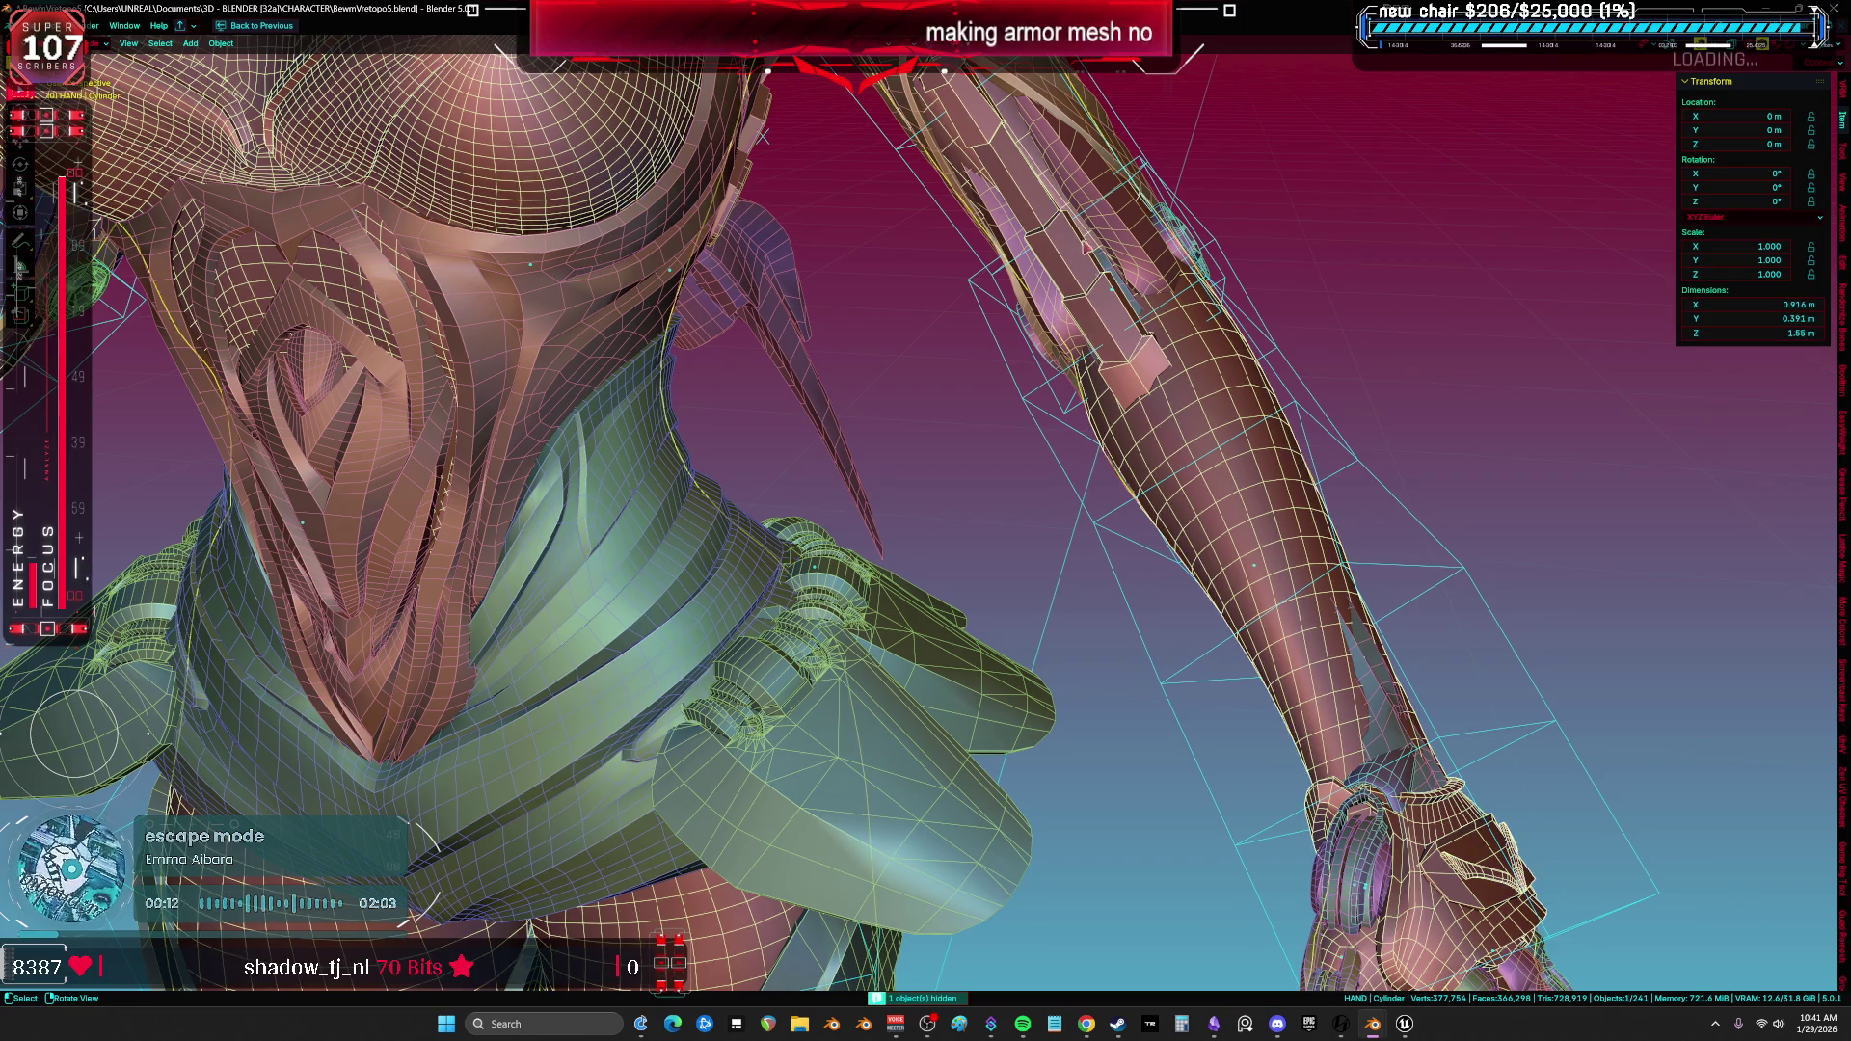
middle_click_drag(1097, 329, 1096, 435)
left_click(1079, 419)
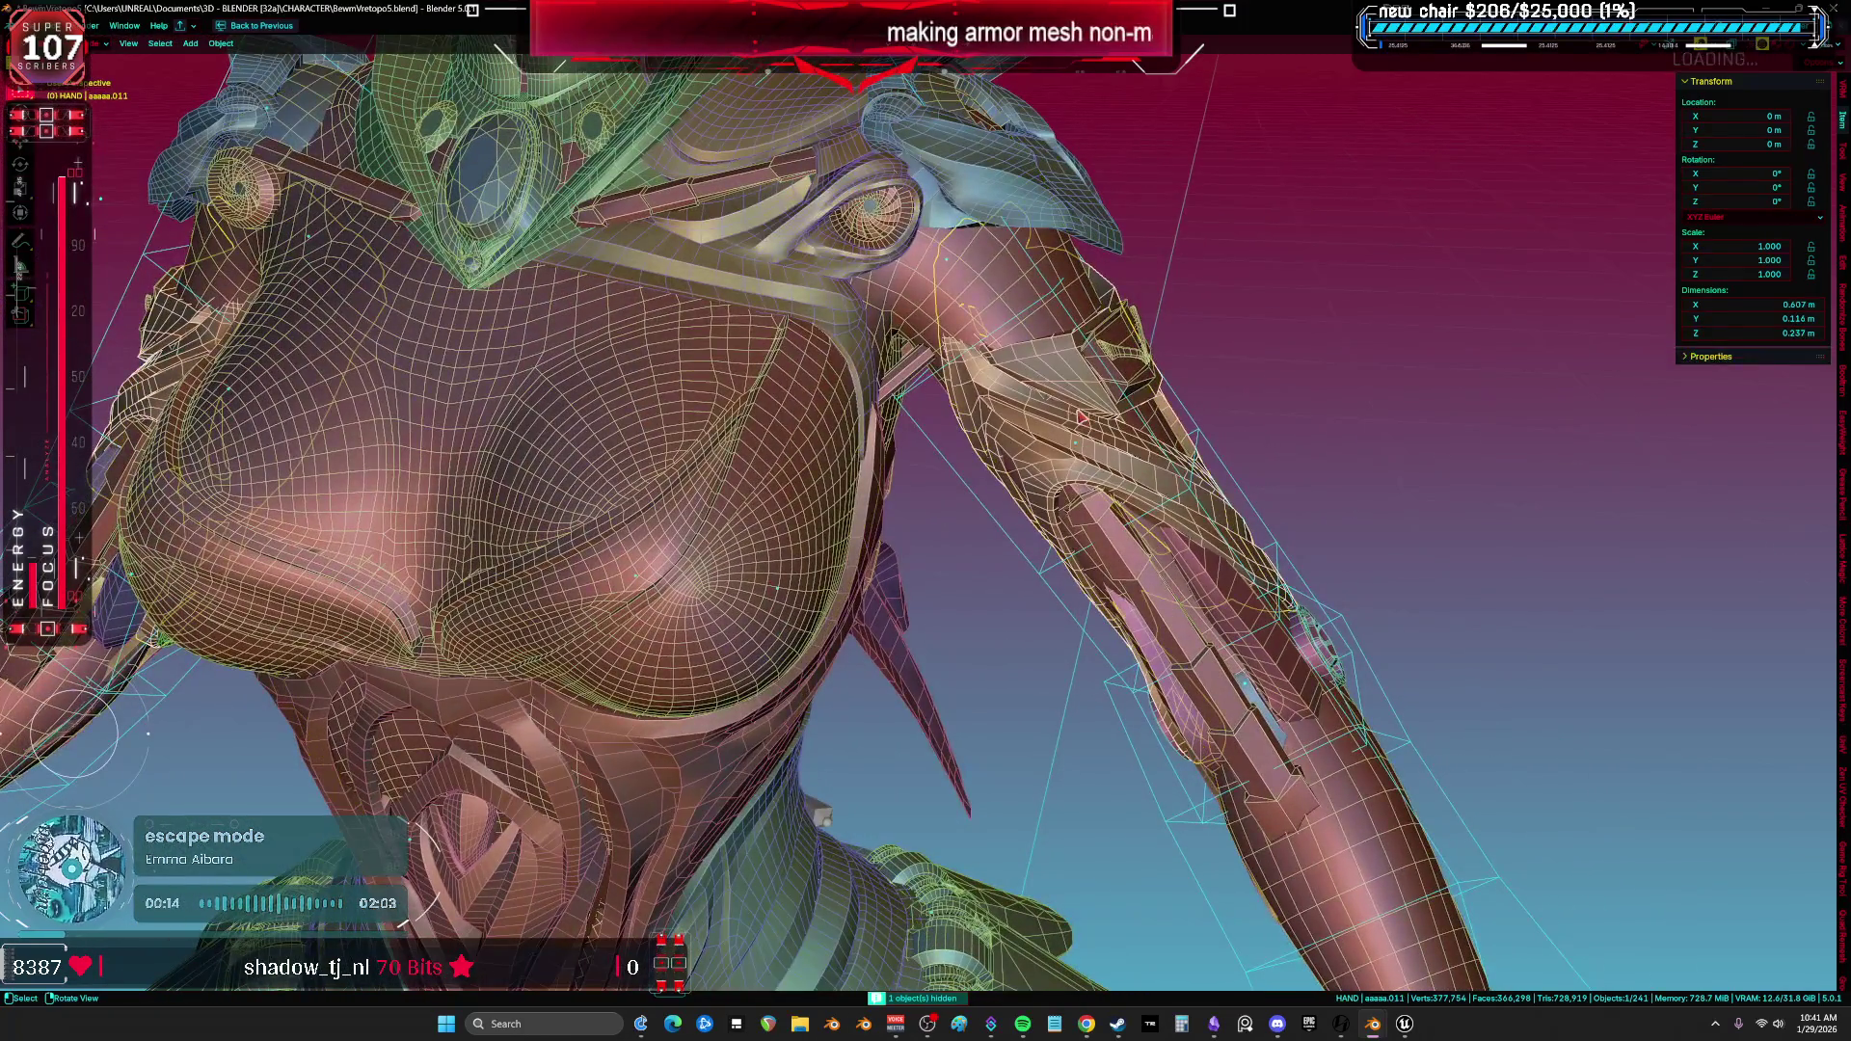
key("h")
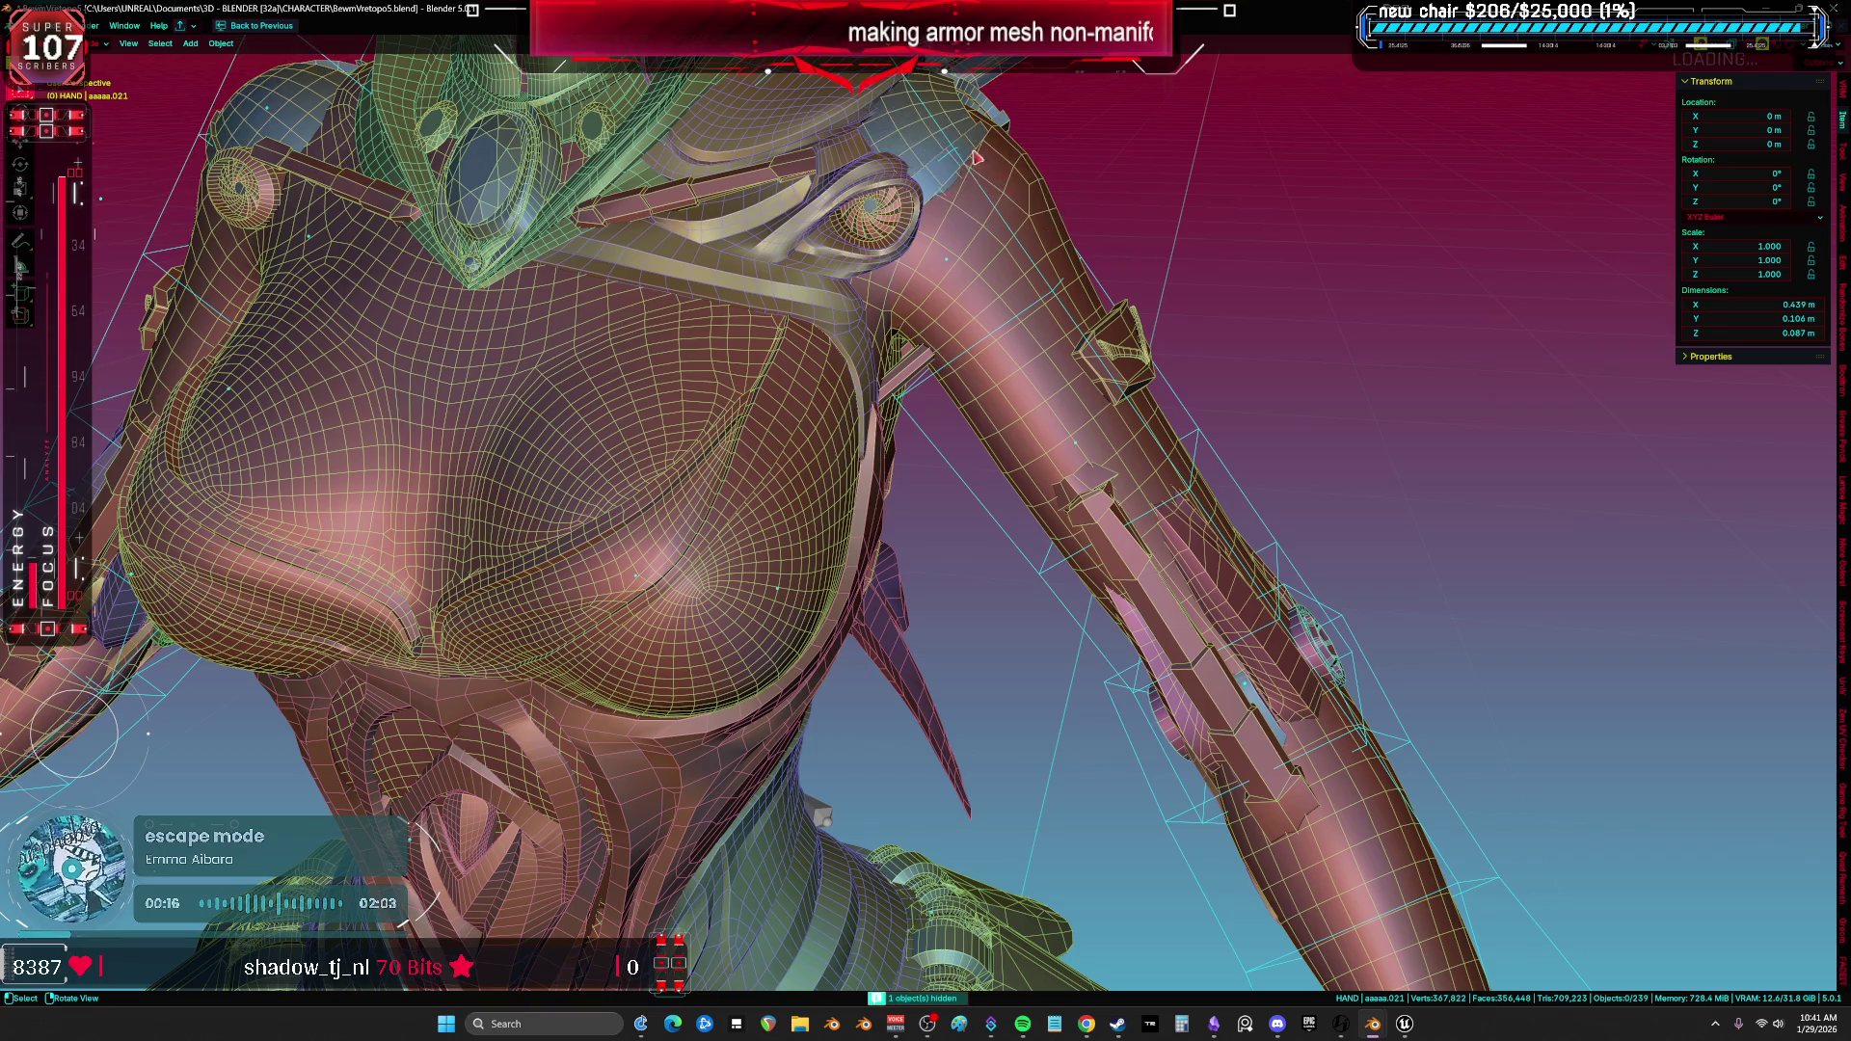
left_click(960, 133)
mouse_move(959, 134)
middle_mouse_down()
mouse_move(939, 481)
mouse_move(652, 454)
middle_mouse_up()
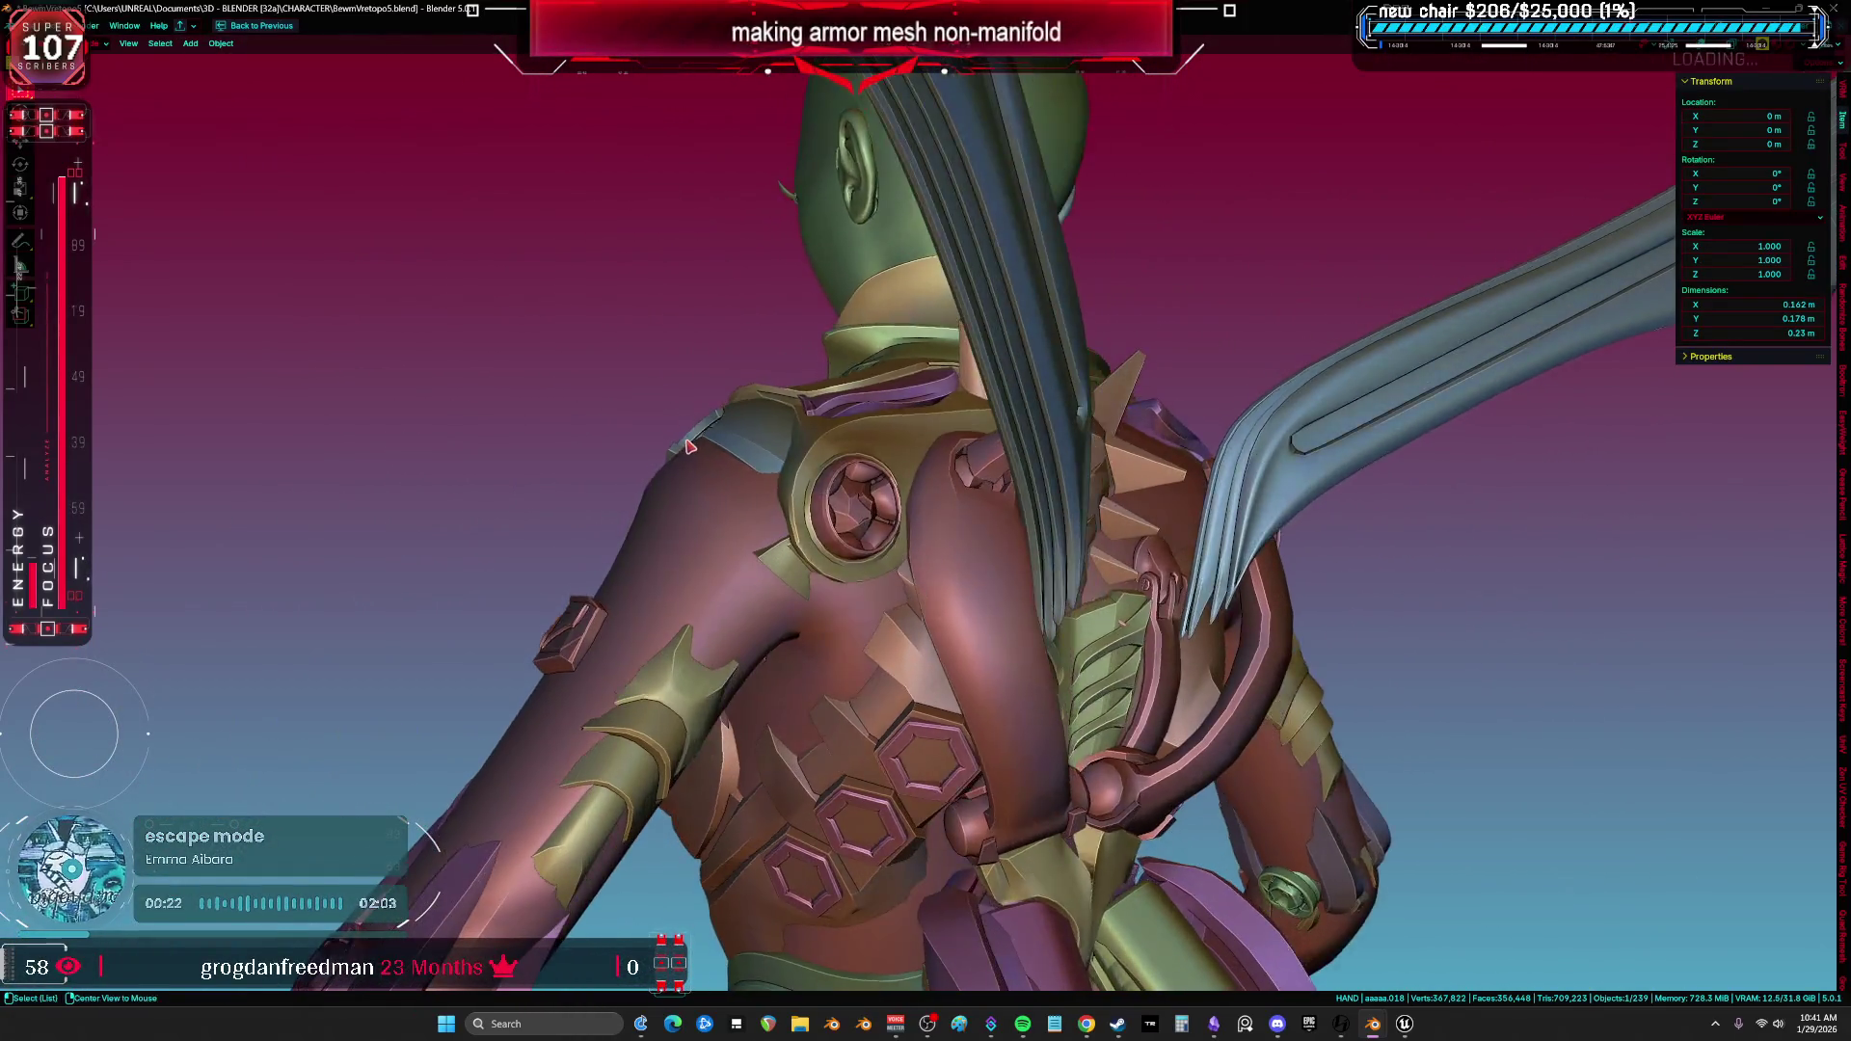
Check the chest gem from the back and hide the green collar armor.
middle_click_drag(652, 454, 721, 442)
mouse_move(737, 725)
middle_mouse_down()
mouse_move(790, 479)
mouse_move(1101, 472)
mouse_move(803, 496)
middle_mouse_up()
left_click(803, 495)
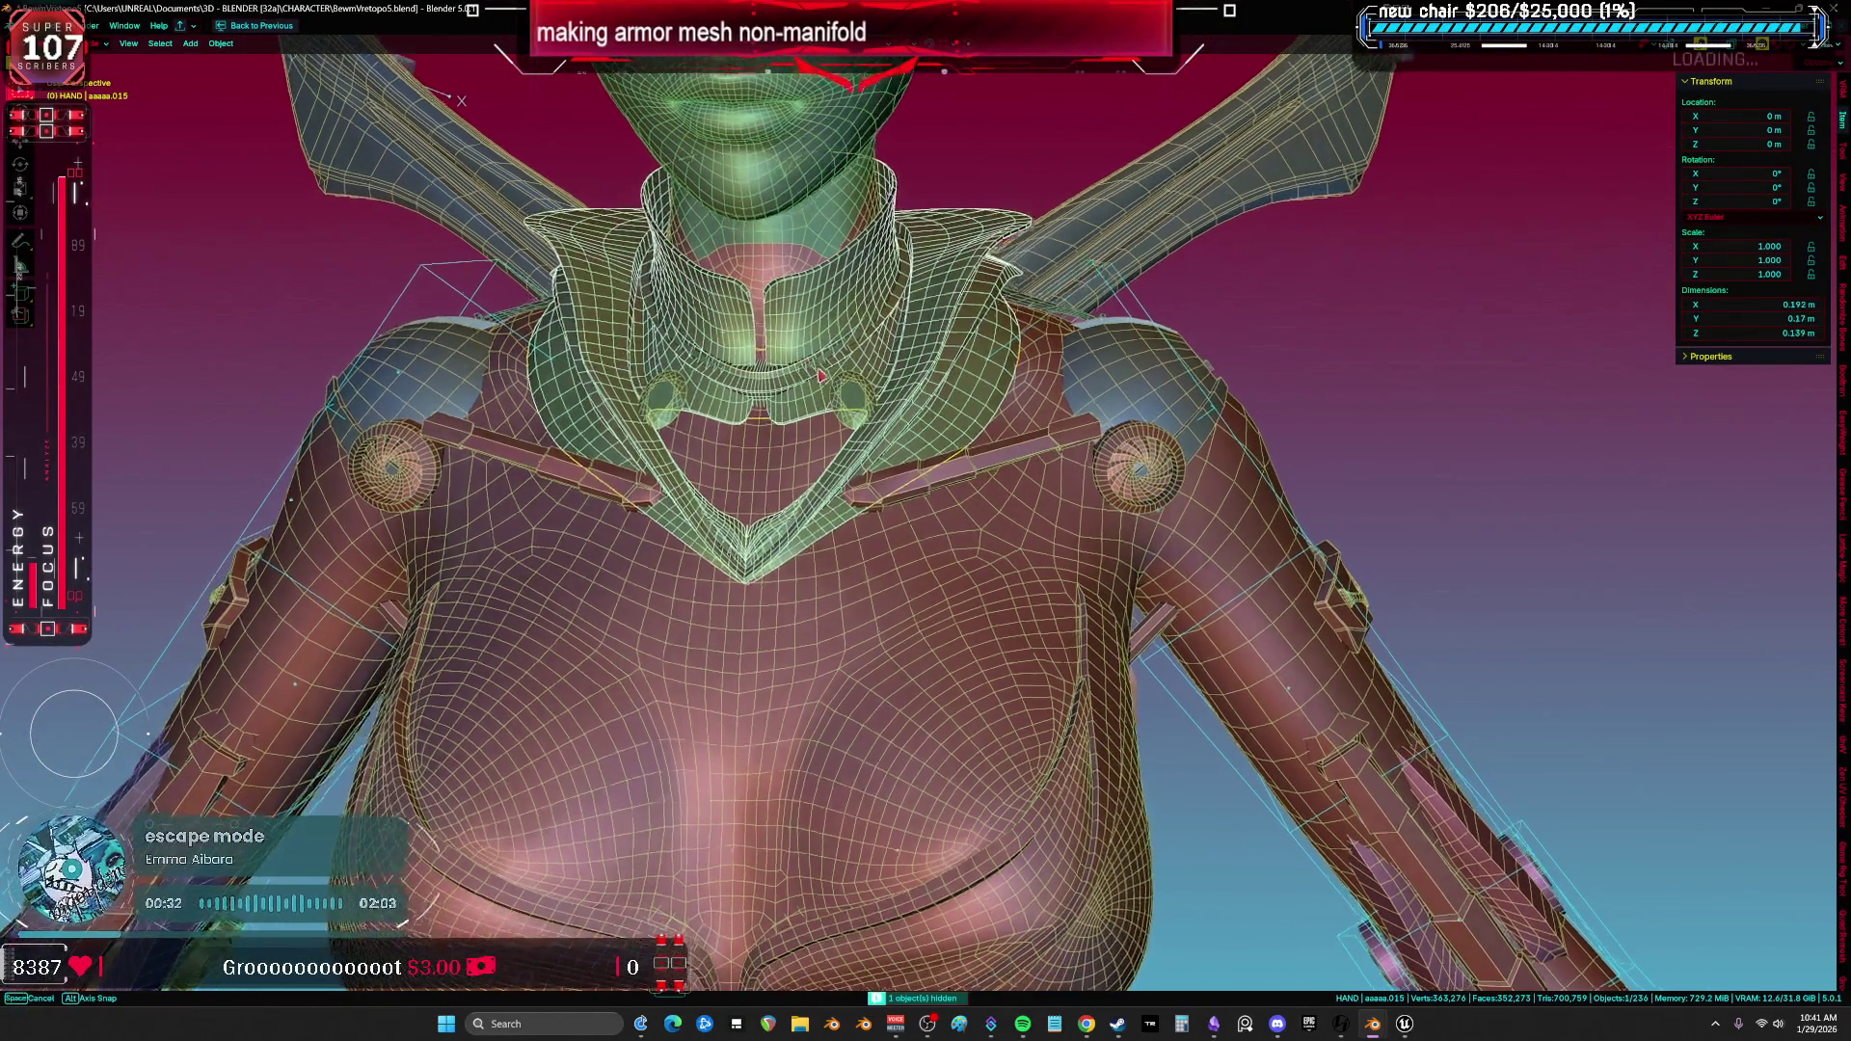
left_click(830, 386)
key("h")
Select the strap and cylindrical shoulder armor pieces and enter Edit Mode on them.
left_click(904, 482)
left_click(1083, 395)
mouse_move(1083, 395)
middle_mouse_down()
mouse_move(922, 370)
mouse_move(912, 305)
middle_mouse_up()
left_click(911, 306)
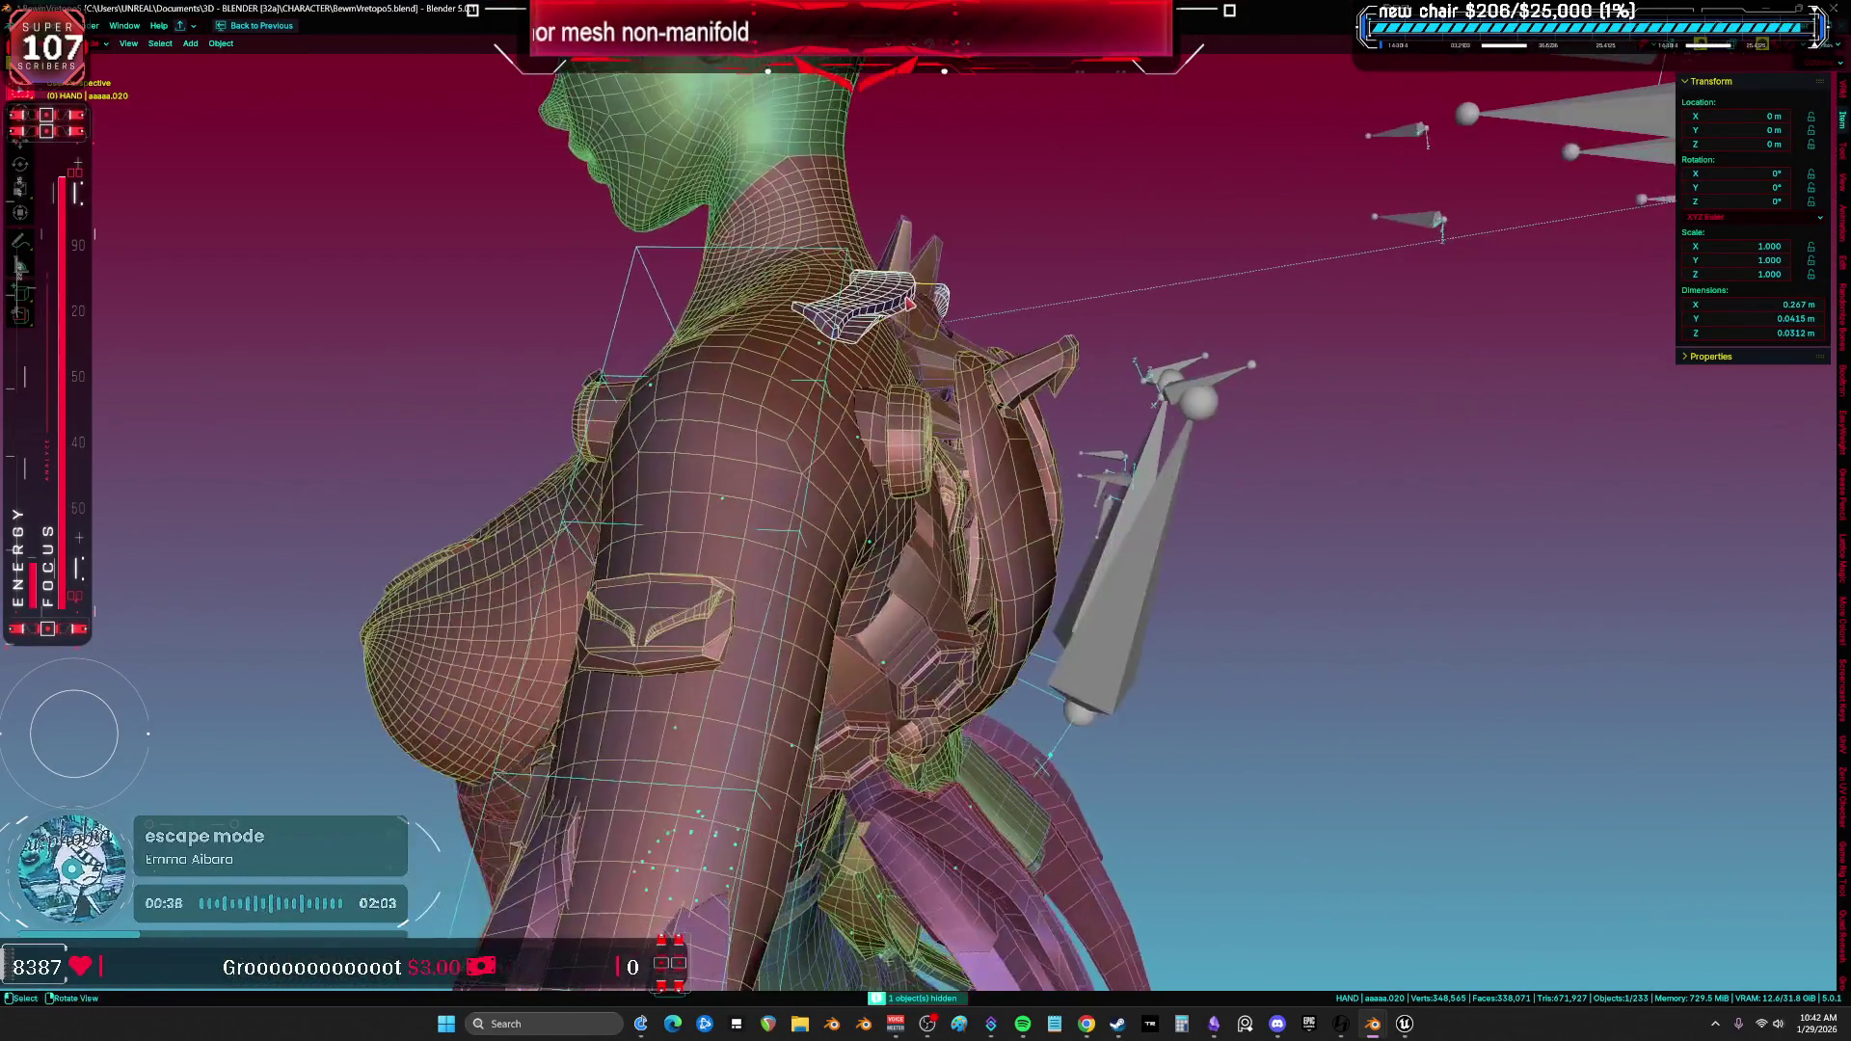
key("Tab")
middle_click_drag(912, 306, 1111, 358)
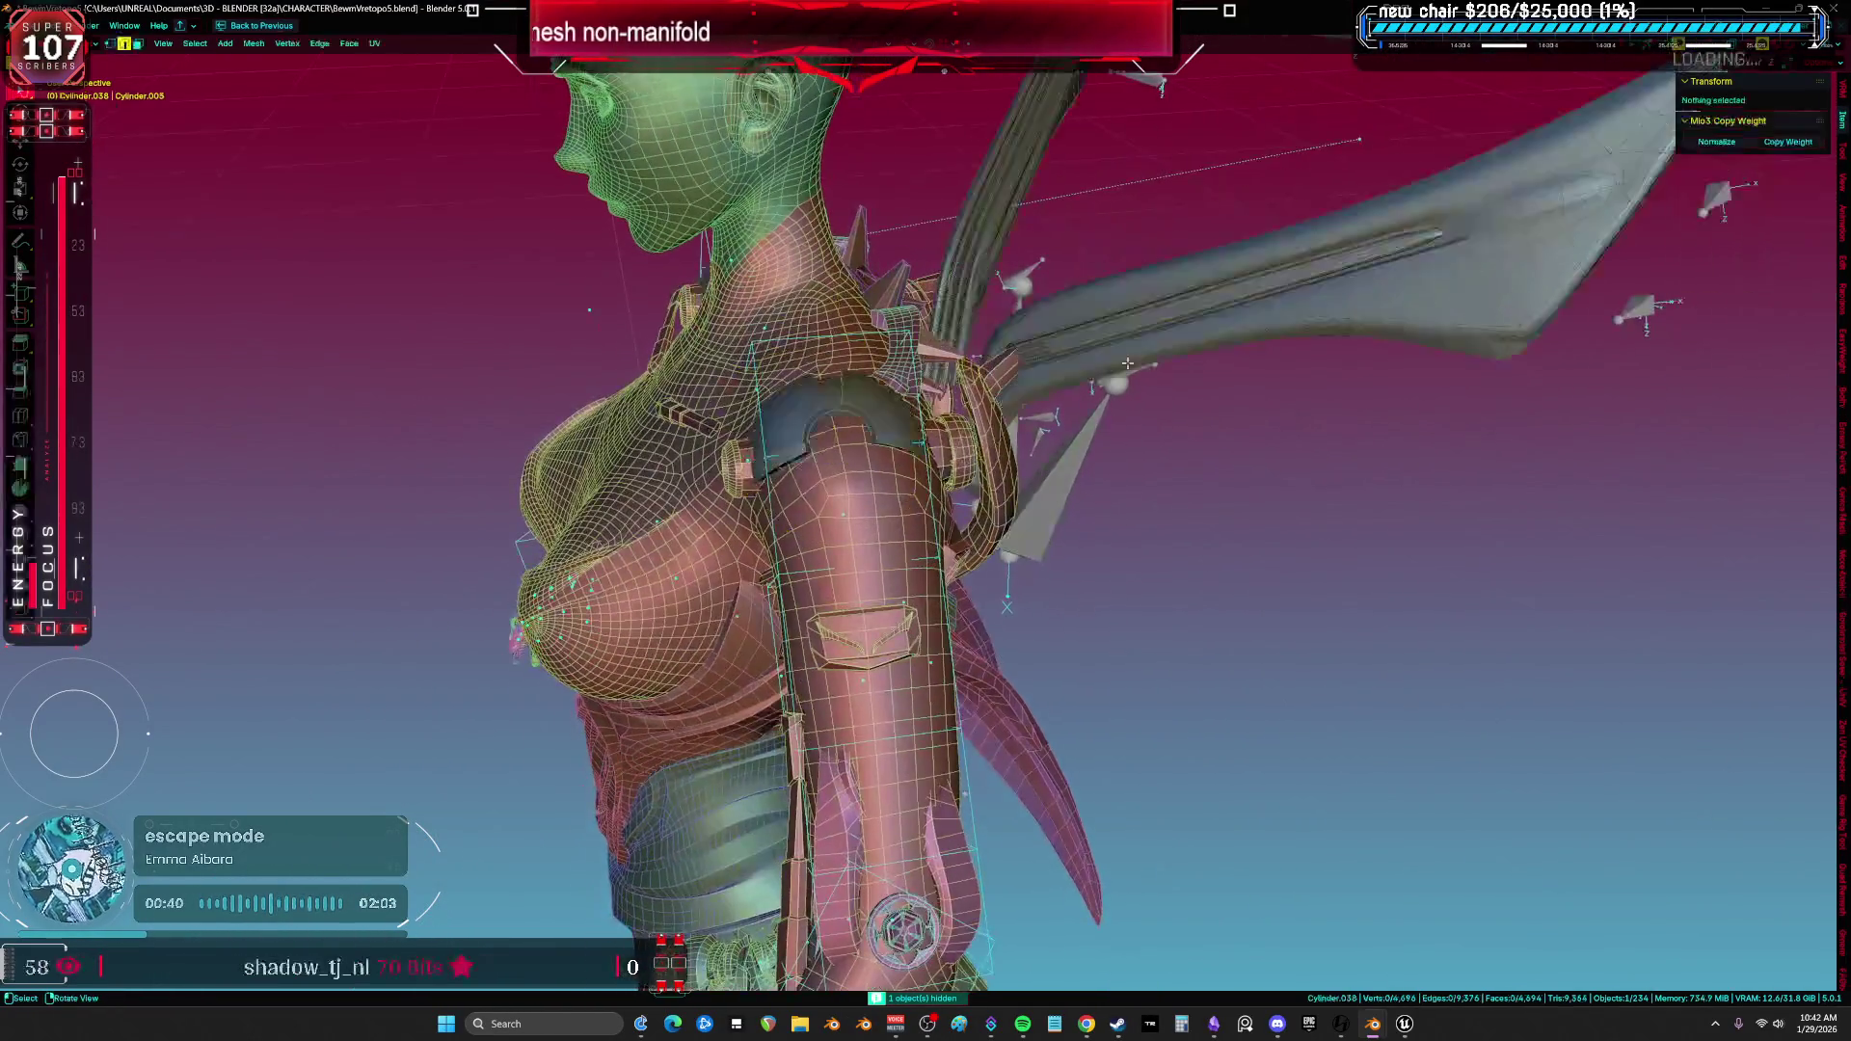
left_click(253, 44)
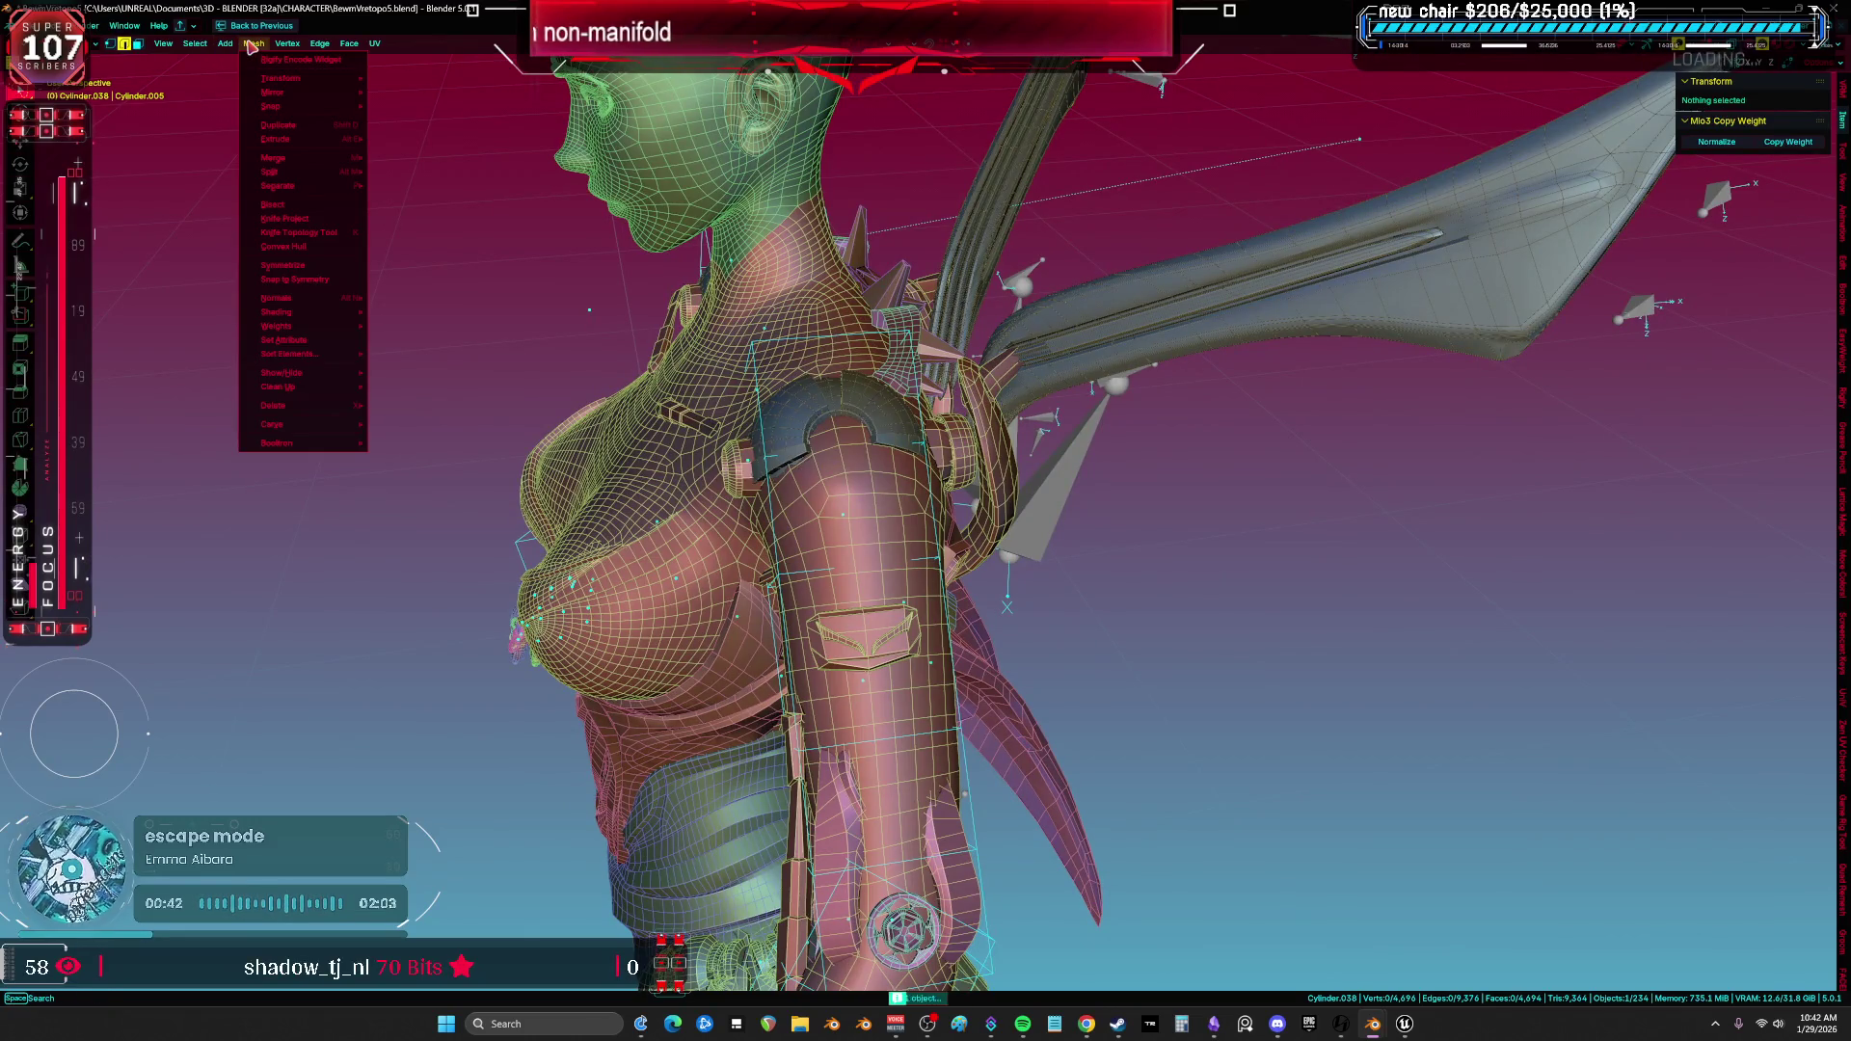
mouse_move(194, 45)
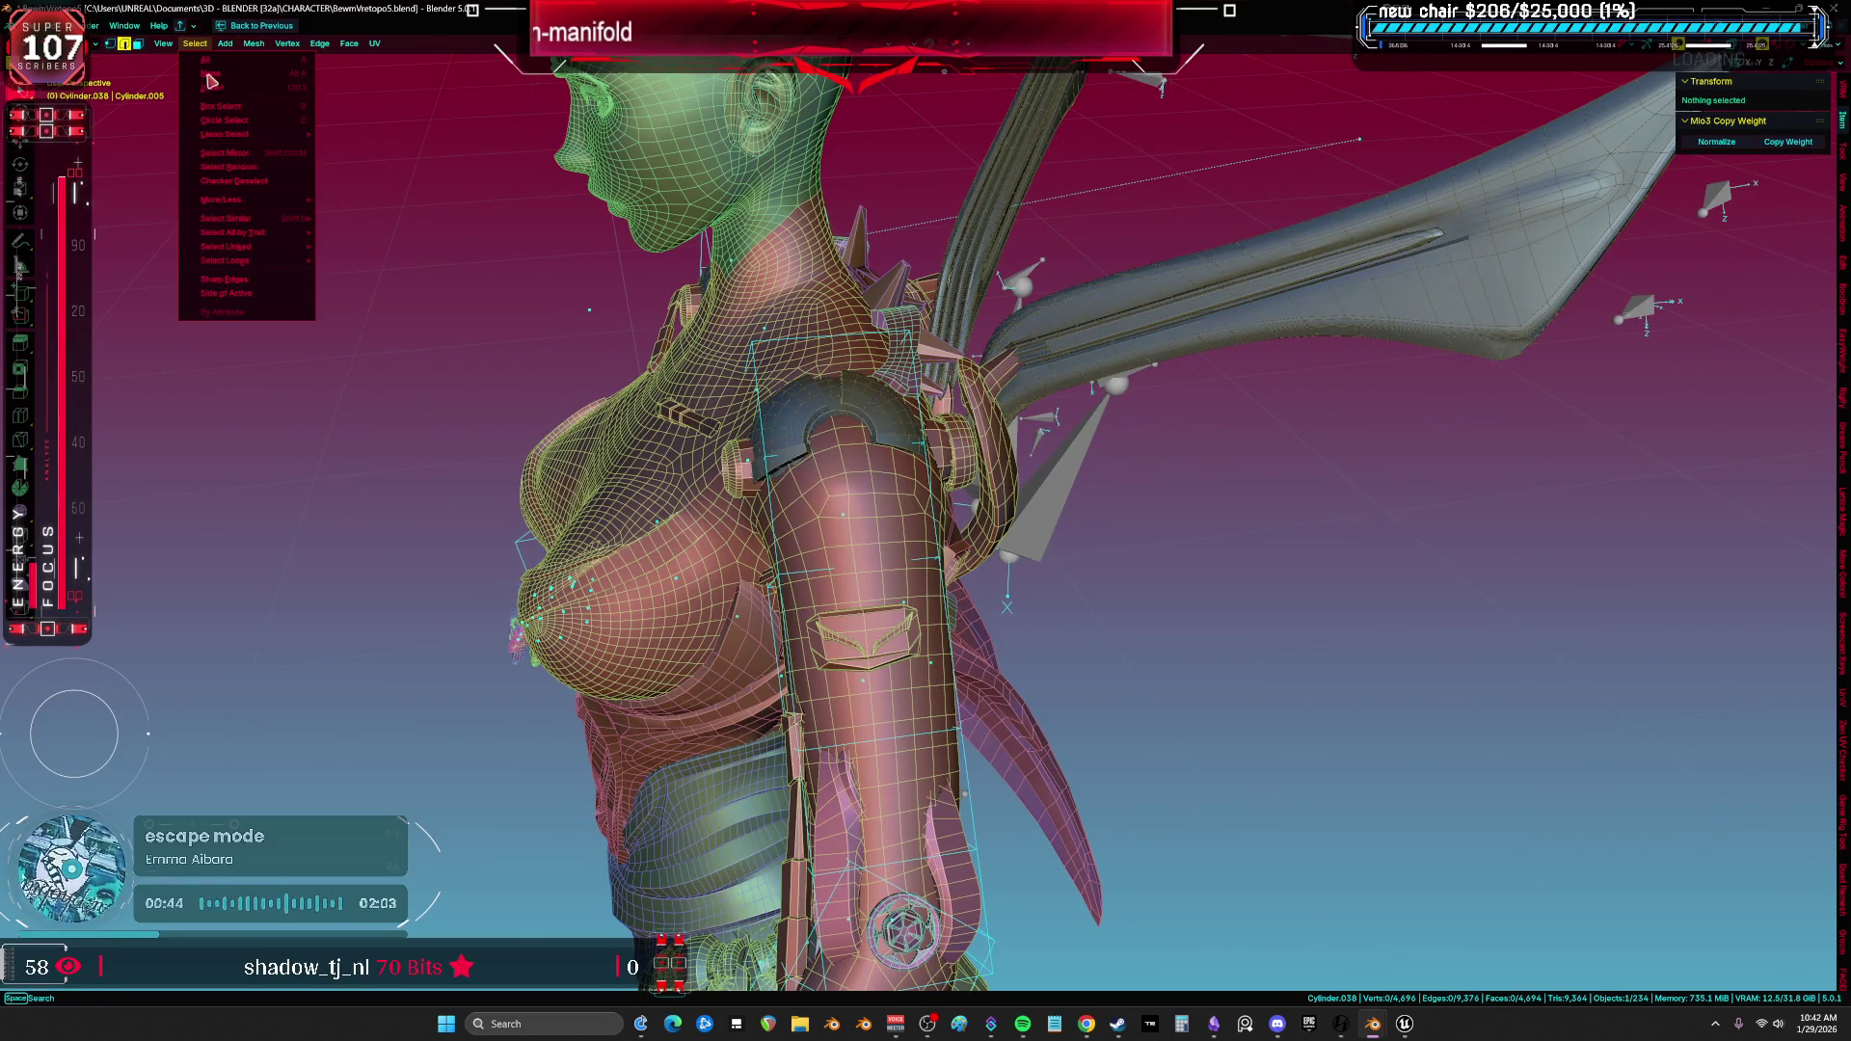
left_click(357, 246)
mouse_move(926, 434)
middle_mouse_down()
mouse_move(1031, 475)
mouse_move(898, 388)
mouse_move(912, 284)
middle_mouse_up()
key("shift+z")
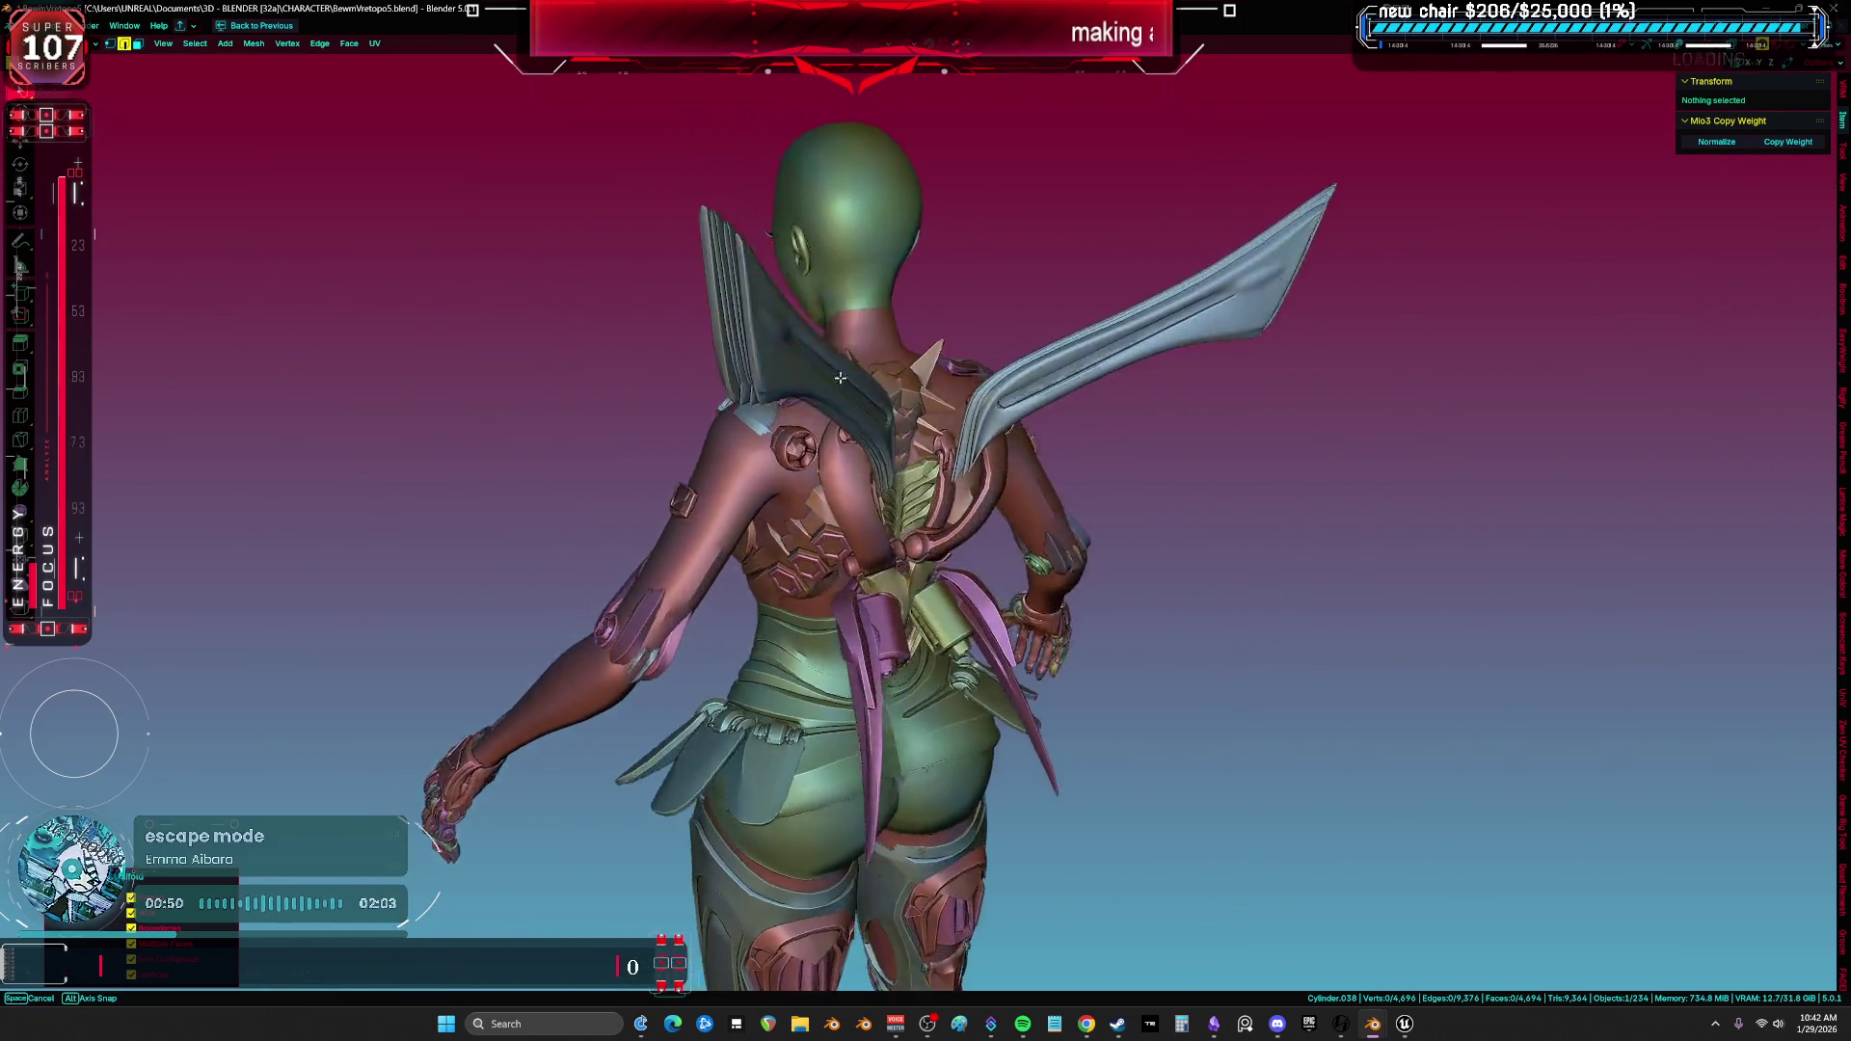
From a front view, hide the wing objects and switch to material preview shading.
key("KP_1")
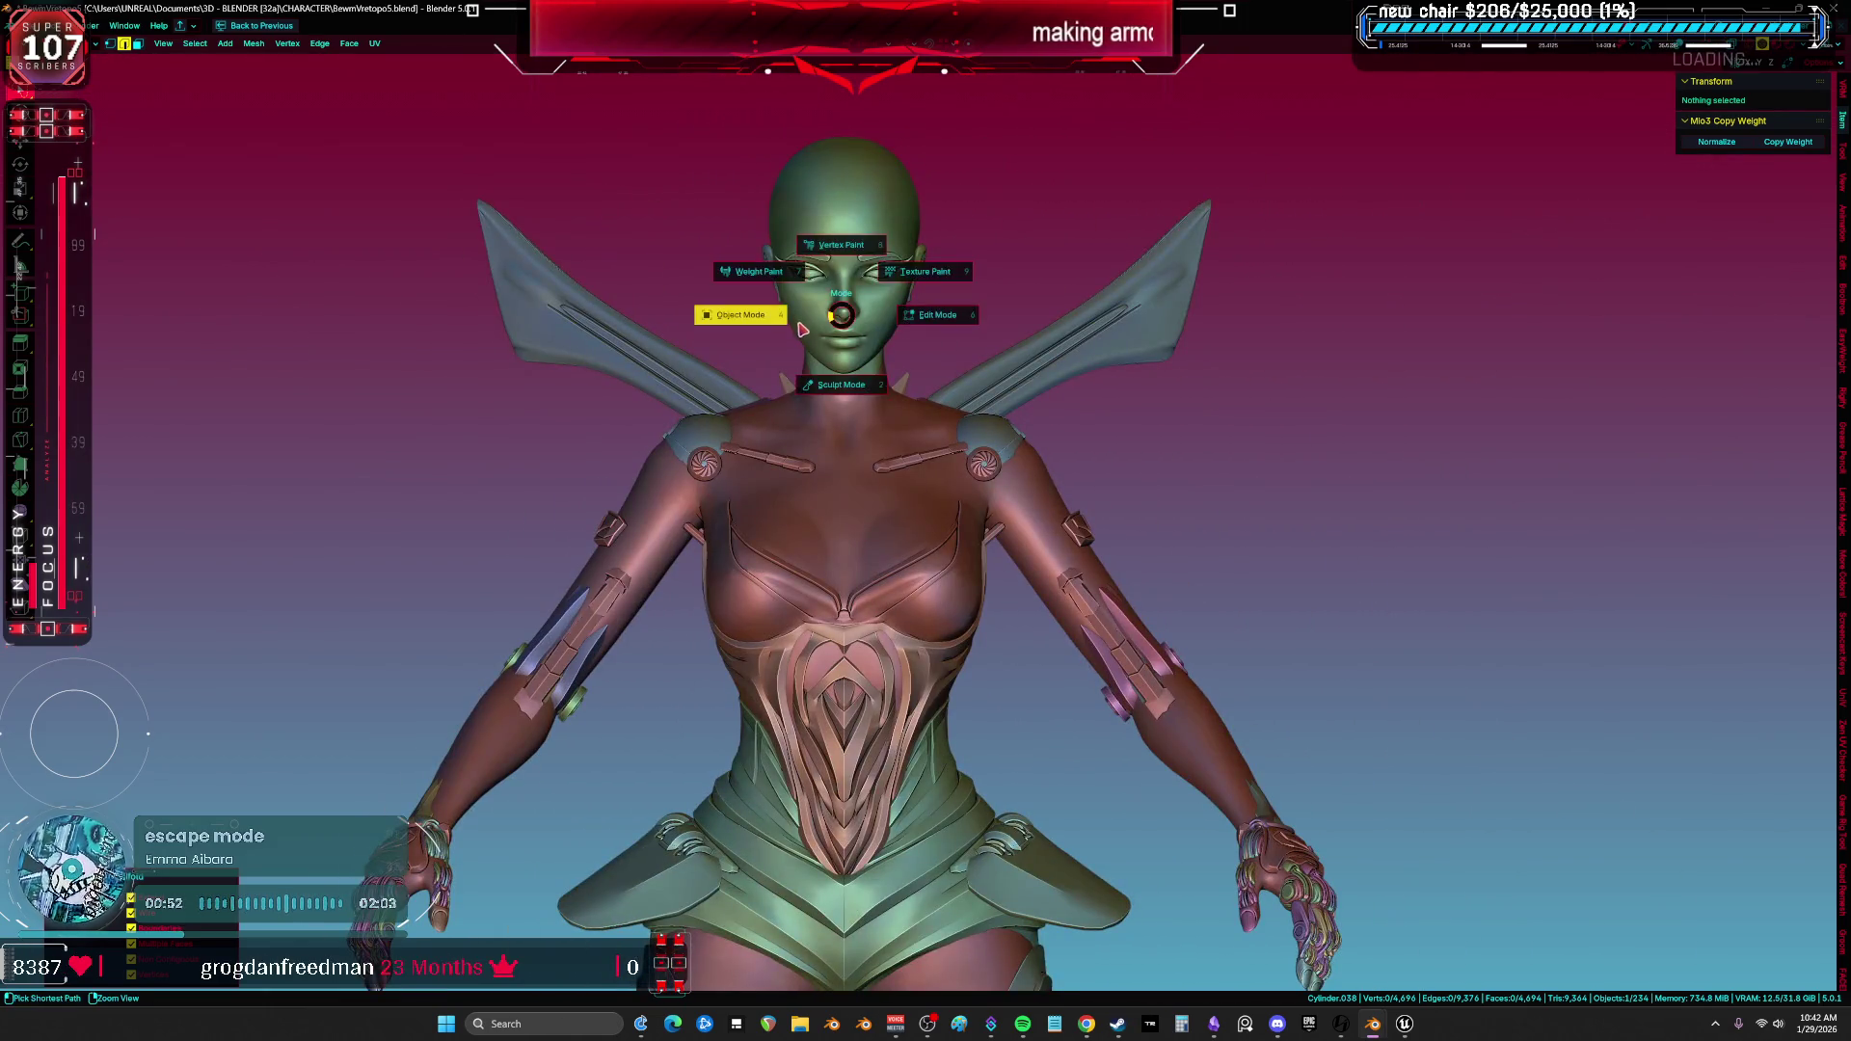
left_click(802, 327)
key("h")
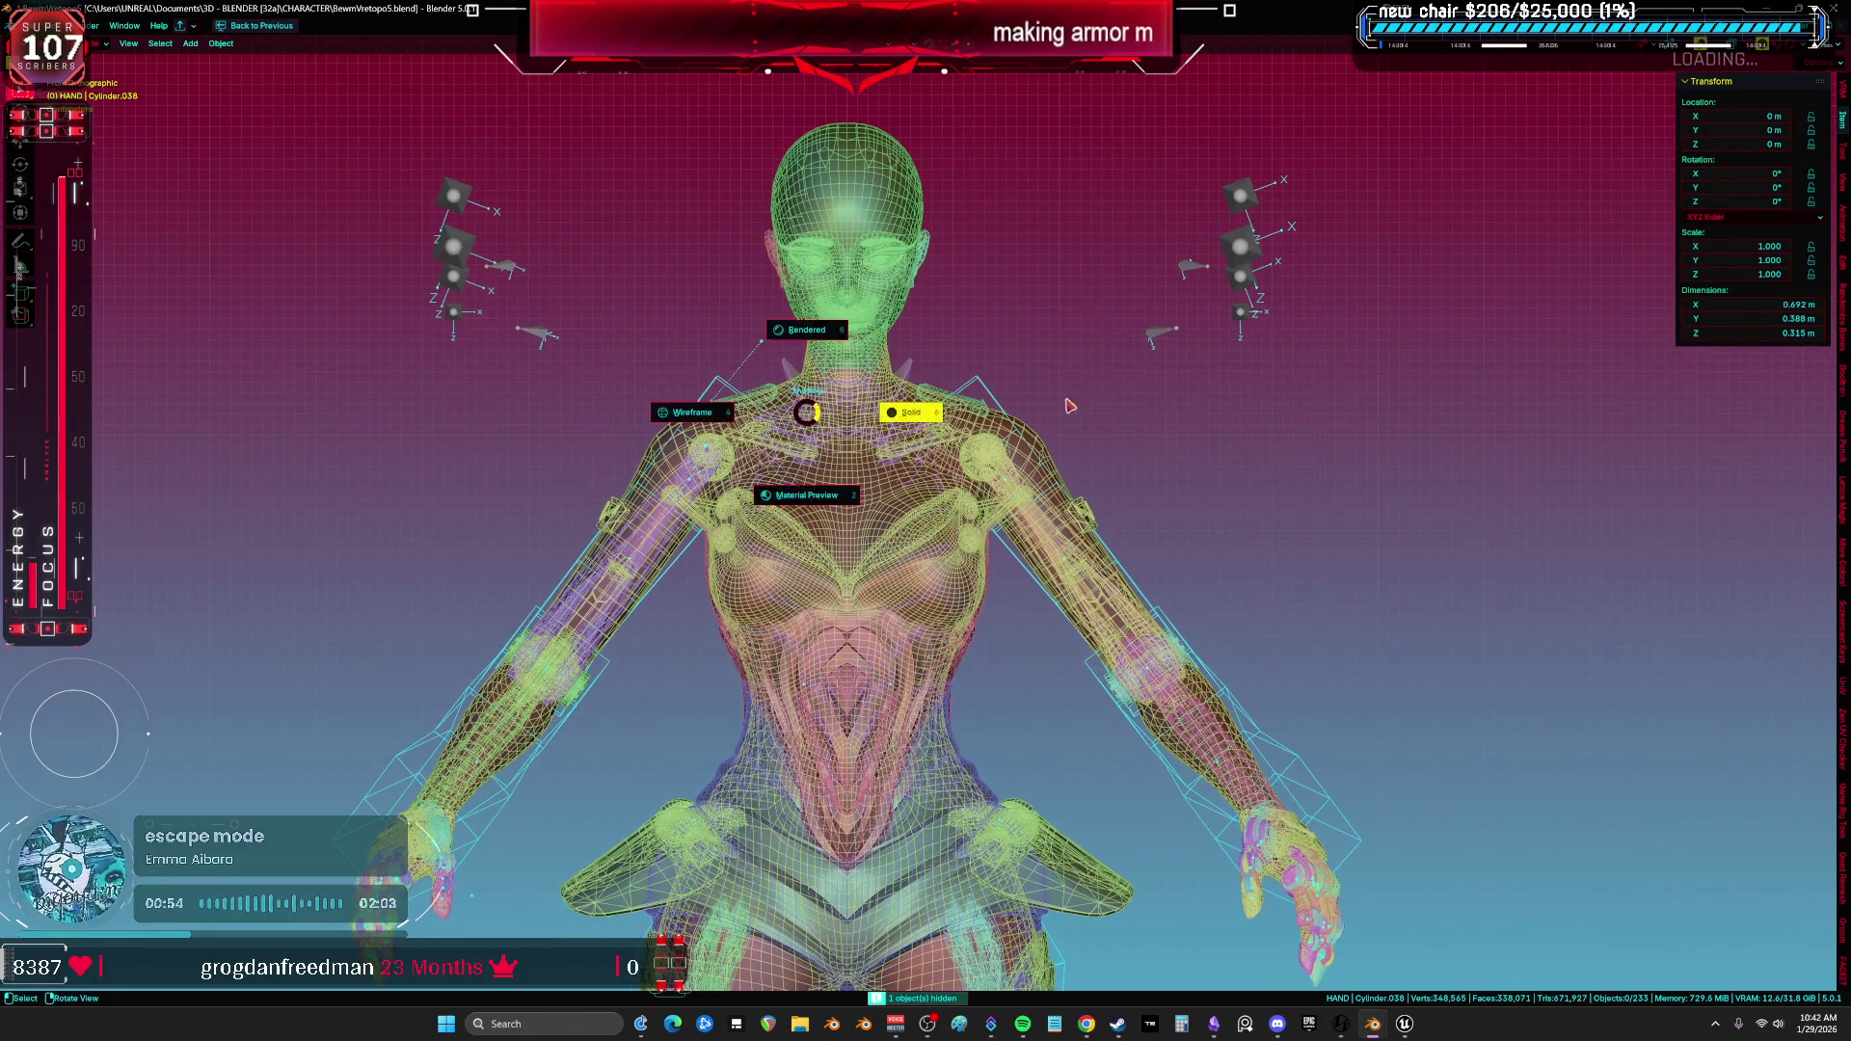
scroll(780, 419, "up", 5)
scroll(771, 431, "up", 1)
key("z")
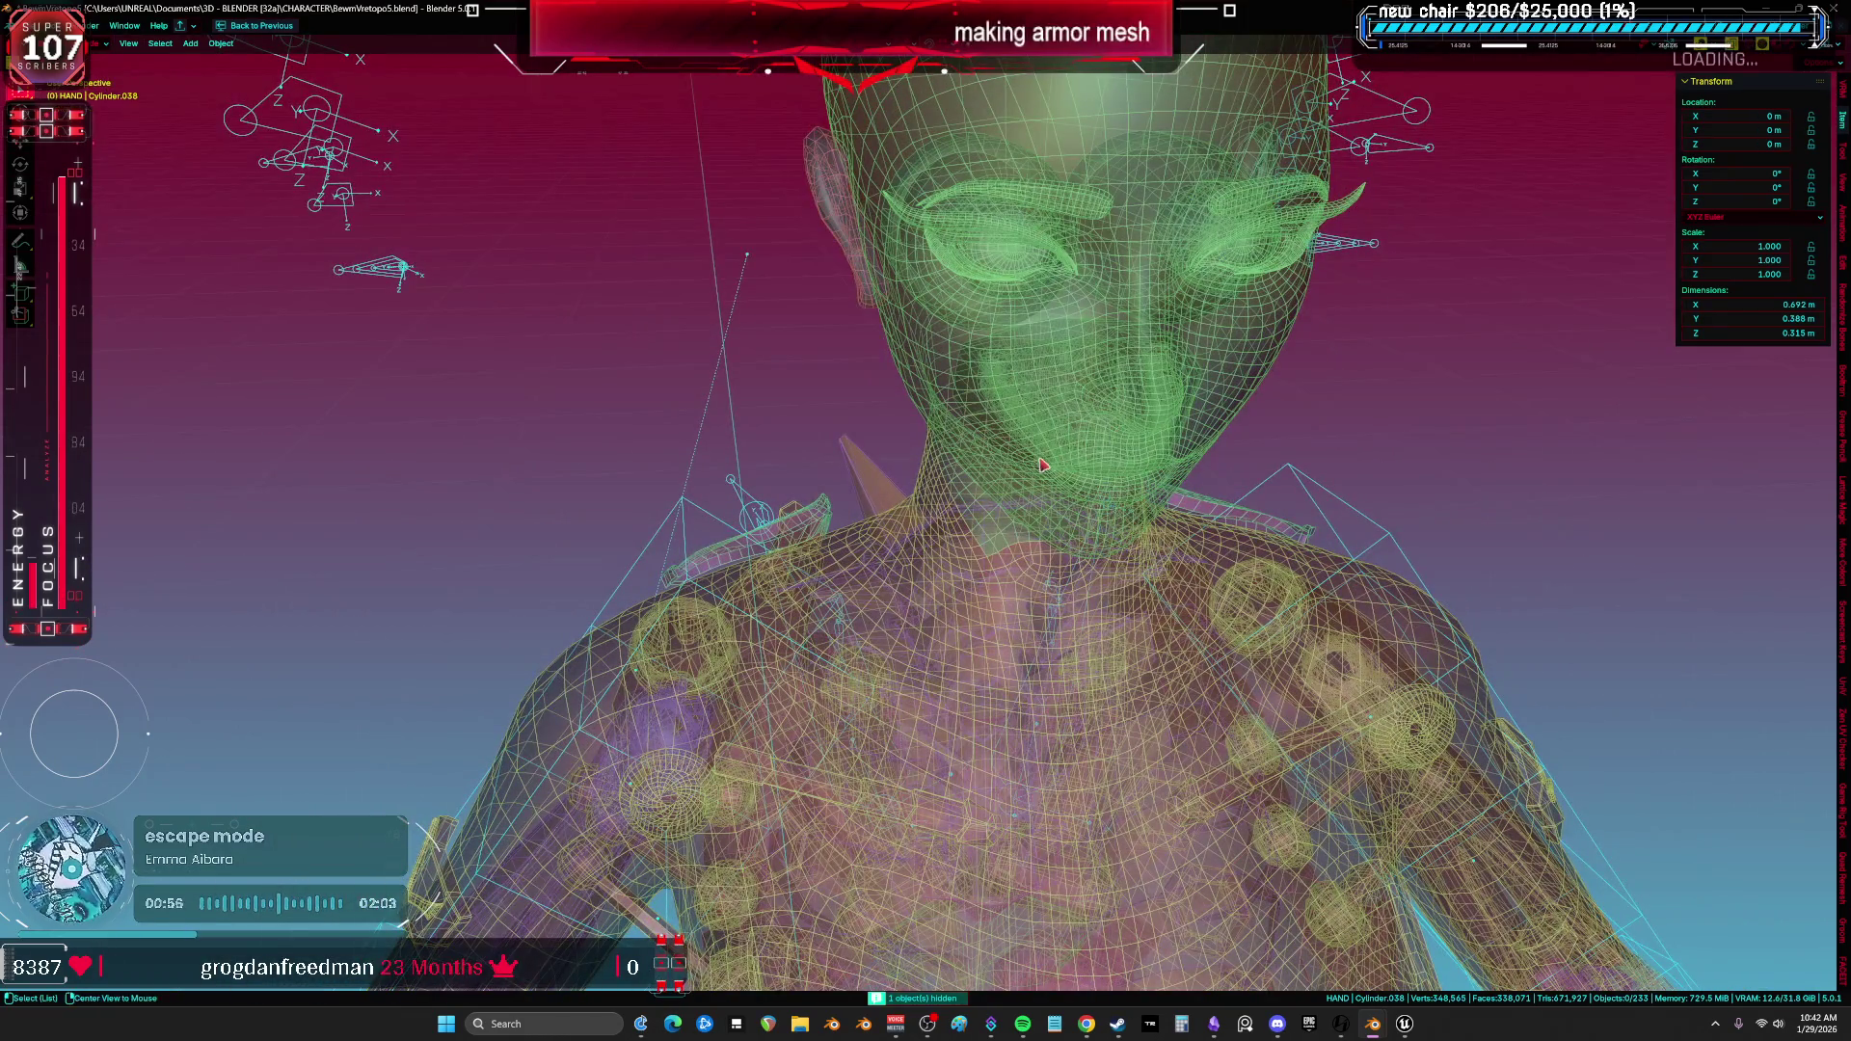
left_click(1036, 527)
mouse_move(1027, 558)
middle_mouse_down()
mouse_move(880, 374)
mouse_move(810, 403)
mouse_move(917, 502)
mouse_move(913, 532)
middle_mouse_up()
Hide the grey armor piece and start moving the purple body mesh sideways.
left_click(912, 533)
key("h")
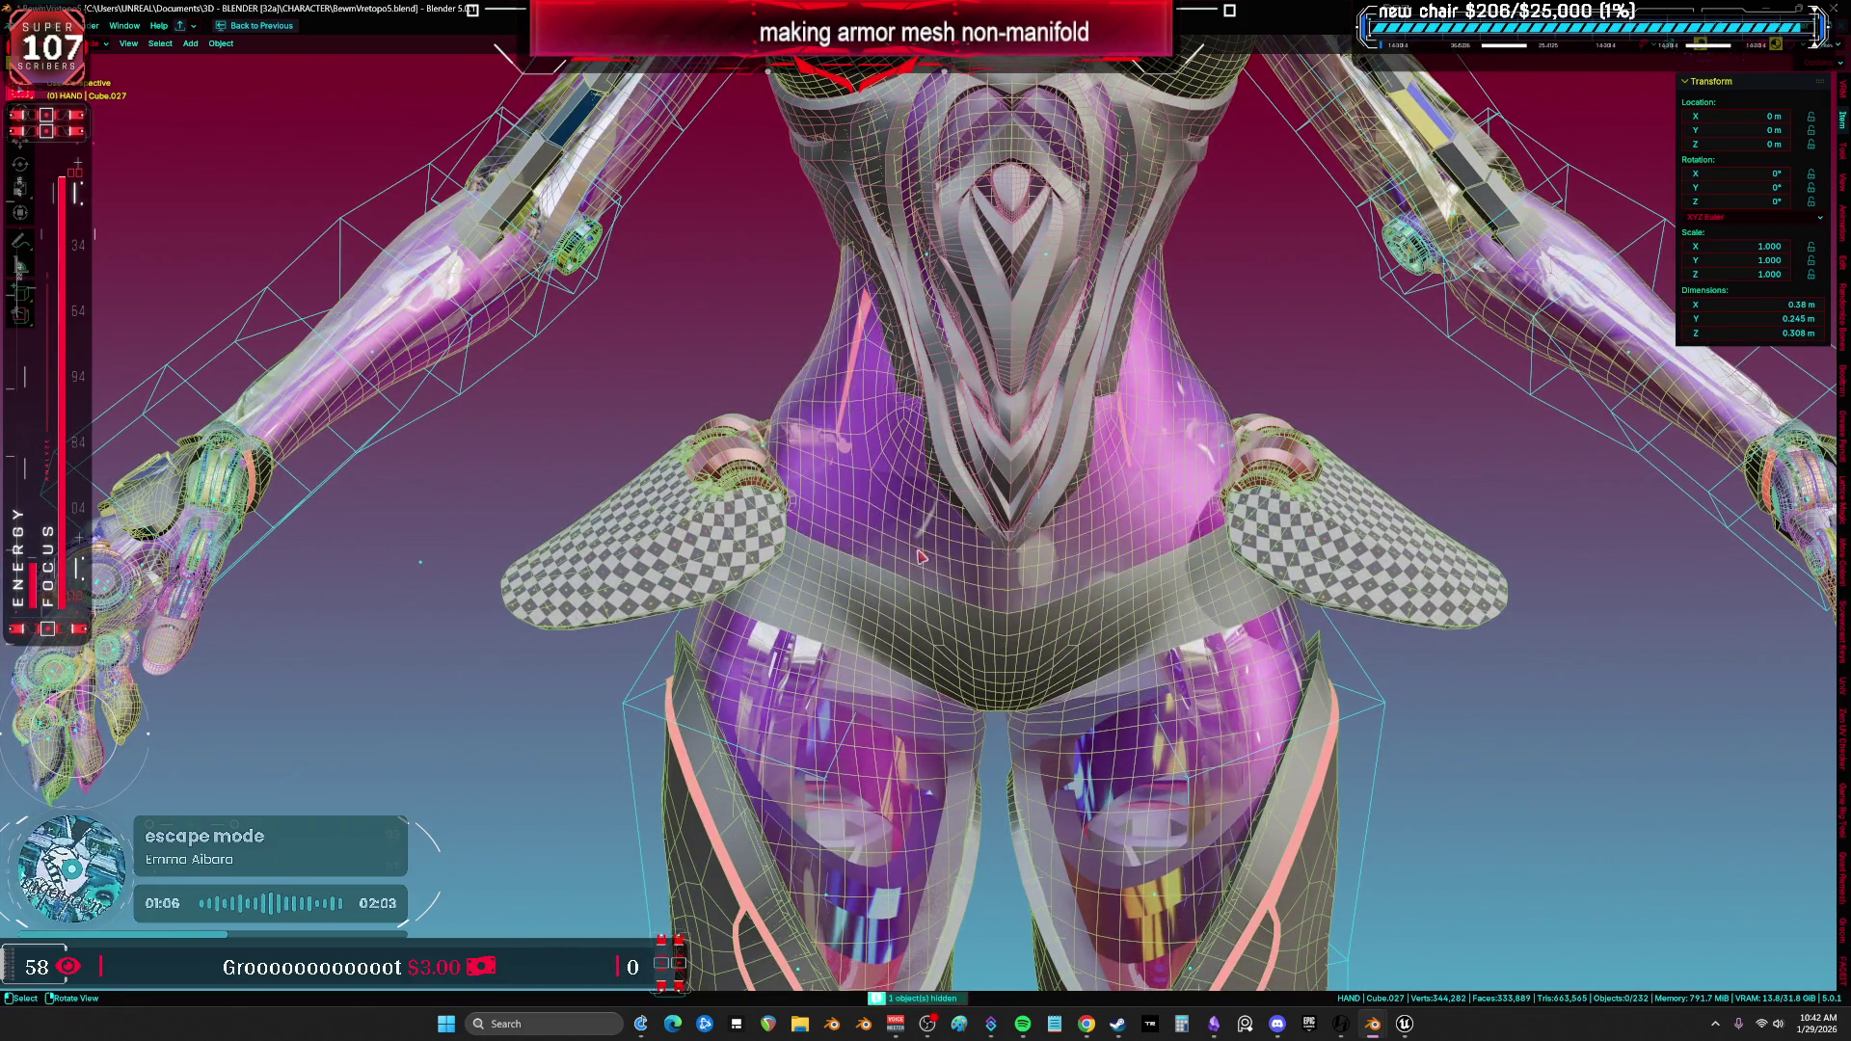
scroll(916, 506, "down", 8)
key("x")
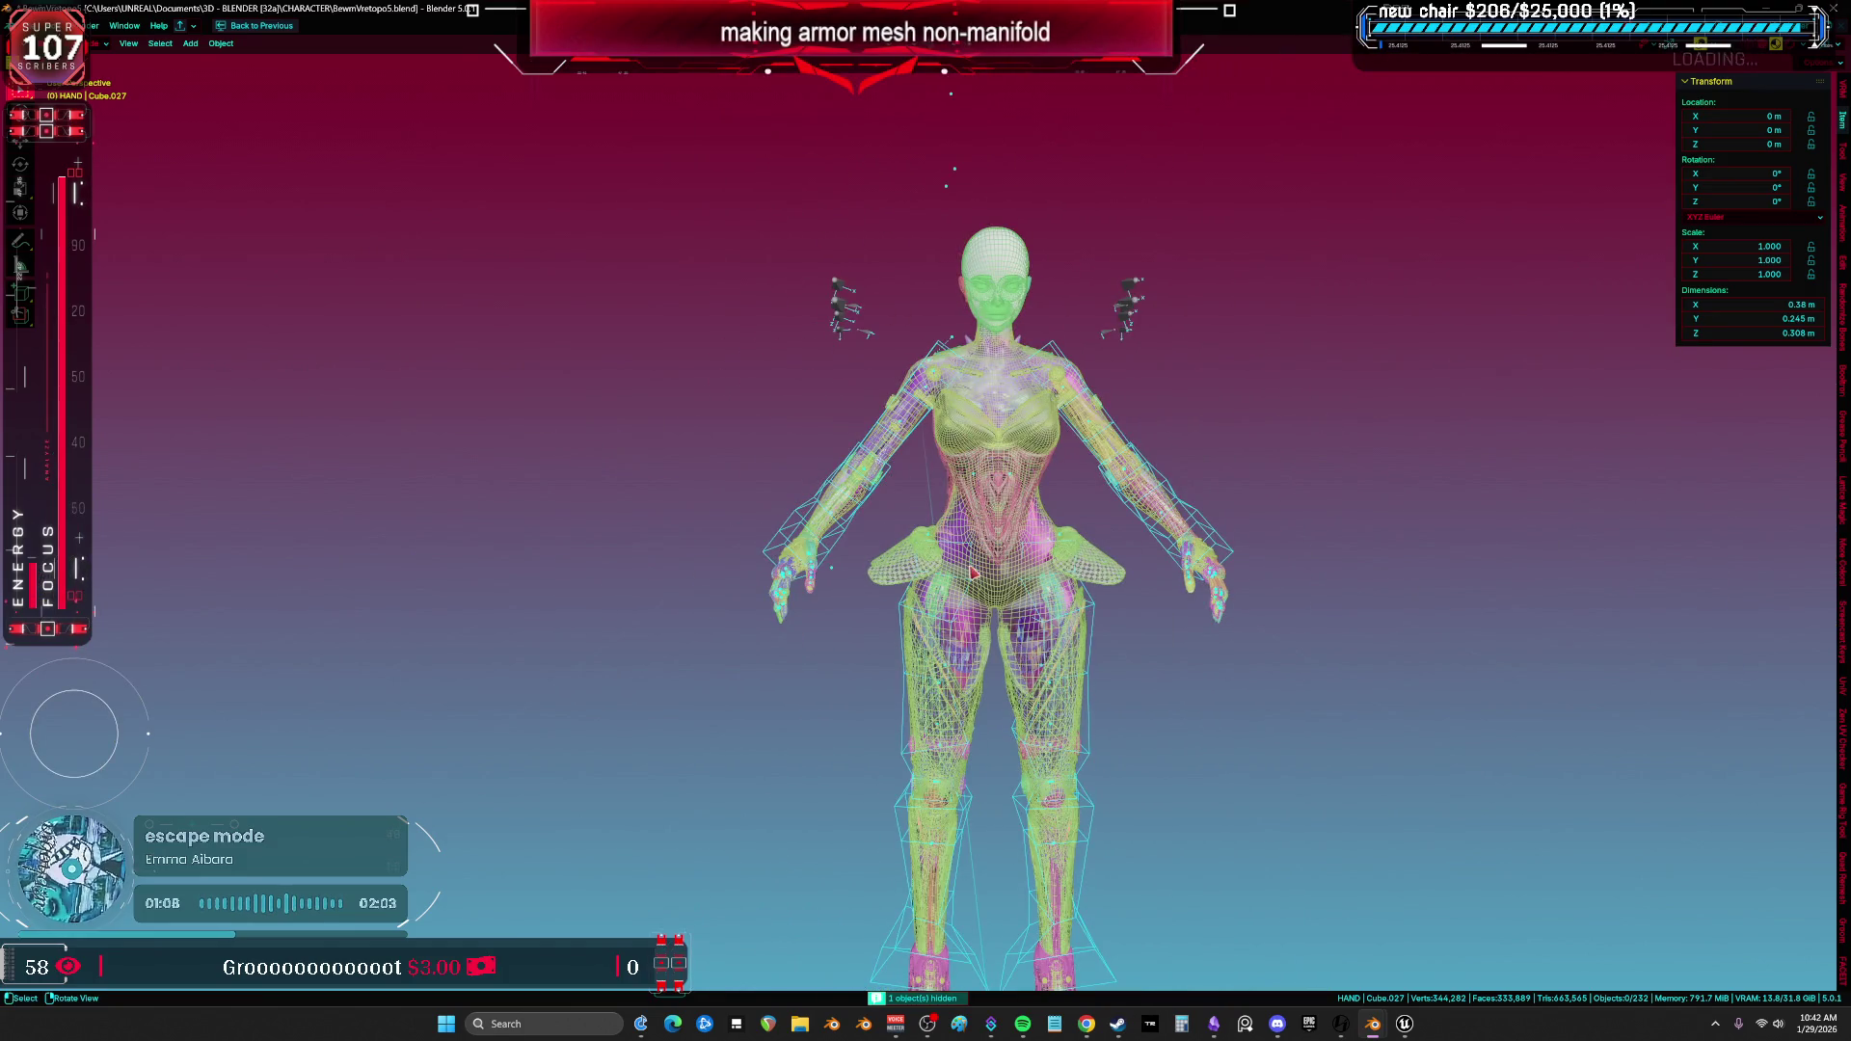
left_click(1008, 574)
key("g")
left_click(694, 579)
key("shift+z")
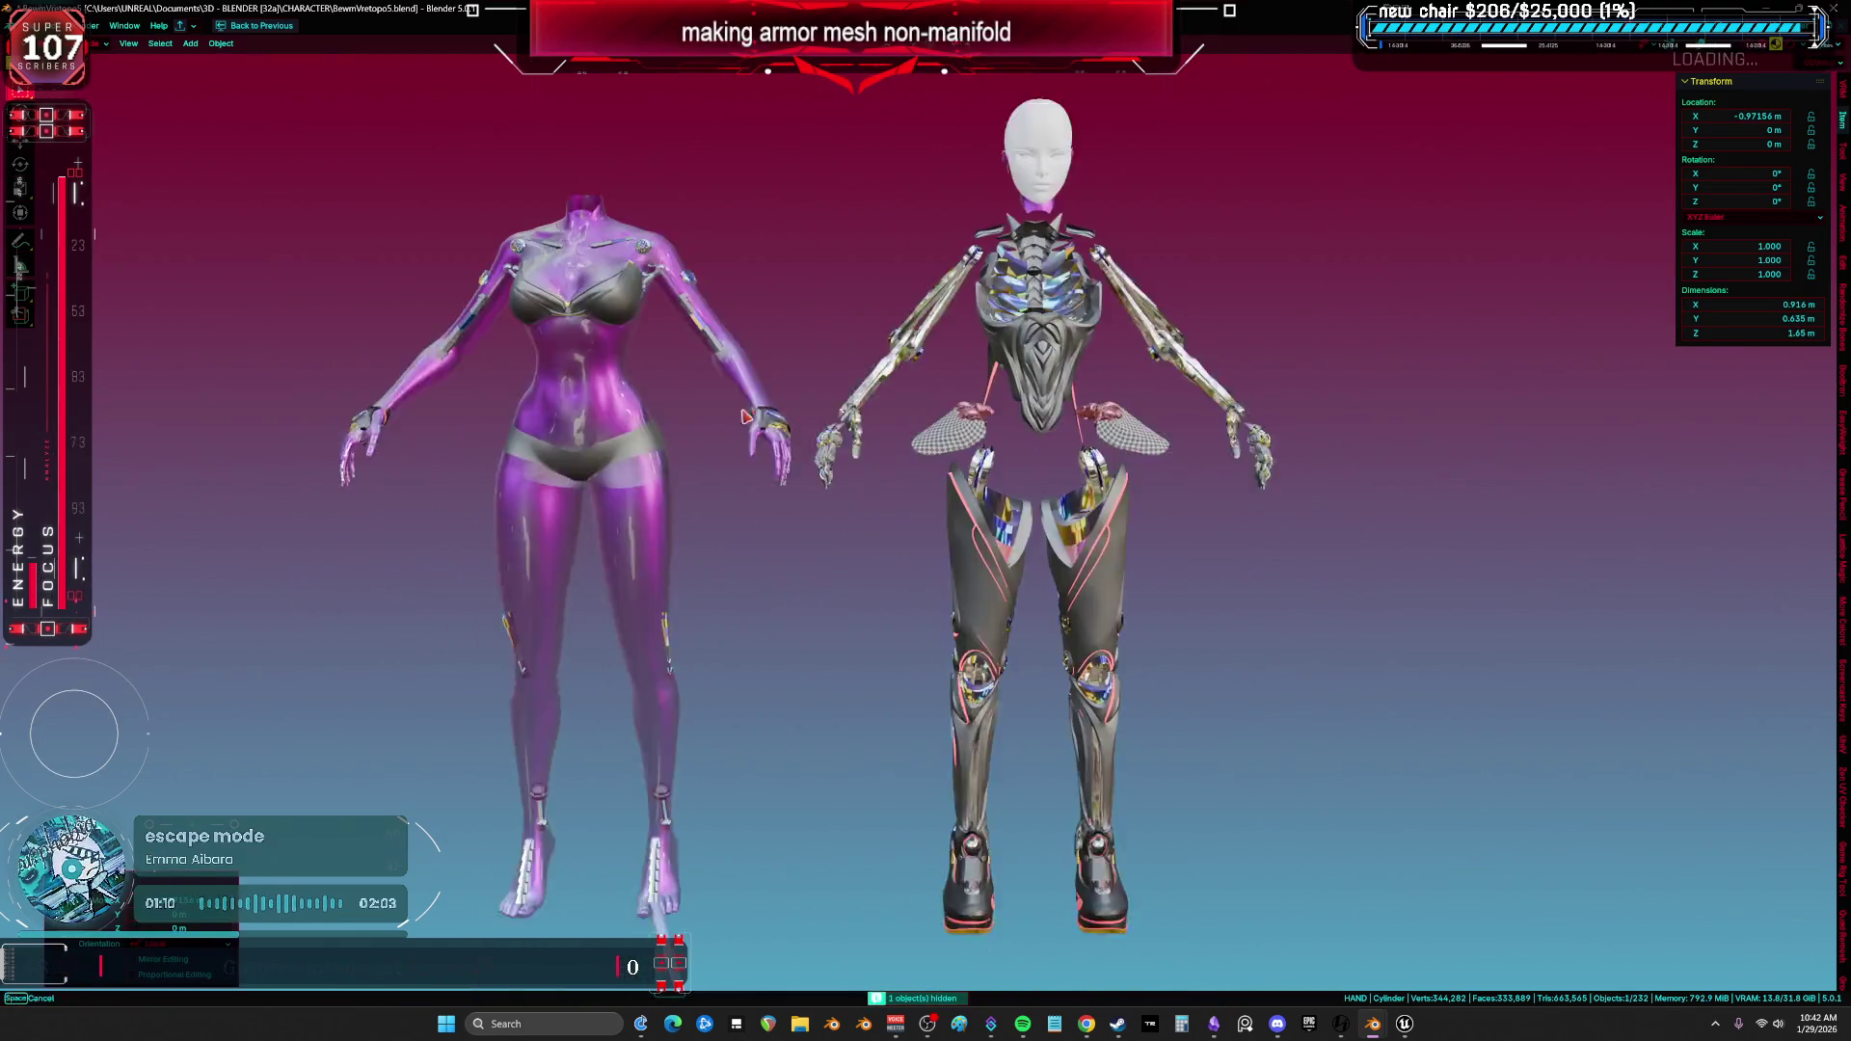
Switch to solid shading, reset the body mesh's location and hide it.
key("shift+z")
scroll(699, 450, "up", 3)
mouse_move(700, 450)
middle_mouse_down()
mouse_move(738, 488)
mouse_move(702, 477)
middle_mouse_up()
key("z")
left_click(873, 503)
key("alt+g")
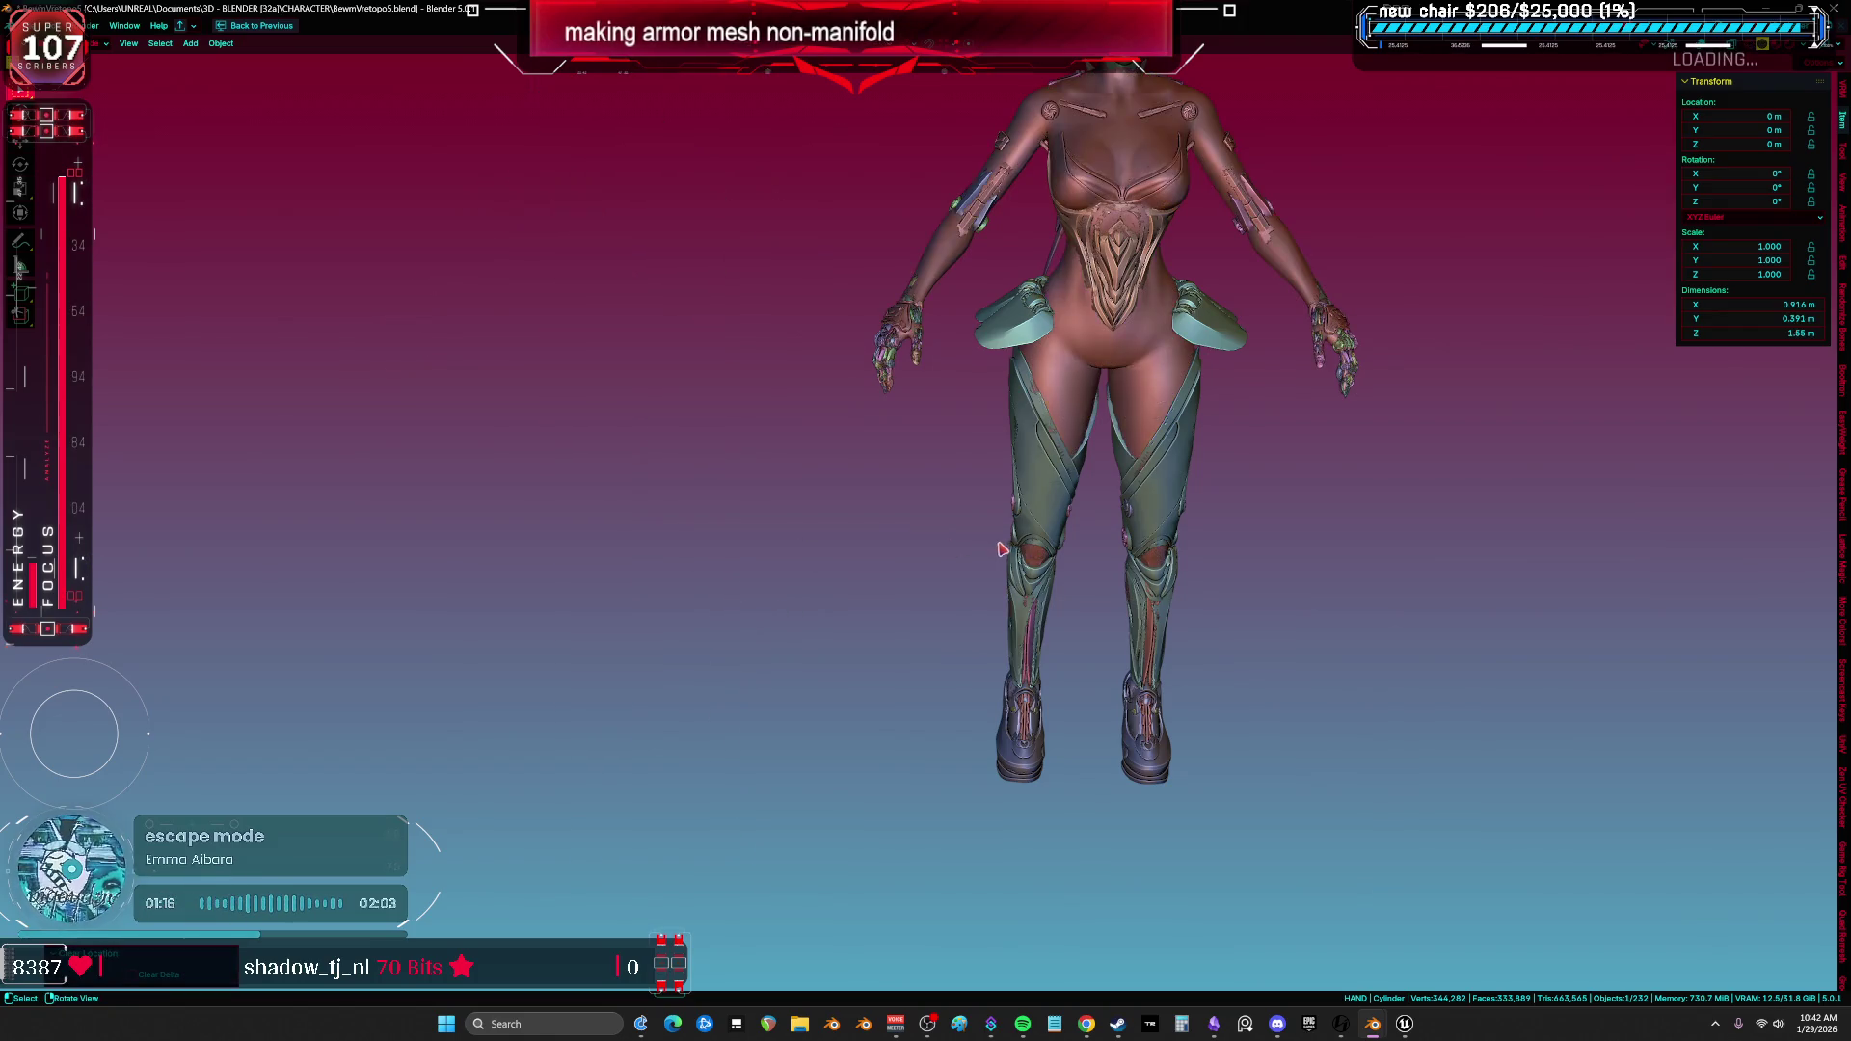
key("h")
scroll(1108, 531, "up", 2)
scroll(967, 441, "up", 2)
Slide the teal leg armor and the boots out to the right along X.
left_click(967, 440)
scroll(966, 440, "down", 3)
key("g")
key("x")
left_click(1131, 677)
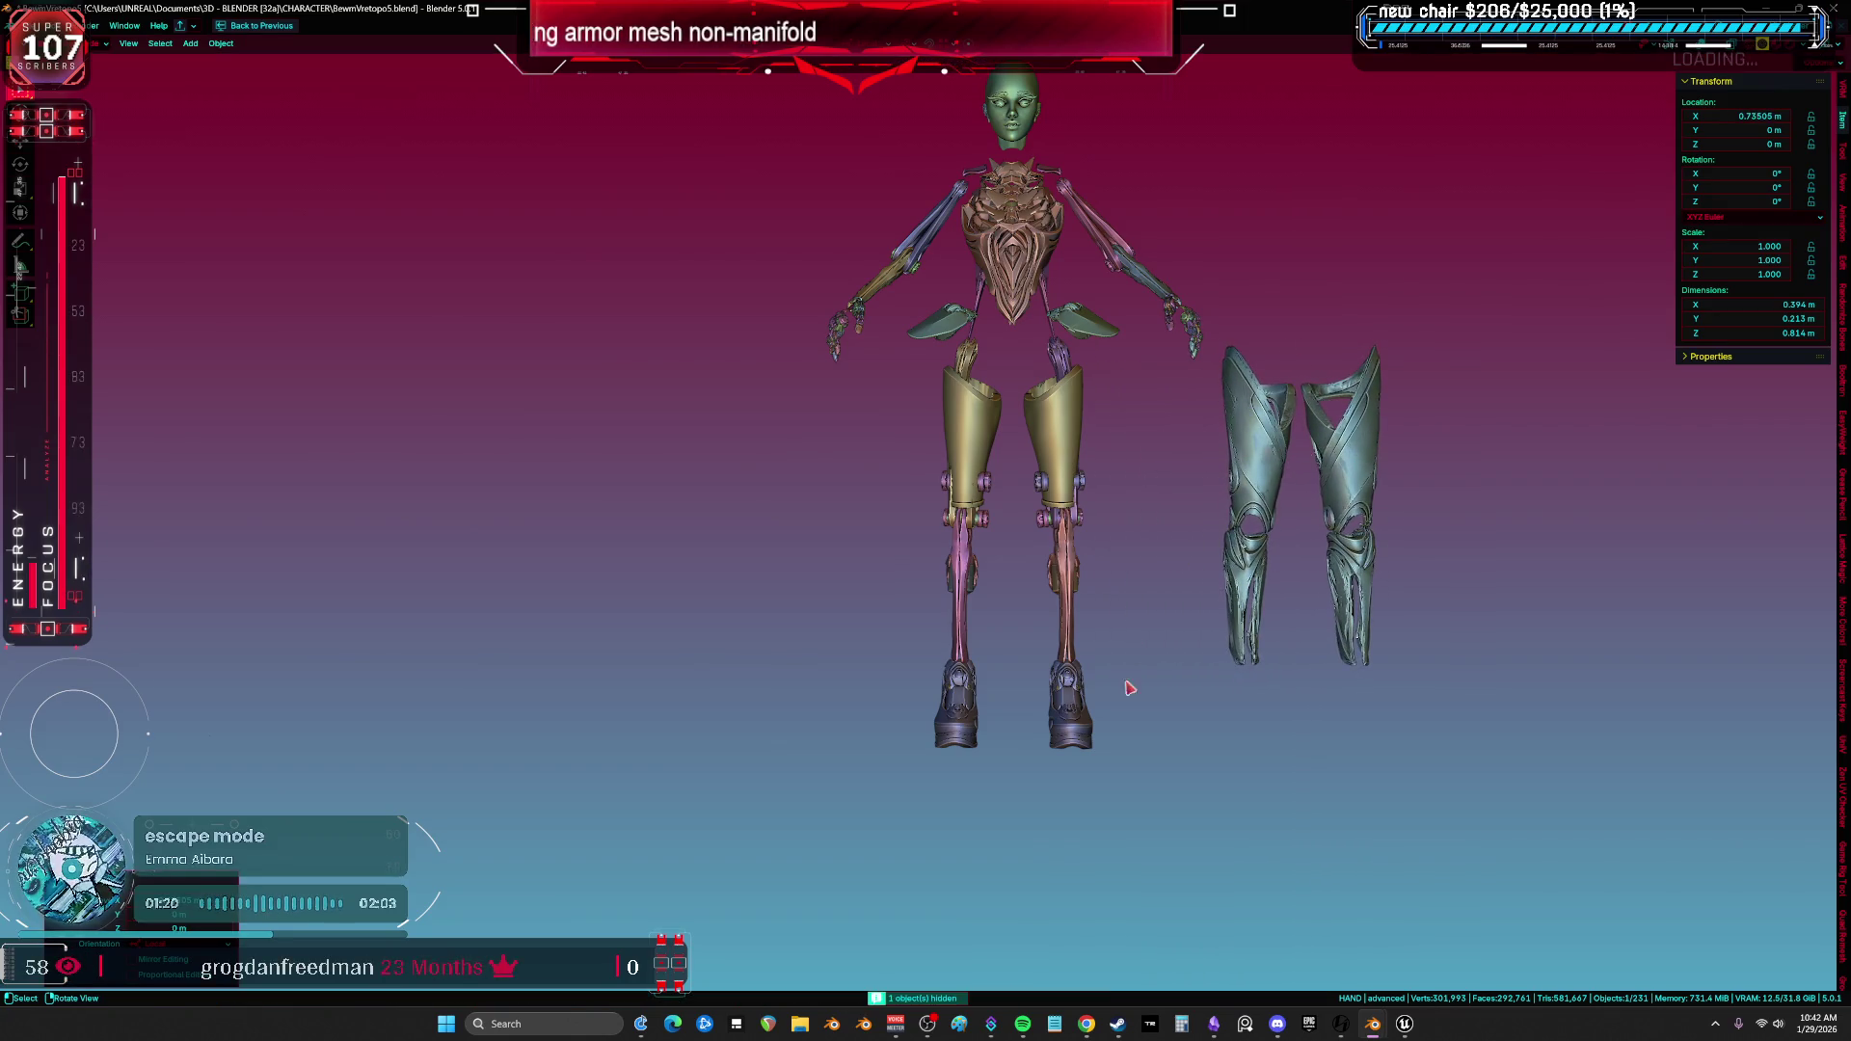
key("g")
key("x")
left_click(1383, 742)
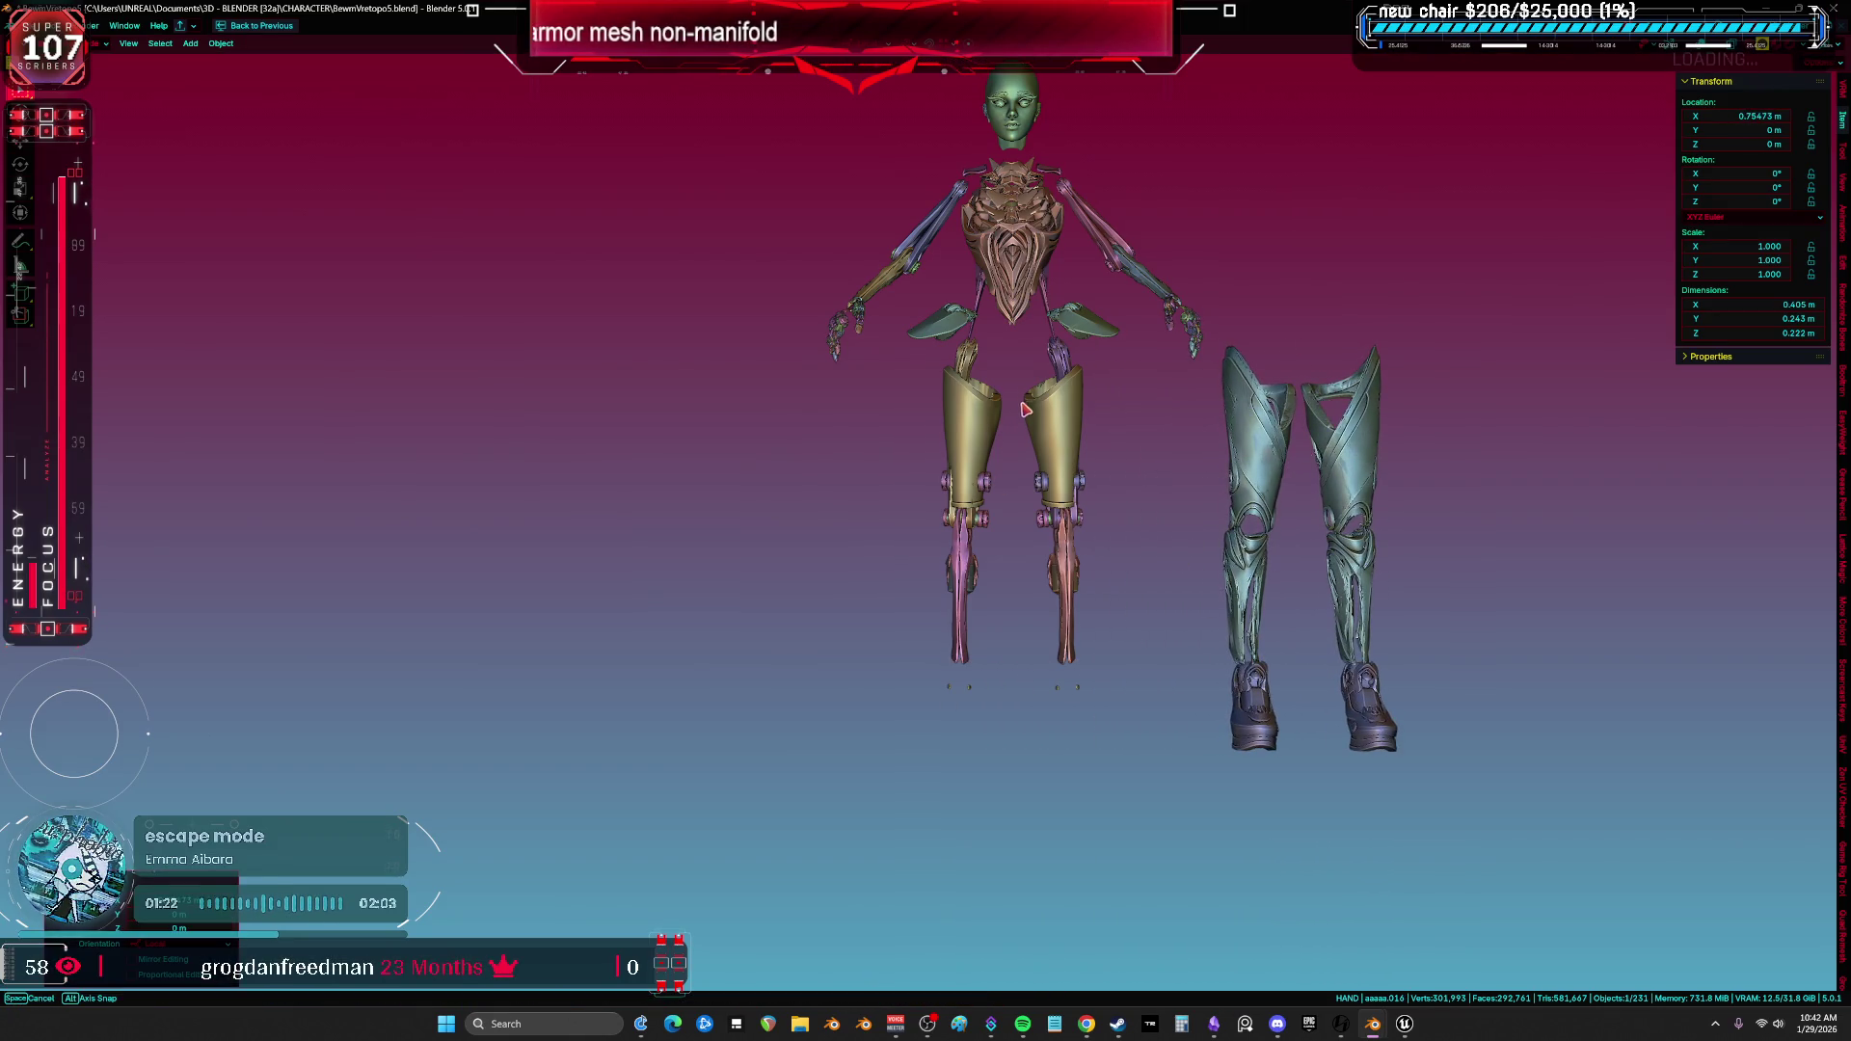
middle_click_drag(1025, 410, 1055, 425)
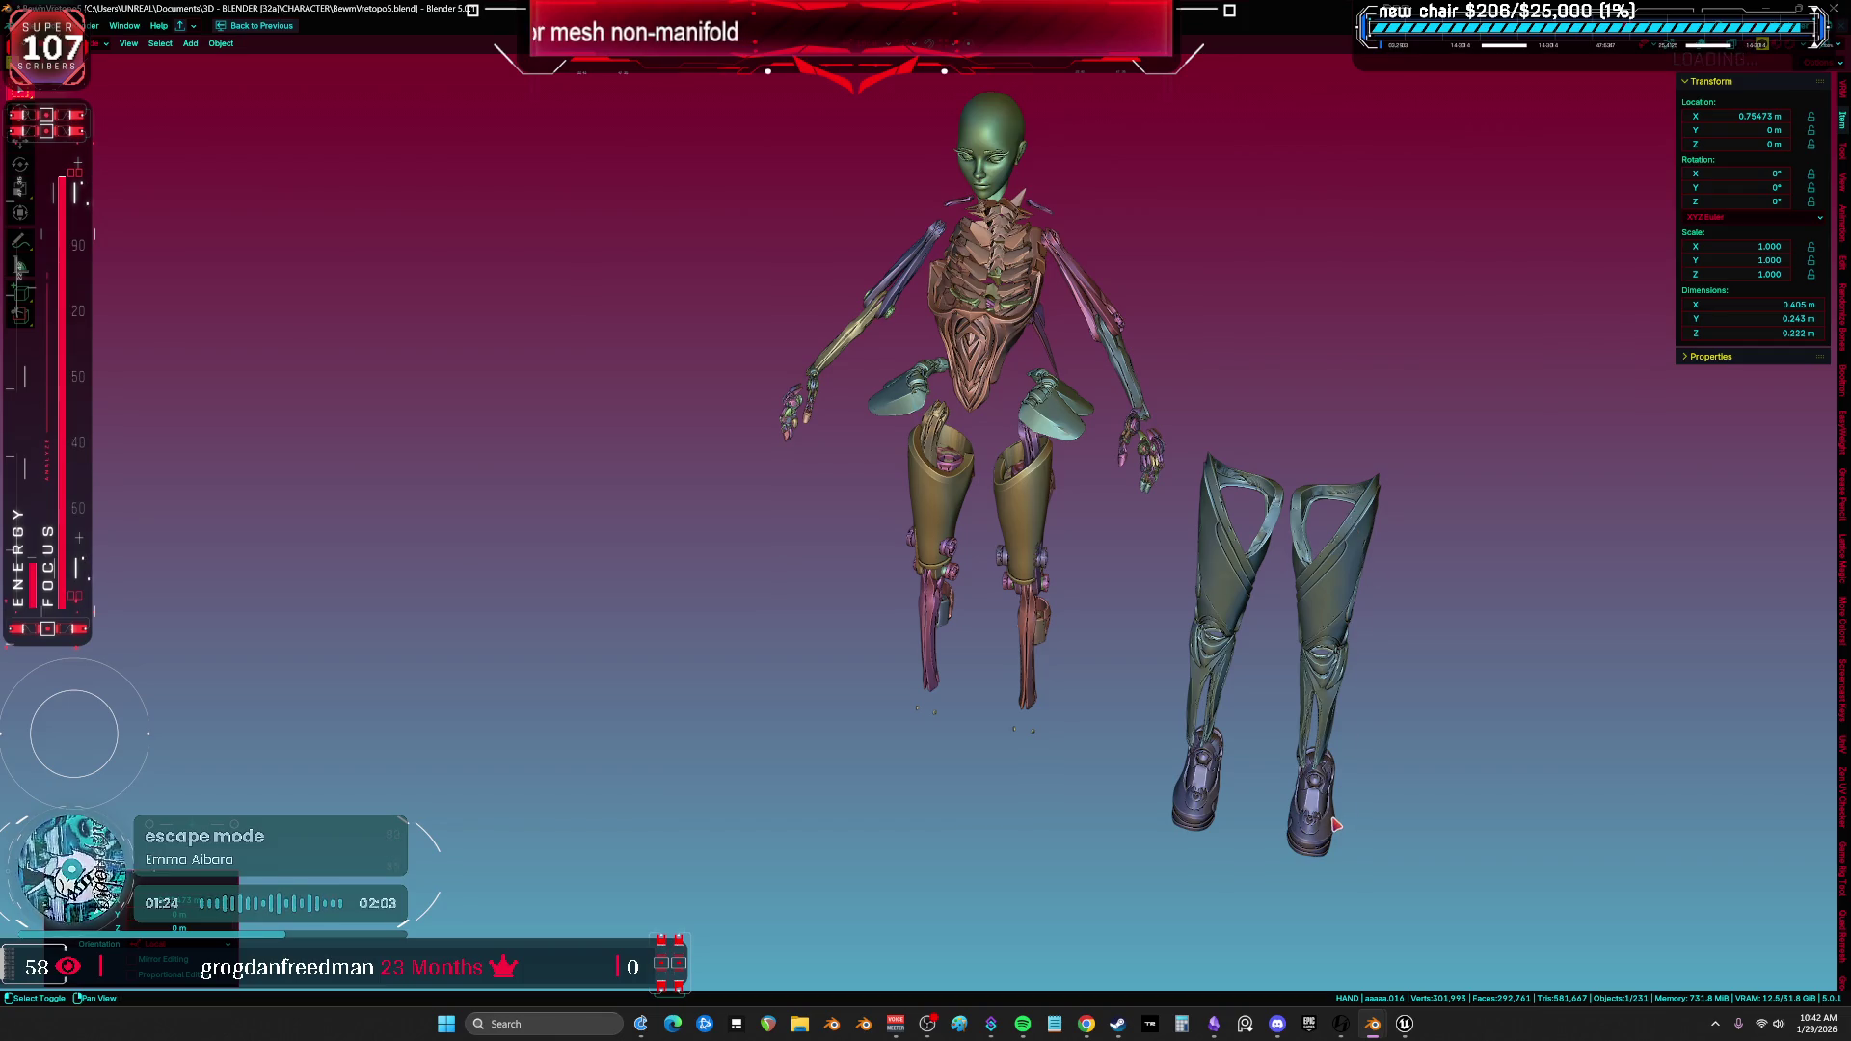
Turn on overlays, reset the leg armor's position and isolate it in local view.
key("shift+alt+z")
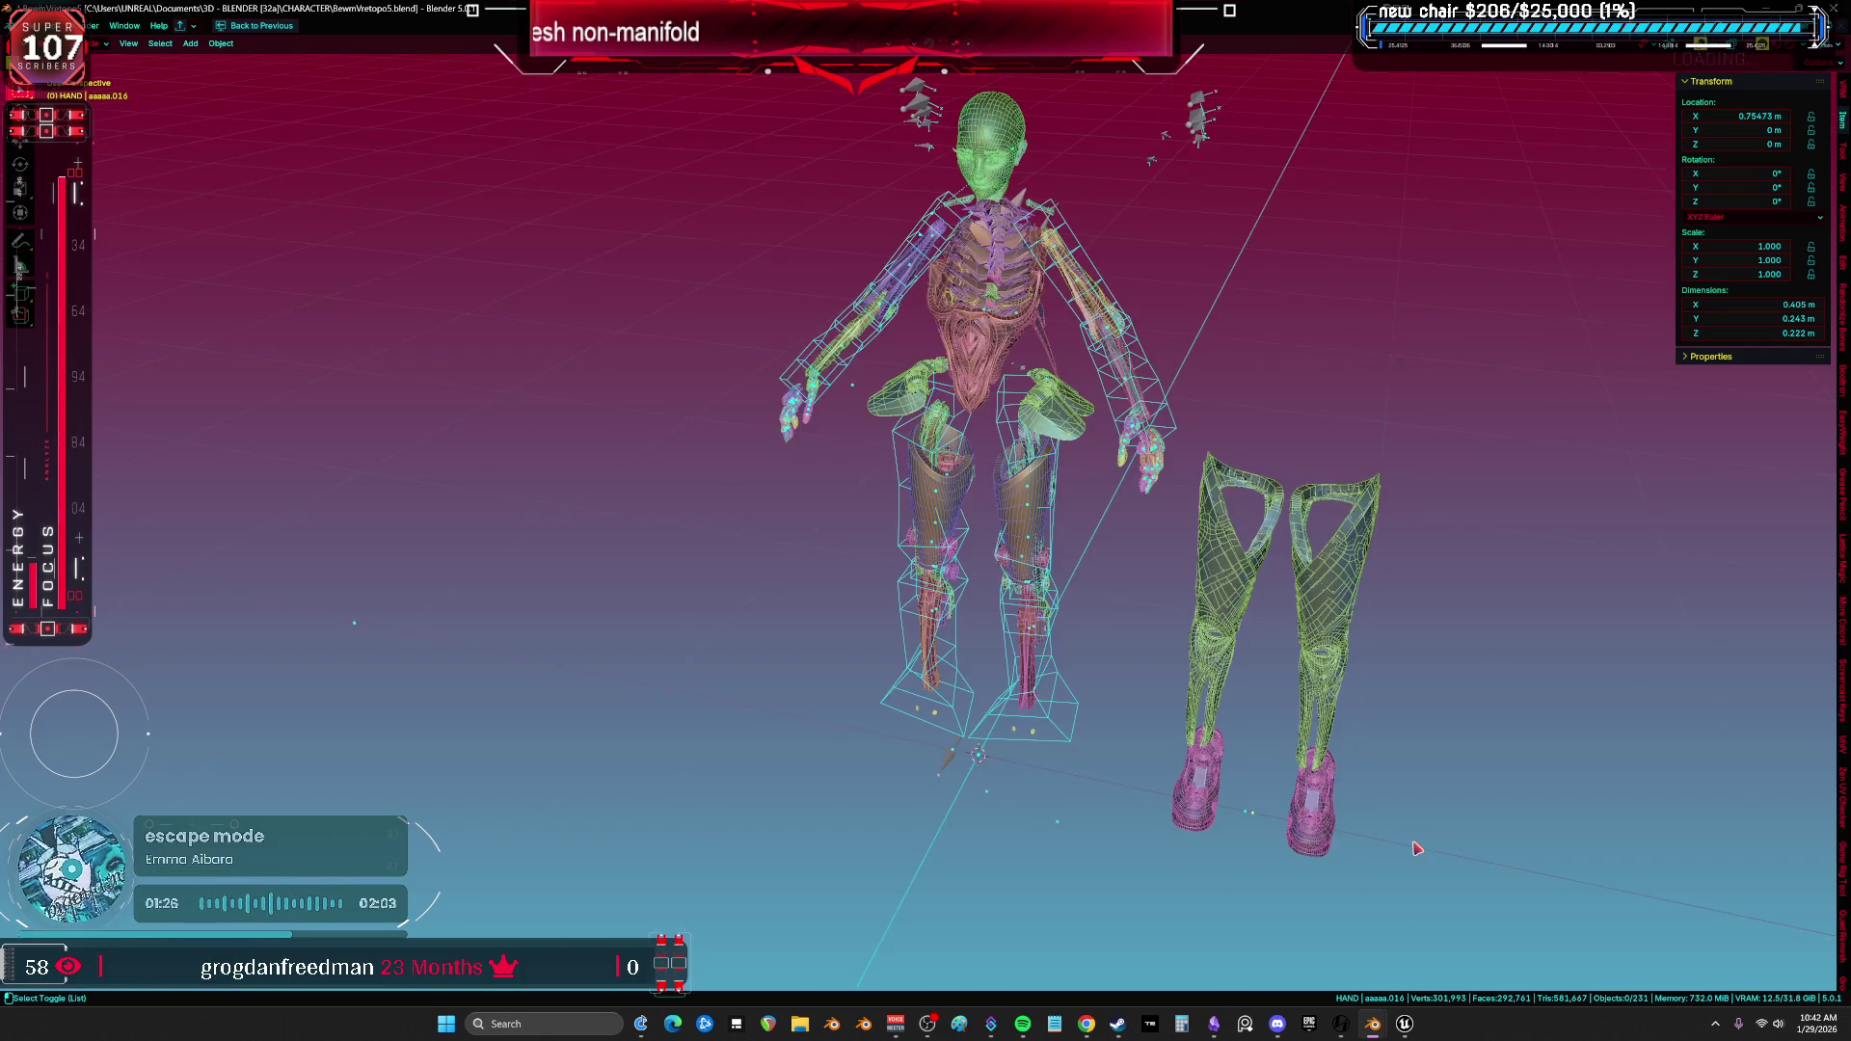
left_click(1319, 755)
key("alt+g")
key("KP_Divide")
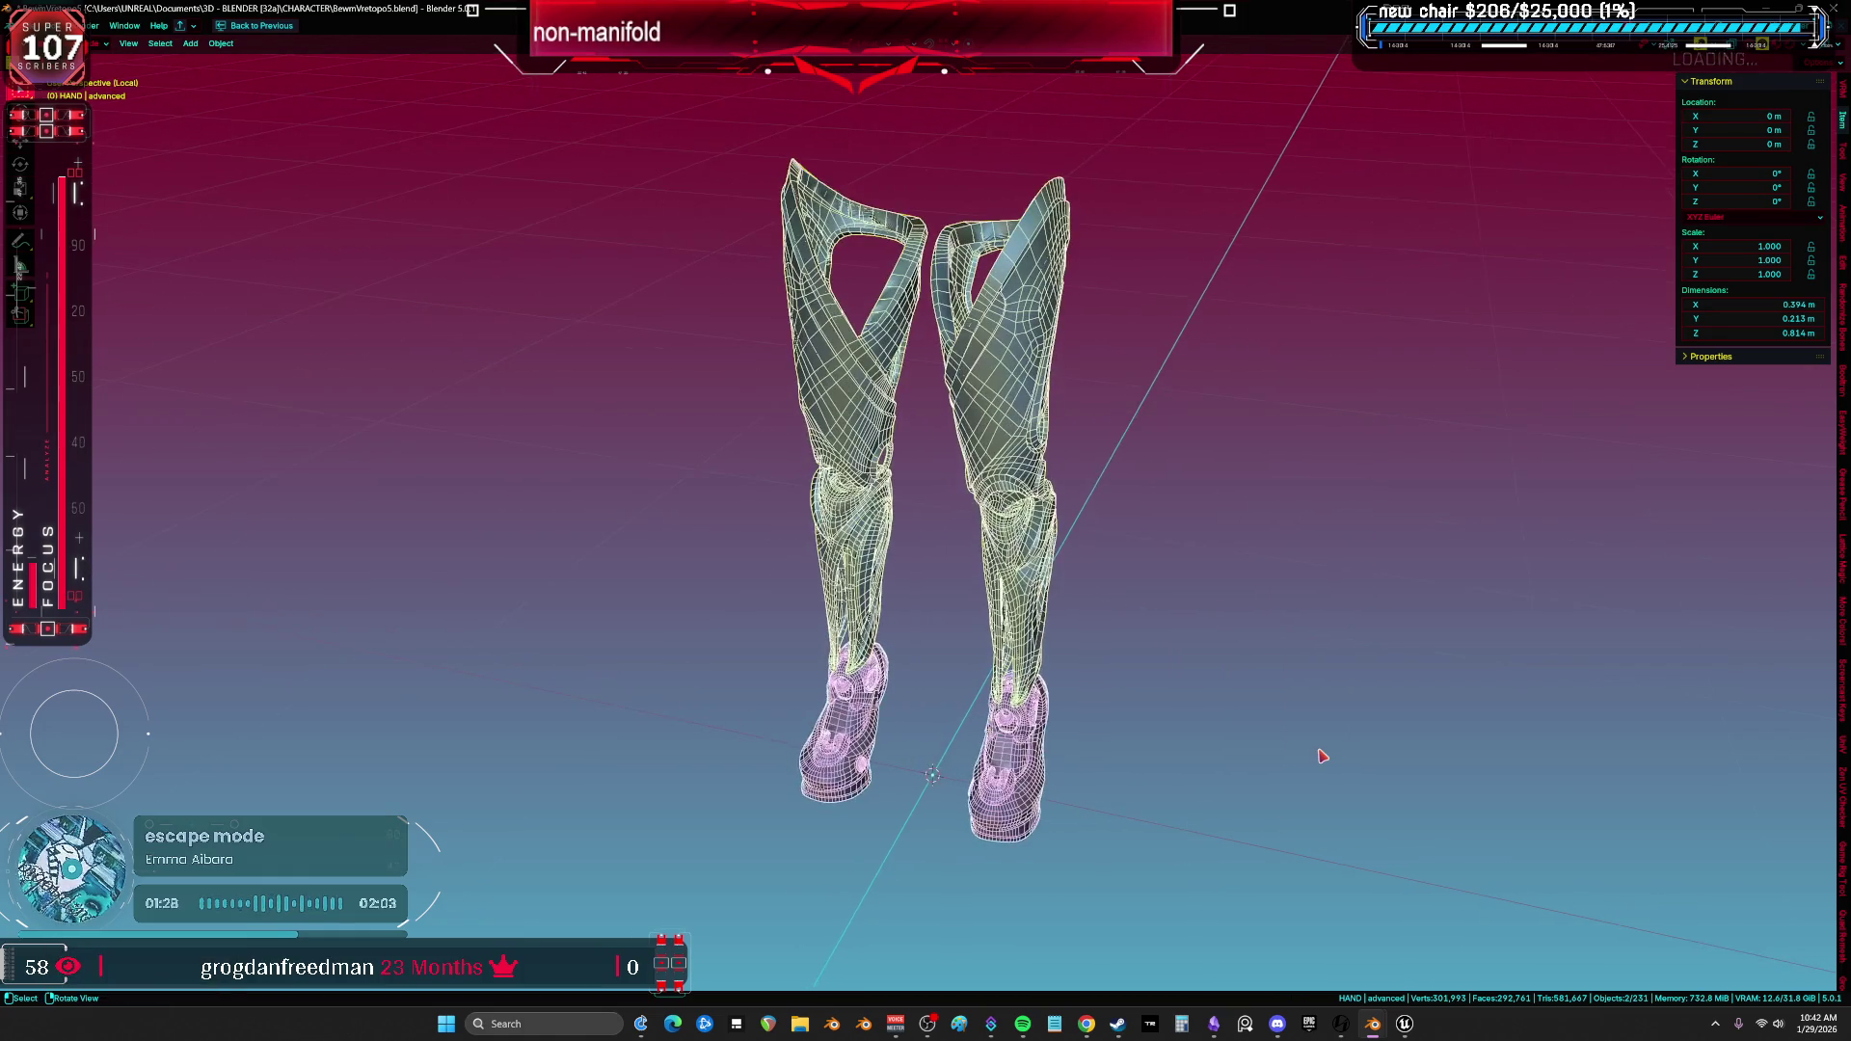
key("ctrl+space")
middle_click_drag(1026, 525, 991, 342)
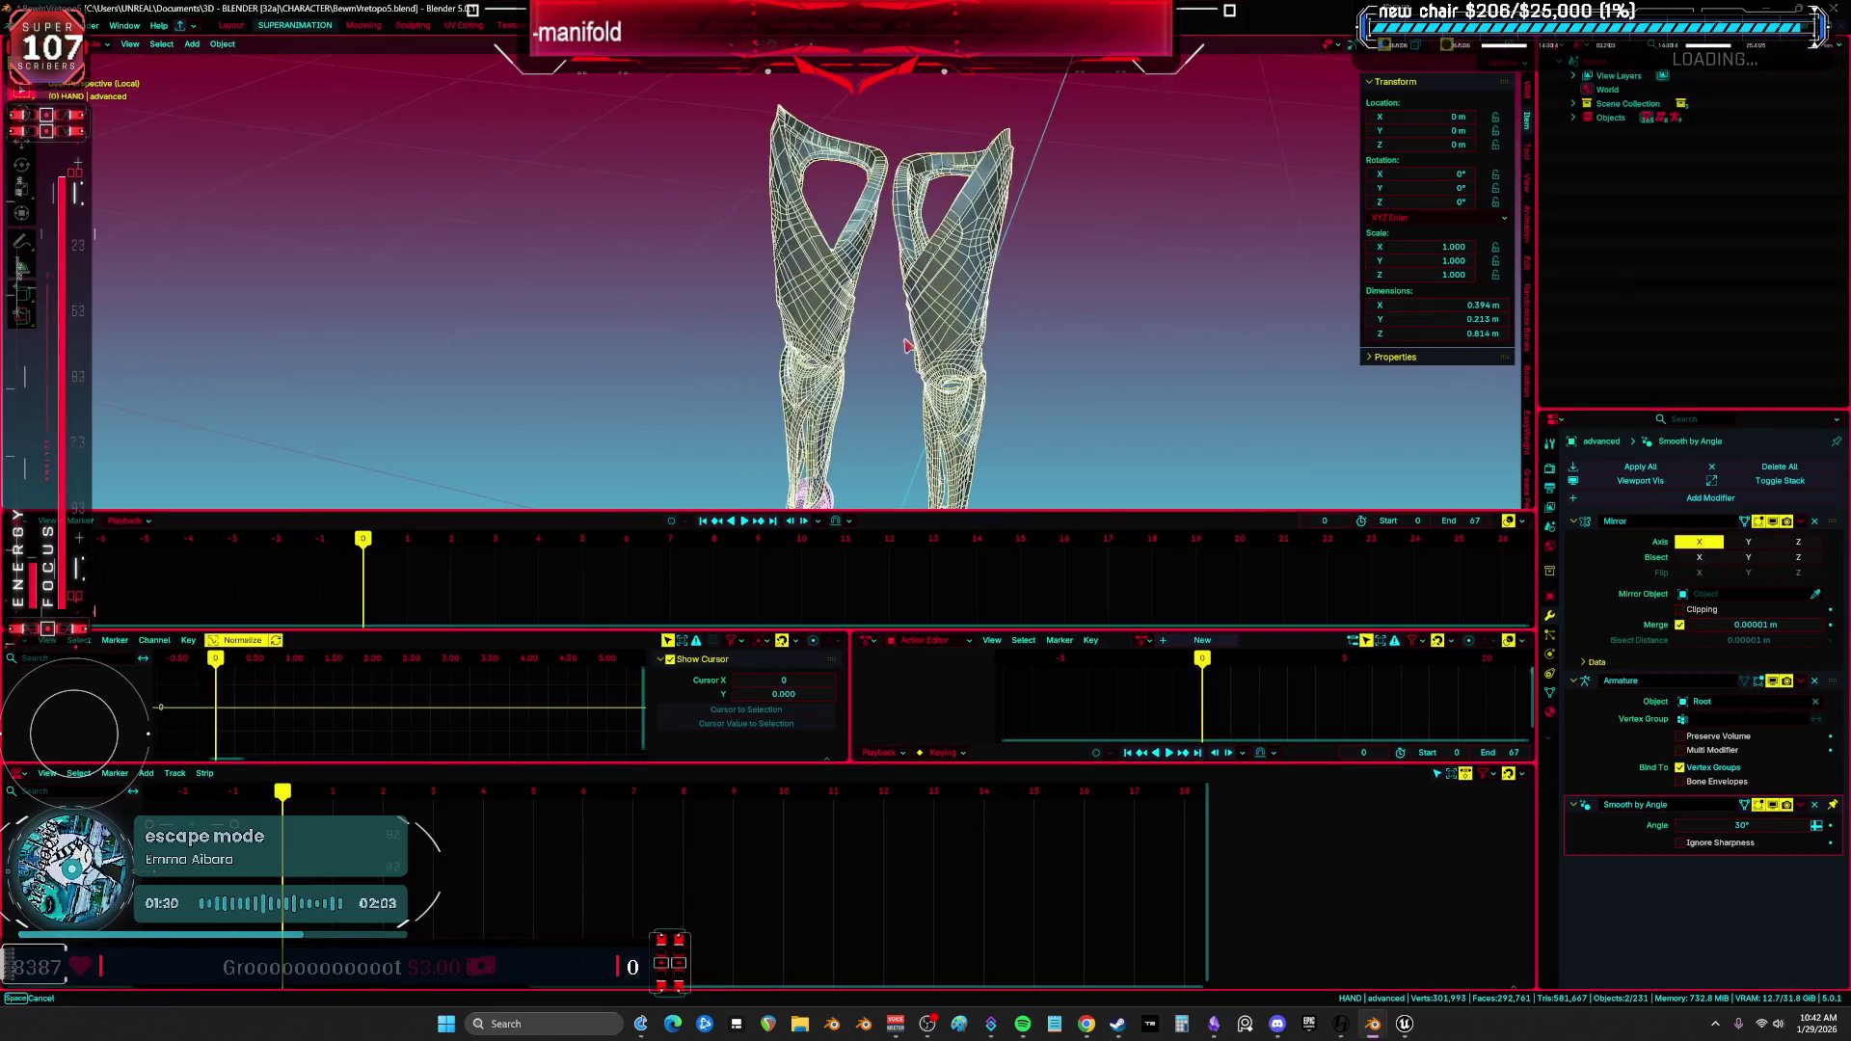
In the Modeling workspace, disable the Mirror modifier's viewport display on the leg armor.
key("ctrl+space")
key("ctrl+space")
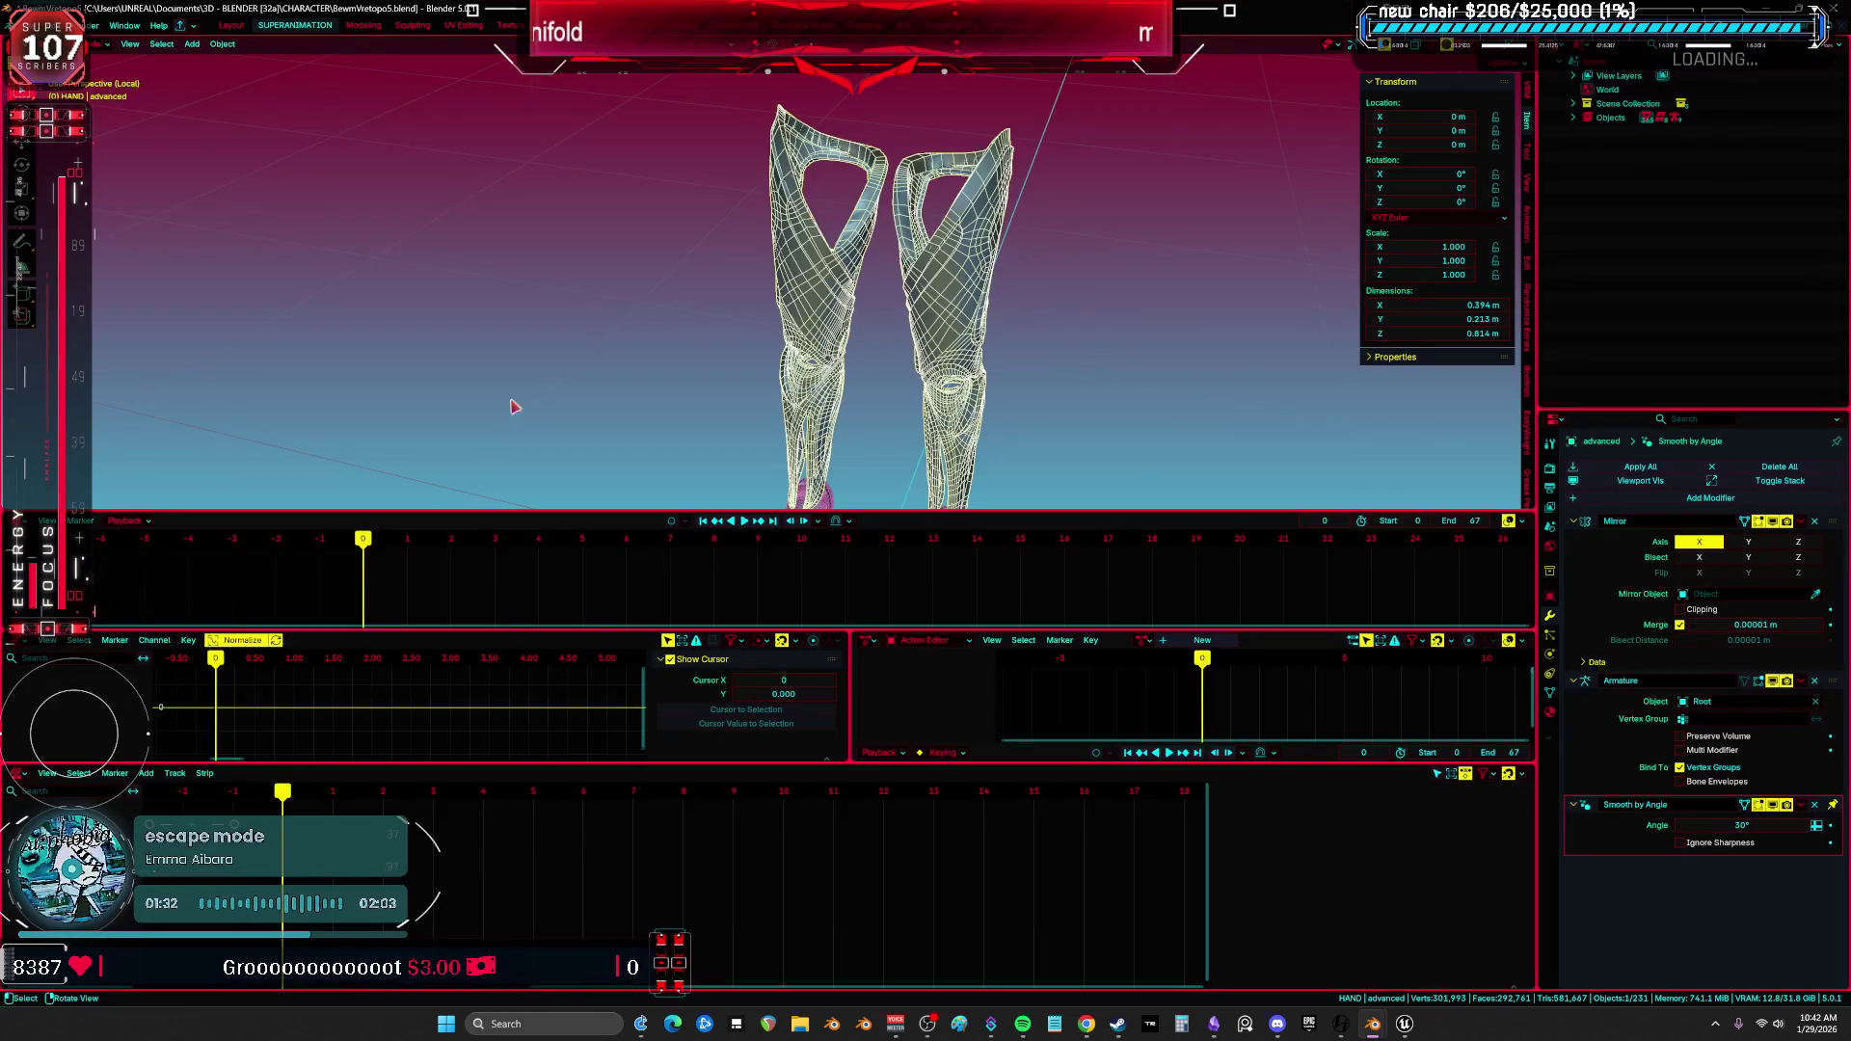
left_click(362, 26)
middle_click_drag(758, 811, 757, 418, "shift")
left_click(691, 451)
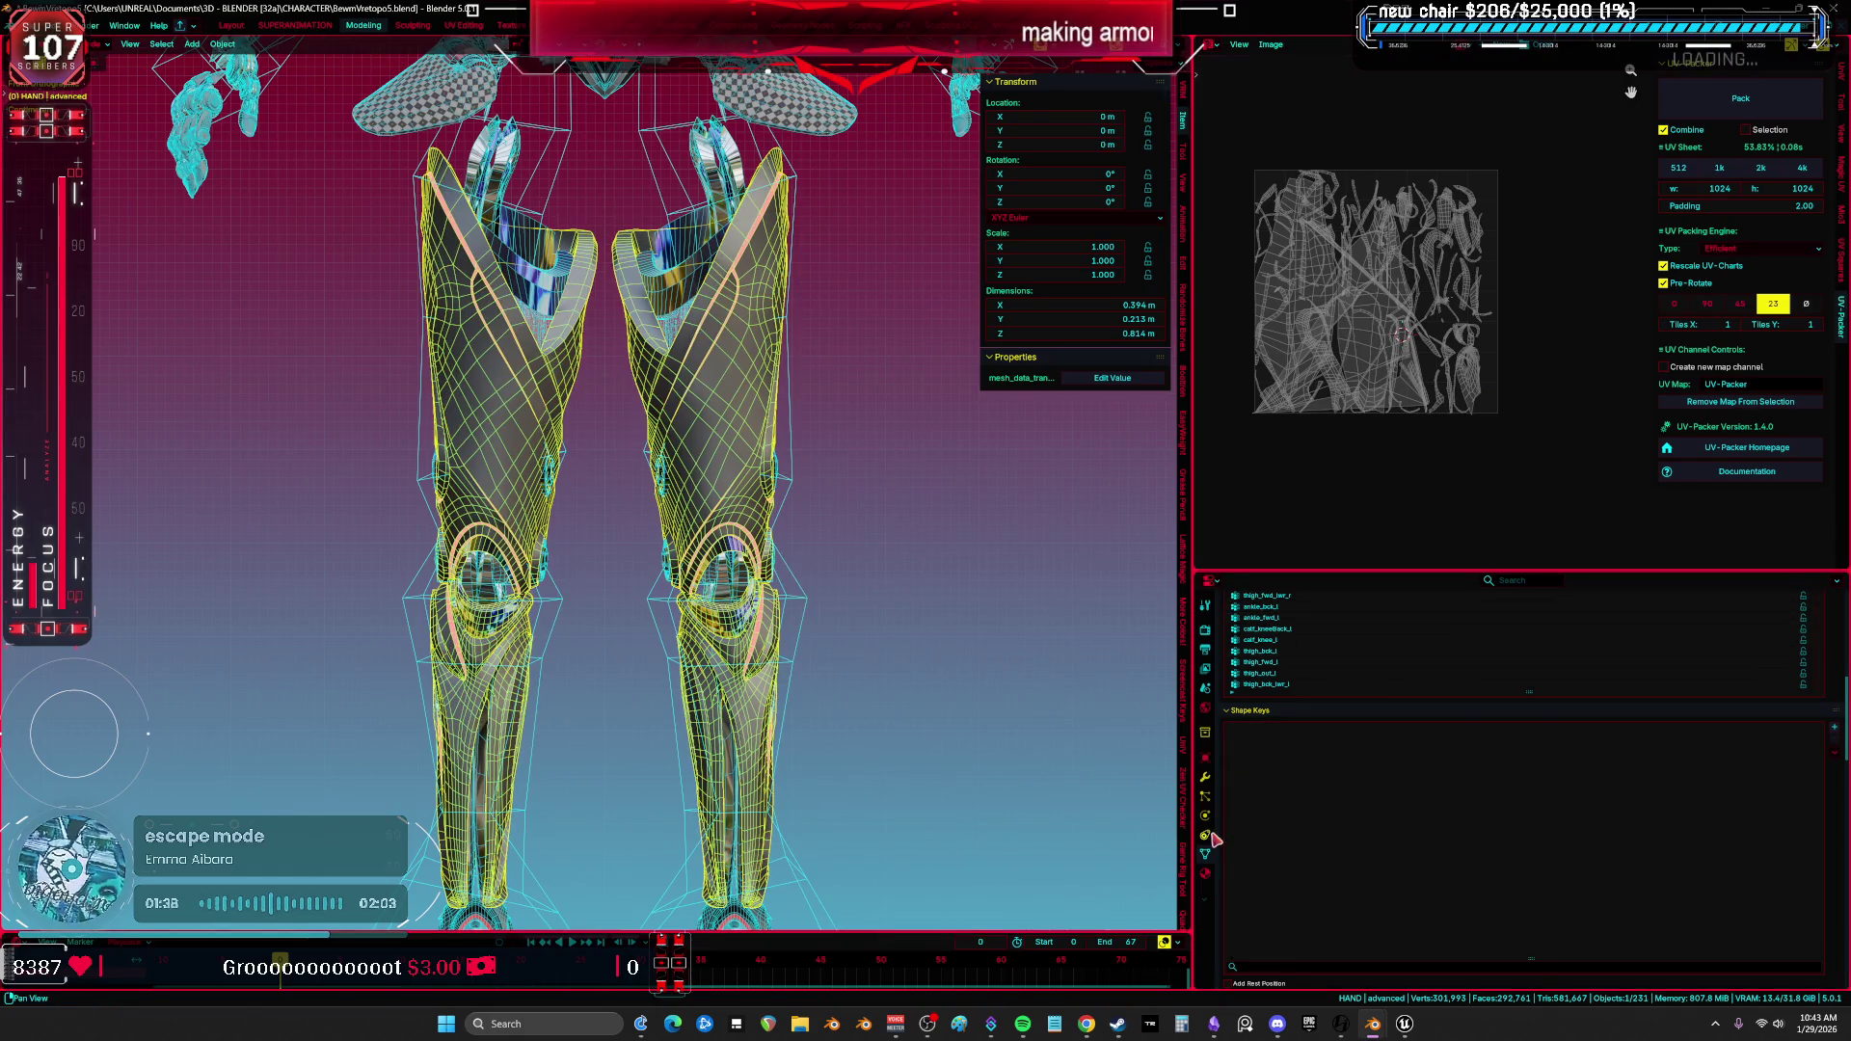
left_click(1206, 781)
left_click(1801, 664)
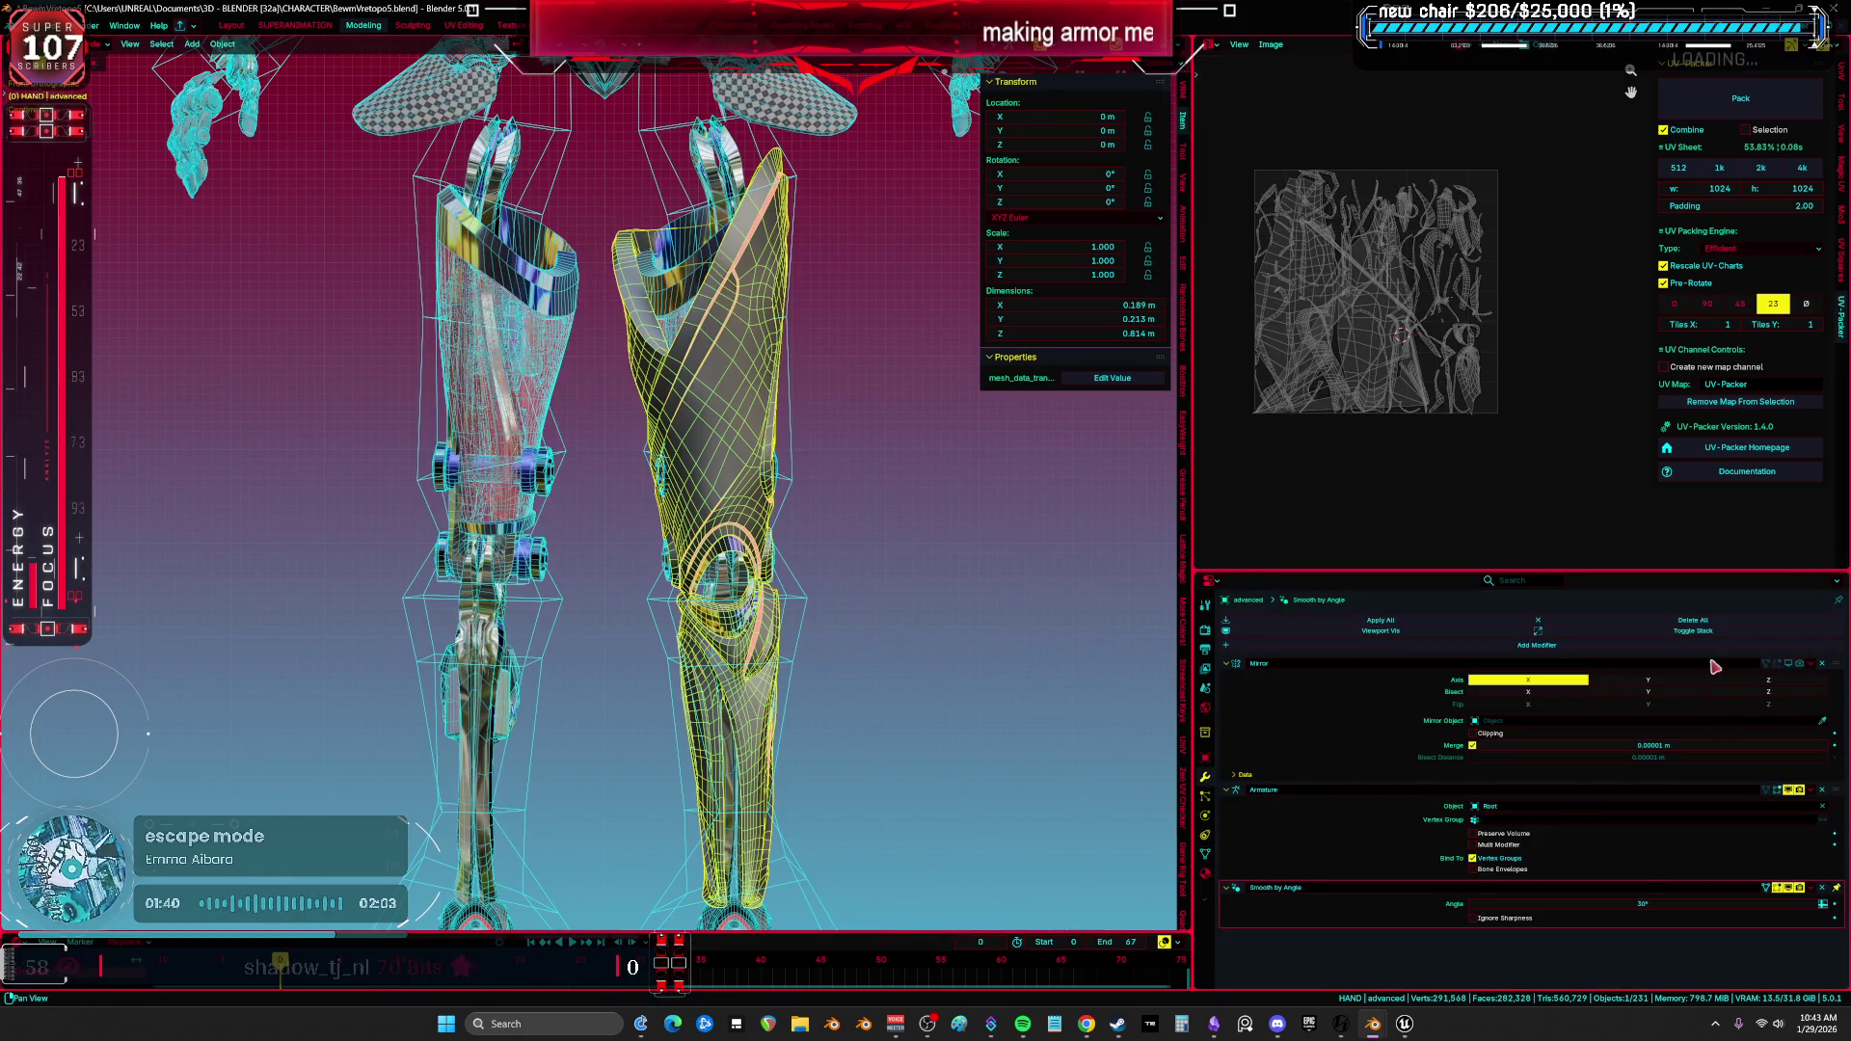
Disable the boots' Mirror modifier too and zoom the full-screen view onto one boot.
middle_click_drag(749, 925, 749, 674, "shift")
left_click(750, 673)
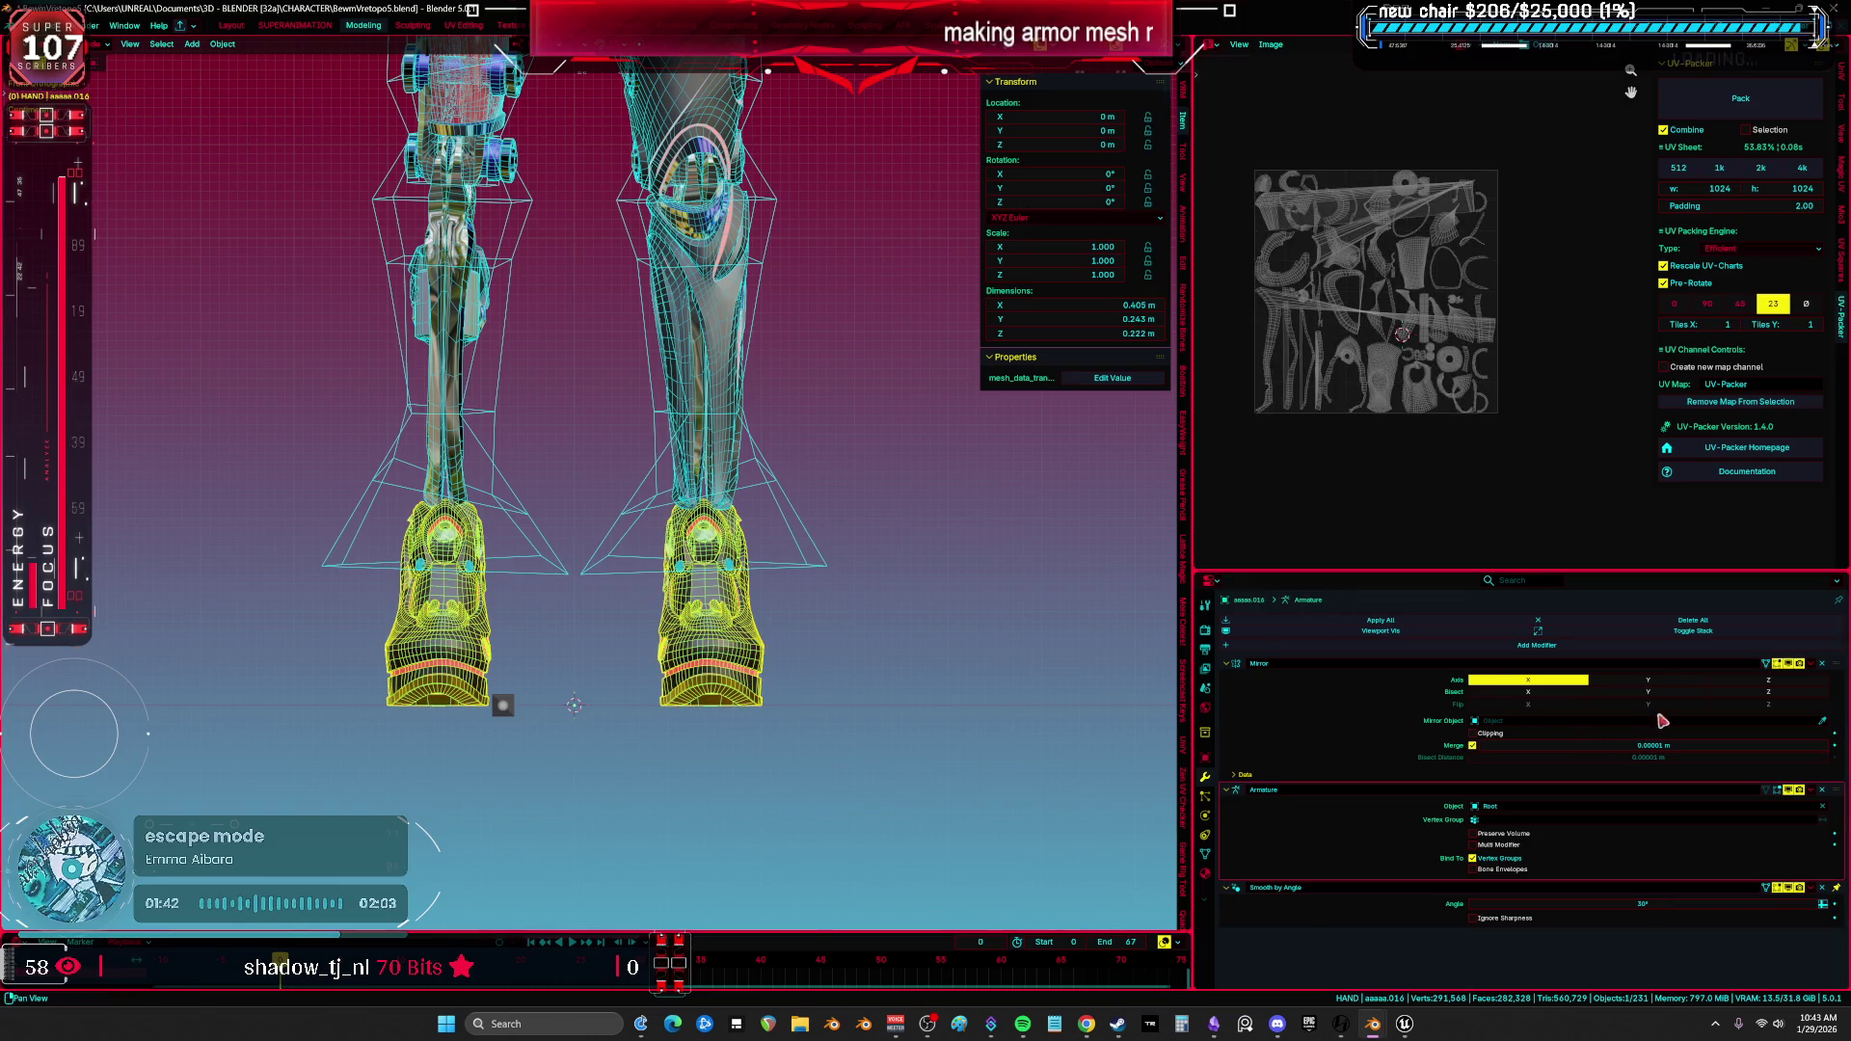
left_click(1790, 666)
key("ctrl+alt+space")
middle_click_drag(901, 595, 741, 601)
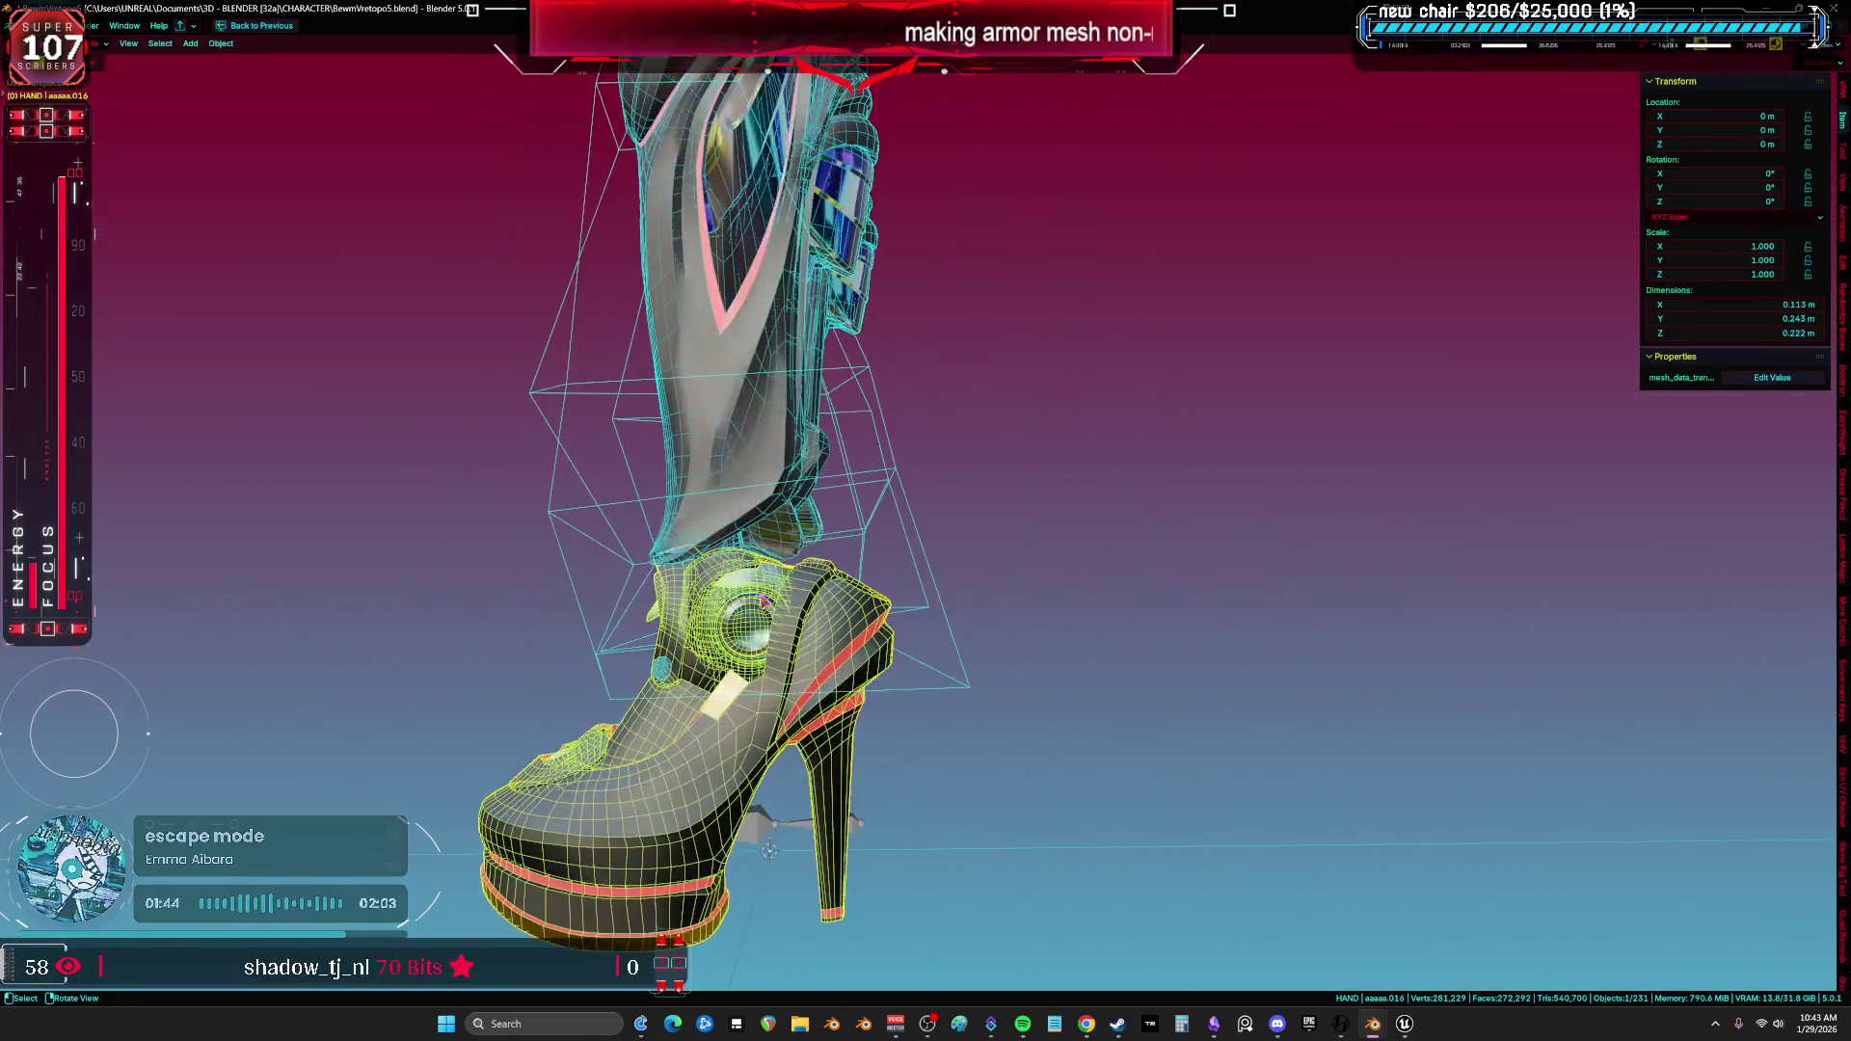
In Edit Mode, select the linked heel piece, pull it away to inspect it and put it back.
key("Tab")
scroll(1041, 579, "down", 3)
scroll(1160, 583, "down", 3)
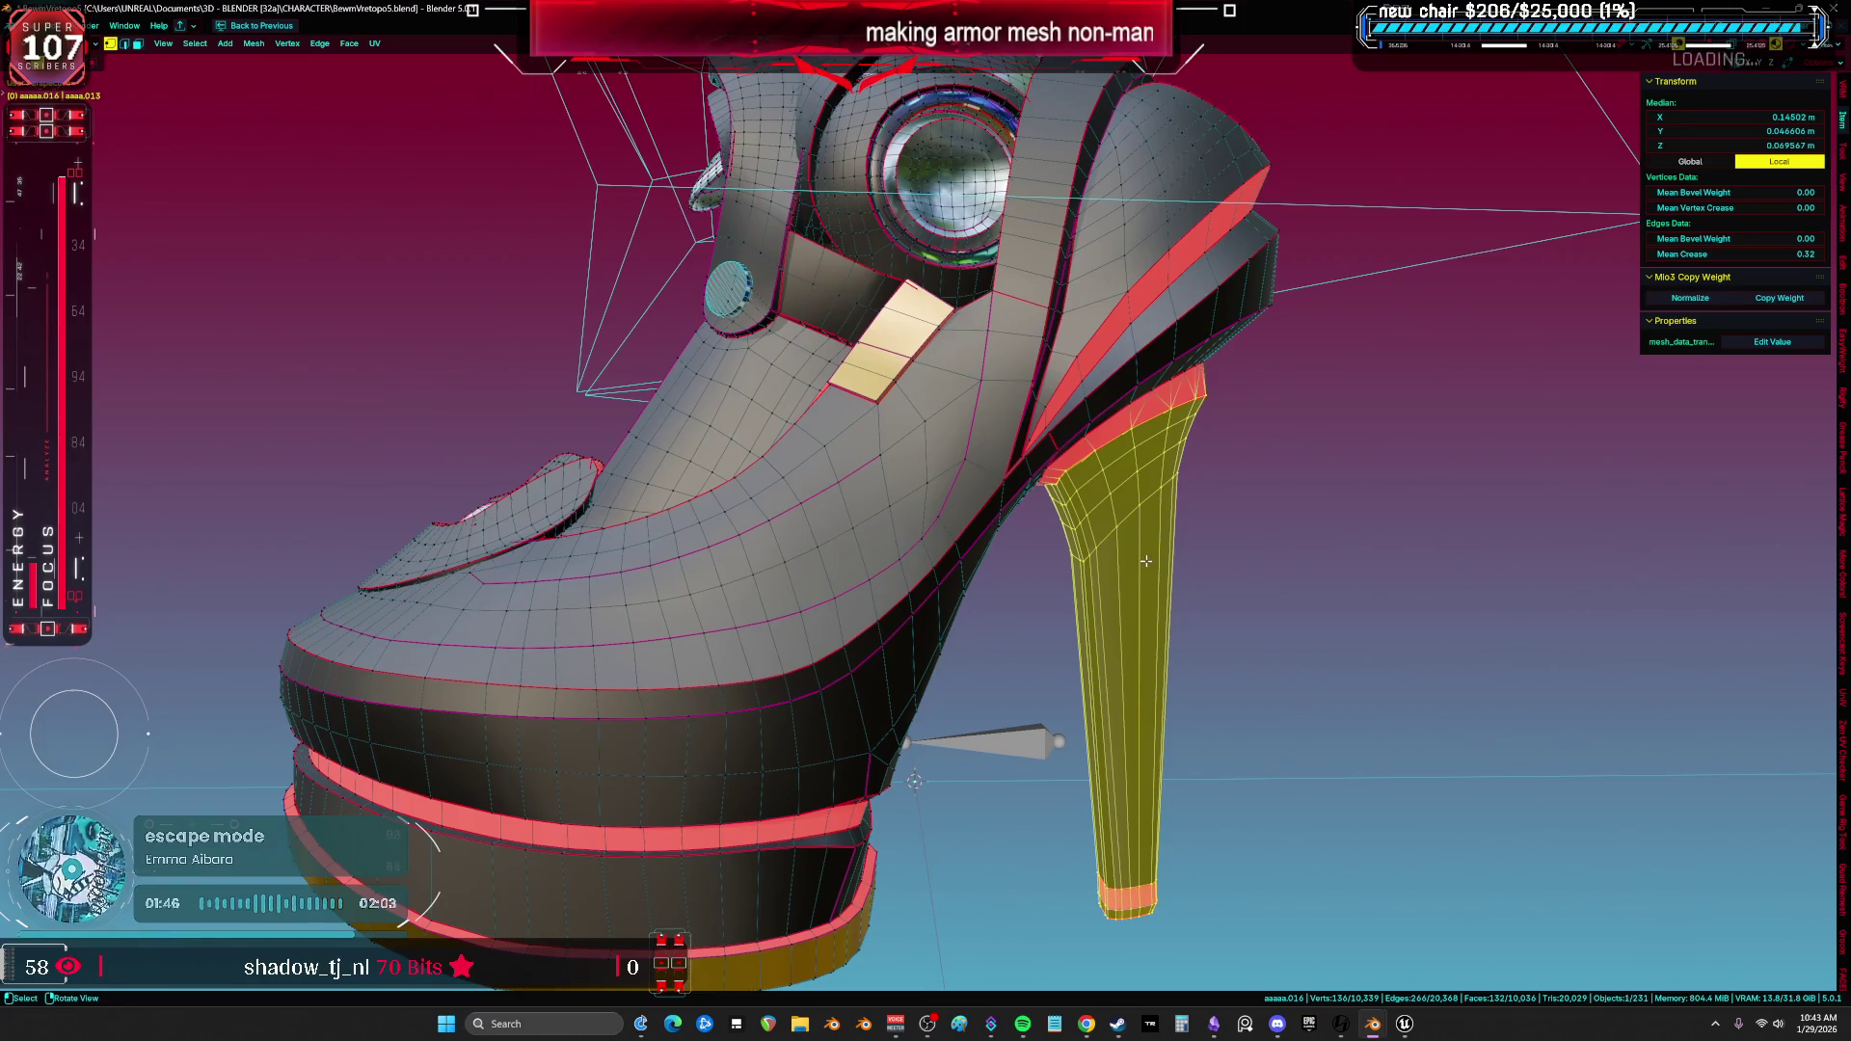
key("alt+a")
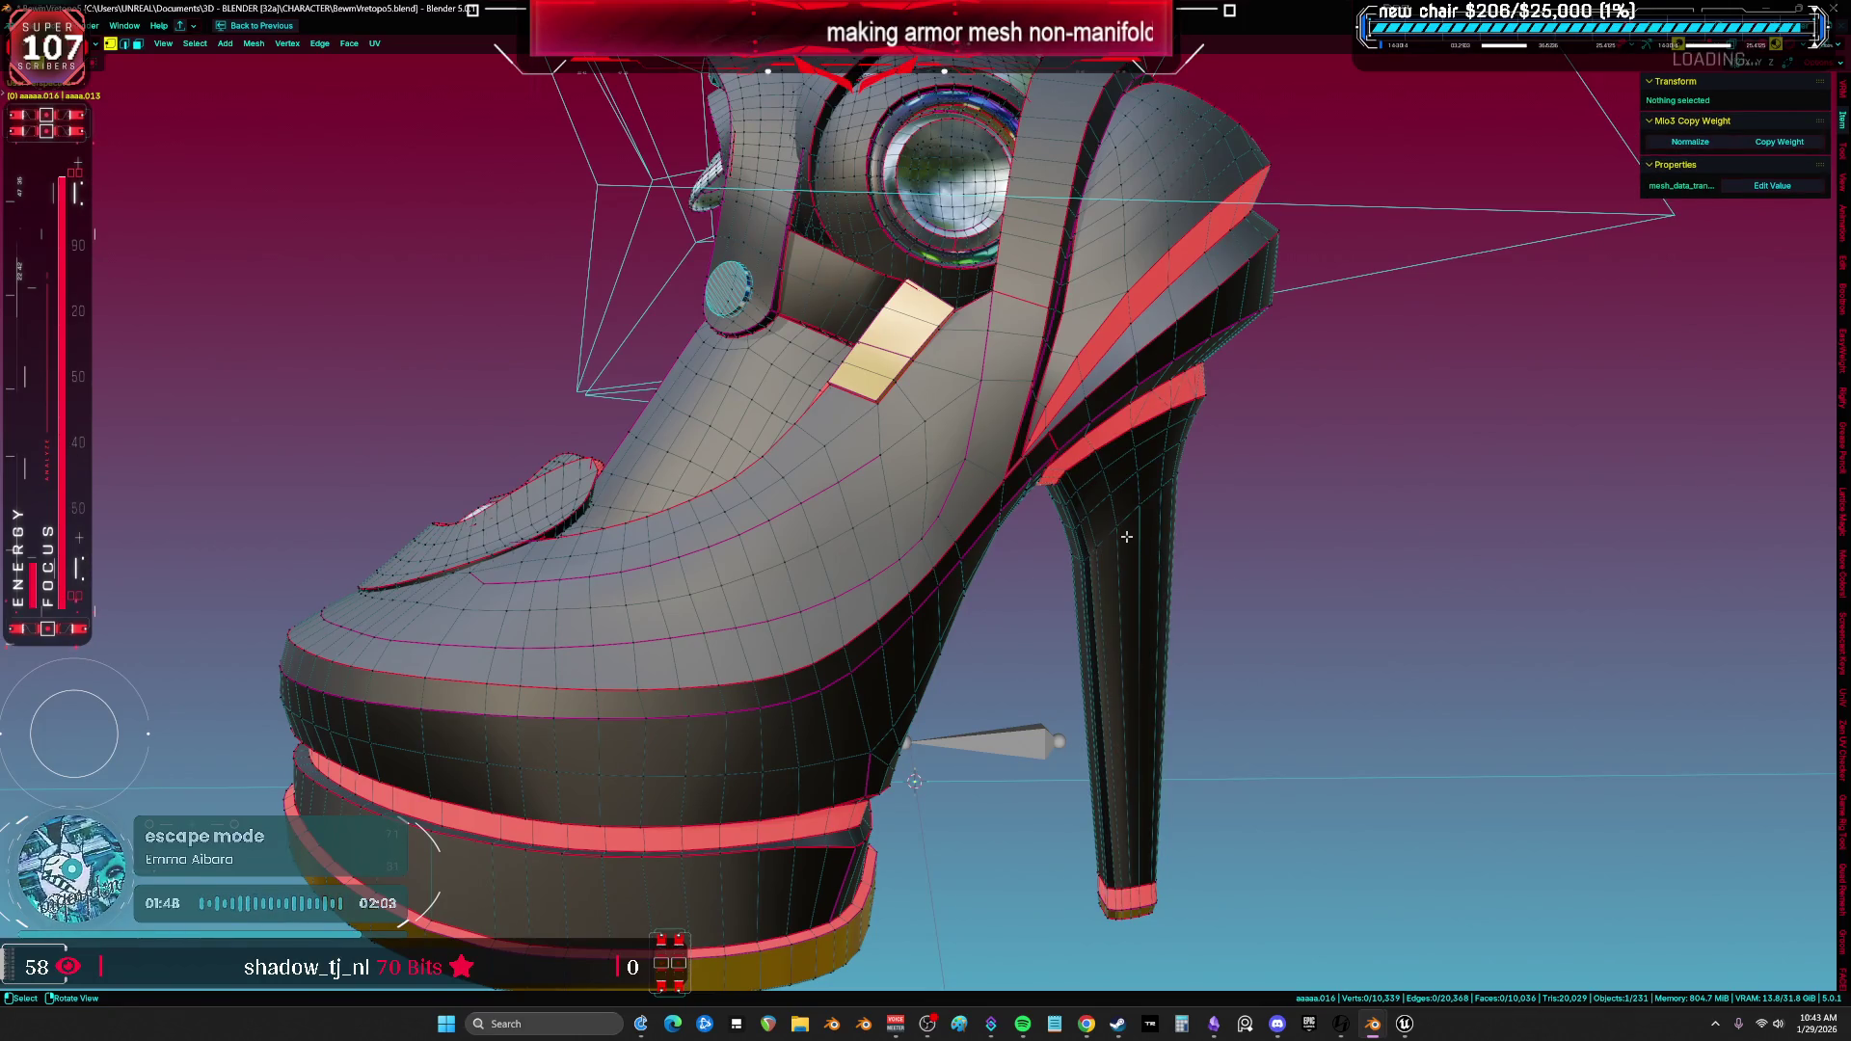
left_click(1125, 537)
key("ctrl+l")
key("g")
left_click_drag(1146, 712, 1117, 535)
left_click(1119, 536)
key("Tab")
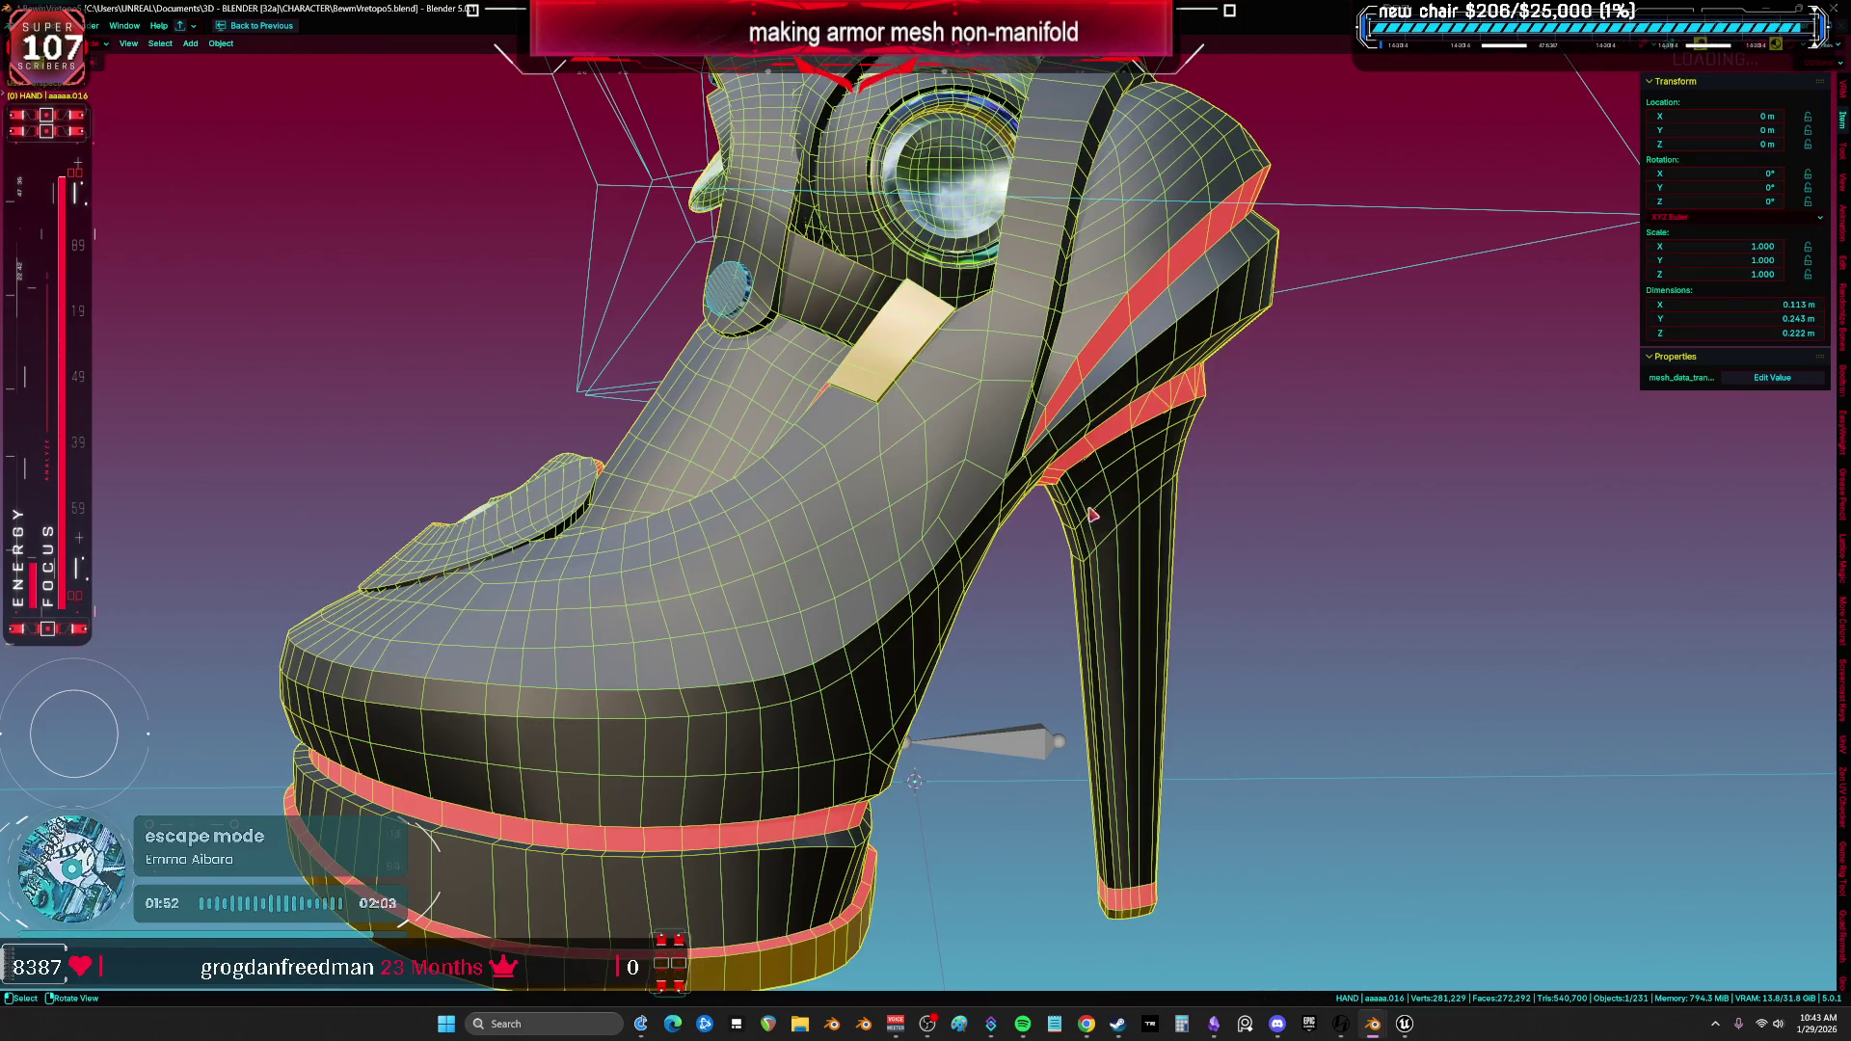
Hide the boot, select the right leg armor and isolate it in local view.
middle_click_drag(1092, 514, 974, 569)
key("h")
scroll(992, 661, "up", 3)
left_click(872, 849)
scroll(1212, 690, "down", 3)
key("KP_Divide")
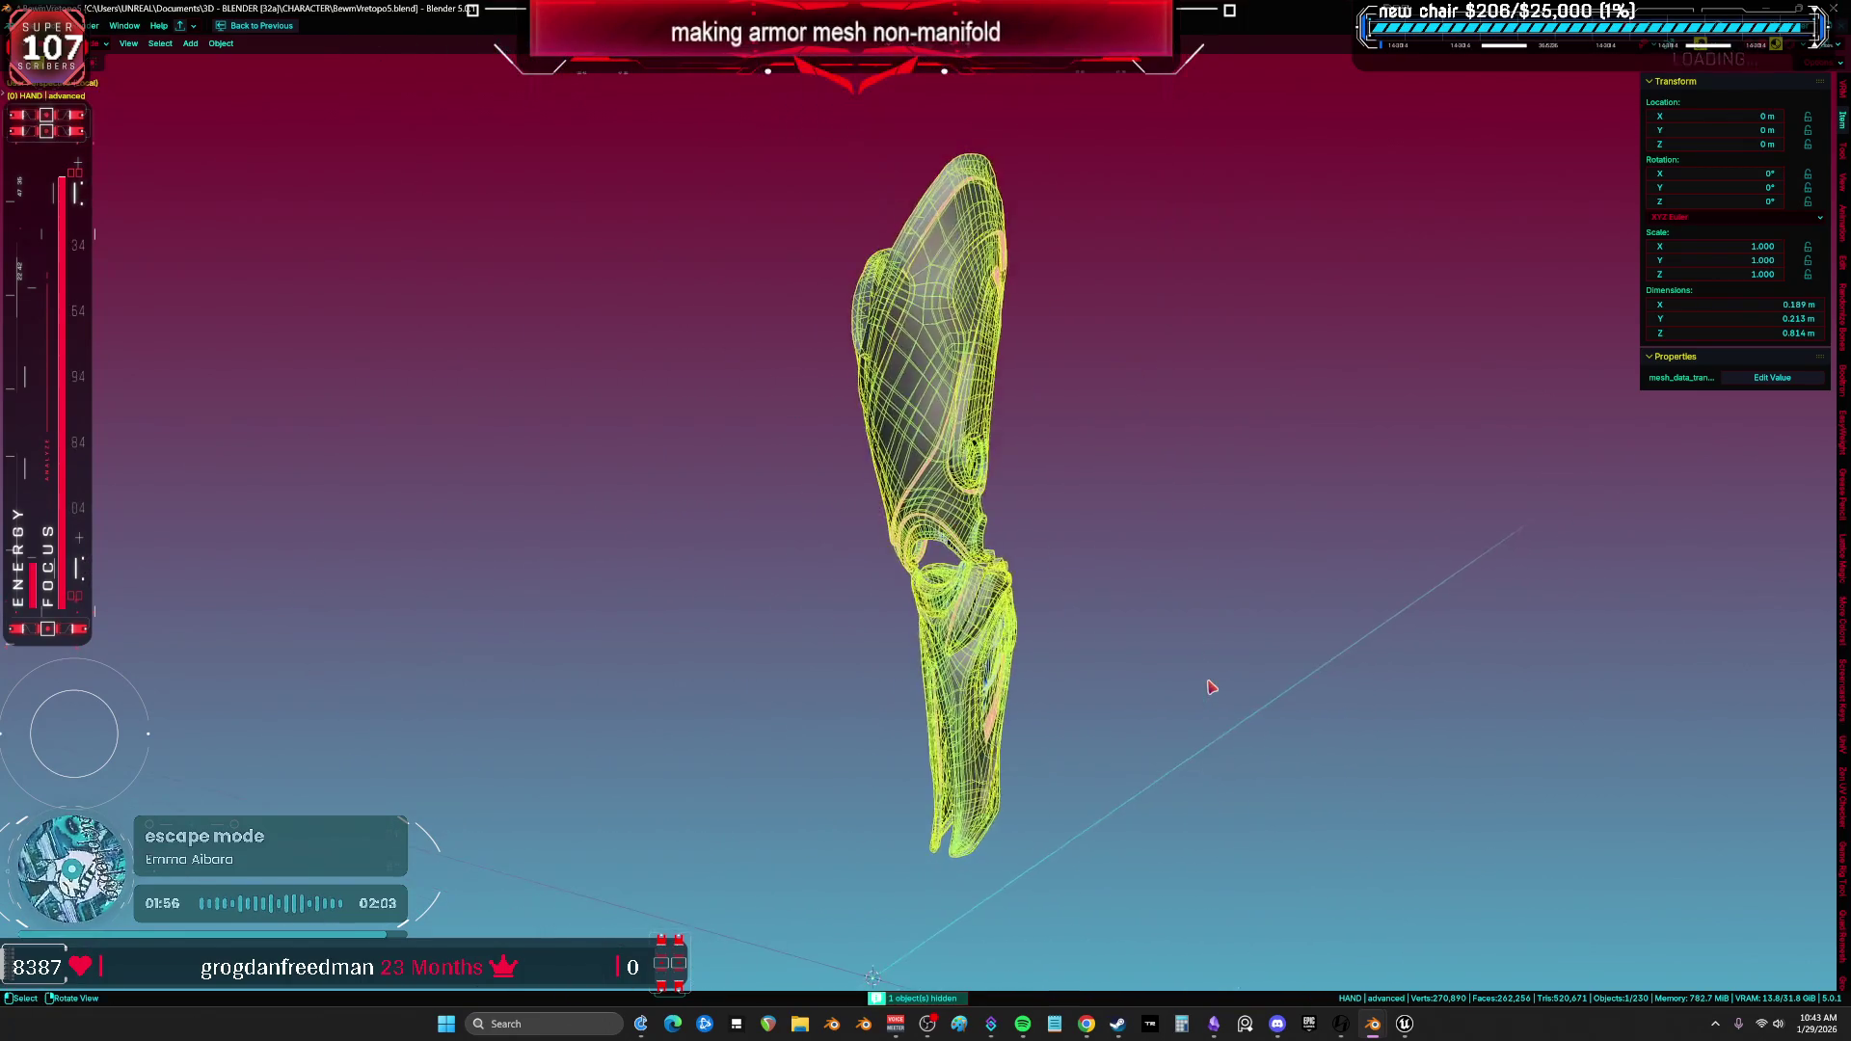
Edit the leg armor mesh with X-ray on and solid shading, orbiting around it.
key("Tab")
middle_click_drag(1141, 591, 964, 406)
scroll(963, 407, "up", 3)
mouse_move(1066, 338)
middle_mouse_down()
mouse_move(1021, 540)
mouse_move(1124, 315)
mouse_move(988, 335)
mouse_move(989, 365)
mouse_move(929, 372)
mouse_move(884, 305)
mouse_move(934, 269)
mouse_move(1035, 388)
mouse_move(984, 386)
middle_mouse_up()
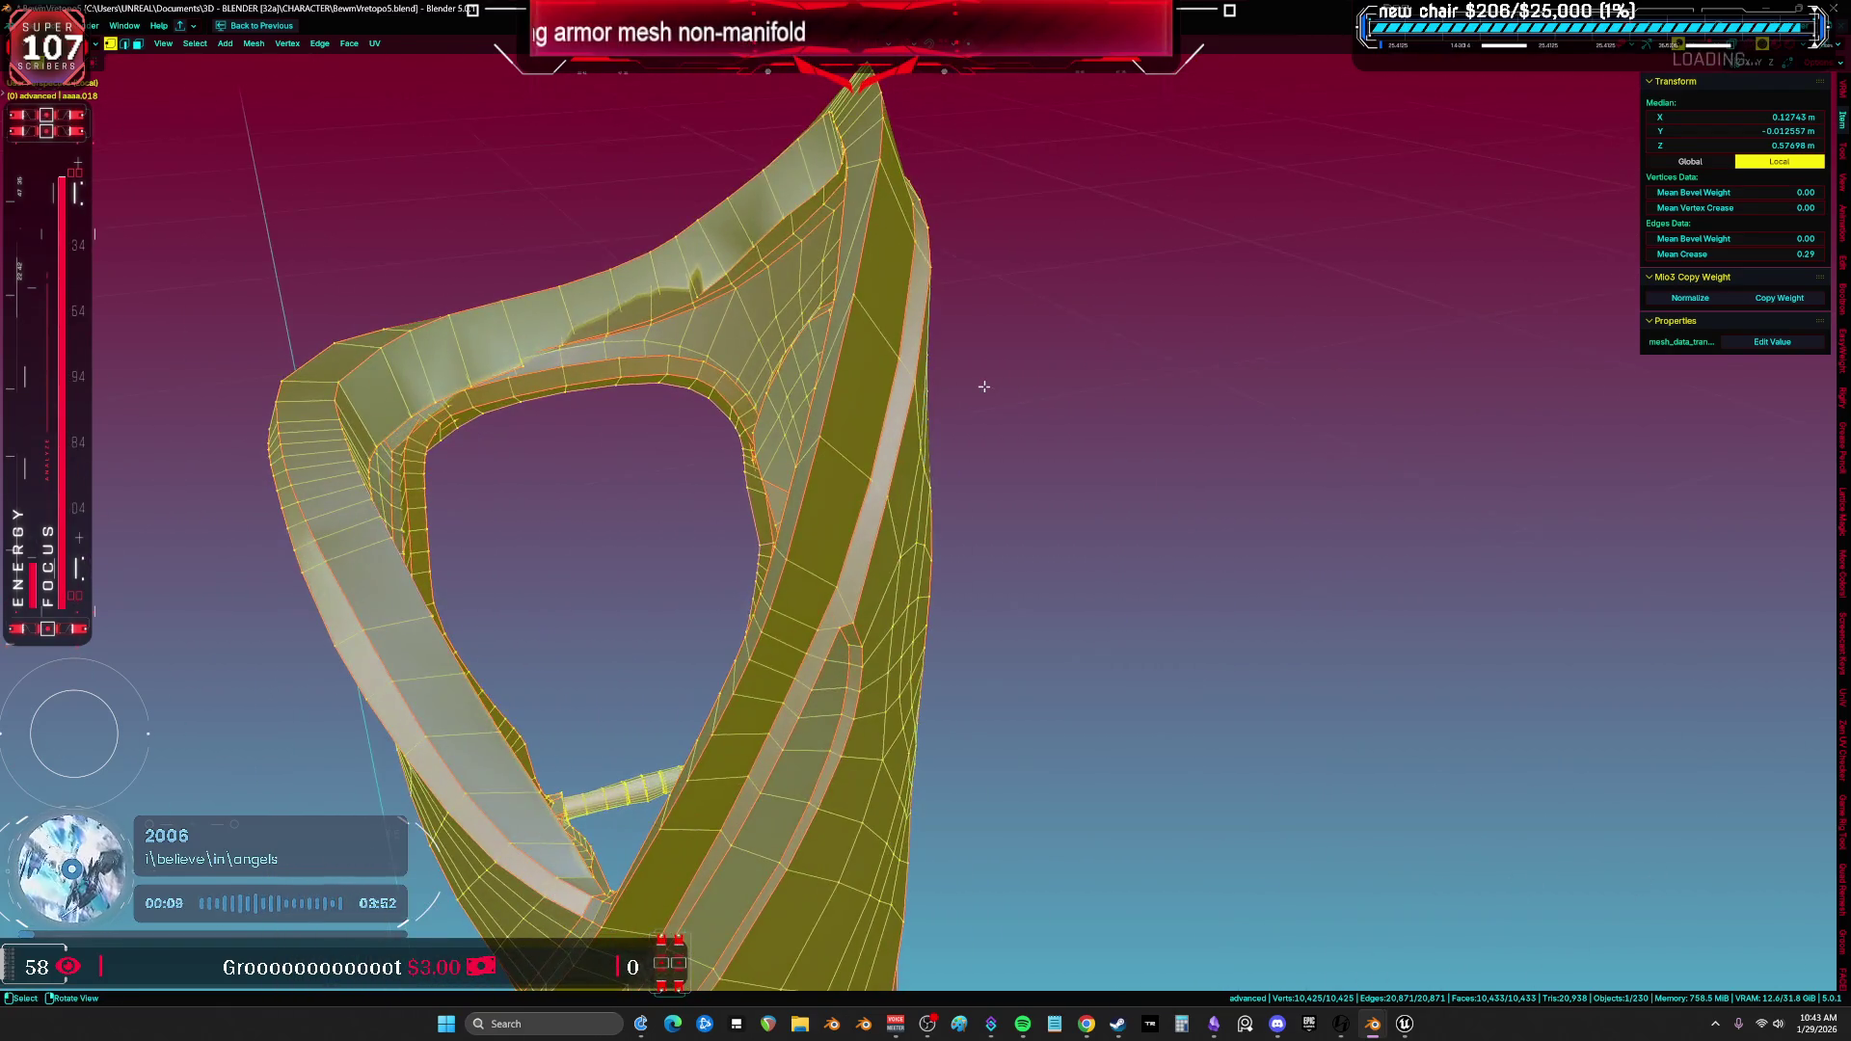
key("alt+z")
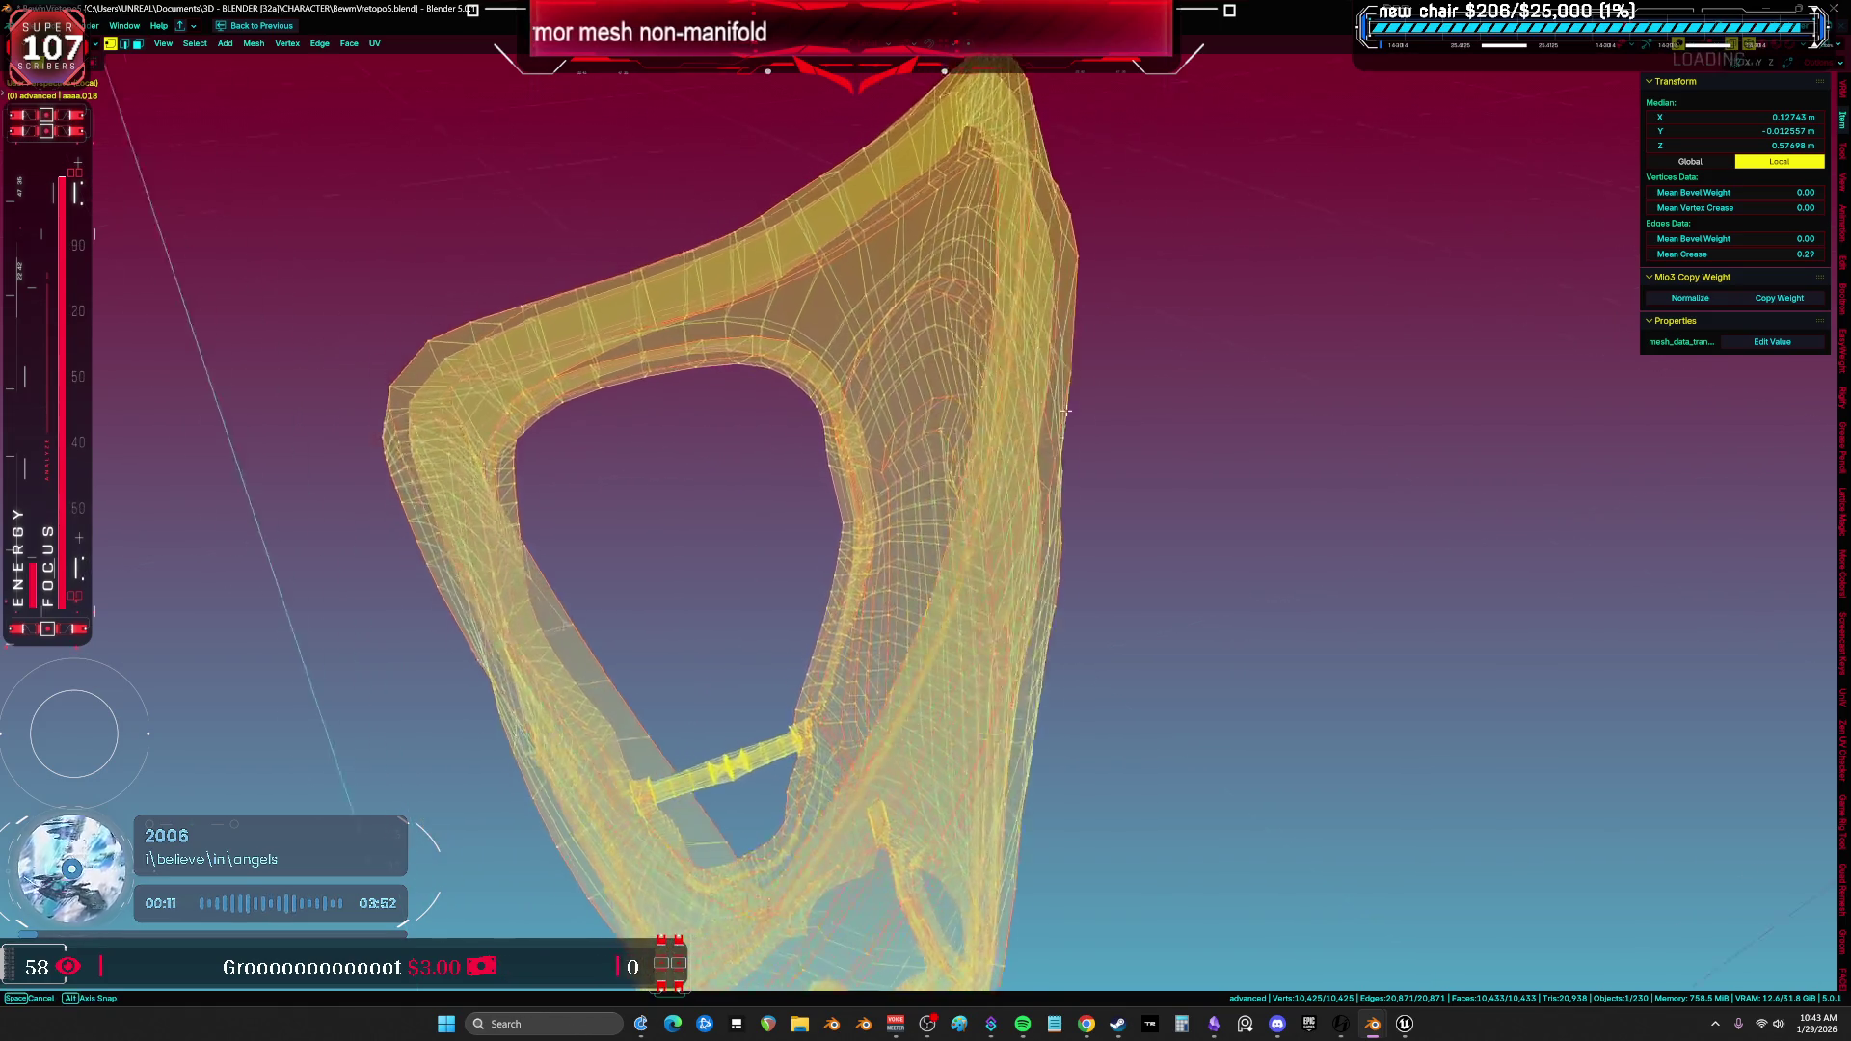
mouse_move(1002, 412)
middle_mouse_down()
mouse_move(986, 403)
mouse_move(1221, 445)
mouse_move(908, 444)
middle_mouse_up()
key("z")
left_click(1074, 414)
scroll(1224, 446, "up", 2)
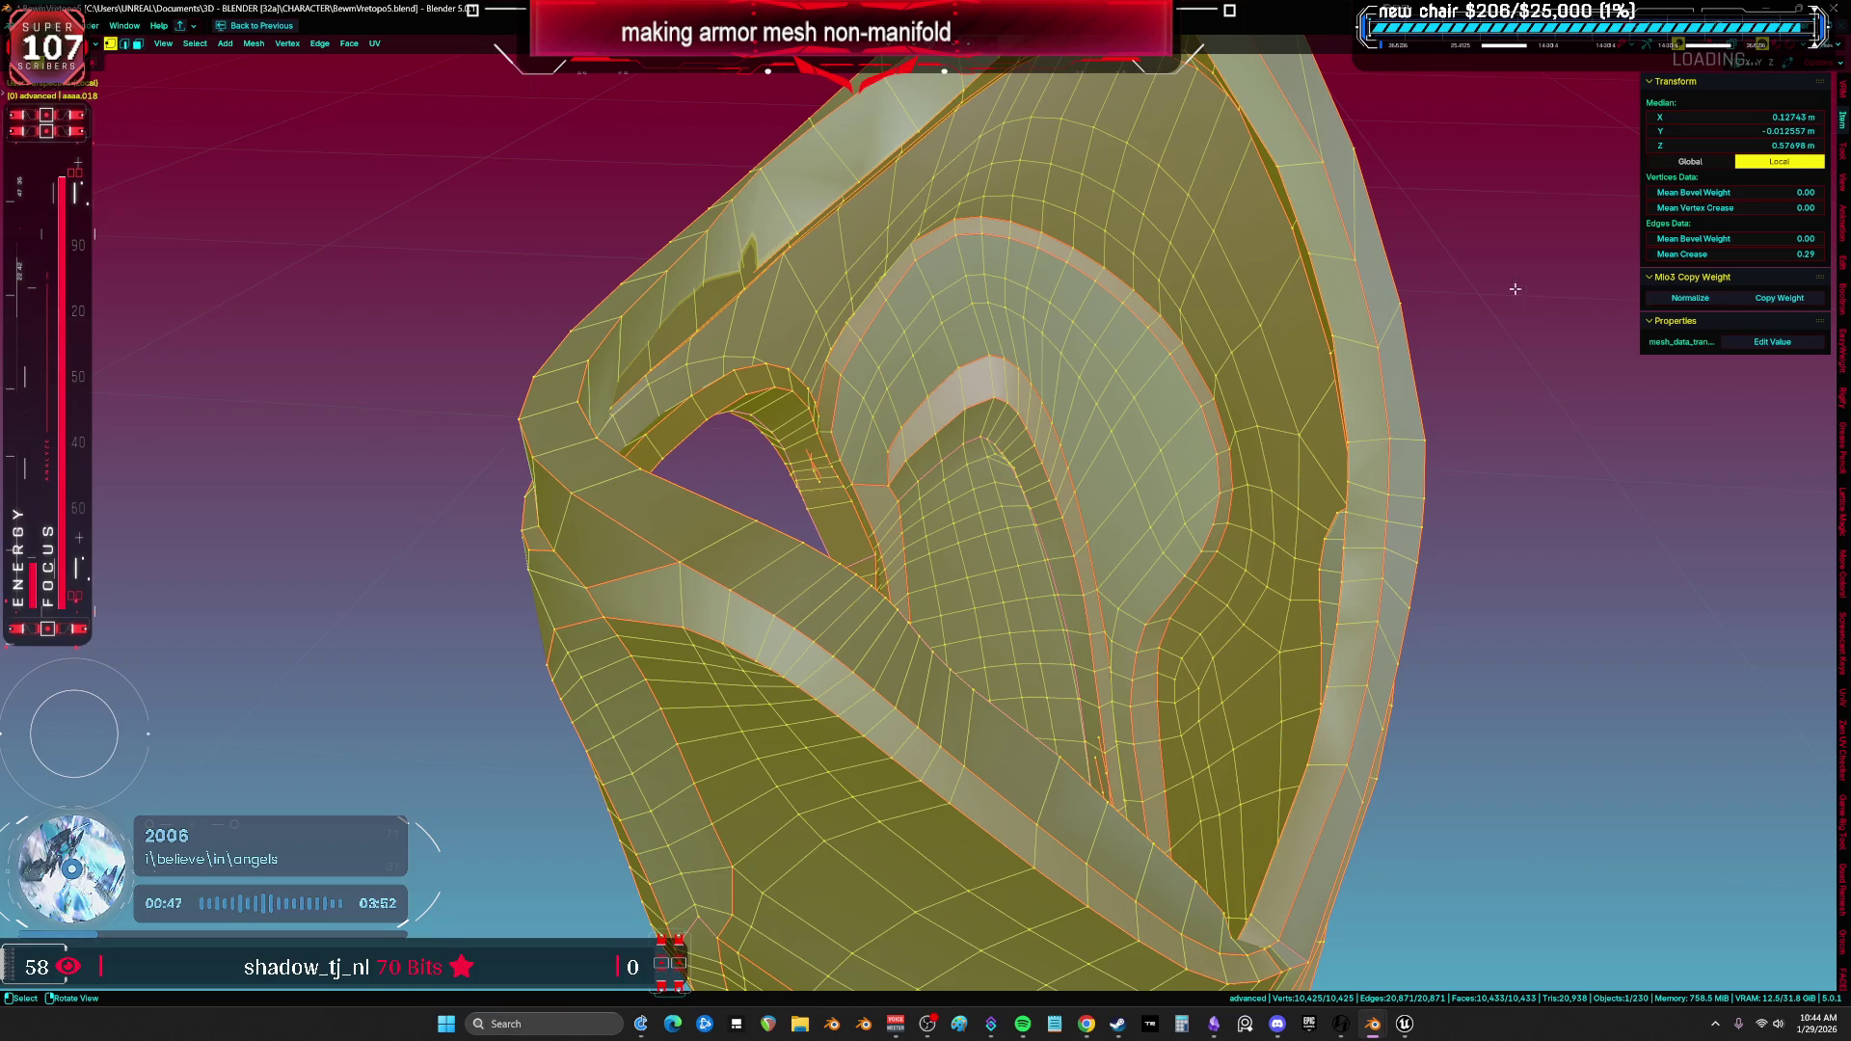
View the full leg, then turn X-ray off again.
mouse_move(1168, 521)
middle_mouse_down()
mouse_move(1100, 623)
mouse_move(840, 425)
mouse_move(962, 462)
mouse_move(1049, 388)
mouse_move(899, 450)
mouse_move(943, 529)
middle_mouse_up()
key("alt+z")
key("z")
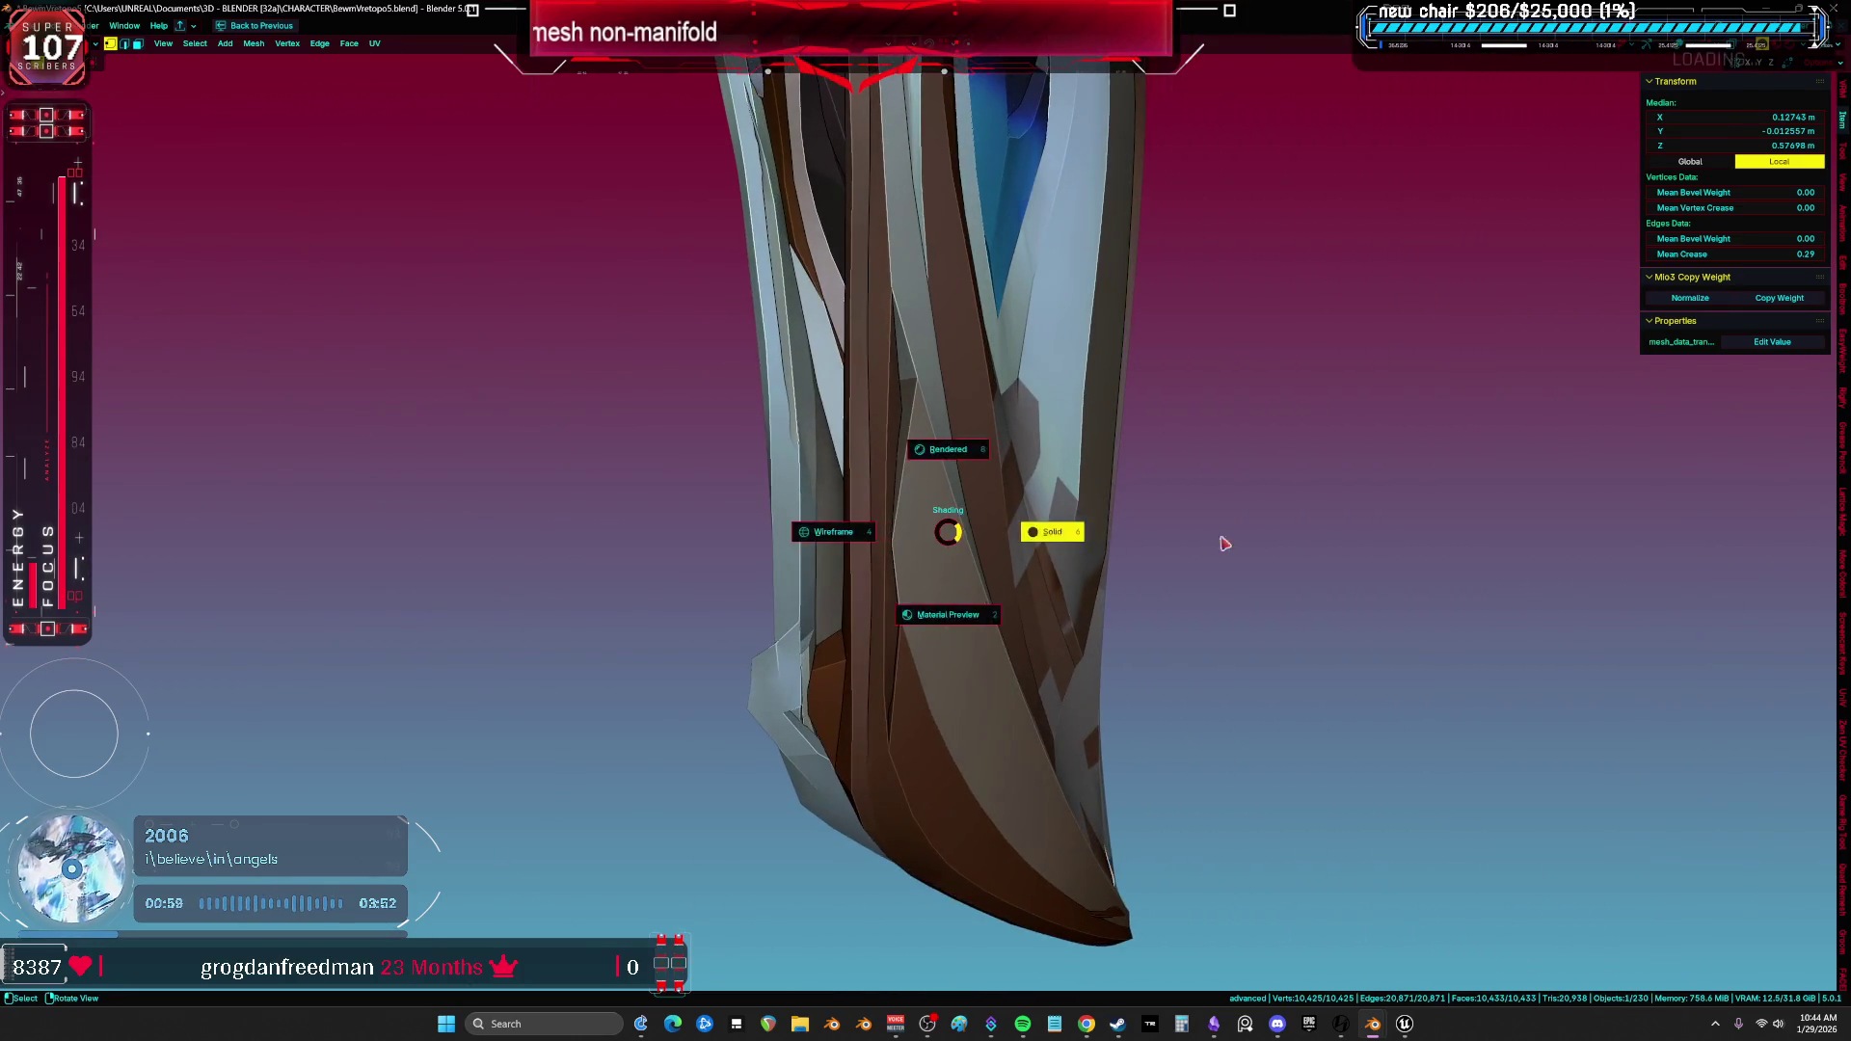
Select the whole leg mesh, look it over and leave Edit Mode.
middle_click_drag(1141, 533, 1120, 671)
key("a")
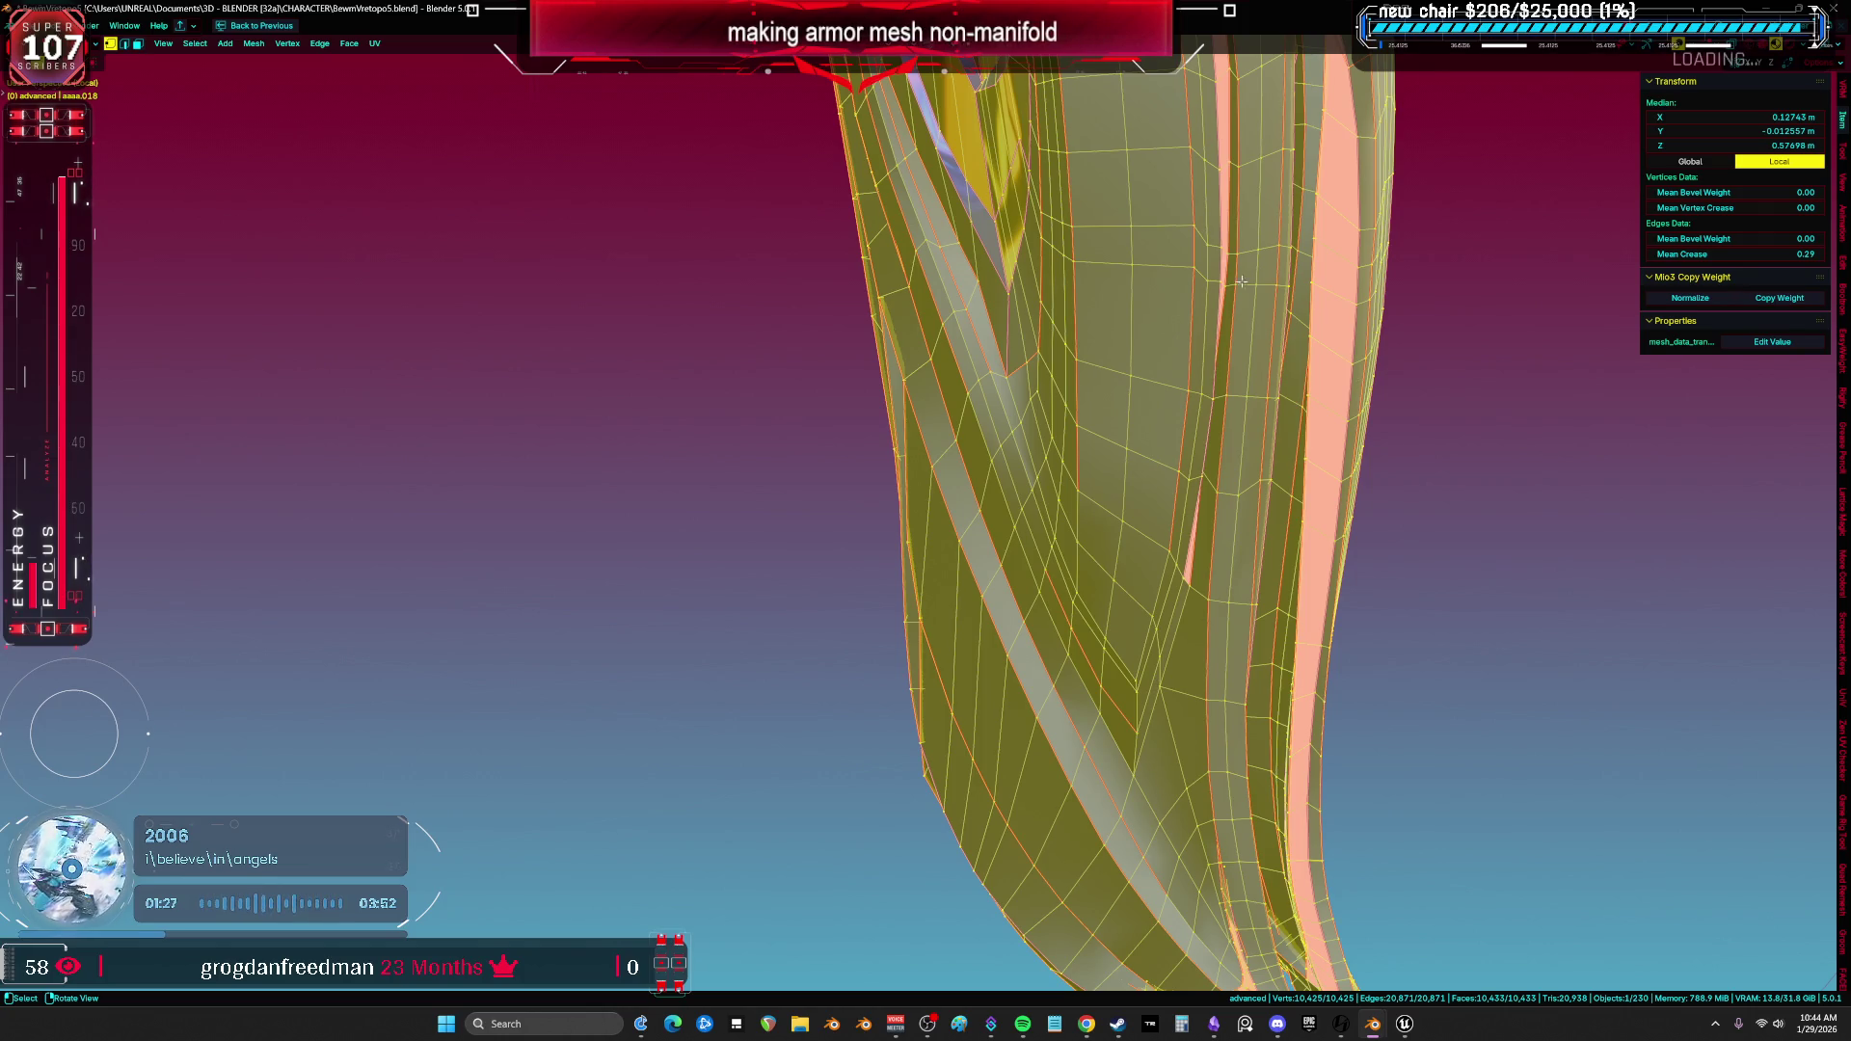
middle_click_drag(1251, 255, 1261, 467)
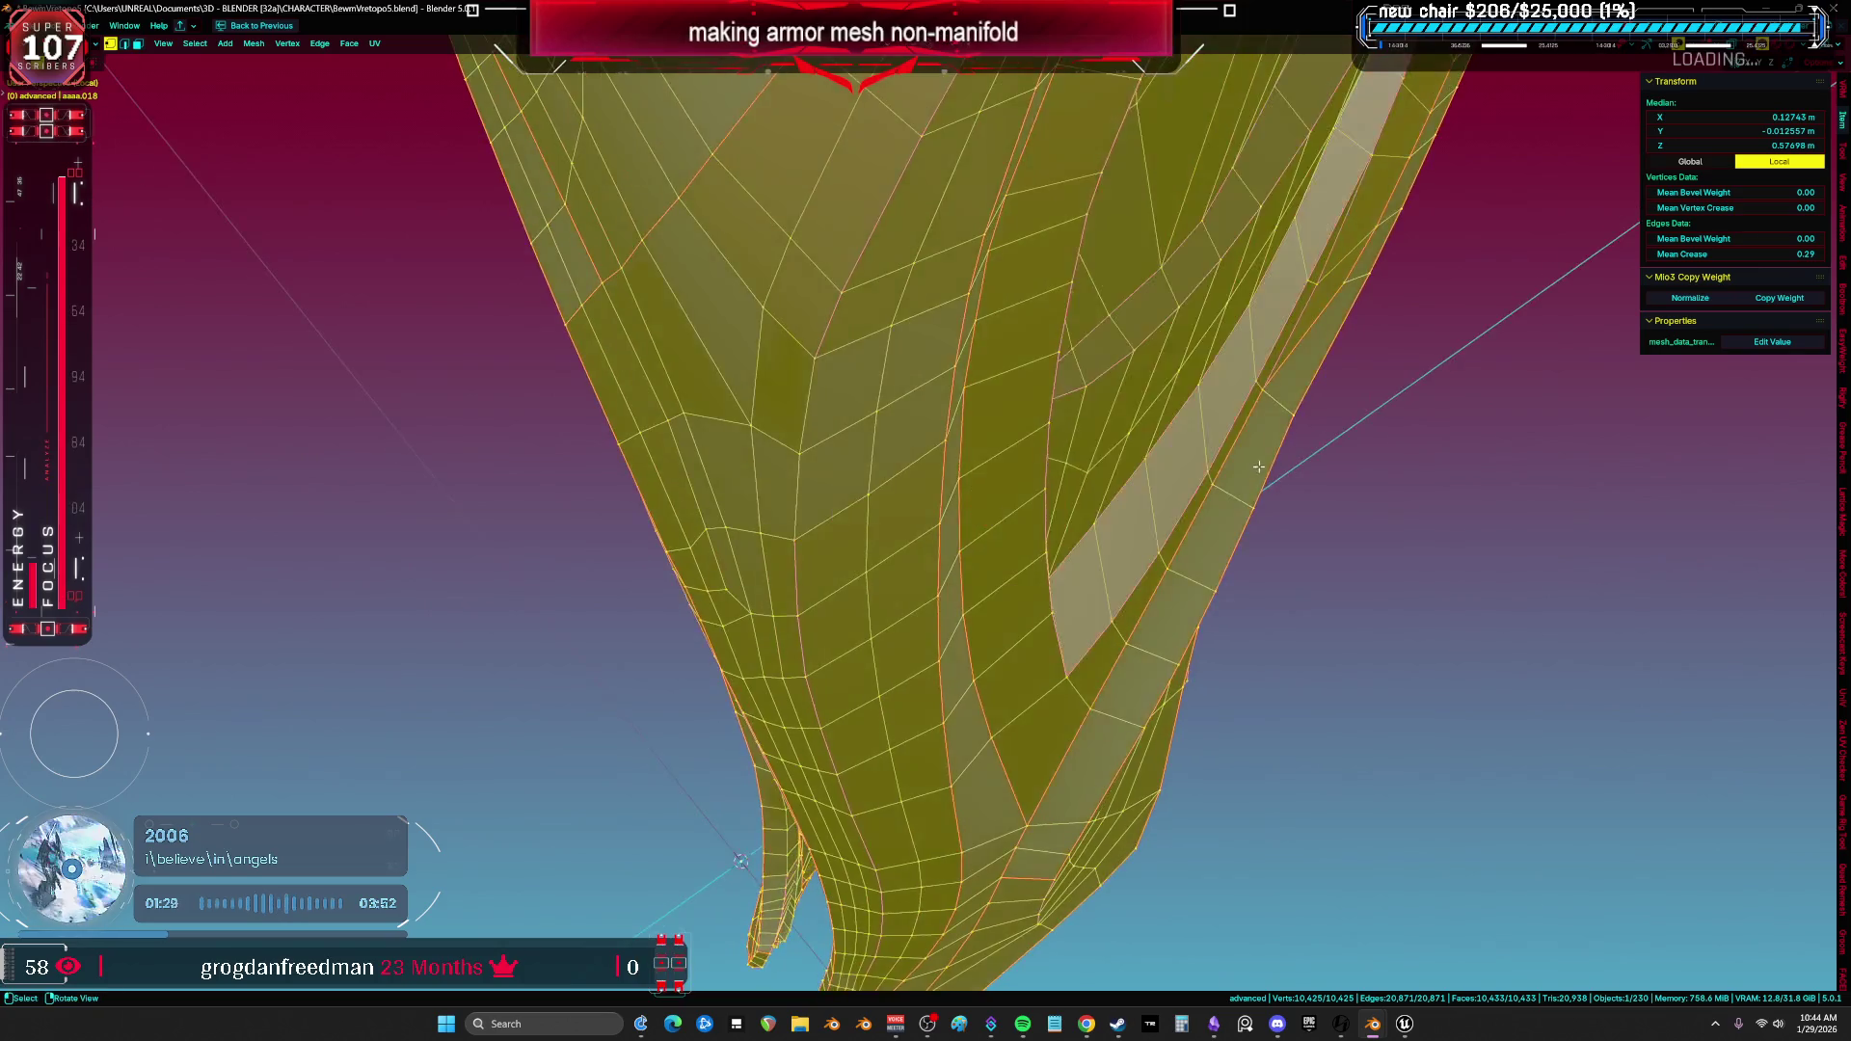
scroll(1261, 466, "down", 5)
key("Tab")
scroll(1256, 361, "up", 2)
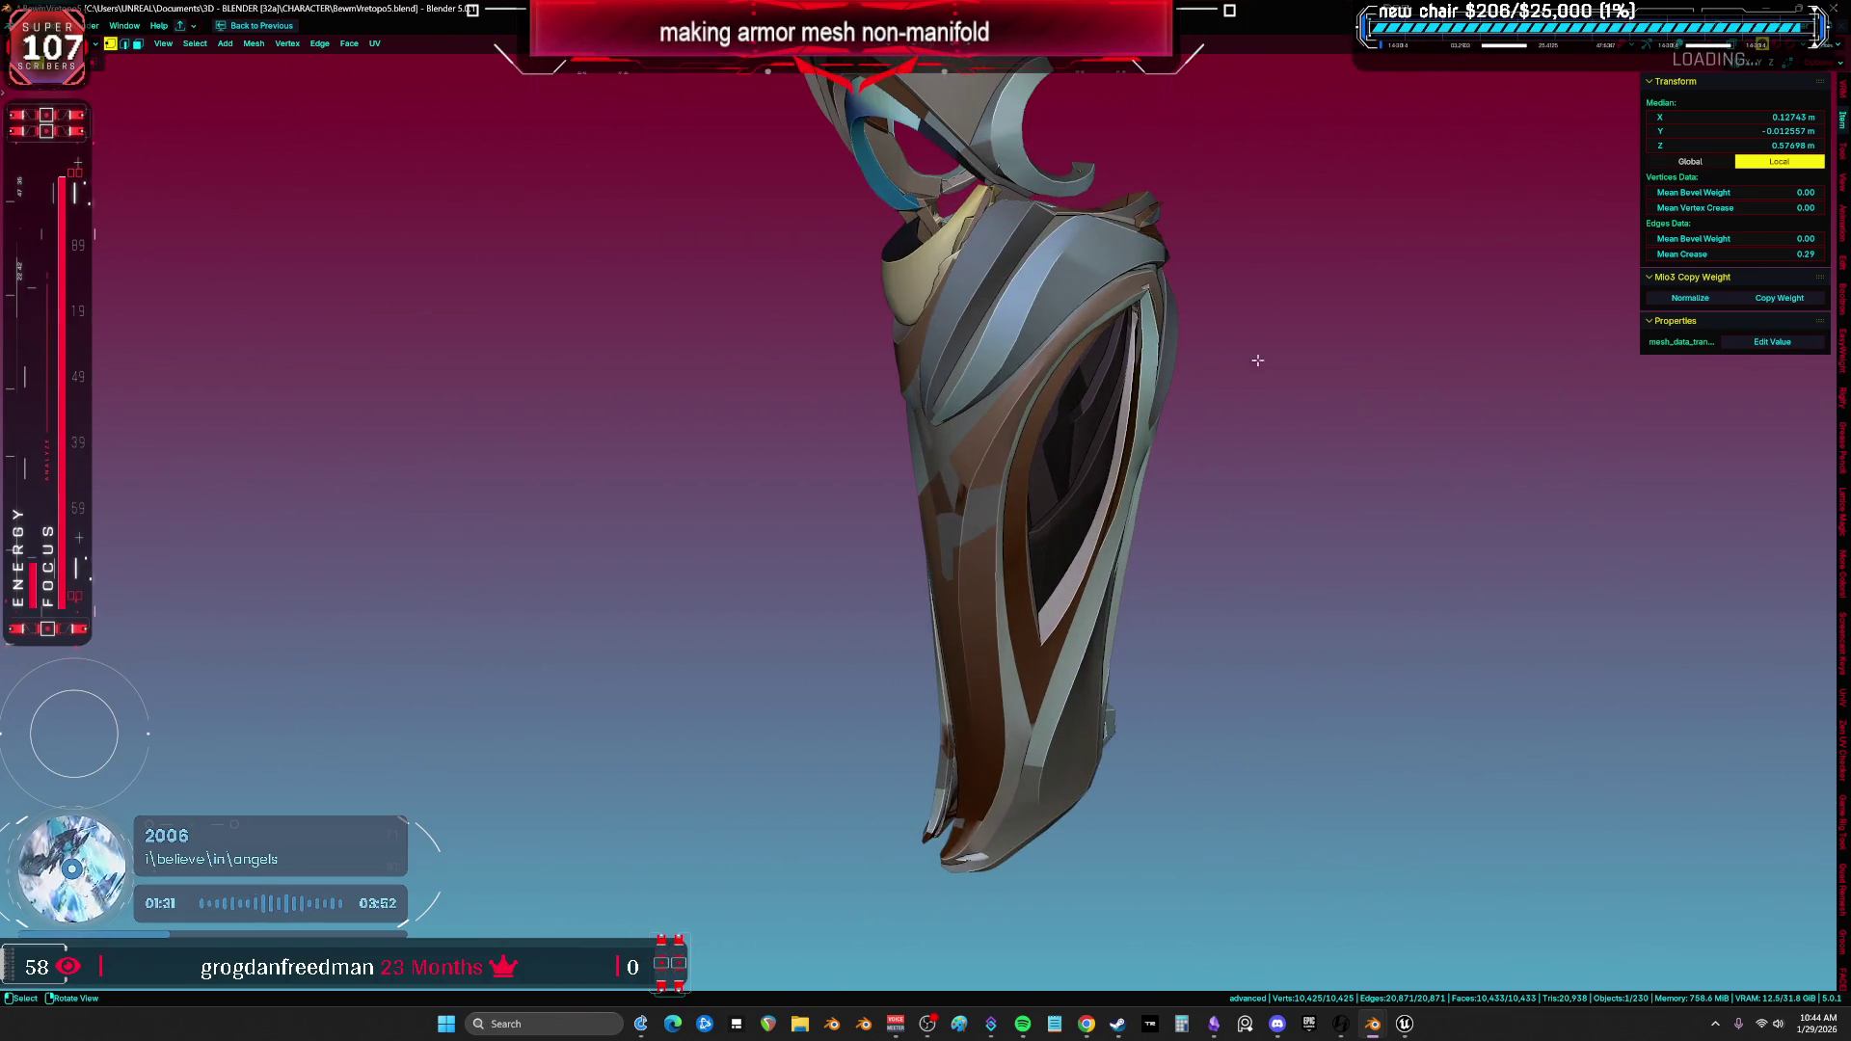
Give the viewport a darker MatCap with object colour and switch workspace.
left_click(1801, 50)
left_click(1750, 144)
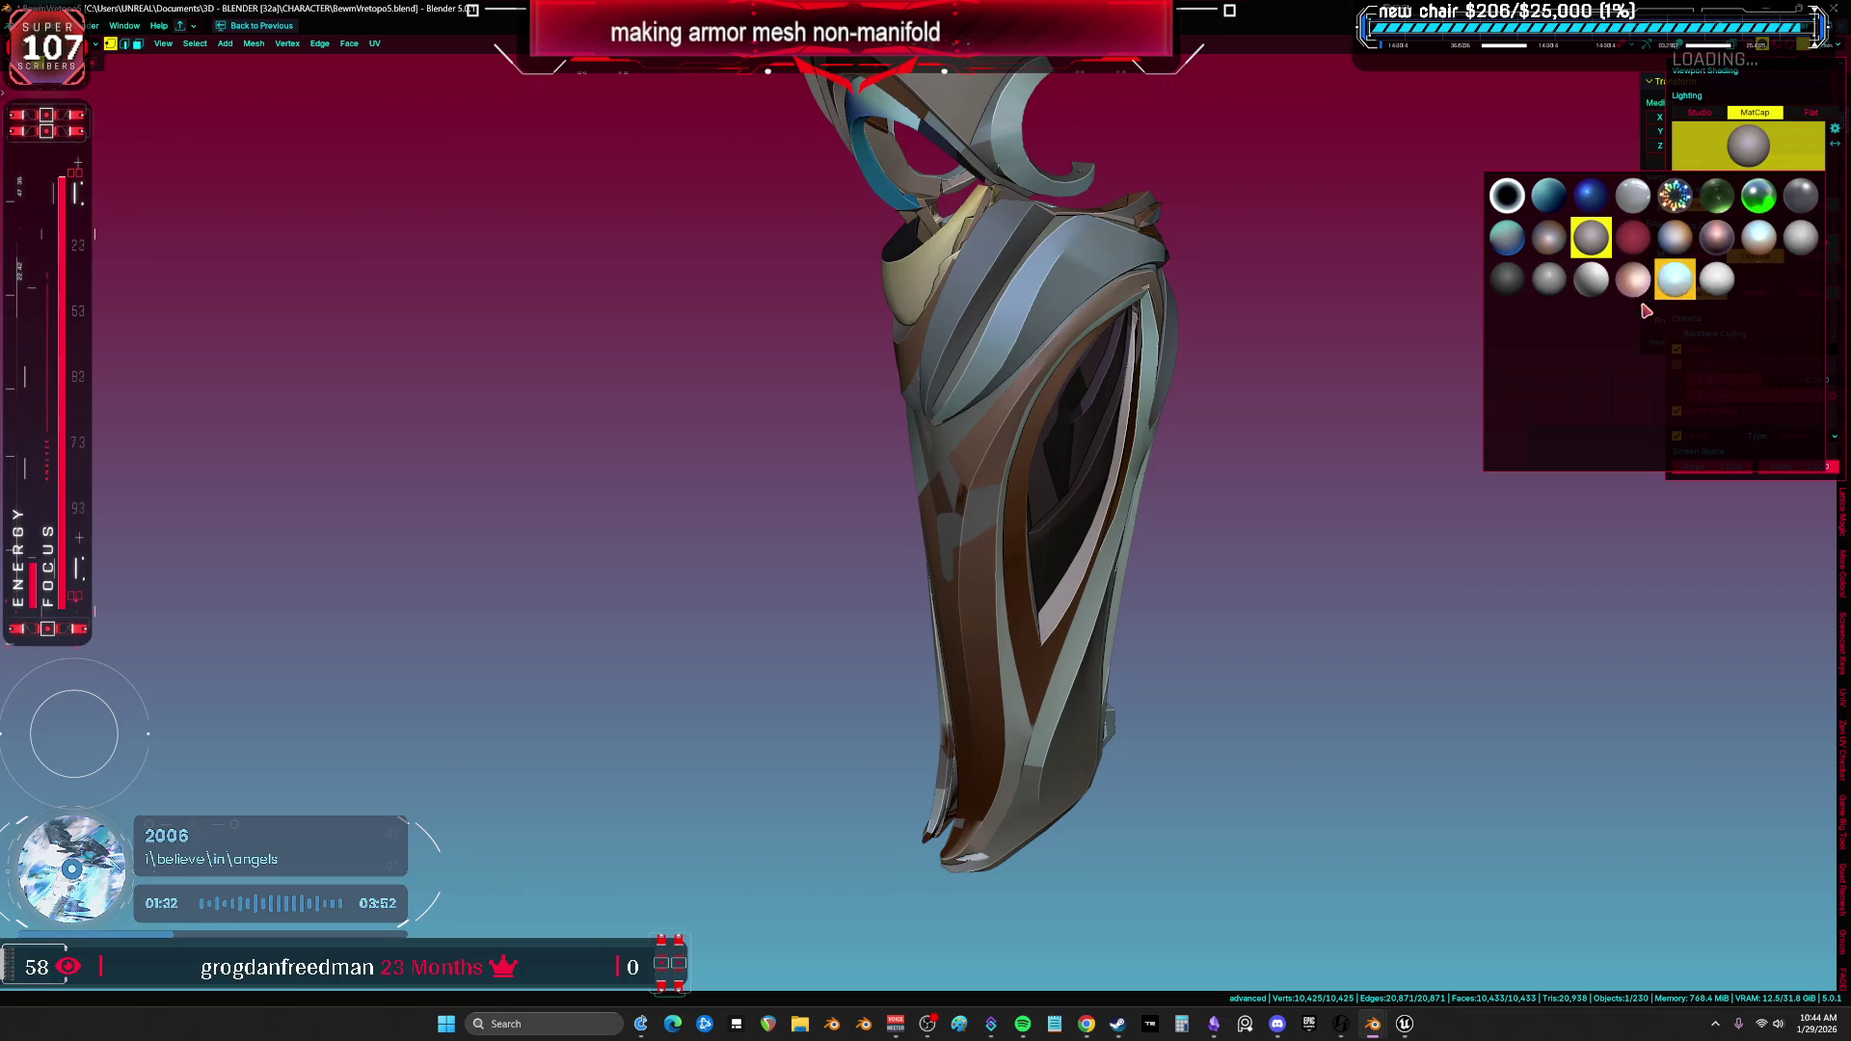
left_click(1506, 277)
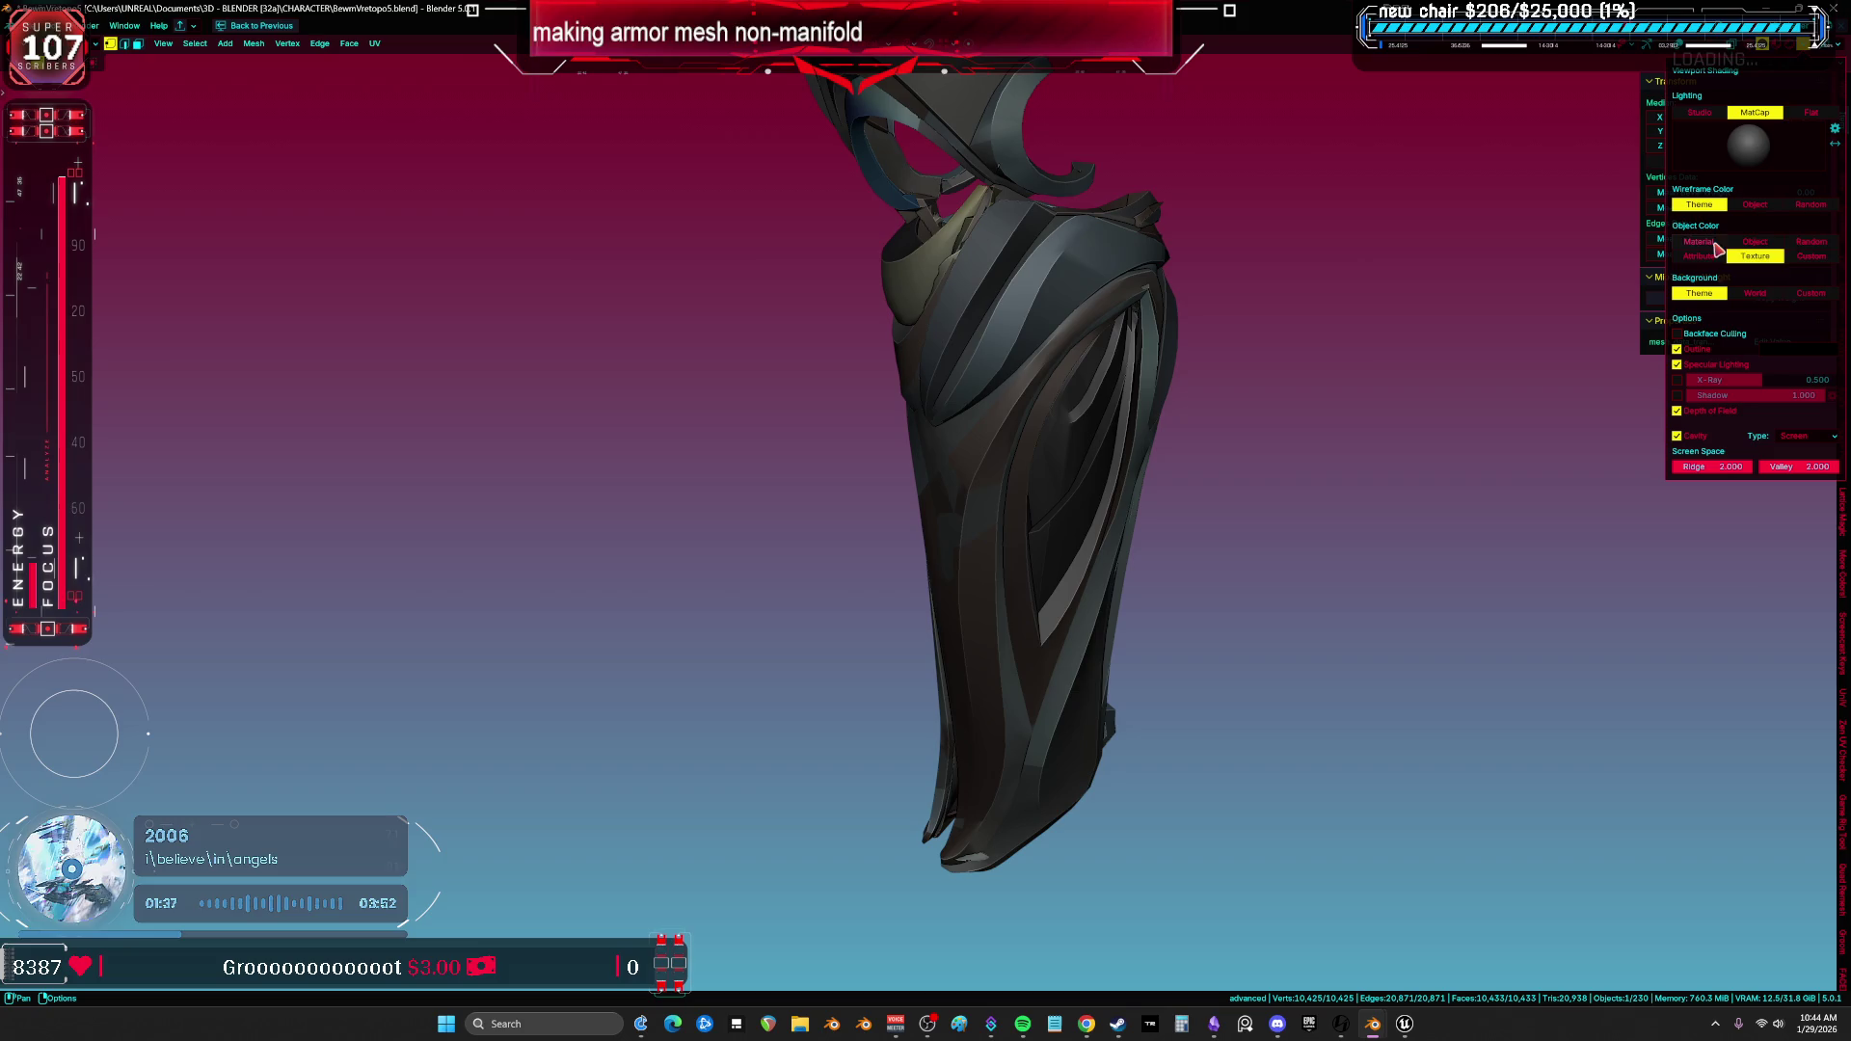
left_click(1809, 244)
key("ctrl+Page_Up")
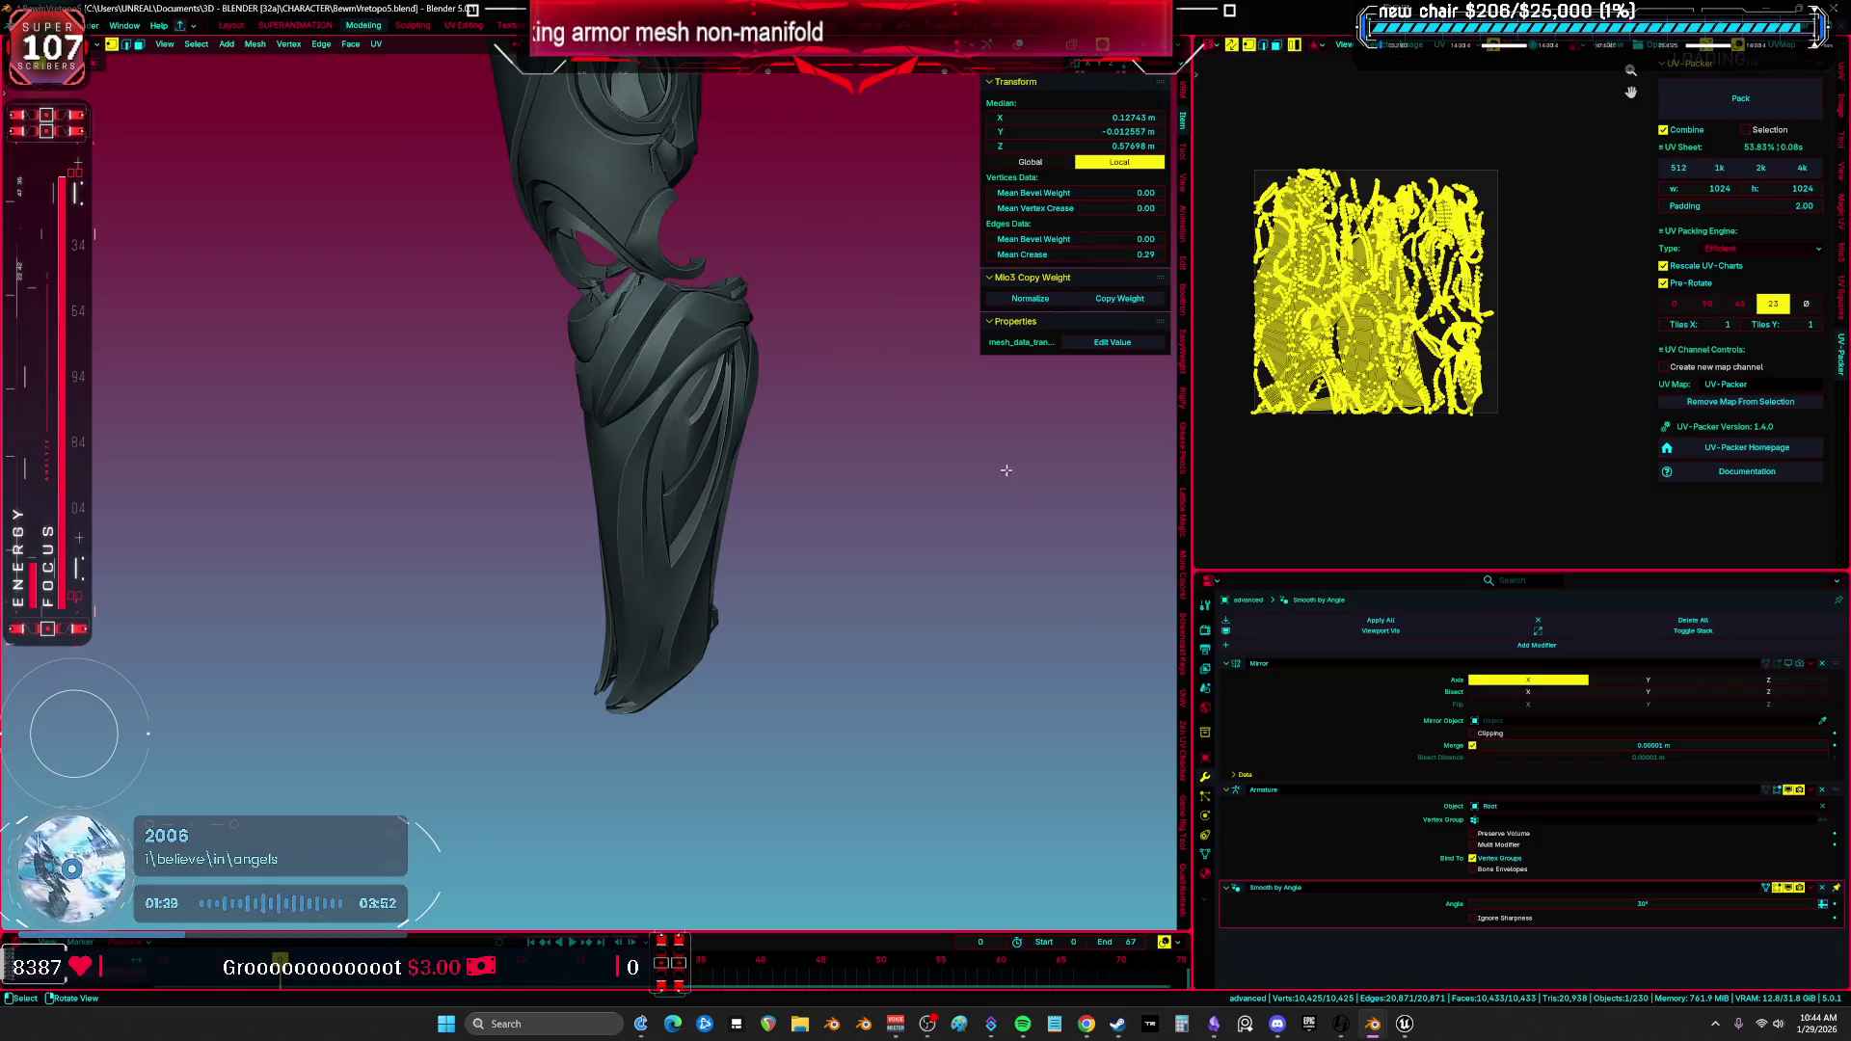
Maximize the 3D view, orbit onto the knee and toggle X-ray off.
key("ctrl+space")
middle_click_drag(1248, 380, 1013, 594)
scroll(1014, 595, "up", 3)
mouse_move(1013, 595)
middle_mouse_down()
mouse_move(1036, 466)
mouse_move(1011, 460)
mouse_move(968, 355)
middle_mouse_up()
scroll(969, 355, "down", 3)
key("alt+z")
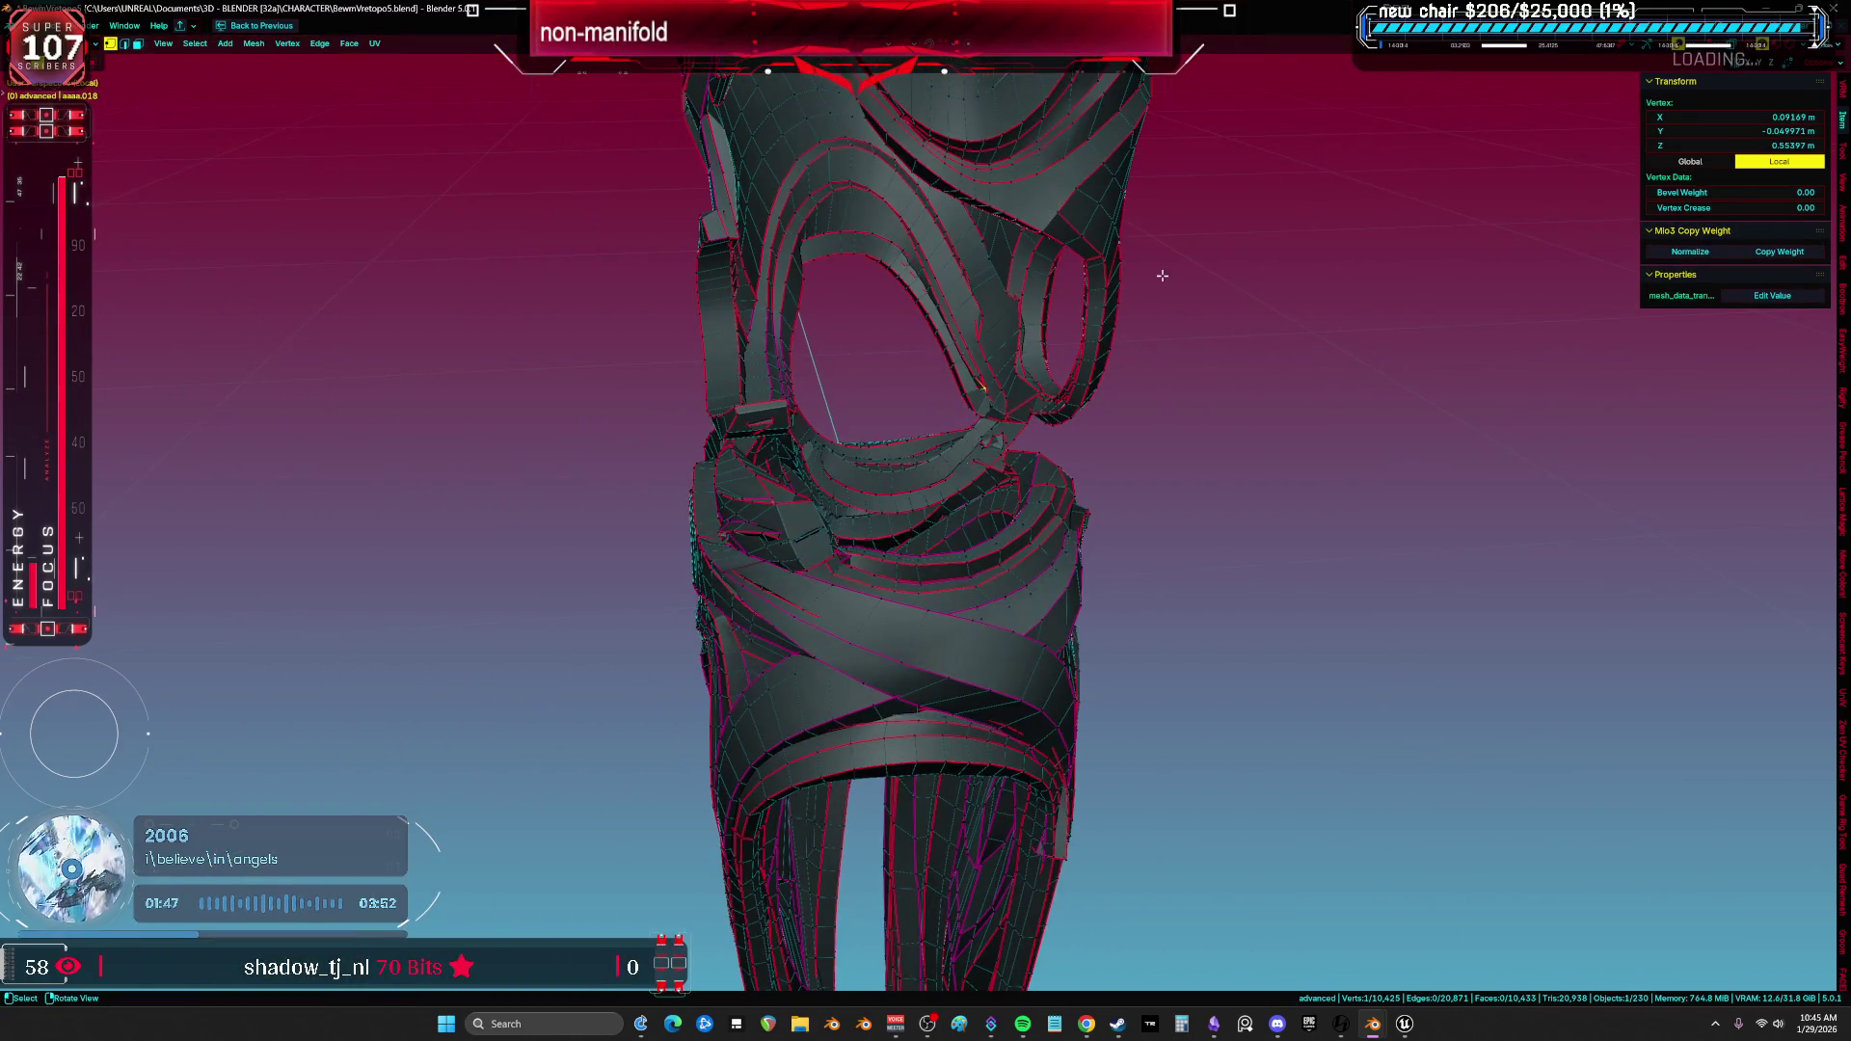
scroll(1152, 279, "up", 5)
Inspect the knee closely and pick a face loop on the thigh armor shell.
mouse_move(1152, 278)
middle_mouse_down()
mouse_move(903, 395)
mouse_move(907, 542)
mouse_move(751, 422)
mouse_move(781, 376)
mouse_move(710, 385)
mouse_move(860, 361)
mouse_move(1109, 468)
mouse_move(1134, 507)
mouse_move(825, 484)
mouse_move(988, 483)
mouse_move(1013, 444)
mouse_move(950, 425)
mouse_move(843, 629)
mouse_move(721, 704)
mouse_move(1183, 610)
middle_mouse_up()
key("a")
left_click(712, 652)
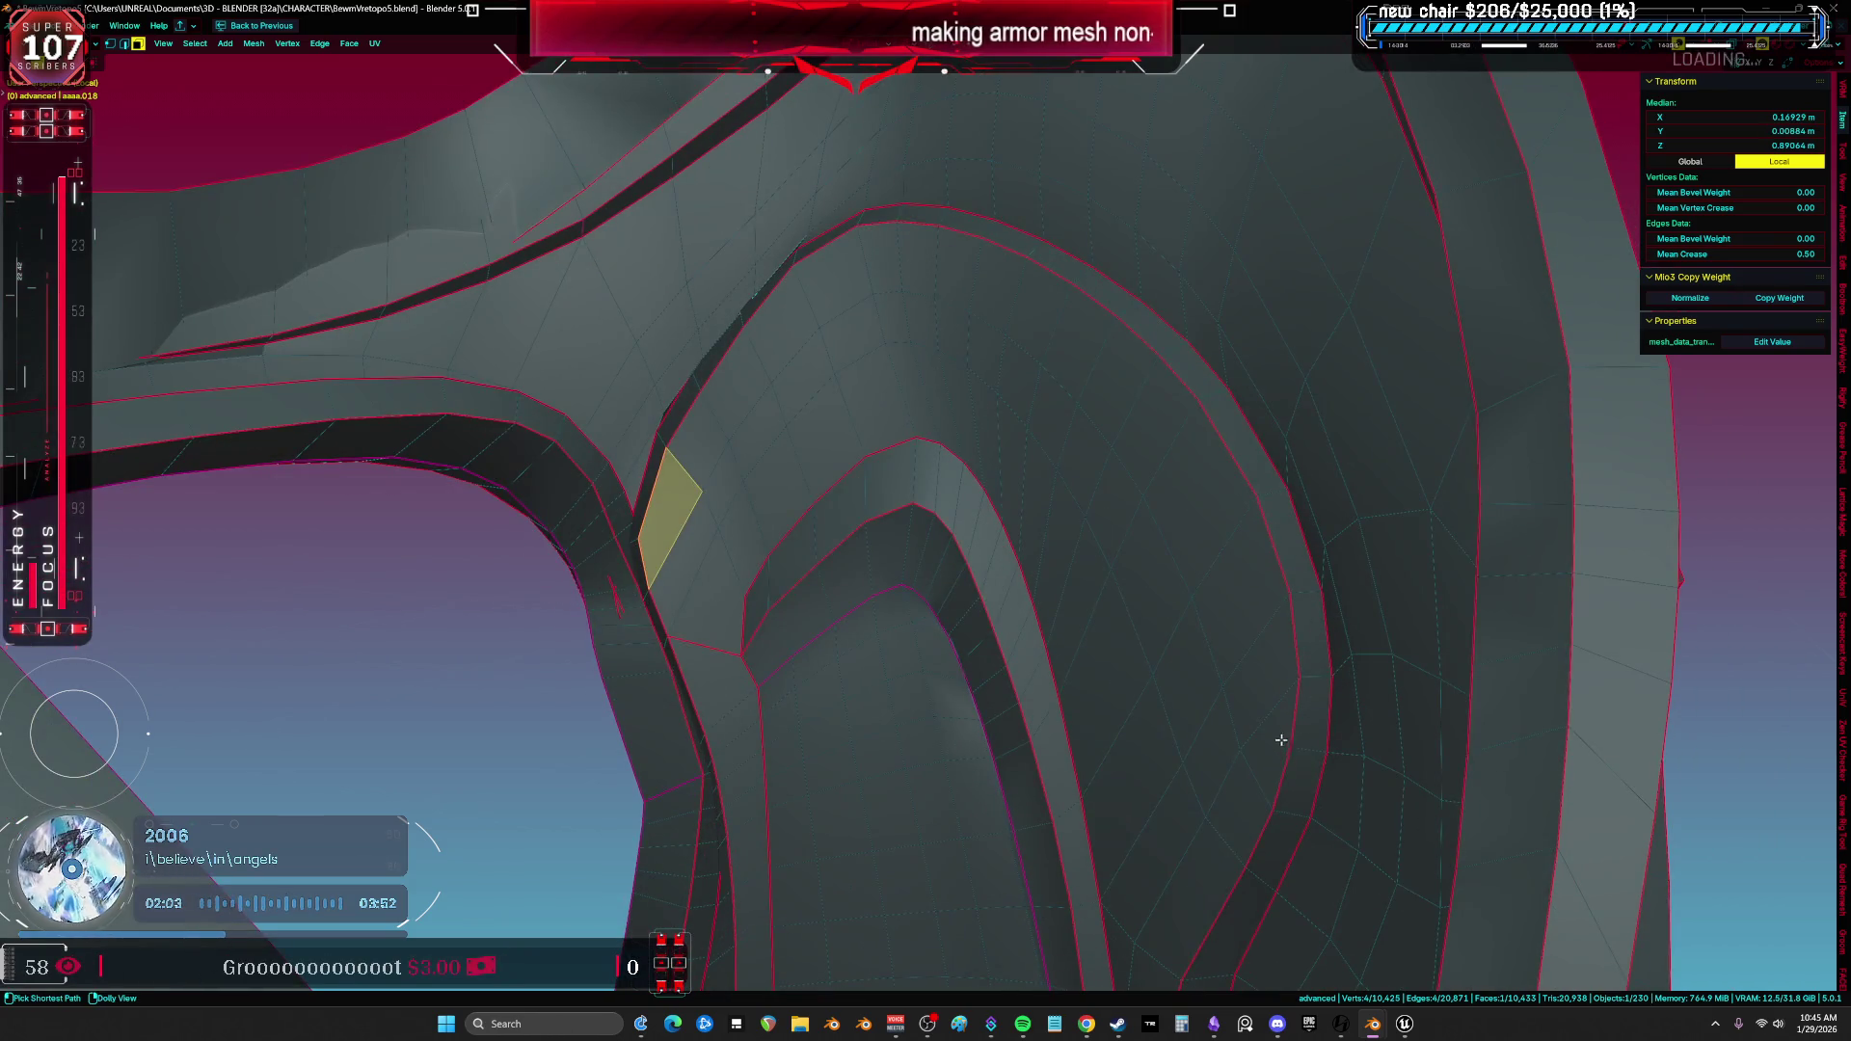
middle_click_drag(1281, 741, 1482, 759)
left_click(1136, 612, "alt")
mouse_move(1137, 612)
middle_mouse_down()
mouse_move(1414, 646)
mouse_move(1322, 508)
middle_mouse_up()
scroll(1238, 476, "up", 3)
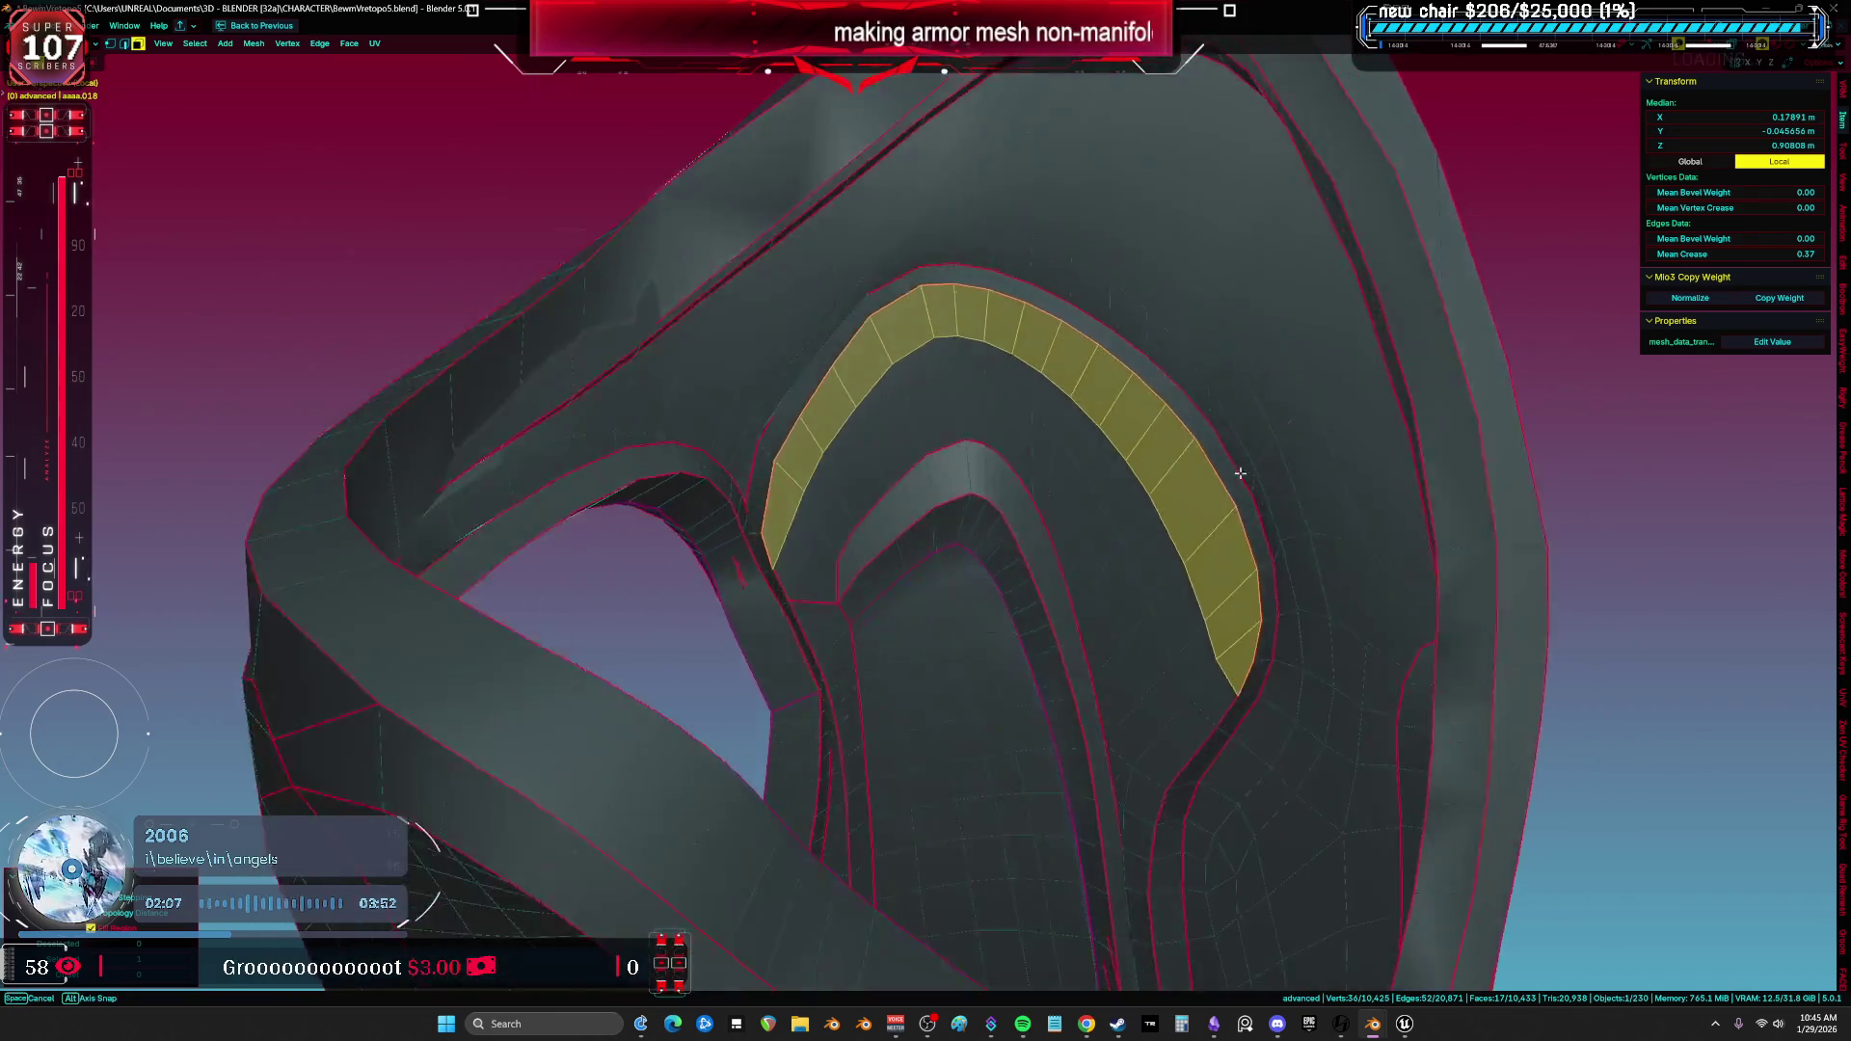
Check the loop in wireframe, then select the linked thigh armor and the lower-leg geometry.
left_click(785, 453)
mouse_move(784, 453)
middle_mouse_down()
mouse_move(941, 422)
mouse_move(1078, 433)
mouse_move(839, 379)
middle_mouse_up()
key("shift+z")
key("alt+a")
key("l")
scroll(1079, 434, "down", 3)
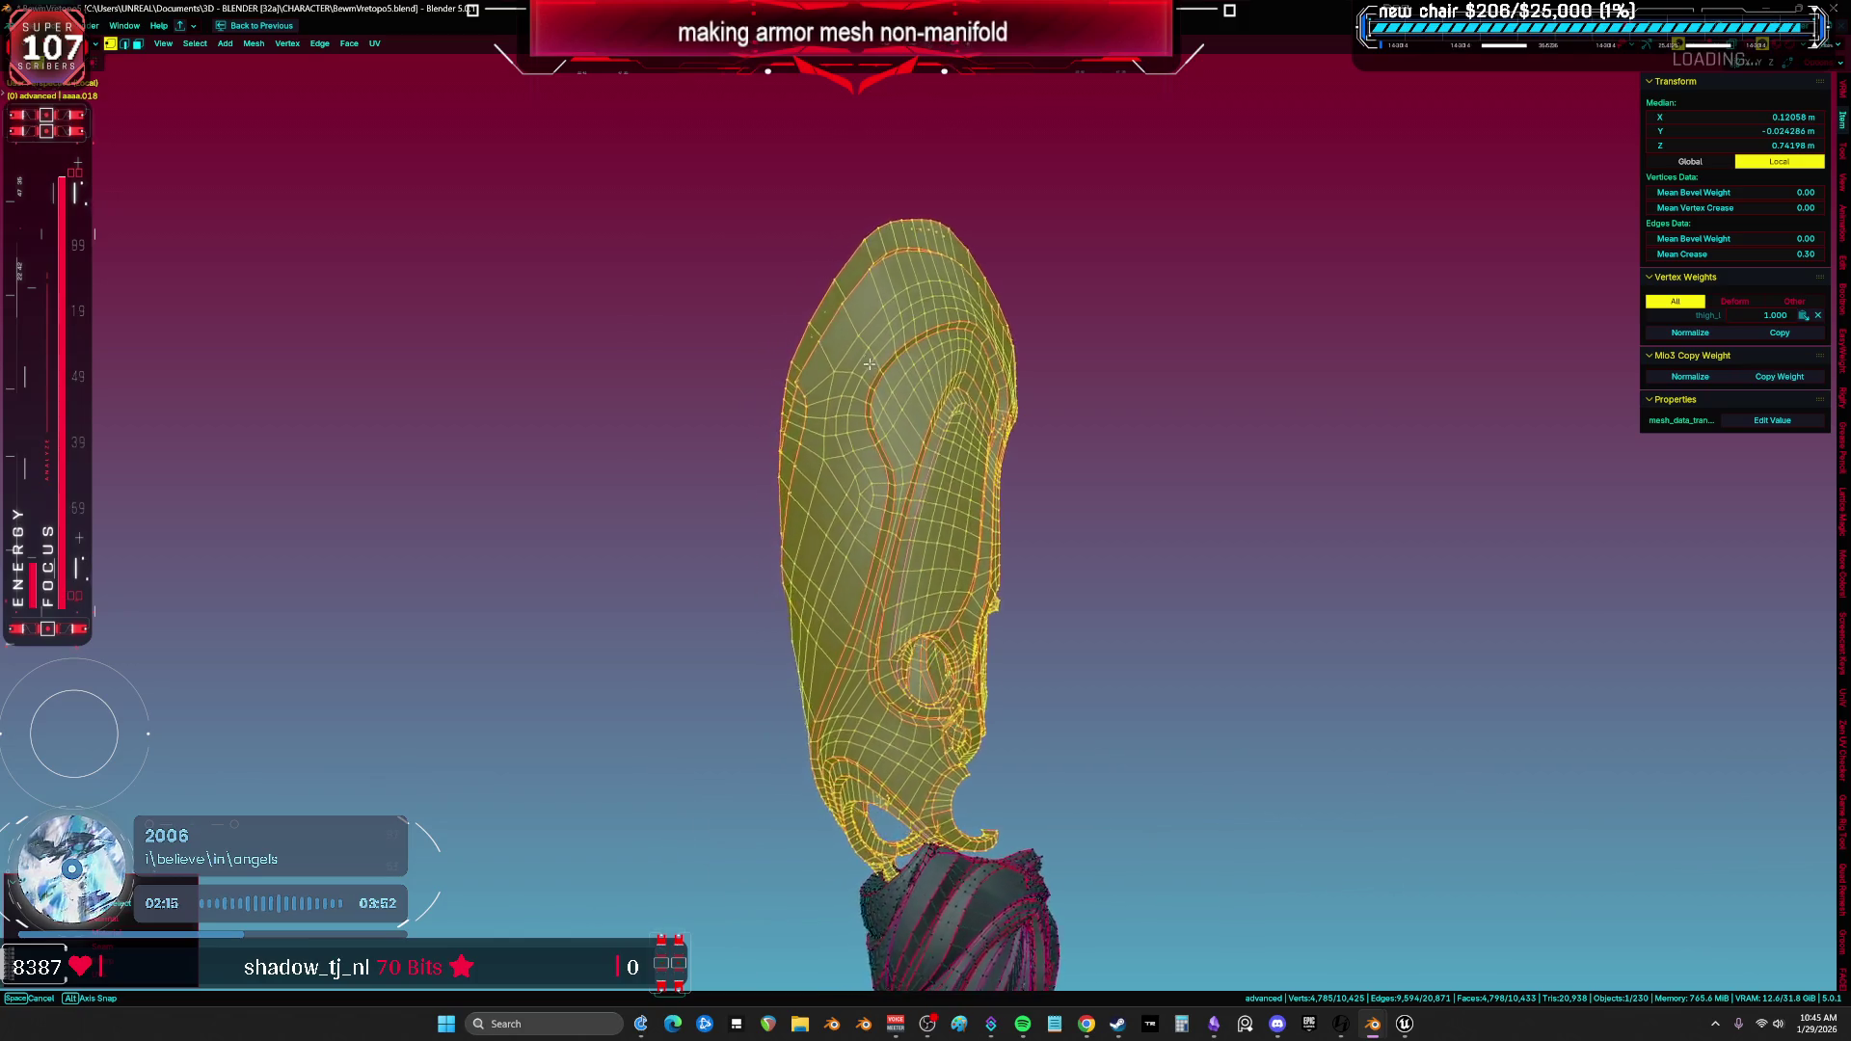
middle_click_drag(839, 379, 1084, 467)
key("a")
scroll(1083, 467, "down", 2)
Invert the selection and separate the lower-leg armor into its own object.
key("ctrl+z")
key("ctrl+i")
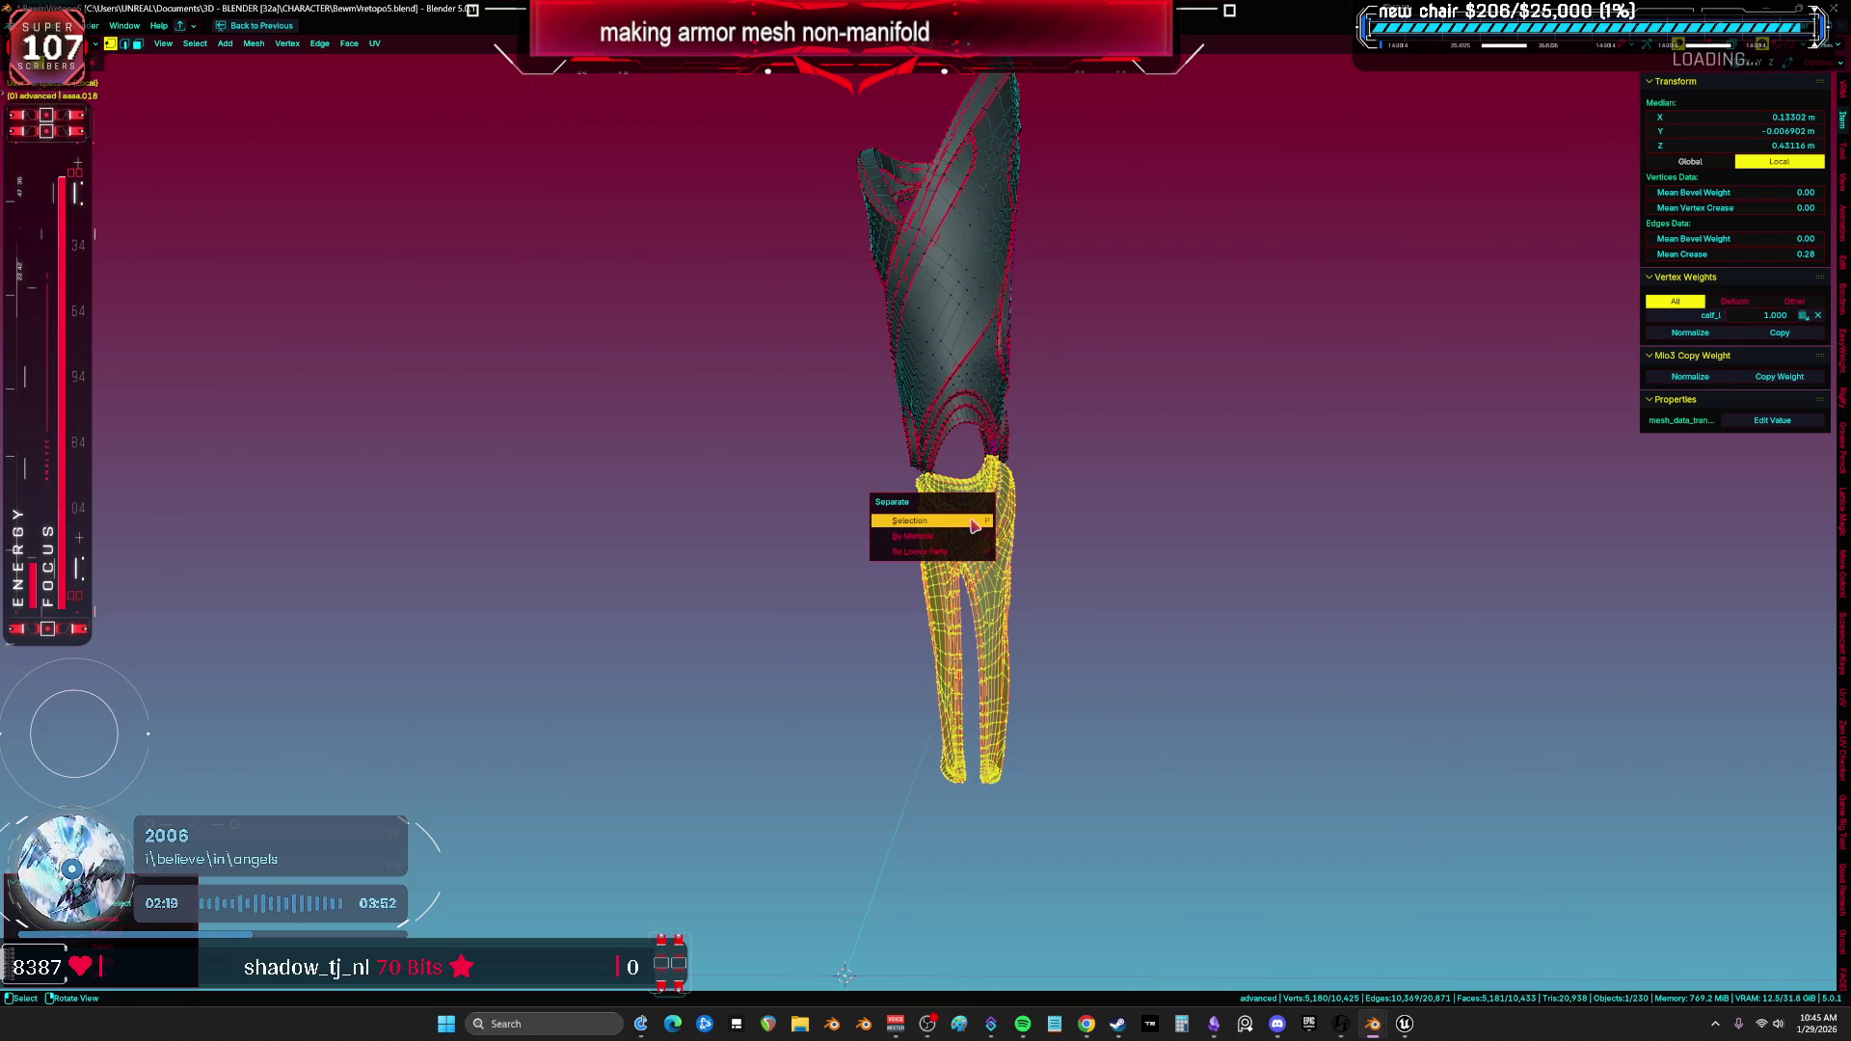
key("Tab")
left_click(968, 378)
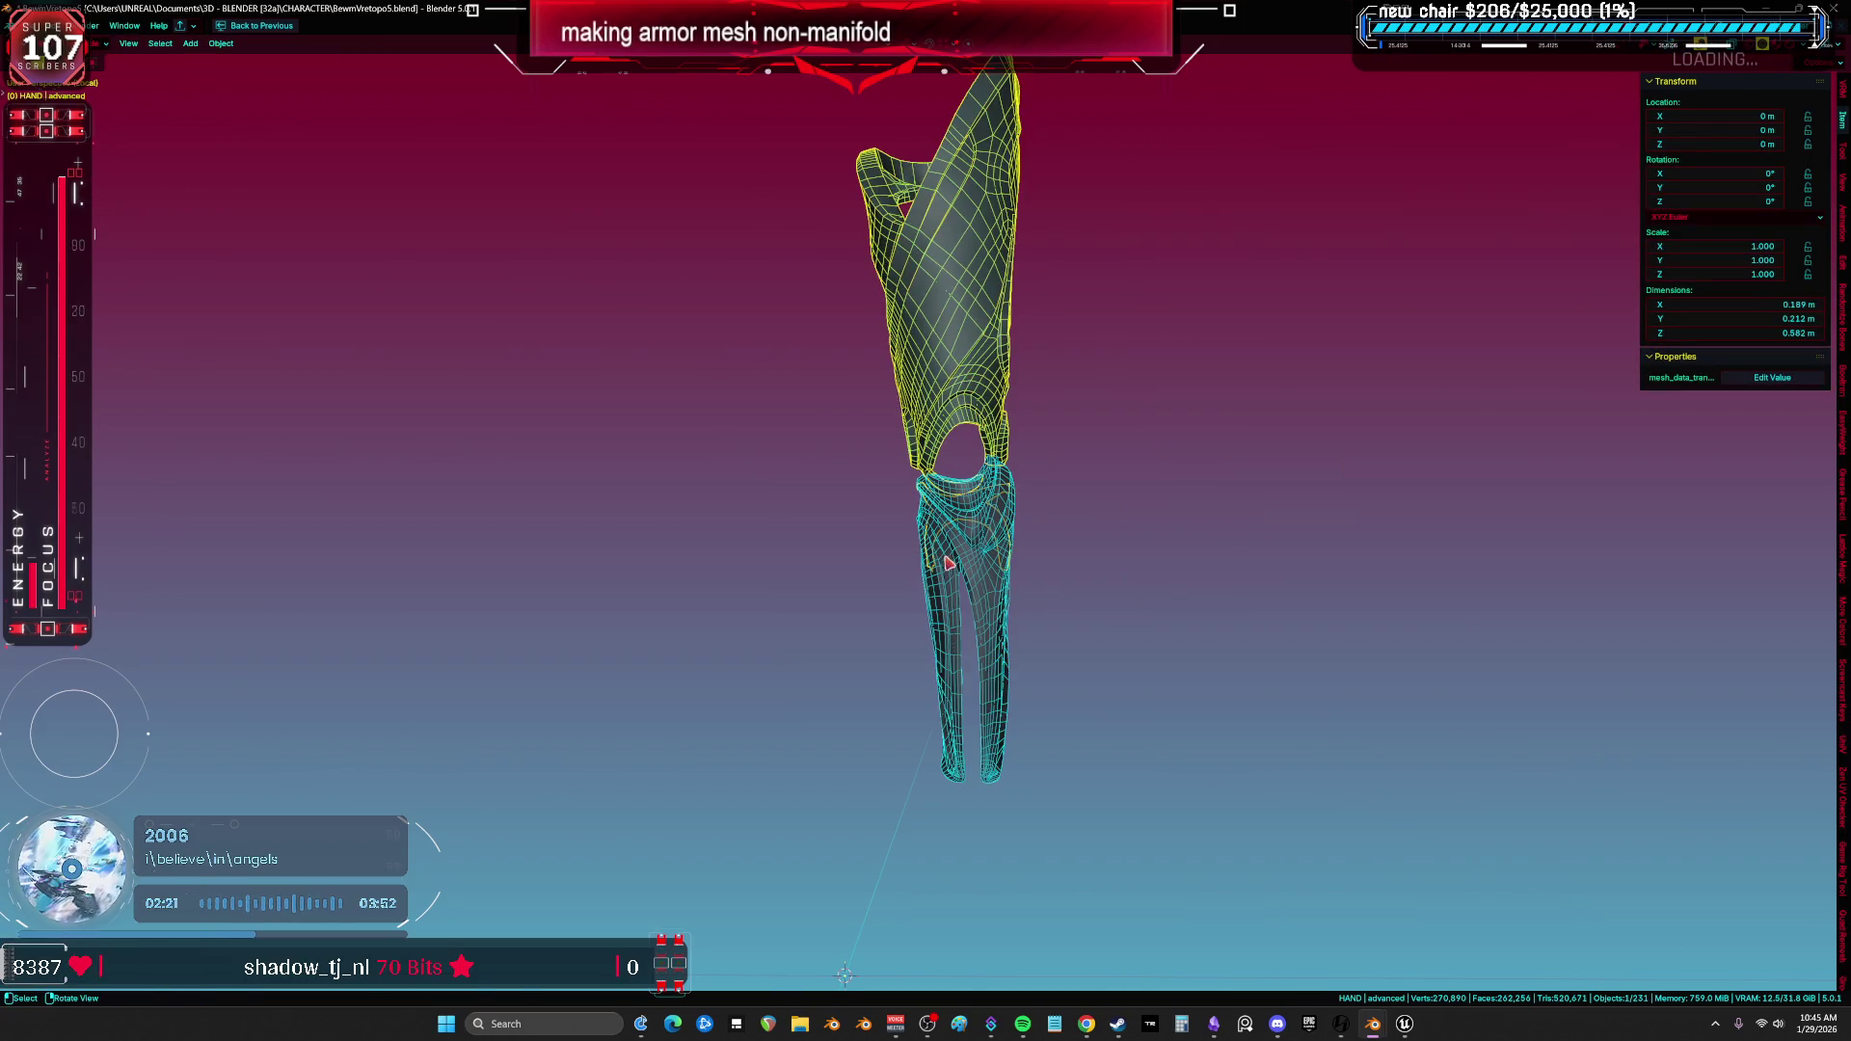
left_click_drag(948, 565, 1273, 607)
key("ctrl+z")
mouse_move(948, 563)
middle_mouse_down()
mouse_move(1100, 531)
mouse_move(1035, 541)
middle_mouse_up()
scroll(1098, 531, "up", 3)
Select the linked strap island in the leg armor and separate it as its own object.
key("Tab")
key("a")
key("alt+a")
key("a")
key("alt+a")
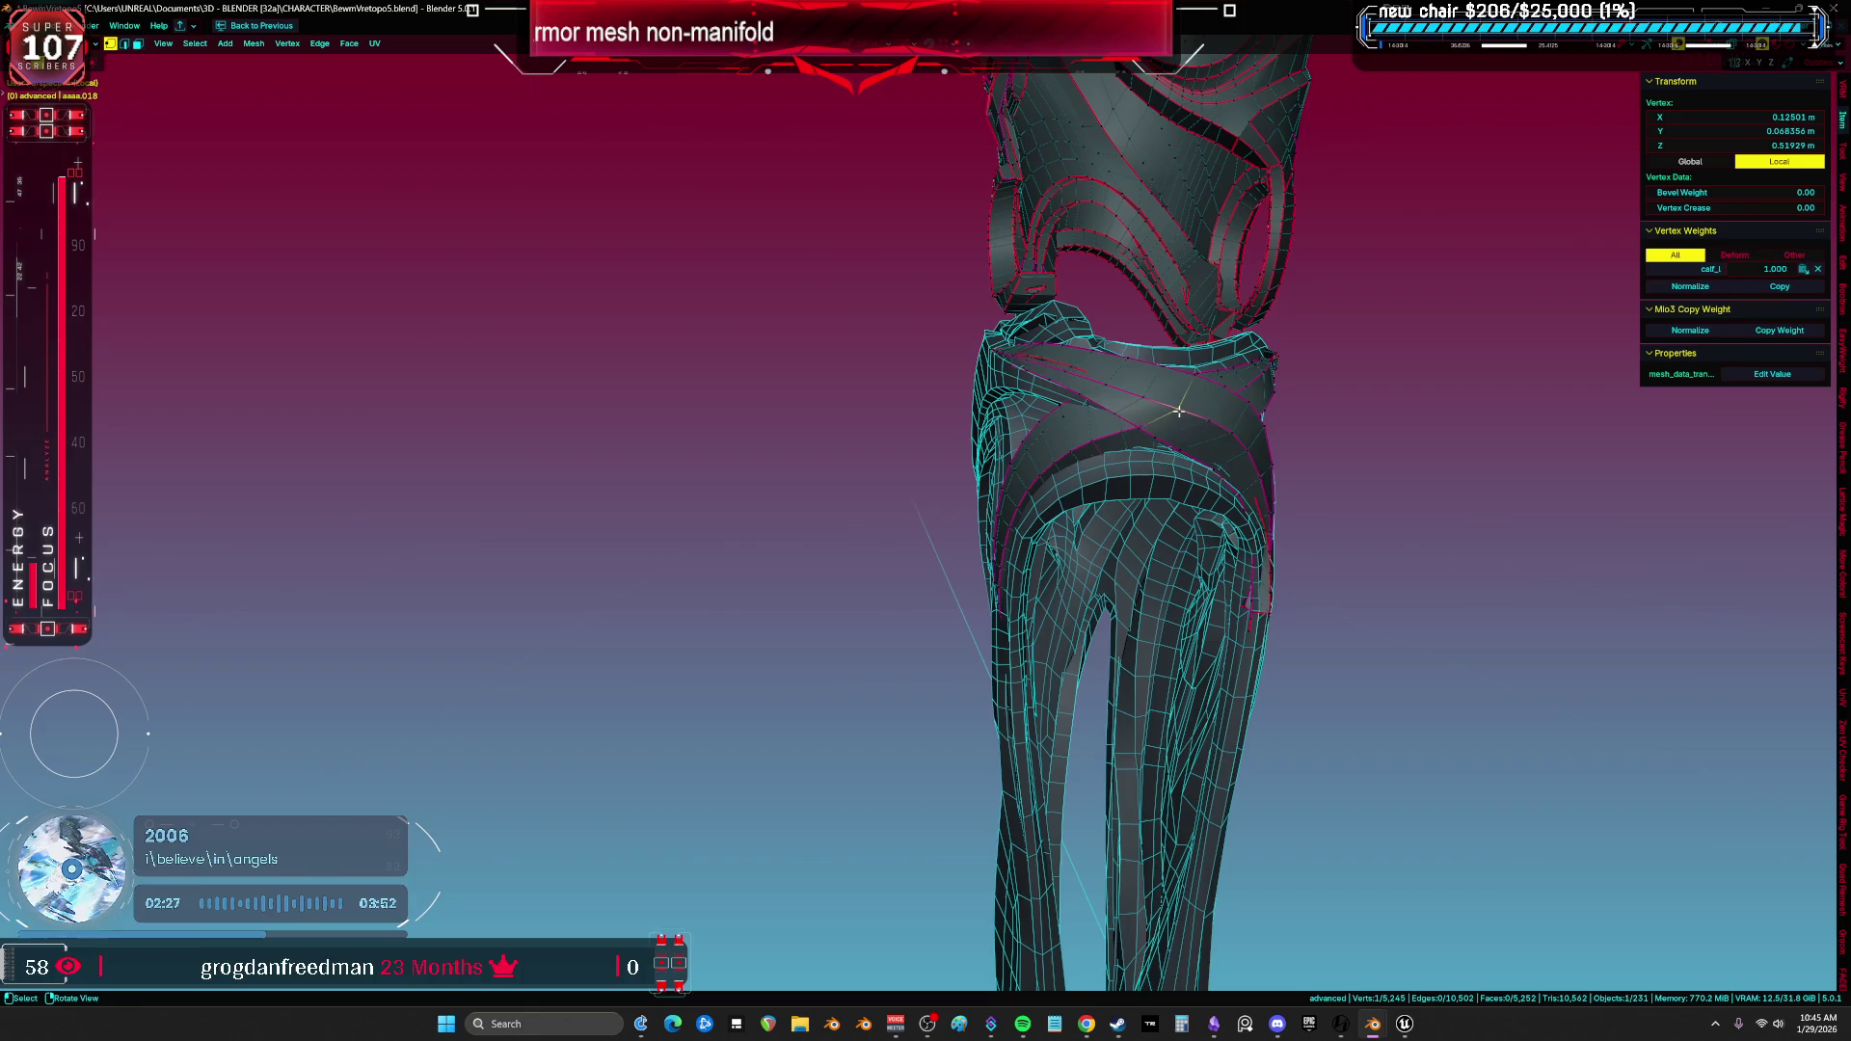
key("l")
left_click(1100, 432)
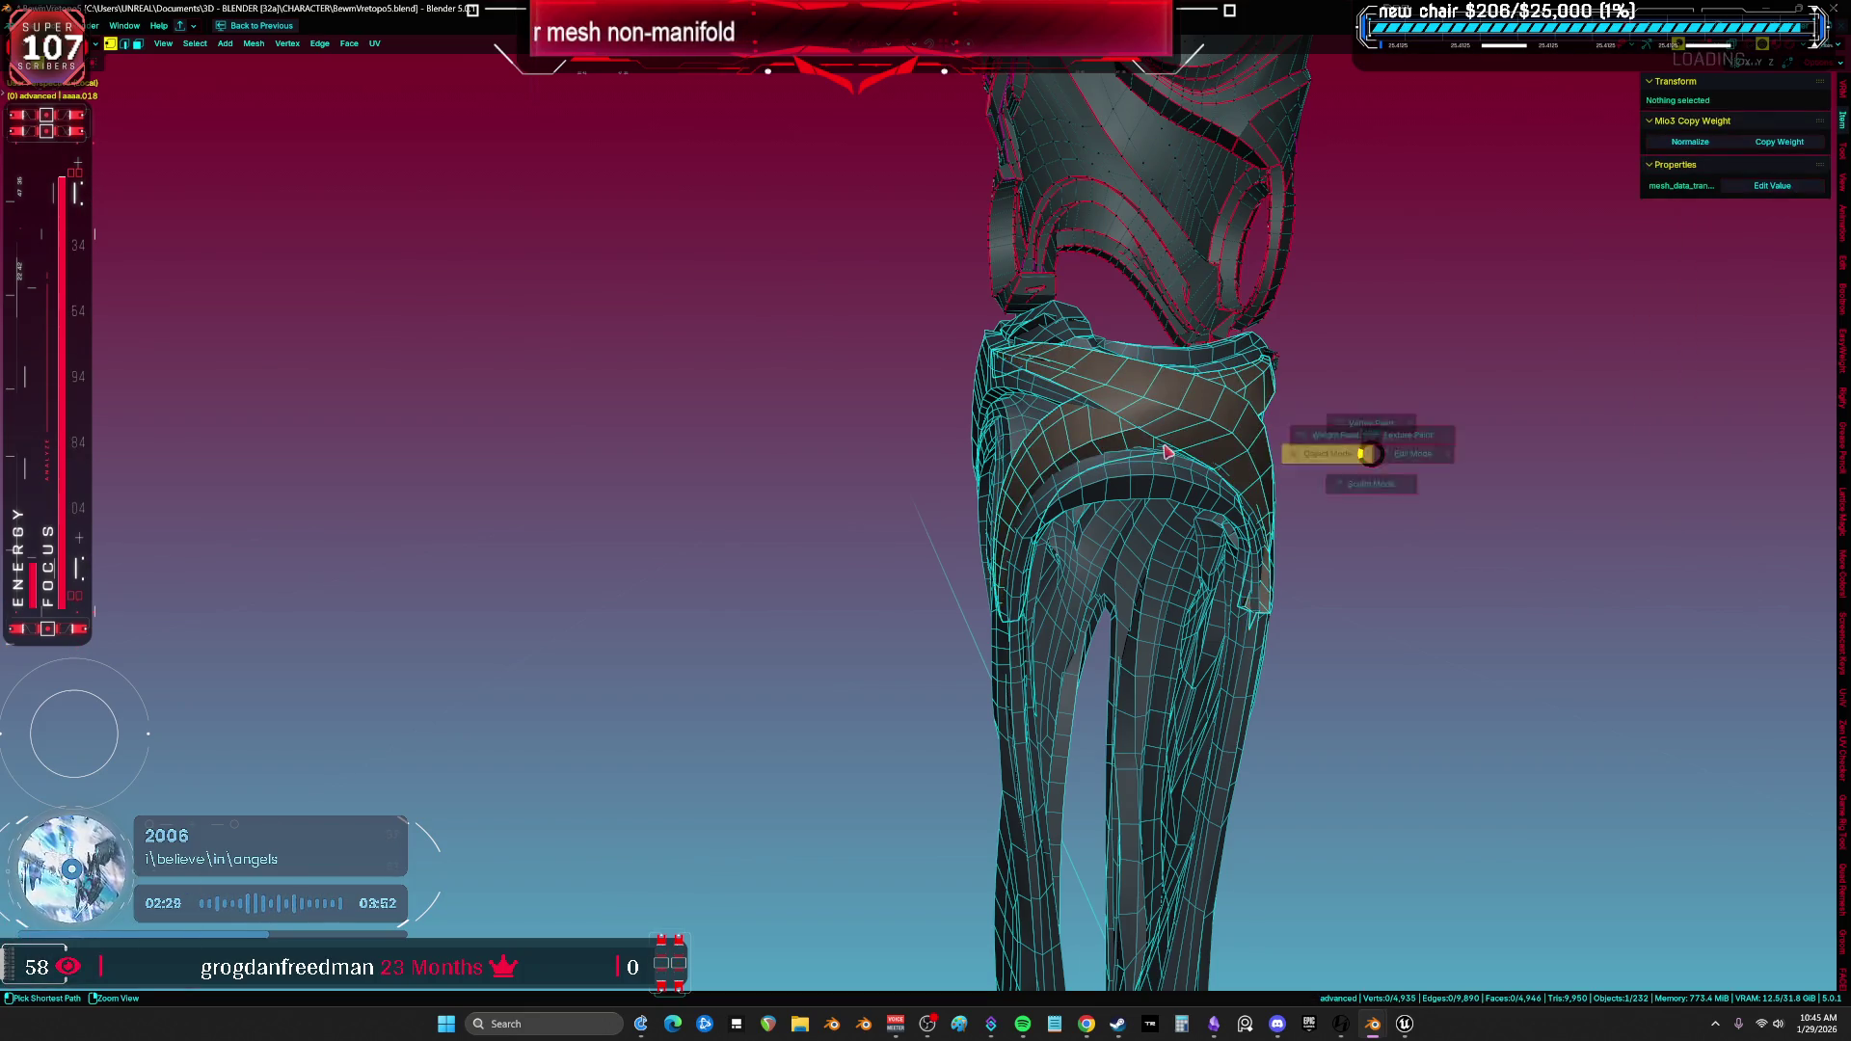
Pick the new strap object in Object Mode and enter Edit Mode on it.
key("Tab")
left_click(1201, 433)
left_click(1139, 493)
left_click(1186, 429)
key("Tab")
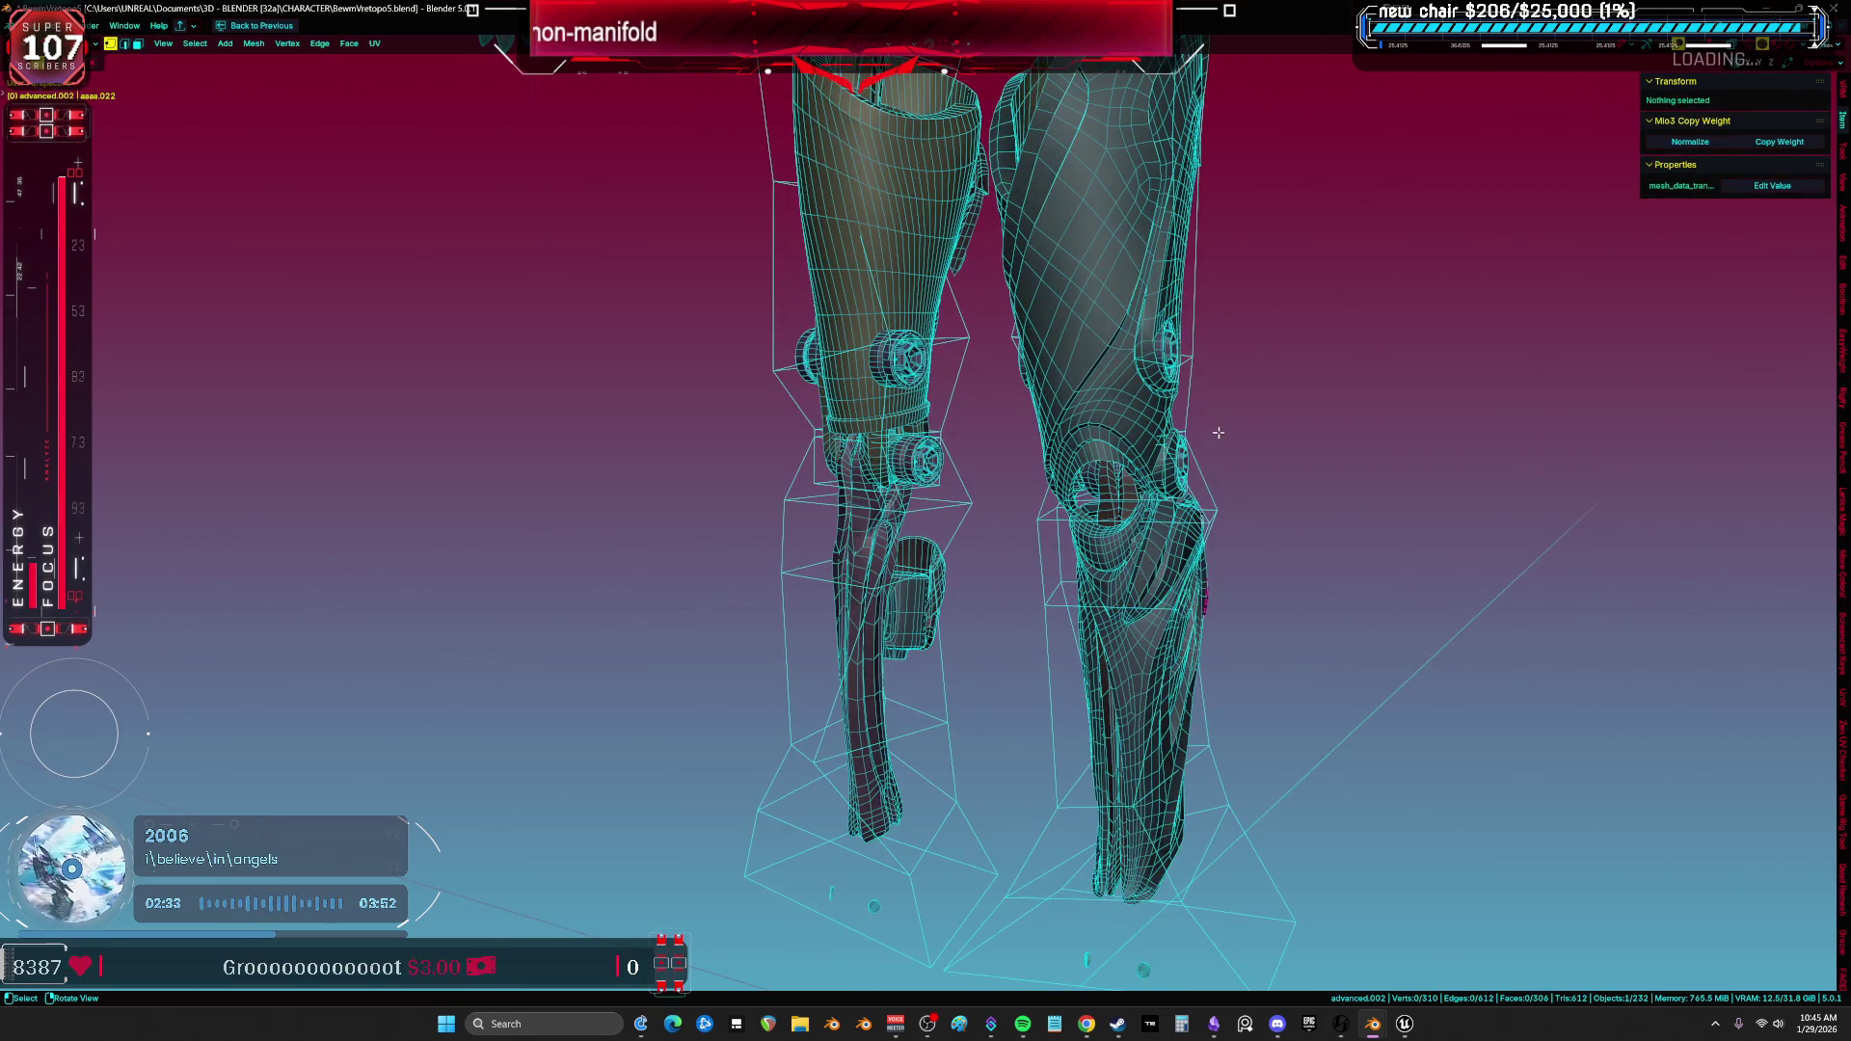
Isolate the strap, grow a selection from a tip face along the band and delete those faces.
key("KP_Divide")
key("a")
key("alt+a")
mouse_move(1335, 388)
middle_mouse_down()
mouse_move(1457, 392)
mouse_move(1342, 421)
mouse_move(856, 260)
mouse_move(872, 454)
mouse_move(765, 515)
mouse_move(940, 578)
mouse_move(1064, 655)
mouse_move(1033, 541)
mouse_move(1166, 580)
mouse_move(1172, 739)
mouse_move(1122, 699)
mouse_move(1167, 670)
mouse_move(1158, 636)
mouse_move(988, 551)
mouse_move(841, 615)
middle_mouse_up()
key("a")
left_click(1165, 668)
key("ctrl+KP_Add")
key("ctrl+KP_Add")
key("alt+z")
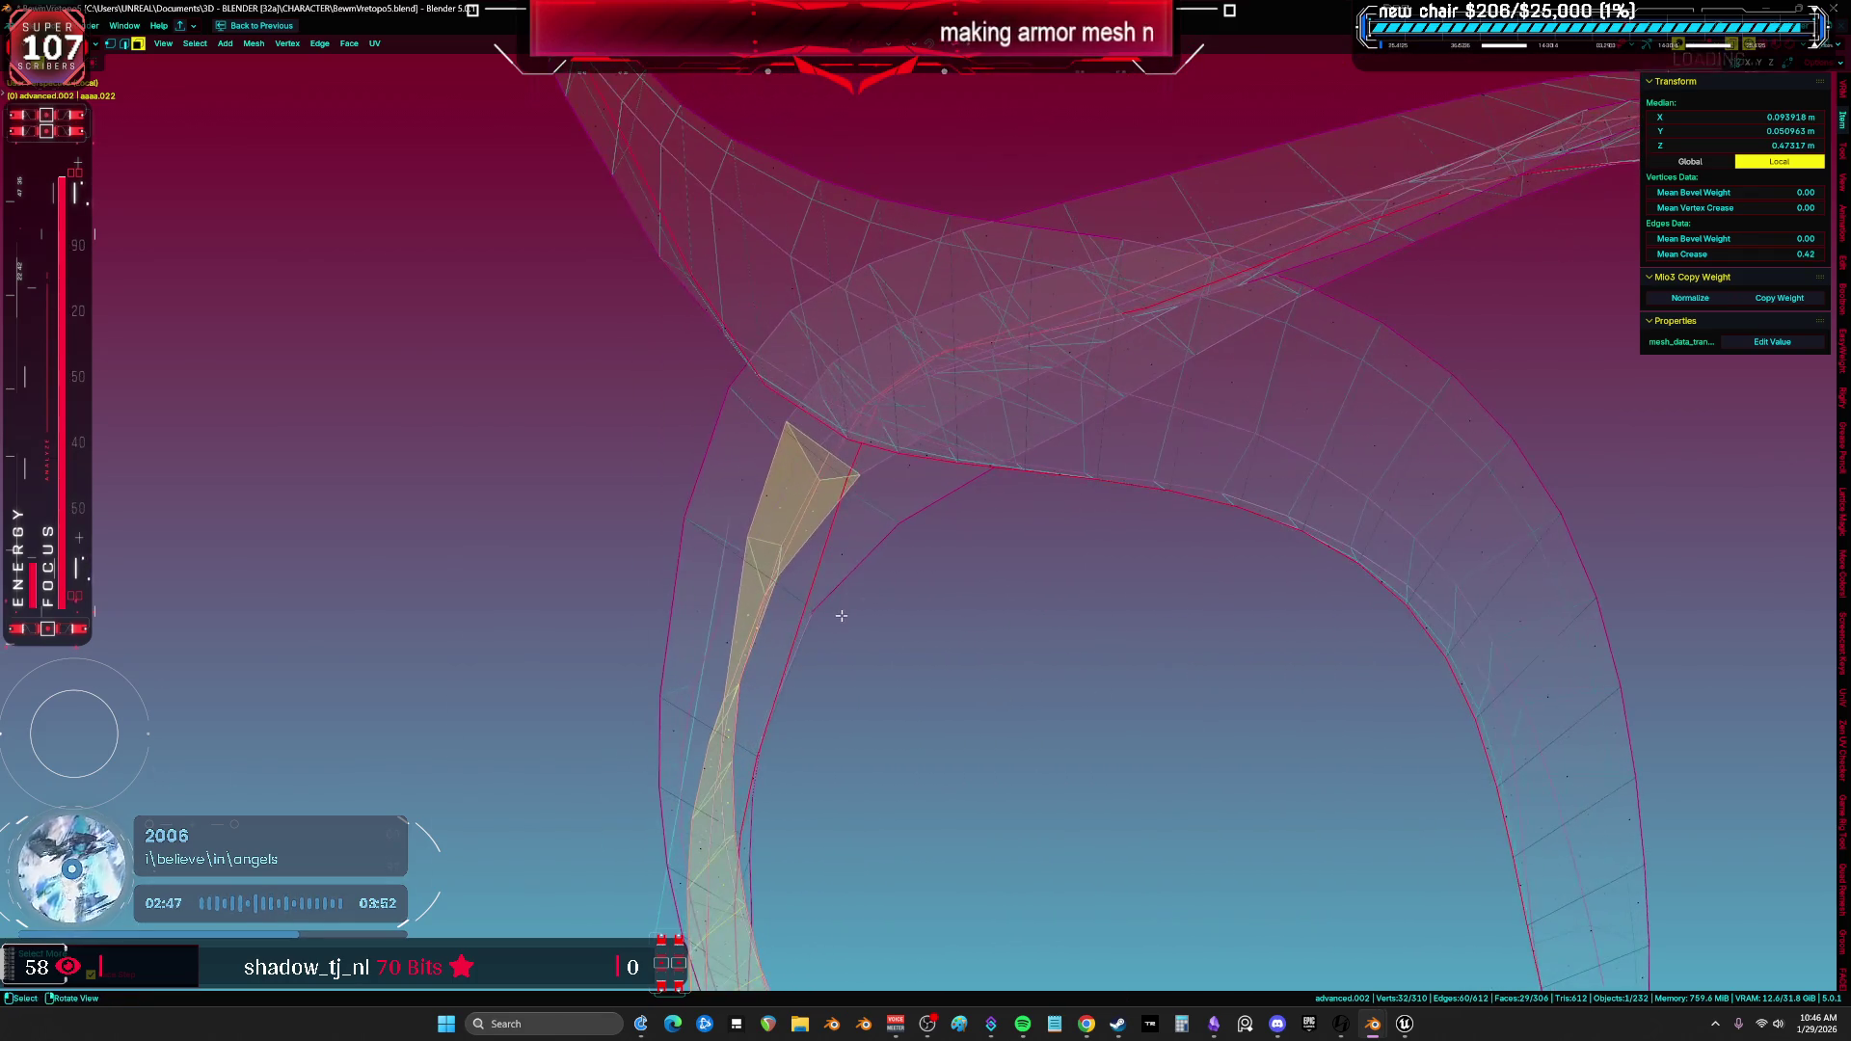
key("ctrl+KP_Add")
key("alt+z")
mouse_move(554, 520)
middle_mouse_down()
mouse_move(893, 434)
mouse_move(797, 624)
mouse_move(1237, 631)
middle_mouse_up()
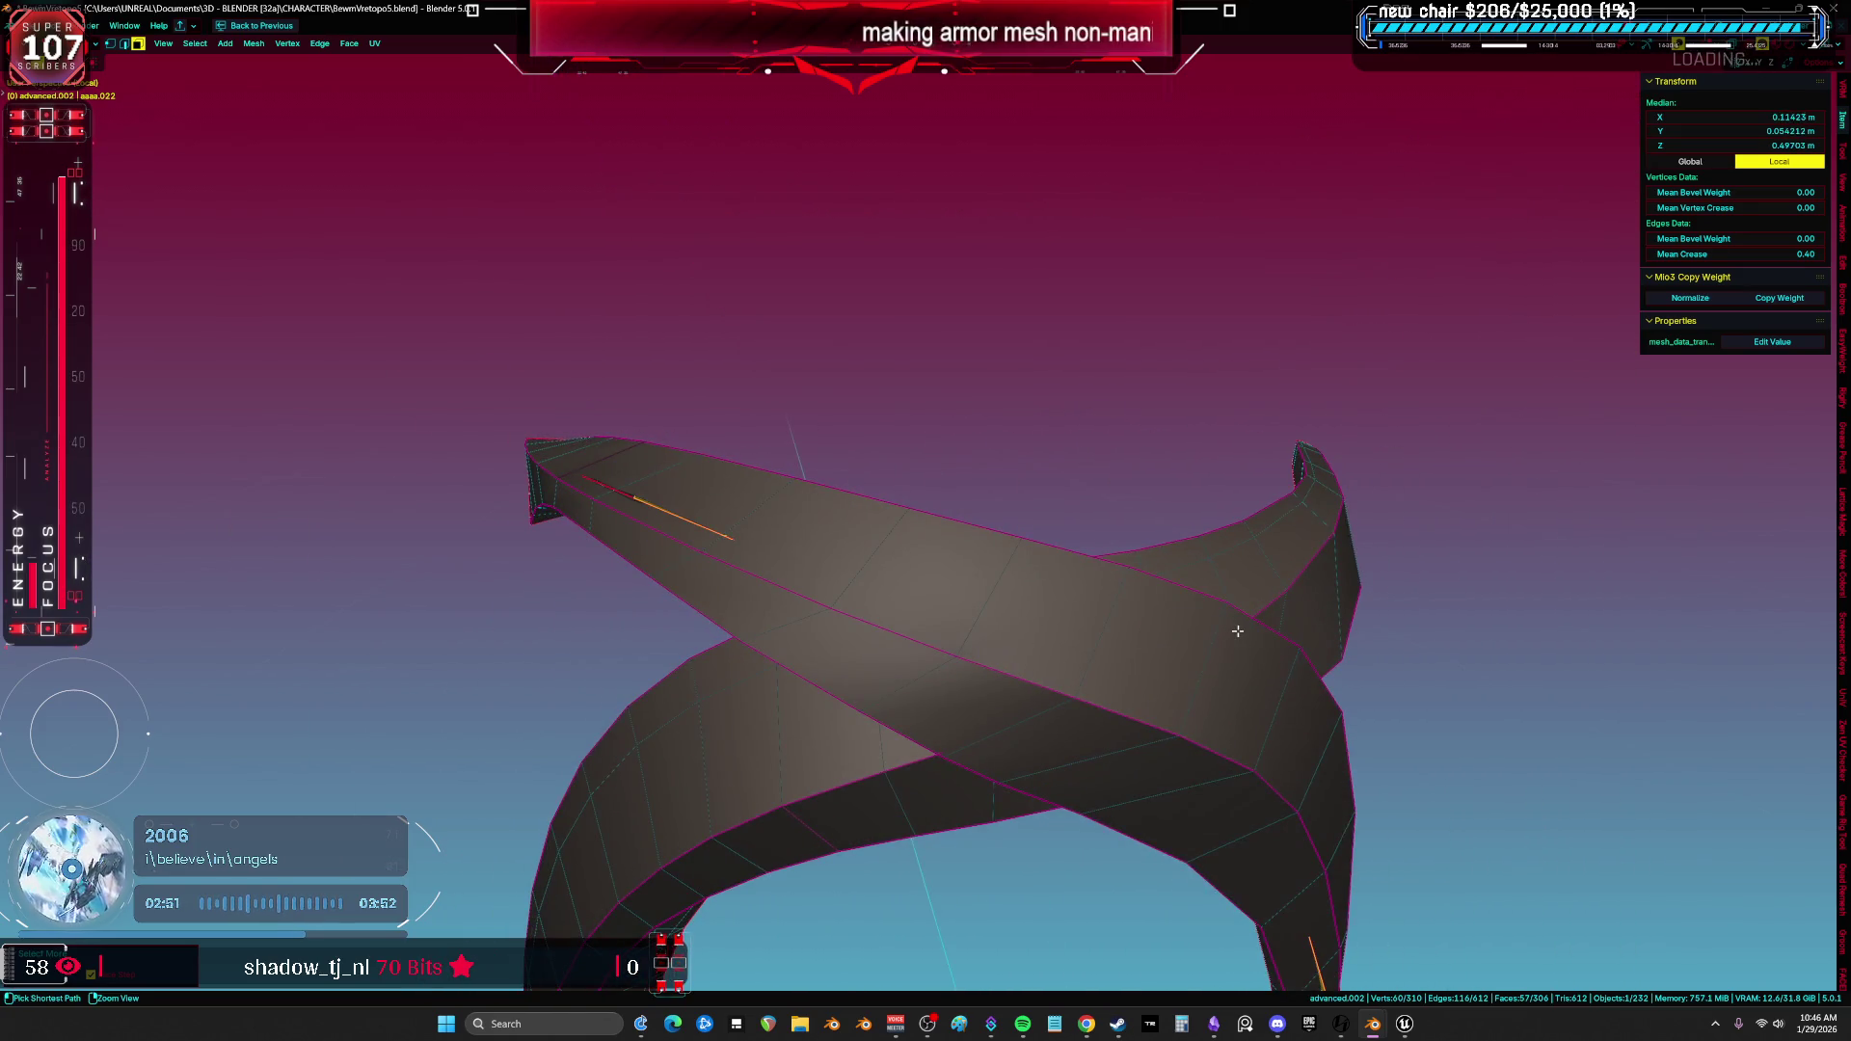
key("ctrl+KP_Add")
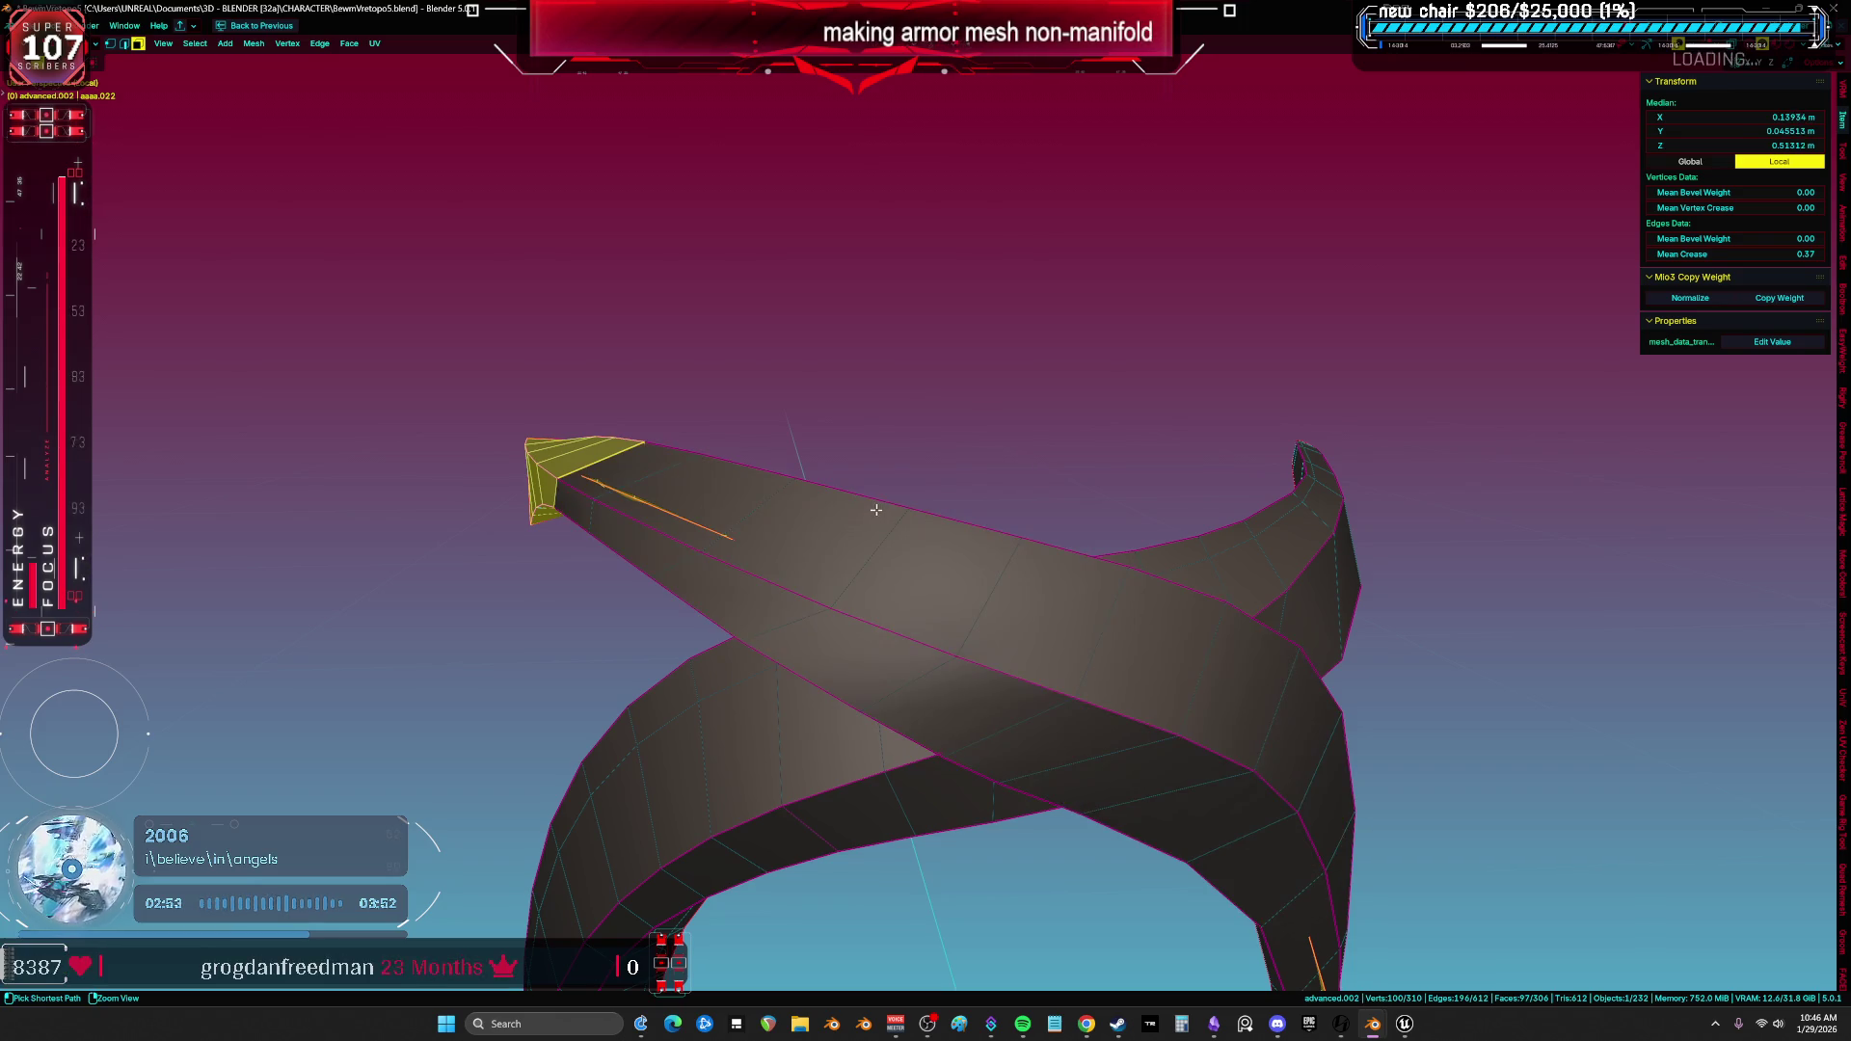
key("alt+z")
mouse_move(607, 498)
middle_mouse_down()
mouse_move(797, 495)
mouse_move(811, 468)
middle_mouse_up()
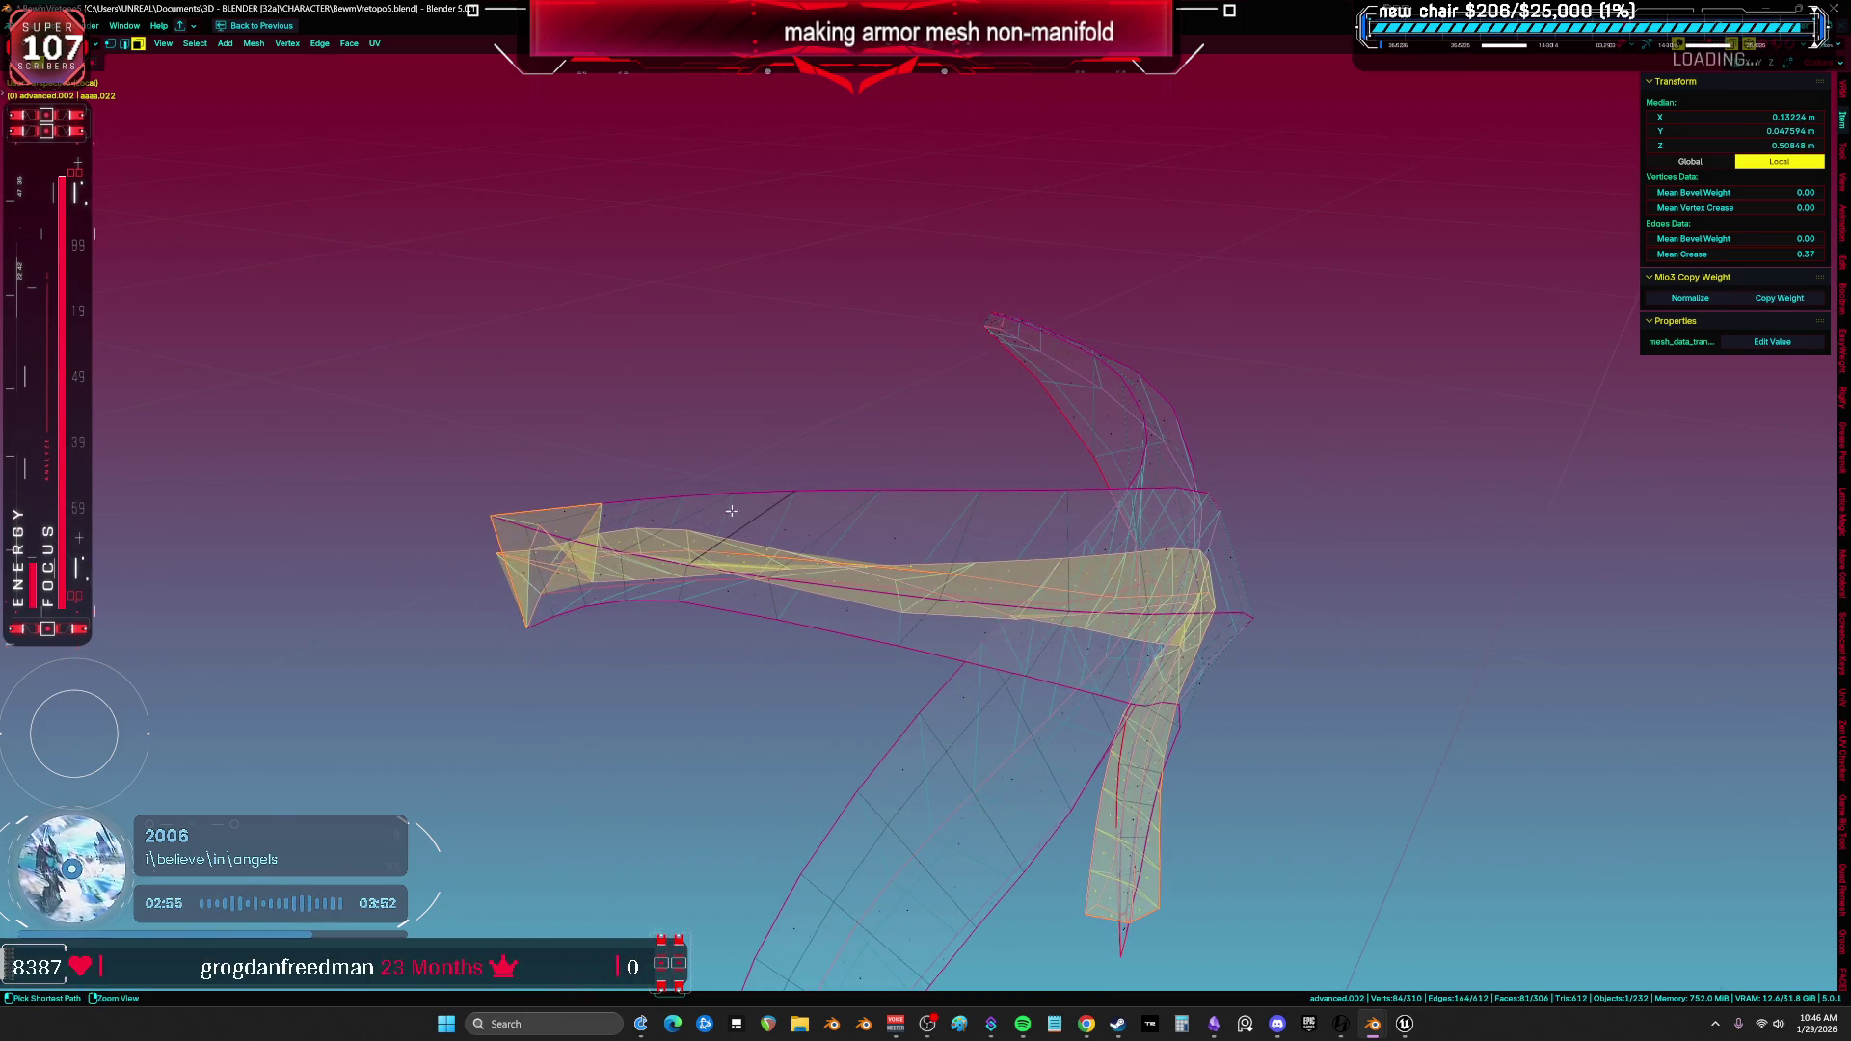
middle_click_drag(670, 536, 993, 487)
key("x")
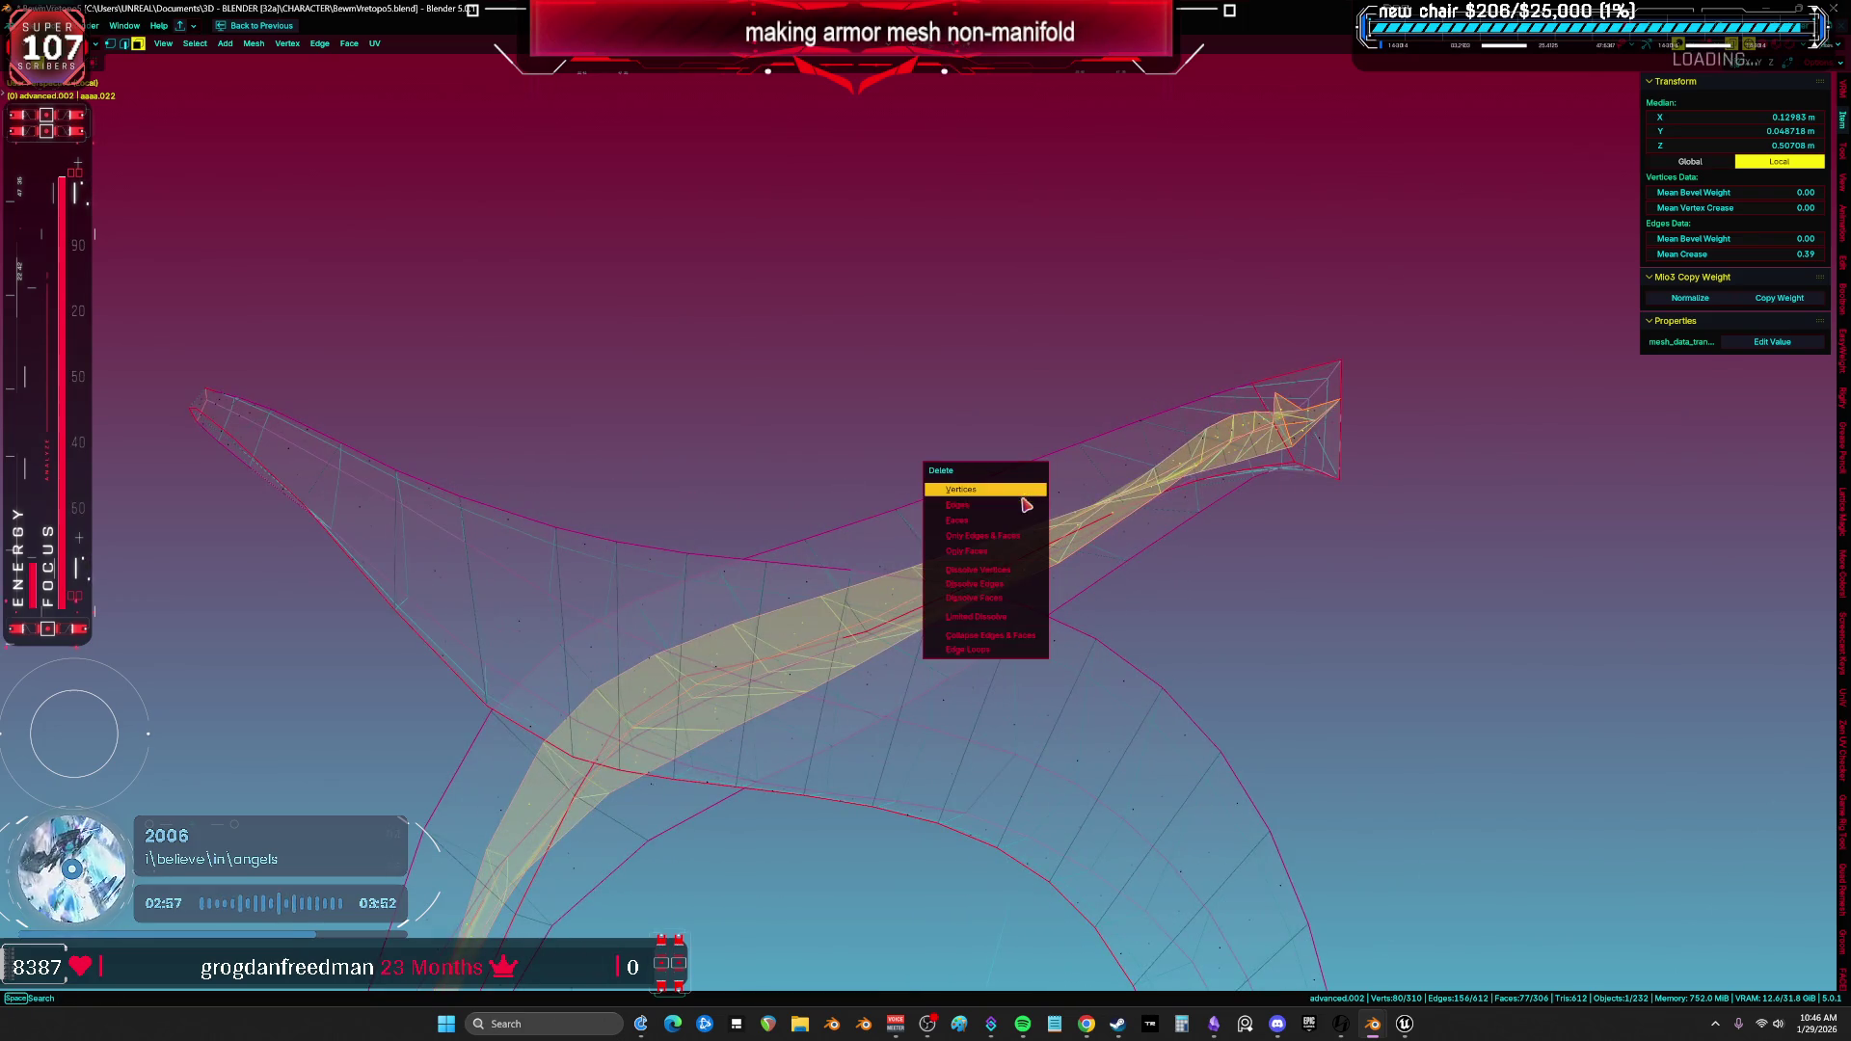
left_click(1014, 533)
Delete the remaining stray faces at the strap tips one group at a time.
key("alt+z")
mouse_move(1397, 505)
middle_mouse_down()
mouse_move(1496, 541)
mouse_move(1238, 530)
mouse_move(1003, 418)
middle_mouse_up()
left_click(1004, 419)
left_click(1084, 479, "shift")
mouse_move(1084, 478)
middle_mouse_down()
mouse_move(1046, 501)
mouse_move(1028, 484)
mouse_move(1011, 528)
mouse_move(926, 558)
mouse_move(987, 505)
mouse_move(855, 455)
mouse_move(881, 516)
mouse_move(1158, 517)
mouse_move(1115, 289)
middle_mouse_up()
left_click(968, 543, "shift")
key("x")
left_click(959, 506)
left_click(1011, 528)
key("x")
left_click(959, 529)
left_click(910, 463)
Review the cleaned strap bands in wireframe with everything selected, then clear the selection.
key("z")
left_click(806, 516)
key("a")
mouse_move(1050, 533)
middle_mouse_down()
mouse_move(986, 543)
mouse_move(967, 440)
middle_mouse_up()
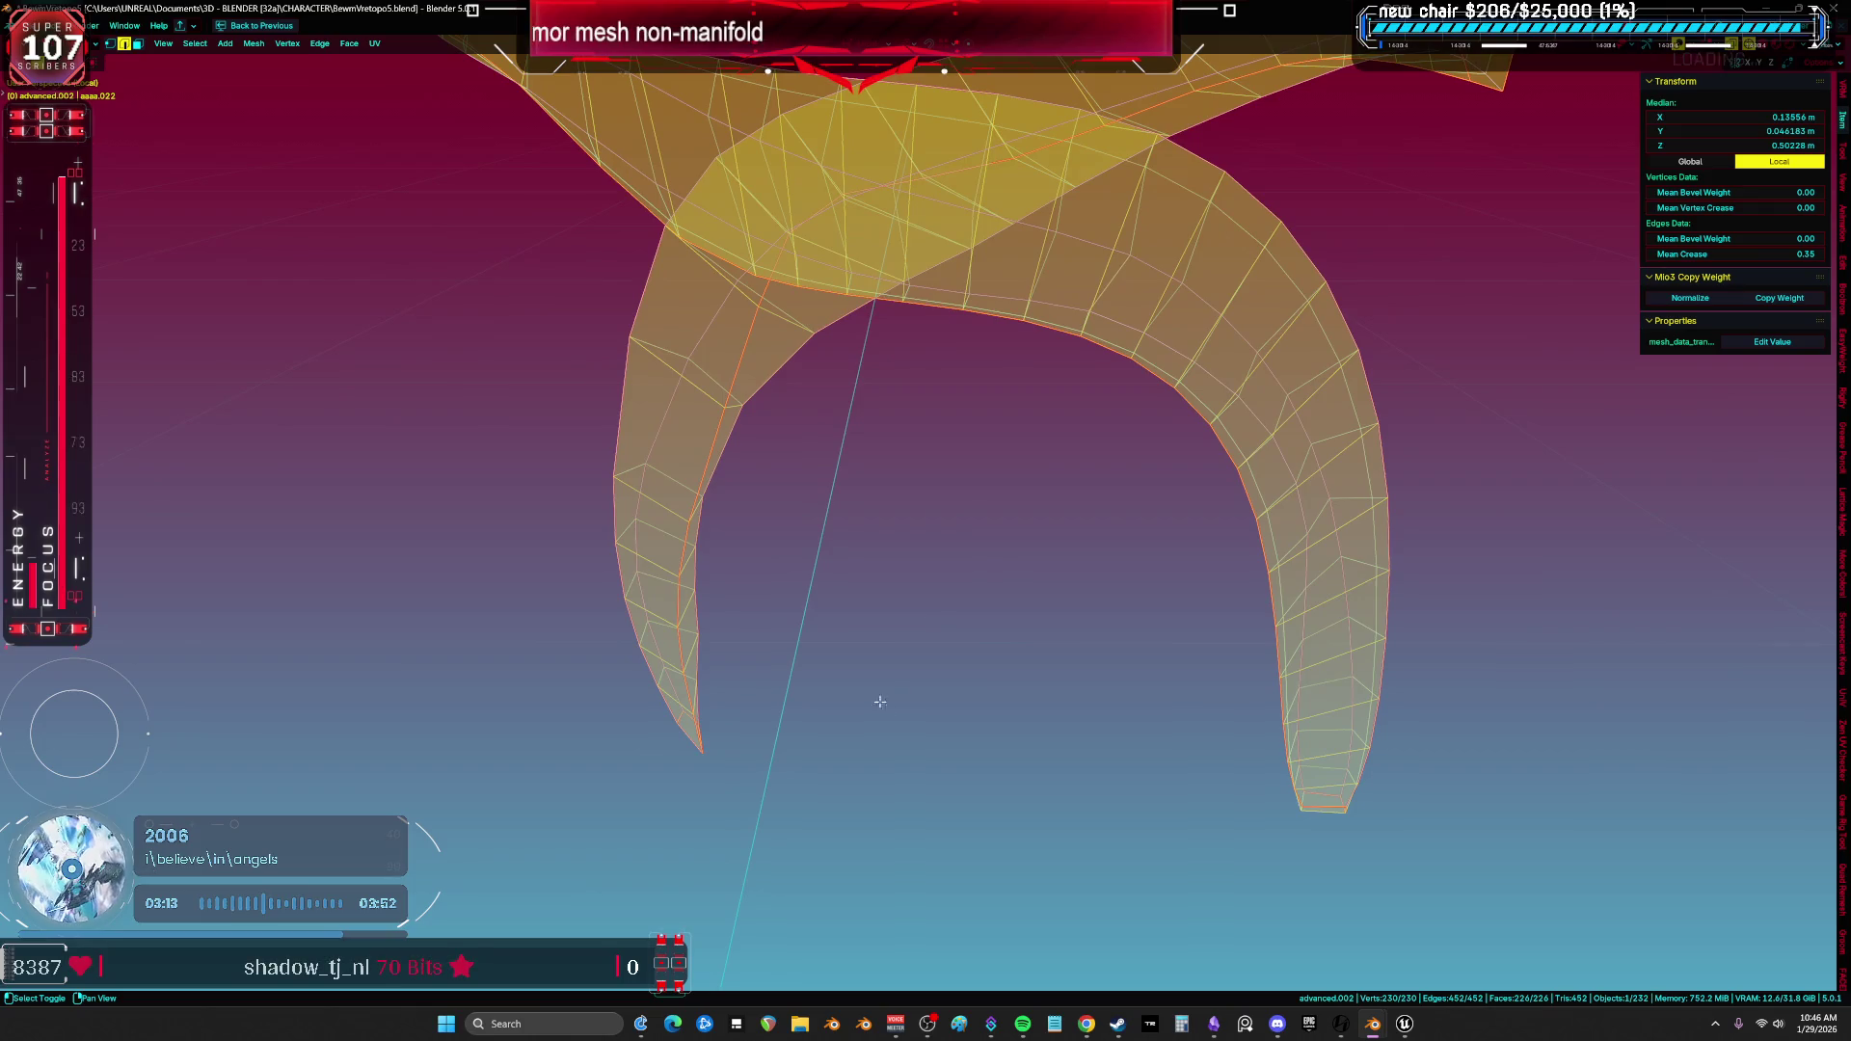
key("alt+a")
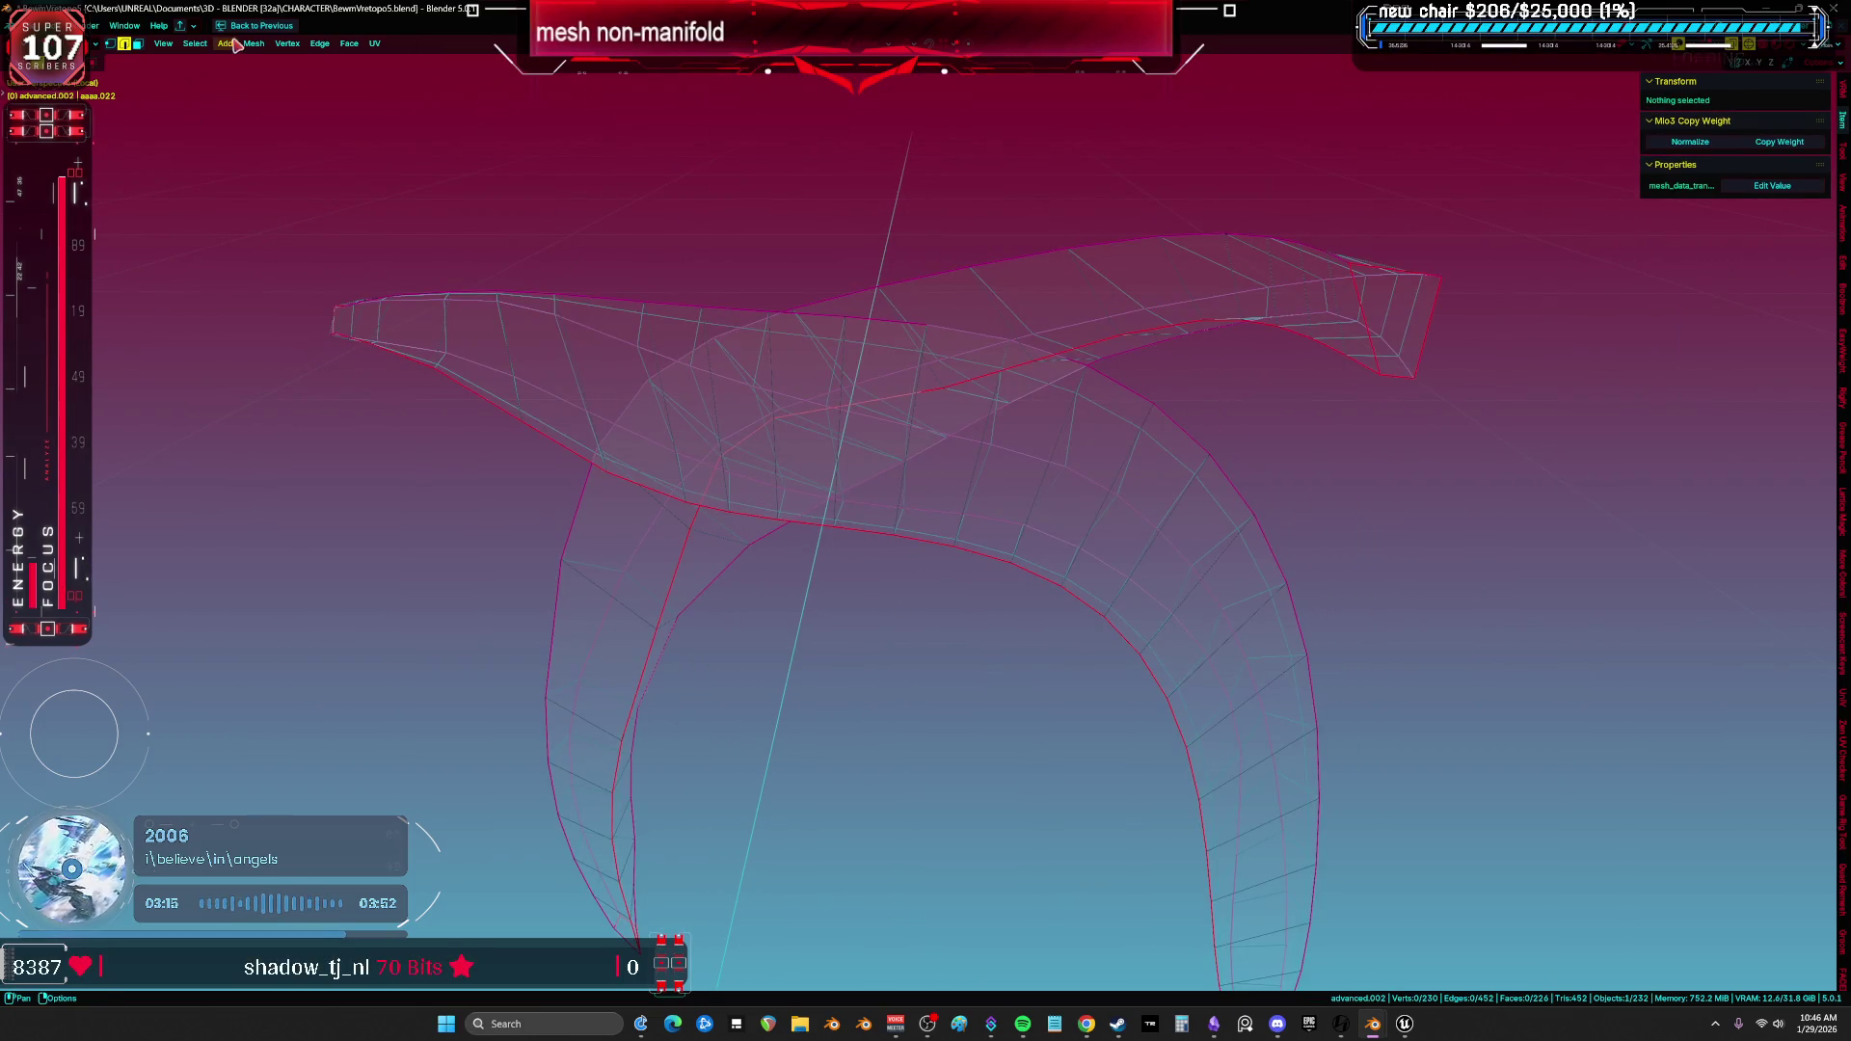
Select Non Manifold geometry on the strap, then leave local view and Edit Mode to face both legs.
left_click(196, 46)
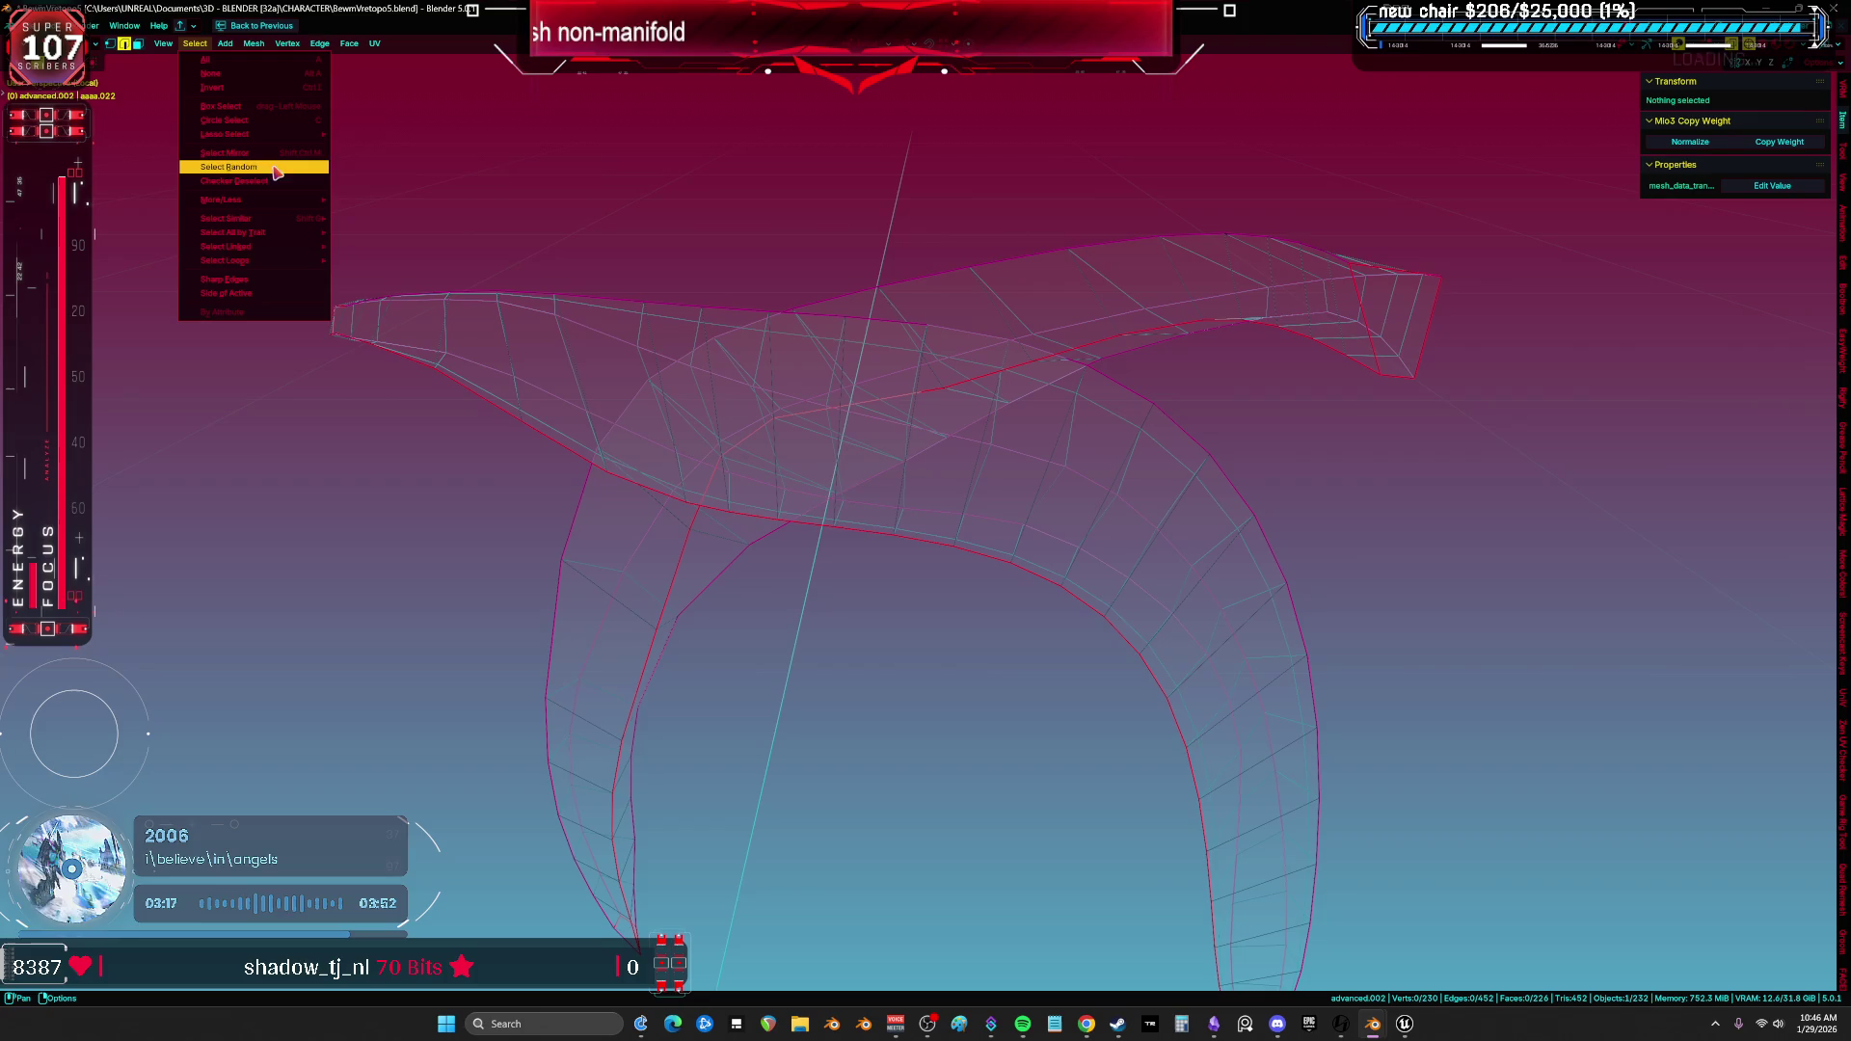
left_click(405, 242)
middle_click_drag(488, 274, 872, 448)
key("KP_Divide")
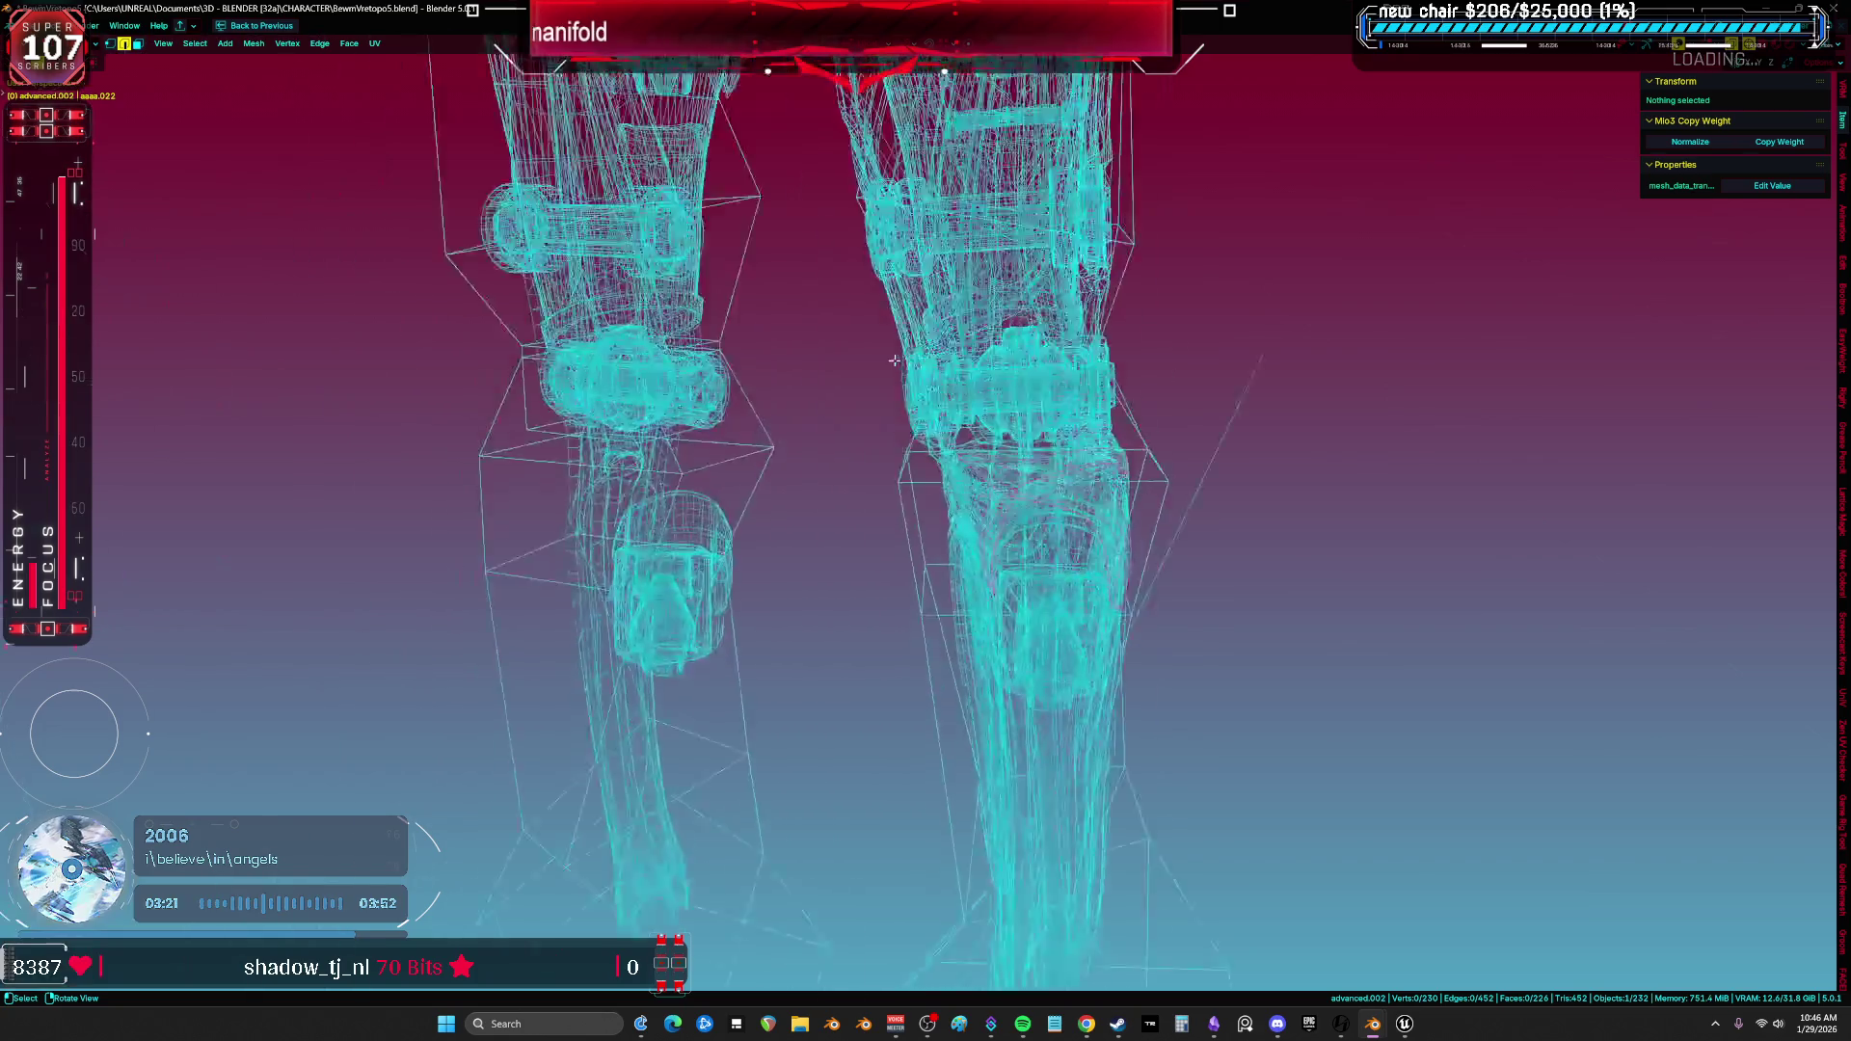
key("shift+z")
middle_click_drag(887, 360, 1182, 399)
key("Tab")
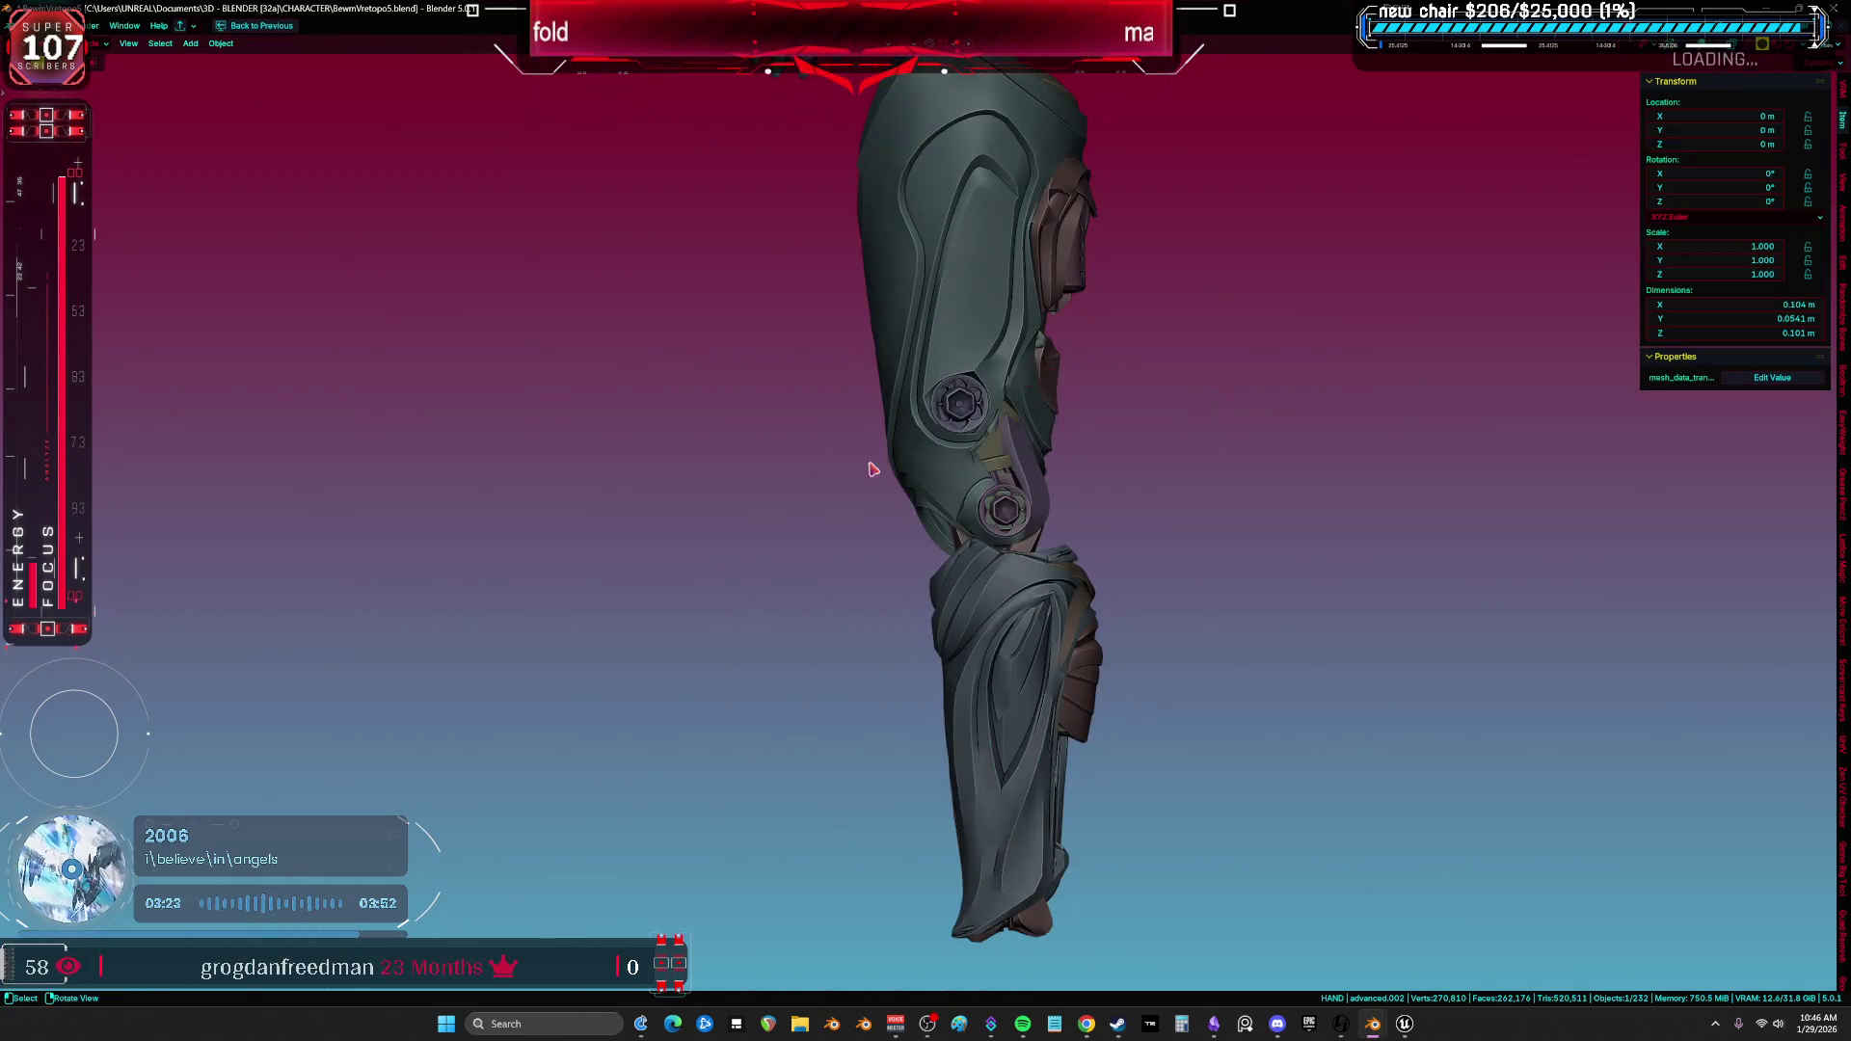
key("shift+z")
scroll(847, 468, "up", 3)
middle_click_drag(848, 466, 800, 445)
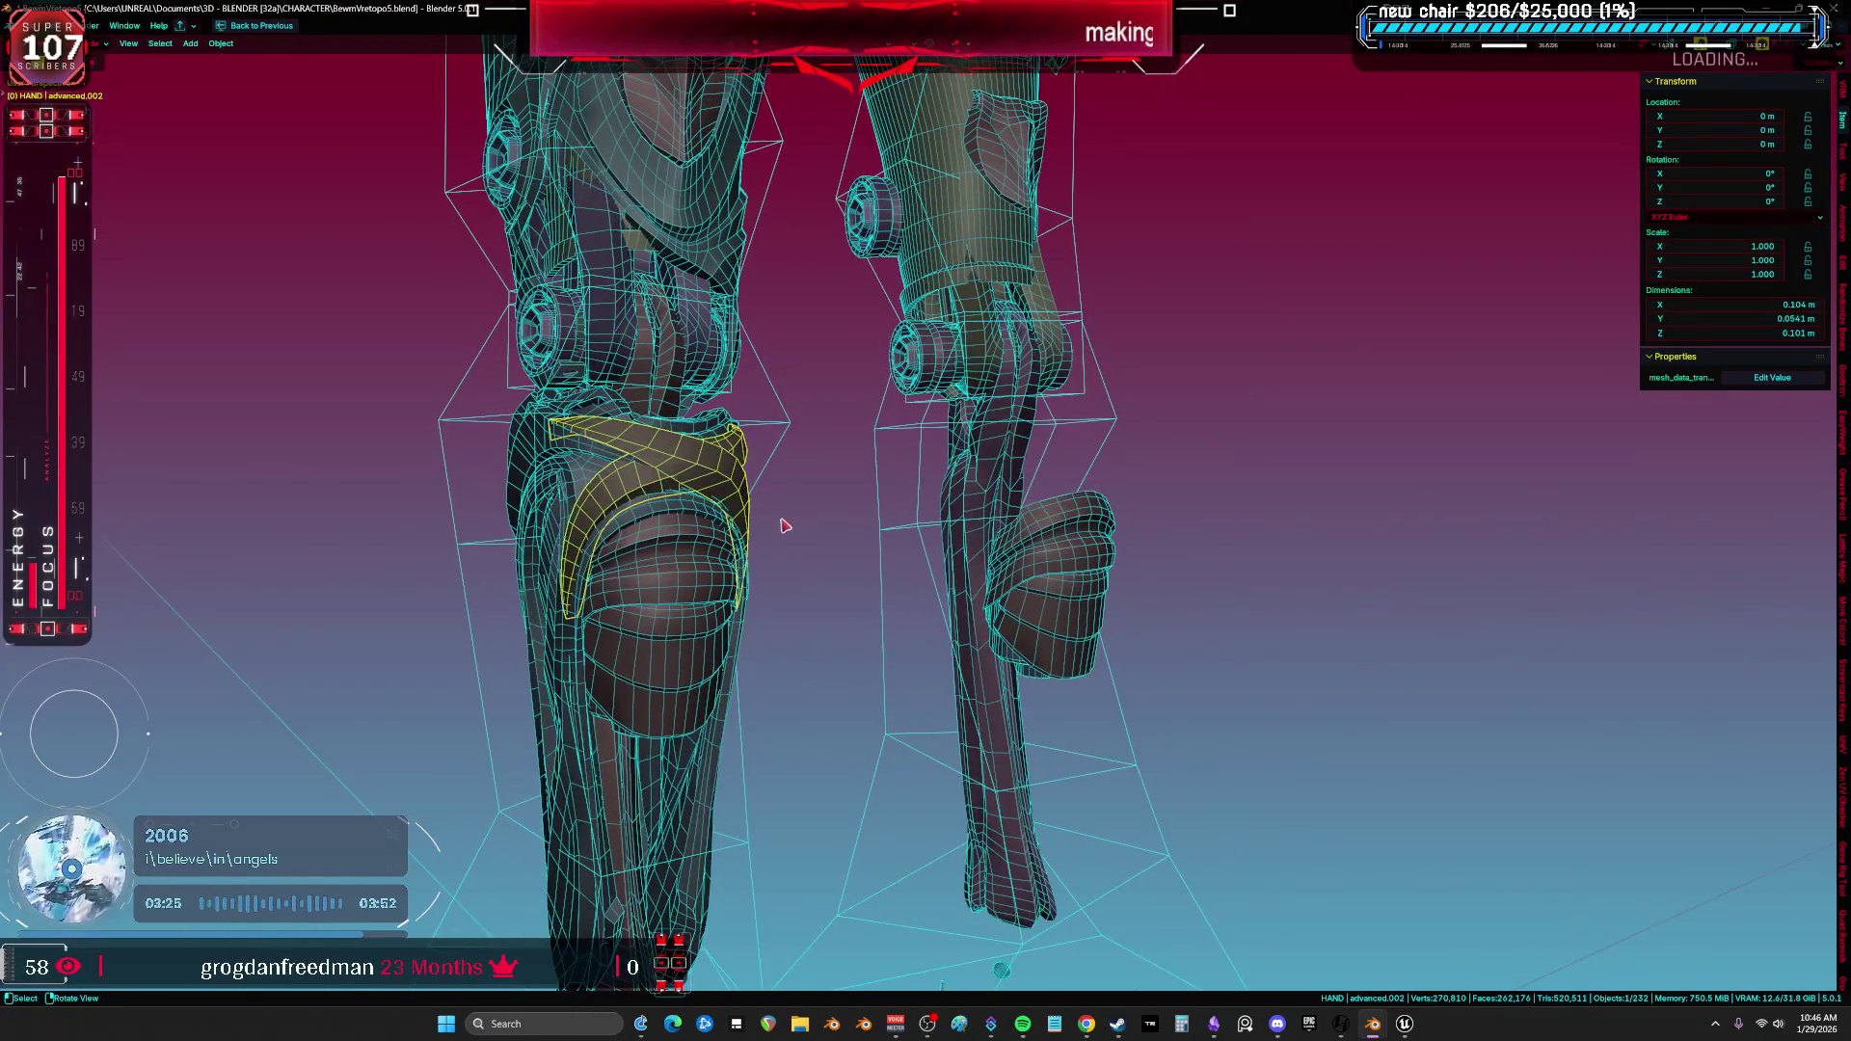
Select both knee pads and the side pad and hide them.
left_click(723, 569)
key("Tab")
scroll(806, 525, "up", 5)
key("l")
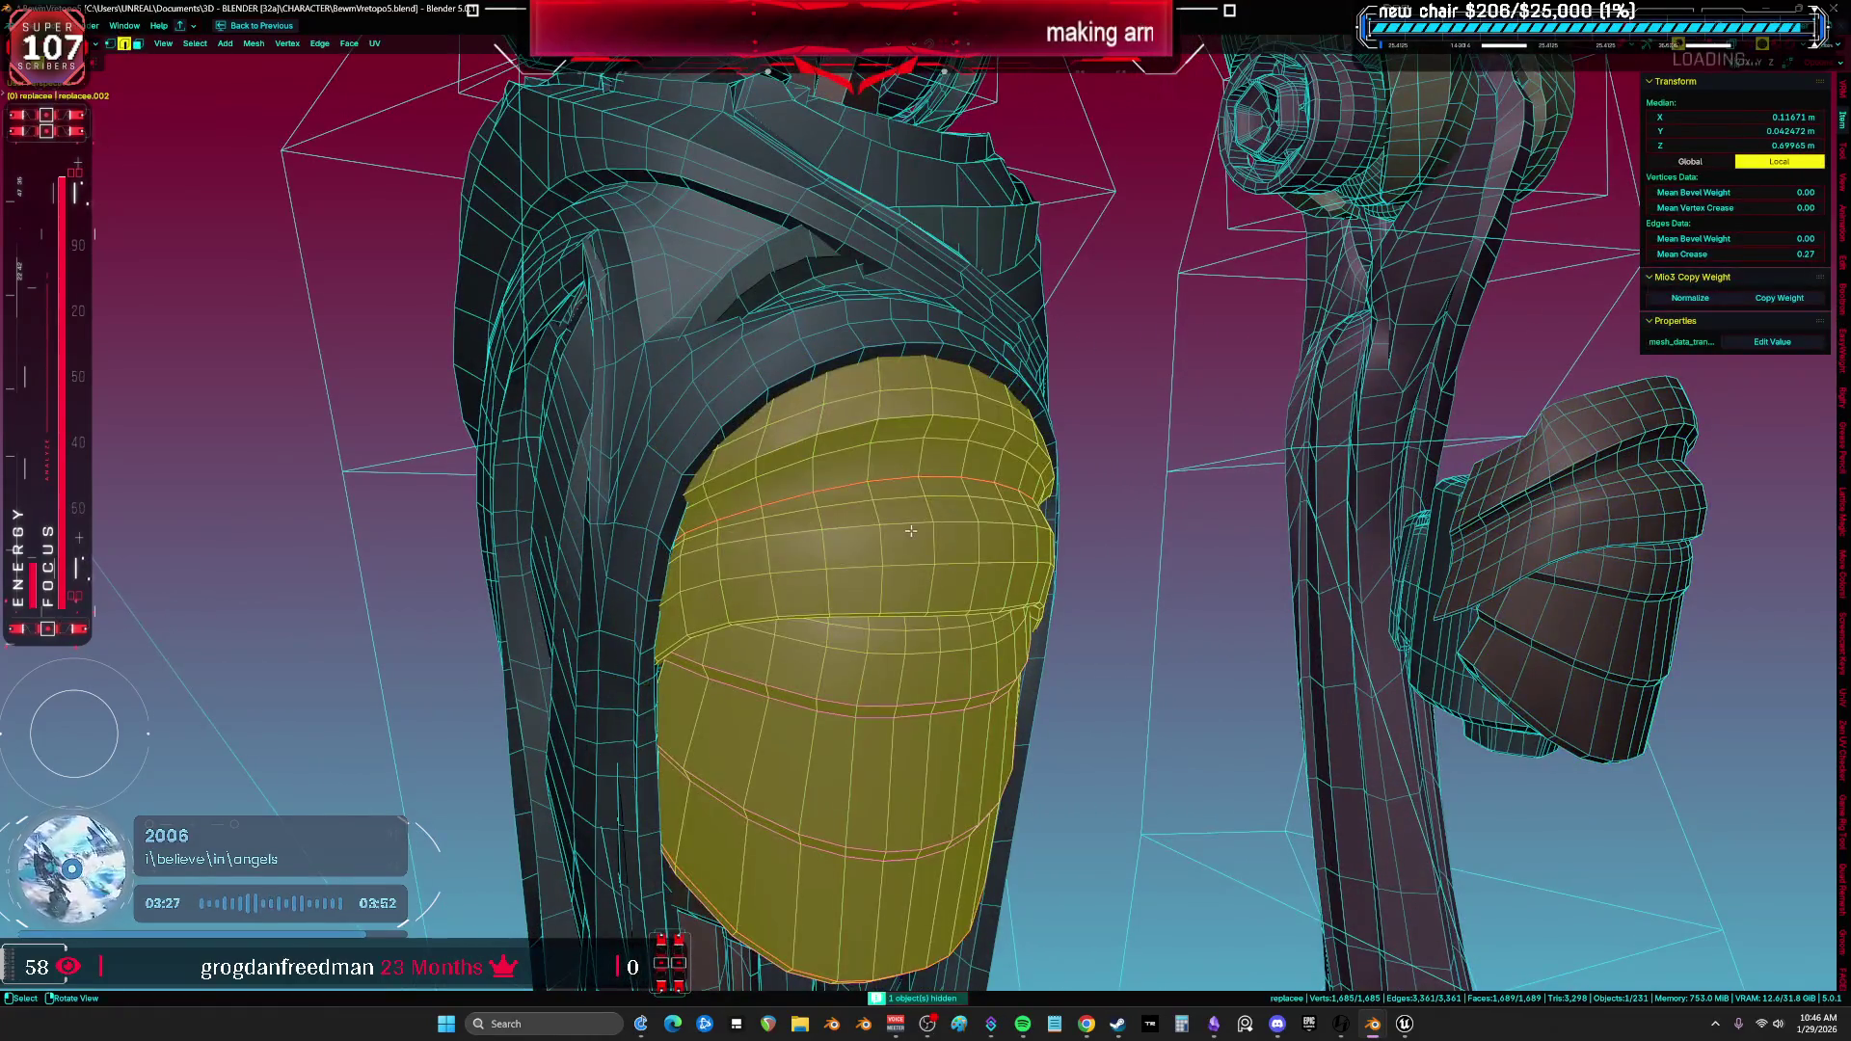
scroll(908, 529, "down", 4)
key("Tab")
left_click(935, 573)
key("h")
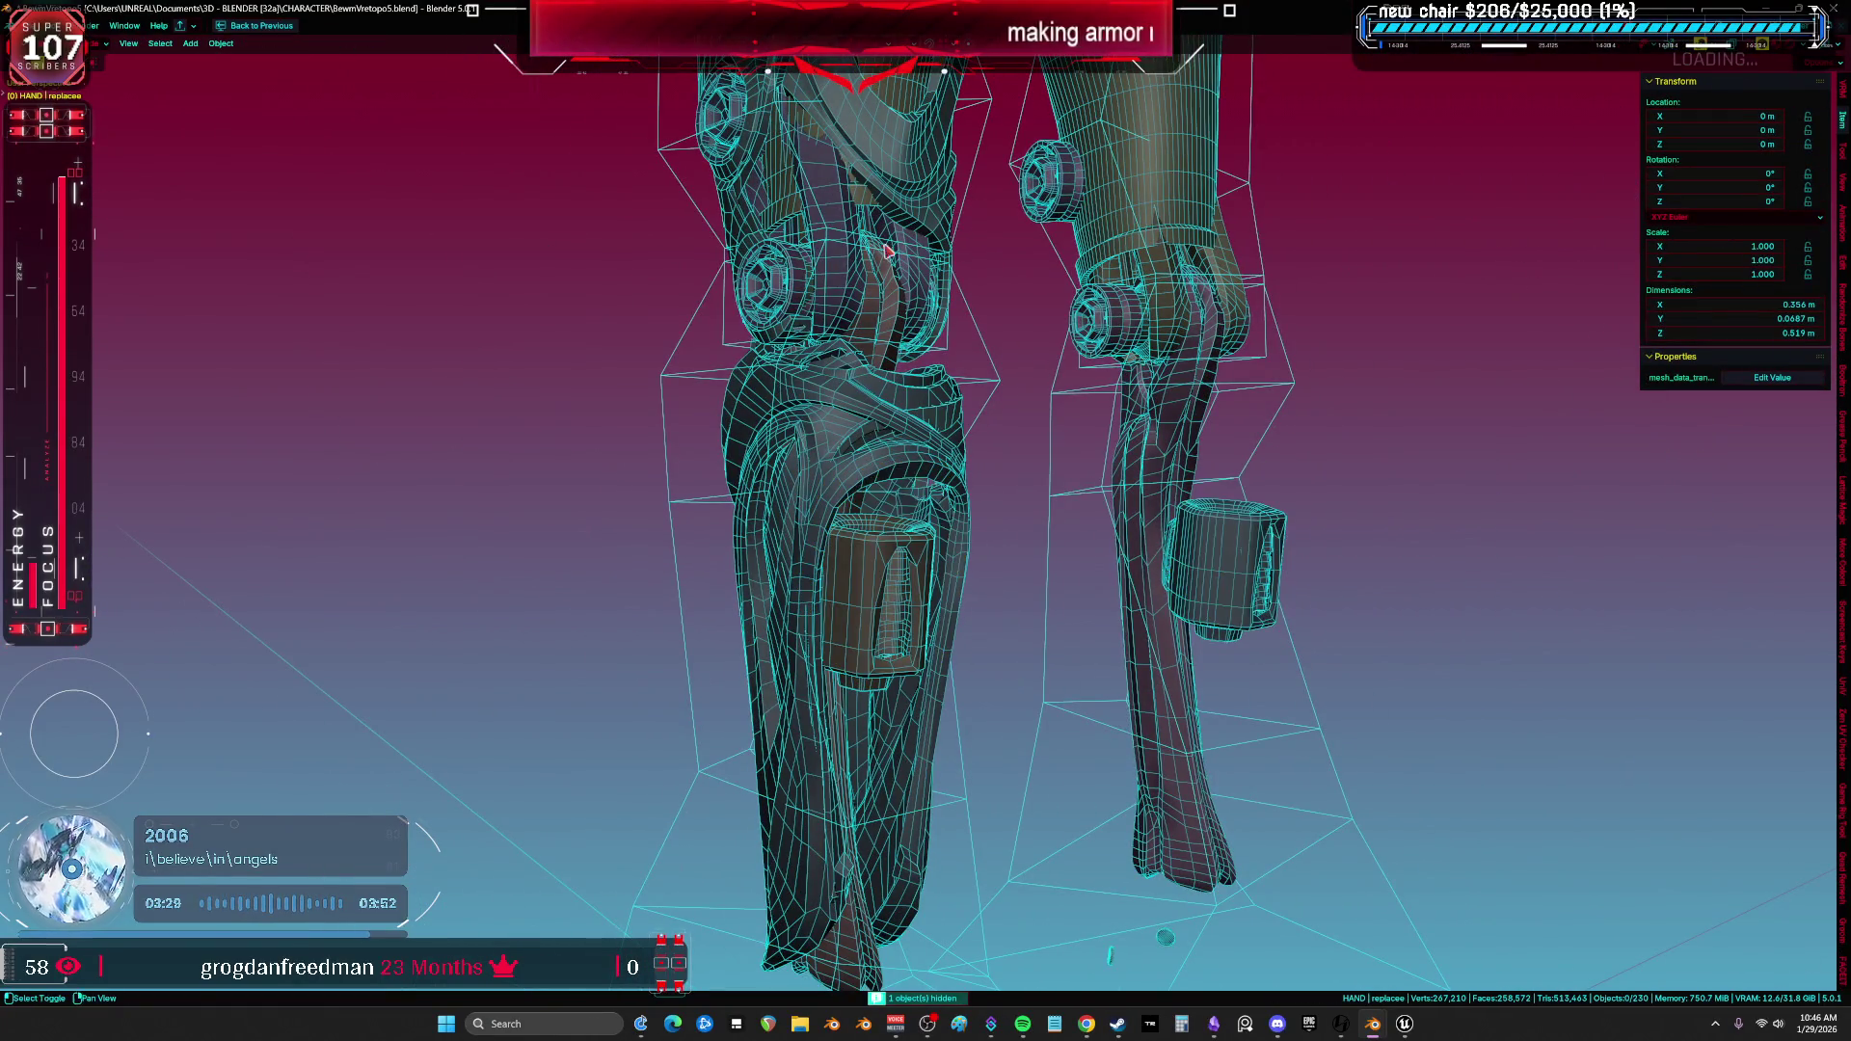
middle_click_drag(927, 557, 924, 619)
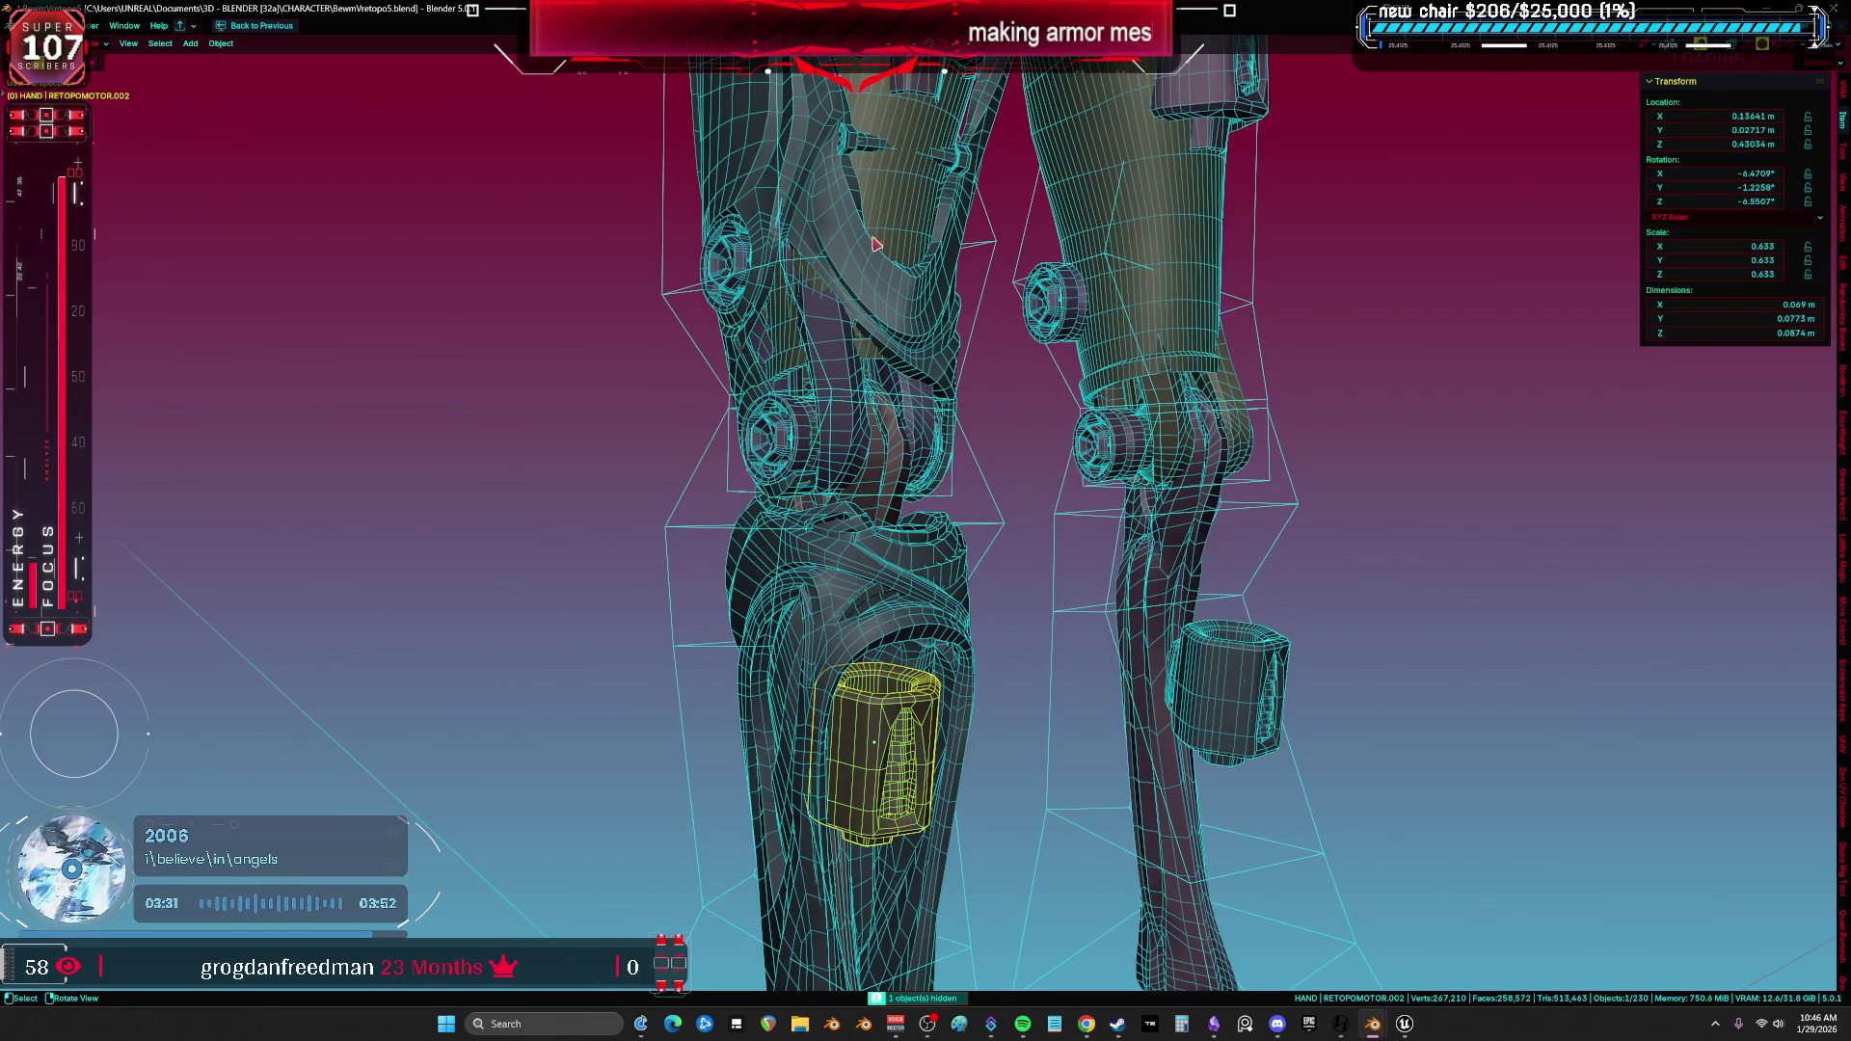
key("h")
scroll(882, 225, "down", 3)
Hide and unhide the thigh armor, then isolate it together with the shin piece in local view.
middle_click_drag(927, 141, 904, 421)
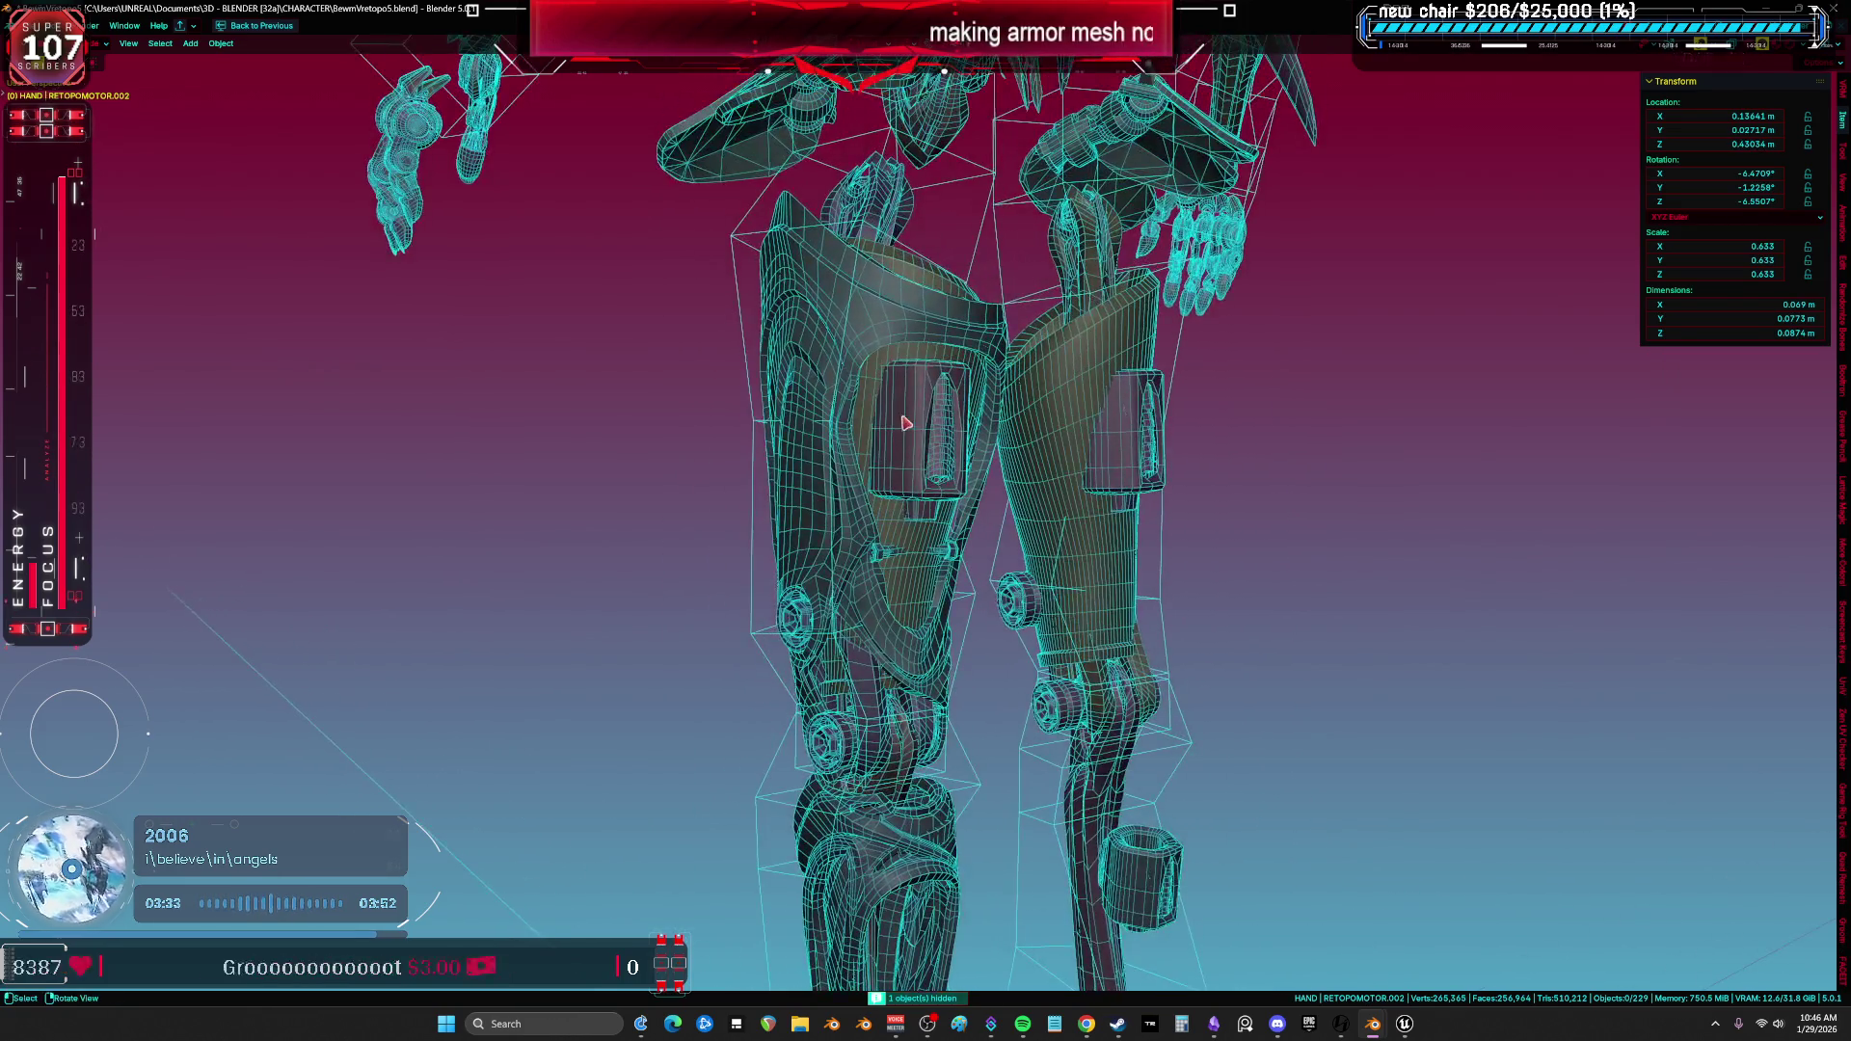
left_click(901, 460)
key("h")
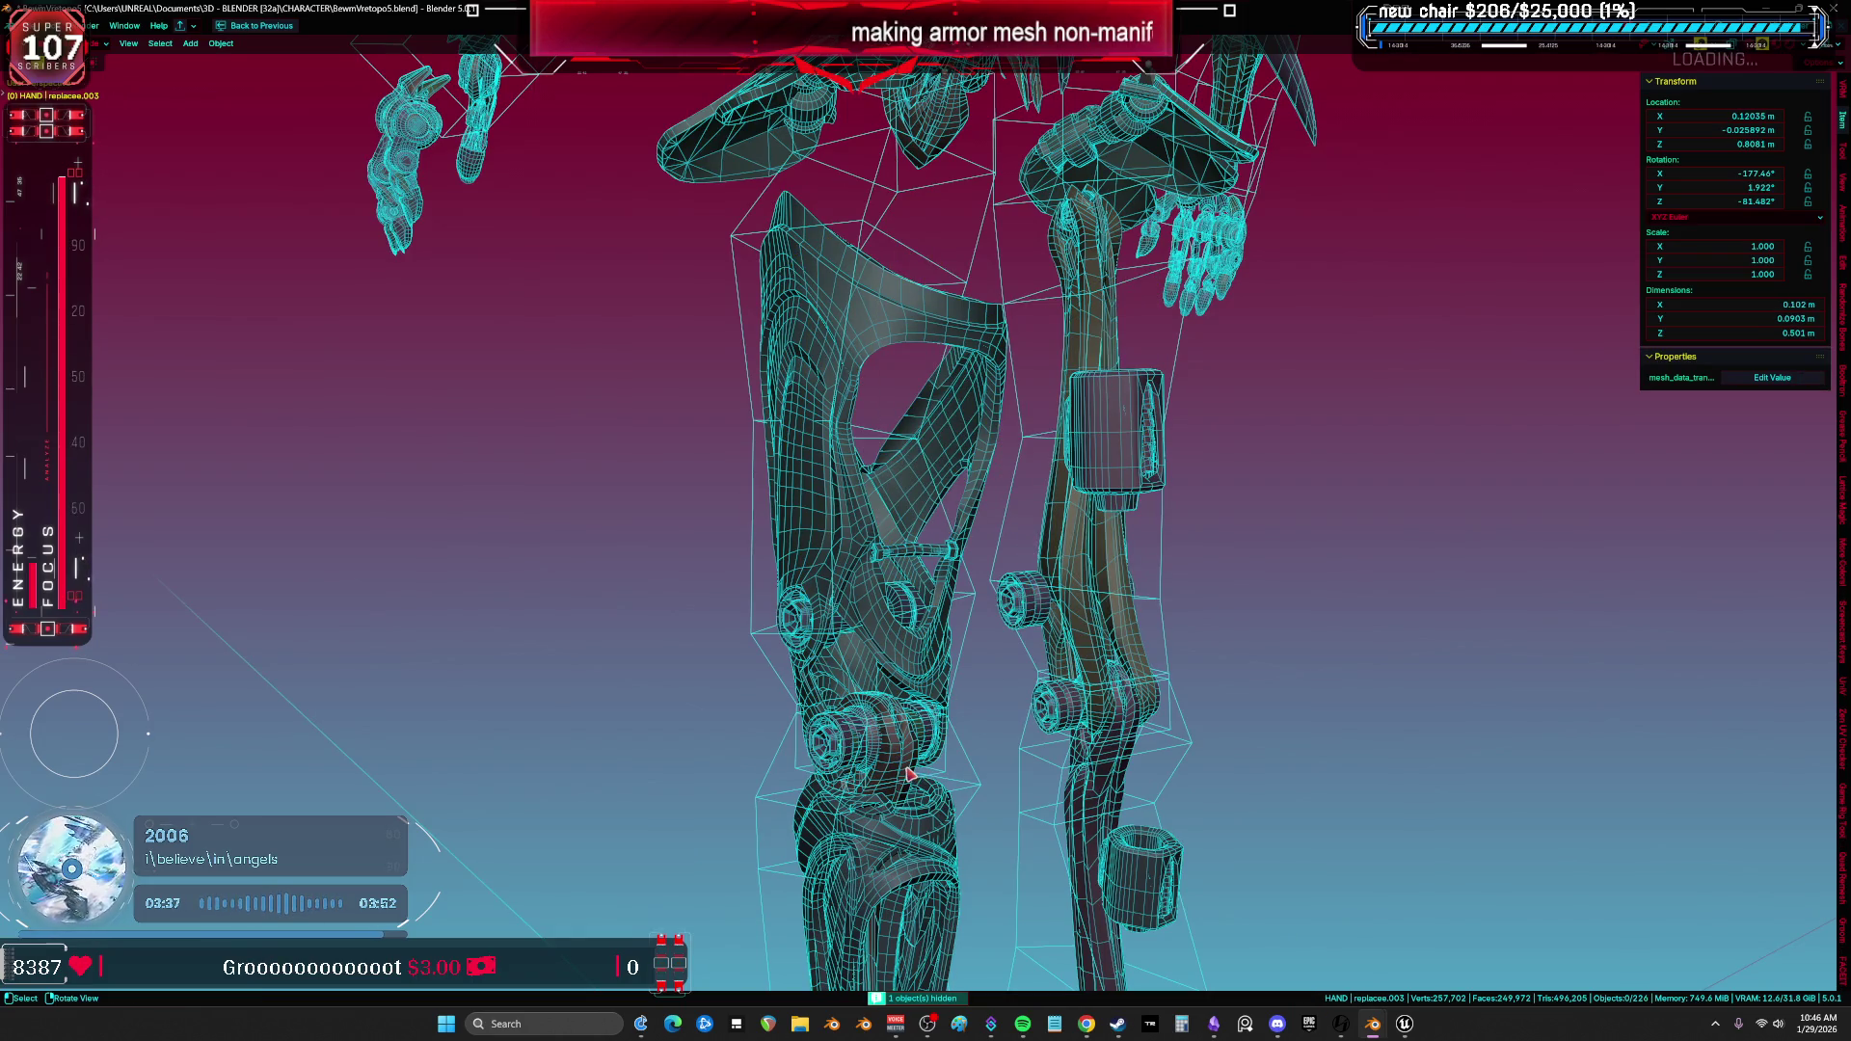
scroll(874, 636, "up", 2)
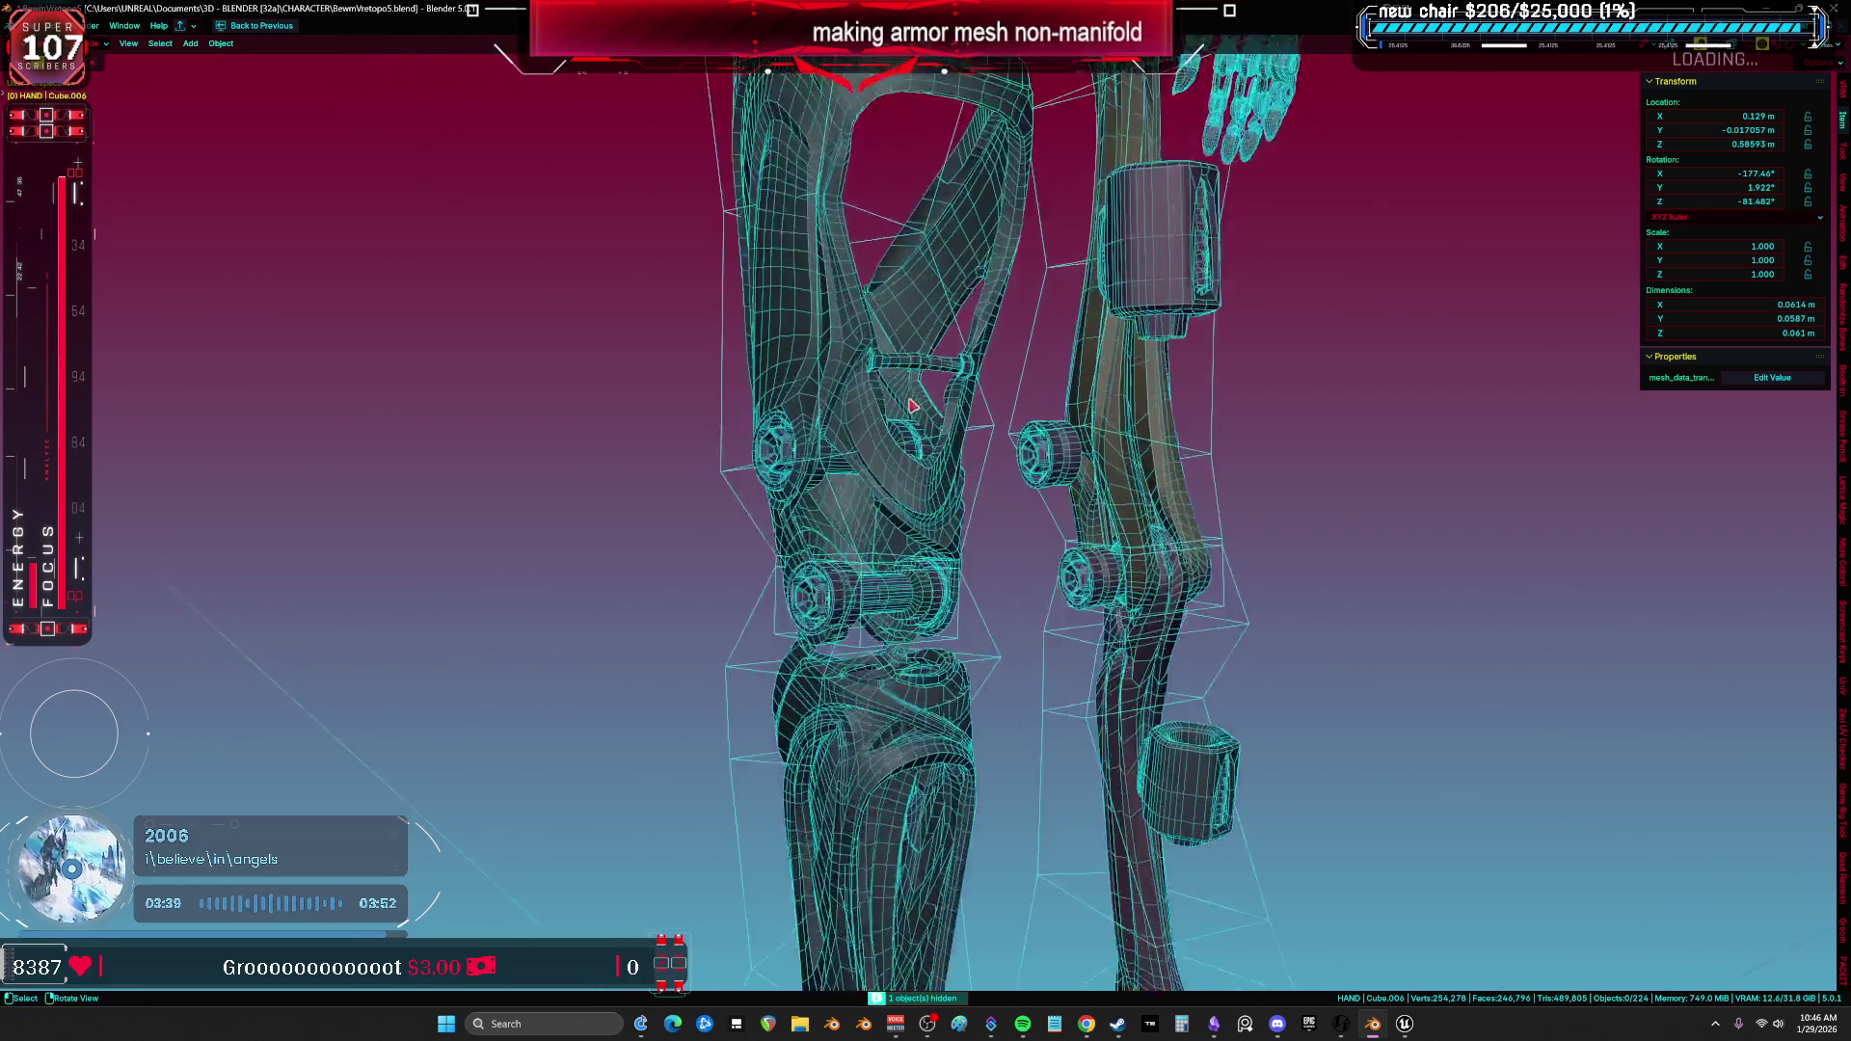
scroll(869, 577, "up", 2)
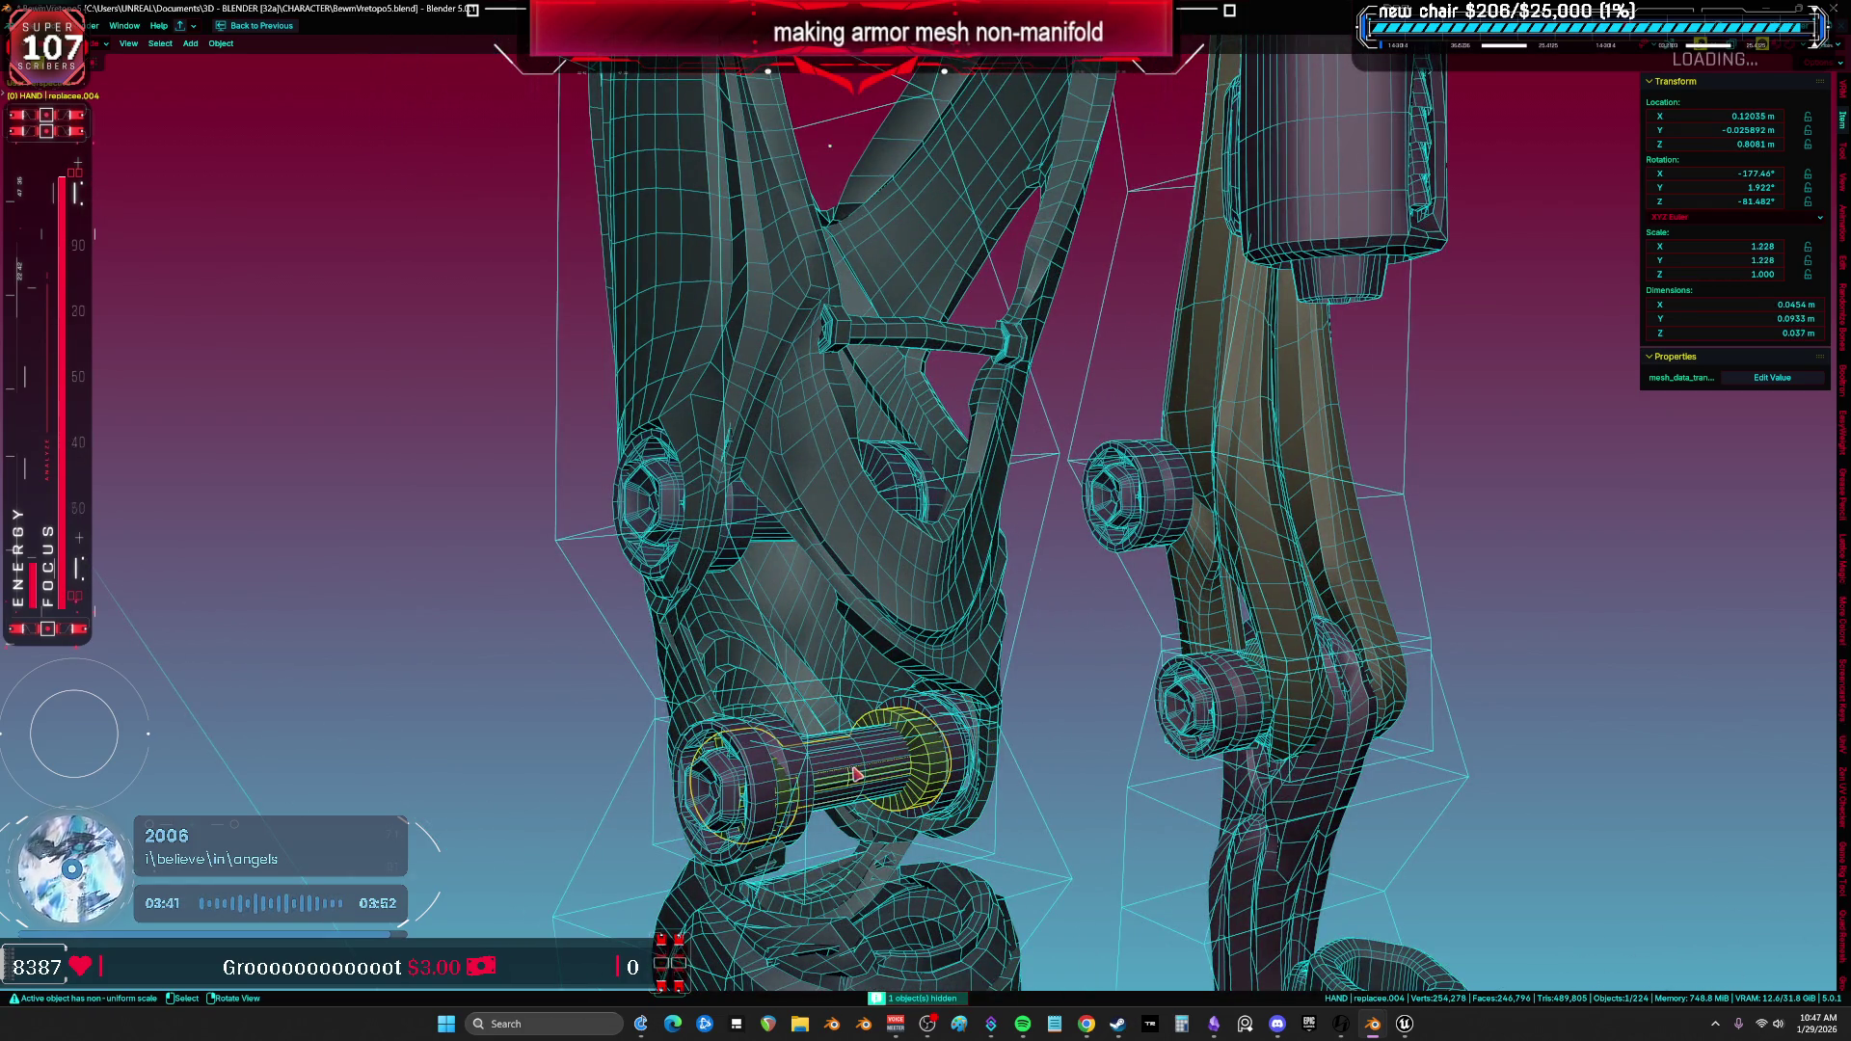
scroll(860, 609, "down", 4)
key("alt+h")
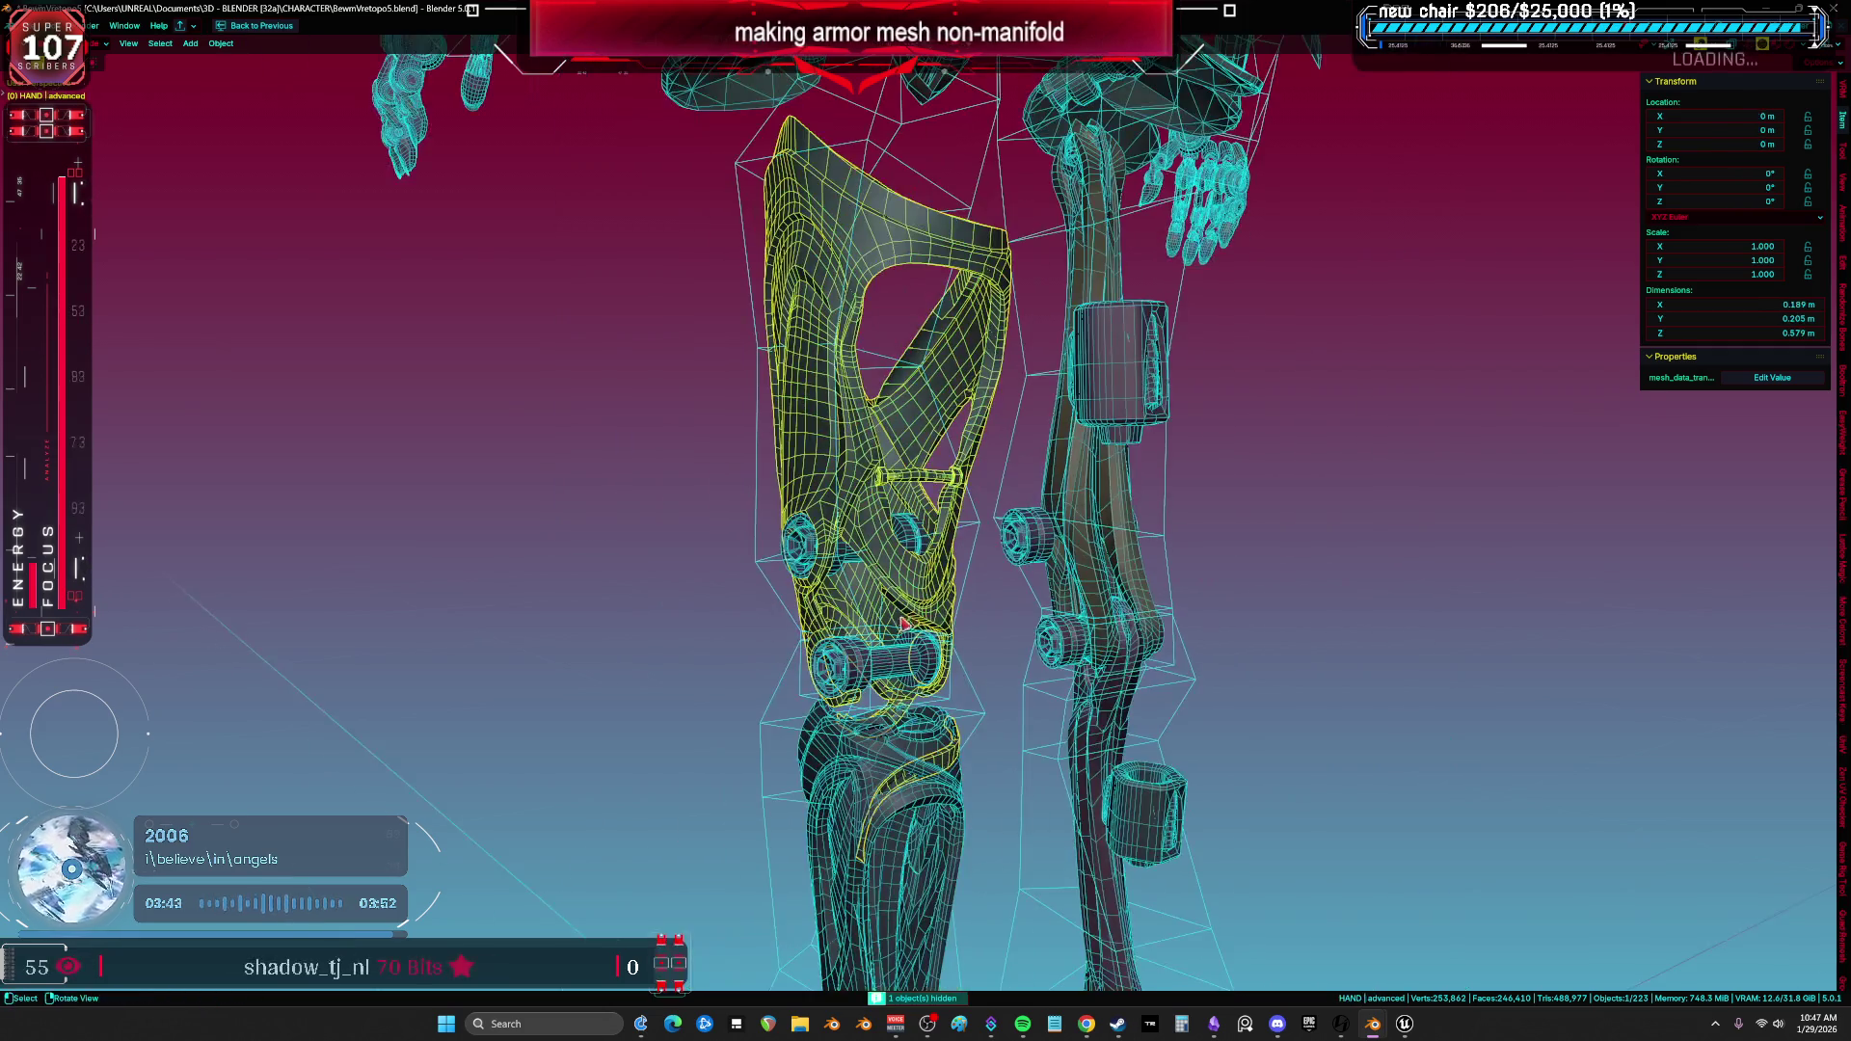
left_click(897, 818)
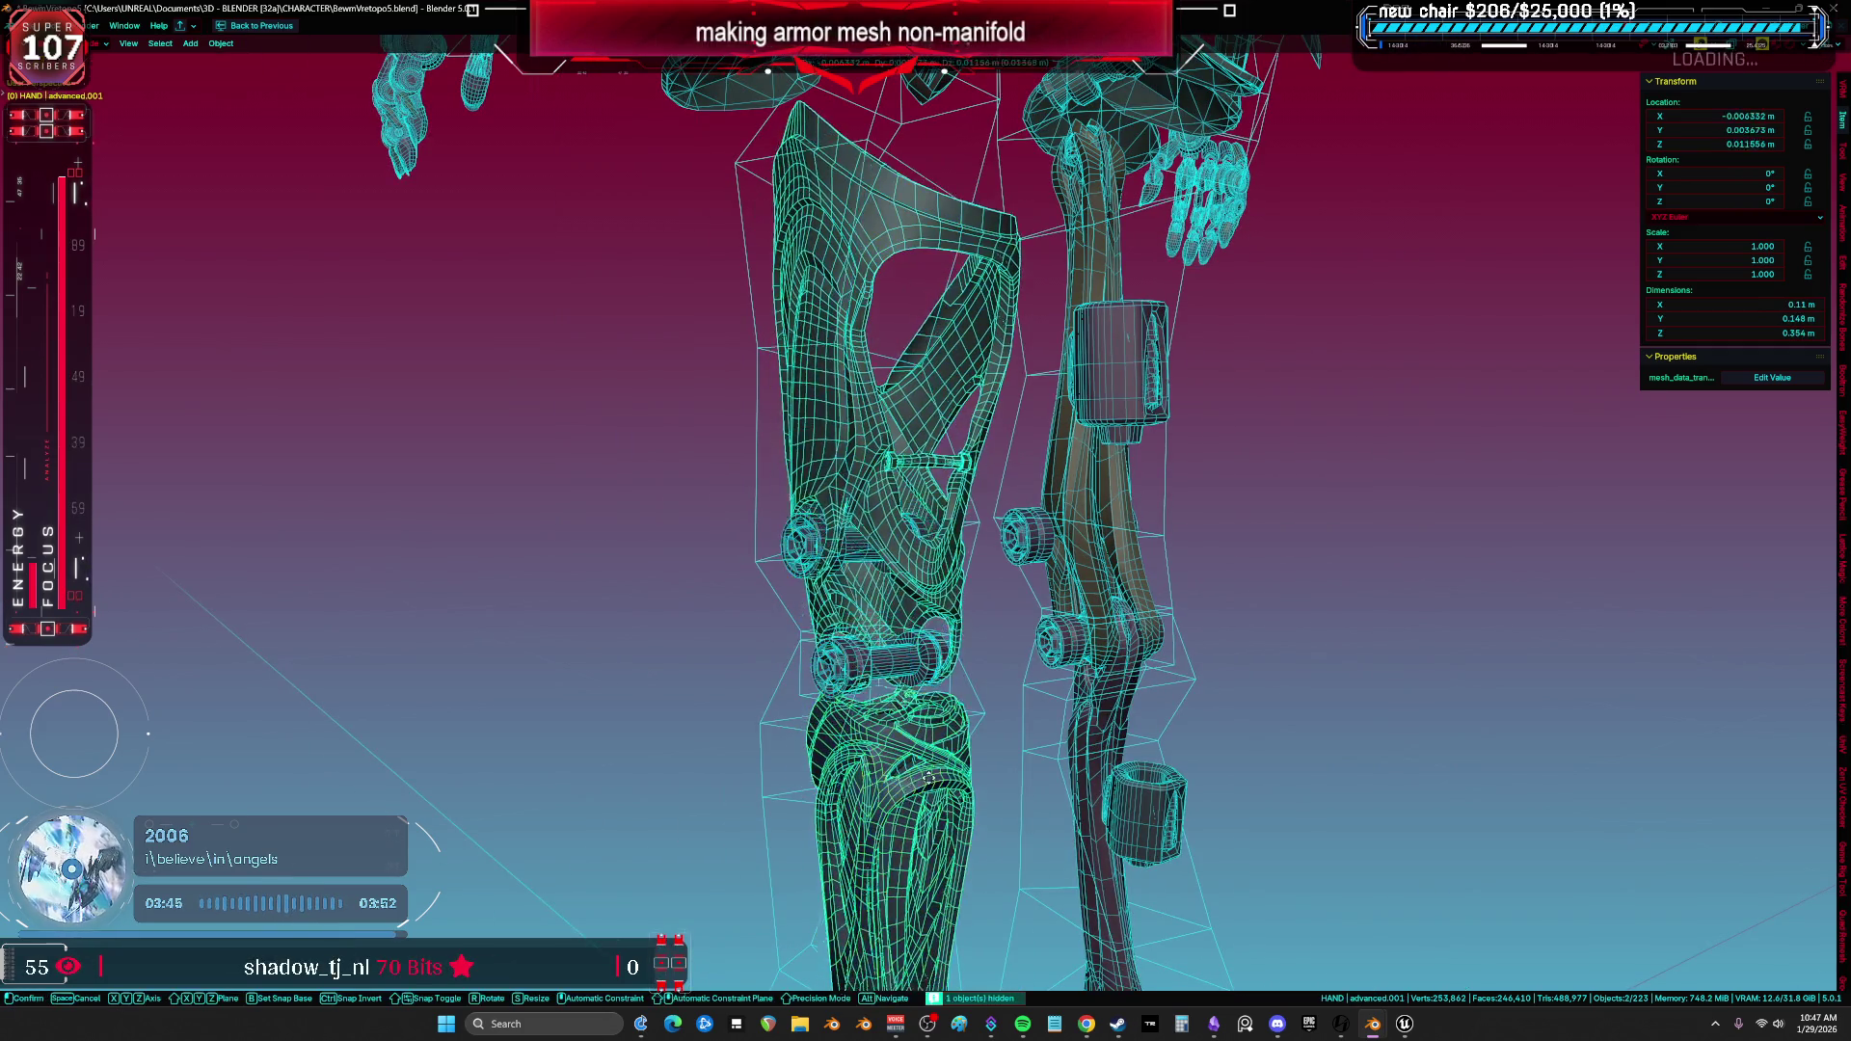
key("slash")
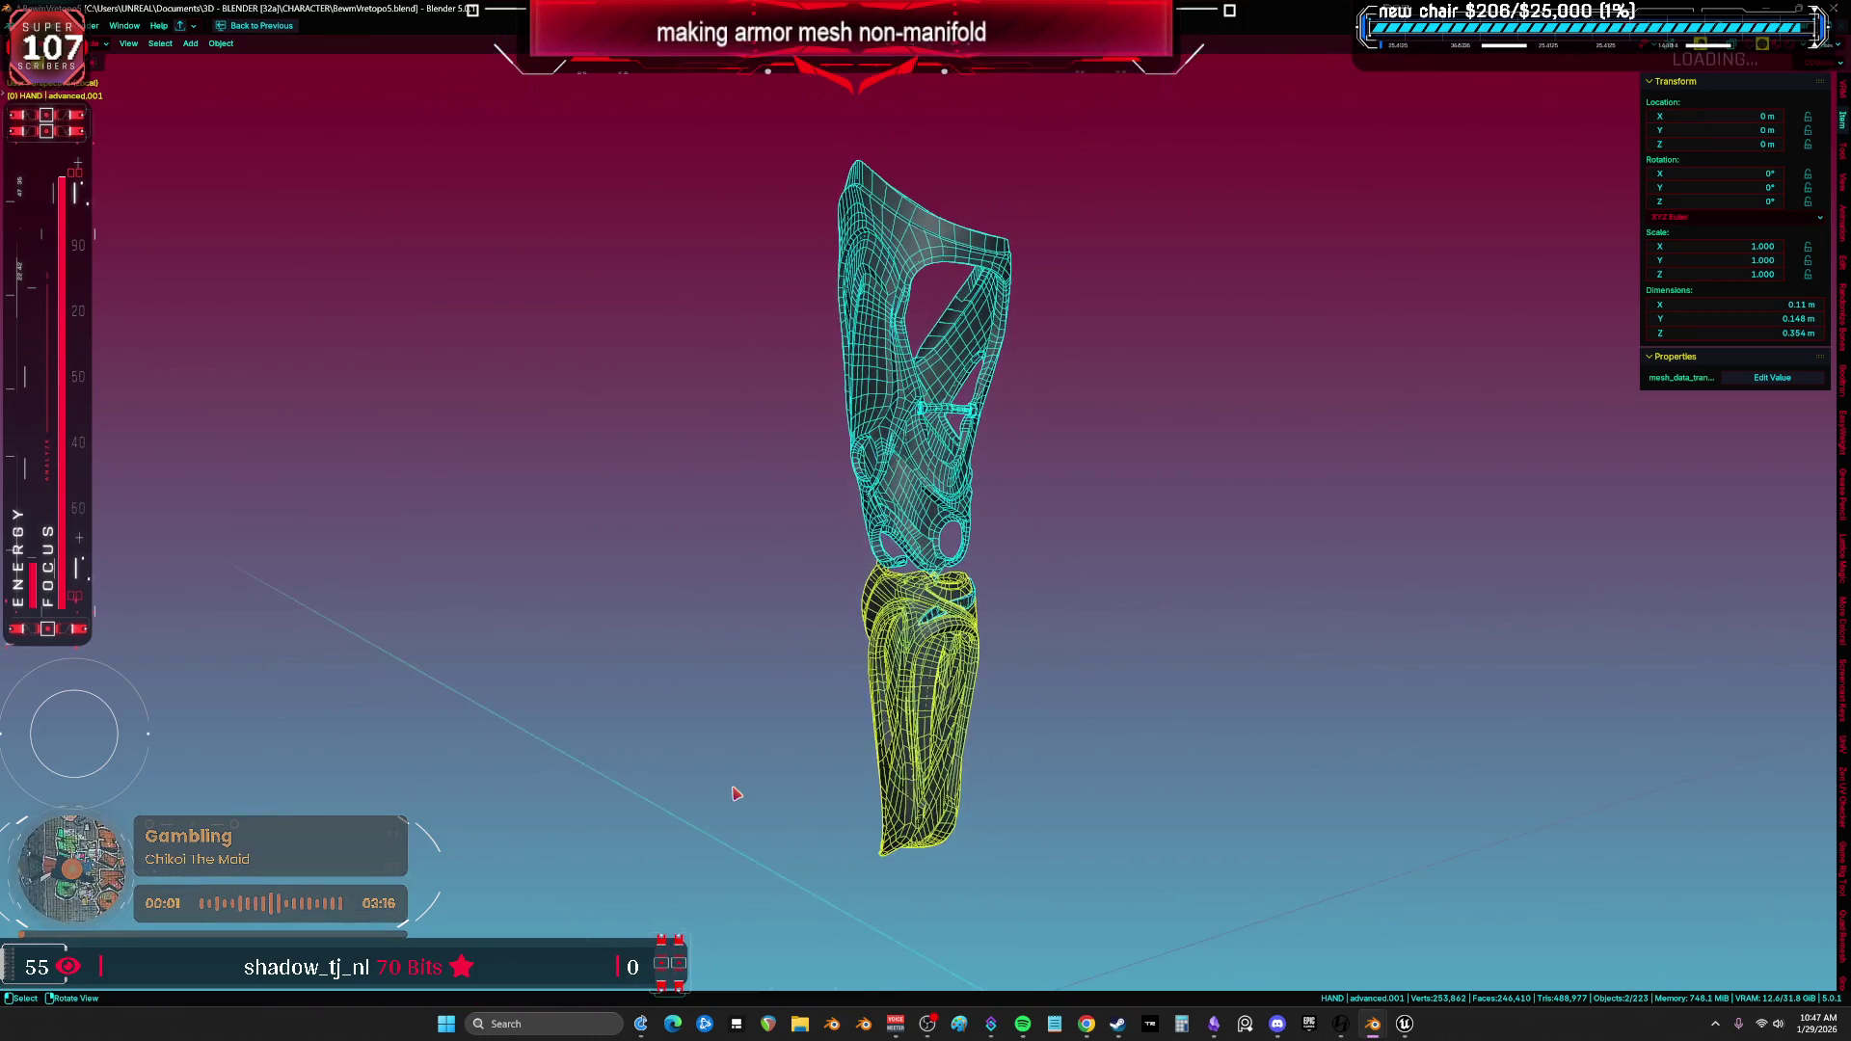
scroll(745, 792, "up", 2)
scroll(752, 794, "up", 2)
scroll(1062, 536, "up", 1)
scroll(1063, 550, "up", 2)
Start moving the thigh armor, cancel it, and toggle overlays to view the legs.
left_click(1099, 433)
key("g")
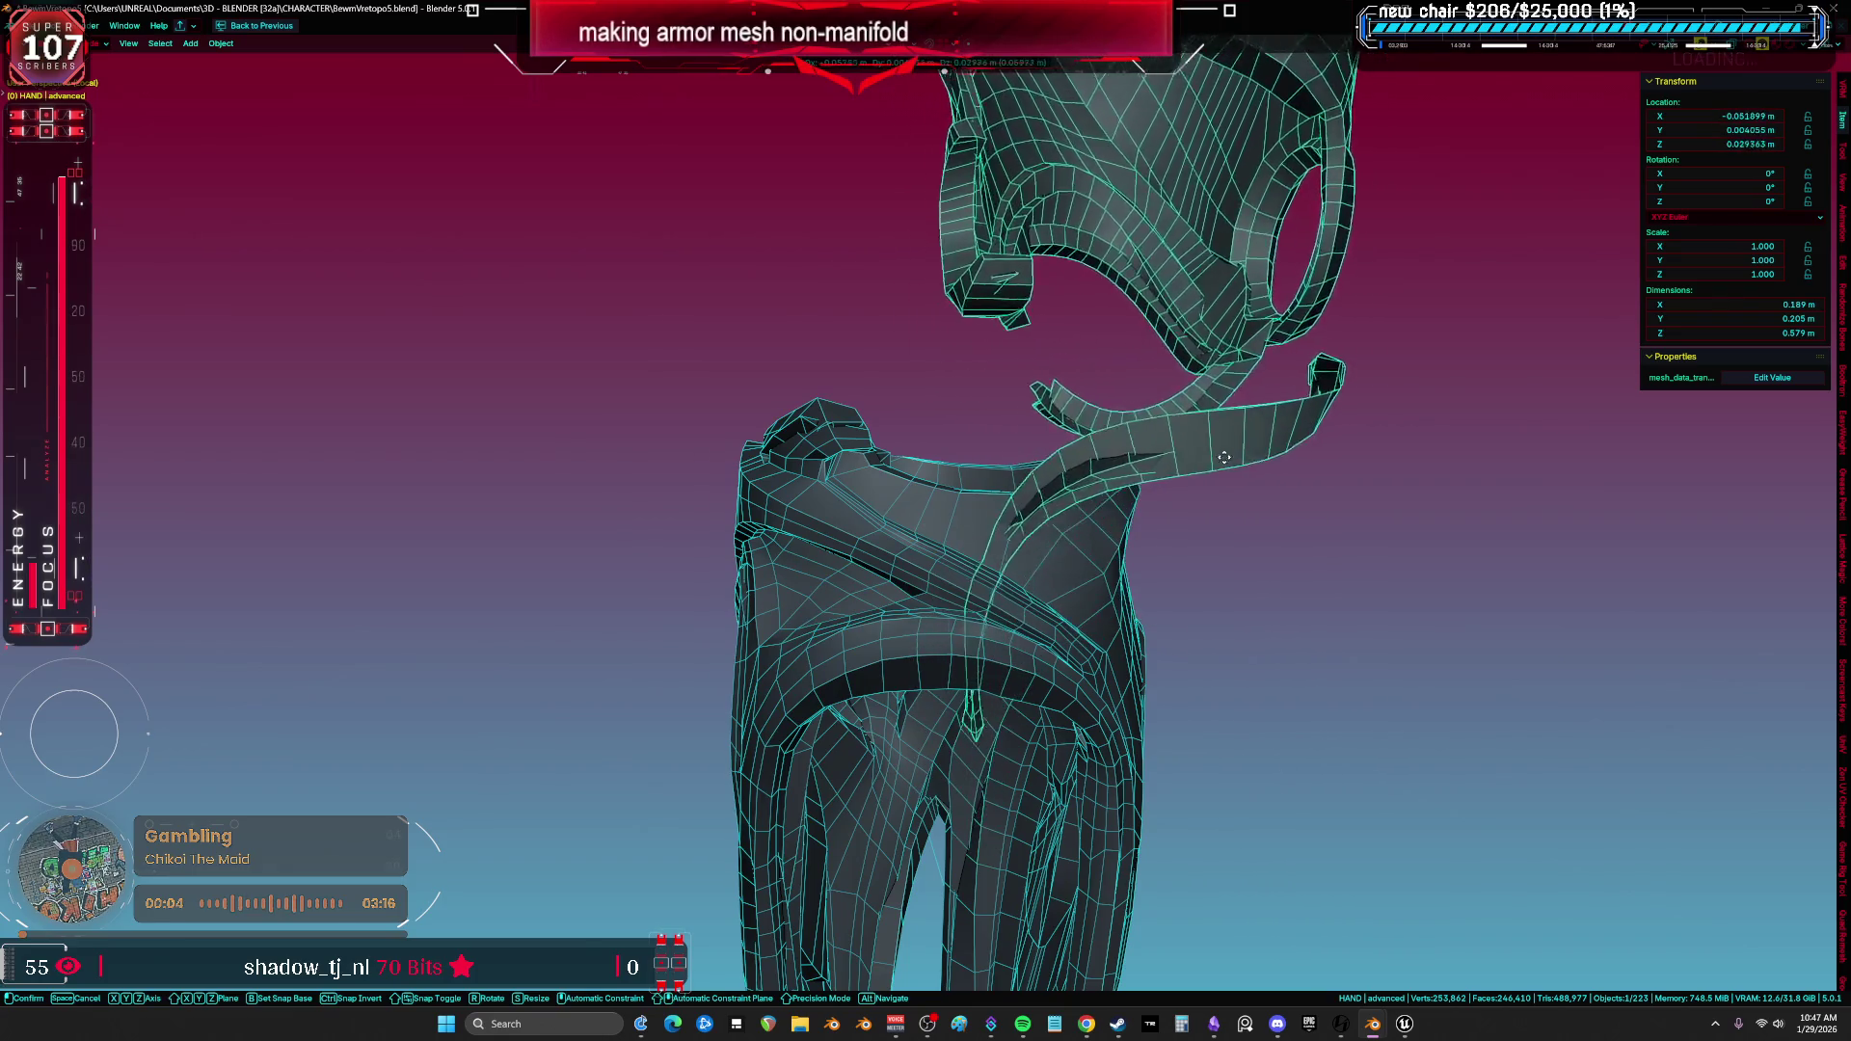
key("Escape")
key("shift+alt+z")
middle_click_drag(1178, 628, 1135, 625)
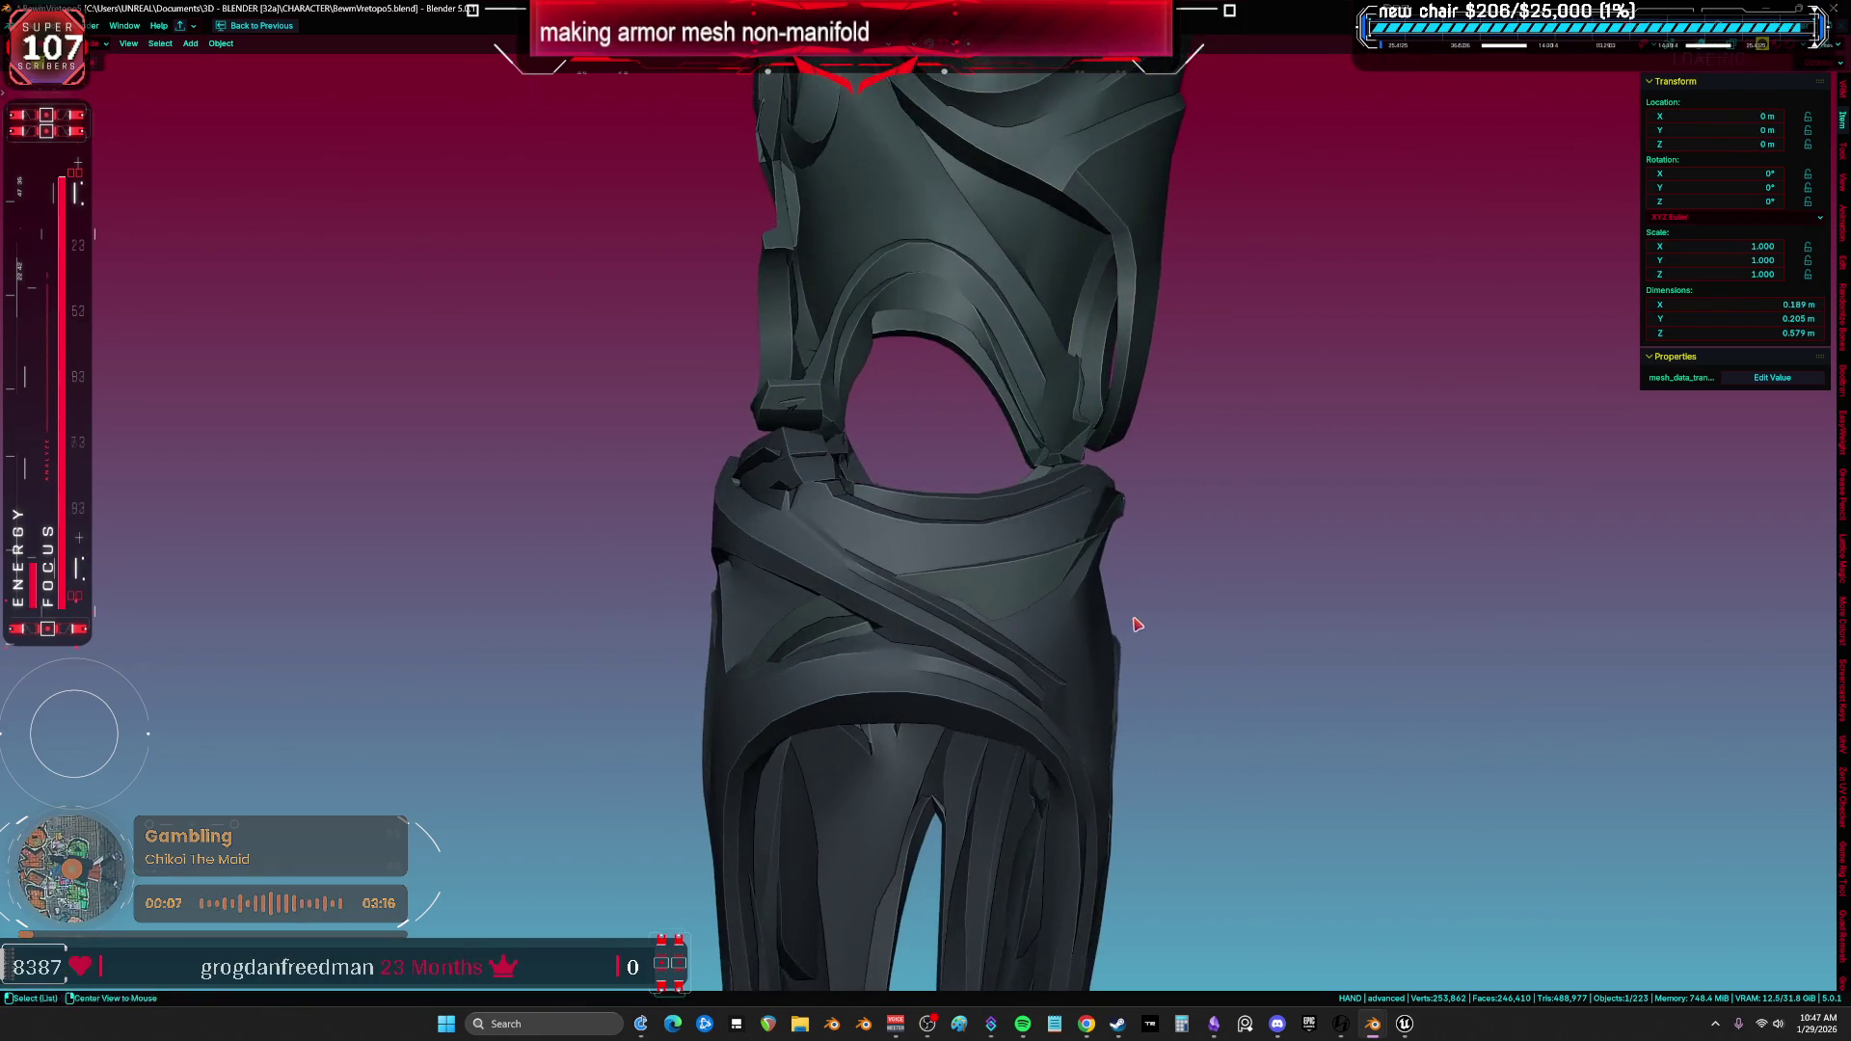
key("shift+alt+z")
scroll(1172, 609, "down", 4)
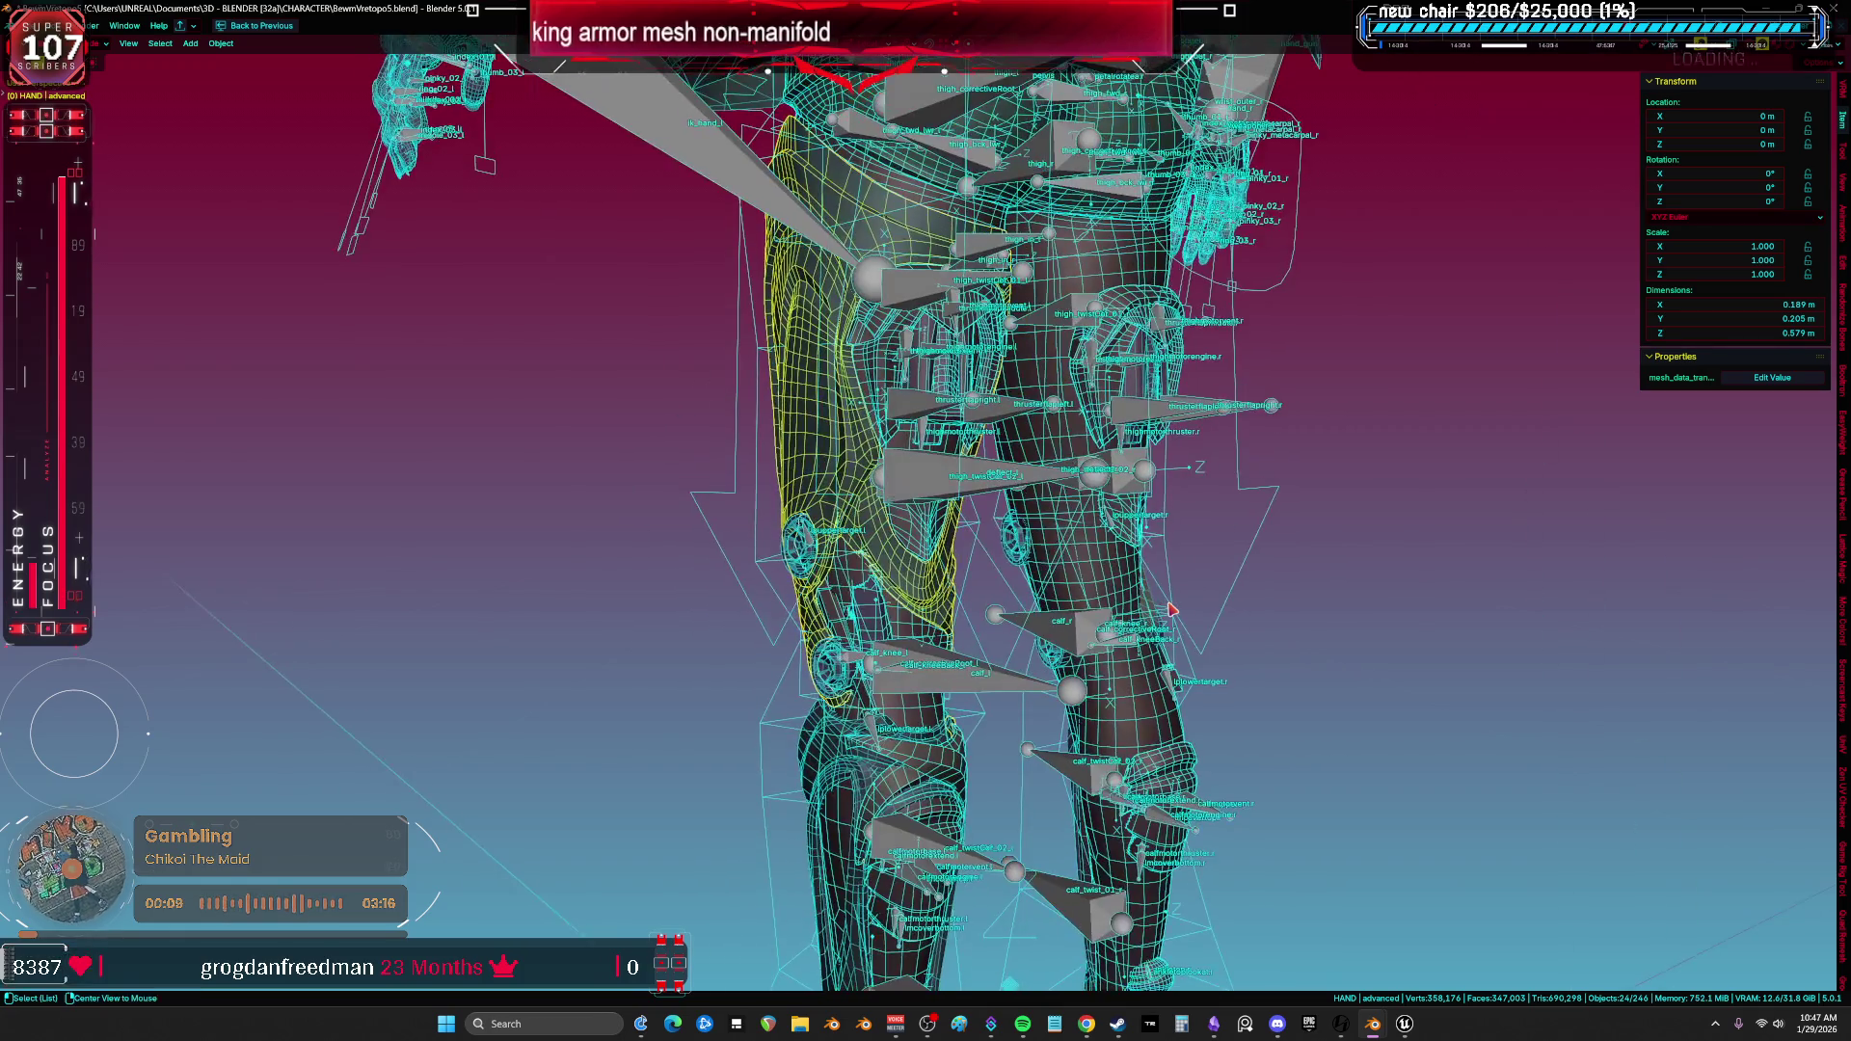
key("shift+alt+z")
scroll(1059, 666, "up", 2)
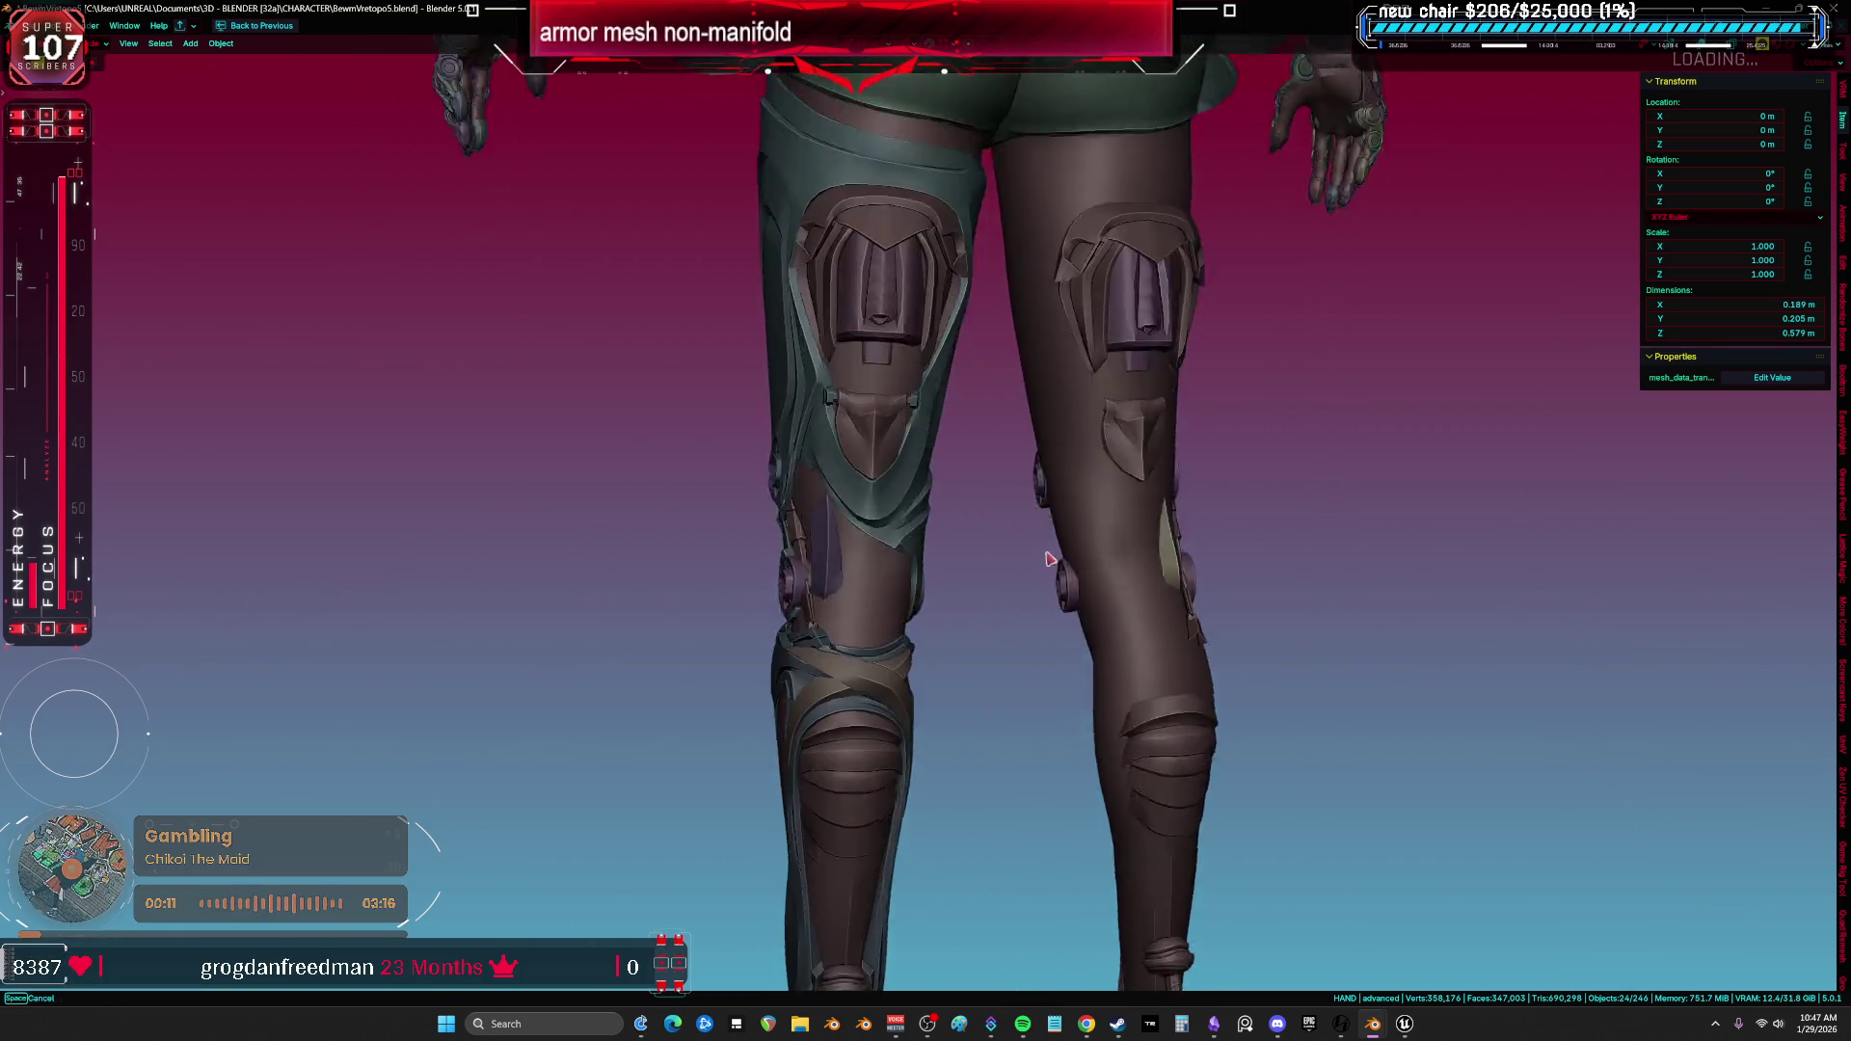
scroll(939, 651, "up", 2)
Nudge the knee armor aside, then edit the left leg mesh and select the knee band of faces.
key("g")
mouse_move(811, 676)
middle_mouse_down()
mouse_move(891, 628)
mouse_move(971, 521)
mouse_move(922, 458)
mouse_move(970, 413)
mouse_move(1117, 416)
middle_mouse_up()
key("shift+alt+z")
left_click(921, 458)
key("Tab")
left_click(1000, 392, "alt")
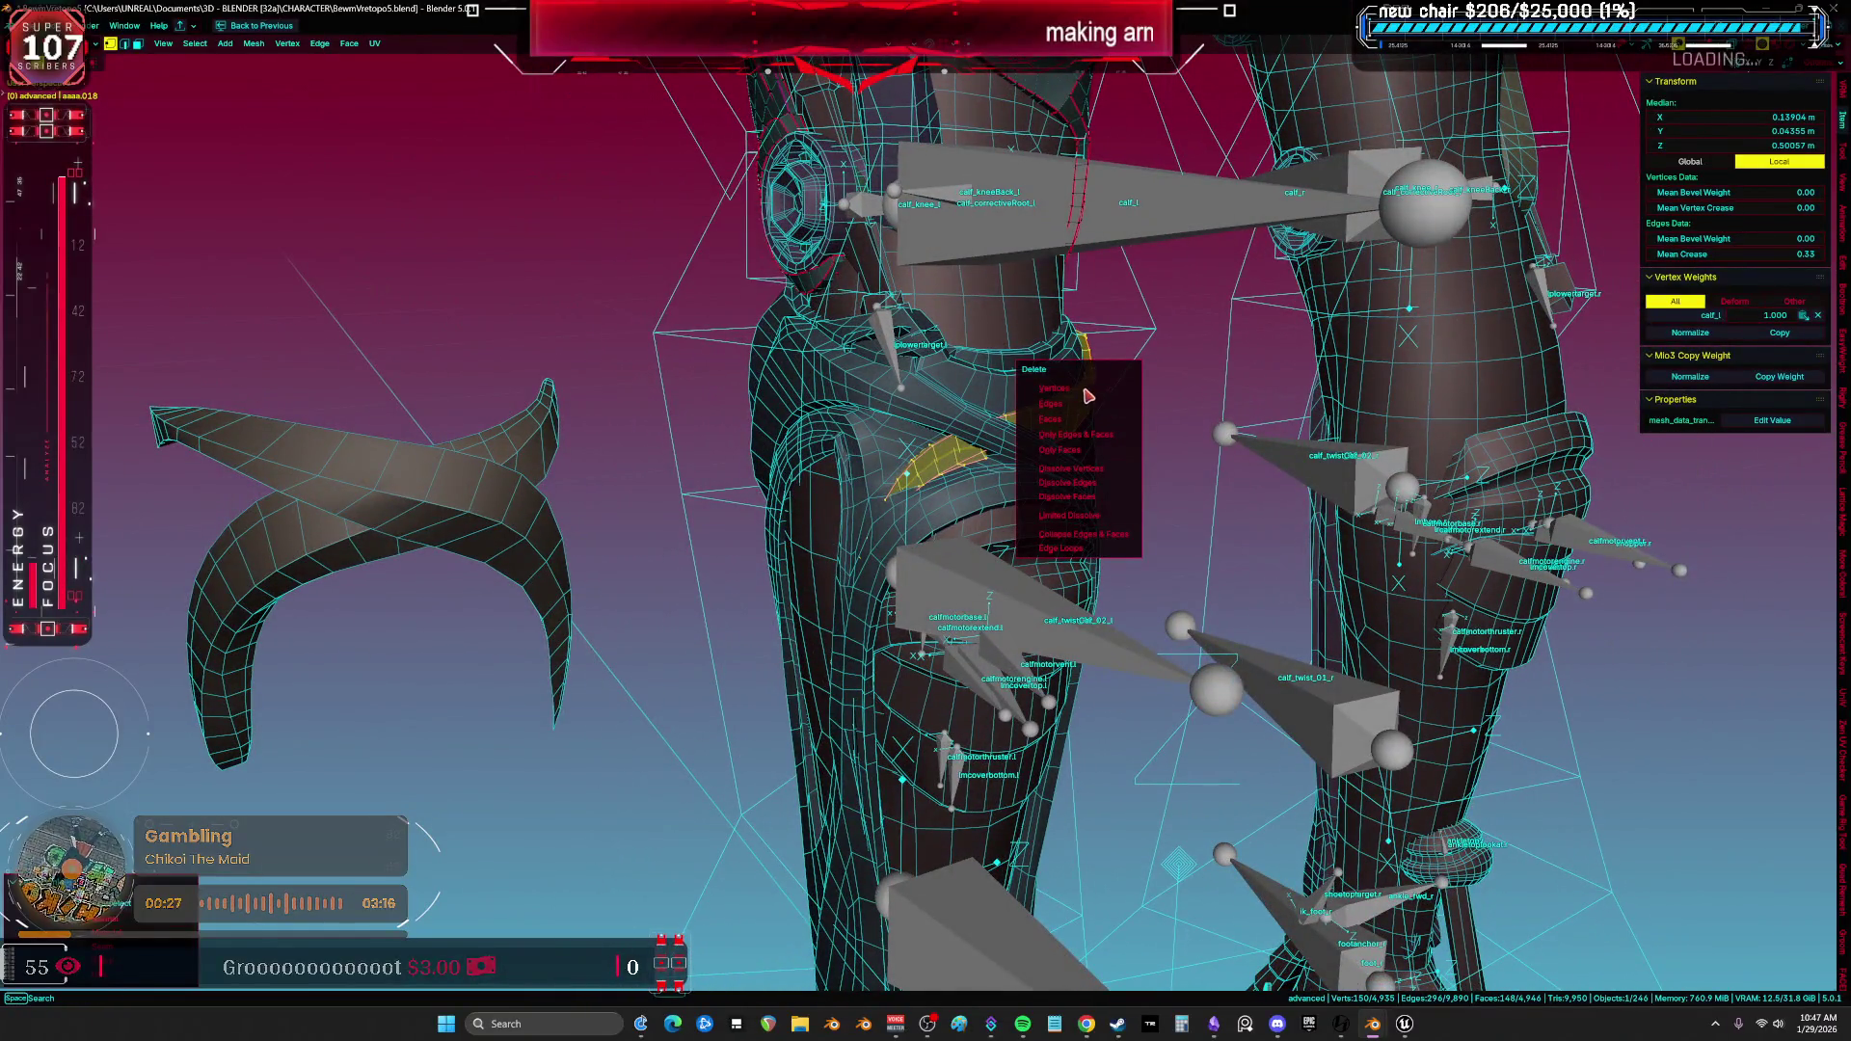
Delete the covered knee faces and reset the knee armor to its original position.
left_click(1087, 396)
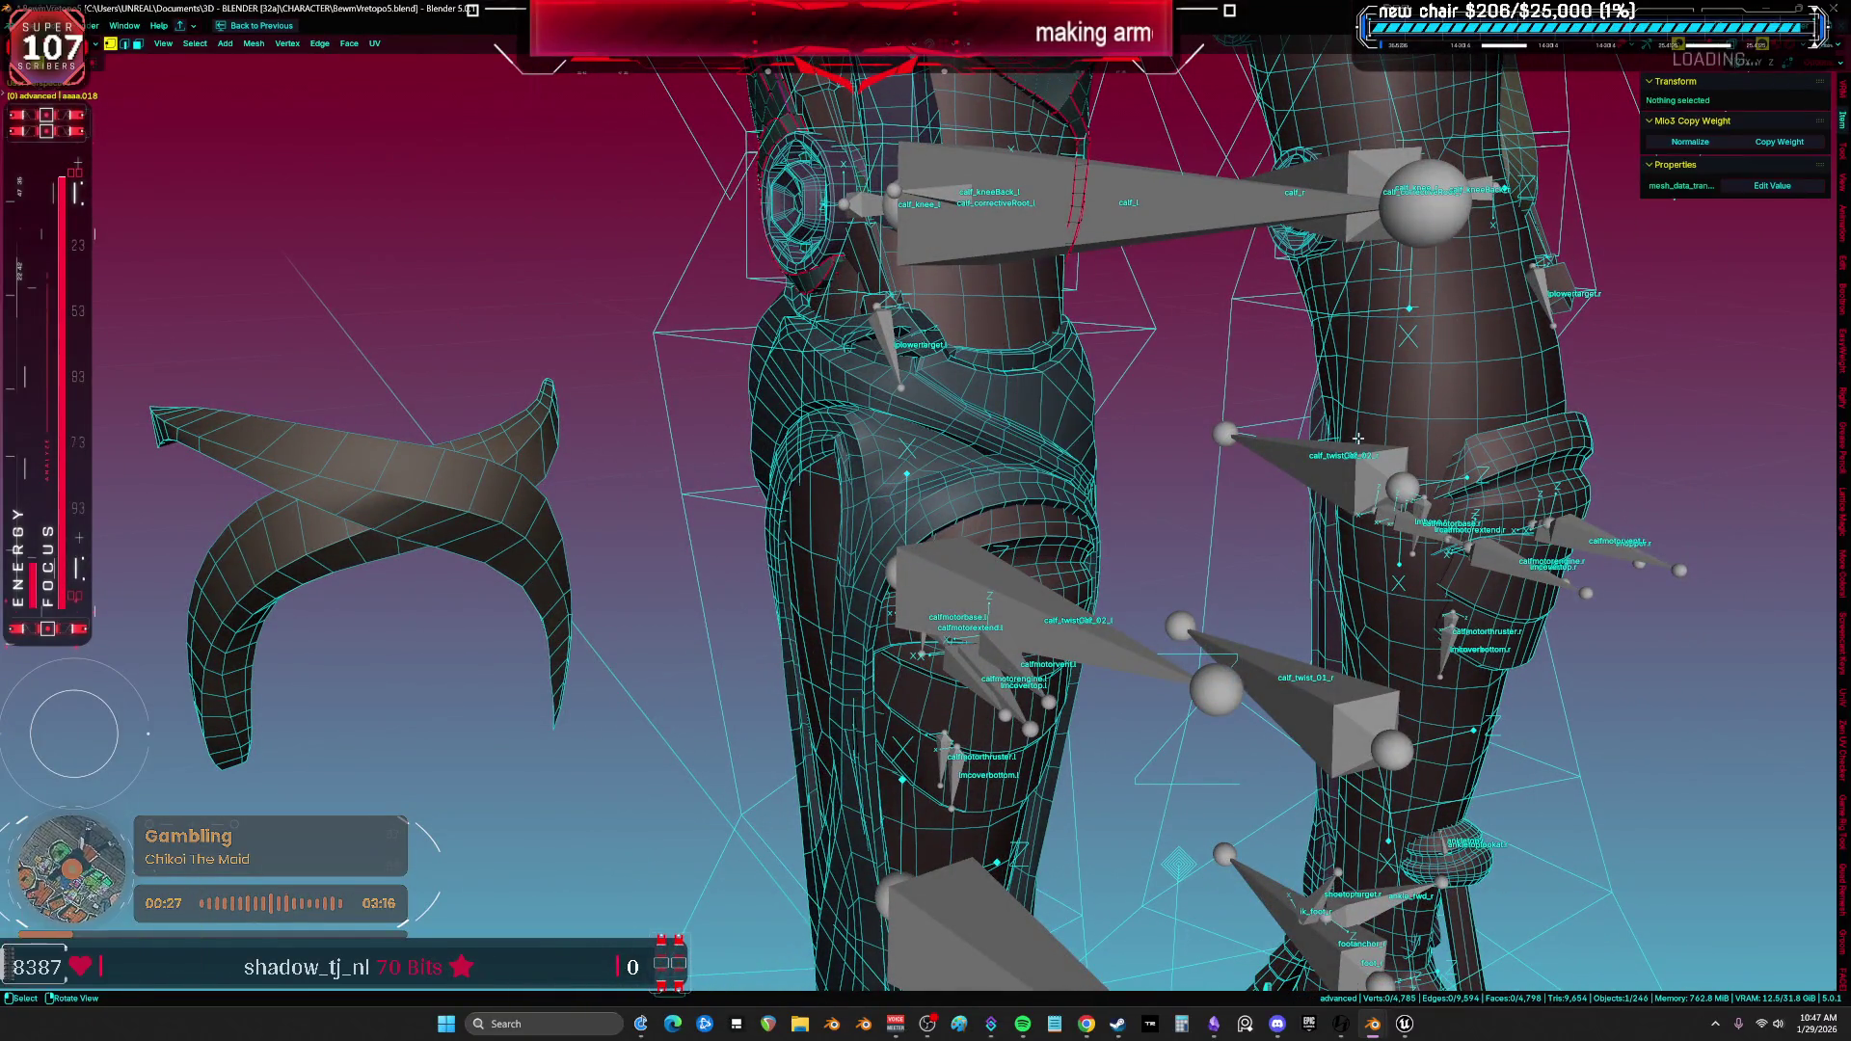
key("Tab")
key("alt+g")
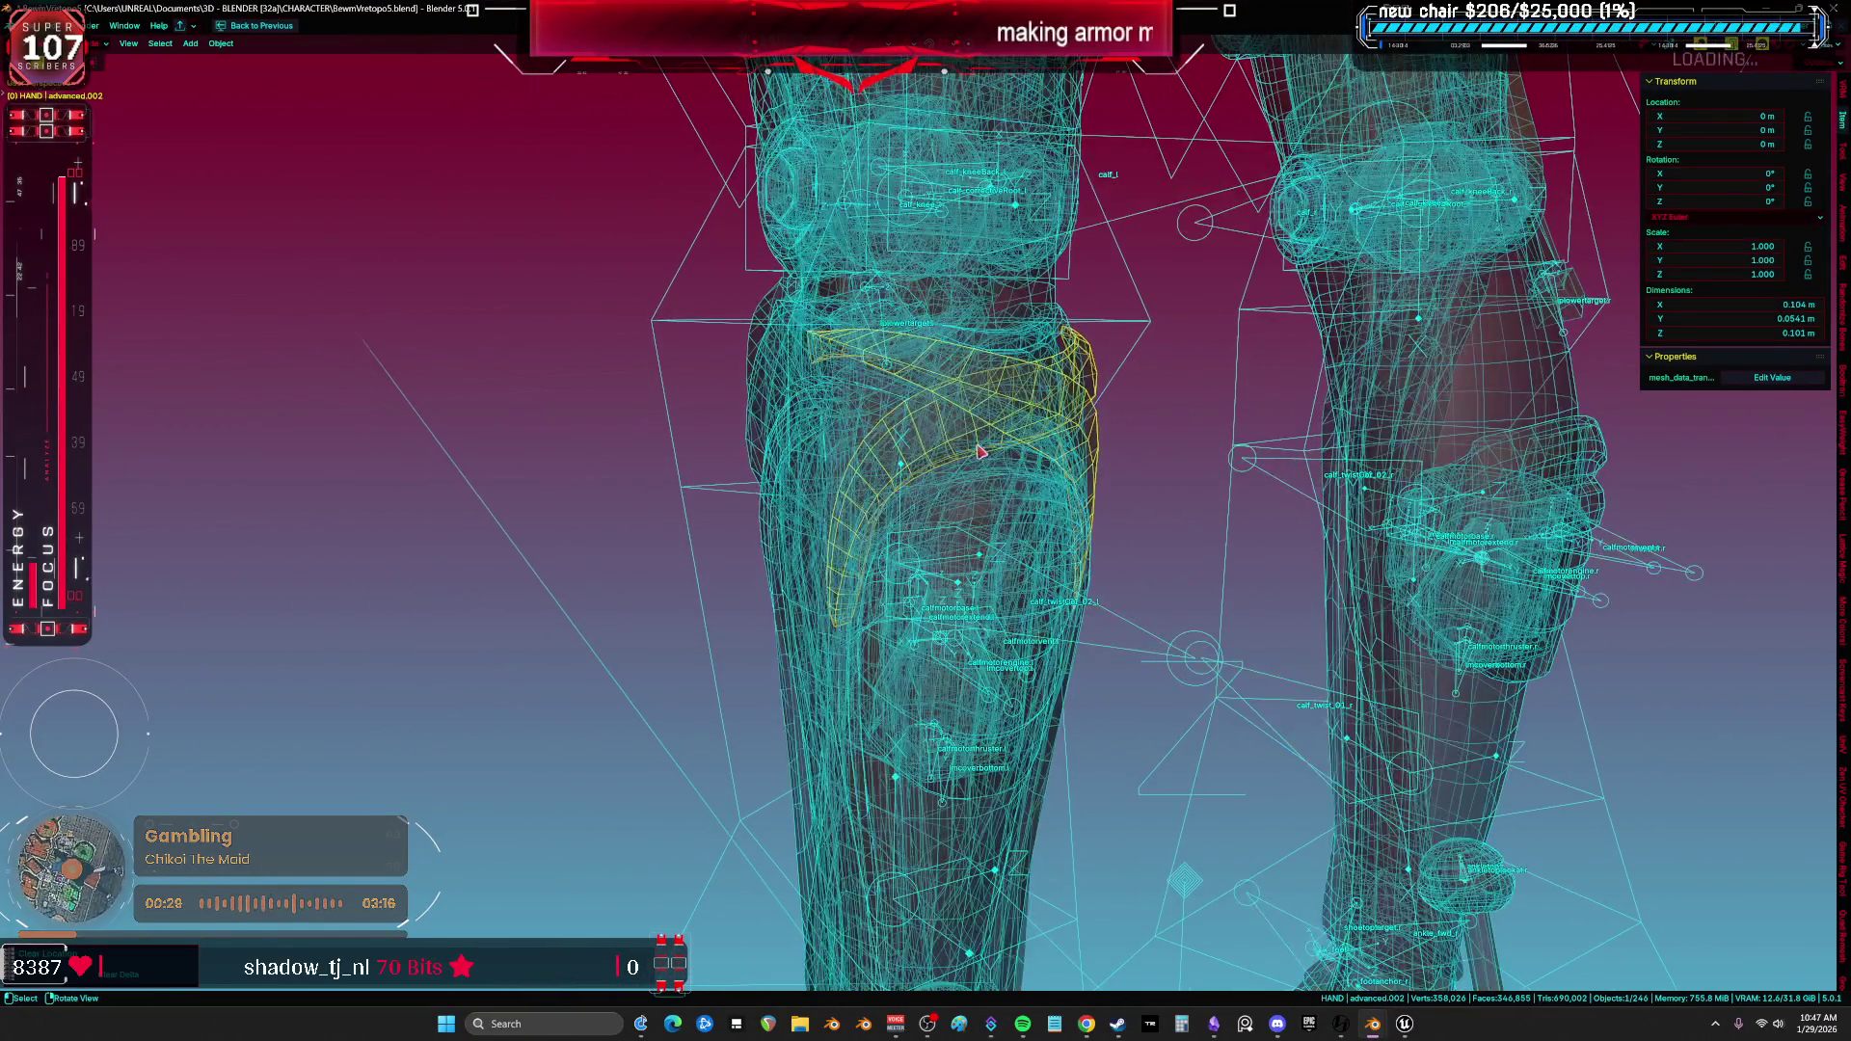
key("shift+alt+z")
key("alt+z")
middle_click_drag(957, 445, 979, 405)
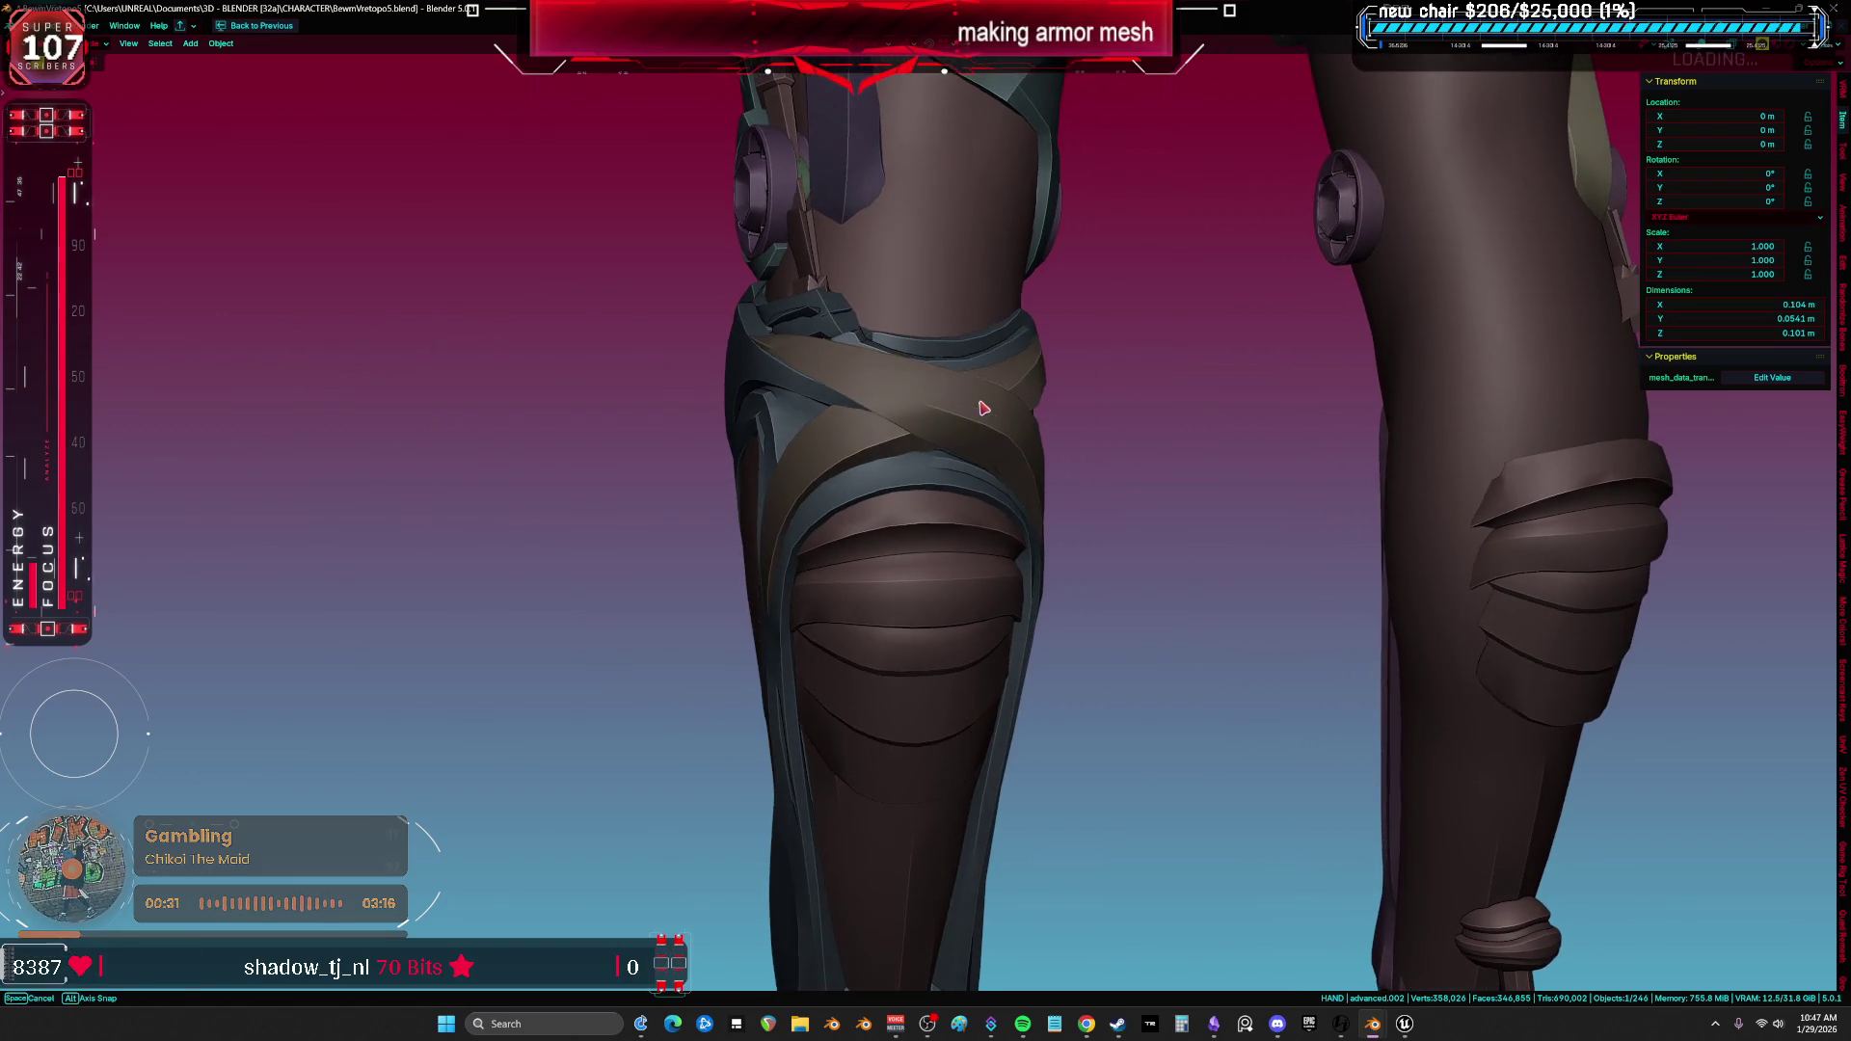
key("ctrl+z")
scroll(949, 421, "up", 4)
Enter Edit Mode on the leg armor and select an edge loop along its band.
key("shift+alt+z")
key("Tab")
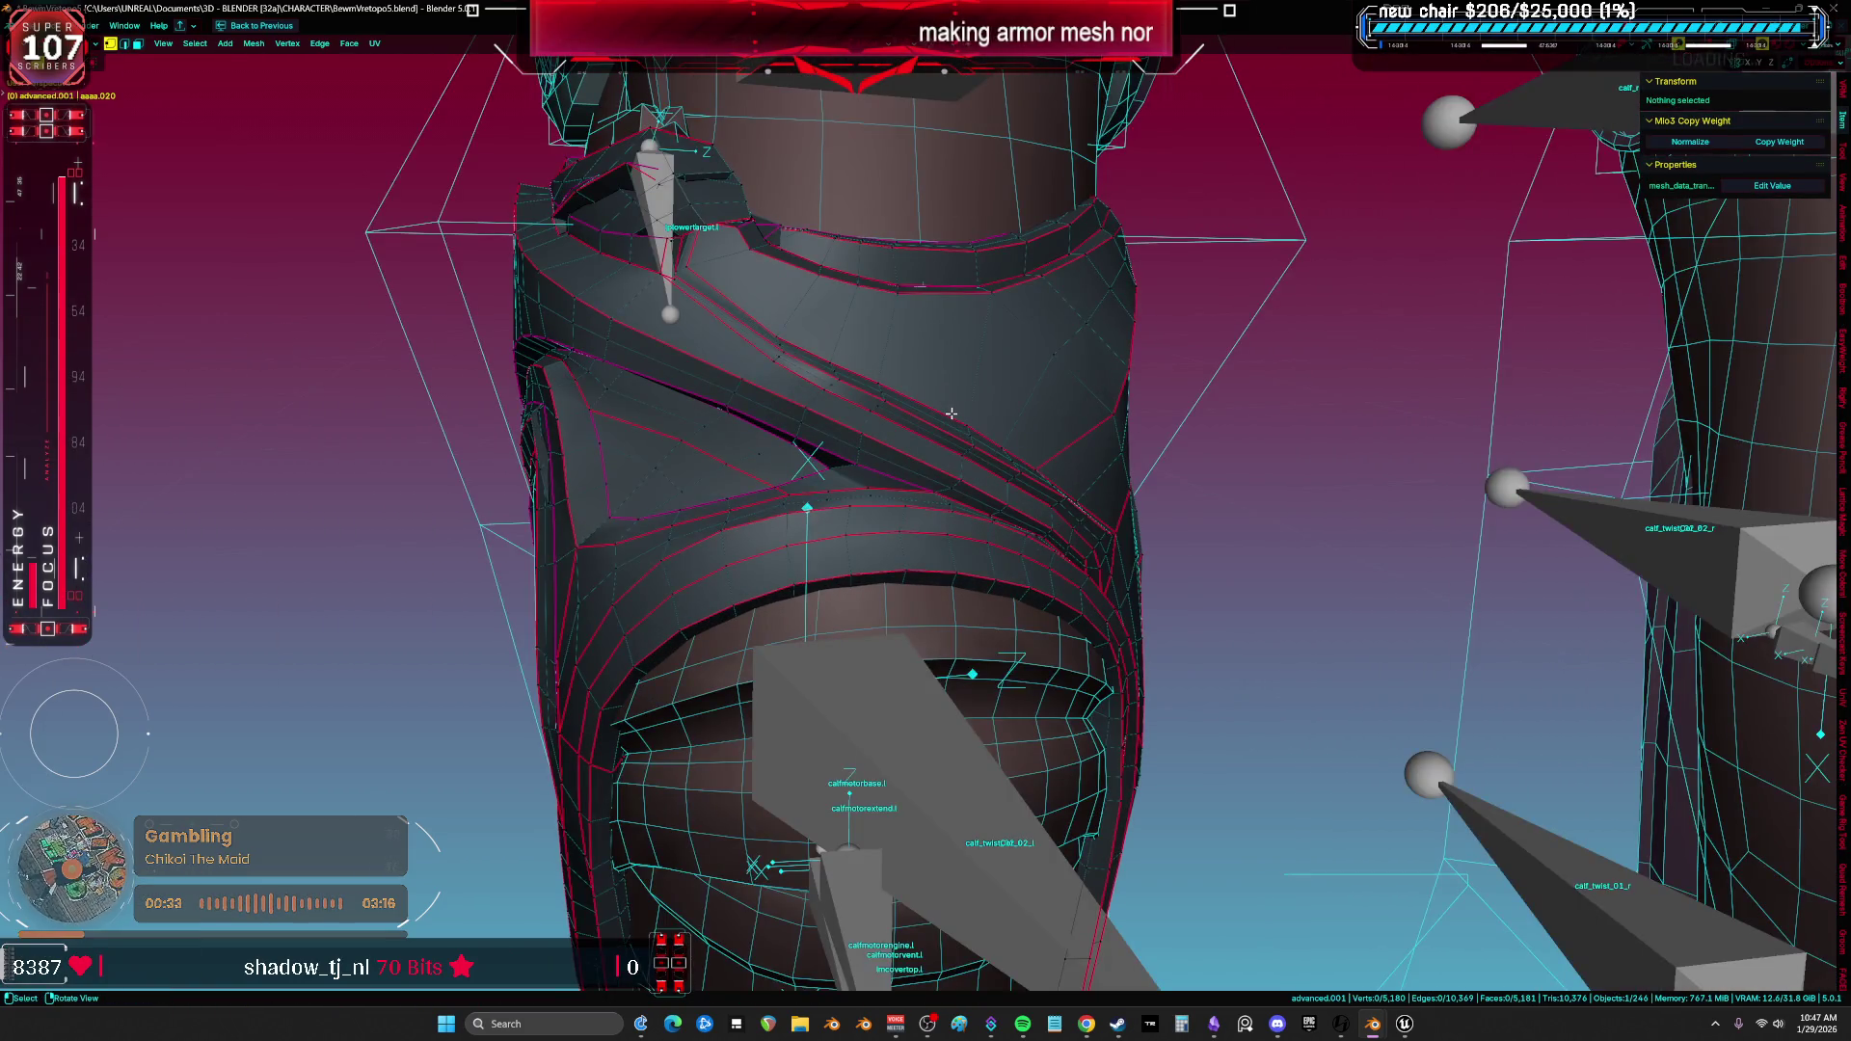
key("a")
mouse_move(954, 418)
middle_mouse_down()
mouse_move(1377, 413)
mouse_move(1261, 483)
middle_mouse_up()
scroll(1377, 412, "up", 4)
left_click(1221, 574, "alt")
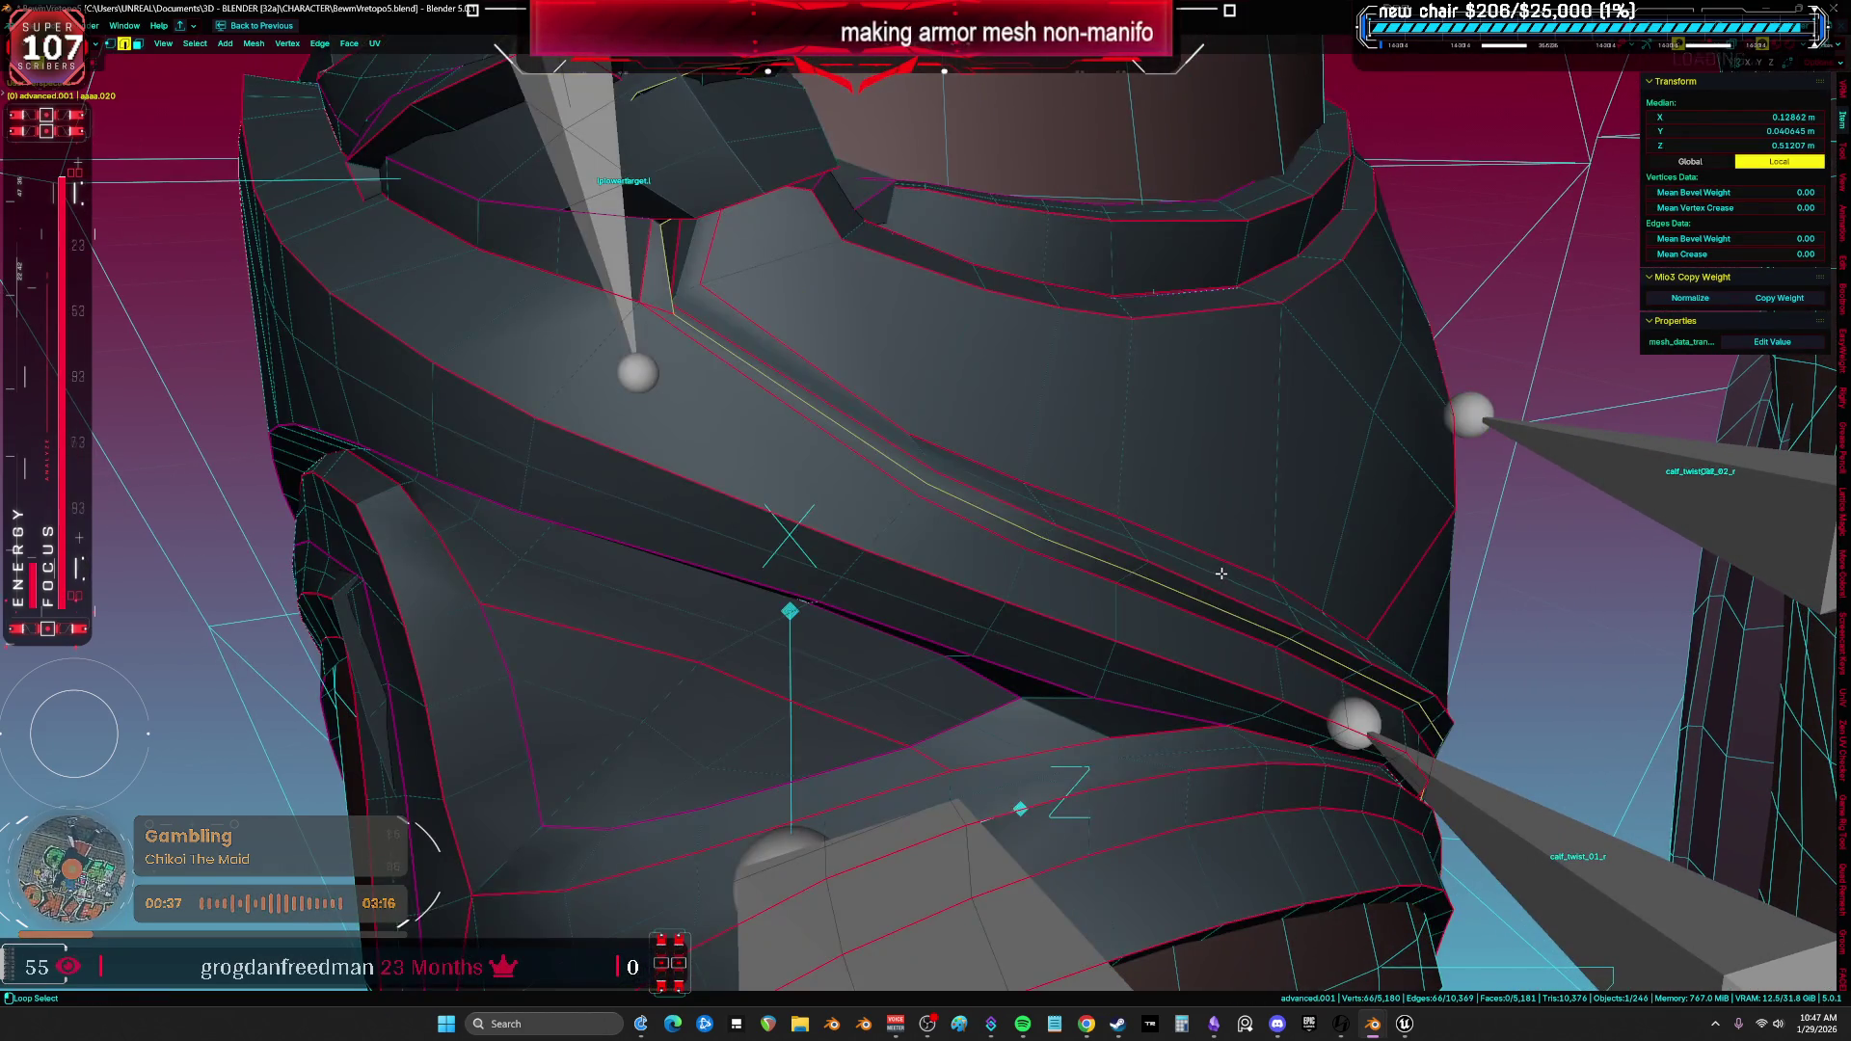
mouse_move(1221, 567)
middle_mouse_down()
mouse_move(1003, 488)
mouse_move(1065, 523)
middle_mouse_up()
scroll(1066, 524, "down", 5)
scroll(1066, 524, "down", 2)
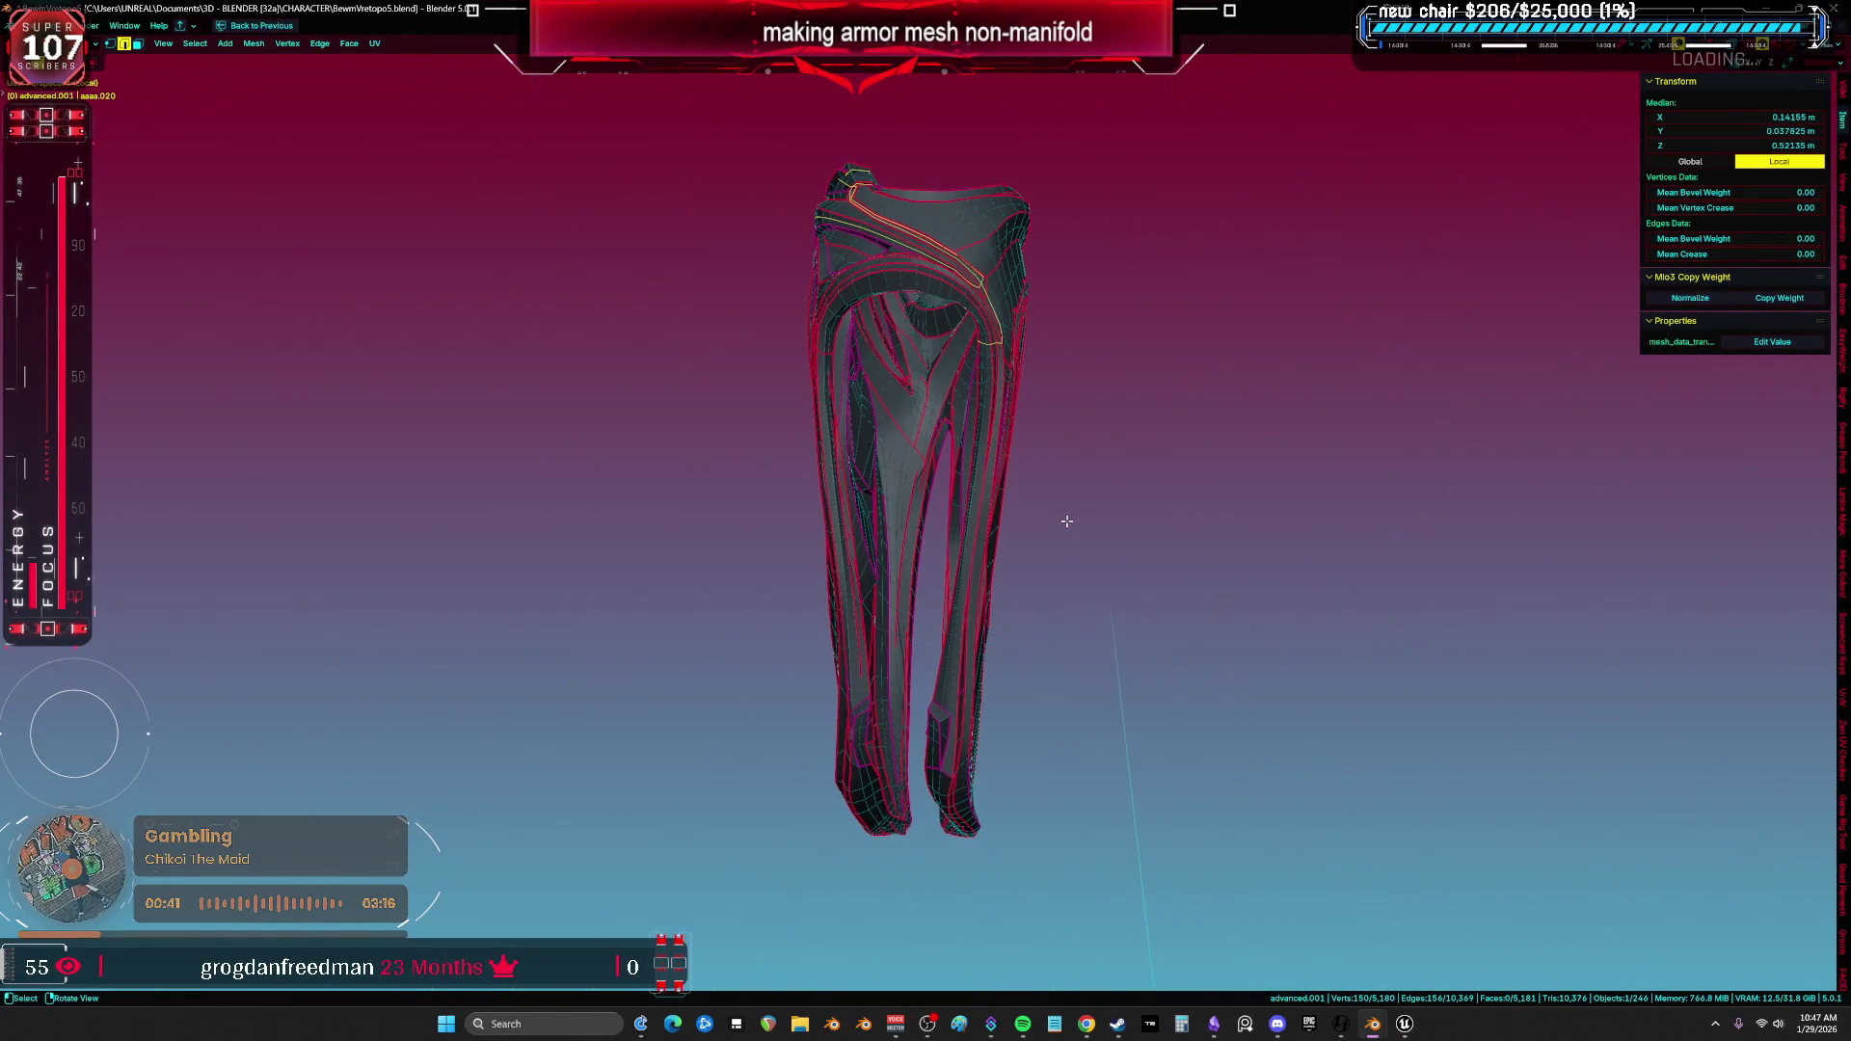
Inspect the armor's edge loops in wireframe and solid shading from several angles.
key("shift+z")
scroll(968, 493, "up", 5)
key("shift+z")
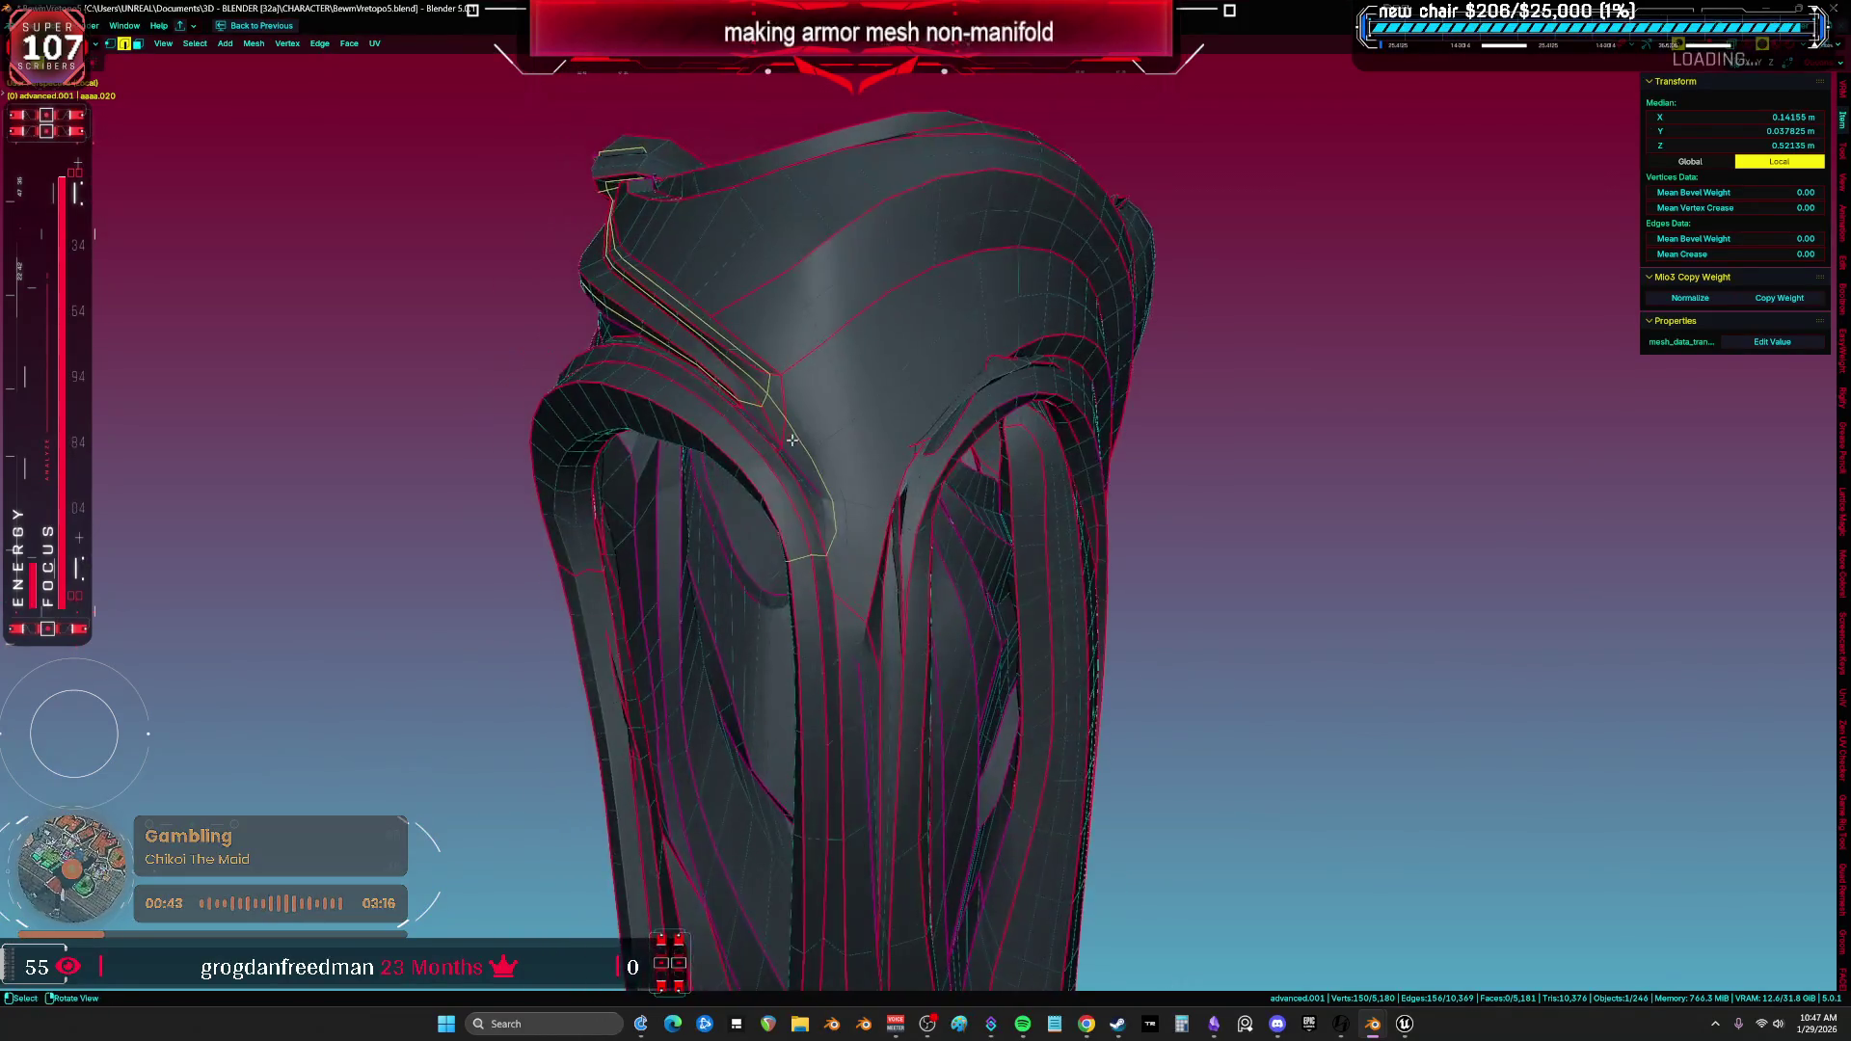
scroll(969, 463, "up", 3)
scroll(969, 421, "up", 2)
scroll(963, 409, "up", 2)
middle_click_drag(964, 409, 990, 391)
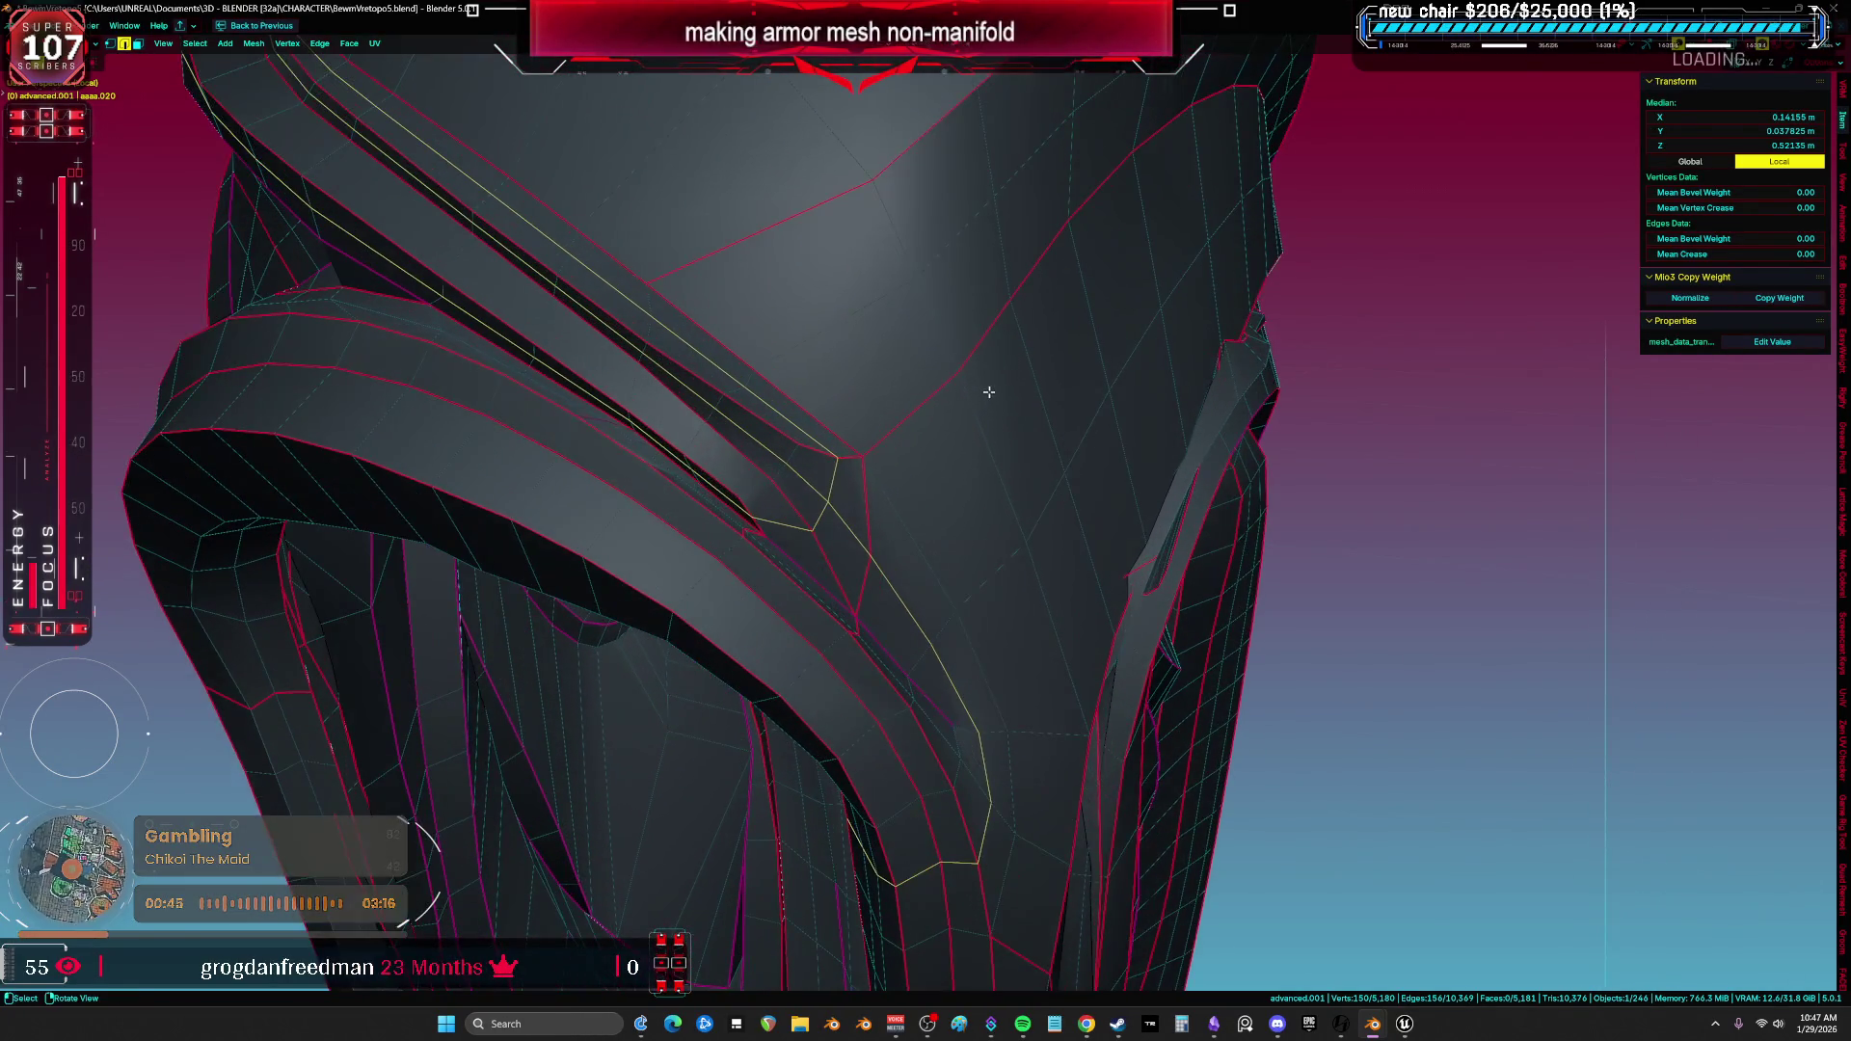
key("ctrl+z")
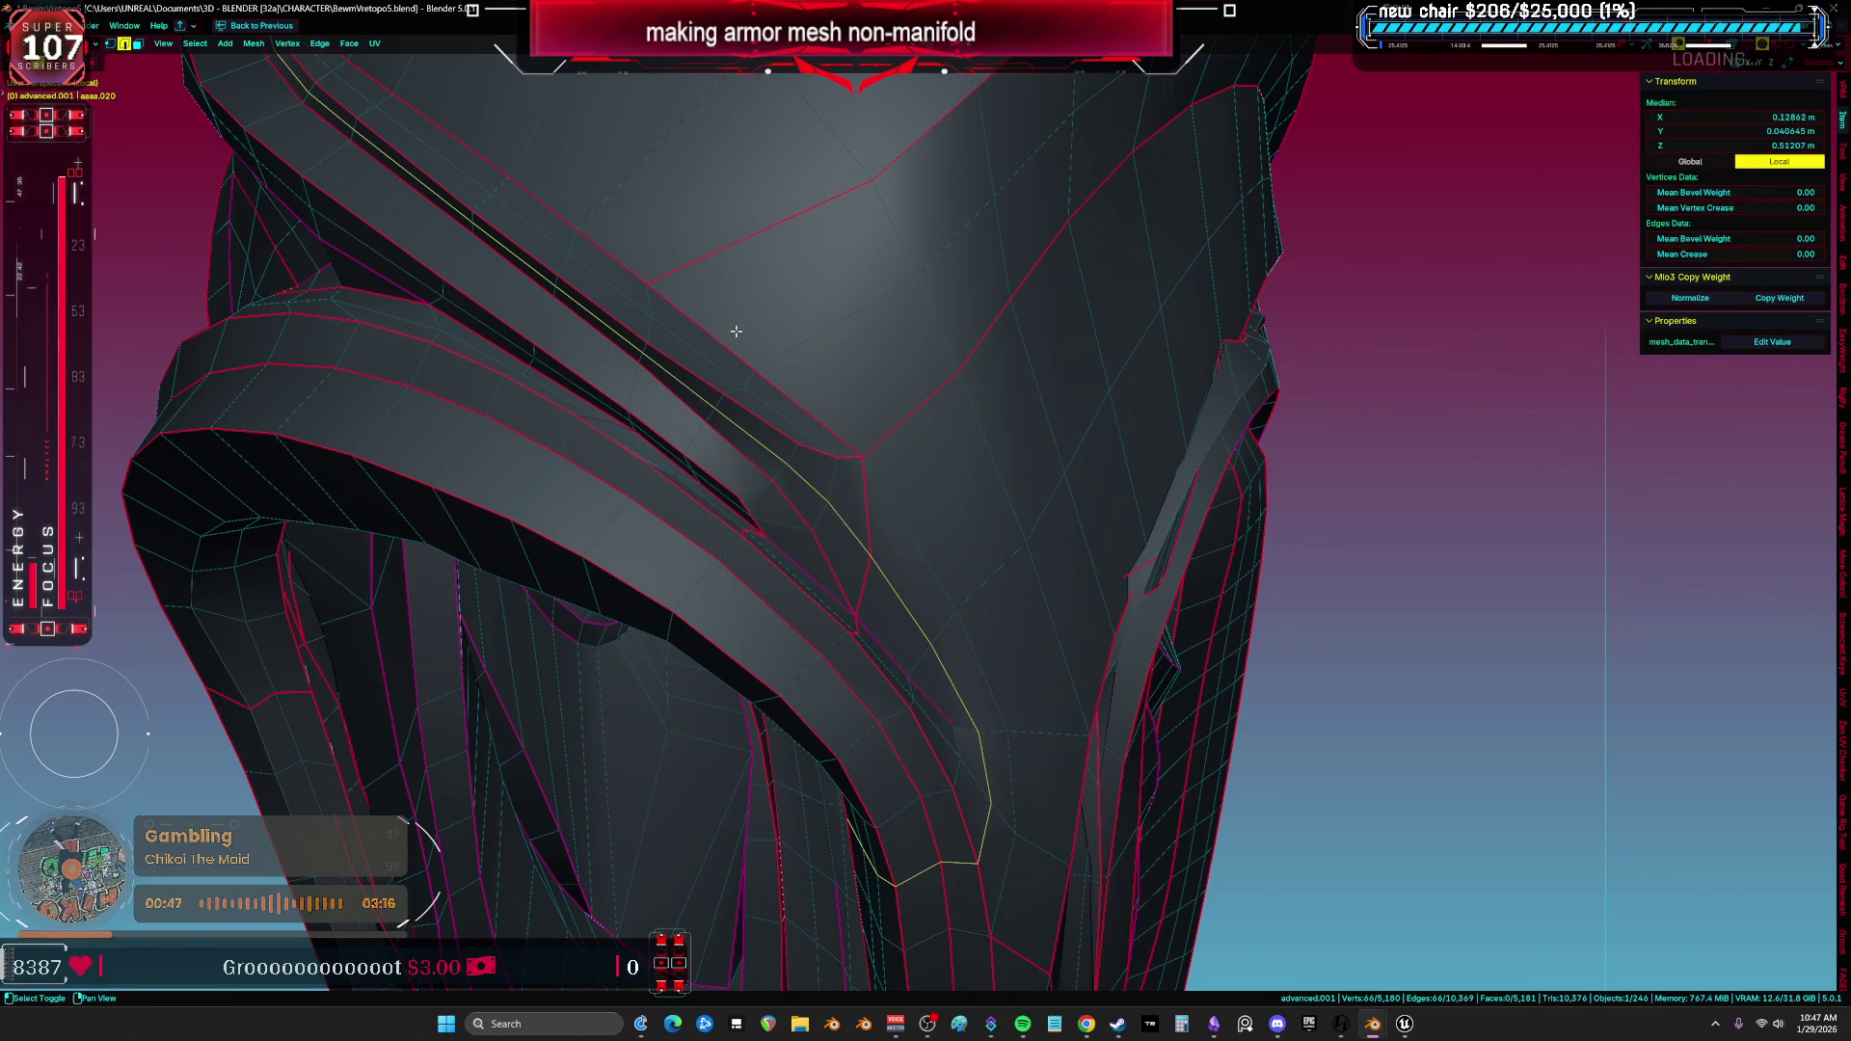
middle_click_drag(734, 331, 846, 450)
middle_click_drag(750, 374, 1006, 429)
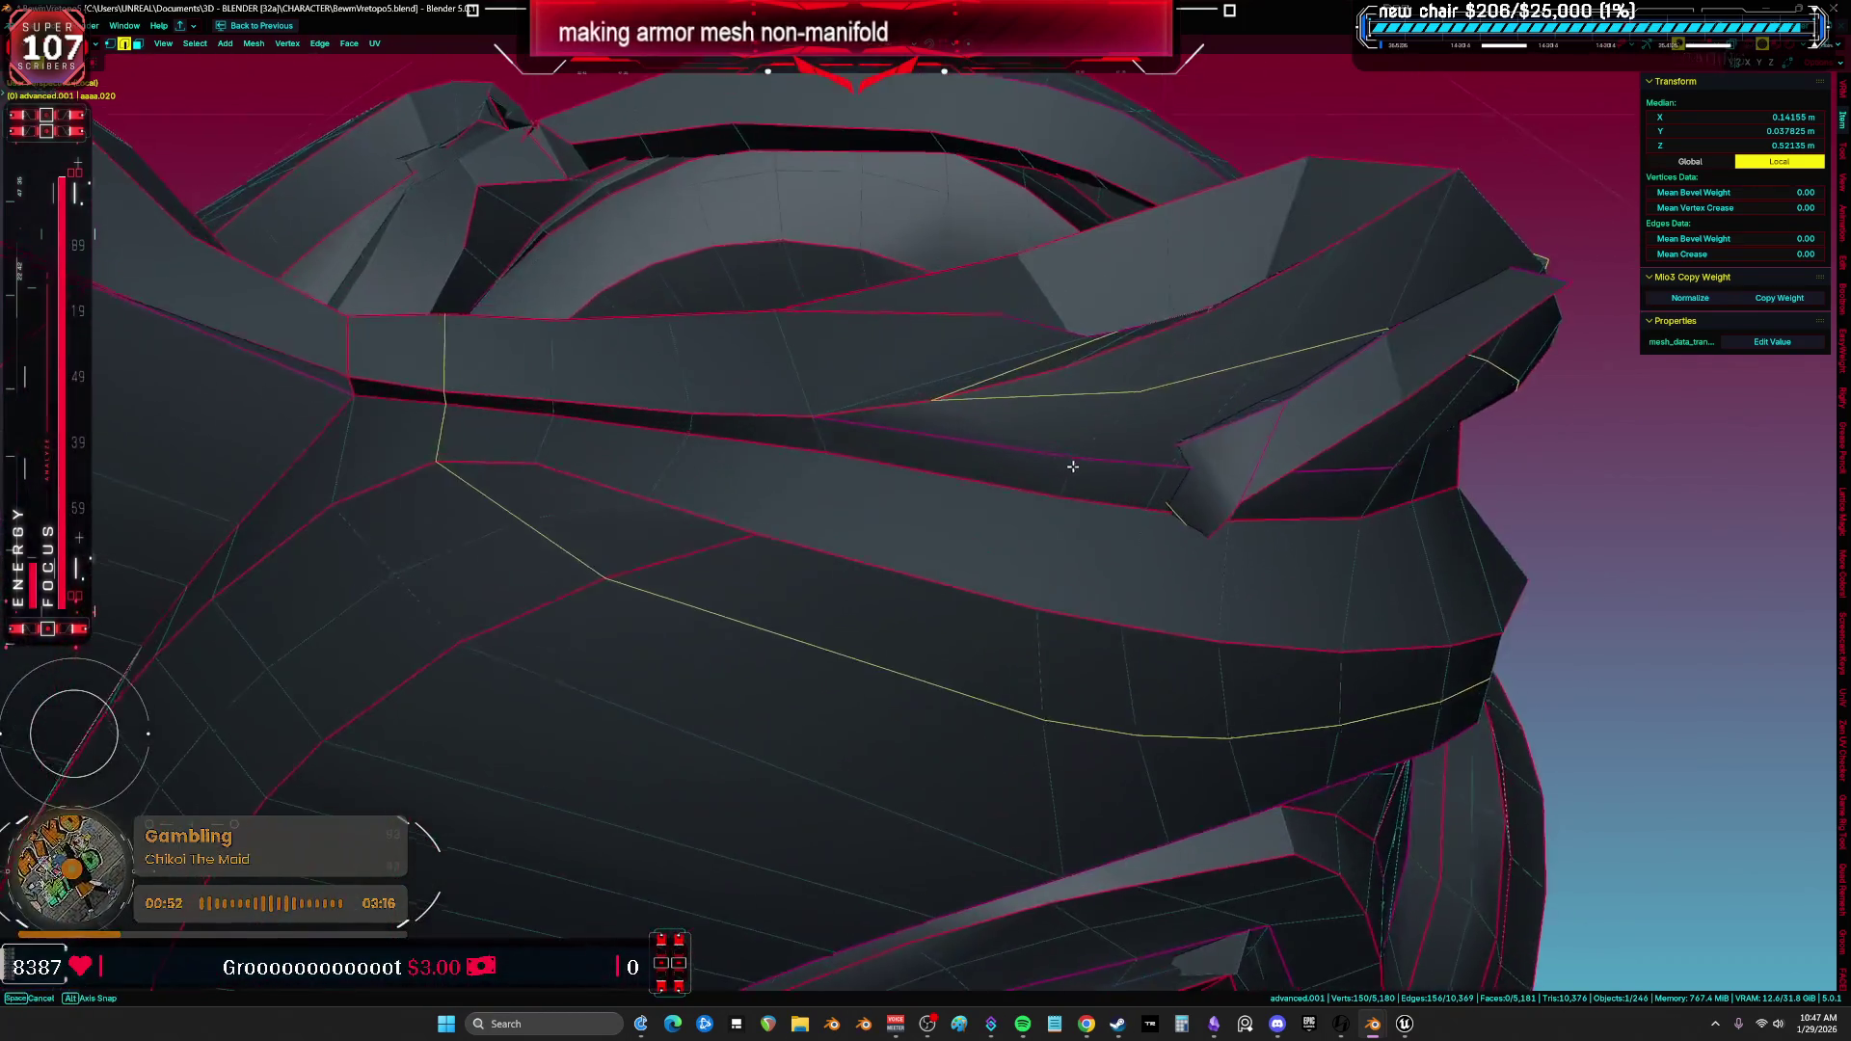
mouse_move(1007, 429)
middle_mouse_down()
mouse_move(1084, 468)
mouse_move(1190, 476)
mouse_move(1228, 418)
middle_mouse_up()
Try another edge loop with X-ray on, then select the entire armor mesh.
key("alt+a")
left_click(1042, 450, "alt")
key("alt+a")
key("alt+z")
key("alt+z")
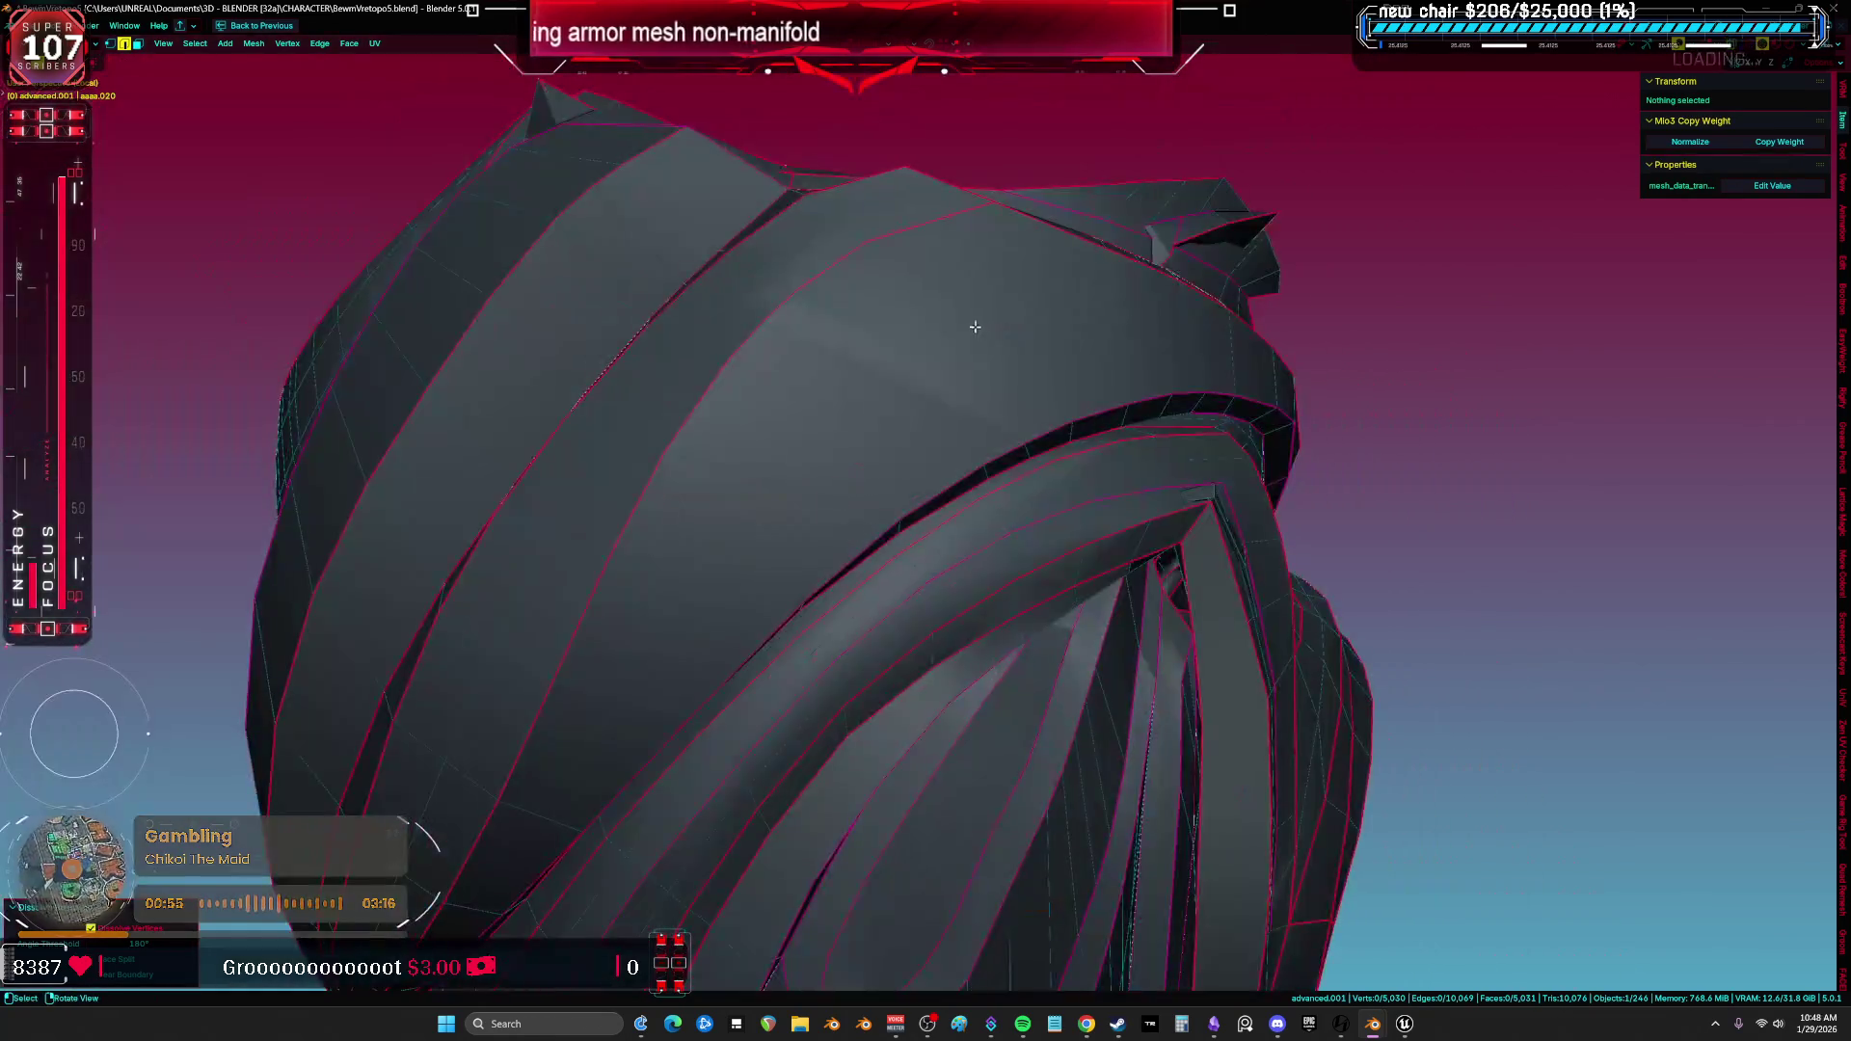
key("shift+alt+z")
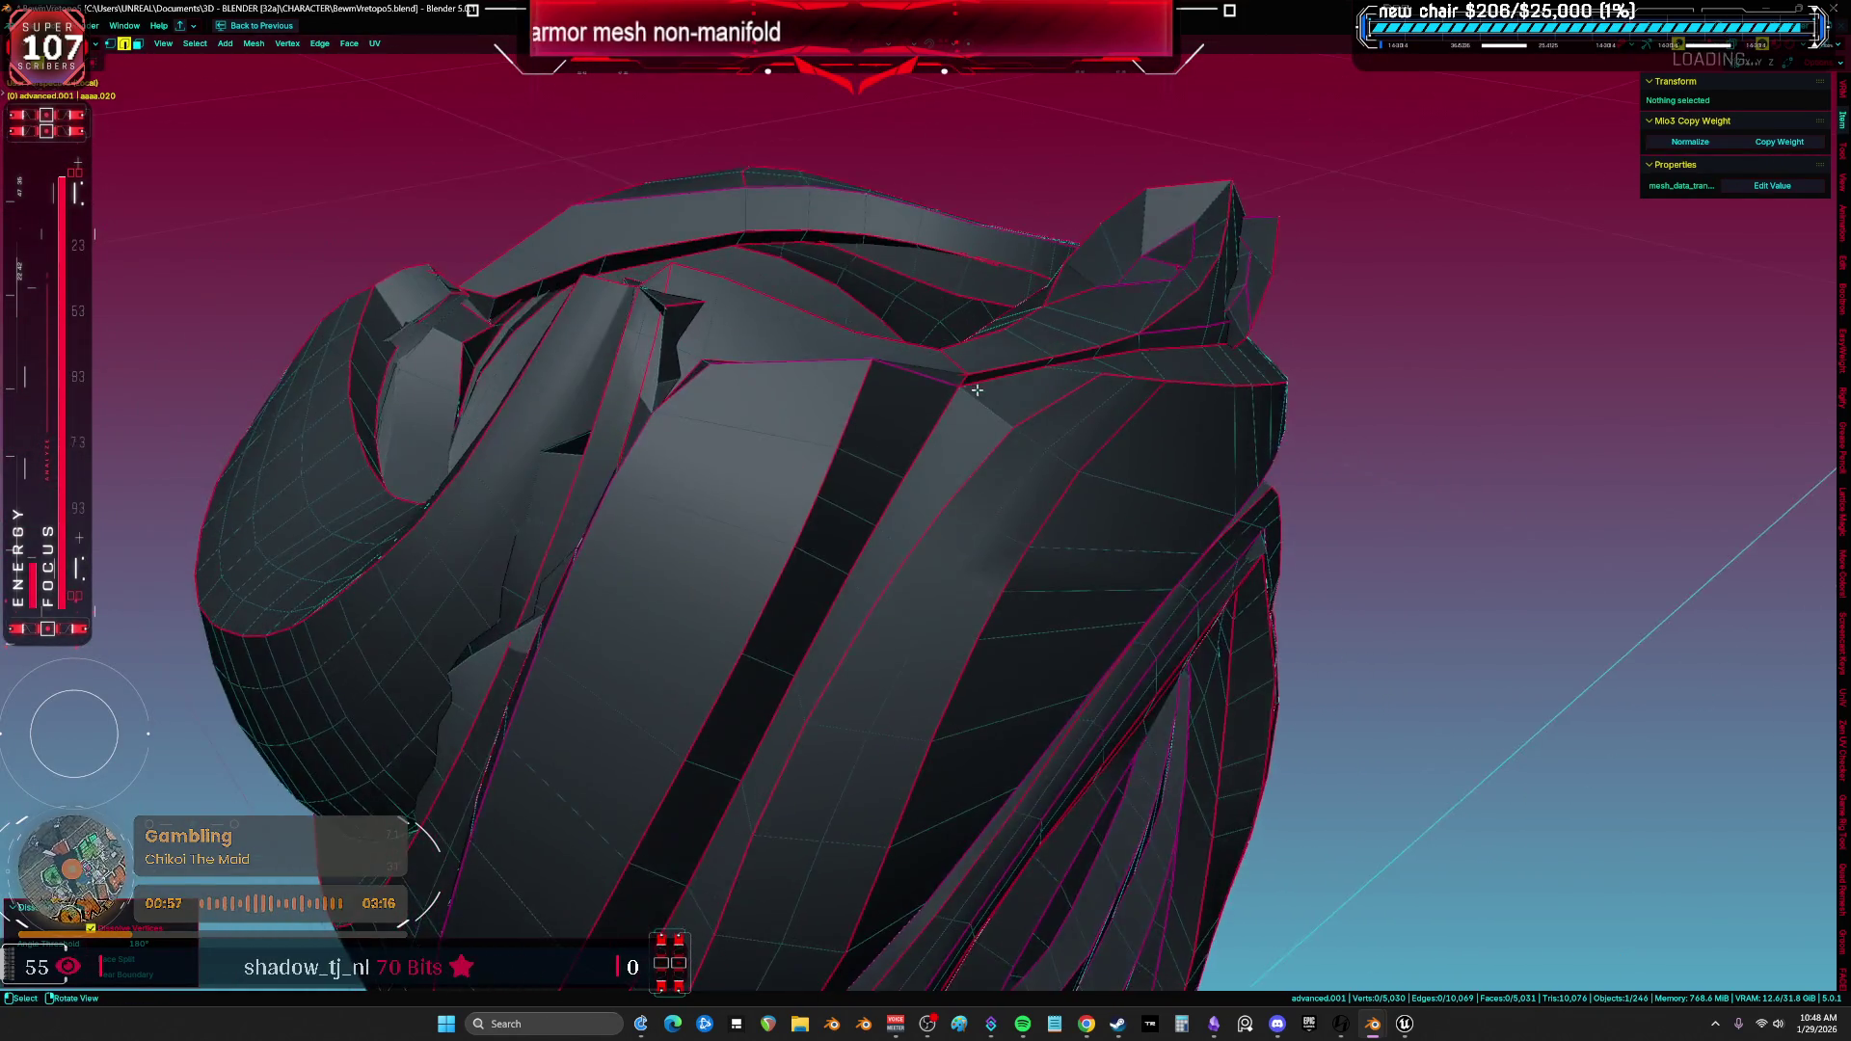
mouse_move(871, 356)
middle_mouse_down()
mouse_move(1070, 503)
mouse_move(1199, 501)
mouse_move(983, 431)
mouse_move(707, 499)
mouse_move(947, 212)
middle_mouse_up()
key("a")
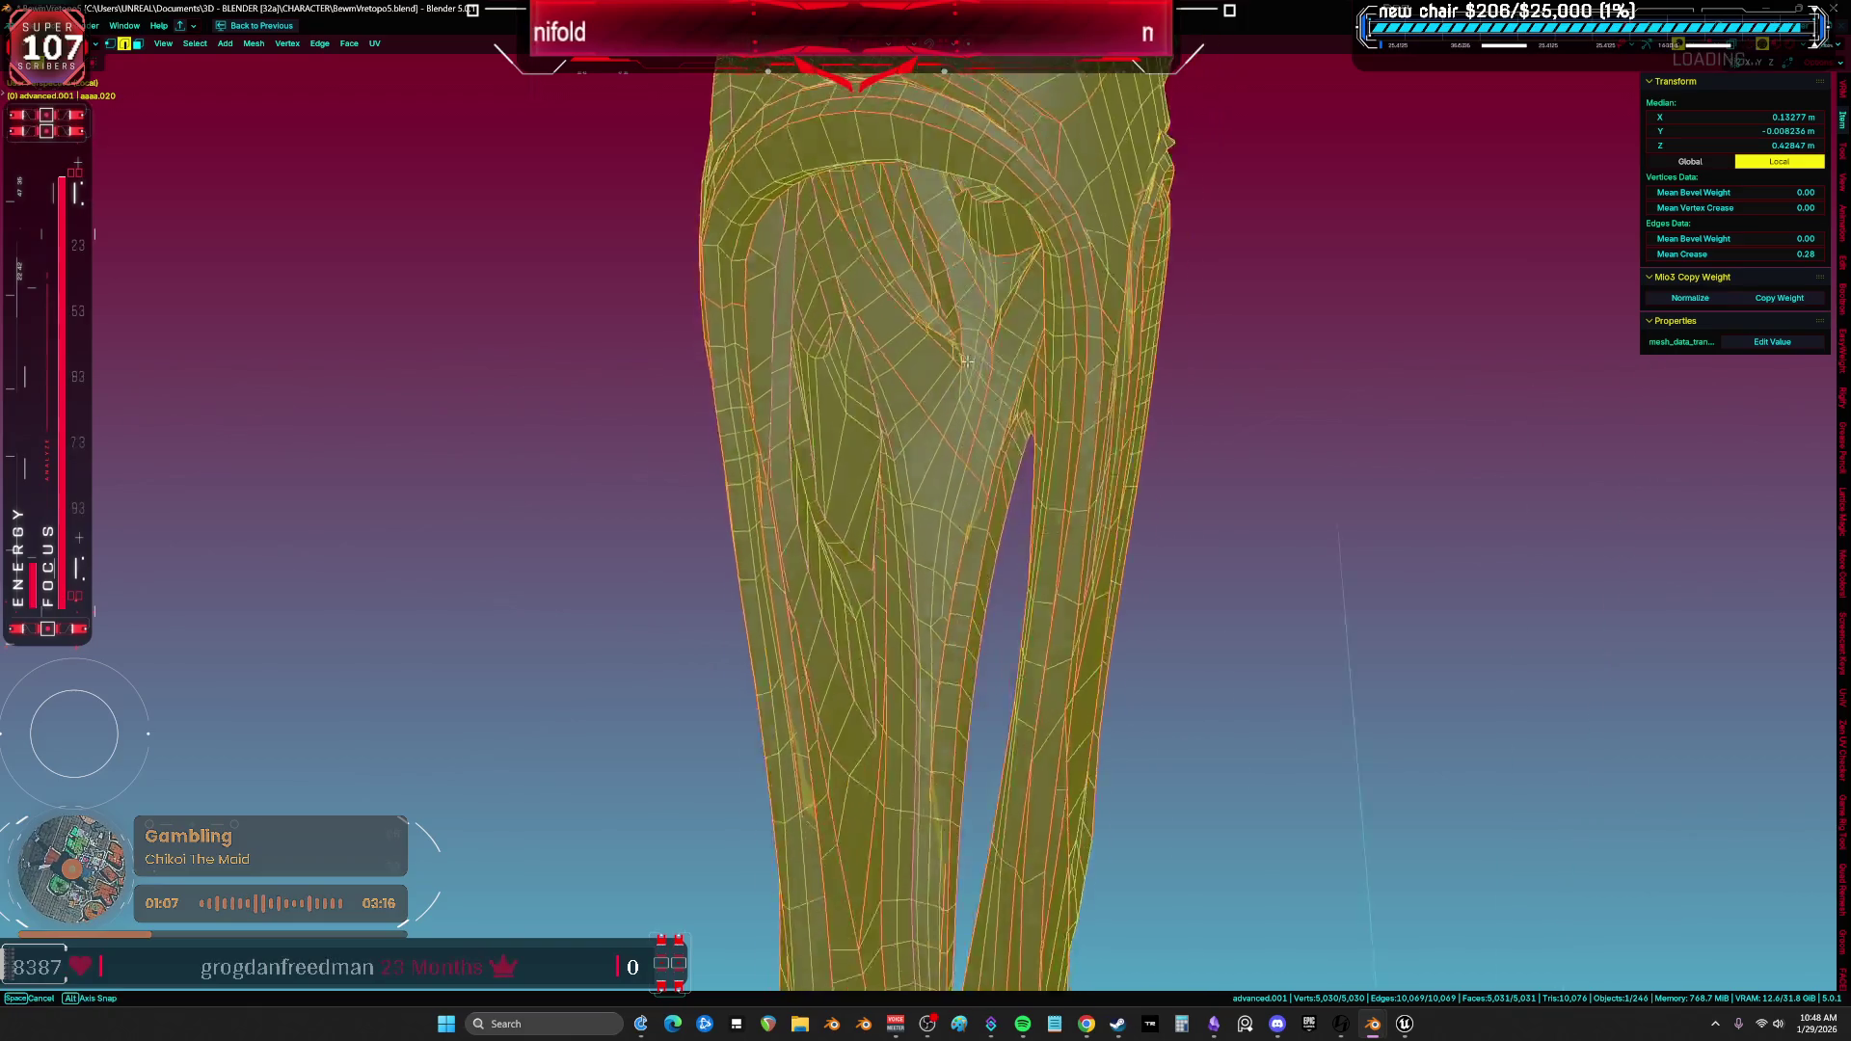
Inspect the lower leg armor, pick a stray face and grow the selection along its strip in see-through view.
mouse_move(1029, 310)
middle_mouse_down()
mouse_move(1108, 377)
mouse_move(1029, 386)
middle_mouse_up()
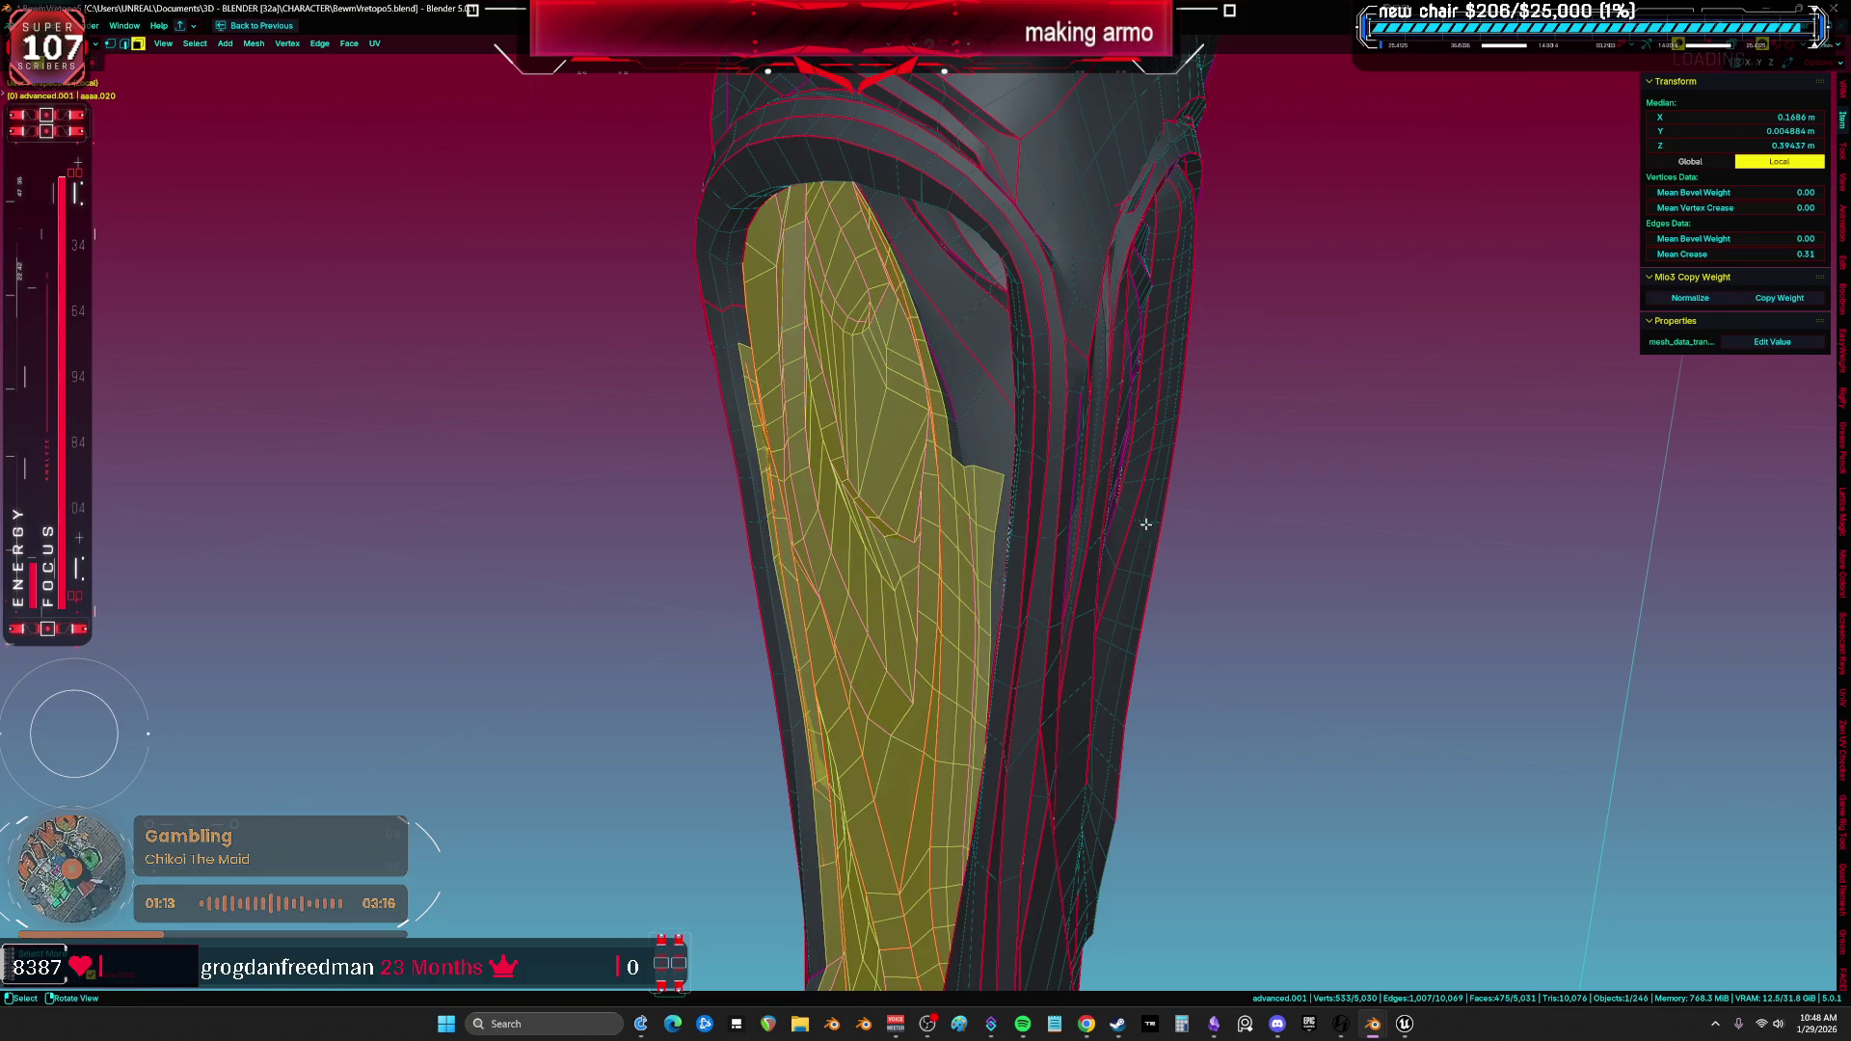
middle_click_drag(998, 463, 1119, 463)
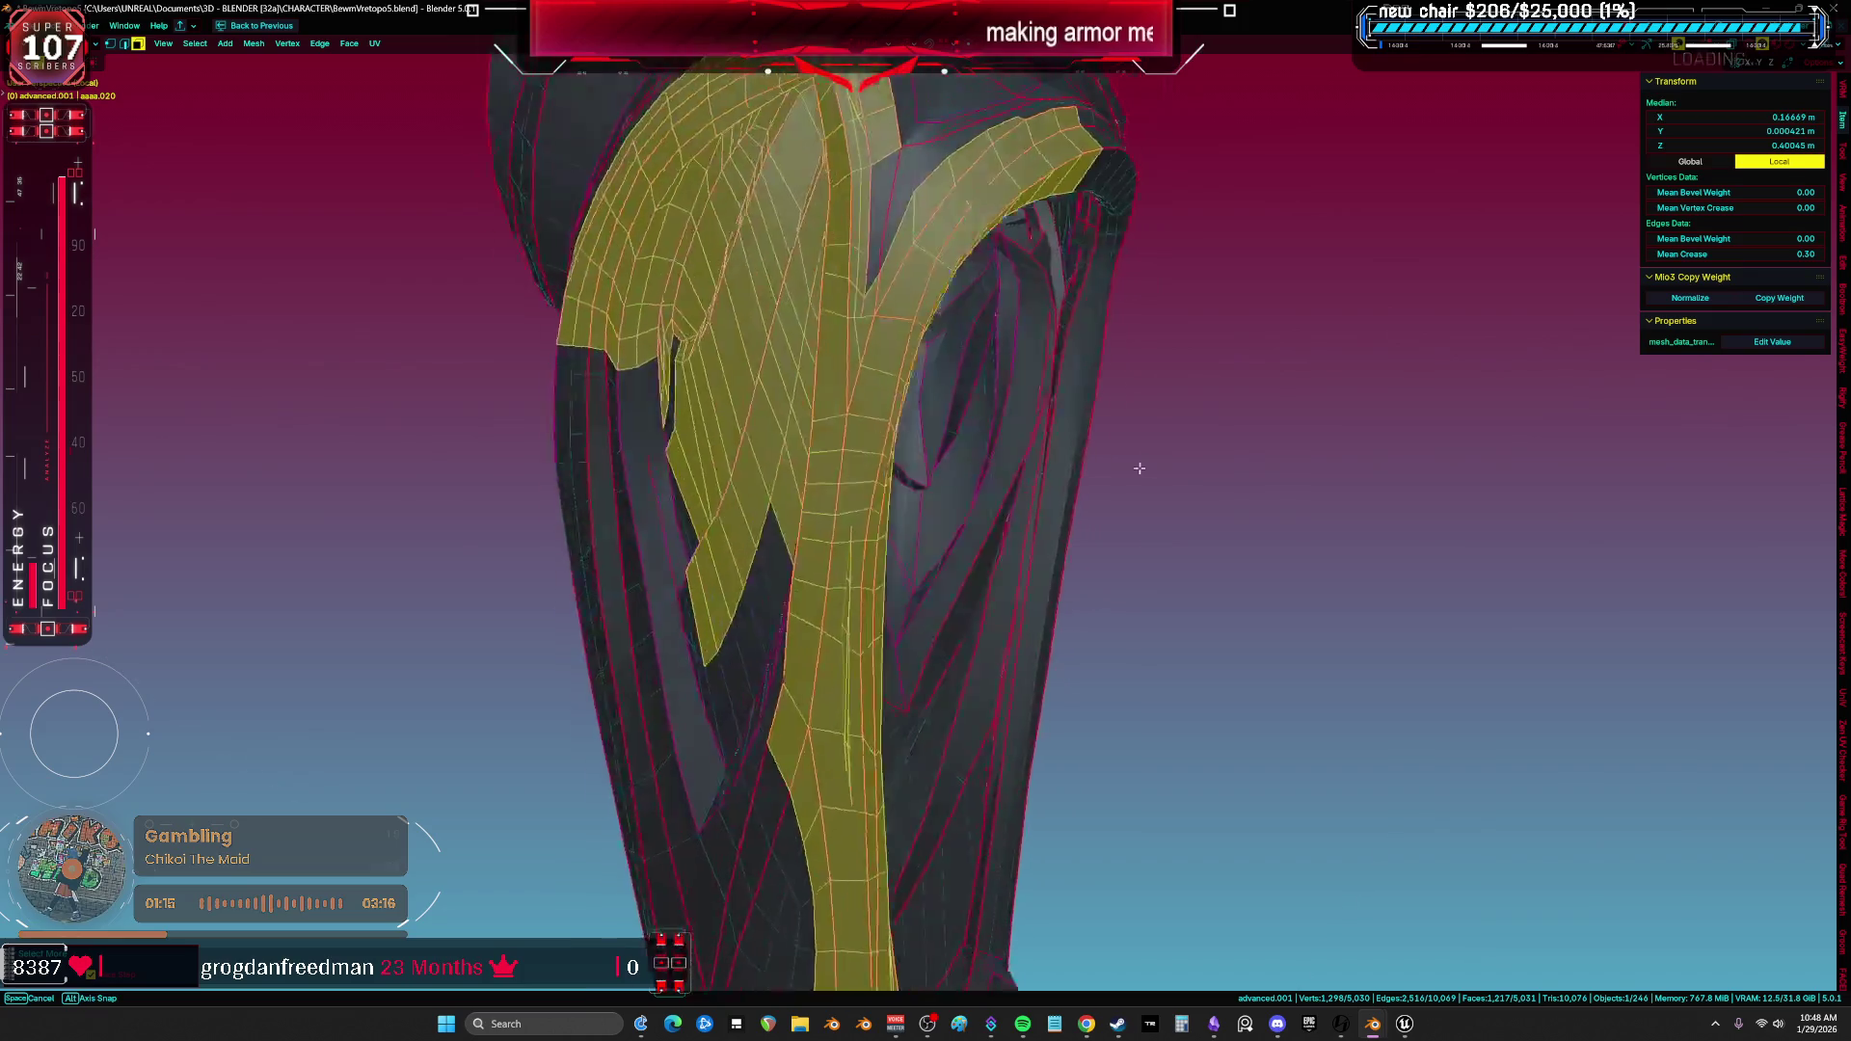
key("alt+a")
mouse_move(1293, 496)
middle_mouse_down()
mouse_move(868, 414)
mouse_move(1004, 405)
middle_mouse_up()
key("a")
mouse_move(903, 449)
middle_mouse_down()
mouse_move(947, 470)
mouse_move(847, 434)
mouse_move(758, 446)
middle_mouse_up()
left_click(946, 471)
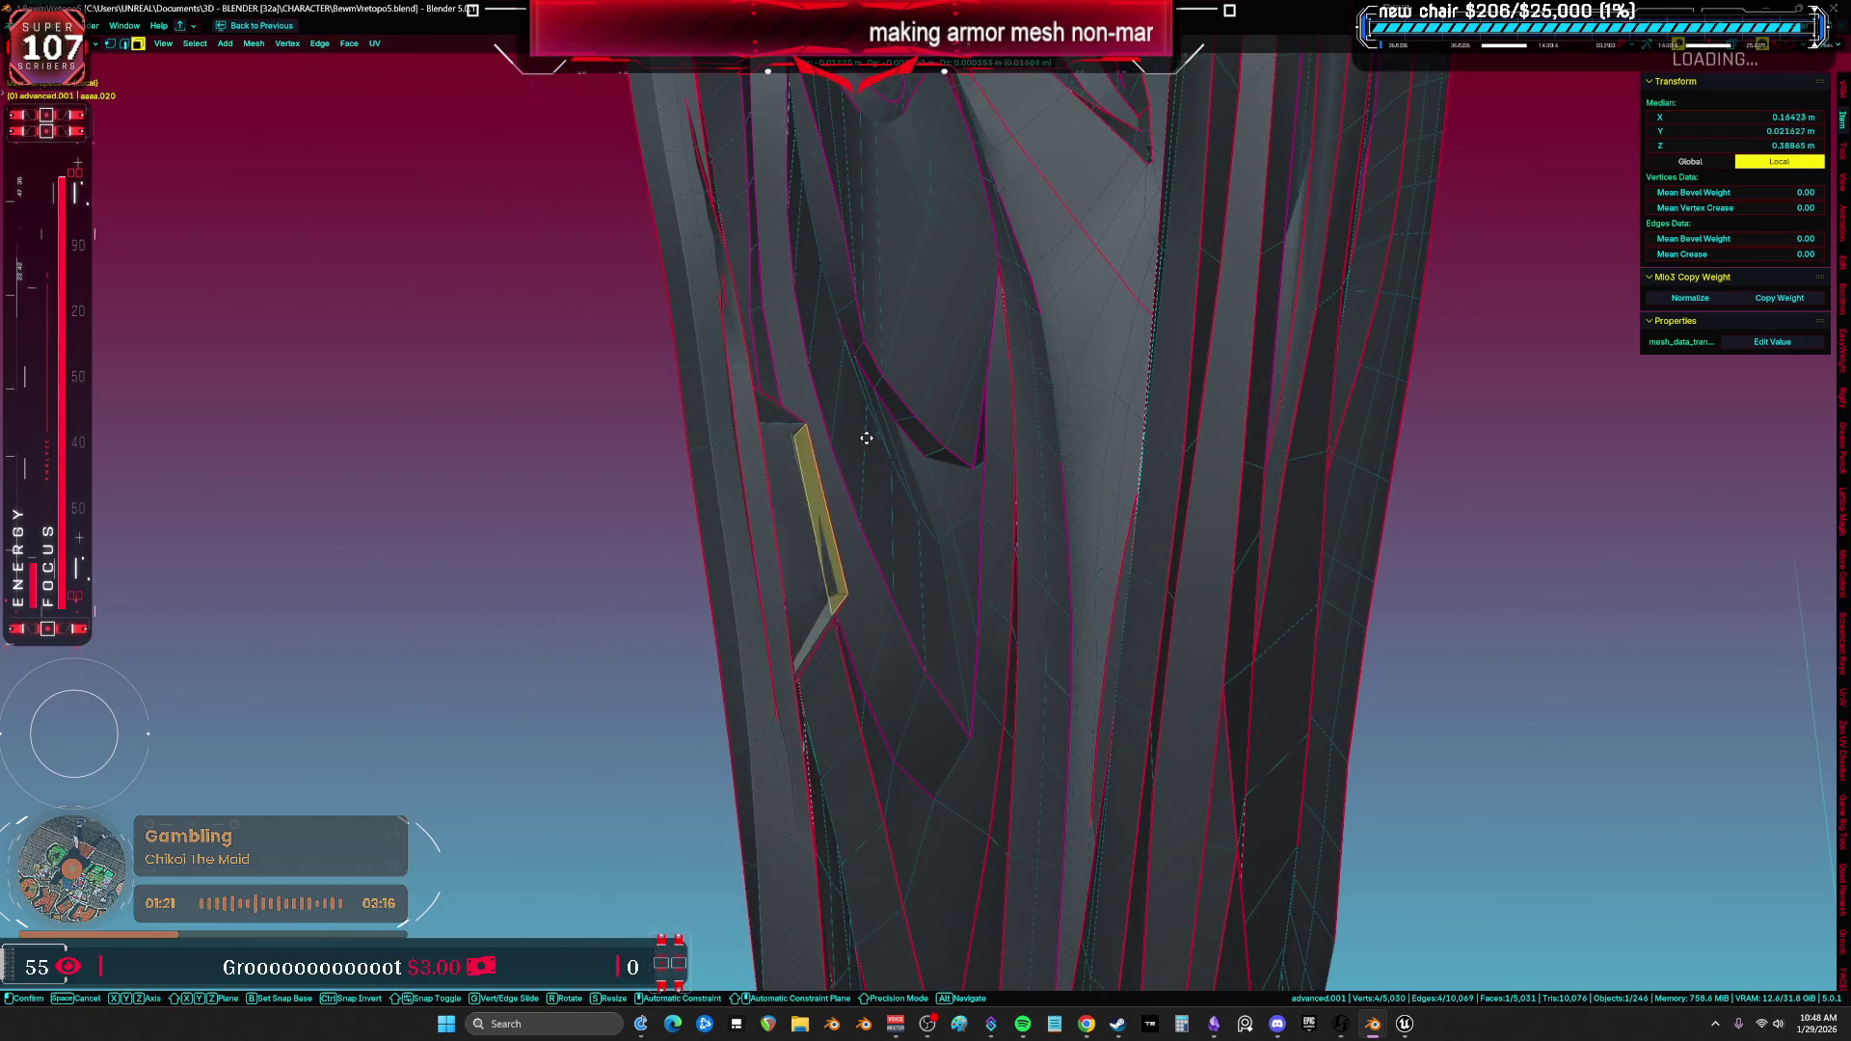
scroll(844, 443, "down", 3)
scroll(898, 433, "down", 2)
scroll(955, 411, "down", 3)
key("shift+alt+z")
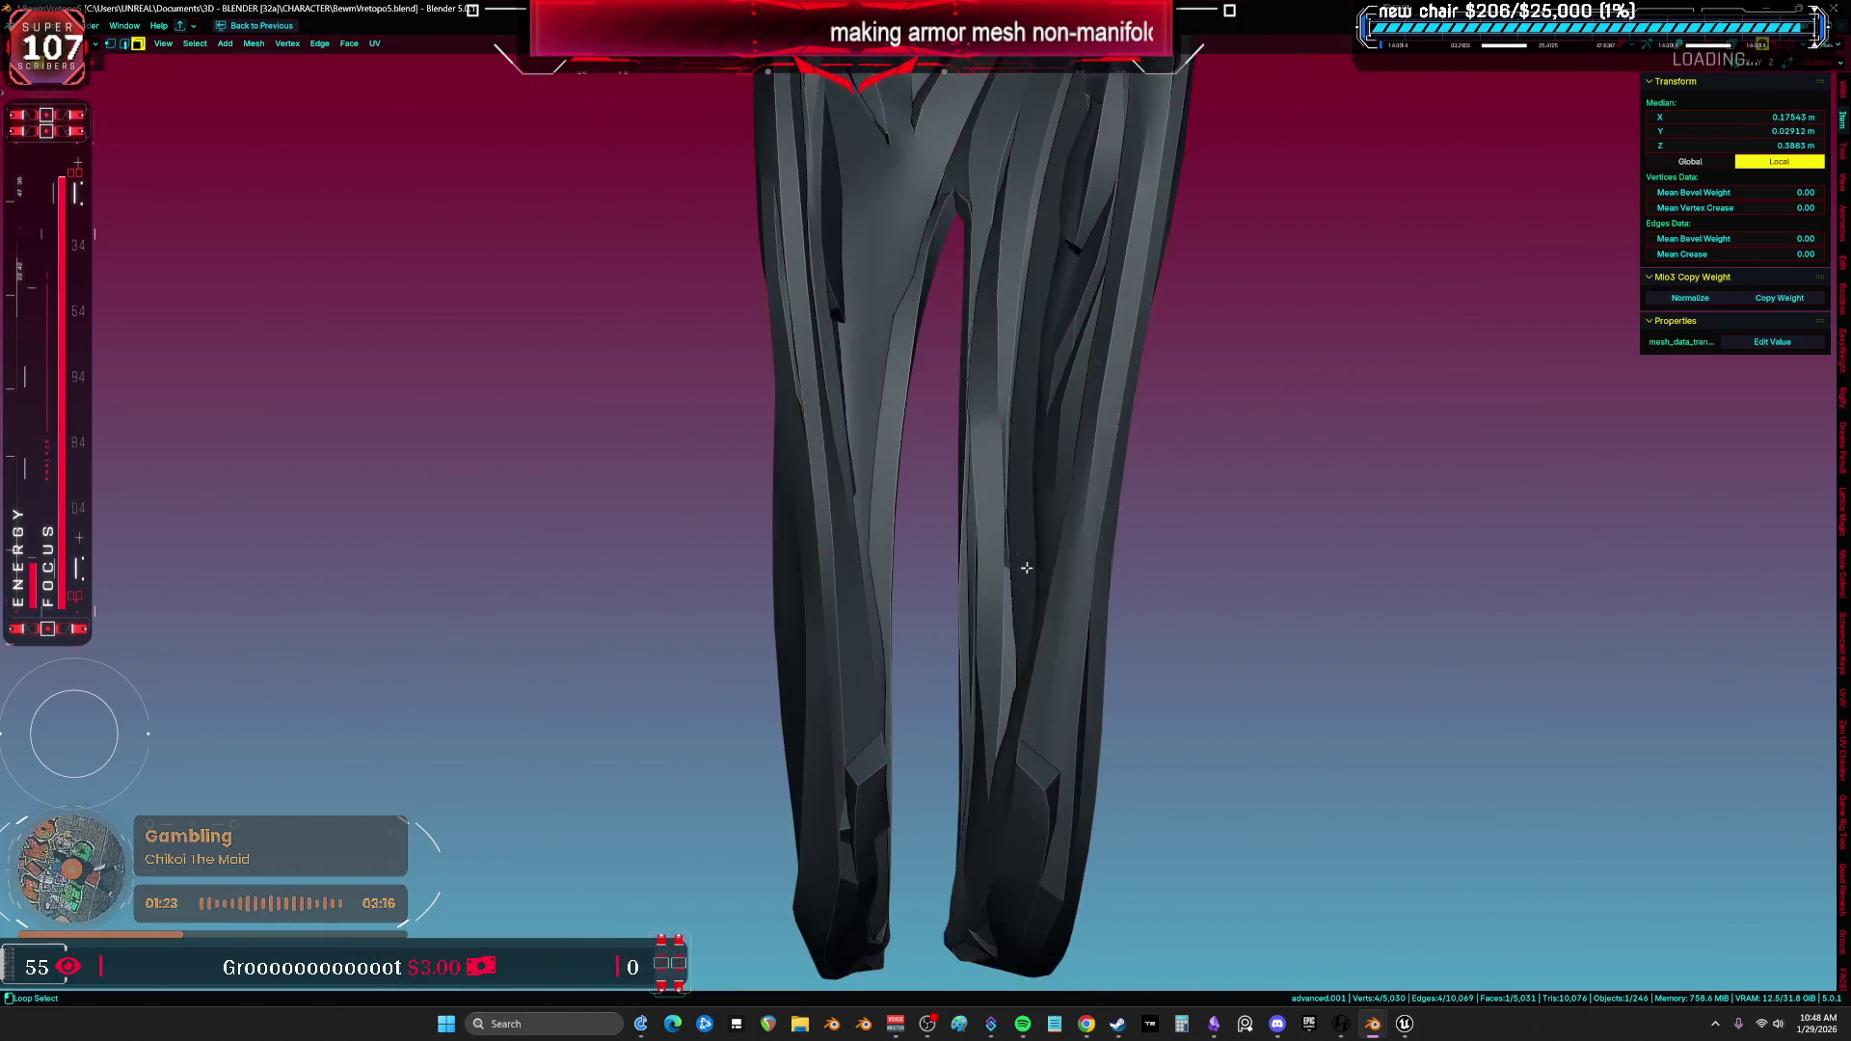
mouse_move(917, 559)
middle_mouse_down()
mouse_move(984, 572)
mouse_move(1057, 620)
mouse_move(1038, 438)
mouse_move(892, 631)
mouse_move(850, 524)
mouse_move(868, 306)
middle_mouse_up()
scroll(983, 571, "up", 4)
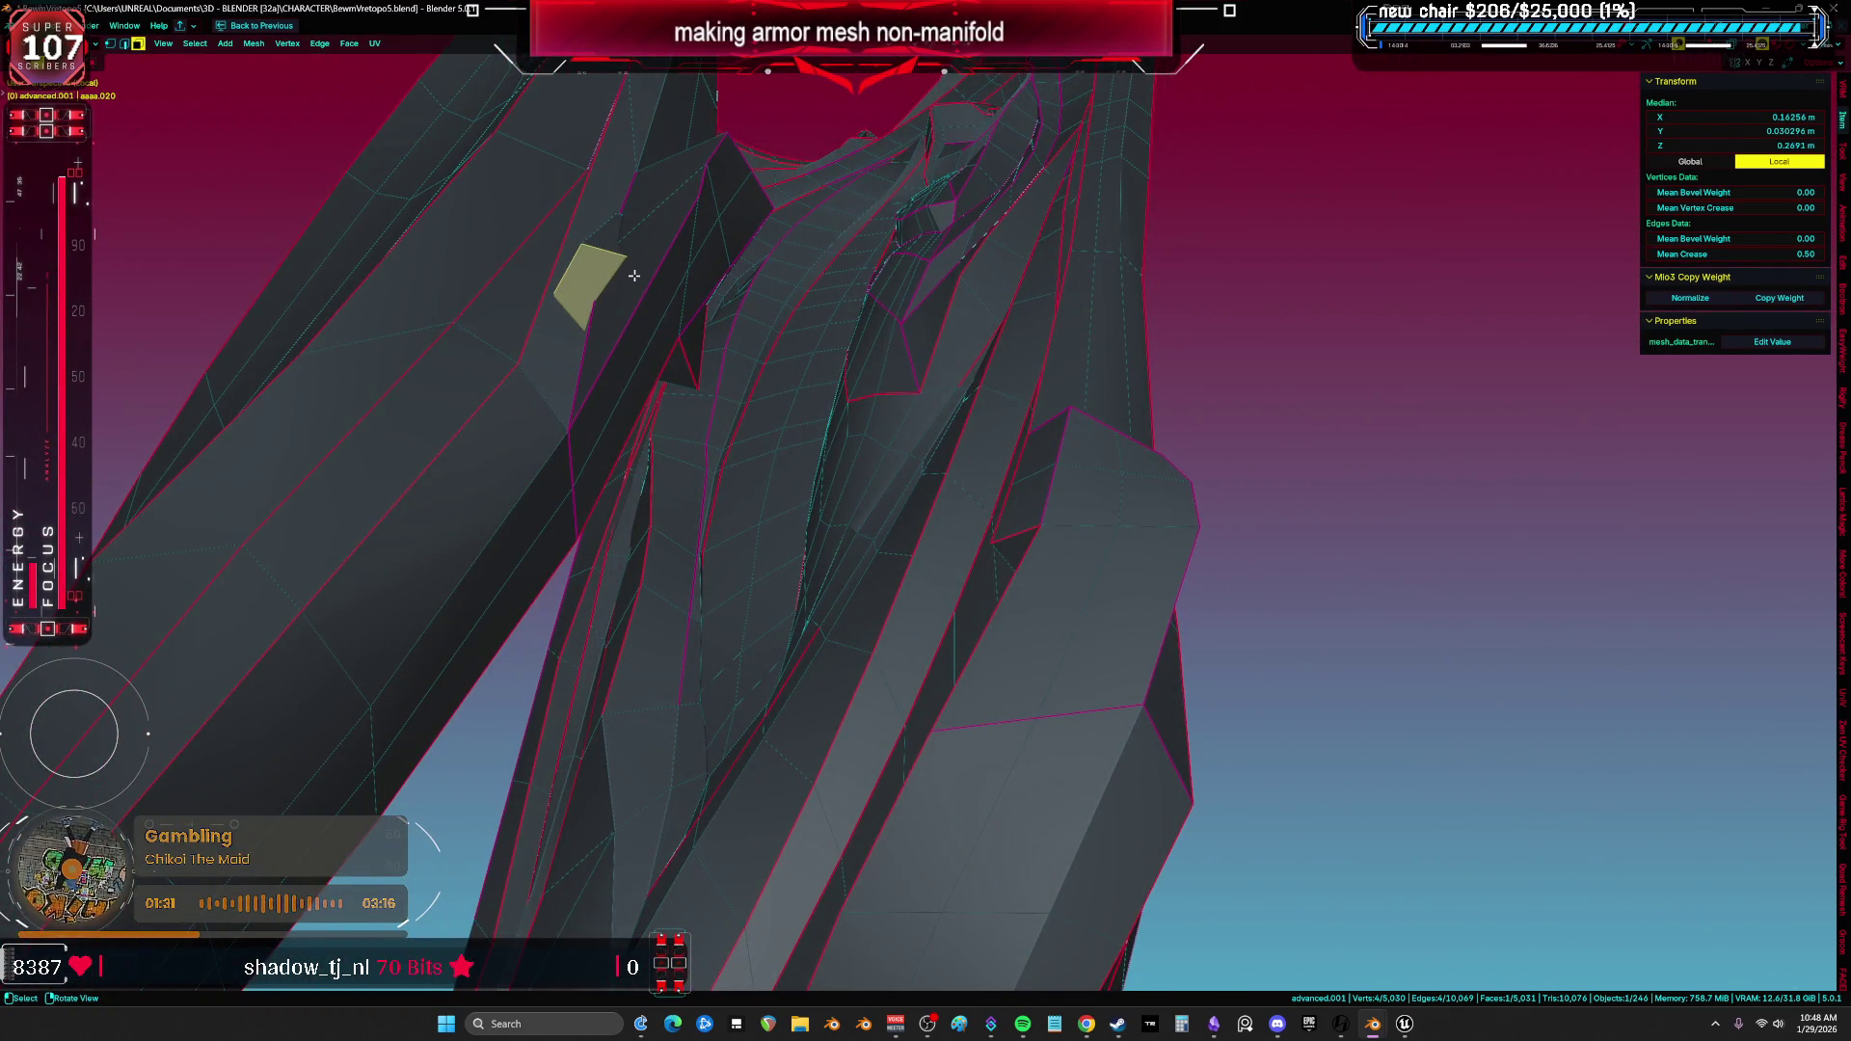
key("alt+z")
key("ctrl+KP_Add")
key("ctrl+KP_Add")
key("alt+z")
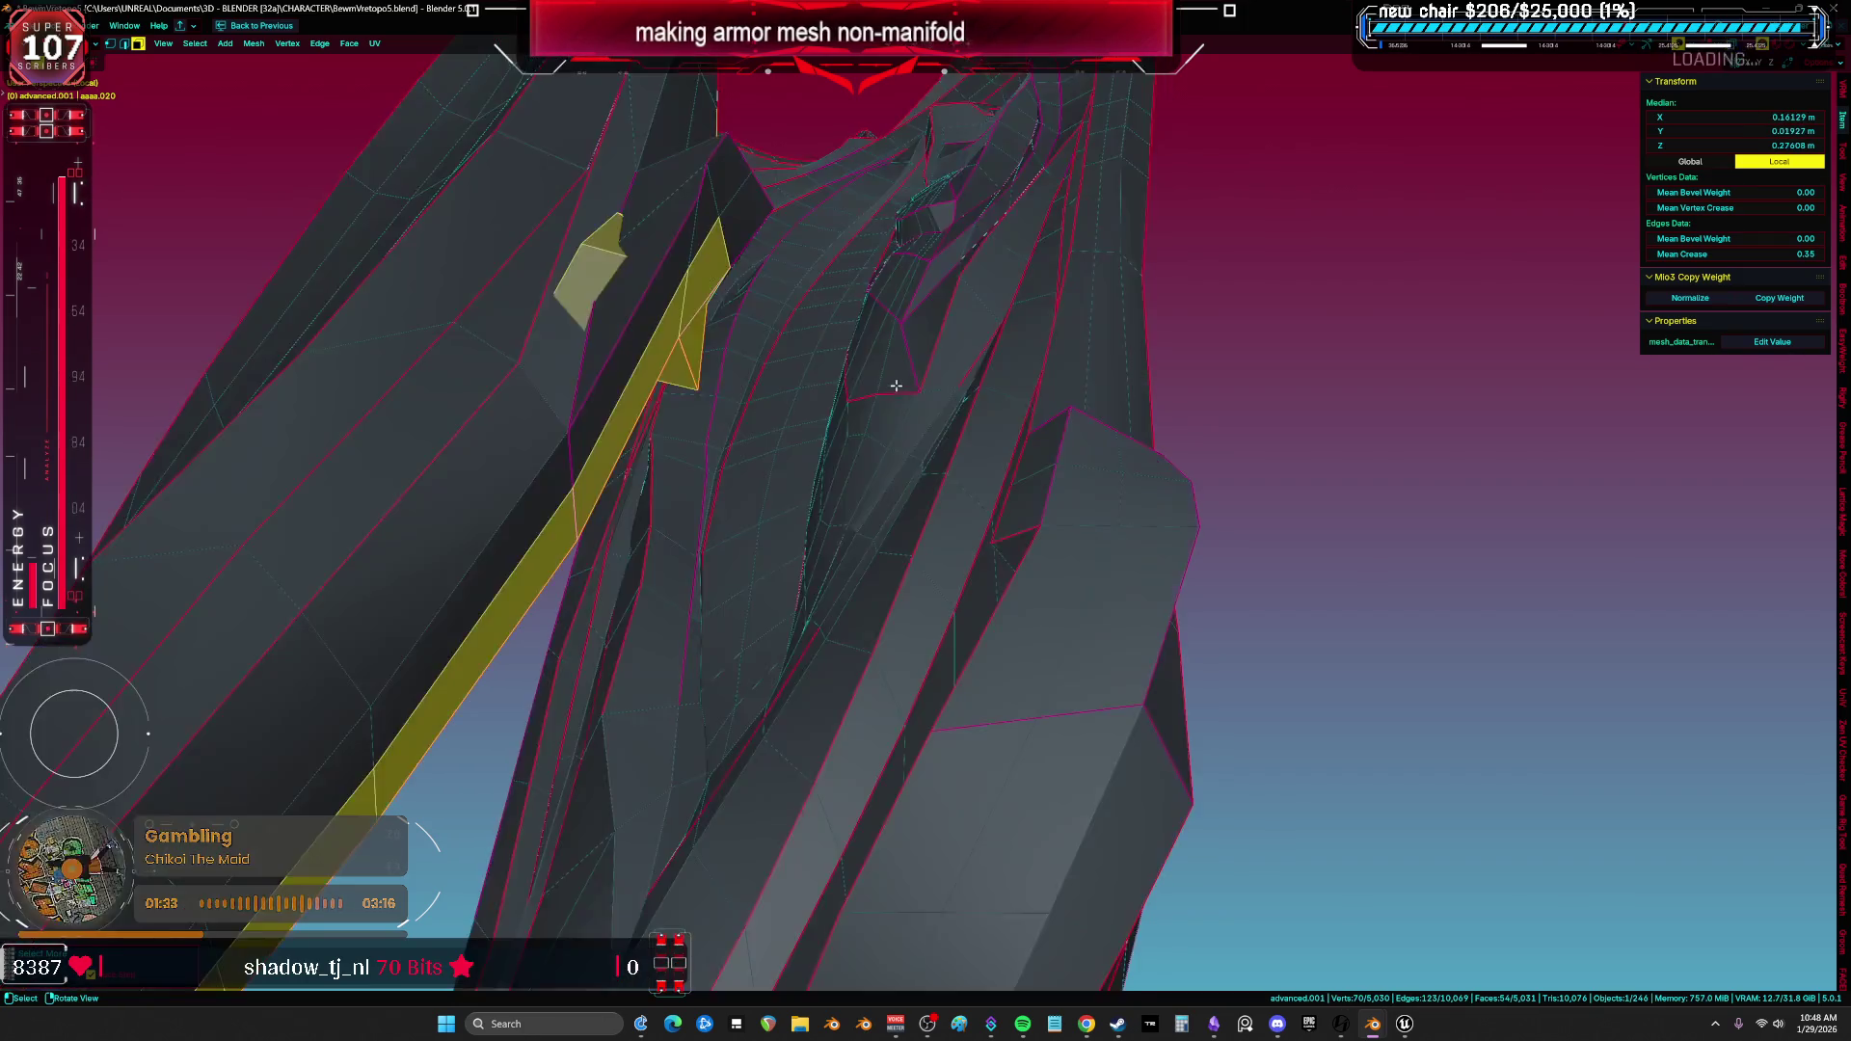
scroll(894, 386, "down", 3)
scroll(838, 442, "down", 3)
scroll(797, 496, "down", 3)
scroll(1014, 514, "down", 2)
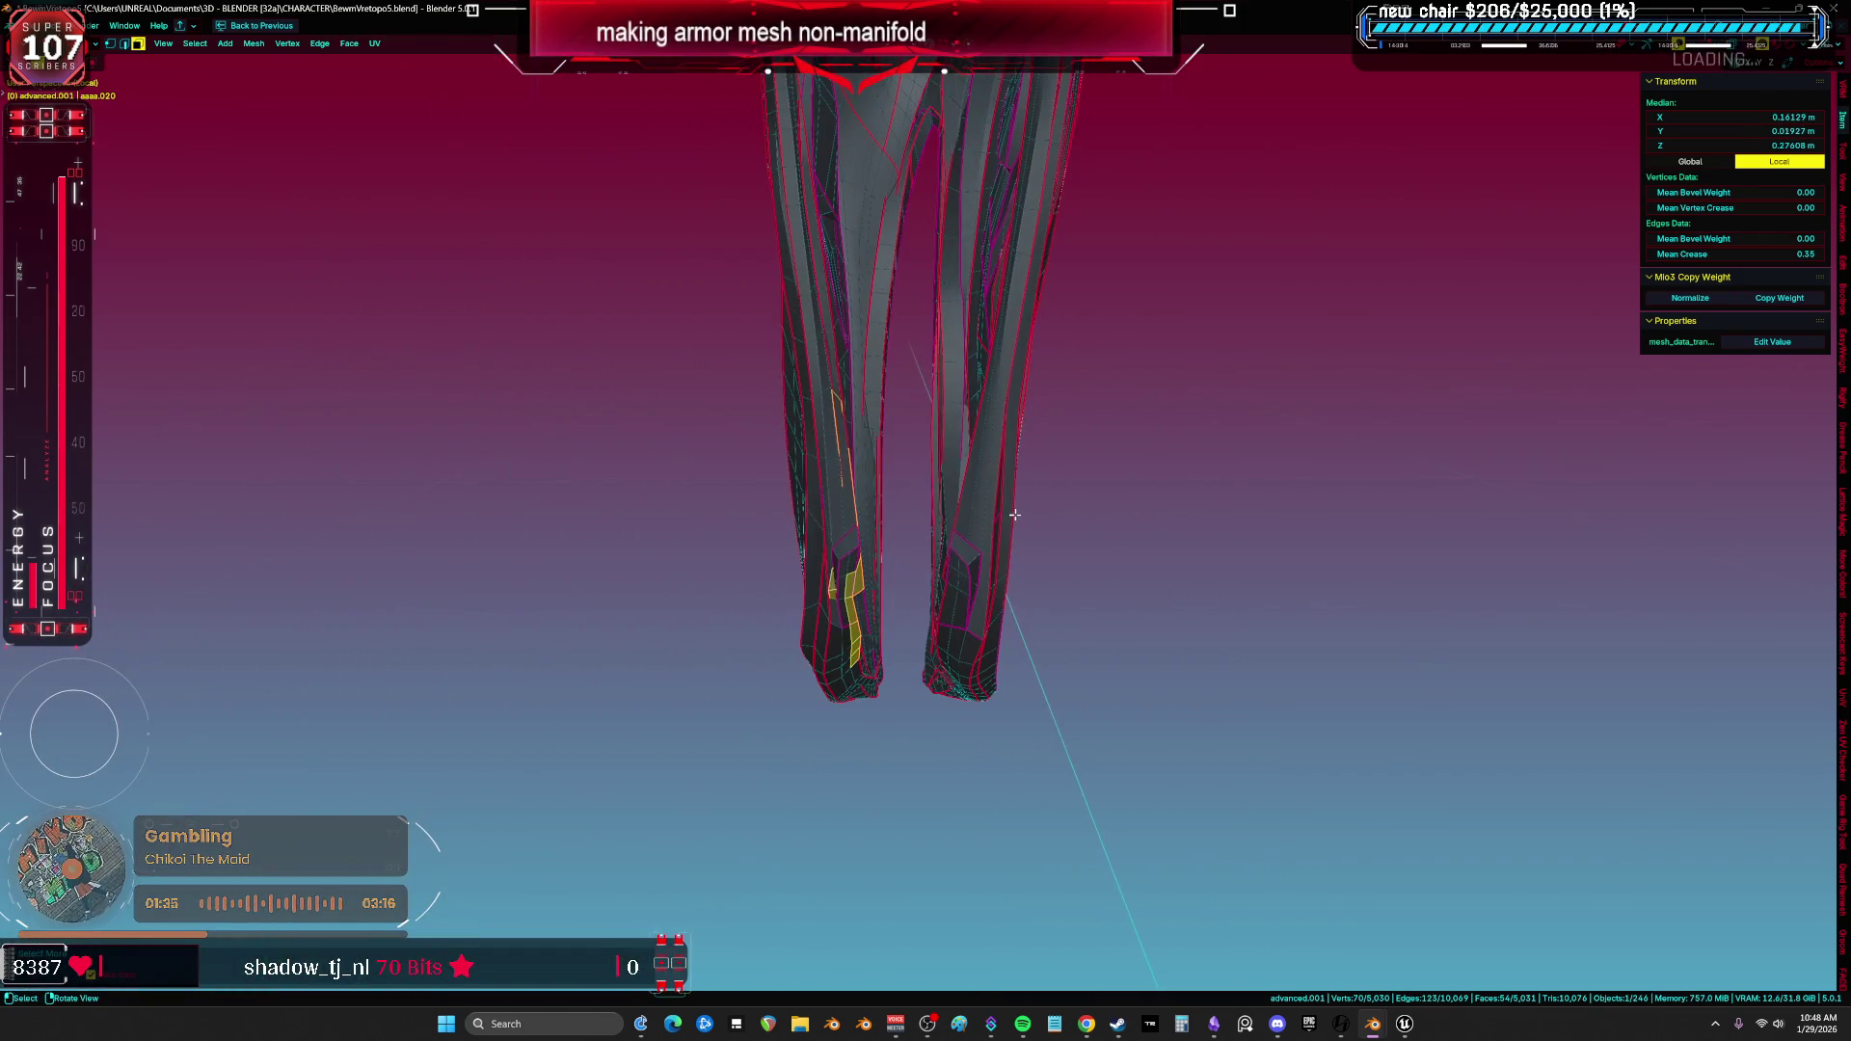
Leave editing, select the right leg armor mesh and edit it in isolated local view with everything selected.
key("Tab")
left_click(1013, 513)
scroll(989, 505, "up", 3)
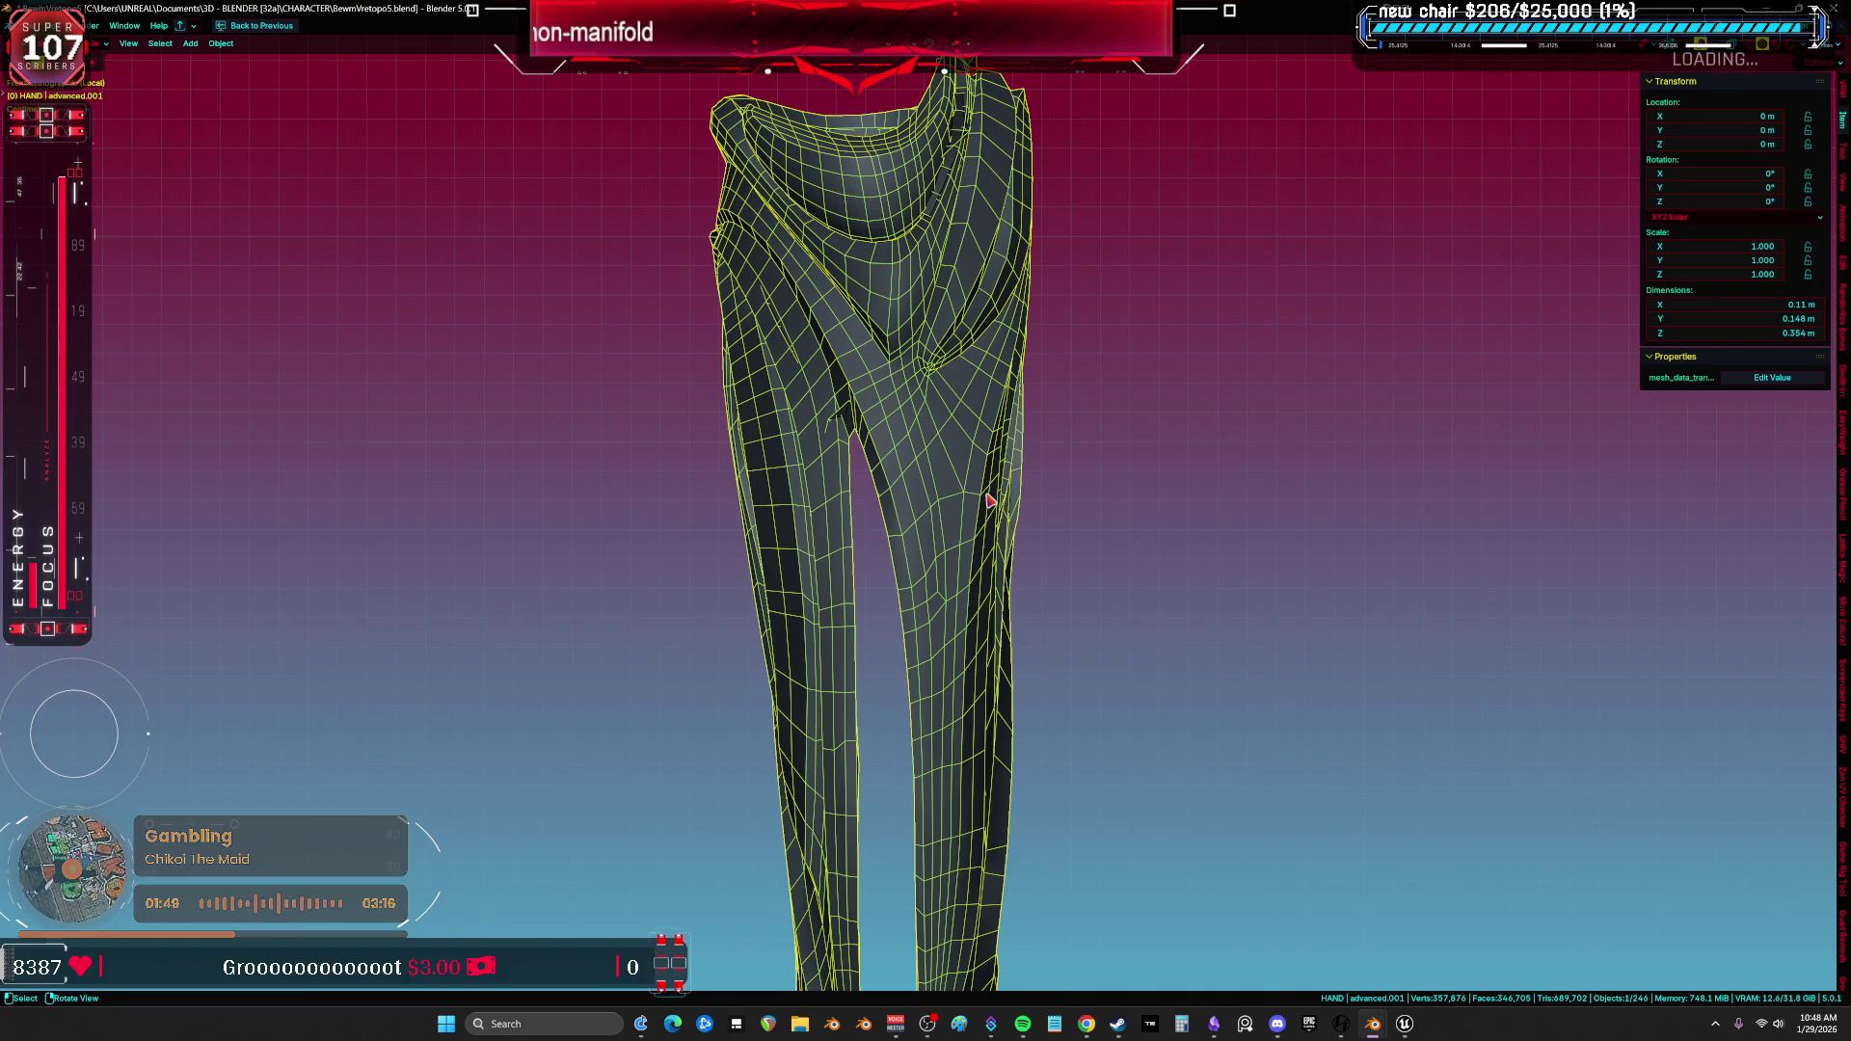
key("KP_Divide")
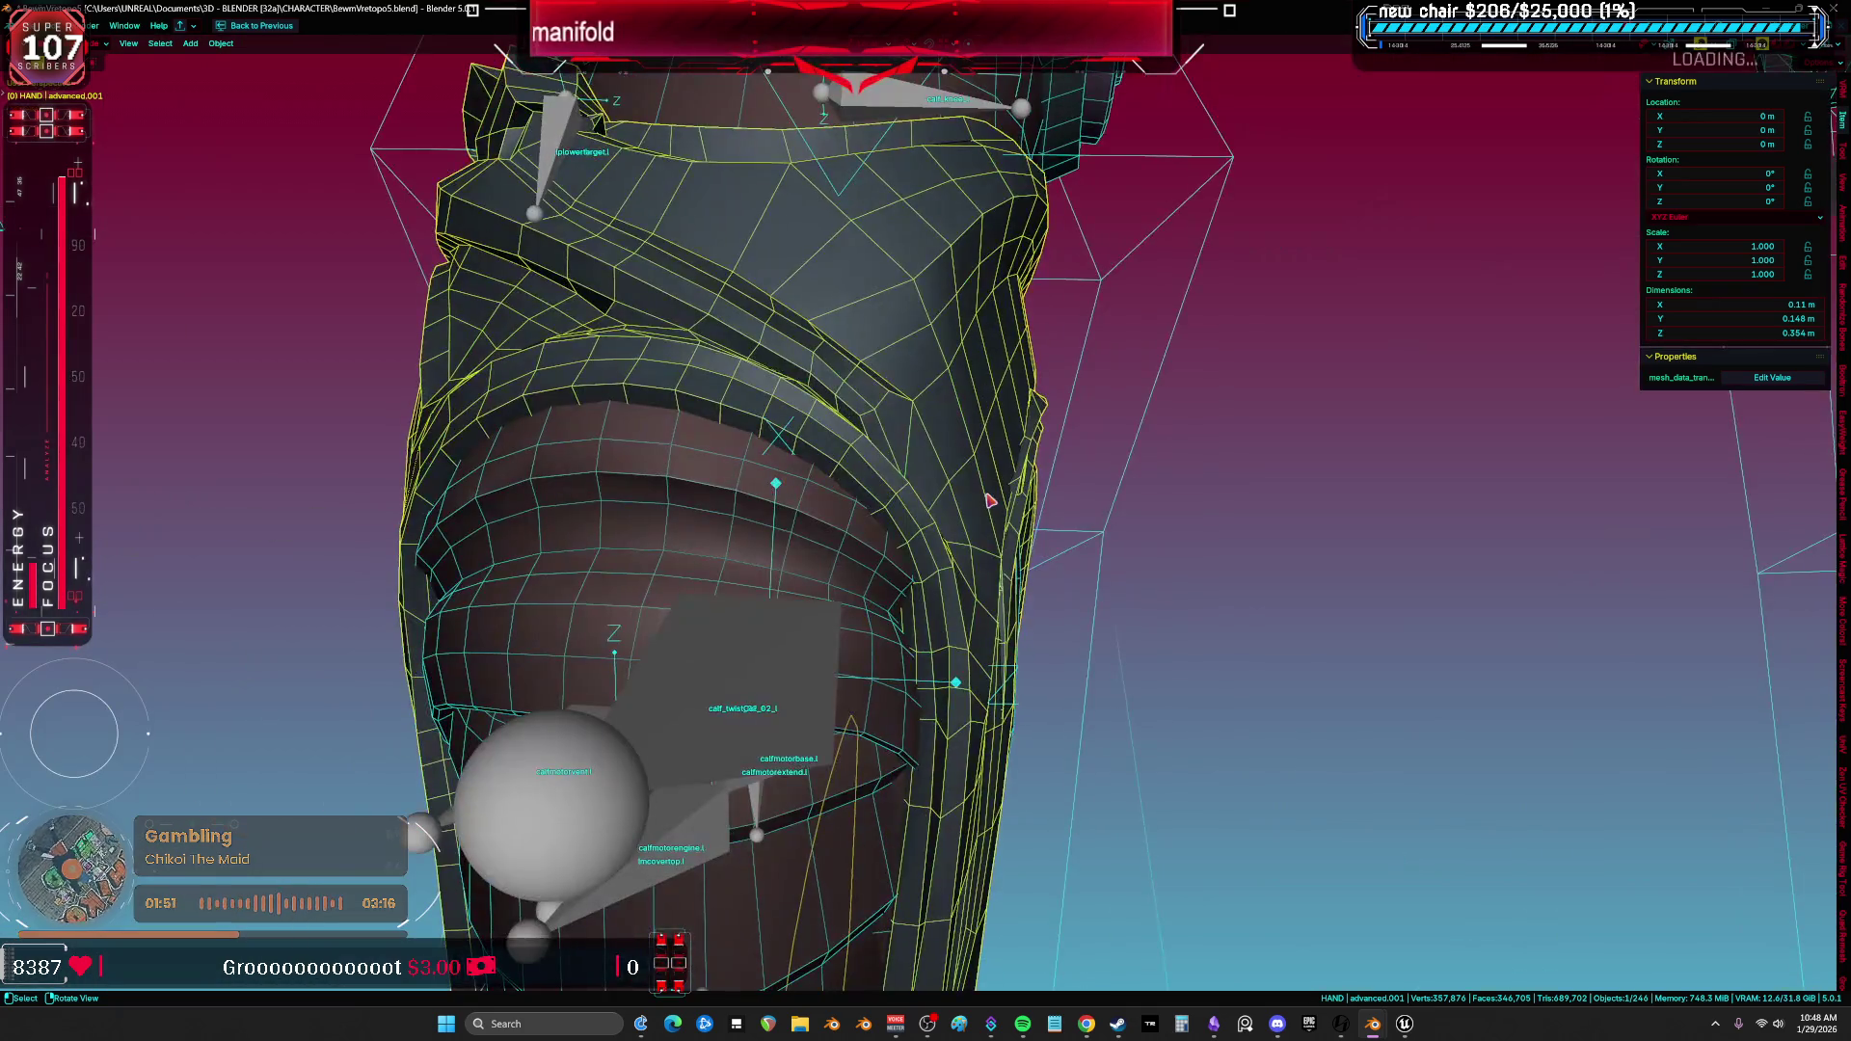
scroll(987, 496, "down", 4)
key("shift+alt+z")
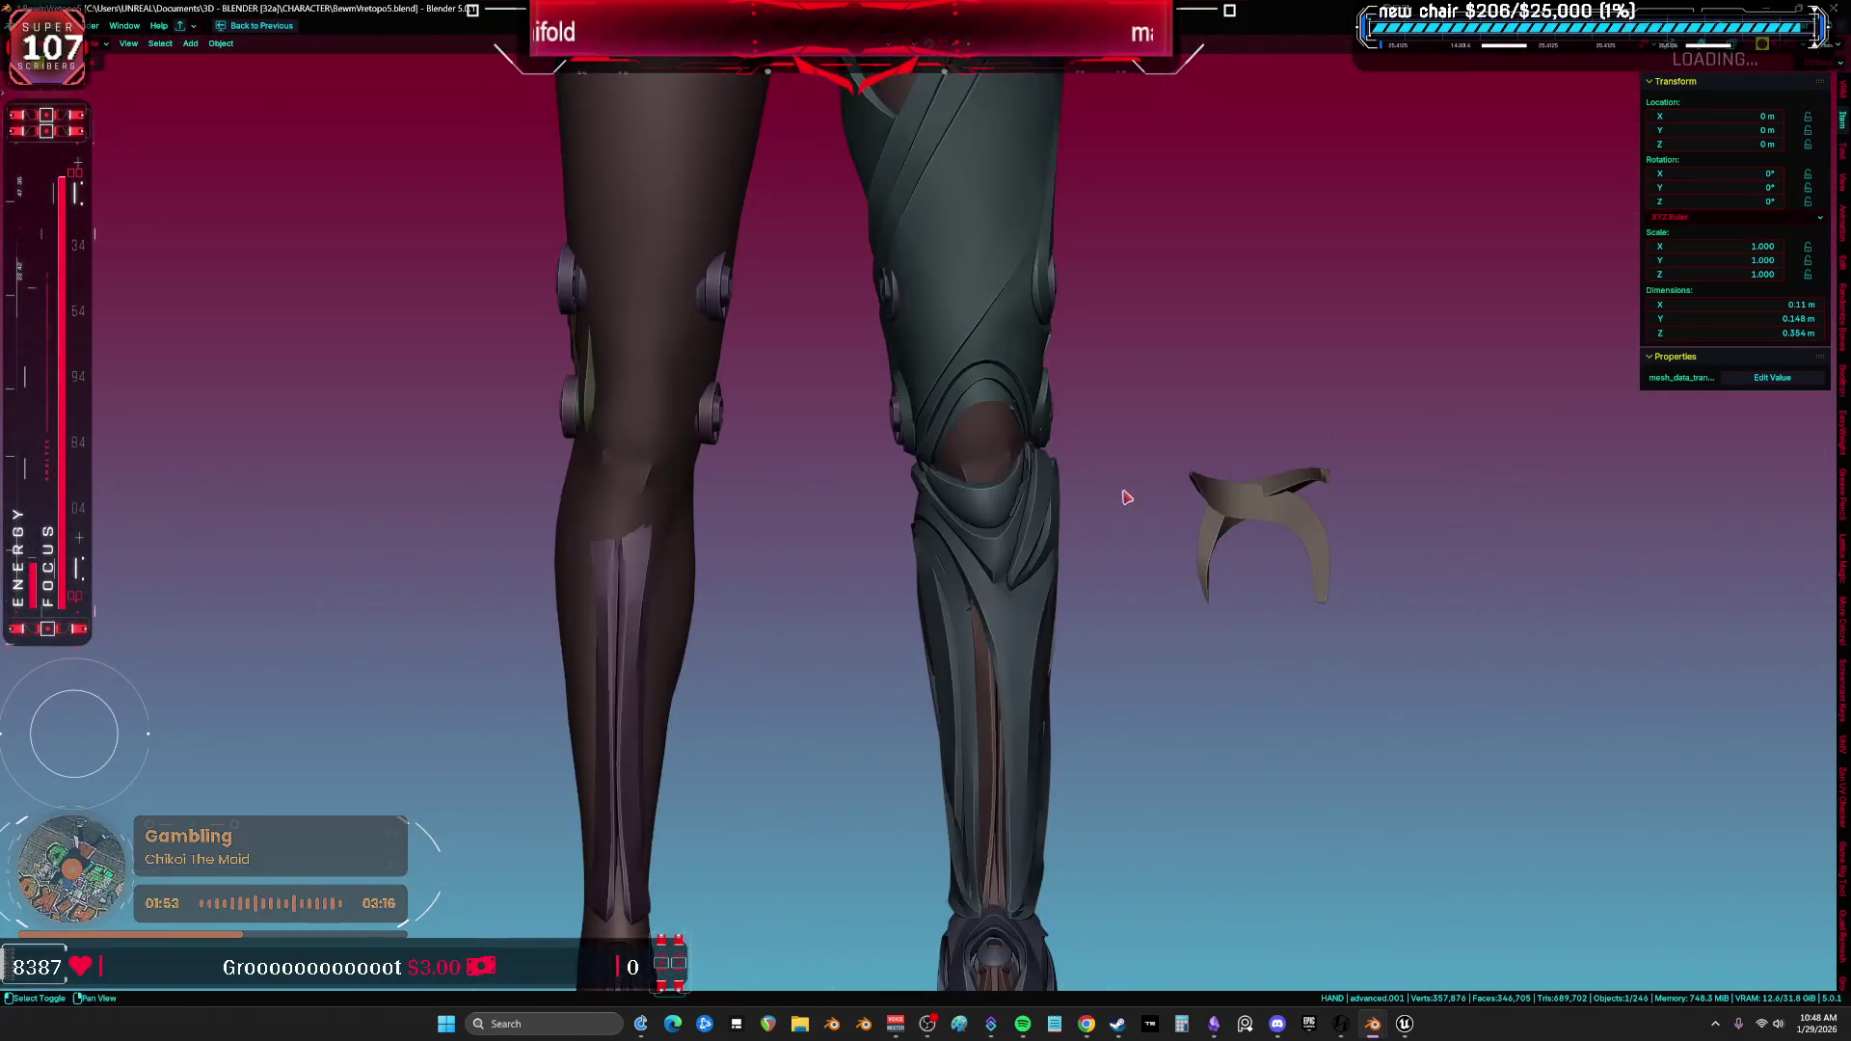
key("shift+alt+z")
scroll(1016, 514, "up", 2)
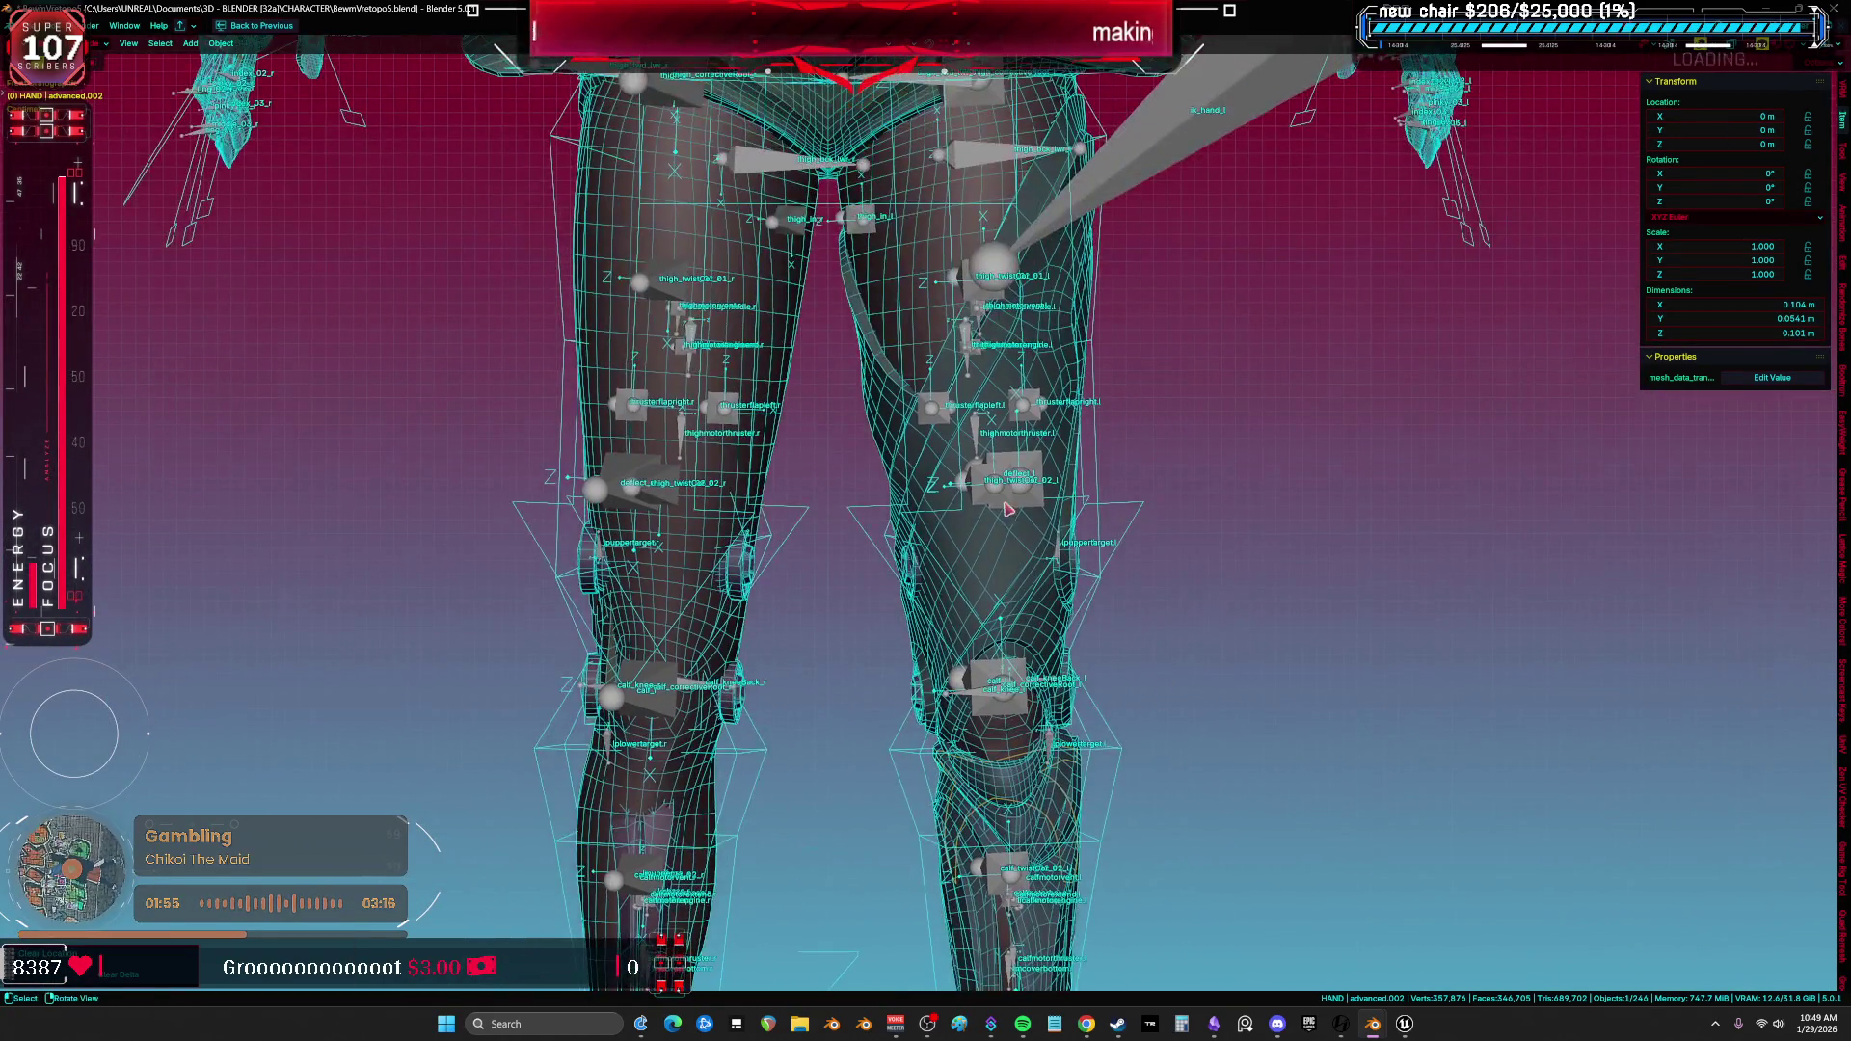
left_click(981, 562)
key("Tab")
key("a")
key("KP_Divide")
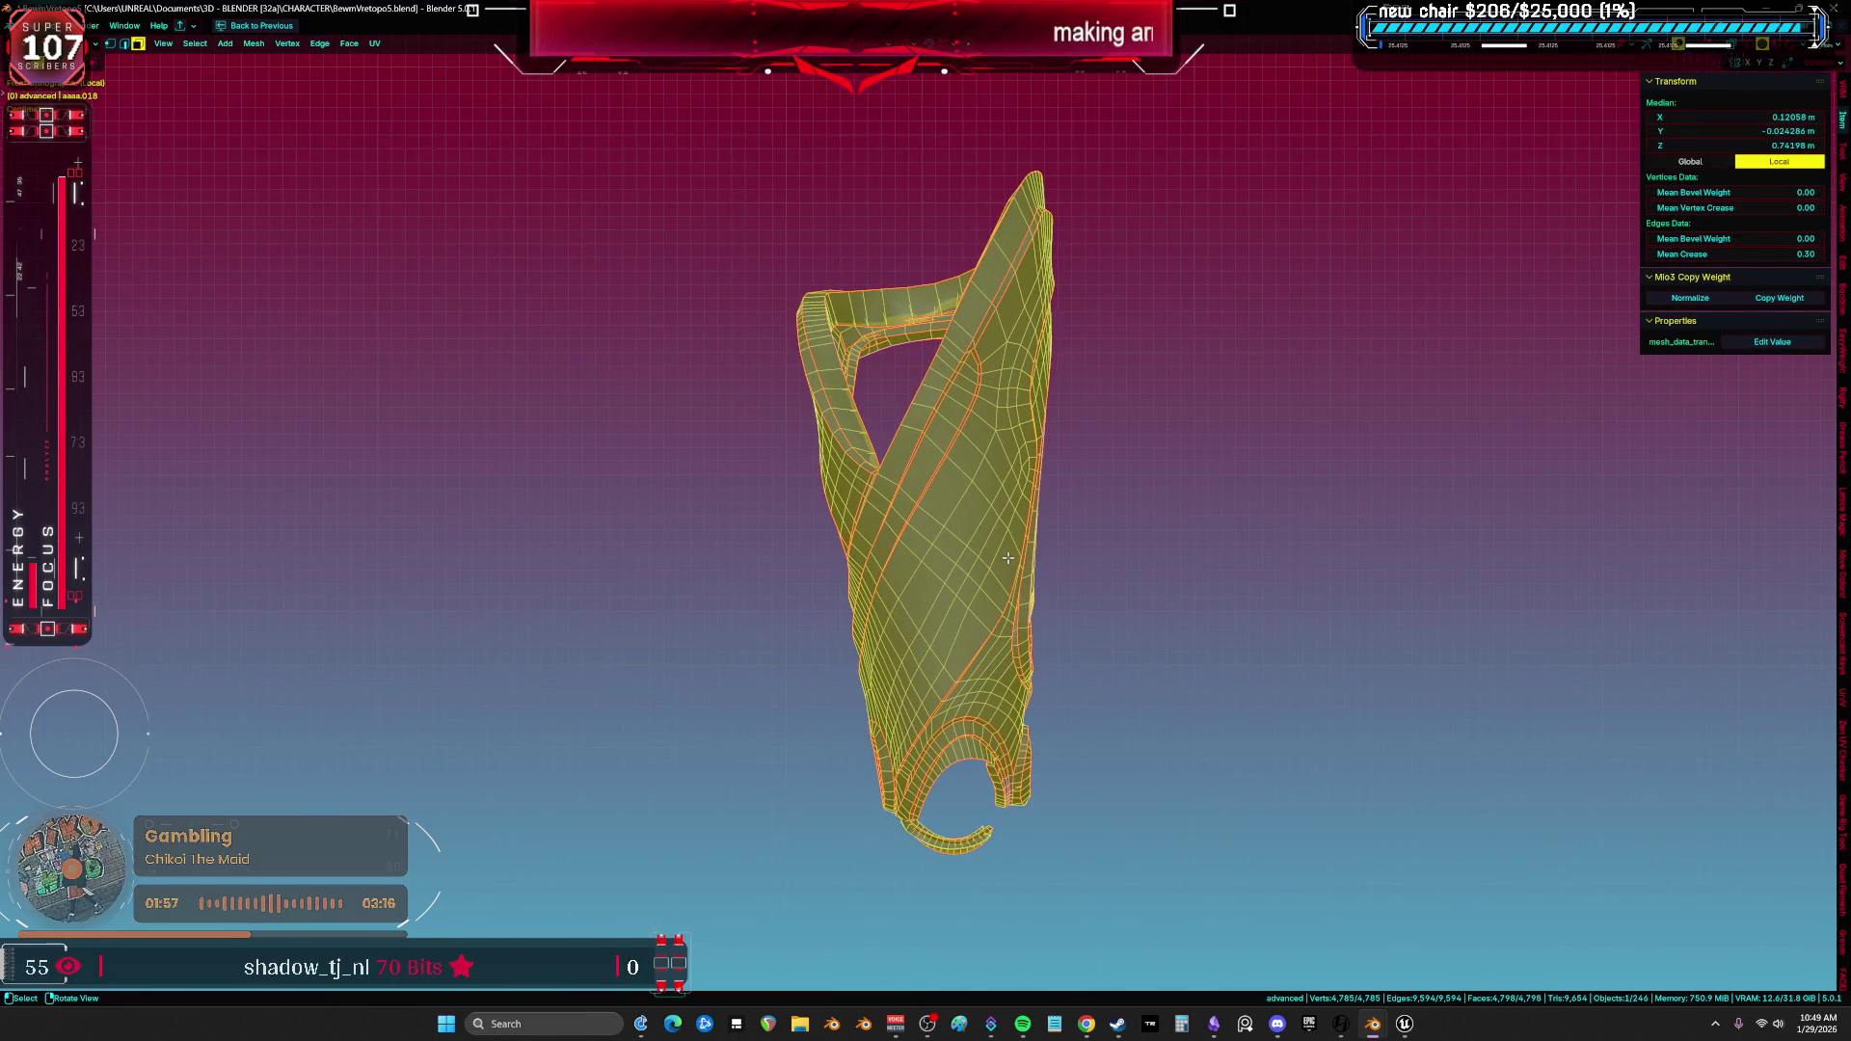
scroll(1094, 464, "up", 3)
scroll(1201, 545, "up", 2)
scroll(1200, 545, "down", 3)
Delete the first stray strip of faces along the armor's inner groove and recheck the whole mesh.
mouse_move(1200, 546)
middle_mouse_down()
mouse_move(897, 768)
mouse_move(1017, 396)
mouse_move(954, 592)
middle_mouse_up()
left_click(913, 641)
left_click(1018, 358, "alt")
key("alt+a")
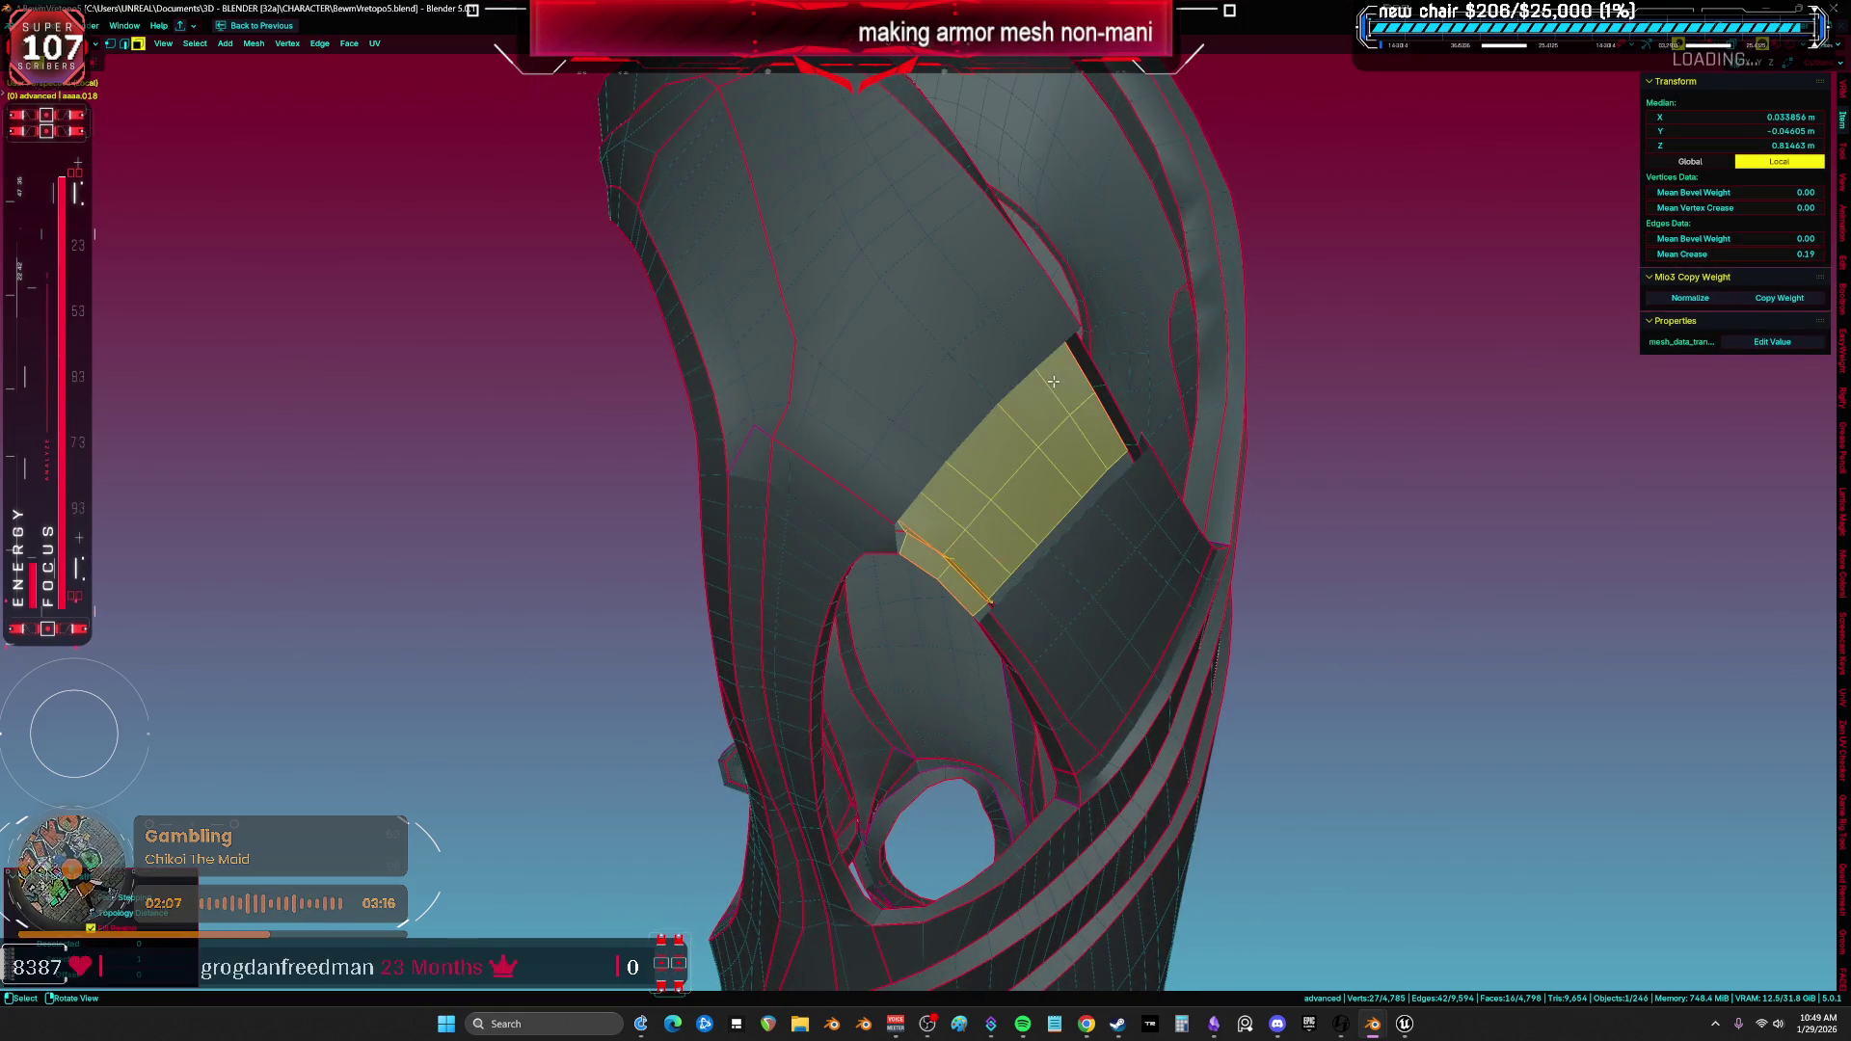
mouse_move(1140, 397)
middle_mouse_down()
mouse_move(911, 541)
mouse_move(799, 537)
mouse_move(820, 470)
mouse_move(711, 501)
mouse_move(854, 396)
mouse_move(956, 261)
middle_mouse_up()
mouse_move(524, 578)
middle_mouse_down()
mouse_move(916, 326)
mouse_move(1037, 400)
middle_mouse_up()
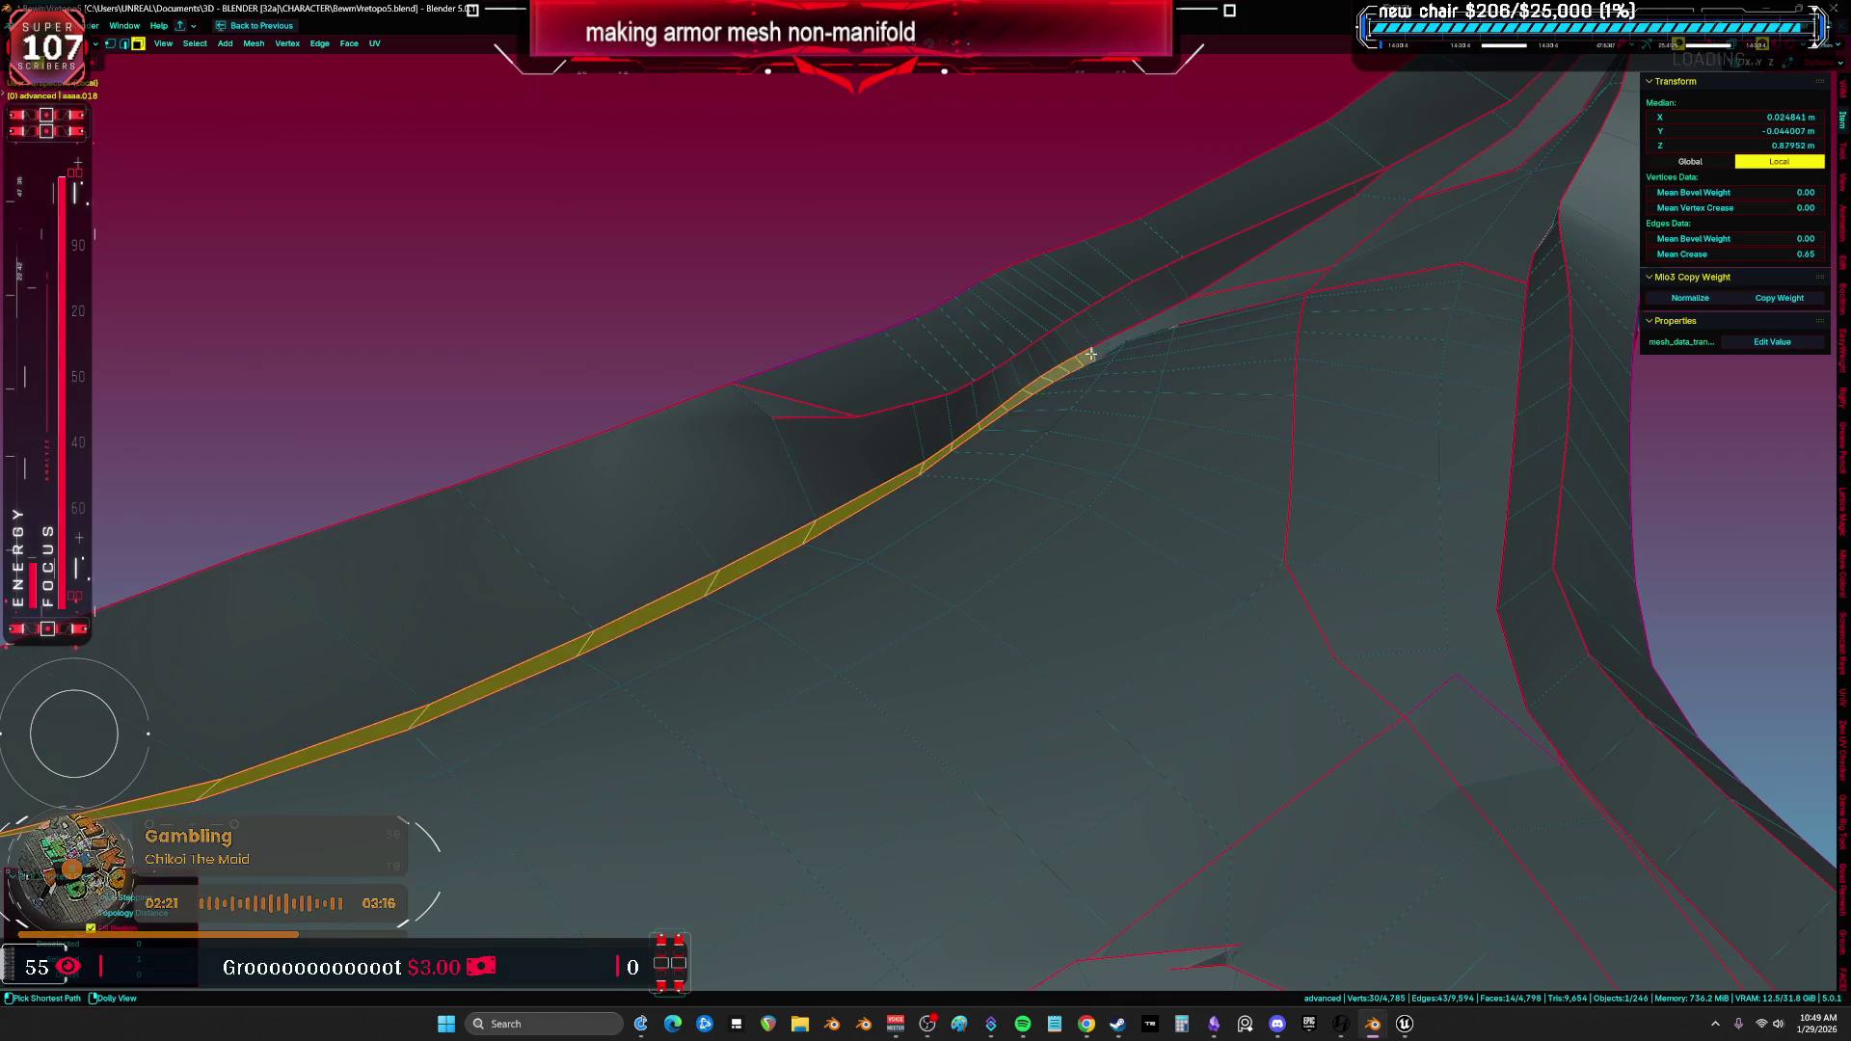
scroll(1090, 355, "up", 5)
scroll(1058, 420, "down", 5)
key("x")
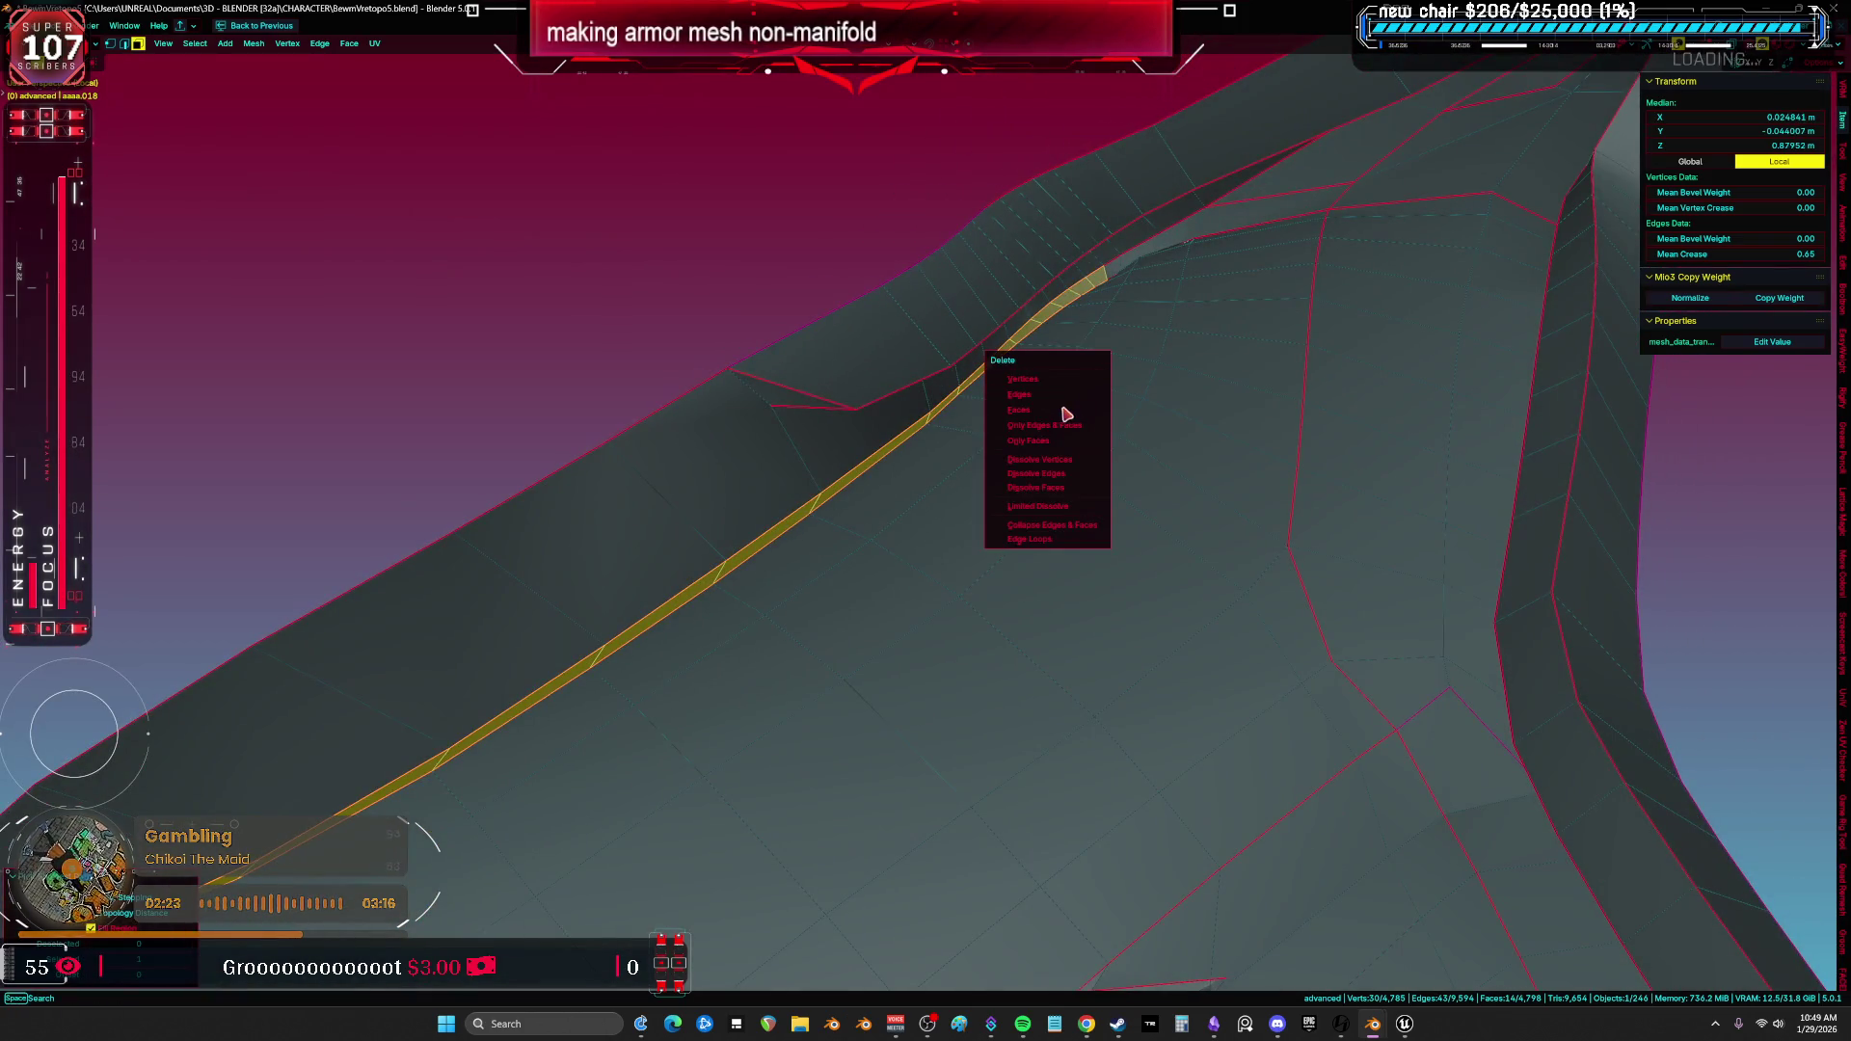
left_click(1064, 411)
key("a")
middle_click_drag(887, 537, 953, 441)
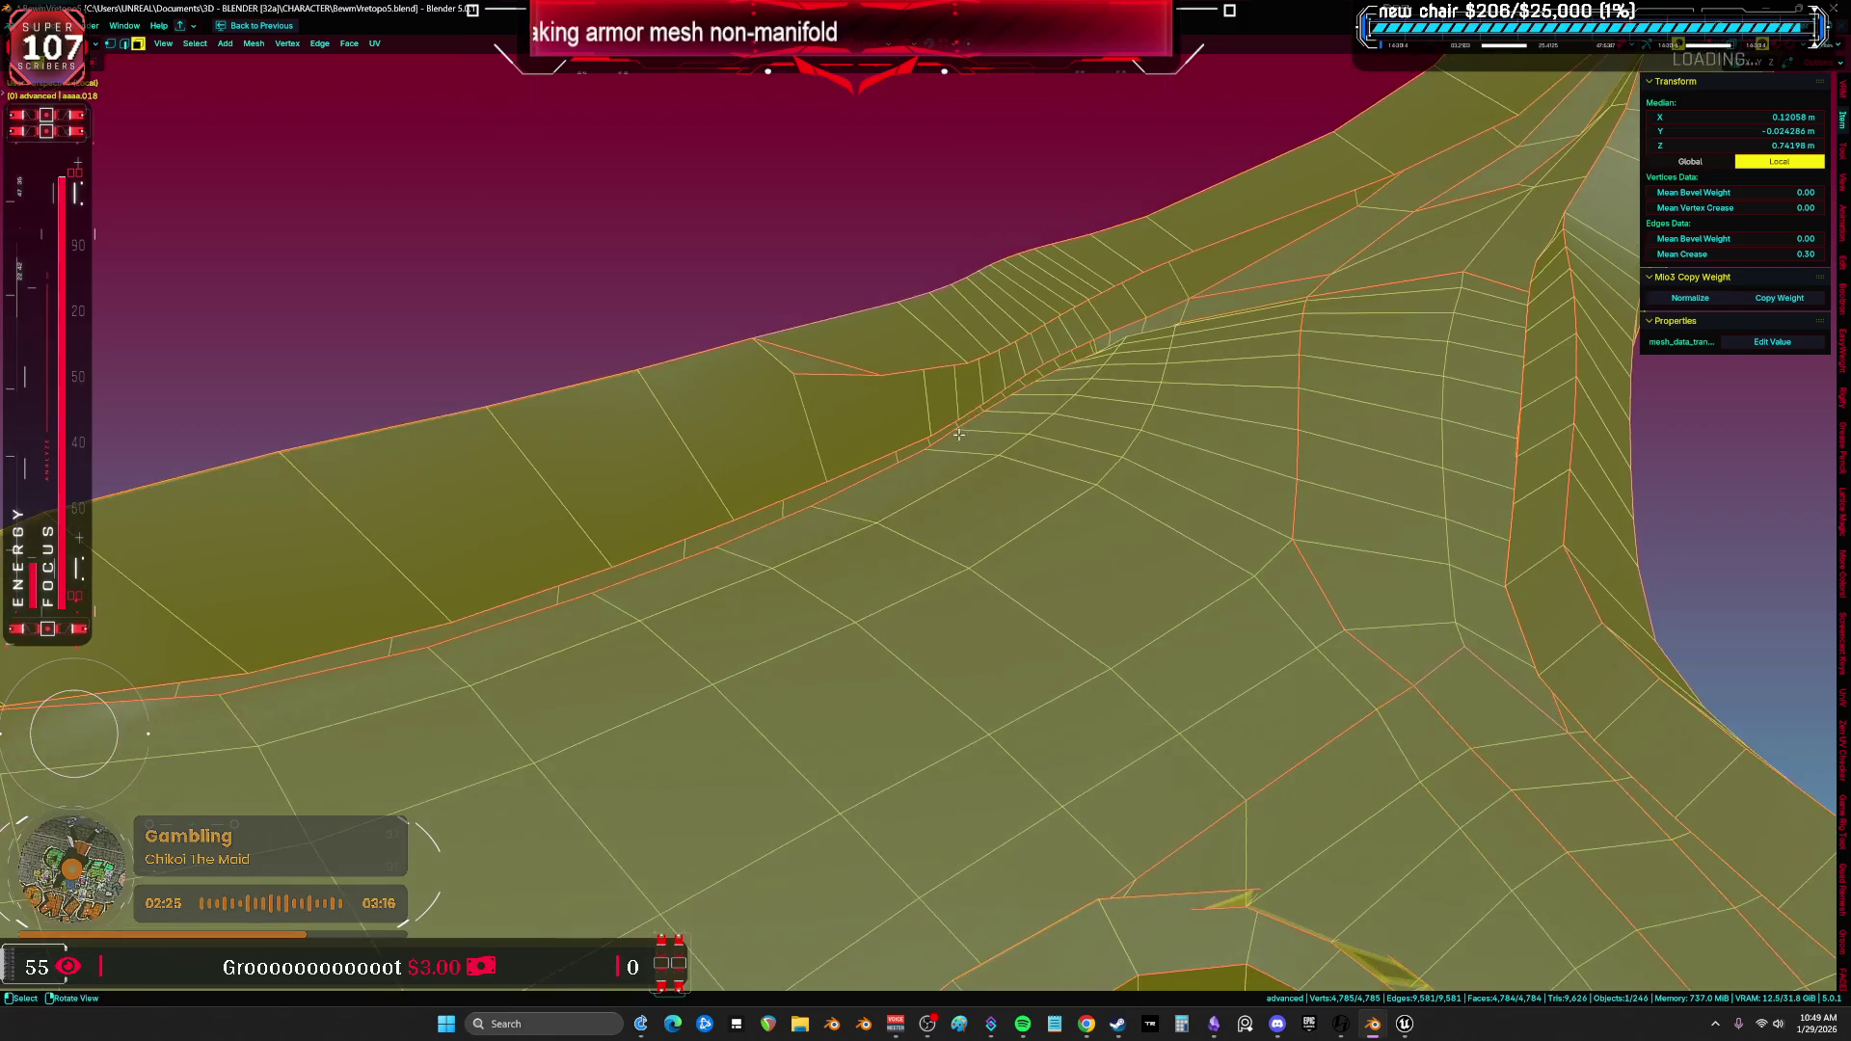
Select the second connected face strip with L and delete its faces, then reselect the mesh to inspect it.
left_click(1090, 355)
scroll(1109, 357, "up", 1)
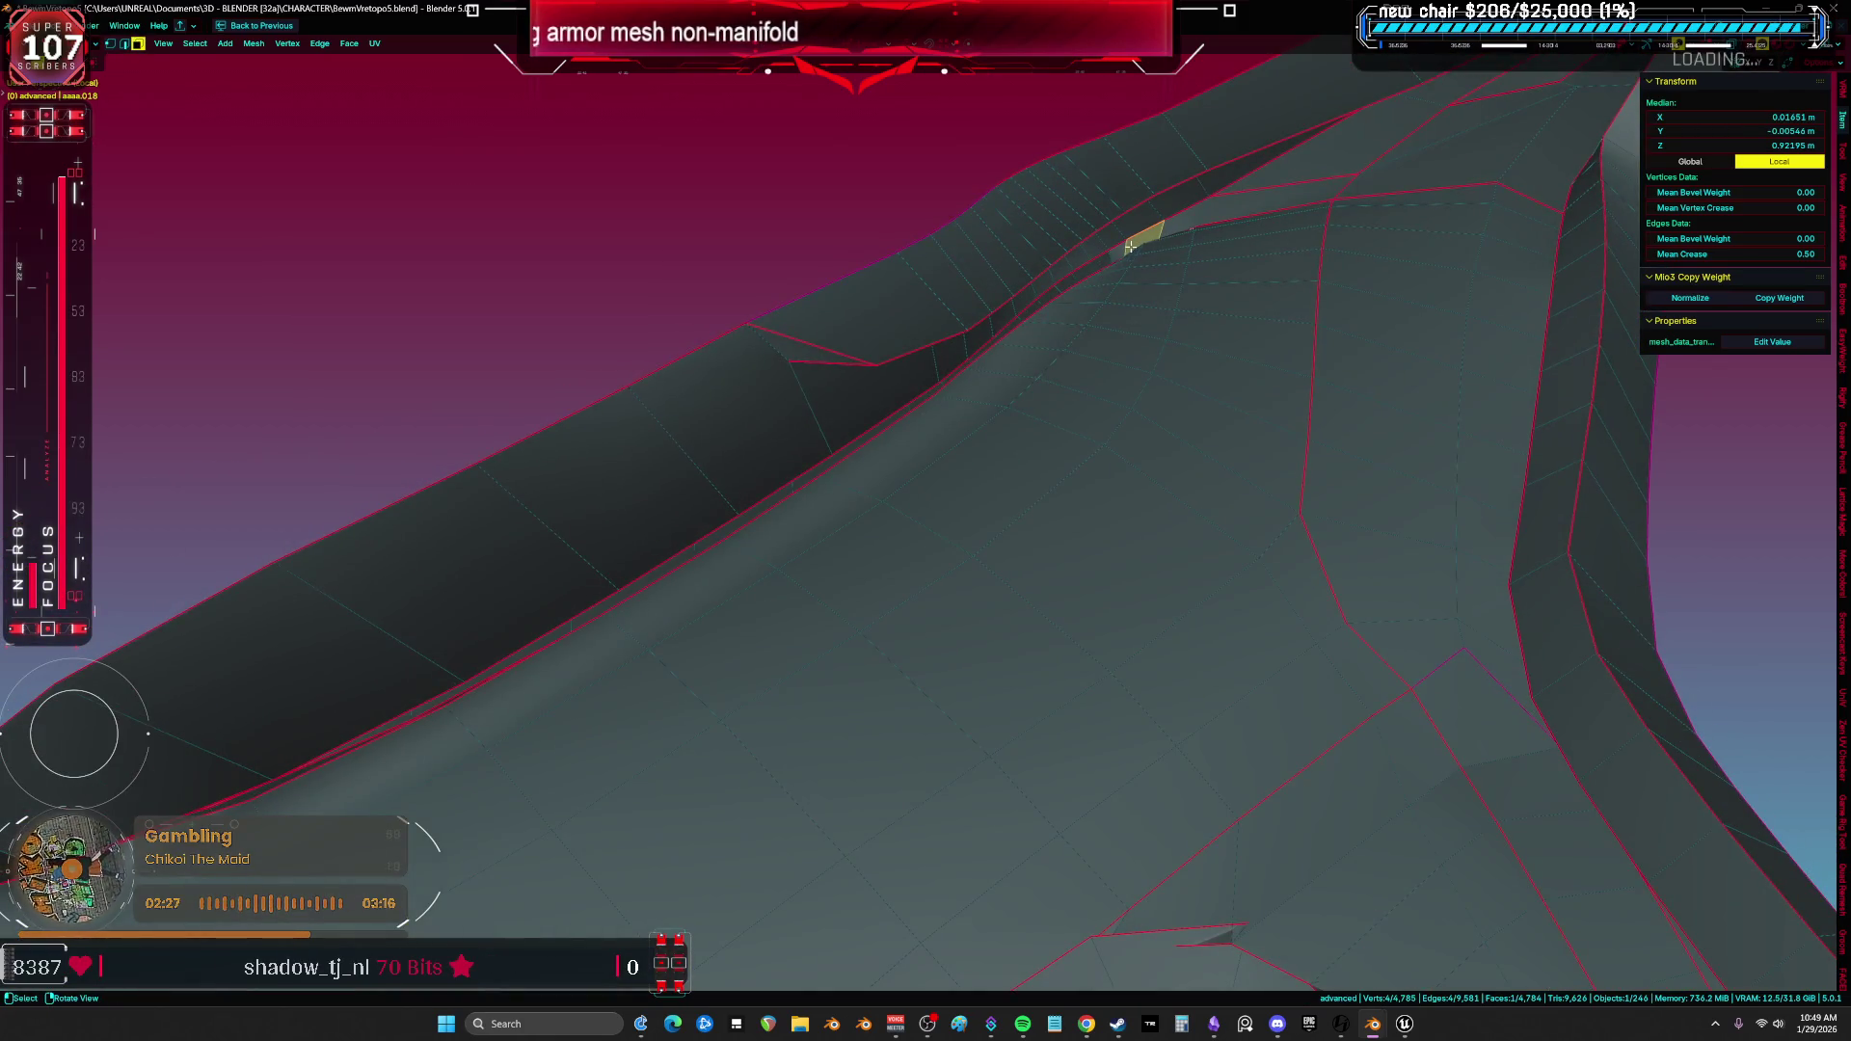
mouse_move(928, 493)
middle_mouse_down()
mouse_move(955, 491)
mouse_move(760, 650)
mouse_move(710, 772)
mouse_move(683, 744)
mouse_move(710, 756)
middle_mouse_up()
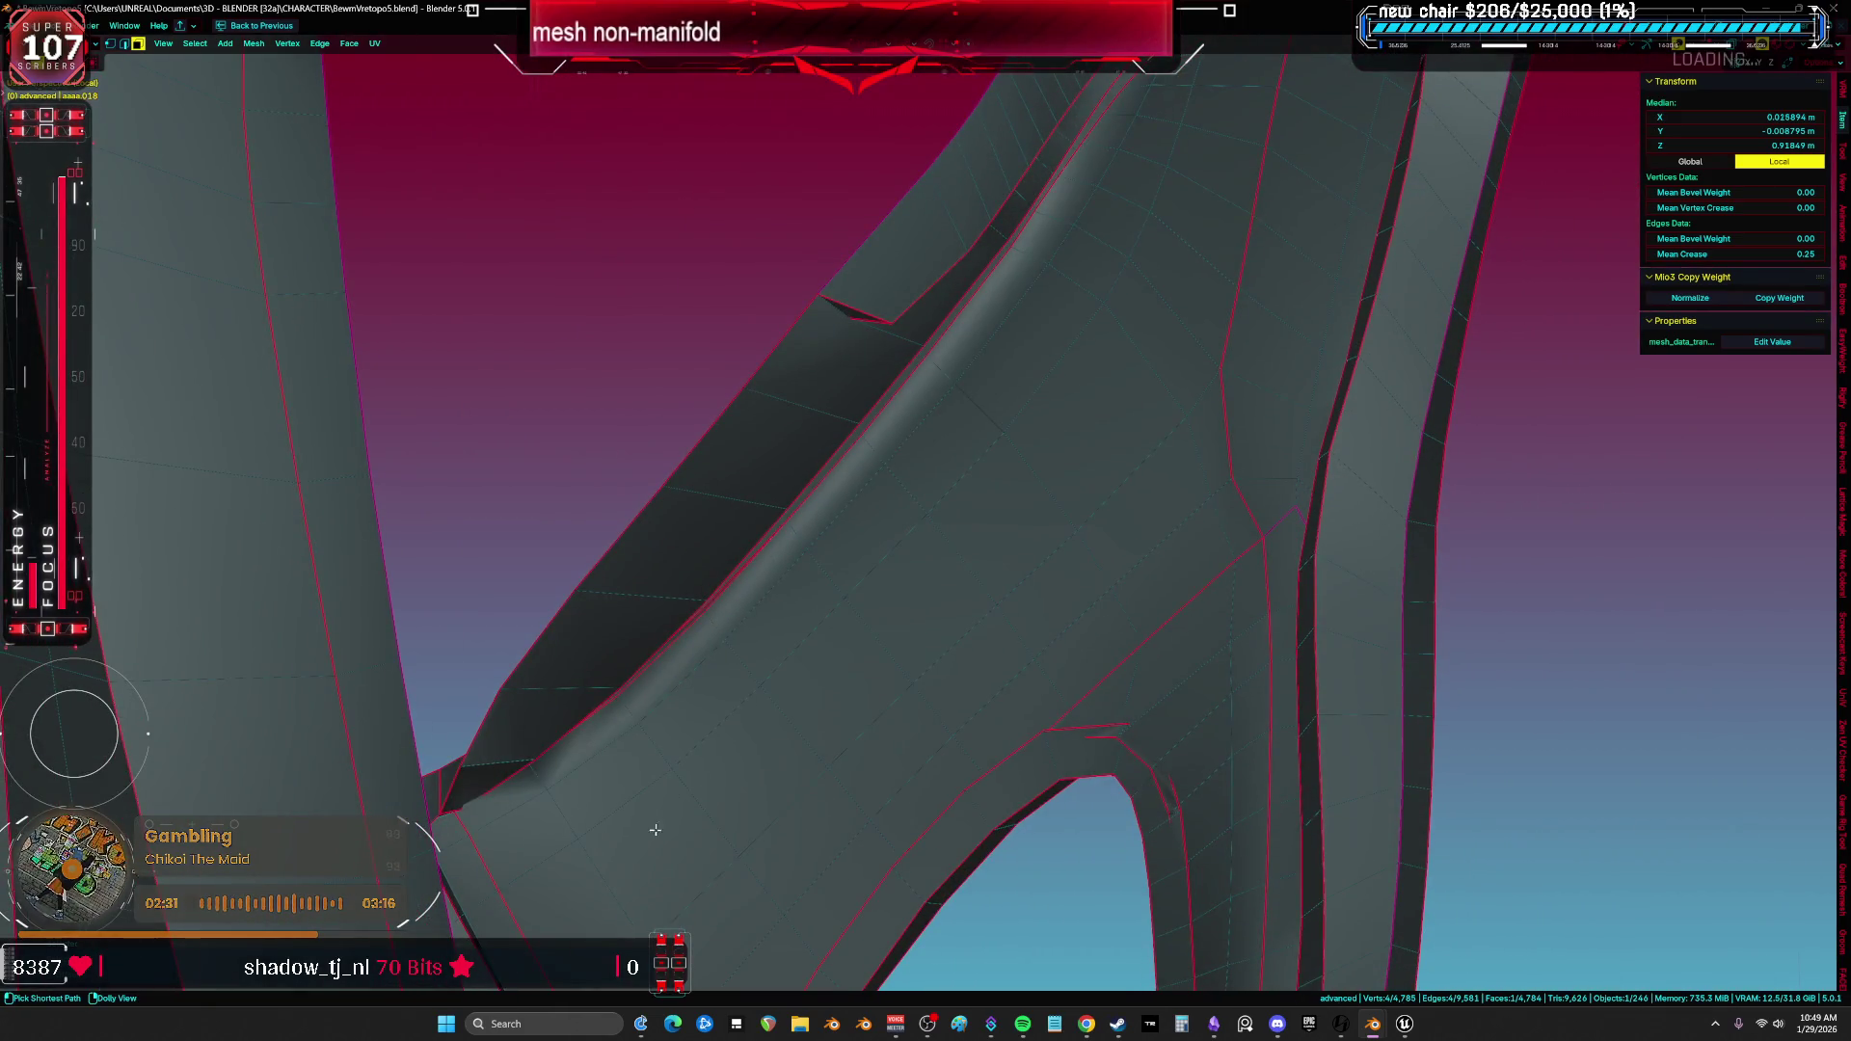
key("l")
key("x")
left_click(832, 679)
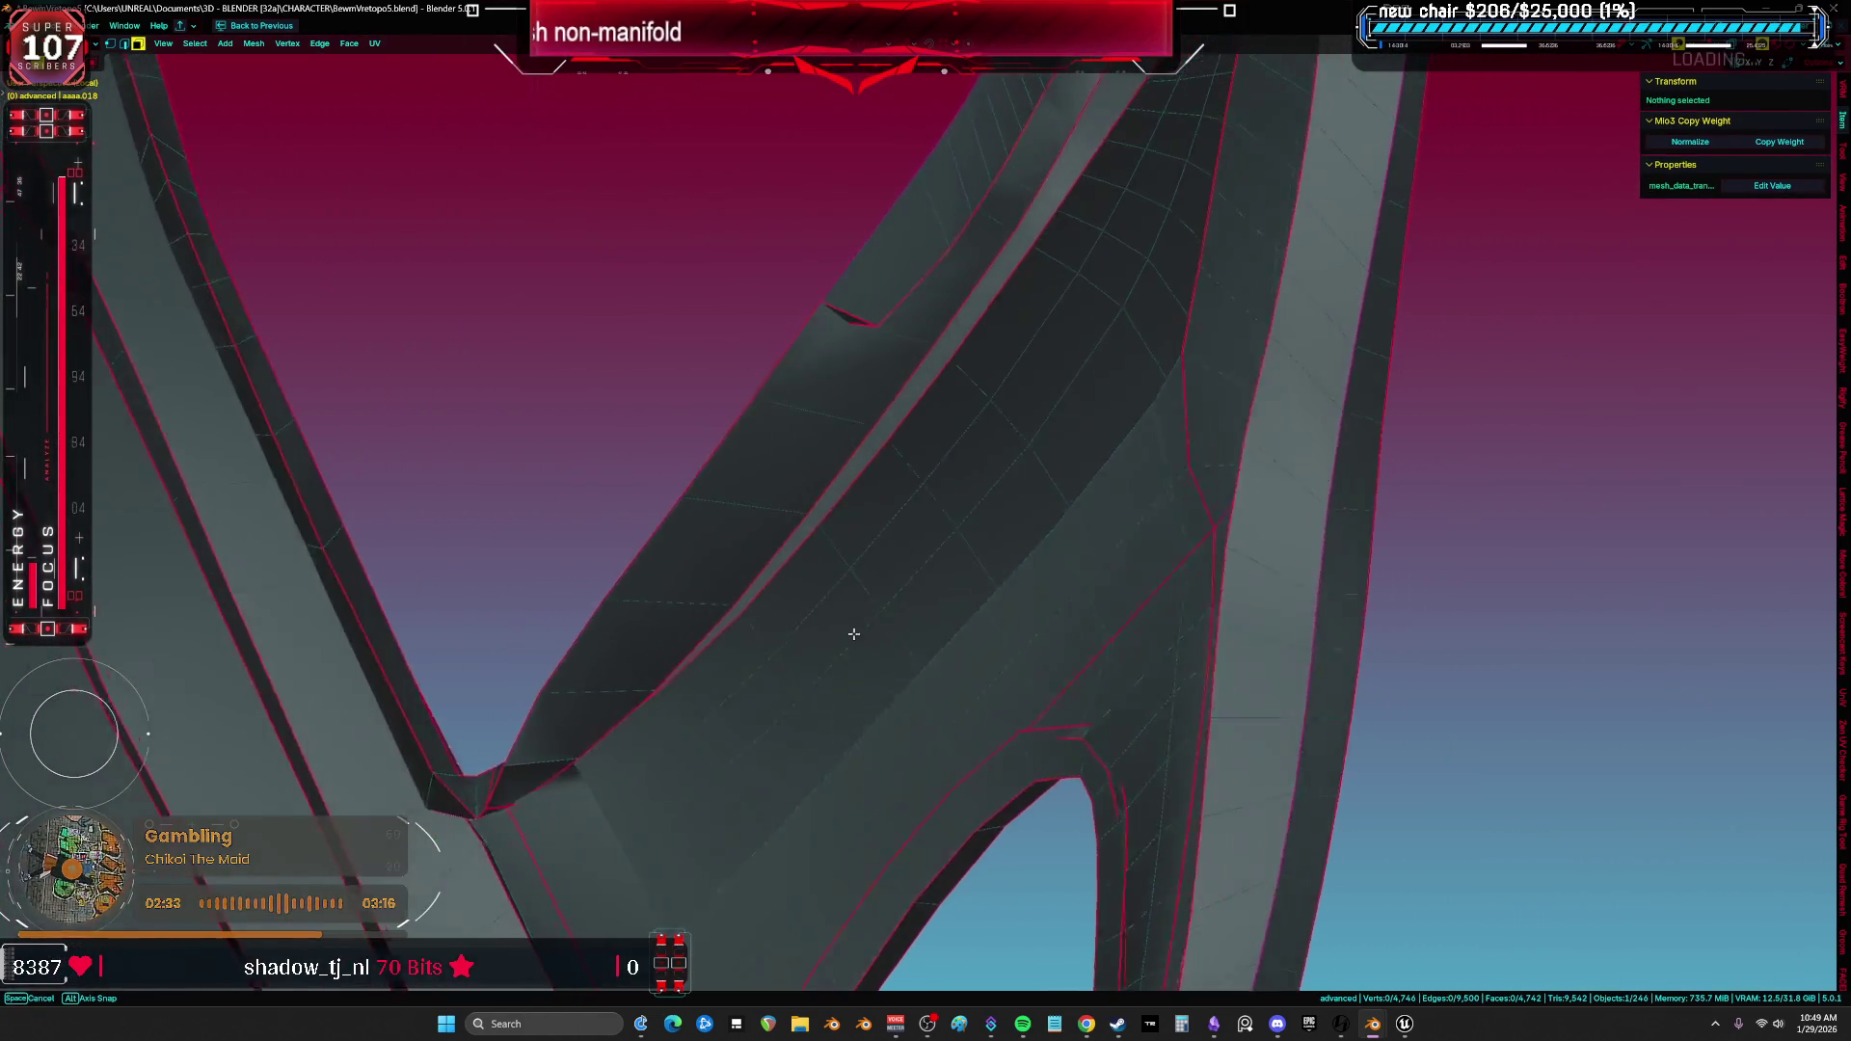
key("a")
middle_click_drag(854, 634, 694, 609)
Hunt for gaps around the fork in see-through view, picking boundary faces where the inner strips meet.
left_click(695, 609)
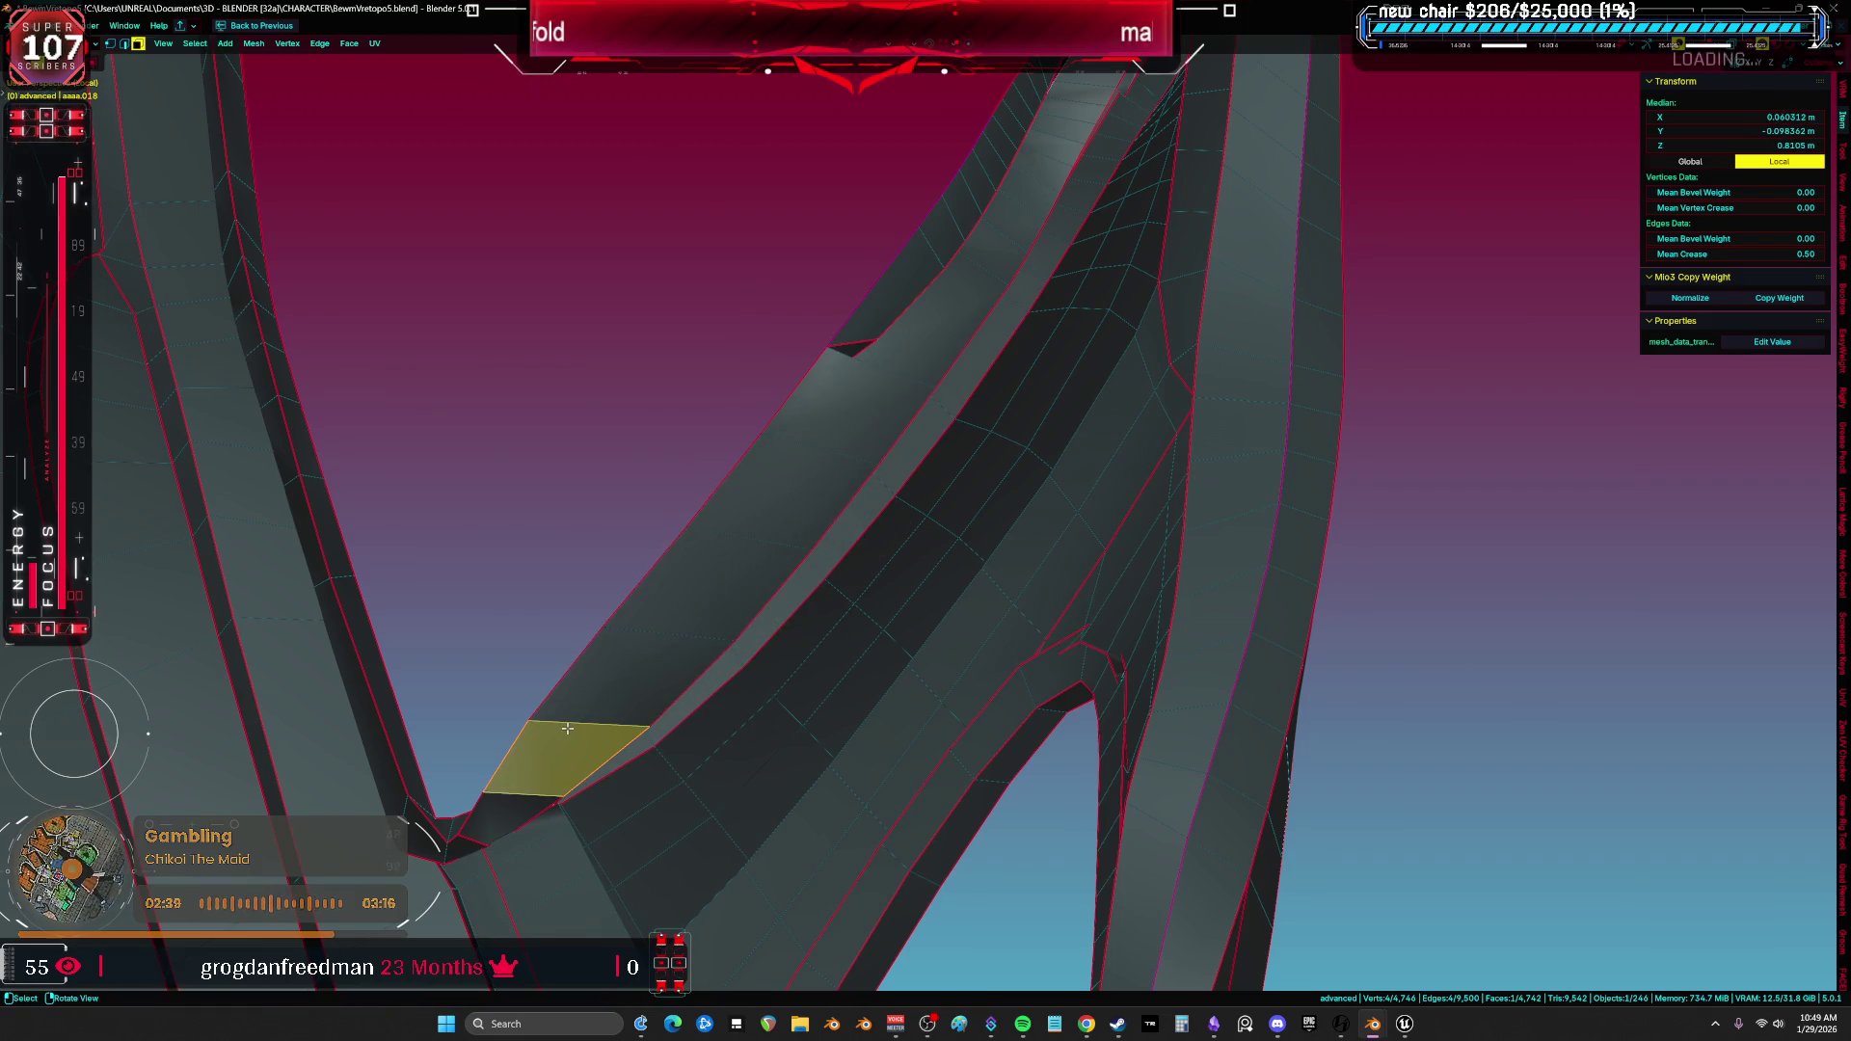
mouse_move(819, 780)
middle_mouse_down()
mouse_move(757, 732)
mouse_move(950, 785)
mouse_move(908, 695)
mouse_move(867, 434)
mouse_move(849, 414)
mouse_move(747, 413)
mouse_move(942, 428)
middle_mouse_up()
key("alt+z")
key("alt+z")
middle_click_drag(868, 432, 833, 411)
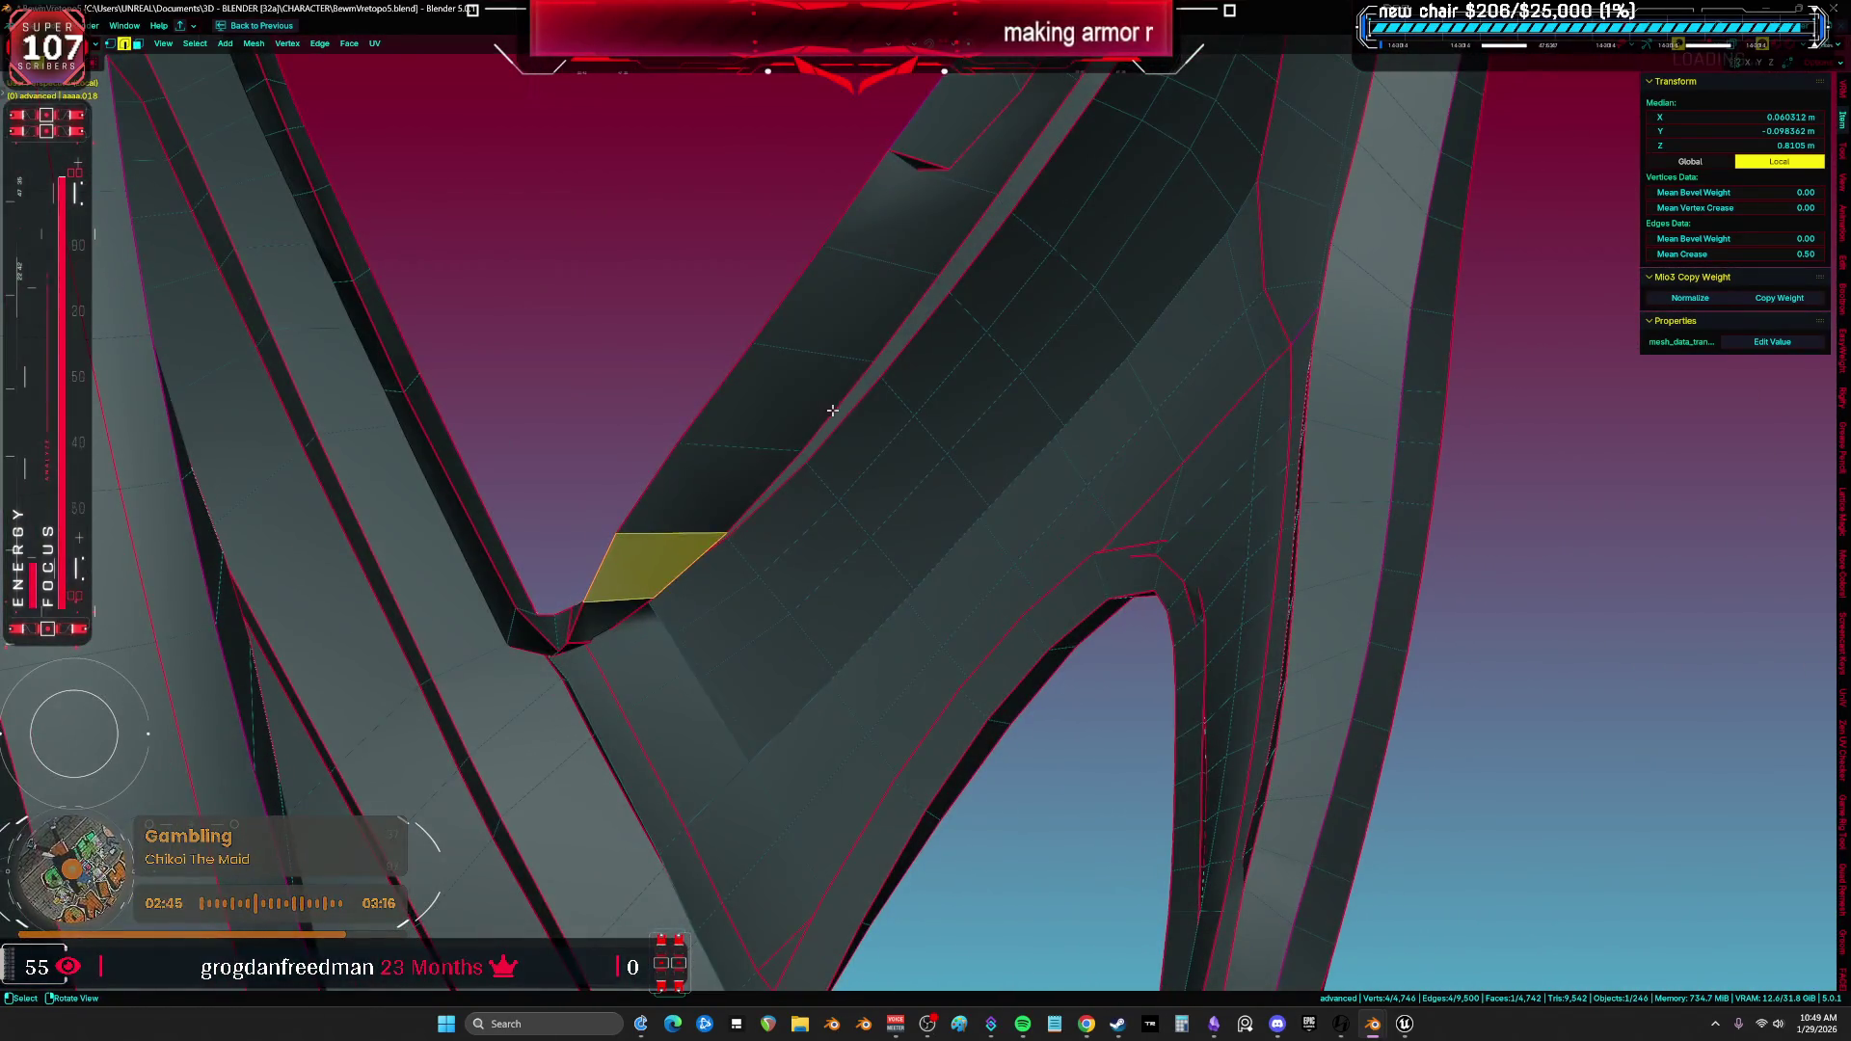
mouse_move(949, 555)
middle_mouse_down()
mouse_move(878, 450)
mouse_move(912, 508)
middle_mouse_up()
left_click(878, 460)
middle_click_drag(964, 424, 986, 516)
mouse_move(1038, 443)
middle_mouse_down()
mouse_move(1058, 488)
mouse_move(1012, 544)
middle_mouse_up()
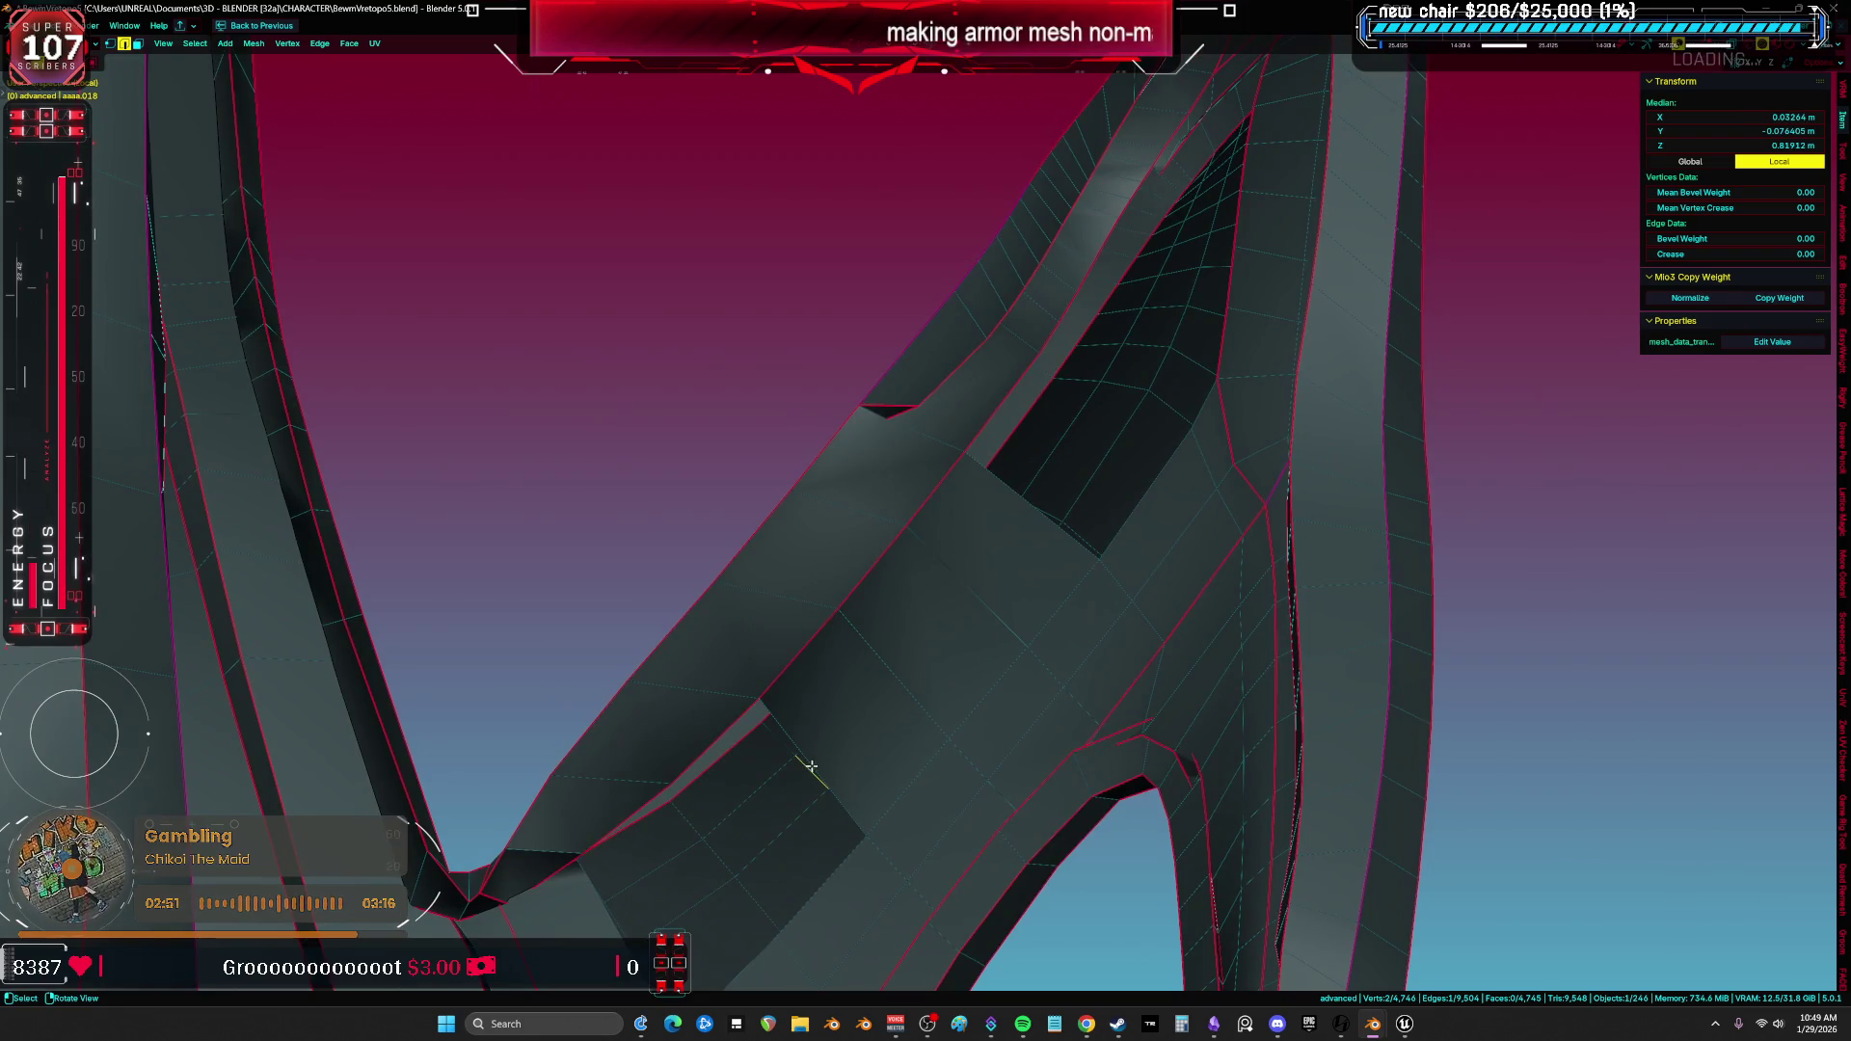
key("a")
mouse_move(810, 753)
middle_mouse_down()
mouse_move(897, 525)
mouse_move(917, 646)
mouse_move(902, 526)
mouse_move(678, 649)
middle_mouse_up()
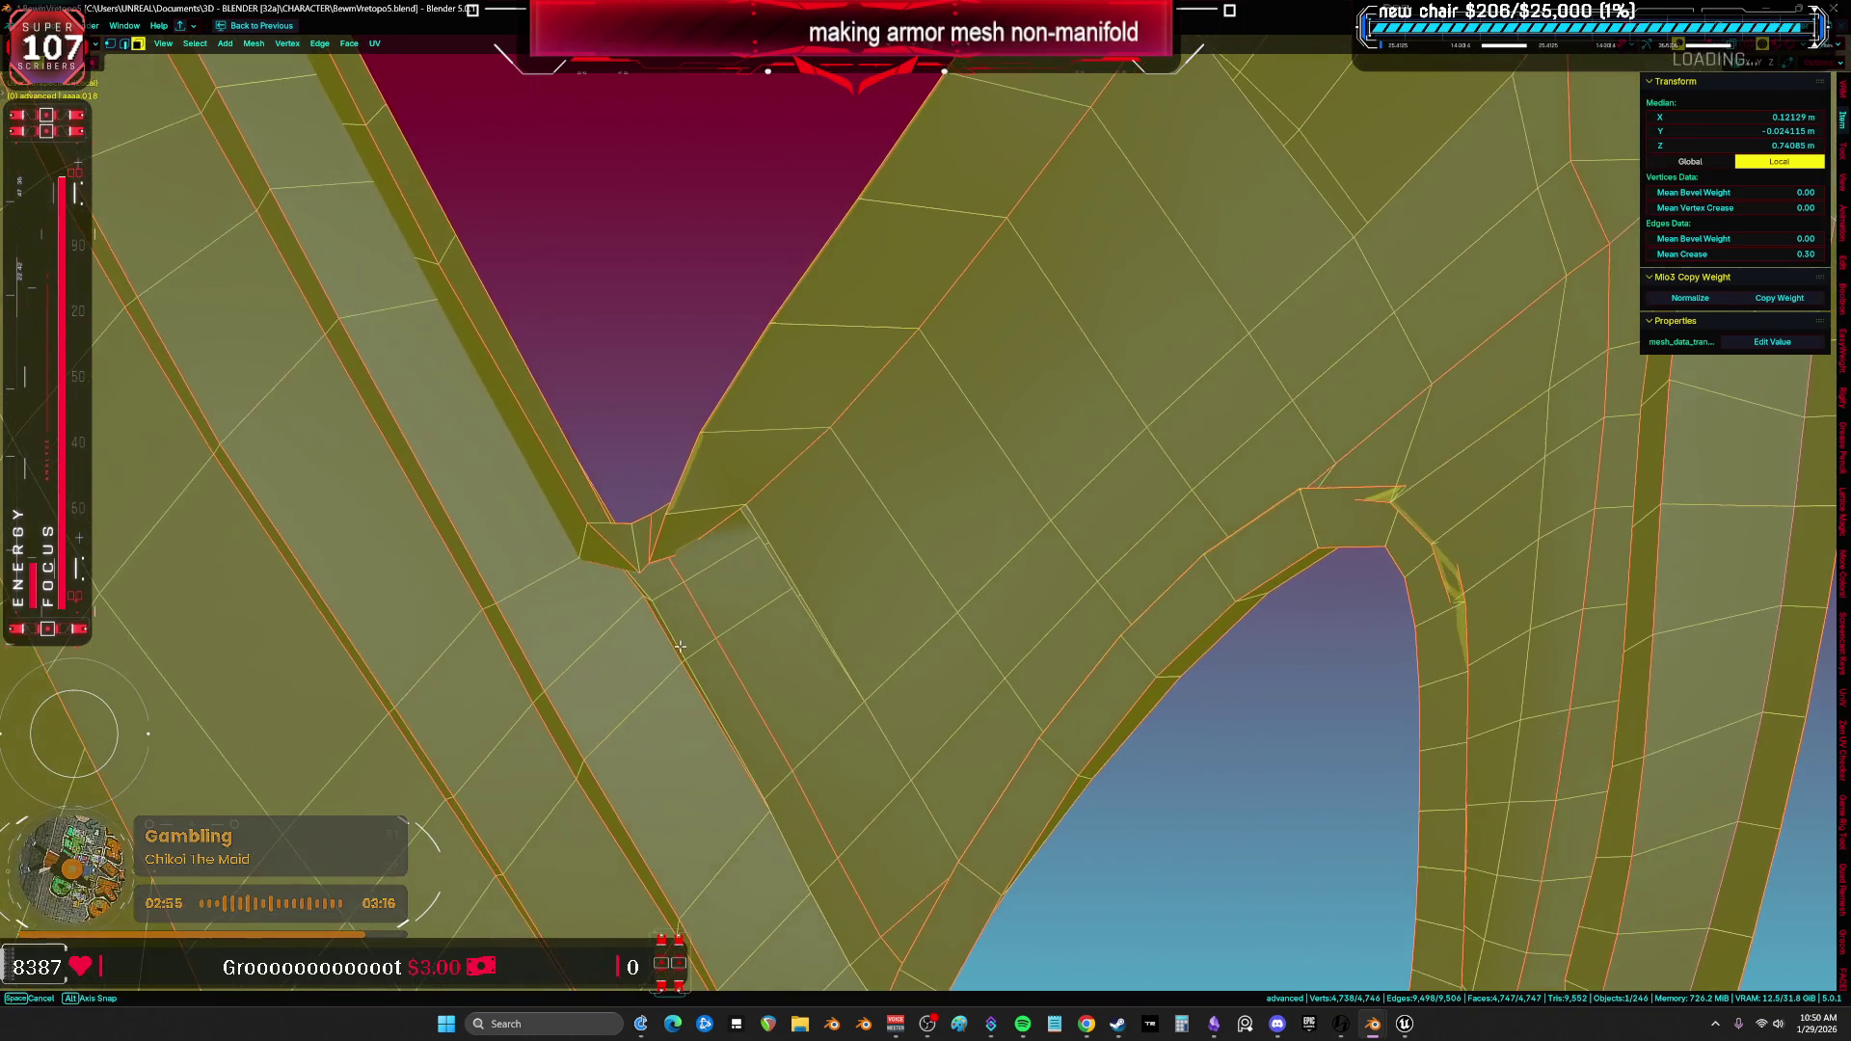
Adjust the face-loop selection at the junction, undo the over-wide loop and reselect the whole armor mesh.
left_click(746, 435, "alt")
middle_click_drag(746, 436, 741, 563)
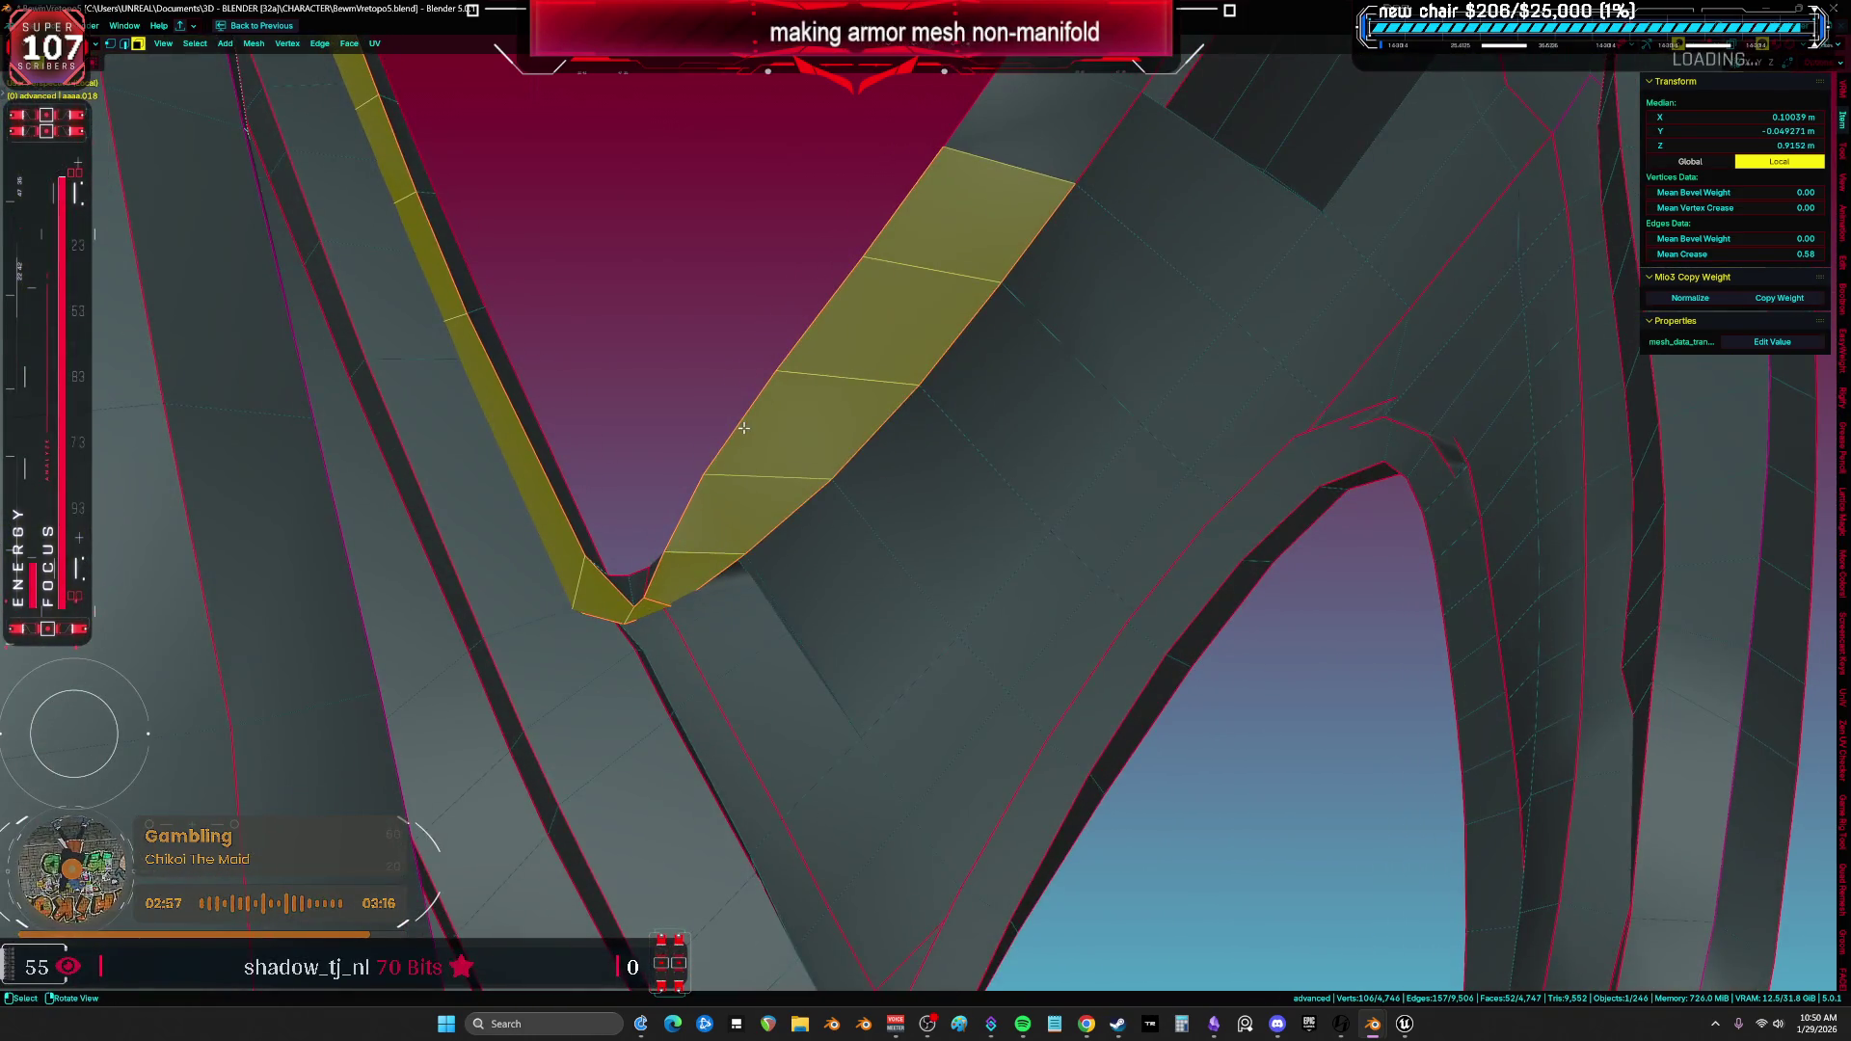
key("alt+a")
middle_click_drag(692, 634, 683, 627)
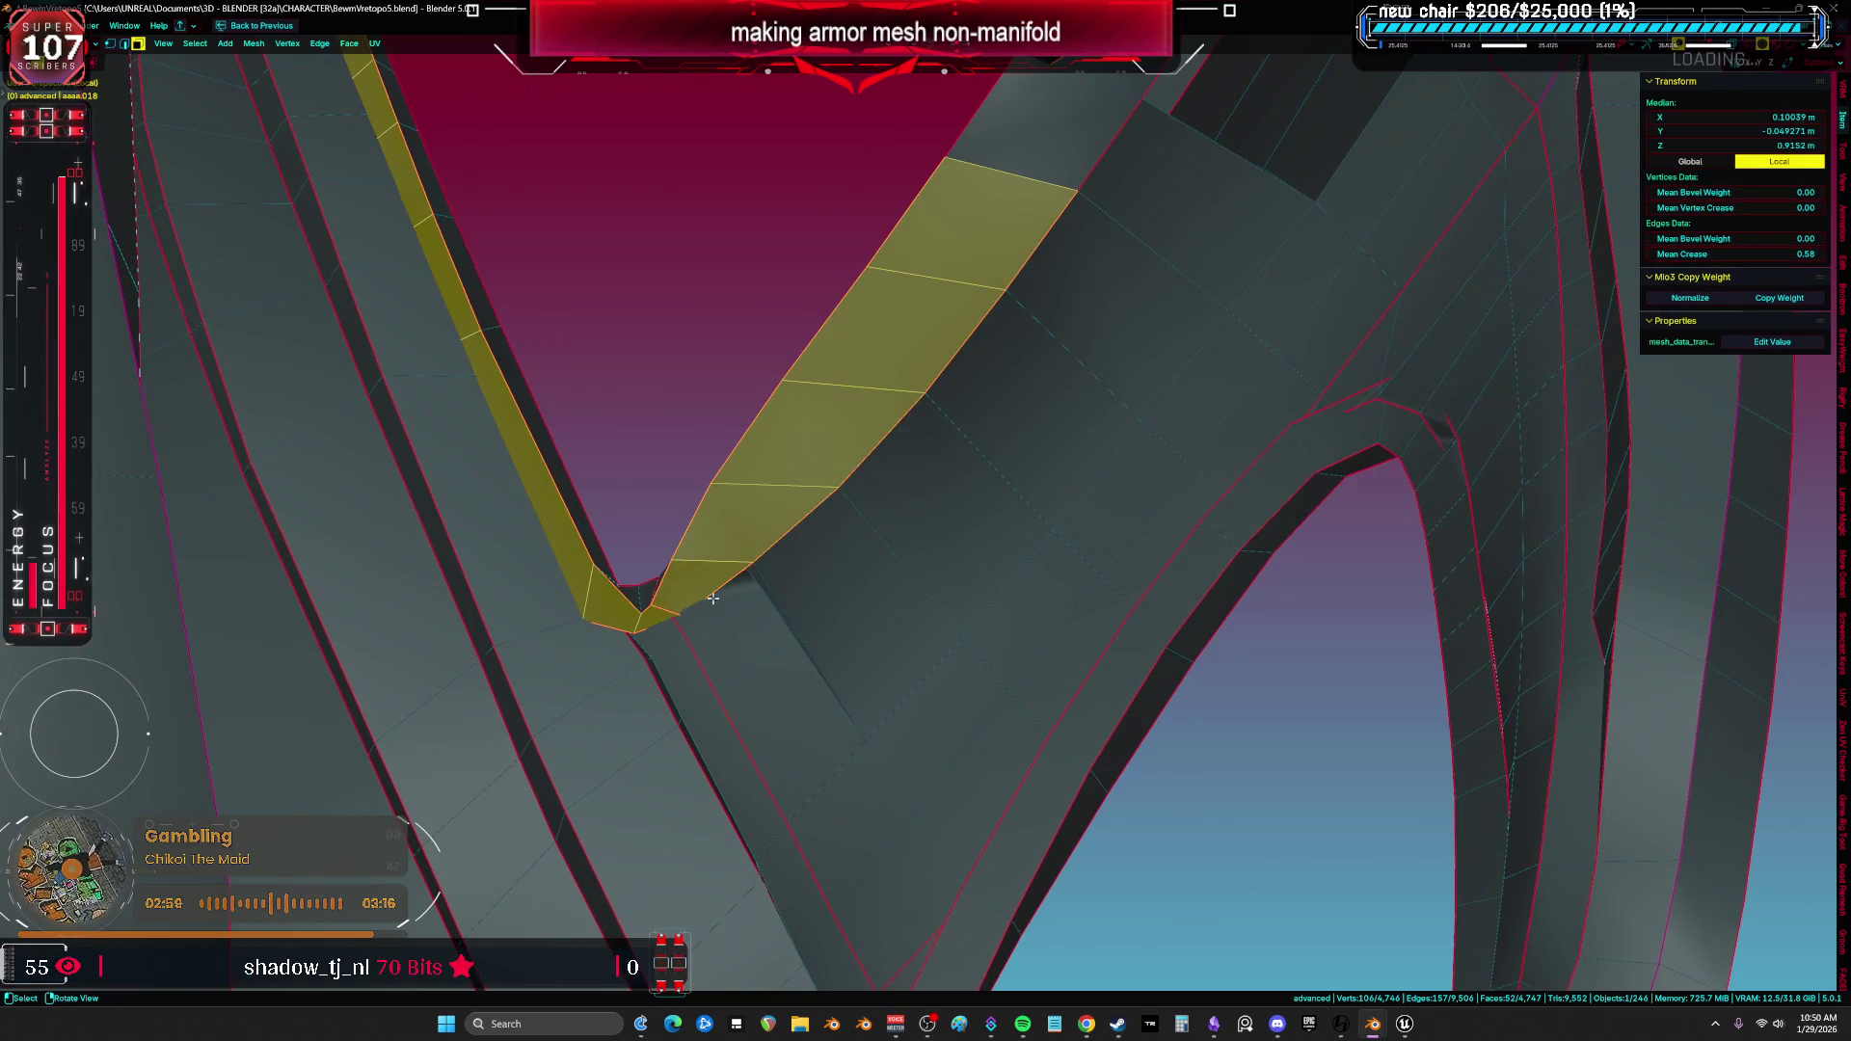
left_click(789, 601, "alt+shift")
key("alt+z")
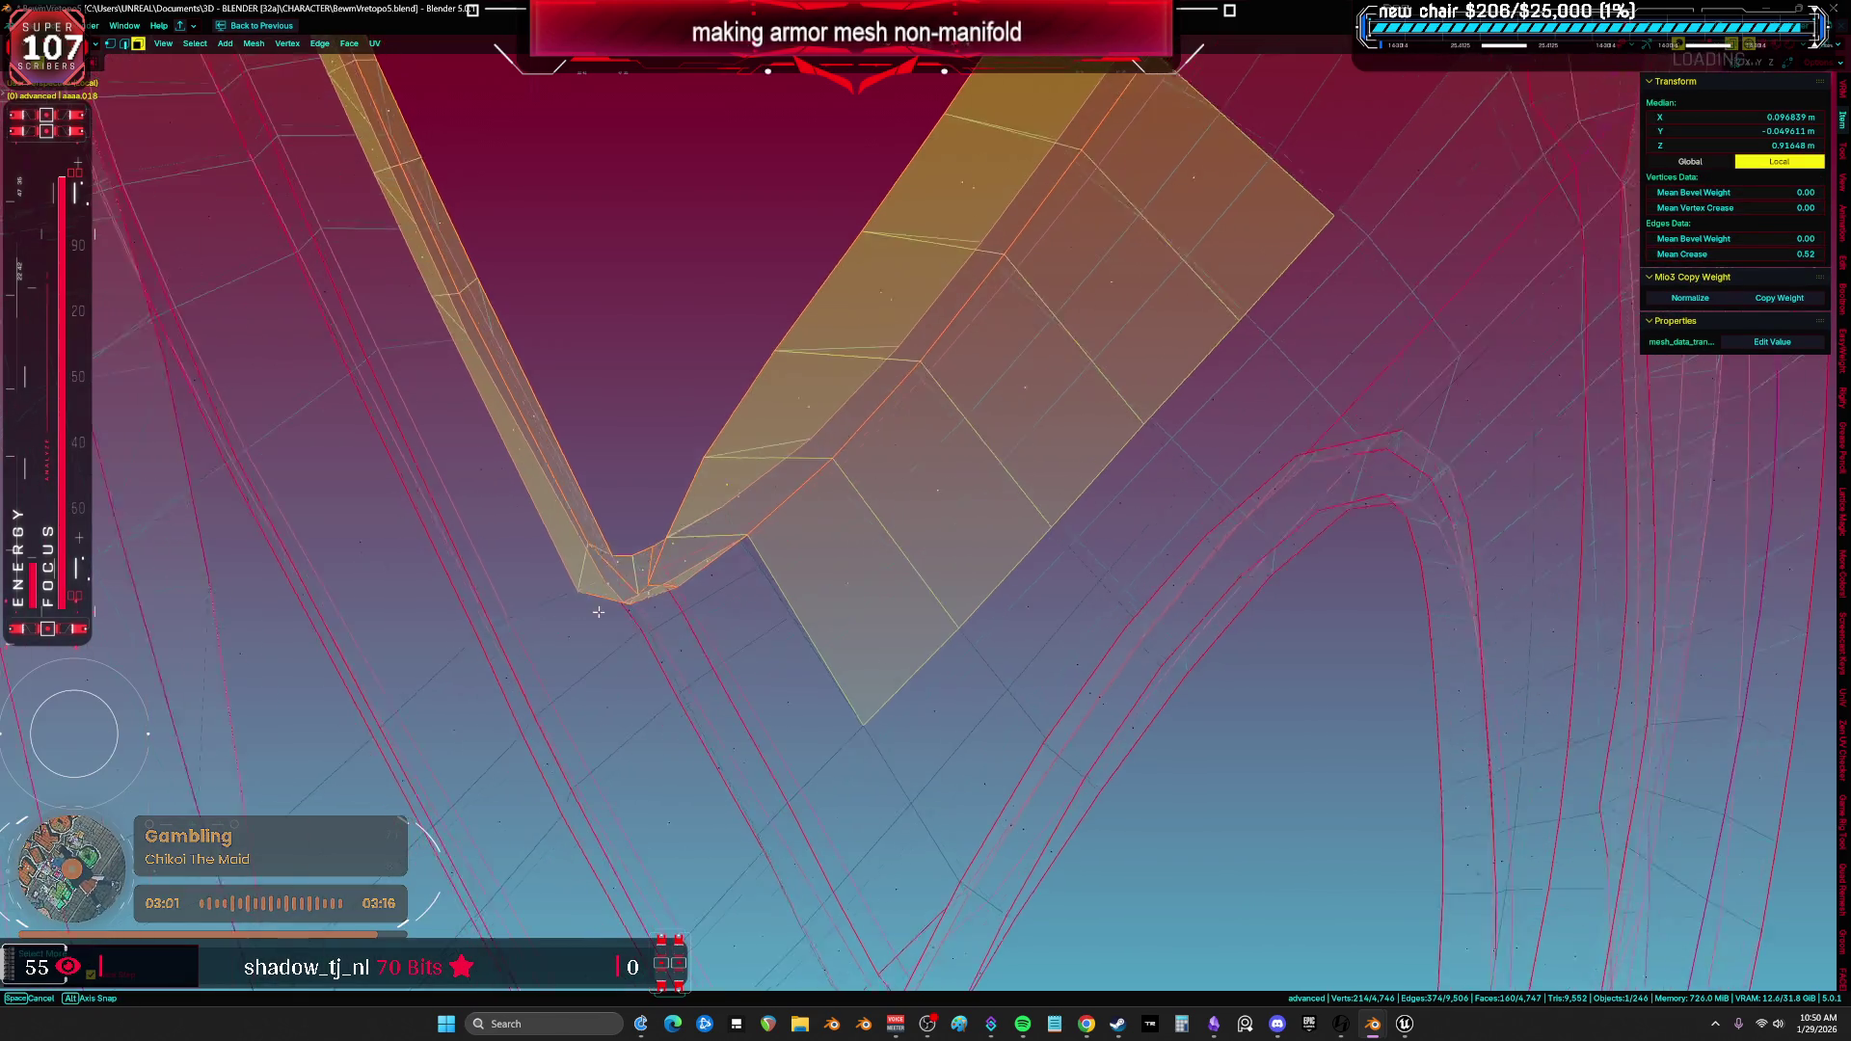
key("alt+z")
key("ctrl+z")
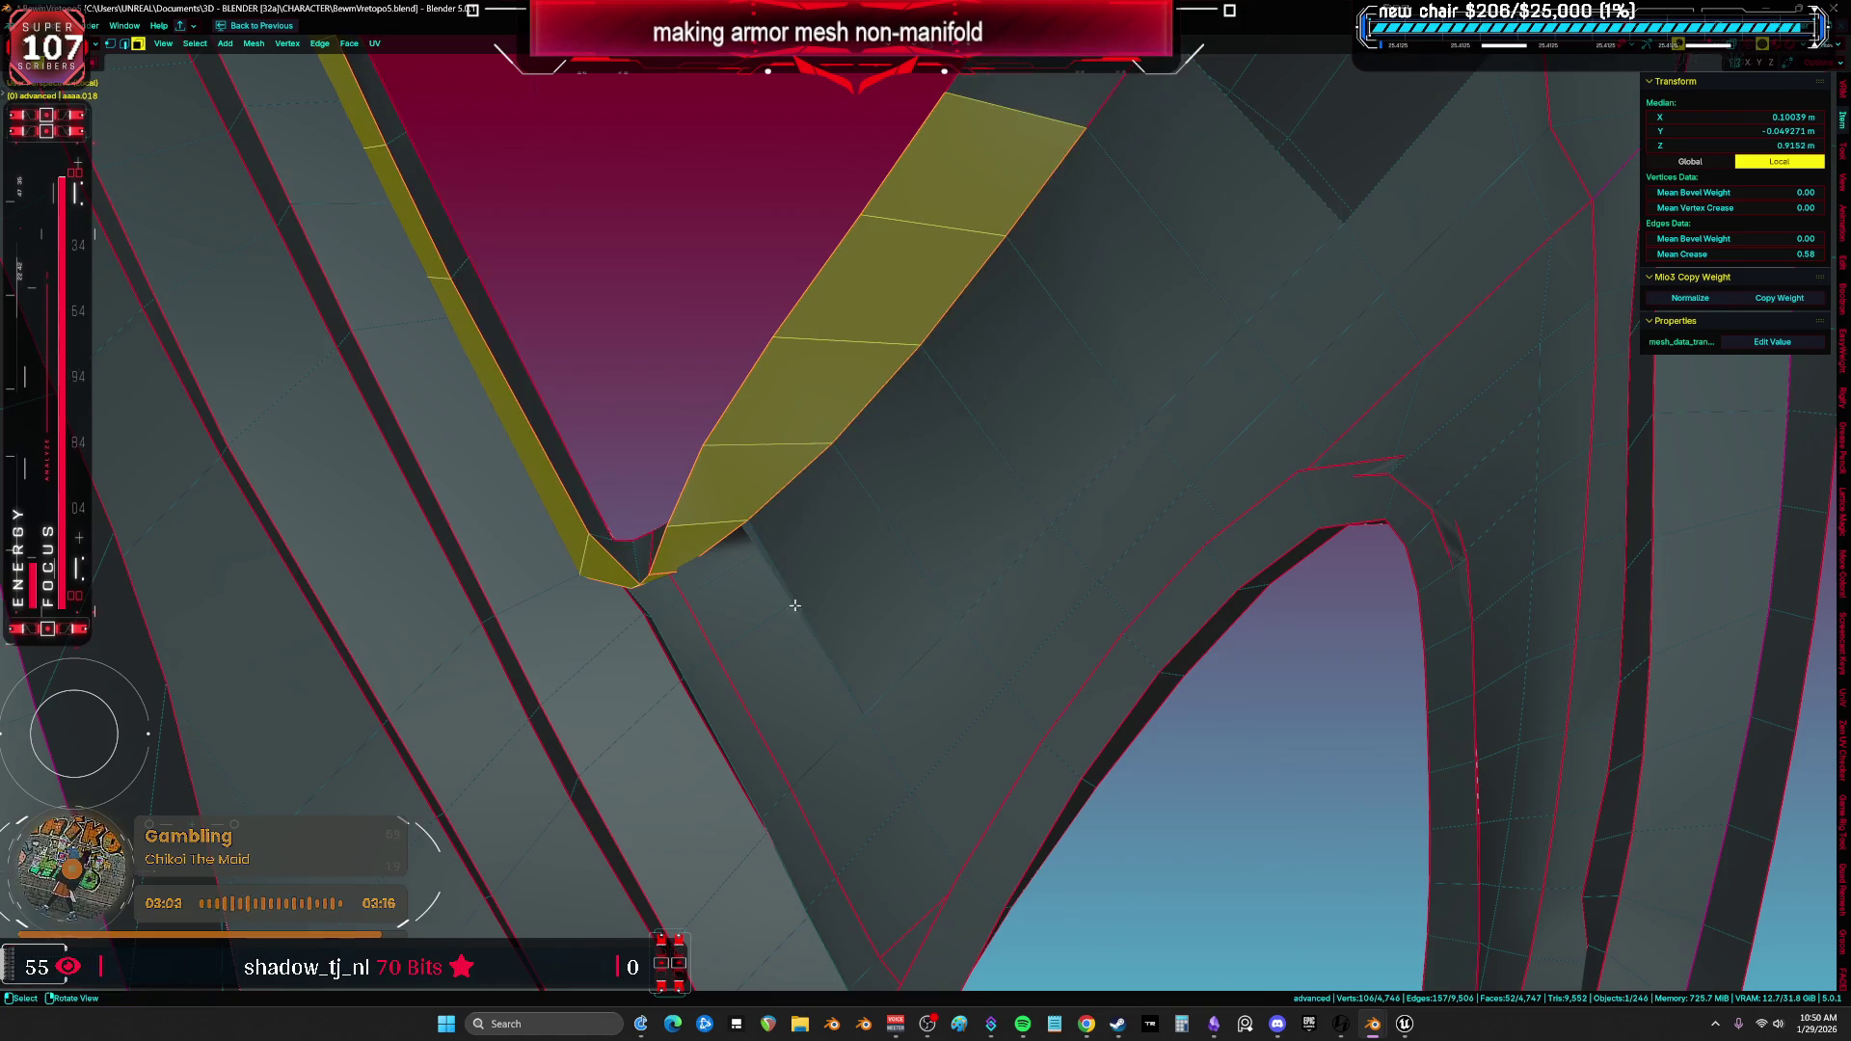
scroll(795, 606, "down", 5)
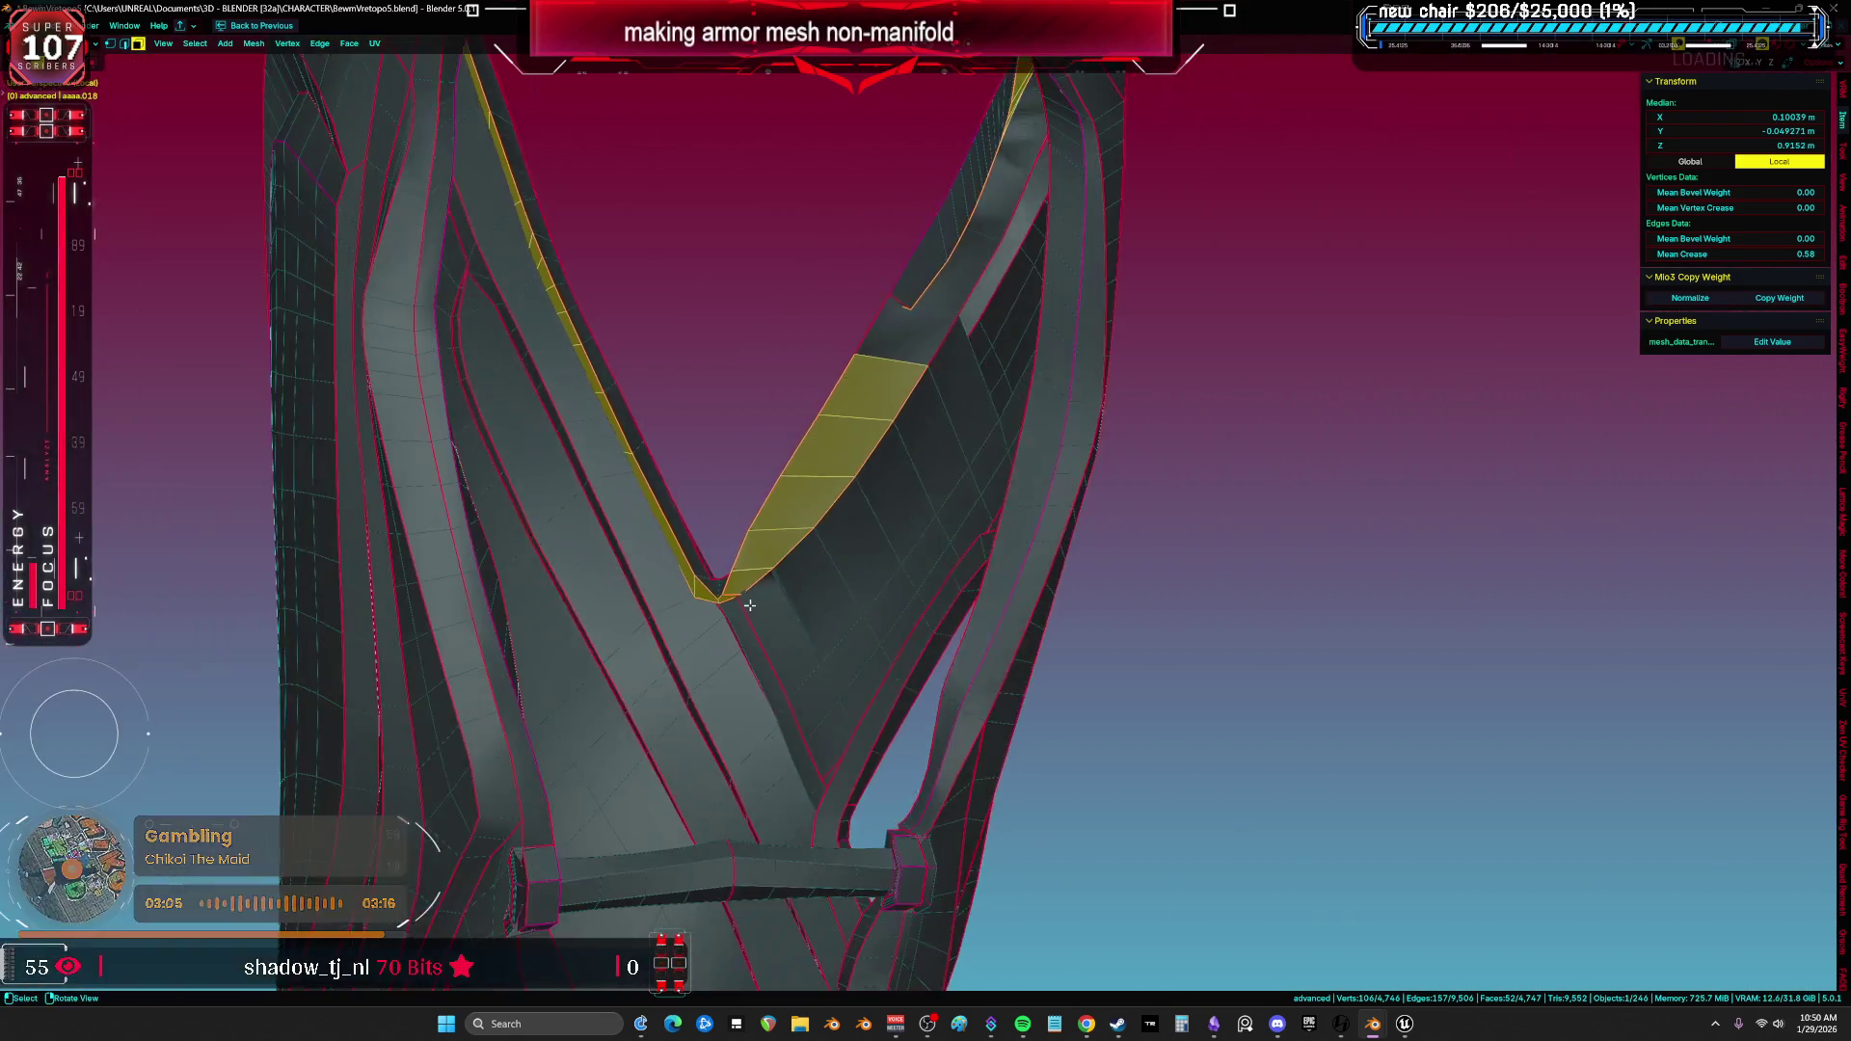
mouse_move(795, 605)
middle_mouse_down()
mouse_move(737, 565)
mouse_move(987, 512)
mouse_move(605, 542)
mouse_move(899, 442)
mouse_move(859, 488)
middle_mouse_up()
key("a")
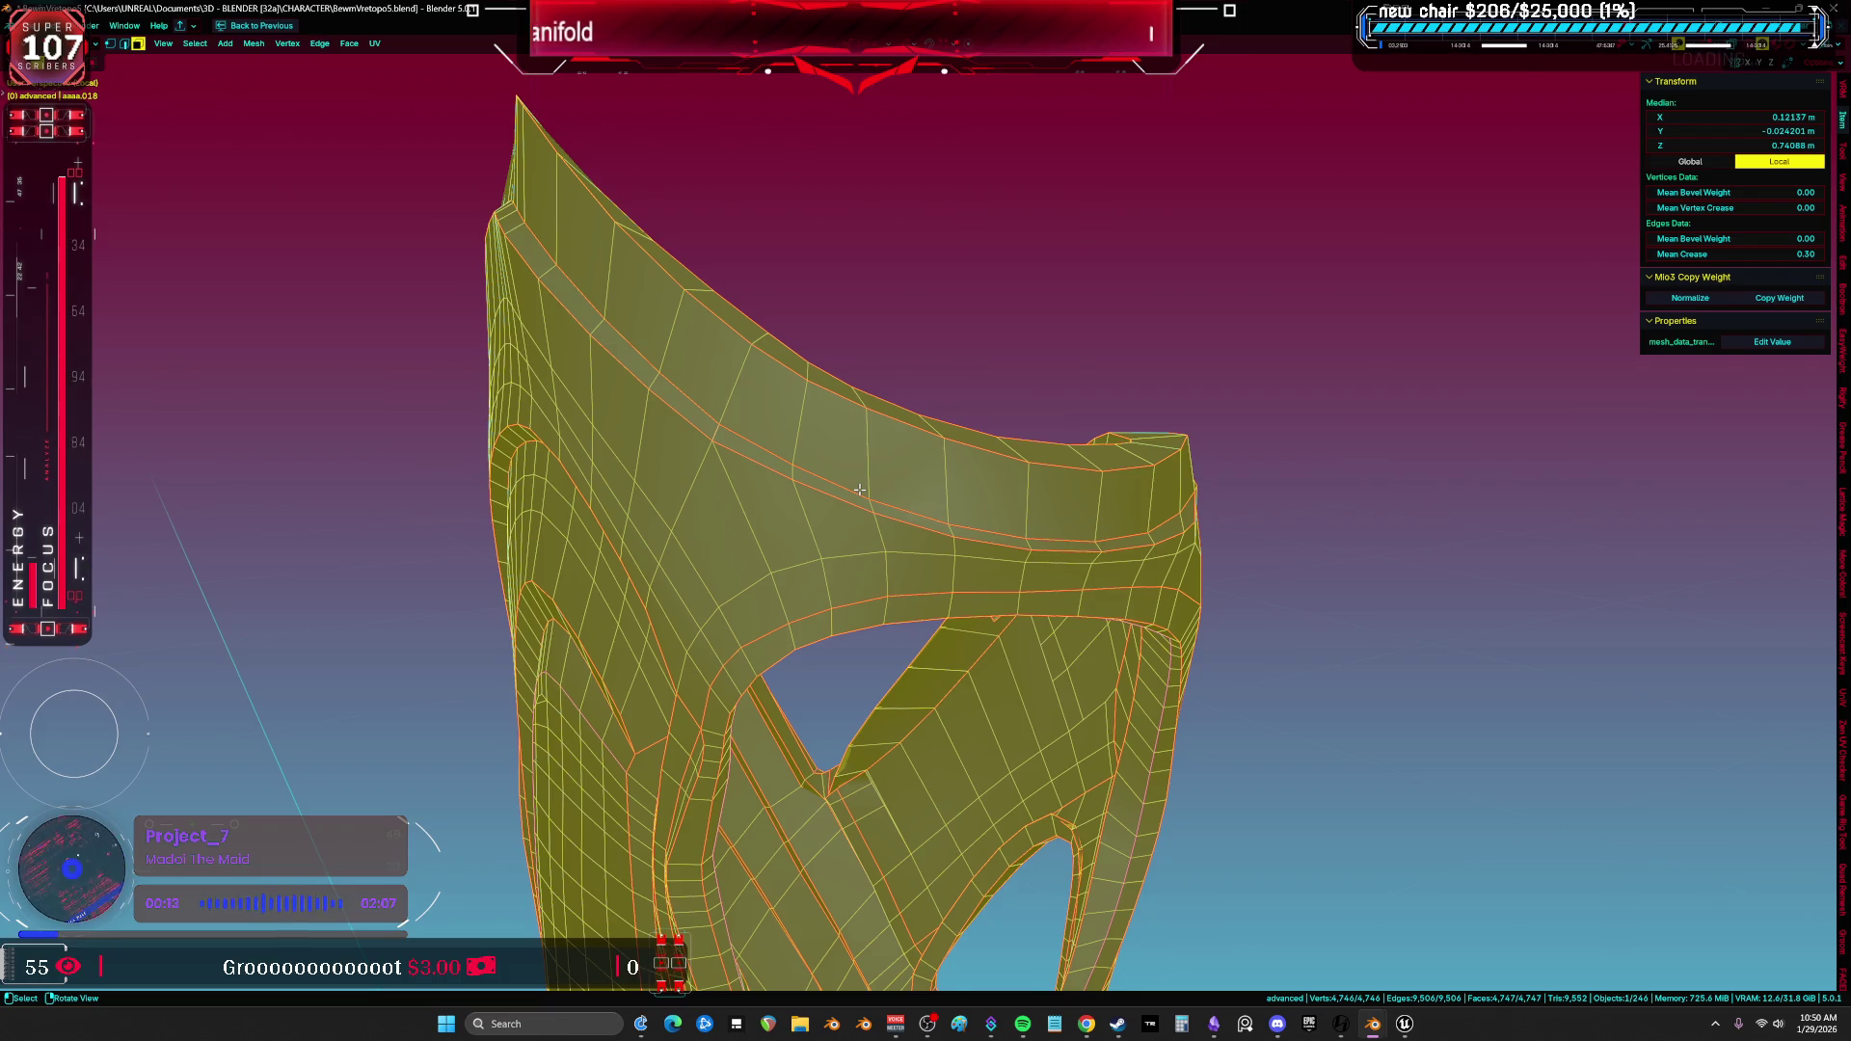
Exit local view, briefly isolate and check the armor piece's full mesh, then return to the whole rigged character.
middle_click_drag(859, 489, 1057, 518)
key("KP_Divide")
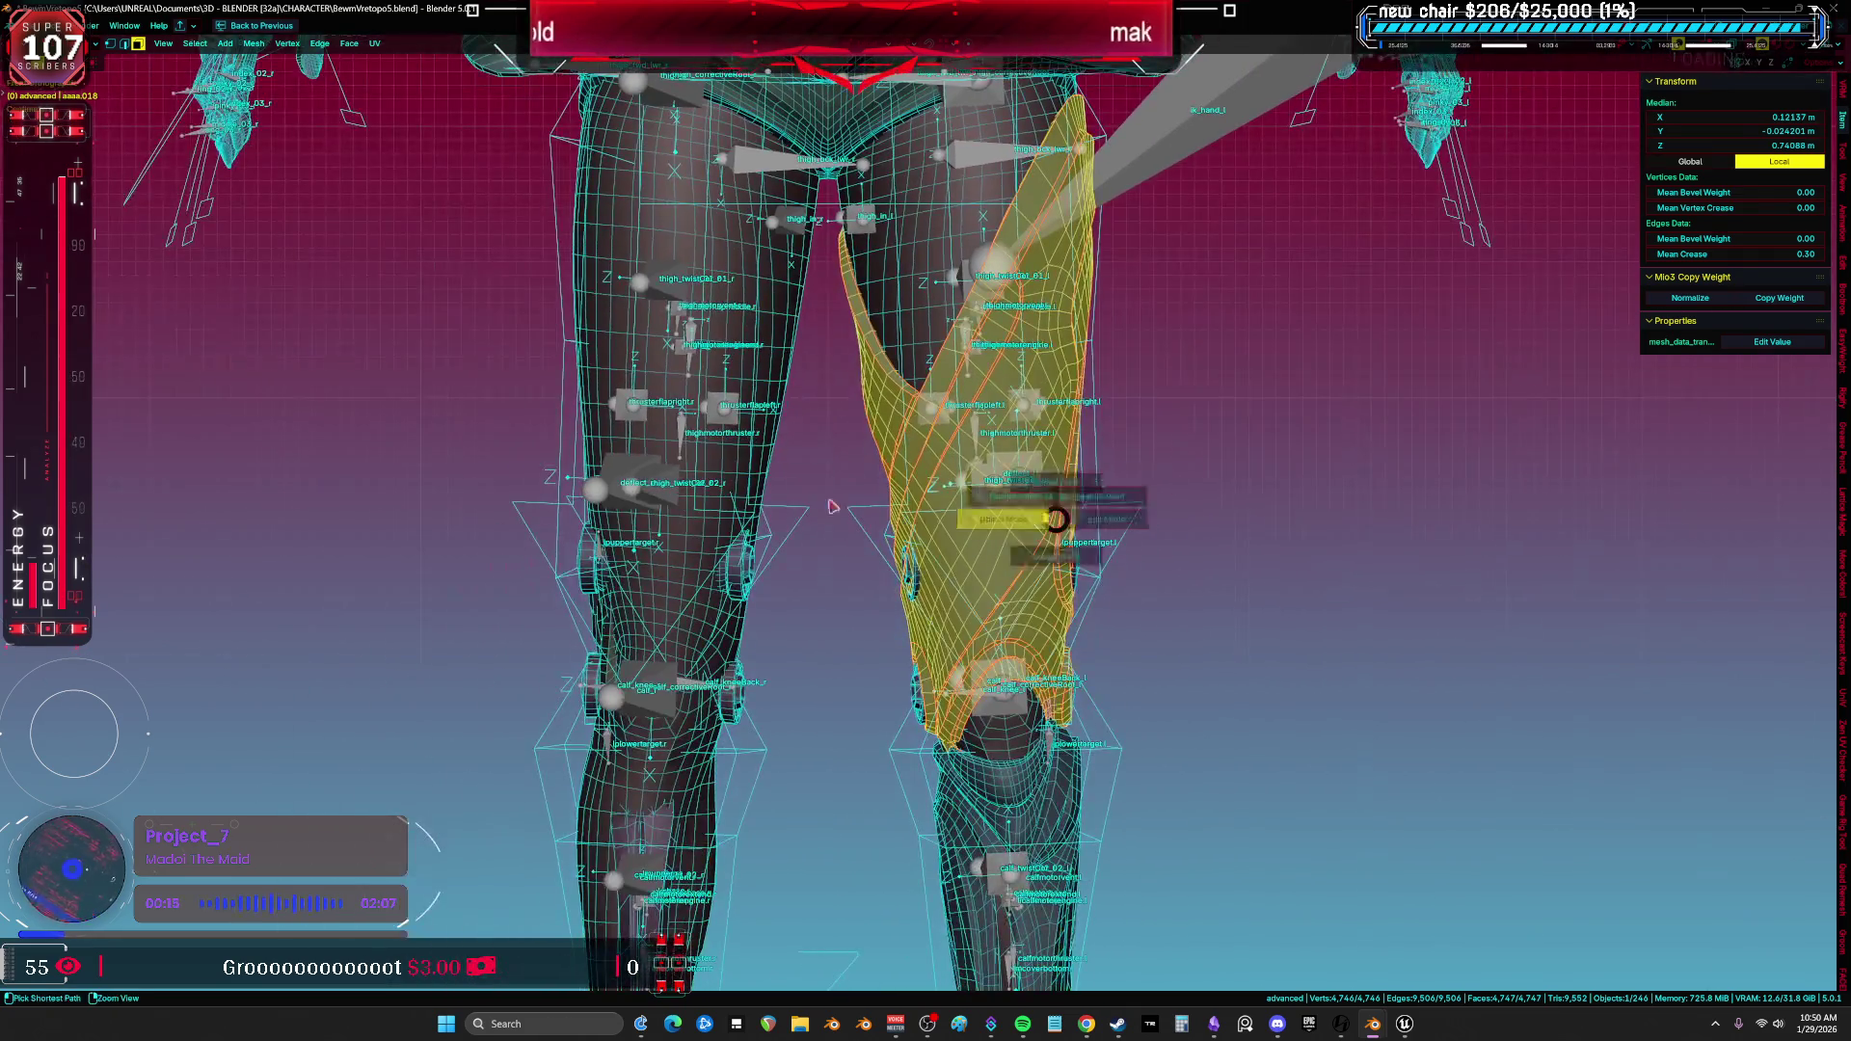
key("Tab")
scroll(1056, 519, "down", 8)
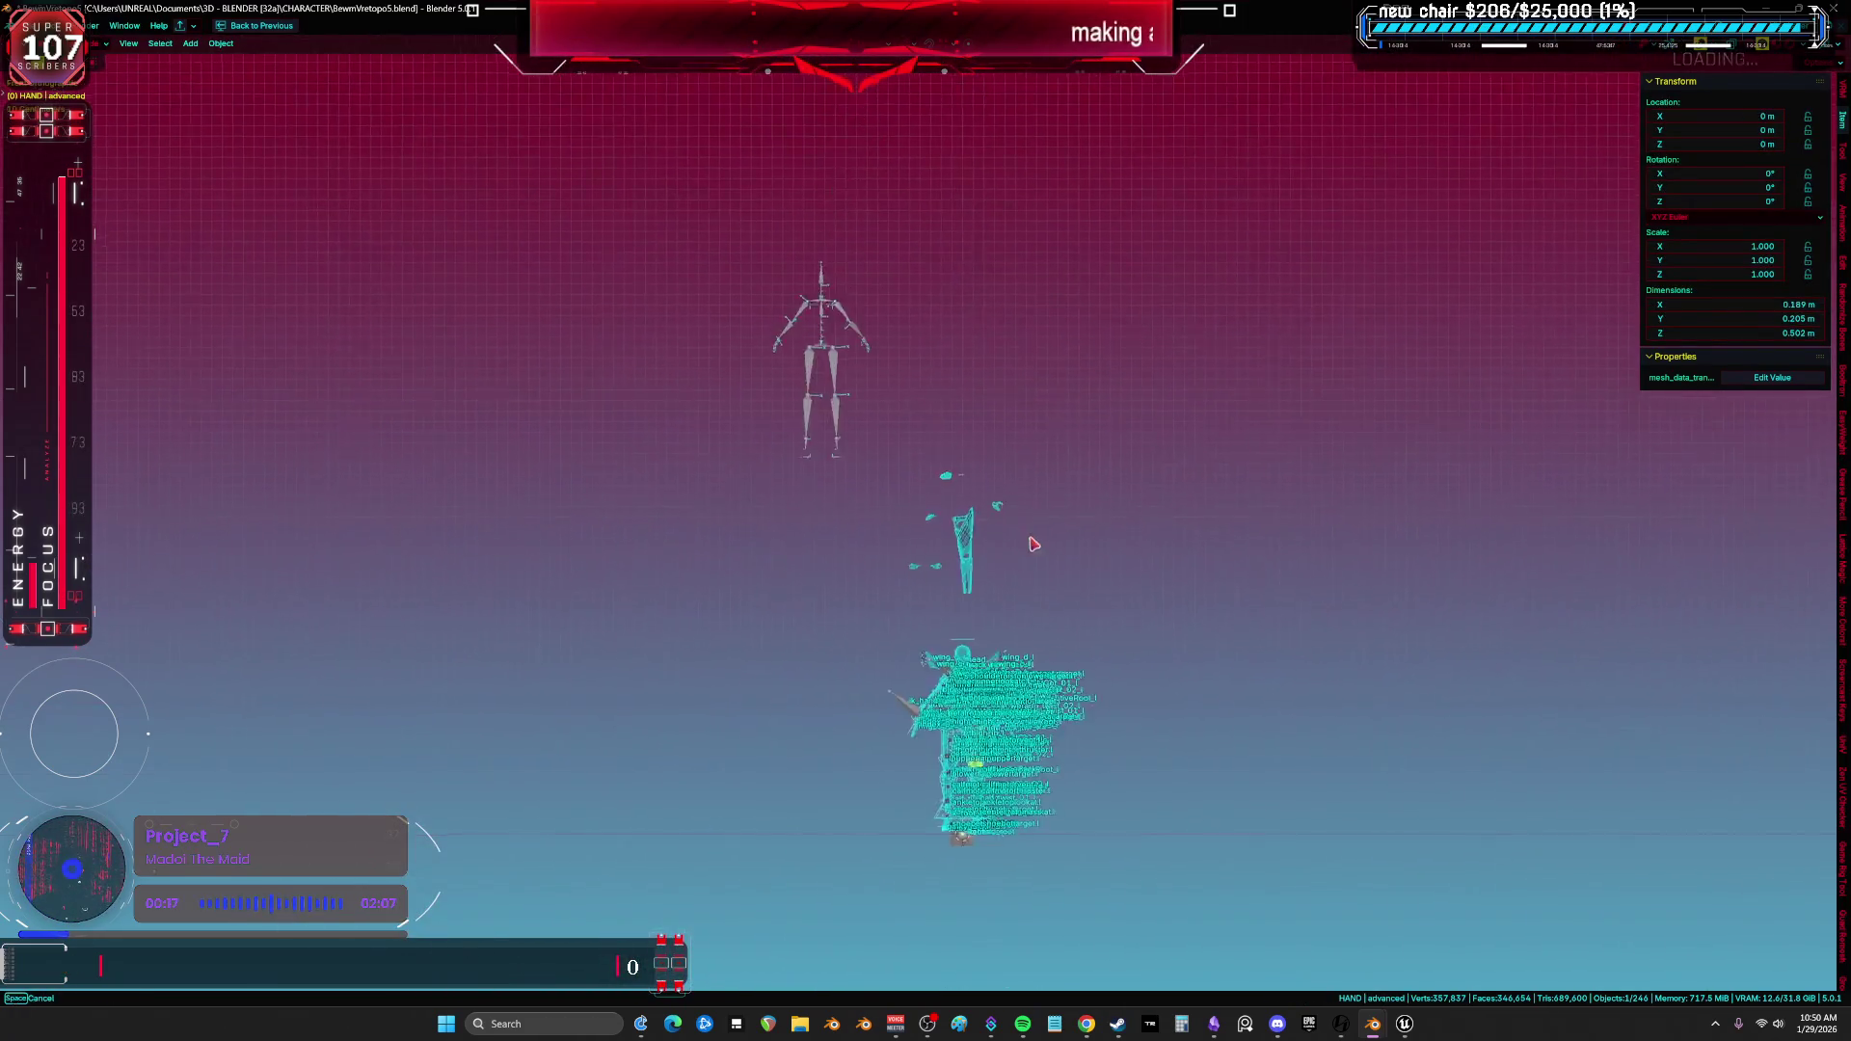
key("KP_Divide")
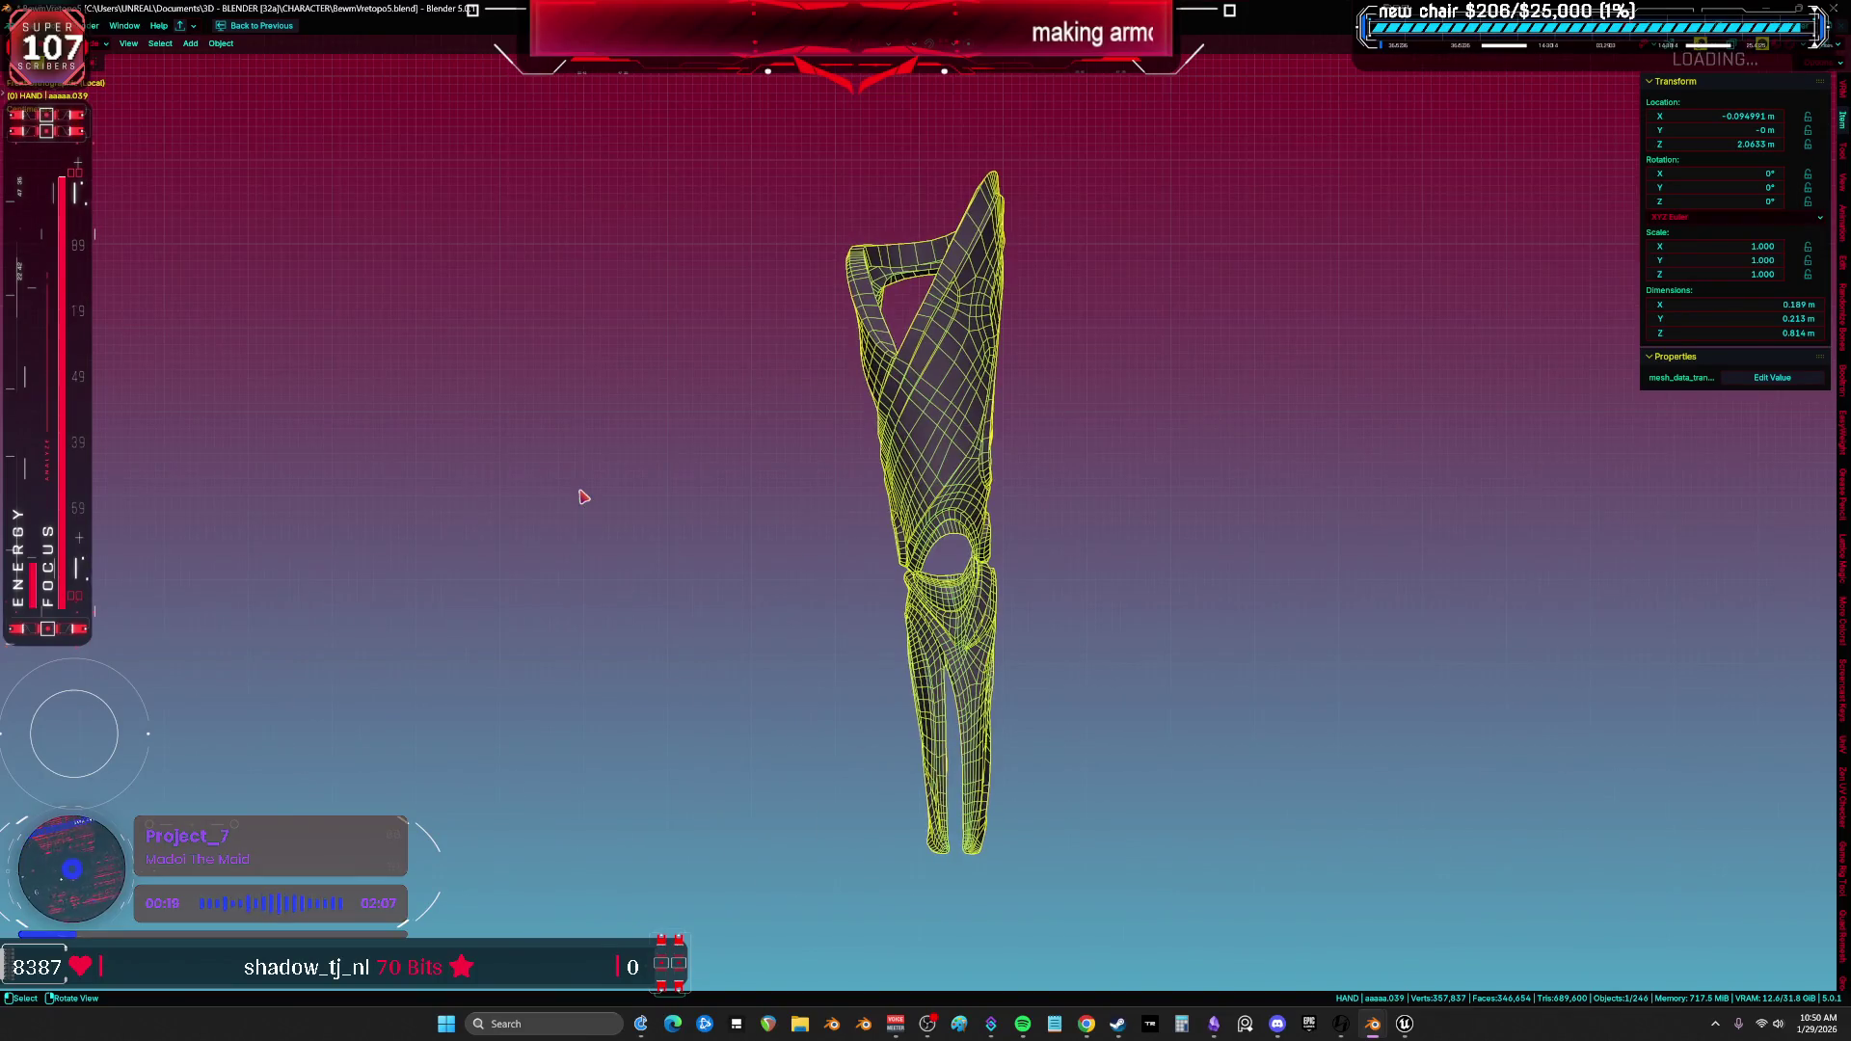
scroll(786, 467, "up", 3)
key("Tab")
mouse_move(1260, 417)
middle_mouse_down()
mouse_move(1125, 427)
mouse_move(873, 539)
mouse_move(833, 351)
mouse_move(1113, 513)
middle_mouse_up()
key("a")
key("Tab")
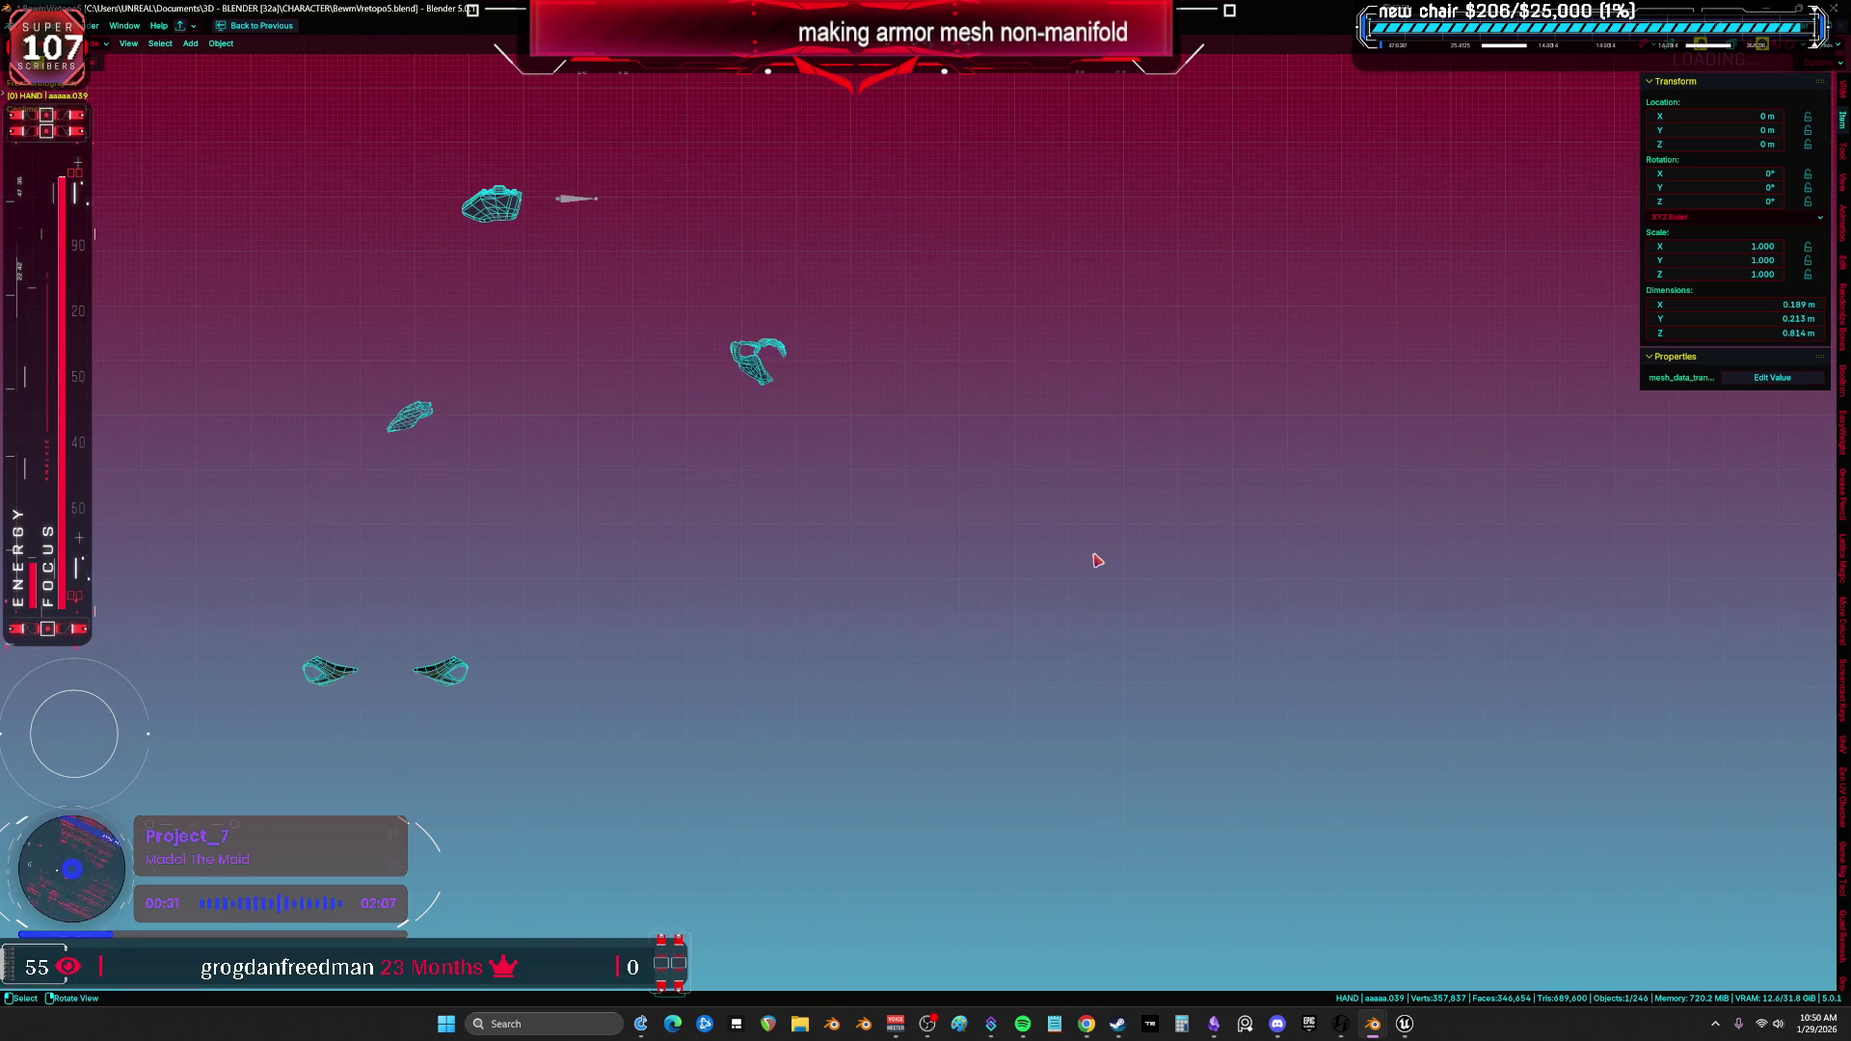
key("KP_Divide")
Move the two leg armor pieces off to either side of the character and rotate them upright.
key("ctrl+z")
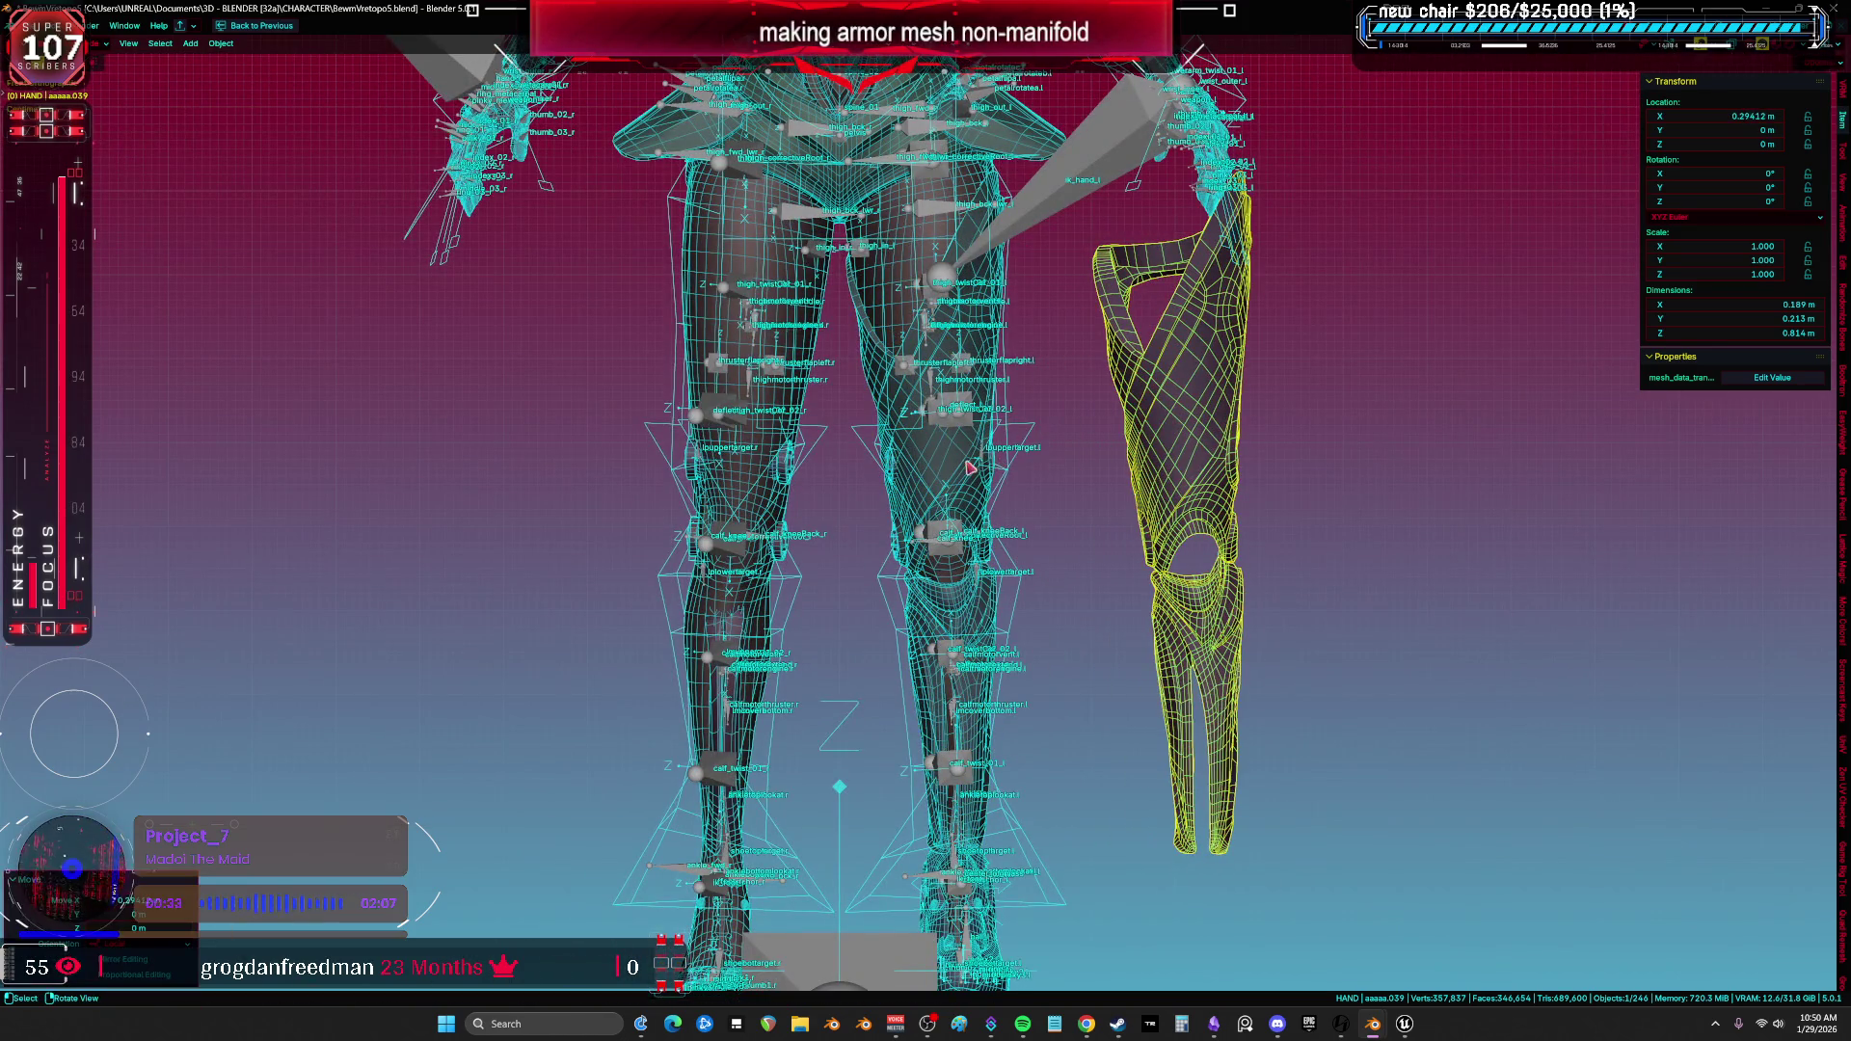
left_click(981, 466)
key("Escape")
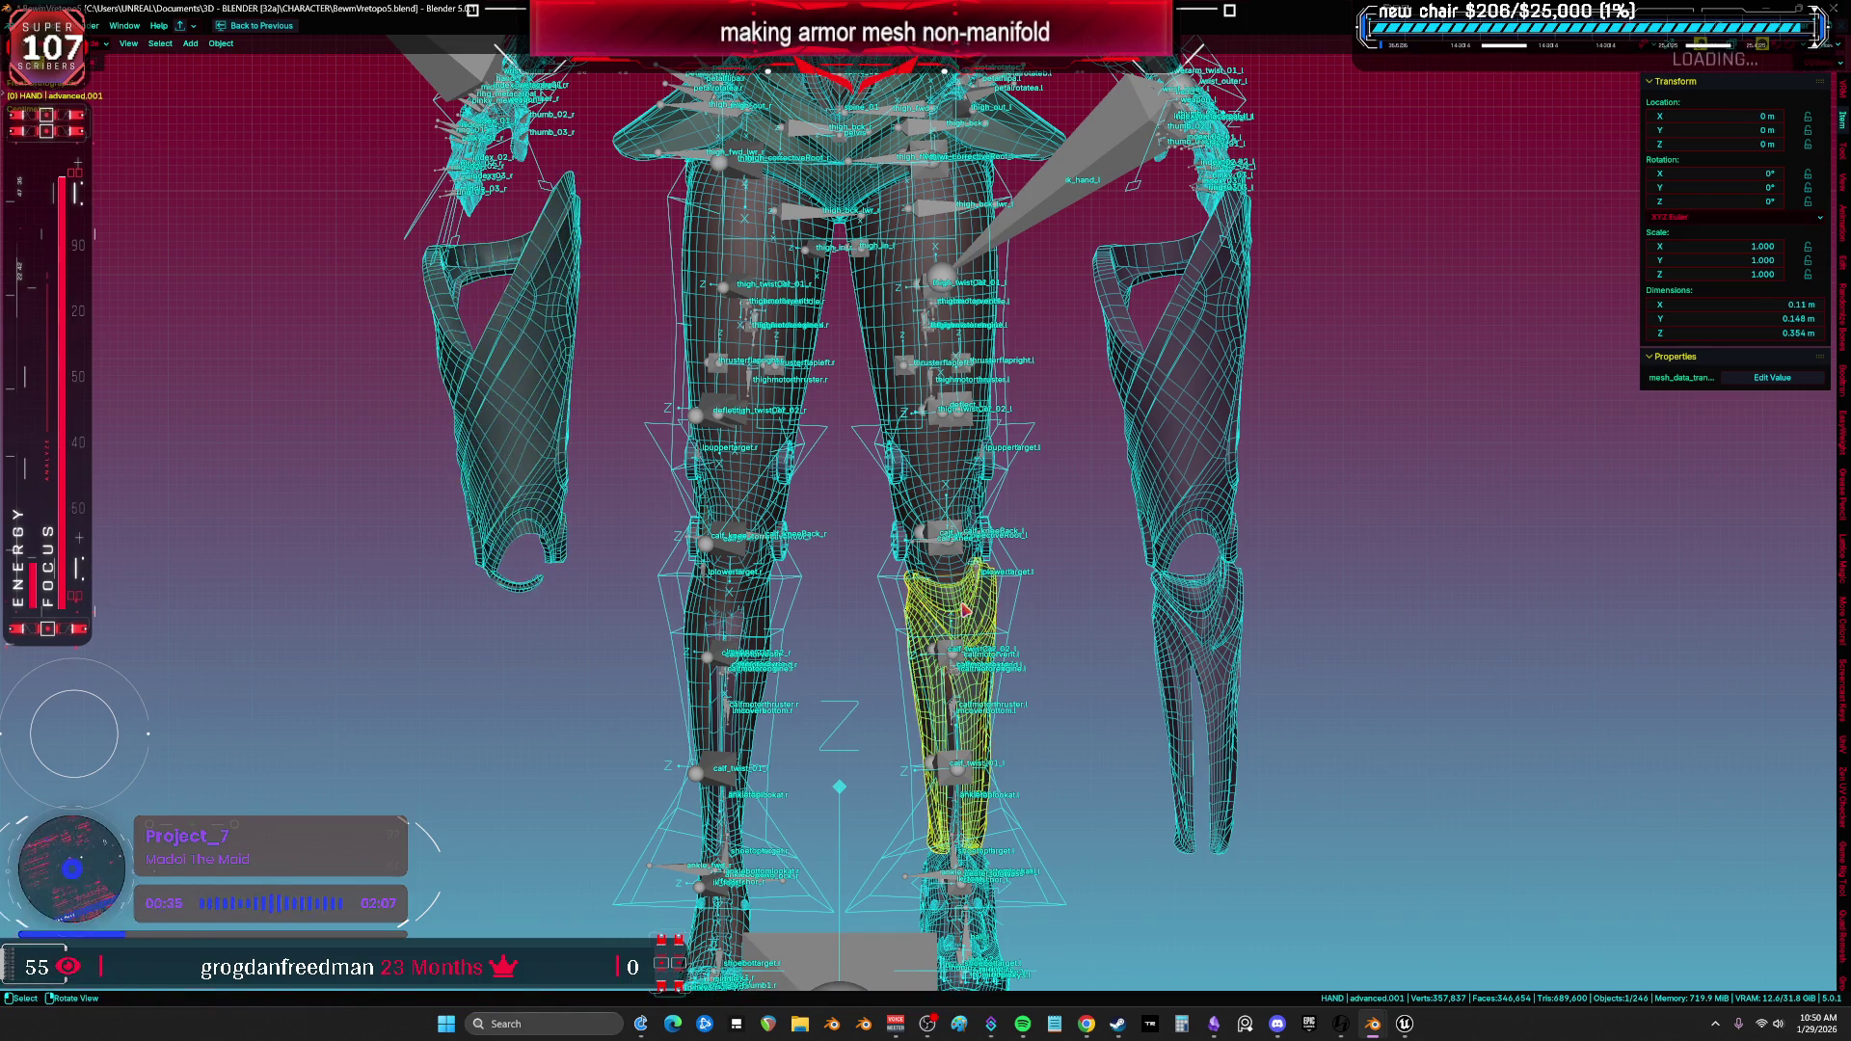
key("Escape")
middle_click_drag(839, 608, 1075, 545)
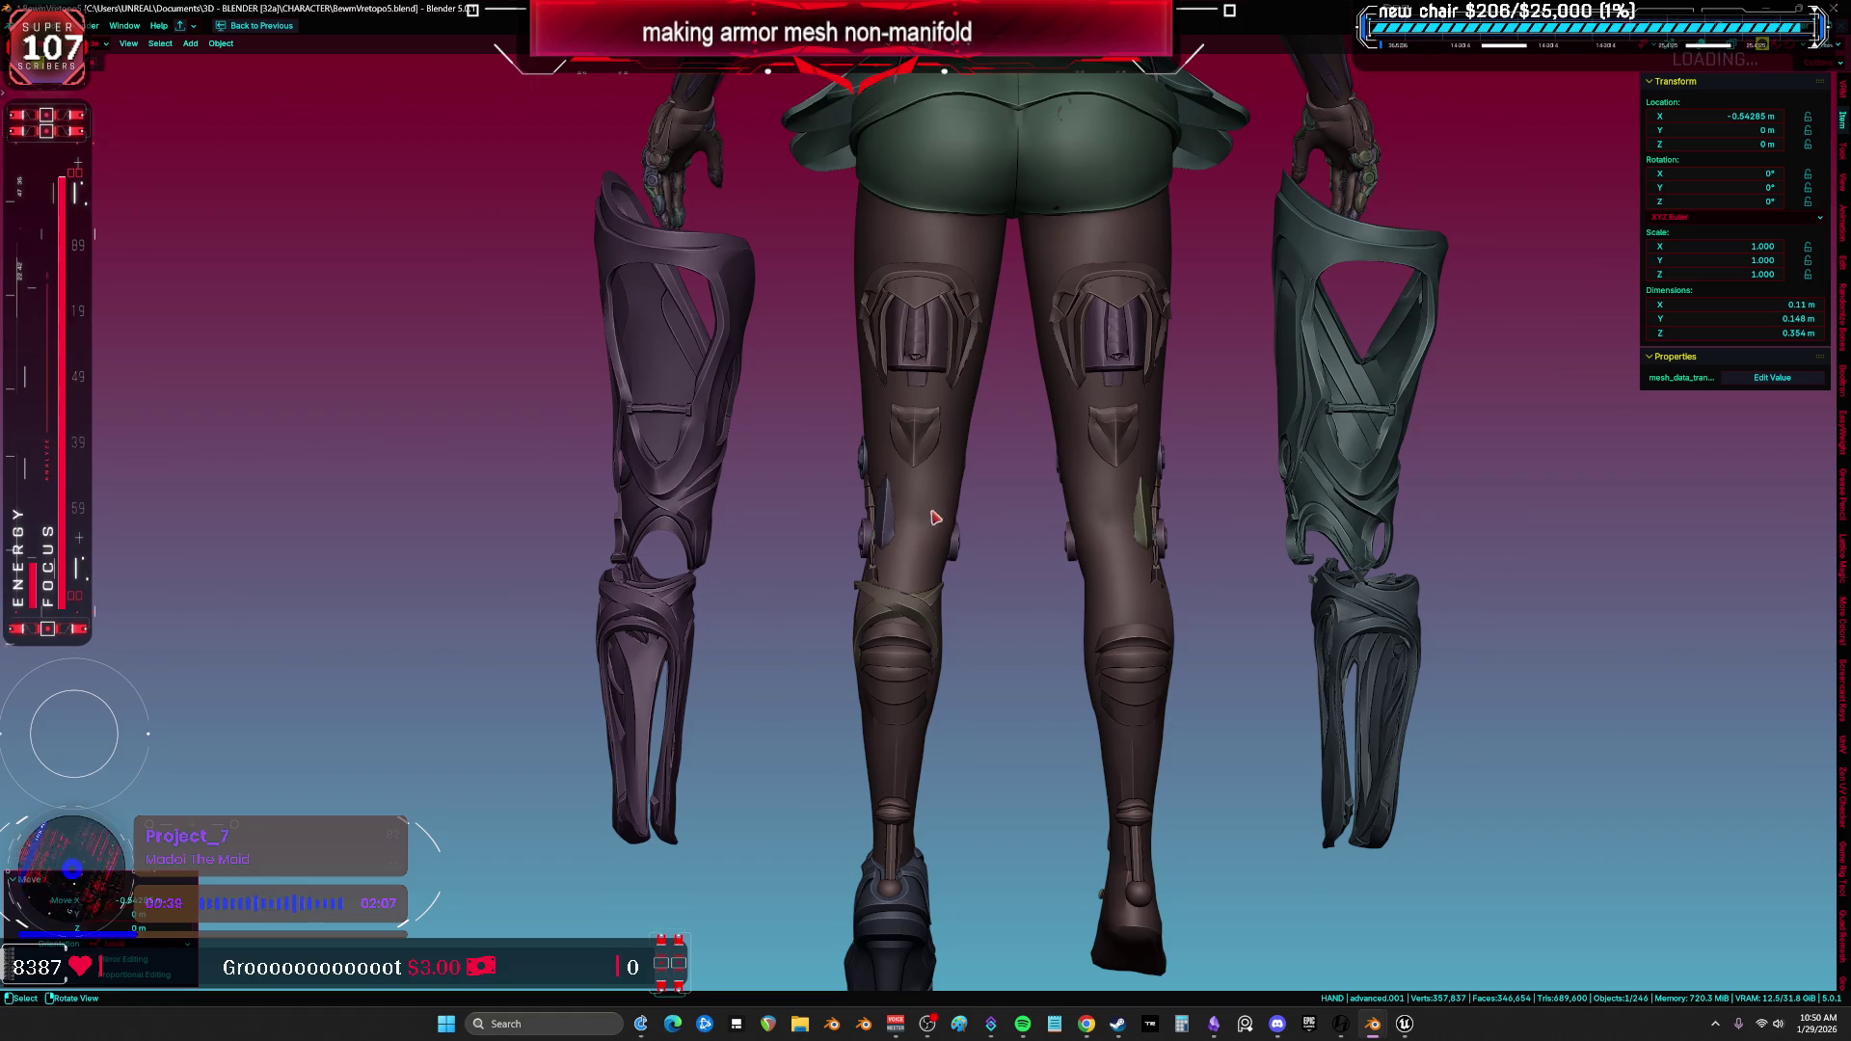
mouse_move(888, 513)
middle_mouse_down()
mouse_move(910, 524)
mouse_move(929, 650)
middle_mouse_up()
key("r")
left_click(940, 550)
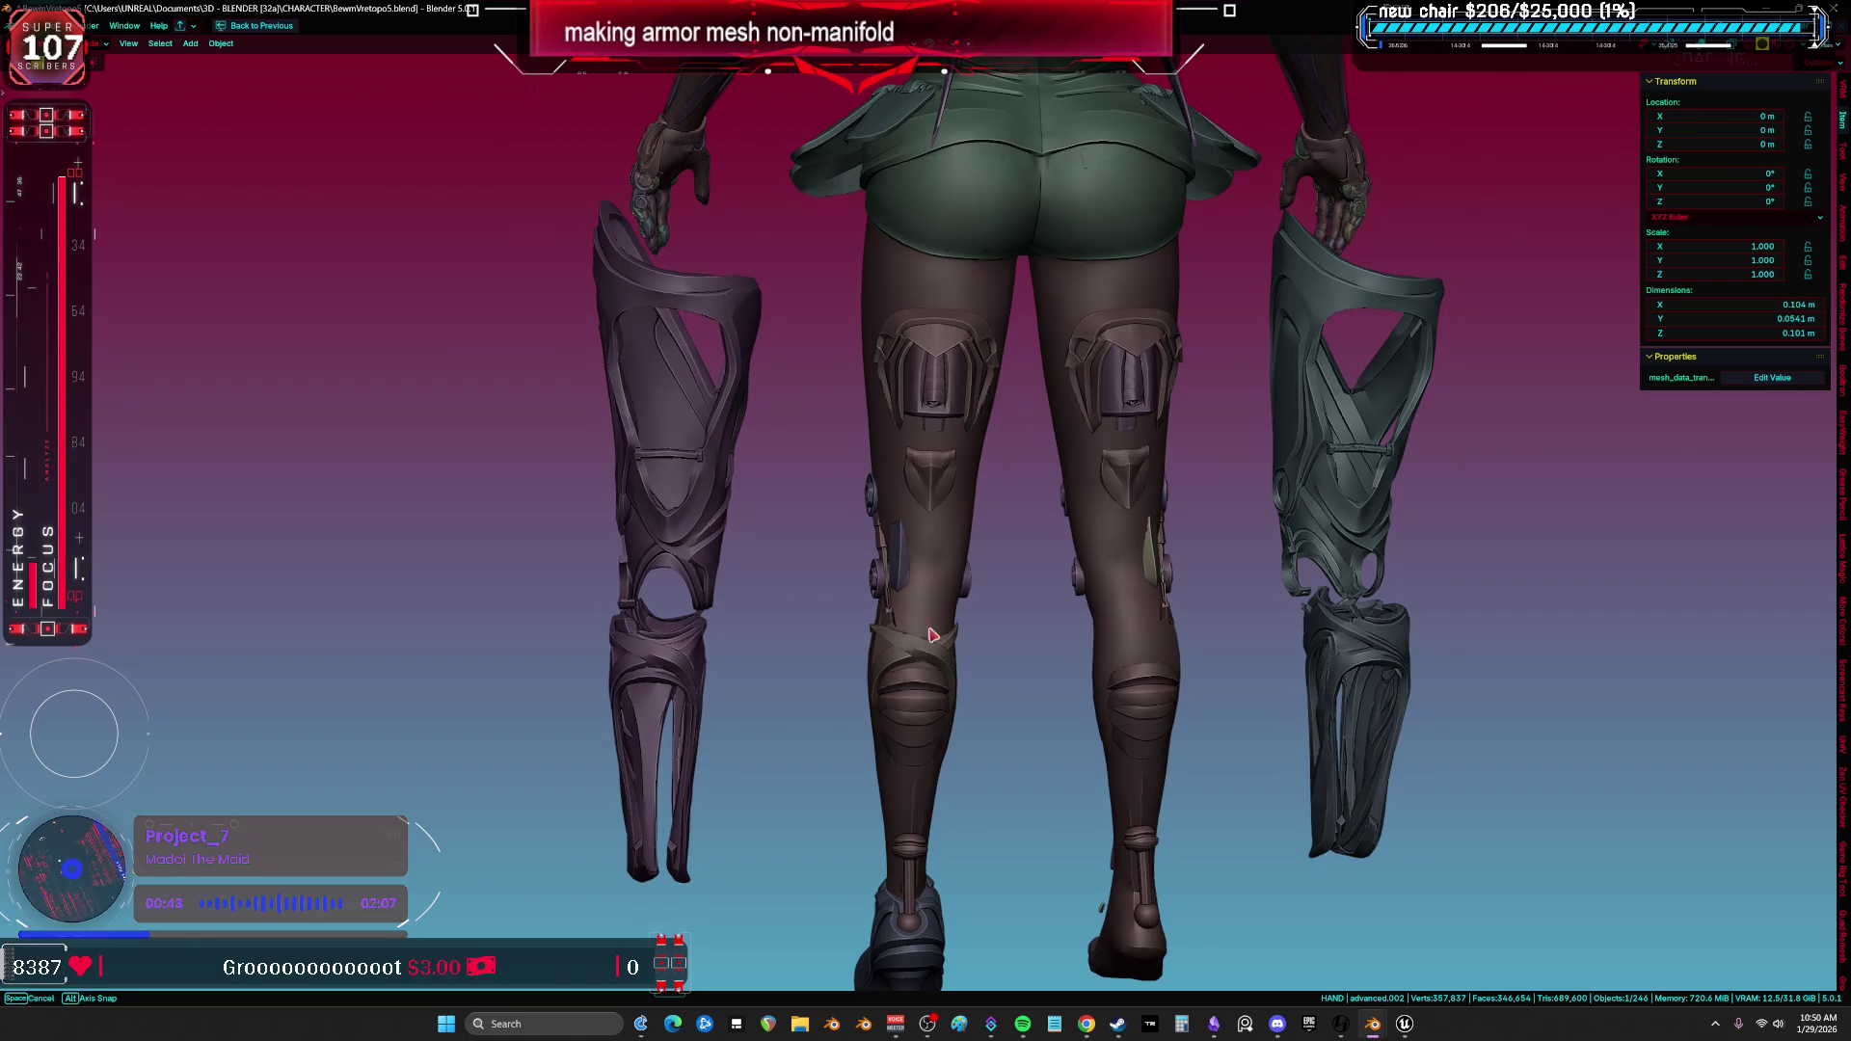
key("shift+alt+z")
left_click(672, 676)
scroll(673, 678, "up", 5)
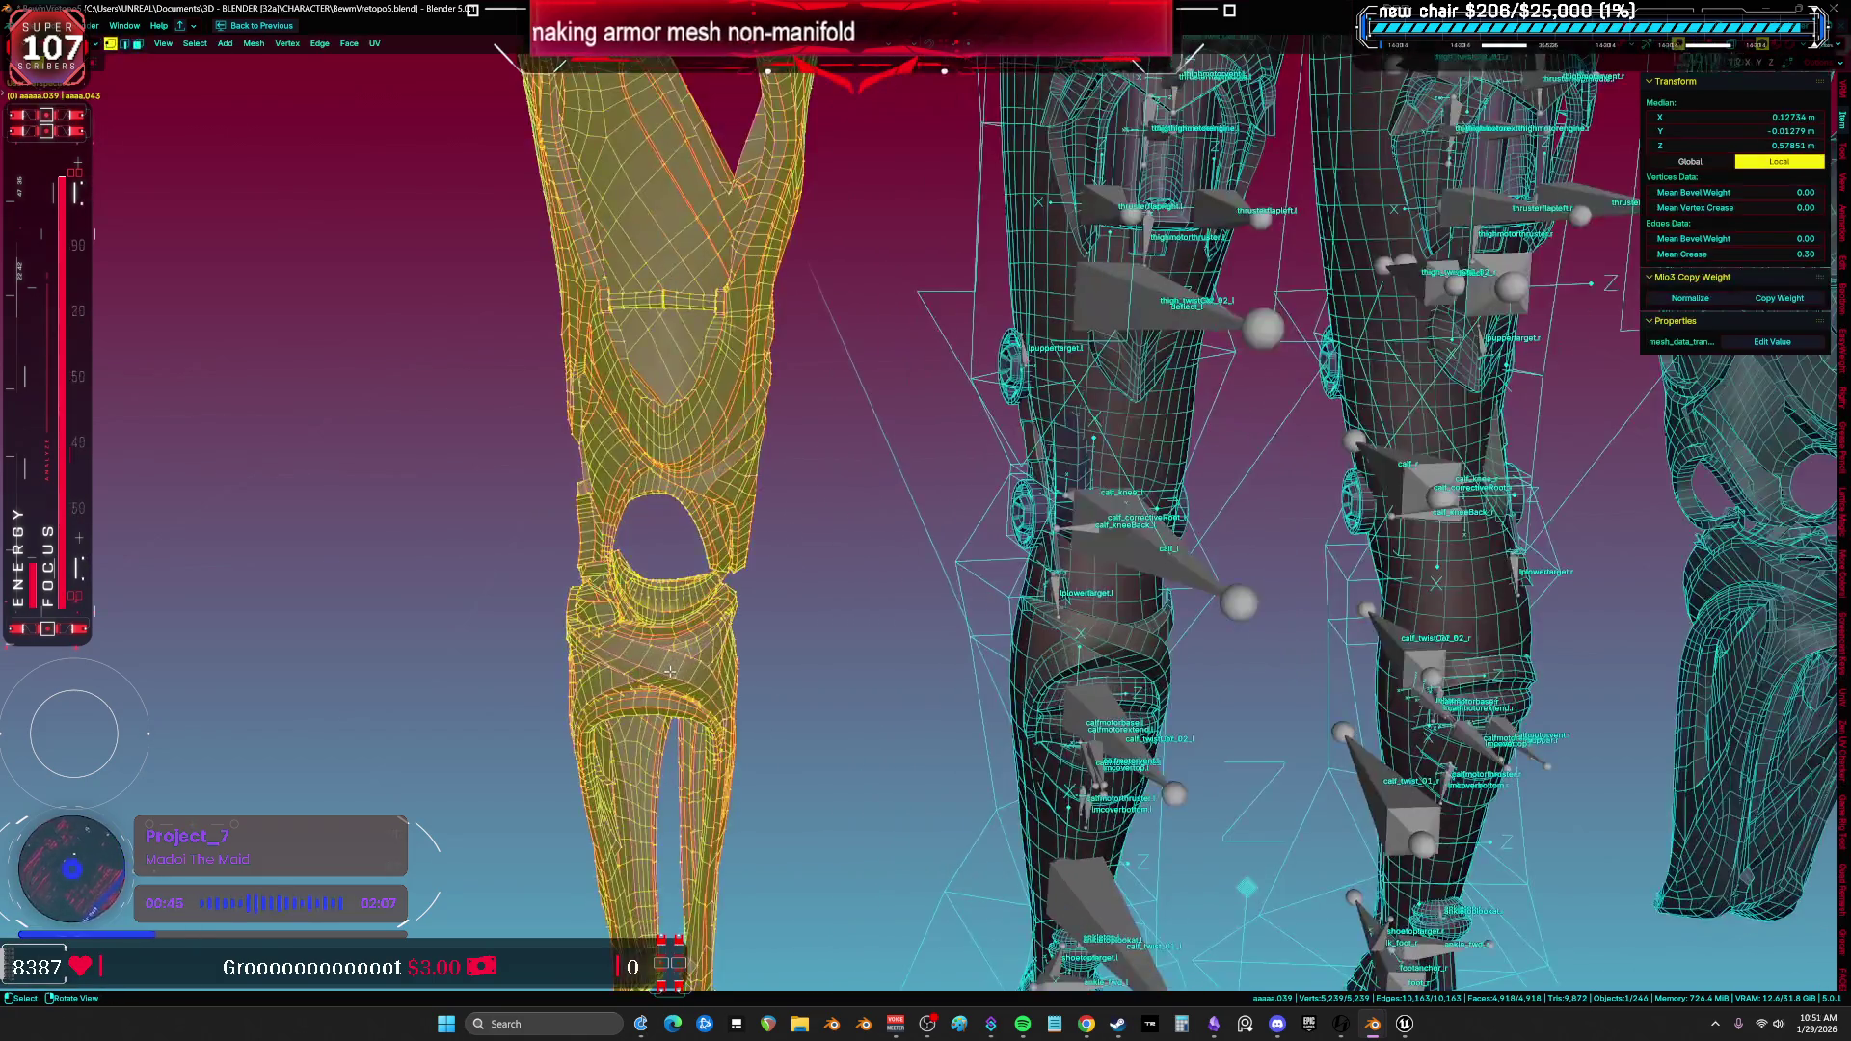
Delete the selected knee faces, delete the right-side duplicate armor pieces and isolate the left leg armor in side view.
key("Tab")
scroll(658, 677, "up", 3)
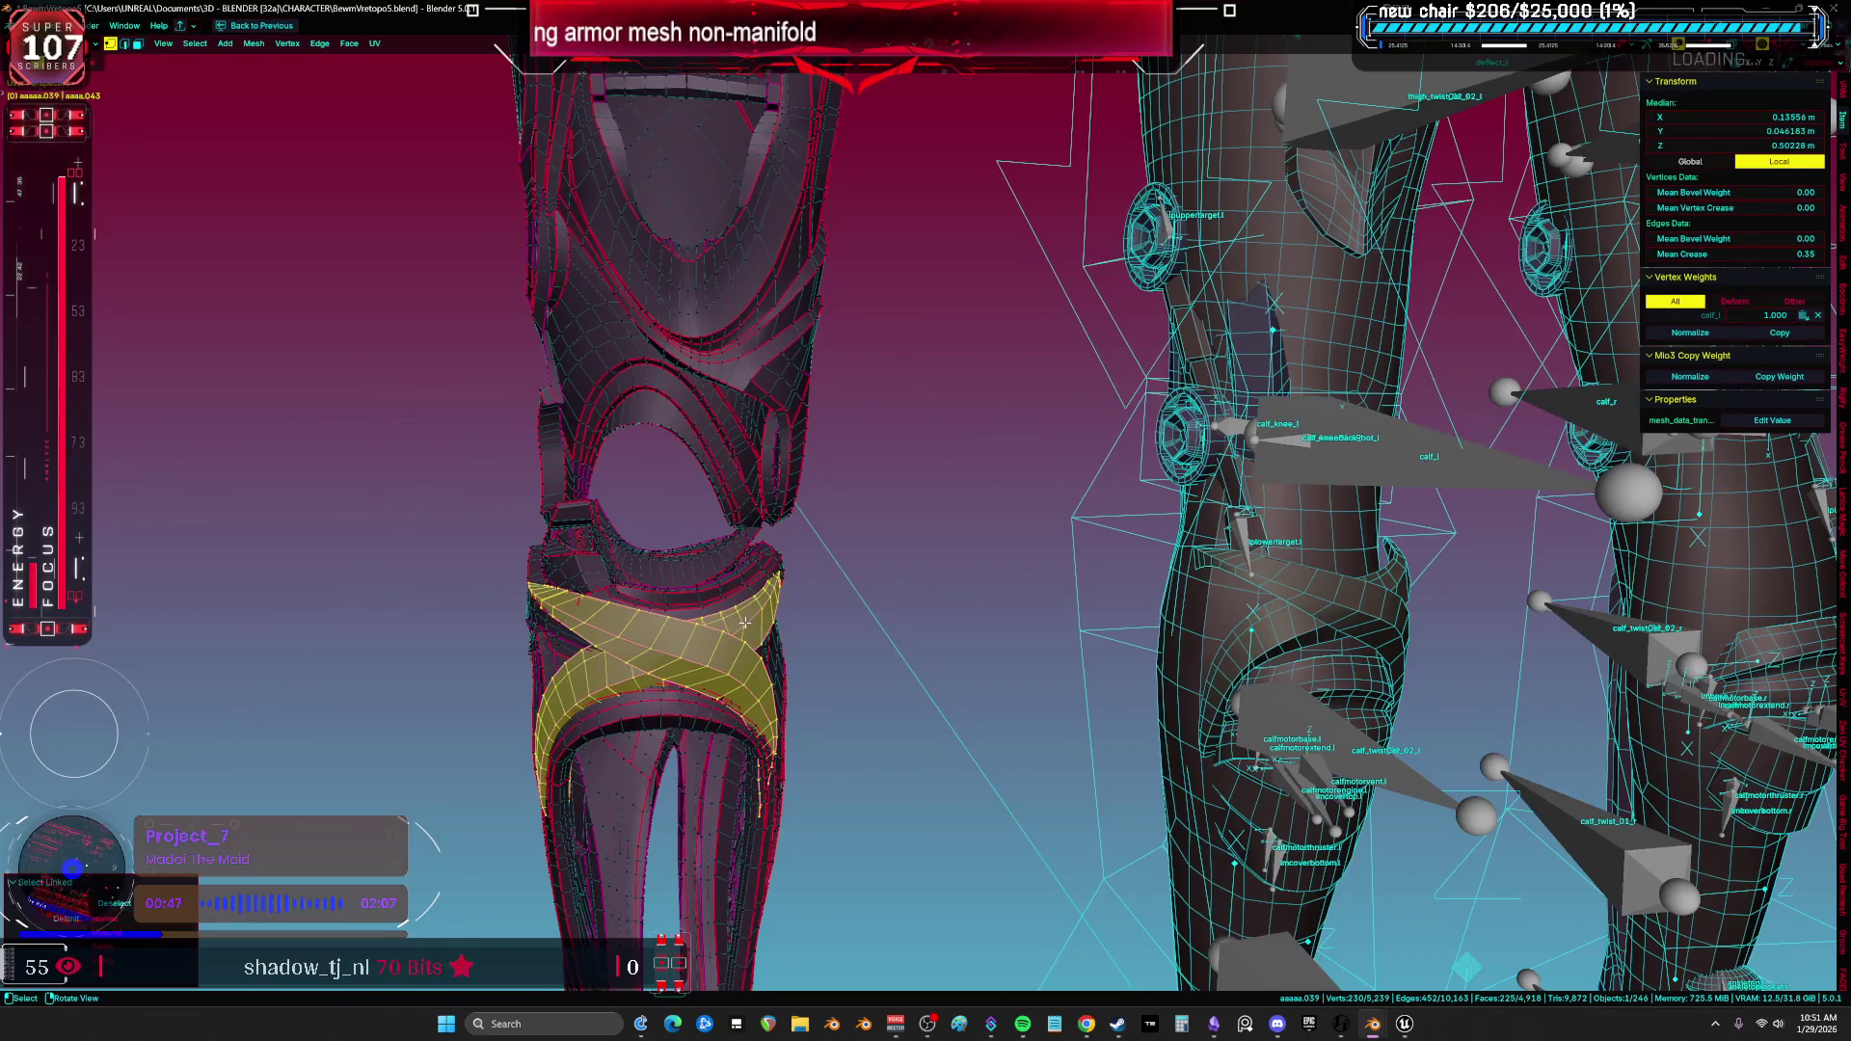
key("x")
left_click(741, 618)
left_click(731, 634)
scroll(868, 619, "down", 3)
scroll(1472, 585, "down", 3)
left_click(1532, 584)
key("Delete")
left_click(1500, 430)
key("Delete")
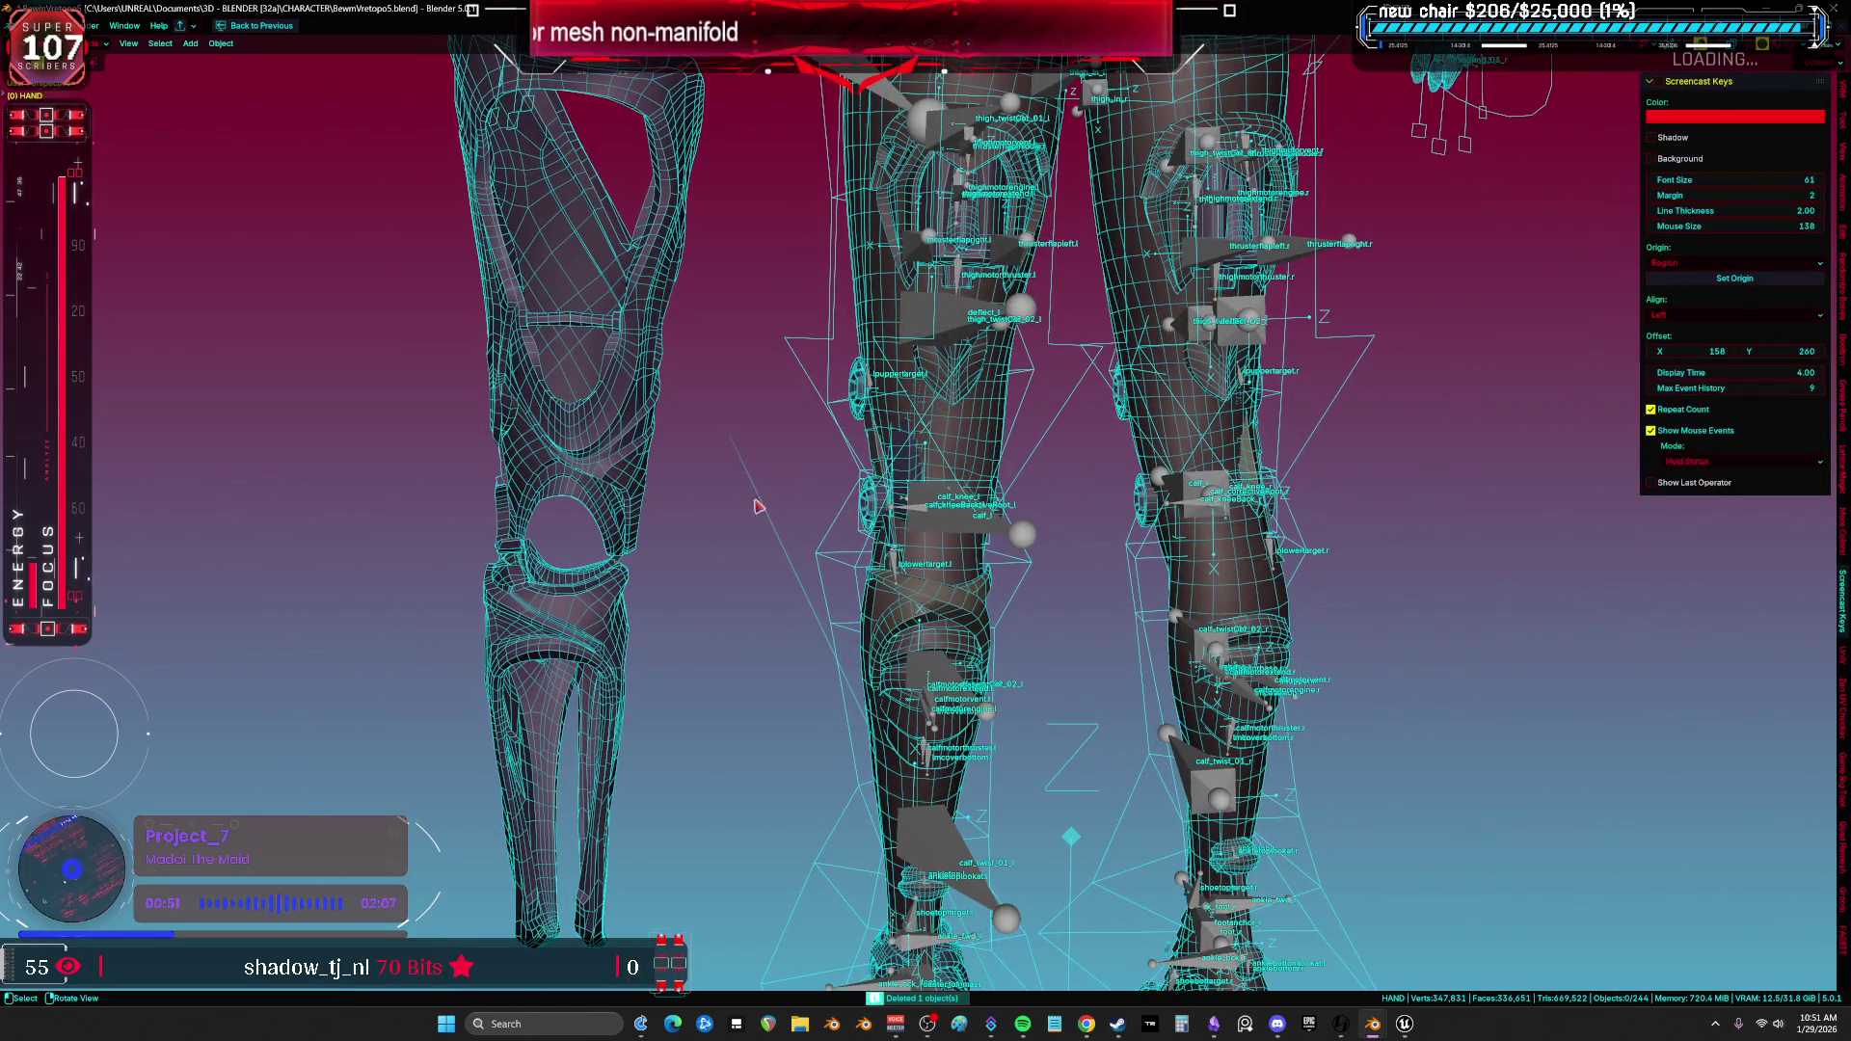
left_click(636, 482)
key("KP_Divide")
key("KP_3")
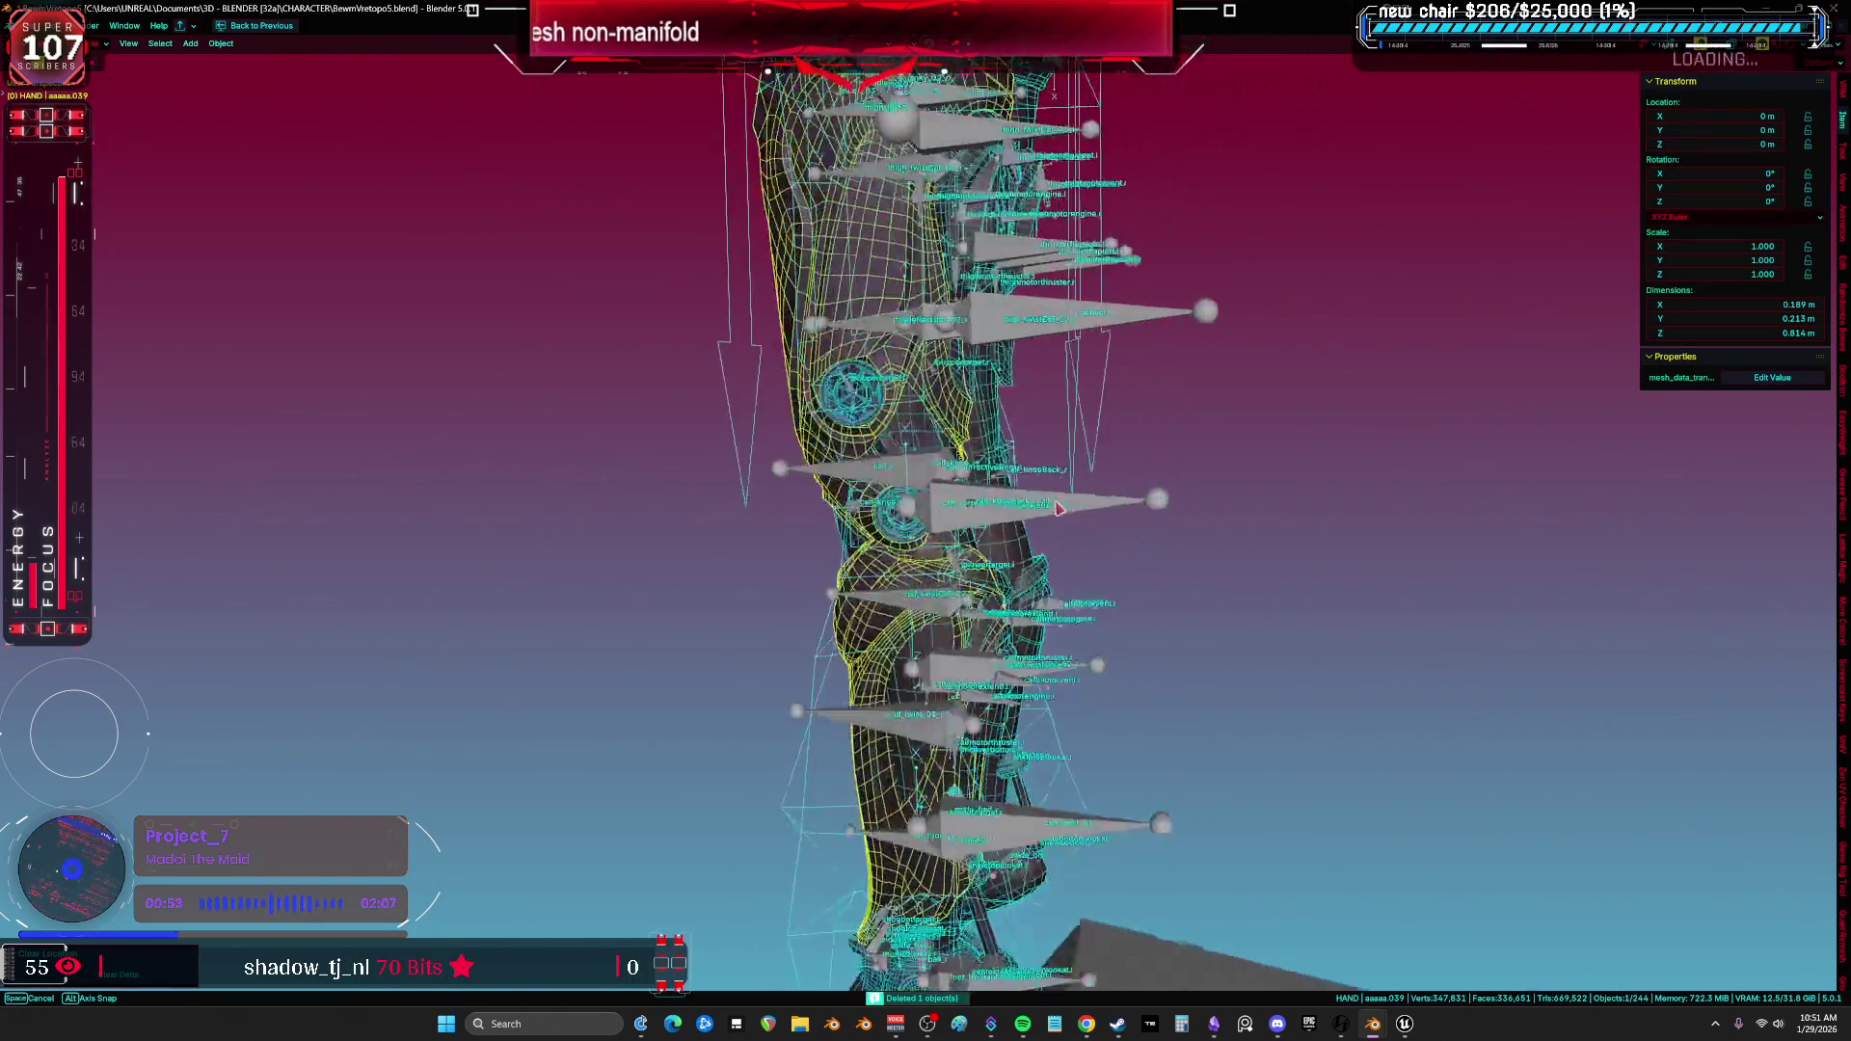
key("alt+z")
scroll(1120, 514, "down", 3)
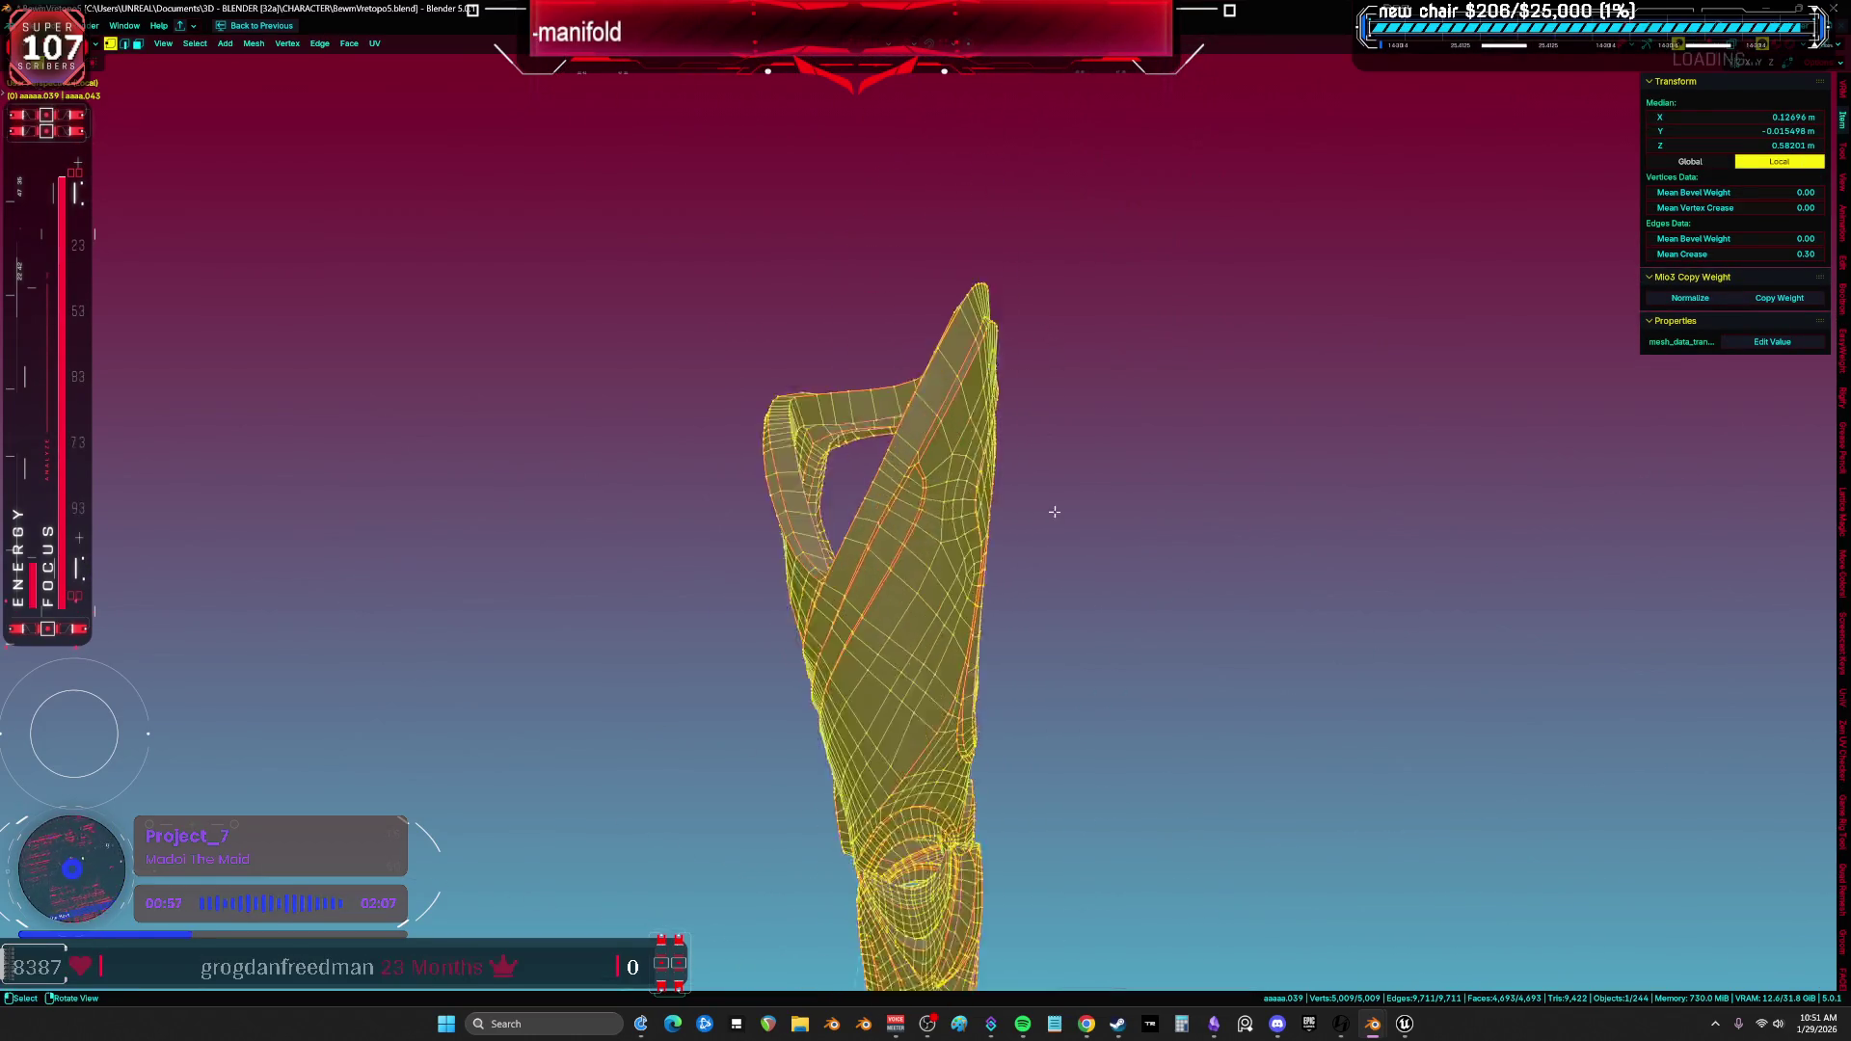
Inspect edge loops around the armor's openings, orbiting to the side with the round holes.
mouse_move(1120, 537)
middle_mouse_down()
mouse_move(1075, 308)
mouse_move(1035, 374)
mouse_move(1103, 344)
middle_mouse_up()
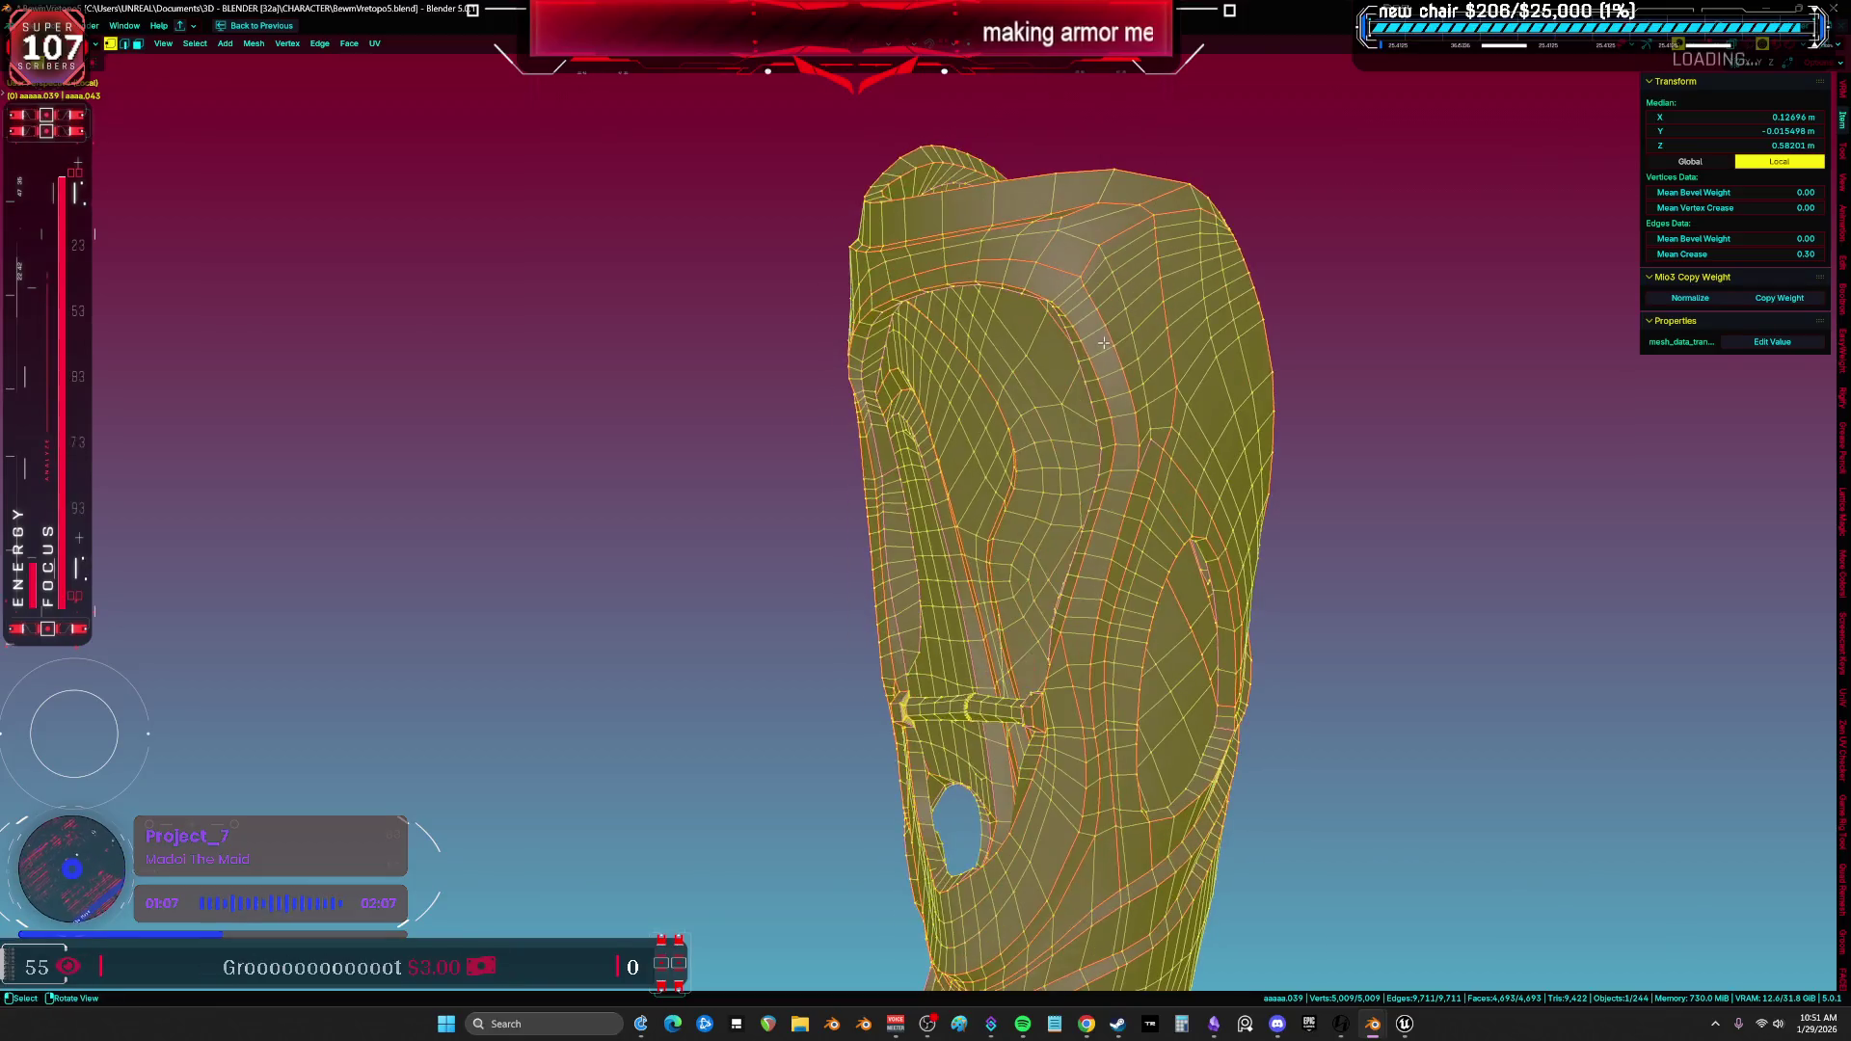
scroll(1102, 342, "up", 2)
left_click(1123, 420, "alt")
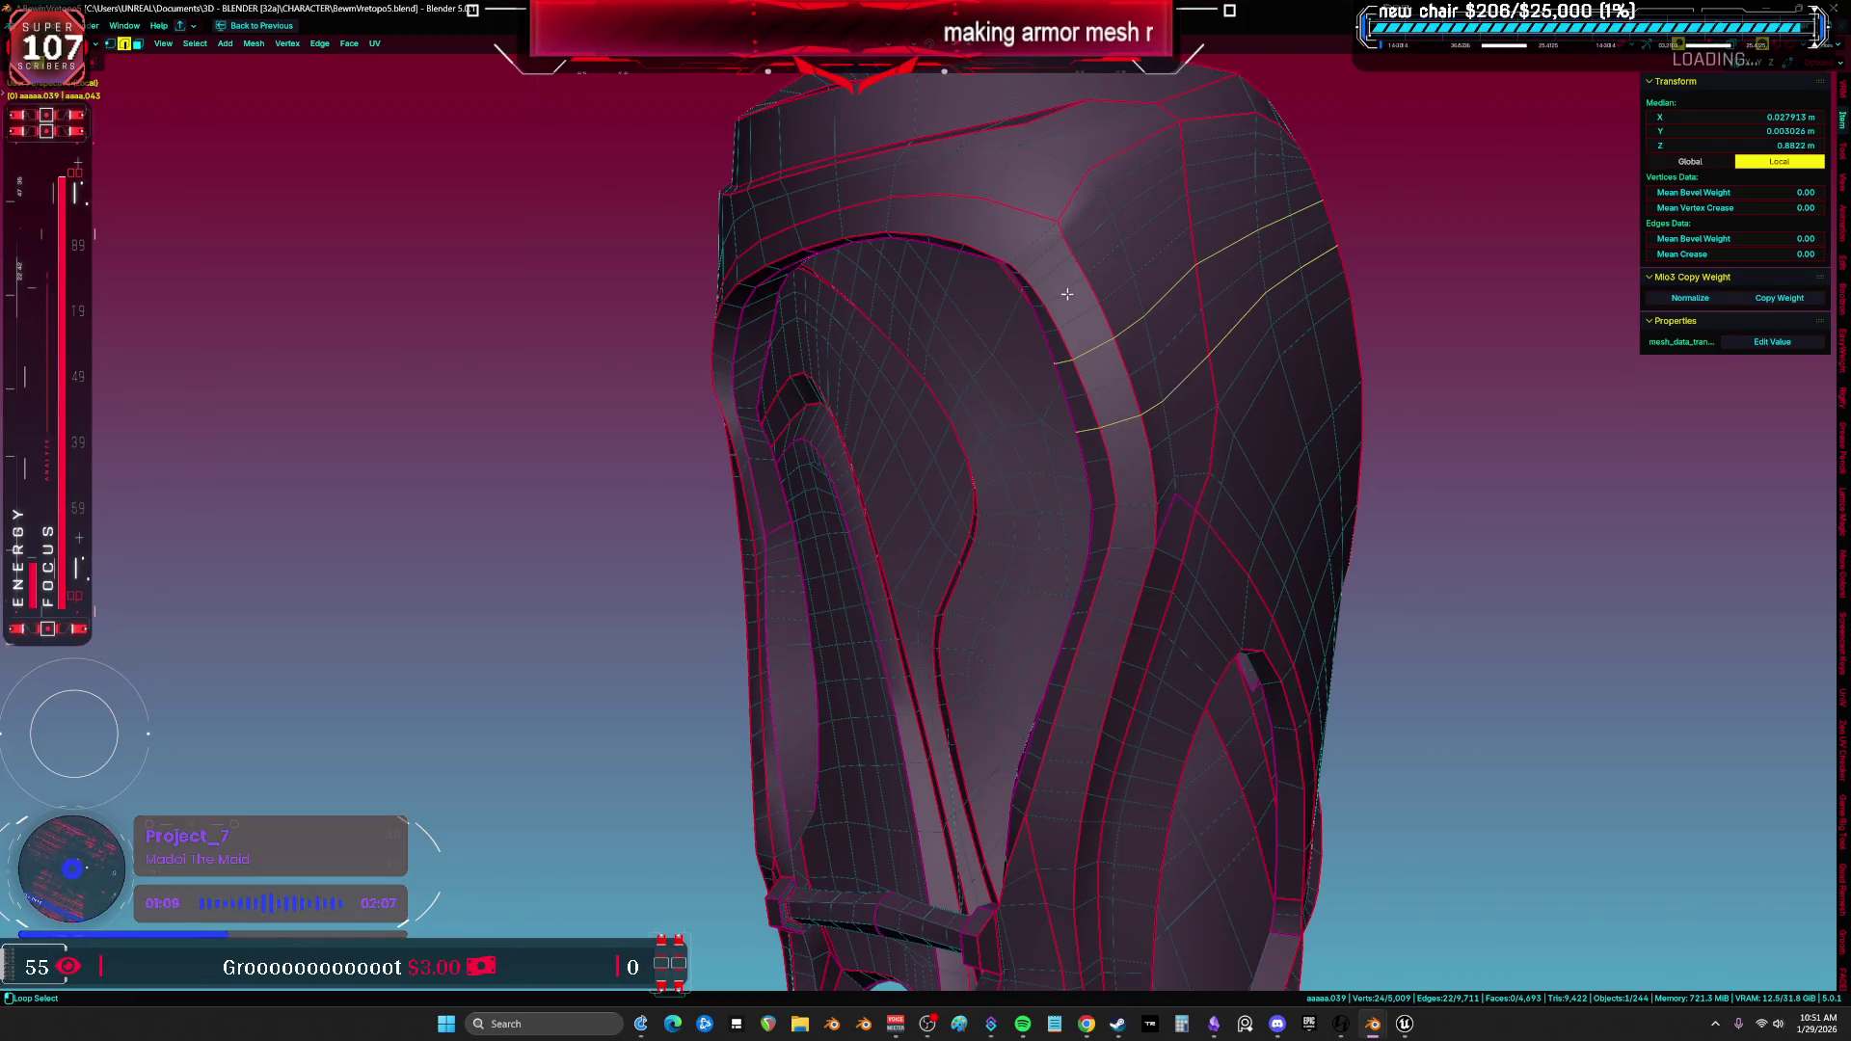
mouse_move(1298, 261)
middle_mouse_down()
mouse_move(906, 352)
mouse_move(877, 316)
middle_mouse_up()
key("a")
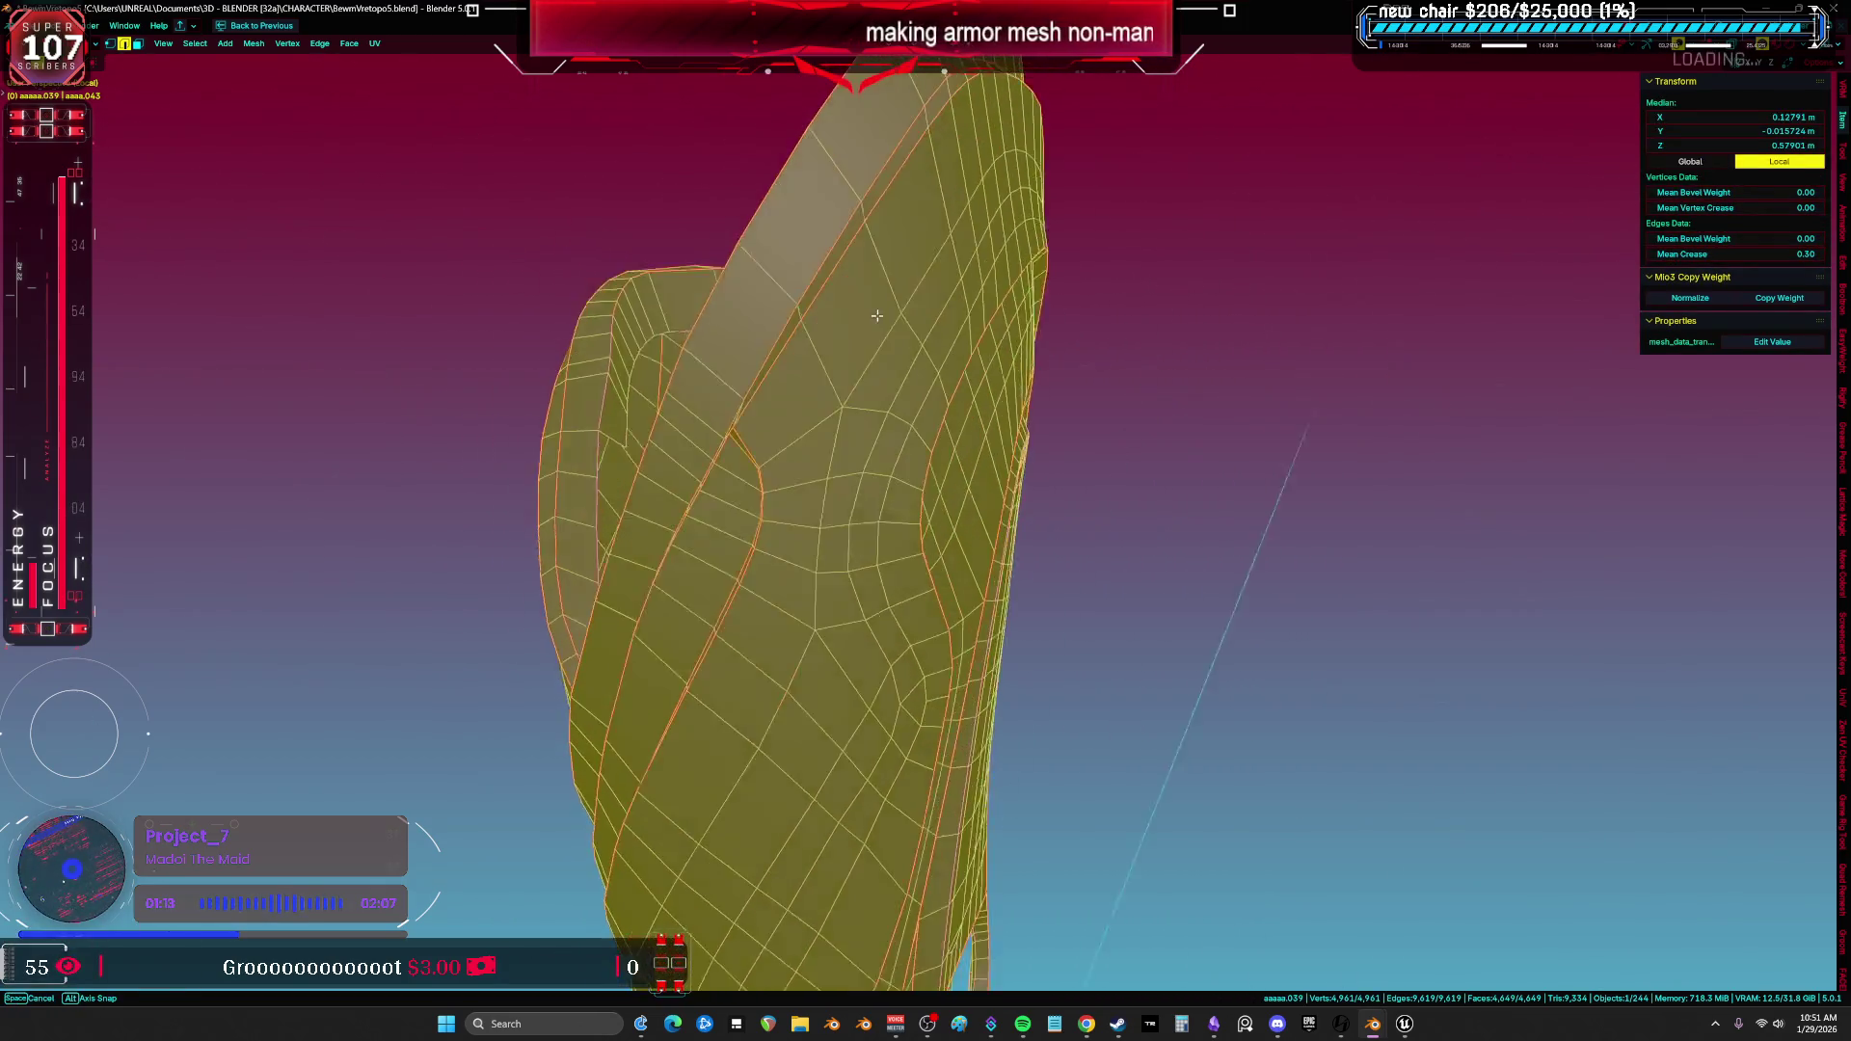
middle_click_drag(768, 434, 738, 215)
mouse_move(930, 483)
middle_mouse_down()
mouse_move(843, 365)
mouse_move(1081, 542)
middle_mouse_up()
scroll(1038, 495, "up", 3)
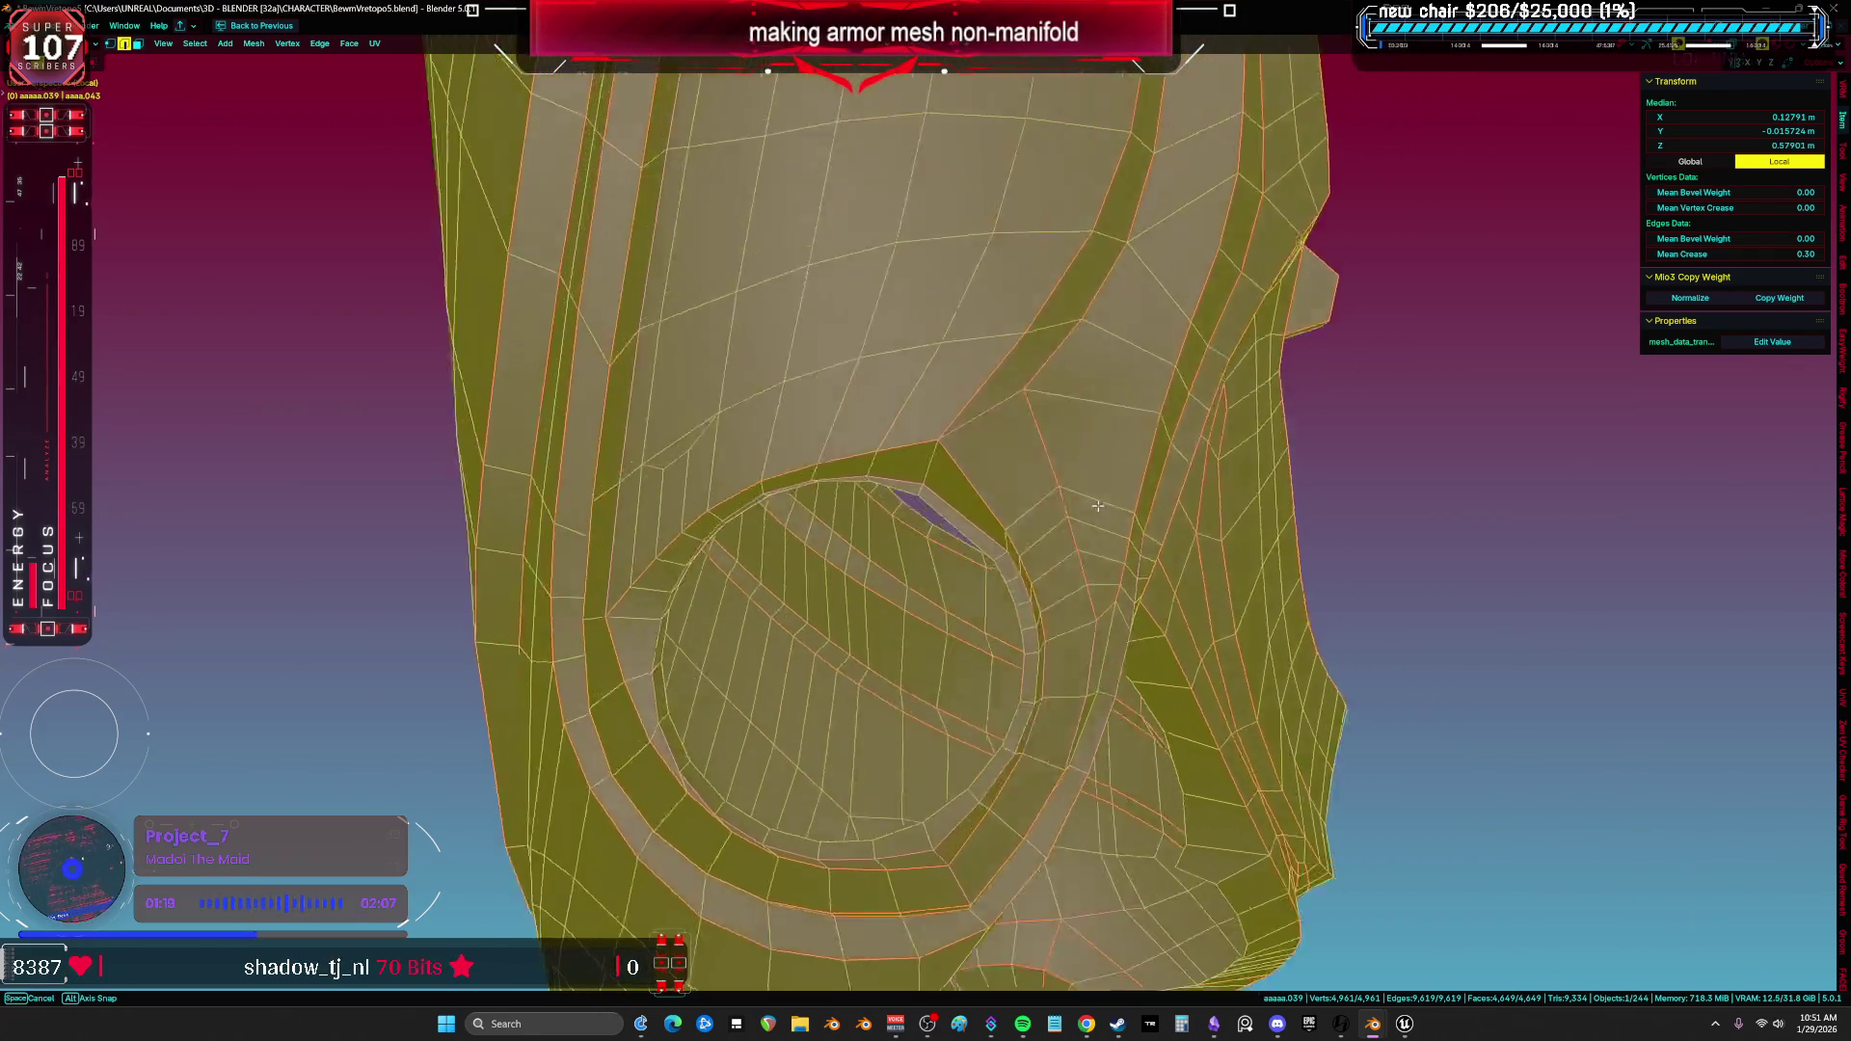
left_click(1065, 606, "alt")
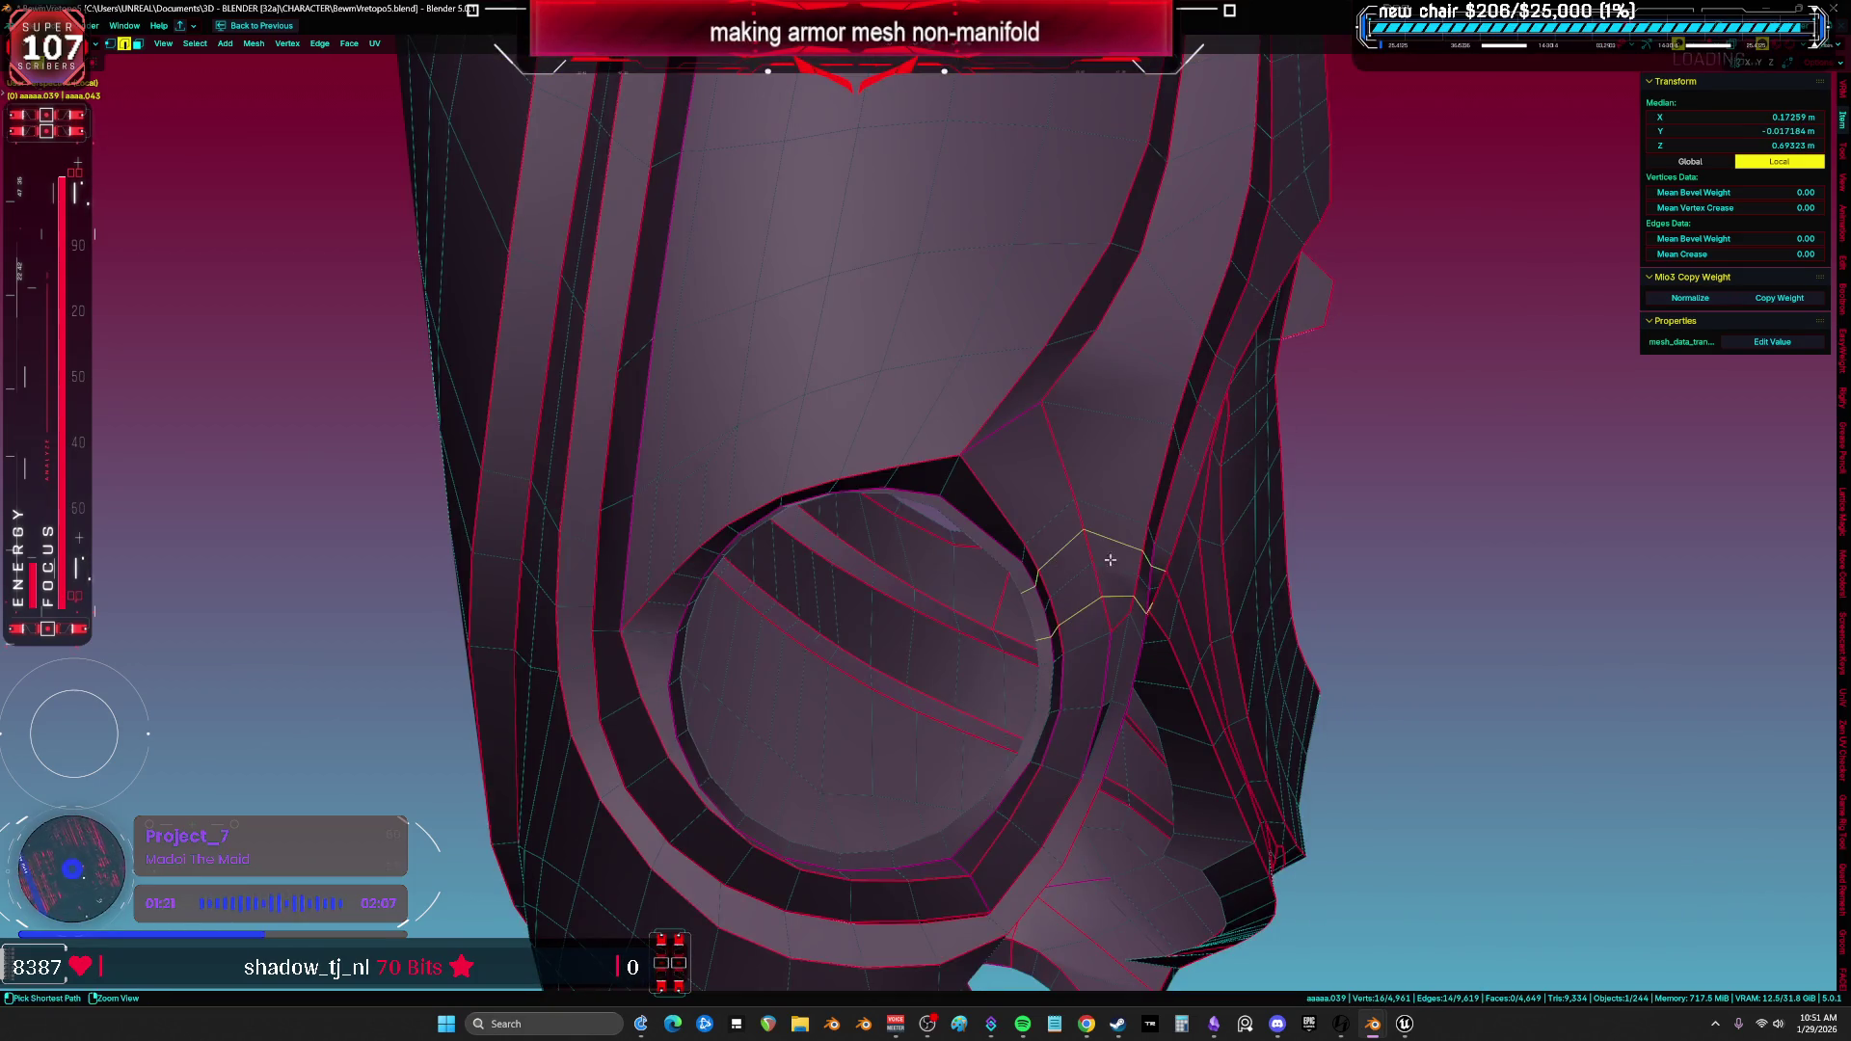
key("a")
middle_click_drag(1101, 560, 921, 539)
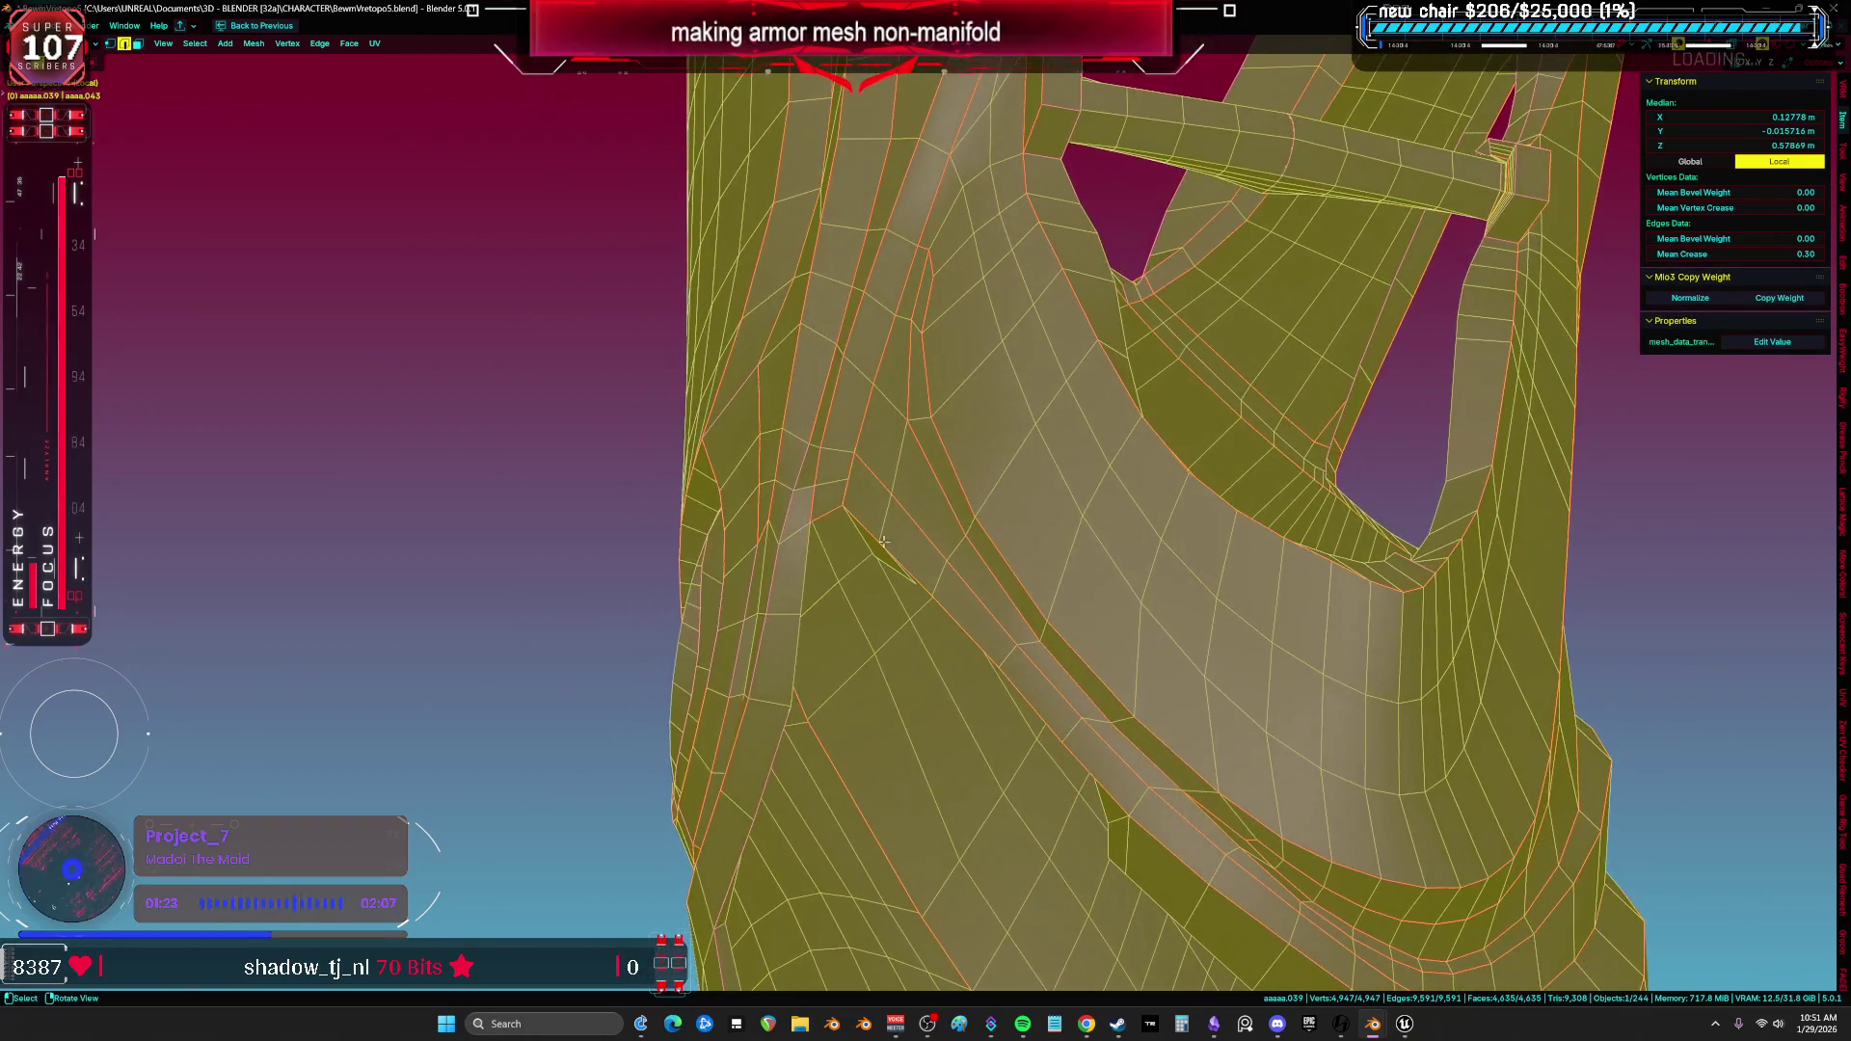
Probe single vertices along the seam, then find and delete the stray sliver of faces hidden inside the armor.
left_click(768, 528)
key("g")
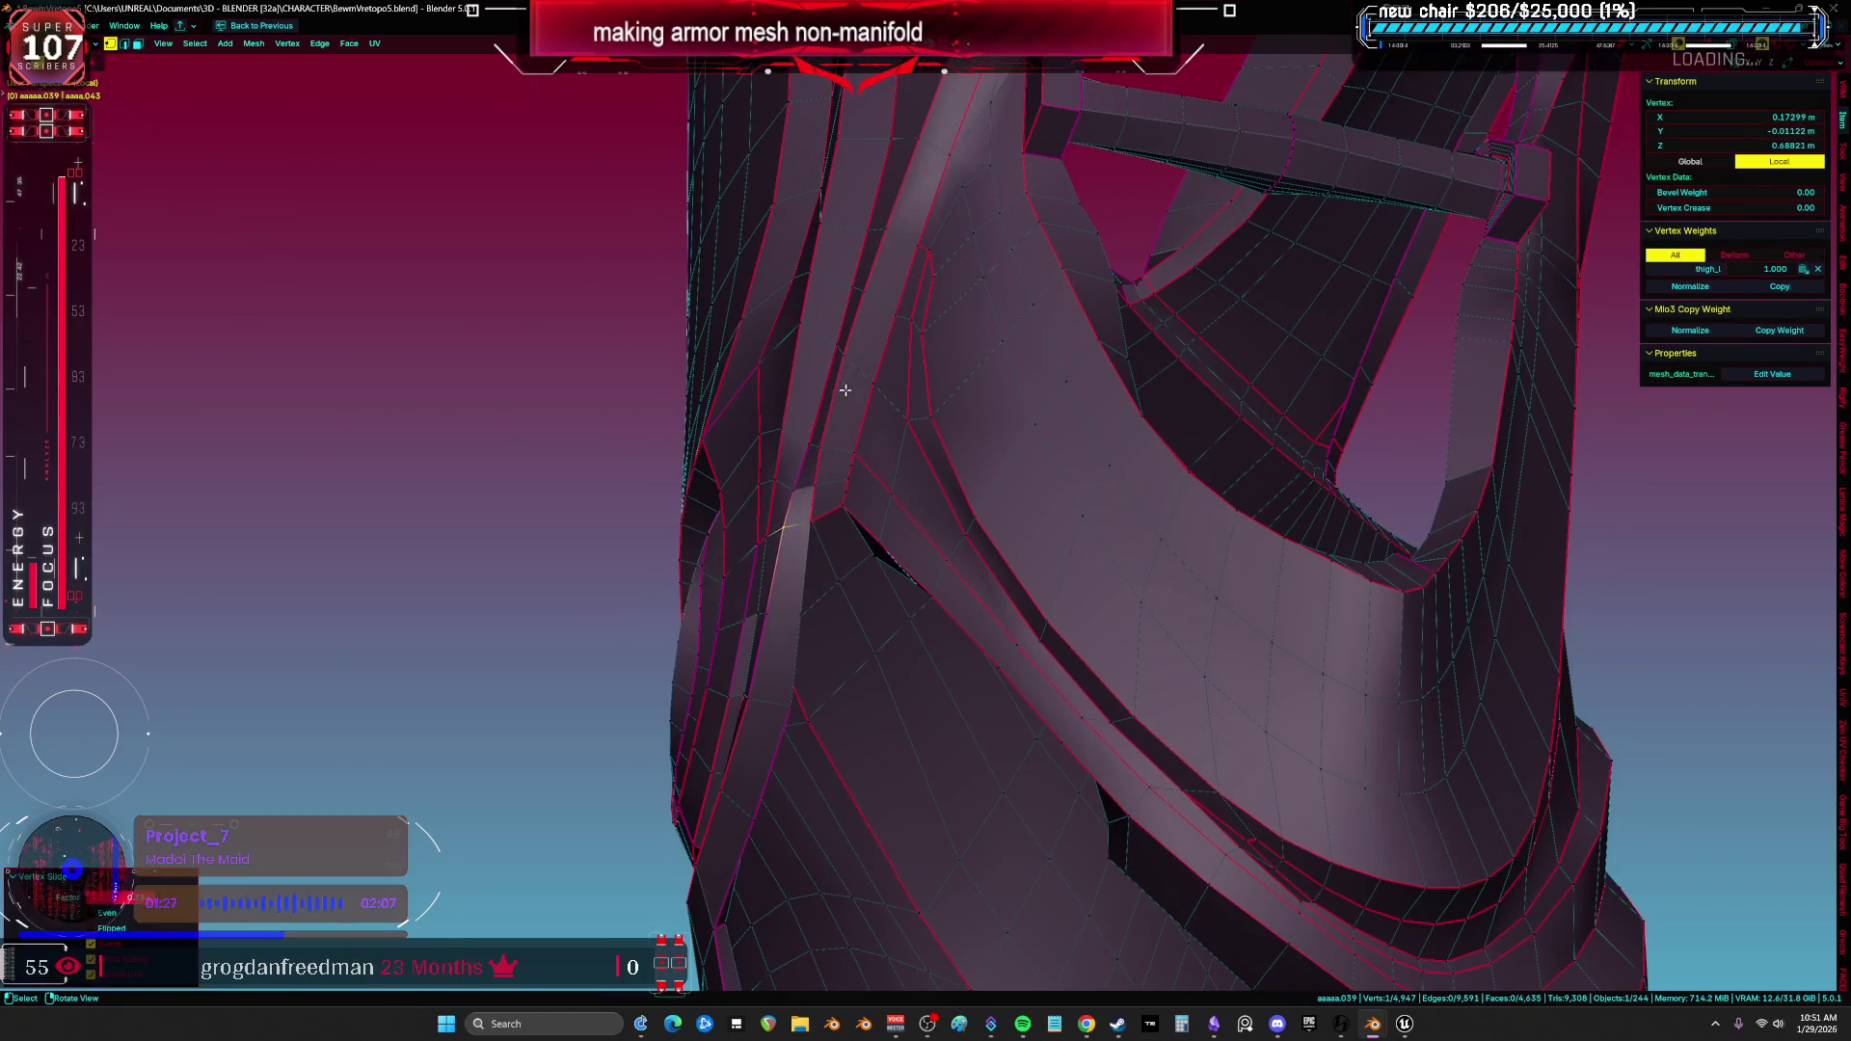
key("a")
scroll(847, 386, "up", 2)
scroll(806, 449, "up", 4)
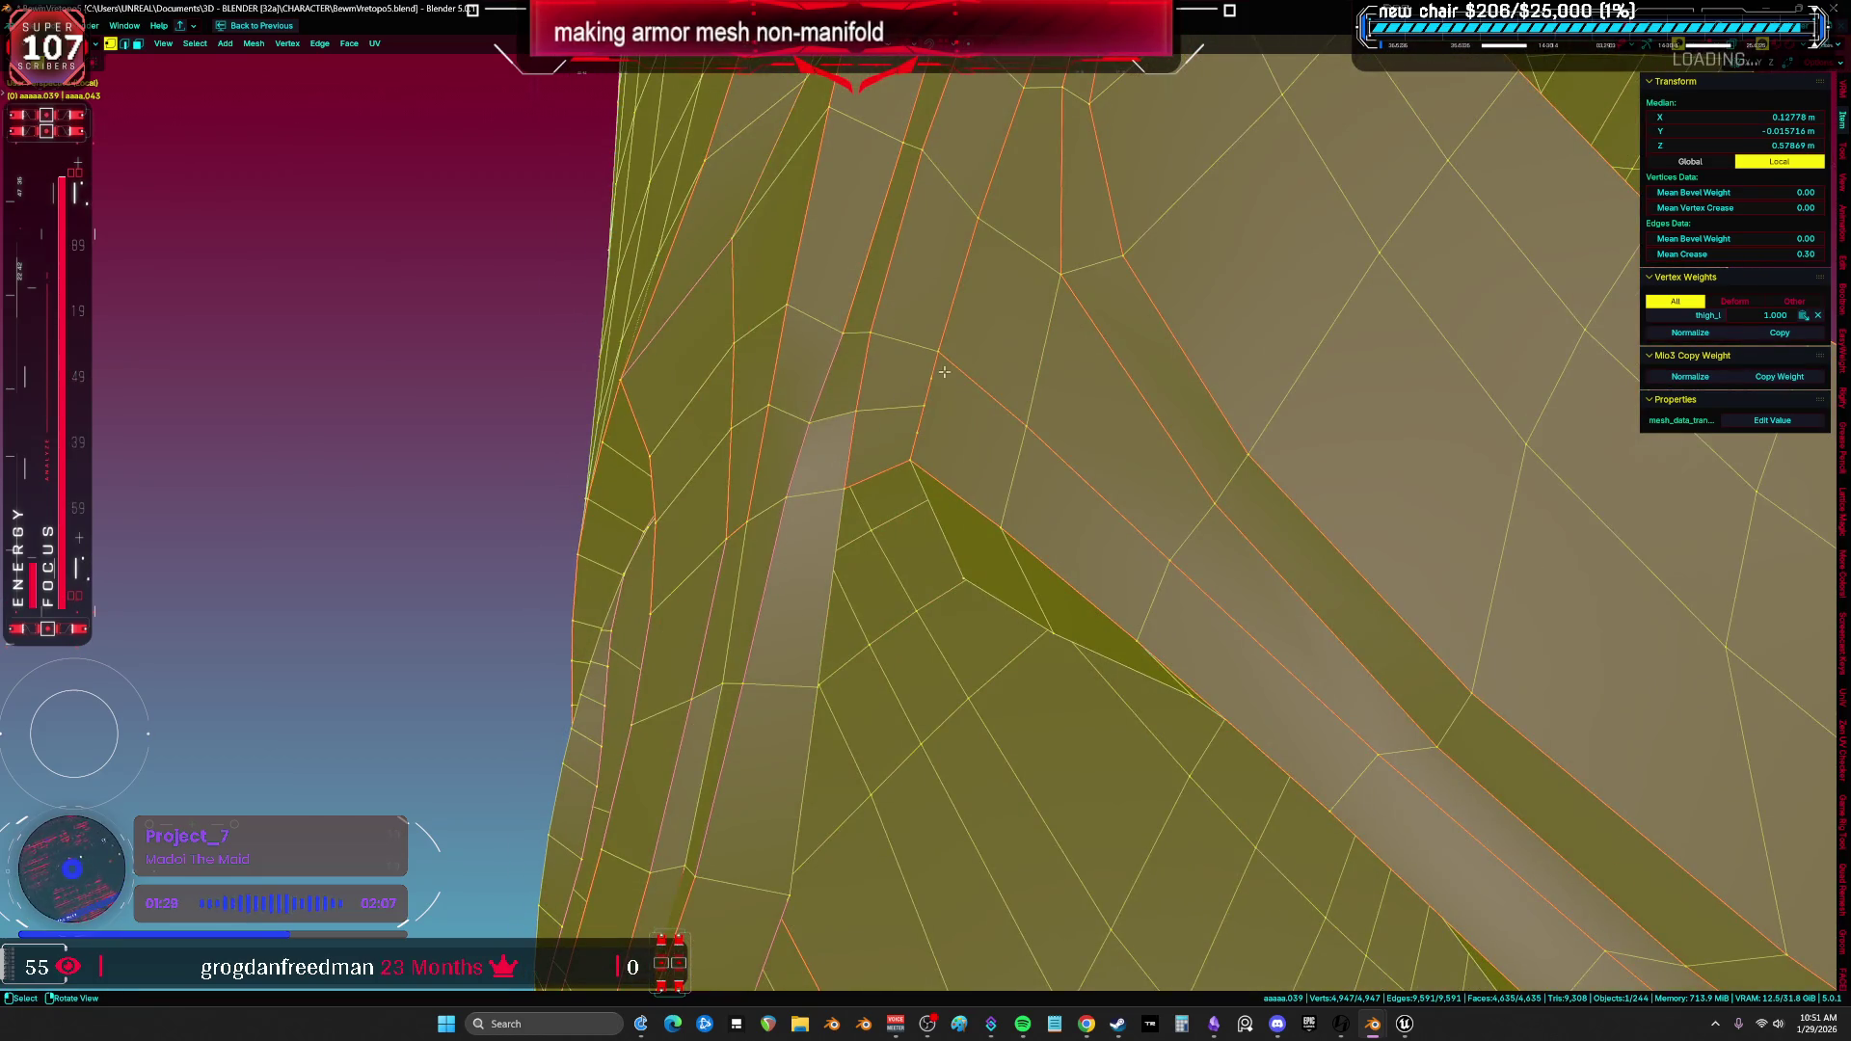
left_click(949, 368)
key("a")
scroll(972, 414, "down", 3)
scroll(972, 413, "up", 3)
left_click(971, 411)
mouse_move(998, 404)
middle_mouse_down()
mouse_move(1119, 380)
mouse_move(1189, 403)
mouse_move(954, 434)
middle_mouse_up()
key("a")
key("alt+z")
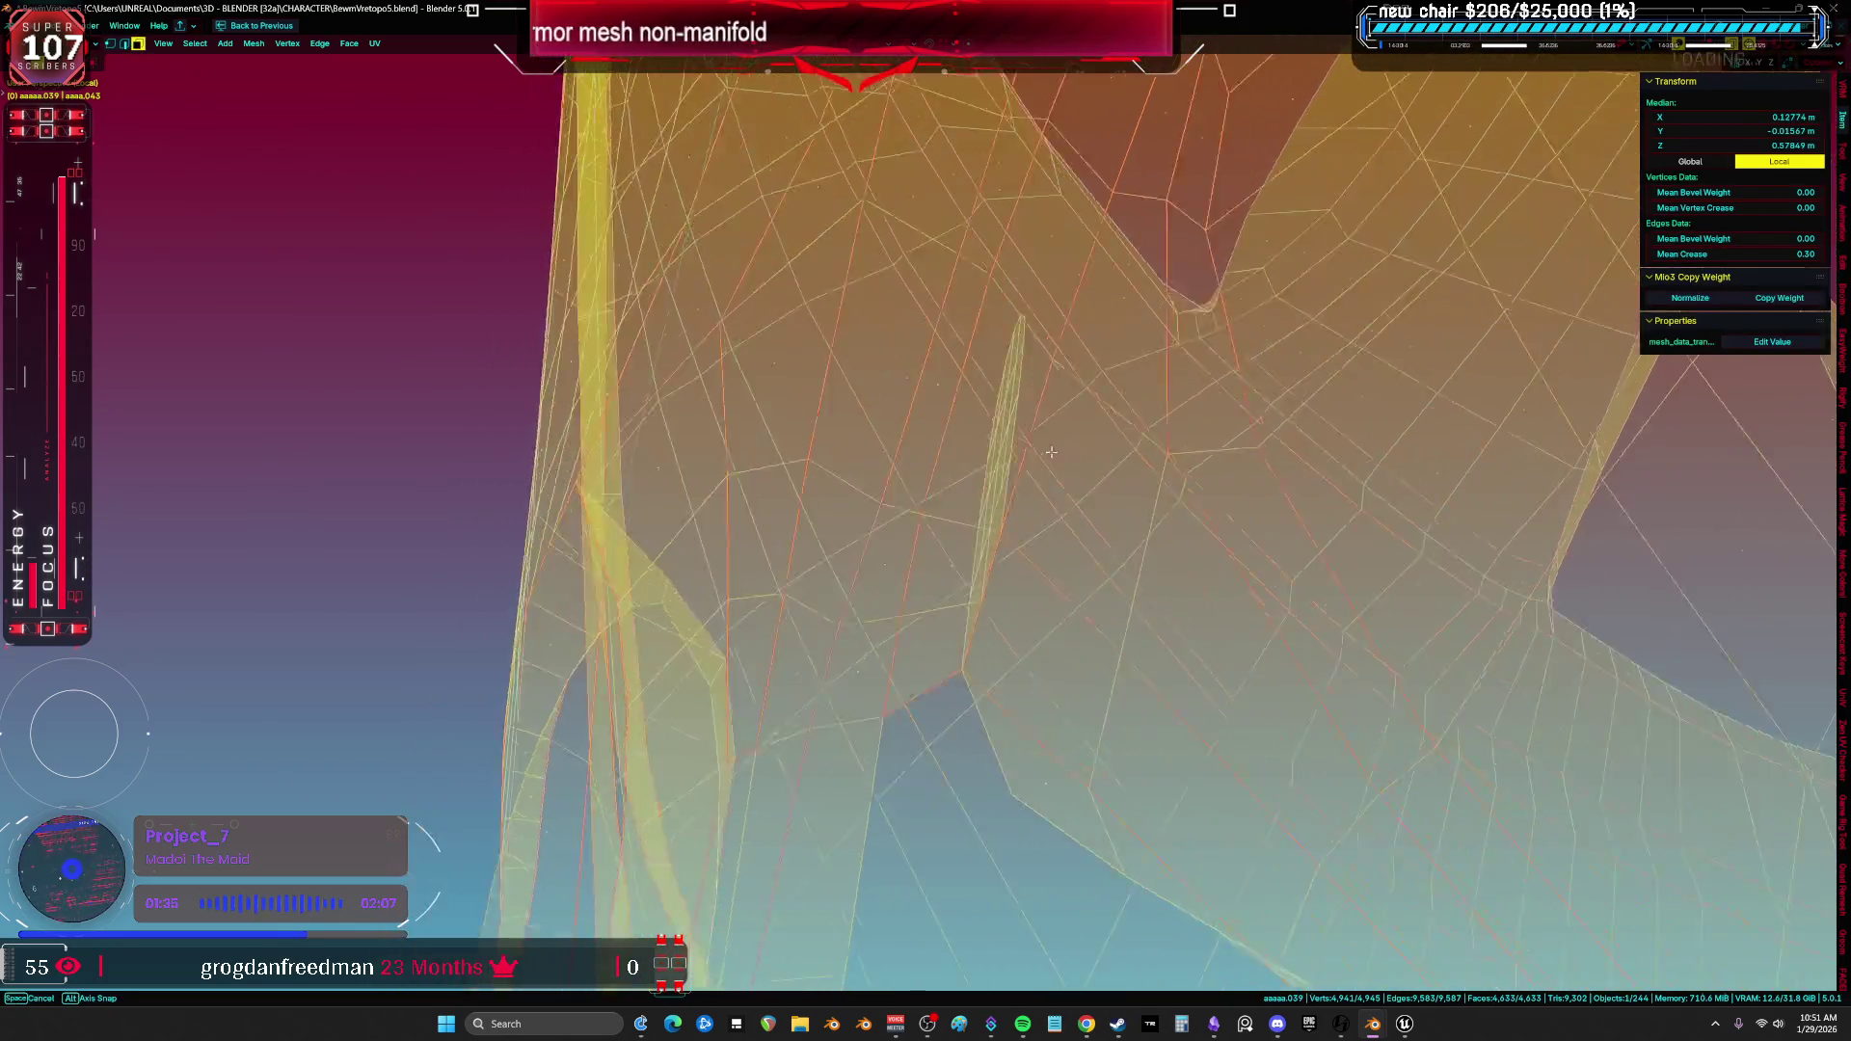
scroll(716, 501, "up", 3)
middle_click_drag(686, 574, 715, 522)
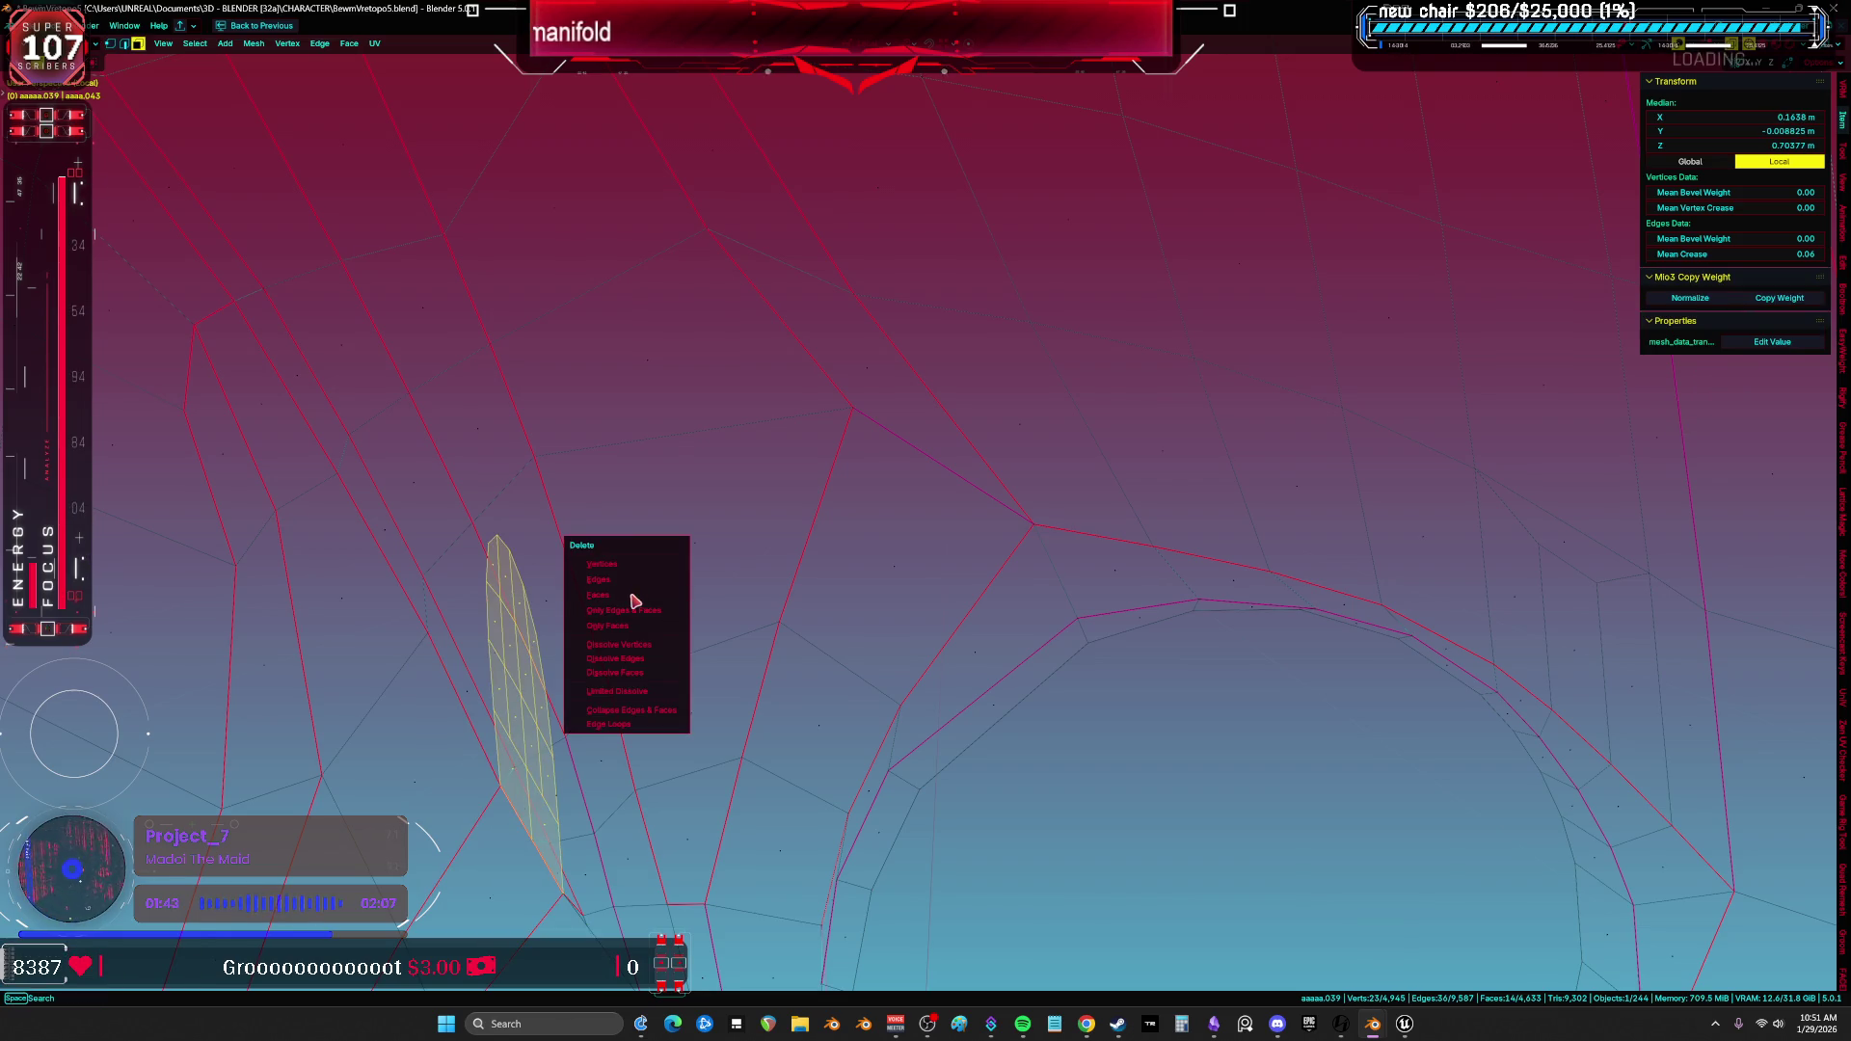
left_click(631, 596)
left_click(490, 886)
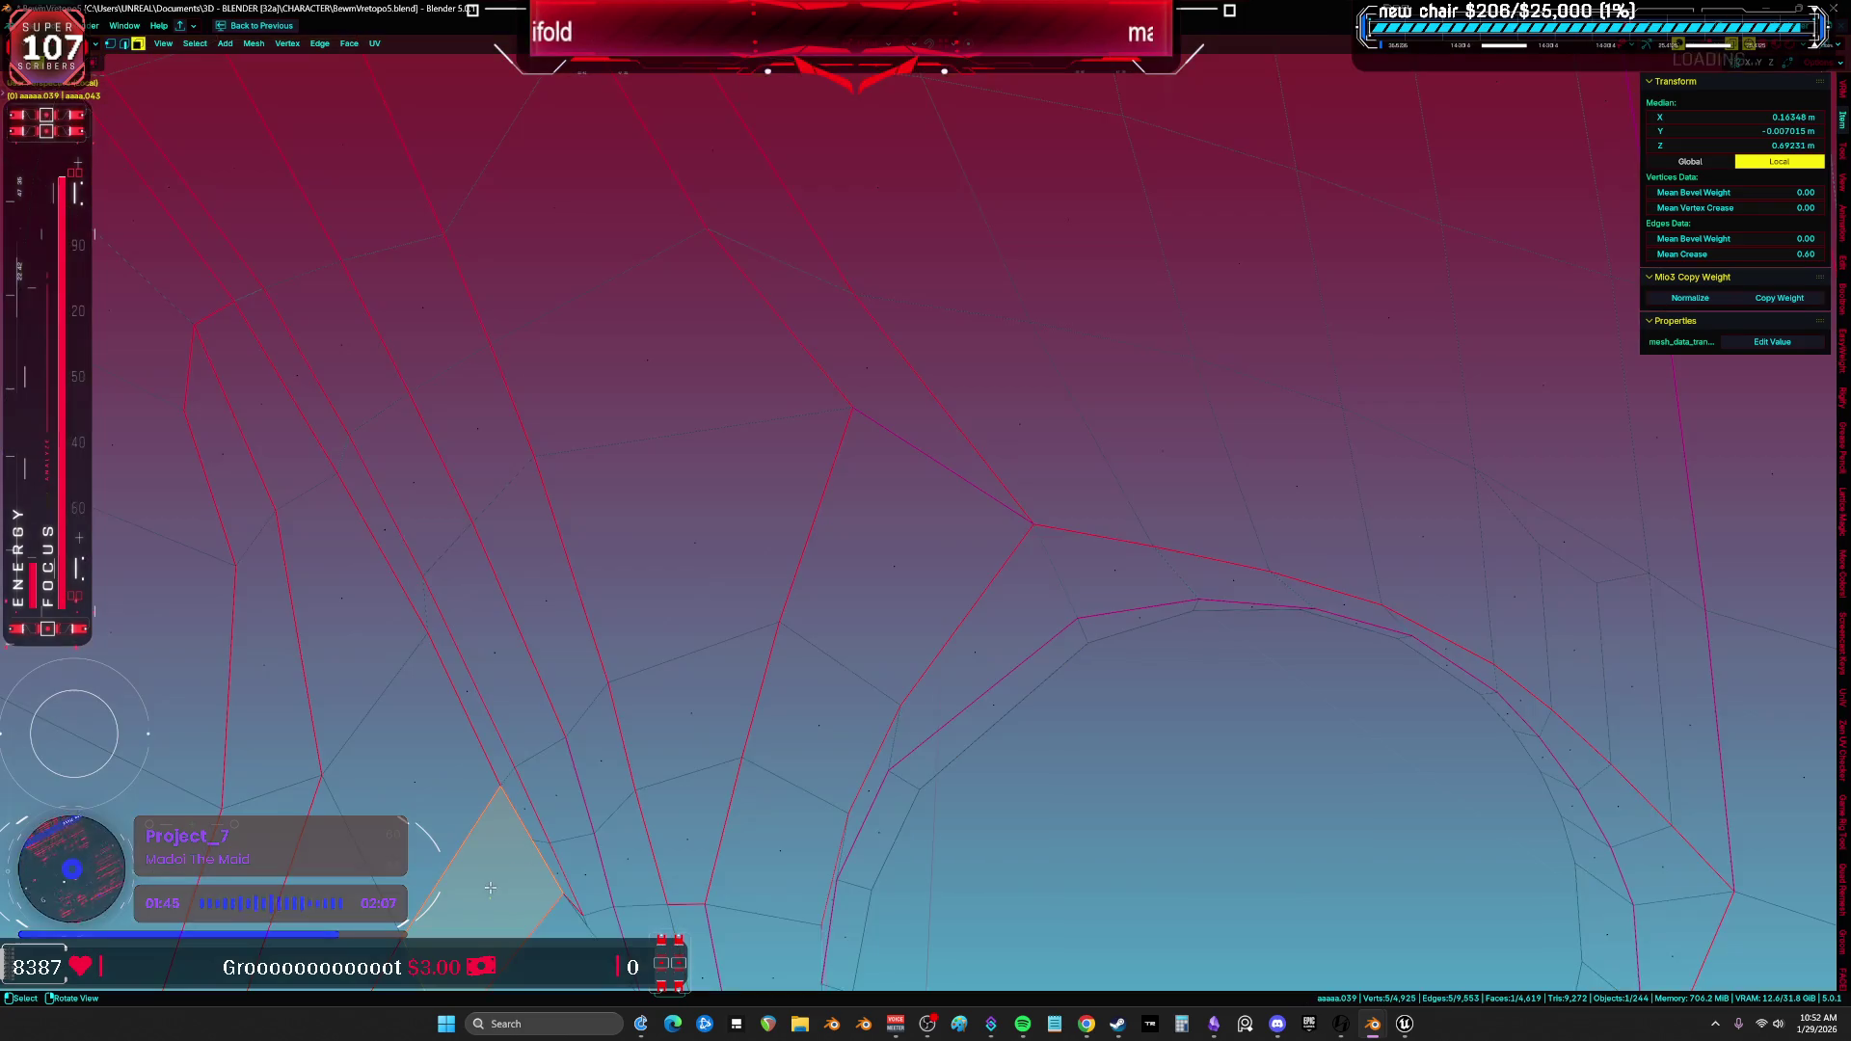
Frame the leftover area, select the stray quad in face mode and delete it.
key("KP_Decimal")
scroll(559, 757, "down", 2)
mouse_move(559, 755)
middle_mouse_down()
mouse_move(1138, 516)
mouse_move(1139, 746)
middle_mouse_up()
mouse_move(998, 772)
middle_mouse_down()
mouse_move(917, 537)
mouse_move(975, 549)
mouse_move(959, 558)
middle_mouse_up()
key("a")
left_click(930, 549)
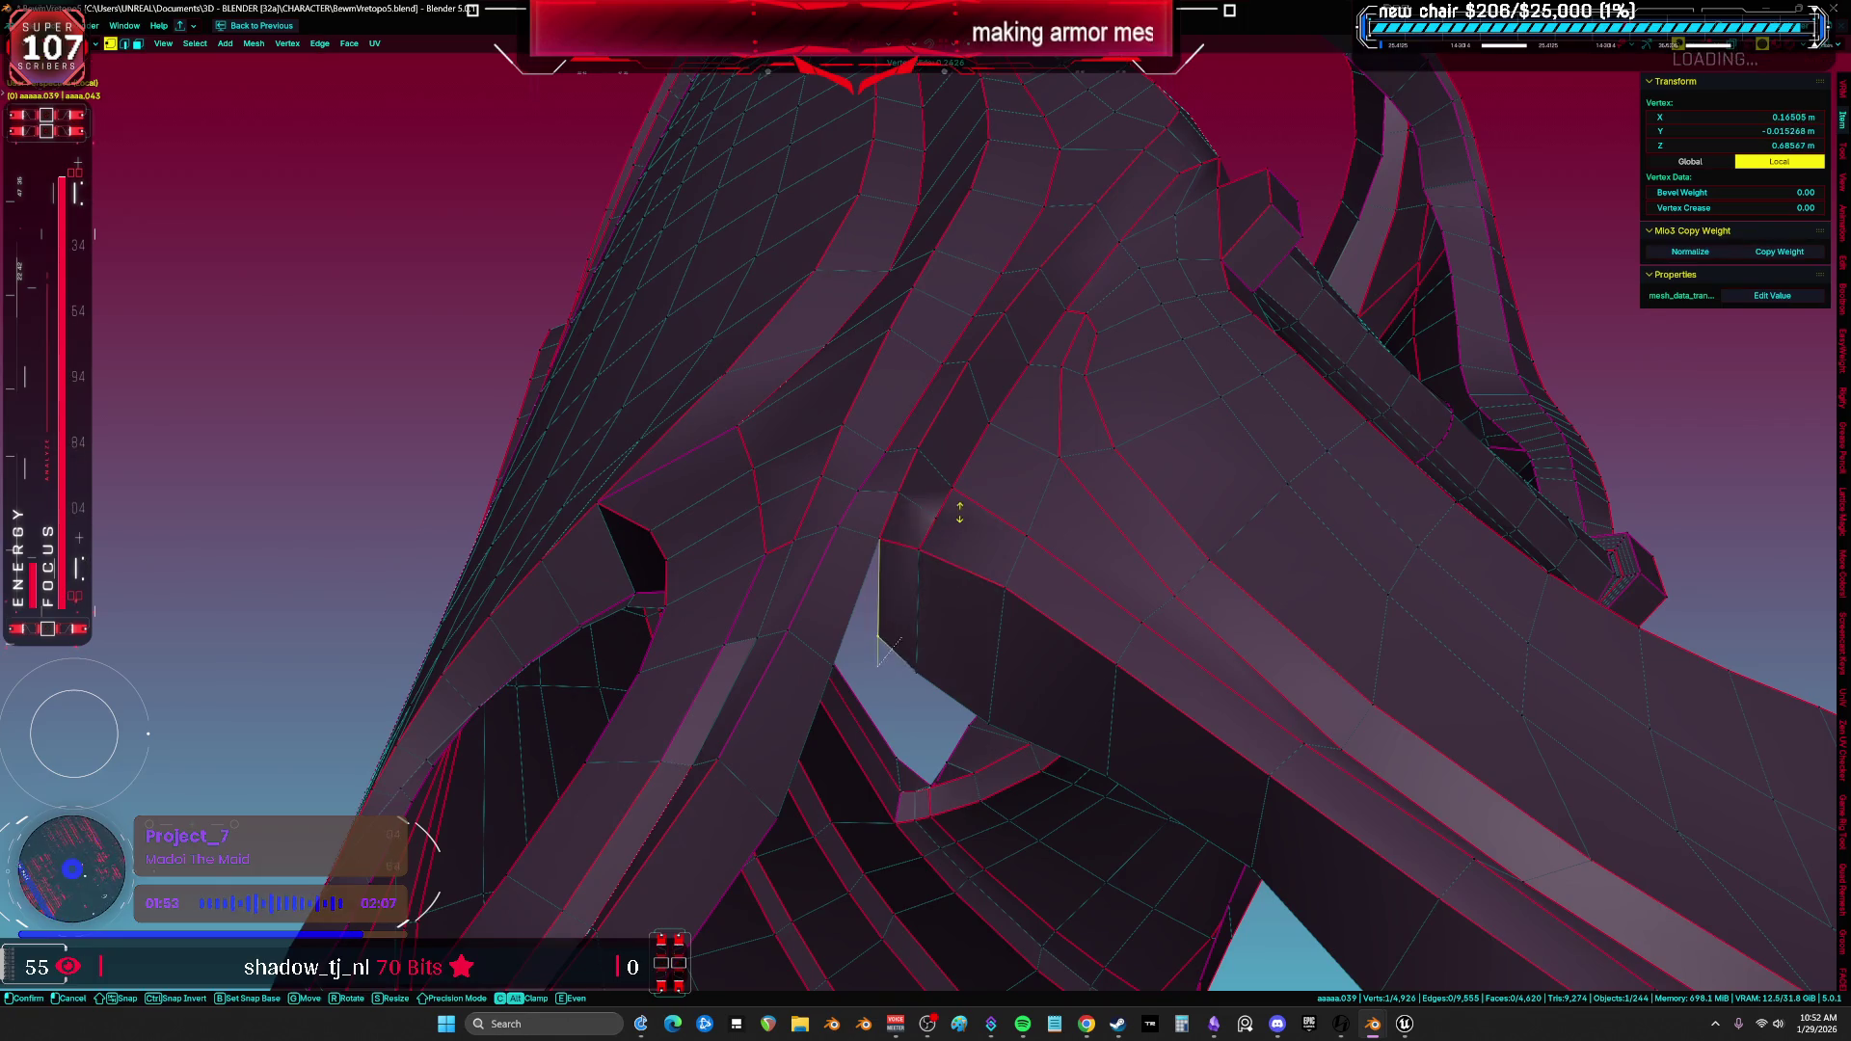
key("3")
left_click(965, 555)
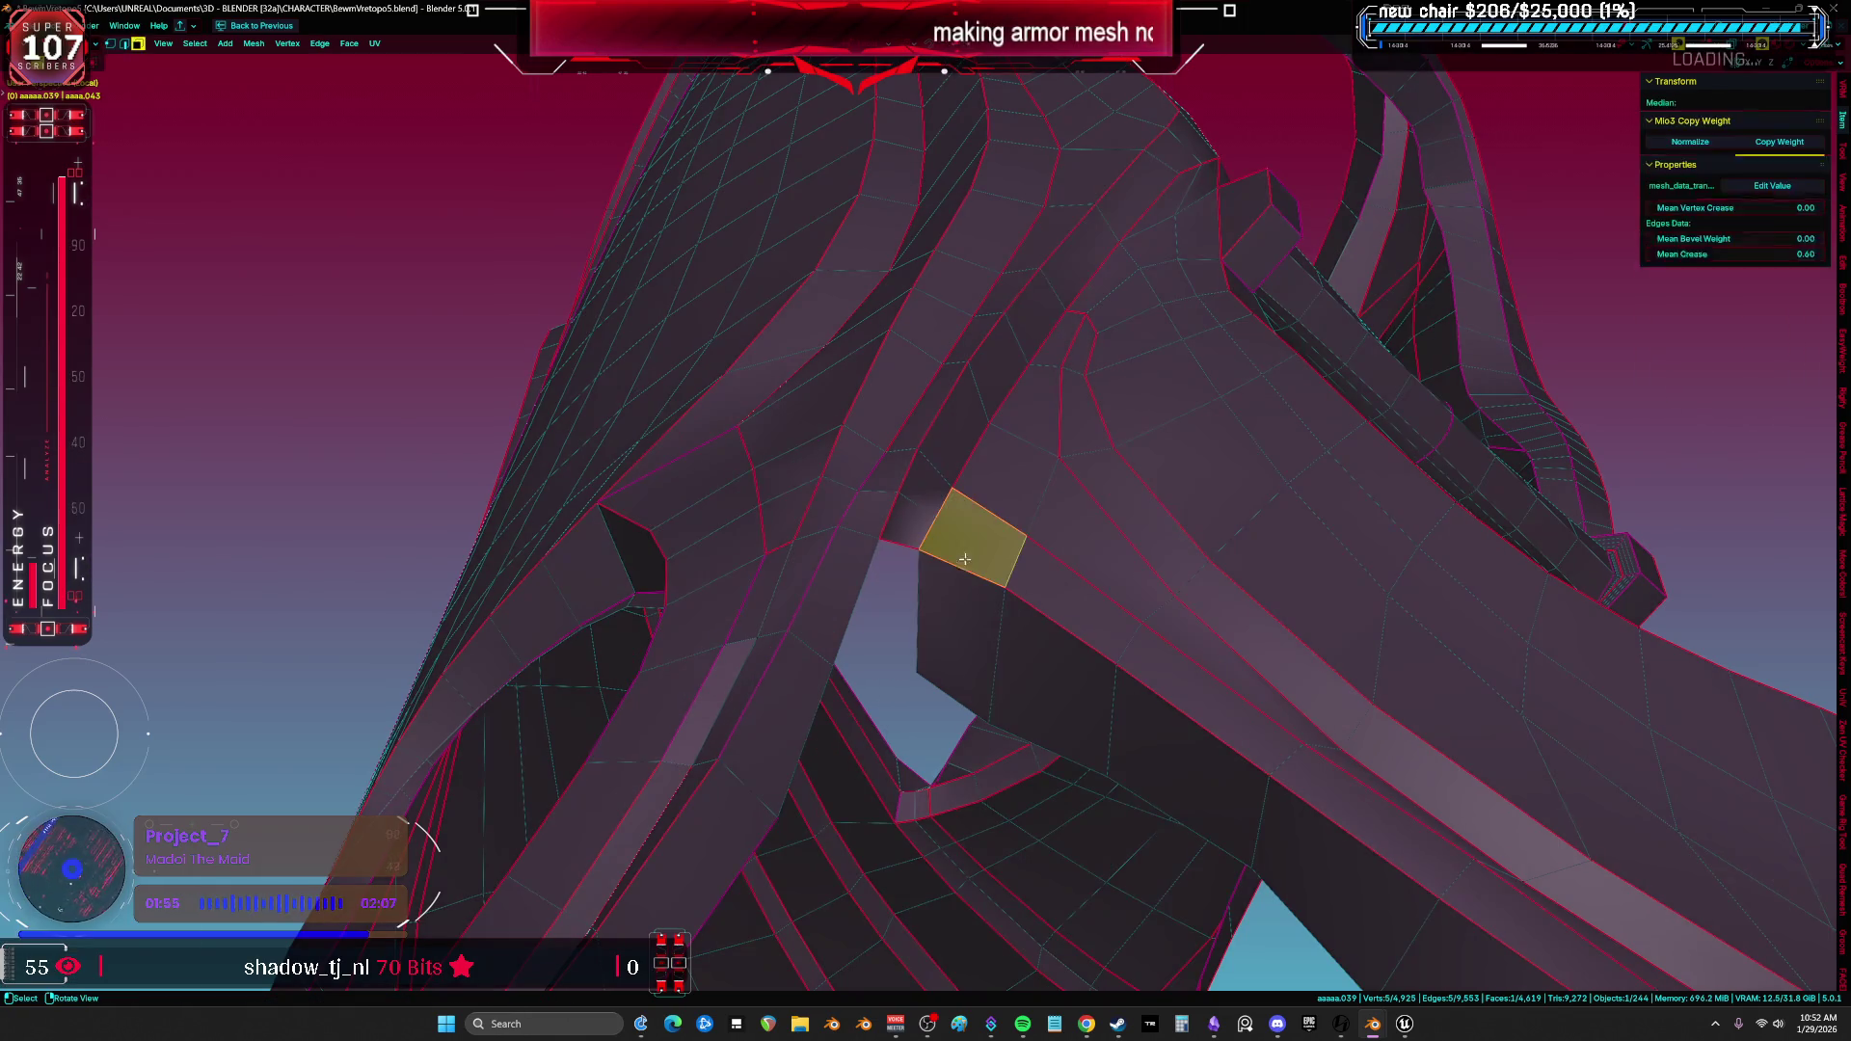
mouse_move(1055, 641)
middle_mouse_down()
mouse_move(1094, 658)
mouse_move(1046, 620)
mouse_move(988, 517)
mouse_move(971, 535)
middle_mouse_up()
left_click(1096, 664)
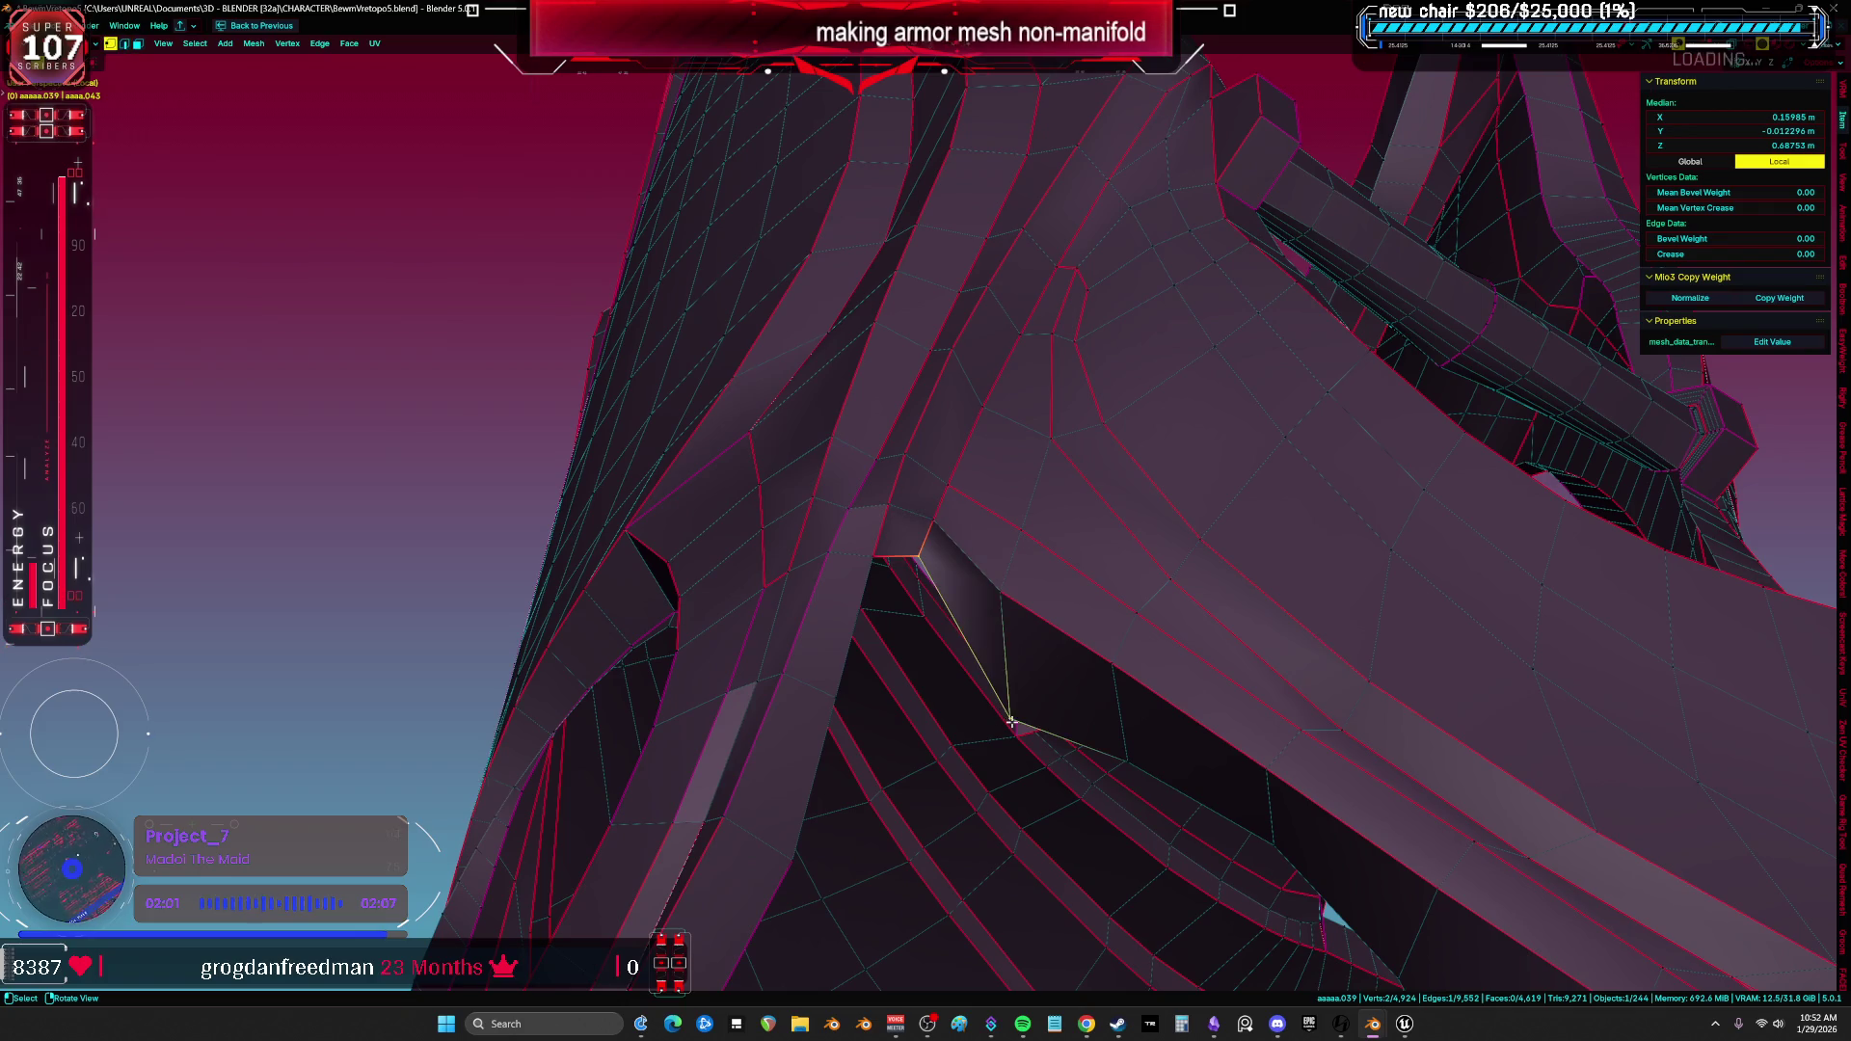
middle_click_drag(915, 551, 874, 431)
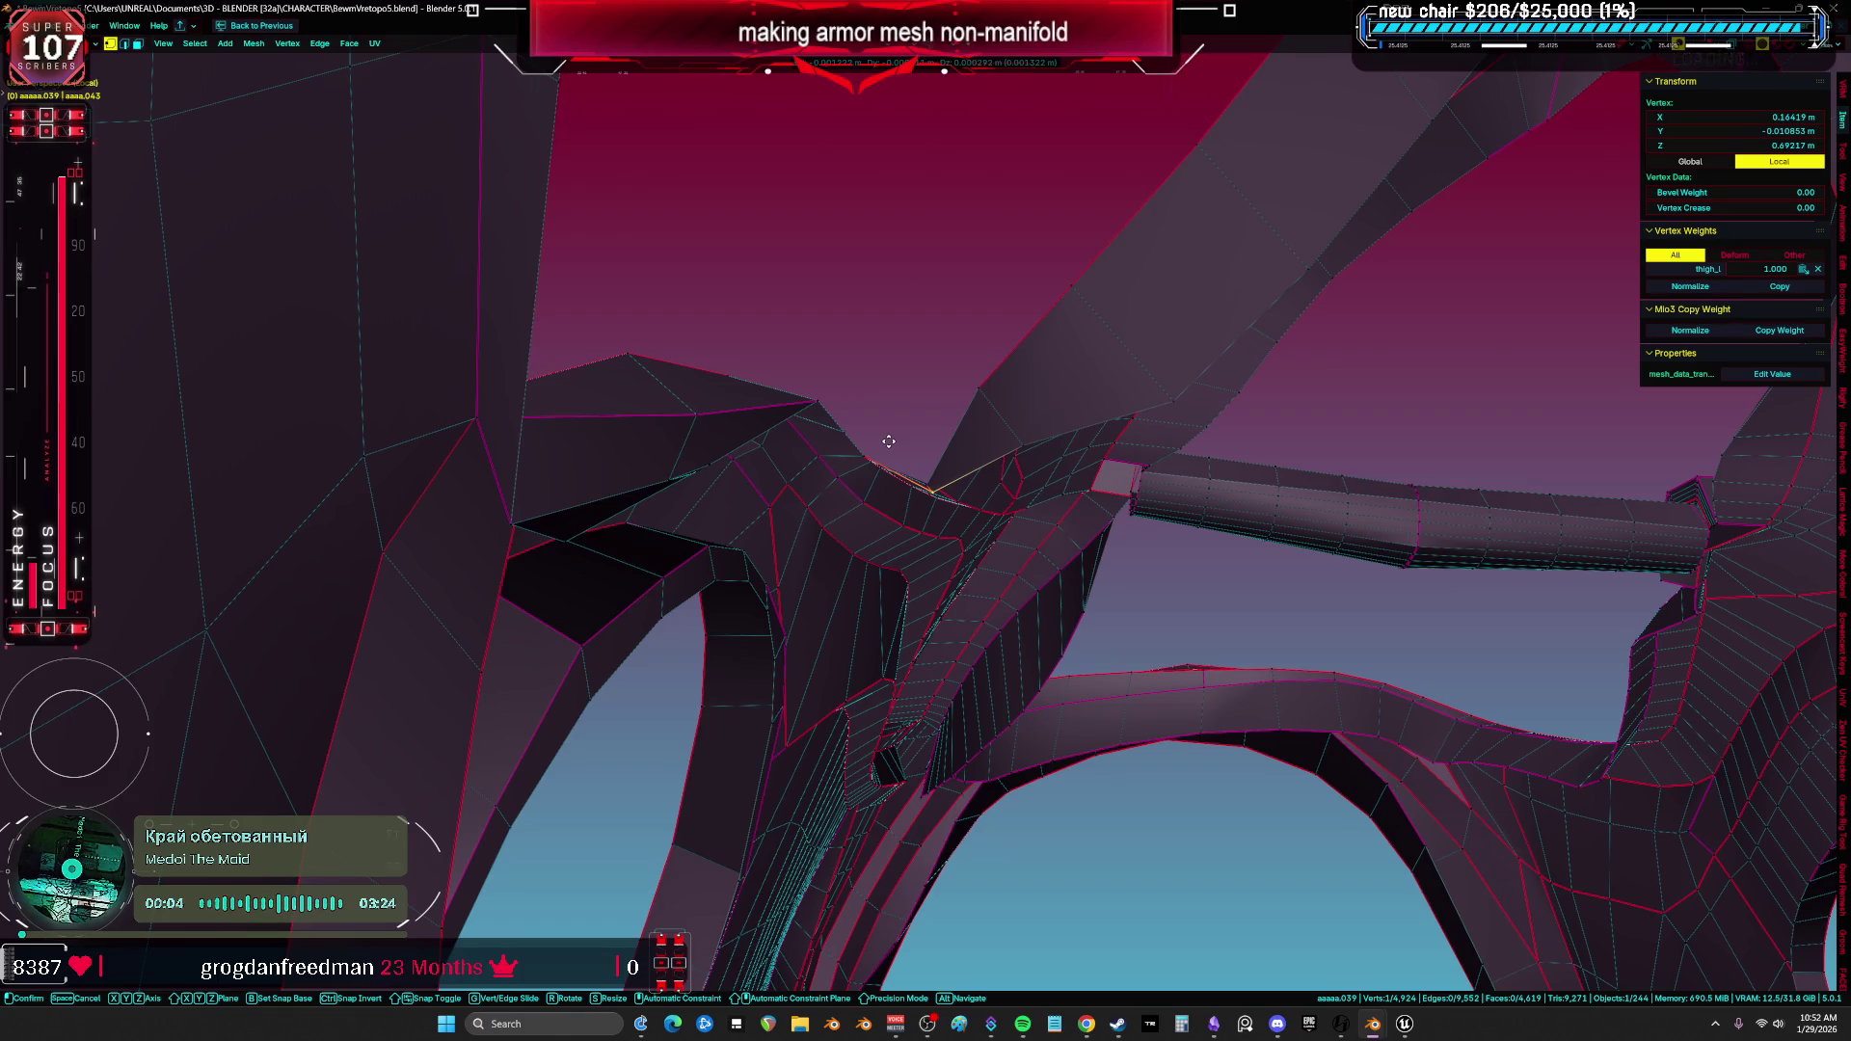
Slide a loose vertex along its edge and merge the loose vertices where the armor strips meet.
middle_click_drag(1011, 450, 931, 452)
key("g")
key("g")
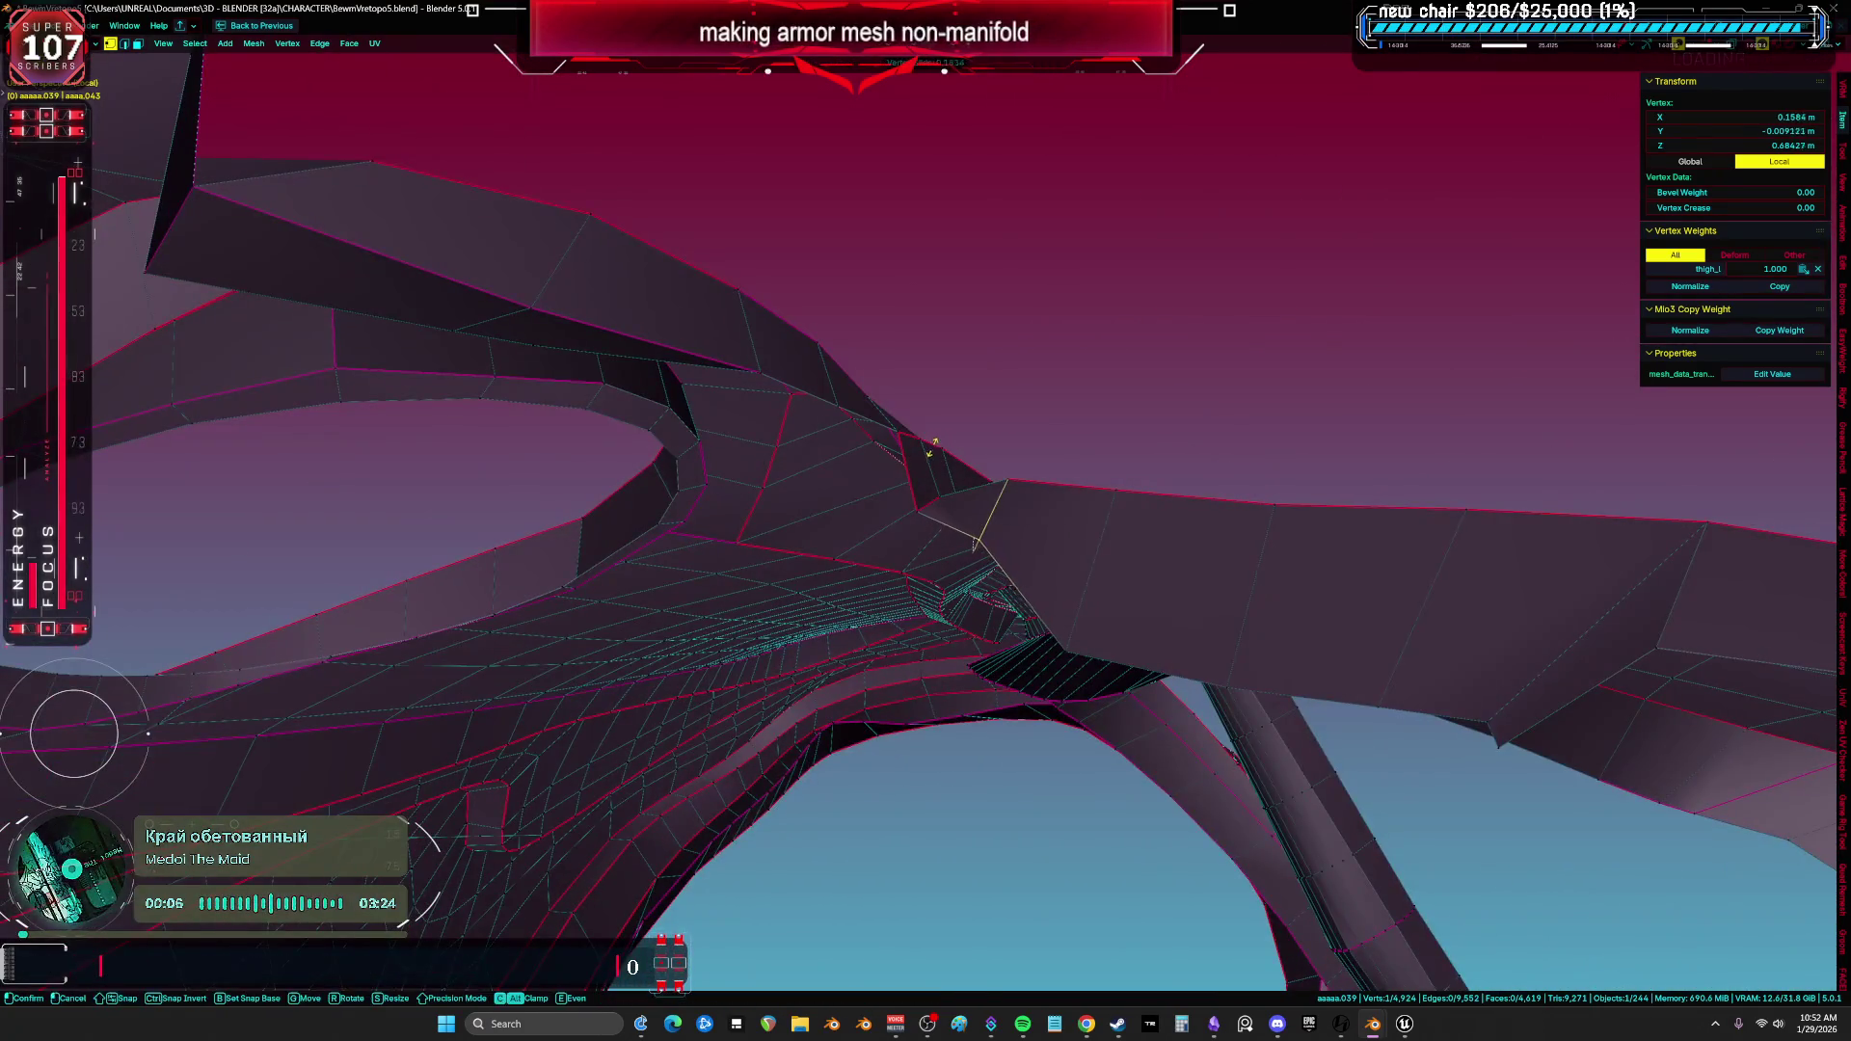
left_click(1074, 615)
key("a")
mouse_move(1073, 615)
middle_mouse_down()
mouse_move(1105, 668)
mouse_move(968, 513)
middle_mouse_up()
left_click(926, 555)
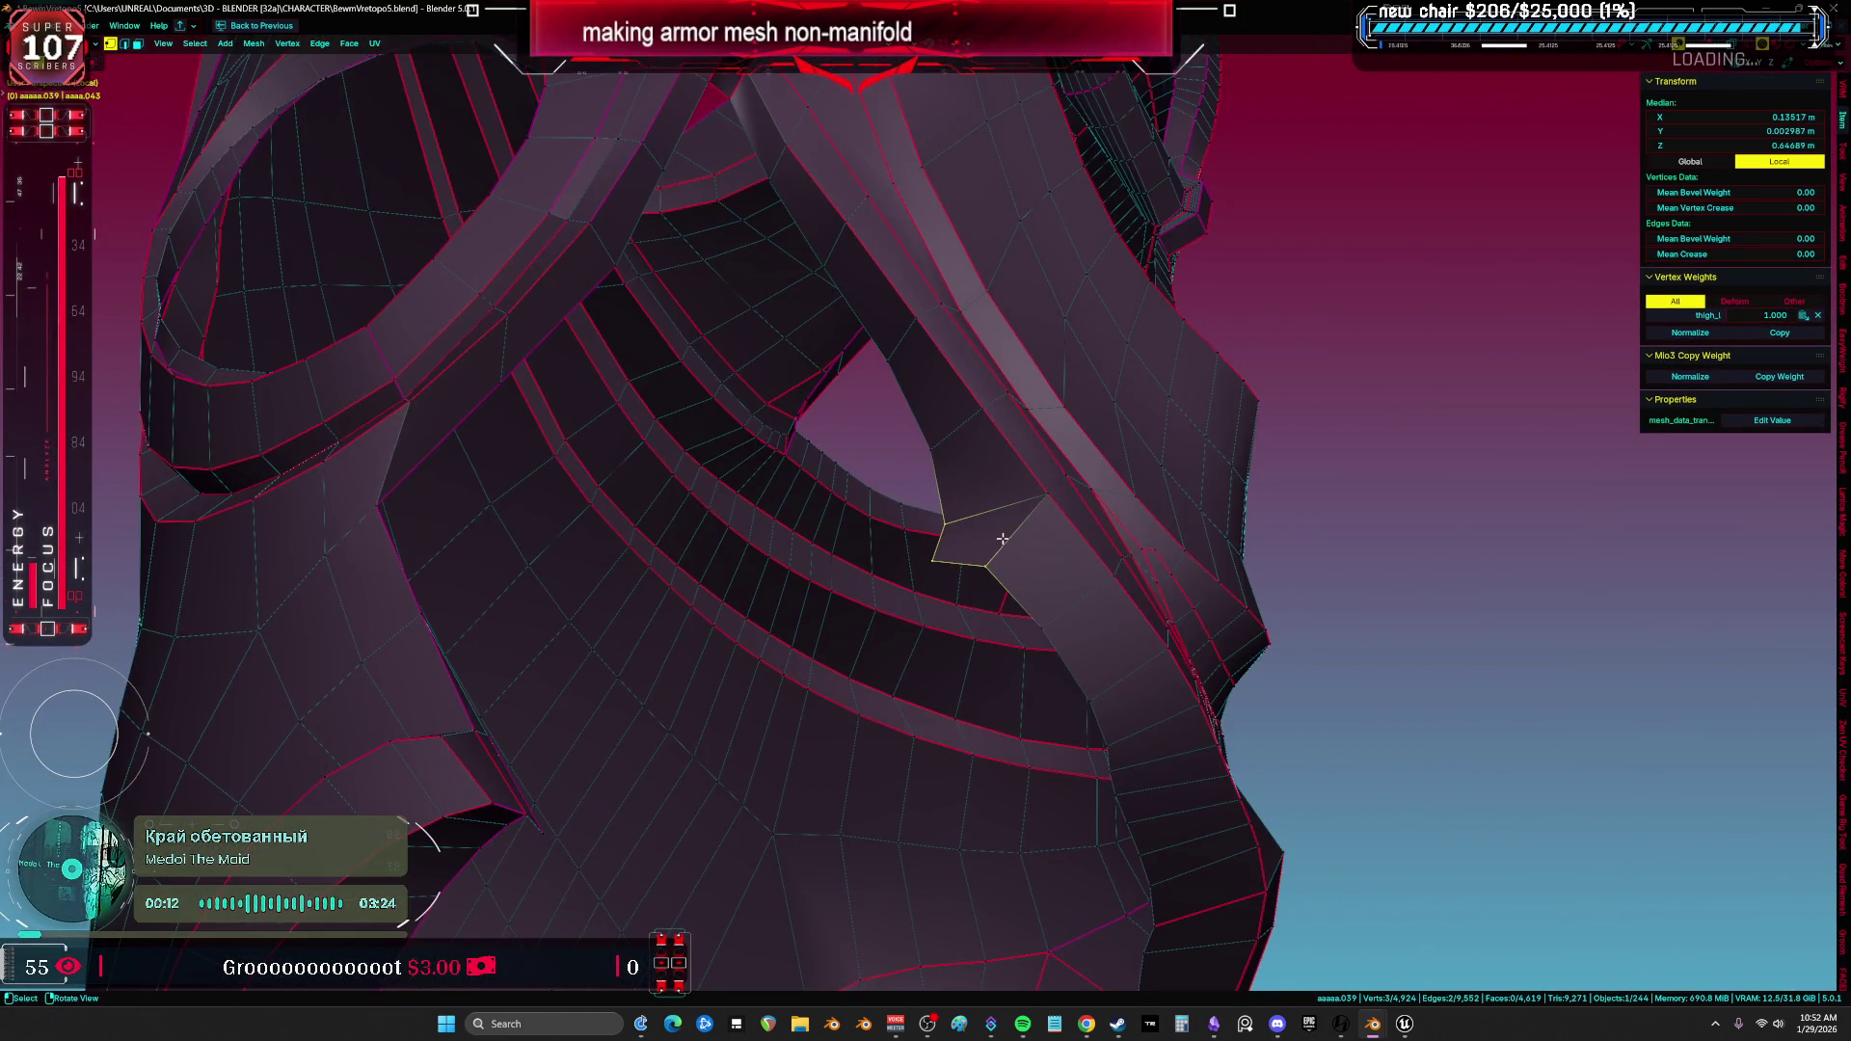
left_click(990, 543)
middle_click_drag(984, 545, 896, 578)
key("g")
key("a")
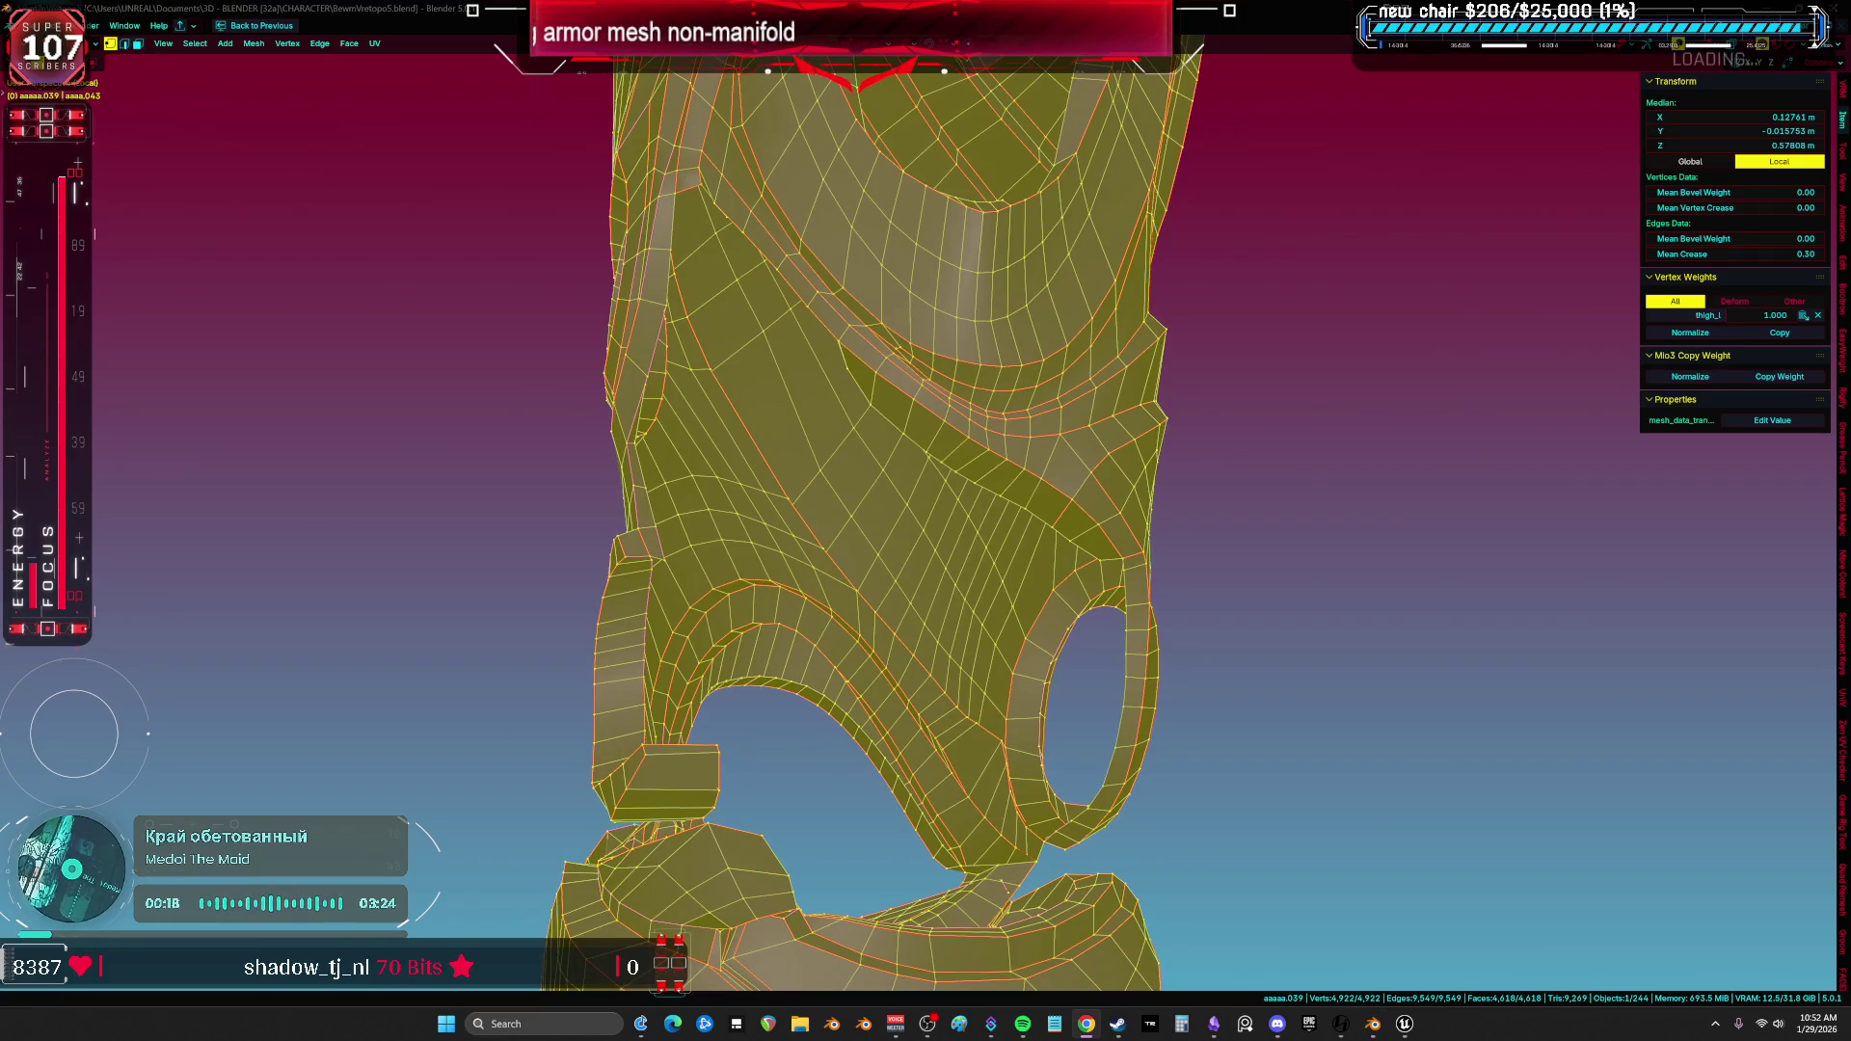
scroll(972, 428, "down", 5)
scroll(1447, 588, "up", 3)
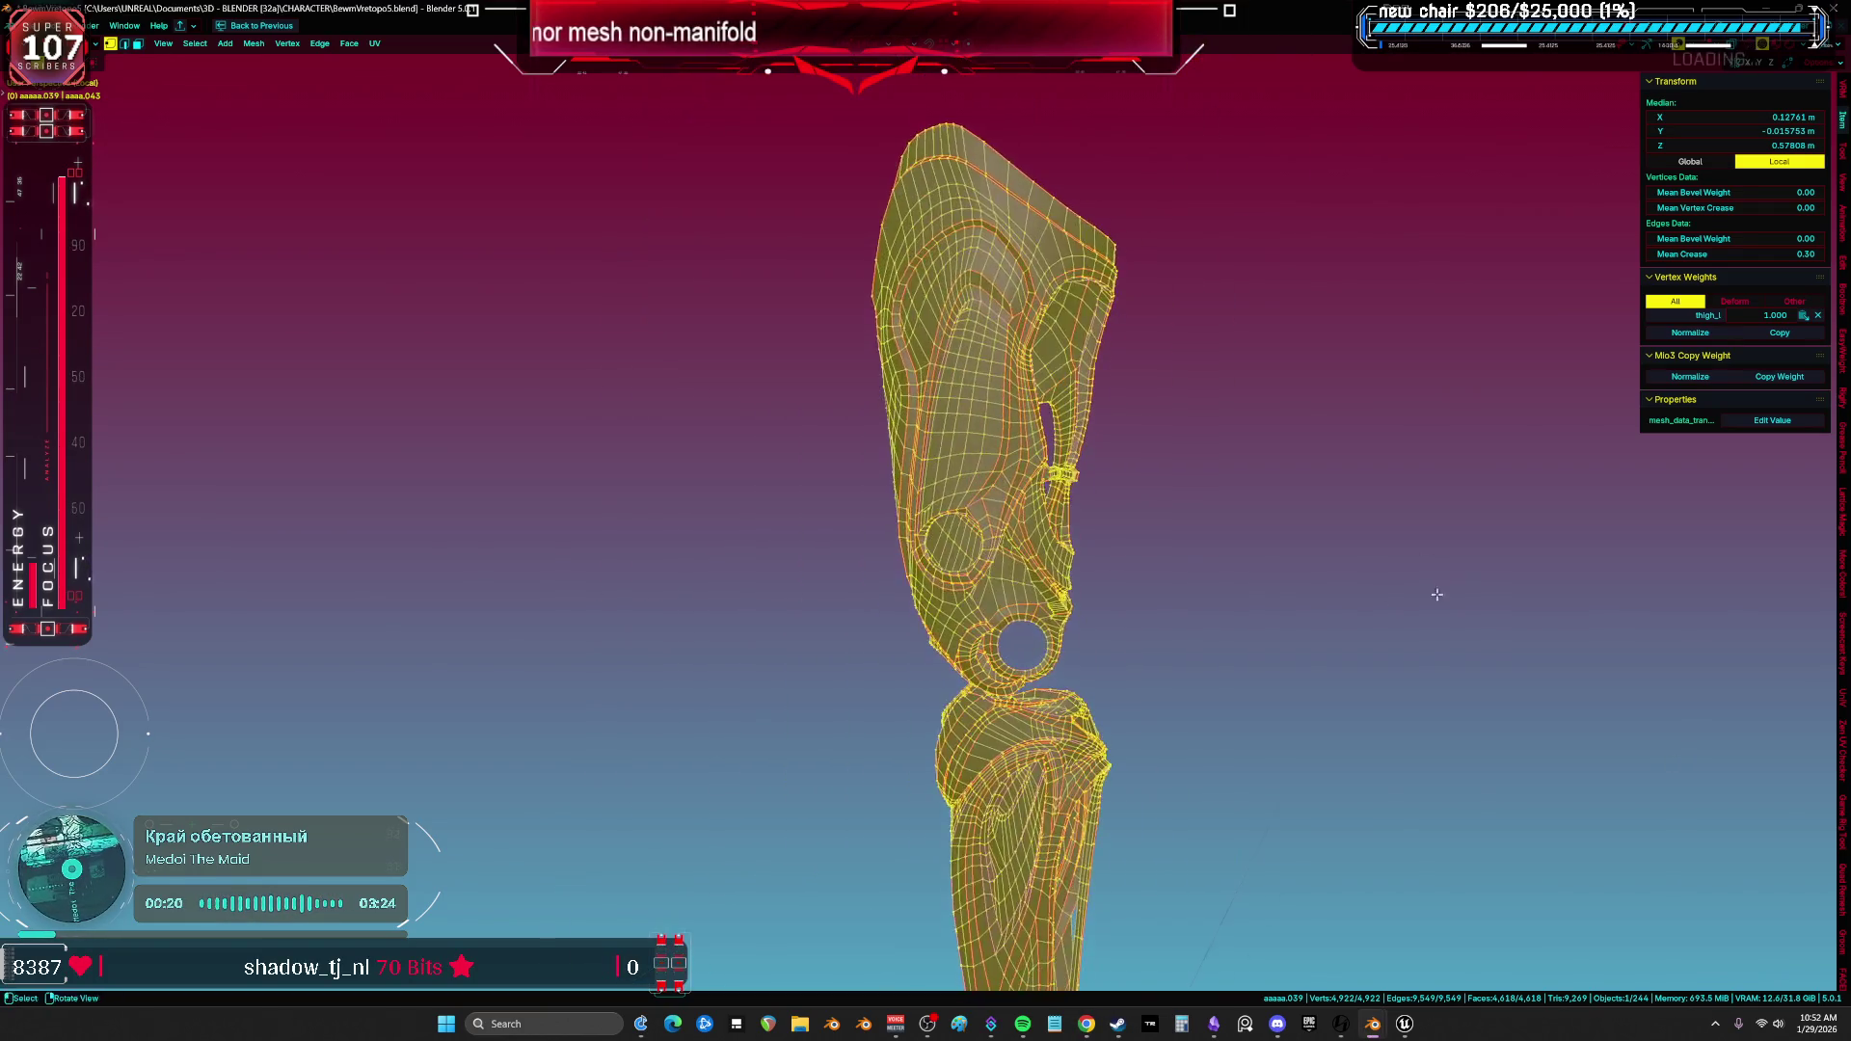
Select the lower leg armor's linked geometry and separate it into its own object.
mouse_move(1446, 588)
middle_mouse_down()
mouse_move(972, 428)
mouse_move(932, 377)
middle_mouse_up()
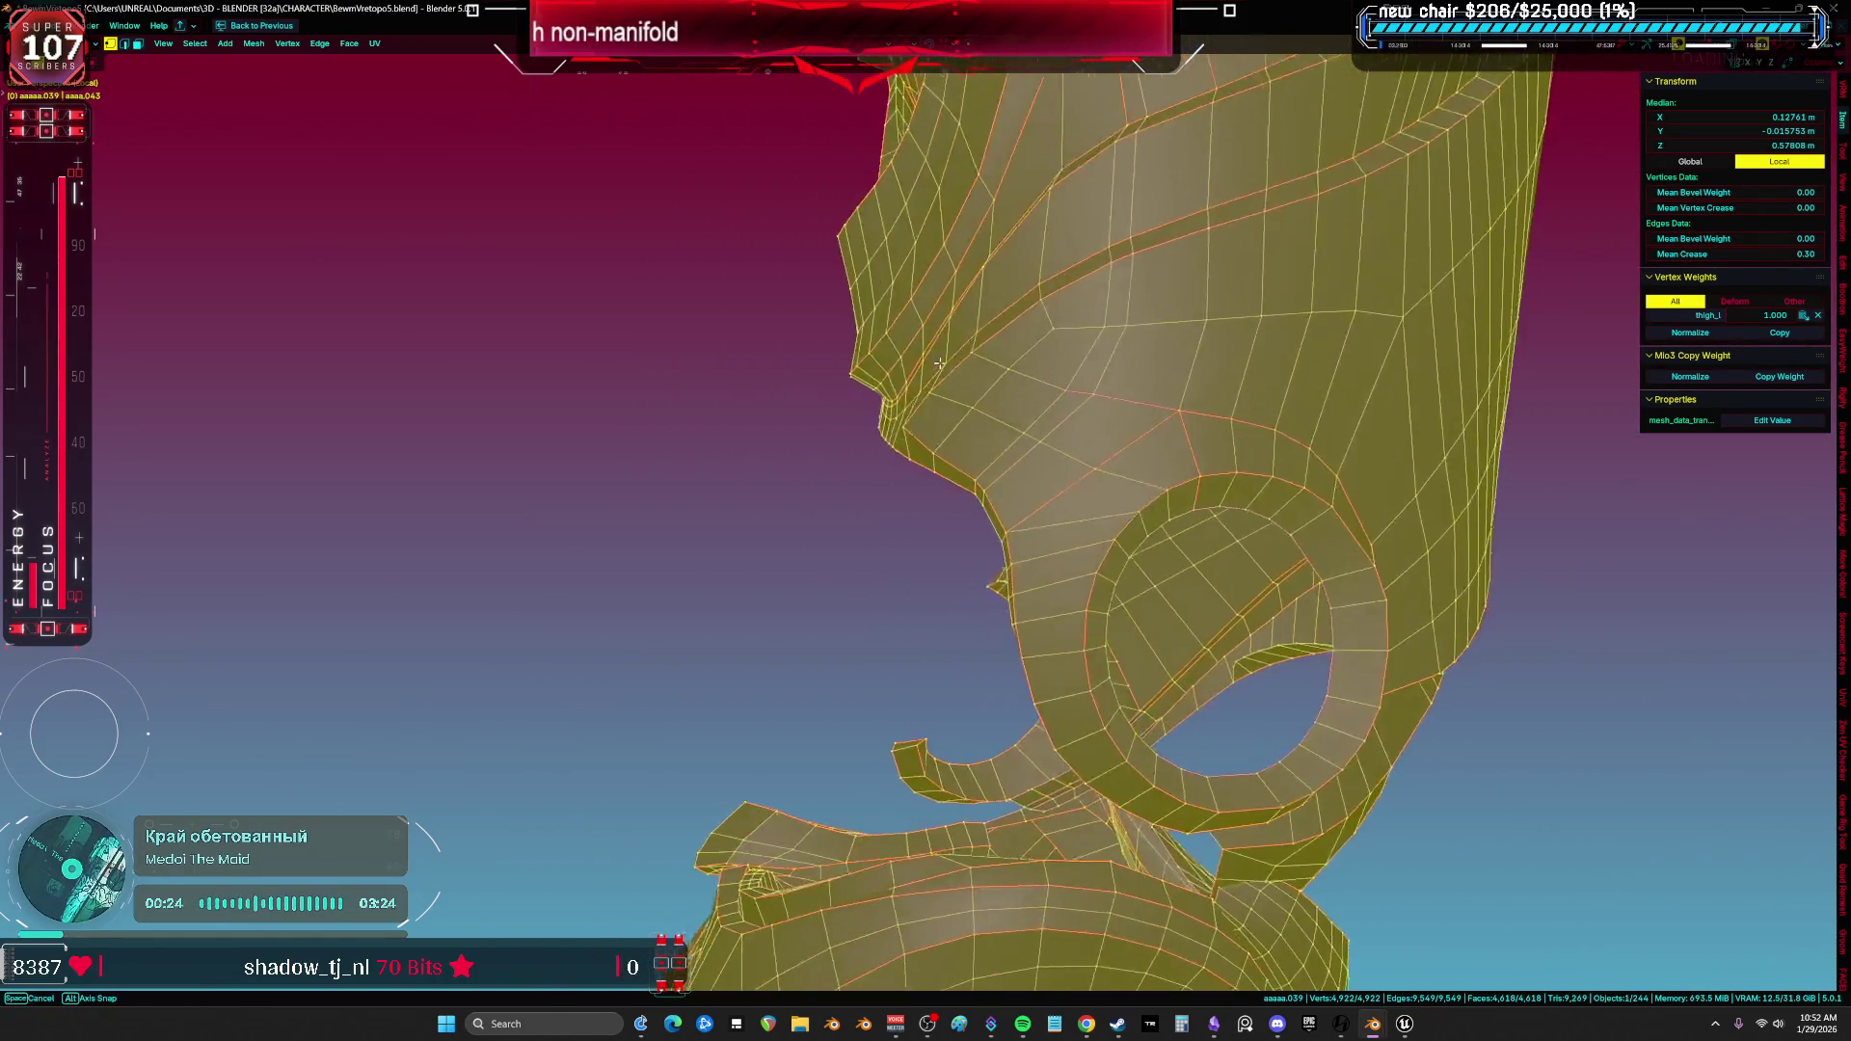
mouse_move(932, 378)
middle_mouse_down()
mouse_move(1037, 421)
mouse_move(1142, 417)
mouse_move(1124, 484)
middle_mouse_up()
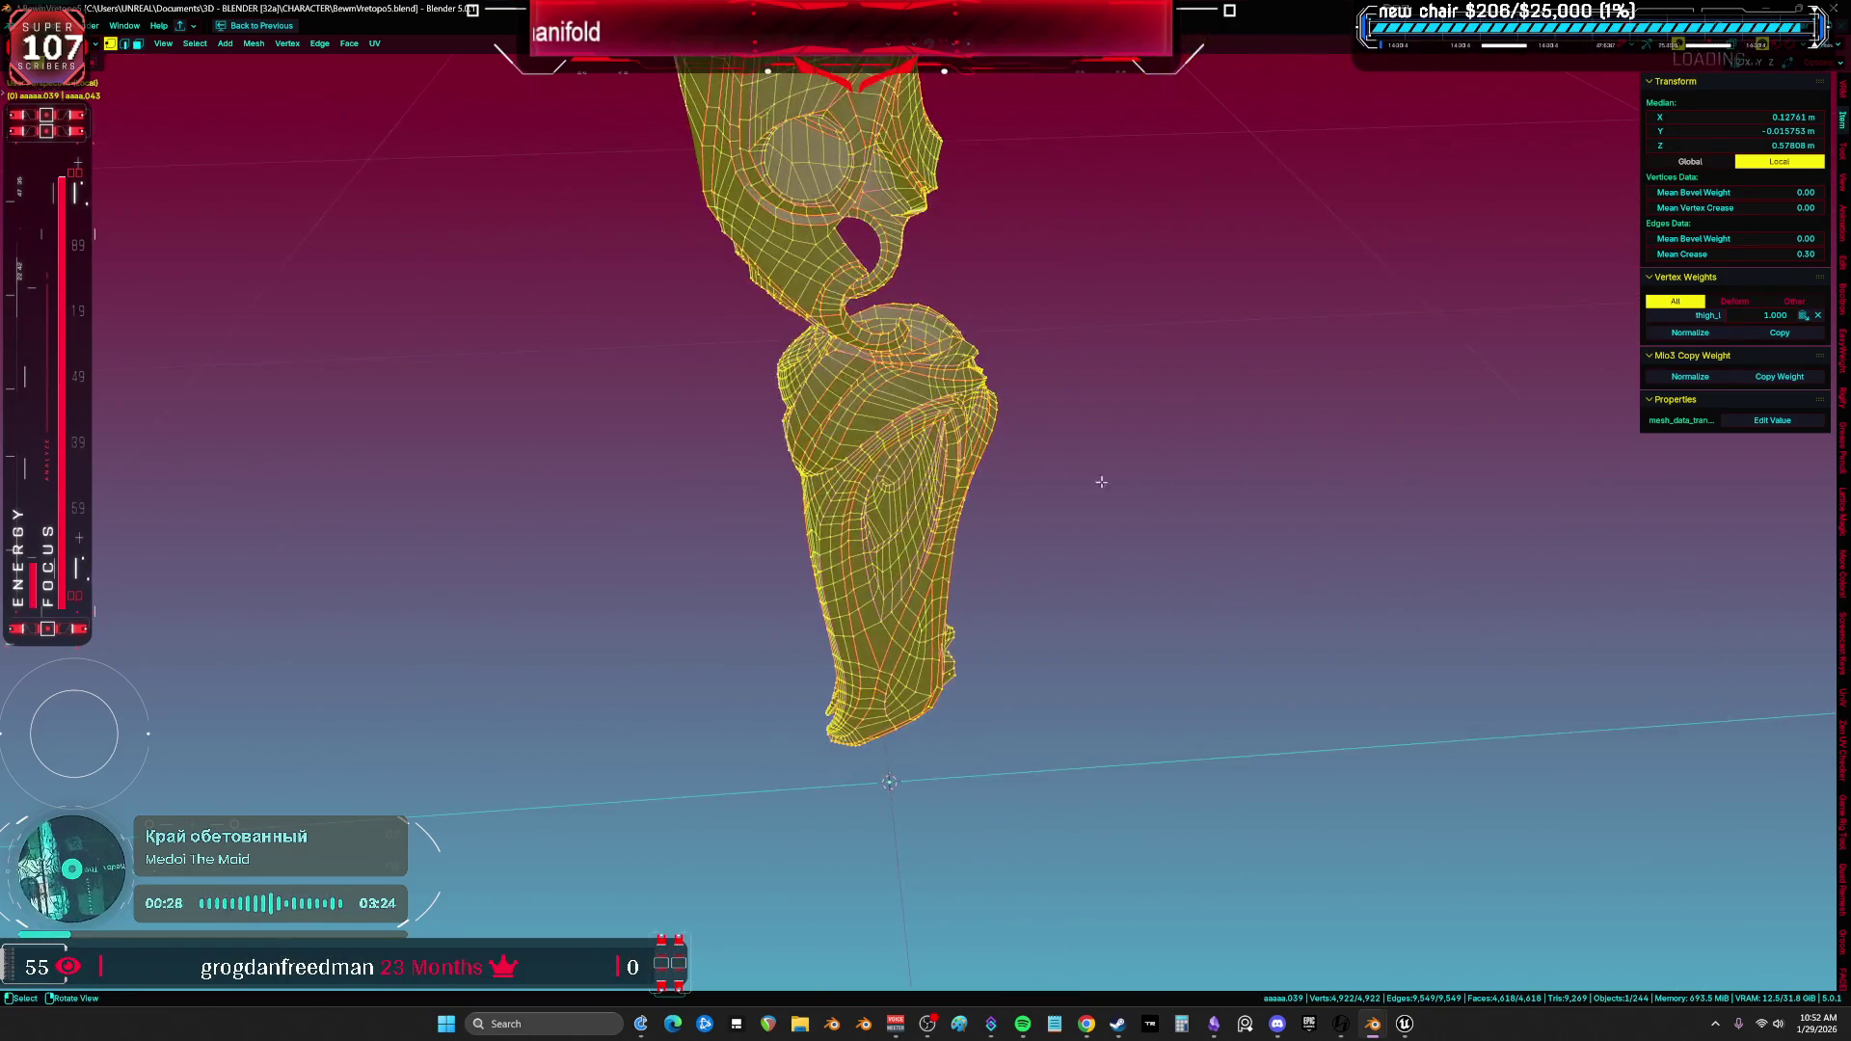
left_click(951, 430)
left_click(959, 406)
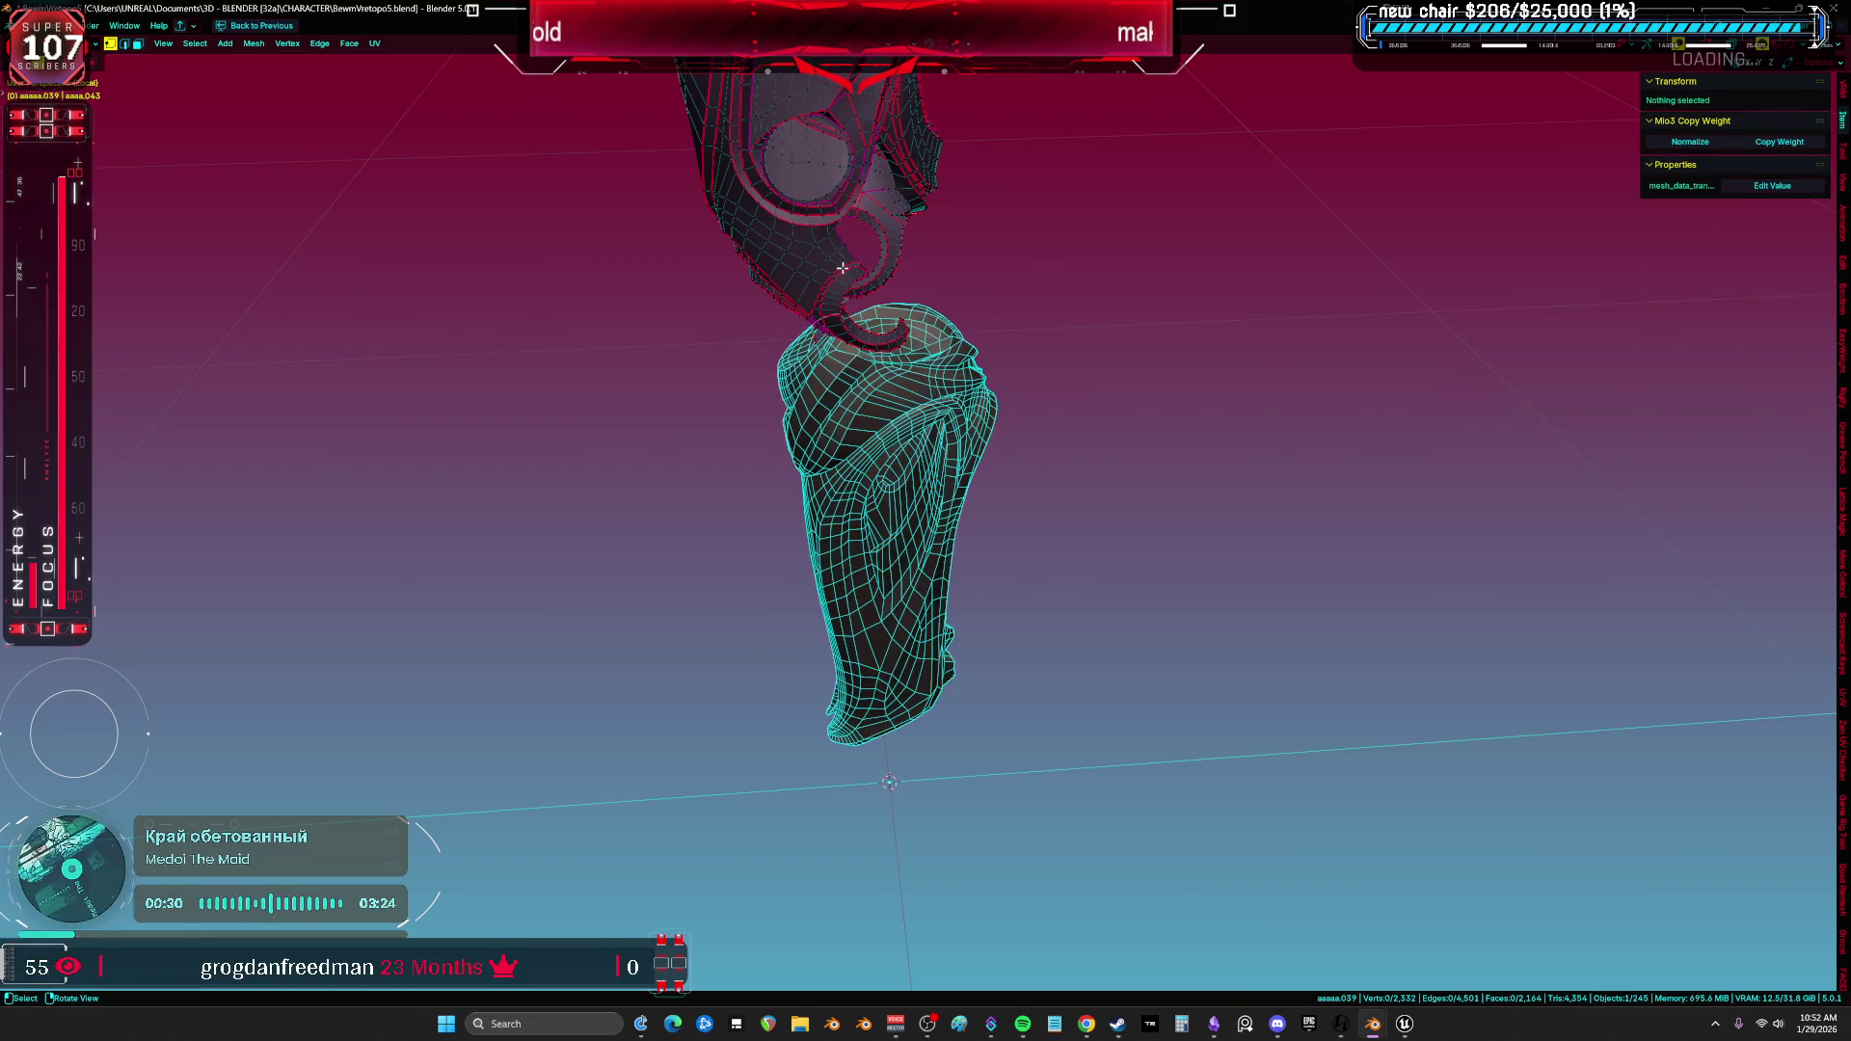
key("a")
left_click(758, 217)
In object mode nudge the upper armor piece to a new position and isolate the chosen piece in local view.
key("Tab")
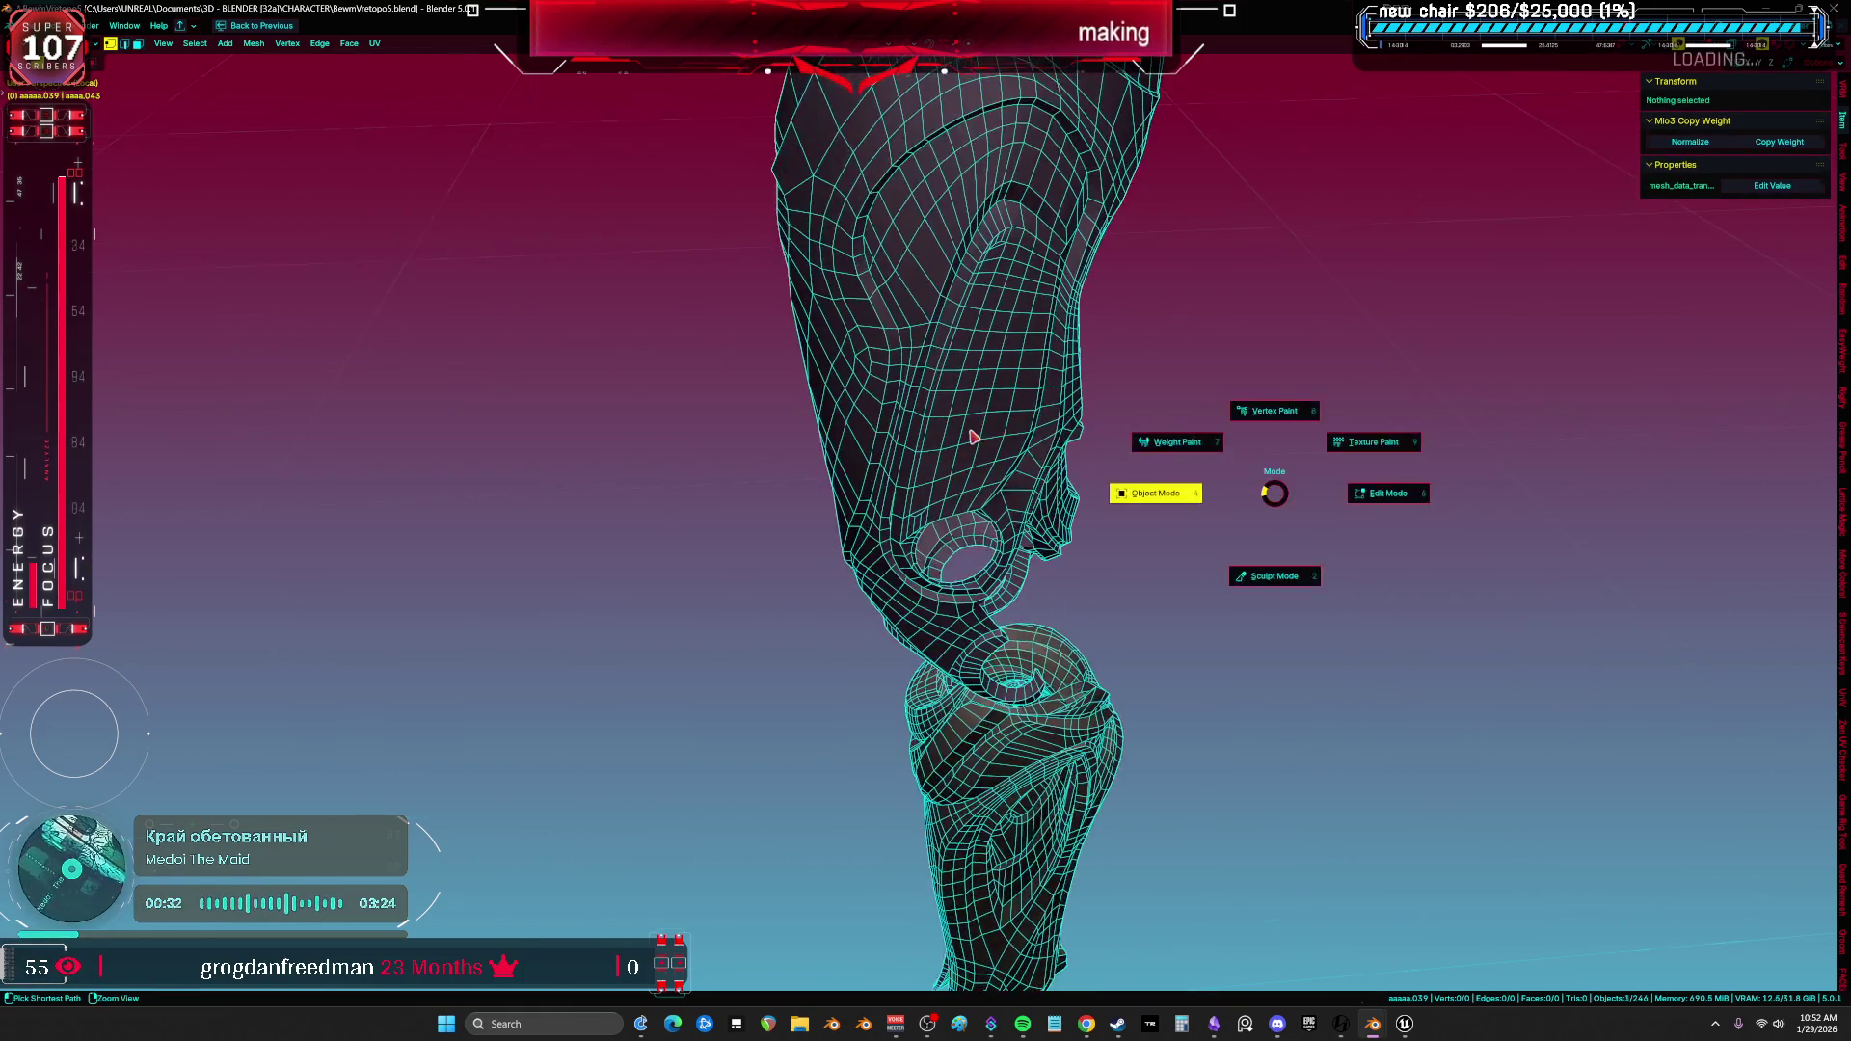
key("g")
left_click(1044, 432)
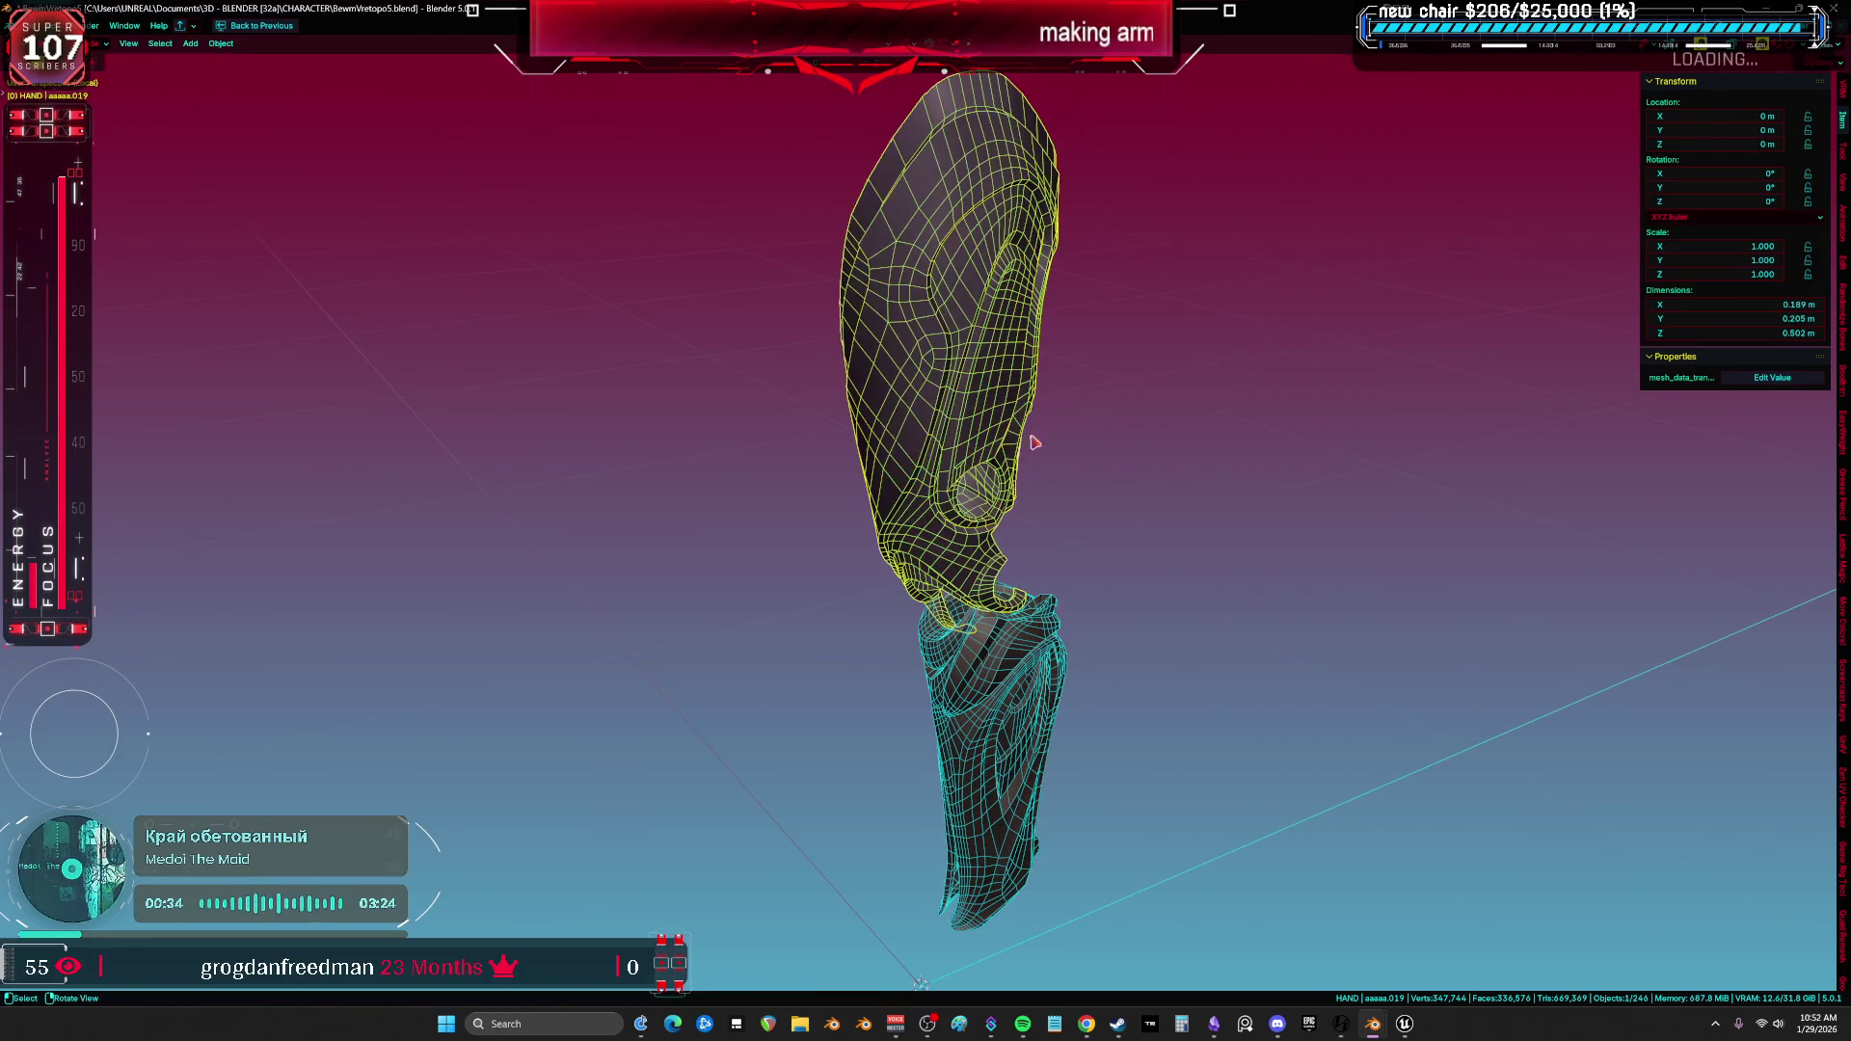
key("KP_Divide")
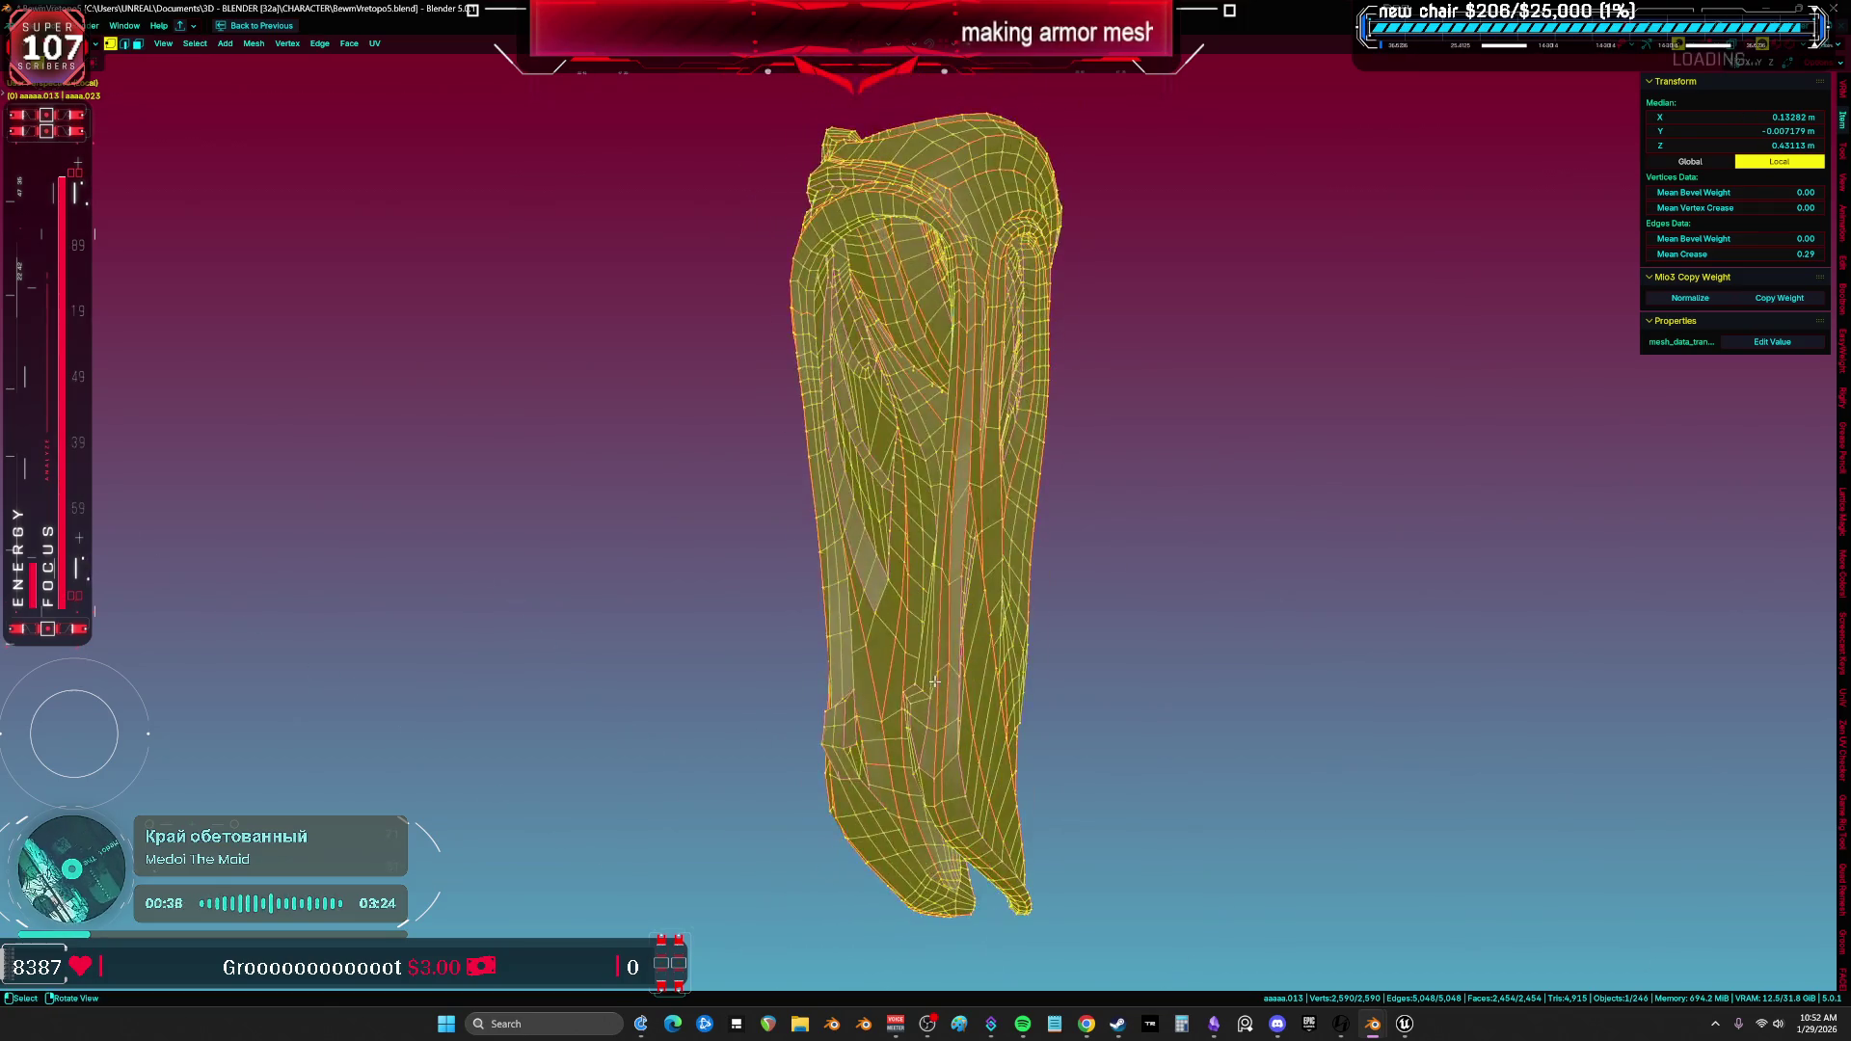
Orbit to the inner face of the left armor strip, inspect its top, and reselect the whole mesh.
mouse_move(953, 594)
middle_mouse_down()
mouse_move(882, 430)
mouse_move(1009, 505)
mouse_move(866, 461)
middle_mouse_up()
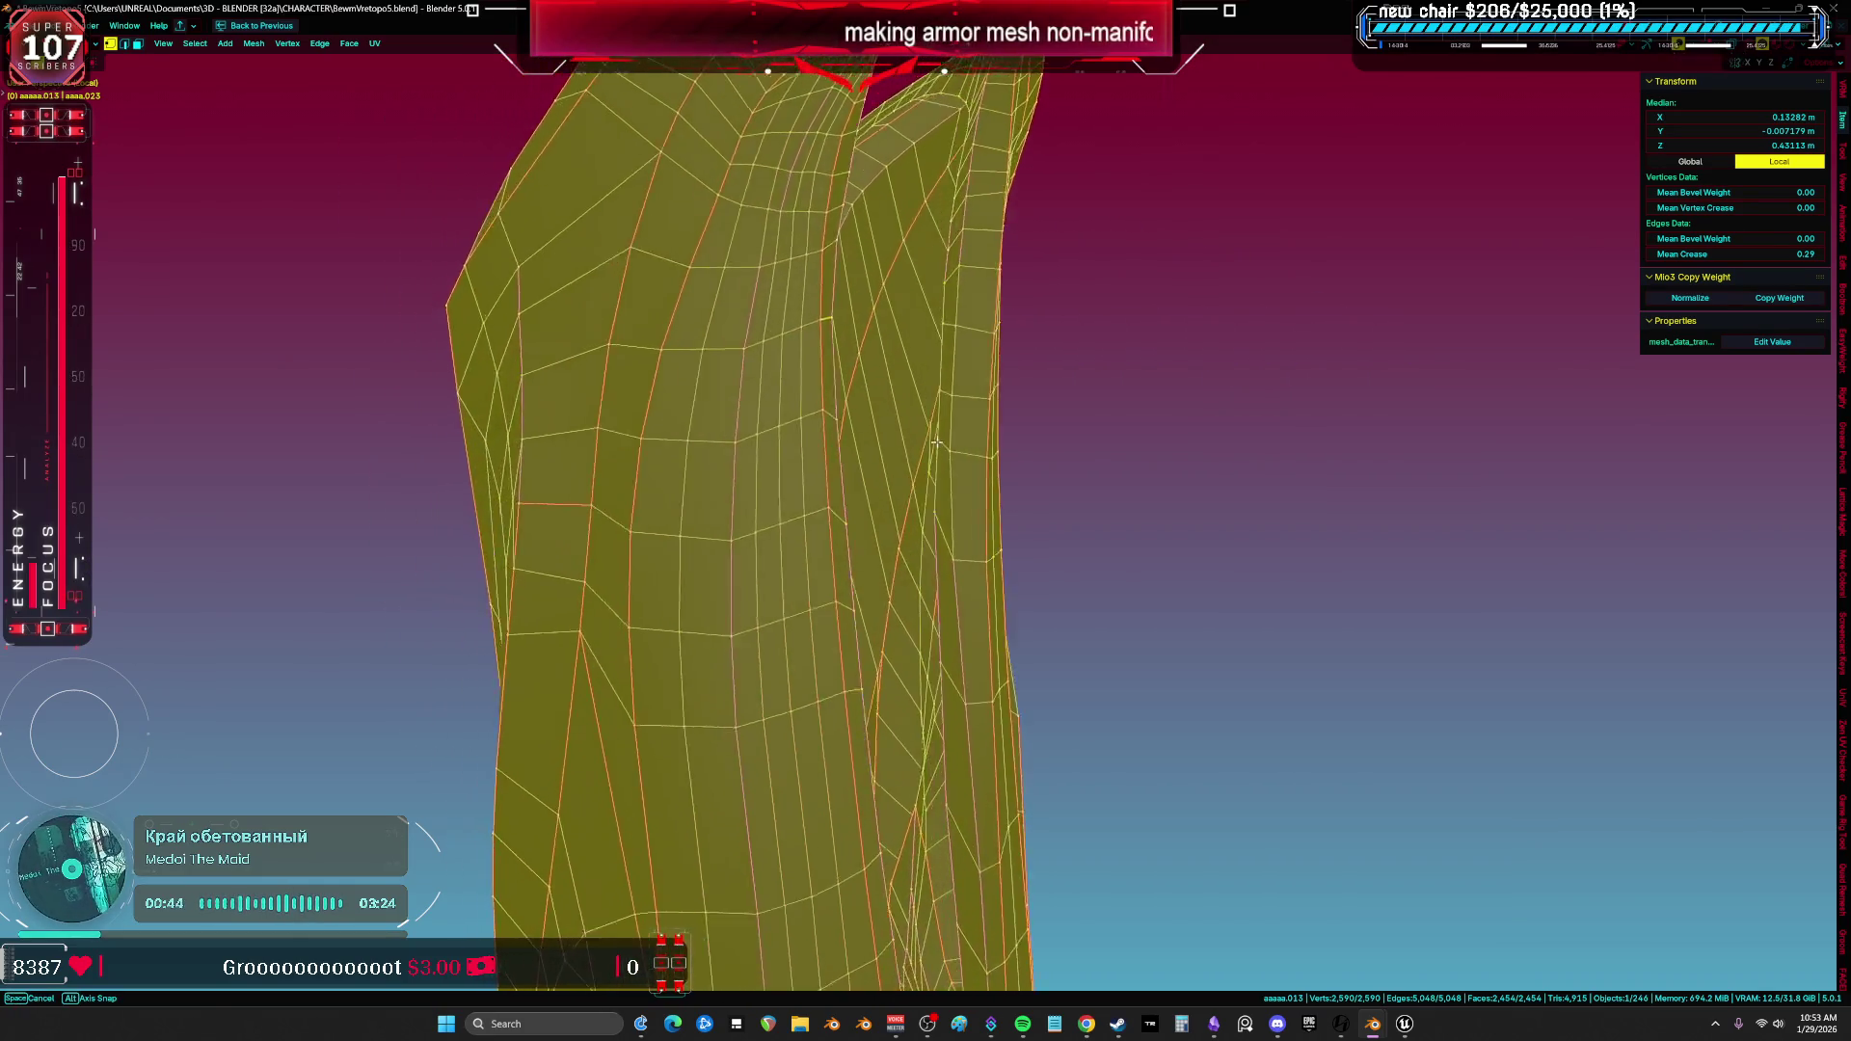
mouse_move(866, 462)
middle_mouse_down()
mouse_move(926, 487)
mouse_move(1130, 395)
mouse_move(958, 481)
middle_mouse_up()
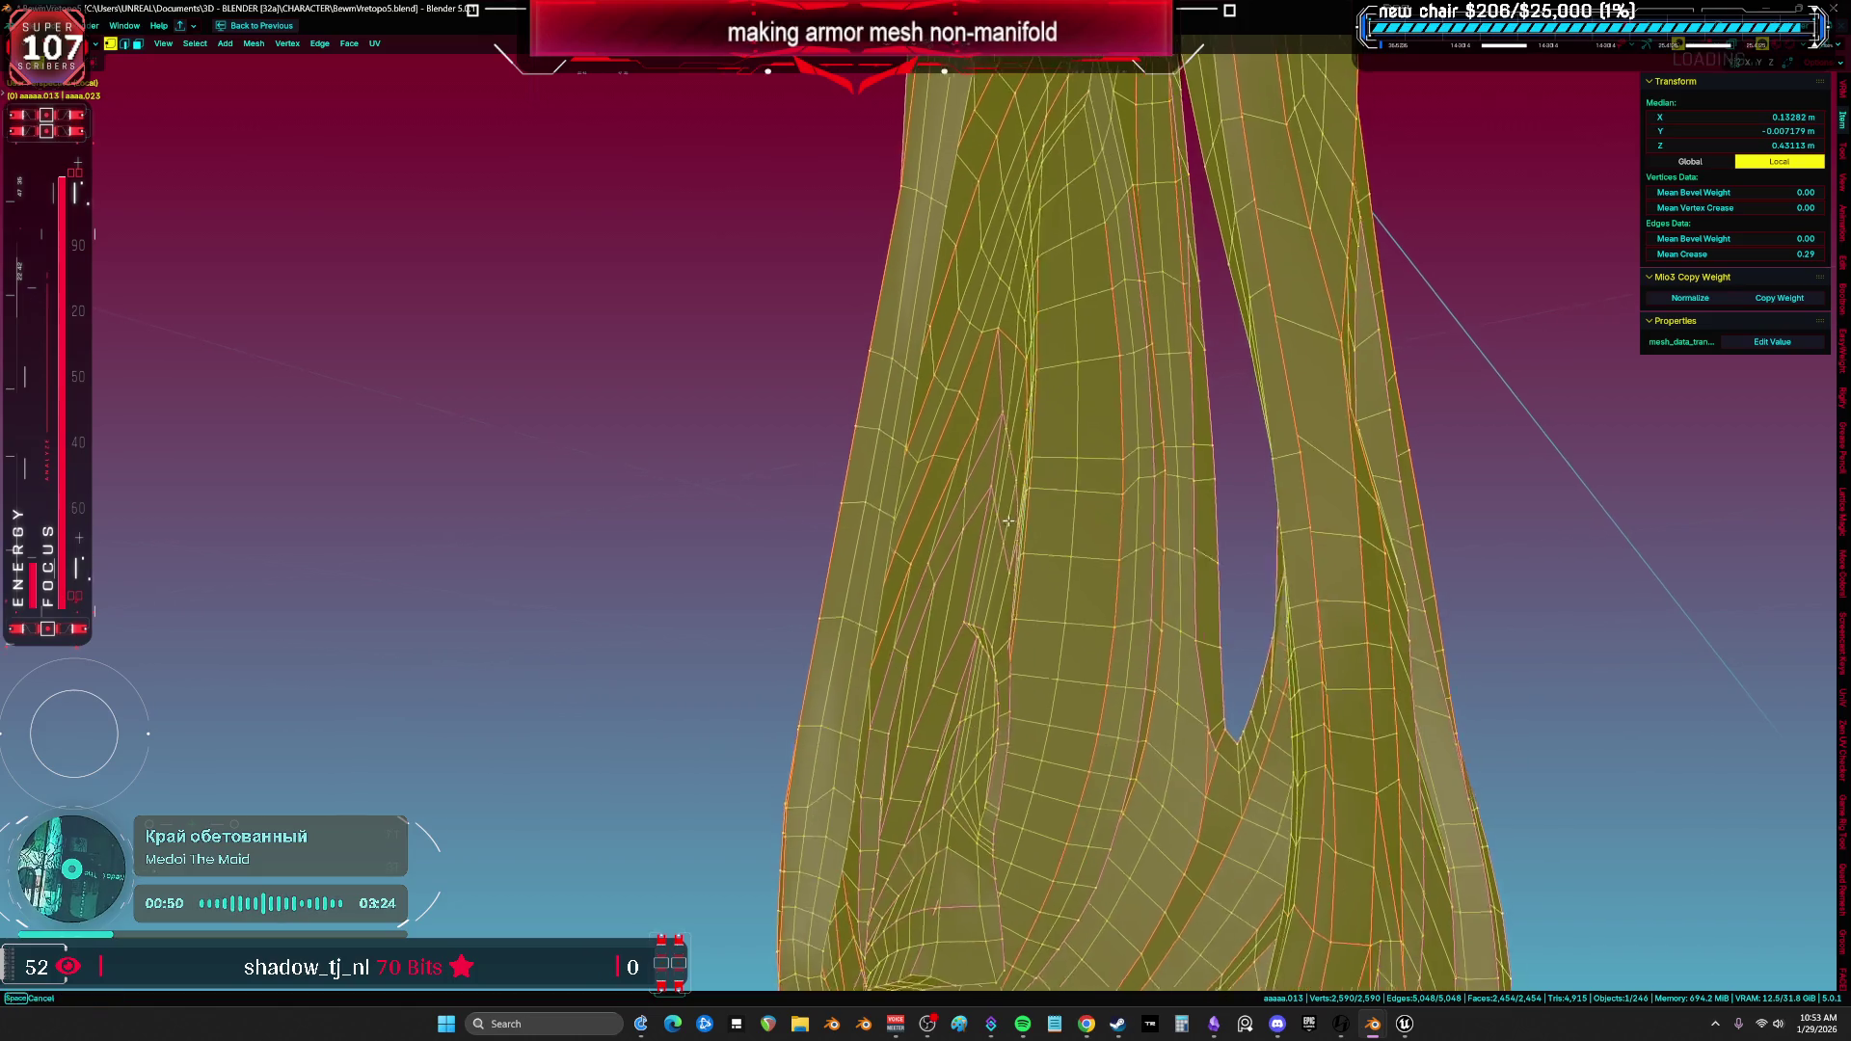
mouse_move(957, 481)
middle_mouse_down()
mouse_move(1164, 540)
mouse_move(934, 552)
mouse_move(1183, 549)
middle_mouse_up()
left_click(1163, 538)
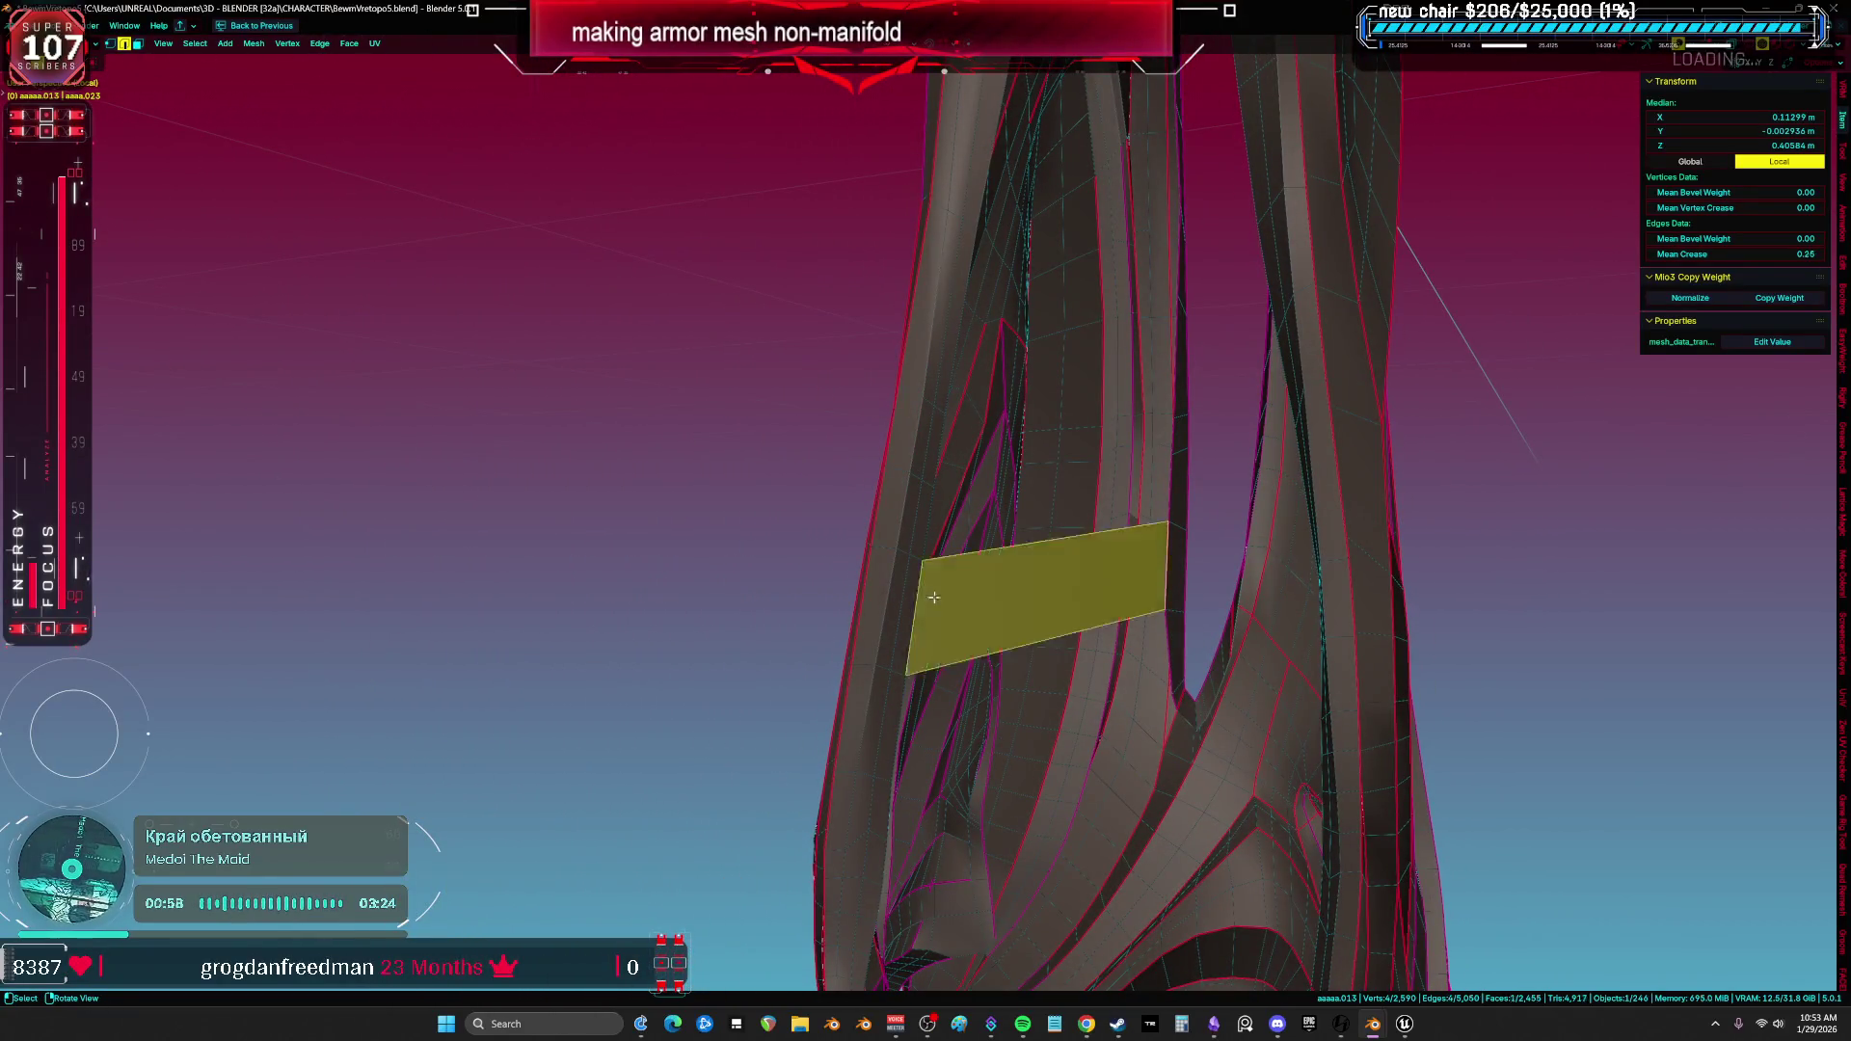
middle_click_drag(1105, 713, 1085, 590)
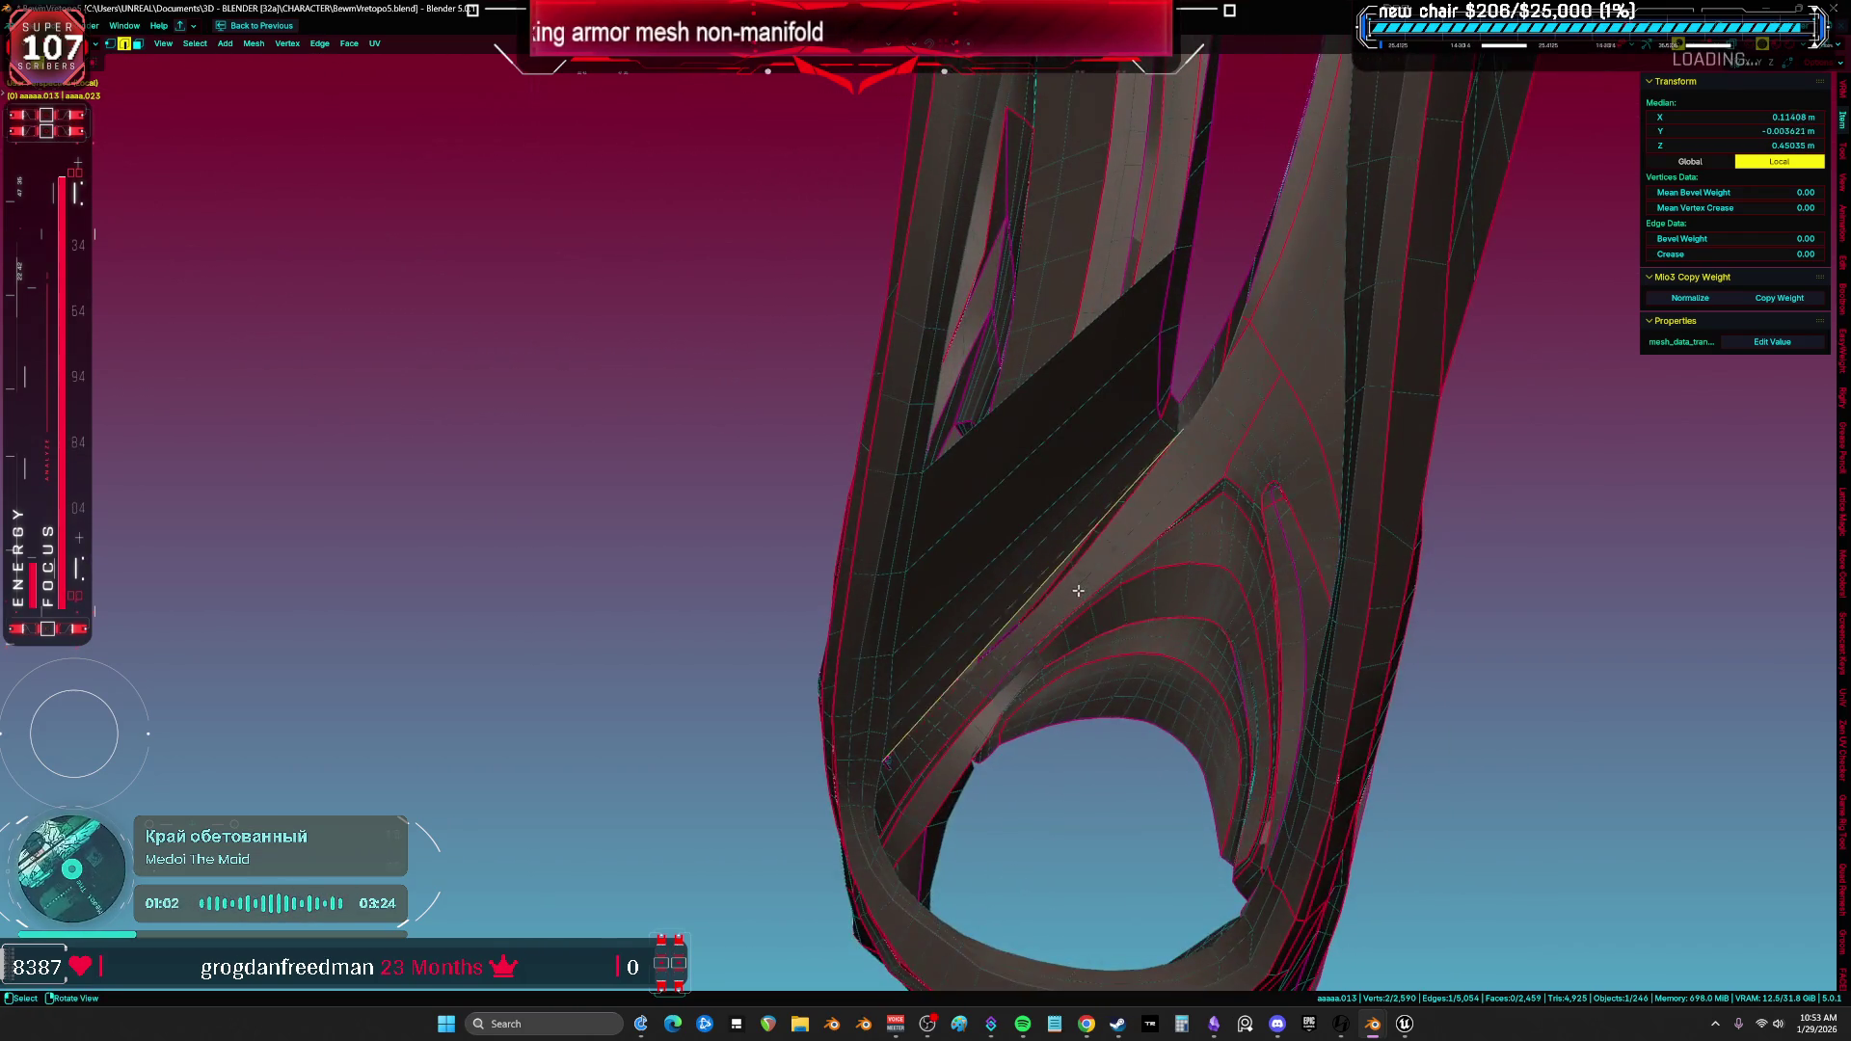
middle_click_drag(1085, 589, 1090, 522)
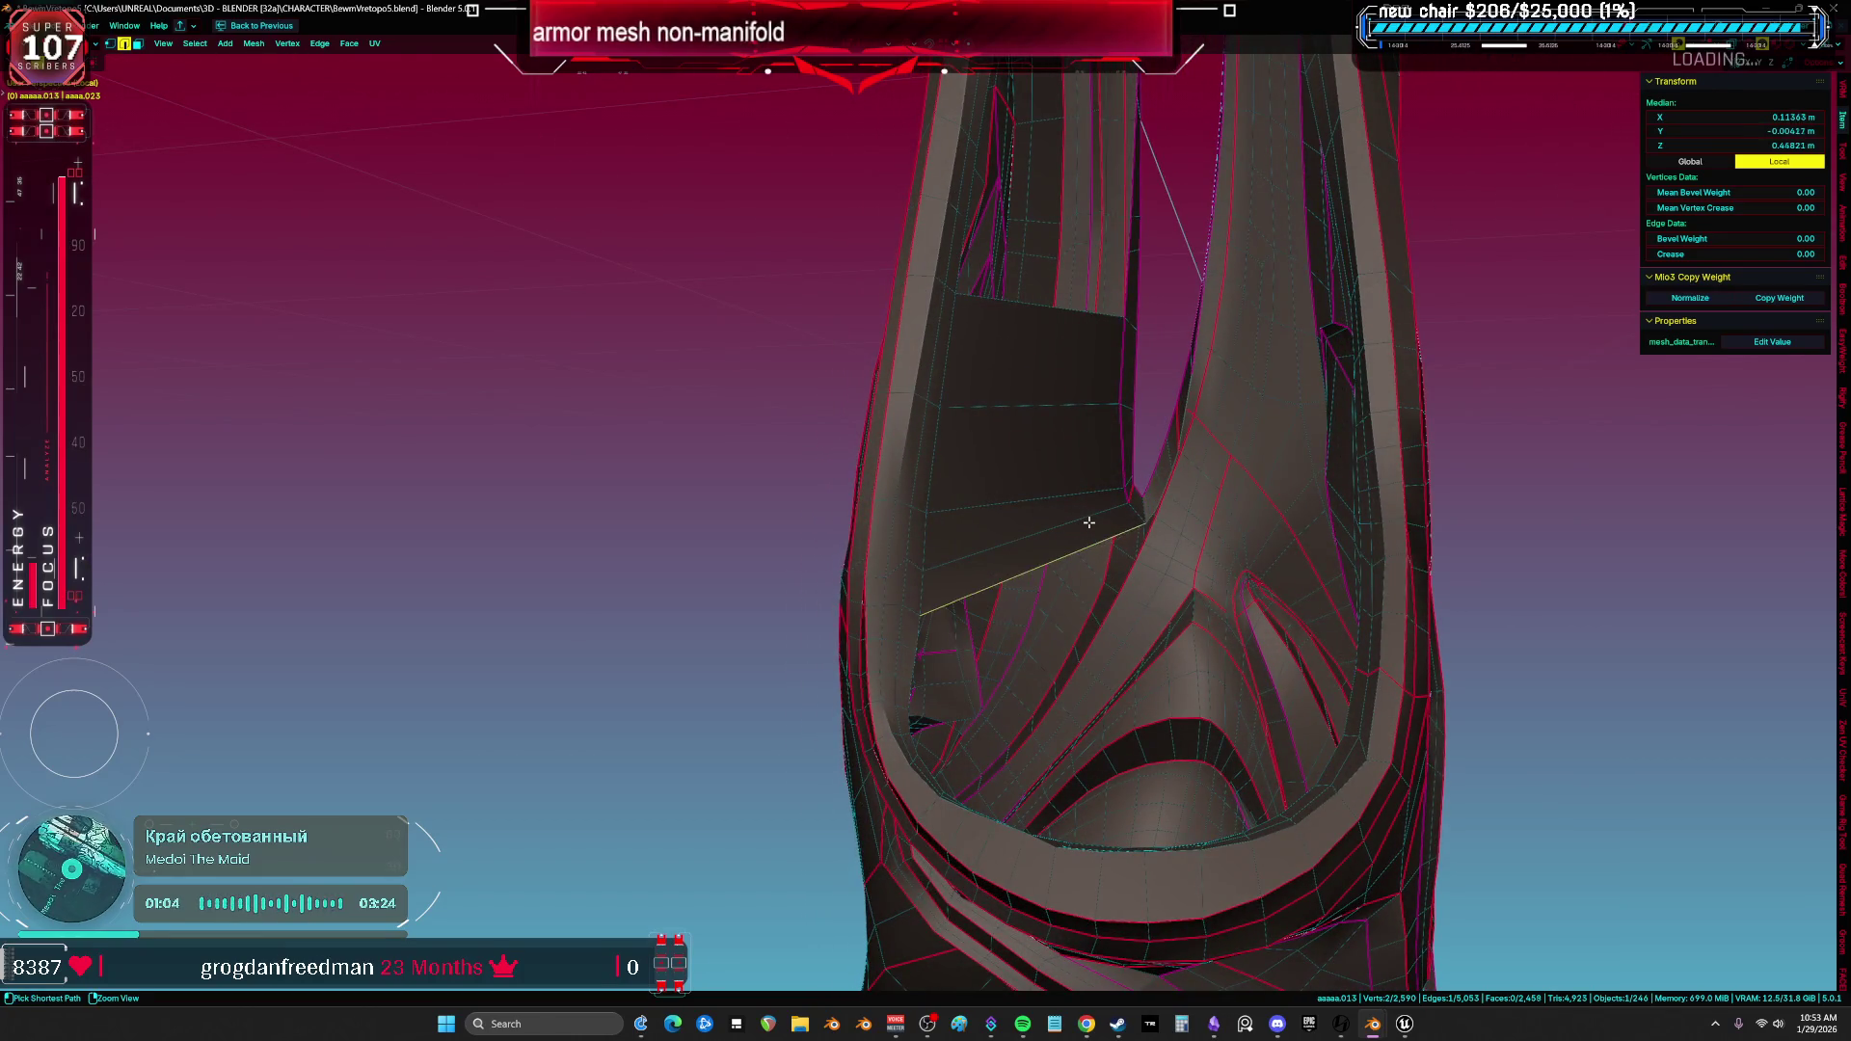
middle_click_drag(1061, 313, 1042, 620)
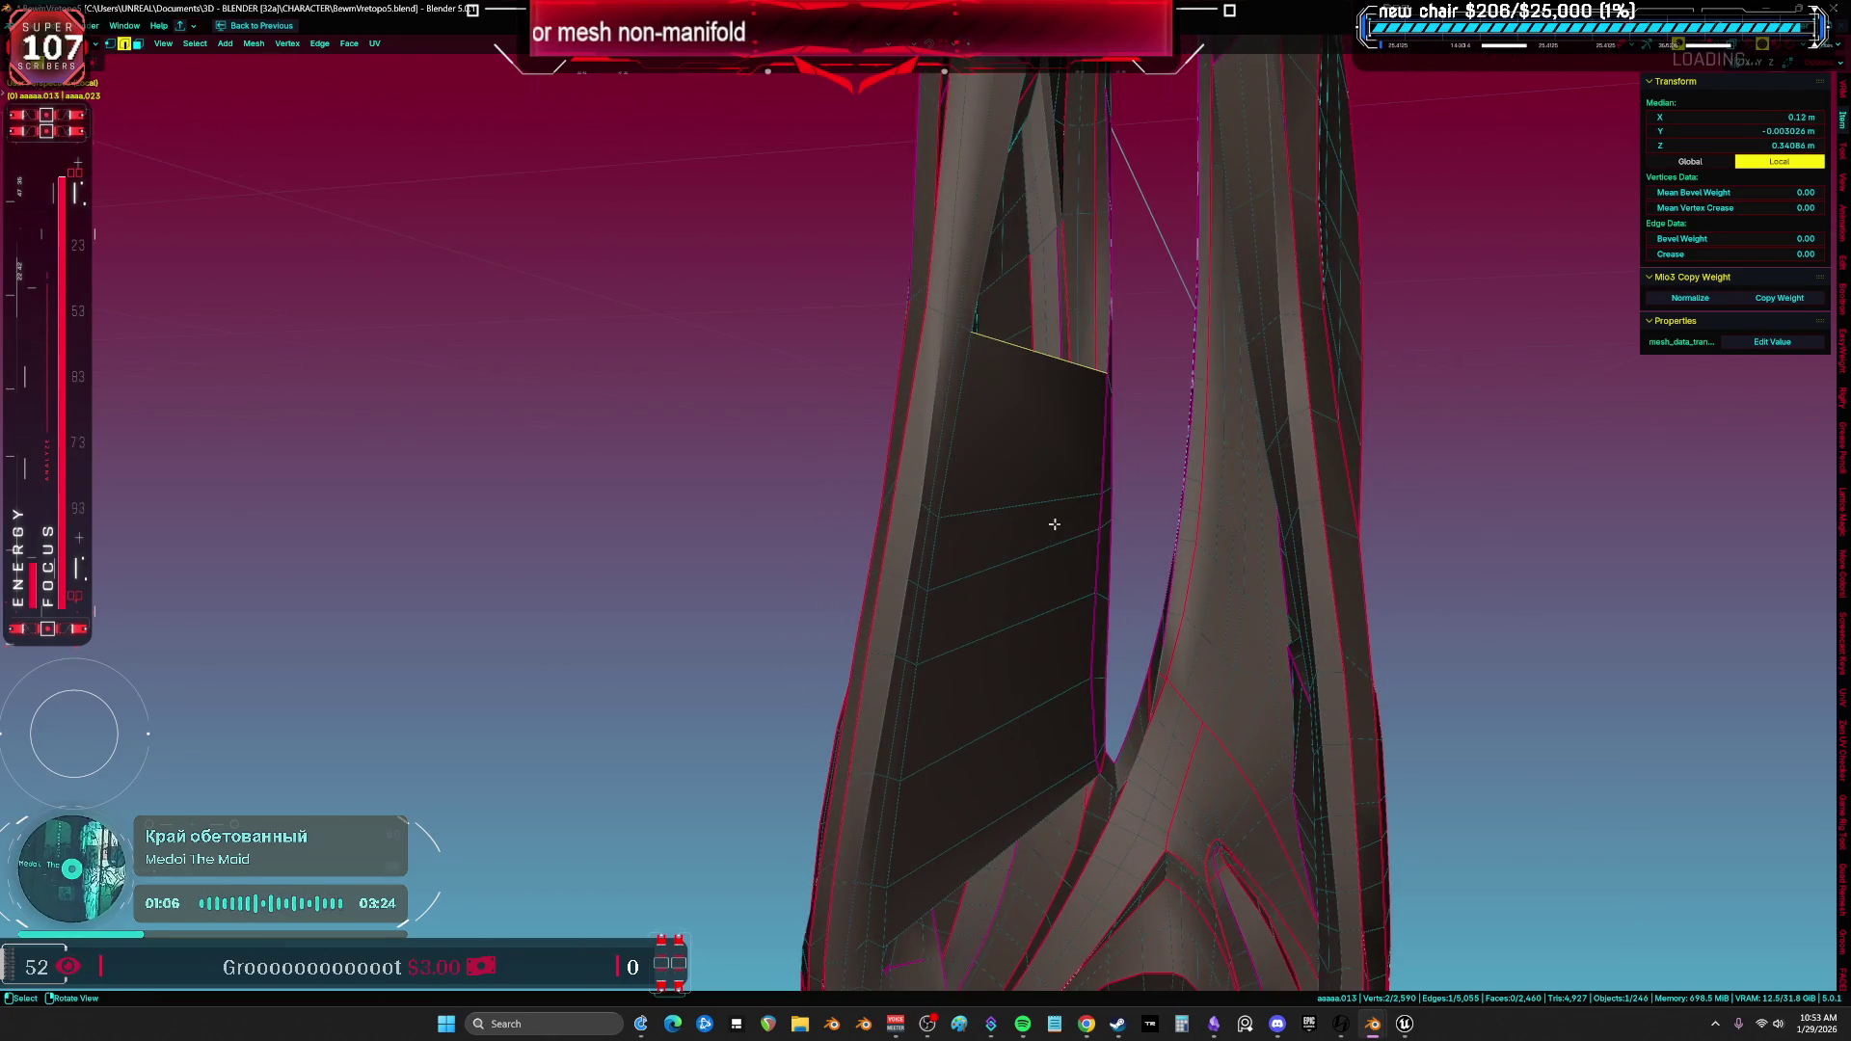
middle_click_drag(1051, 530, 1075, 666)
middle_click_drag(1085, 512, 1019, 645)
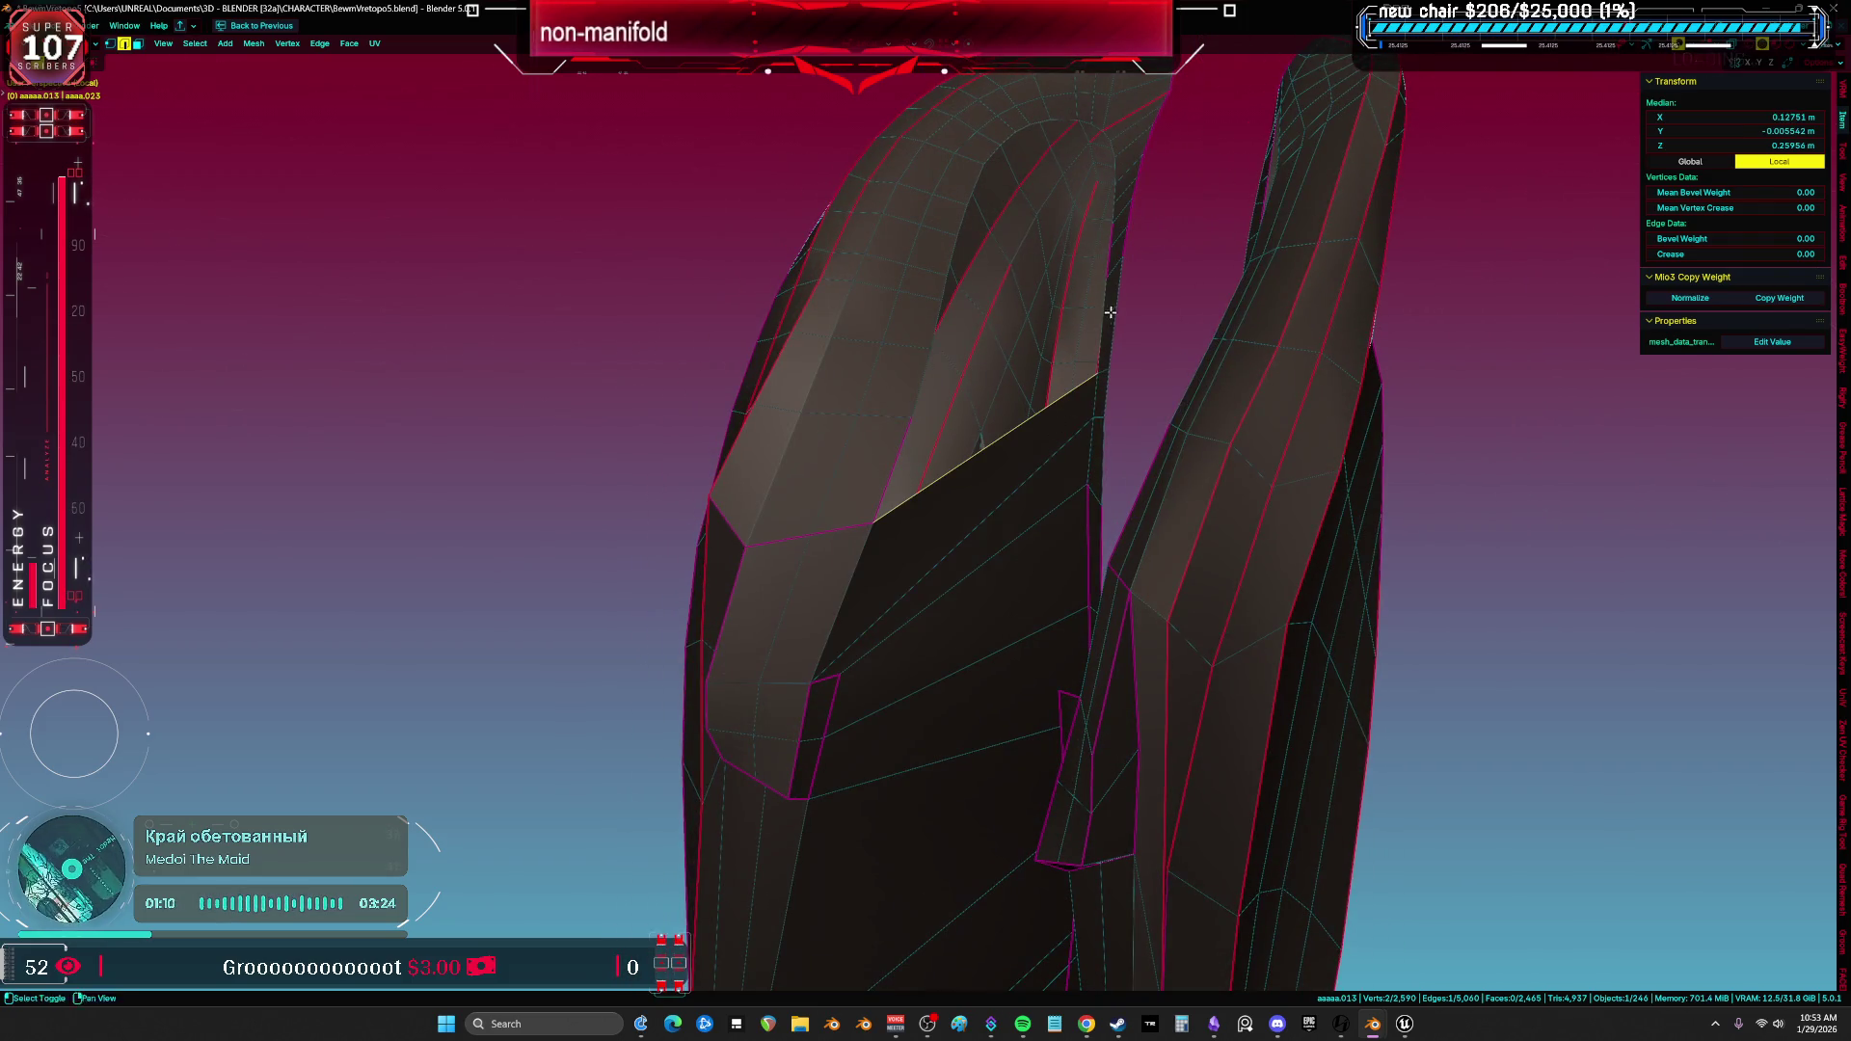
middle_click_drag(1109, 313, 1027, 464)
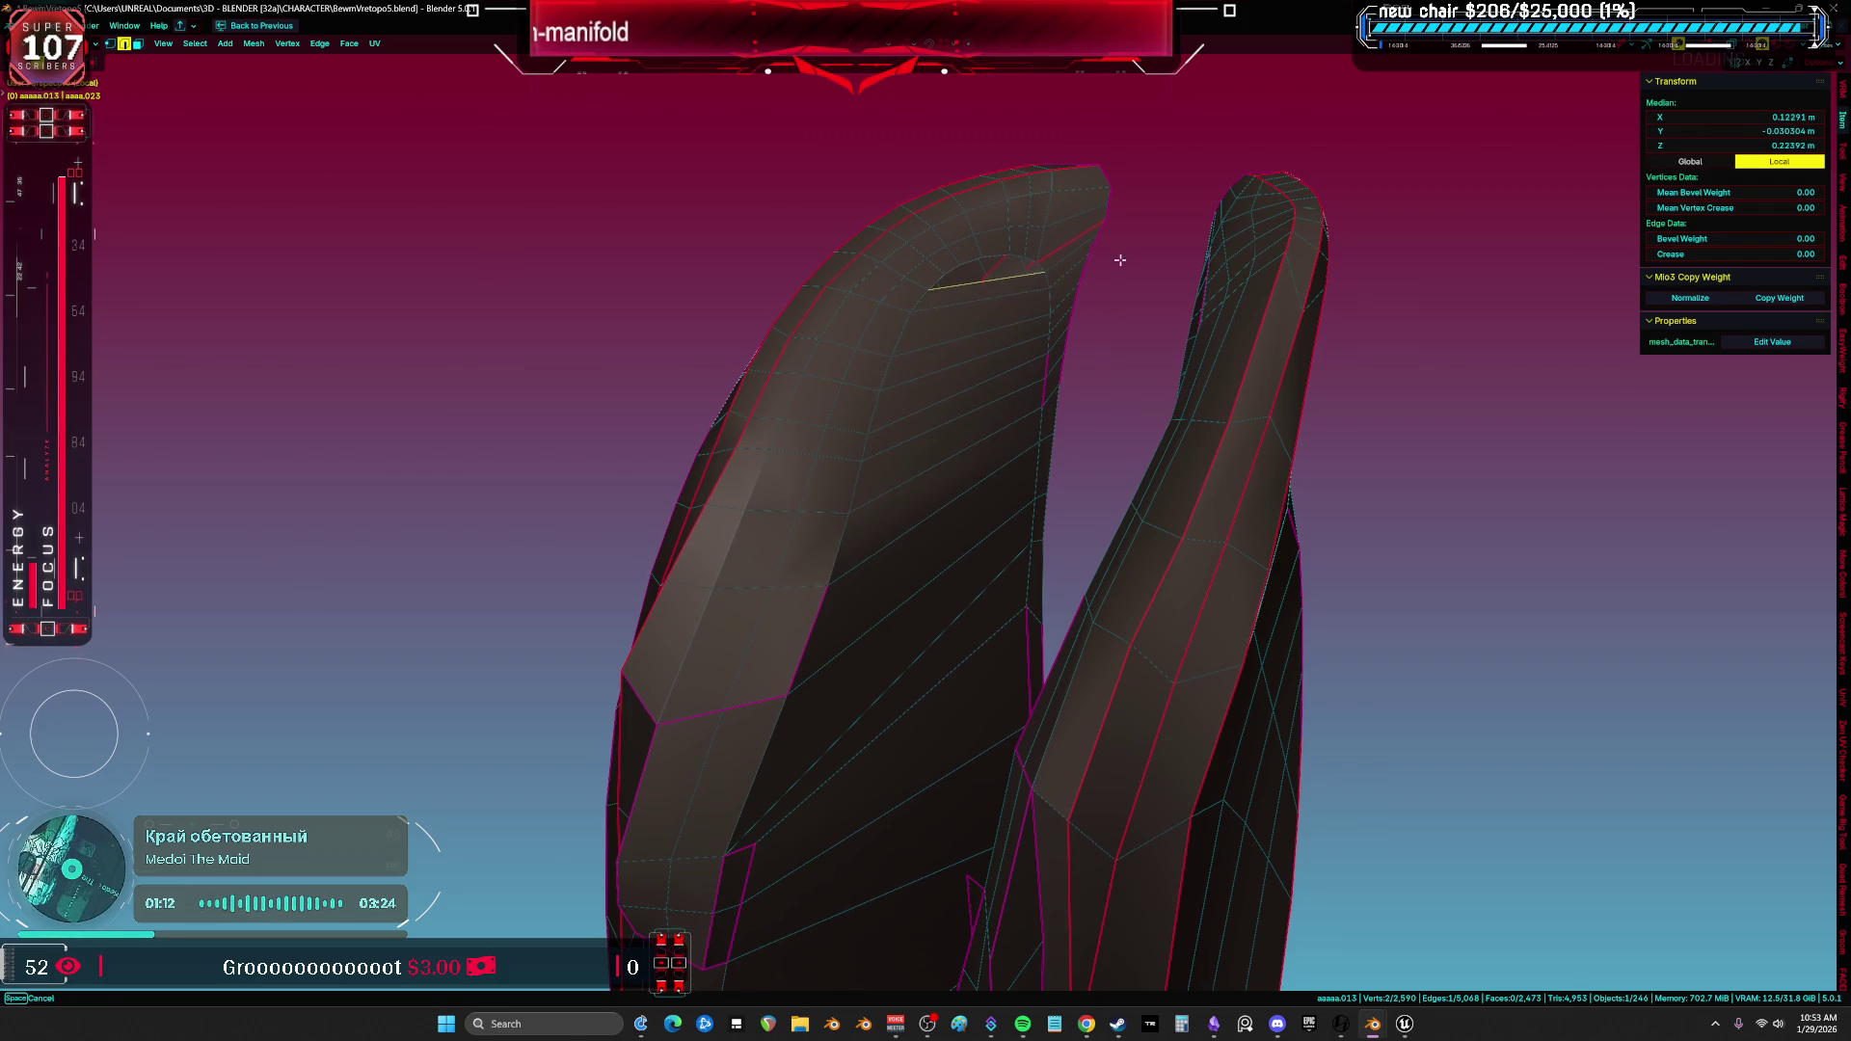
middle_click_drag(1122, 254, 1073, 439)
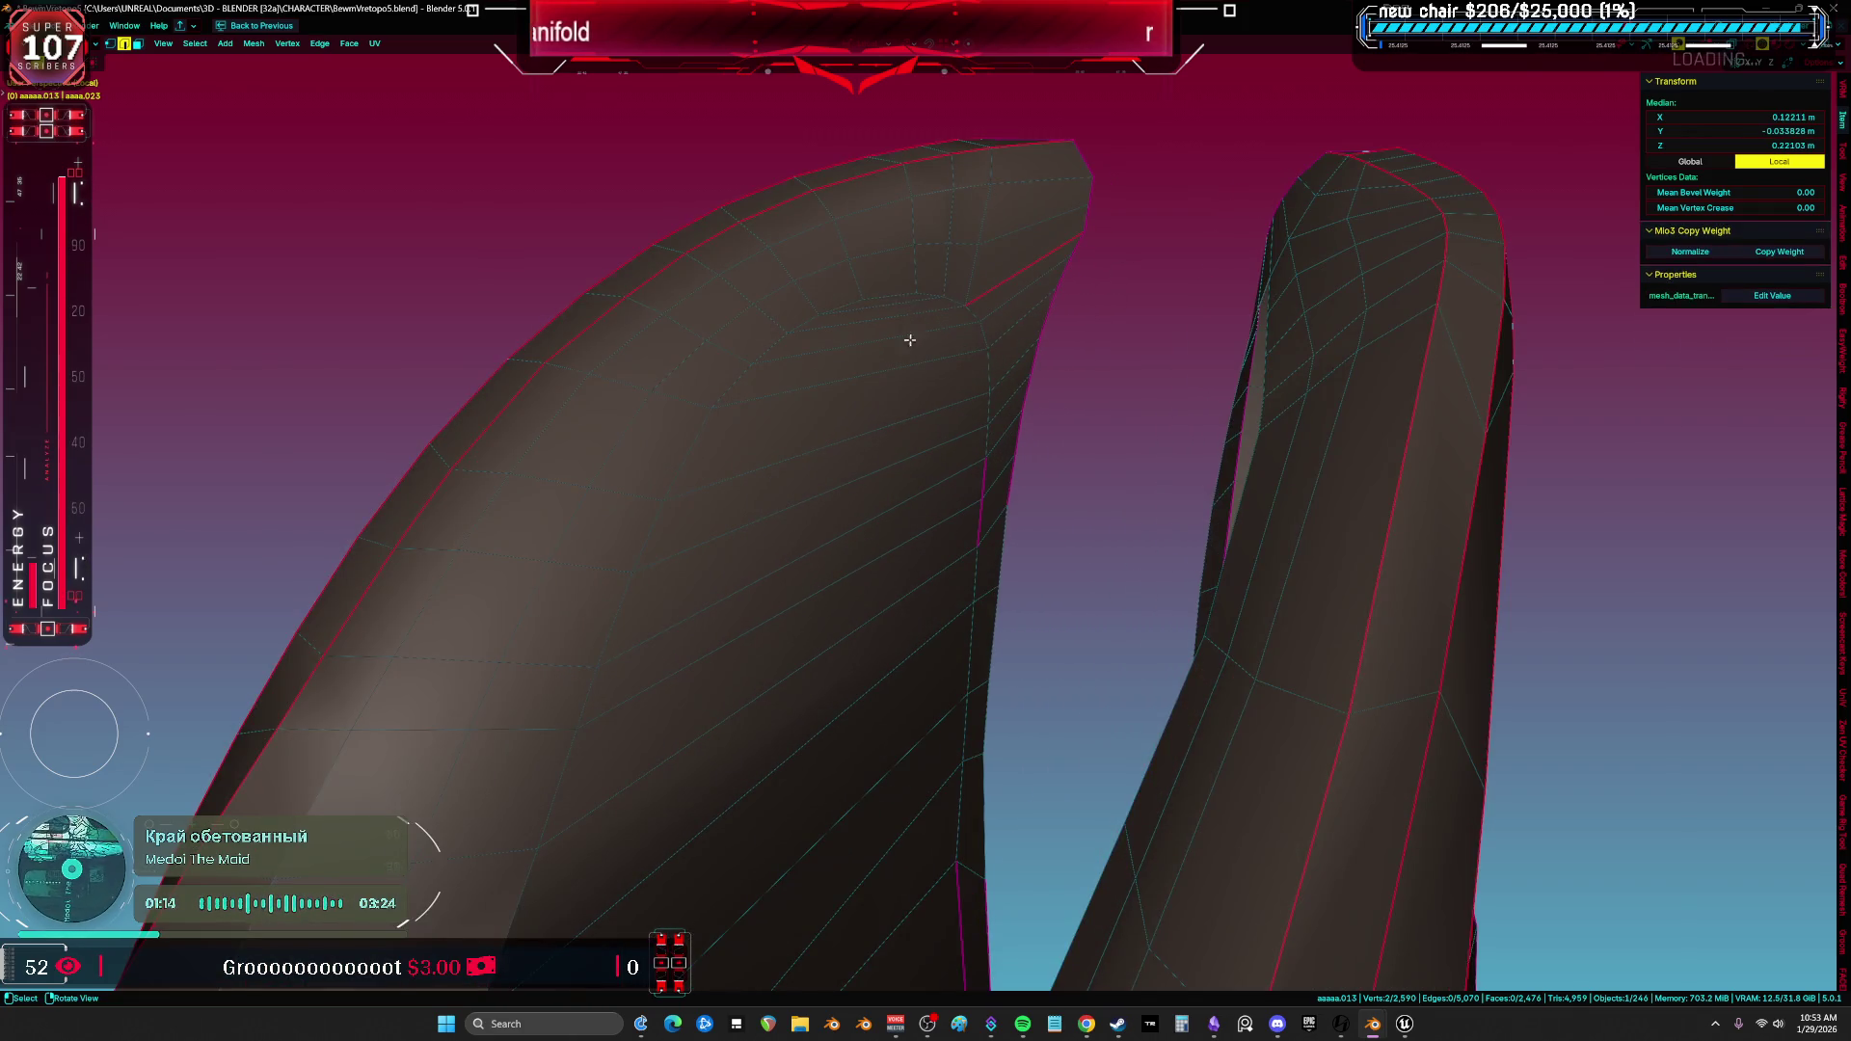
key("a")
scroll(910, 328, "down", 5)
Insert edge loops down the inner surface near the strip's top, then reselect the whole mesh.
mouse_move(910, 326)
middle_mouse_down()
mouse_move(1136, 732)
mouse_move(1136, 641)
mouse_move(1166, 567)
mouse_move(1003, 277)
middle_mouse_up()
left_click(1004, 276)
scroll(928, 501, "up", 3)
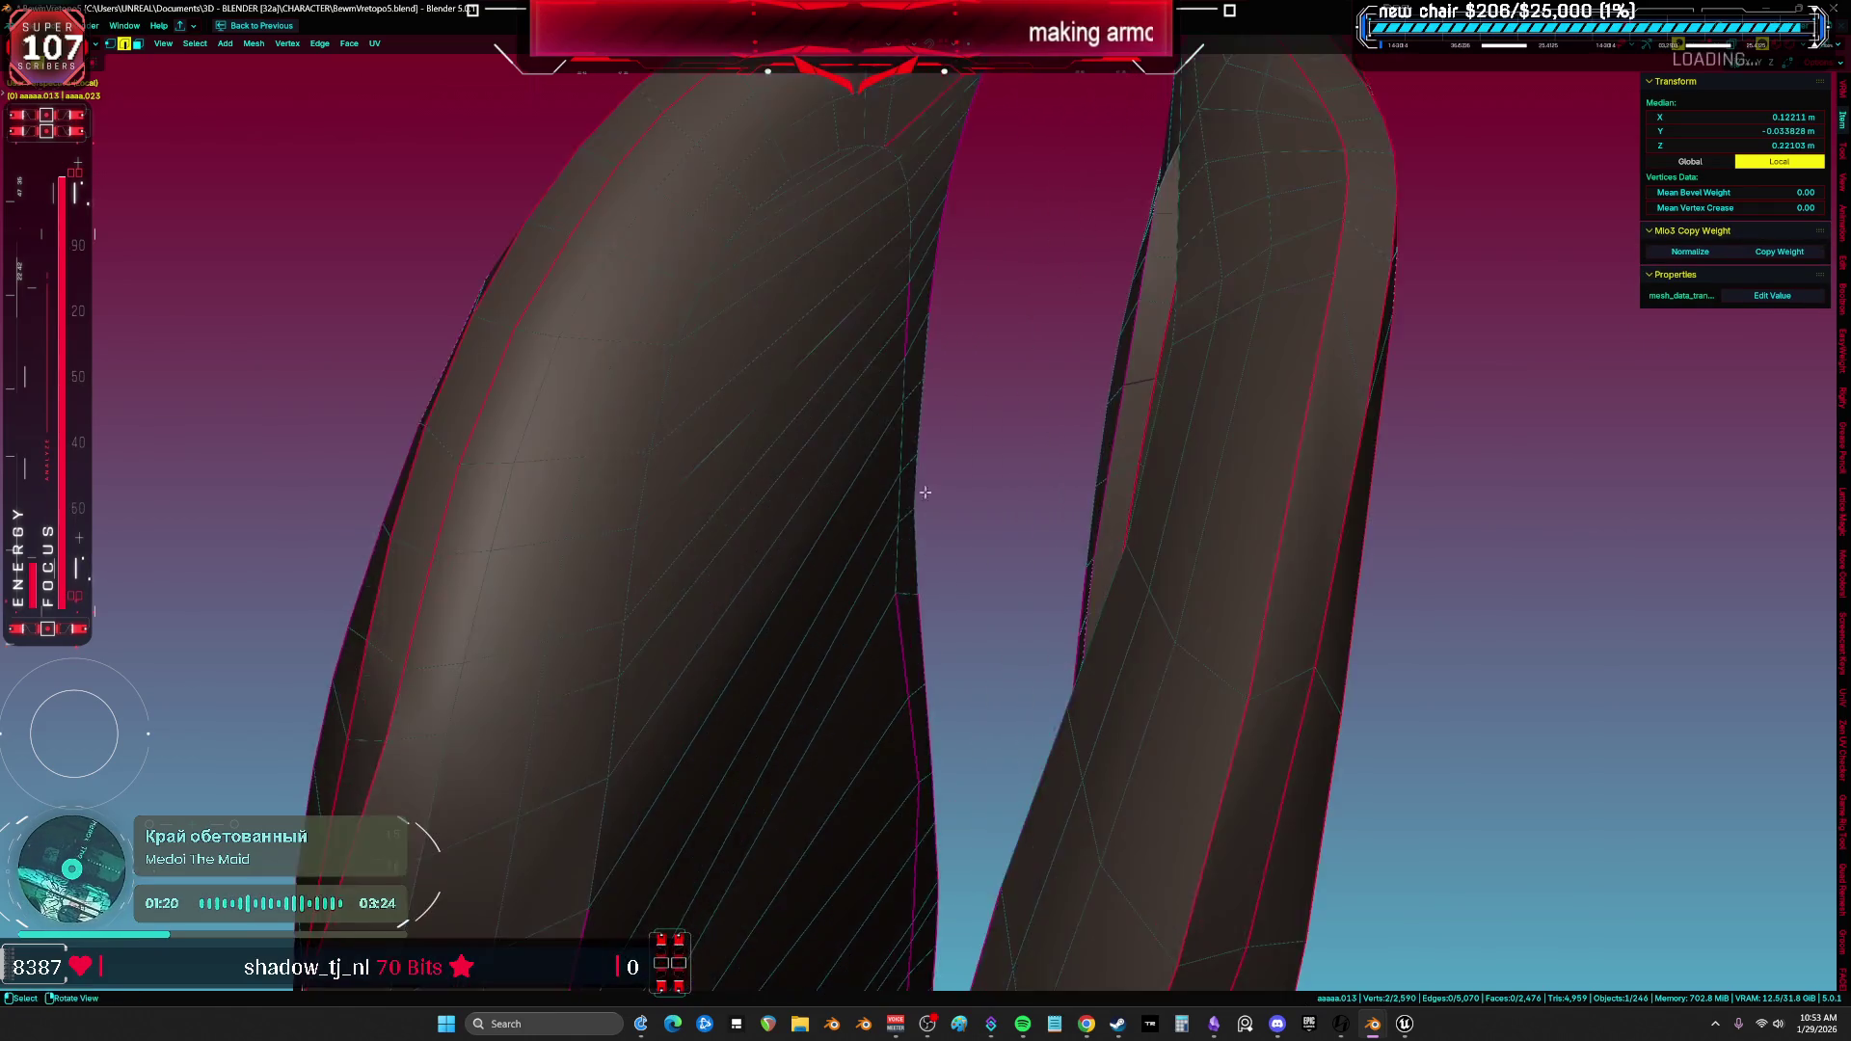
middle_click_drag(928, 501, 858, 255)
left_click(840, 377, "ctrl")
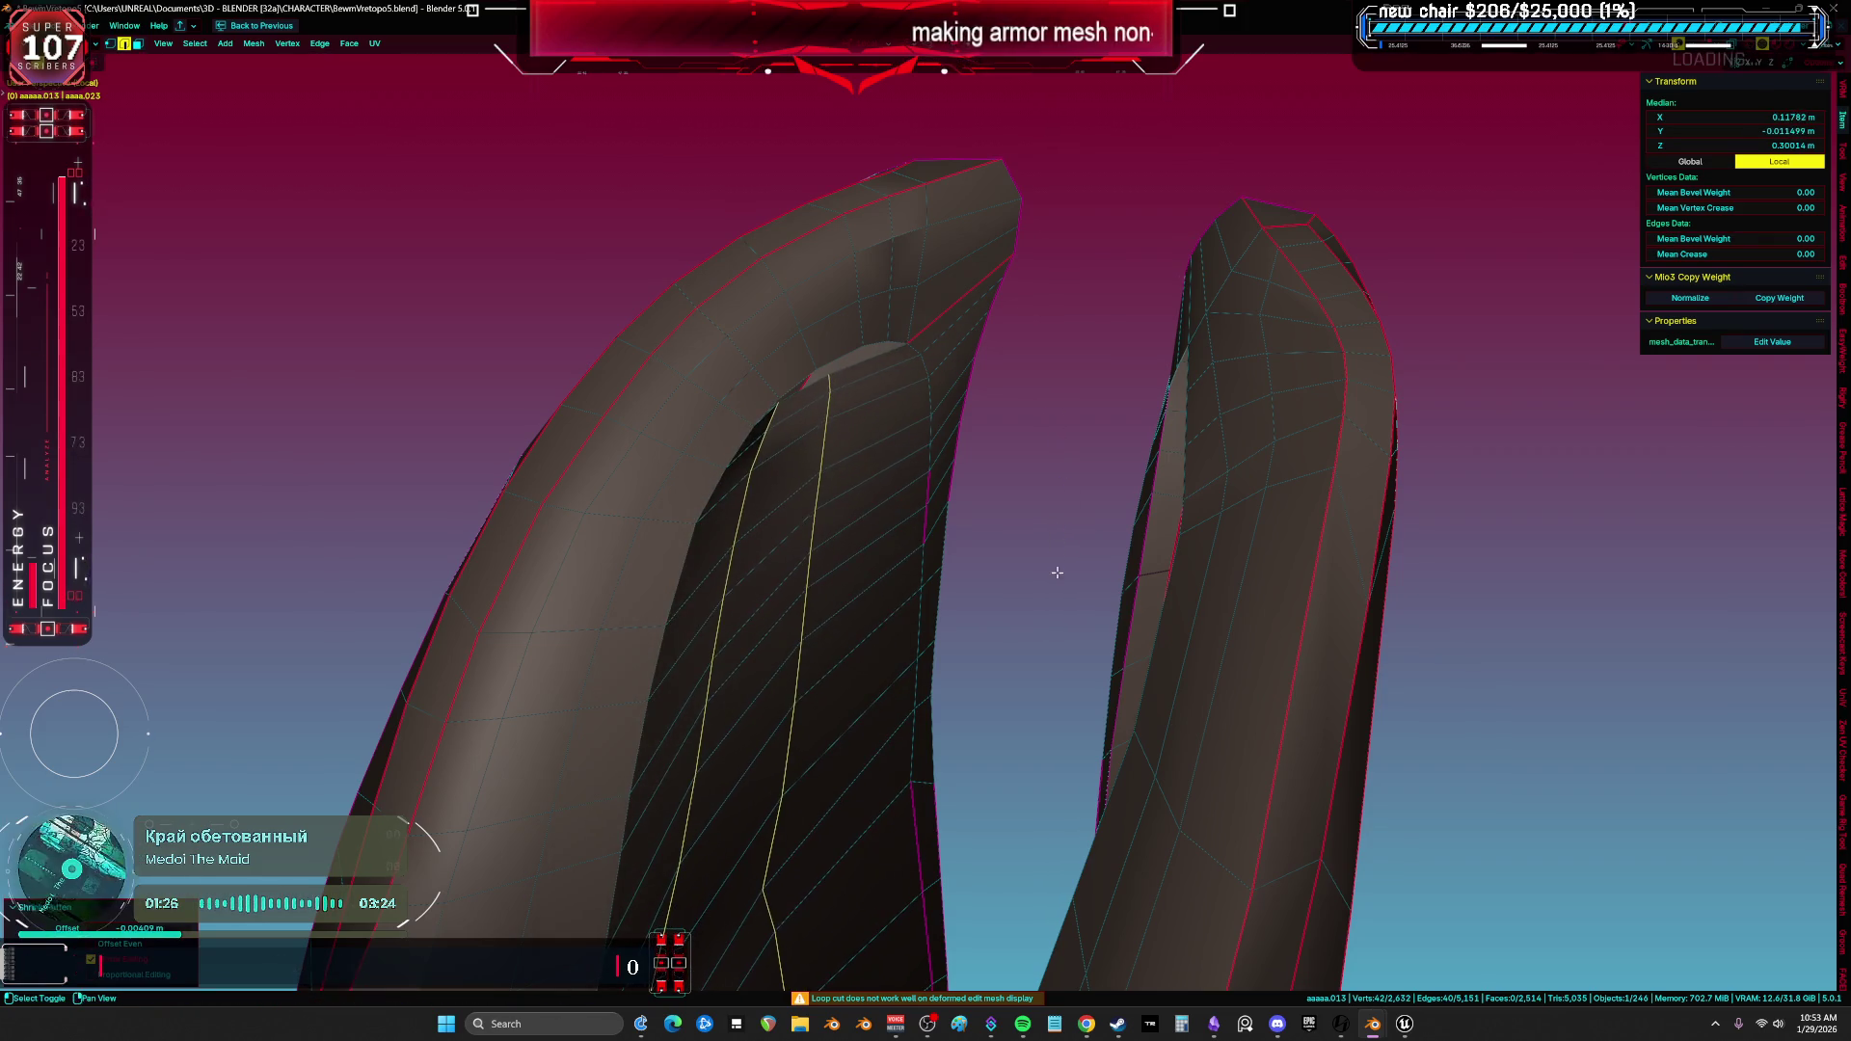
scroll(934, 443, "up", 2)
left_click(773, 381, "alt+shift")
left_click(759, 366)
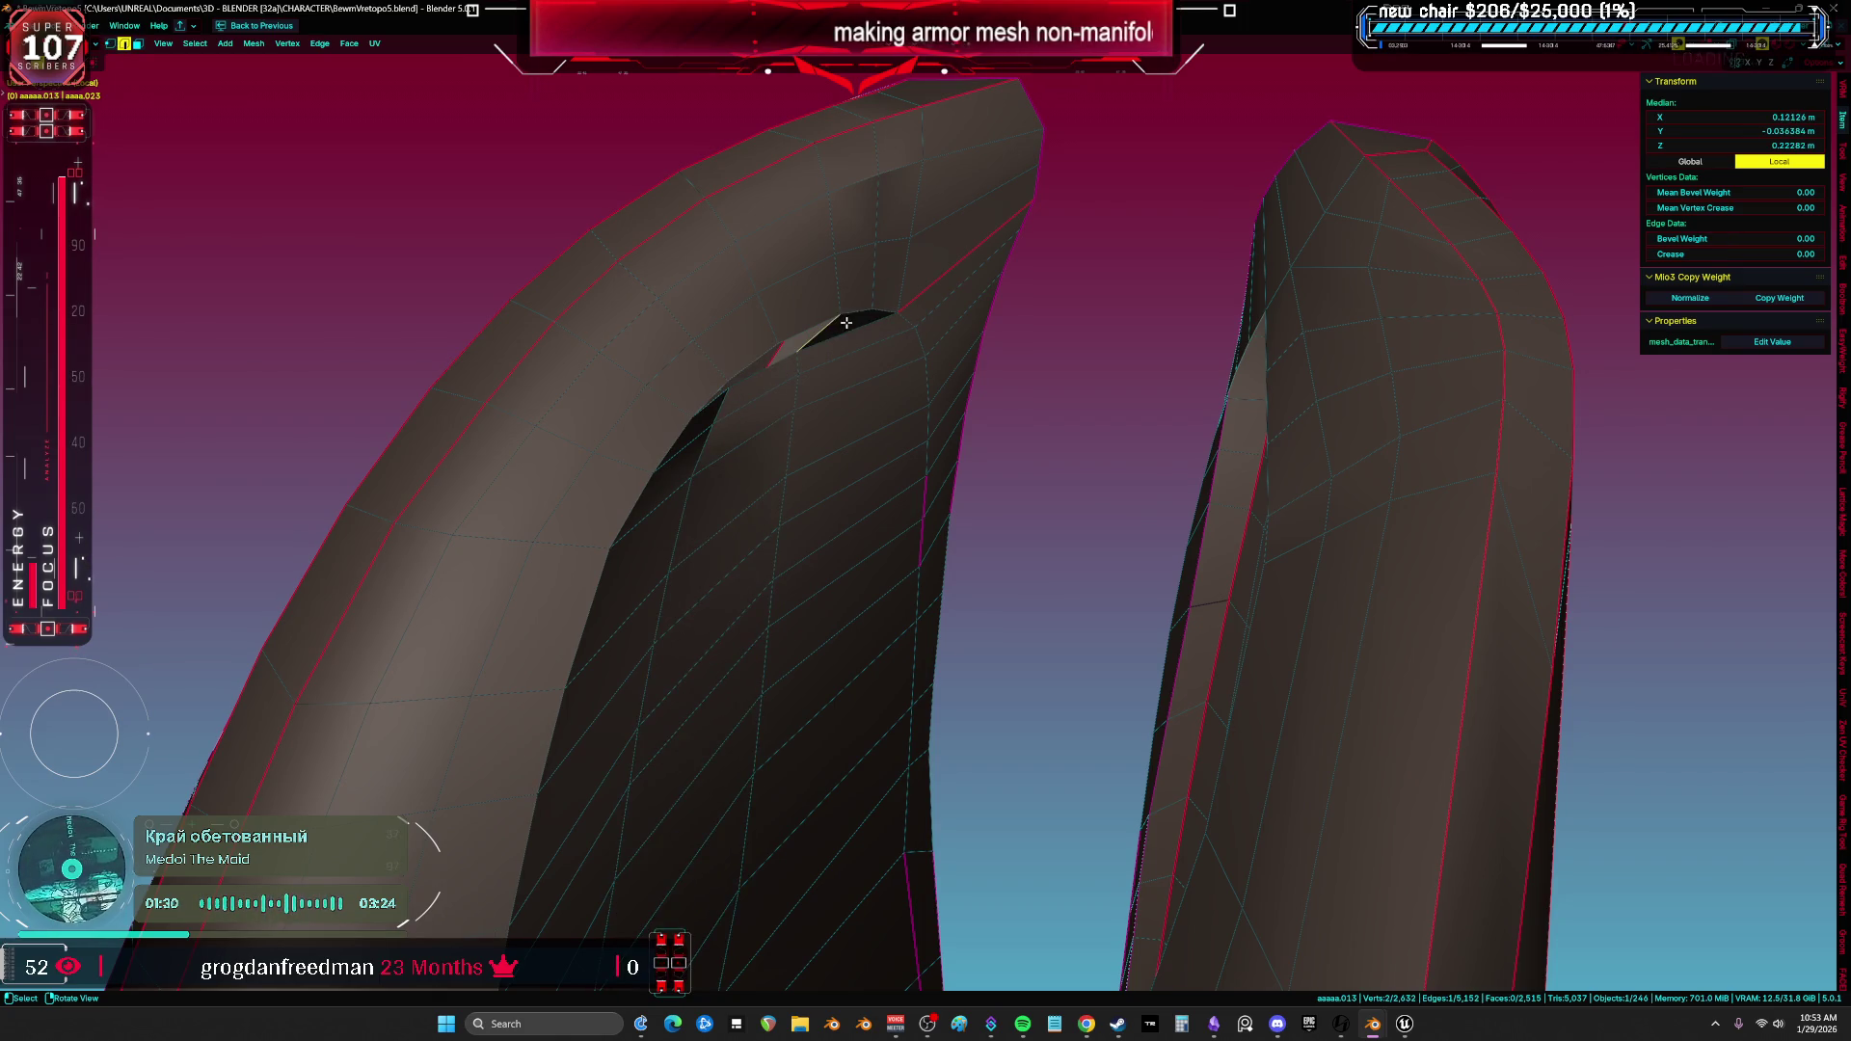
scroll(749, 374, "down", 4)
key("a")
mouse_move(872, 443)
middle_mouse_down()
mouse_move(917, 428)
mouse_move(823, 466)
middle_mouse_up()
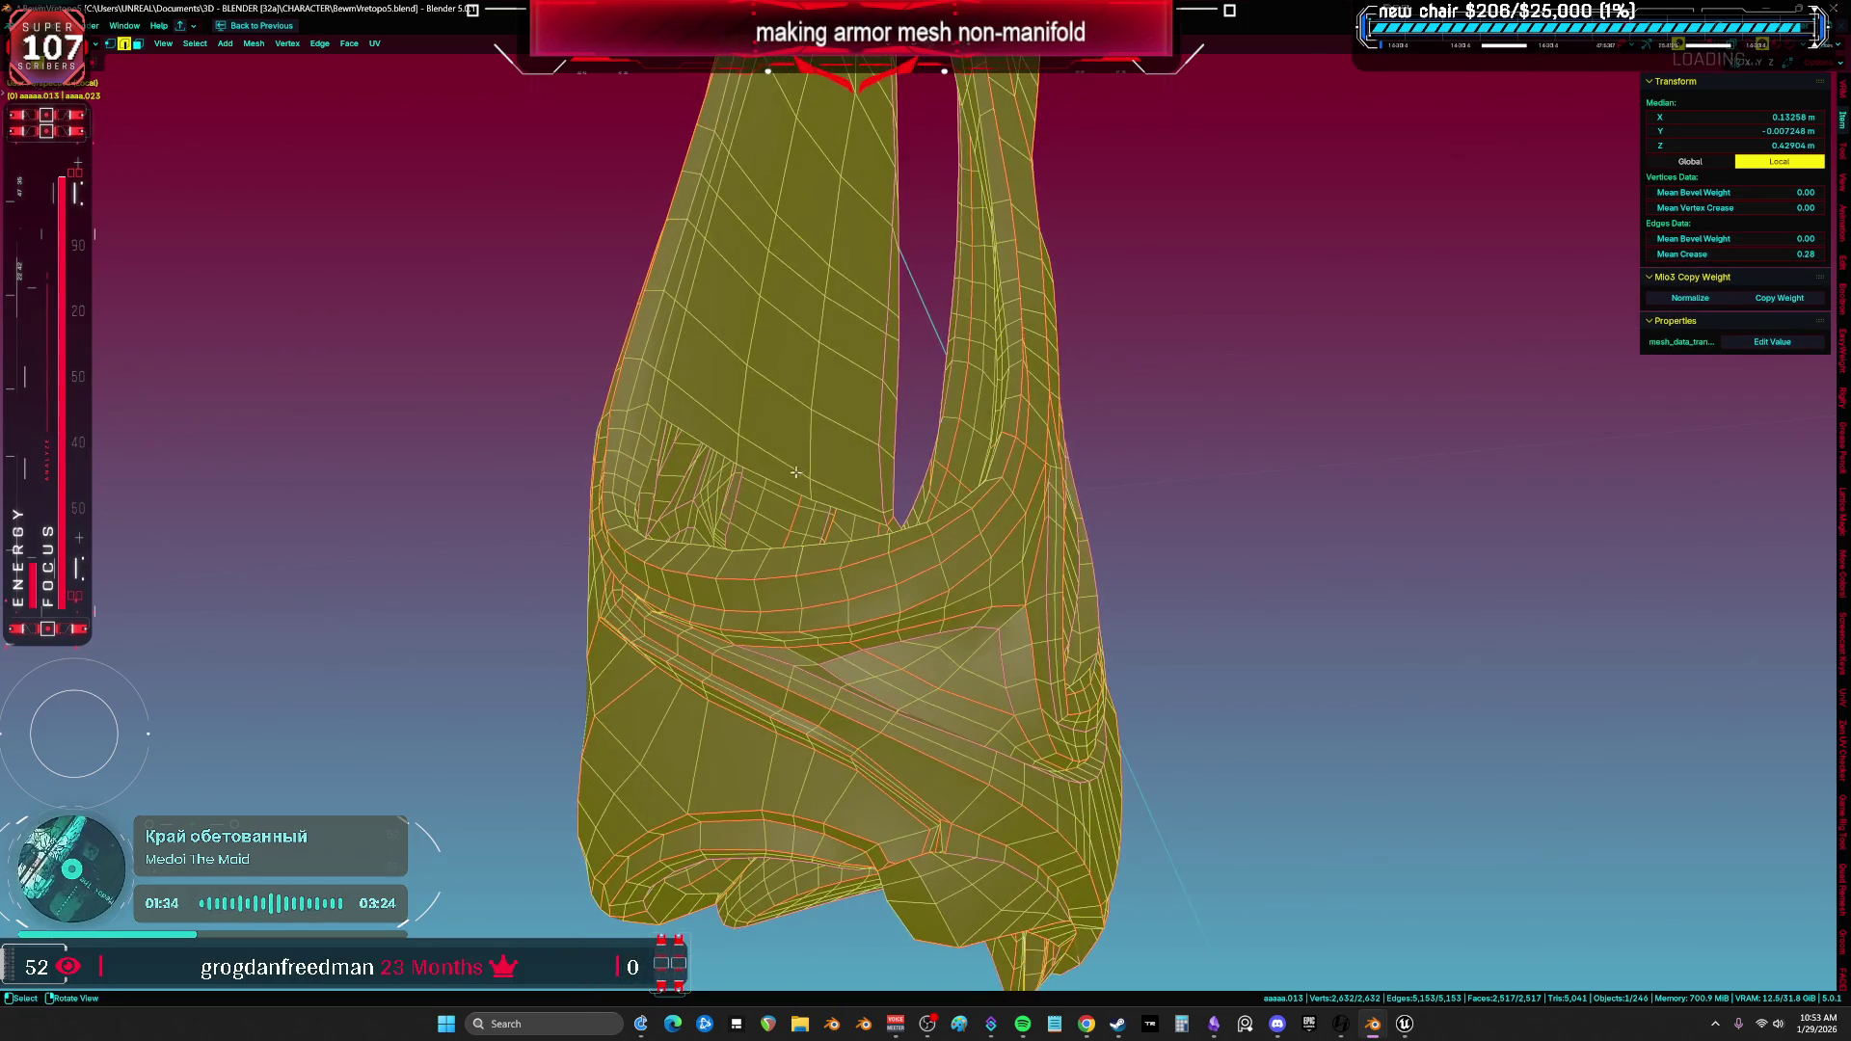
Inspect the armor from a higher frontal view and reselect the whole mesh.
left_click(823, 465)
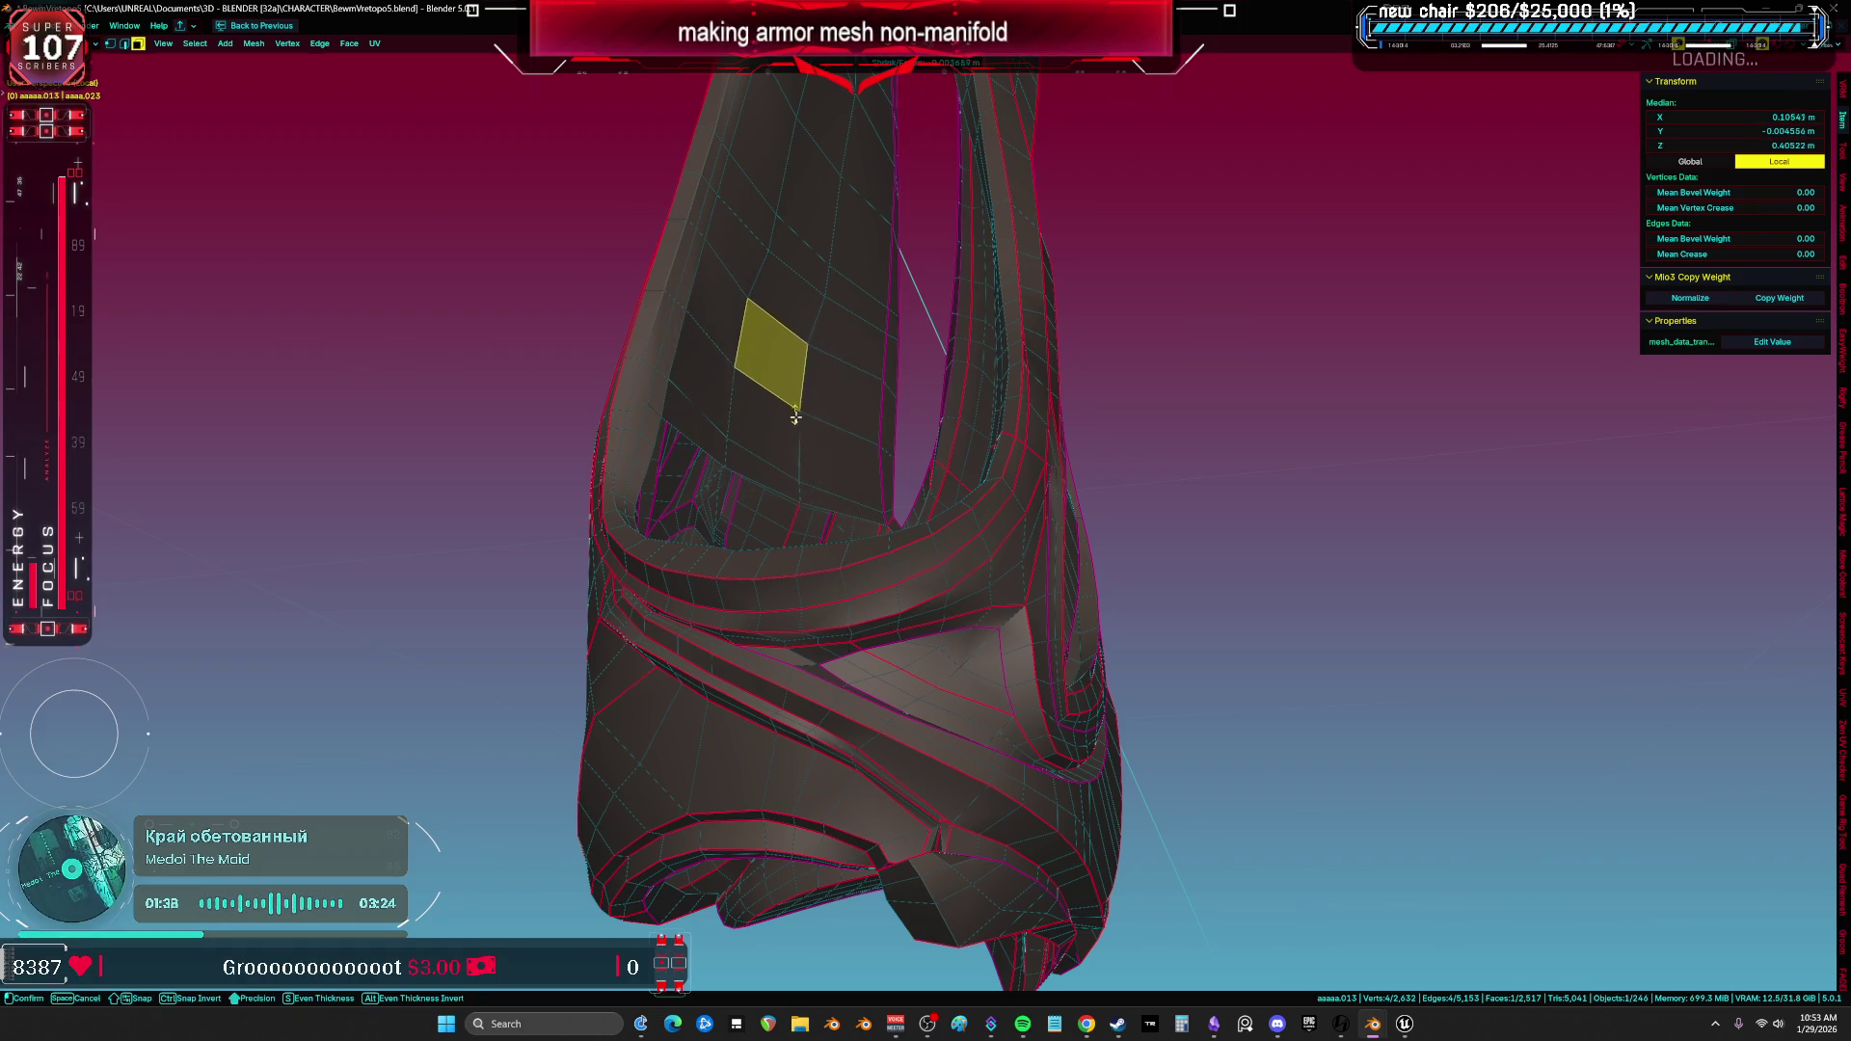
middle_click_drag(801, 295, 818, 301)
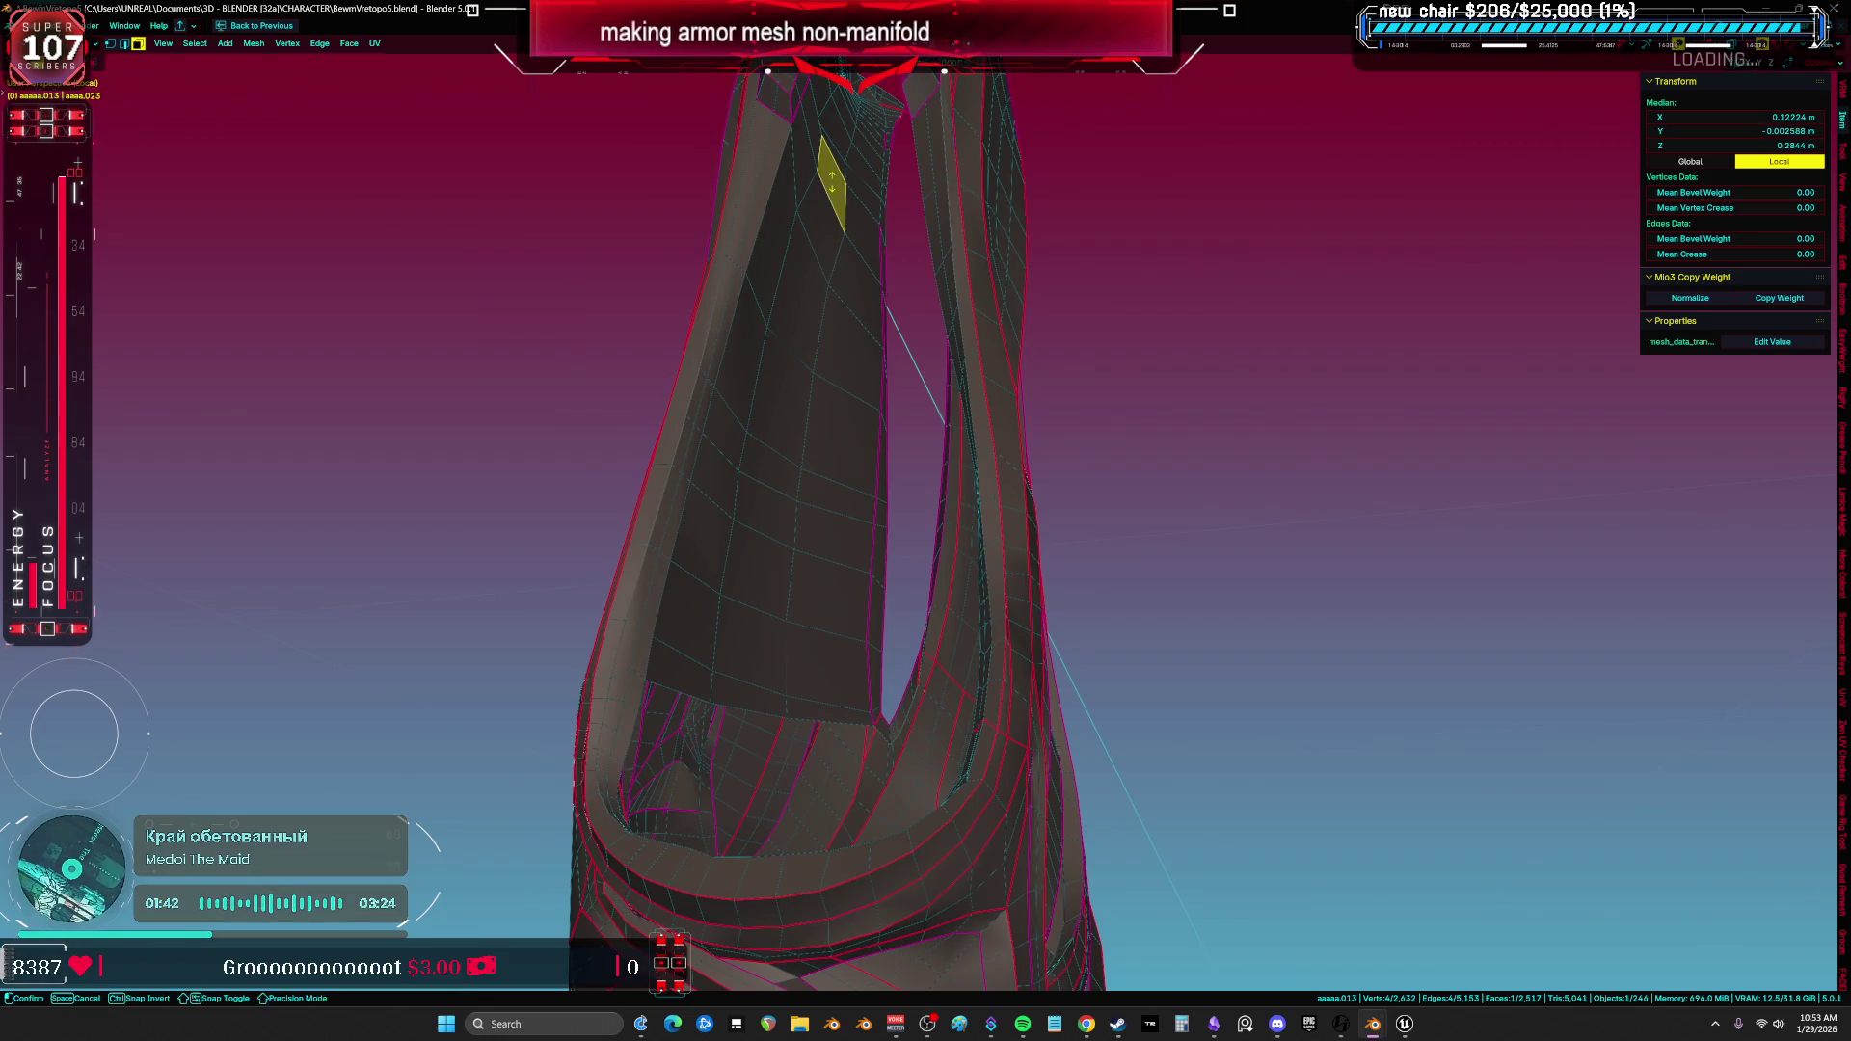
middle_click_drag(837, 243, 855, 289)
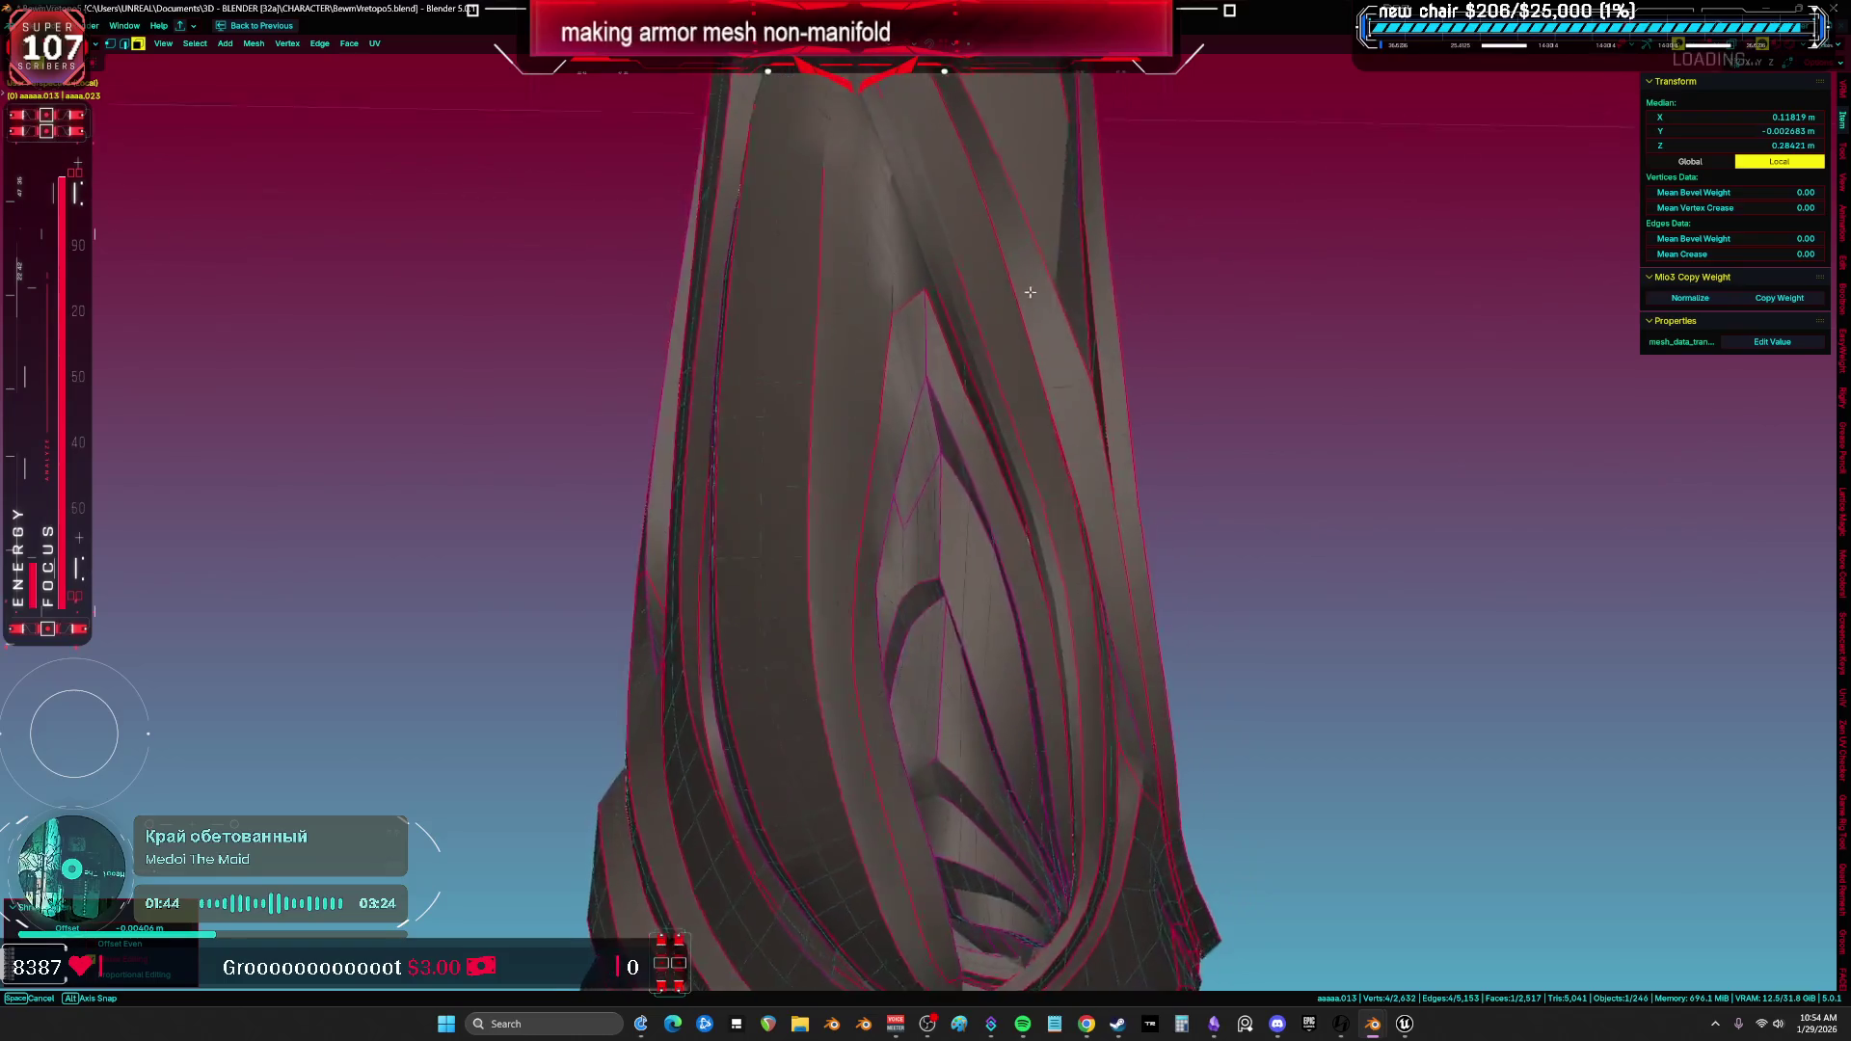
key("a")
mouse_move(854, 289)
middle_mouse_down()
mouse_move(917, 392)
mouse_move(834, 532)
mouse_move(858, 494)
mouse_move(810, 521)
mouse_move(816, 434)
middle_mouse_up()
Add an edge loop down the armor's right side and check the inner opening from below.
left_click(777, 548)
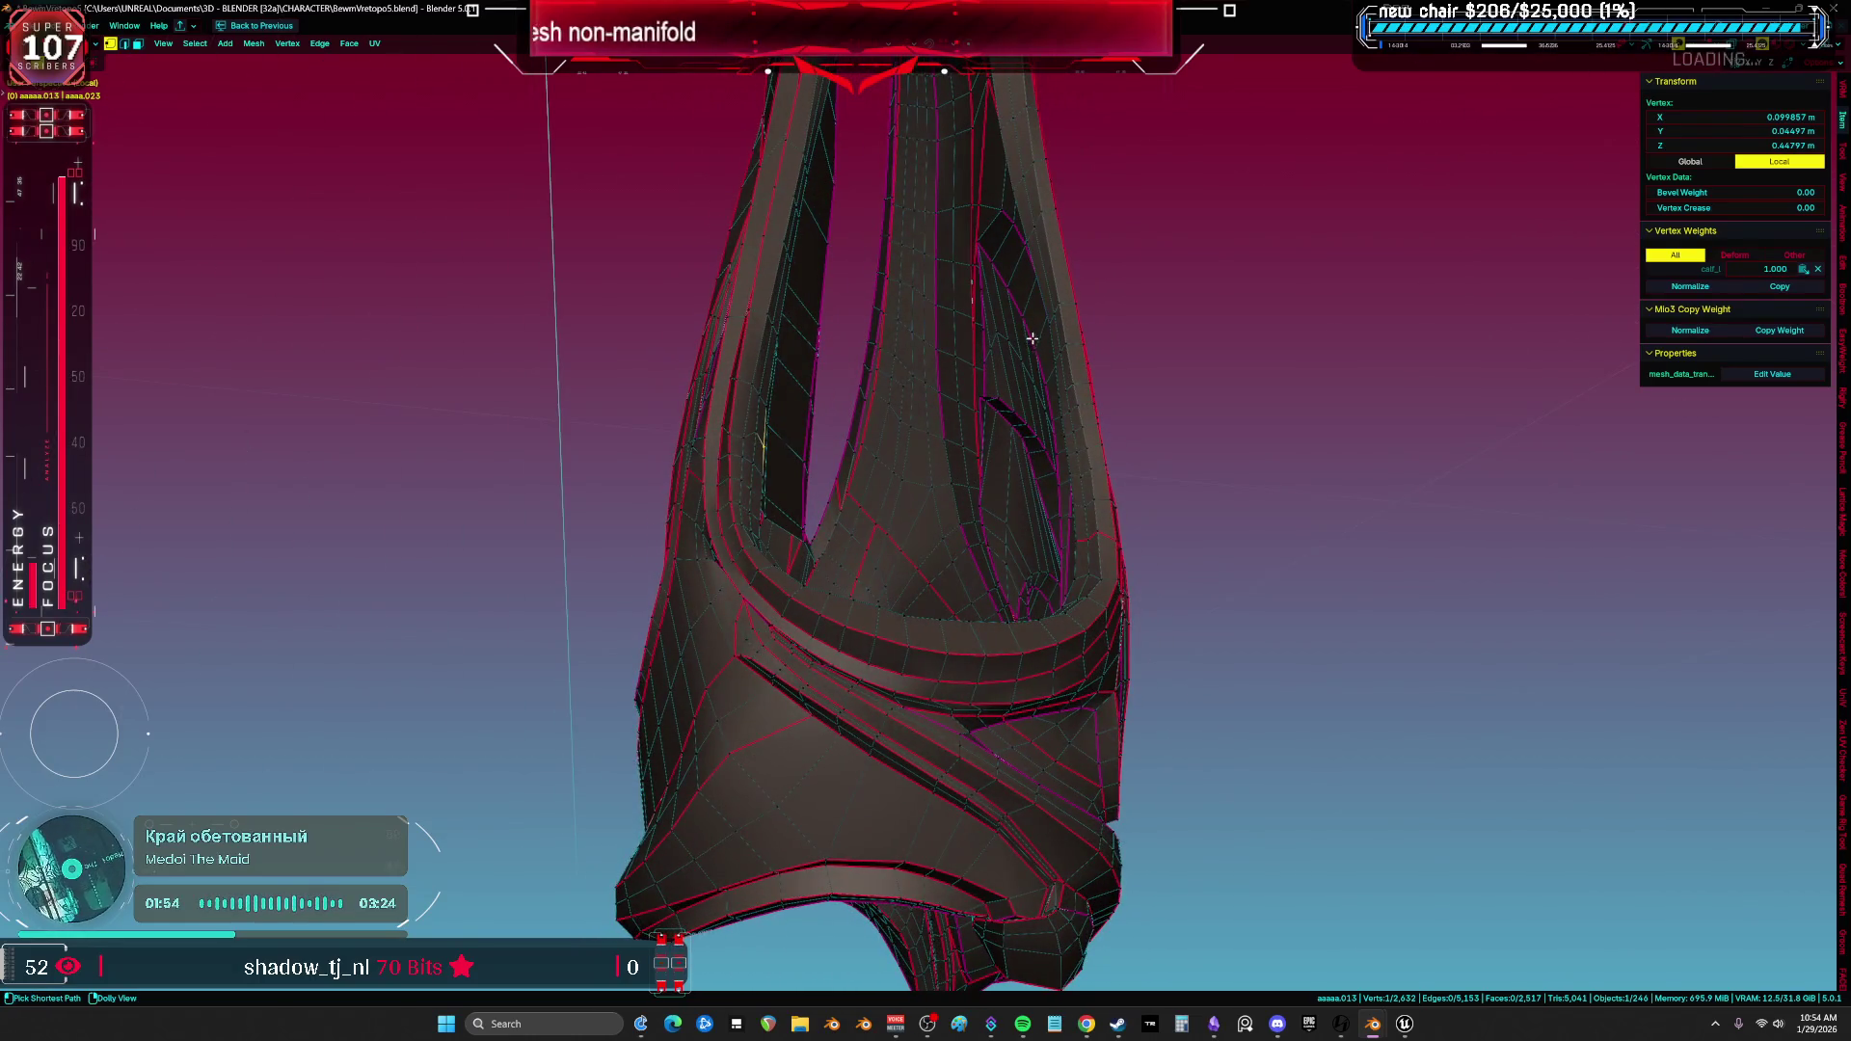
mouse_move(1045, 316)
middle_mouse_down()
mouse_move(1064, 376)
mouse_move(1111, 370)
middle_mouse_up()
left_click(1069, 374, "ctrl")
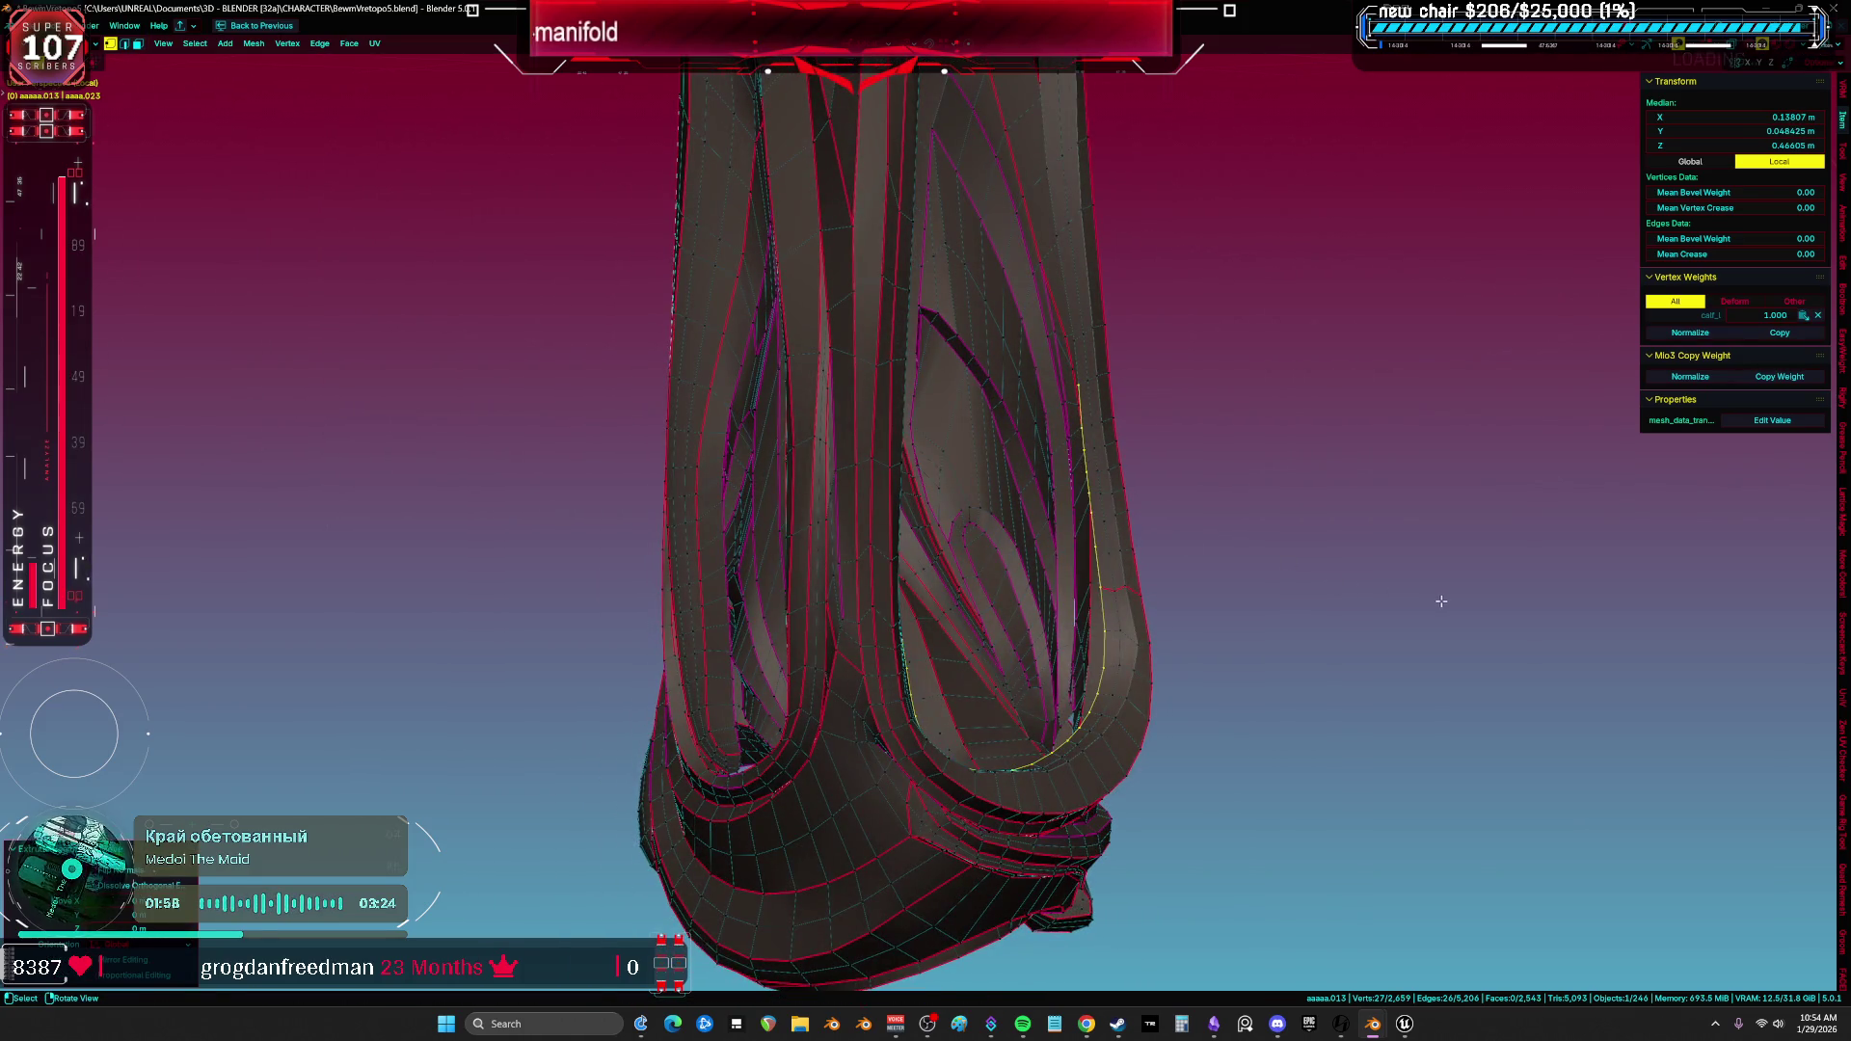
mouse_move(1287, 580)
middle_mouse_down()
mouse_move(1158, 517)
mouse_move(1014, 613)
mouse_move(1033, 512)
mouse_move(1004, 772)
mouse_move(839, 487)
mouse_move(451, 490)
middle_mouse_up()
Merge the two stray corner vertices at their center and reselect the whole mesh.
left_click(452, 490)
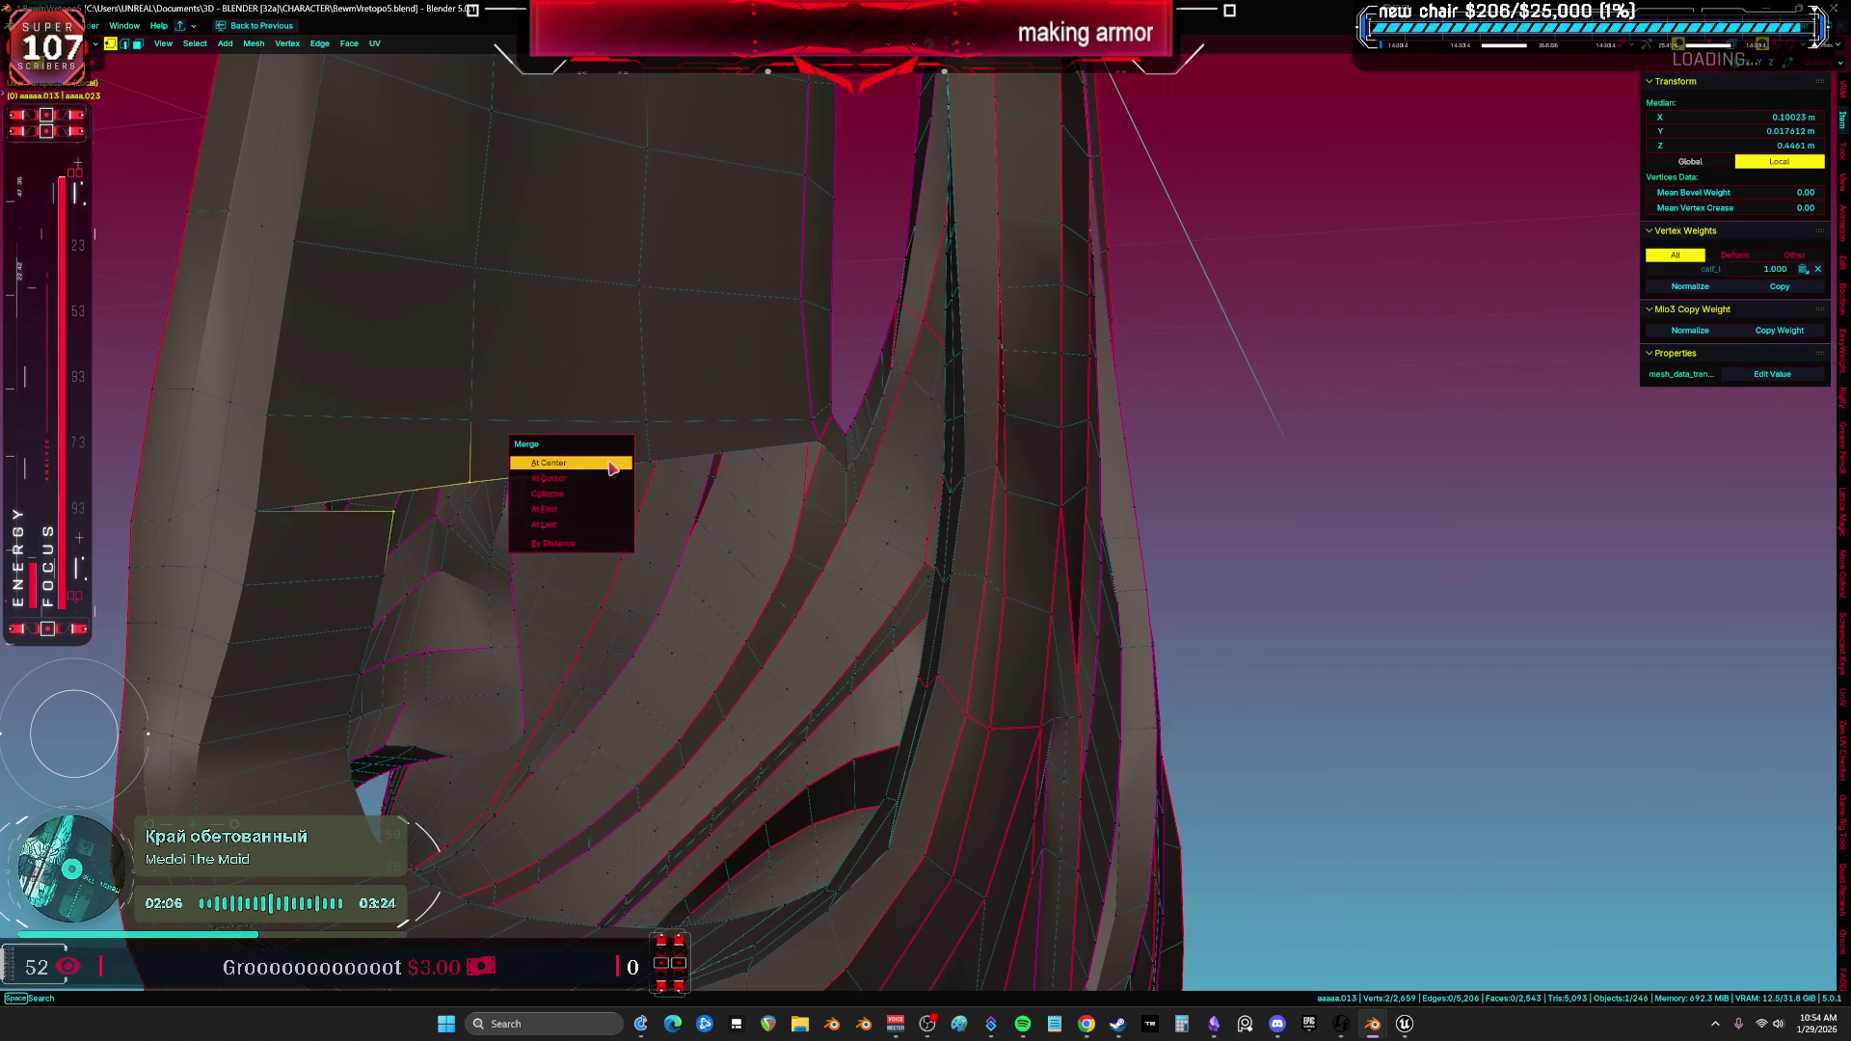
left_click(610, 468)
mouse_move(612, 468)
middle_mouse_down()
mouse_move(639, 547)
mouse_move(525, 645)
mouse_move(541, 442)
mouse_move(714, 576)
mouse_move(915, 353)
mouse_move(912, 417)
mouse_move(971, 380)
middle_mouse_up()
key("a")
left_click(913, 416)
scroll(1064, 313, "up", 4)
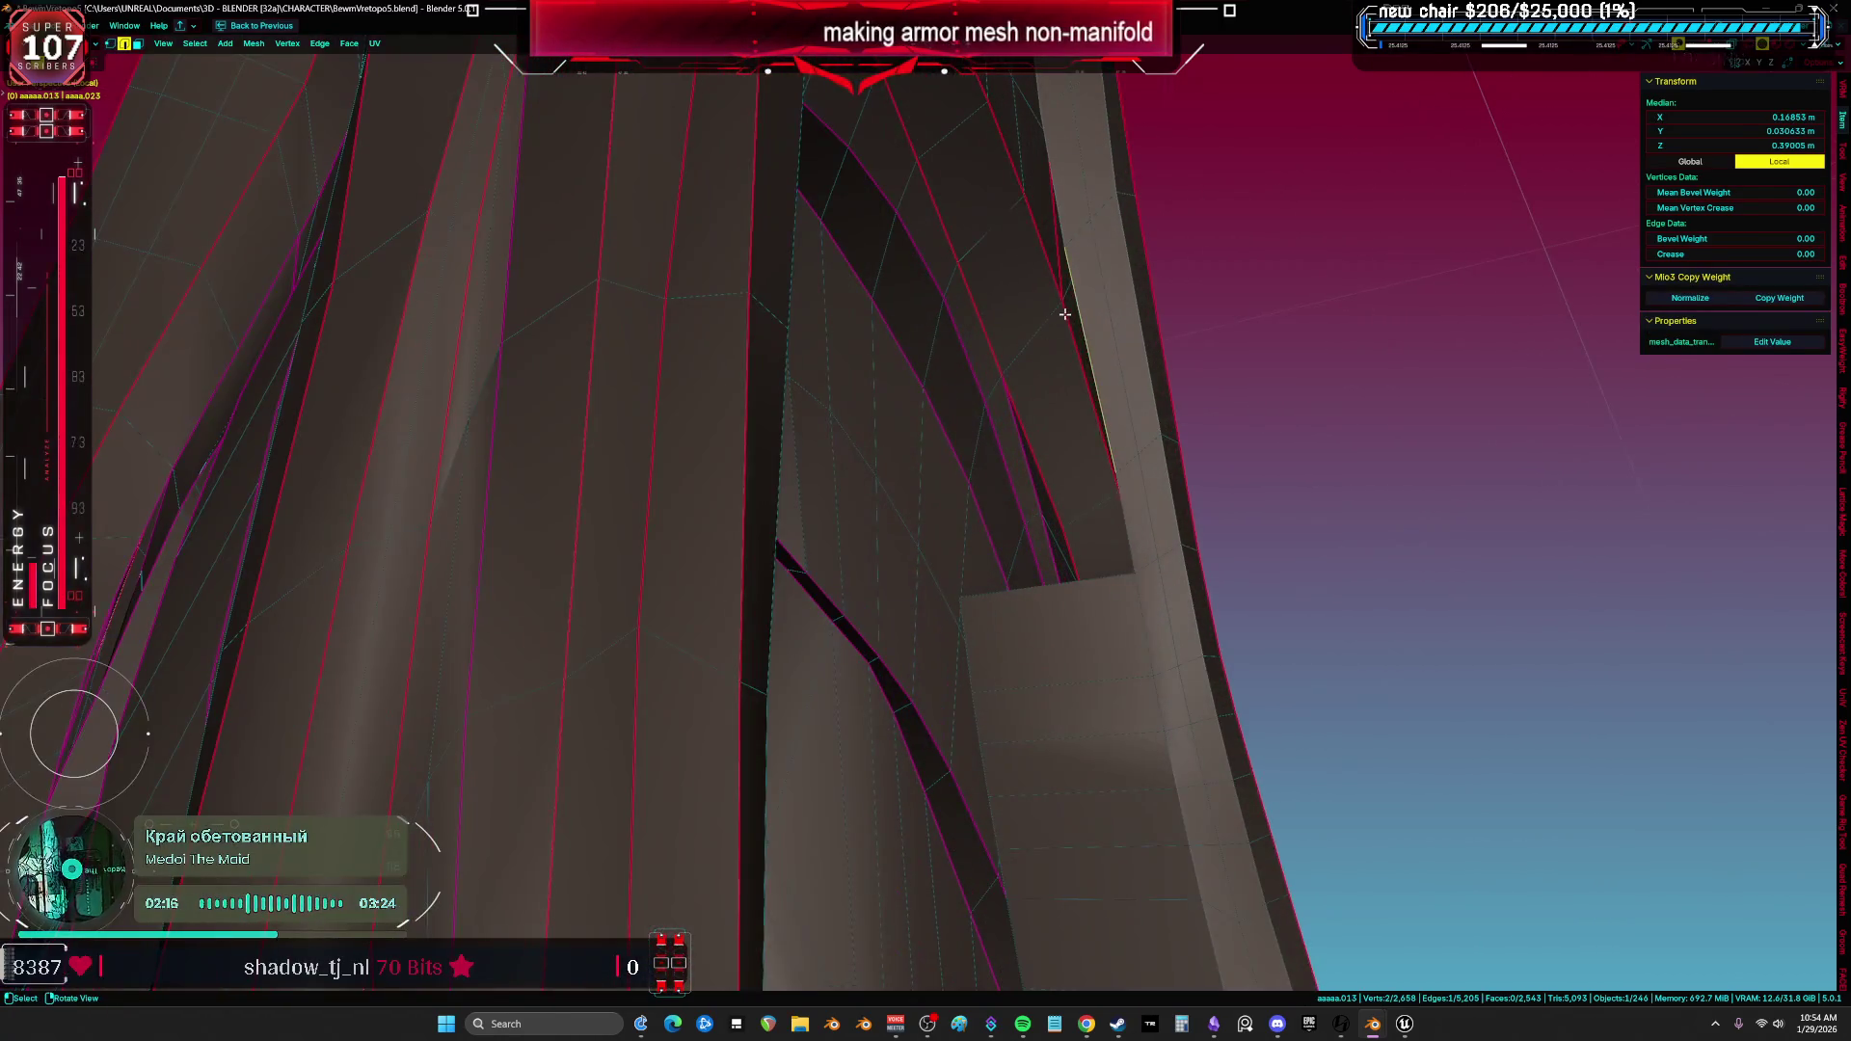
Inspect a hidden face in wireframe shading, then return to solid and pick an edge near the notch.
middle_click_drag(1224, 297, 722, 453)
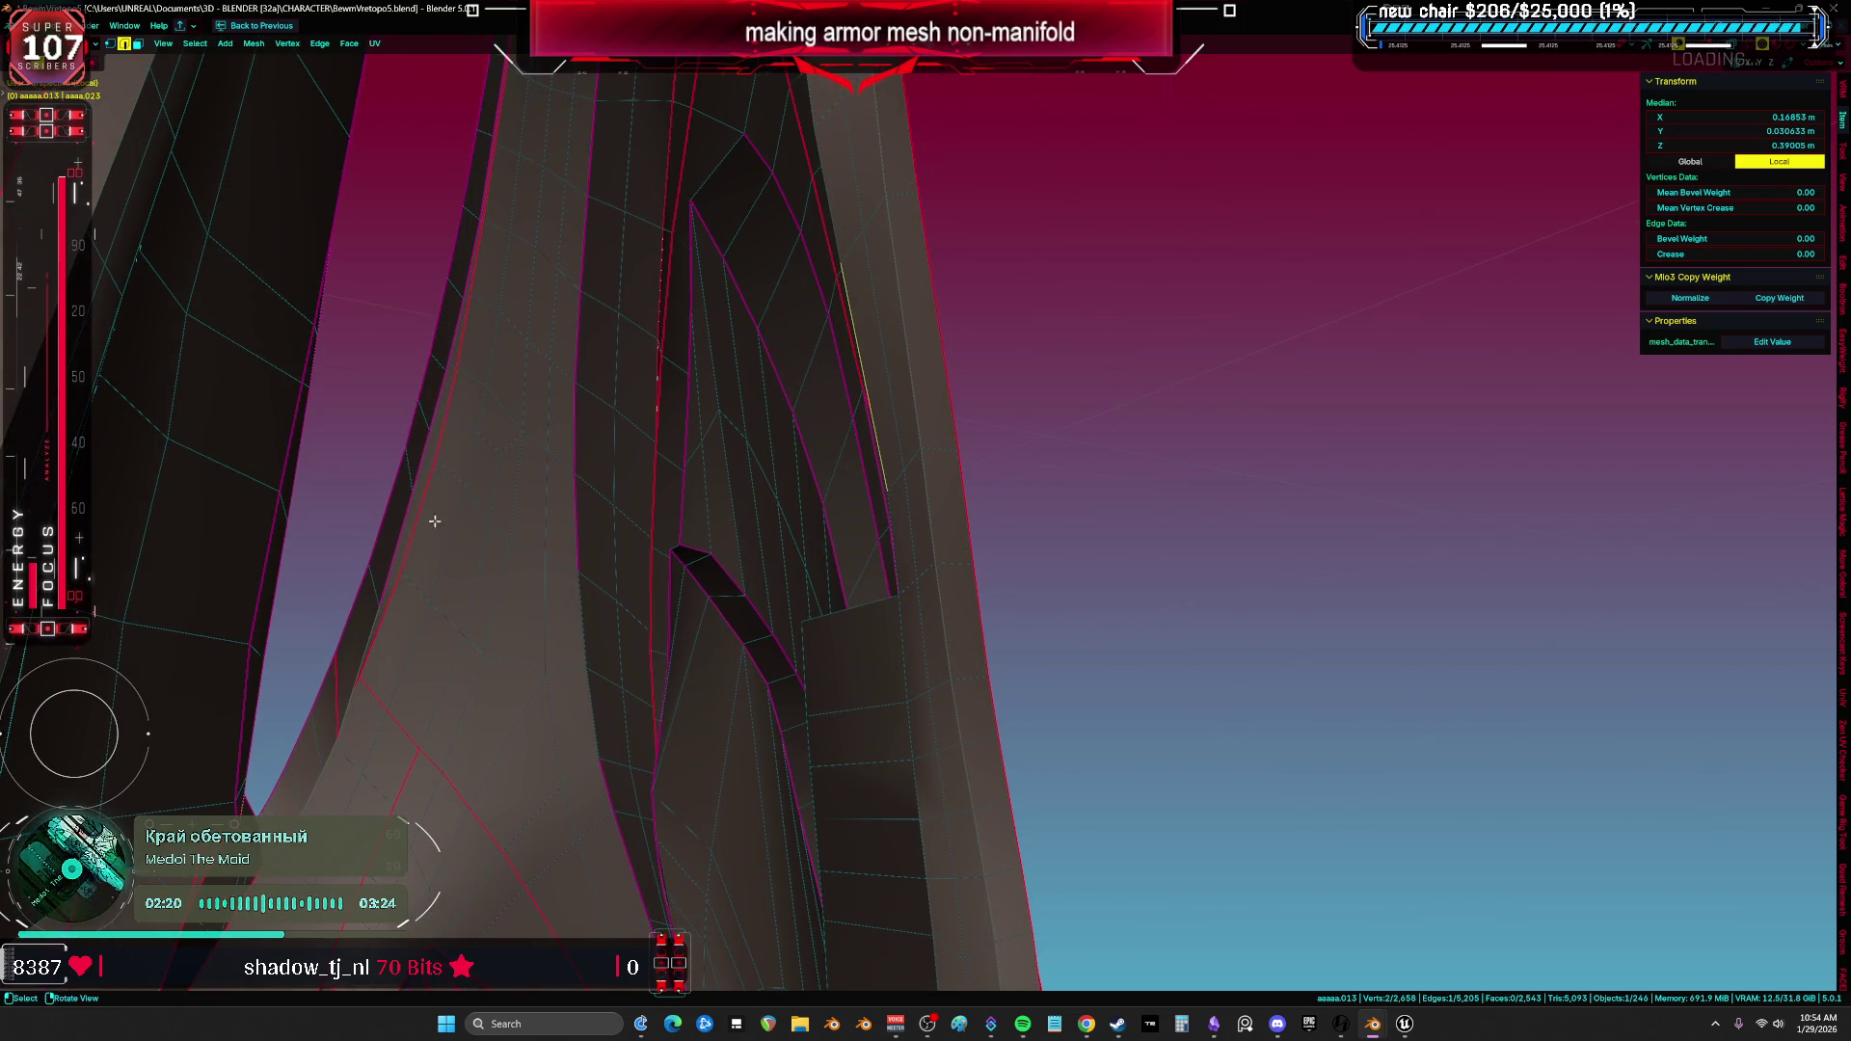
middle_click_drag(413, 532, 590, 543)
left_click(631, 562)
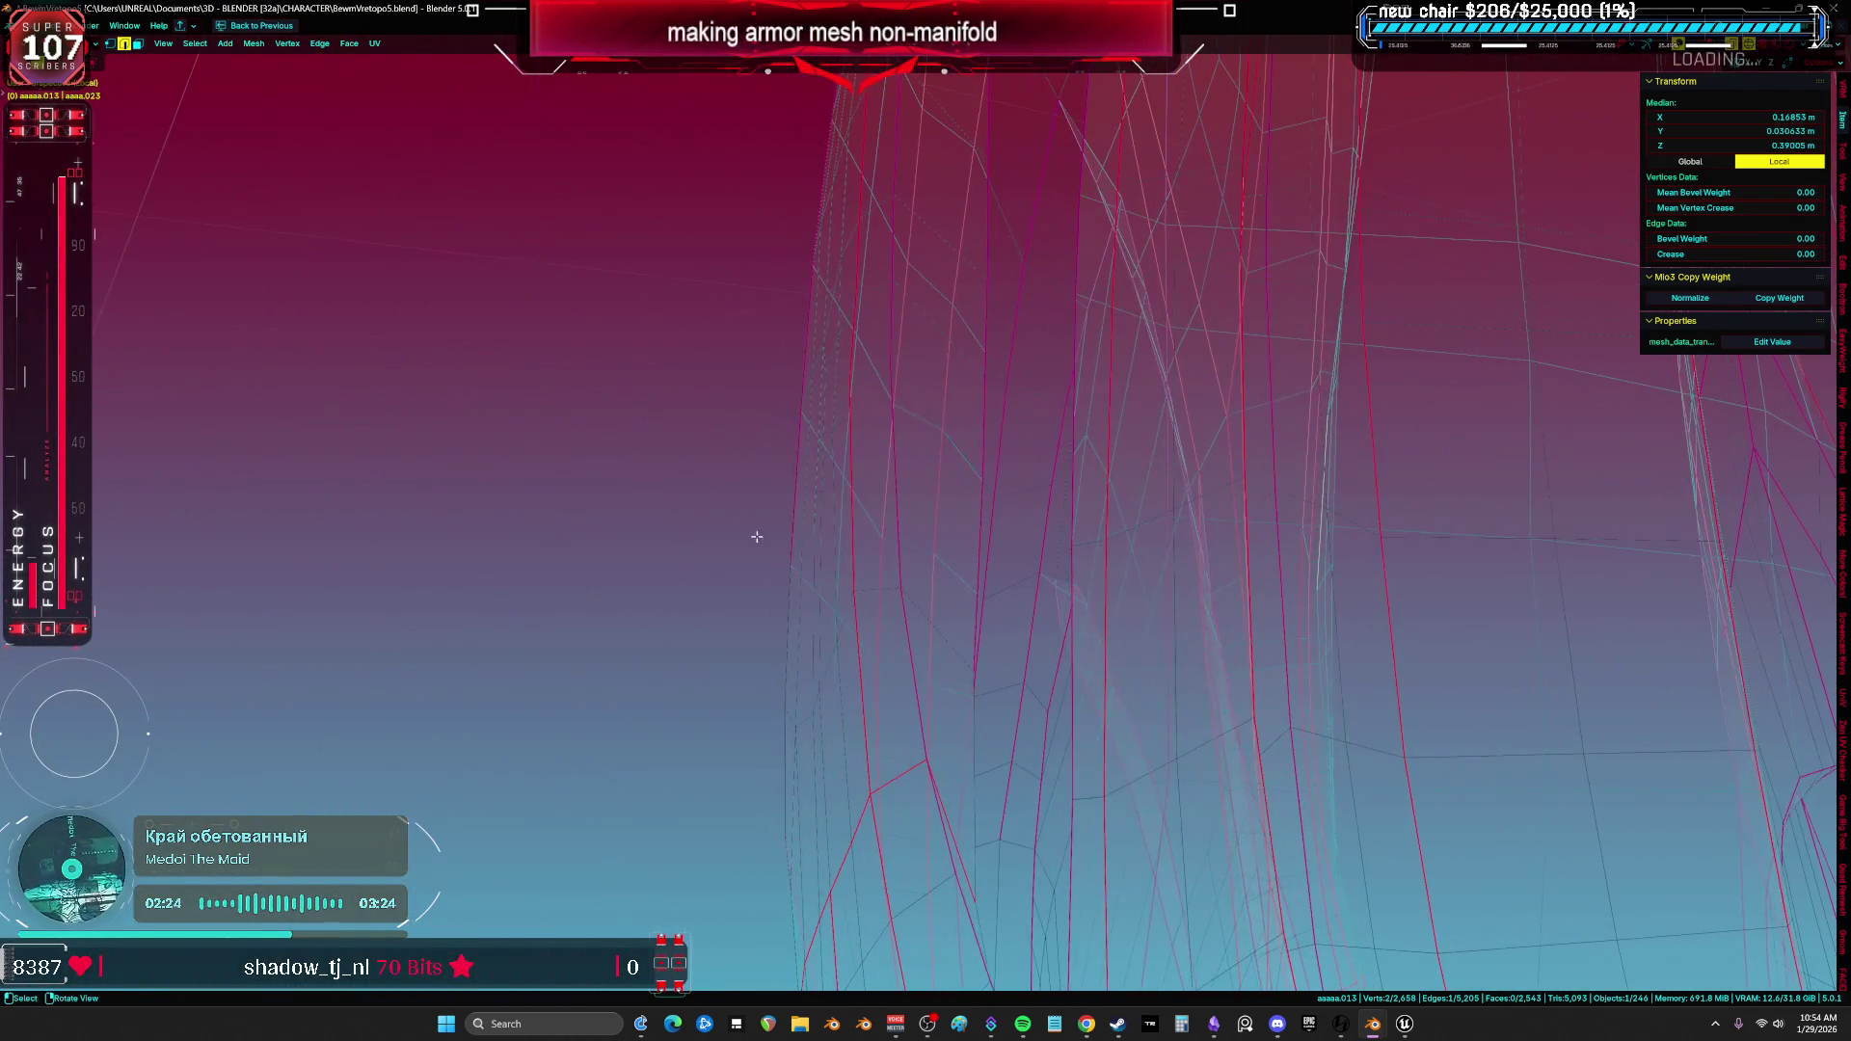
left_click(973, 533)
key("z")
mouse_move(1439, 516)
middle_mouse_down()
mouse_move(694, 456)
mouse_move(819, 614)
mouse_move(837, 568)
middle_mouse_up()
left_click(694, 455)
scroll(838, 569, "down", 2)
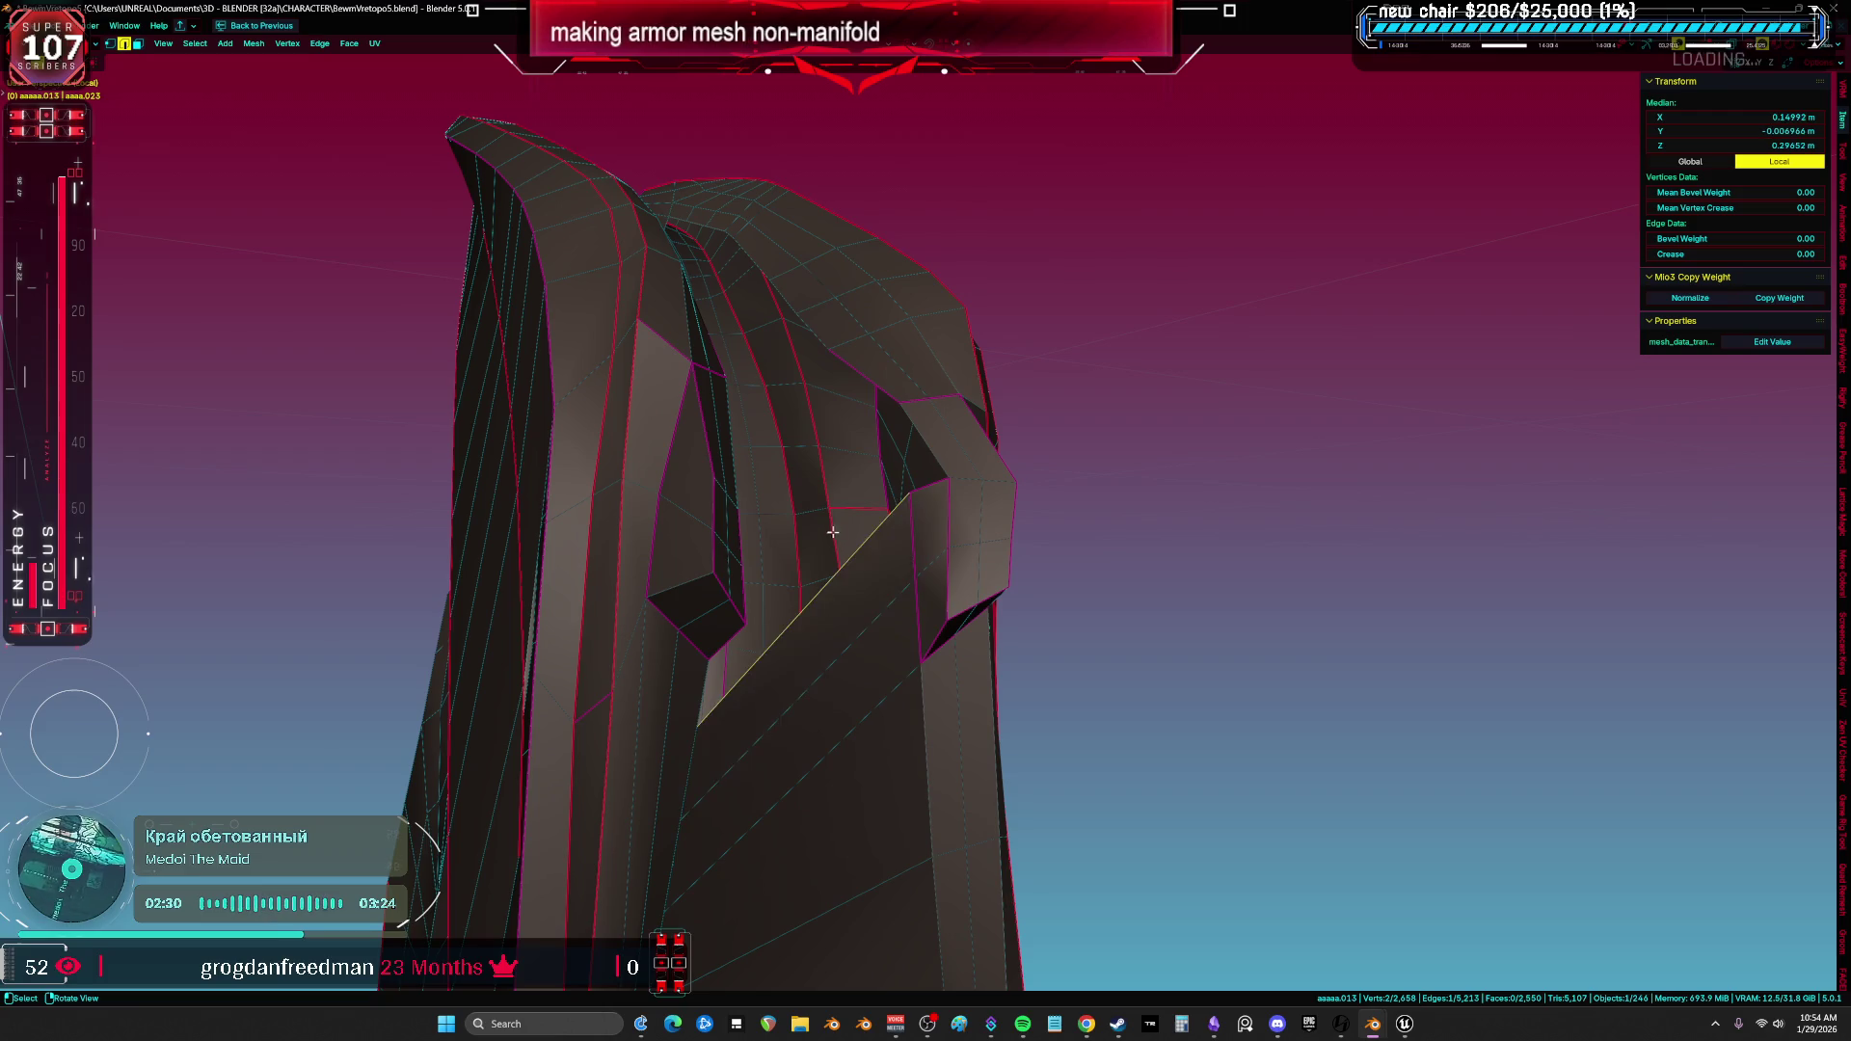
Add an edge loop running down from the notch at the armor's top and slide it into place.
mouse_move(856, 386)
middle_mouse_down()
mouse_move(826, 413)
mouse_move(896, 632)
mouse_move(935, 609)
middle_mouse_up()
scroll(936, 608, "up", 3)
middle_click_drag(877, 536, 782, 476)
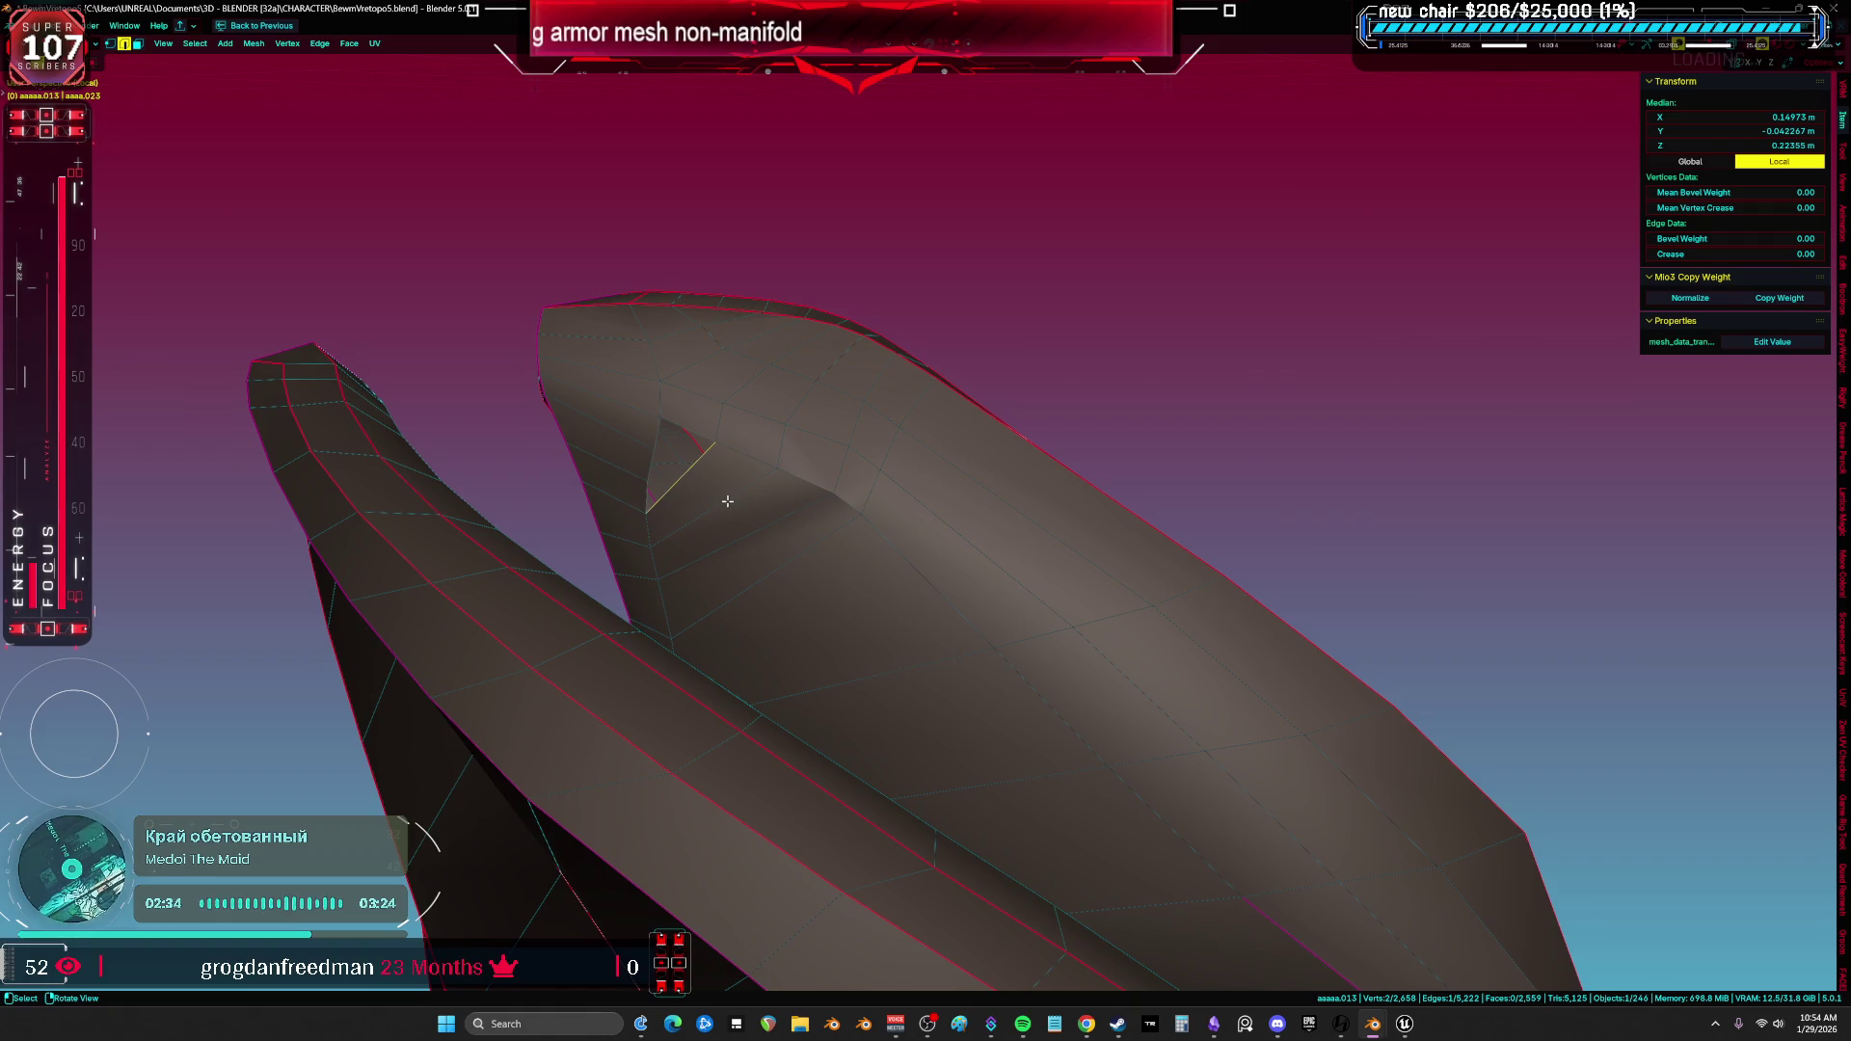
scroll(728, 500, "up", 2)
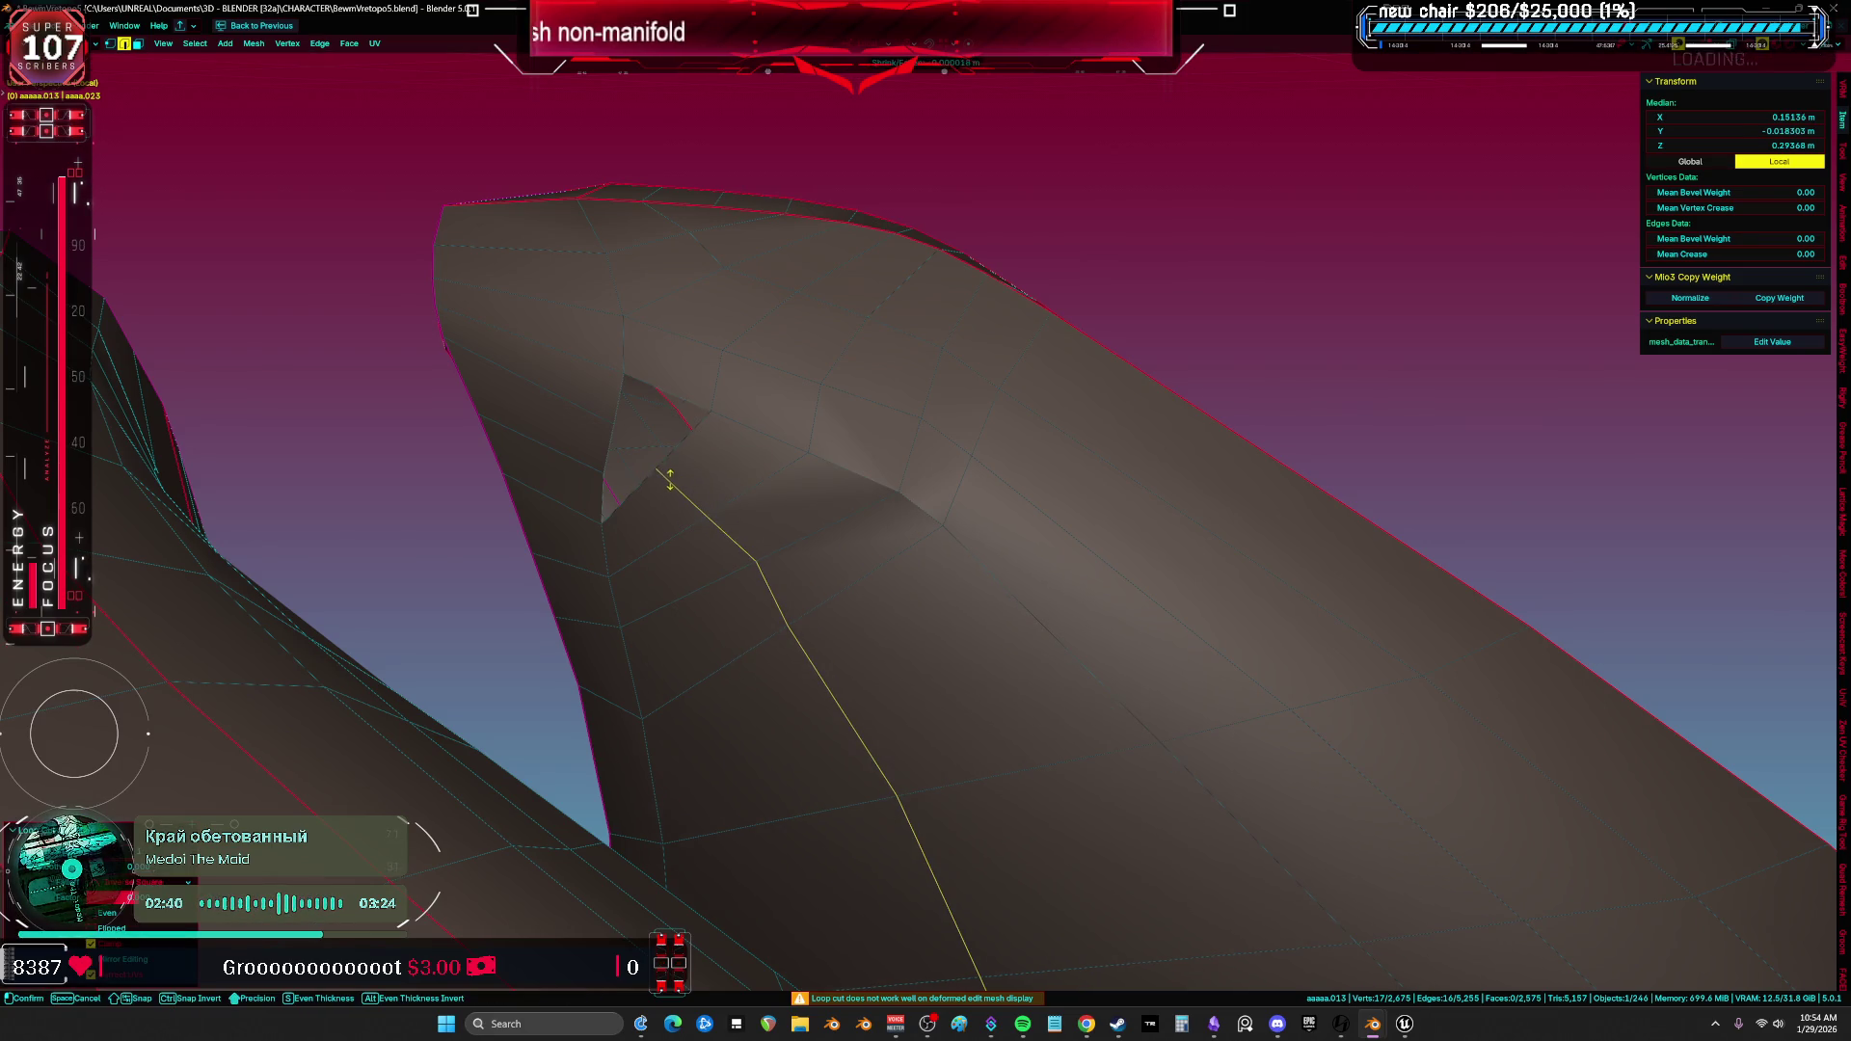
left_click(673, 566)
scroll(687, 395, "down", 3)
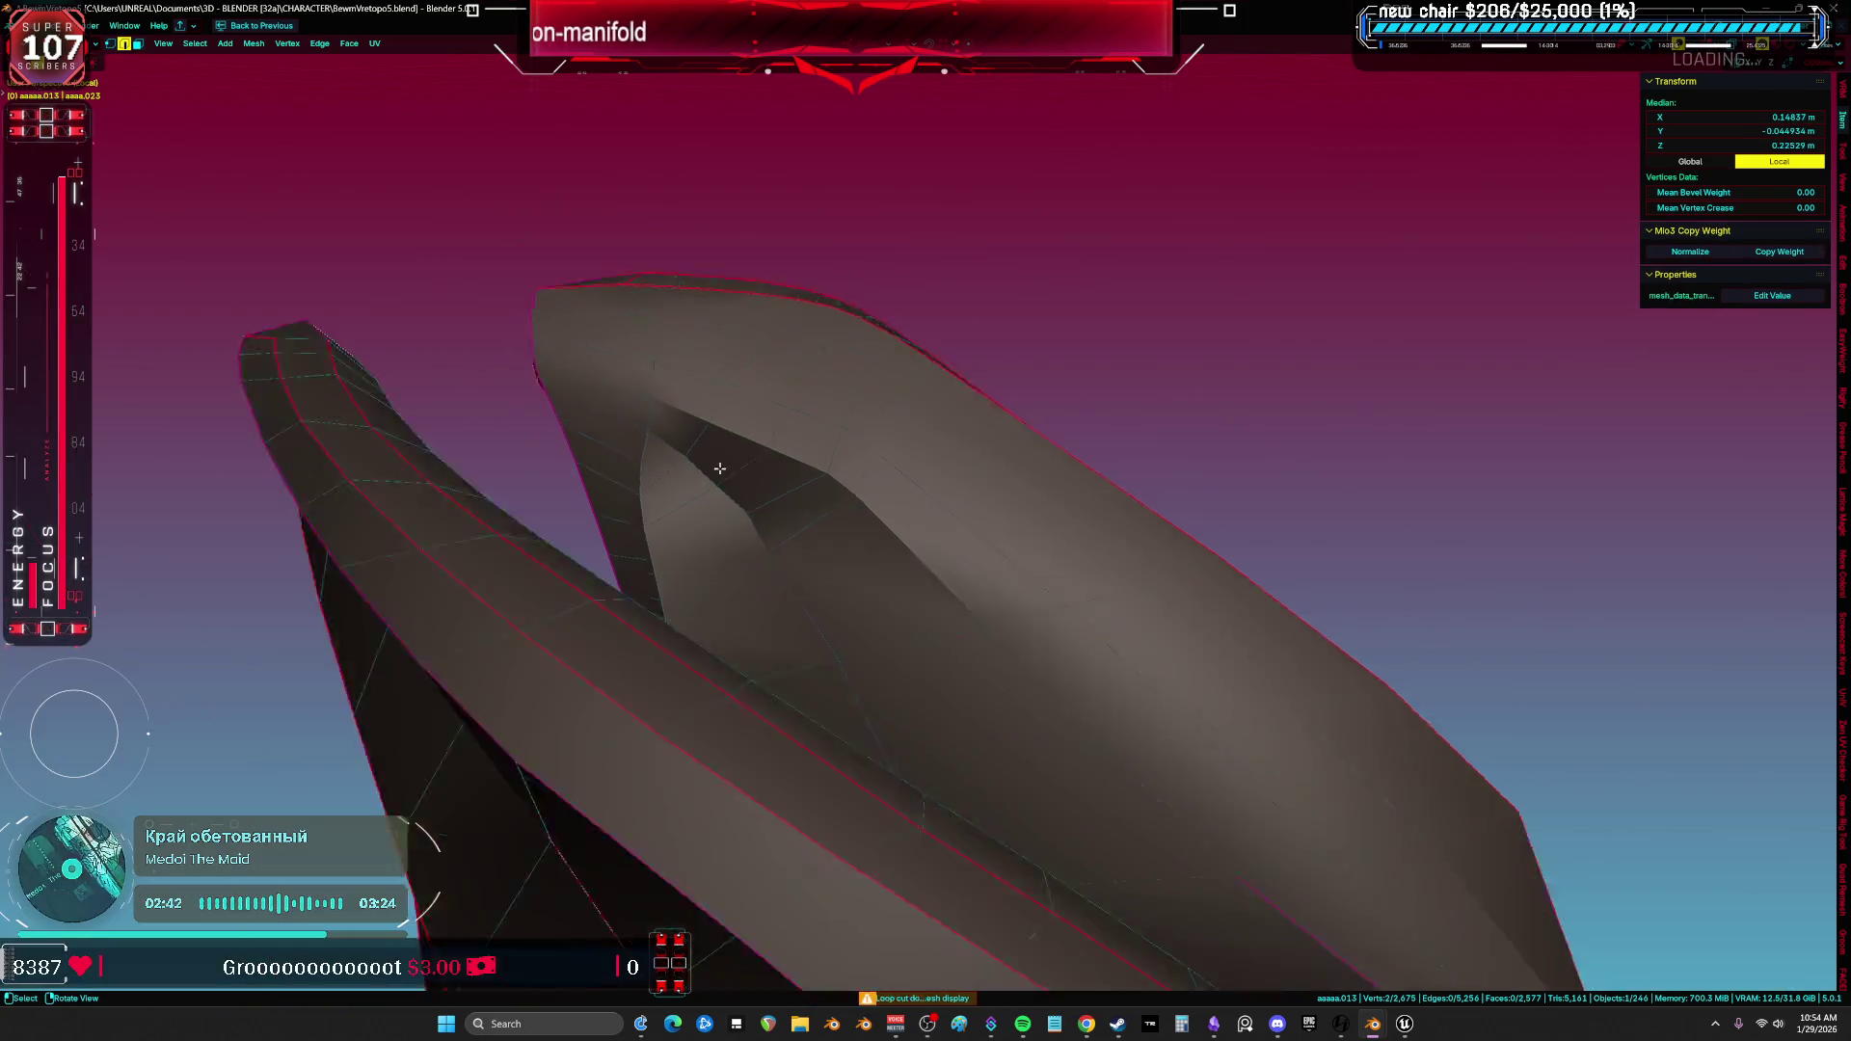
key("a")
mouse_move(715, 454)
middle_mouse_down()
mouse_move(667, 438)
mouse_move(694, 405)
middle_mouse_up()
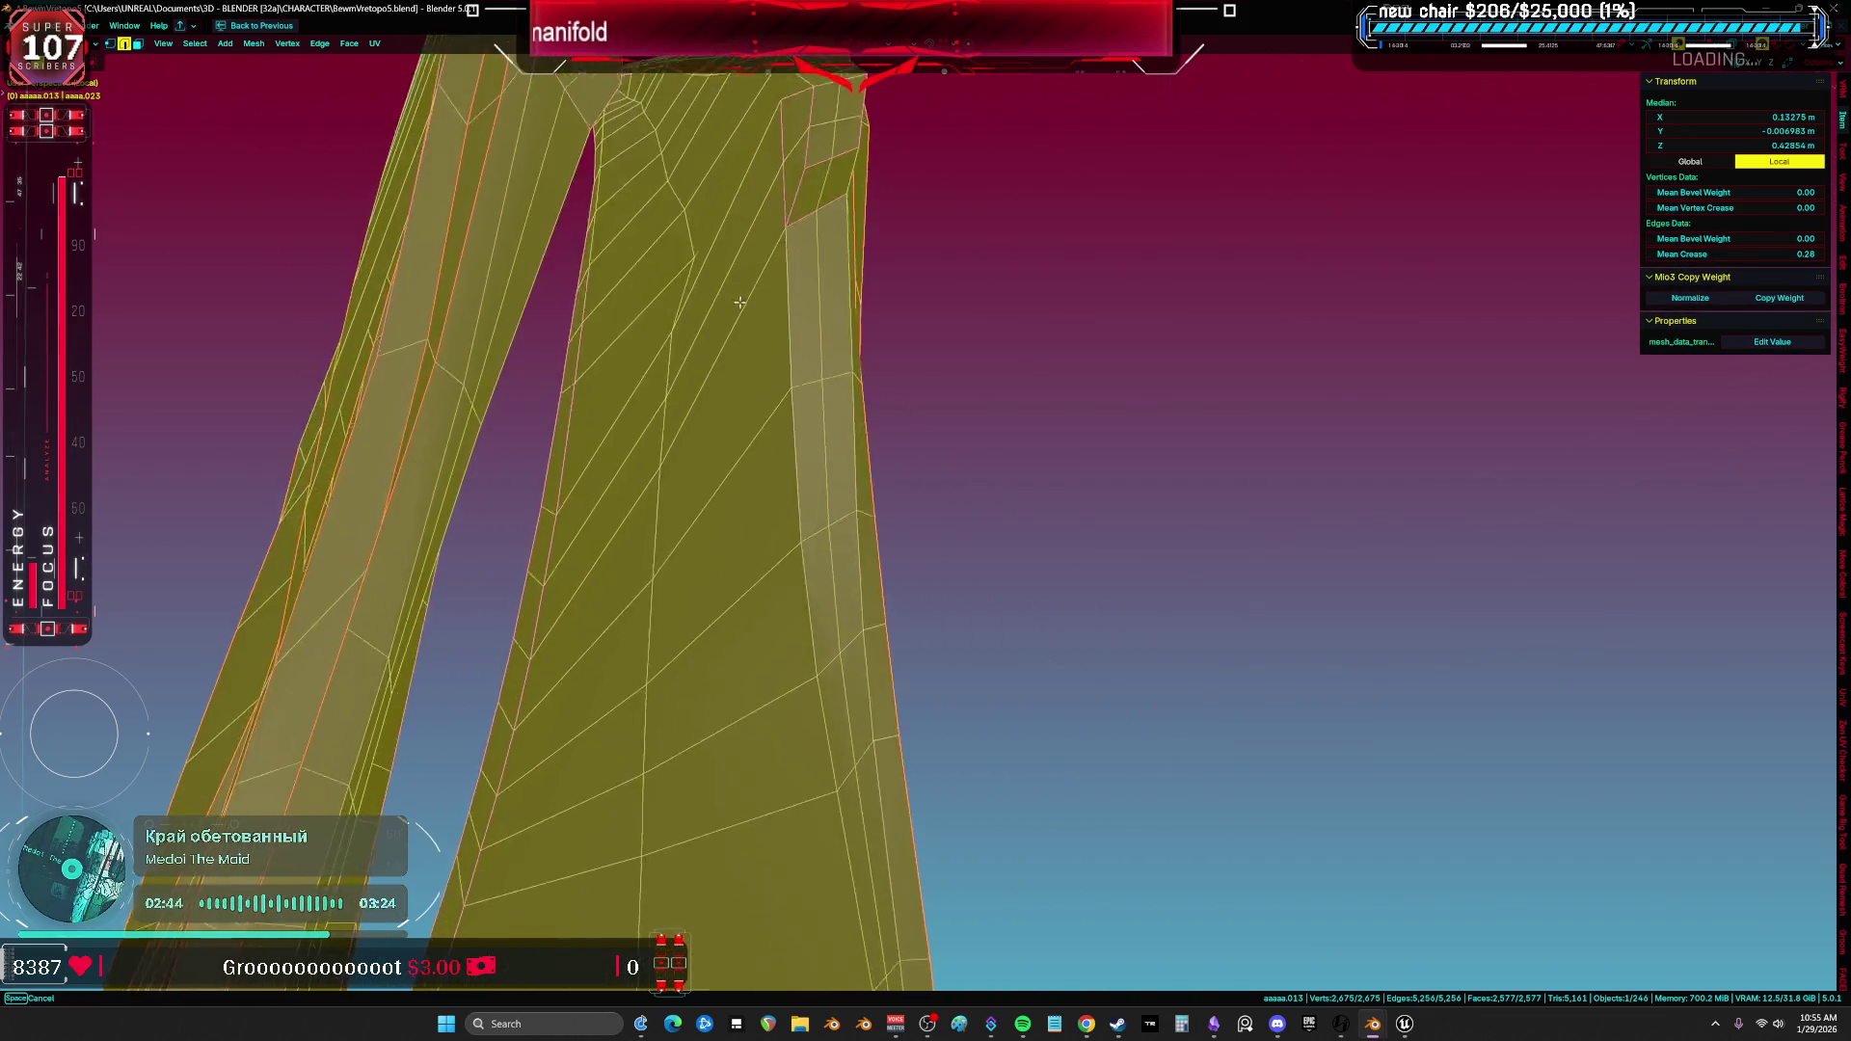
scroll(695, 405, "down", 3)
scroll(729, 353, "up", 3)
Pick a path of edges across the panel, reselect all, and select the small face at the notch.
left_click(740, 256)
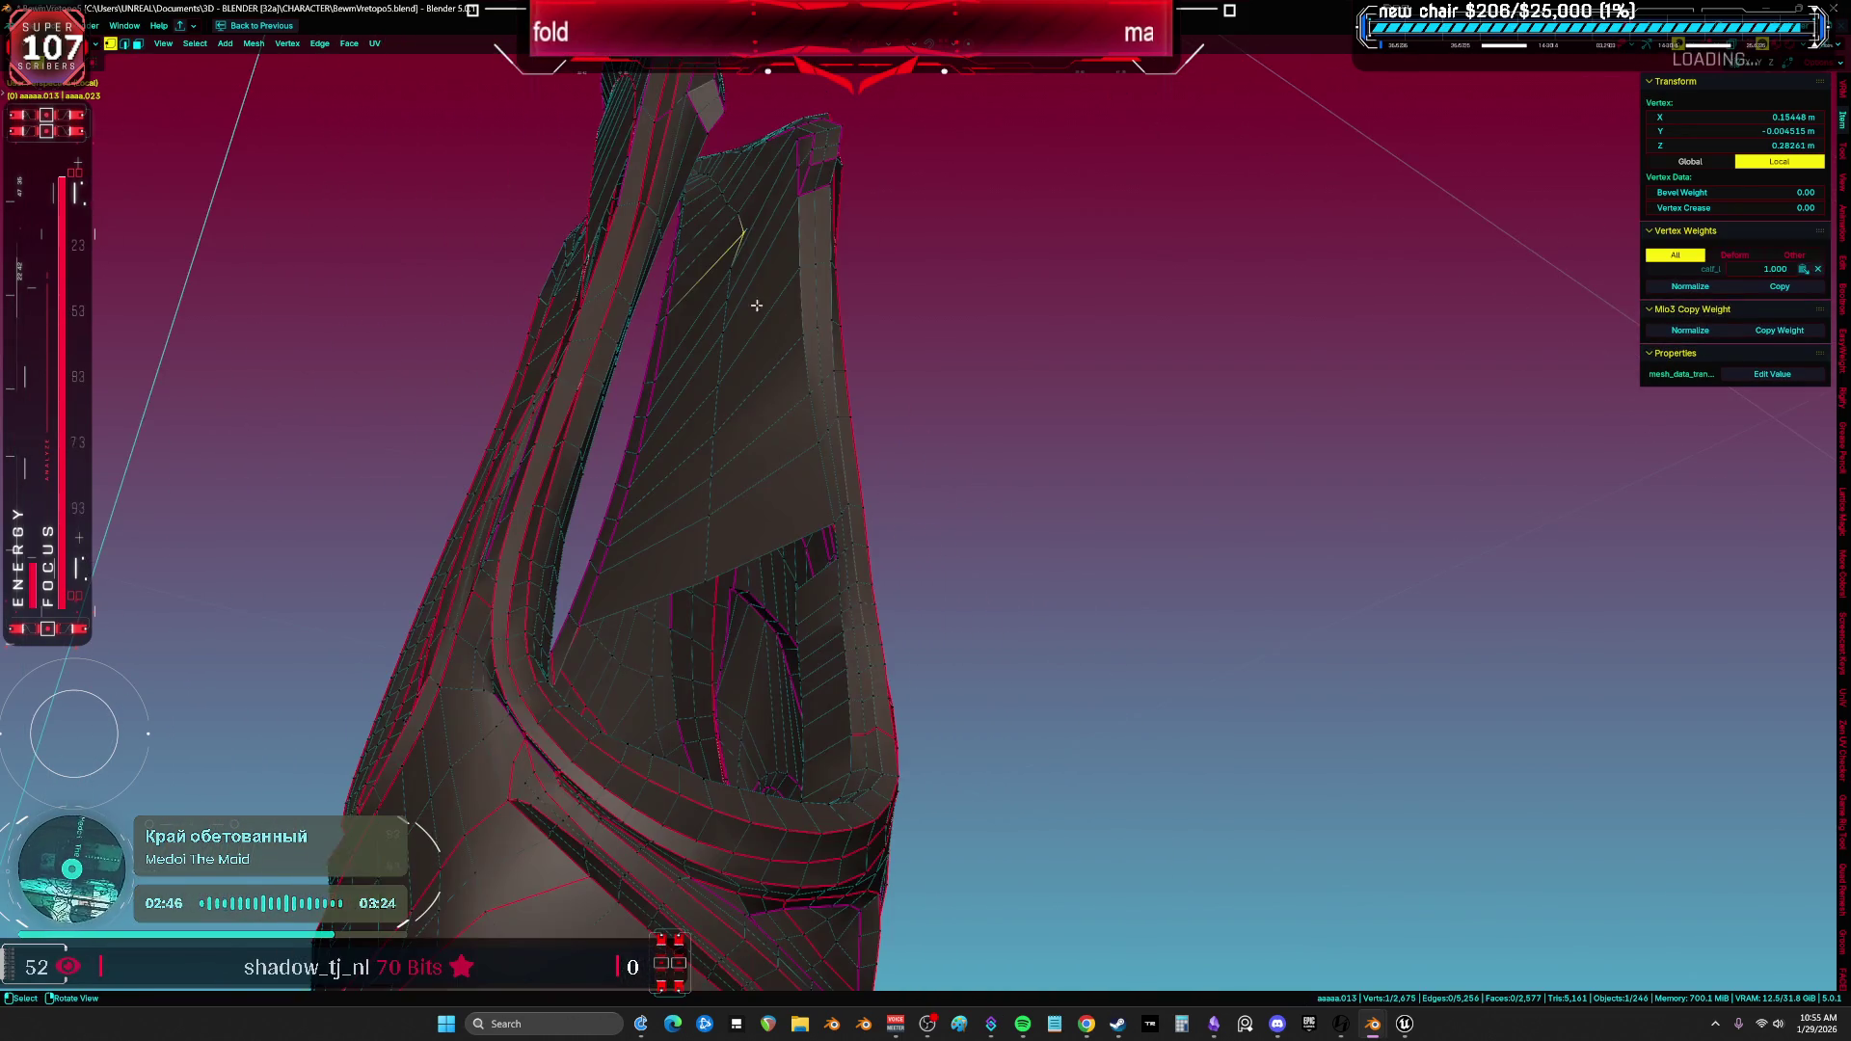
left_click(713, 575, "ctrl")
mouse_move(713, 575)
middle_mouse_down()
mouse_move(856, 514)
mouse_move(934, 533)
middle_mouse_up()
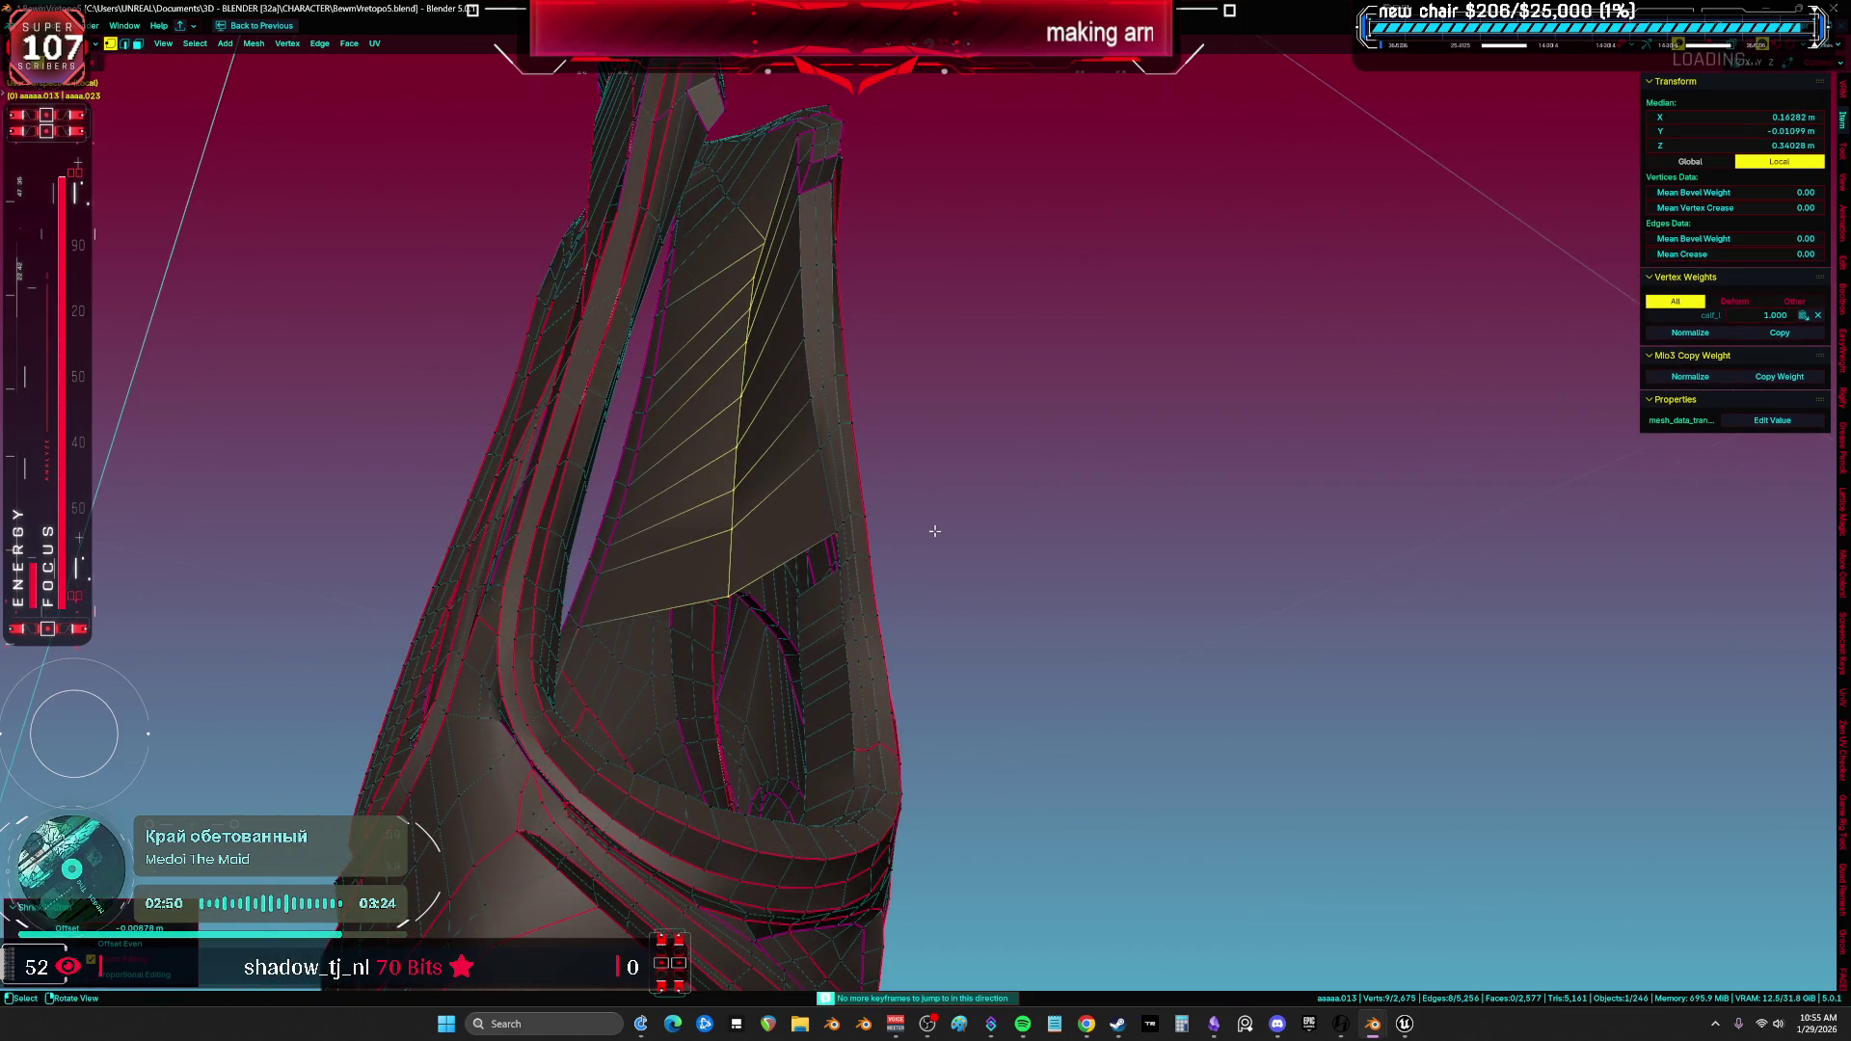
key("a")
scroll(885, 494, "up", 3)
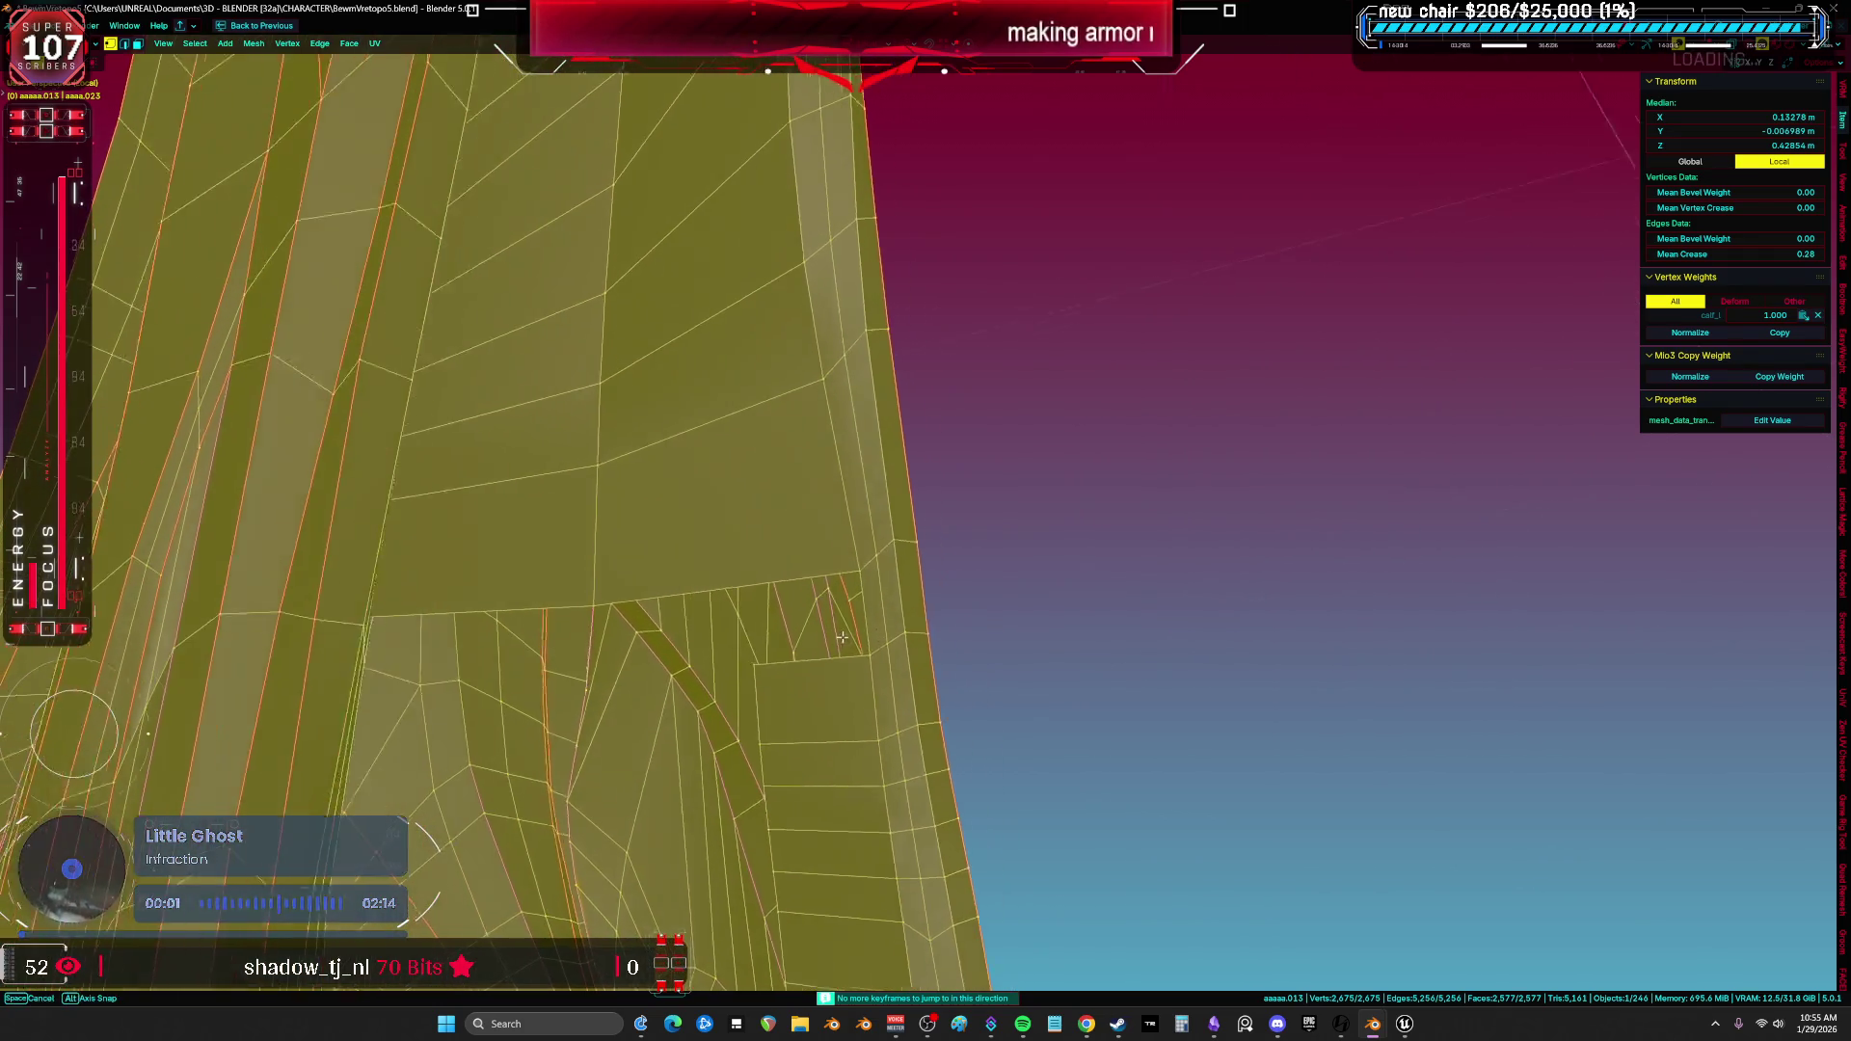
scroll(820, 626, "down", 3)
mouse_move(751, 532)
middle_mouse_down()
mouse_move(875, 608)
mouse_move(656, 482)
middle_mouse_up()
left_click(655, 481)
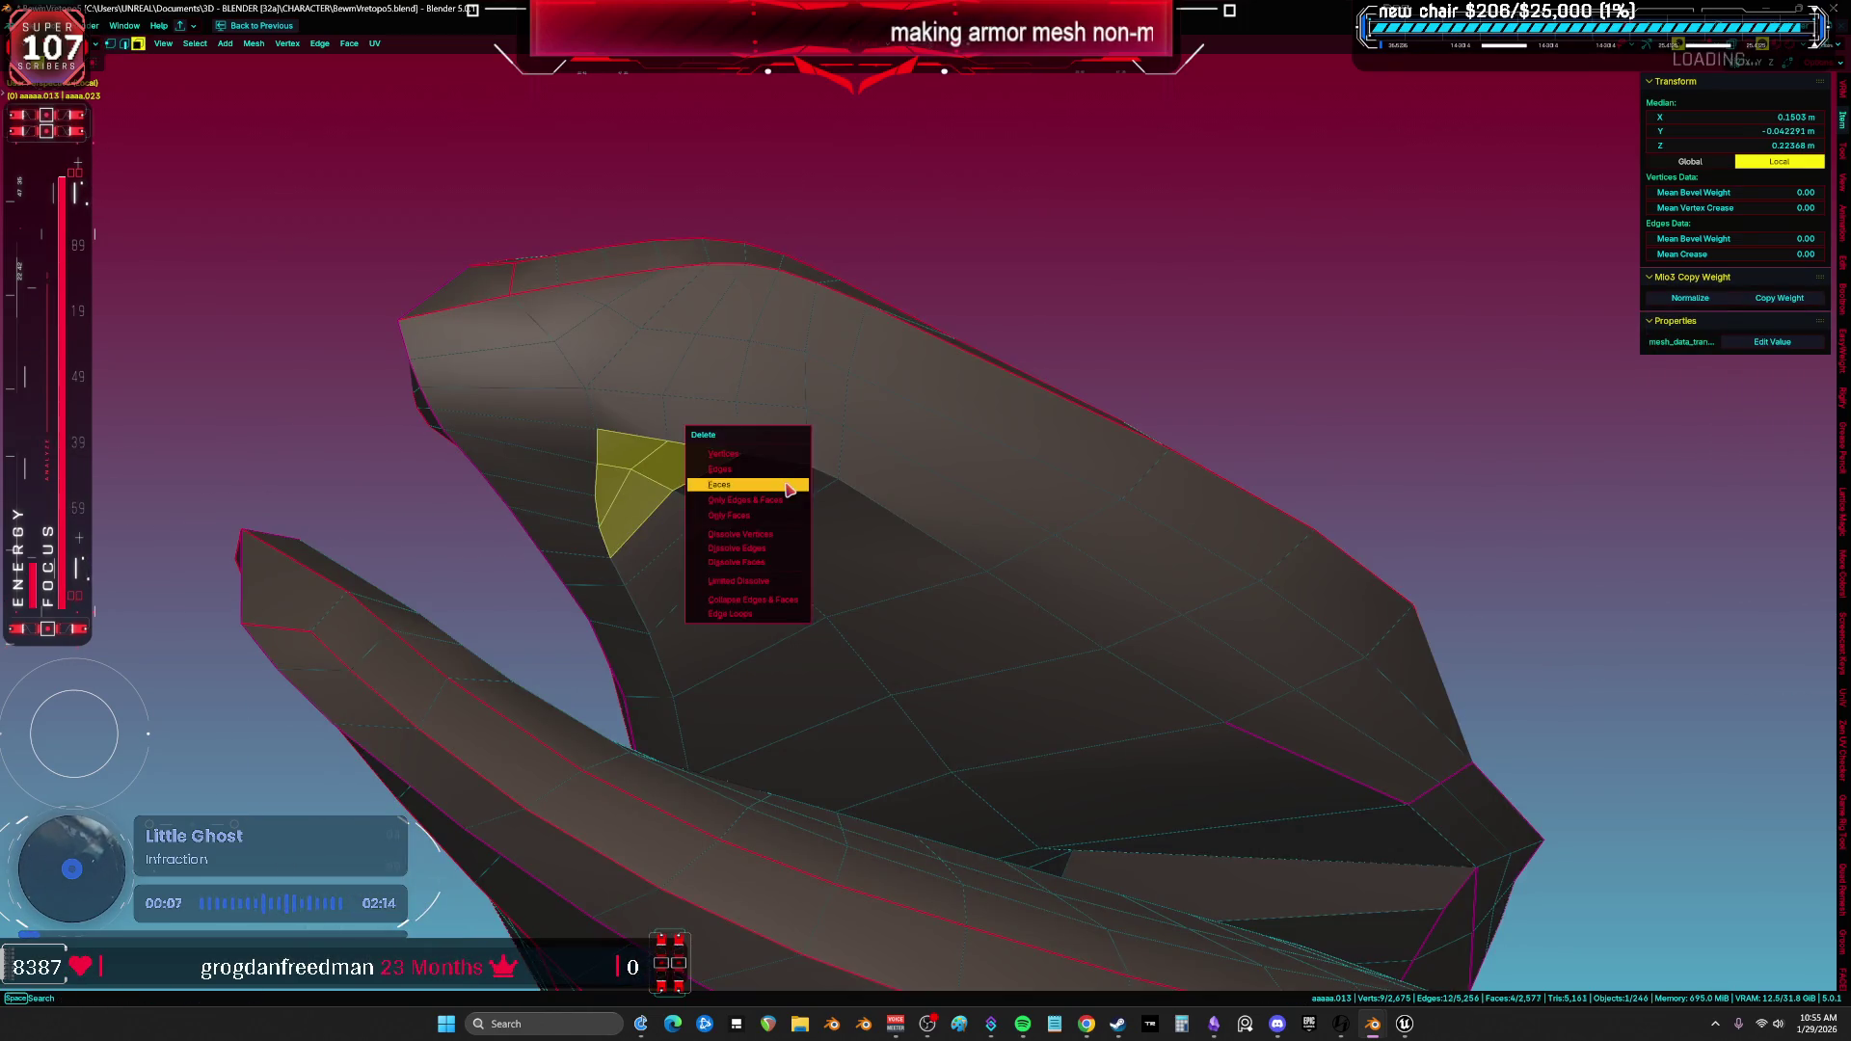
Delete the notch face, add an edge loop there, grid-fill the hole, and reselect the whole mesh.
left_click(789, 488)
key("ctrl+r")
left_click(732, 474)
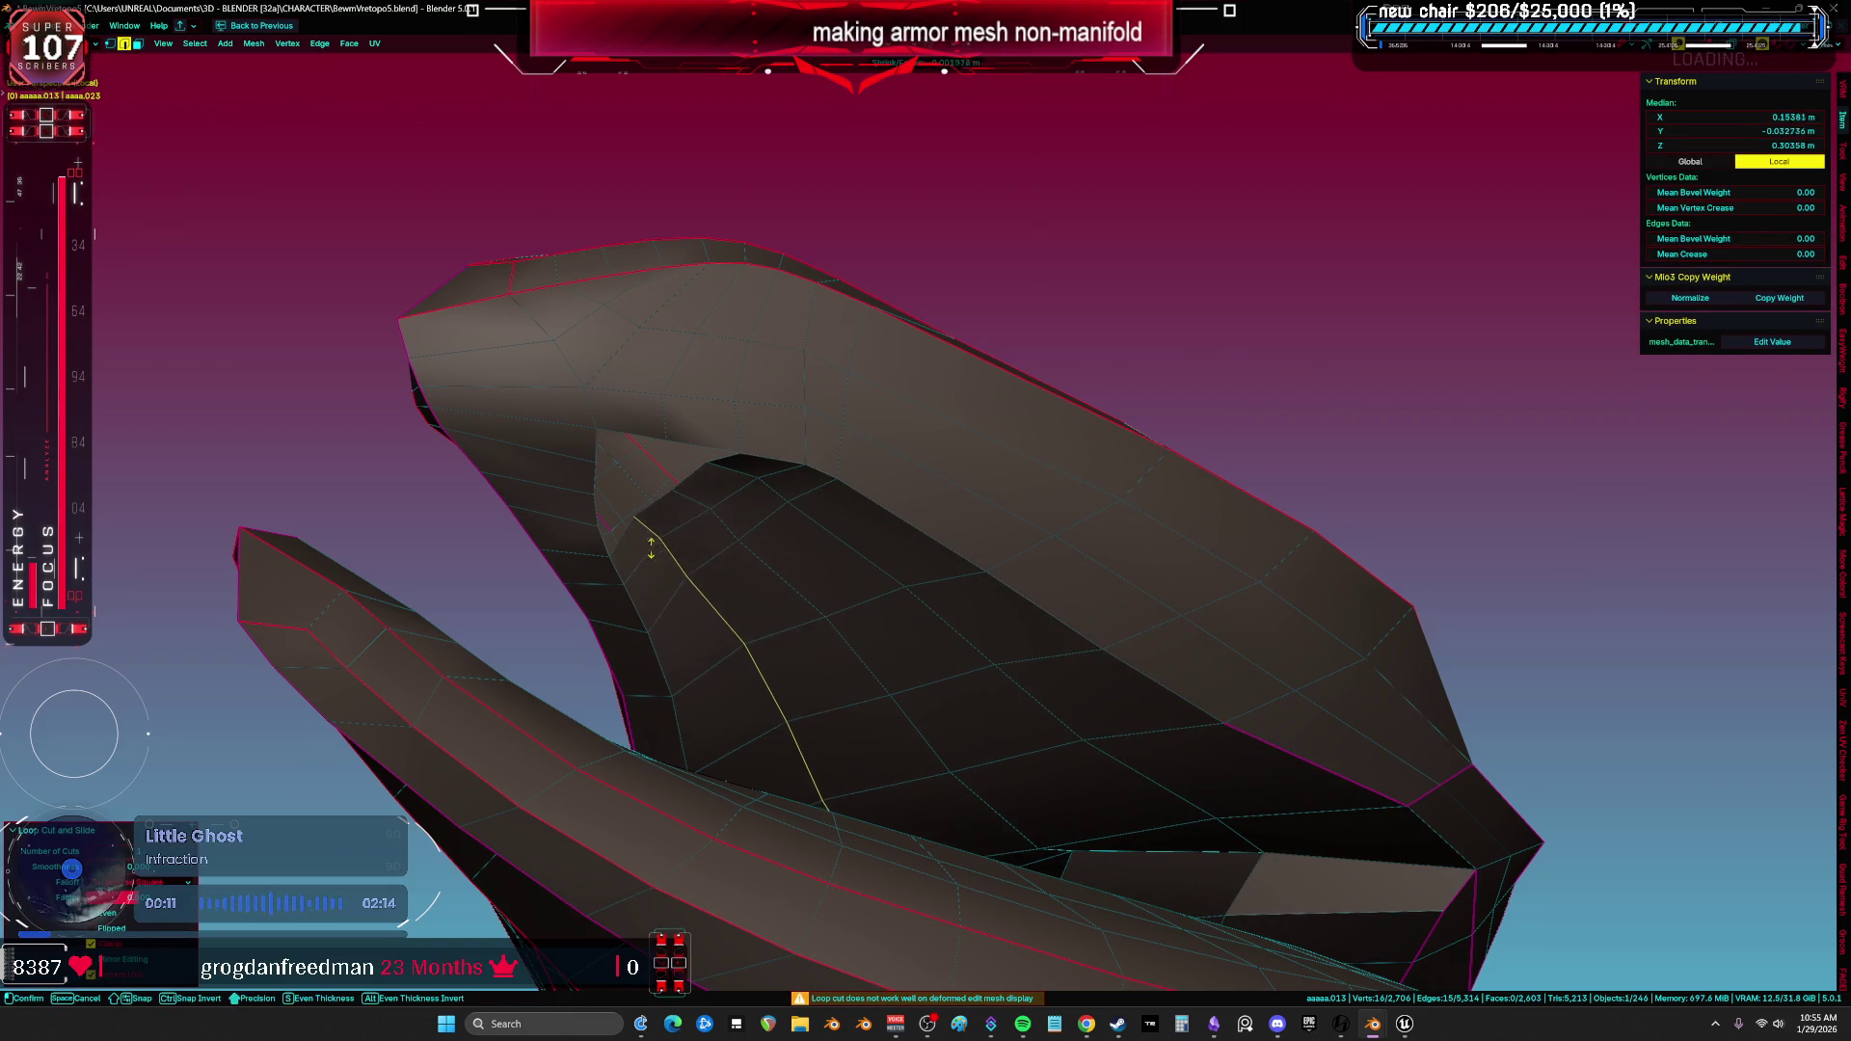
left_click(600, 504)
mouse_move(752, 512)
middle_mouse_down()
mouse_move(730, 397)
mouse_move(859, 302)
mouse_move(916, 579)
mouse_move(848, 621)
mouse_move(916, 595)
mouse_move(918, 630)
mouse_move(910, 611)
mouse_move(819, 602)
middle_mouse_up()
key("a")
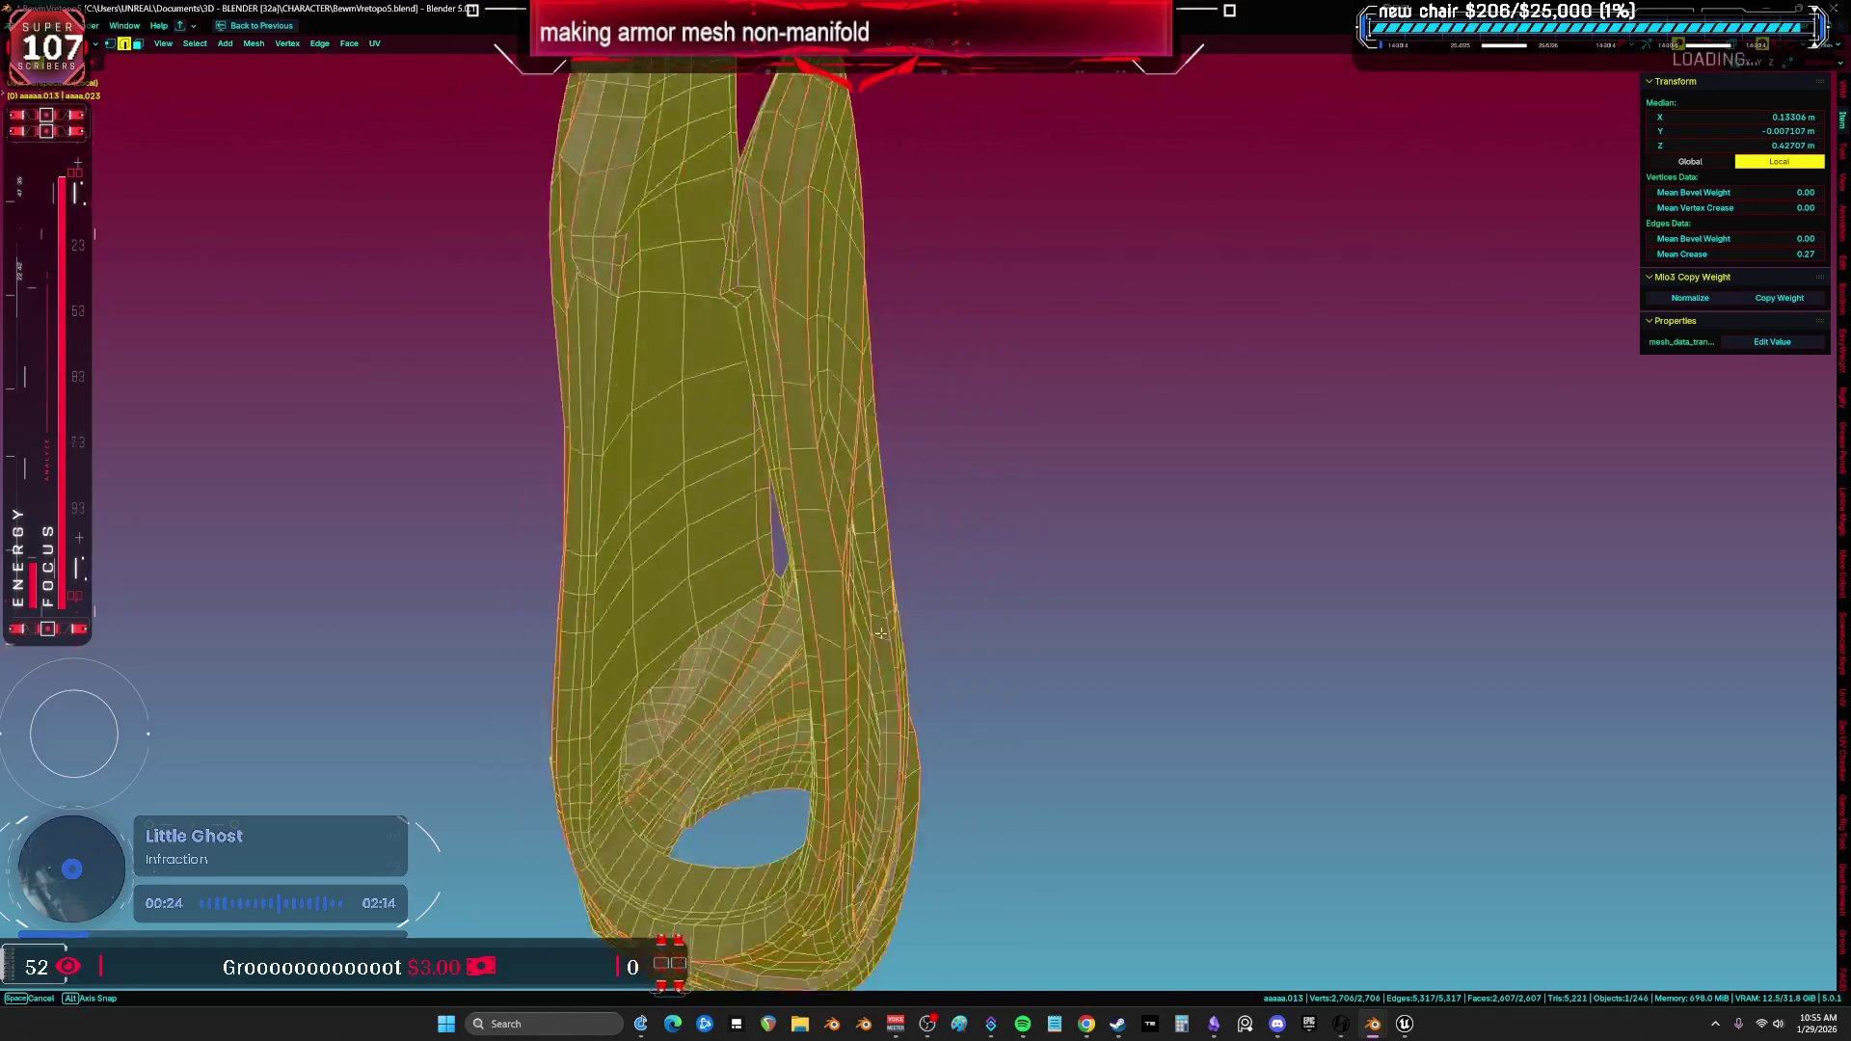
middle_click_drag(887, 633, 840, 607)
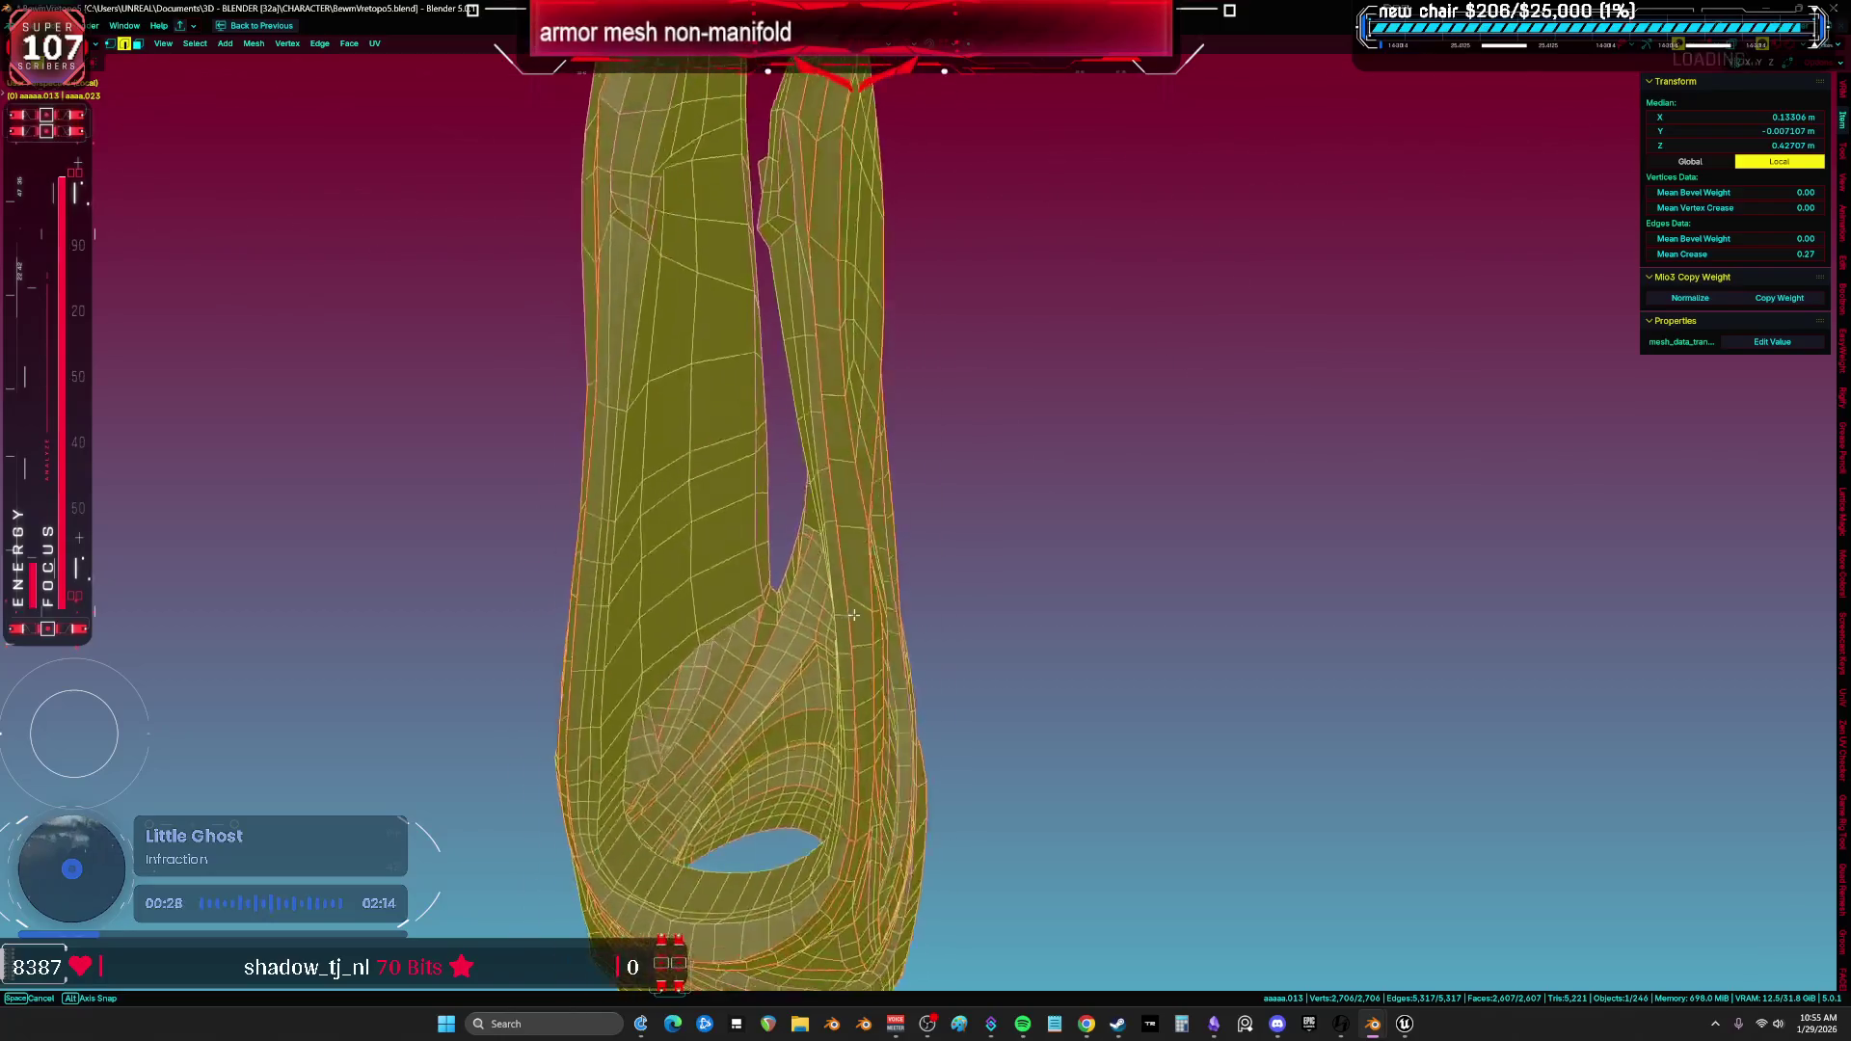
mouse_move(591, 580)
middle_mouse_down()
mouse_move(421, 559)
mouse_move(616, 620)
mouse_move(1106, 612)
mouse_move(800, 632)
middle_mouse_up()
middle_click_drag(606, 581, 755, 585)
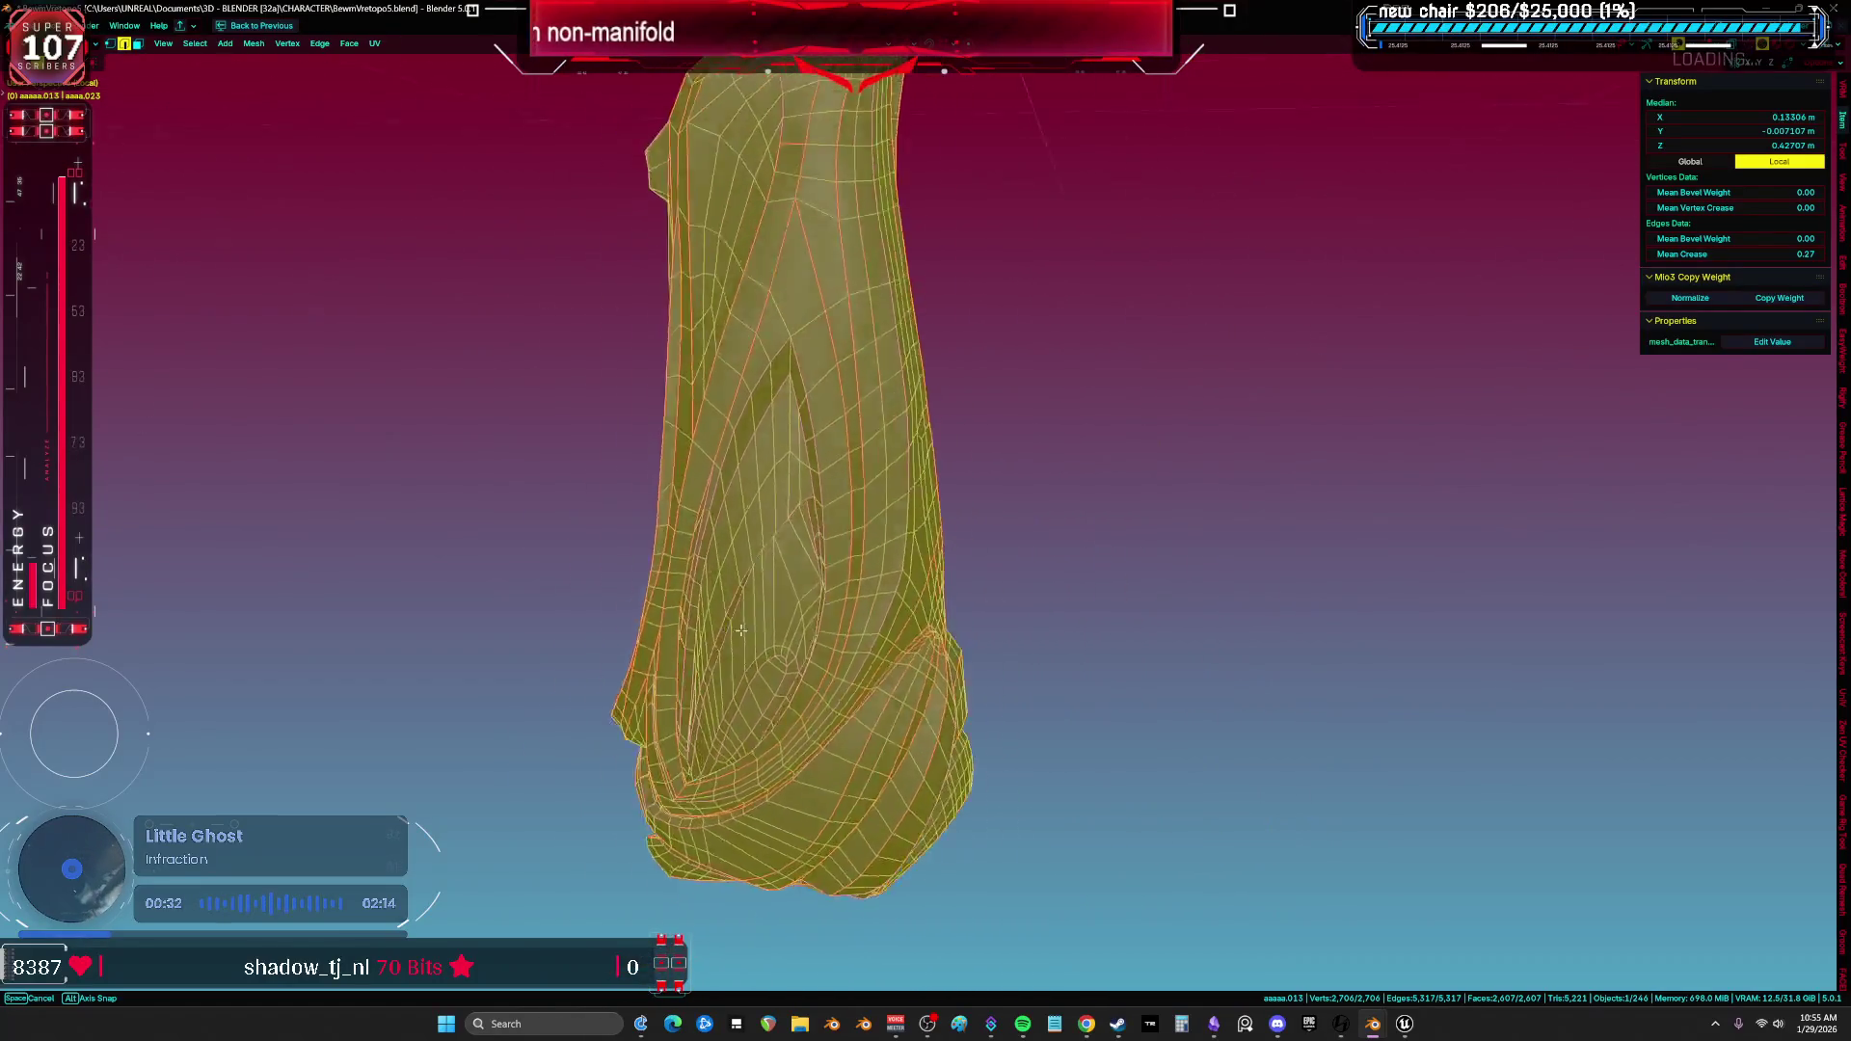
mouse_move(860, 610)
middle_mouse_down()
mouse_move(1316, 628)
mouse_move(770, 642)
mouse_move(860, 609)
middle_mouse_up()
scroll(1259, 595, "up", 2)
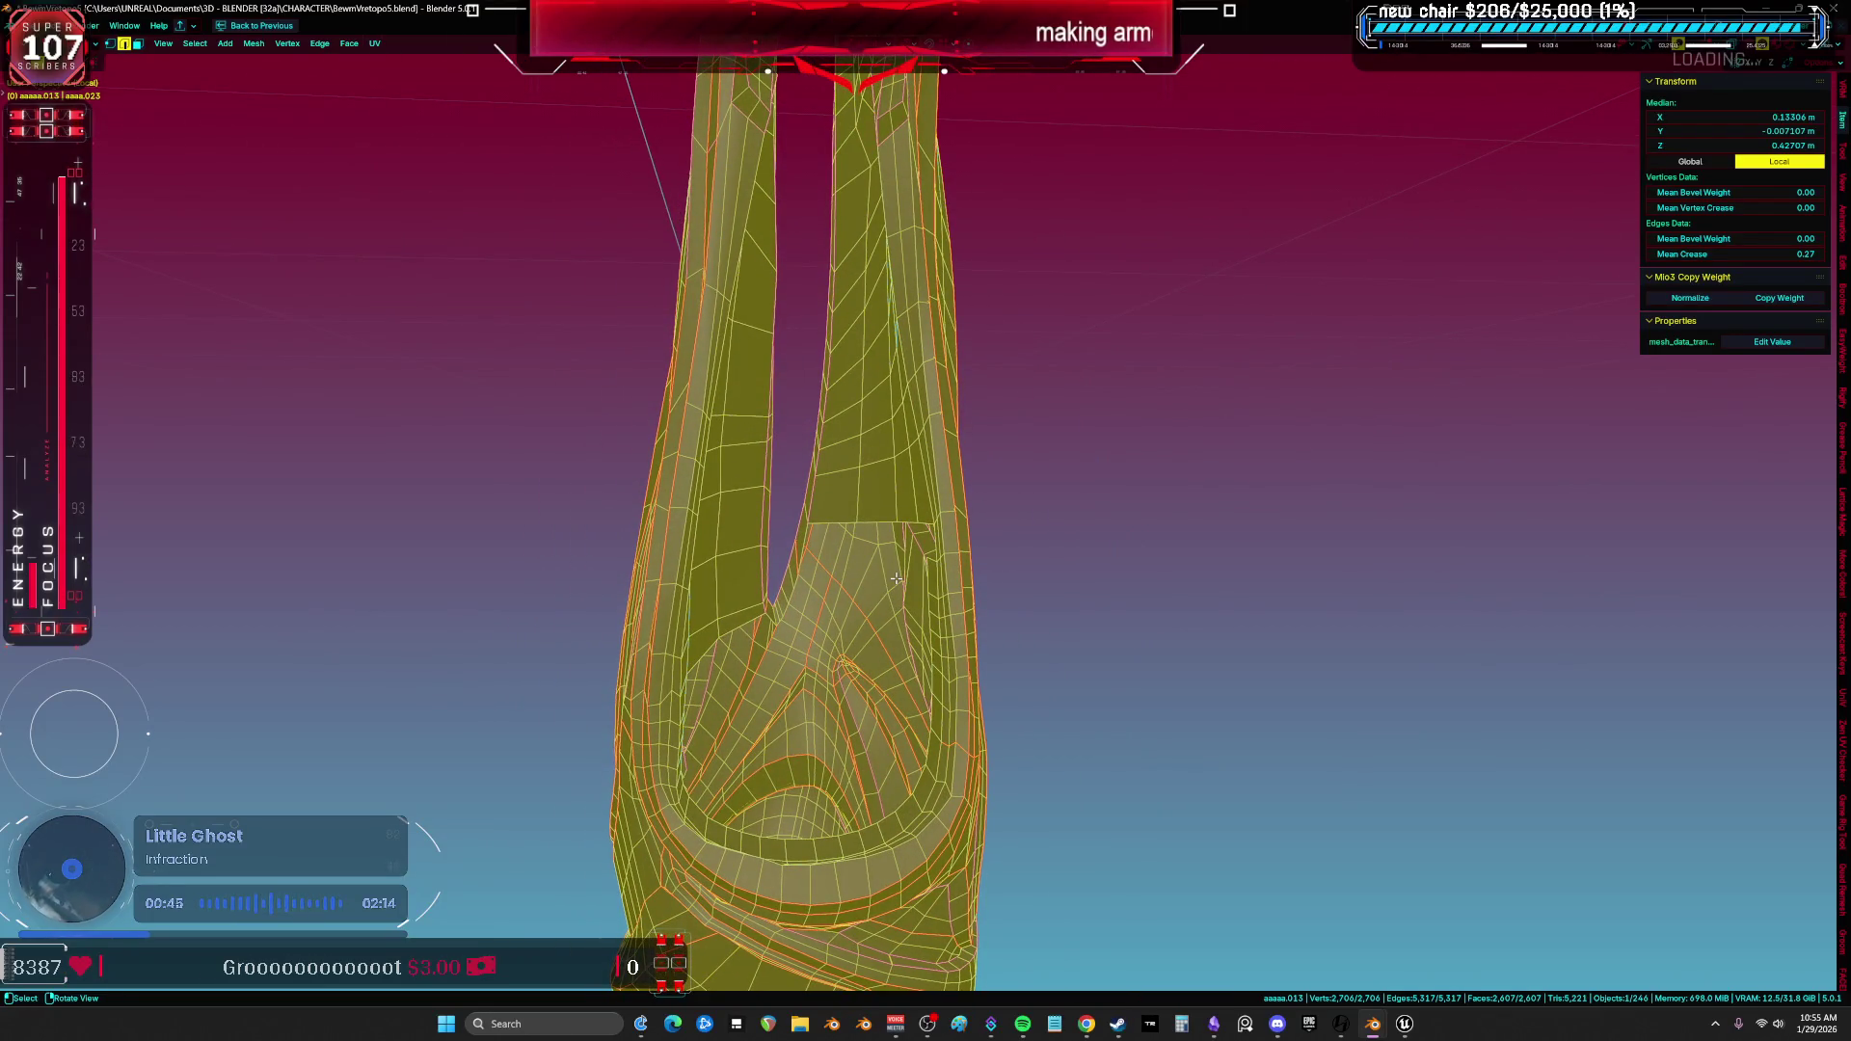
scroll(823, 545, "up", 1)
scroll(840, 520, "up", 1)
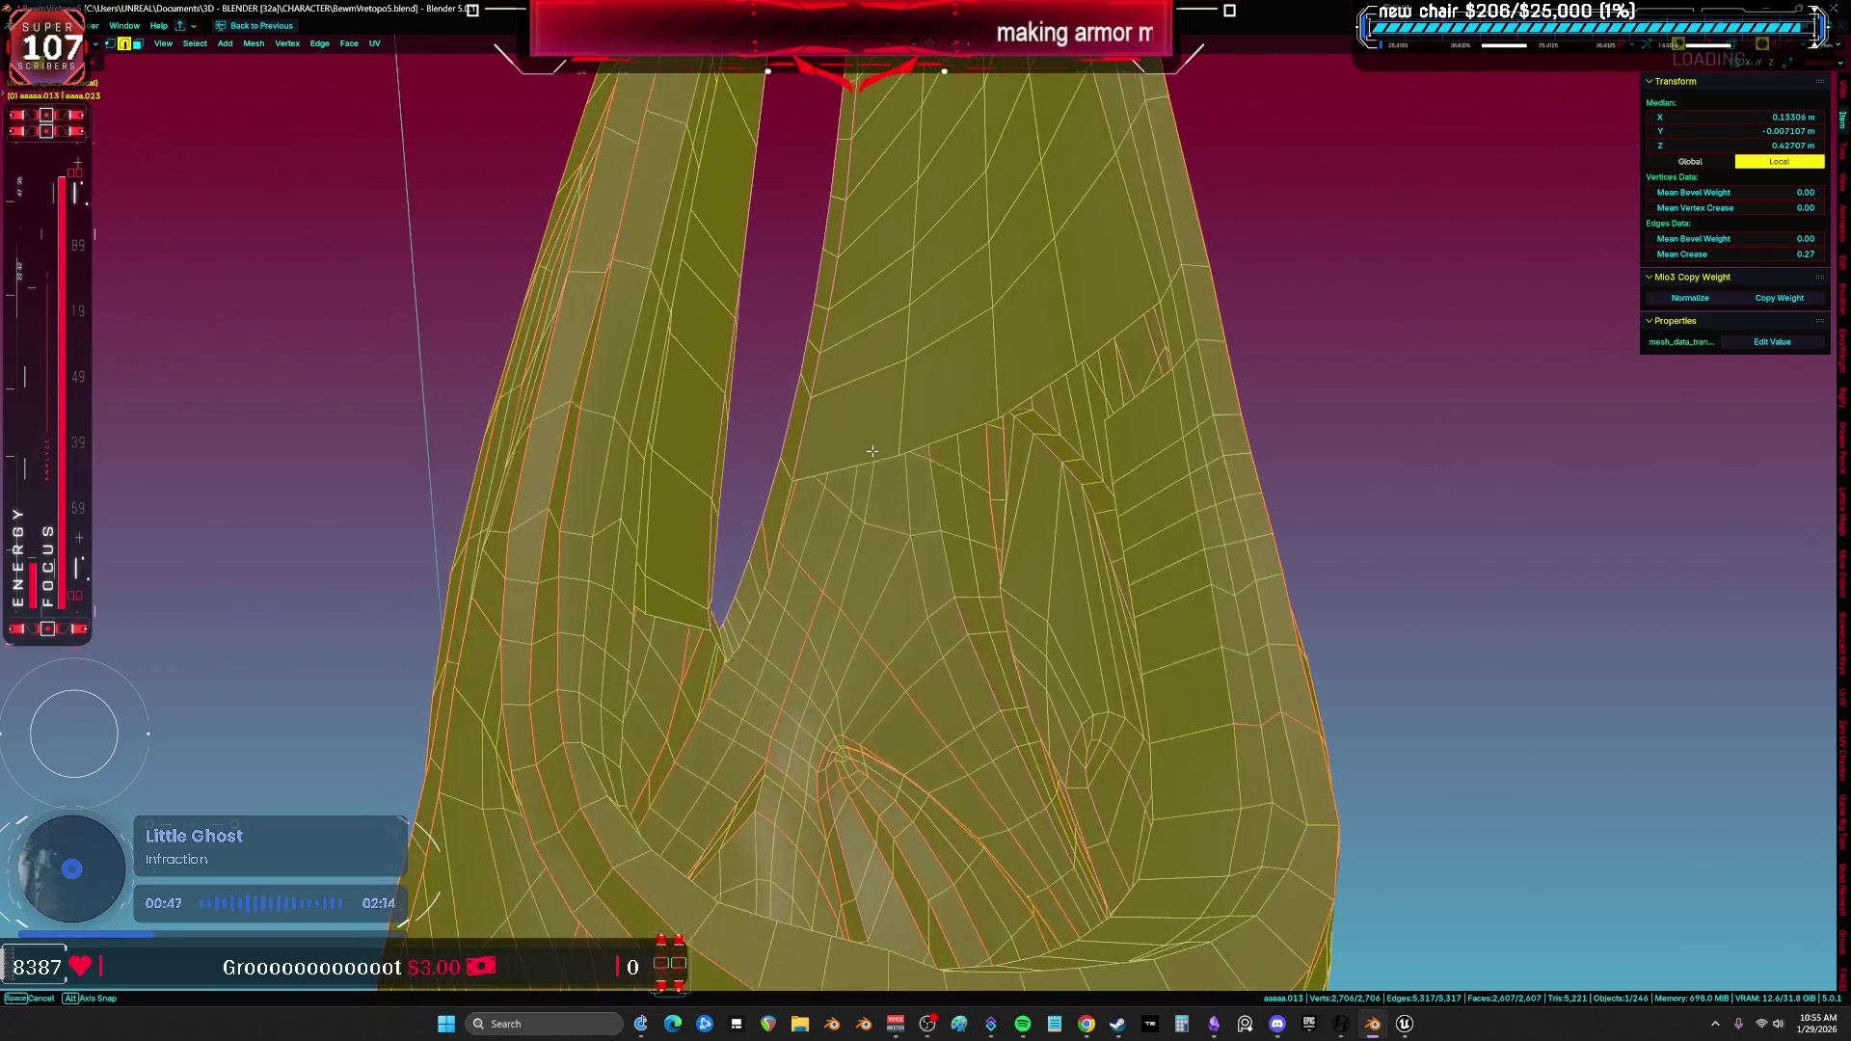
scroll(860, 484, "up", 1)
scroll(882, 448, "up", 1)
key("Tab")
key("Tab")
mouse_move(882, 448)
middle_mouse_down()
mouse_move(1025, 672)
mouse_move(1169, 363)
middle_mouse_up()
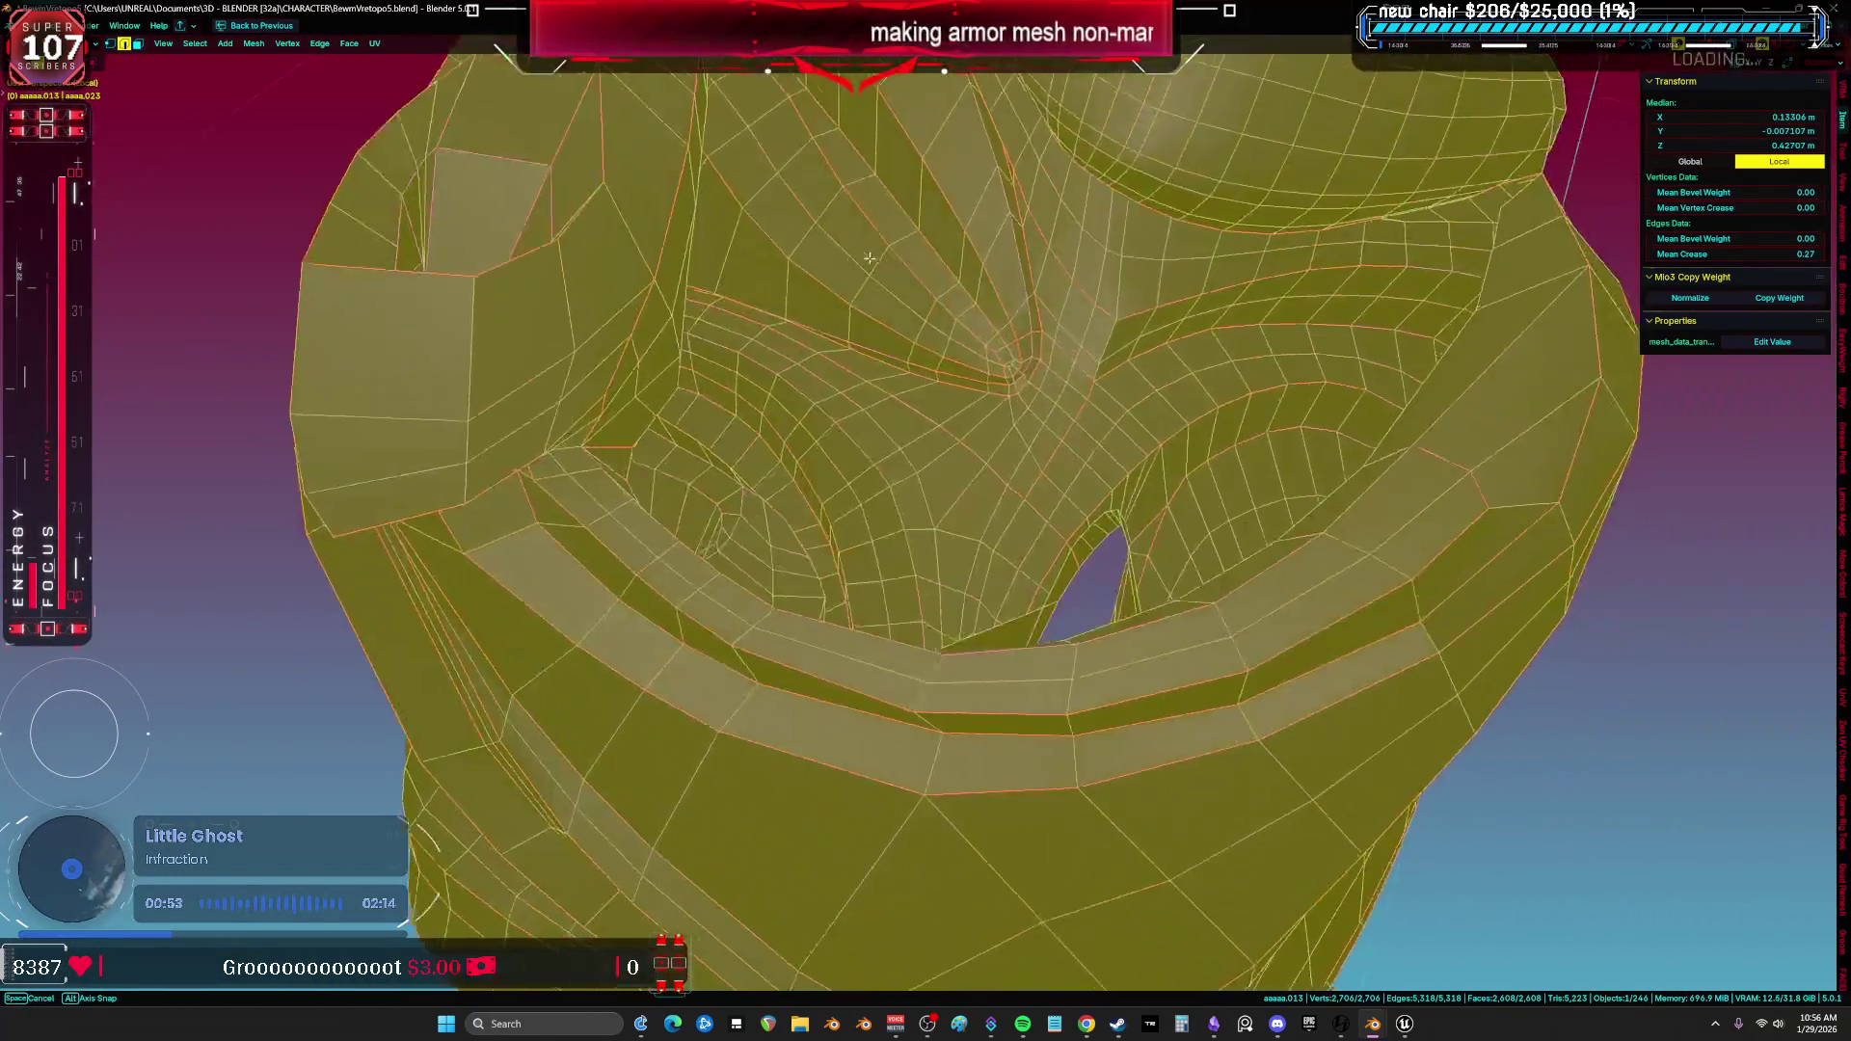
mouse_move(1168, 363)
middle_mouse_down()
mouse_move(1021, 429)
mouse_move(780, 386)
mouse_move(699, 347)
mouse_move(739, 307)
middle_mouse_up()
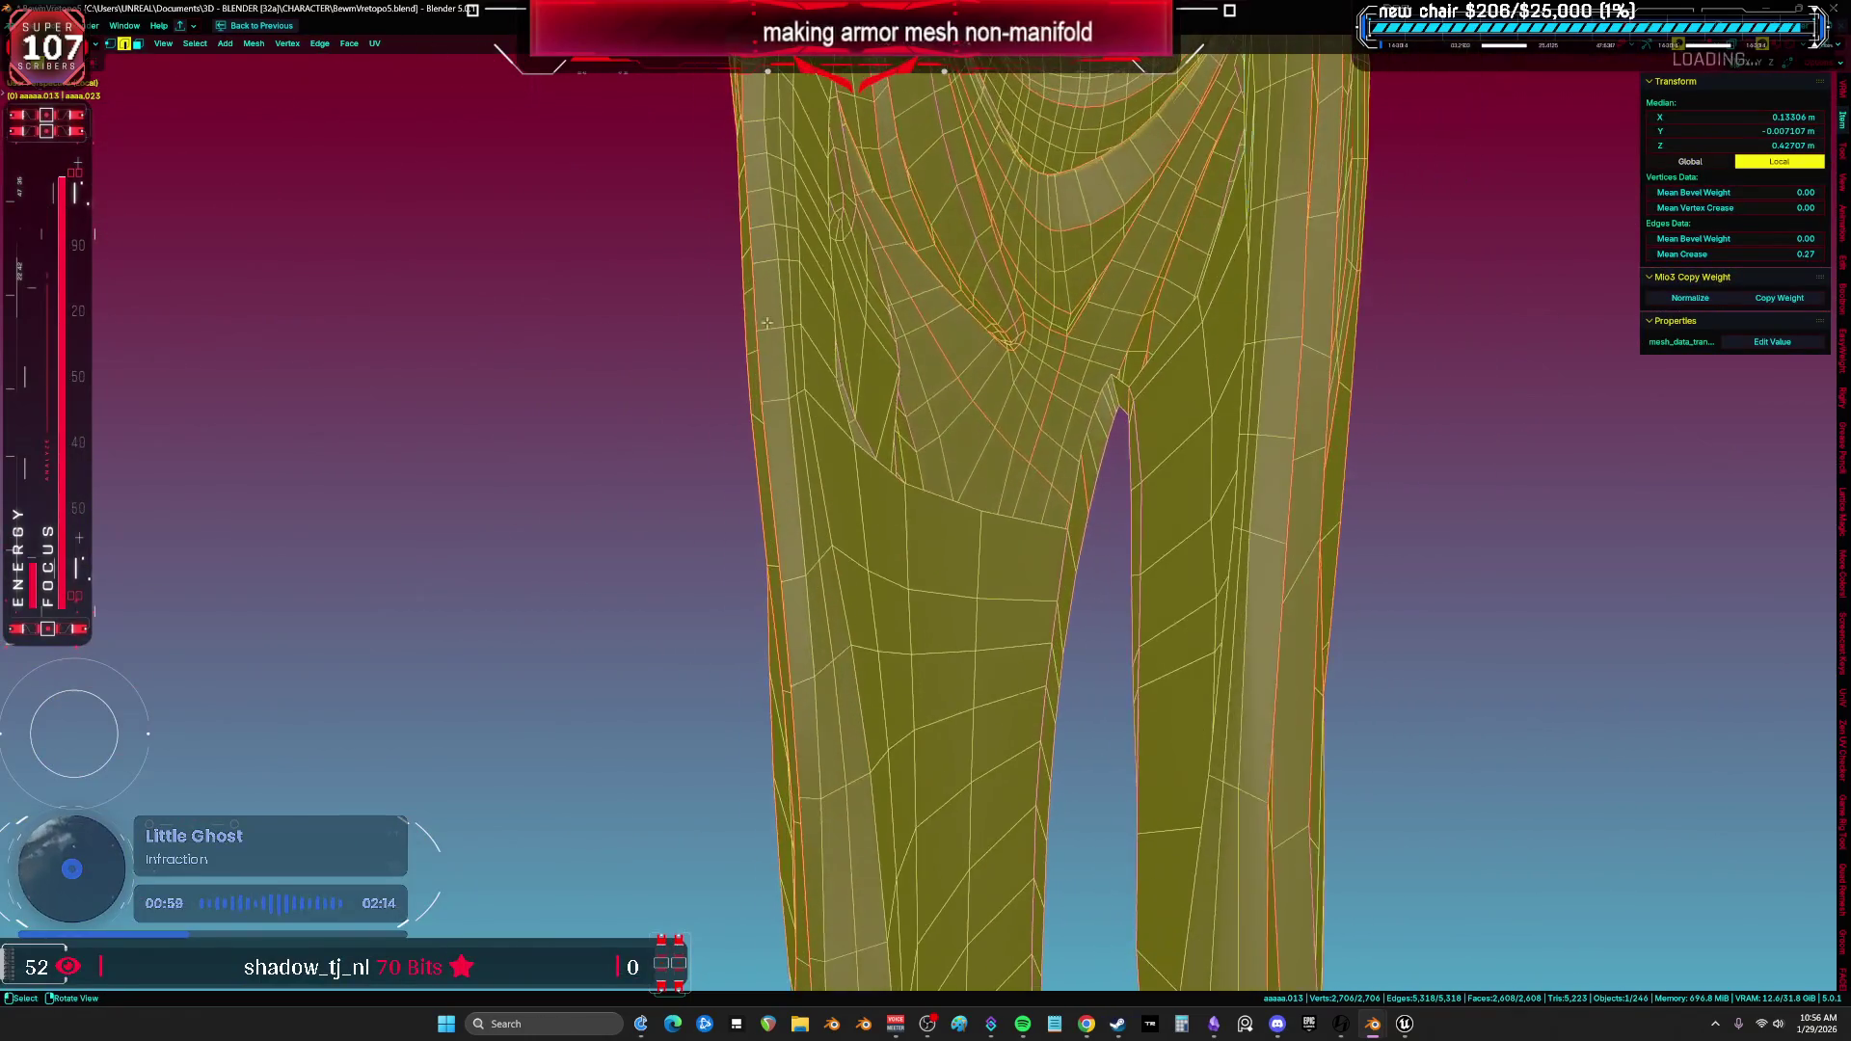
left_click(940, 506, "alt")
middle_click_drag(940, 507, 1041, 562)
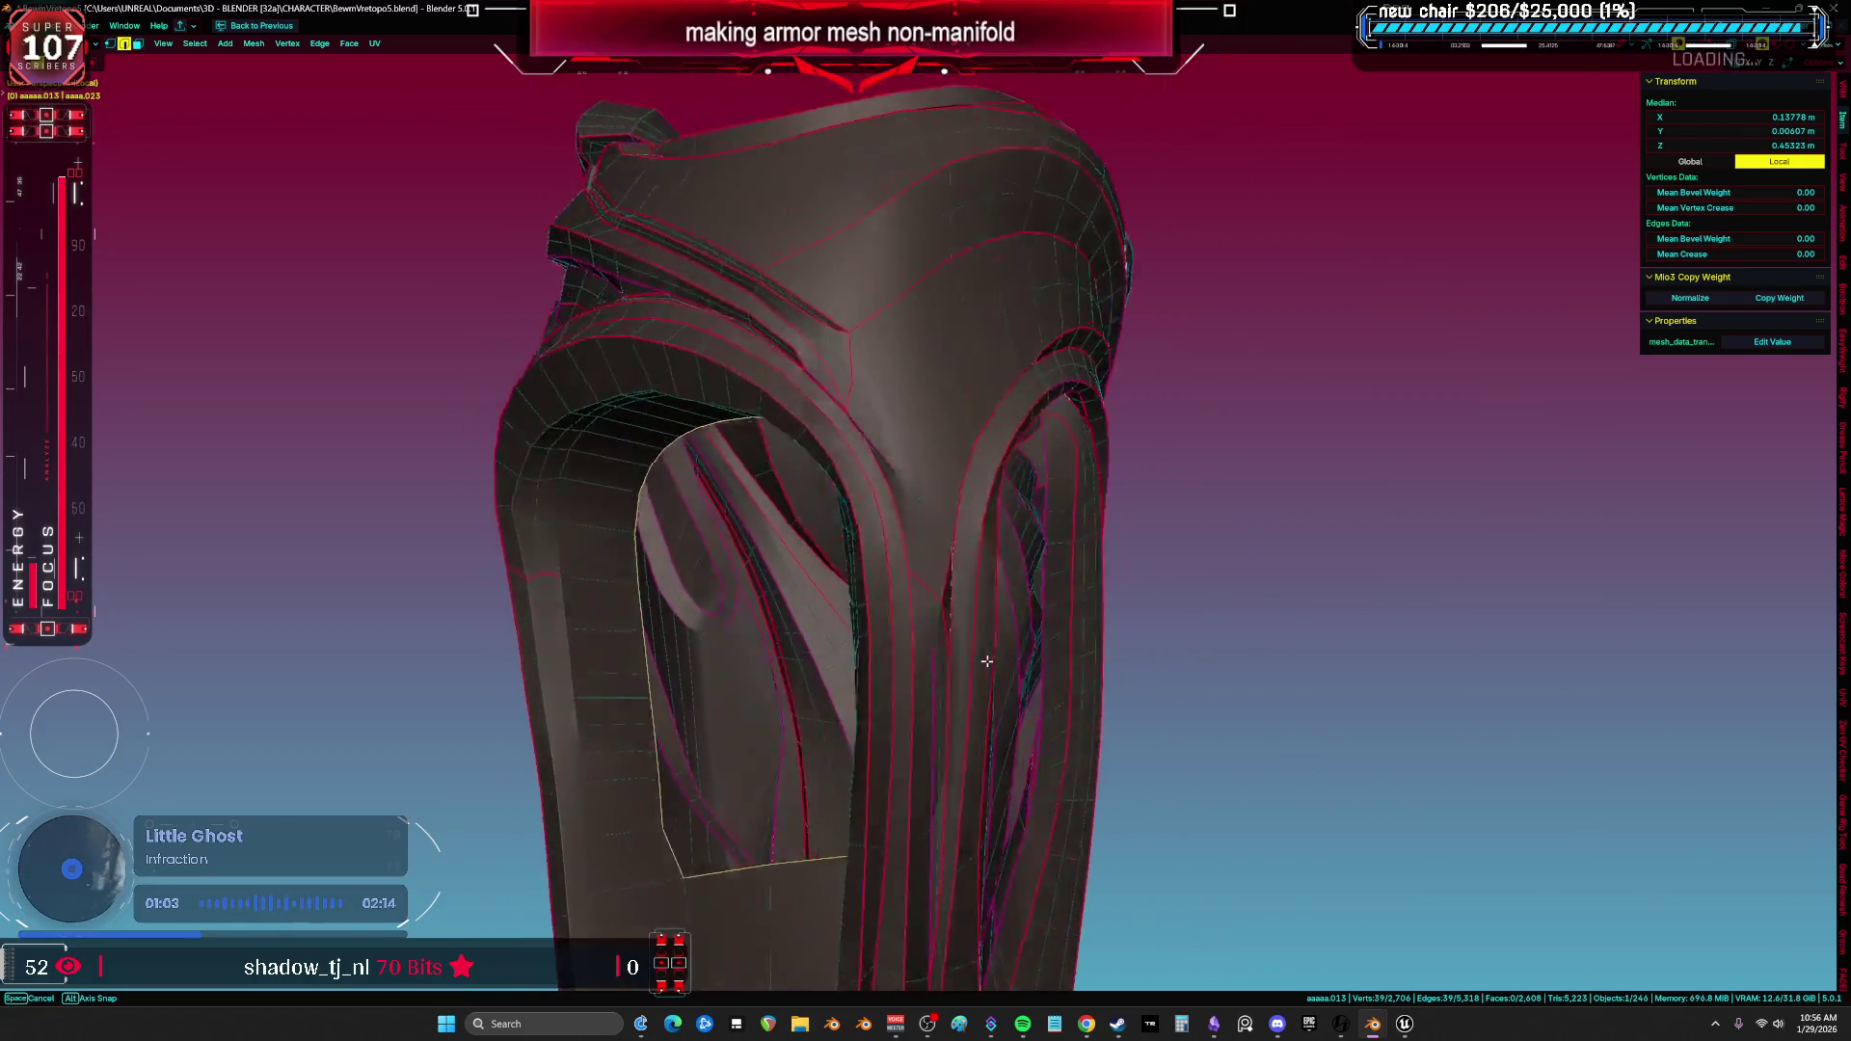
mouse_move(1041, 561)
middle_mouse_down()
mouse_move(972, 647)
mouse_move(1027, 643)
middle_mouse_up()
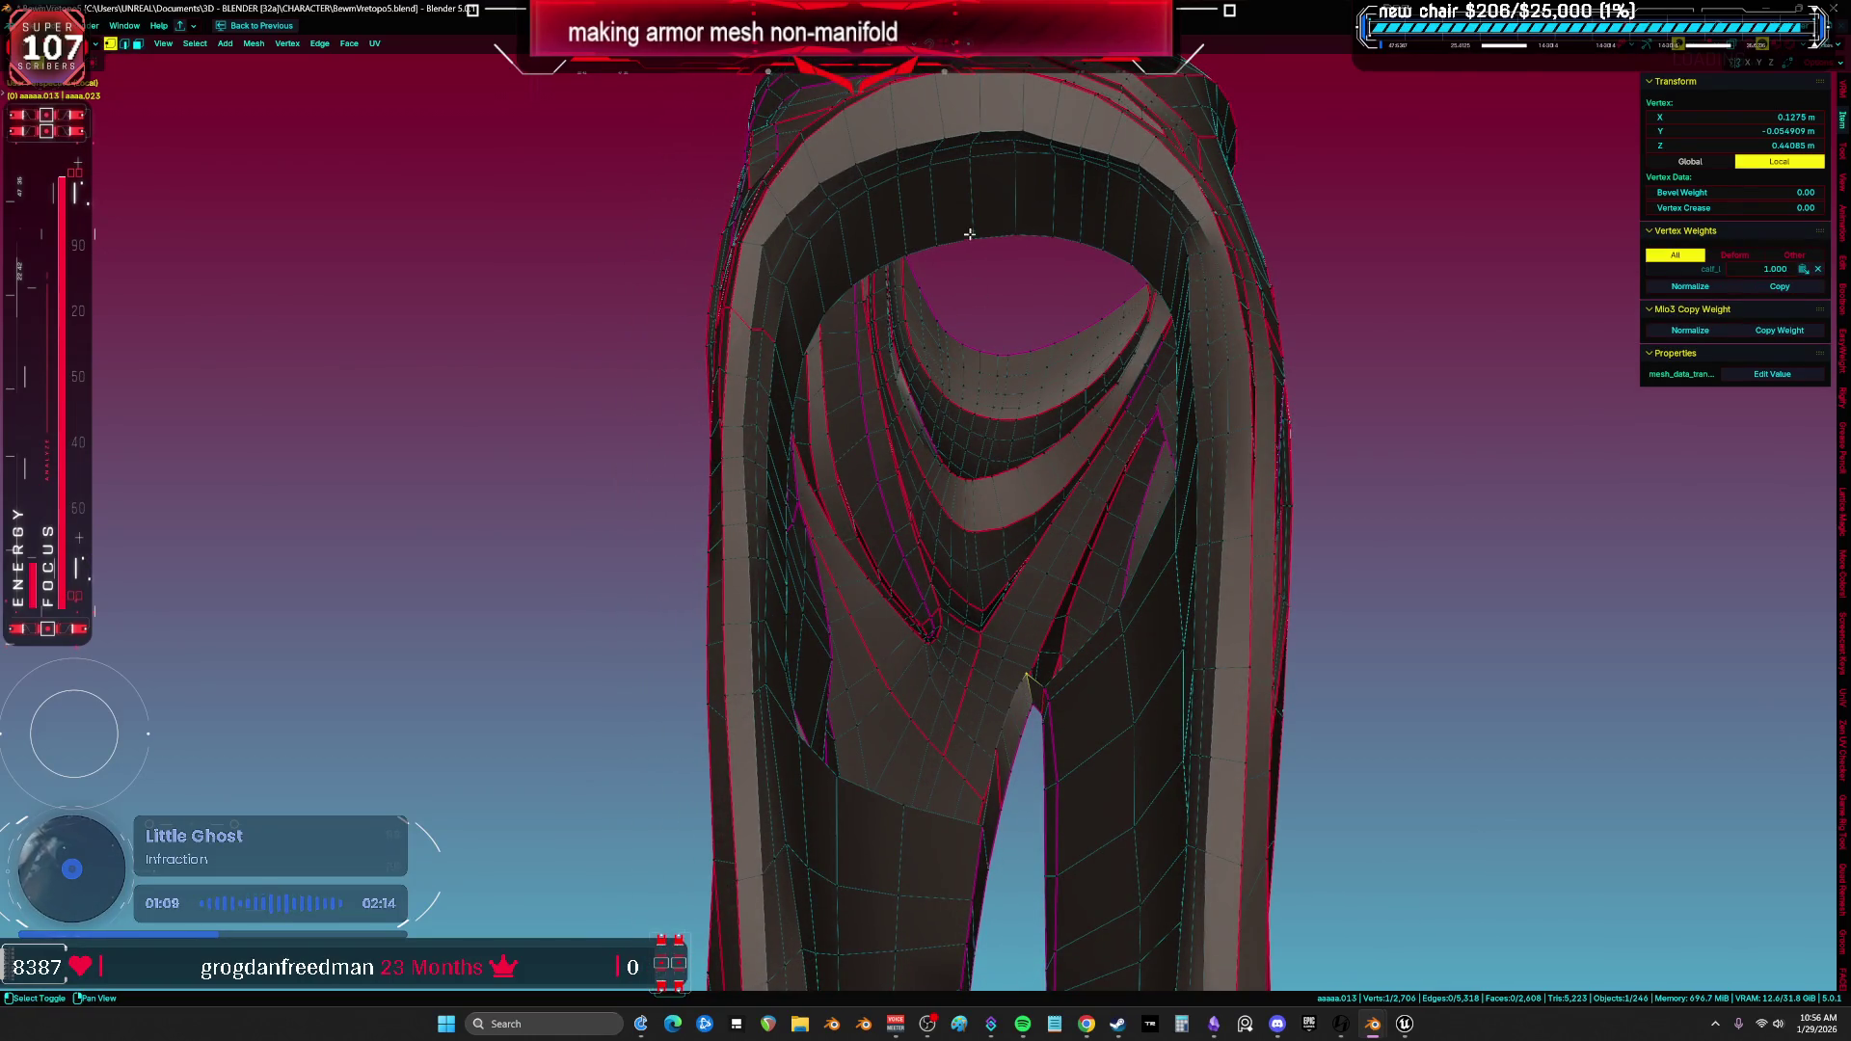
mouse_move(972, 247)
middle_mouse_down()
mouse_move(926, 347)
mouse_move(1099, 413)
mouse_move(999, 335)
mouse_move(941, 322)
mouse_move(947, 342)
mouse_move(1064, 337)
mouse_move(927, 380)
mouse_move(1053, 359)
mouse_move(1033, 370)
mouse_move(990, 318)
mouse_move(1222, 333)
middle_mouse_up()
mouse_move(1422, 293)
middle_mouse_down()
mouse_move(1682, 313)
mouse_move(1594, 273)
mouse_move(1599, 331)
mouse_move(1628, 328)
mouse_move(1592, 308)
mouse_move(1831, 337)
middle_mouse_up()
mouse_move(132, 306)
middle_mouse_down()
mouse_move(332, 311)
mouse_move(488, 384)
mouse_move(649, 318)
mouse_move(419, 318)
mouse_move(150, 372)
mouse_move(218, 478)
mouse_move(1373, 362)
mouse_move(1646, 354)
mouse_move(1344, 347)
mouse_move(1164, 390)
mouse_move(622, 314)
mouse_move(476, 347)
mouse_move(232, 296)
mouse_move(1318, 285)
mouse_move(1803, 314)
middle_mouse_up()
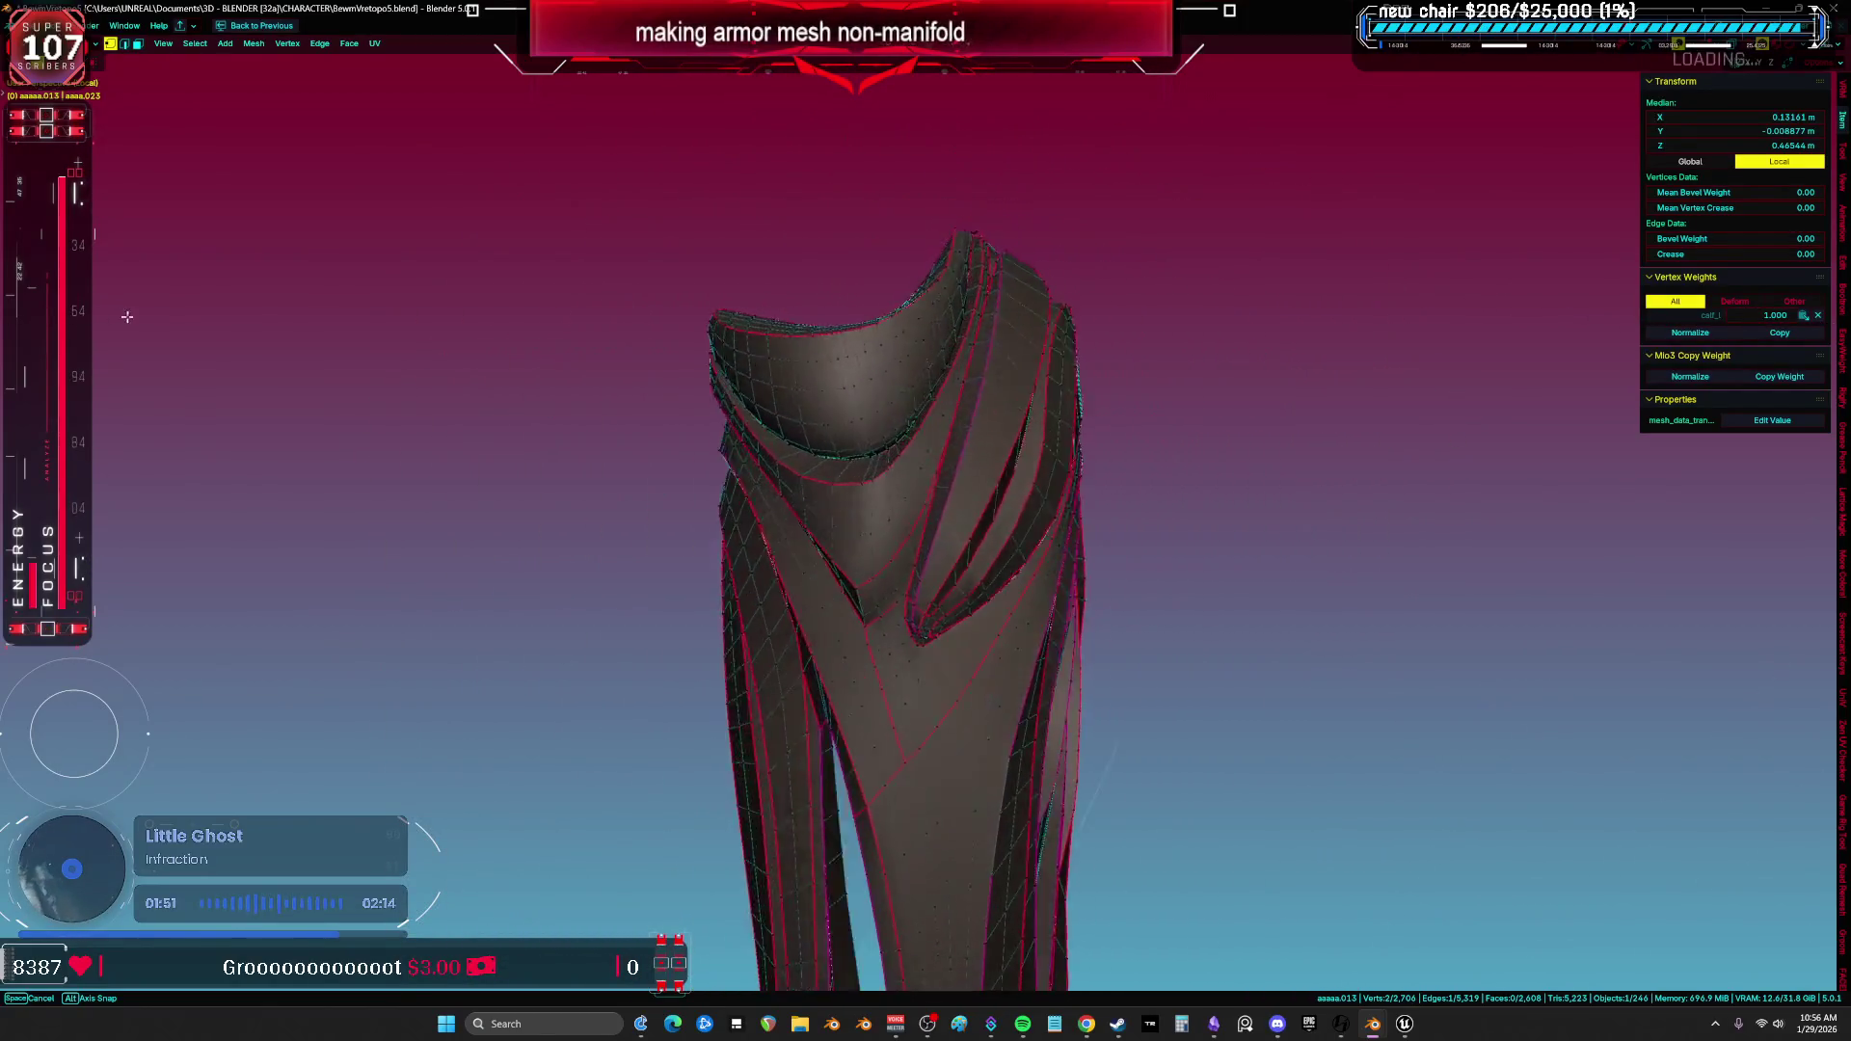
middle_click_drag(204, 319, 129, 333)
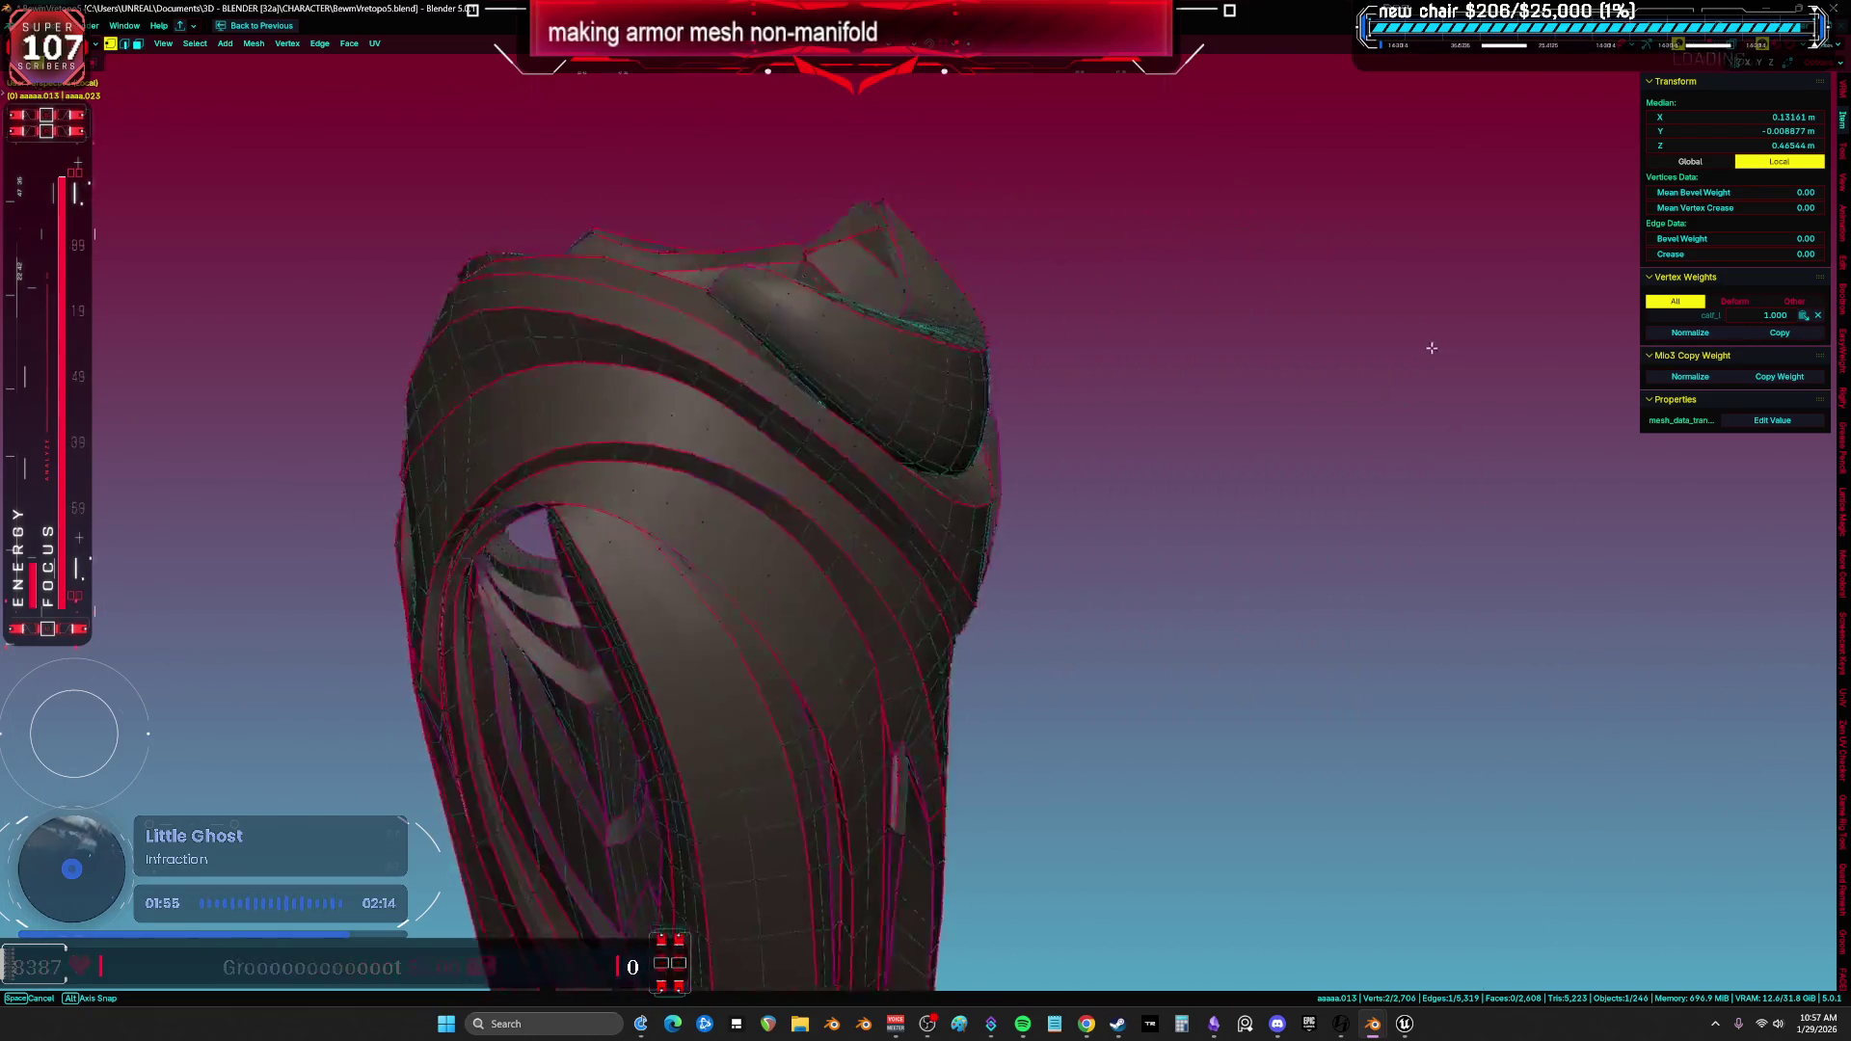
mouse_move(1429, 343)
middle_mouse_down()
mouse_move(786, 342)
mouse_move(247, 289)
mouse_move(1384, 414)
mouse_move(1085, 378)
mouse_move(473, 488)
mouse_move(910, 633)
mouse_move(1070, 633)
mouse_move(1095, 592)
mouse_move(1099, 674)
mouse_move(1048, 496)
middle_mouse_up()
mouse_move(1030, 416)
middle_mouse_down()
mouse_move(1046, 529)
mouse_move(1086, 594)
mouse_move(763, 692)
mouse_move(802, 585)
middle_mouse_up()
key("a")
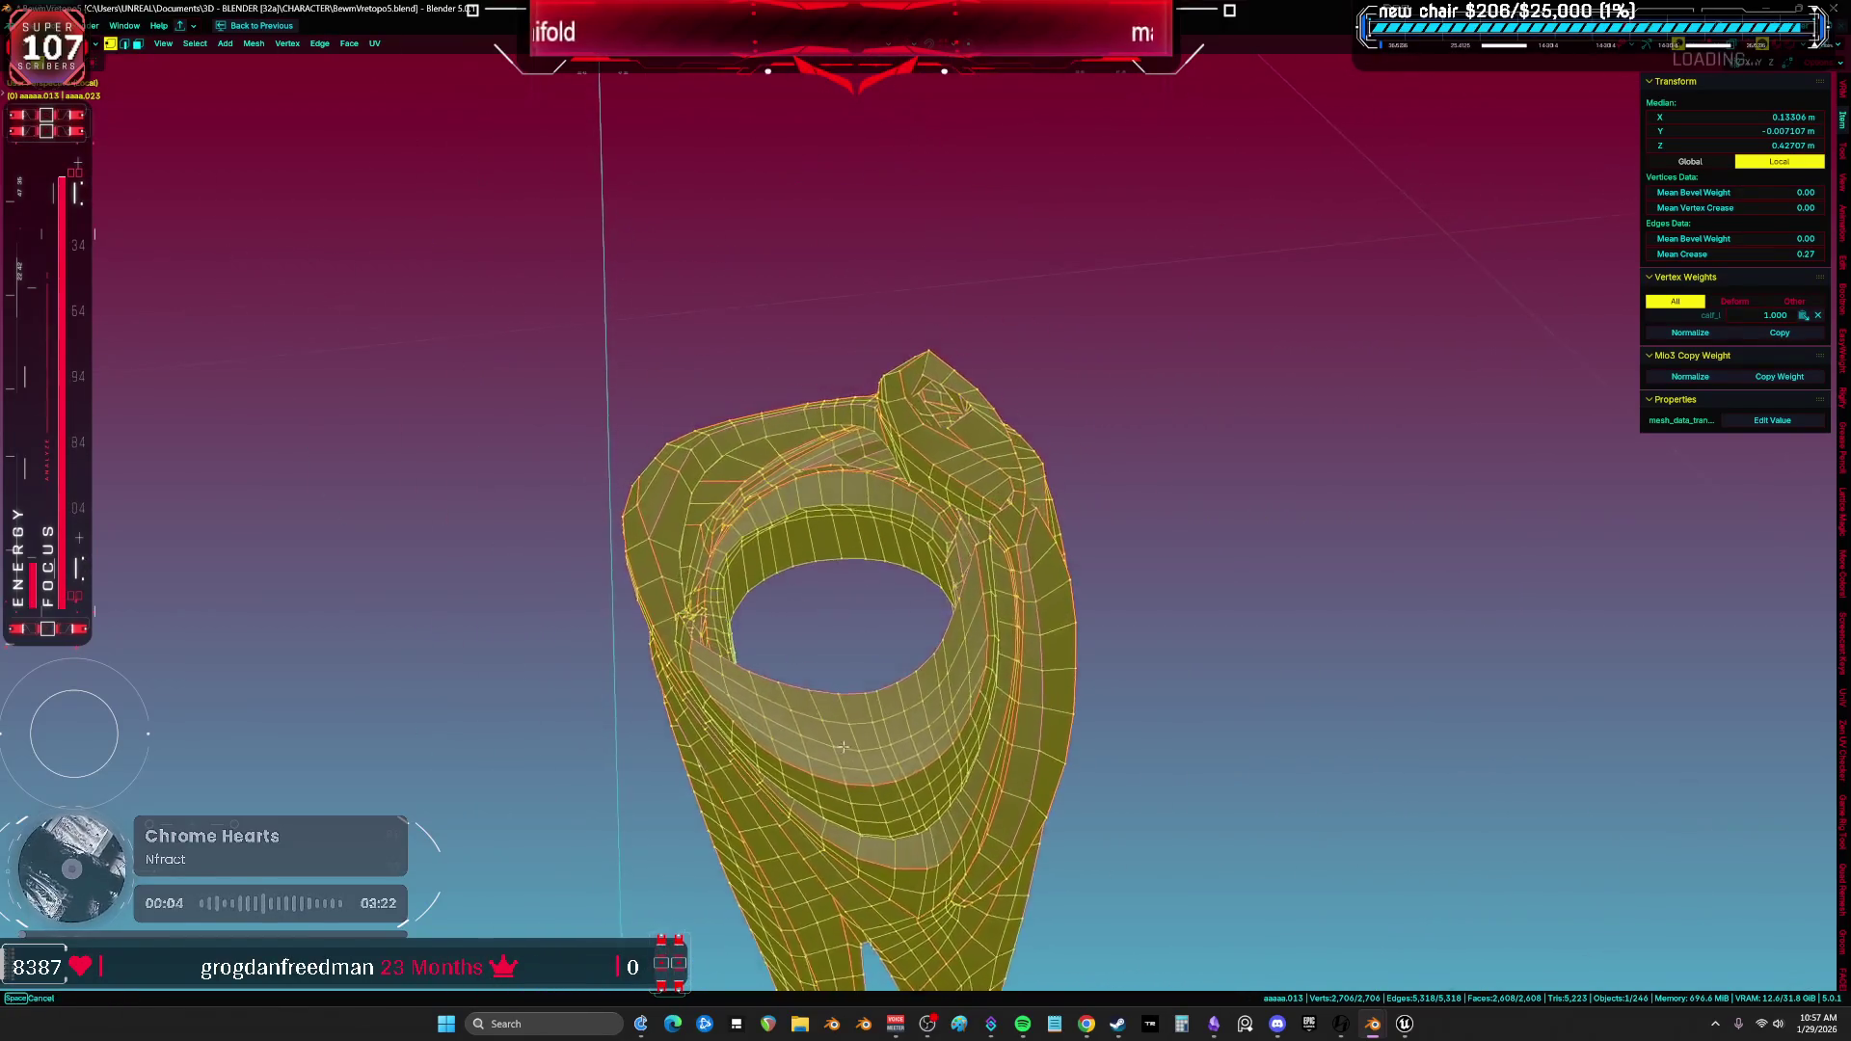
scroll(802, 585, "up", 4)
Fill the gaps in the inner straps with new faces, including a tall quad, reaching 2,624 faces.
left_click(911, 534)
middle_click_drag(859, 320, 956, 408)
left_click(867, 323)
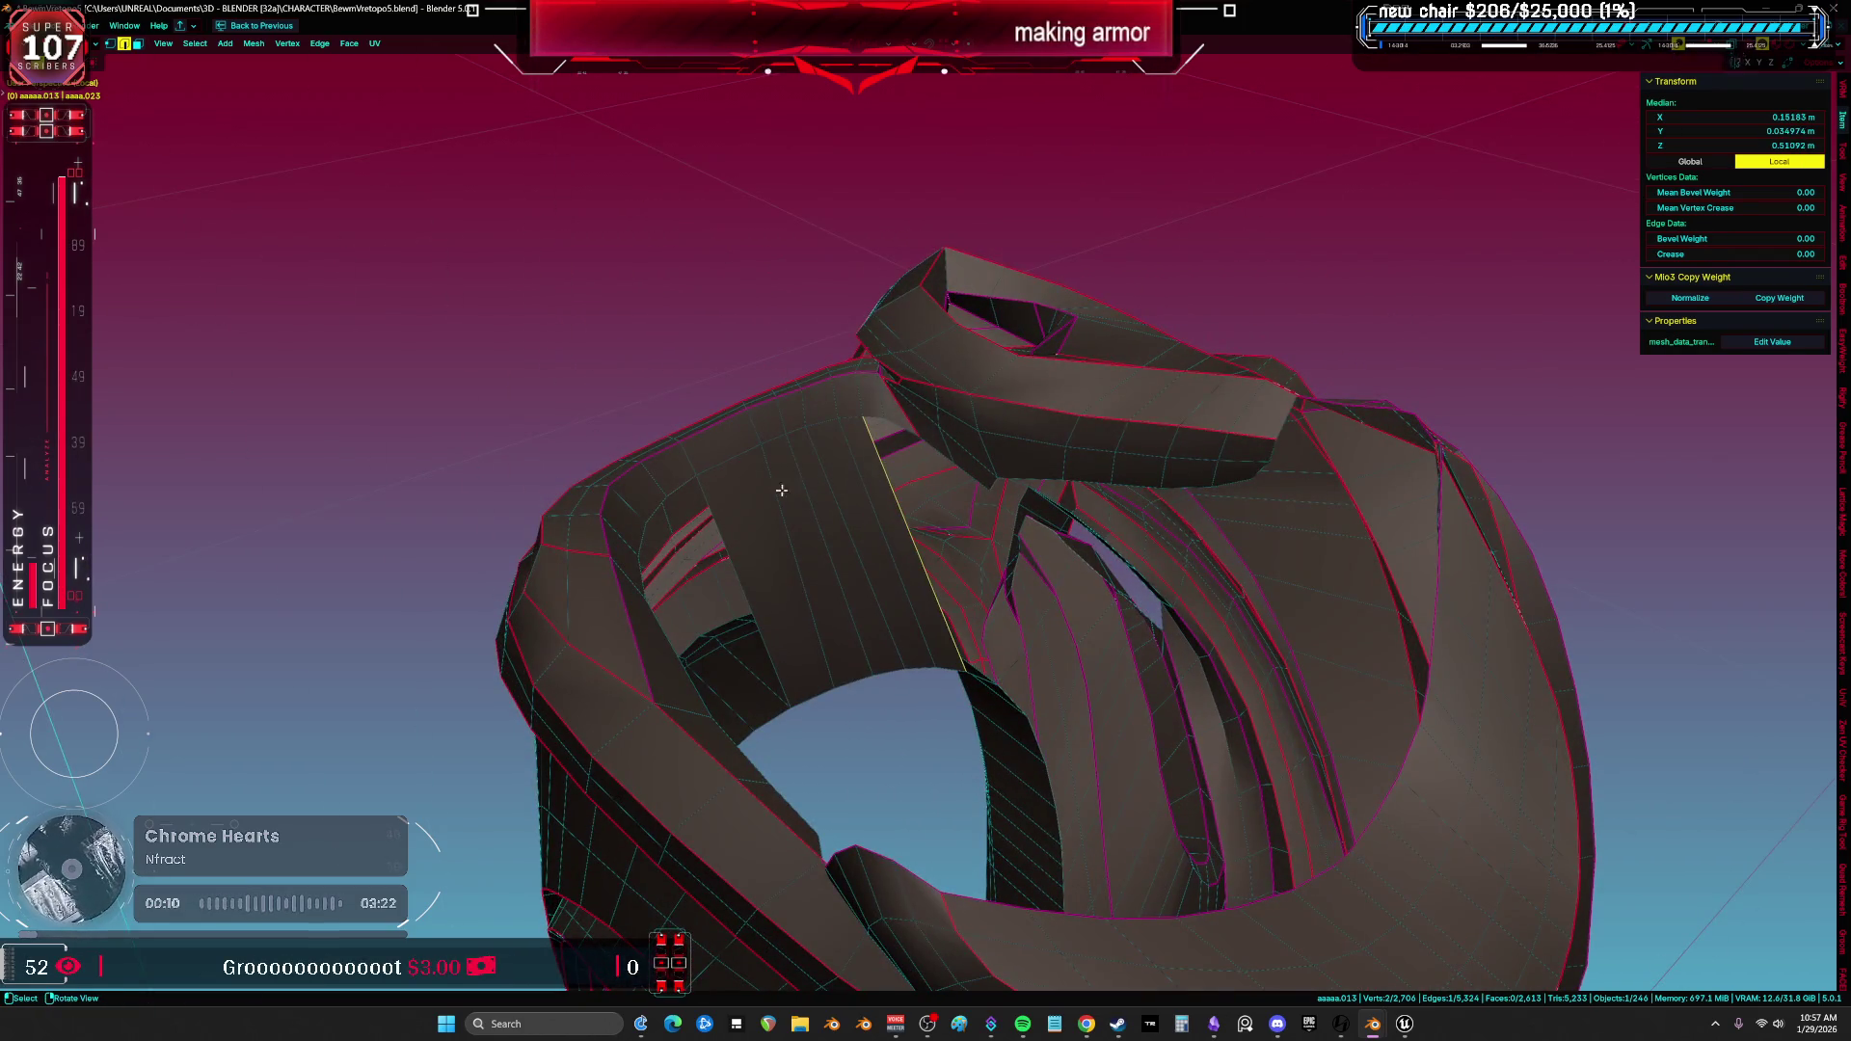
mouse_move(751, 532)
middle_mouse_down()
mouse_move(738, 539)
mouse_move(909, 490)
middle_mouse_up()
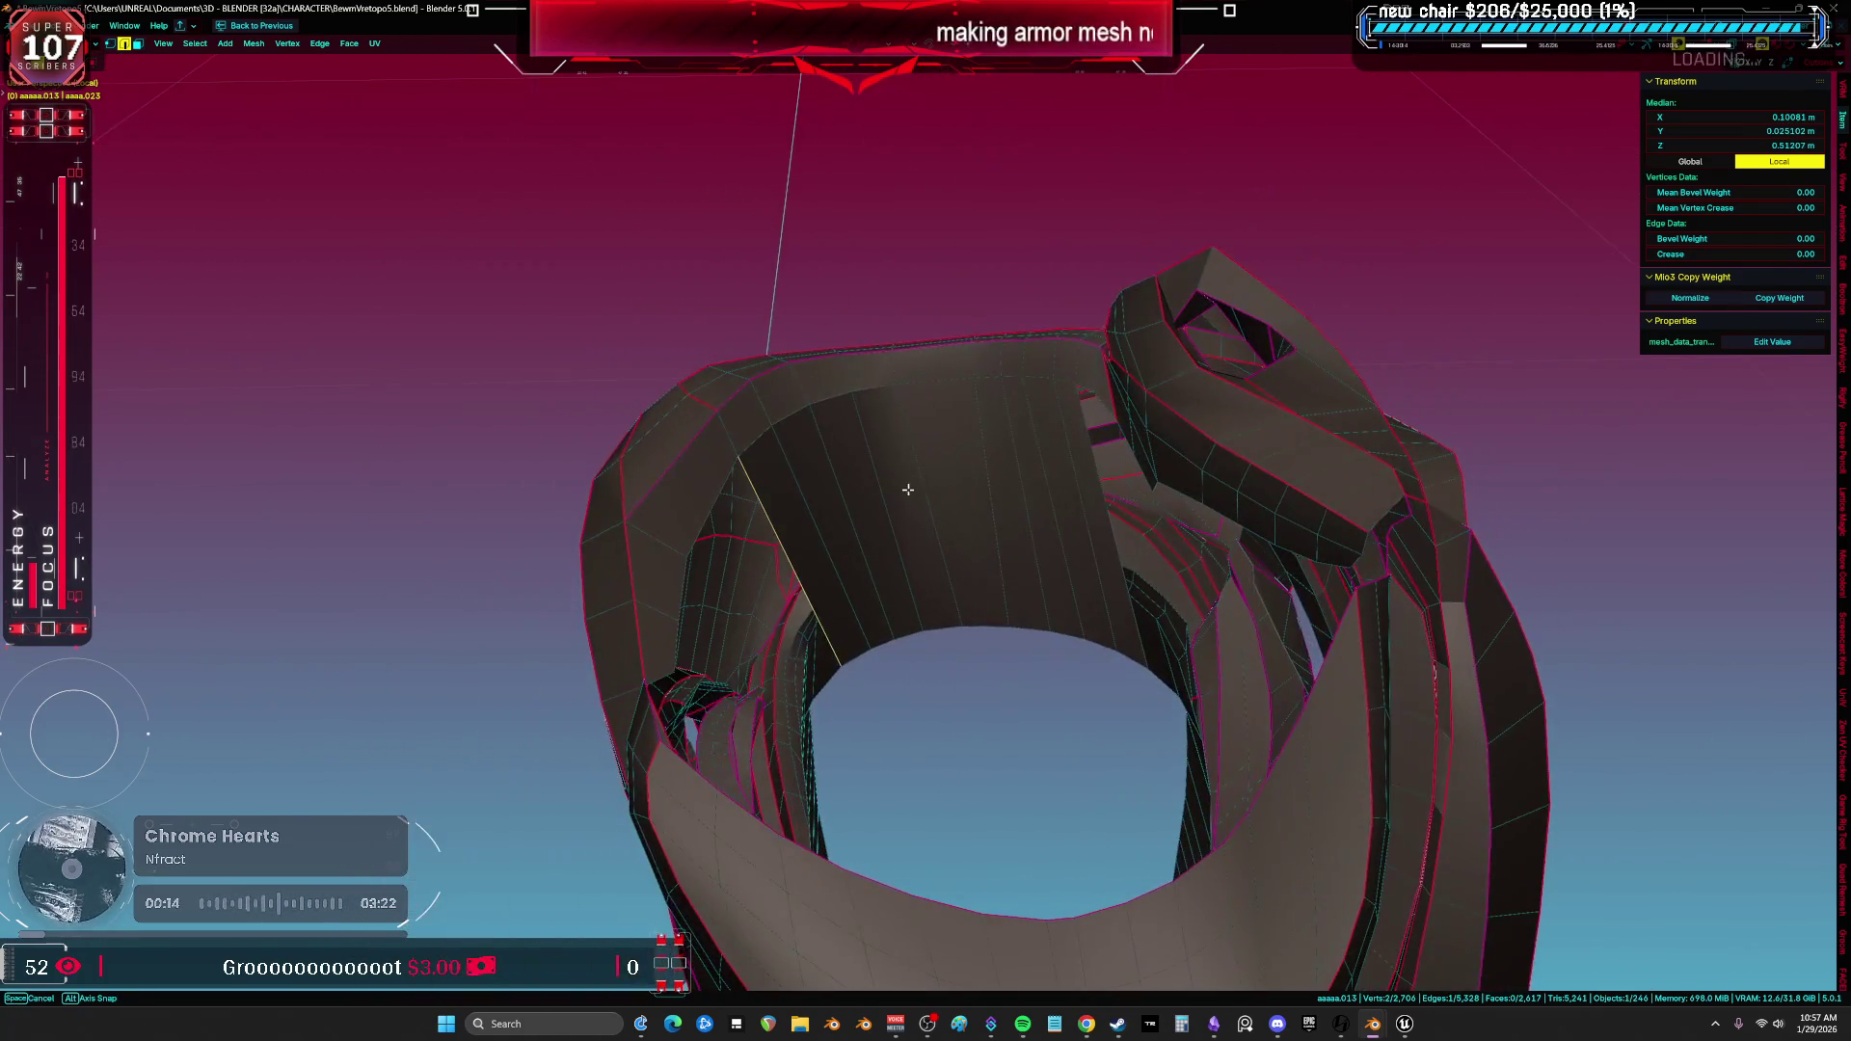
middle_click_drag(846, 542, 890, 547, "ctrl")
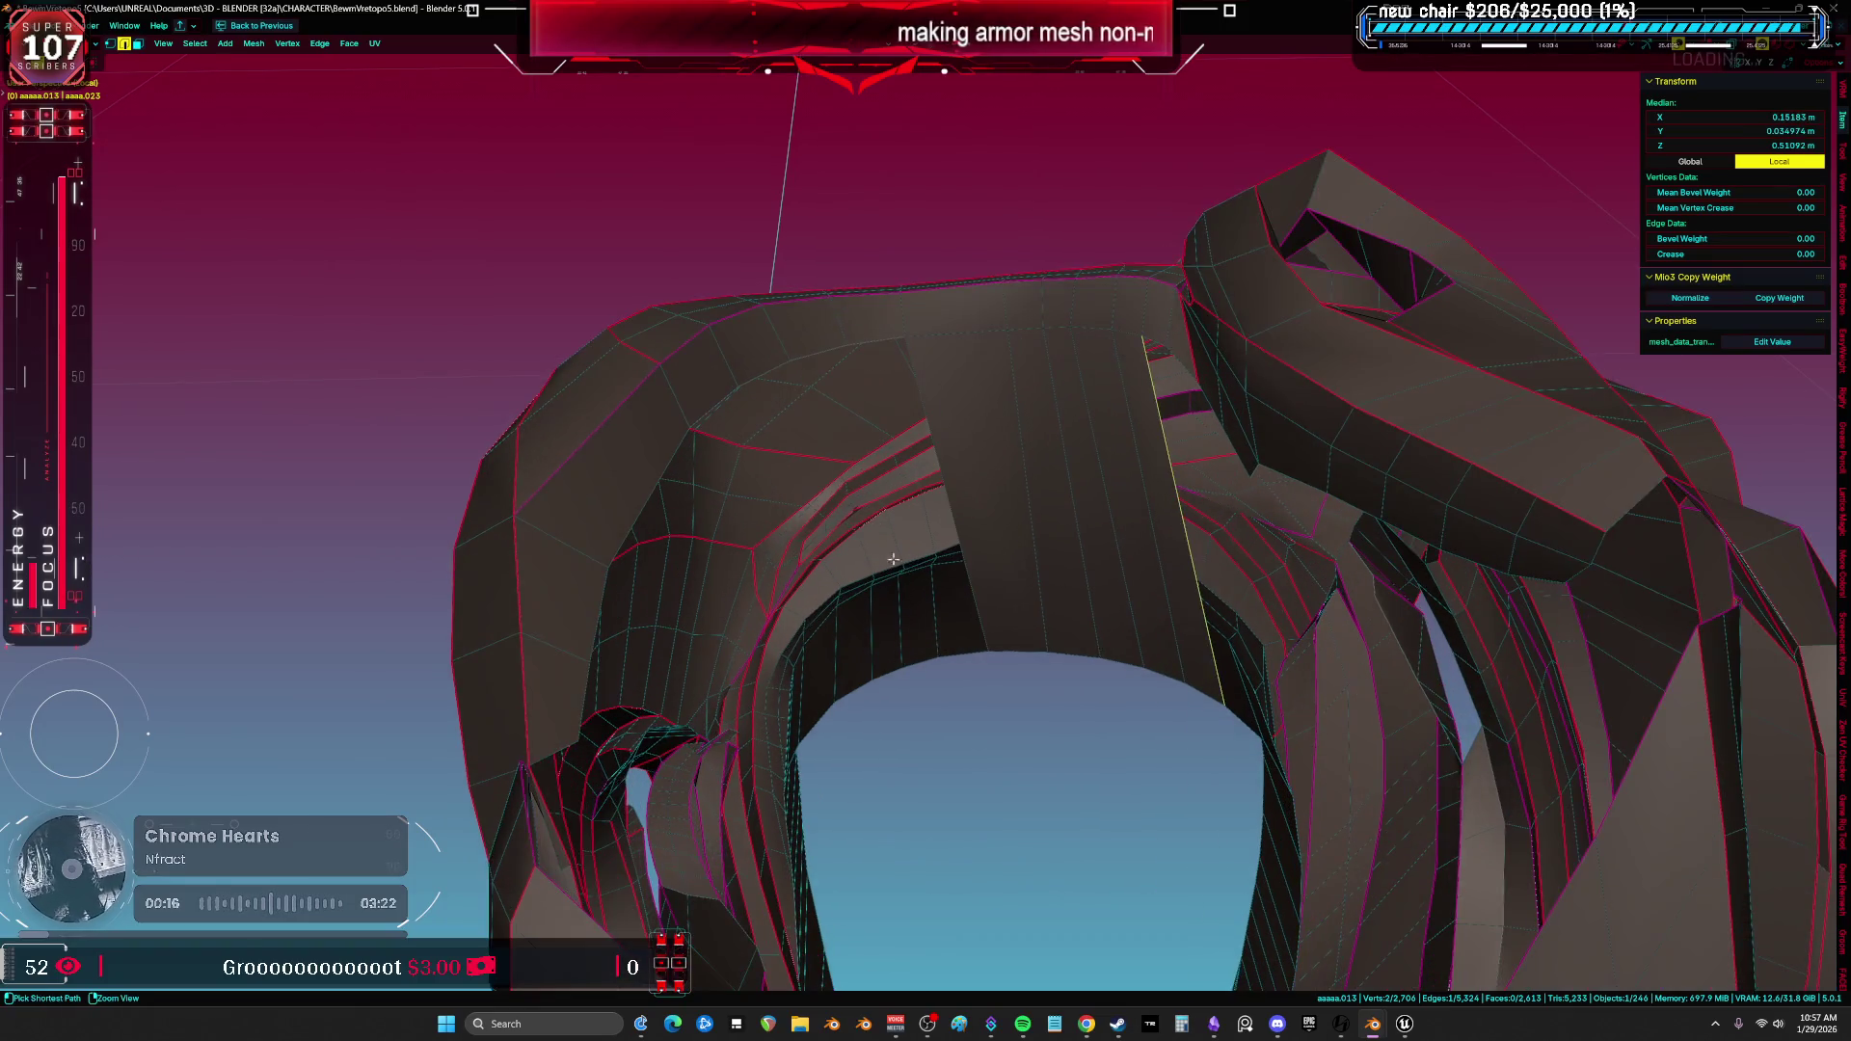
left_click(1013, 551)
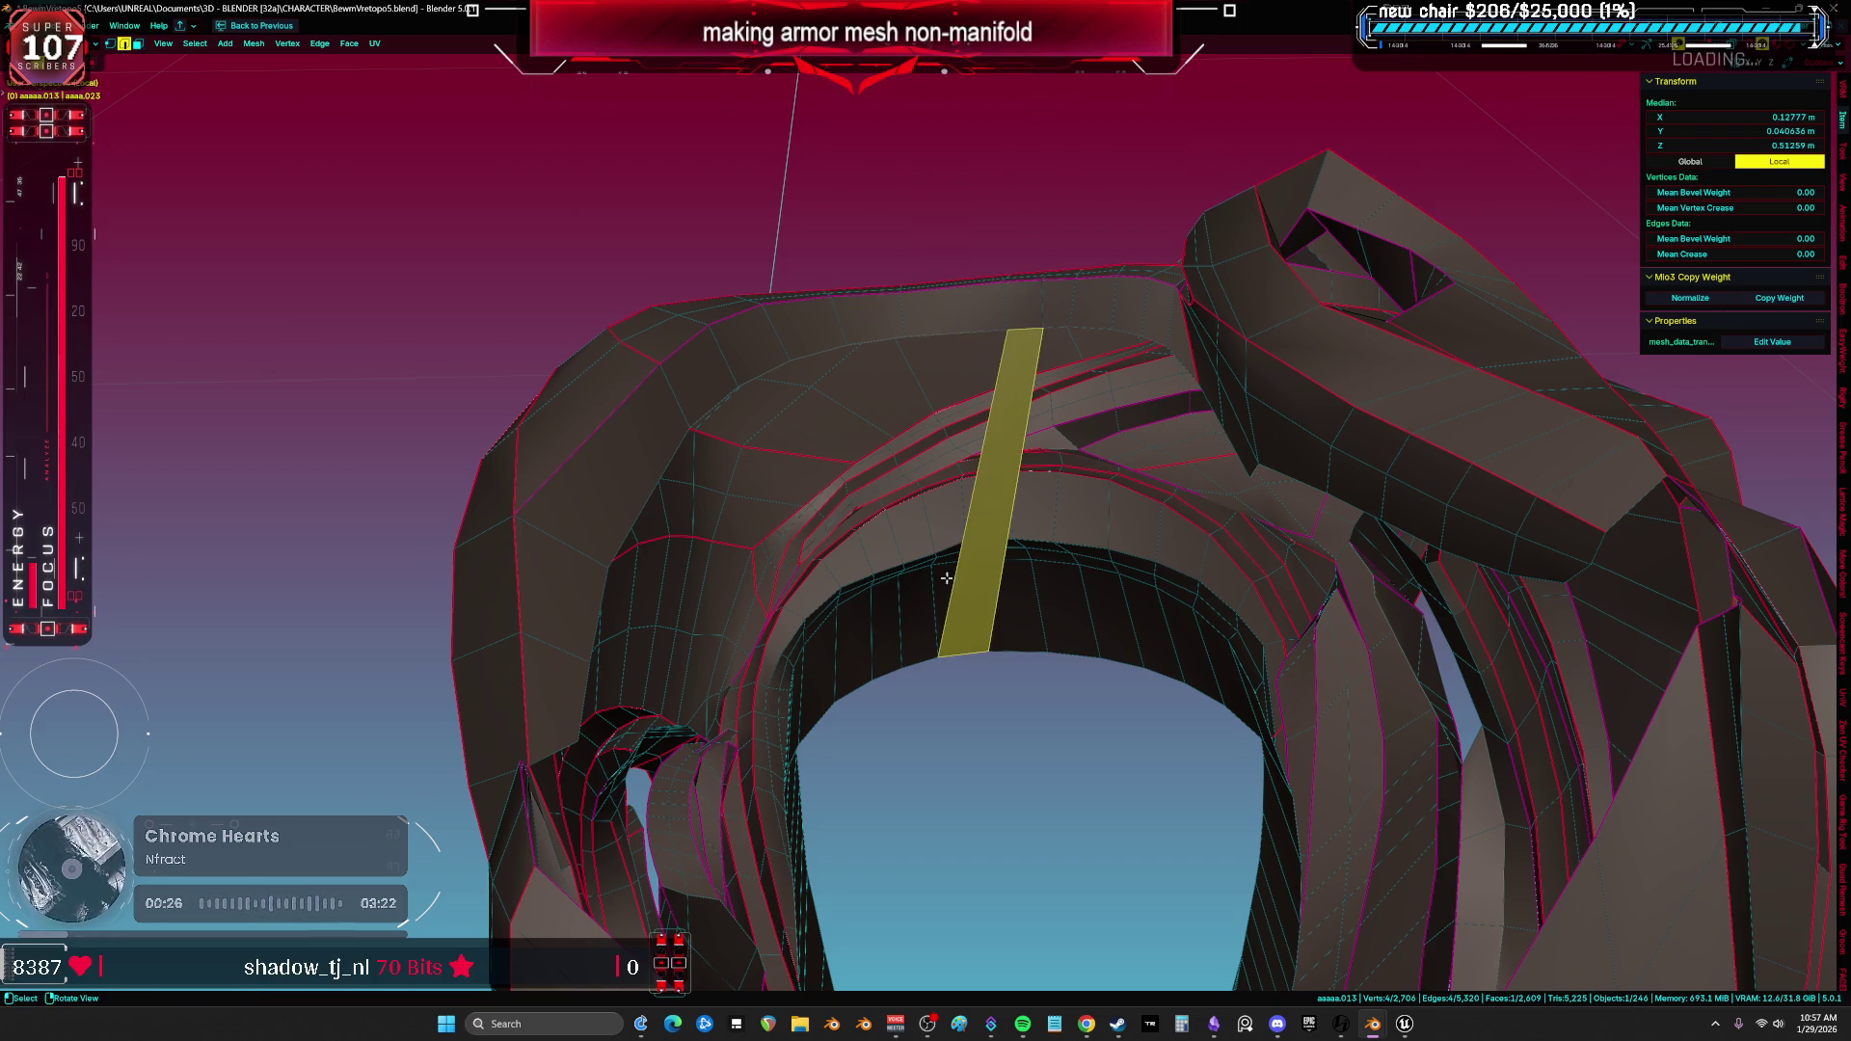
middle_click_drag(960, 548, 1200, 489)
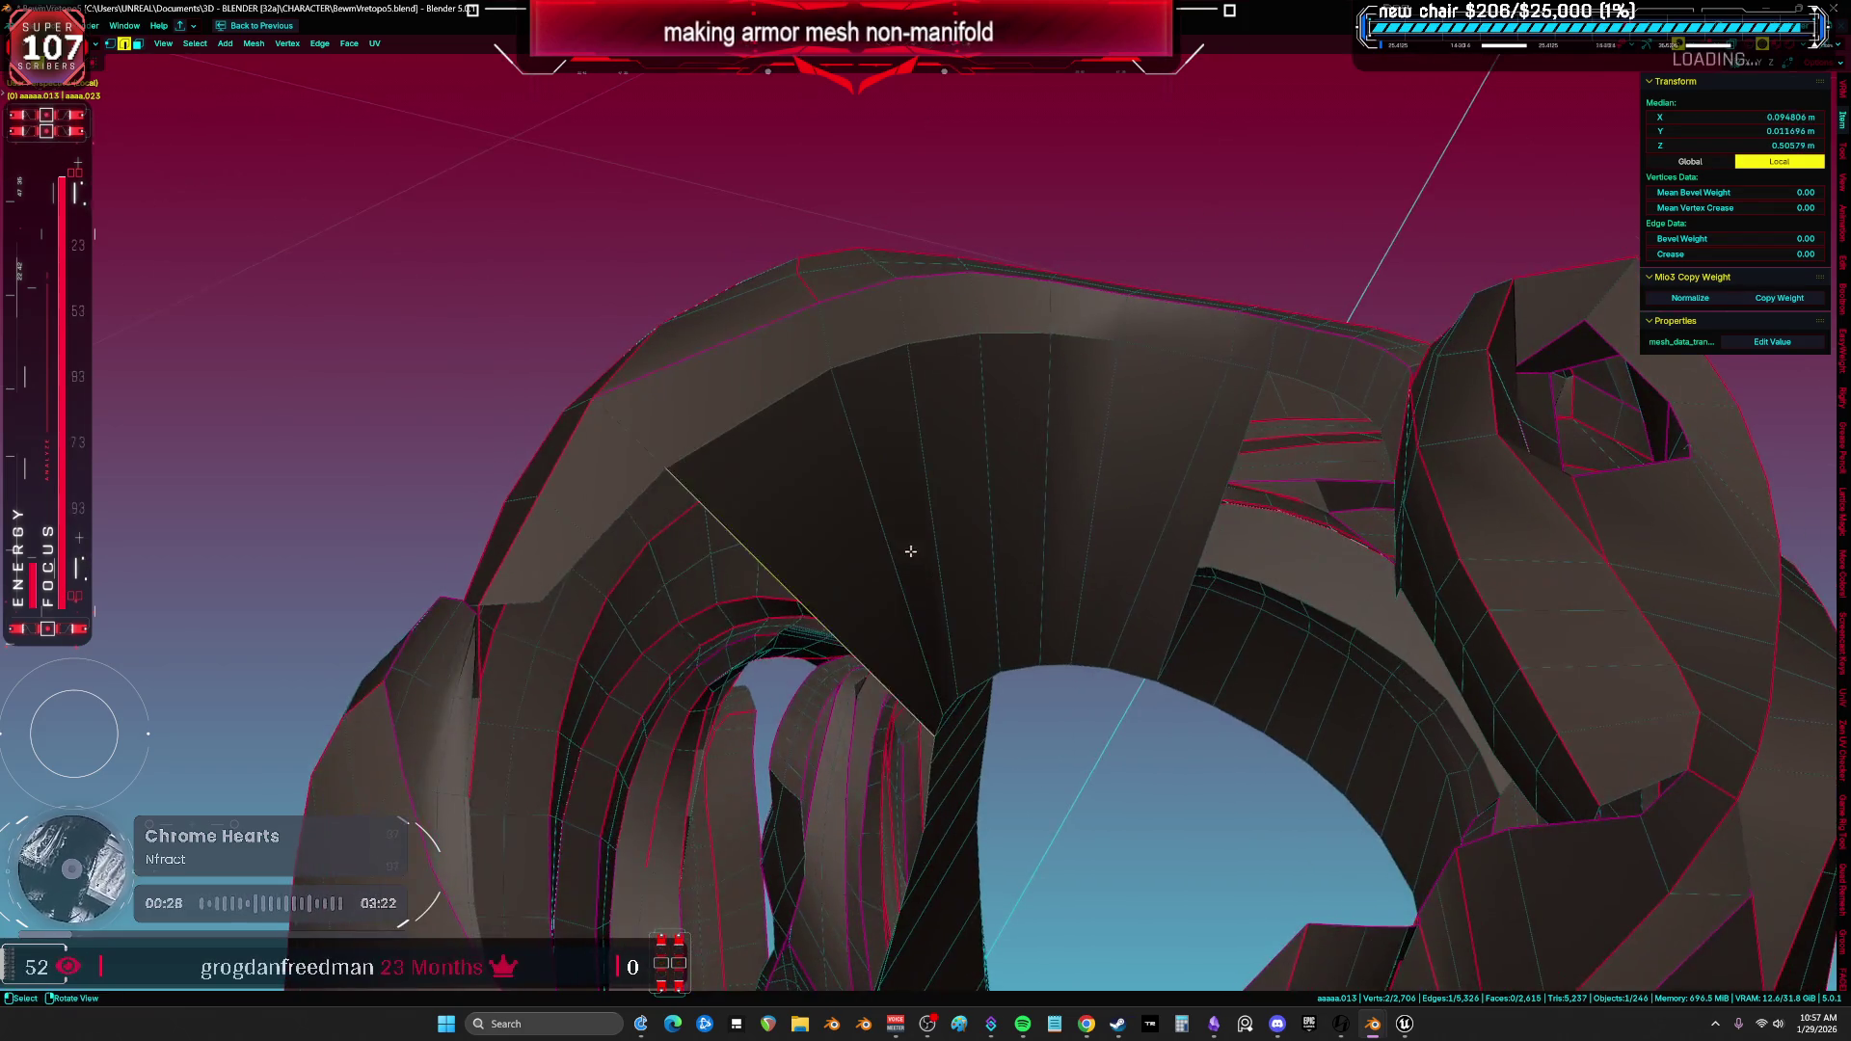
mouse_move(1389, 461)
middle_mouse_down()
mouse_move(1502, 446)
mouse_move(1064, 499)
mouse_move(949, 537)
middle_mouse_up()
key("a")
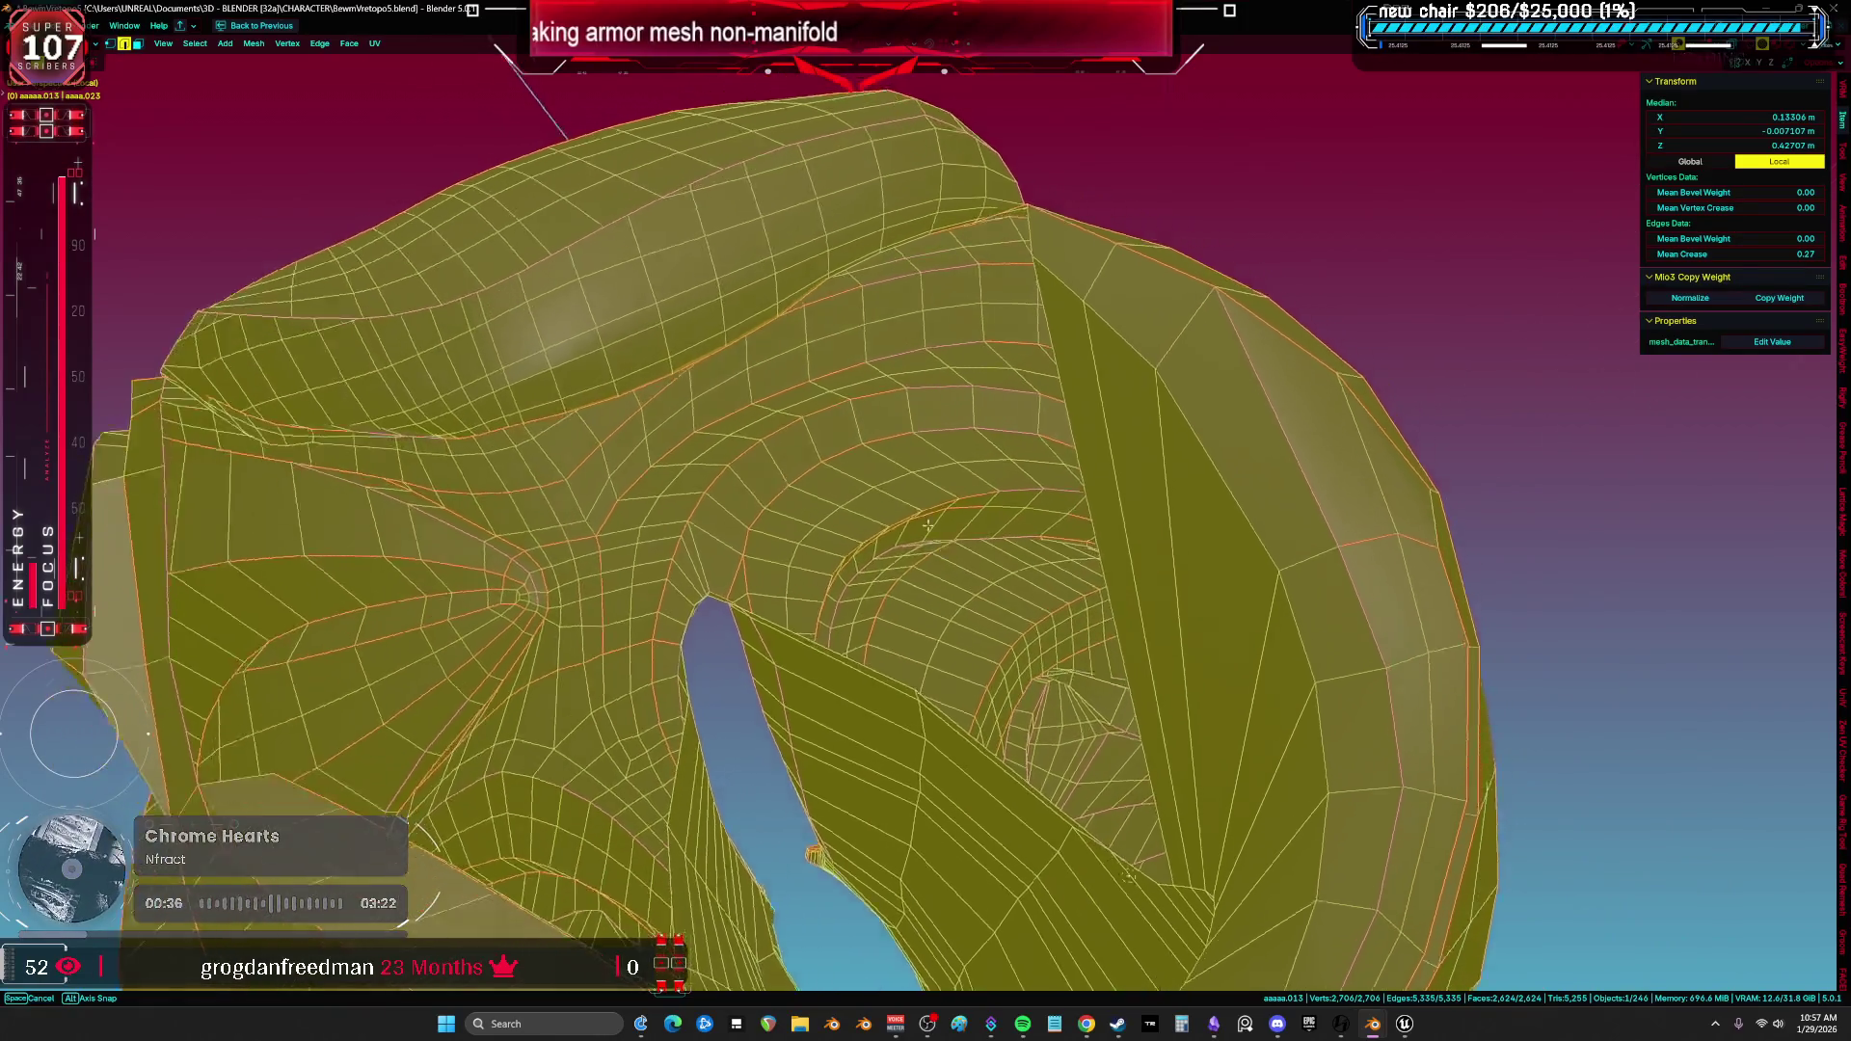
middle_click_drag(951, 536, 811, 550)
mouse_move(705, 466)
middle_mouse_down()
mouse_move(954, 467)
mouse_move(922, 392)
mouse_move(1069, 575)
mouse_move(1059, 475)
middle_mouse_up()
left_click(907, 384, "alt")
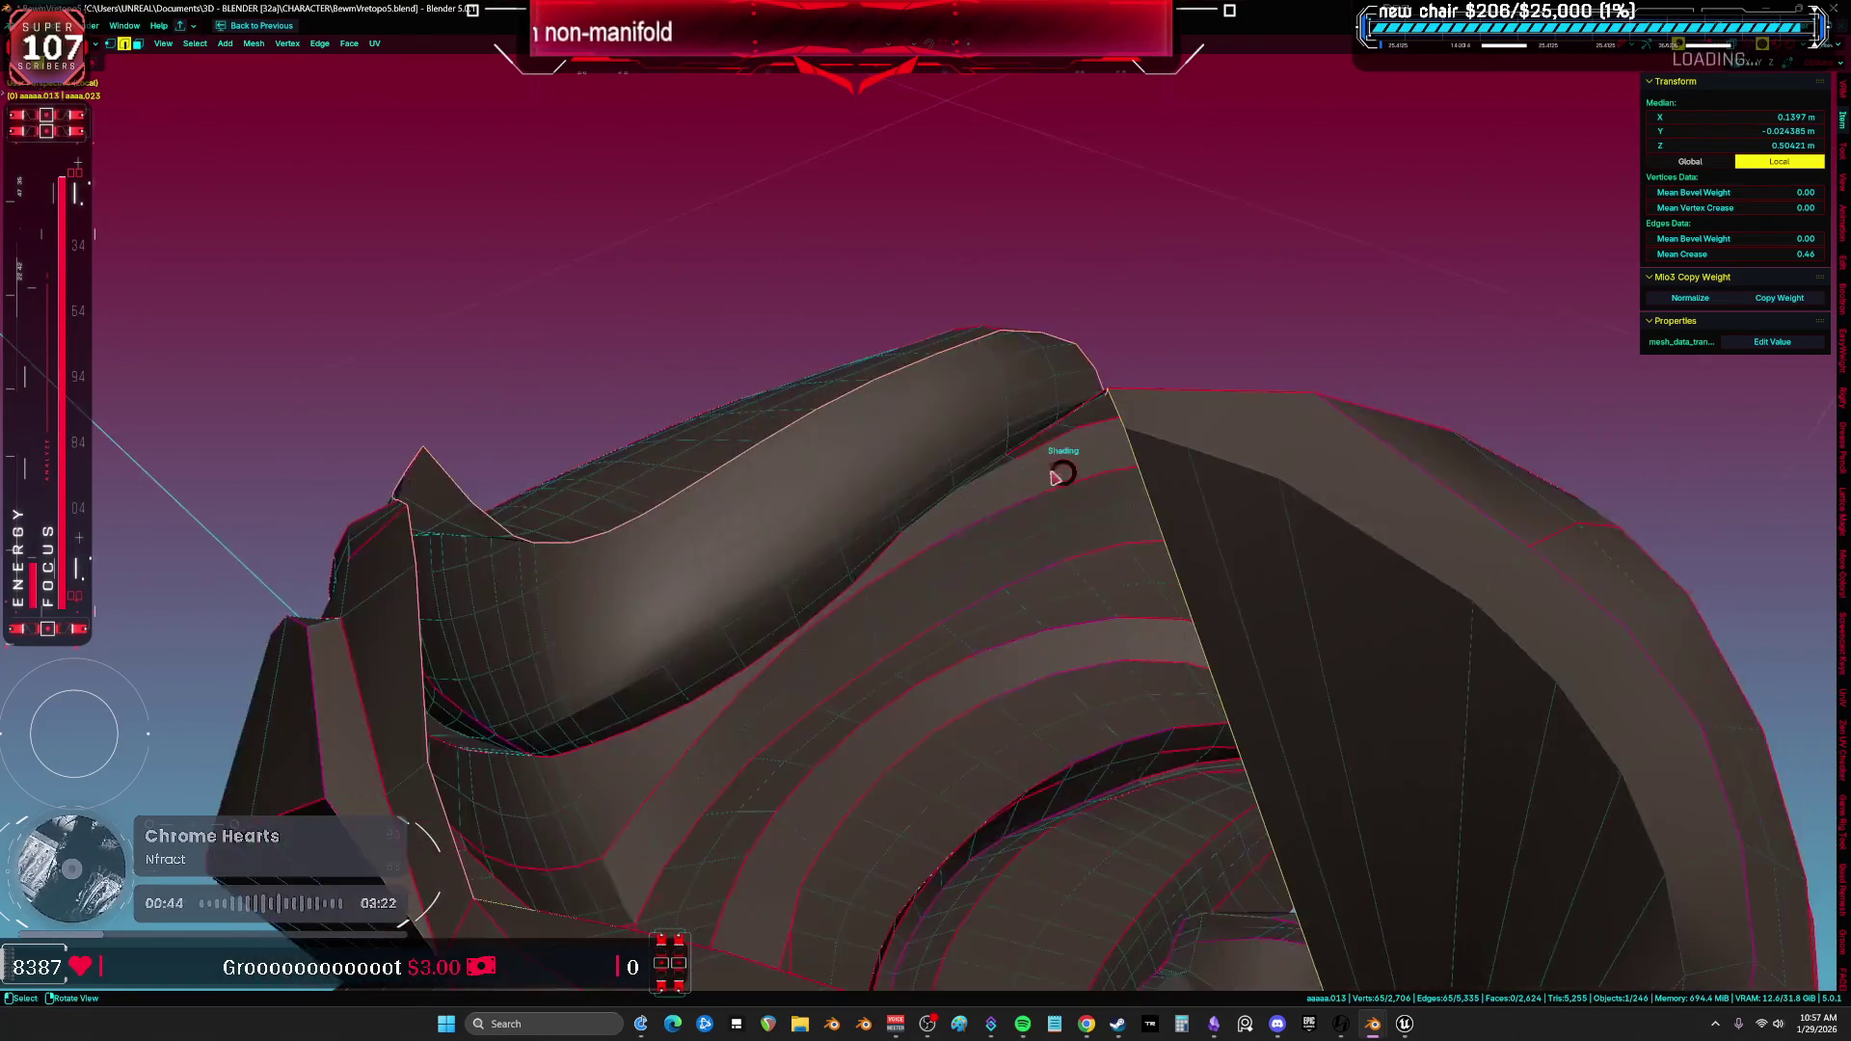
left_click(595, 453)
middle_click_drag(535, 458, 561, 475)
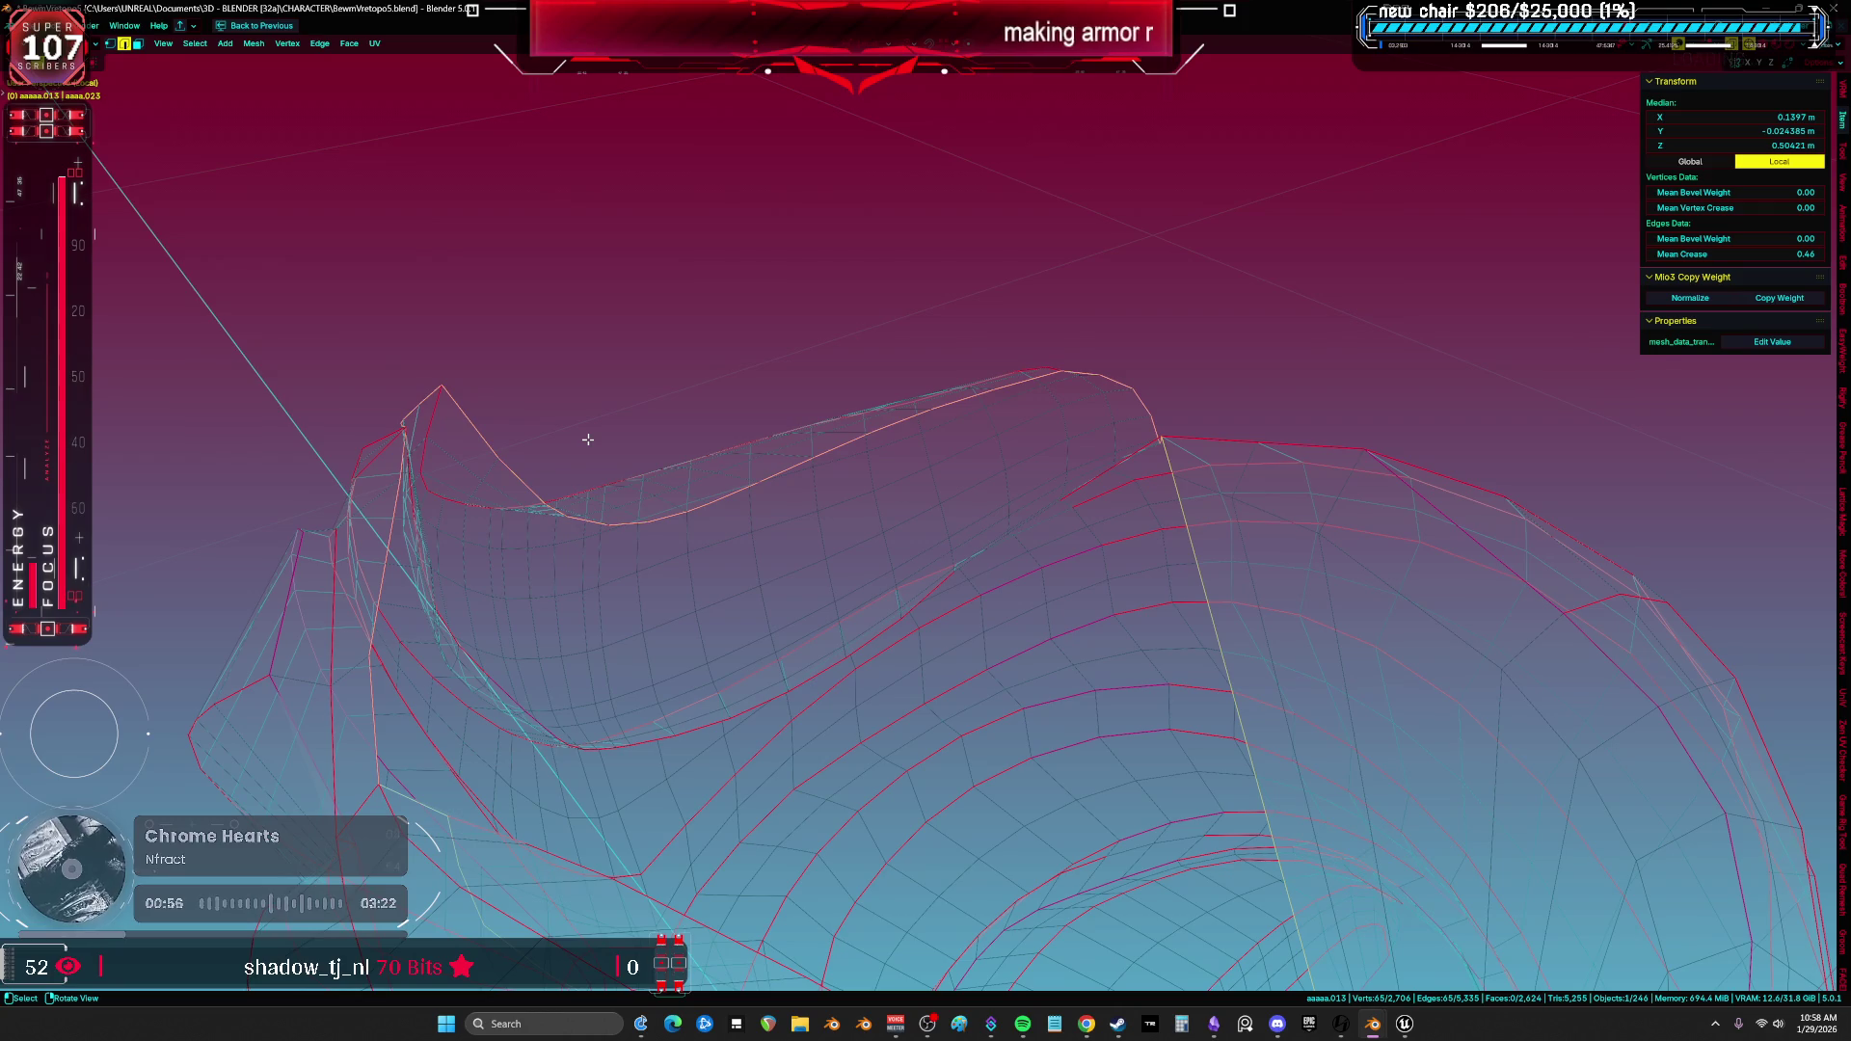
key("a")
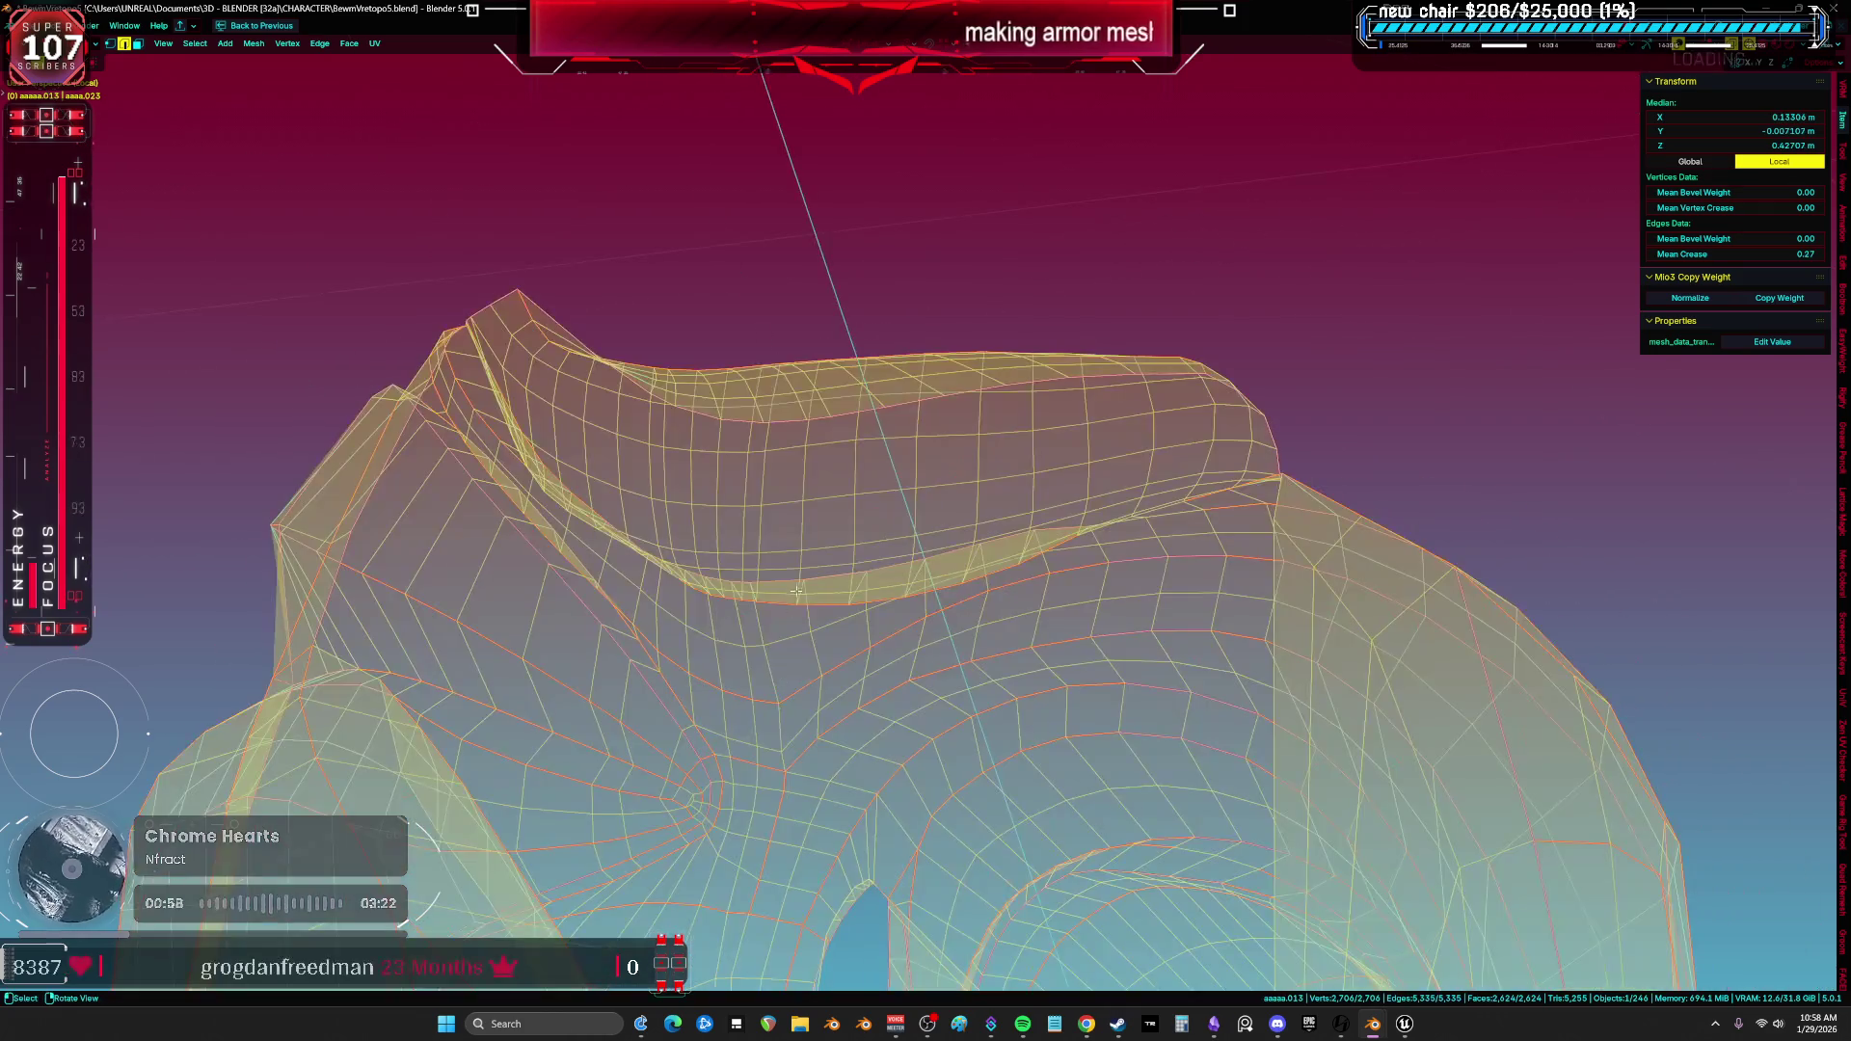
mouse_move(808, 609)
middle_mouse_down()
mouse_move(1041, 467)
mouse_move(862, 474)
mouse_move(910, 488)
mouse_move(724, 371)
middle_mouse_up()
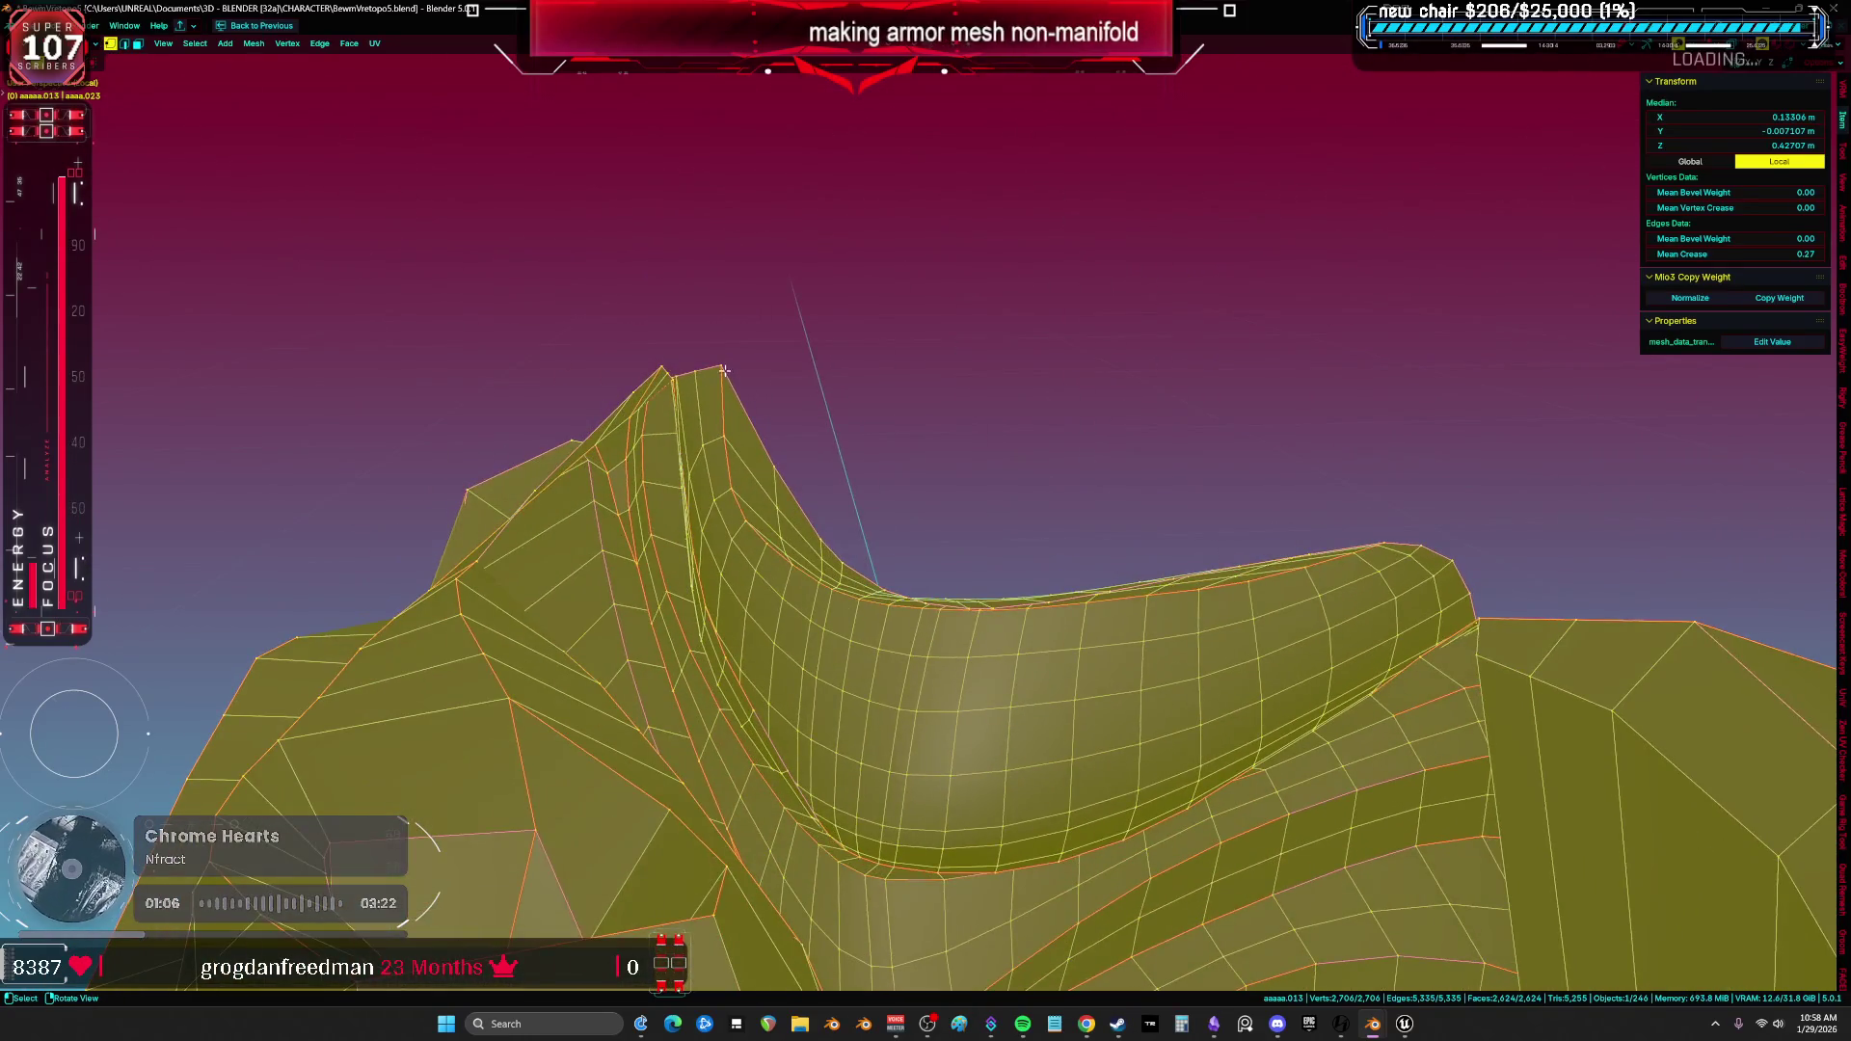
Select the shortest path of vertices along the armor's top rim from its peak.
left_click(724, 372)
left_click(1391, 533, "ctrl")
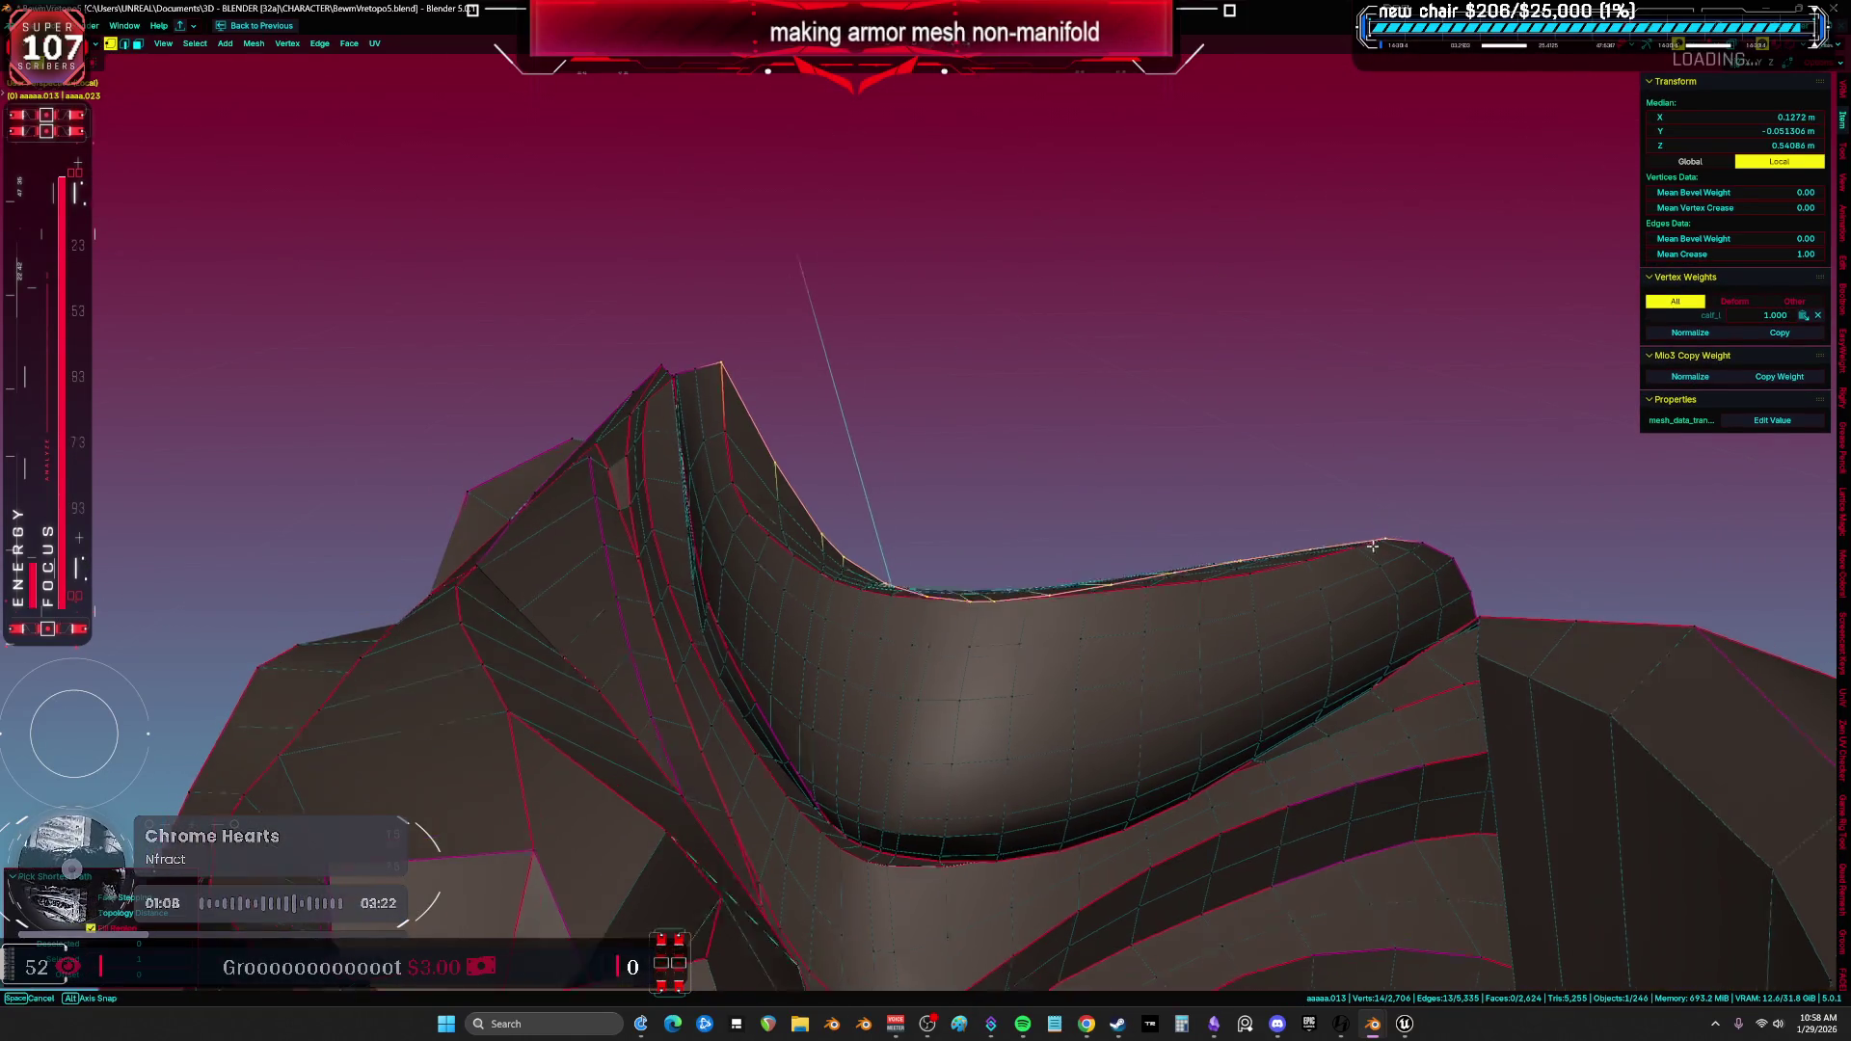
middle_click_drag(1373, 541, 652, 332)
left_click(1388, 310)
mouse_move(1388, 309)
middle_mouse_down()
mouse_move(1000, 401)
mouse_move(653, 648)
mouse_move(752, 463)
middle_mouse_up()
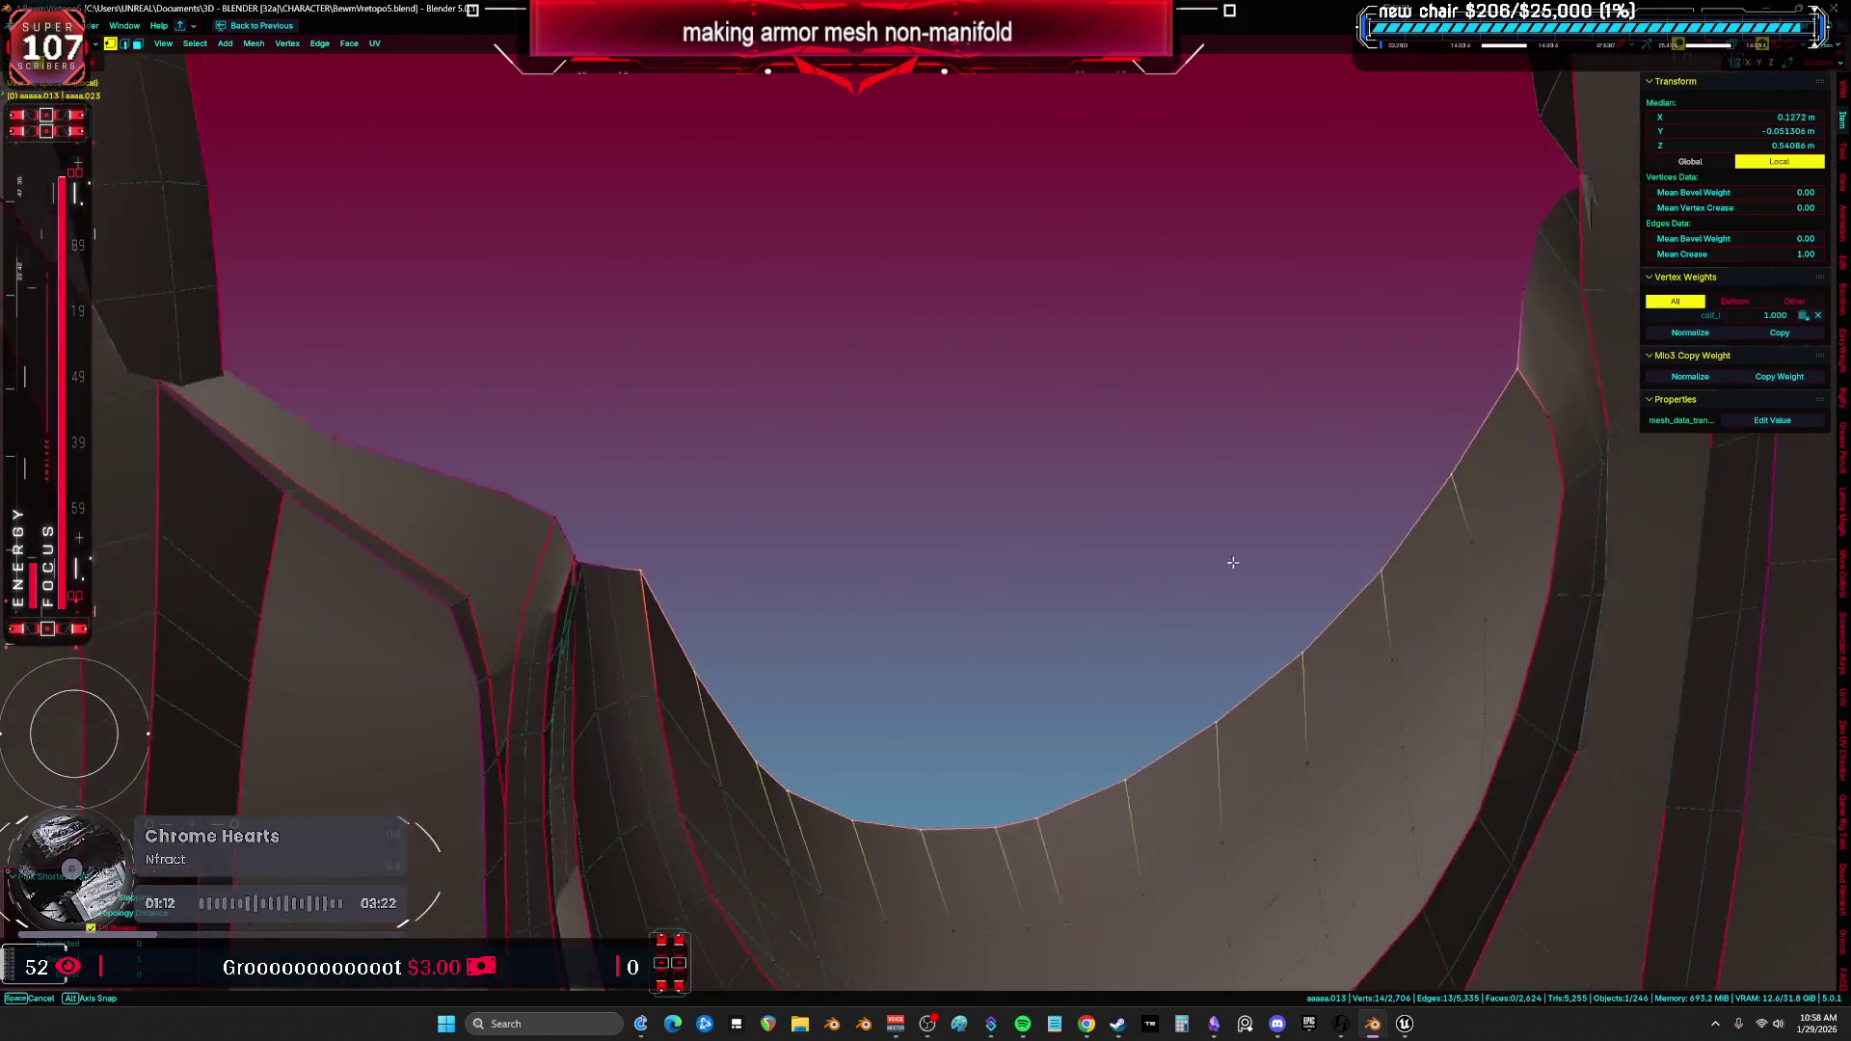
middle_click_drag(1498, 609, 1315, 709)
Extrude the rim vertices upward along Z into a new strip and reselect the whole mesh.
key("g")
key("z")
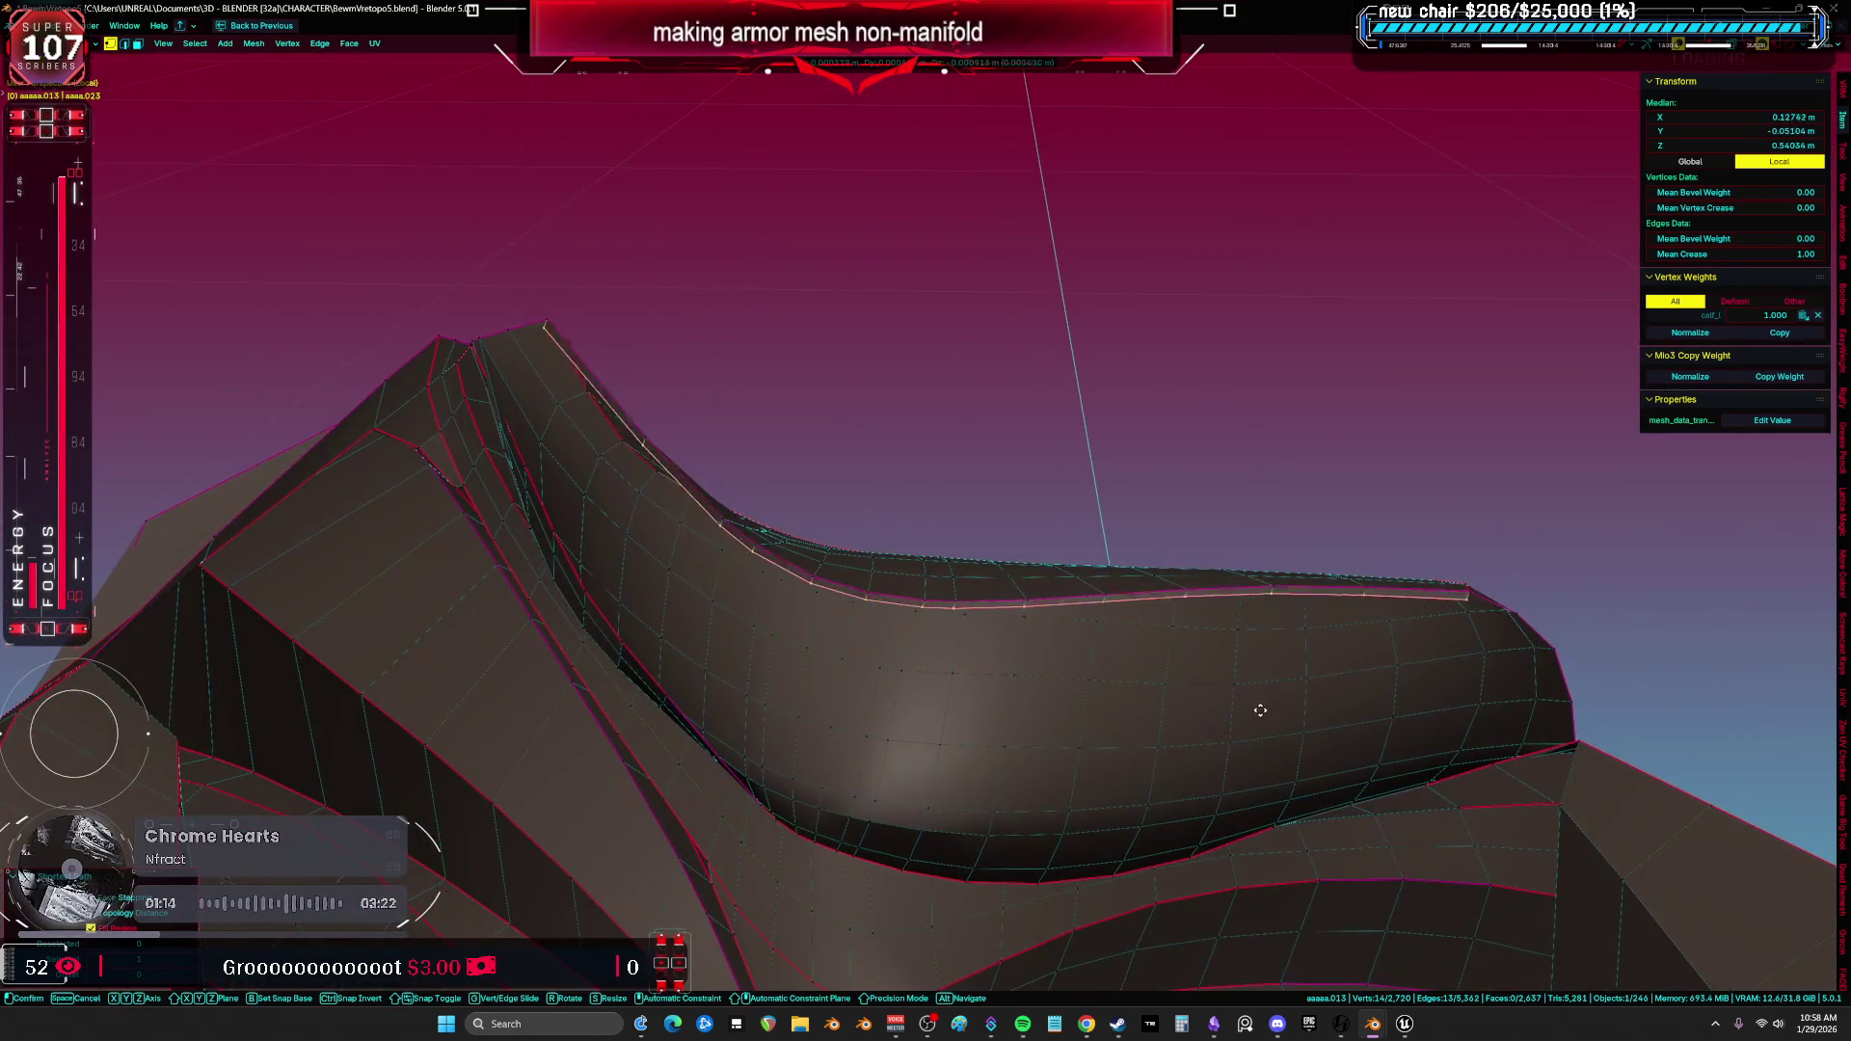
left_click(1254, 839)
mouse_move(1254, 840)
middle_mouse_down()
mouse_move(940, 759)
mouse_move(969, 628)
mouse_move(1114, 694)
mouse_move(1123, 658)
middle_mouse_up()
key("a")
mouse_move(898, 590)
middle_mouse_down()
mouse_move(170, 515)
mouse_move(732, 544)
mouse_move(628, 505)
mouse_move(839, 744)
mouse_move(858, 903)
mouse_move(1228, 207)
mouse_move(1428, 127)
mouse_move(1355, 205)
mouse_move(1388, 179)
mouse_move(1327, 224)
mouse_move(1286, 223)
mouse_move(1387, 207)
mouse_move(1351, 237)
mouse_move(1091, 193)
mouse_move(1071, 217)
middle_mouse_up()
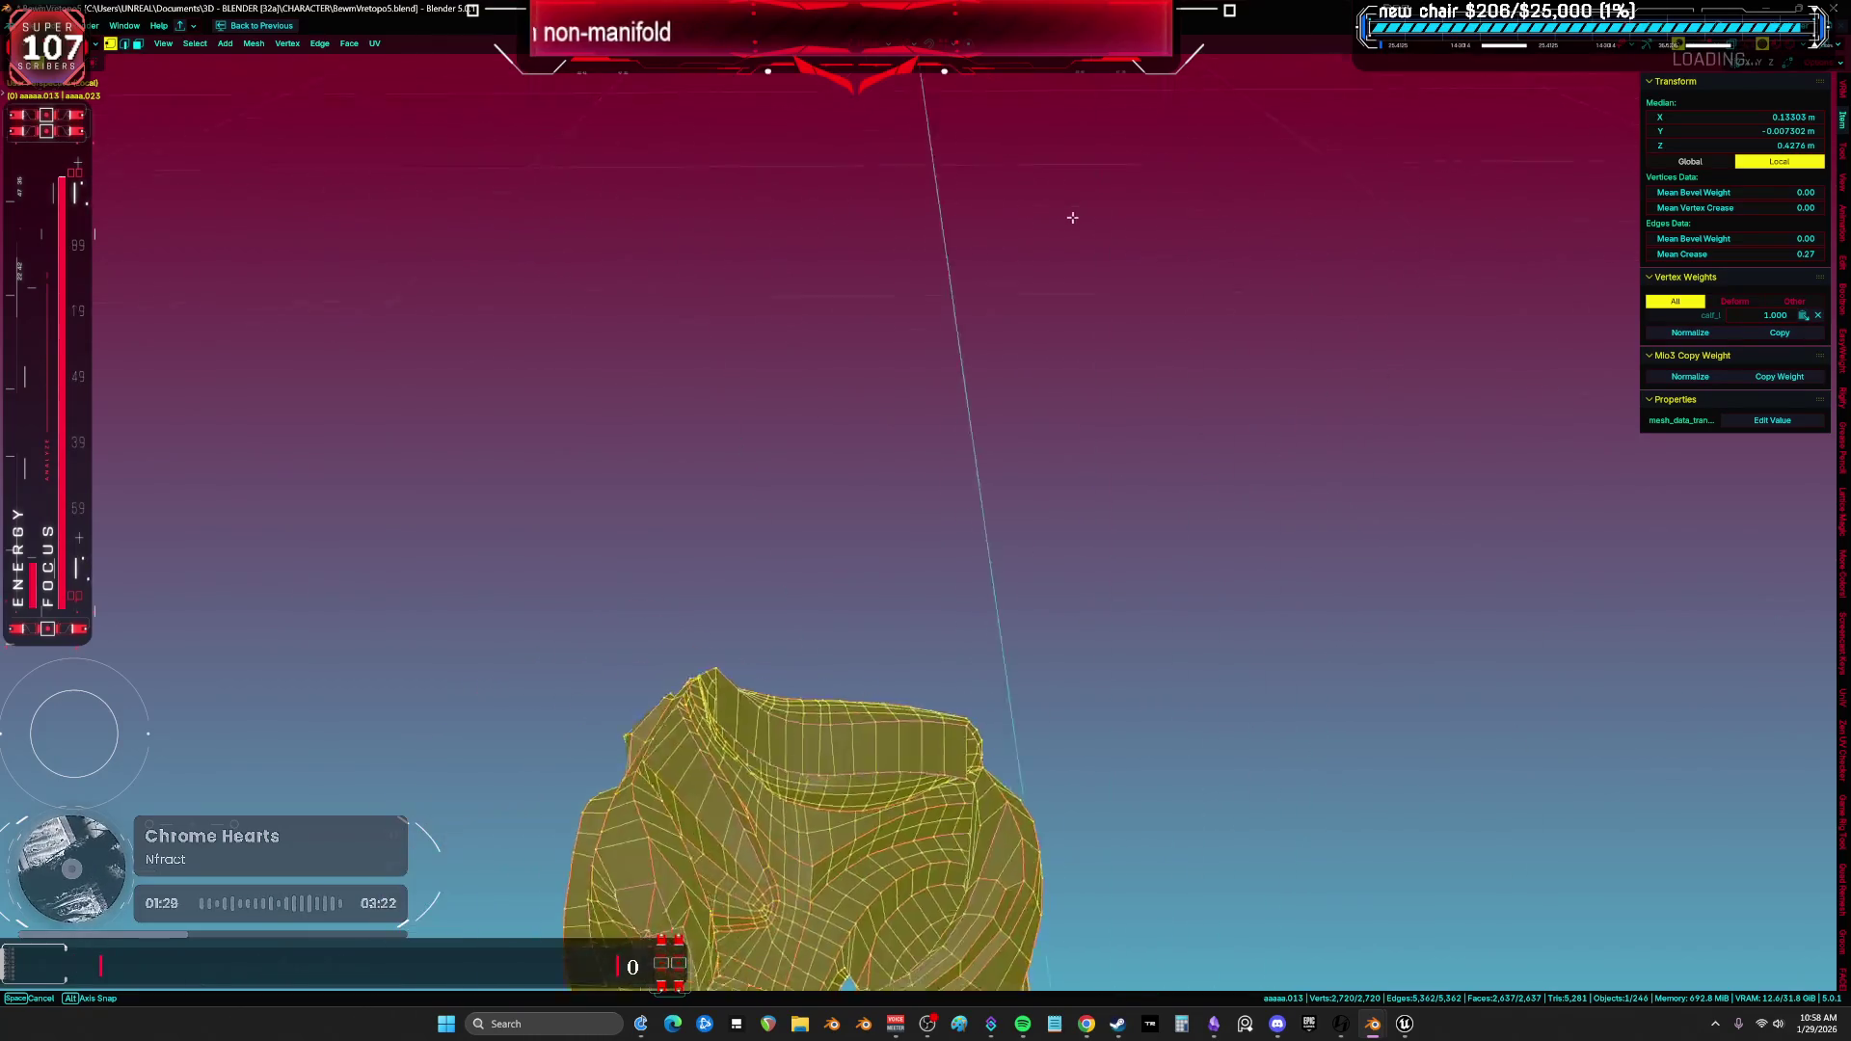
mouse_move(985, 369)
middle_mouse_down()
mouse_move(1063, 420)
mouse_move(1062, 323)
mouse_move(1199, 420)
mouse_move(1252, 406)
mouse_move(1152, 397)
mouse_move(931, 442)
mouse_move(835, 613)
mouse_move(1116, 696)
mouse_move(1157, 619)
middle_mouse_up()
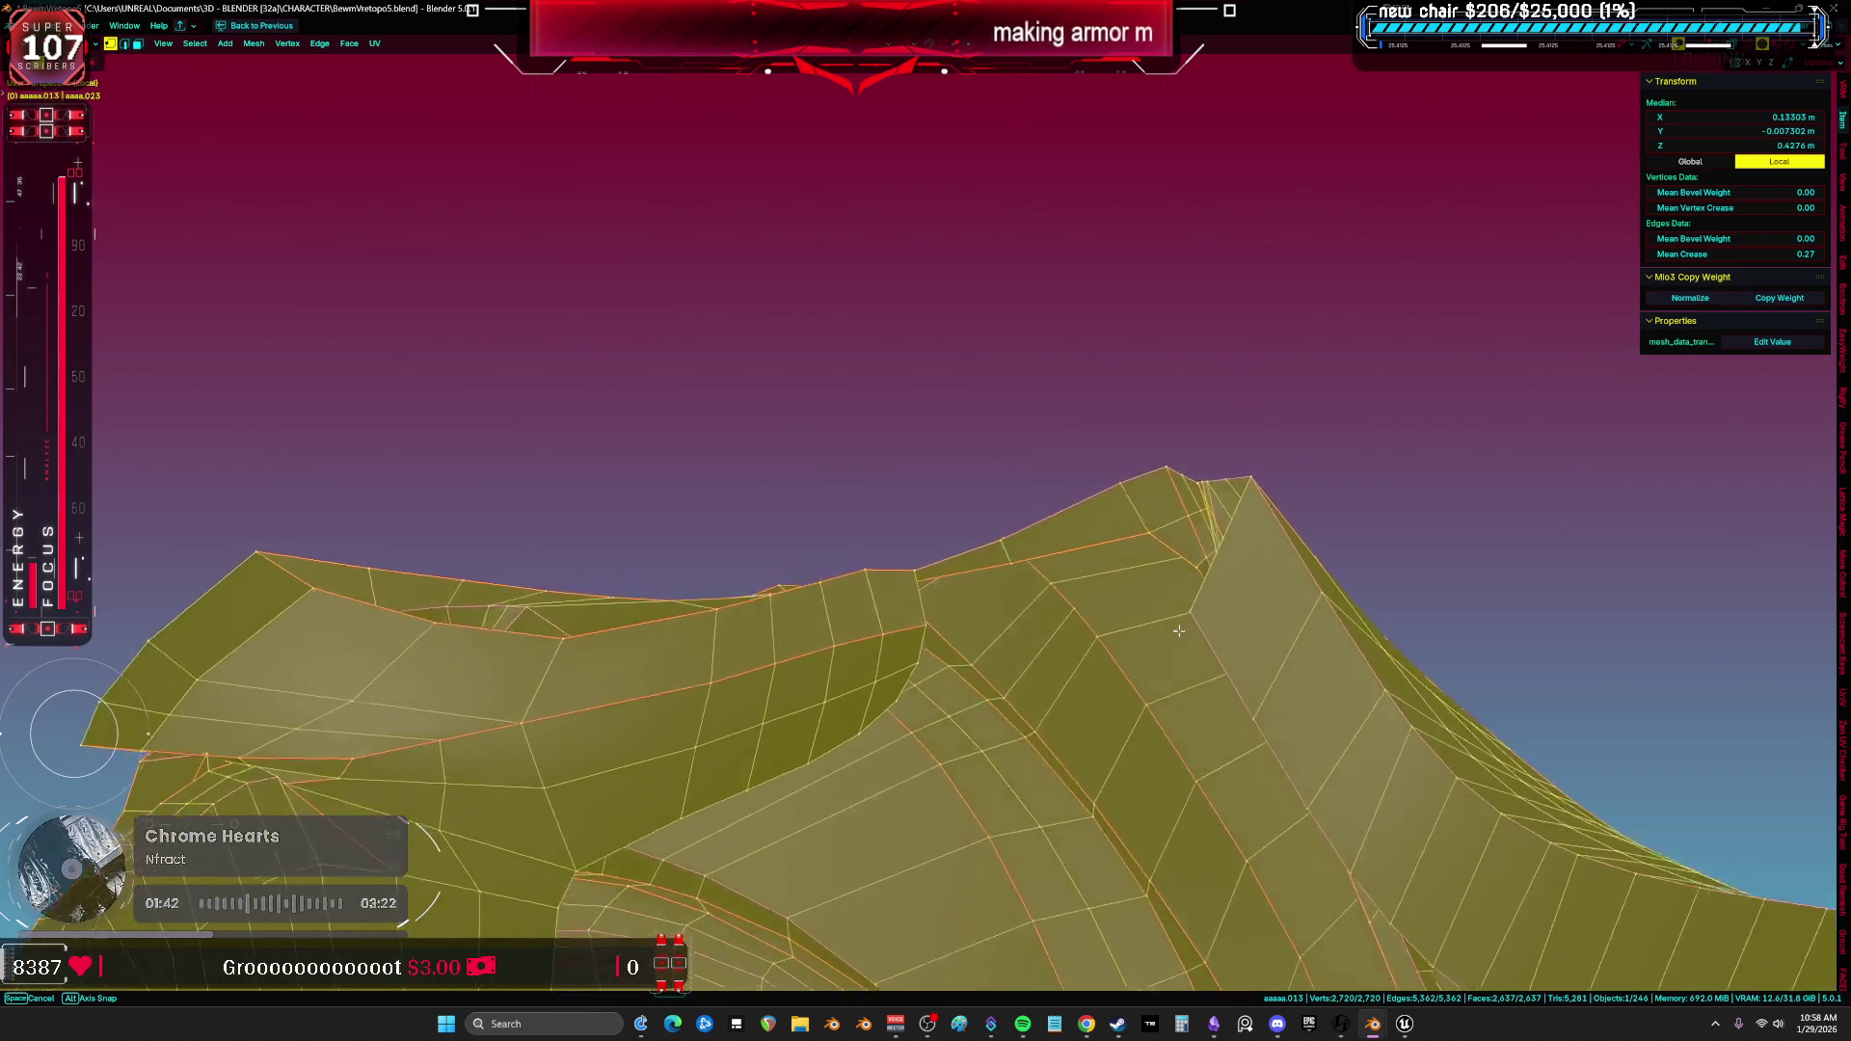
scroll(1178, 578, "up", 5)
scroll(1134, 652, "down", 8)
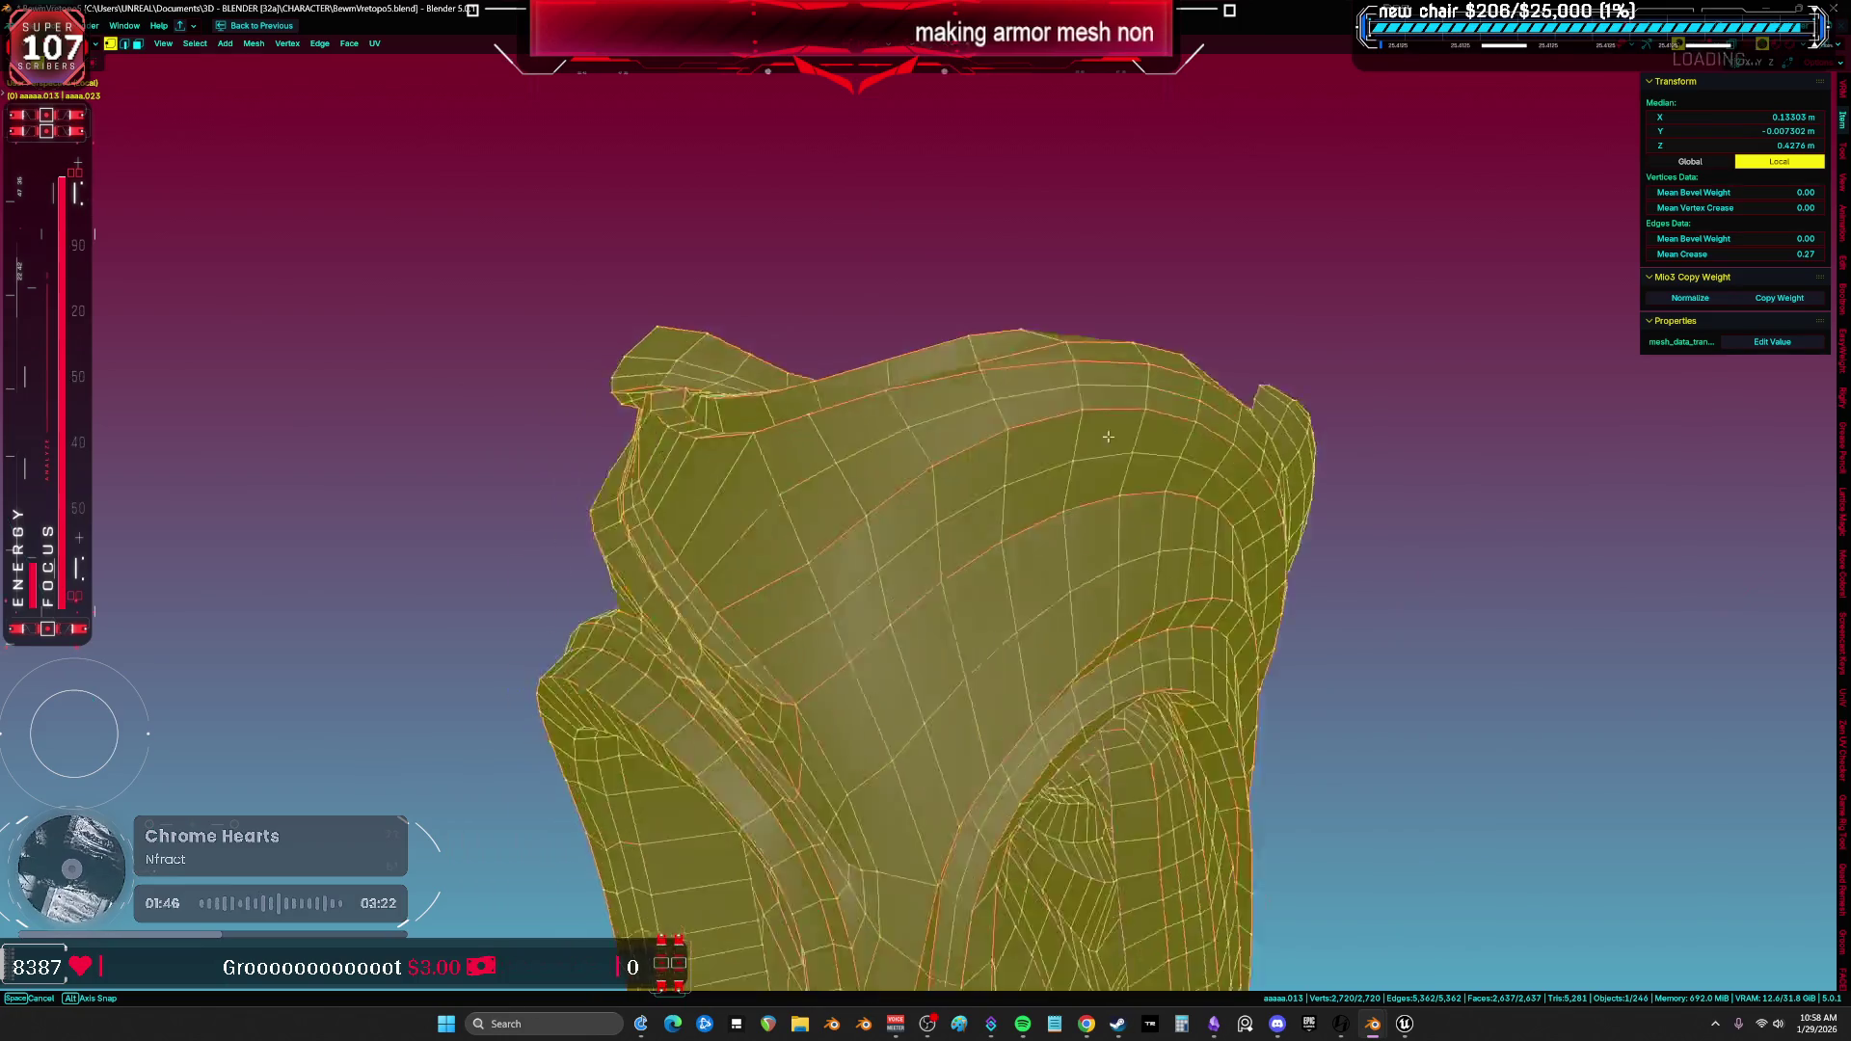
scroll(1104, 437, "up", 3)
scroll(1104, 431, "up", 3)
scroll(1107, 425, "up", 2)
scroll(1108, 416, "down", 8)
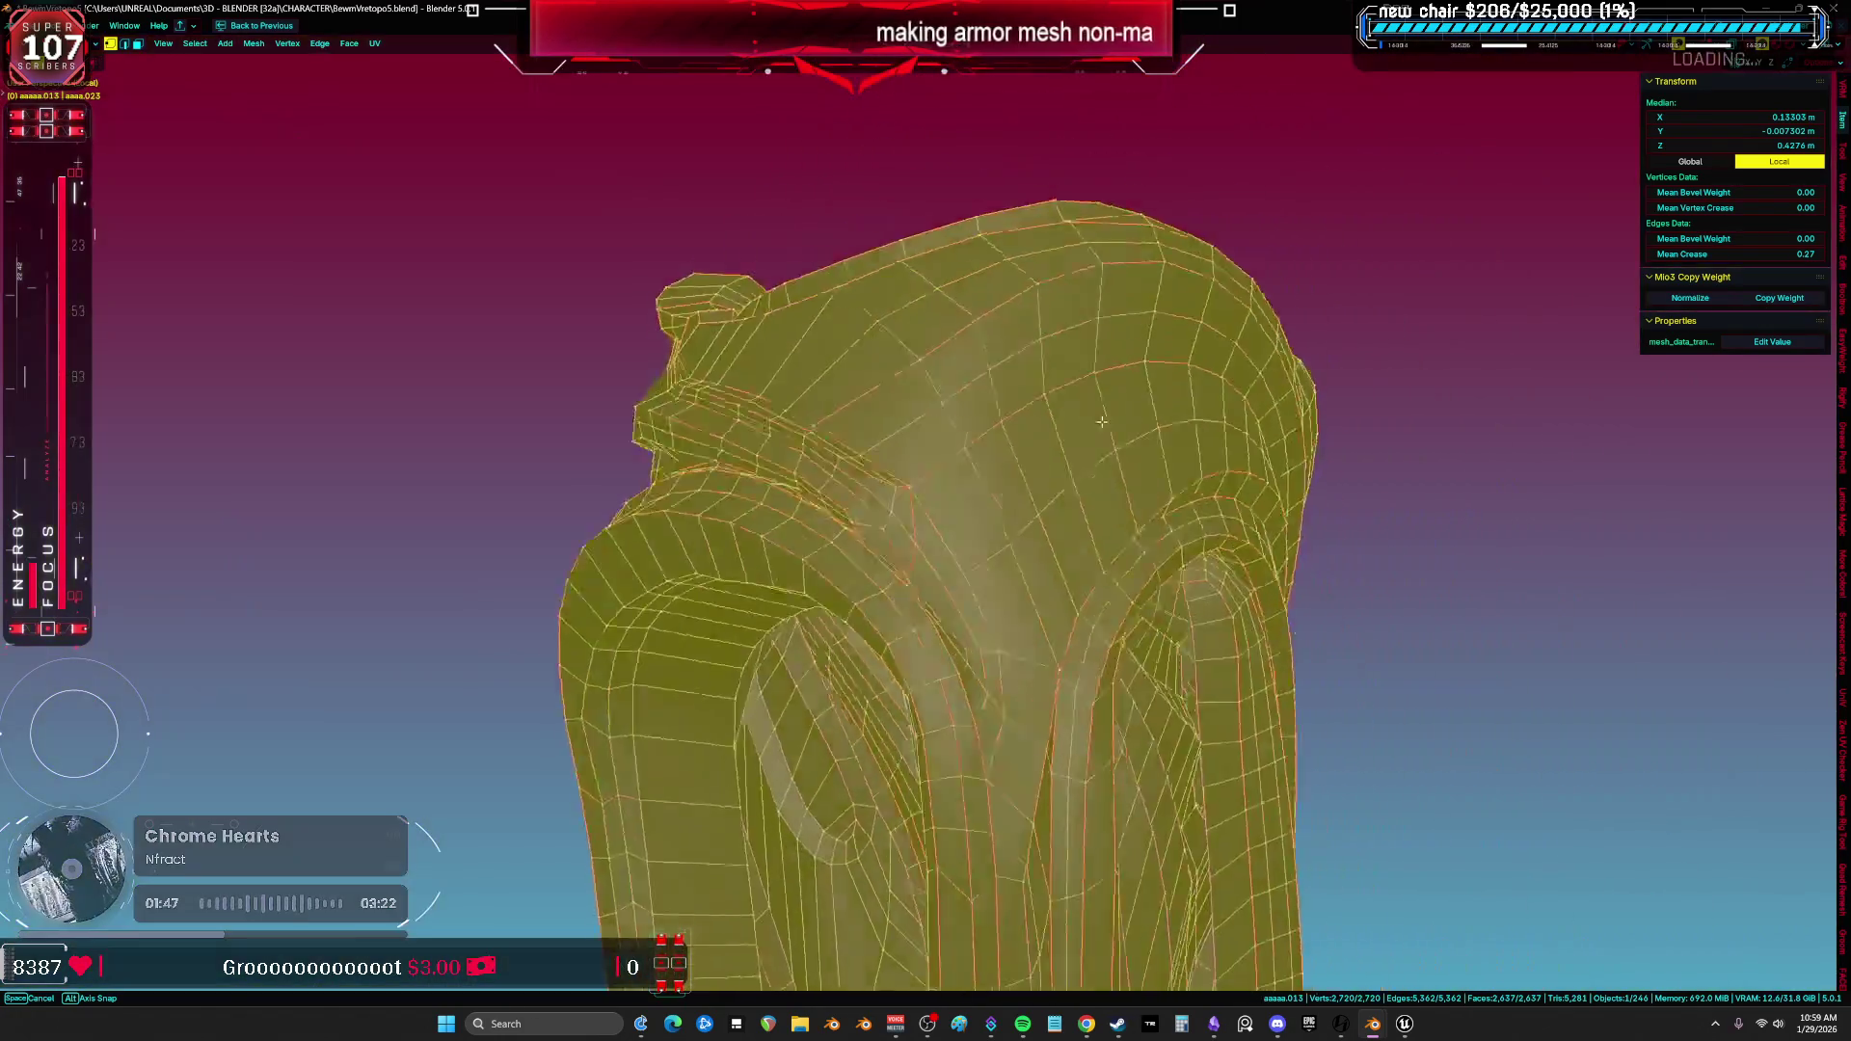
middle_click_drag(1107, 417, 886, 520)
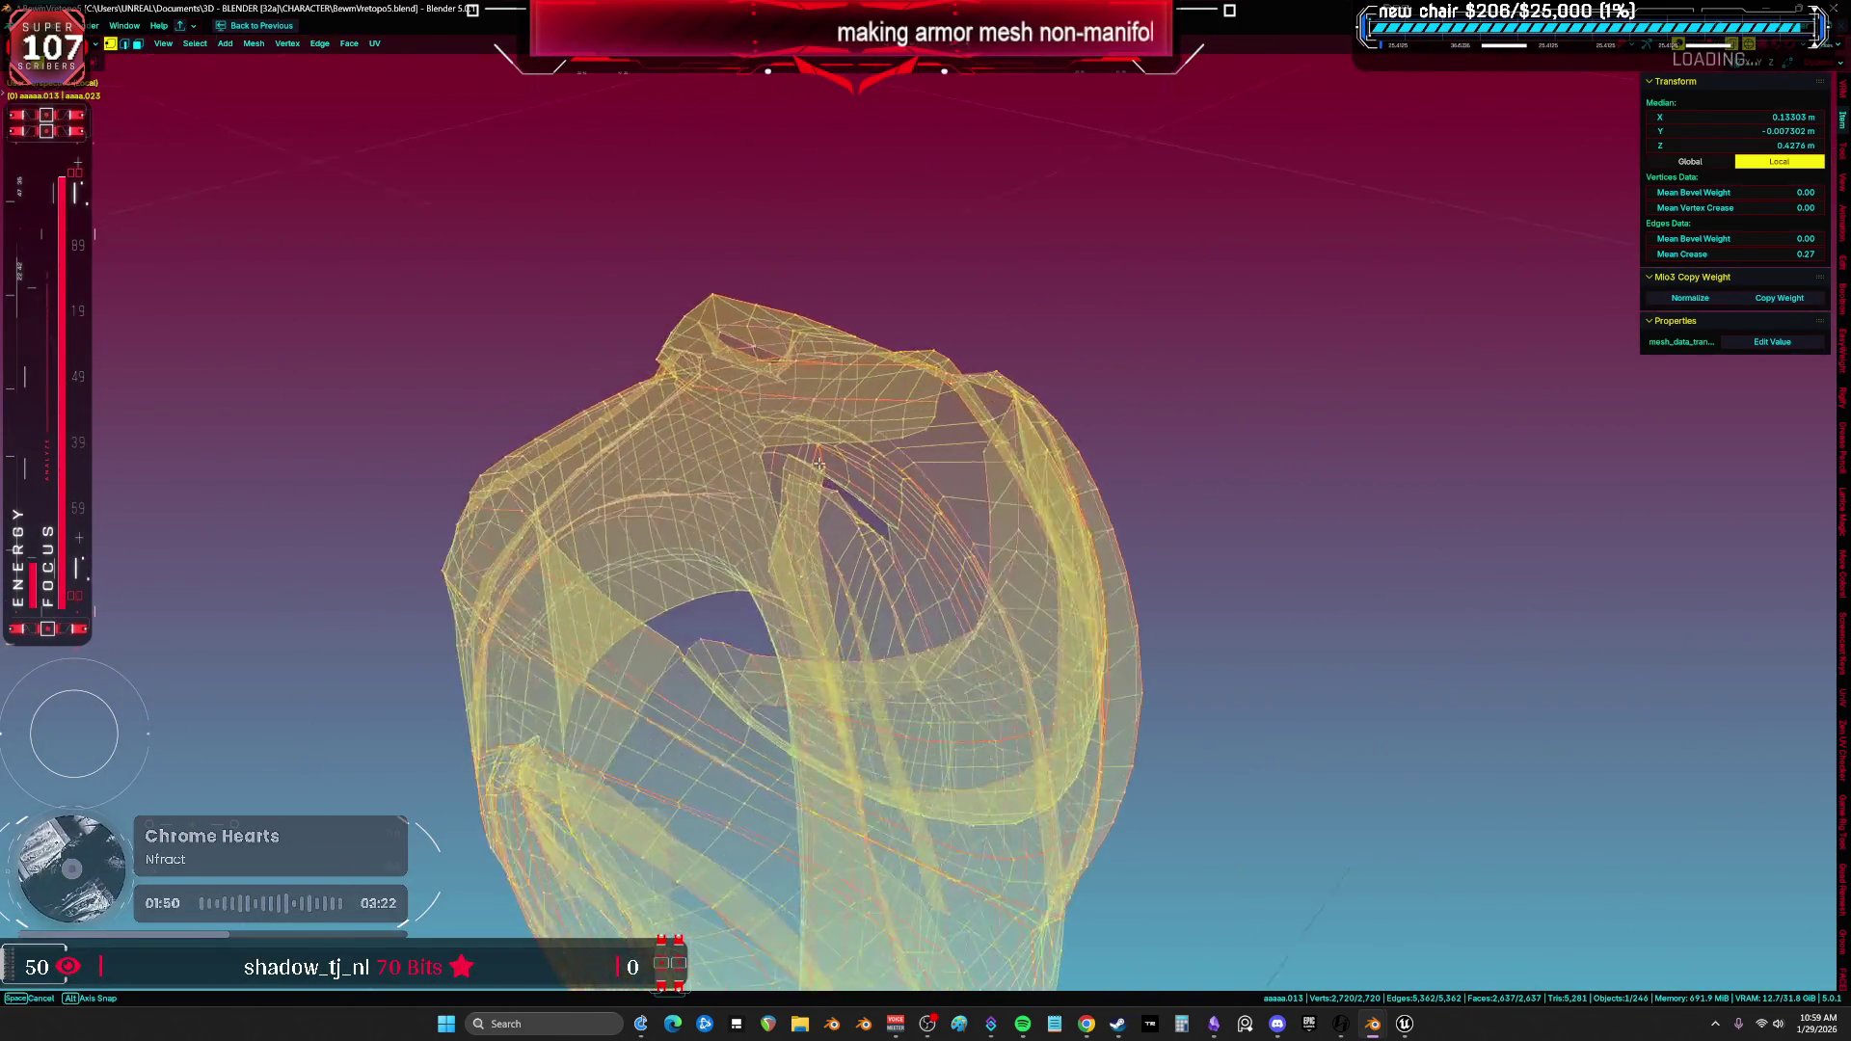
mouse_move(857, 414)
middle_mouse_down()
mouse_move(902, 380)
mouse_move(713, 494)
mouse_move(963, 550)
mouse_move(1100, 662)
middle_mouse_up()
key("alt+z")
scroll(963, 551, "up", 2)
left_click(1109, 651)
mouse_move(1094, 595)
middle_mouse_down()
mouse_move(963, 405)
mouse_move(826, 496)
mouse_move(818, 570)
mouse_move(710, 653)
mouse_move(729, 662)
mouse_move(955, 579)
middle_mouse_up()
key("g")
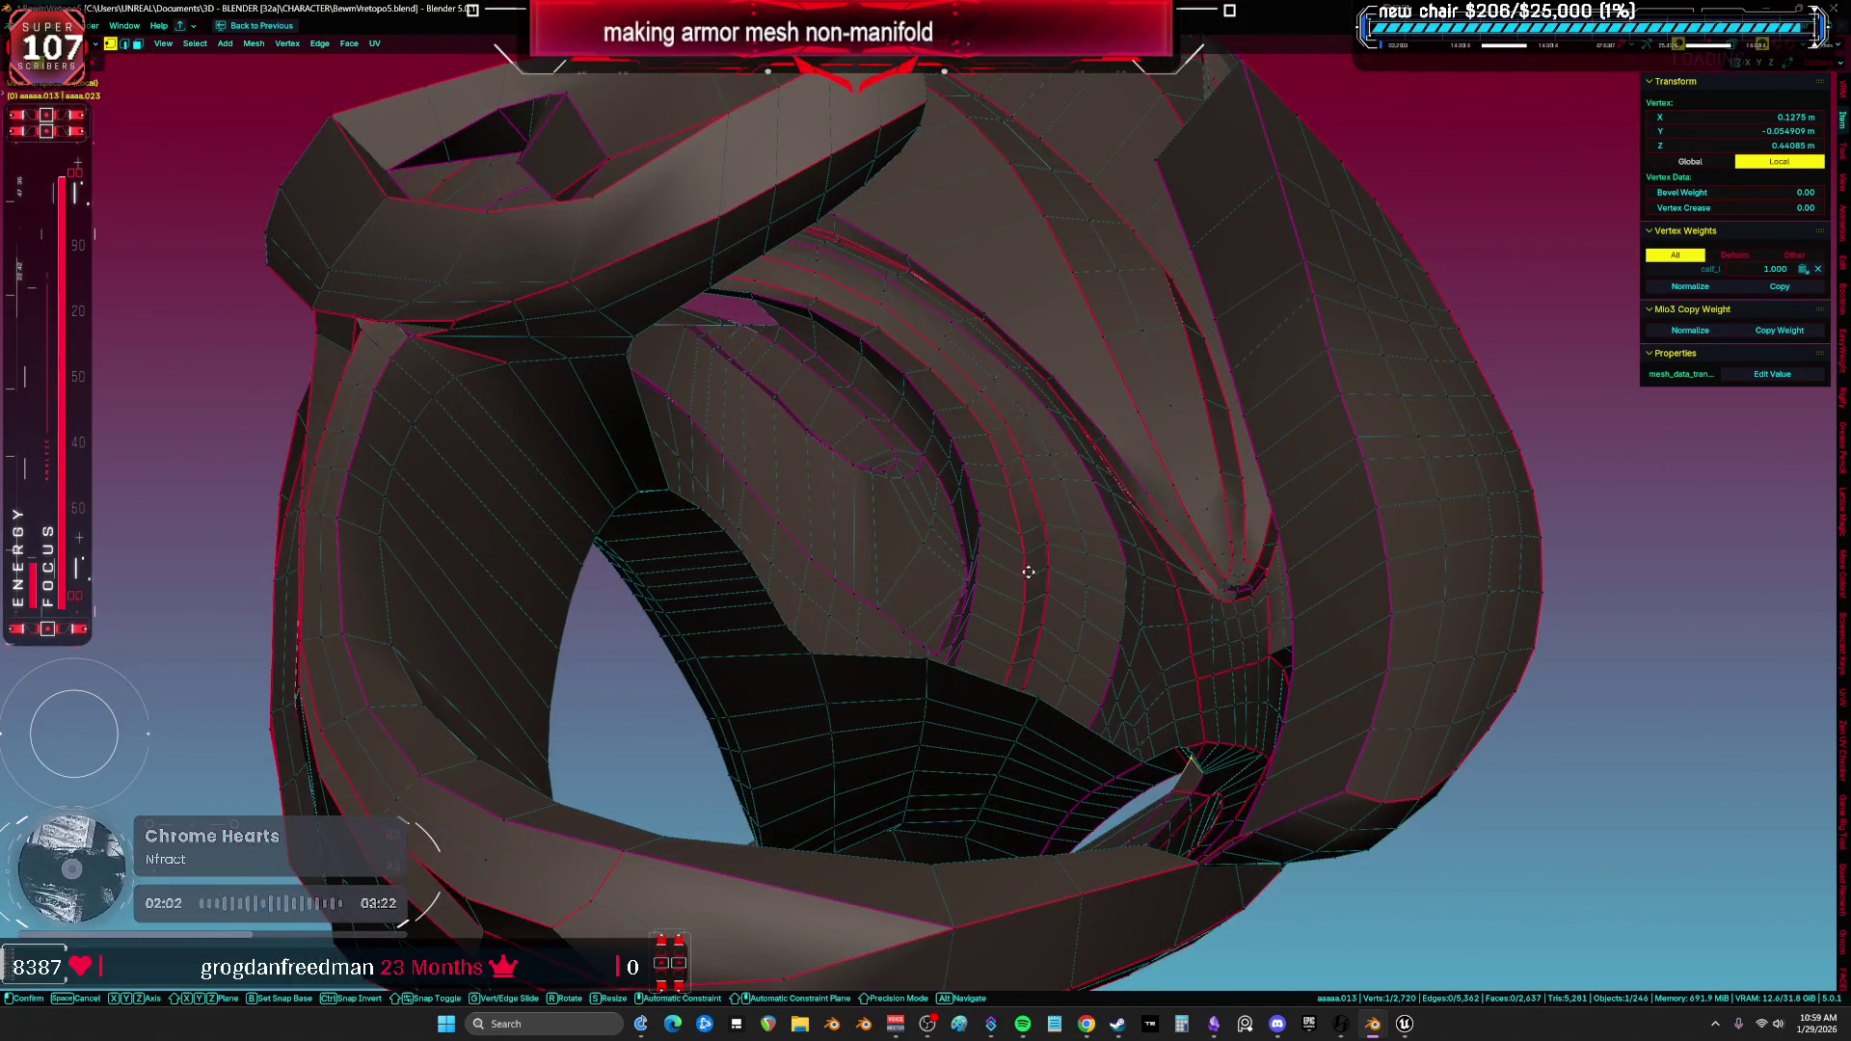
mouse_move(1110, 516)
middle_mouse_down()
mouse_move(1021, 517)
mouse_move(1028, 418)
mouse_move(1224, 359)
mouse_move(1137, 391)
middle_mouse_up()
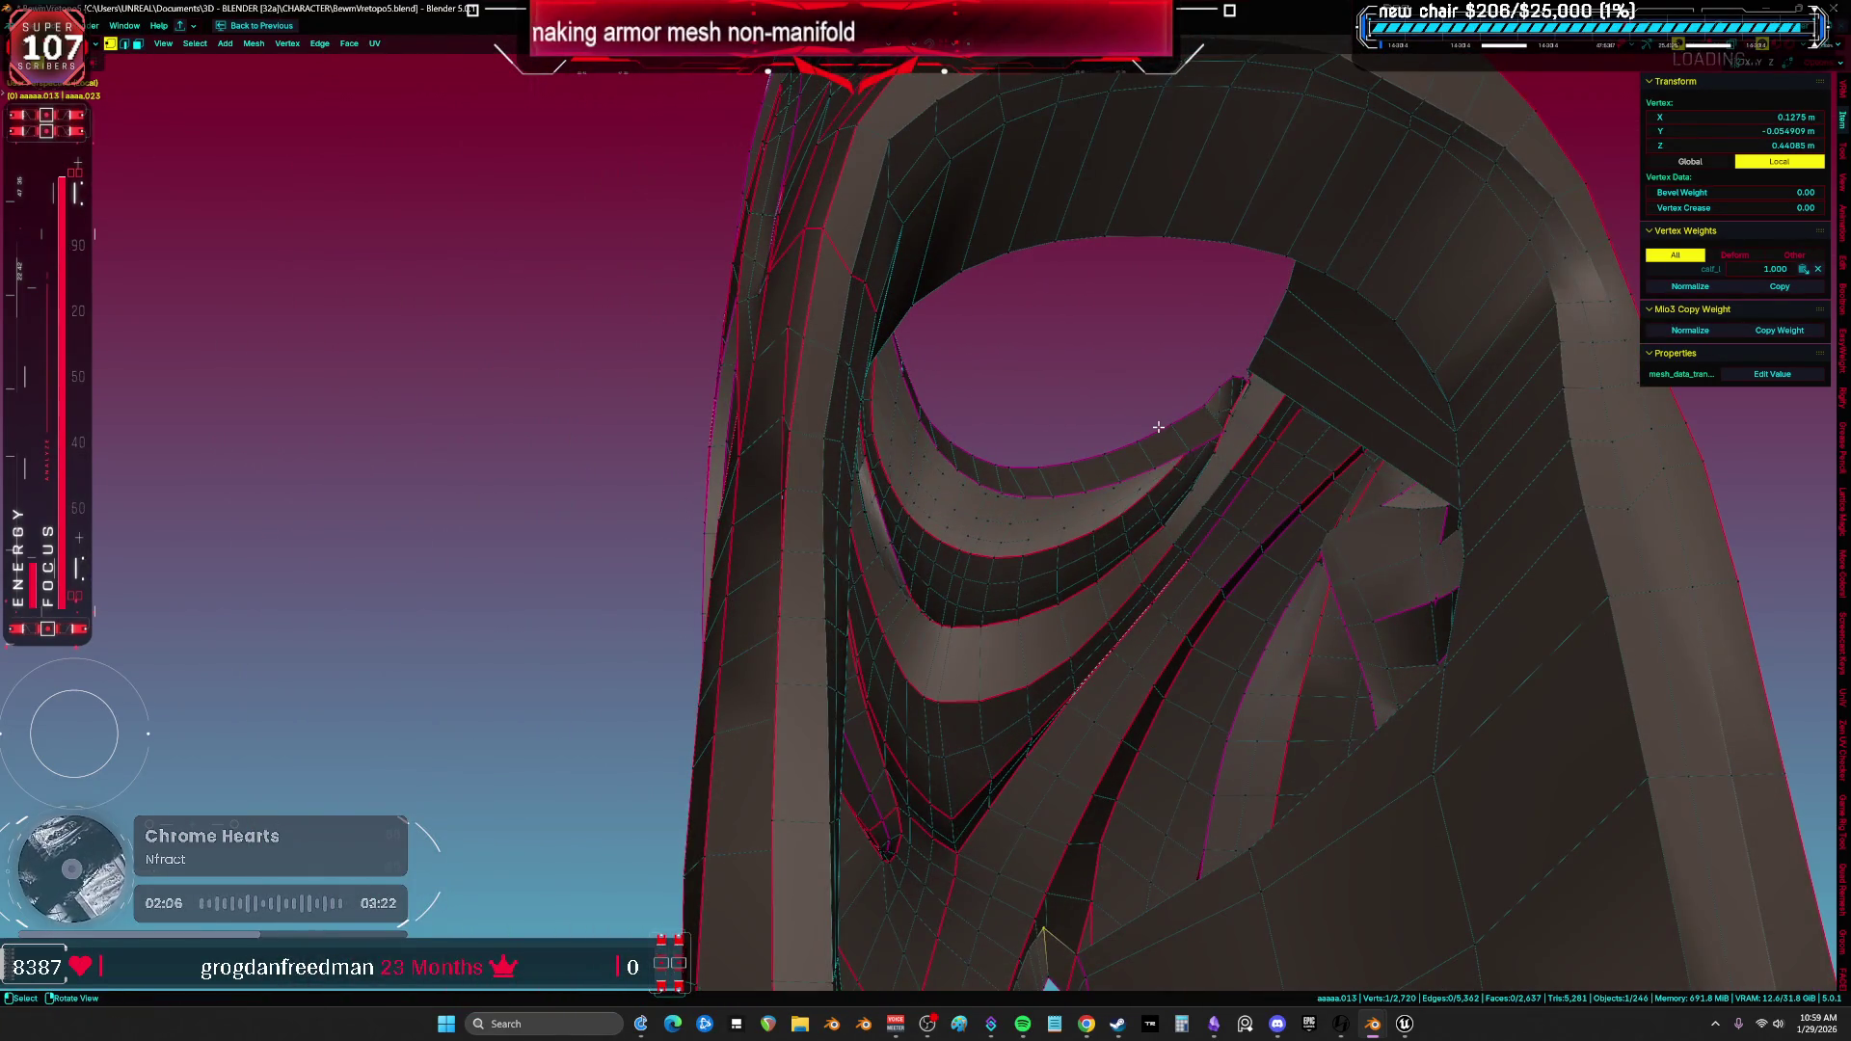
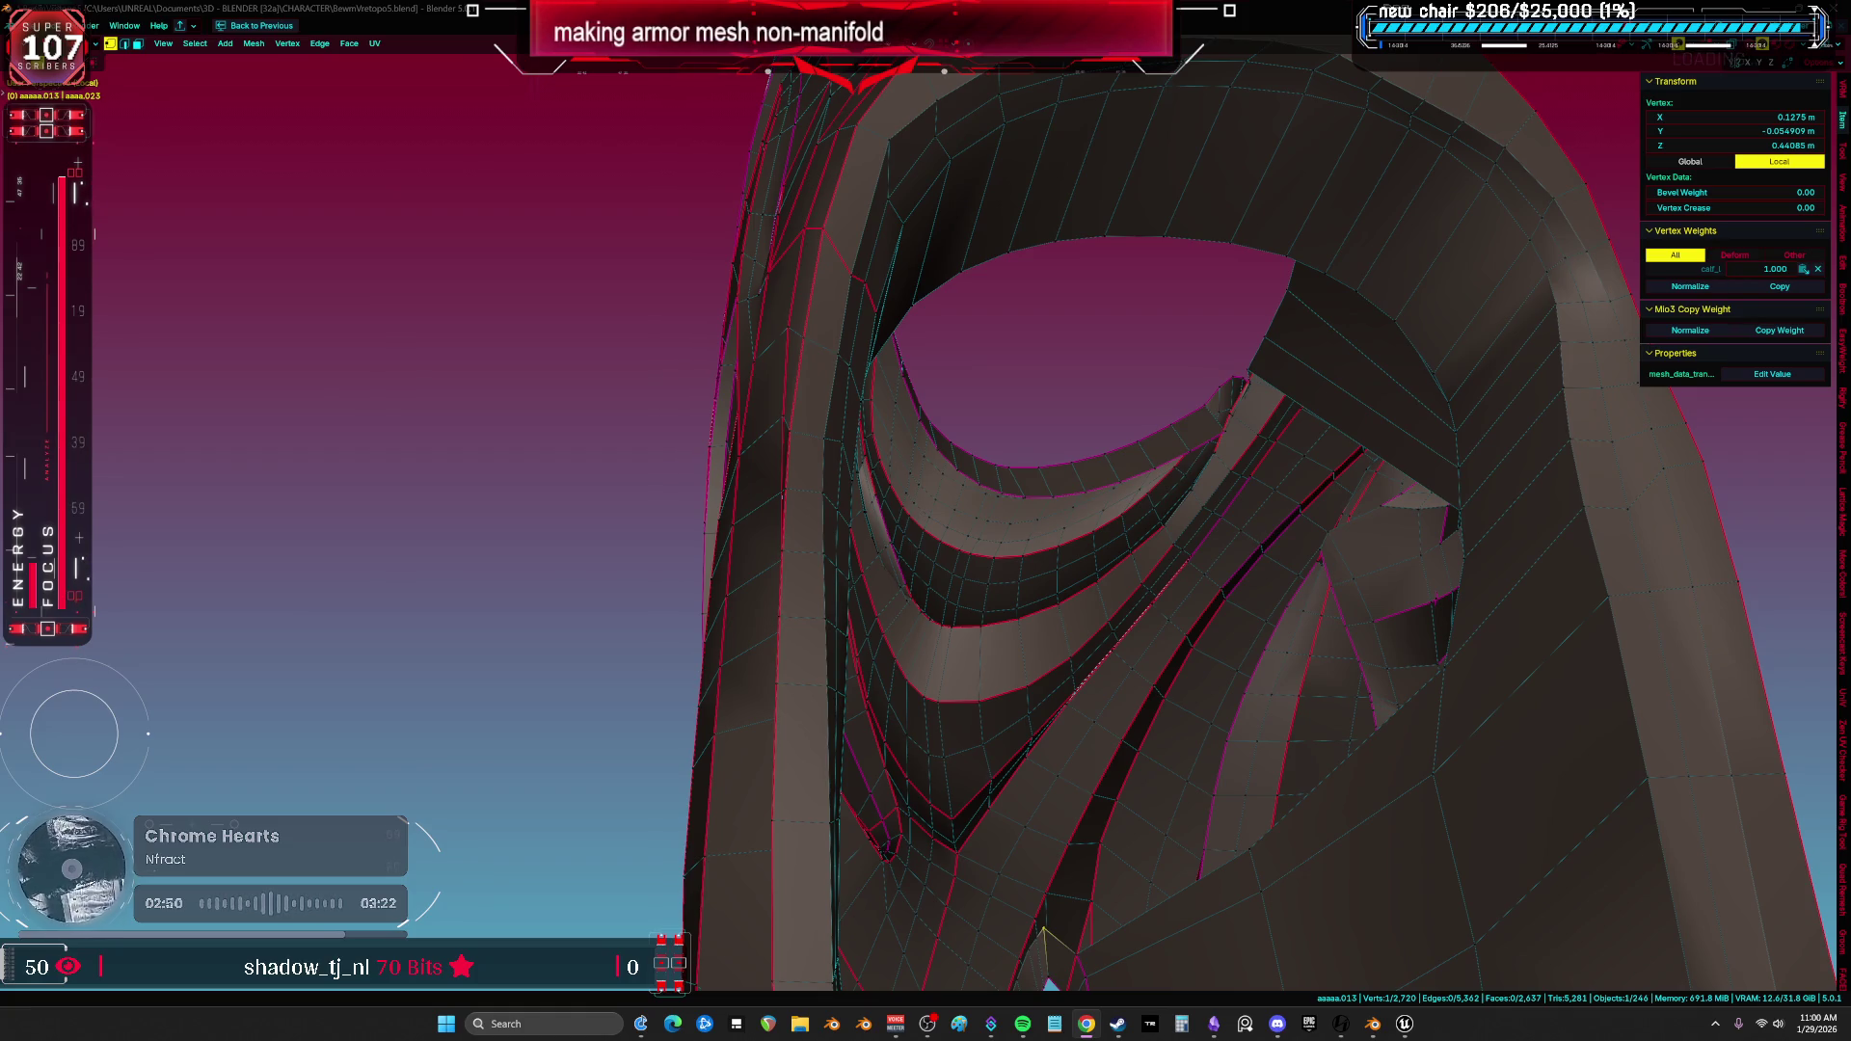
scroll(1047, 947, "down", 5)
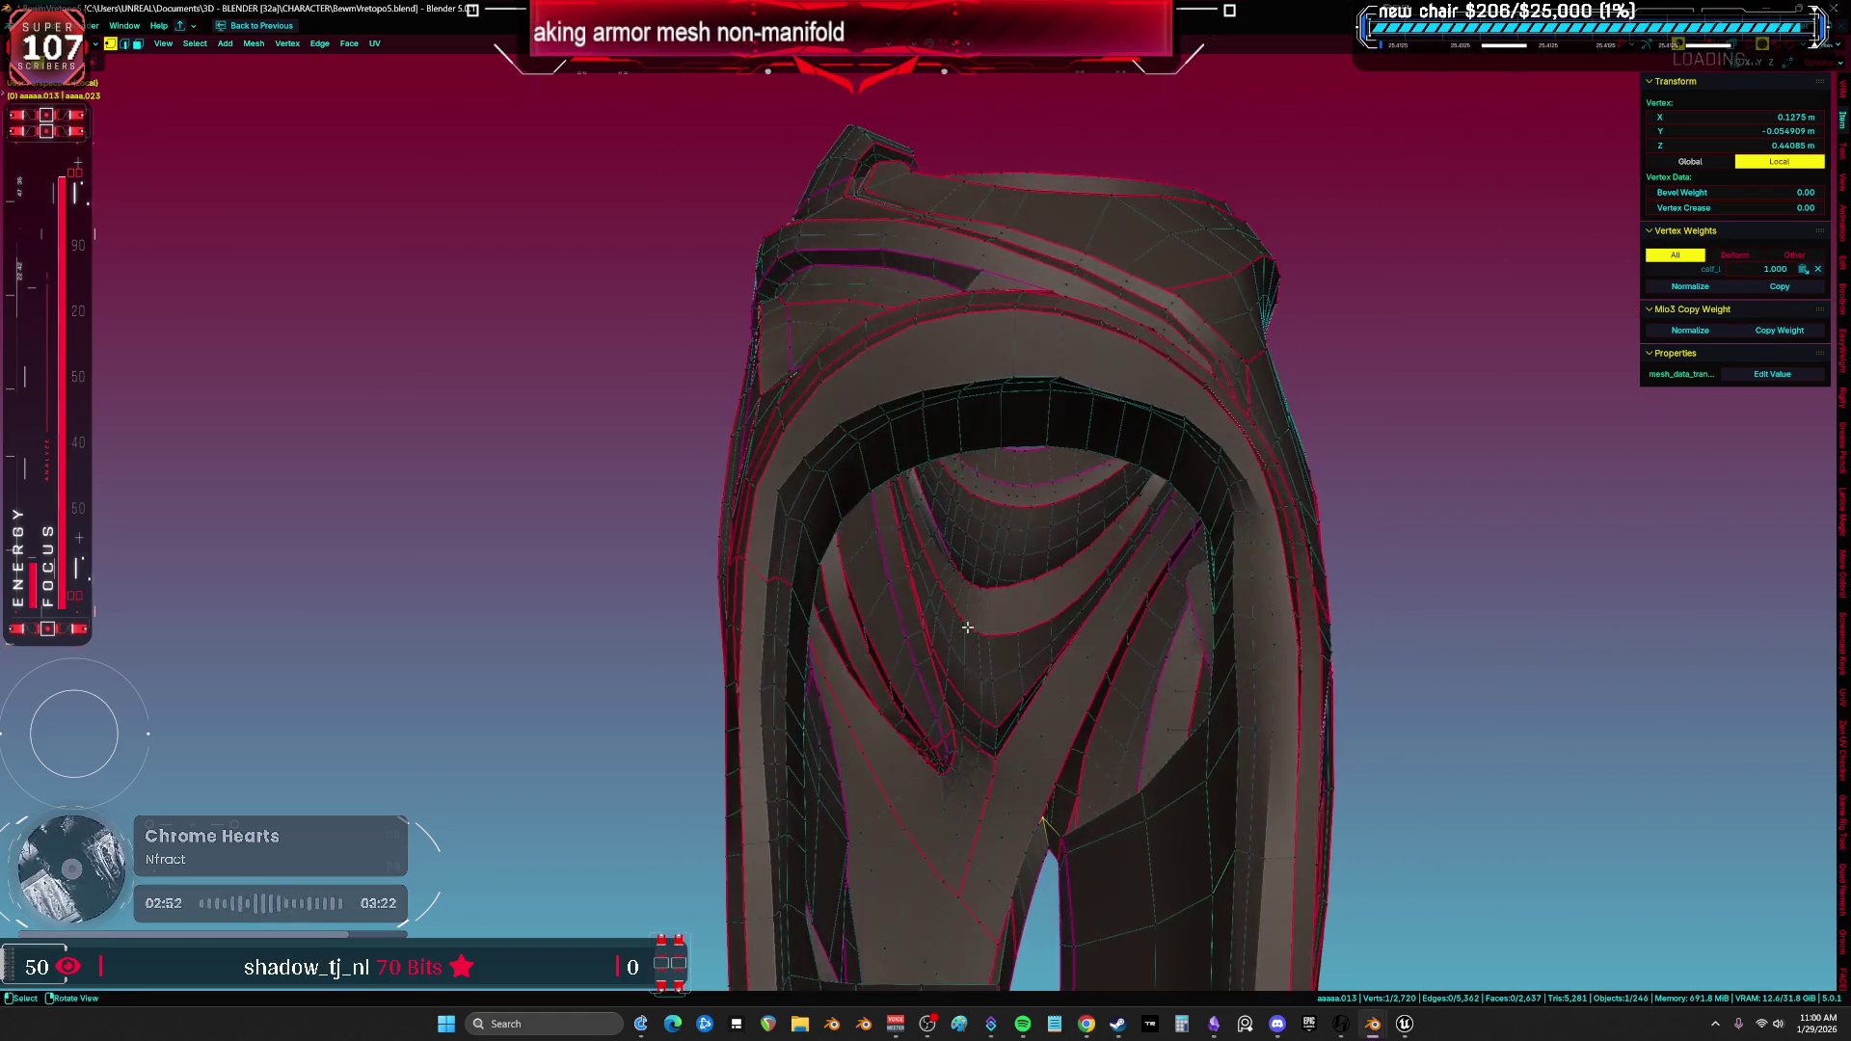
Move the panel edge at the crotch down against the upper panel's lower boundary.
key("a")
mouse_move(1047, 948)
middle_mouse_down()
mouse_move(980, 514)
mouse_move(738, 547)
middle_mouse_up()
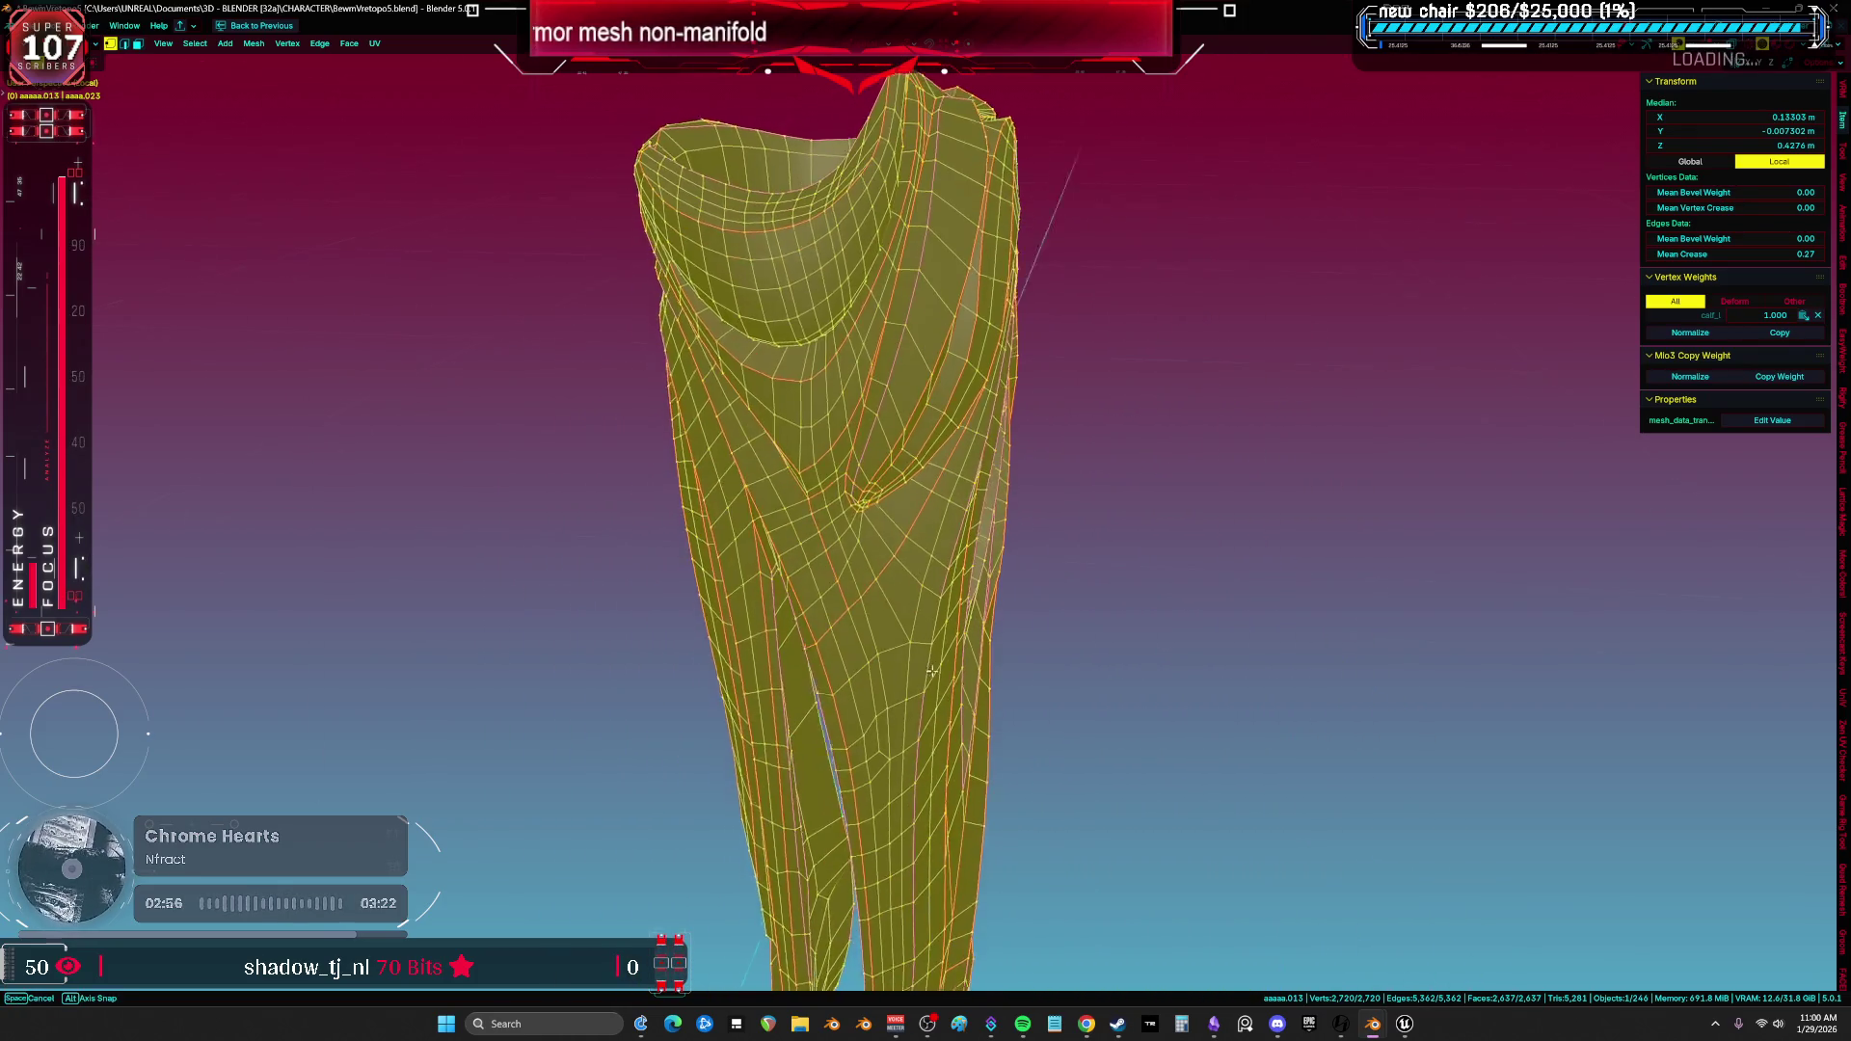
mouse_move(738, 547)
middle_mouse_down()
mouse_move(954, 524)
mouse_move(1021, 424)
mouse_move(1245, 521)
mouse_move(1021, 779)
mouse_move(1084, 650)
middle_mouse_up()
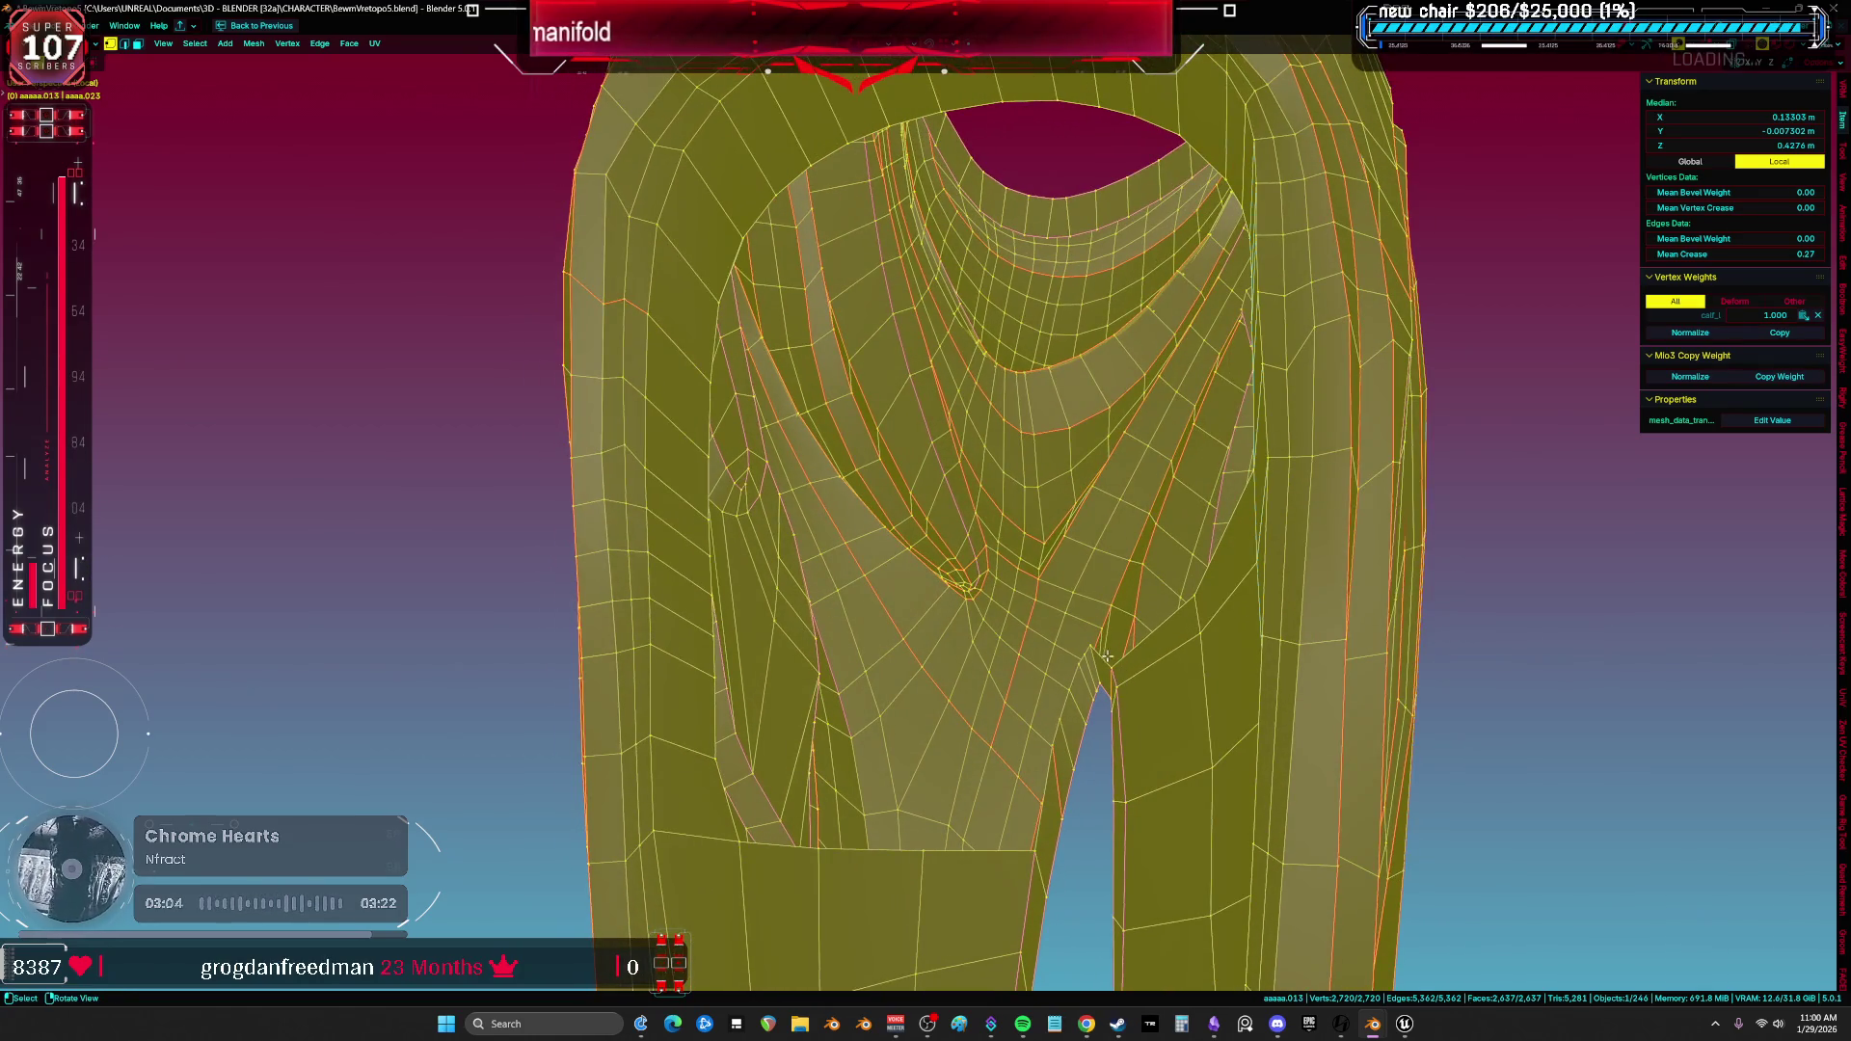
left_click(1099, 666)
mouse_move(809, 423)
middle_mouse_down()
mouse_move(730, 323)
mouse_move(810, 414)
middle_mouse_up()
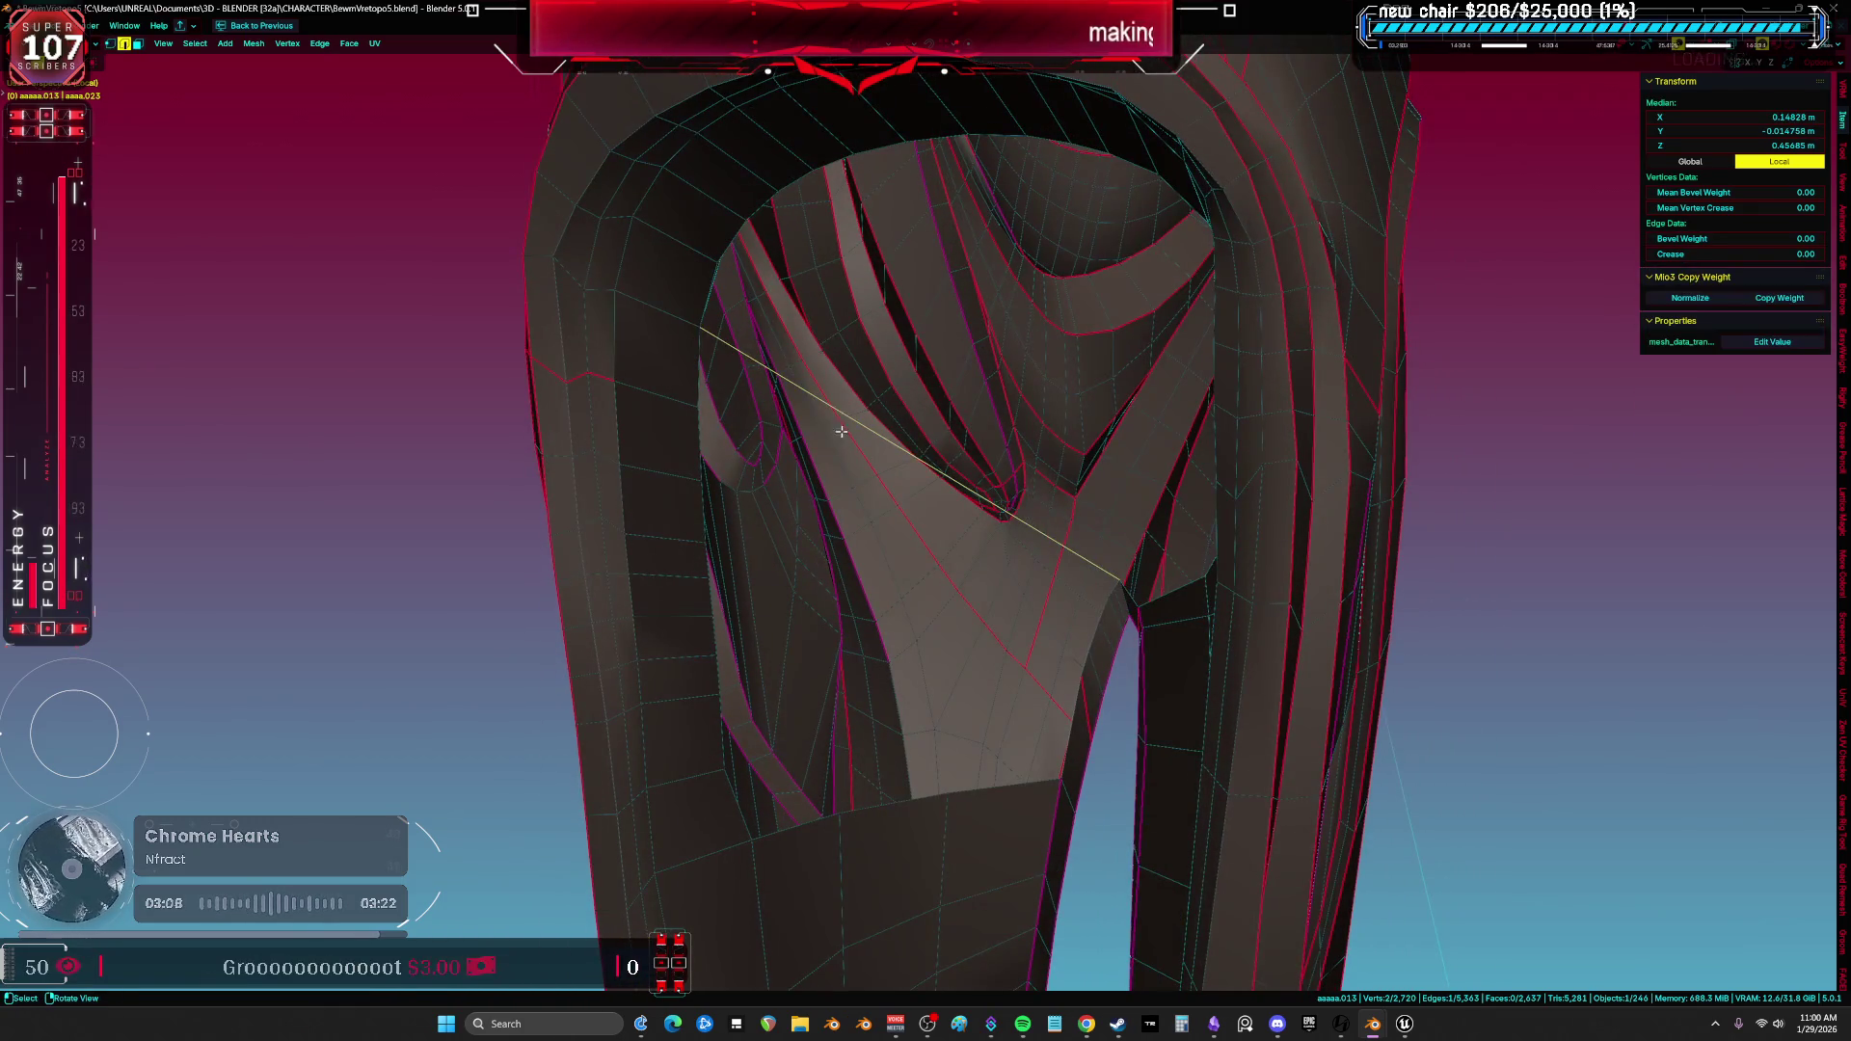
left_click_drag(859, 574, 855, 624)
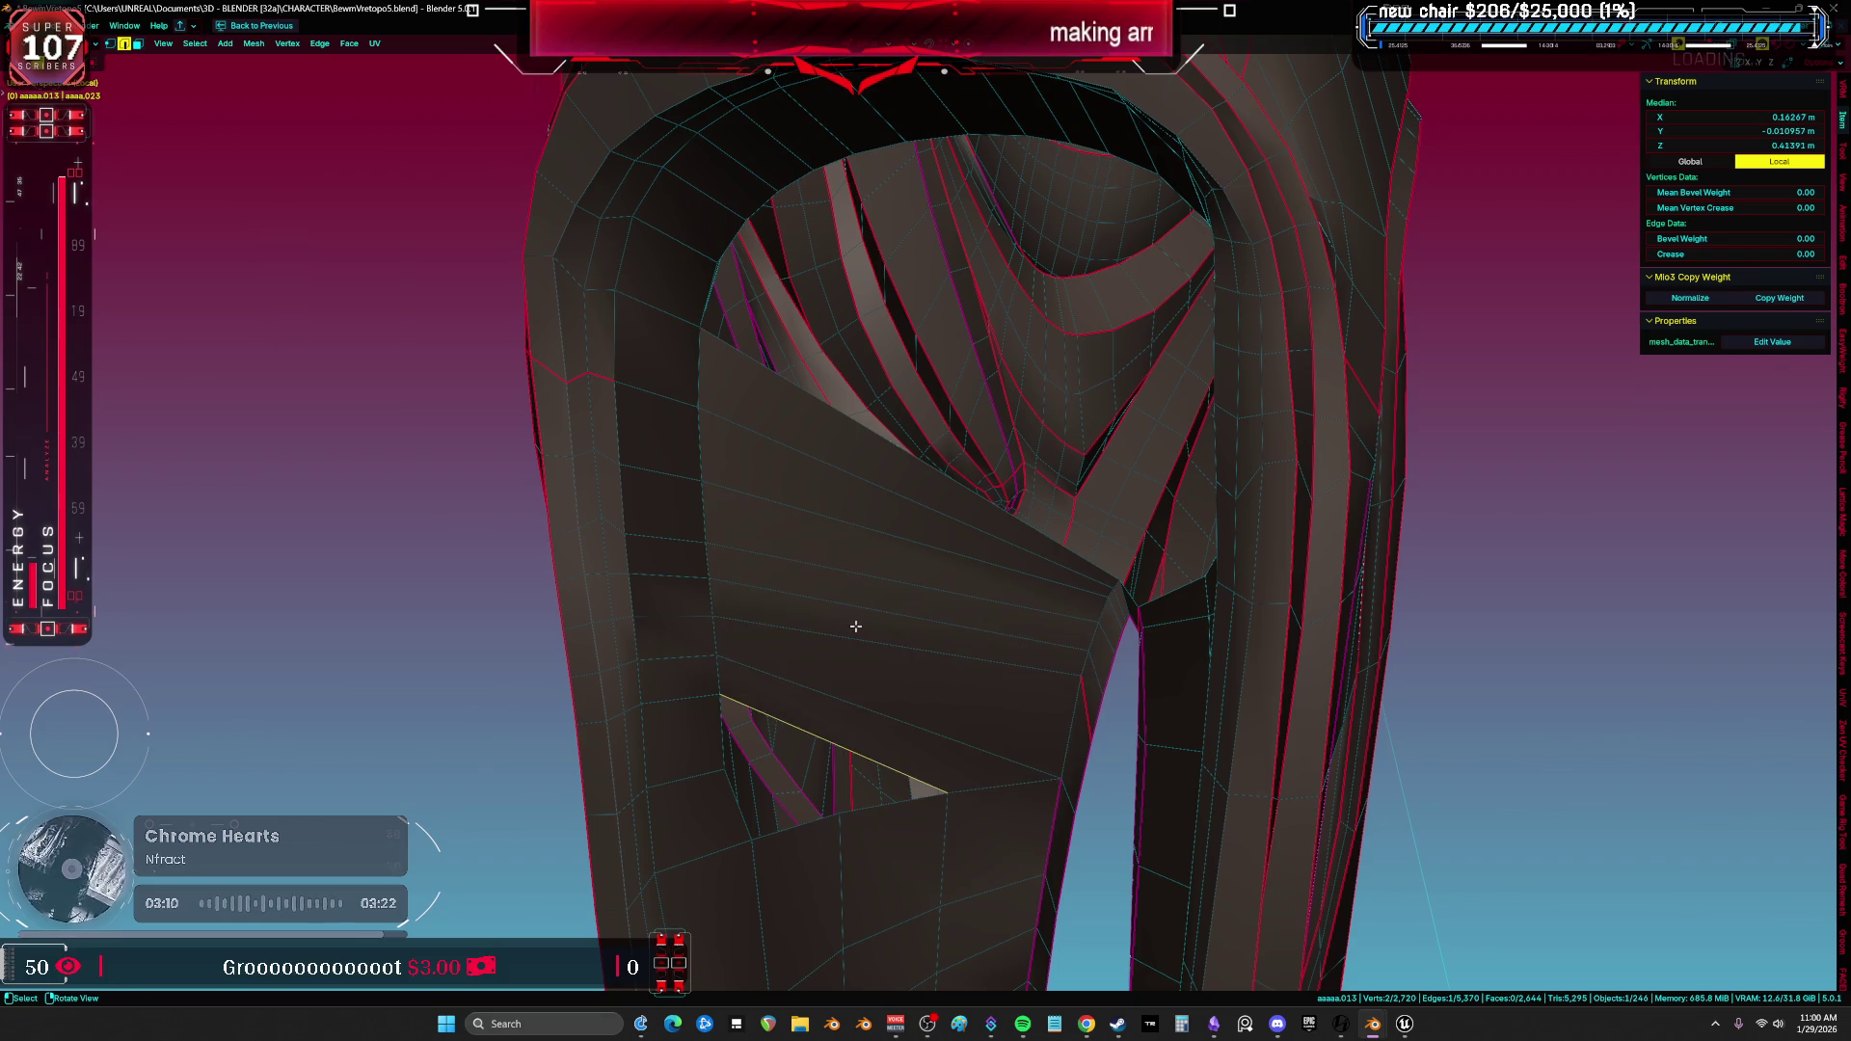
middle_click_drag(845, 650, 854, 653)
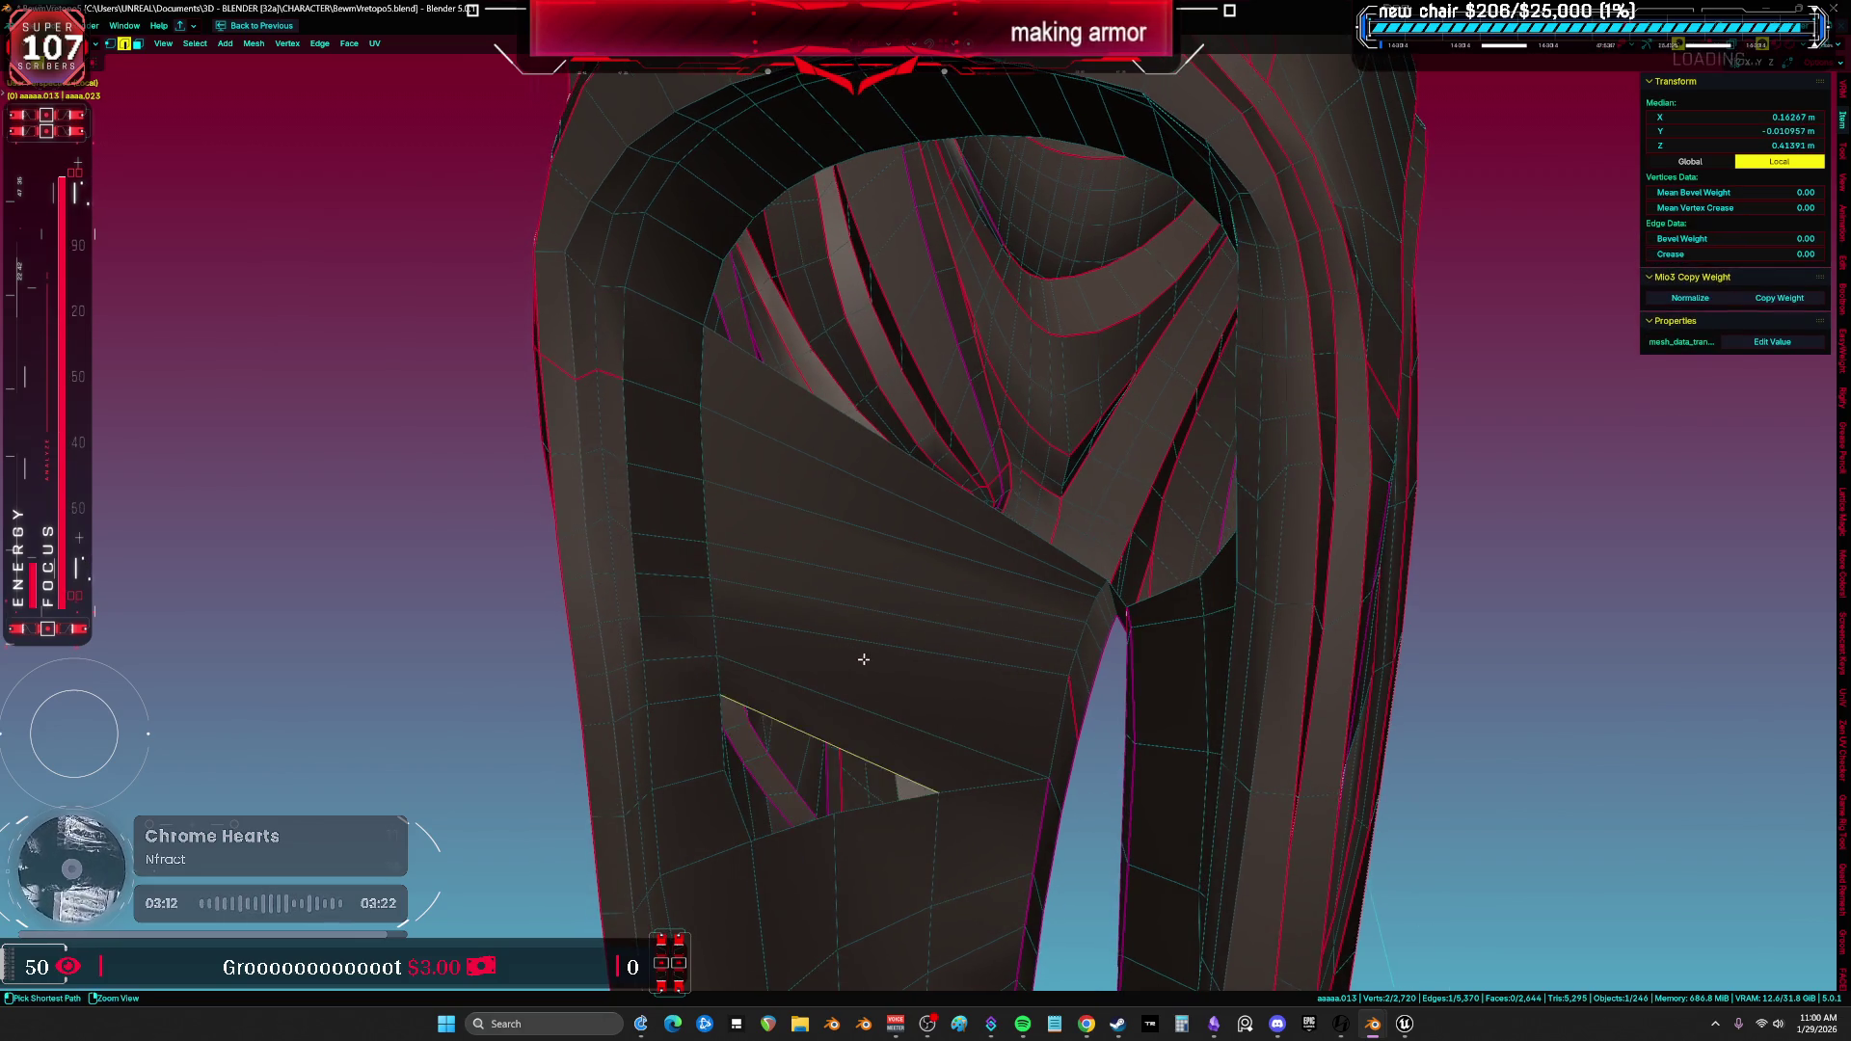
left_click_drag(854, 652, 864, 659)
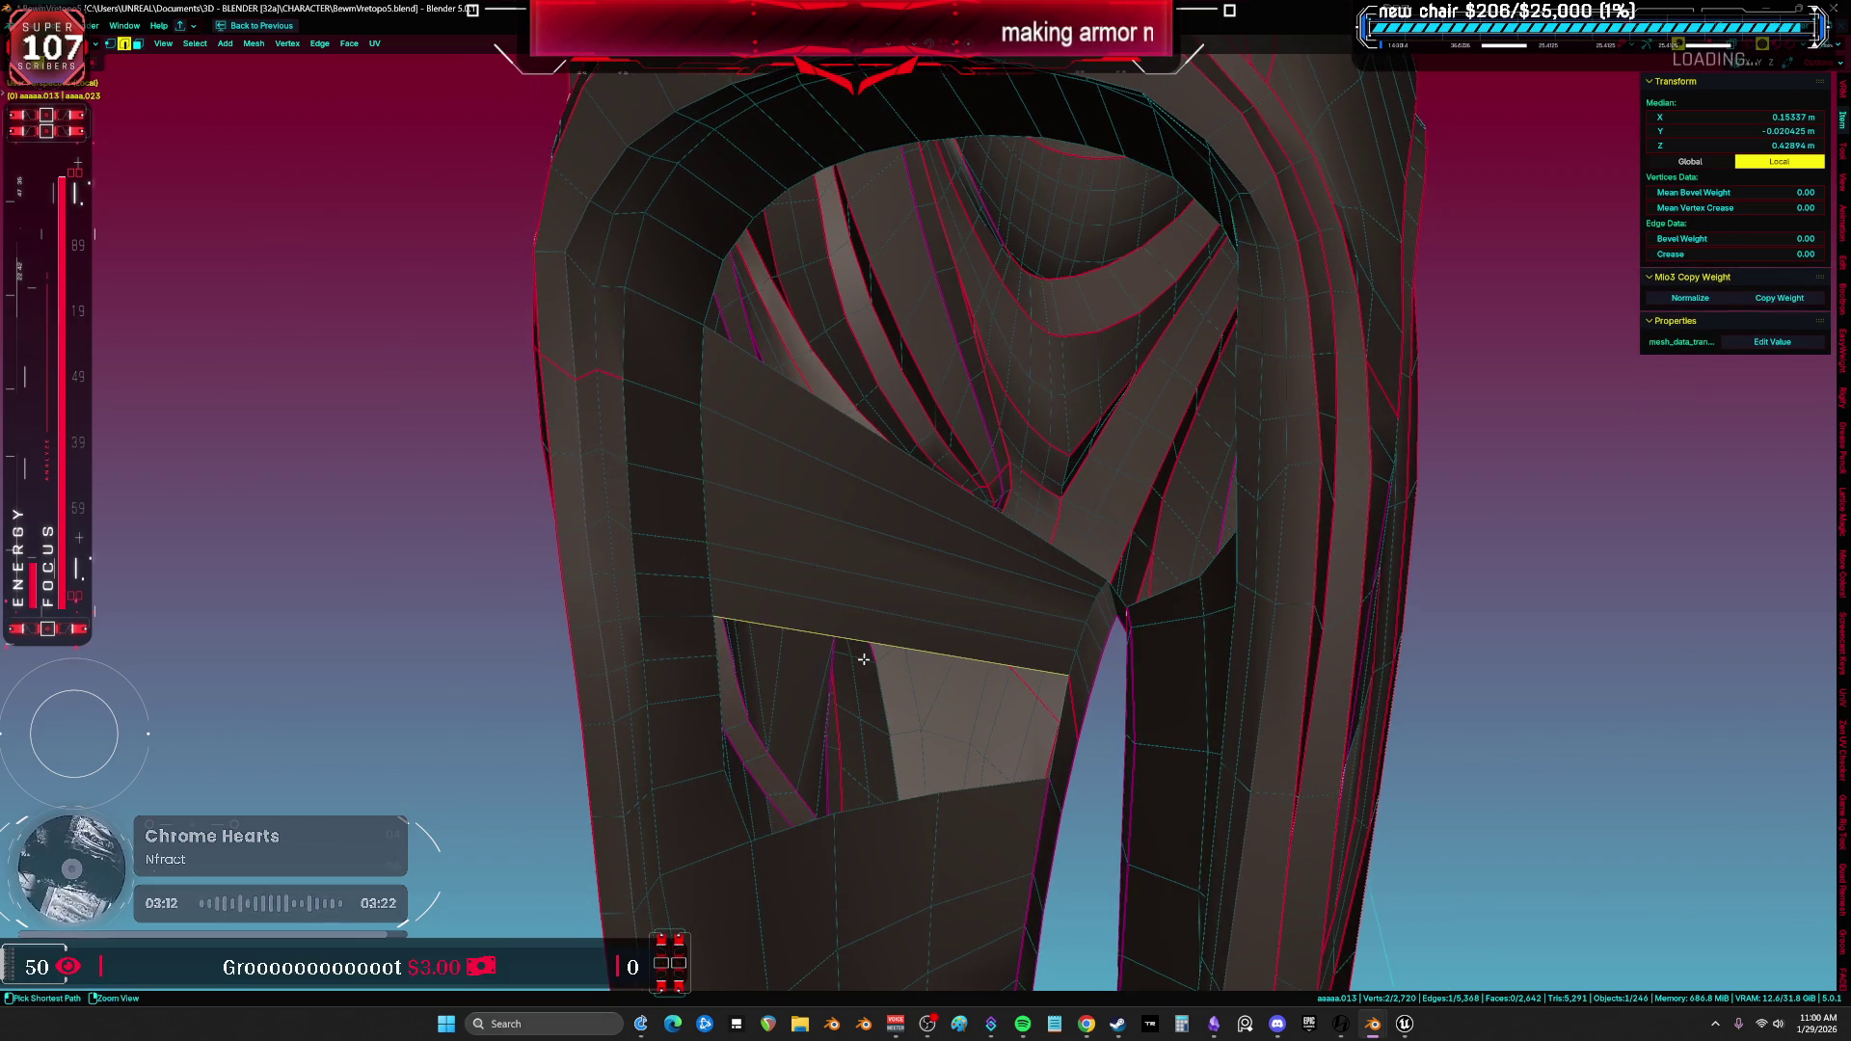
Cut a vertical edge loop through the upper panel and select the whole flap panel's linked faces.
key("ctrl+r")
left_click(865, 607)
left_click(1061, 719)
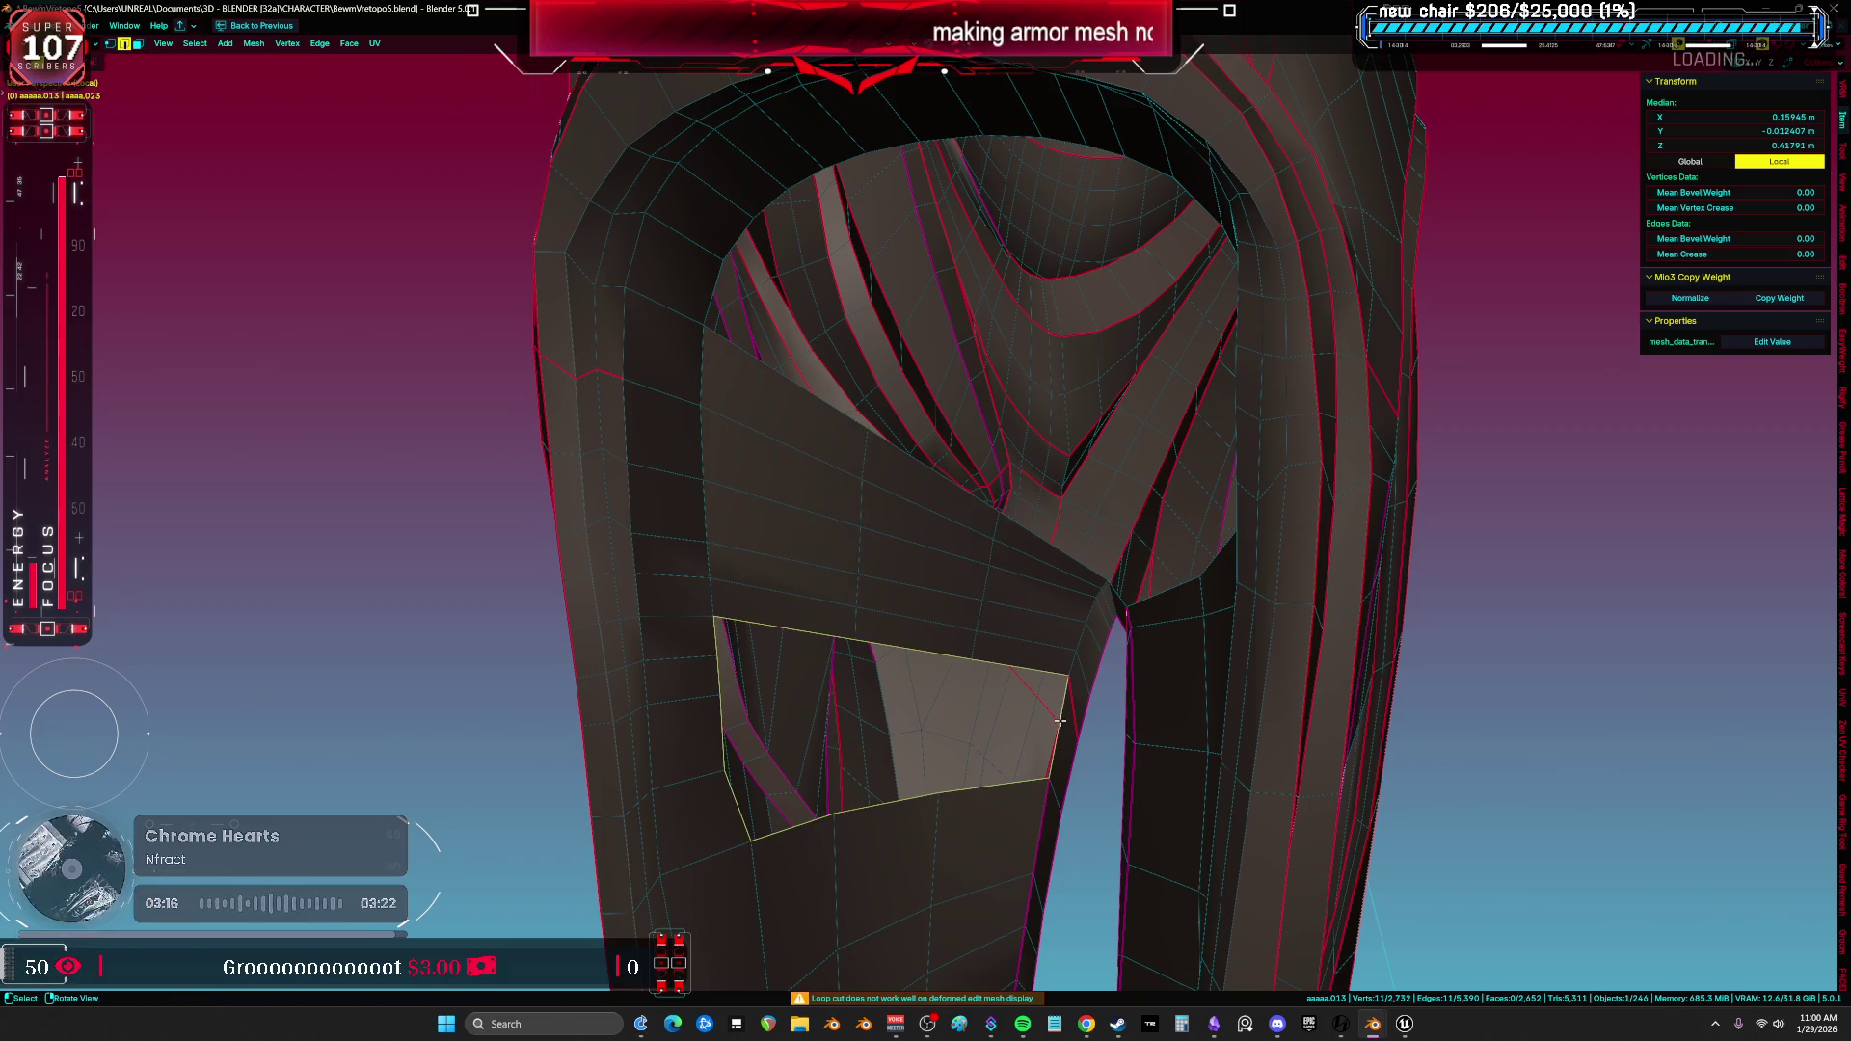
middle_click_drag(986, 699, 1032, 661)
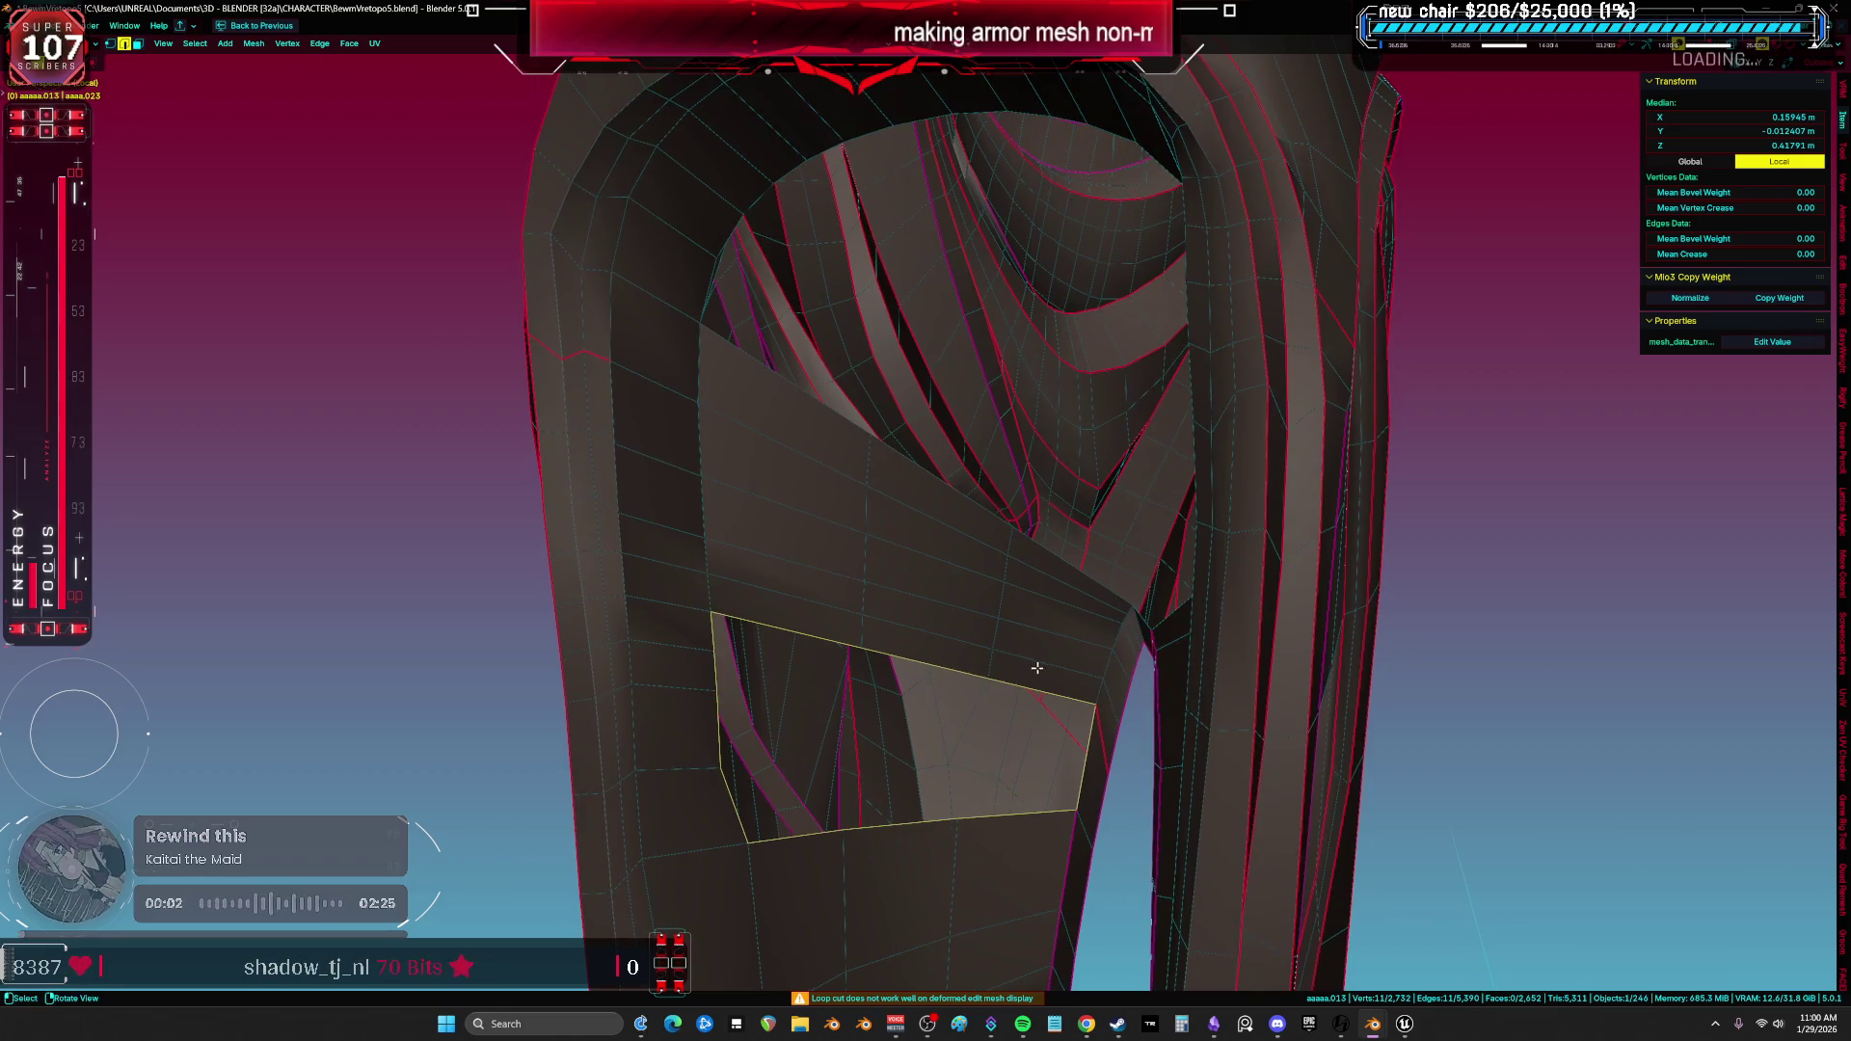
key("alt+a")
left_click(1048, 677)
key("ctrl+l")
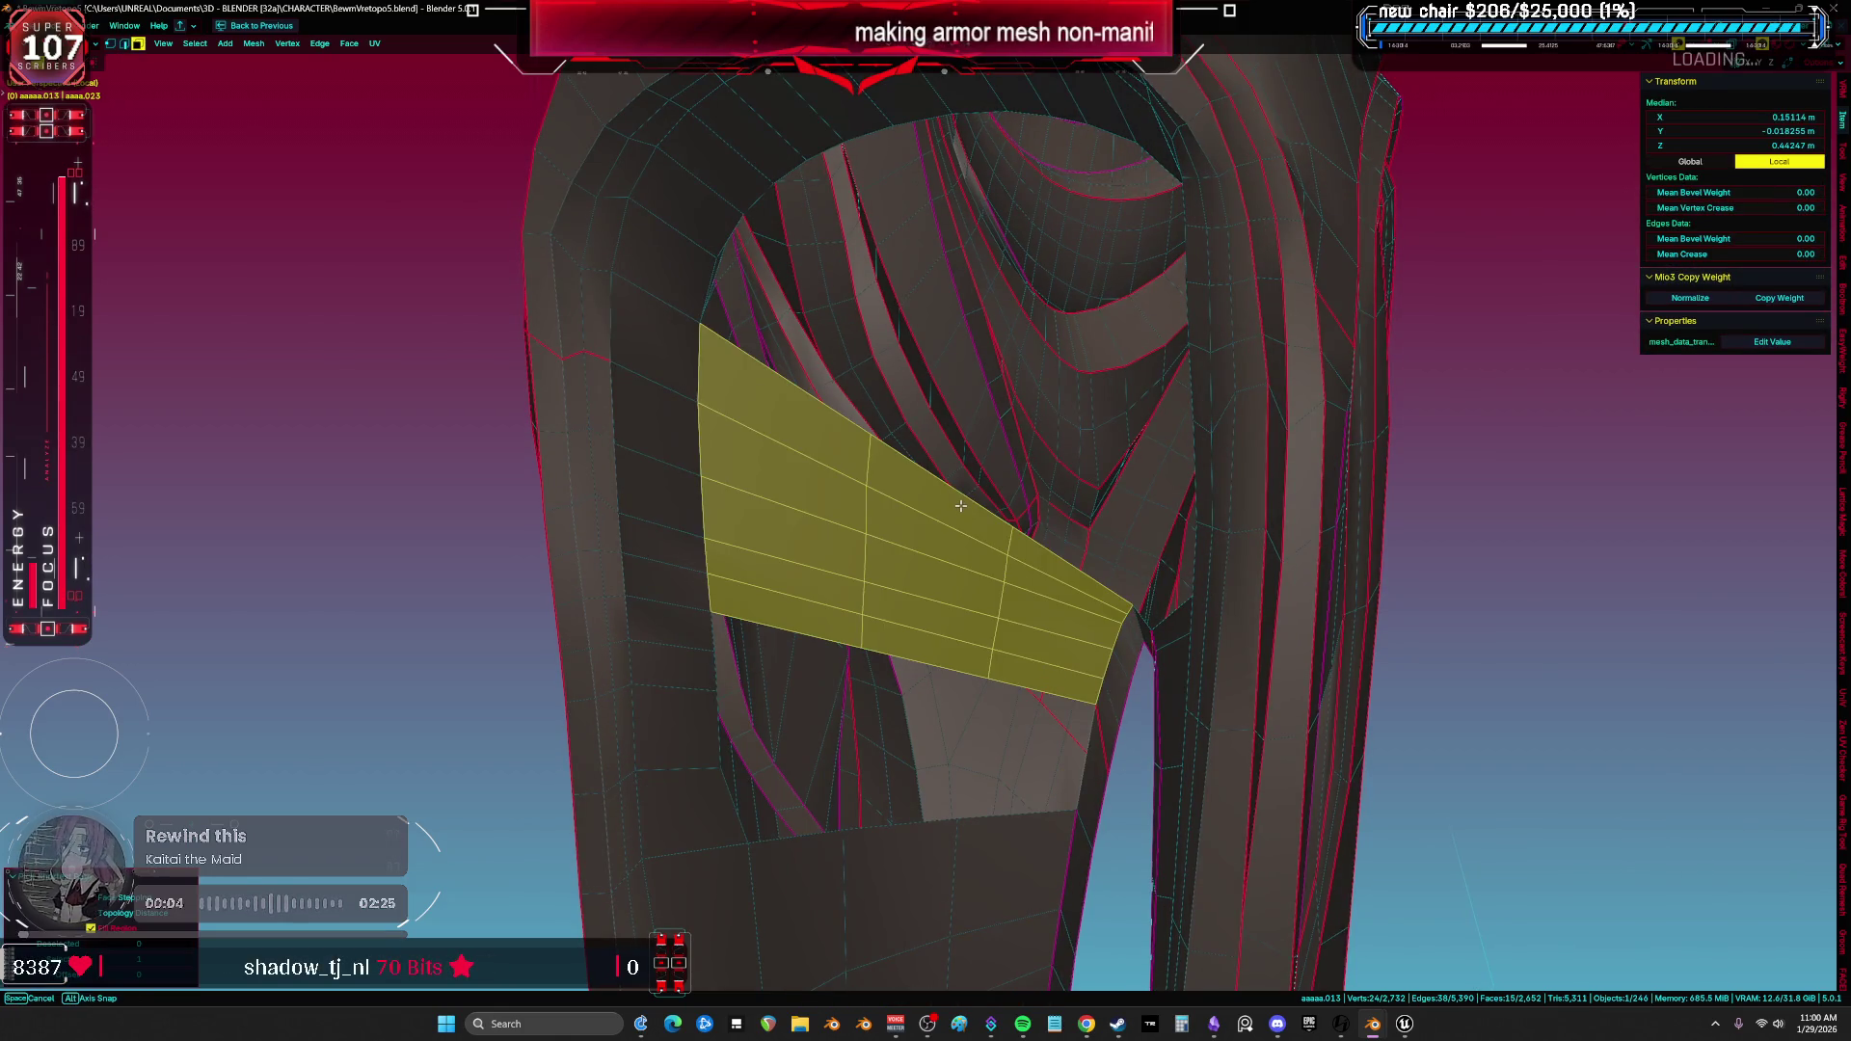
Delete the old flap faces, join two gap vertices into an edge and extrude it upward to fill the gap.
middle_click_drag(959, 505, 927, 499)
key("x")
left_click(927, 489)
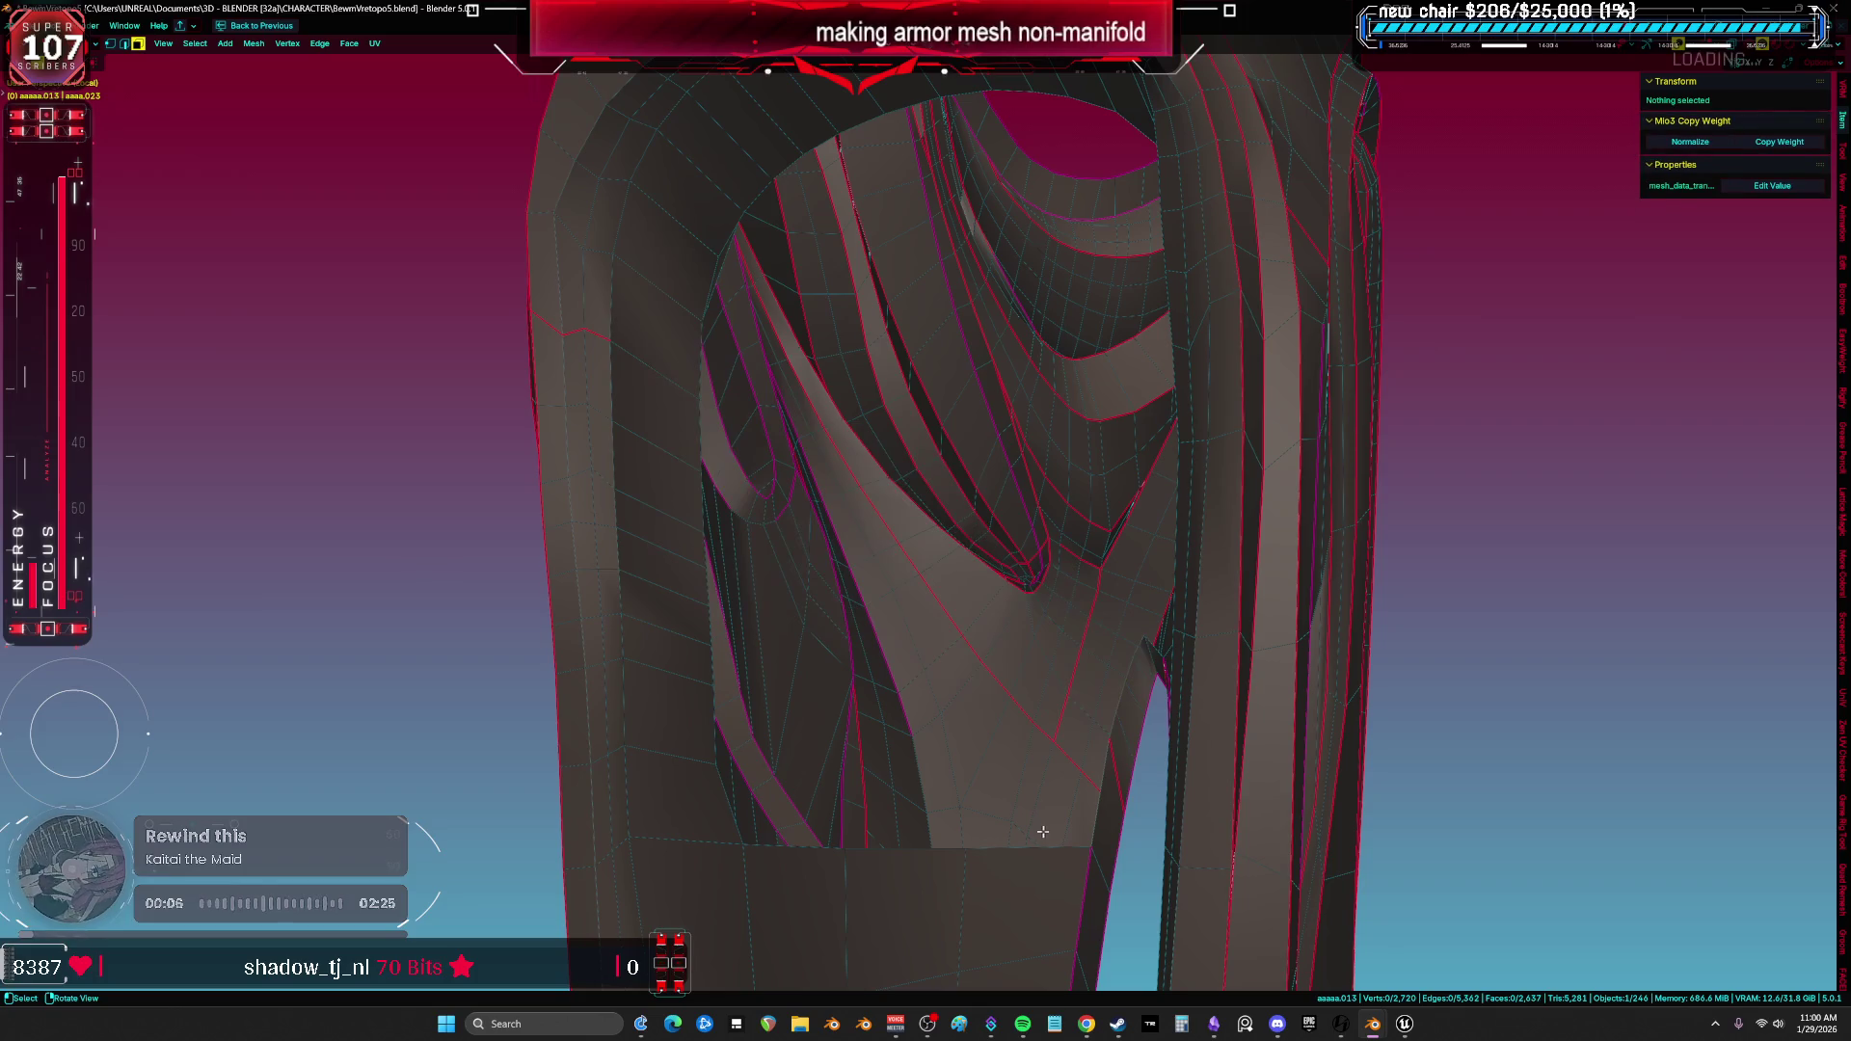
key("a")
middle_click_drag(1024, 797, 1067, 841)
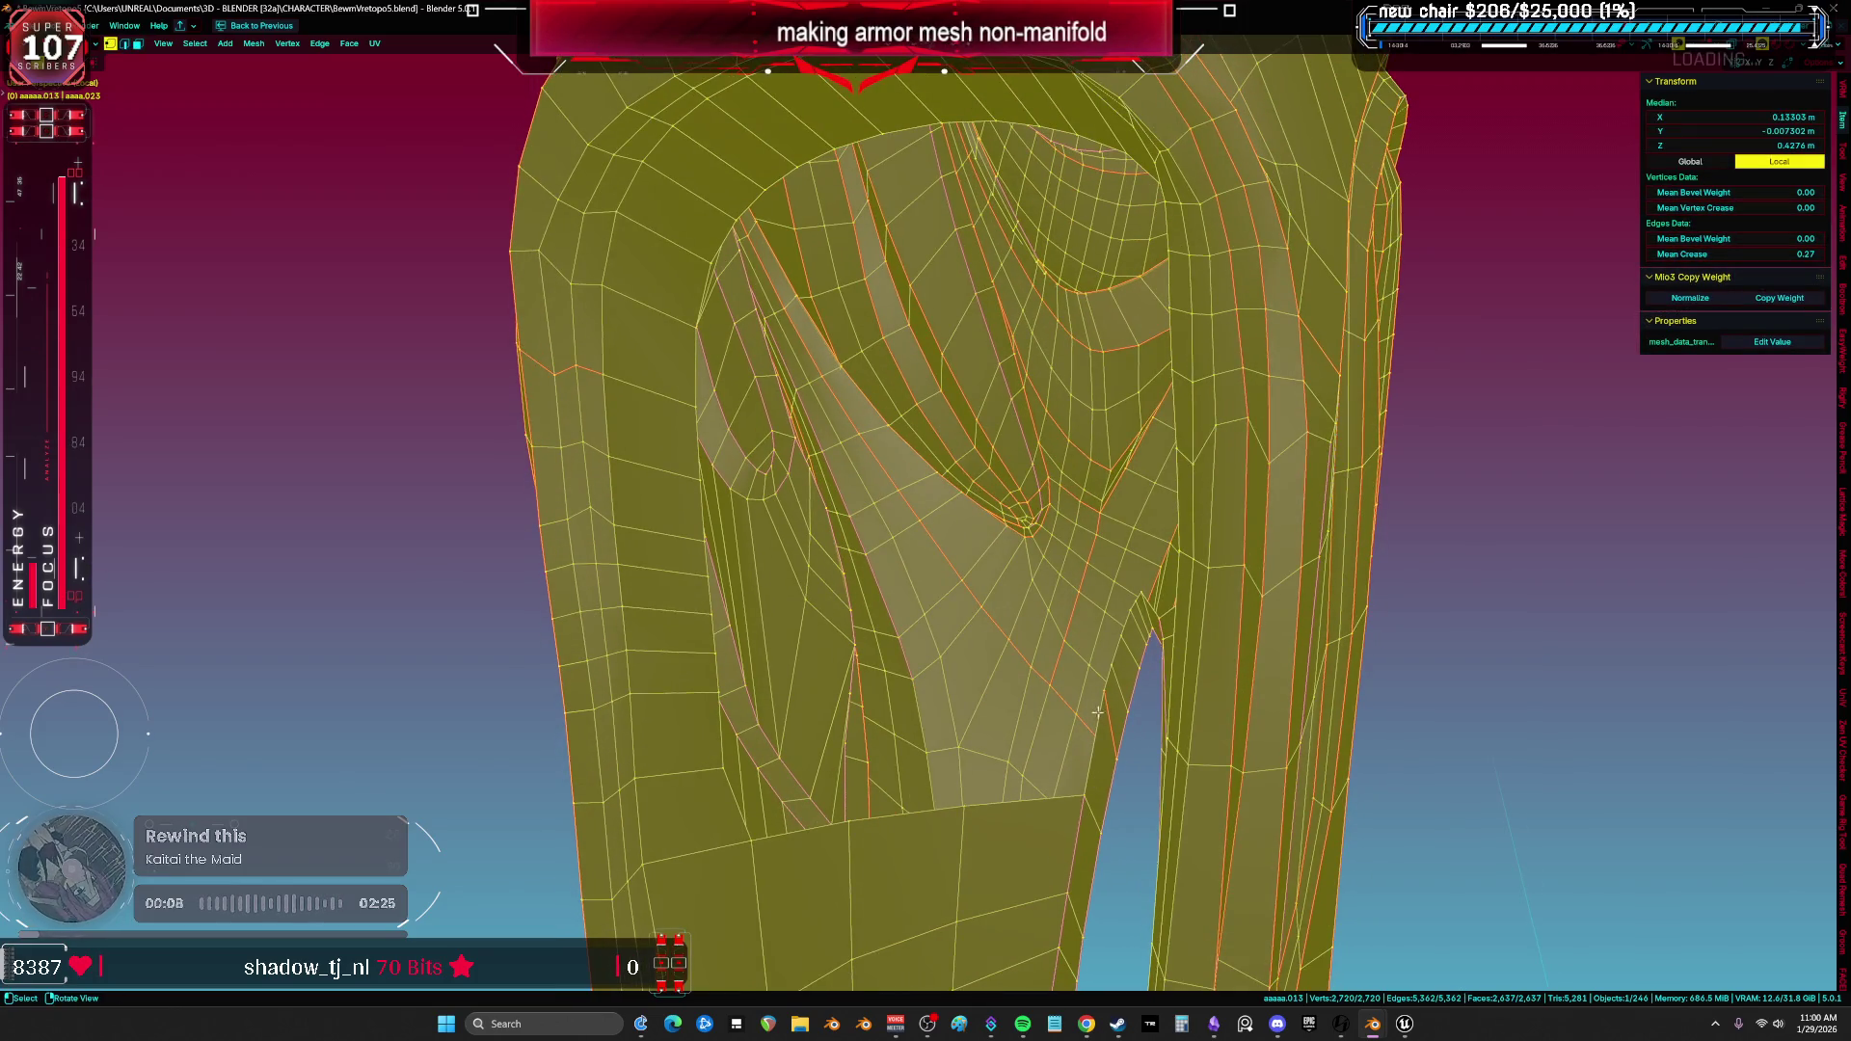
left_click(1096, 714)
key("f")
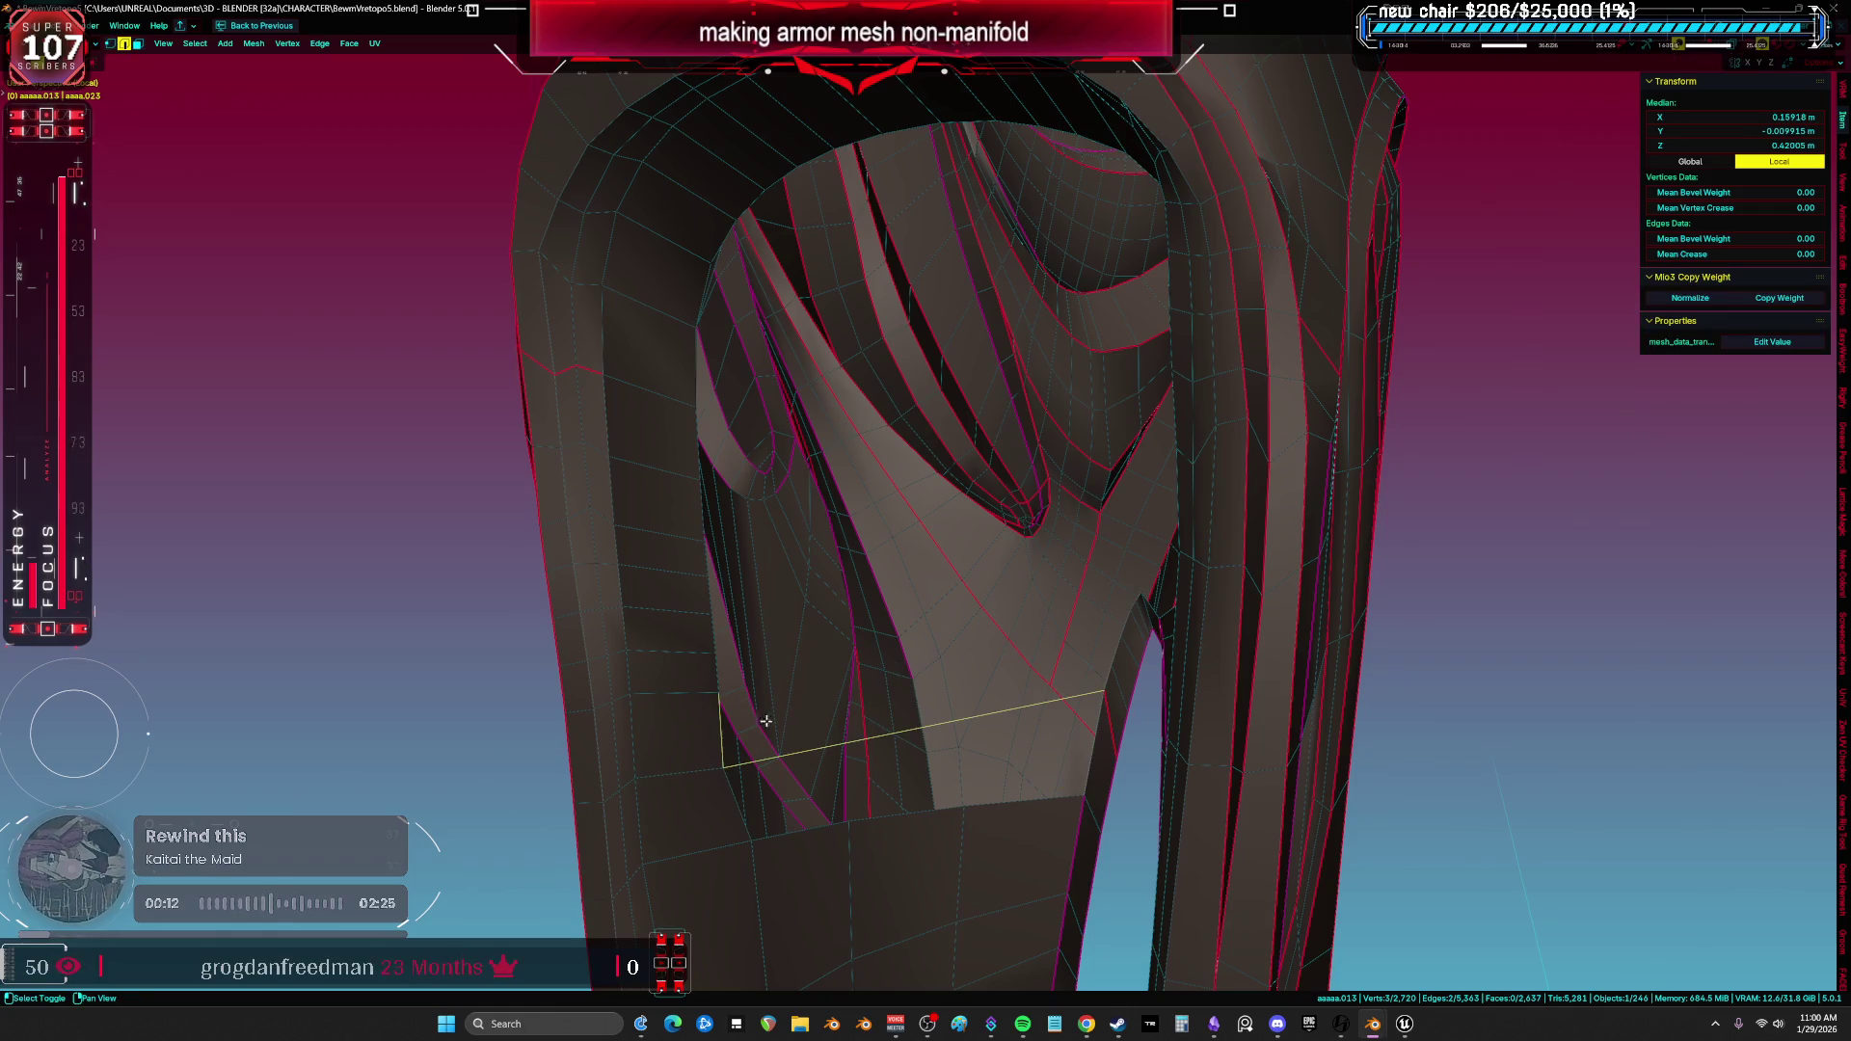
key("e")
mouse_move(913, 574)
middle_mouse_down()
mouse_move(927, 539)
mouse_move(921, 587)
mouse_move(884, 627)
middle_mouse_up()
Add a loop cut across the new panel and inspect the top opening from around the armor.
key("ctrl+r")
left_click(880, 583)
key("a")
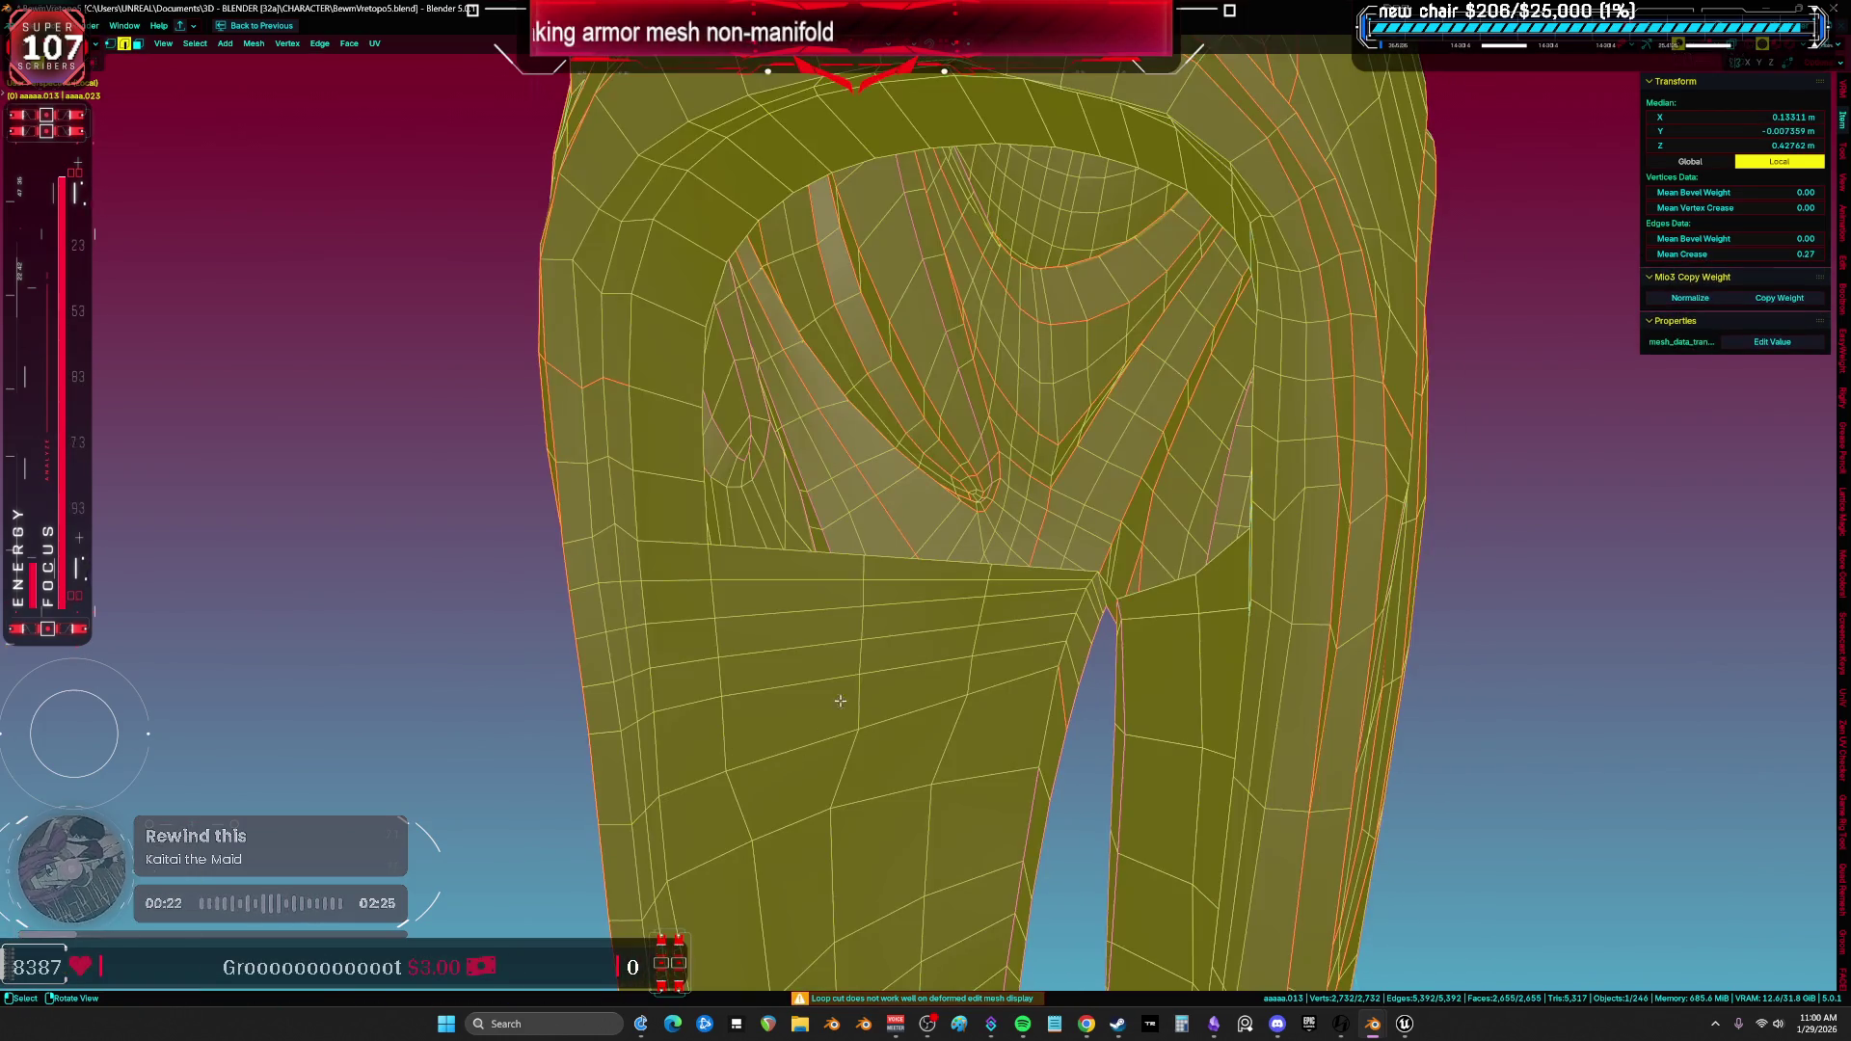
middle_click_drag(836, 706, 873, 657)
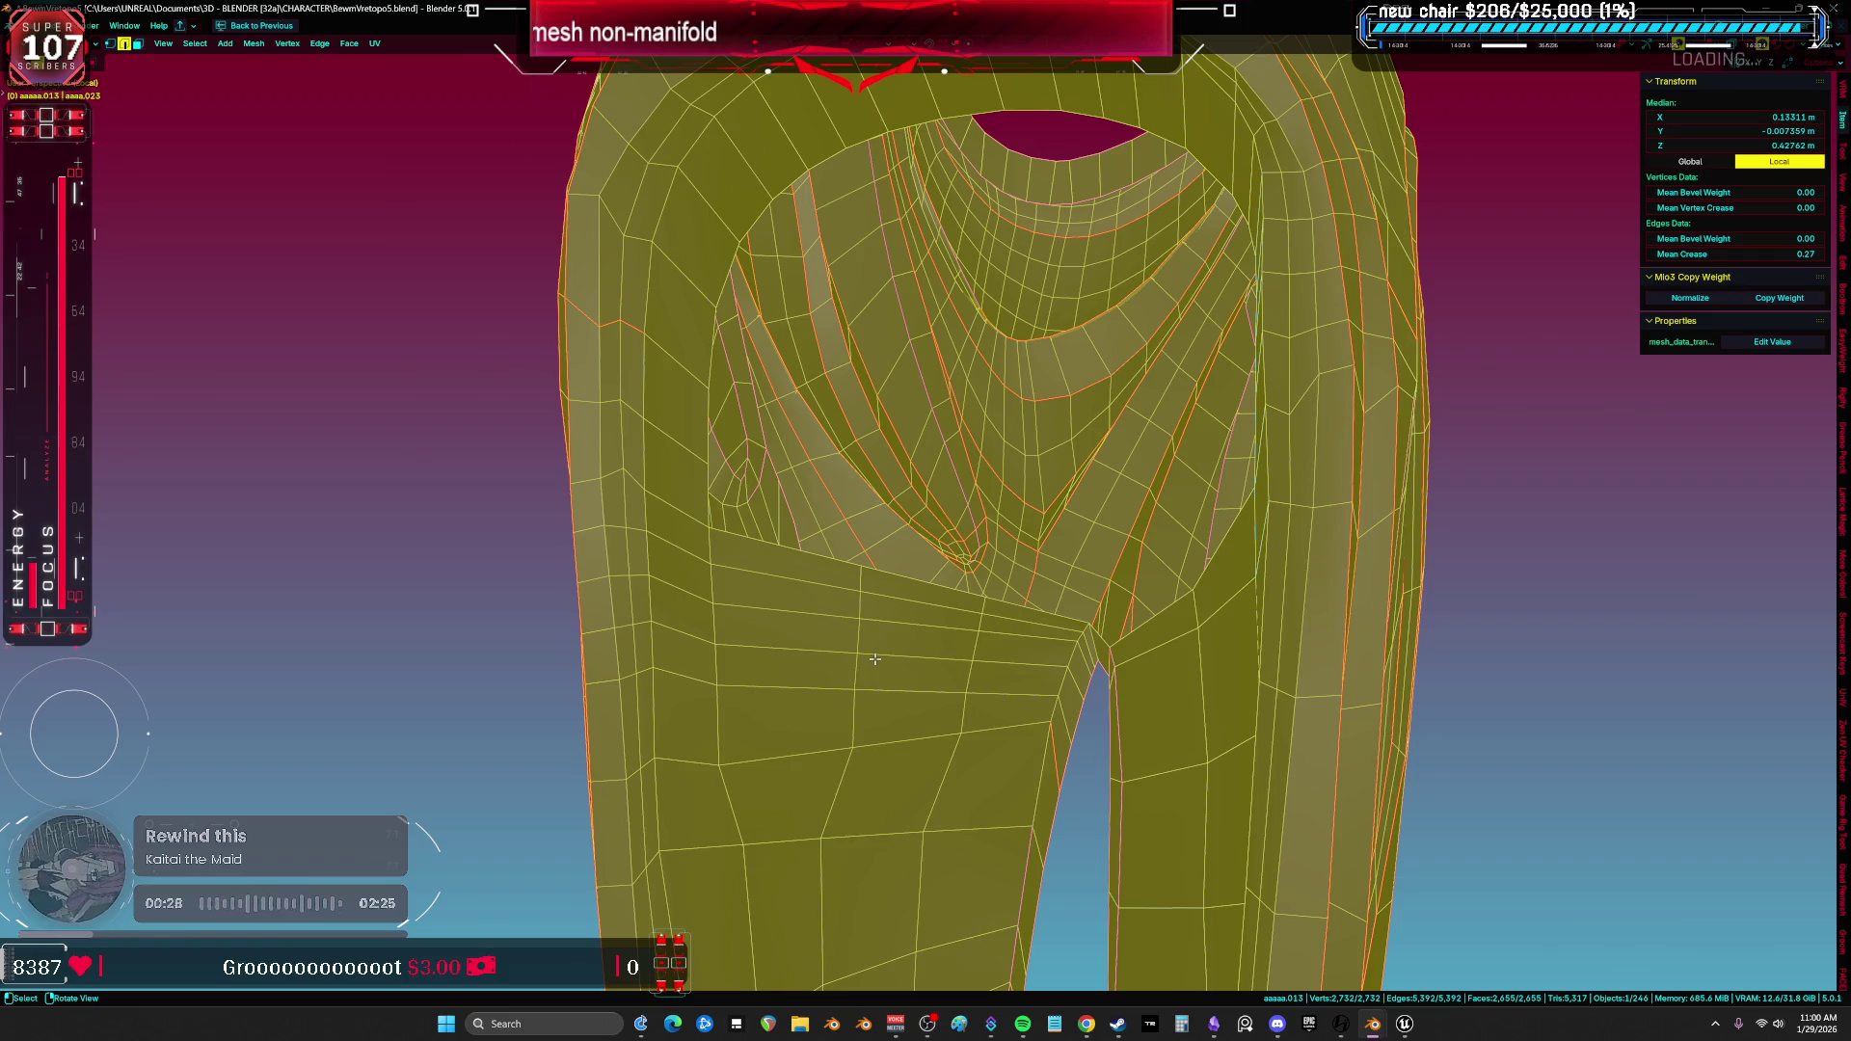
mouse_move(846, 290)
middle_mouse_down()
mouse_move(822, 751)
mouse_move(869, 608)
middle_mouse_up()
left_click(889, 634)
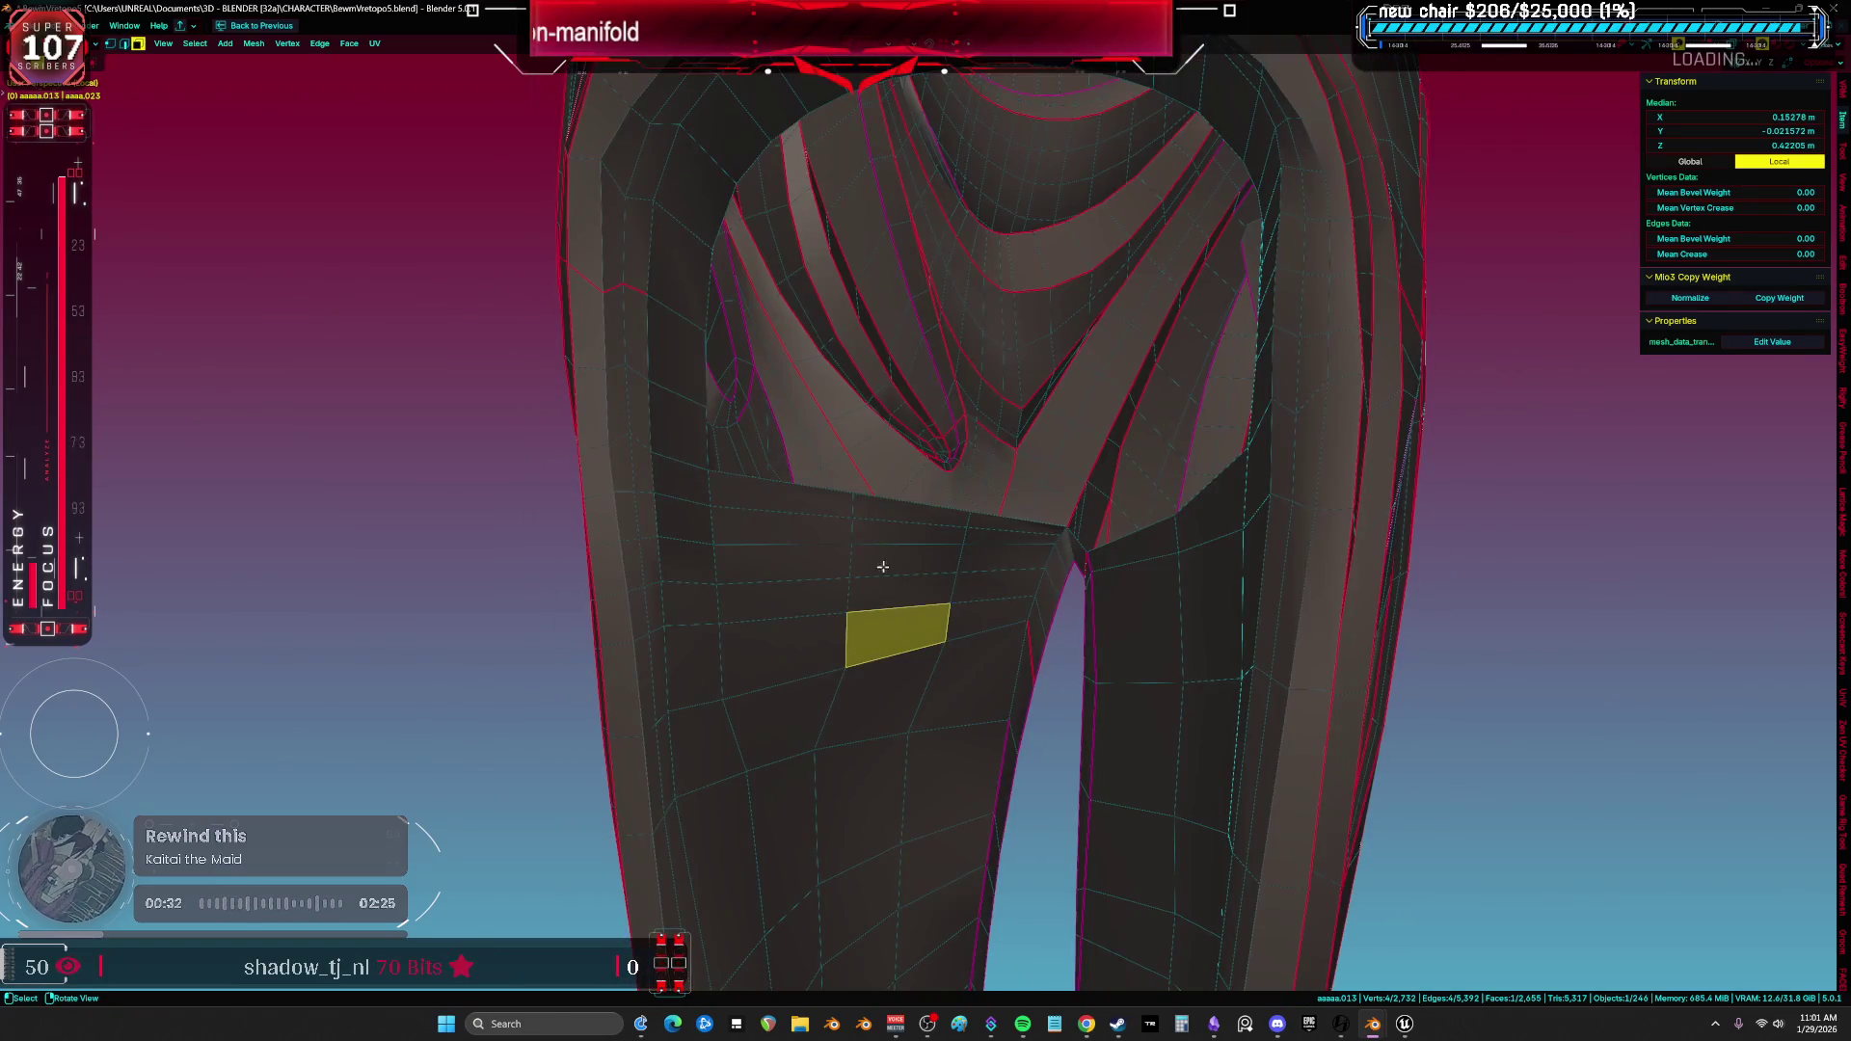
Select the column of faces up the new panel and fatten its top faces slightly.
left_click(893, 513, "alt")
left_click(886, 636)
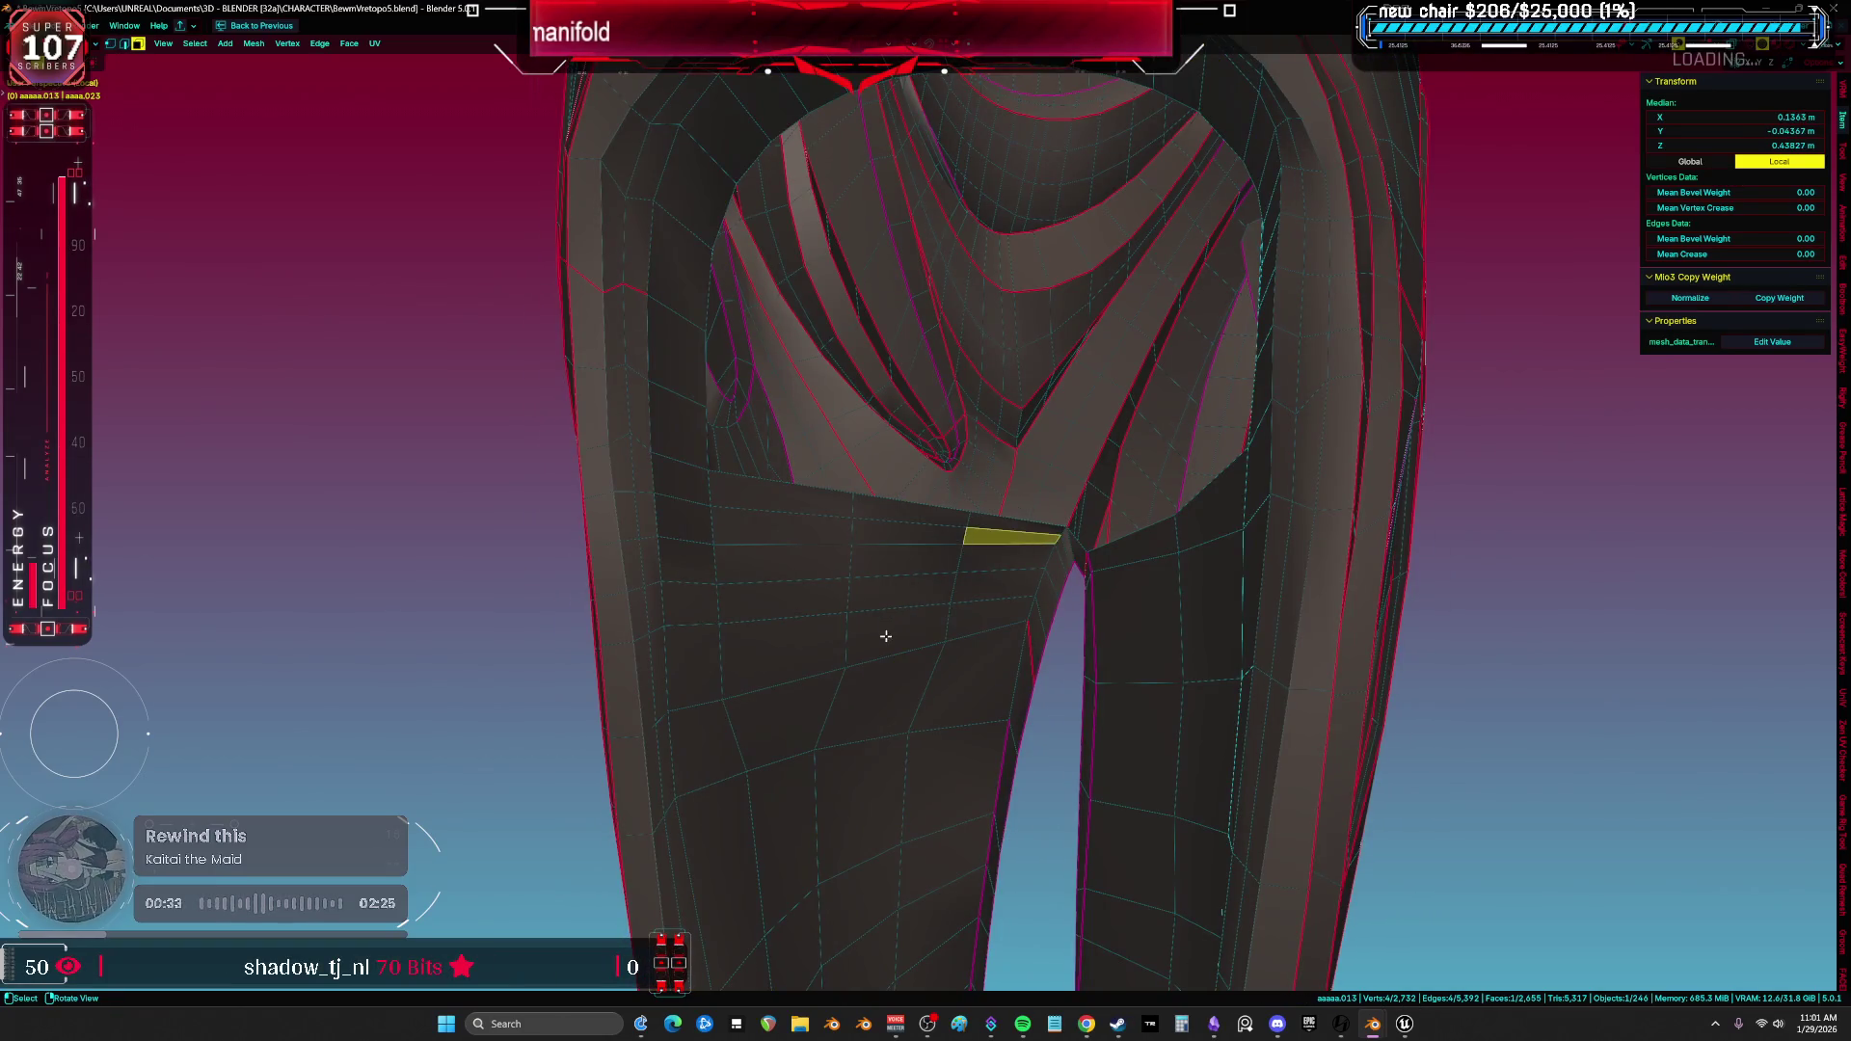
left_click(909, 517, "ctrl")
left_click(929, 547)
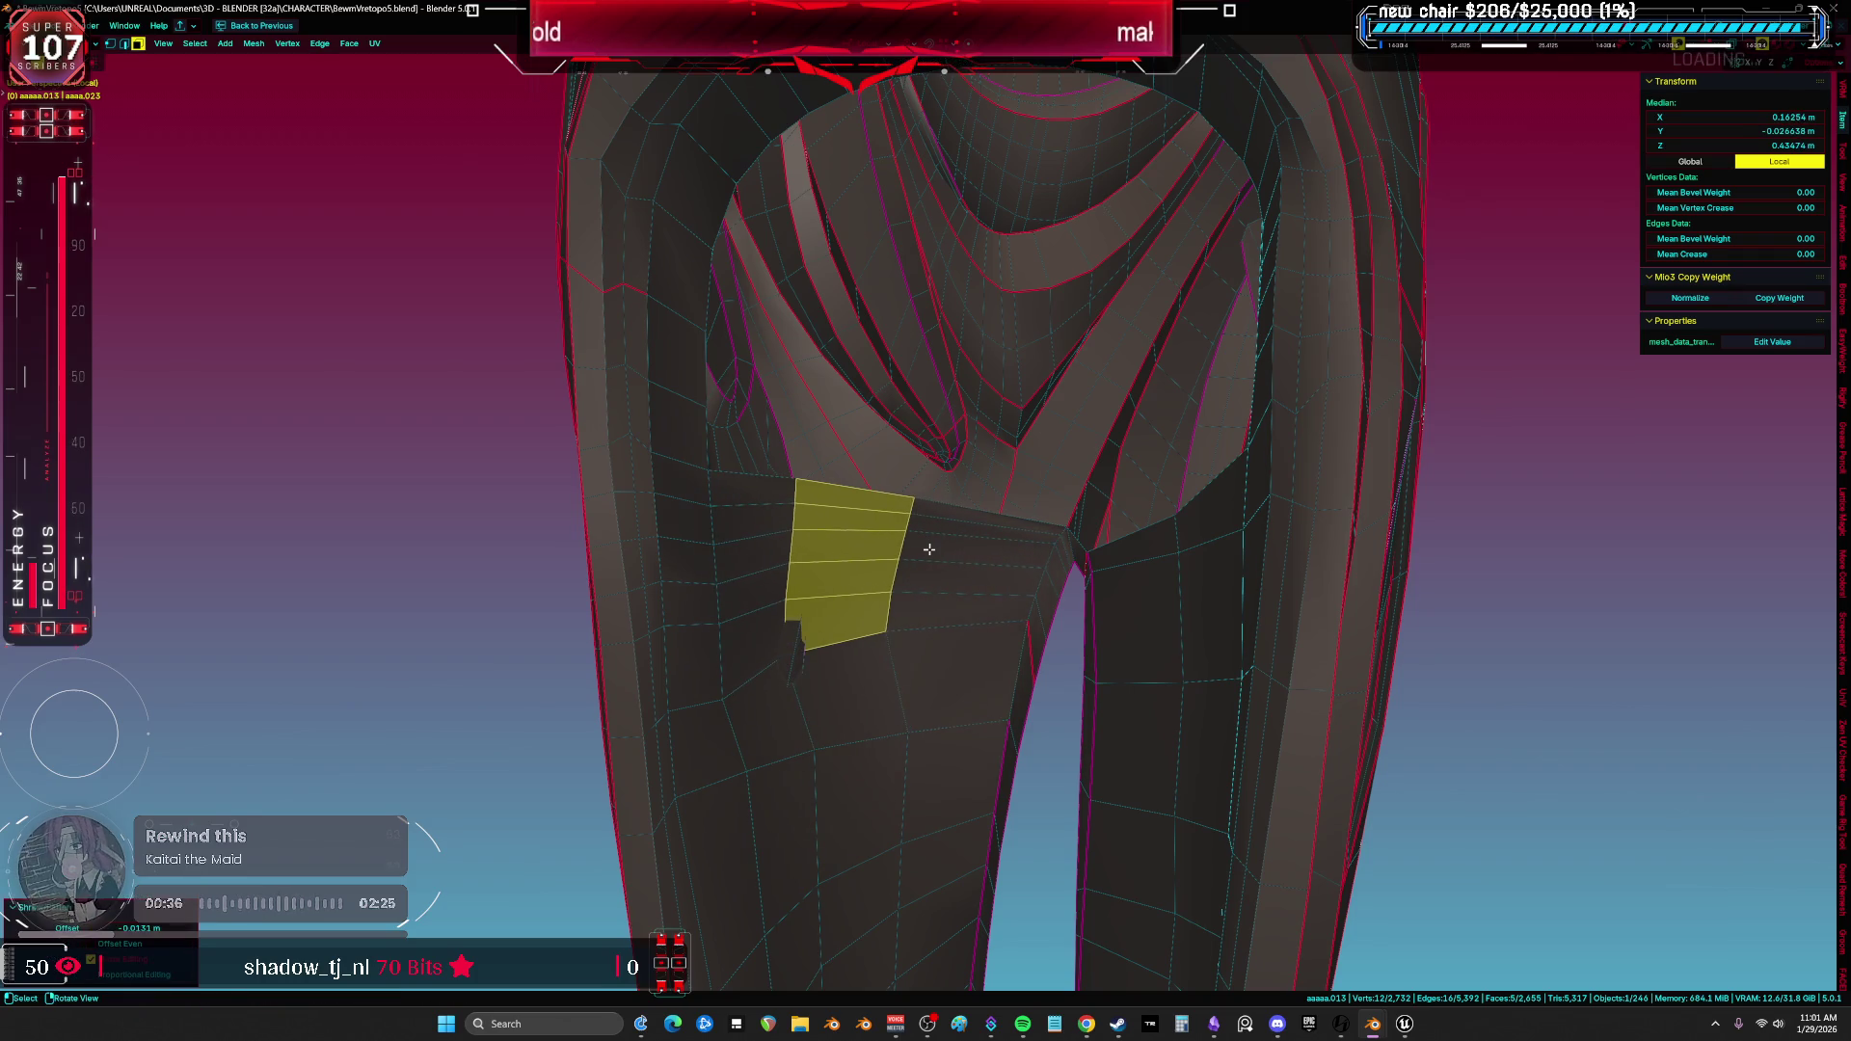
left_click(890, 505, "alt")
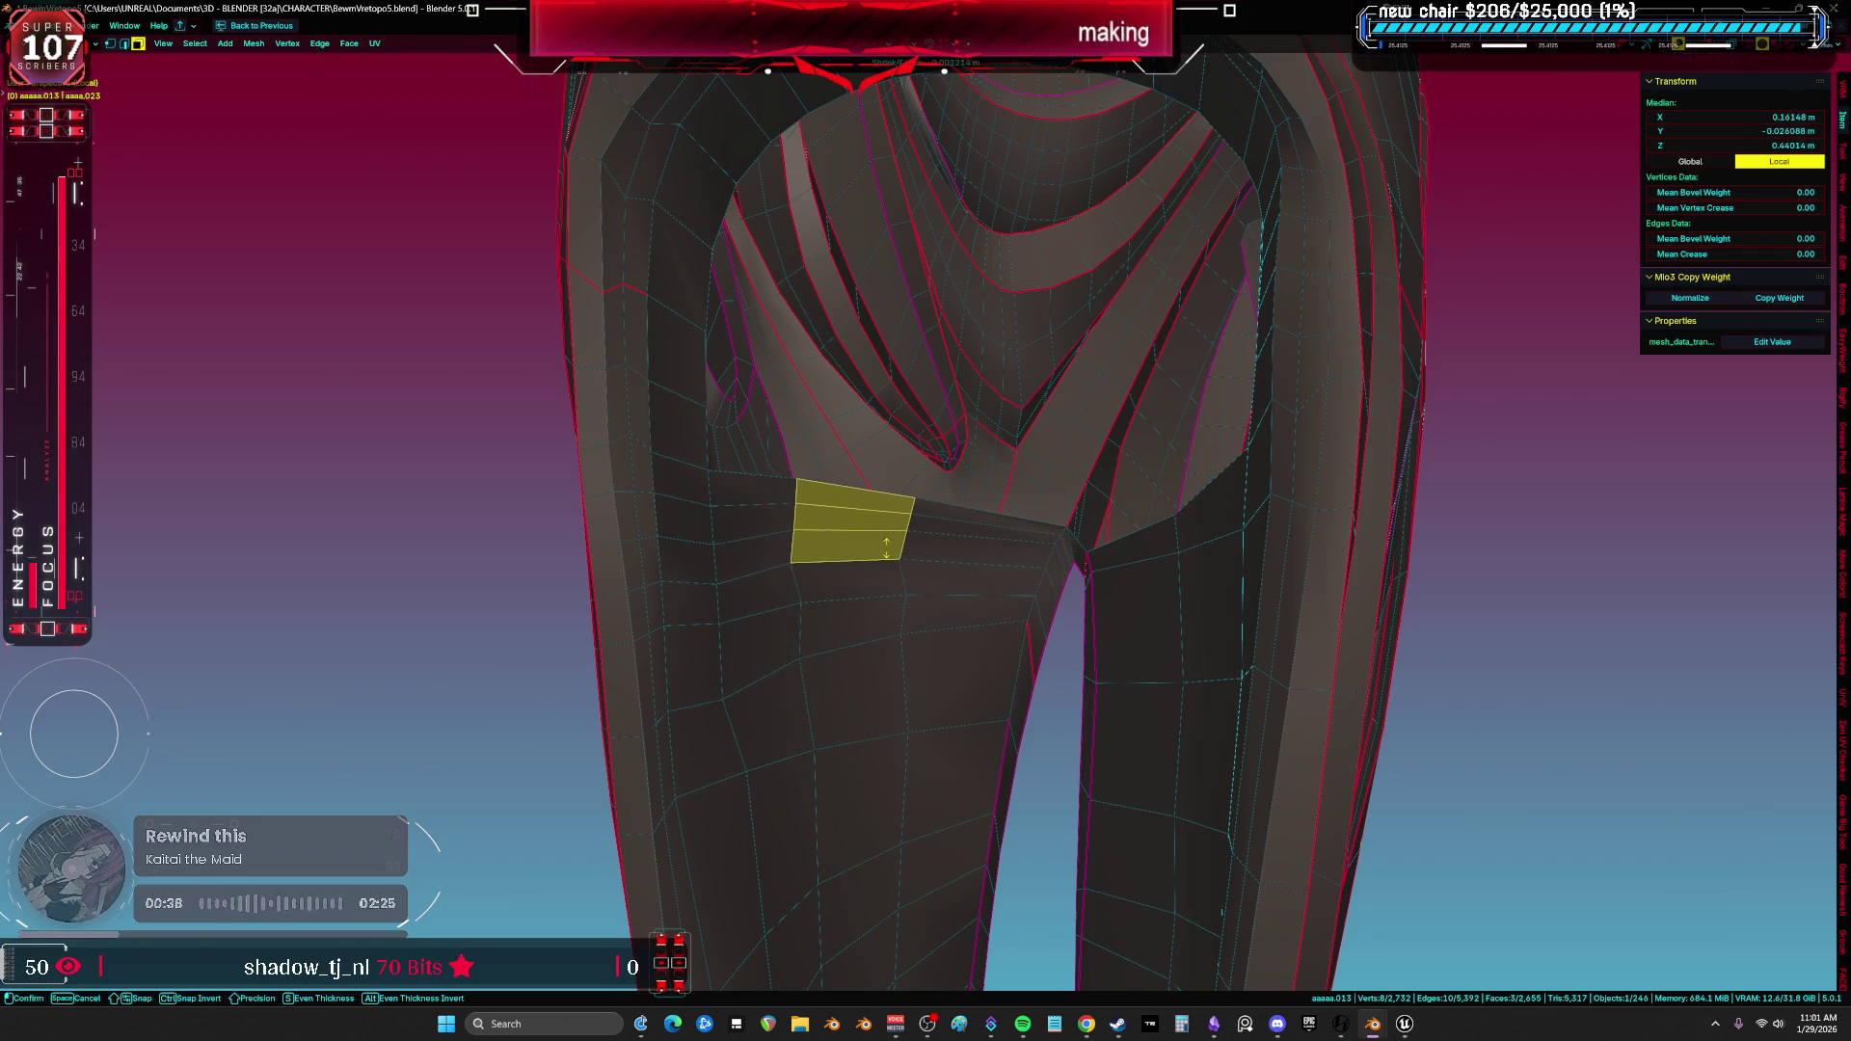
Shrink the sculpt brush to 358 px in Sculpt Mode, then return to Edit Mode.
key("ctrl+Tab")
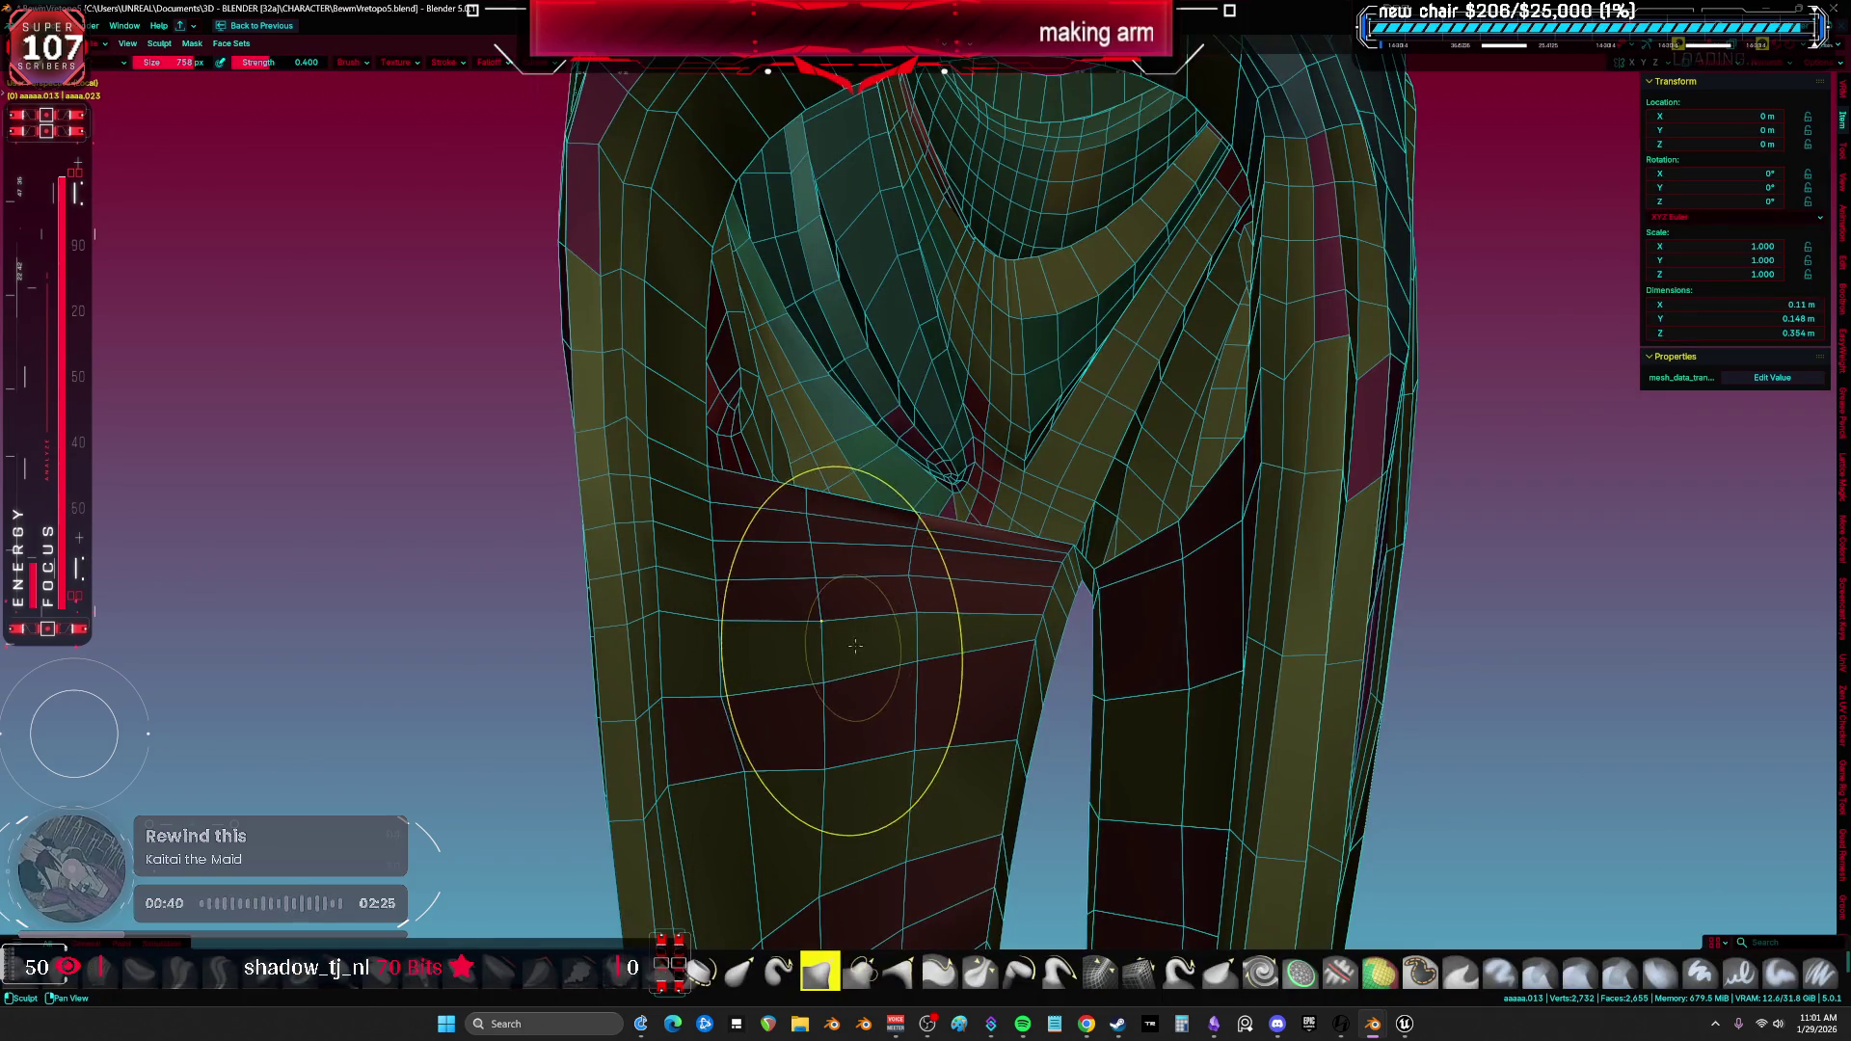
key("f")
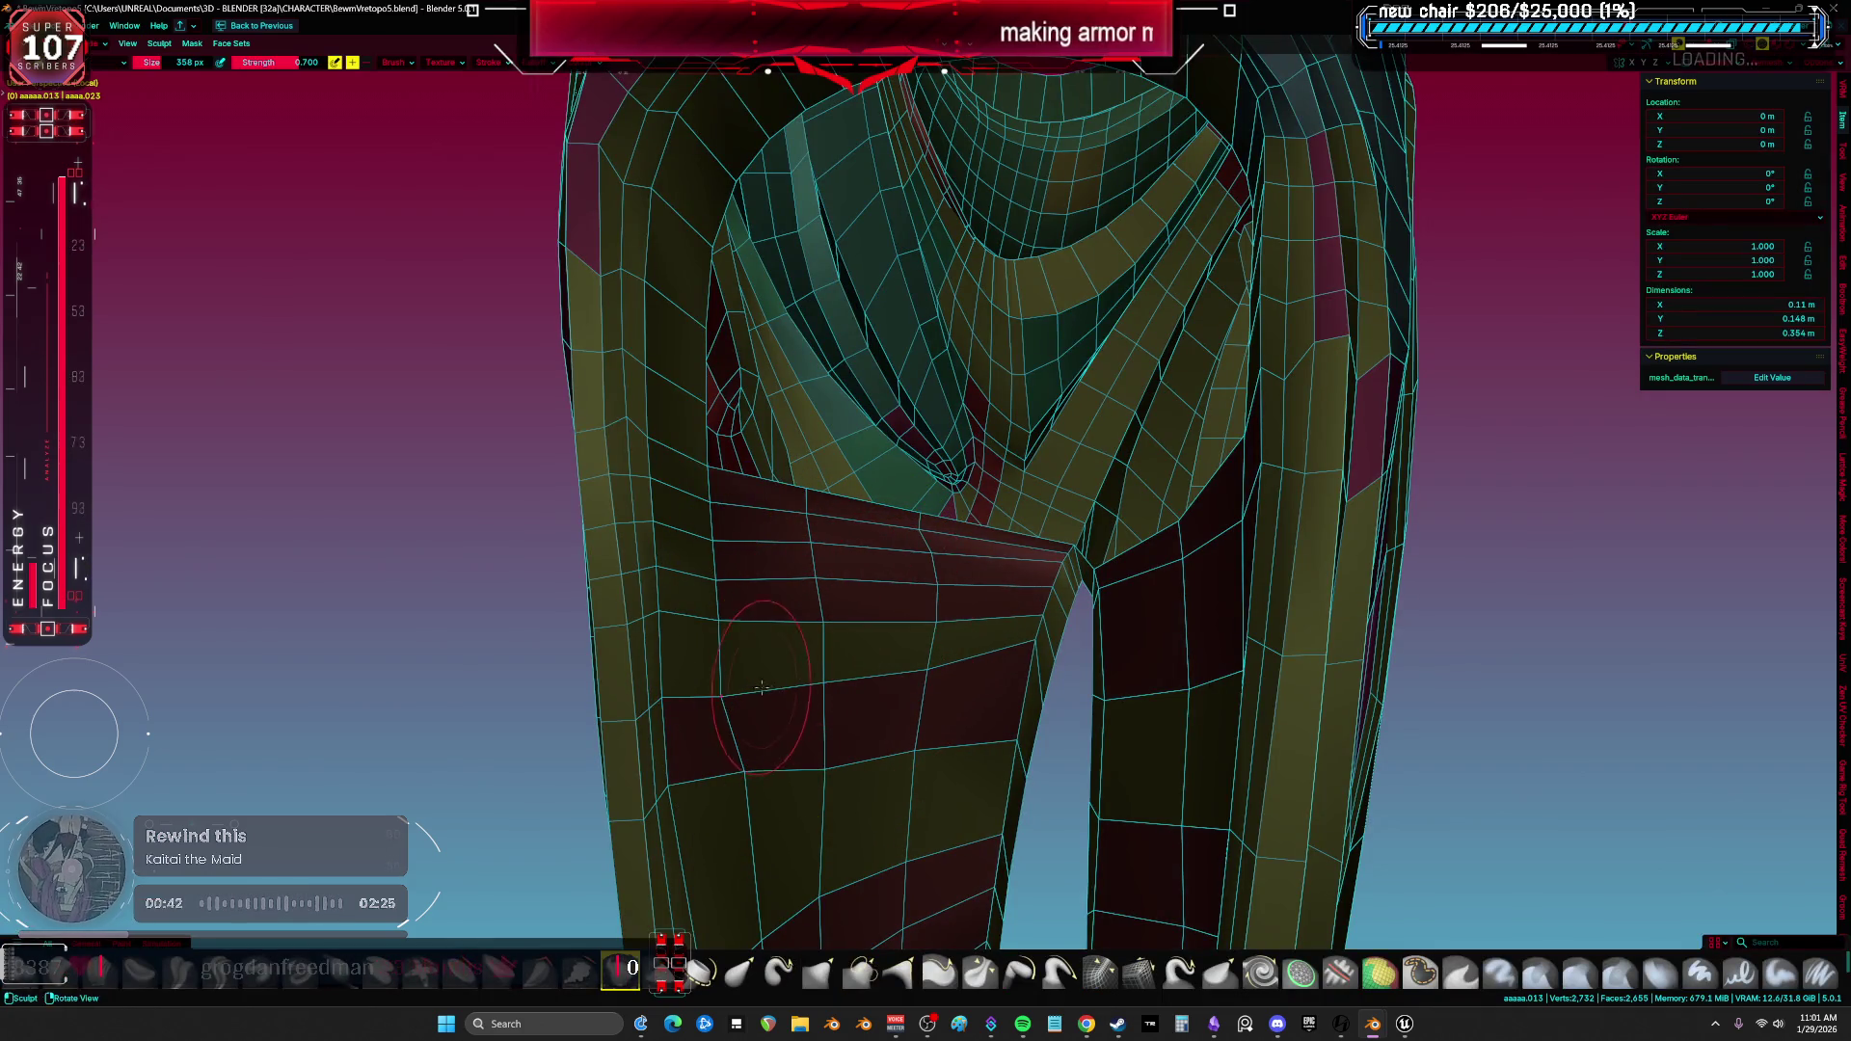
mouse_move(825, 740)
middle_mouse_down()
mouse_move(1043, 540)
mouse_move(997, 527)
middle_mouse_up()
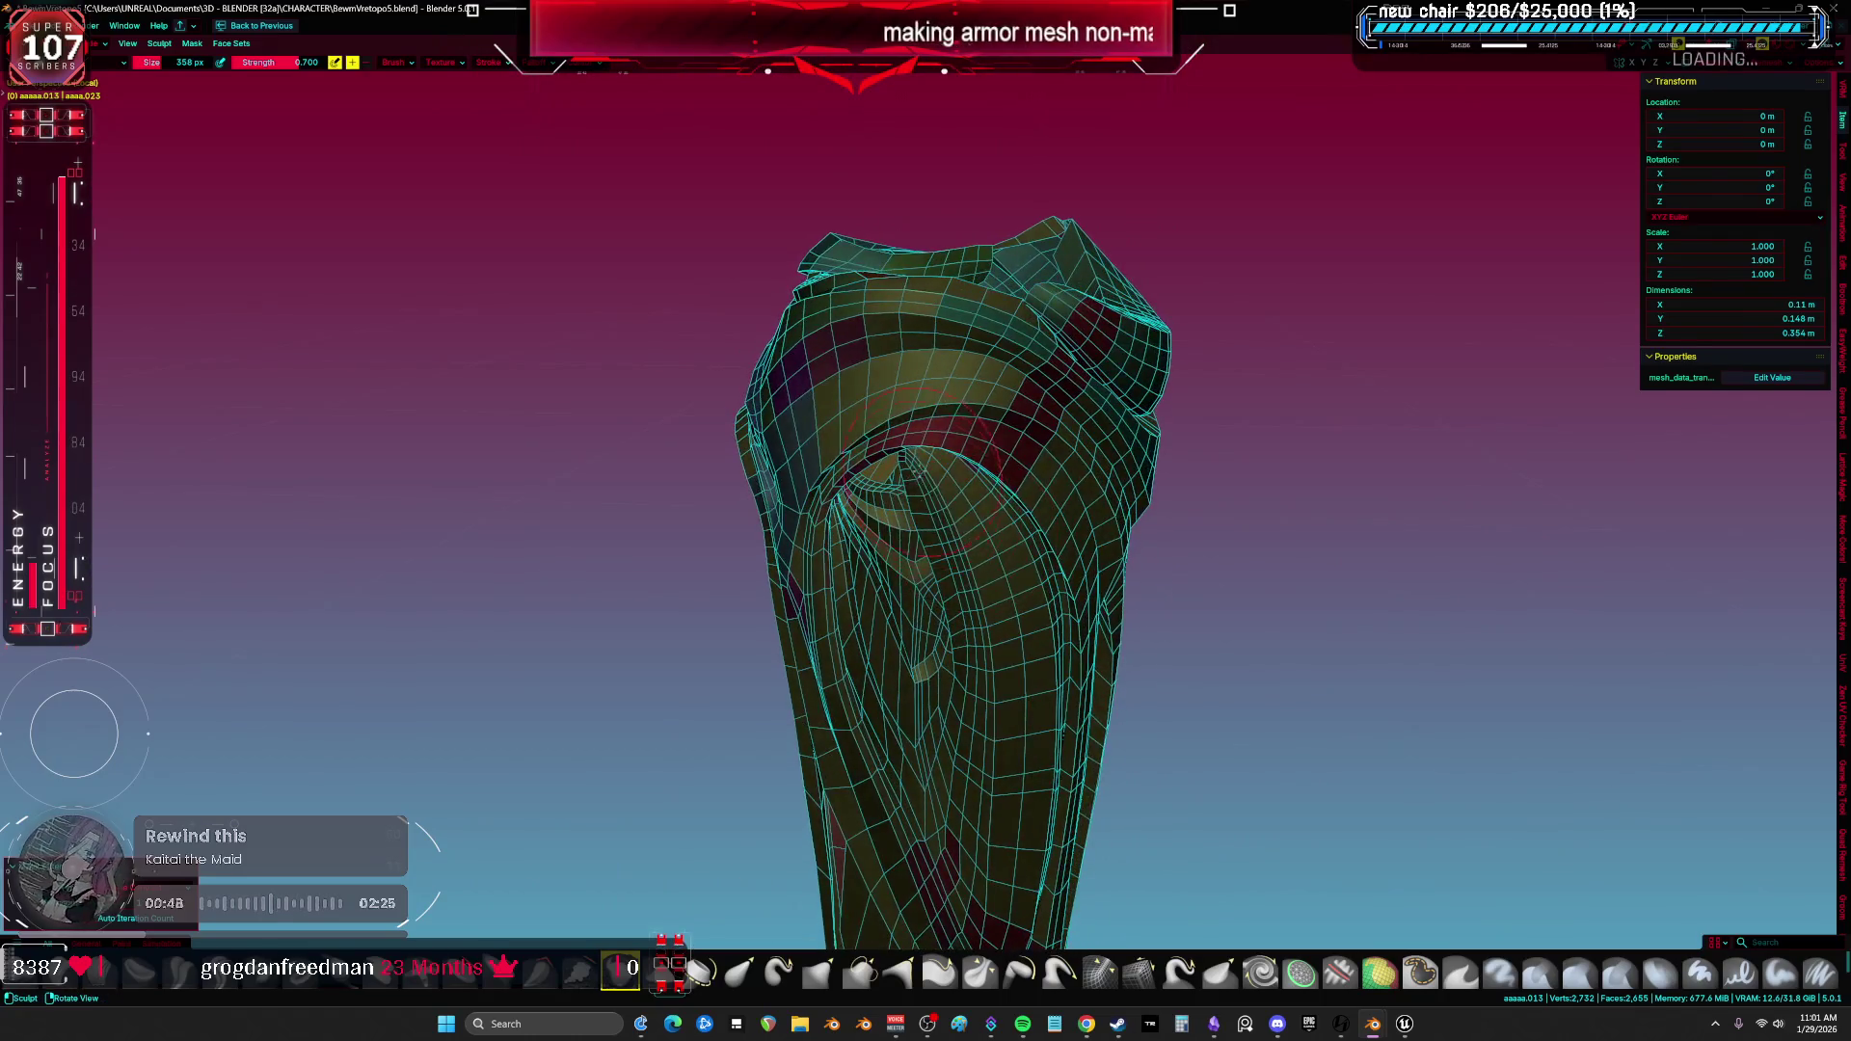
key("Tab")
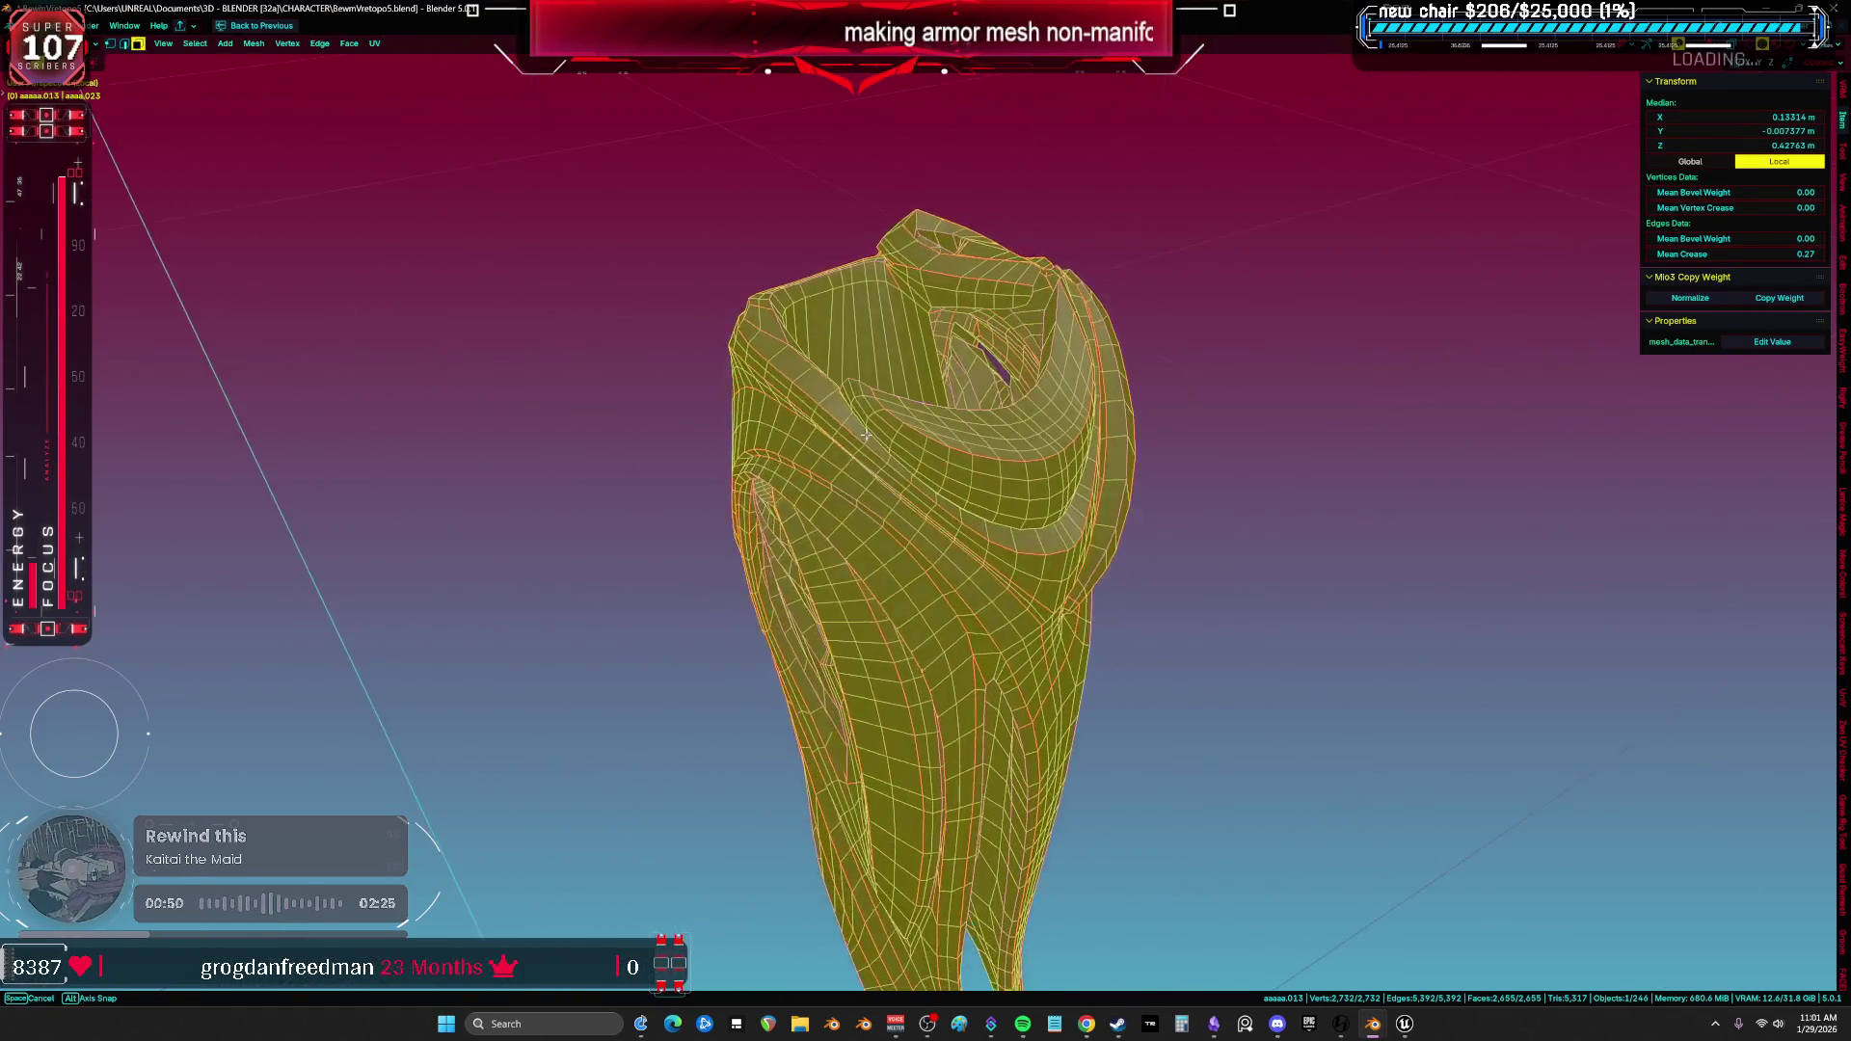
scroll(862, 436, "up", 5)
Move the edge beside the small hole into a better position.
mouse_move(862, 436)
middle_mouse_down()
mouse_move(1049, 471)
mouse_move(1136, 545)
mouse_move(1461, 339)
mouse_move(948, 411)
mouse_move(940, 578)
mouse_move(1060, 560)
middle_mouse_up()
scroll(939, 601, "up", 8)
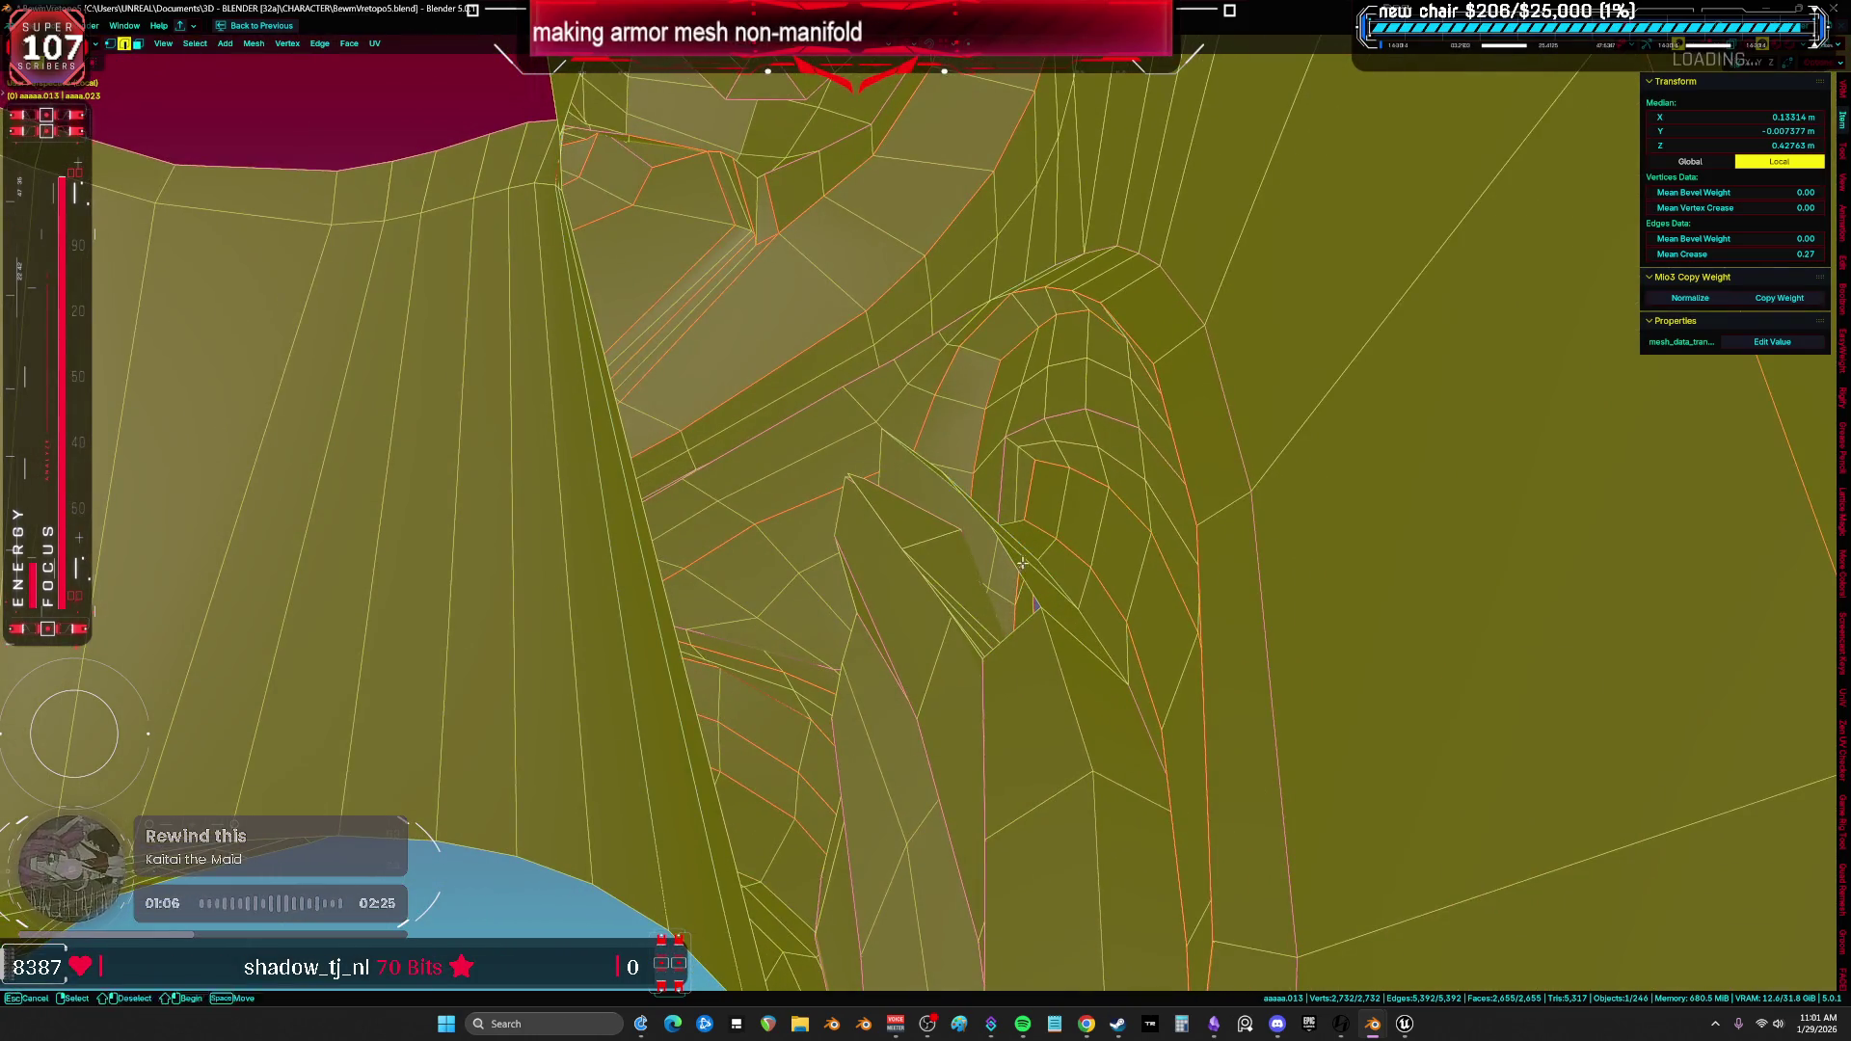
left_click(1021, 564)
mouse_move(1022, 564)
middle_mouse_down()
mouse_move(1141, 499)
mouse_move(1172, 455)
mouse_move(1066, 454)
middle_mouse_up()
key("g")
left_click(1031, 533)
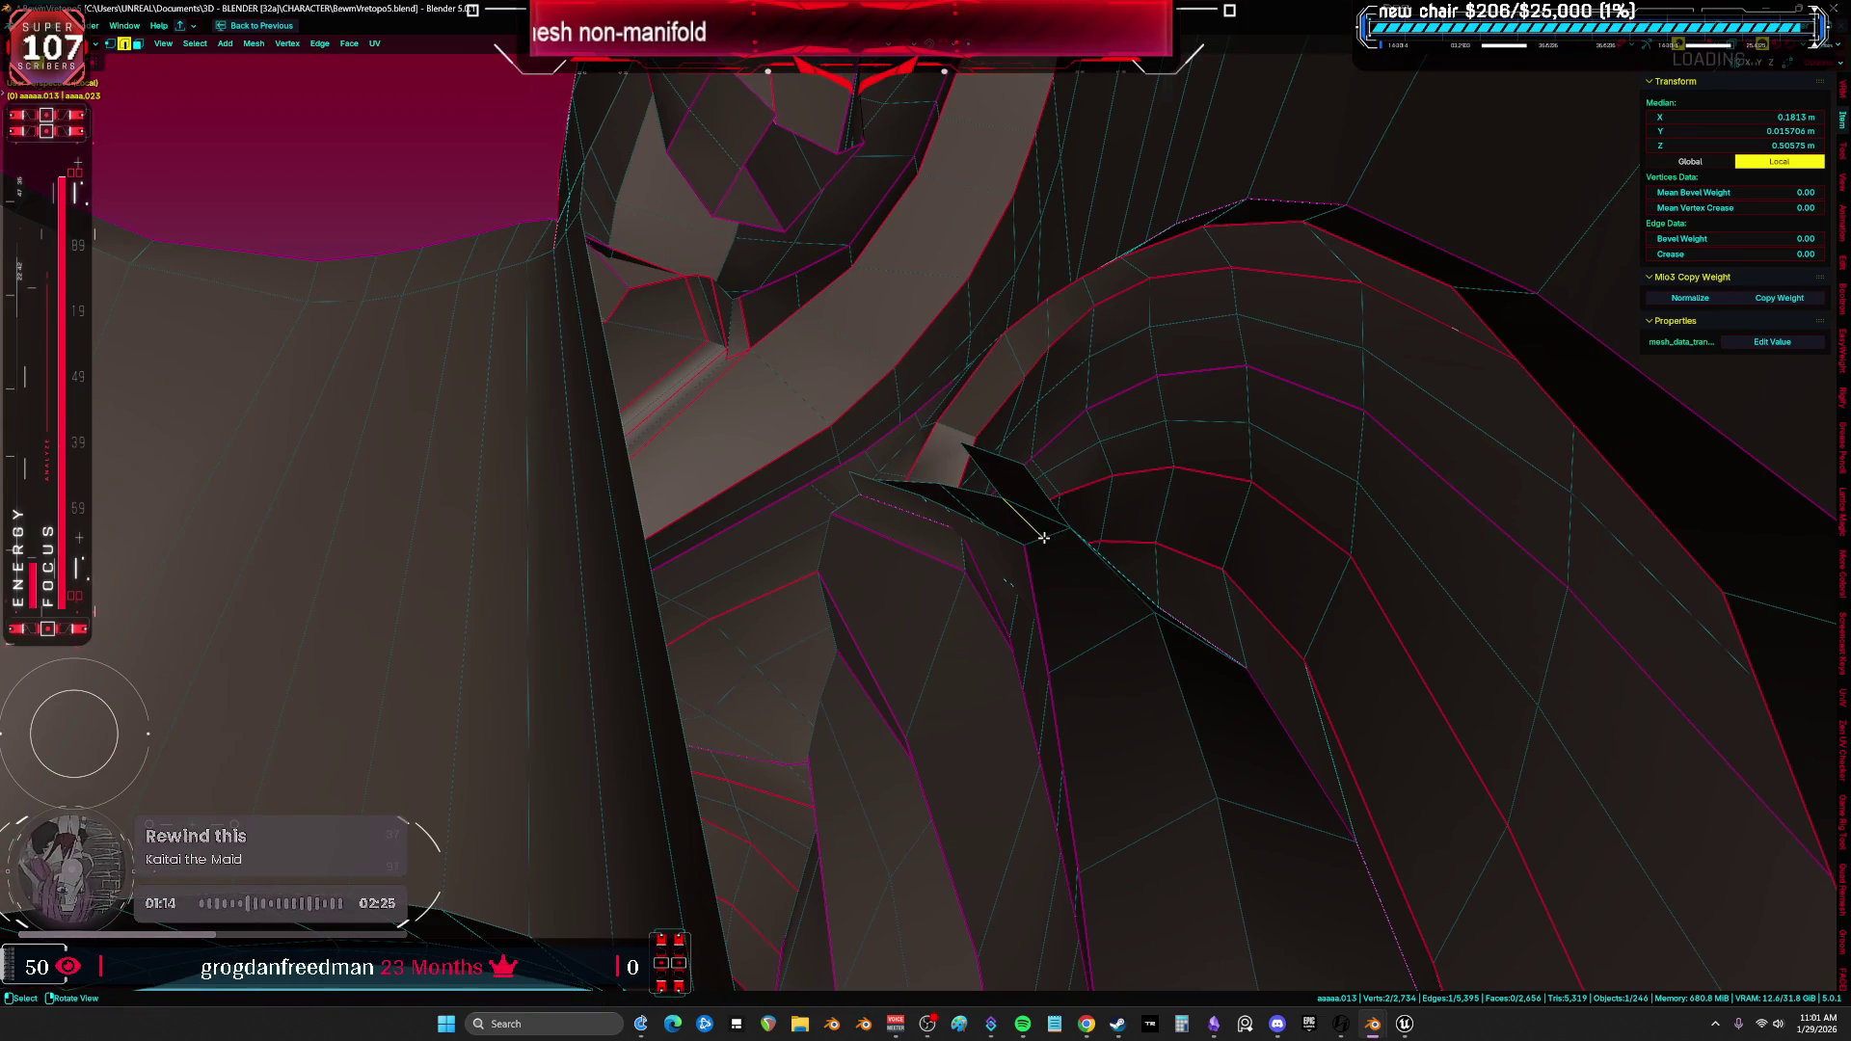
Vertex-slide the spike tip up-left along its edges back into line.
mouse_move(1041, 537)
middle_mouse_down()
mouse_move(1065, 542)
mouse_move(959, 548)
mouse_move(975, 552)
middle_mouse_up()
left_click(990, 548)
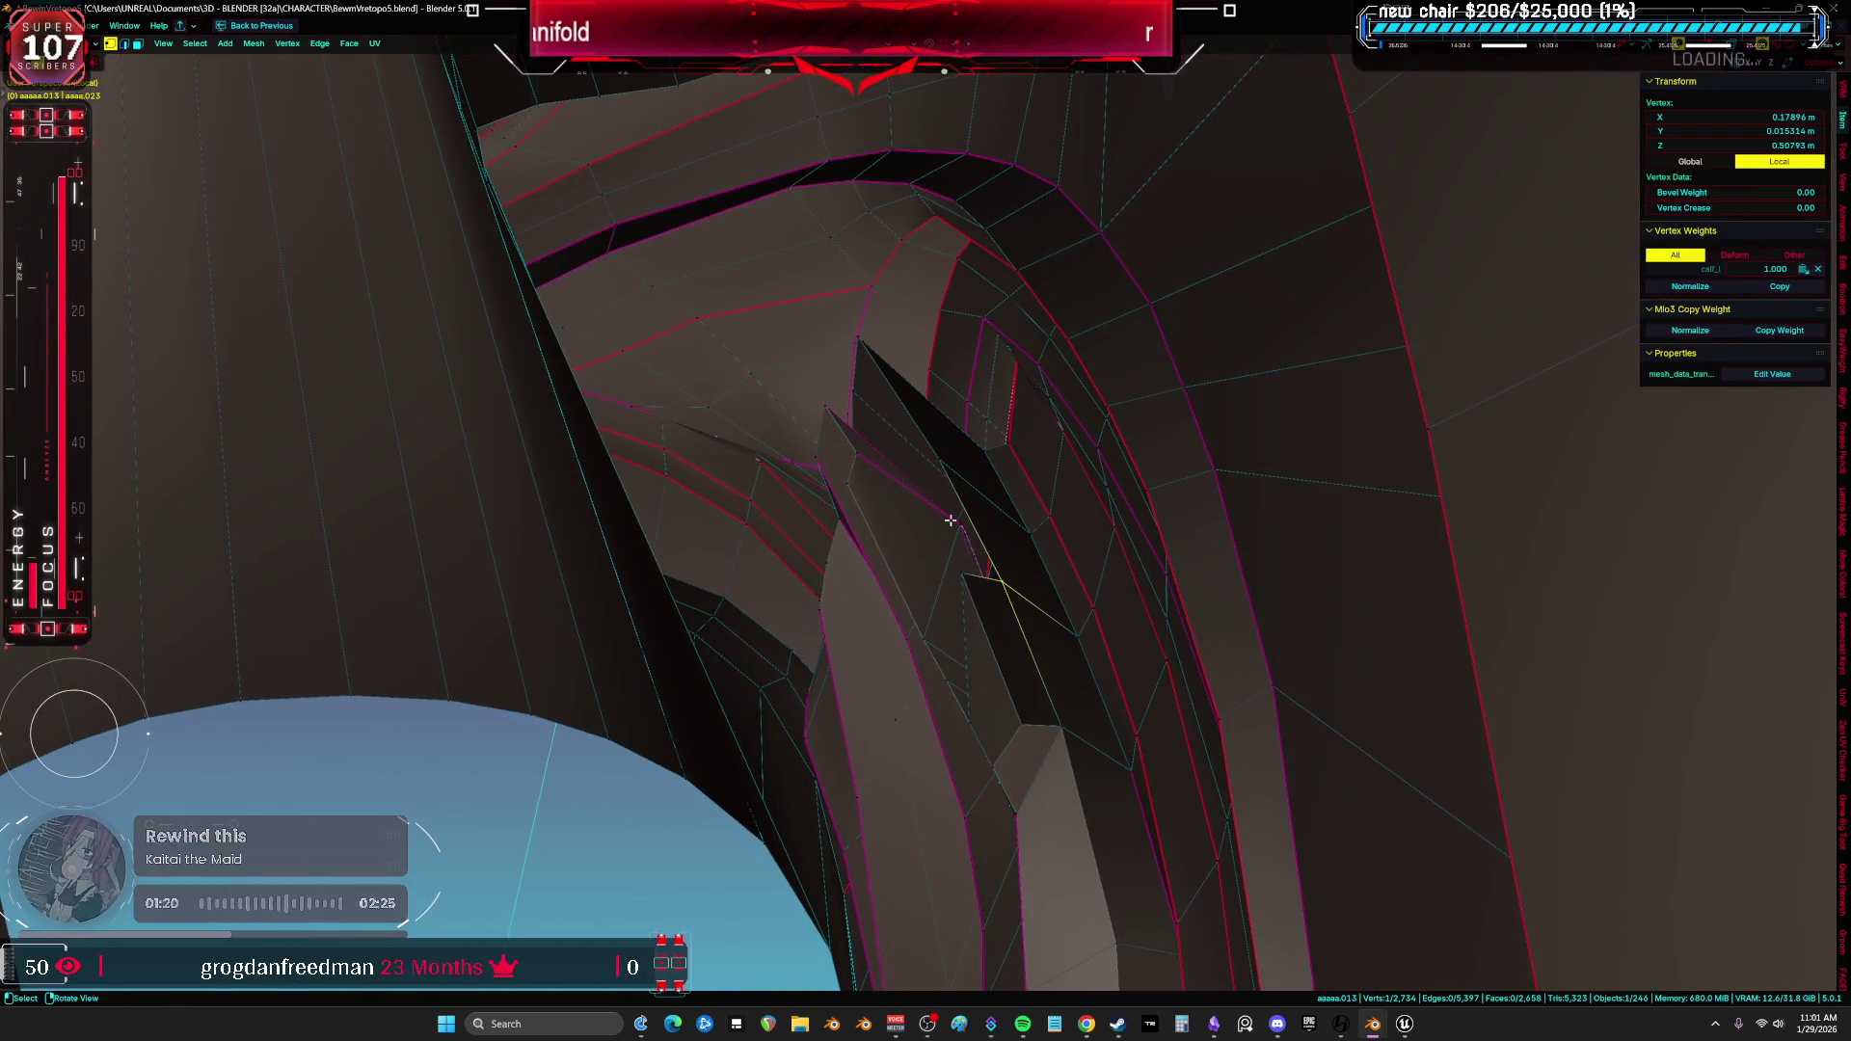
key("g")
left_click(926, 477)
key("g")
left_click(888, 416)
Move and slide another spike vertex along its edge, then add a second vertex to the selection.
middle_click_drag(888, 416, 1000, 468)
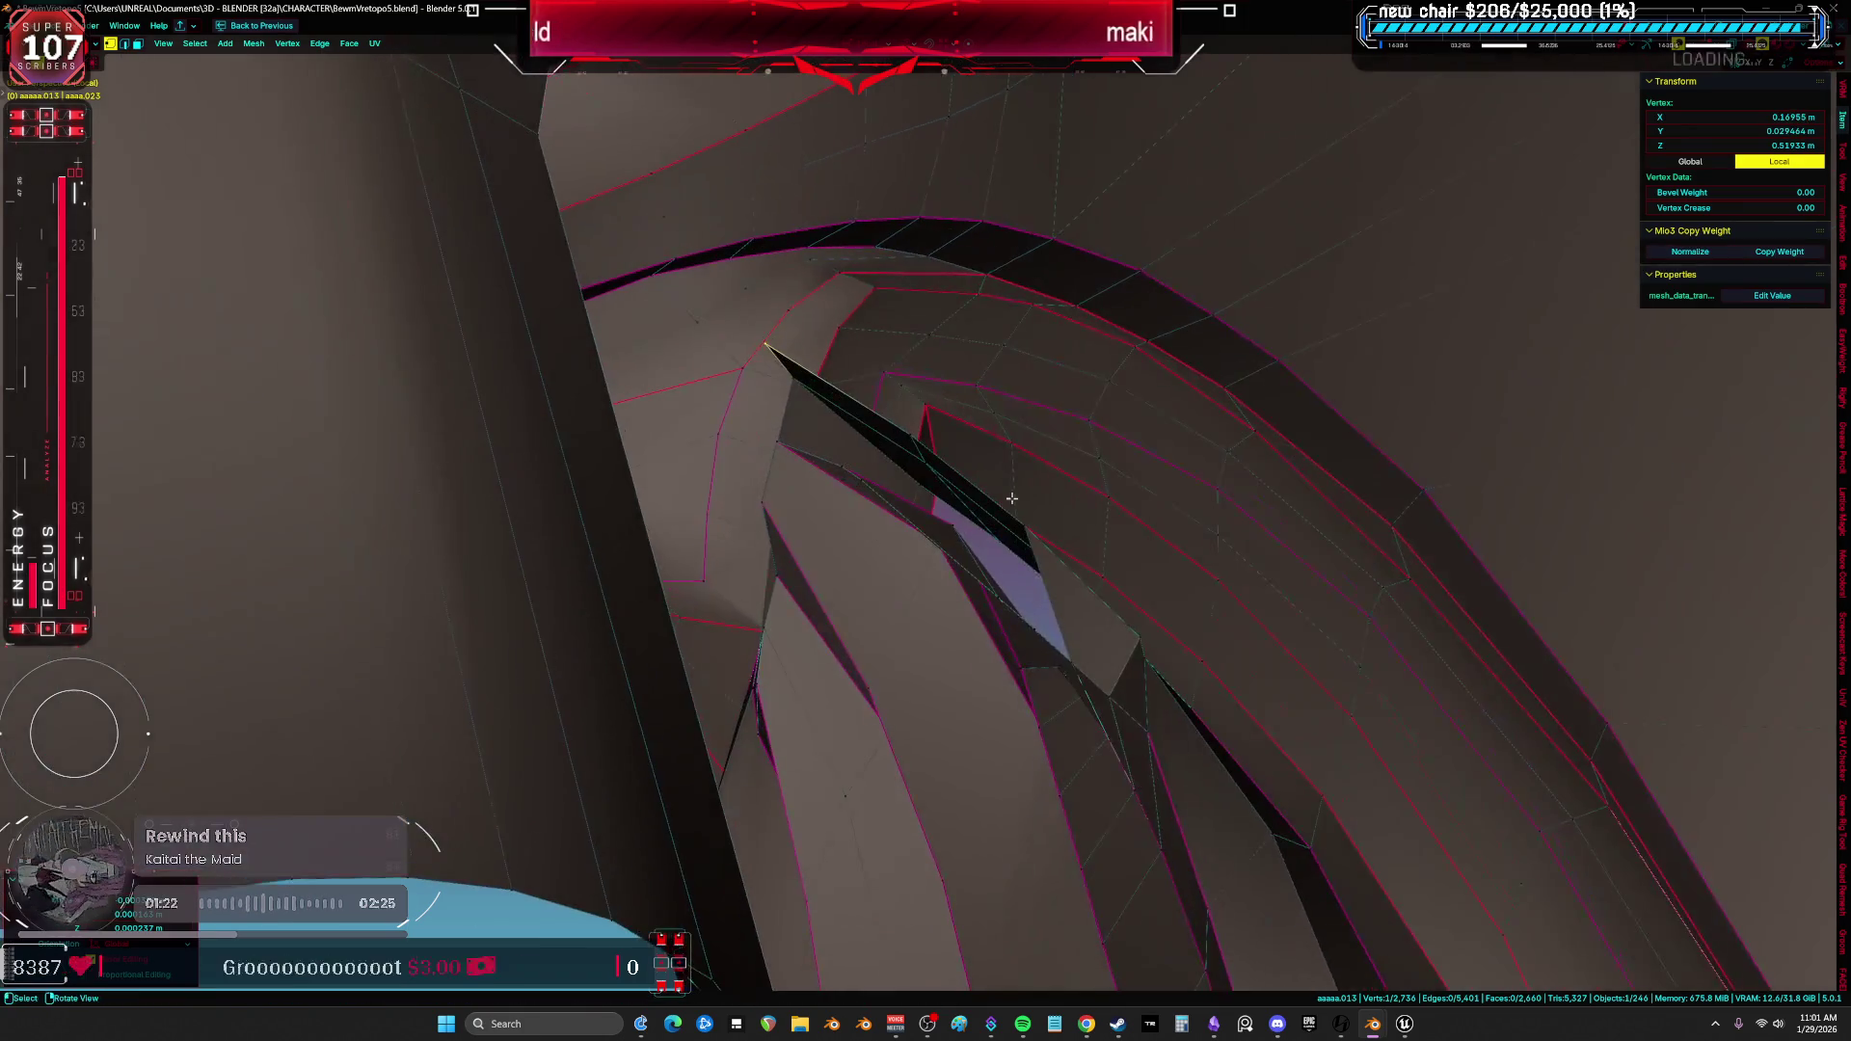
left_click(1037, 612, "shift")
mouse_move(999, 550)
middle_mouse_down()
mouse_move(924, 443)
mouse_move(931, 414)
middle_mouse_up()
left_click(773, 376)
key("g")
left_click(768, 369)
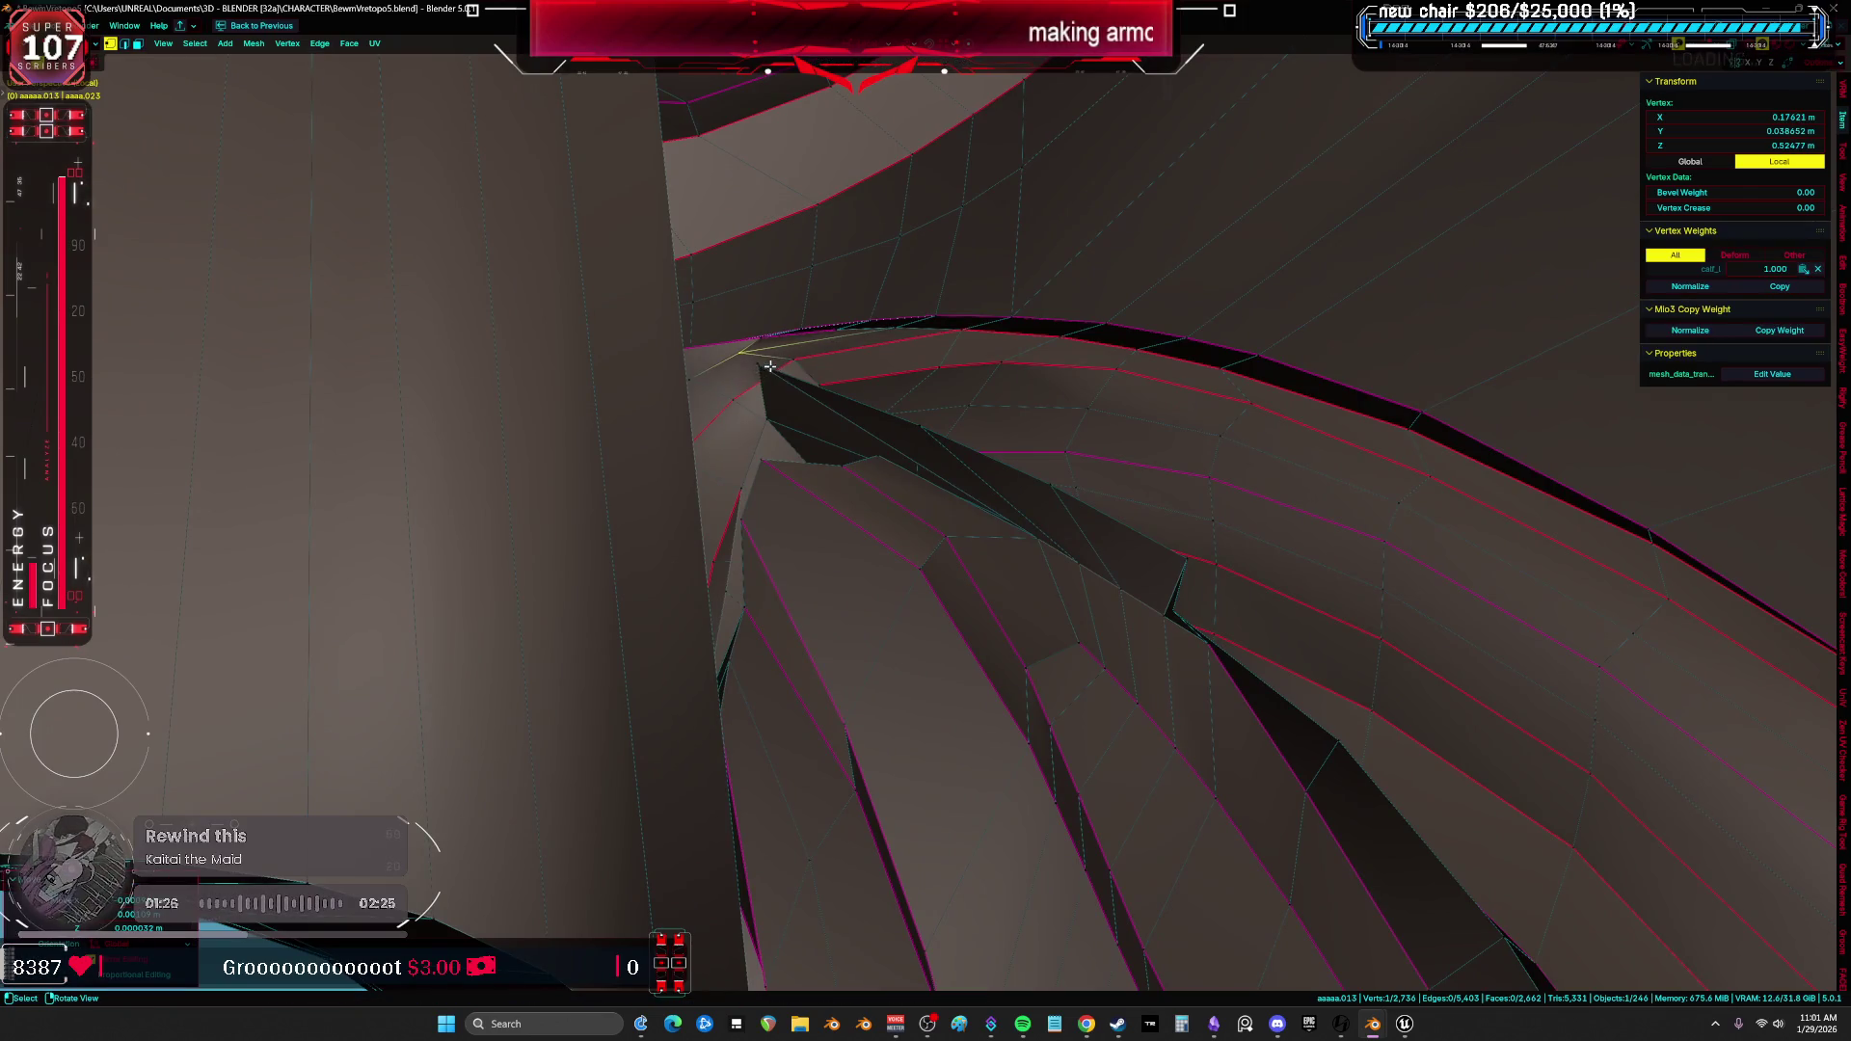
key("shift+v")
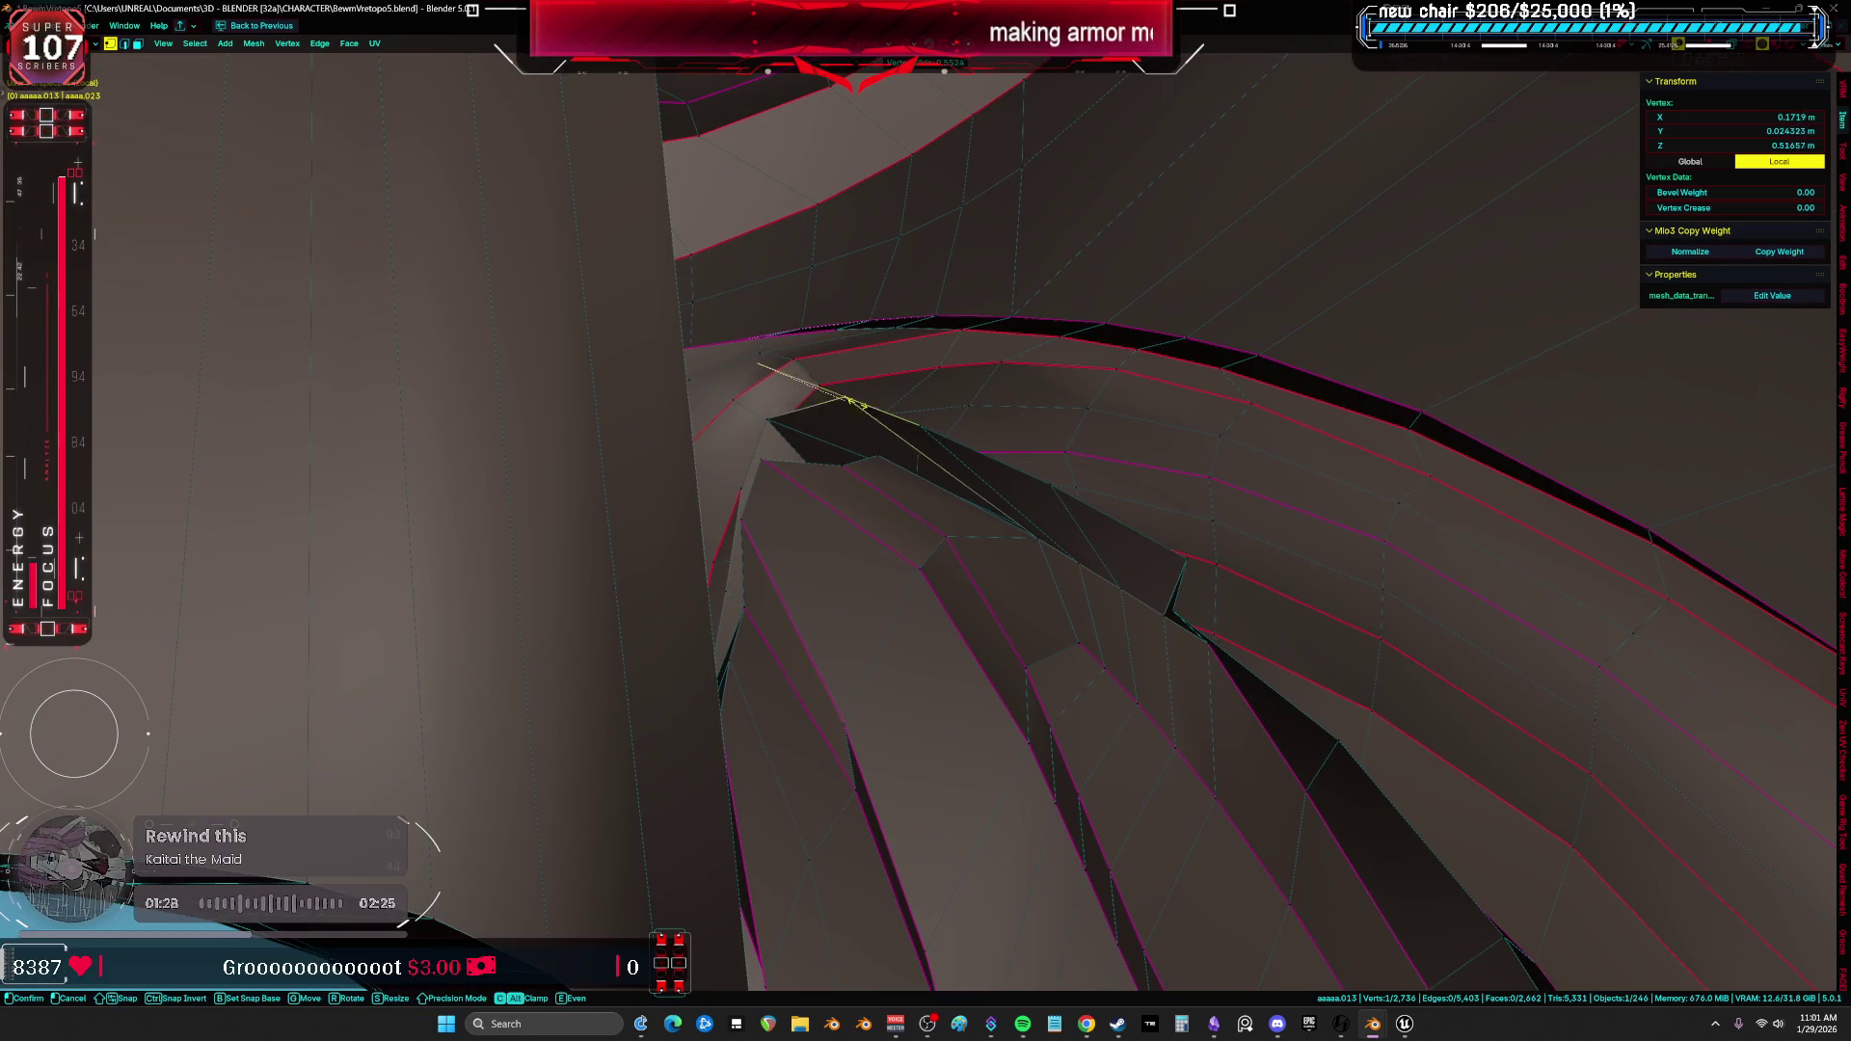
left_click(879, 463)
middle_click_drag(879, 463, 905, 506)
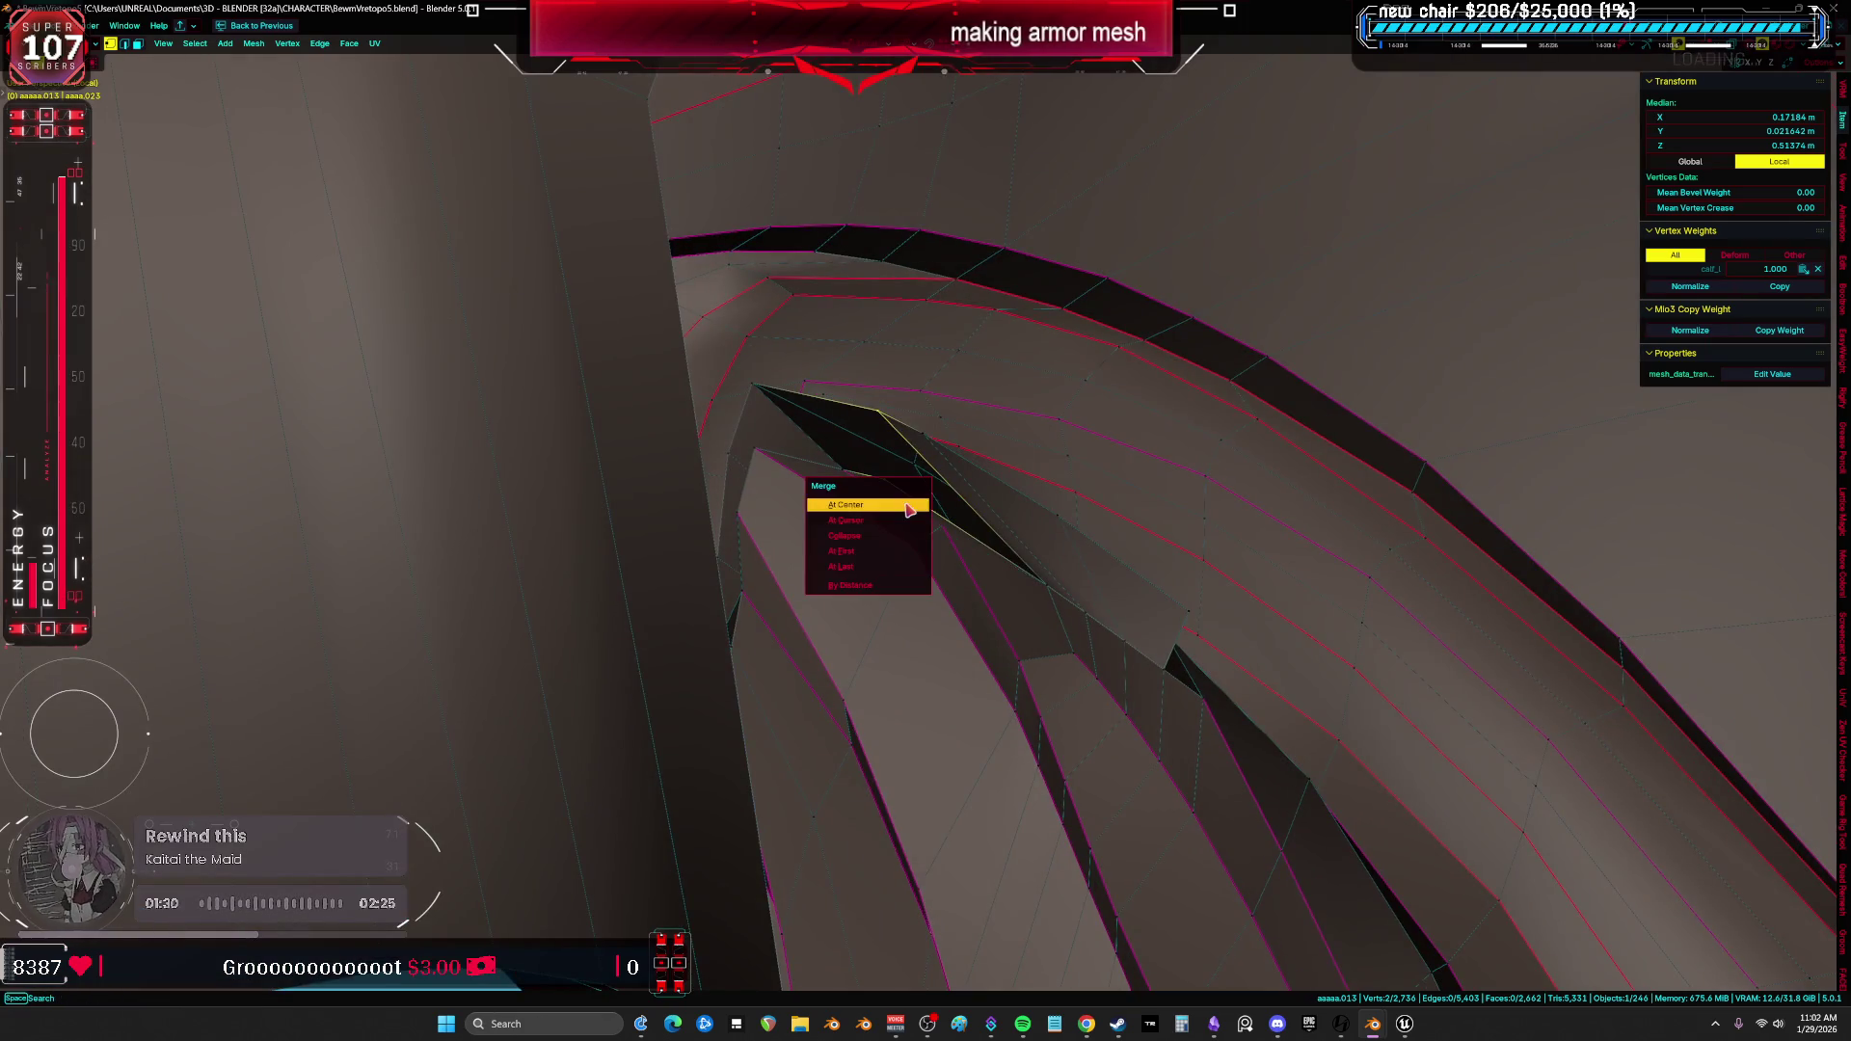
Merge the stray vertices at center and check the gap in solid and see-through shading.
left_click(904, 573)
mouse_move(904, 573)
middle_mouse_down()
mouse_move(951, 543)
mouse_move(926, 498)
mouse_move(909, 530)
middle_mouse_up()
key("alt+z")
key("a")
key("alt+z")
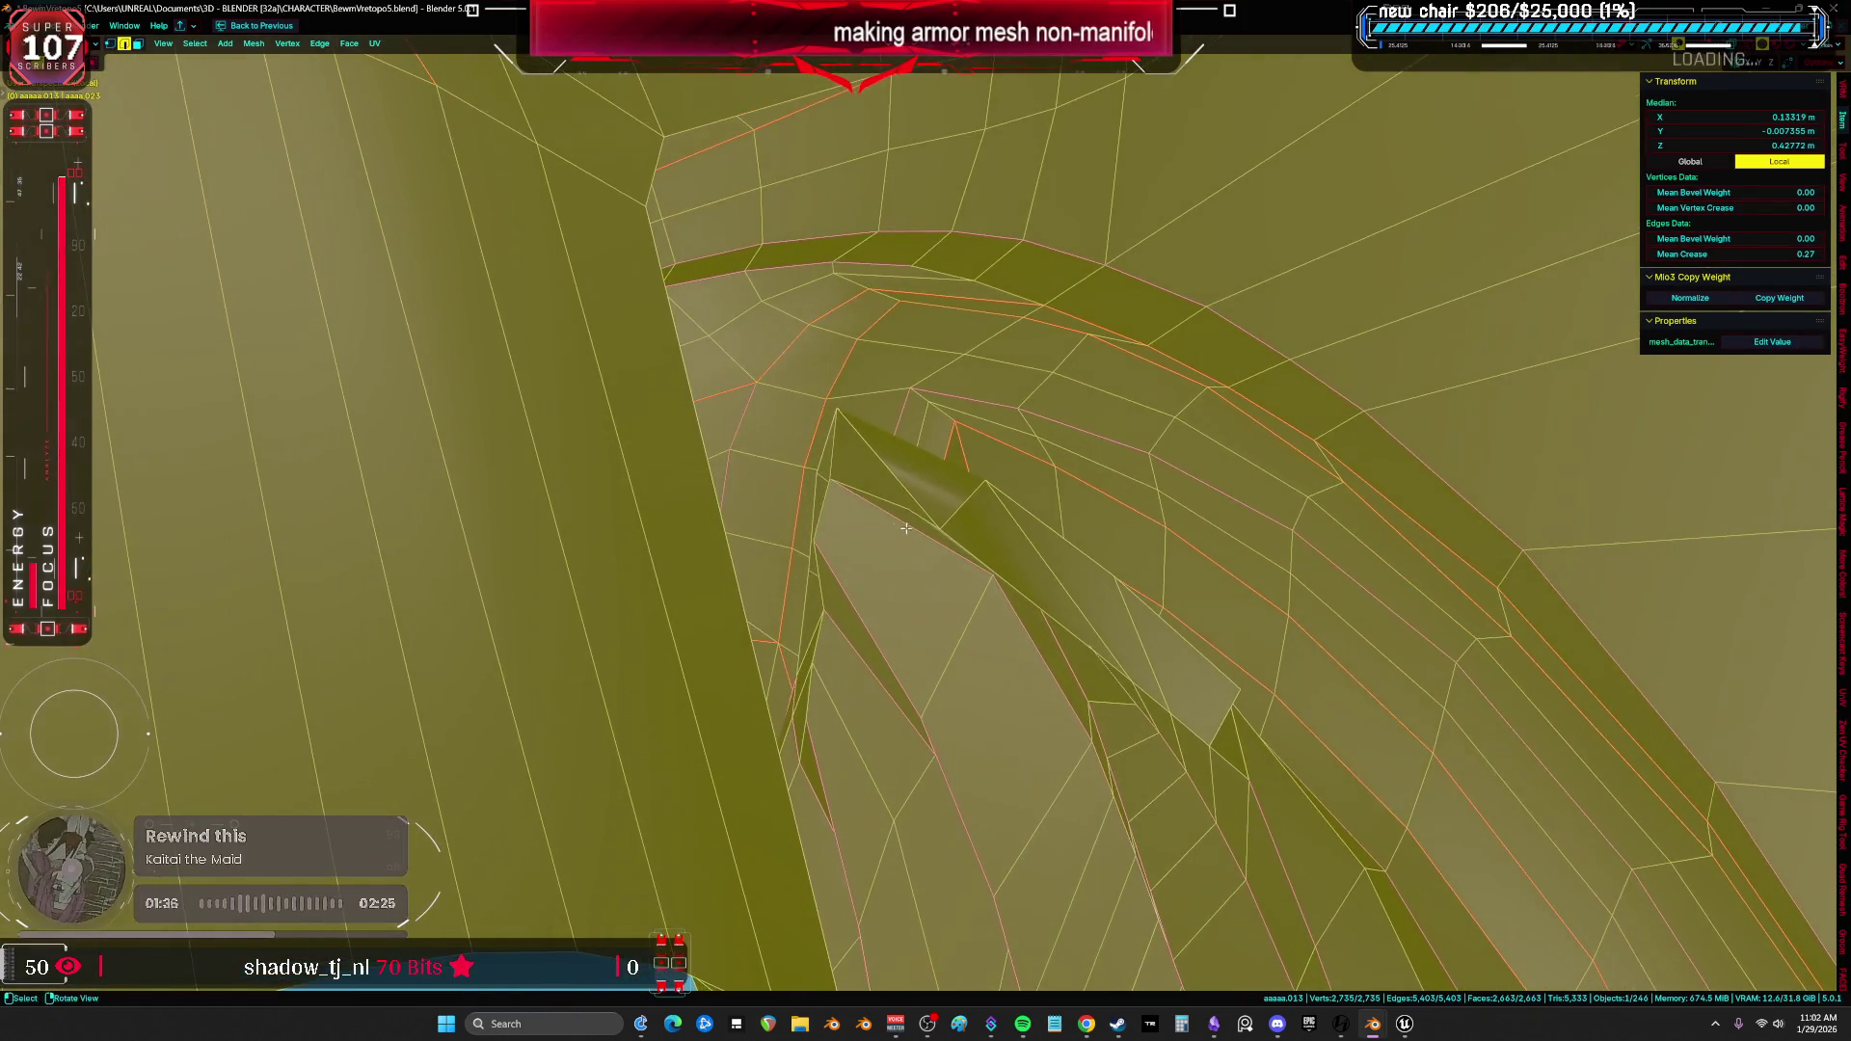
key("alt+z")
mouse_move(835, 454)
middle_mouse_down()
mouse_move(852, 500)
mouse_move(921, 400)
mouse_move(902, 553)
mouse_move(915, 539)
mouse_move(866, 599)
mouse_move(800, 546)
middle_mouse_up()
left_click(851, 500)
key("a")
key("alt+z")
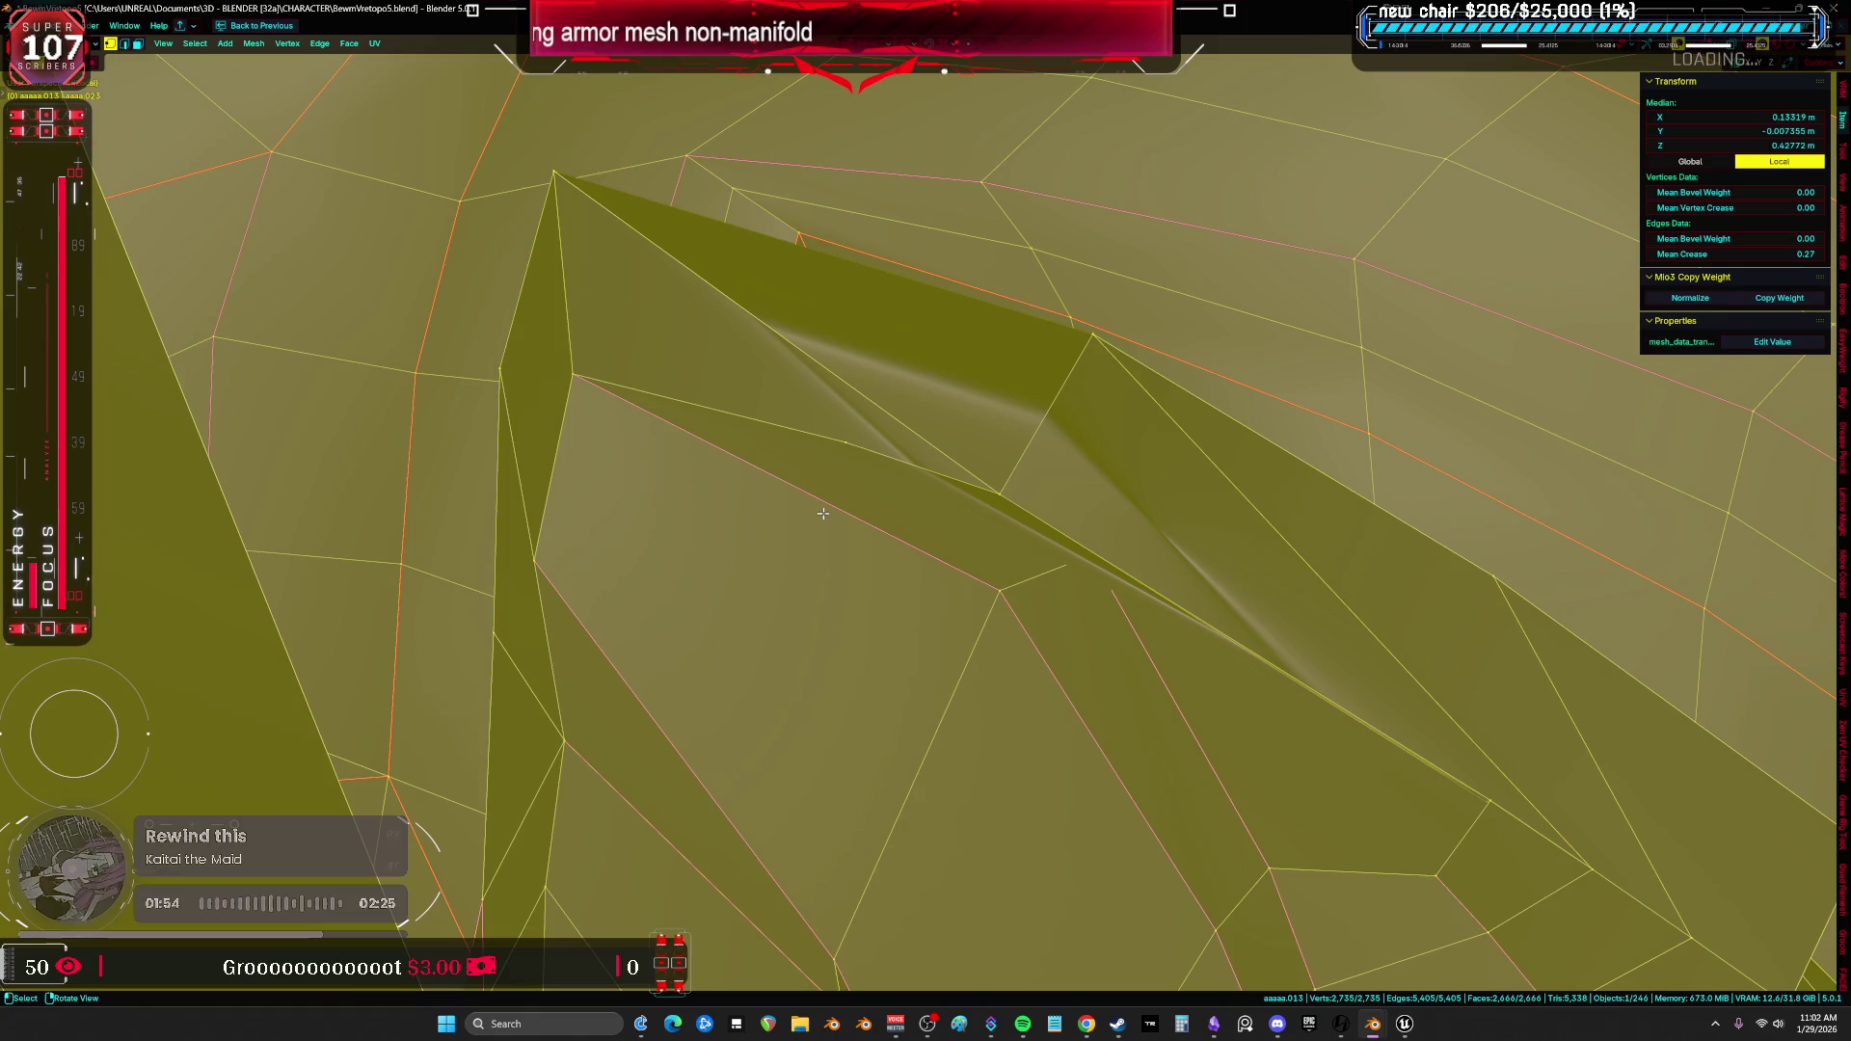
Nudge a vertex beside the first gap into place.
left_click(533, 555)
mouse_move(534, 555)
middle_mouse_down()
mouse_move(586, 486)
mouse_move(833, 443)
mouse_move(757, 426)
middle_mouse_up()
key("a")
left_click(737, 484)
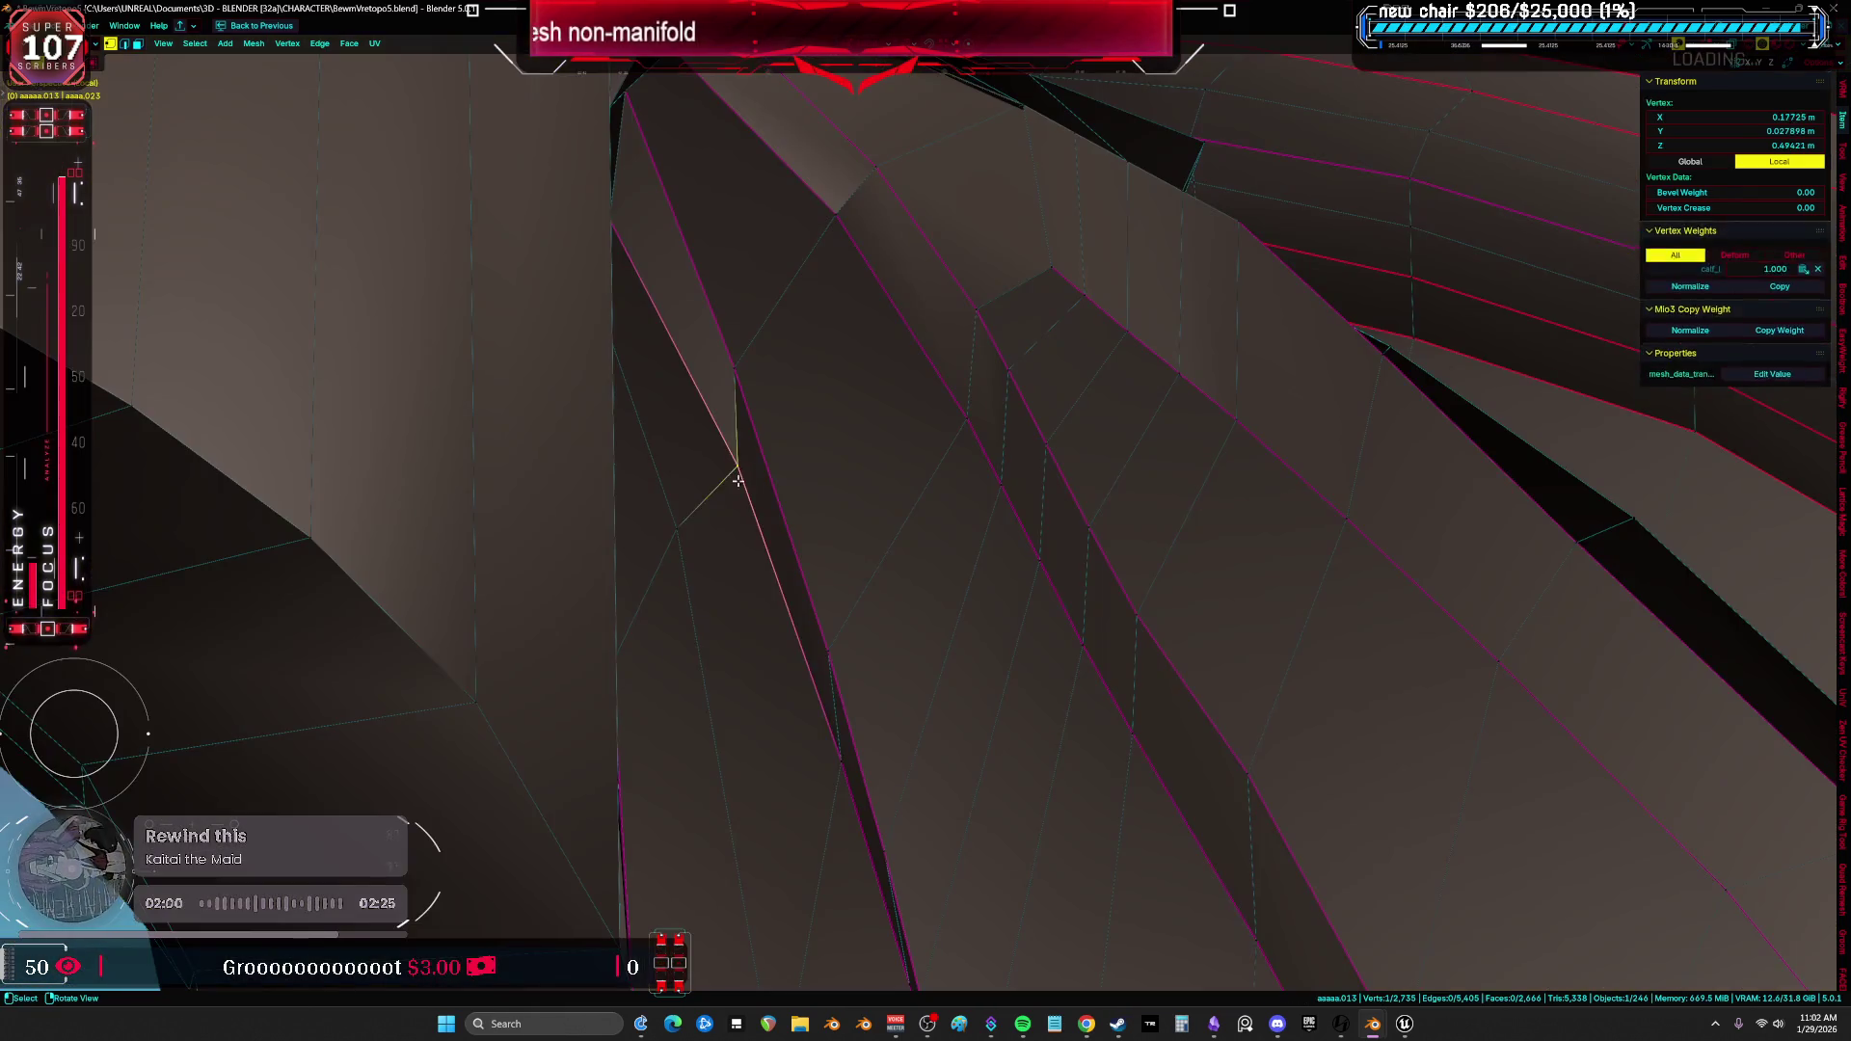
key("g")
left_click(798, 499)
Move a second vertex at the gap and review the whole mesh from a new angle.
mouse_move(737, 473)
middle_mouse_down()
mouse_move(763, 536)
mouse_move(743, 462)
mouse_move(968, 506)
mouse_move(807, 408)
mouse_move(864, 467)
middle_mouse_up()
key("a")
left_click(864, 467)
key("g")
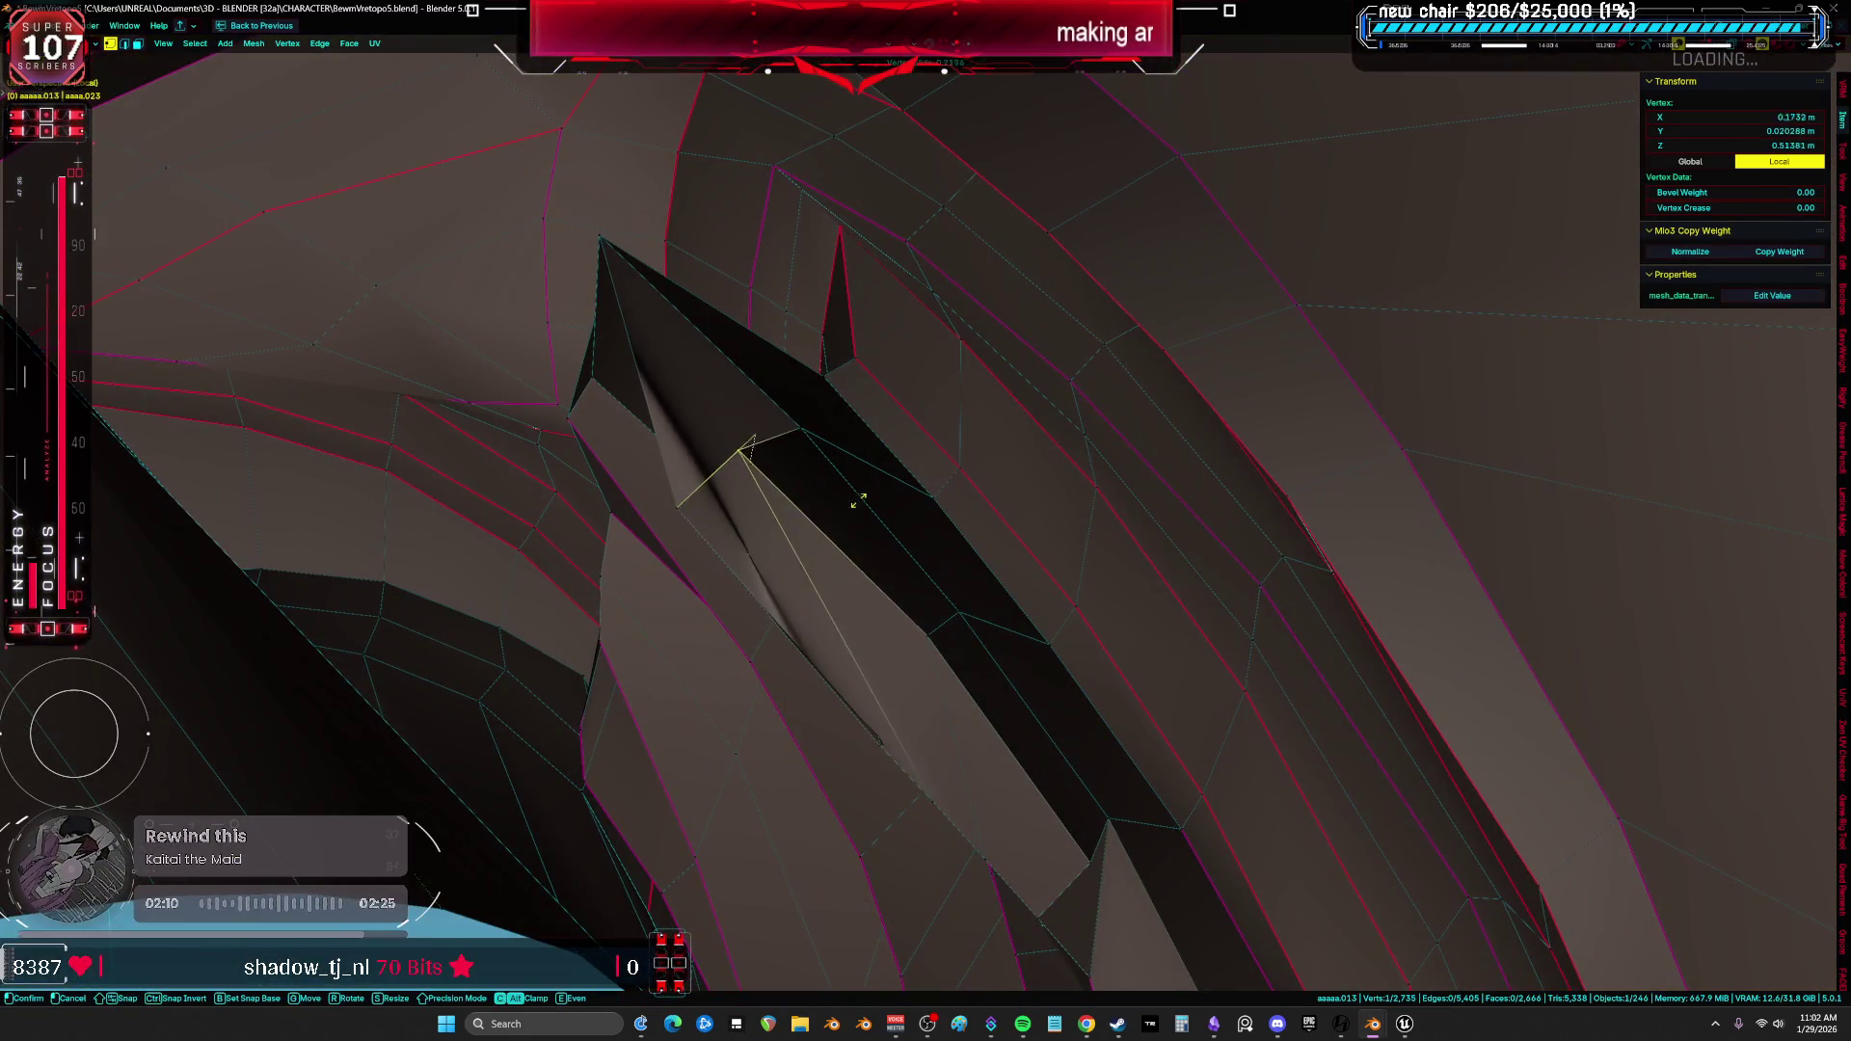
left_click(861, 501)
mouse_move(921, 545)
middle_mouse_down()
mouse_move(932, 507)
mouse_move(722, 390)
mouse_move(623, 405)
middle_mouse_up()
key("a")
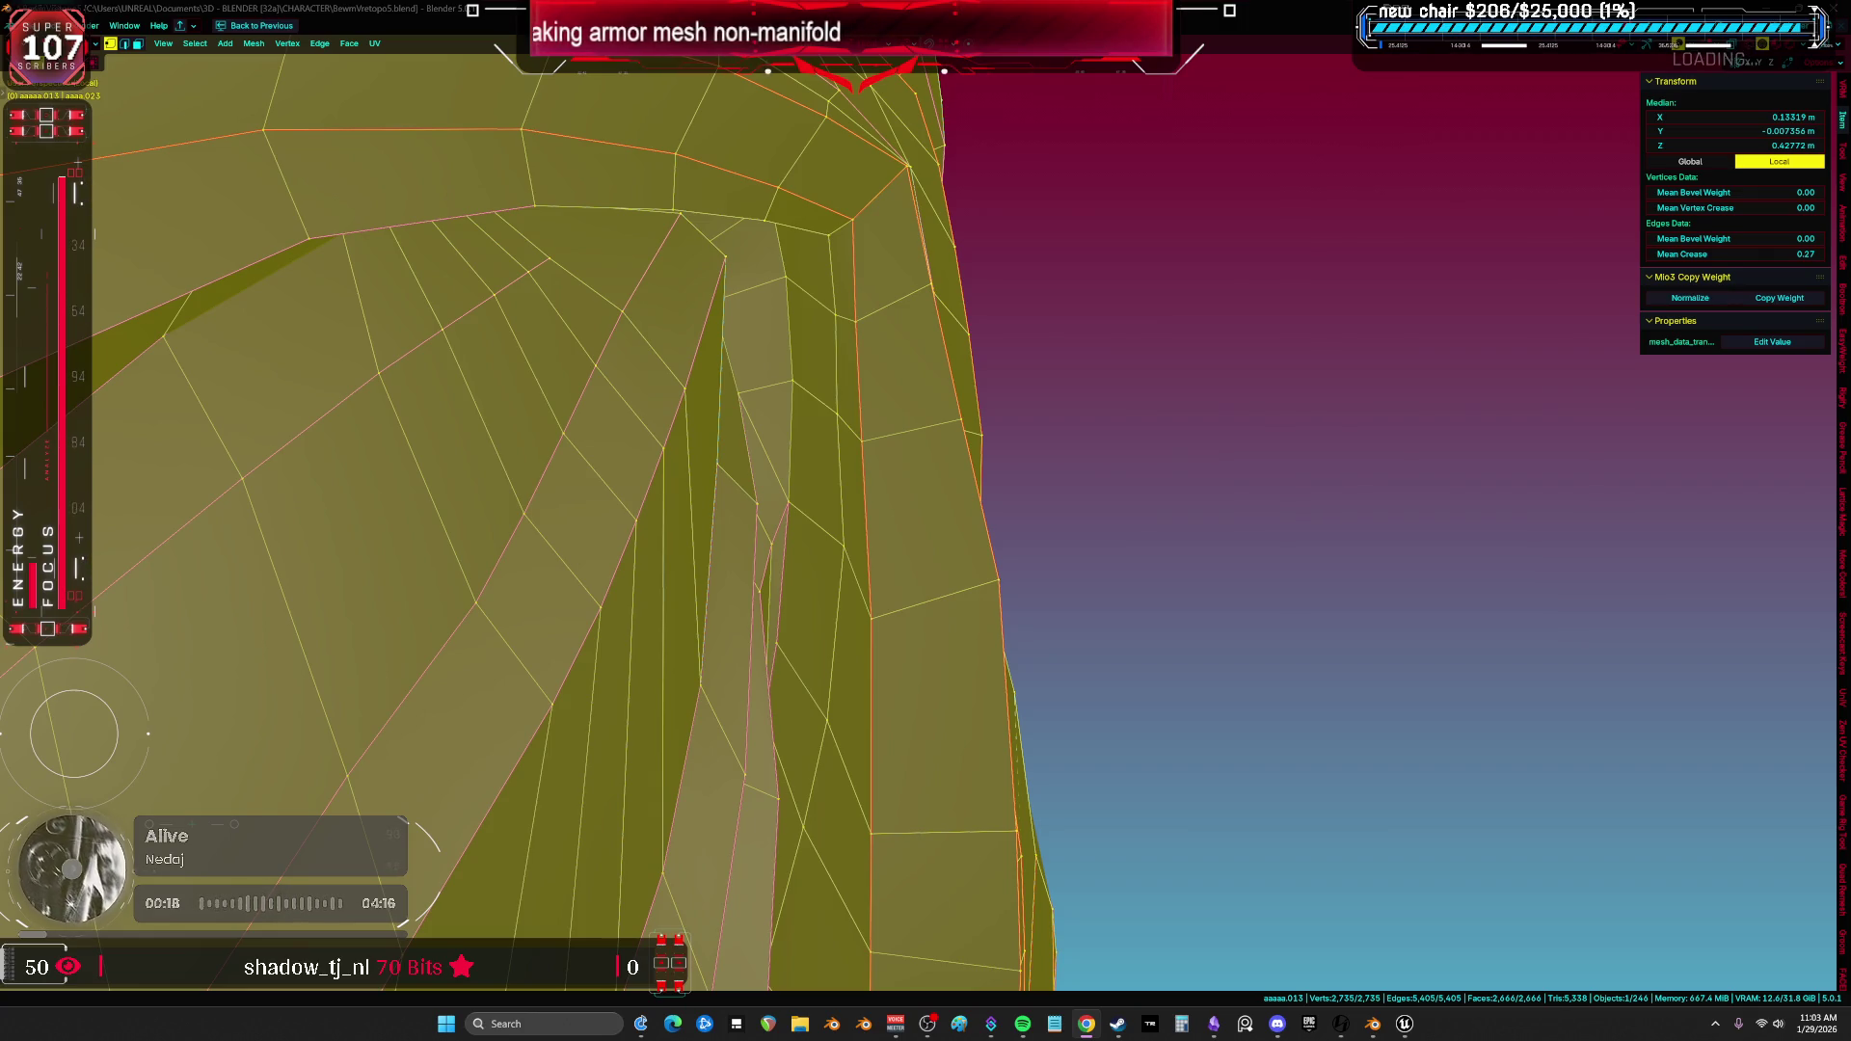
mouse_move(334, 729)
middle_mouse_down()
mouse_move(723, 258)
mouse_move(1112, 269)
middle_mouse_up()
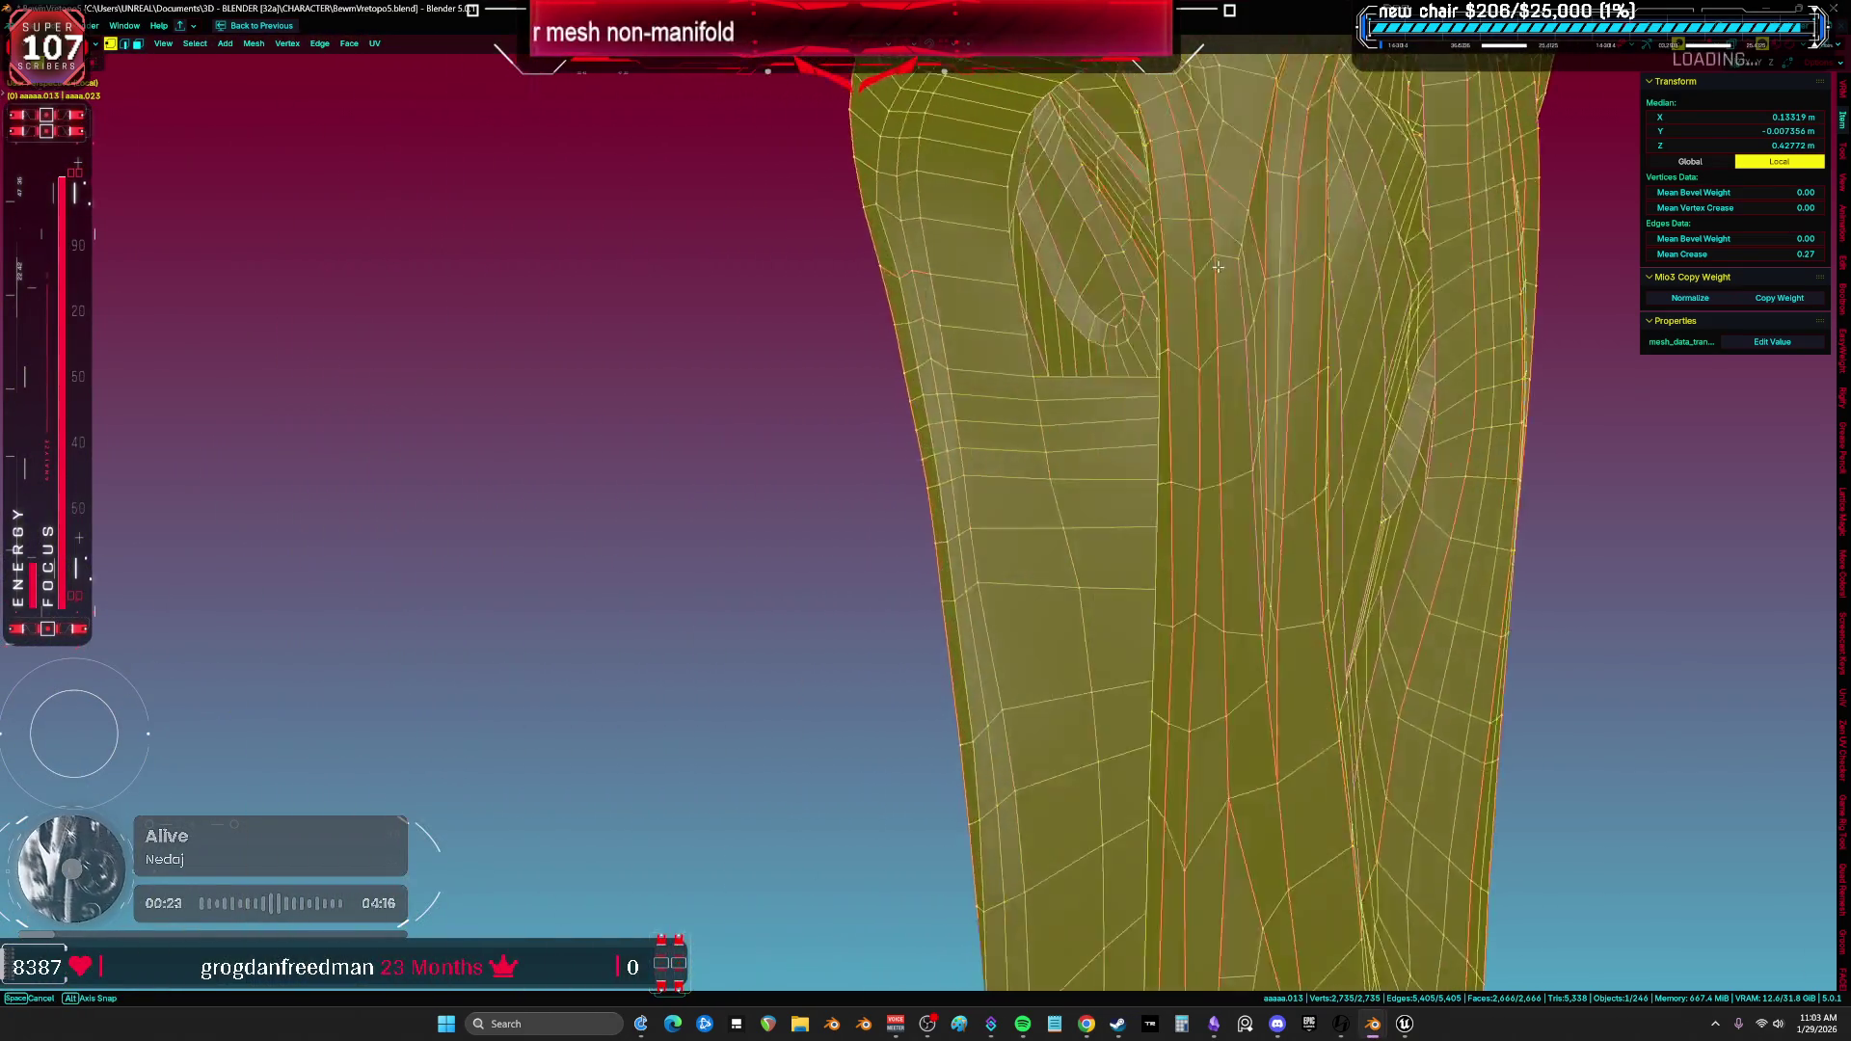
mouse_move(1219, 266)
middle_mouse_down()
mouse_move(944, 316)
mouse_move(900, 450)
mouse_move(621, 680)
middle_mouse_up()
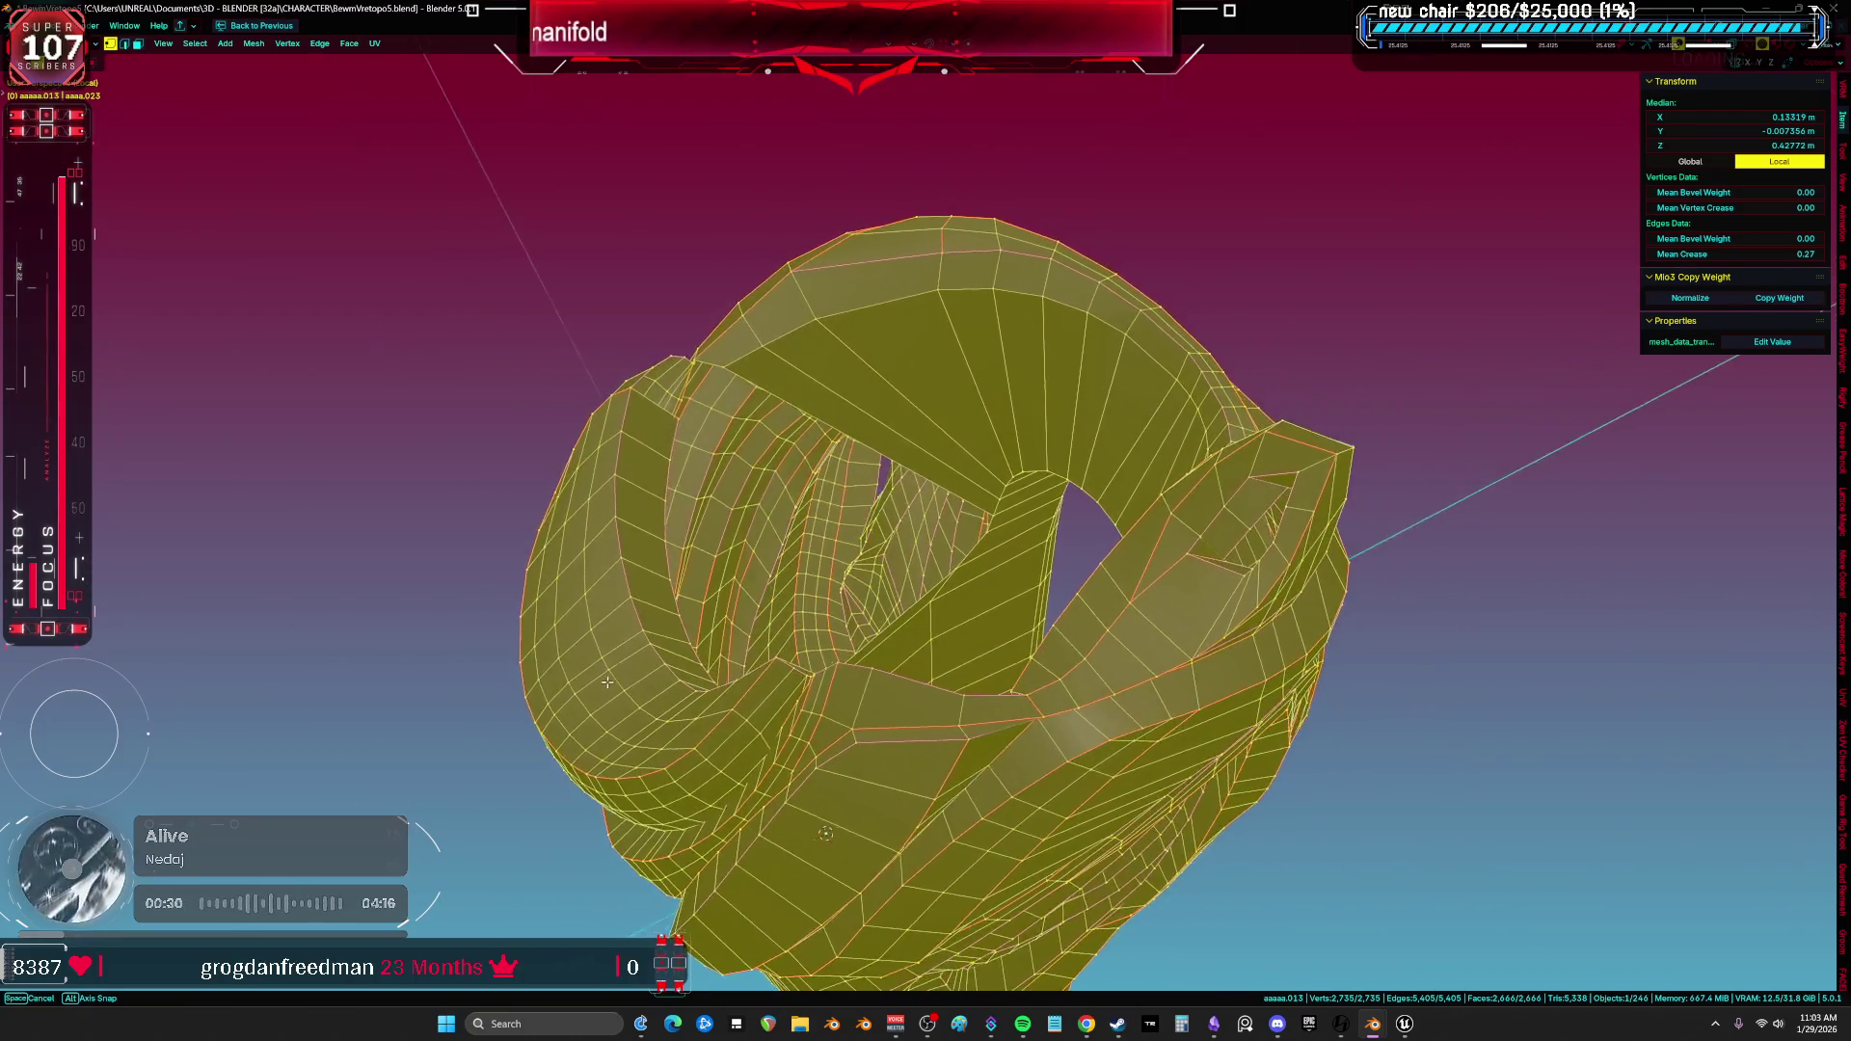
mouse_move(621, 679)
middle_mouse_down()
mouse_move(618, 655)
mouse_move(1003, 585)
middle_mouse_up()
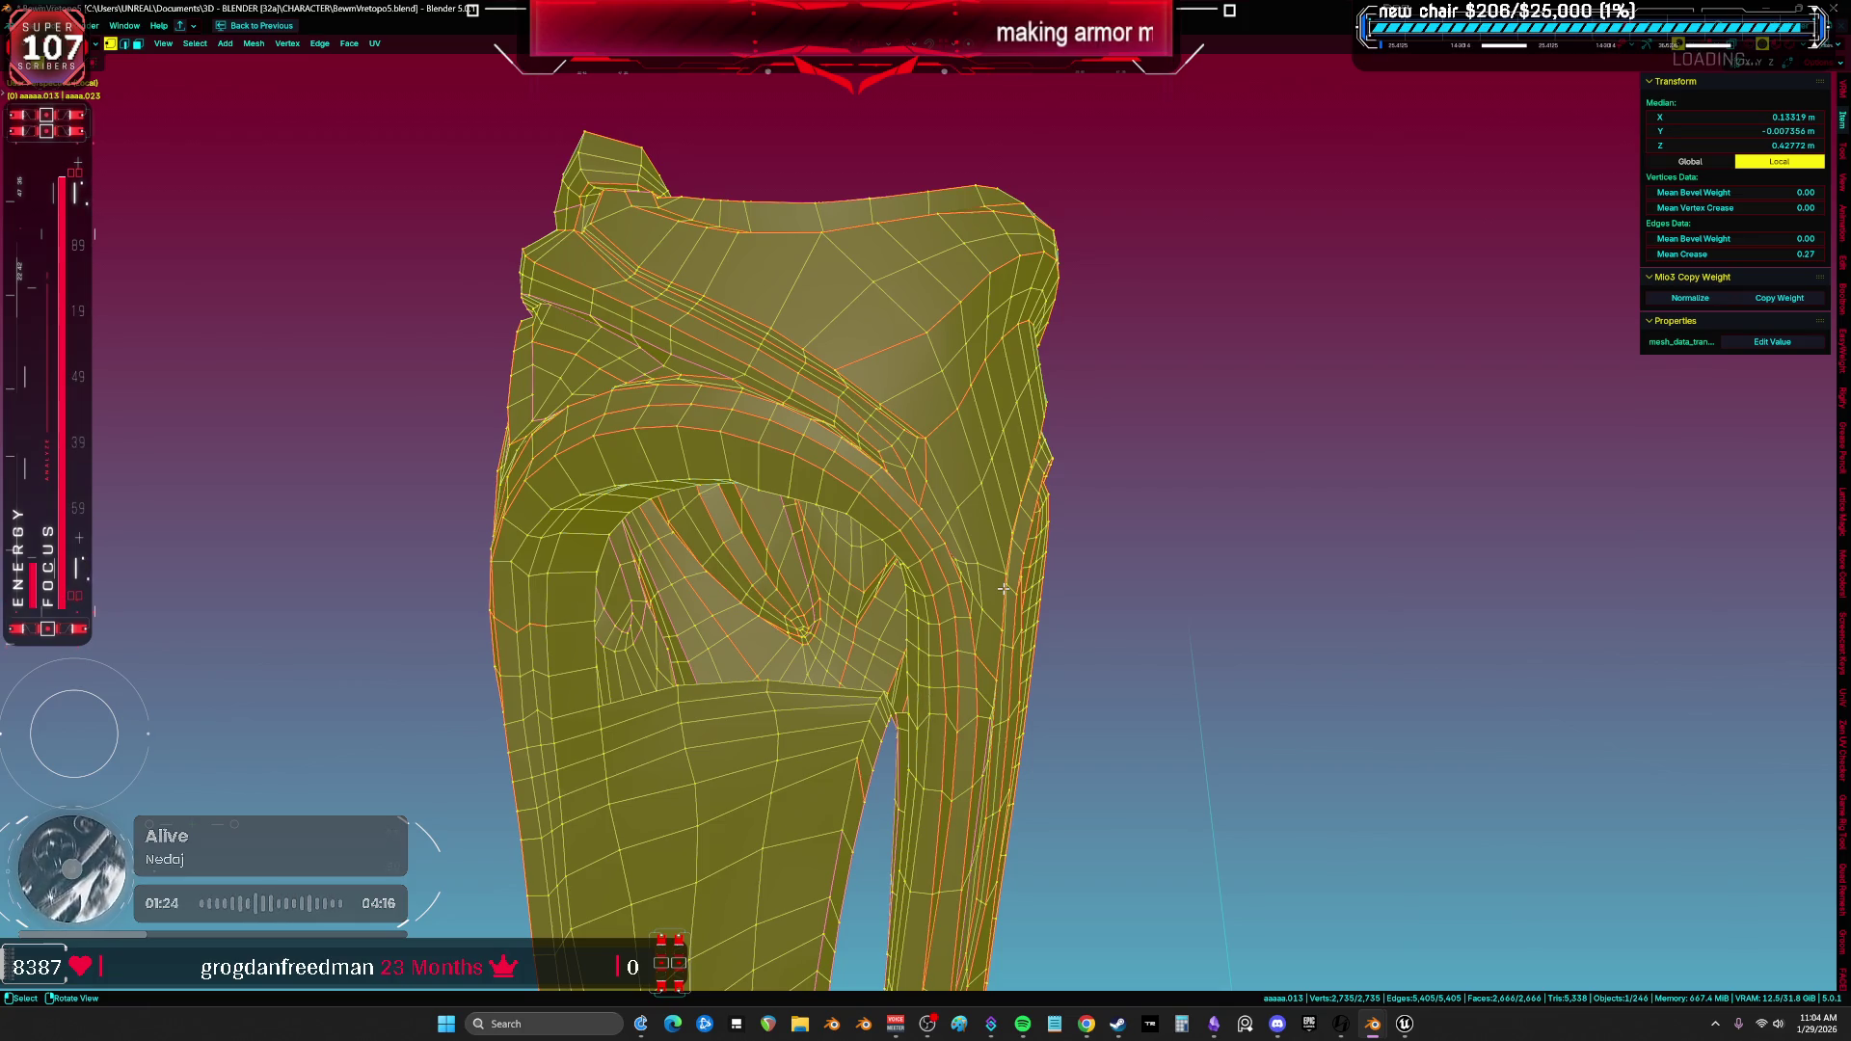
mouse_move(756, 557)
middle_mouse_down()
mouse_move(918, 781)
mouse_move(710, 511)
mouse_move(987, 533)
mouse_move(873, 530)
mouse_move(993, 495)
mouse_move(1000, 449)
mouse_move(903, 418)
mouse_move(954, 485)
middle_mouse_up()
key("alt+a")
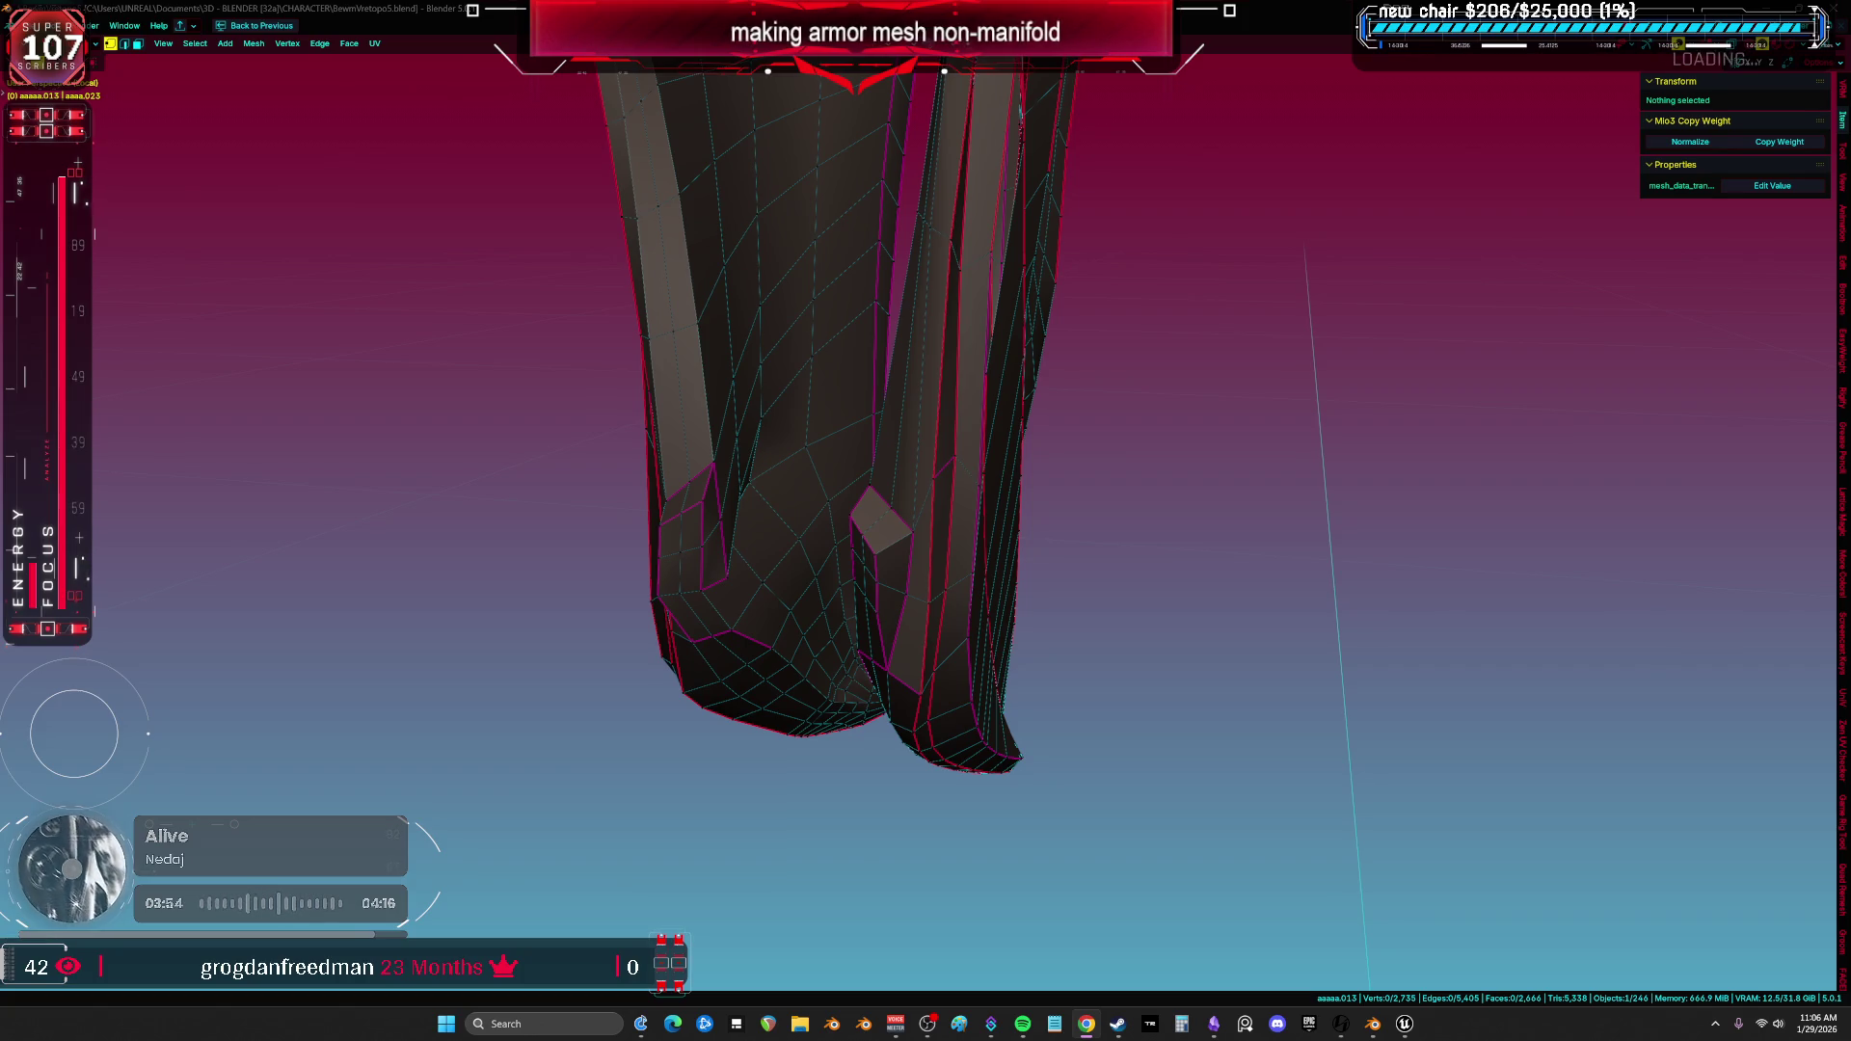
mouse_move(801, 573)
middle_mouse_down()
mouse_move(1144, 501)
mouse_move(1006, 505)
mouse_move(1004, 421)
mouse_move(1041, 404)
mouse_move(1244, 471)
mouse_move(1029, 516)
mouse_move(933, 578)
mouse_move(917, 674)
mouse_move(963, 497)
mouse_move(925, 435)
mouse_move(984, 418)
mouse_move(1059, 440)
mouse_move(1086, 281)
mouse_move(849, 215)
mouse_move(944, 72)
middle_mouse_up()
key("a")
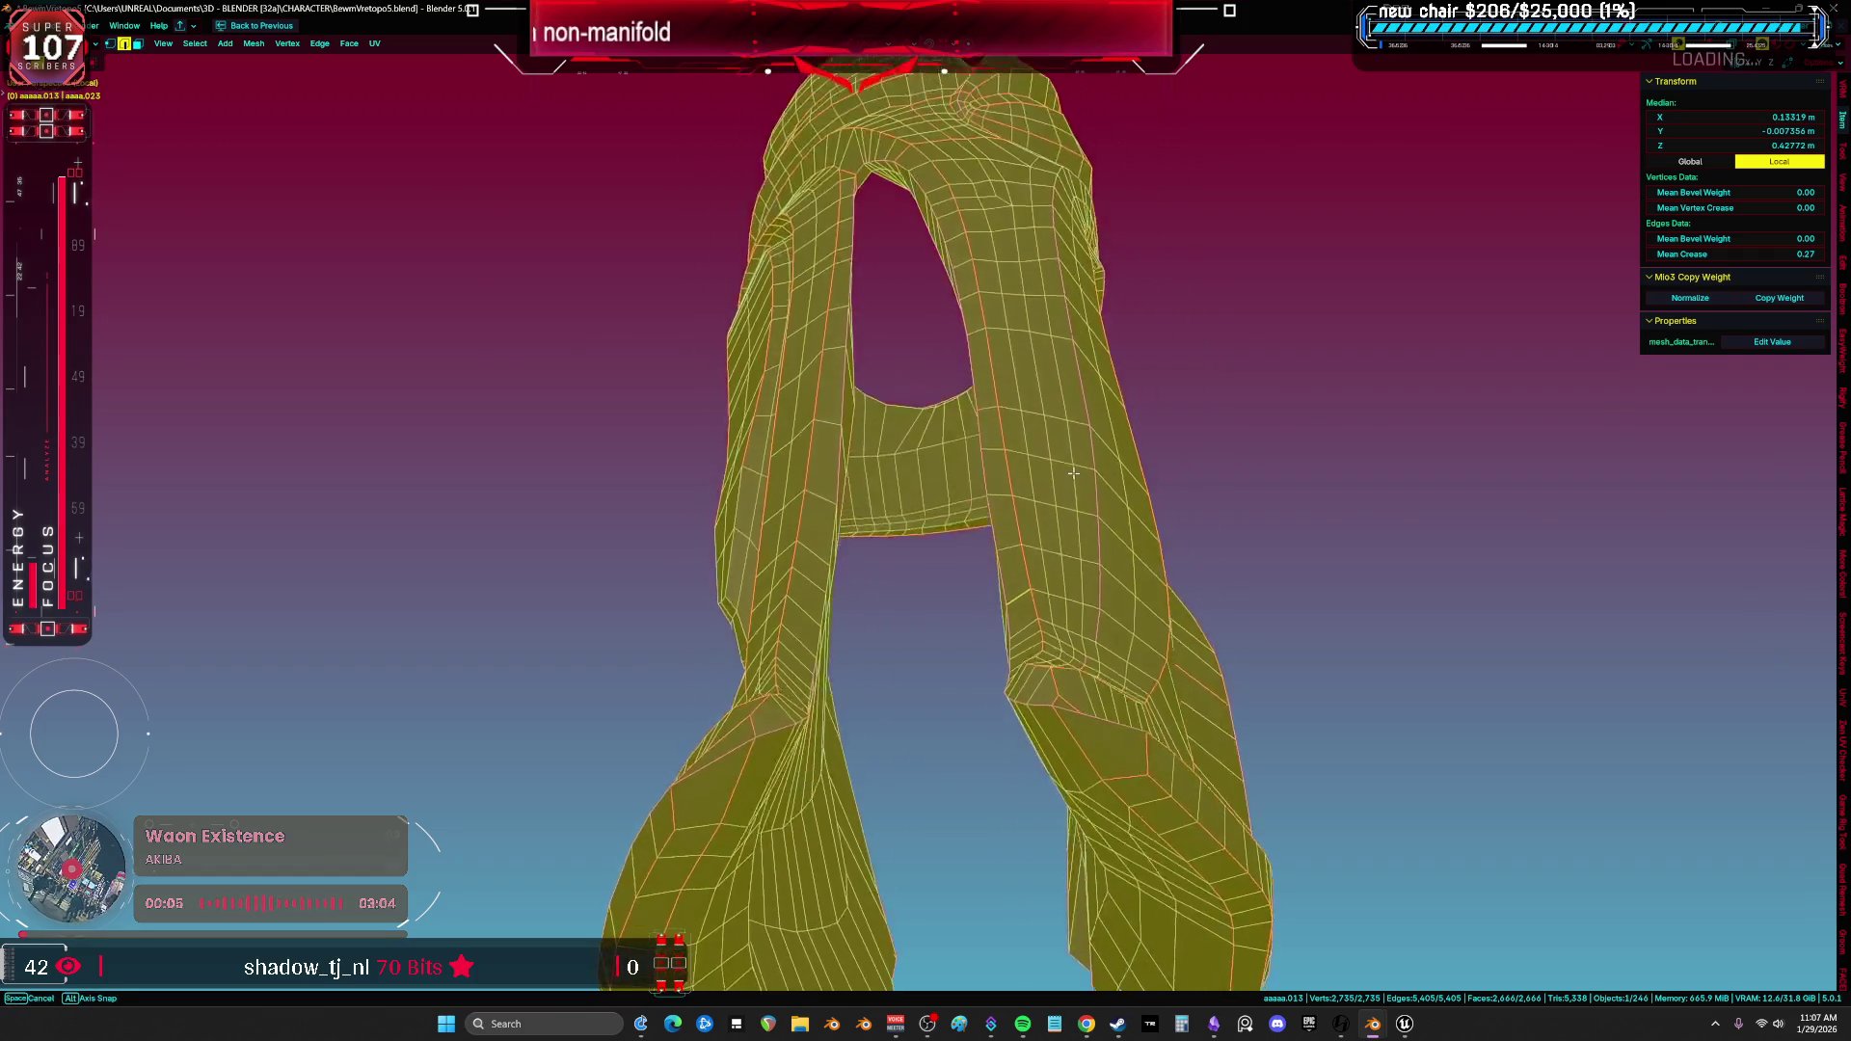
scroll(1073, 460, "up", 5)
mouse_move(1074, 460)
middle_mouse_down("shift")
mouse_move(1293, 440)
mouse_move(1219, 515)
mouse_move(1066, 475)
mouse_move(1231, 454)
mouse_move(1155, 505)
mouse_move(983, 517)
middle_mouse_up("shift")
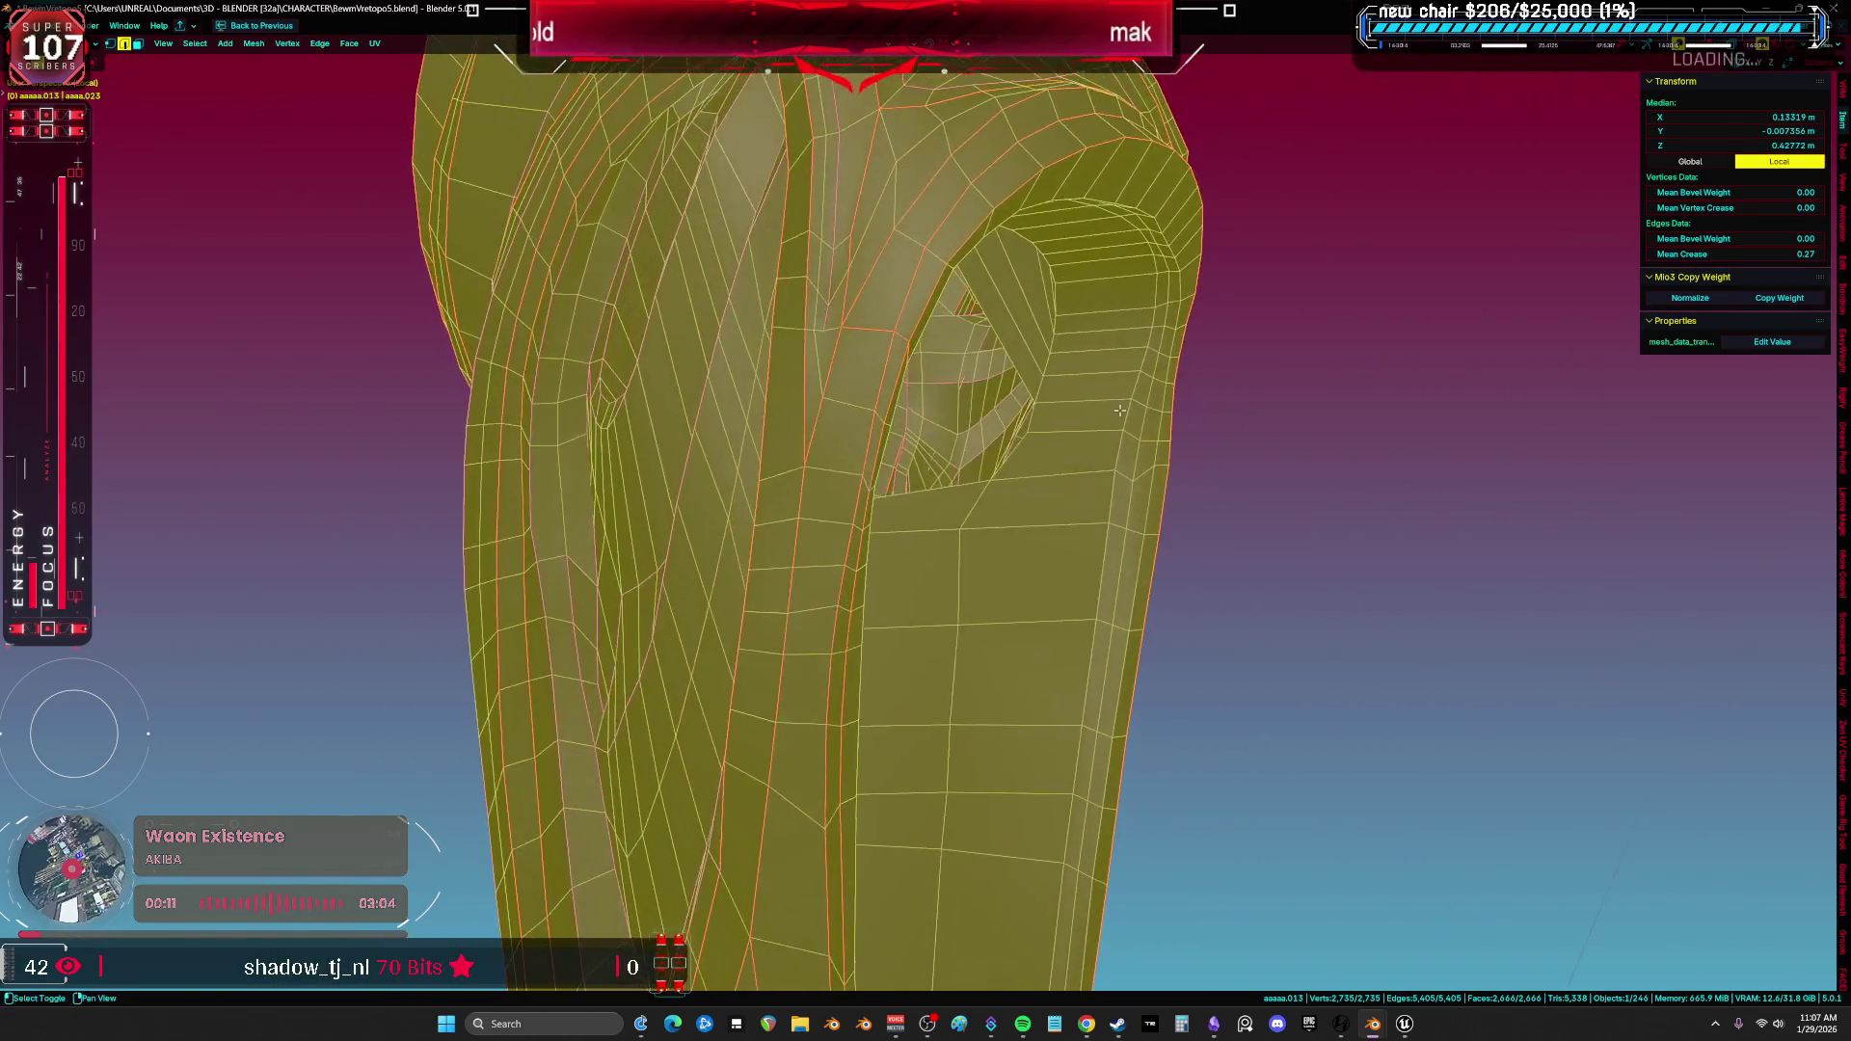
mouse_move(983, 518)
middle_mouse_down()
mouse_move(1387, 516)
mouse_move(1442, 536)
mouse_move(910, 459)
mouse_move(926, 357)
mouse_move(1065, 310)
mouse_move(1193, 503)
mouse_move(1281, 451)
mouse_move(1350, 495)
mouse_move(1464, 521)
mouse_move(1220, 505)
mouse_move(1235, 504)
mouse_move(909, 530)
mouse_move(1003, 515)
mouse_move(993, 541)
middle_mouse_up()
scroll(925, 358, "up", 5)
key("ctrl+z")
key("a")
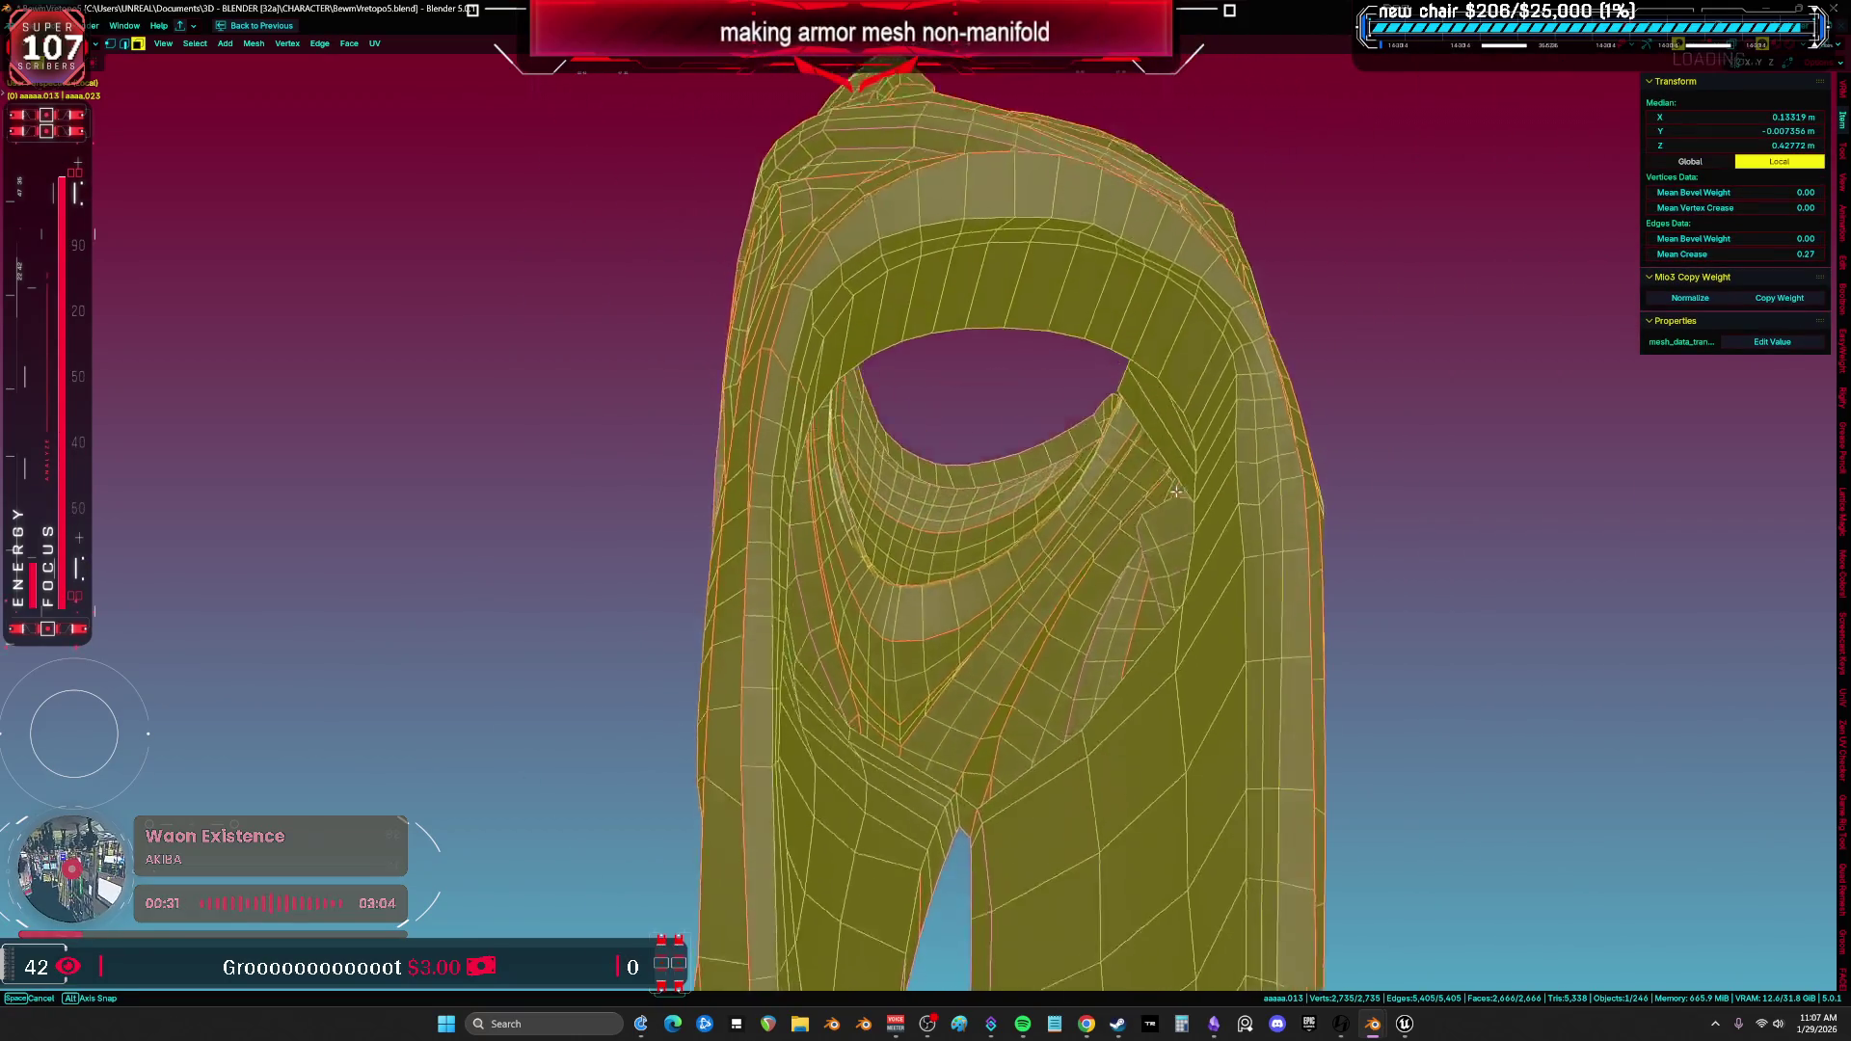
mouse_move(1178, 461)
middle_mouse_down()
mouse_move(1260, 529)
mouse_move(1020, 530)
mouse_move(999, 572)
middle_mouse_up()
left_click(900, 749)
mouse_move(888, 709)
middle_mouse_down()
mouse_move(995, 637)
mouse_move(949, 695)
middle_mouse_up()
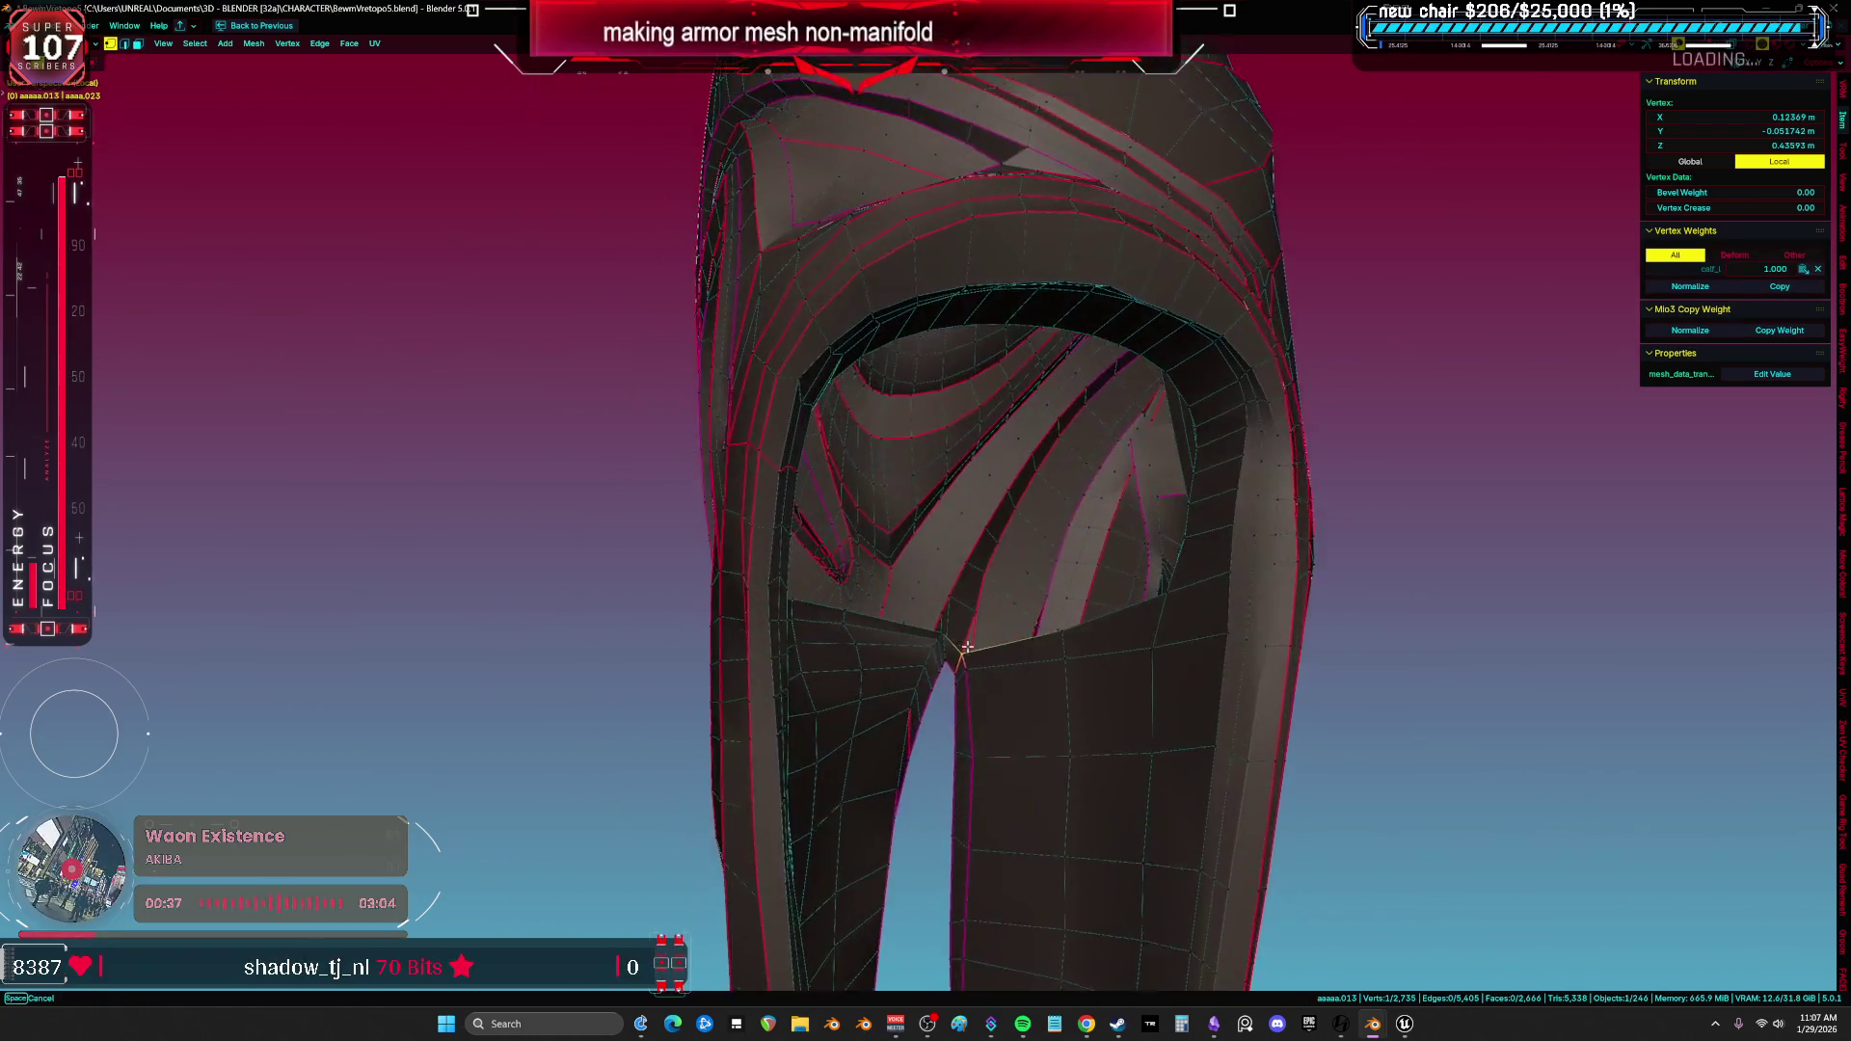
scroll(976, 675, "up", 3)
scroll(970, 669, "up", 5)
middle_click_drag(963, 670, 1018, 482)
scroll(1018, 482, "down", 3)
scroll(1015, 521, "down", 4)
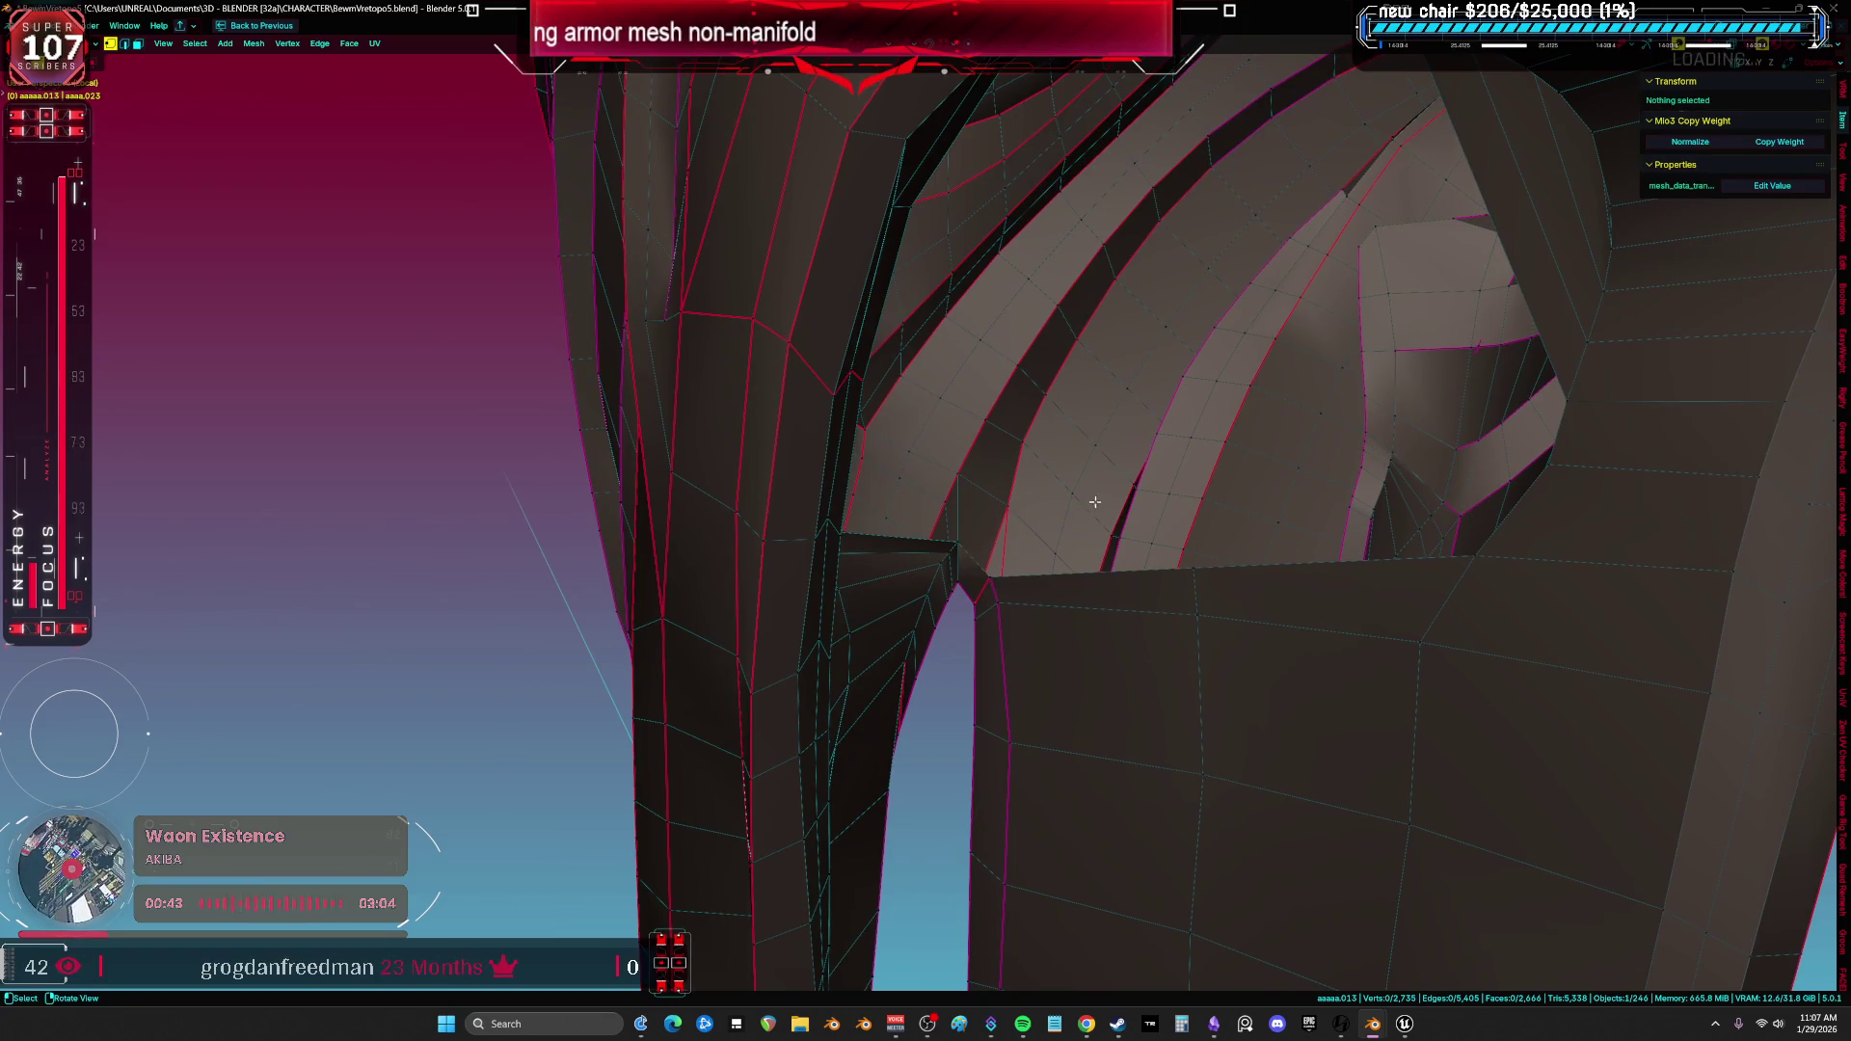
left_click(1070, 529)
mouse_move(1070, 529)
middle_mouse_down()
mouse_move(1124, 514)
mouse_move(1137, 405)
mouse_move(1169, 420)
mouse_move(1272, 282)
mouse_move(1260, 323)
mouse_move(1046, 533)
middle_mouse_up()
left_click(1180, 229, "ctrl")
key("ctrl+z")
left_click(1243, 316, "ctrl")
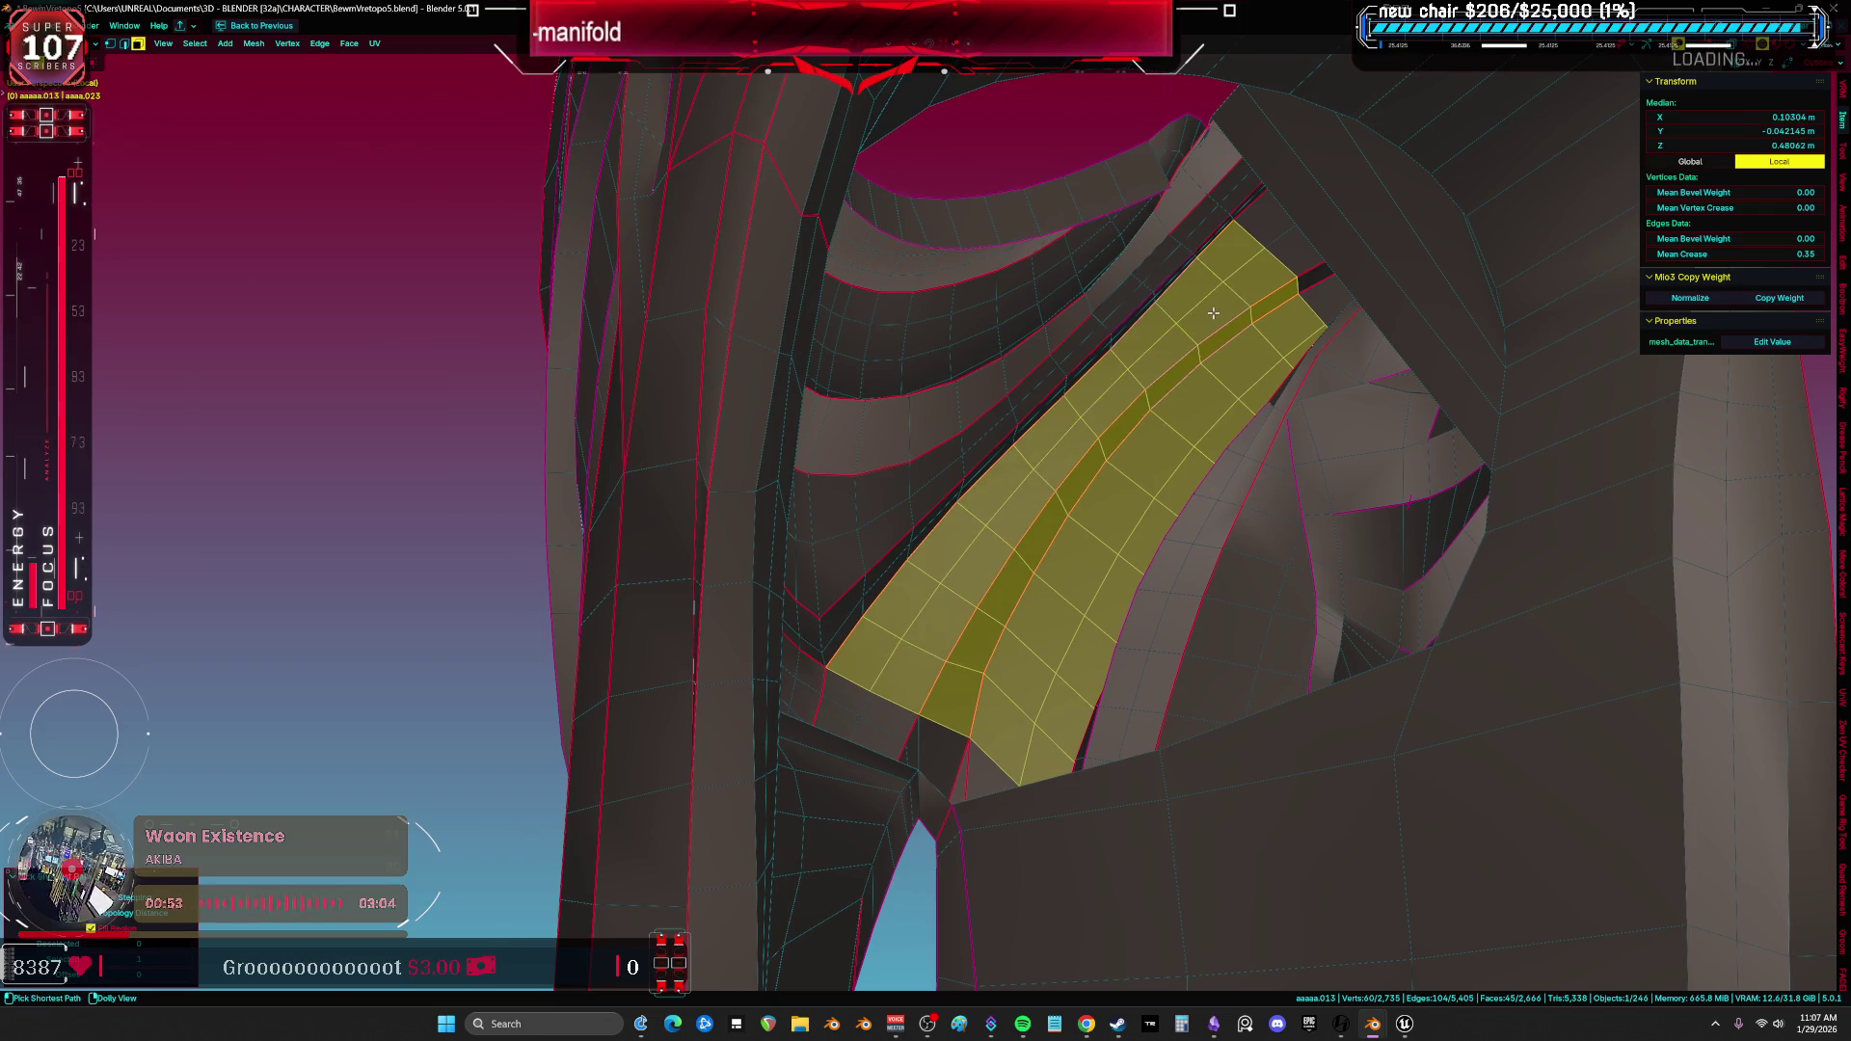
mouse_move(1056, 561)
middle_mouse_down()
mouse_move(1121, 558)
mouse_move(1042, 578)
mouse_move(1078, 661)
mouse_move(1052, 640)
middle_mouse_up()
key("alt+z")
key("alt+s")
key("alt+z")
left_click(1053, 641, "alt")
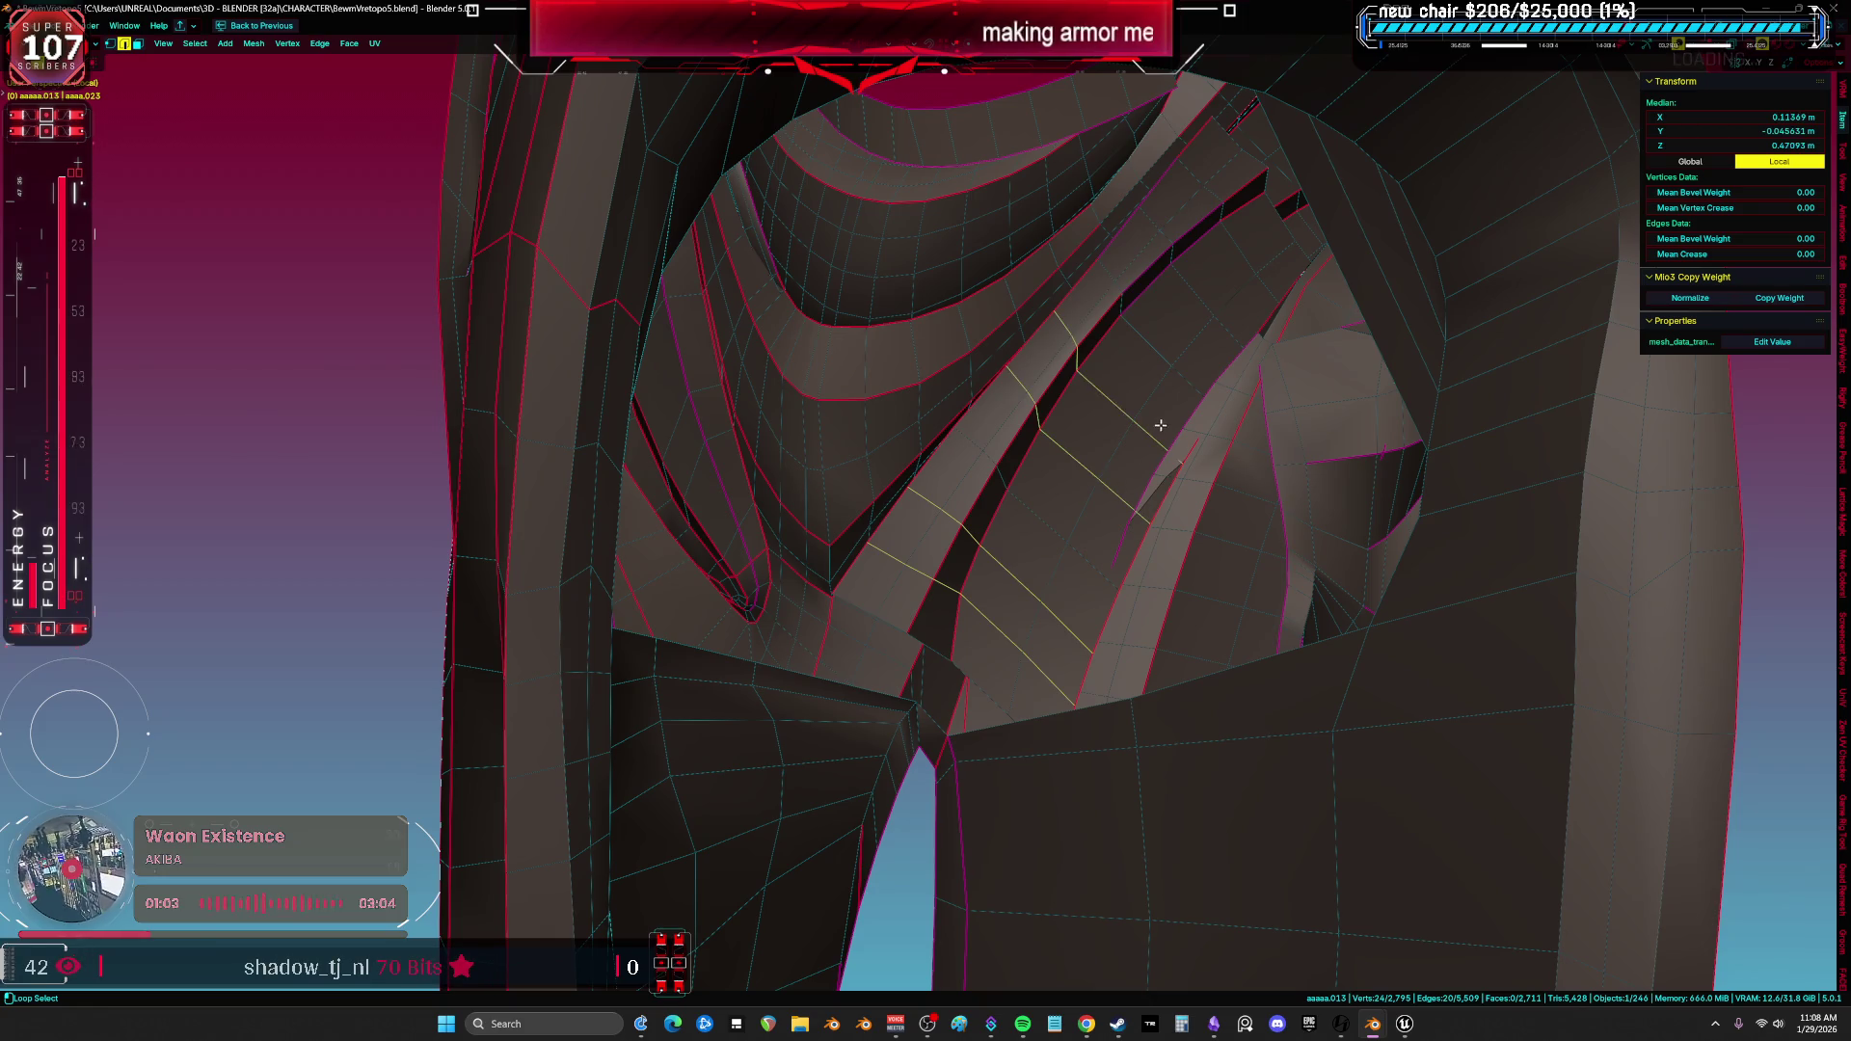
key("alt+a")
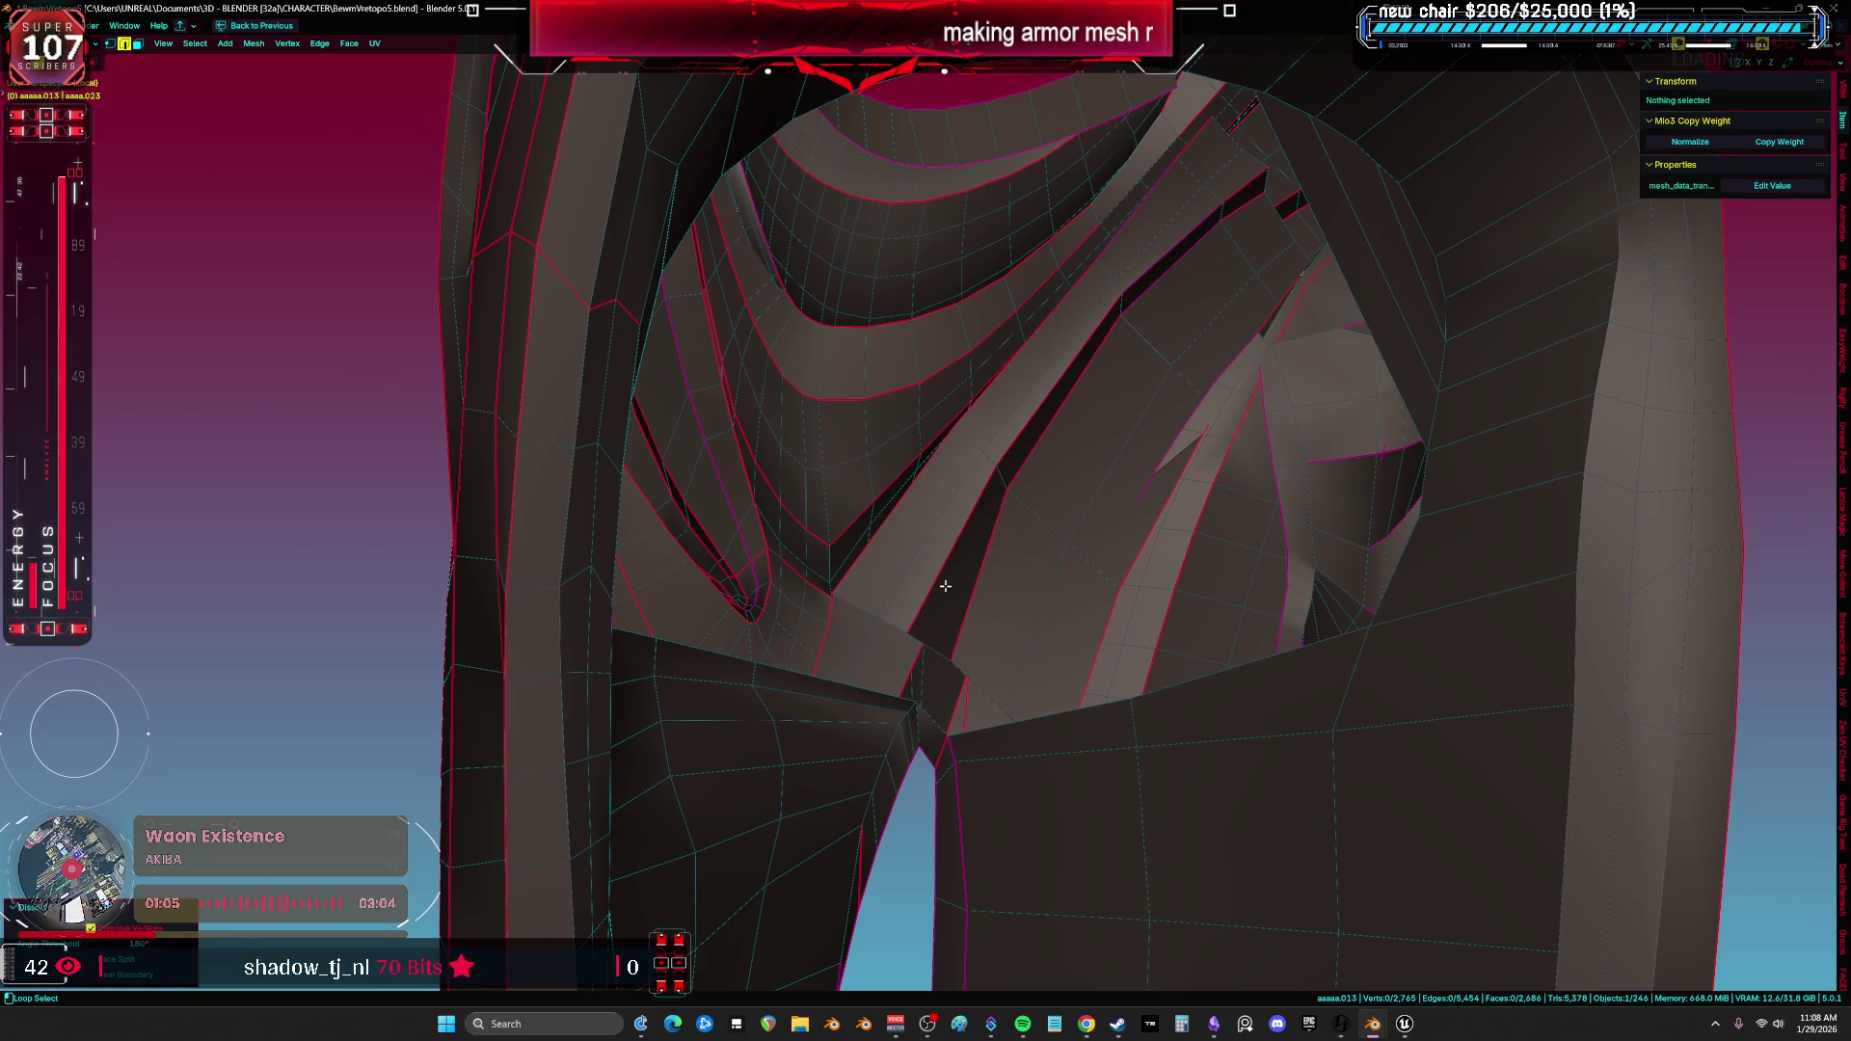
key("a")
key("alt+a")
key("a")
key("alt+a")
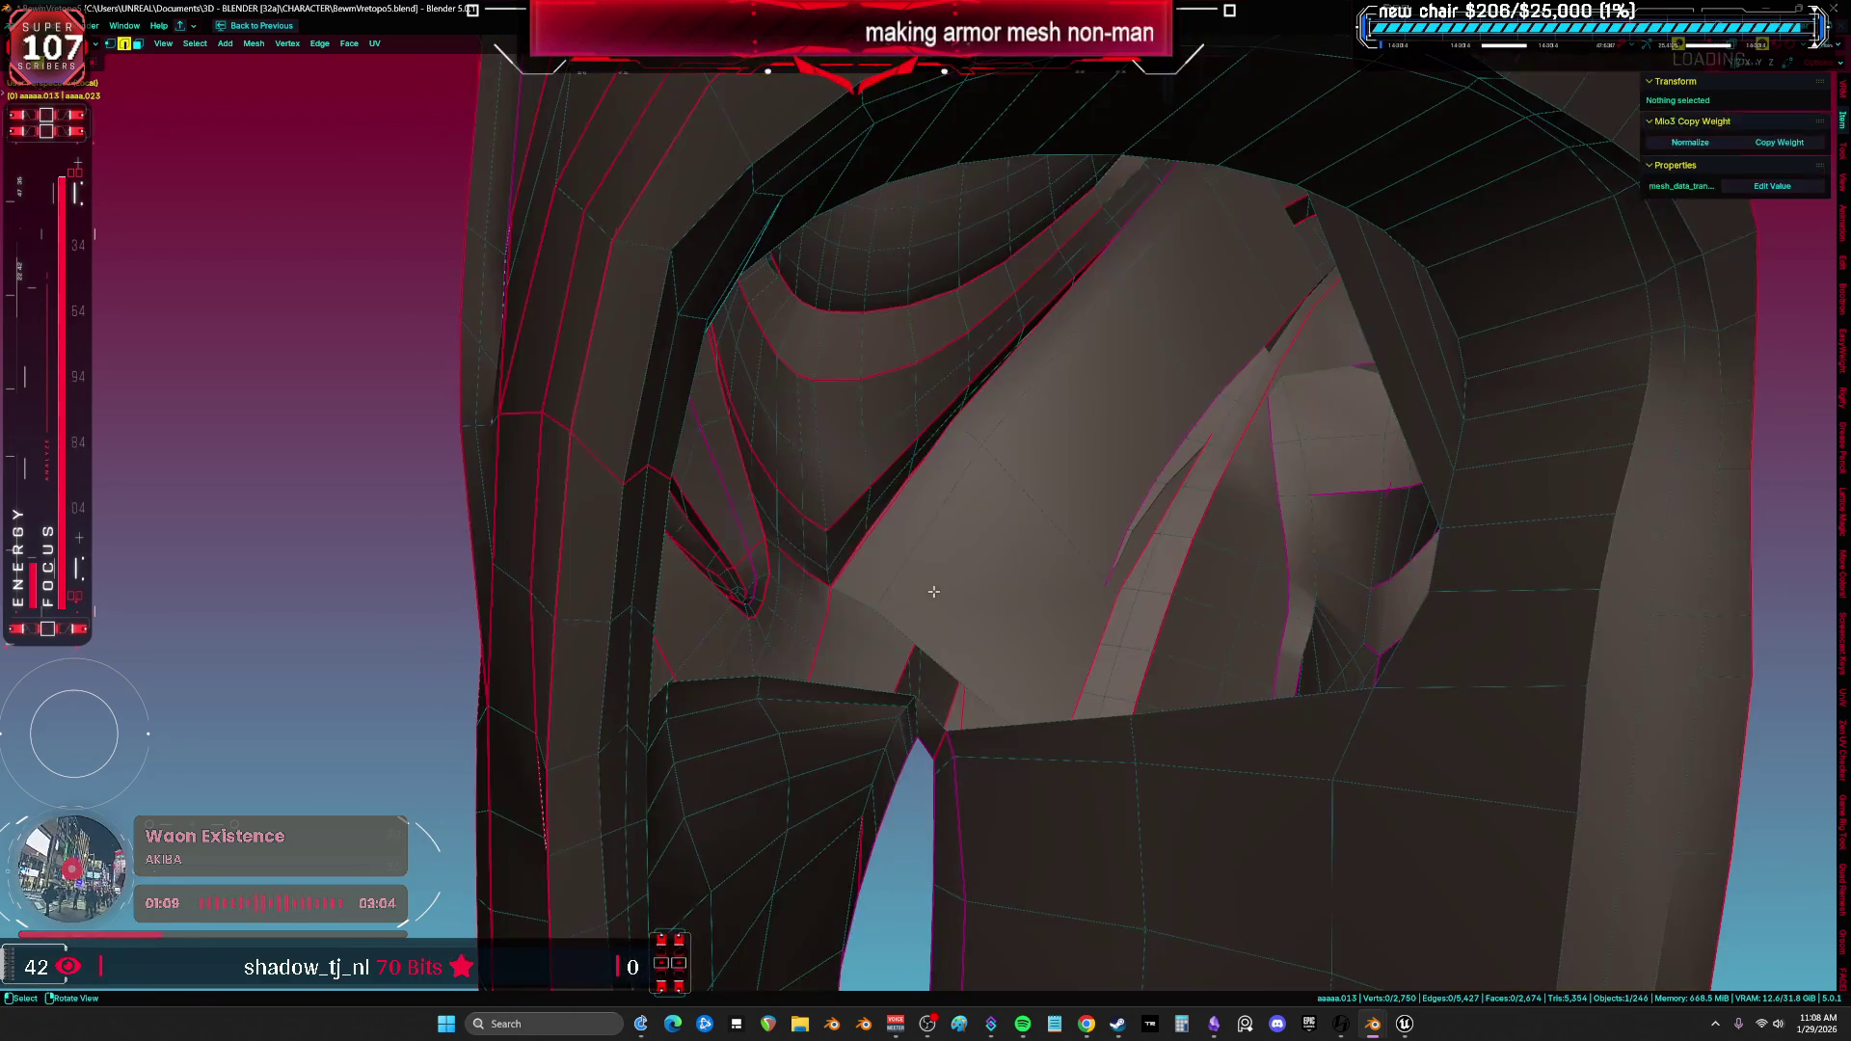
key("a")
middle_click_drag(934, 593, 919, 596)
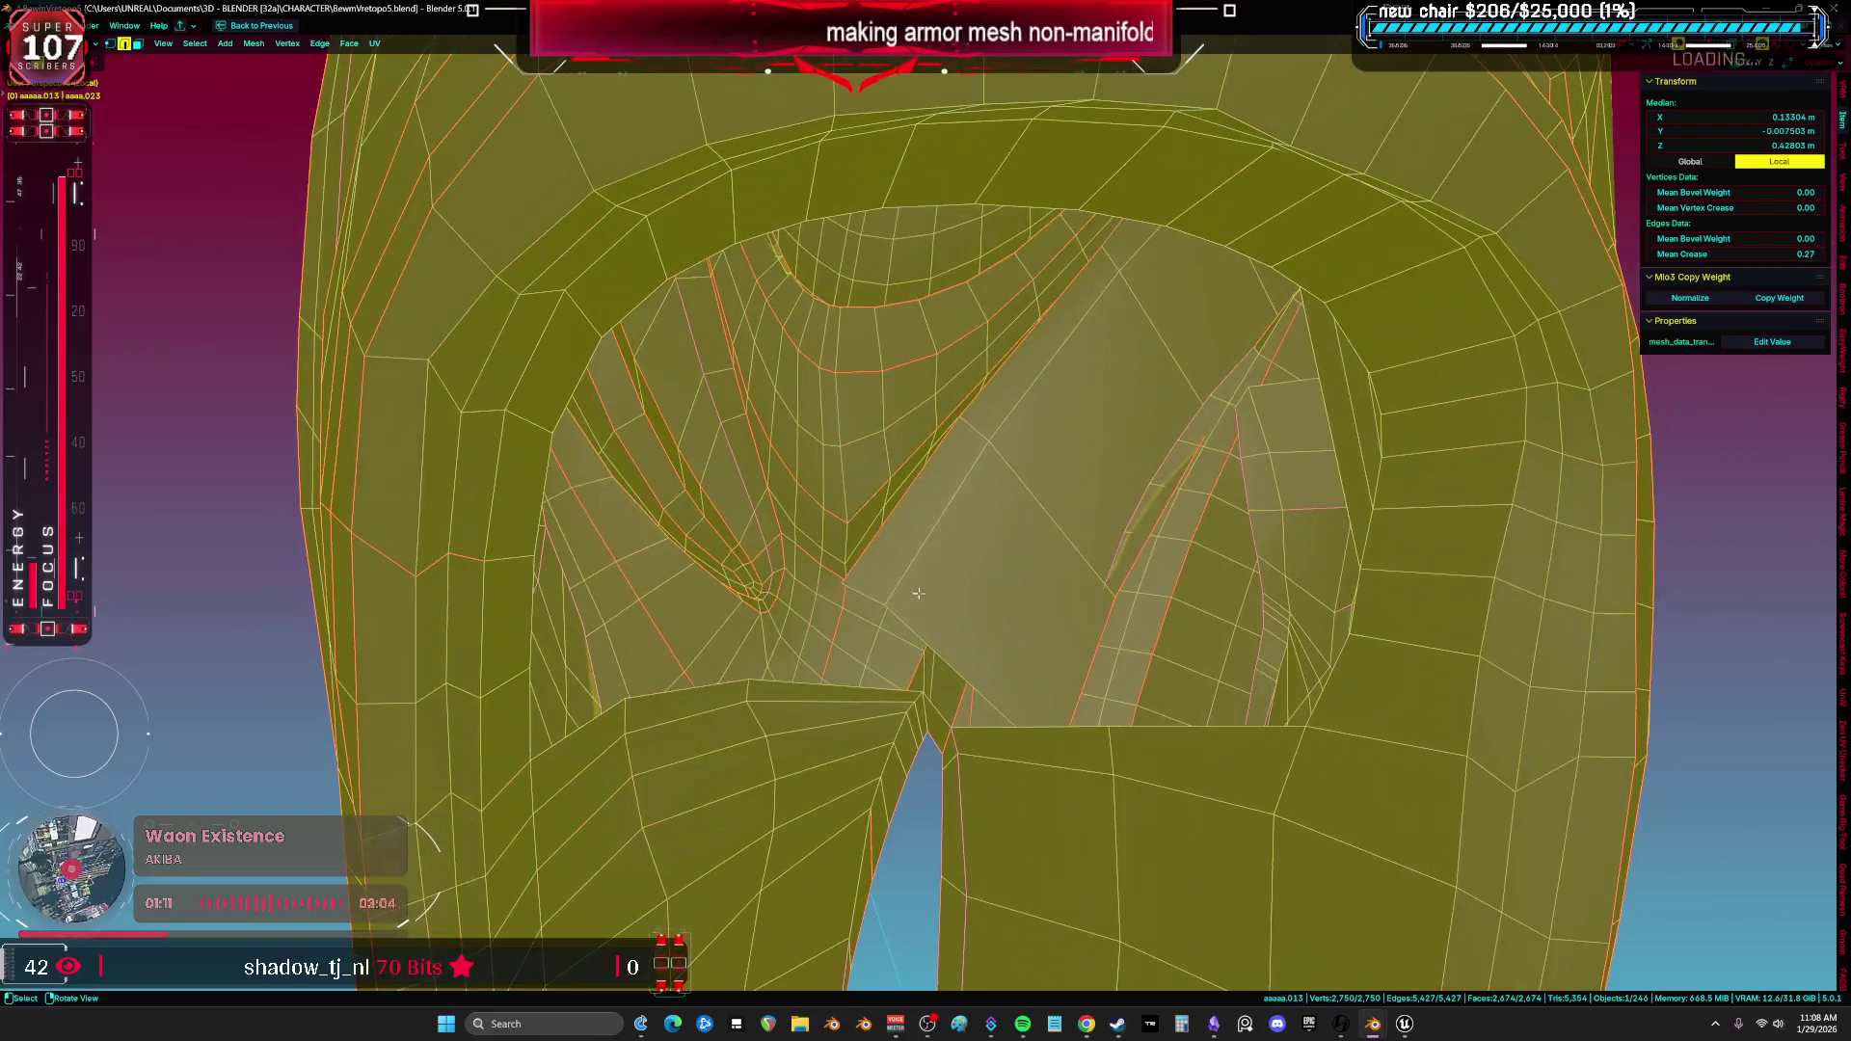
Slide a gap-edge vertex along its edge and bevel the selected edge loop into a strip.
key("alt+a")
left_click(911, 586)
key("shift+v")
right_click(1173, 617)
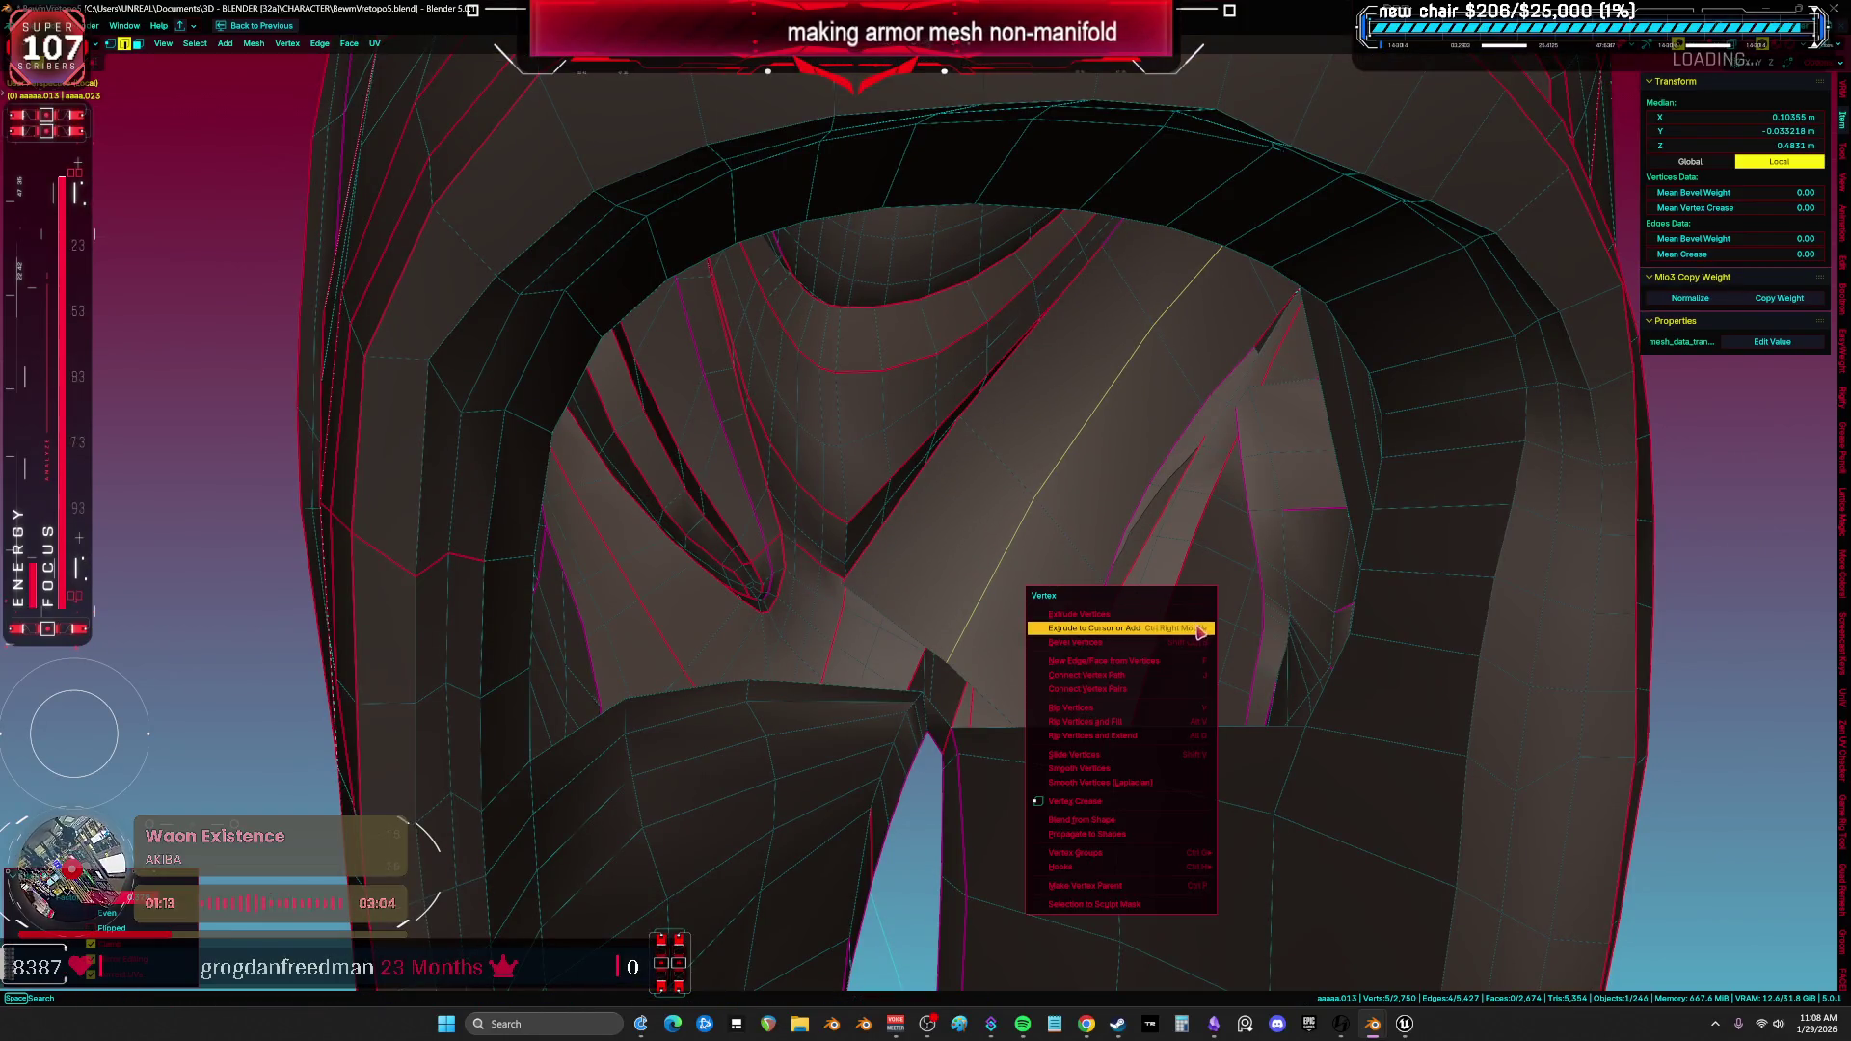
key("ctrl+b")
mouse_move(1182, 501)
middle_mouse_down()
mouse_move(944, 720)
mouse_move(970, 707)
mouse_move(1021, 733)
mouse_move(1285, 650)
mouse_move(1240, 675)
middle_mouse_up()
key("alt+a")
left_click(937, 697)
Reposition a vertex along the gap edge, checking it in see-through shading.
key("alt+z")
key("alt+z")
key("alt+z")
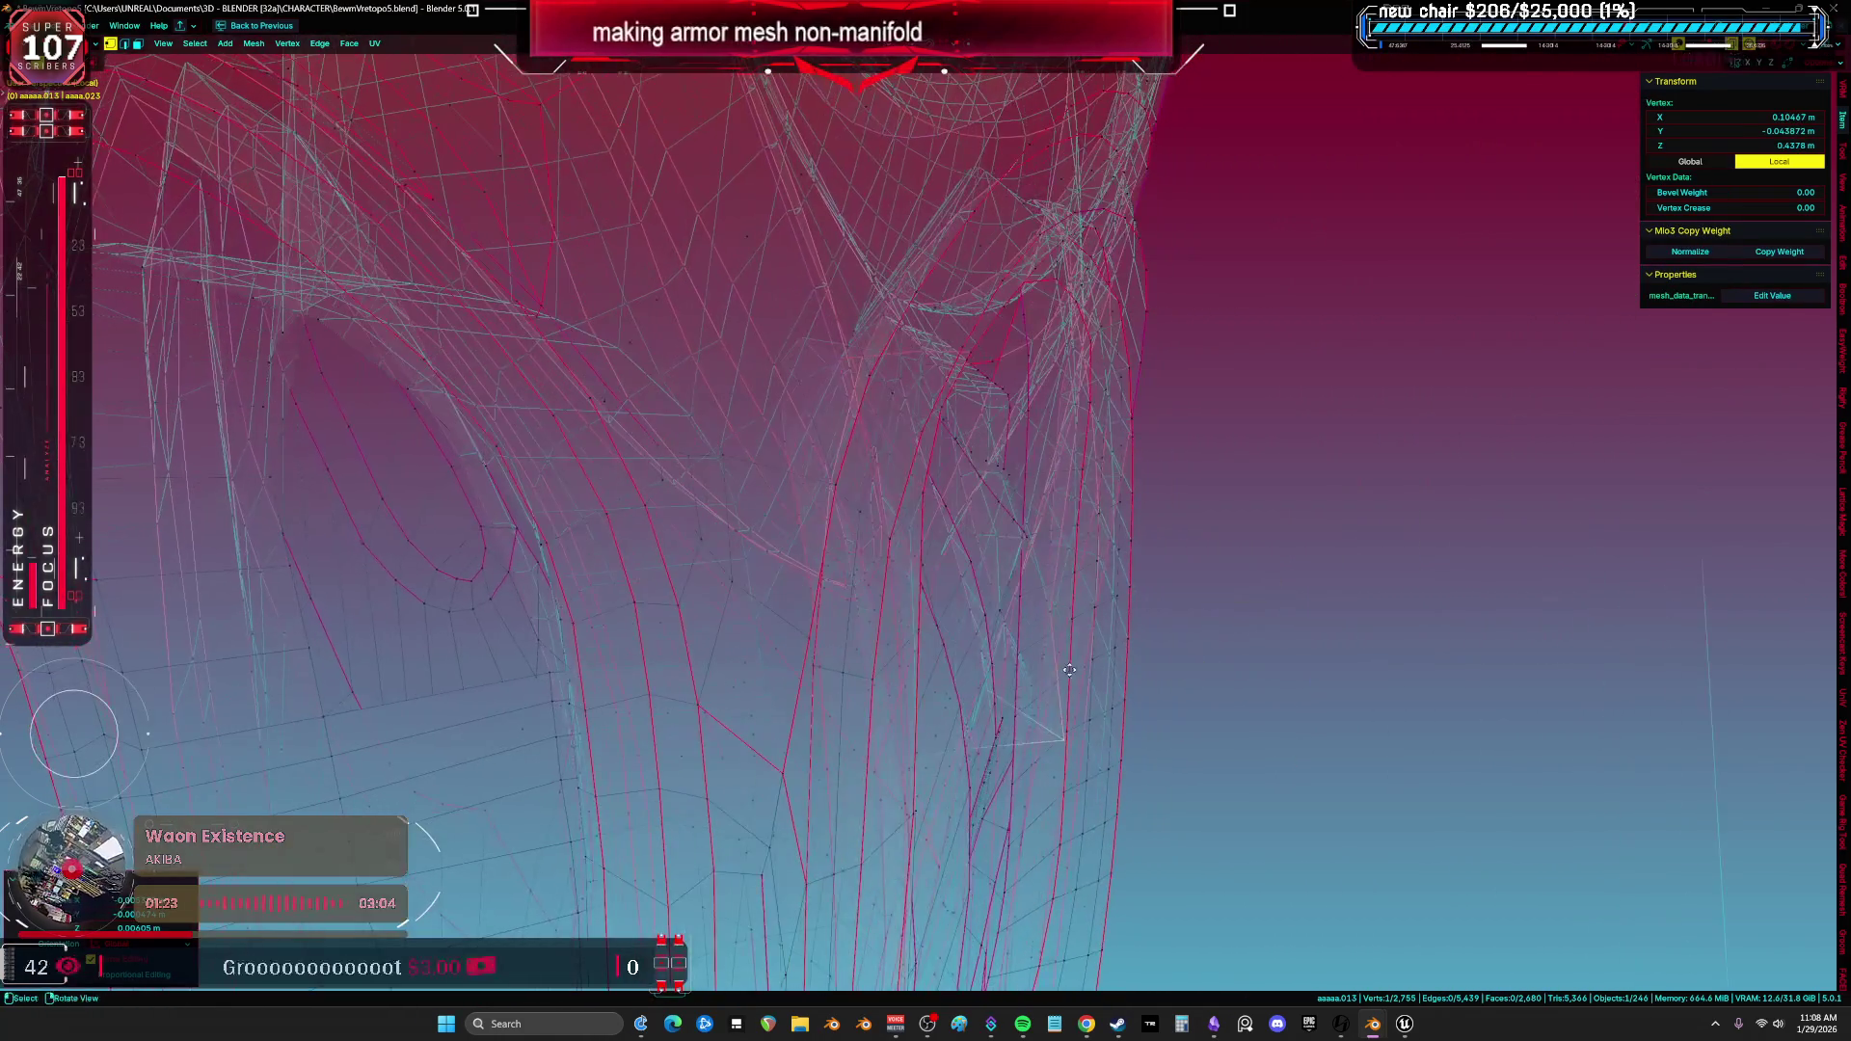
left_click(1037, 646)
mouse_move(1046, 612)
middle_mouse_down()
mouse_move(1085, 578)
mouse_move(1155, 567)
middle_mouse_up()
key("g")
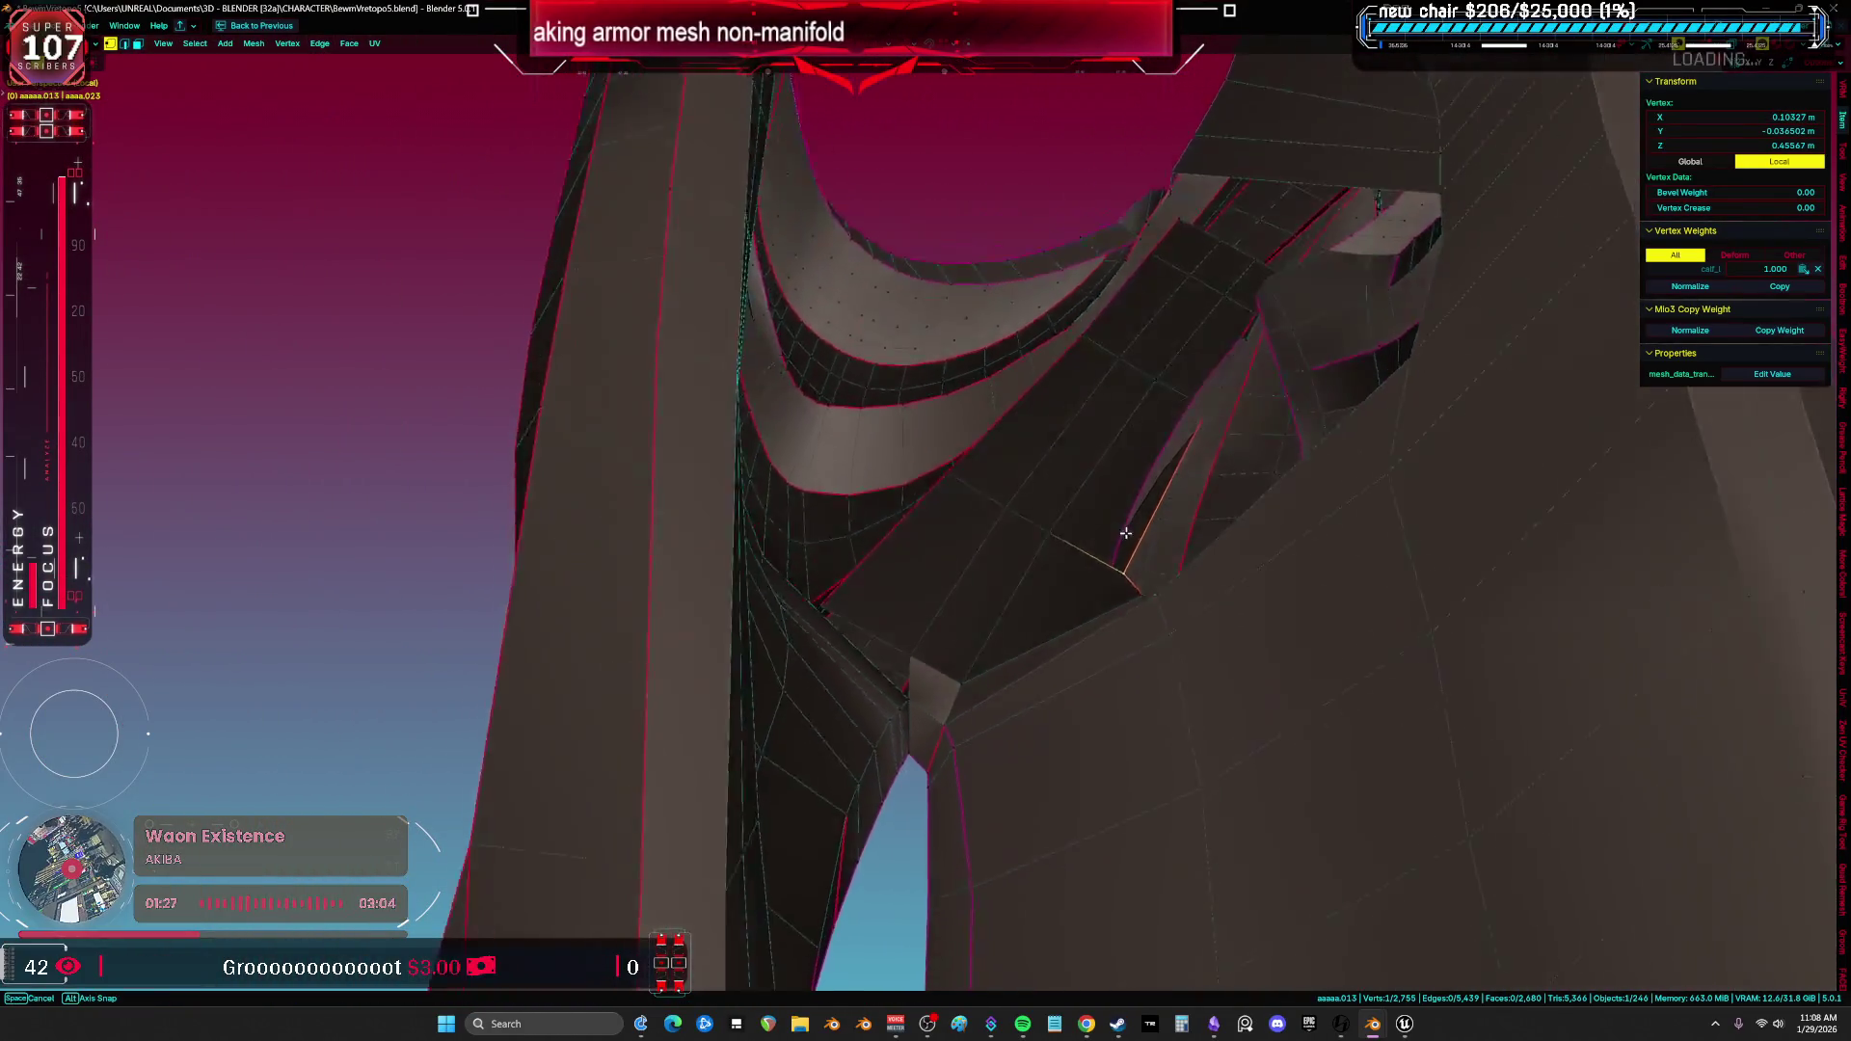
key("g")
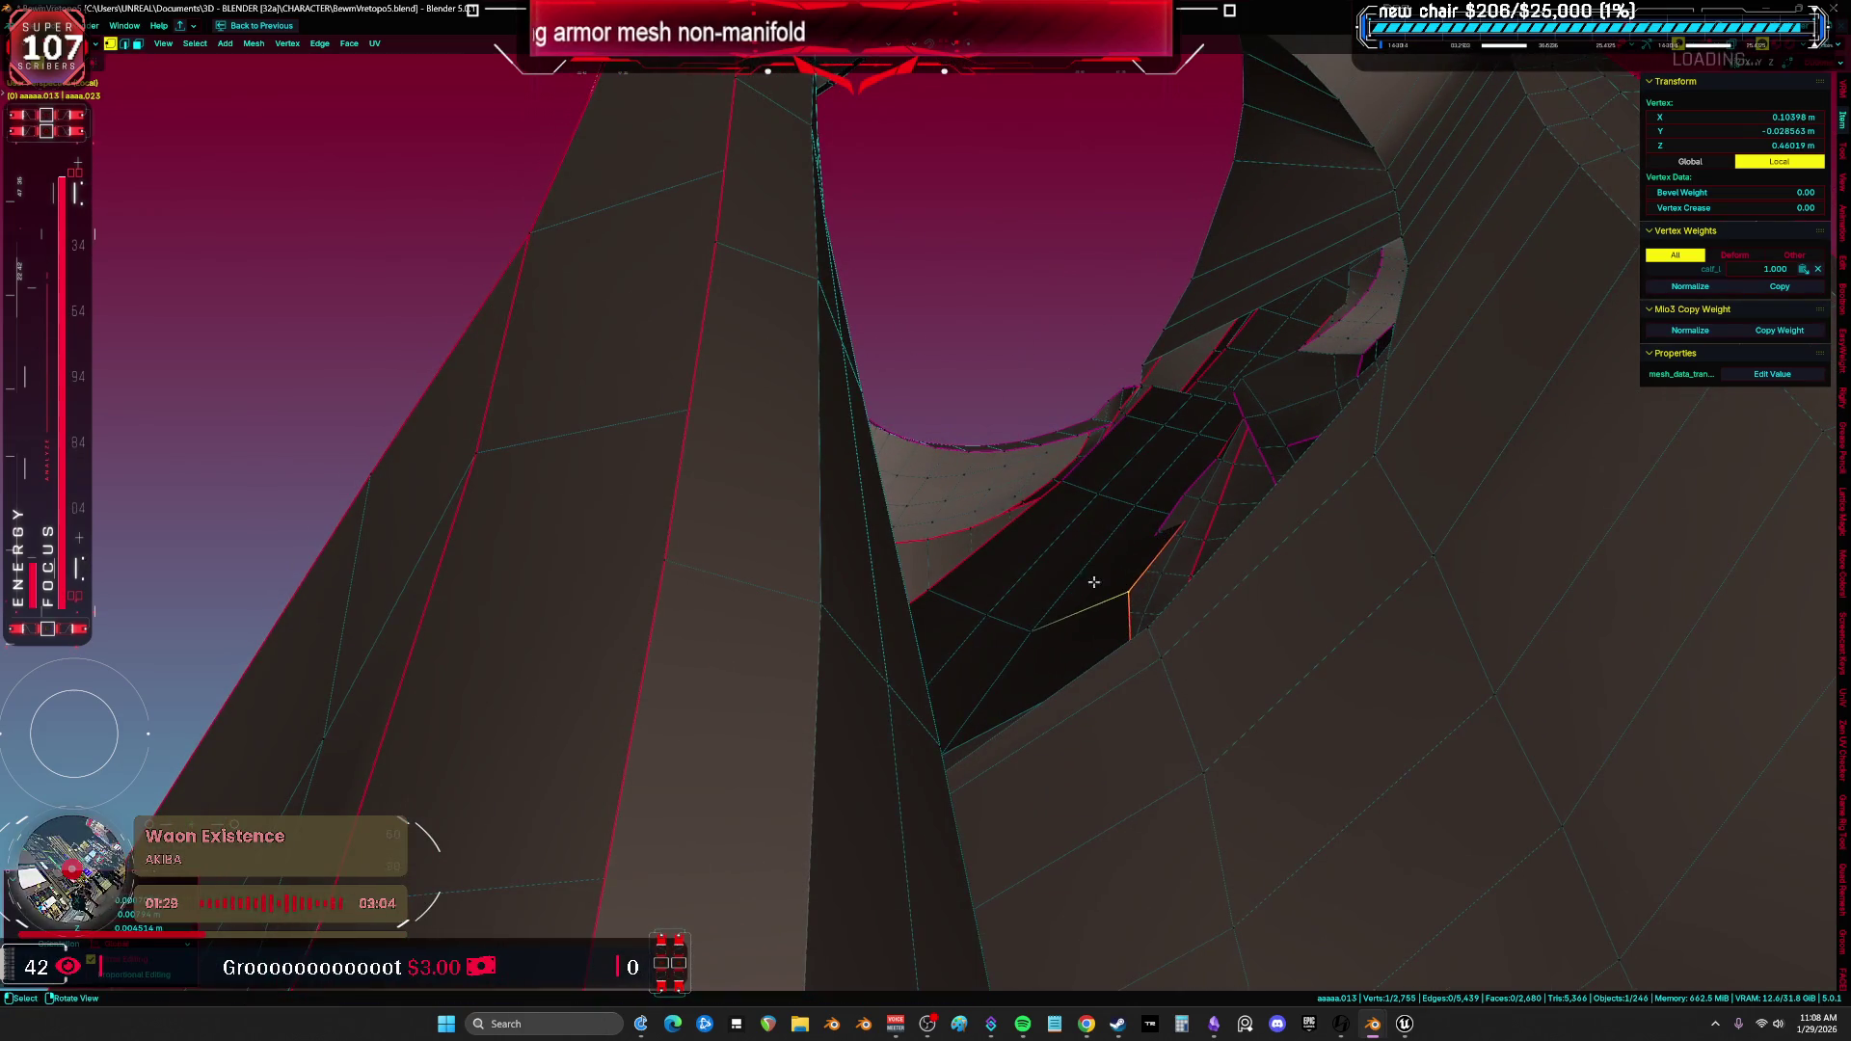
middle_click_drag(1044, 602, 1045, 650)
scroll(1054, 739, "up", 2)
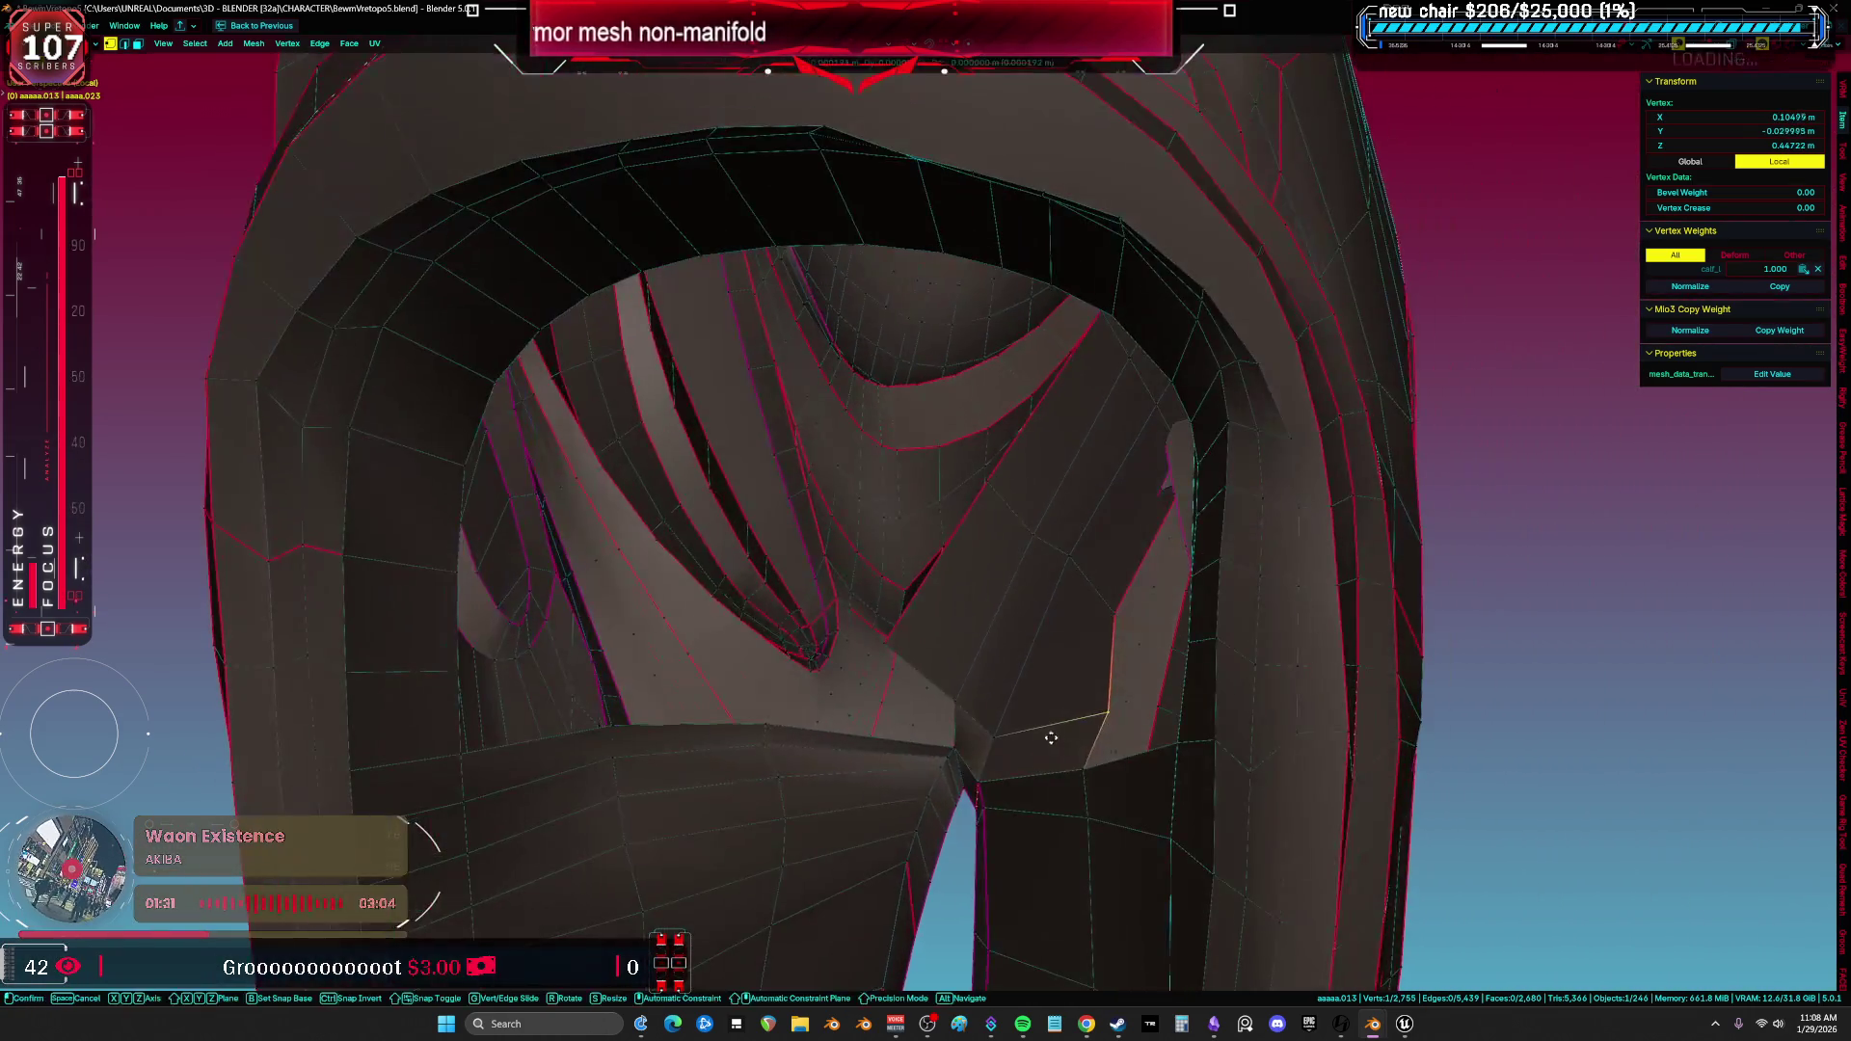
Inspect the leg opening and pick out the faces adjacent to the inner gap.
key("a")
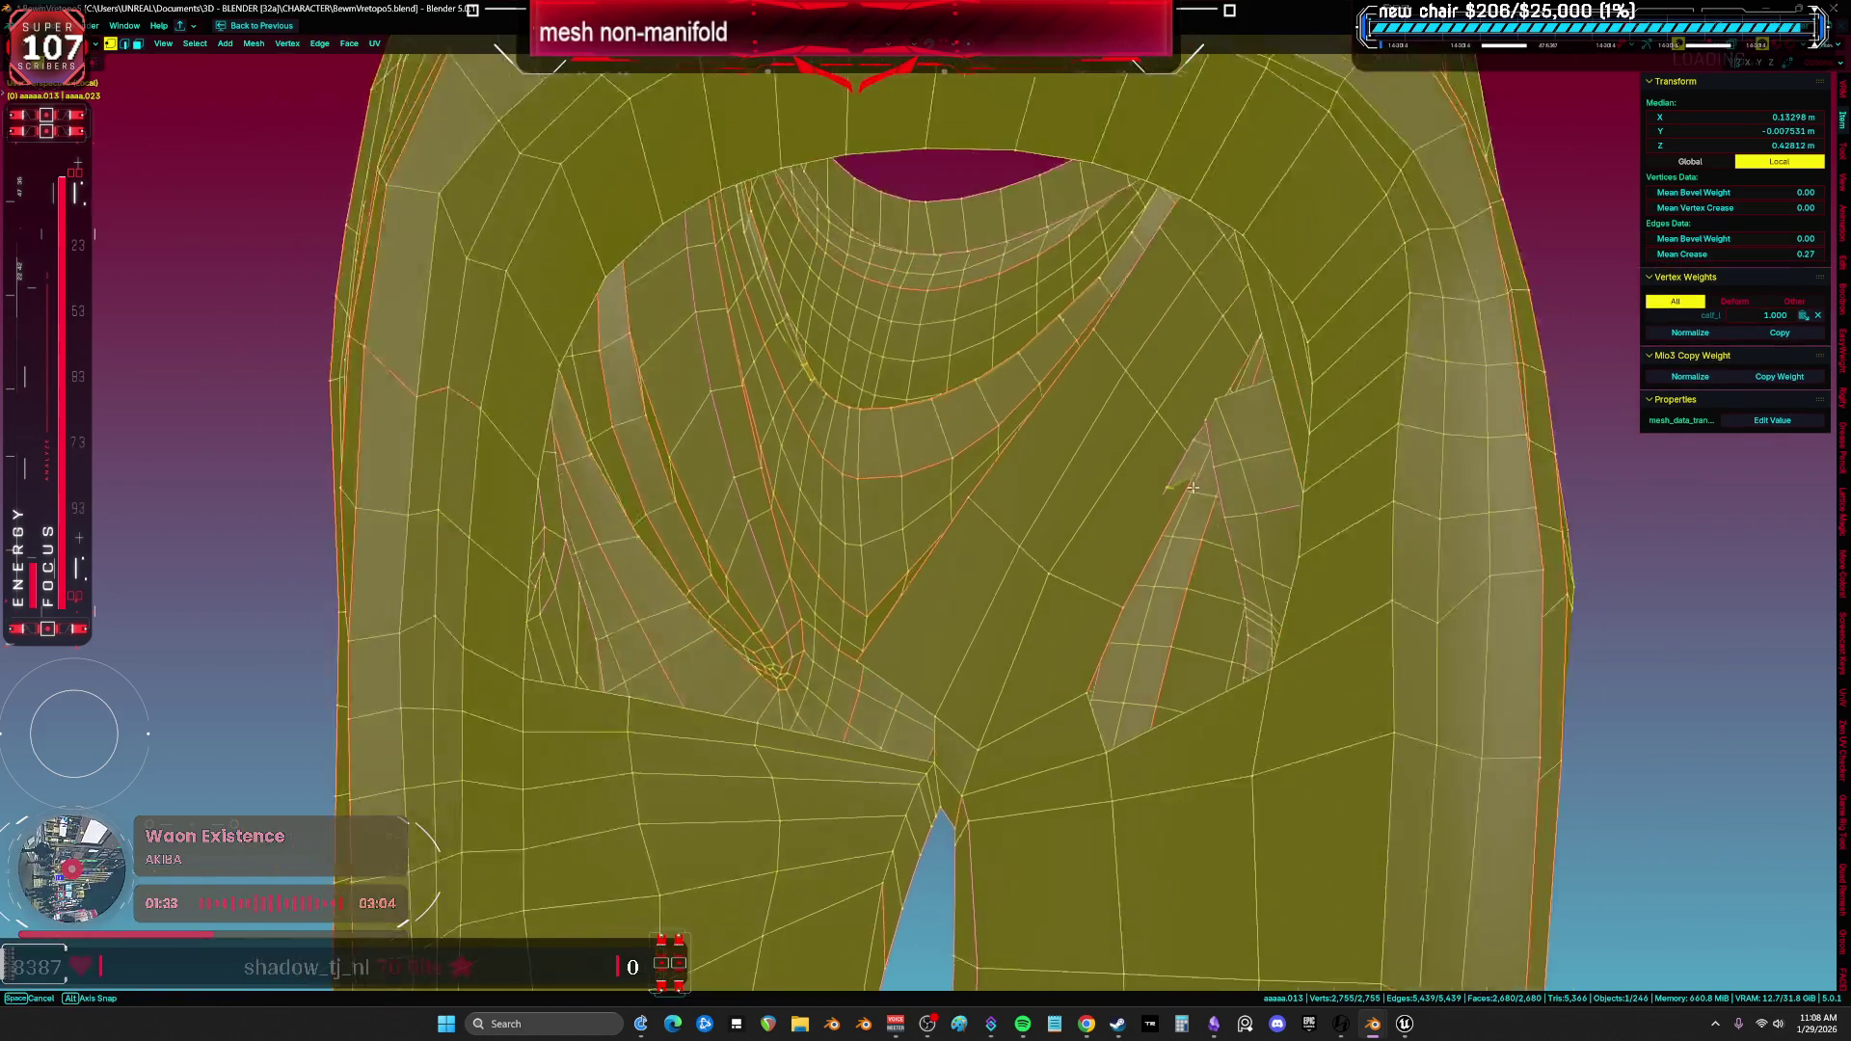
middle_click_drag(1038, 578, 1199, 492)
left_click(1153, 491)
key("alt+a")
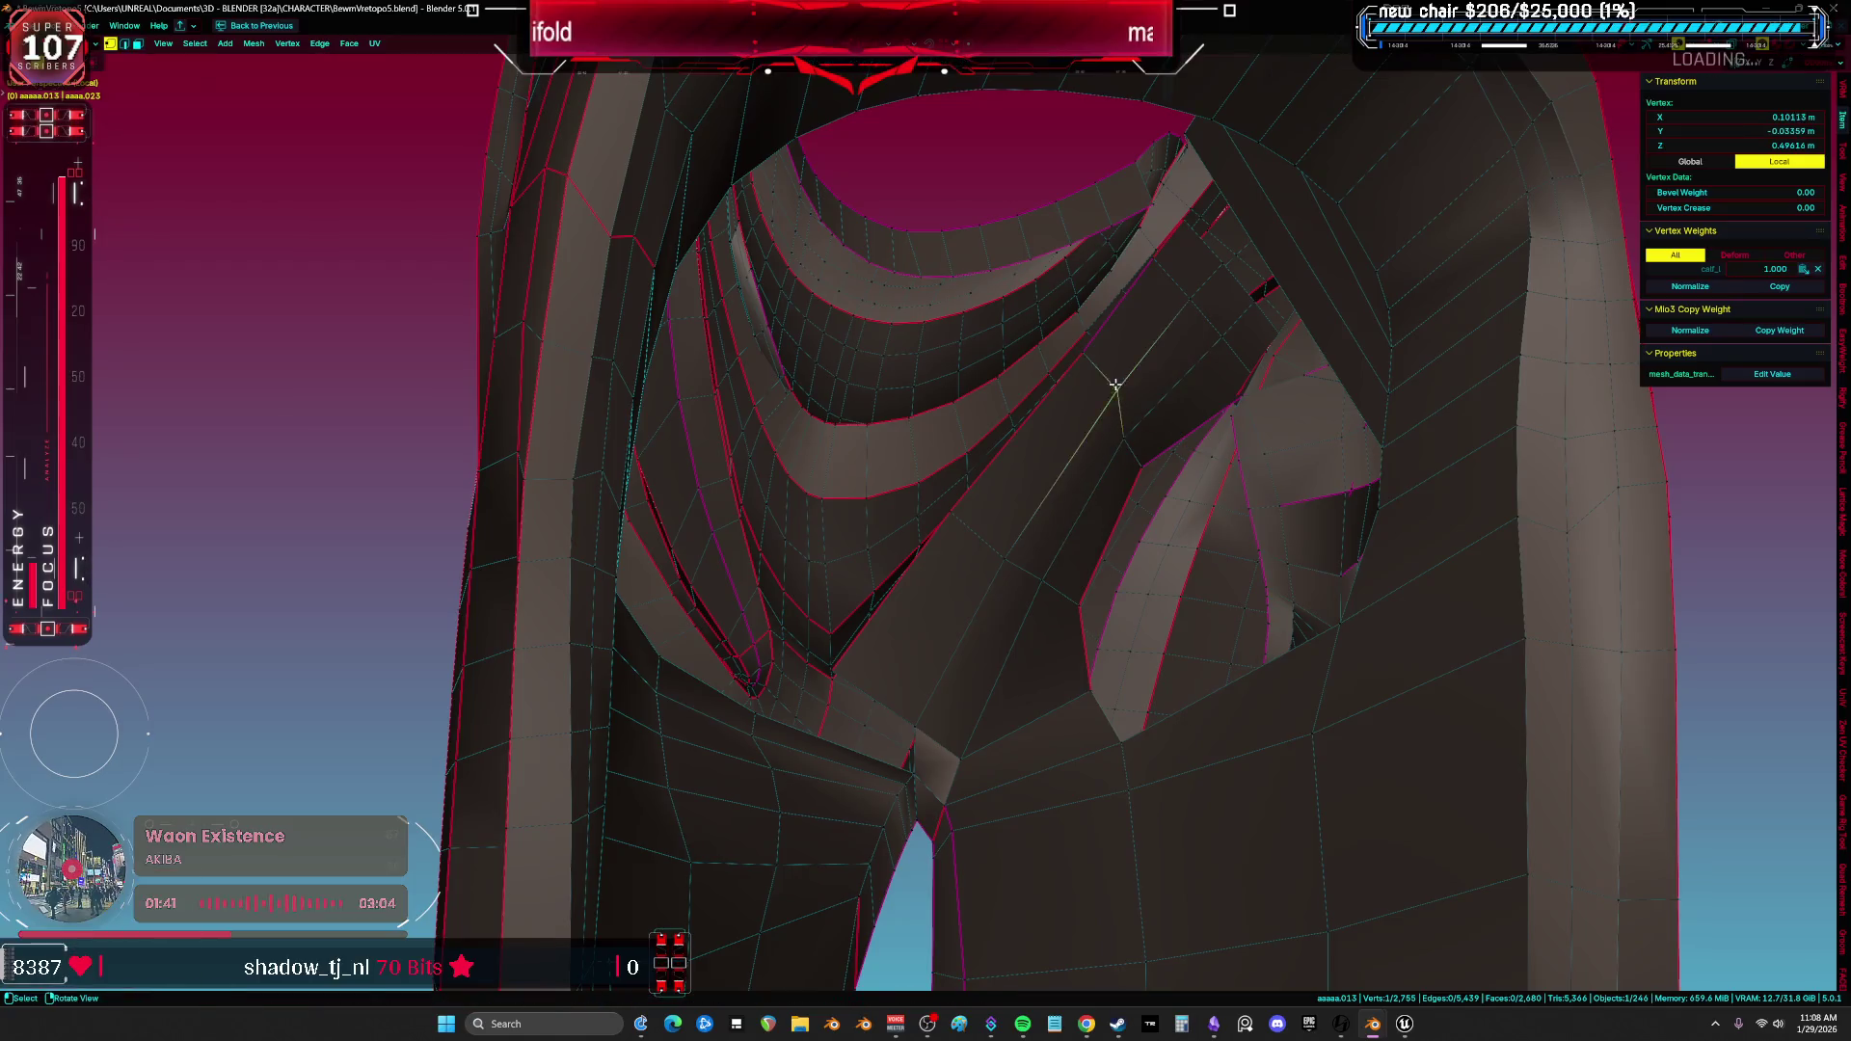
key("a")
mouse_move(1108, 385)
middle_mouse_down()
mouse_move(1116, 419)
mouse_move(1255, 411)
middle_mouse_up()
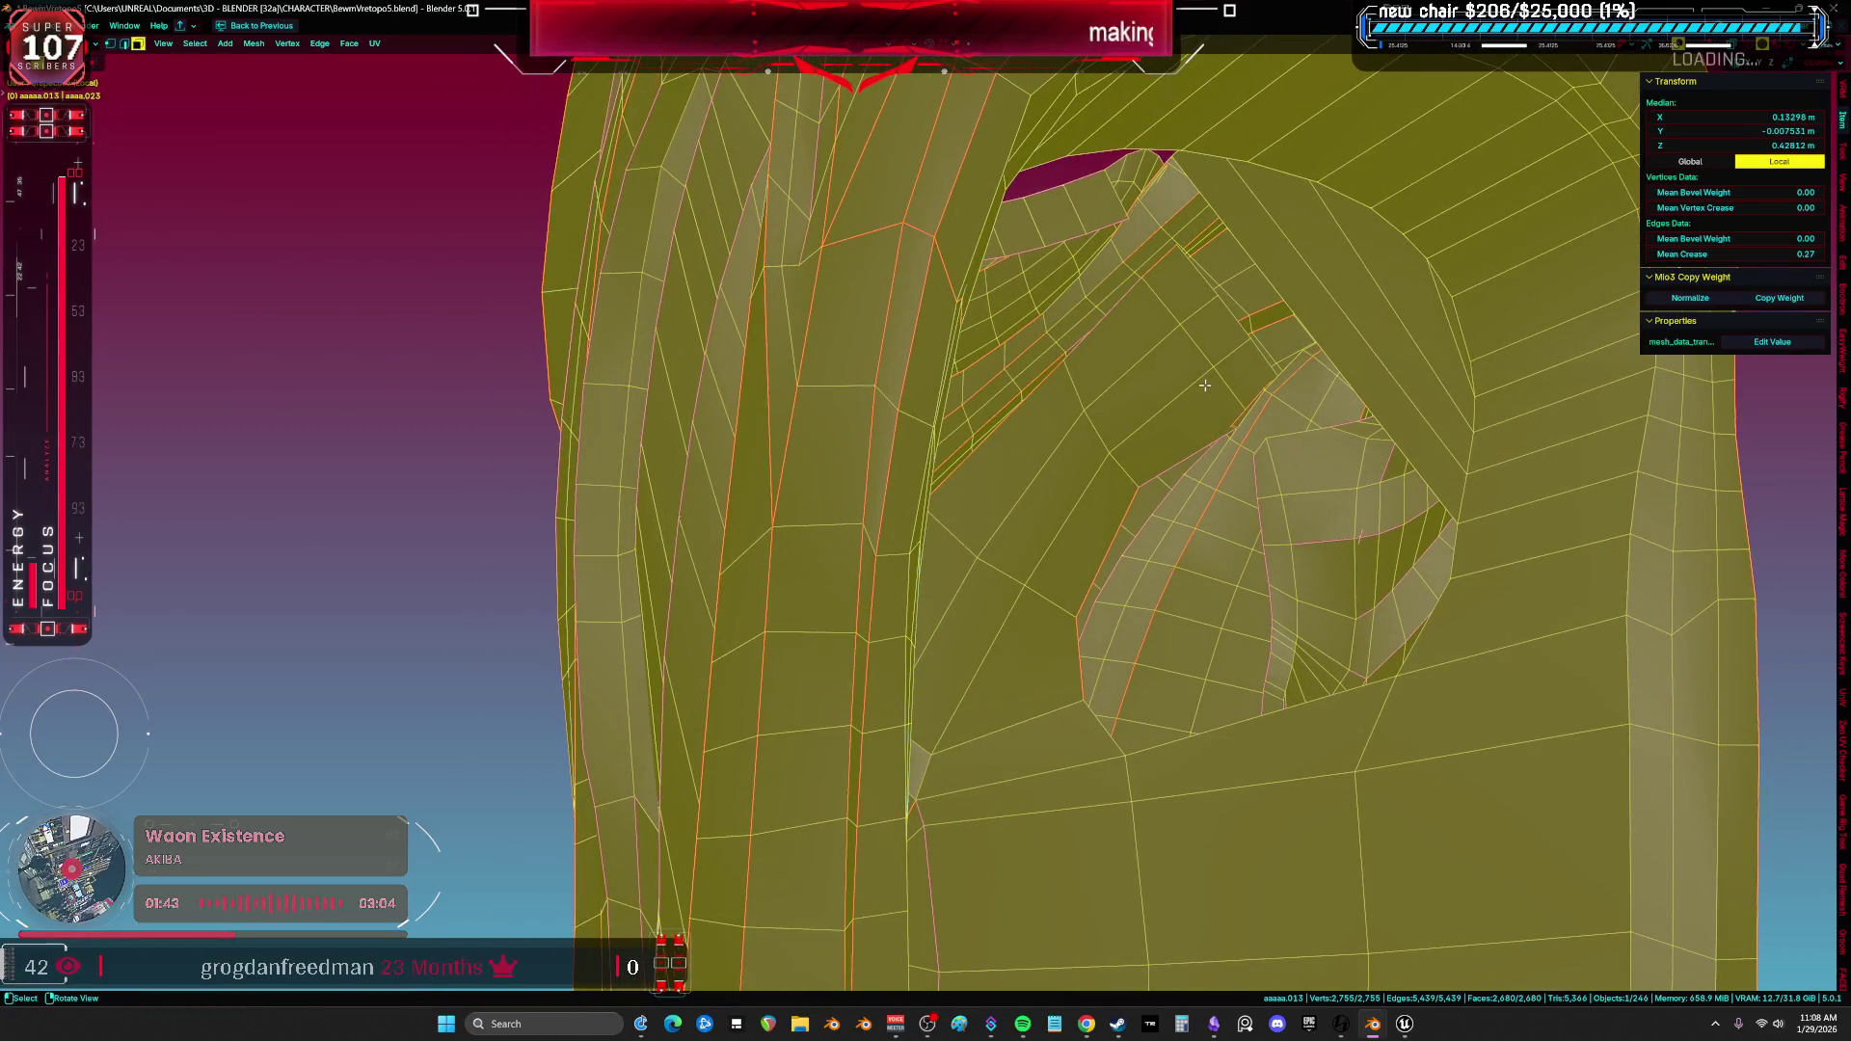
left_click(1203, 388)
left_click(1262, 387)
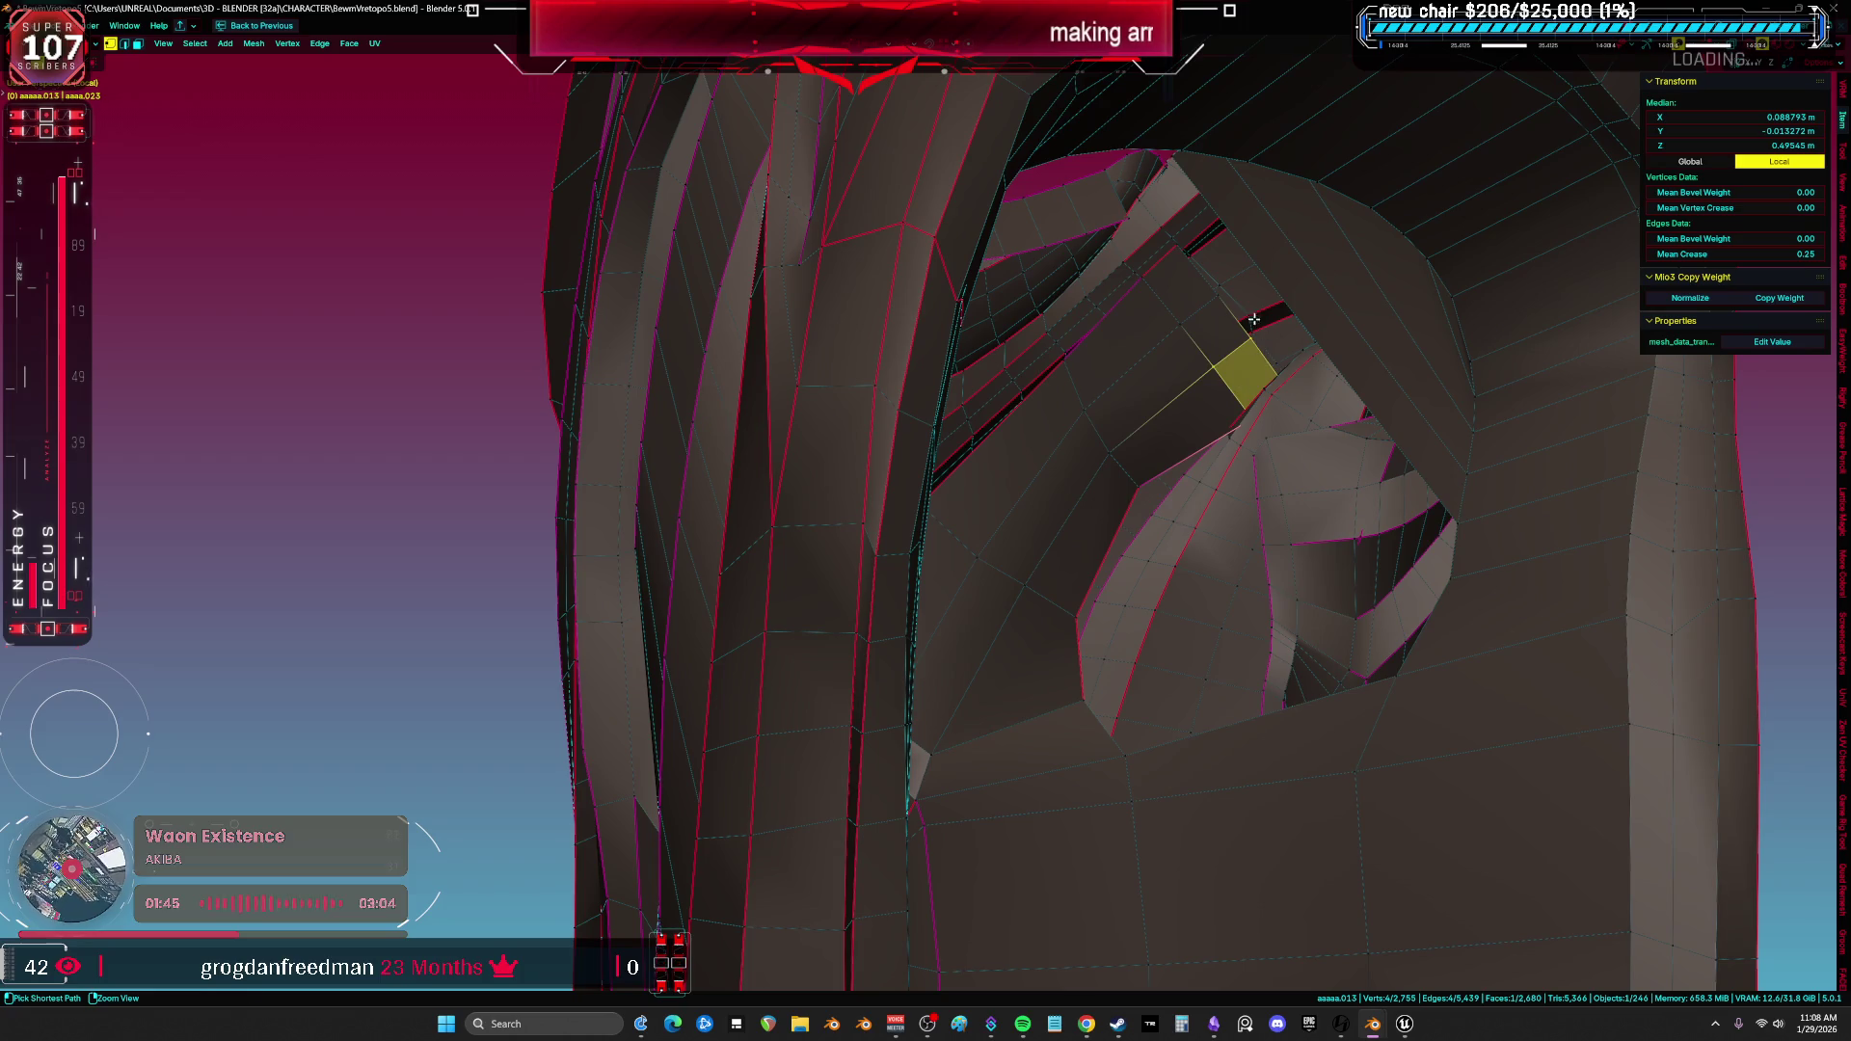
Move a vertex inside the leg piece, verifying it in wireframe and solid shading.
key("z")
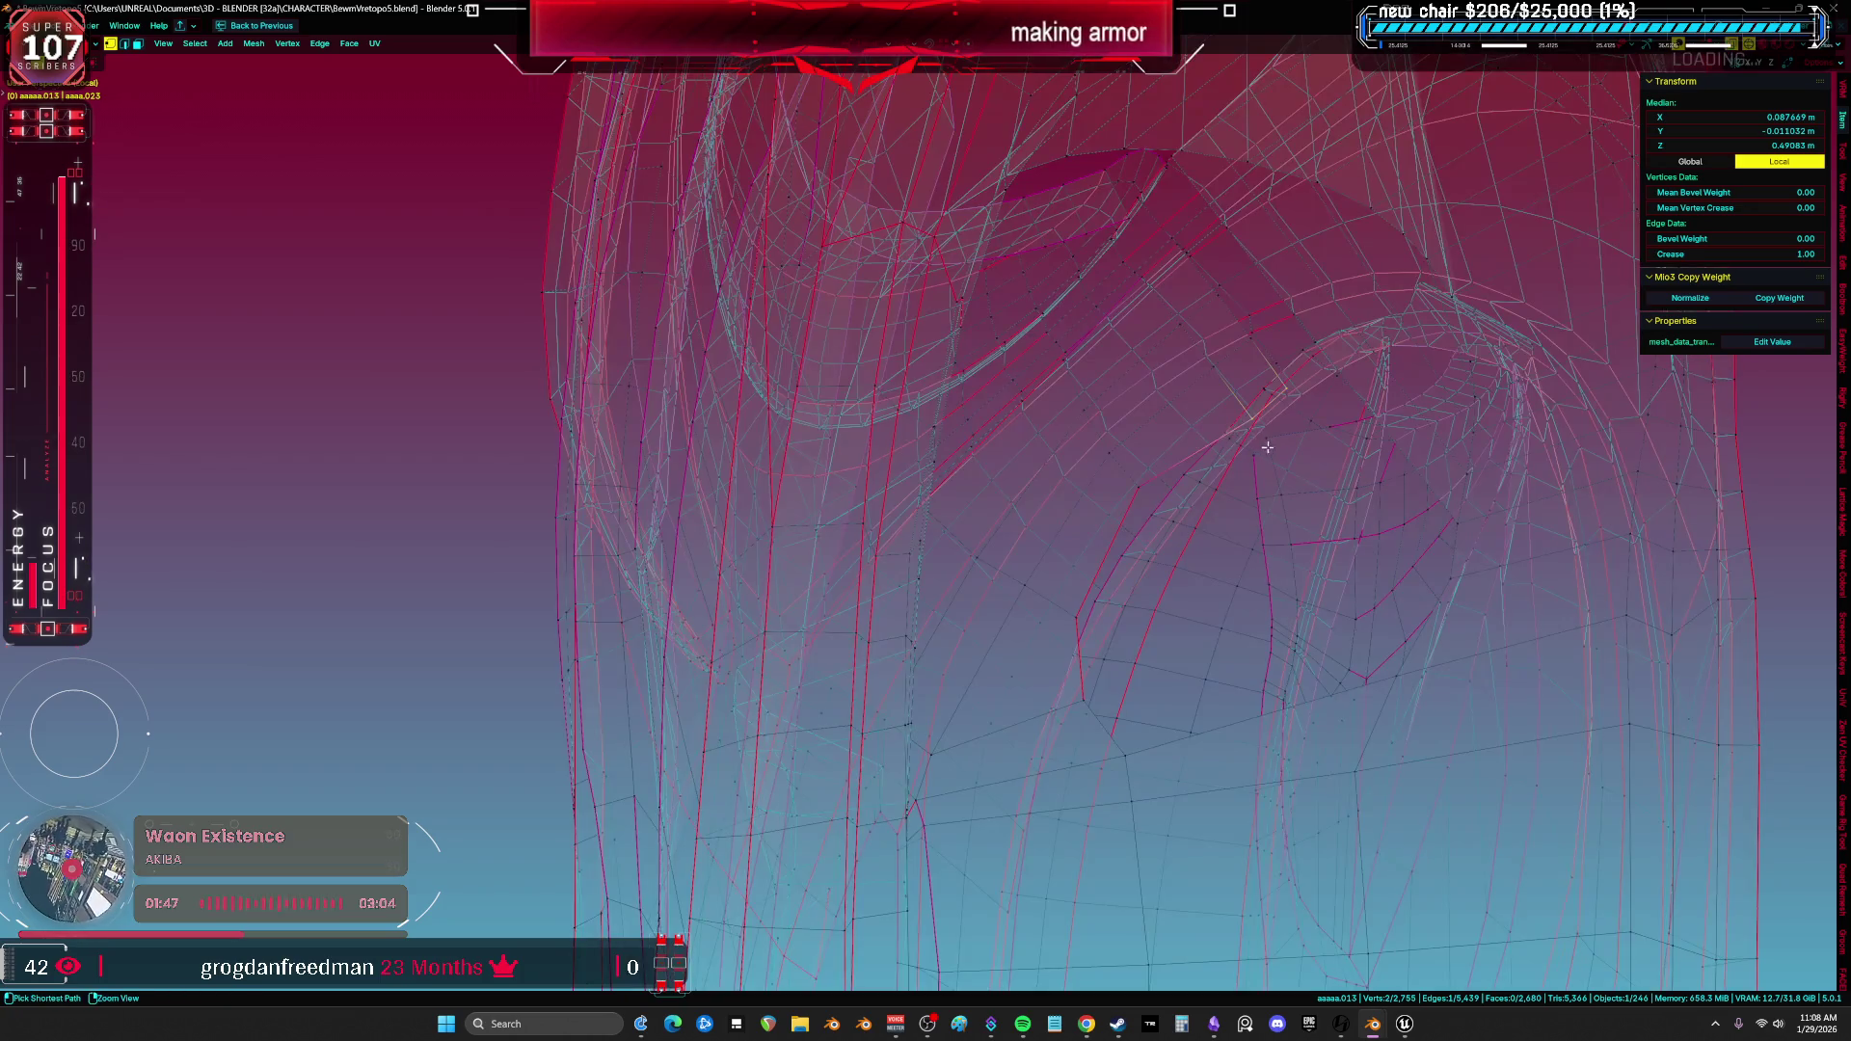
left_click(1399, 410)
key("g")
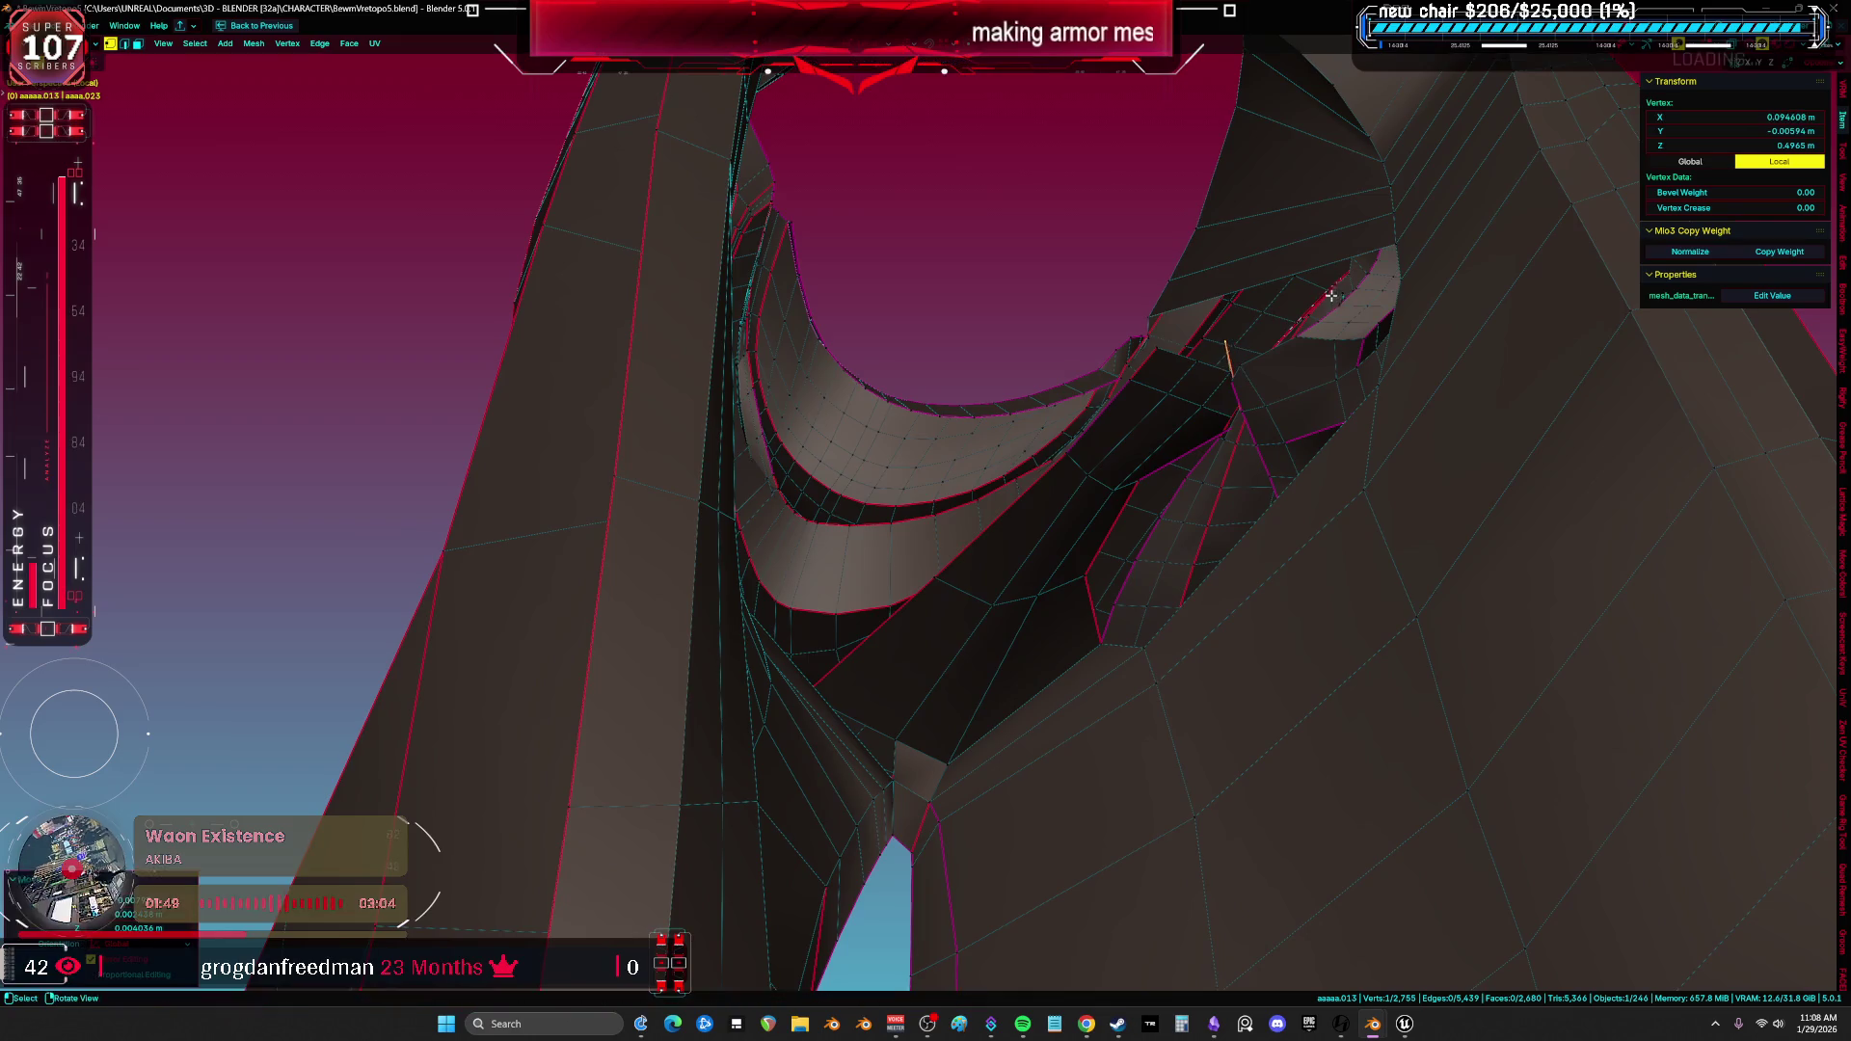
middle_click_drag(1330, 296, 1254, 384)
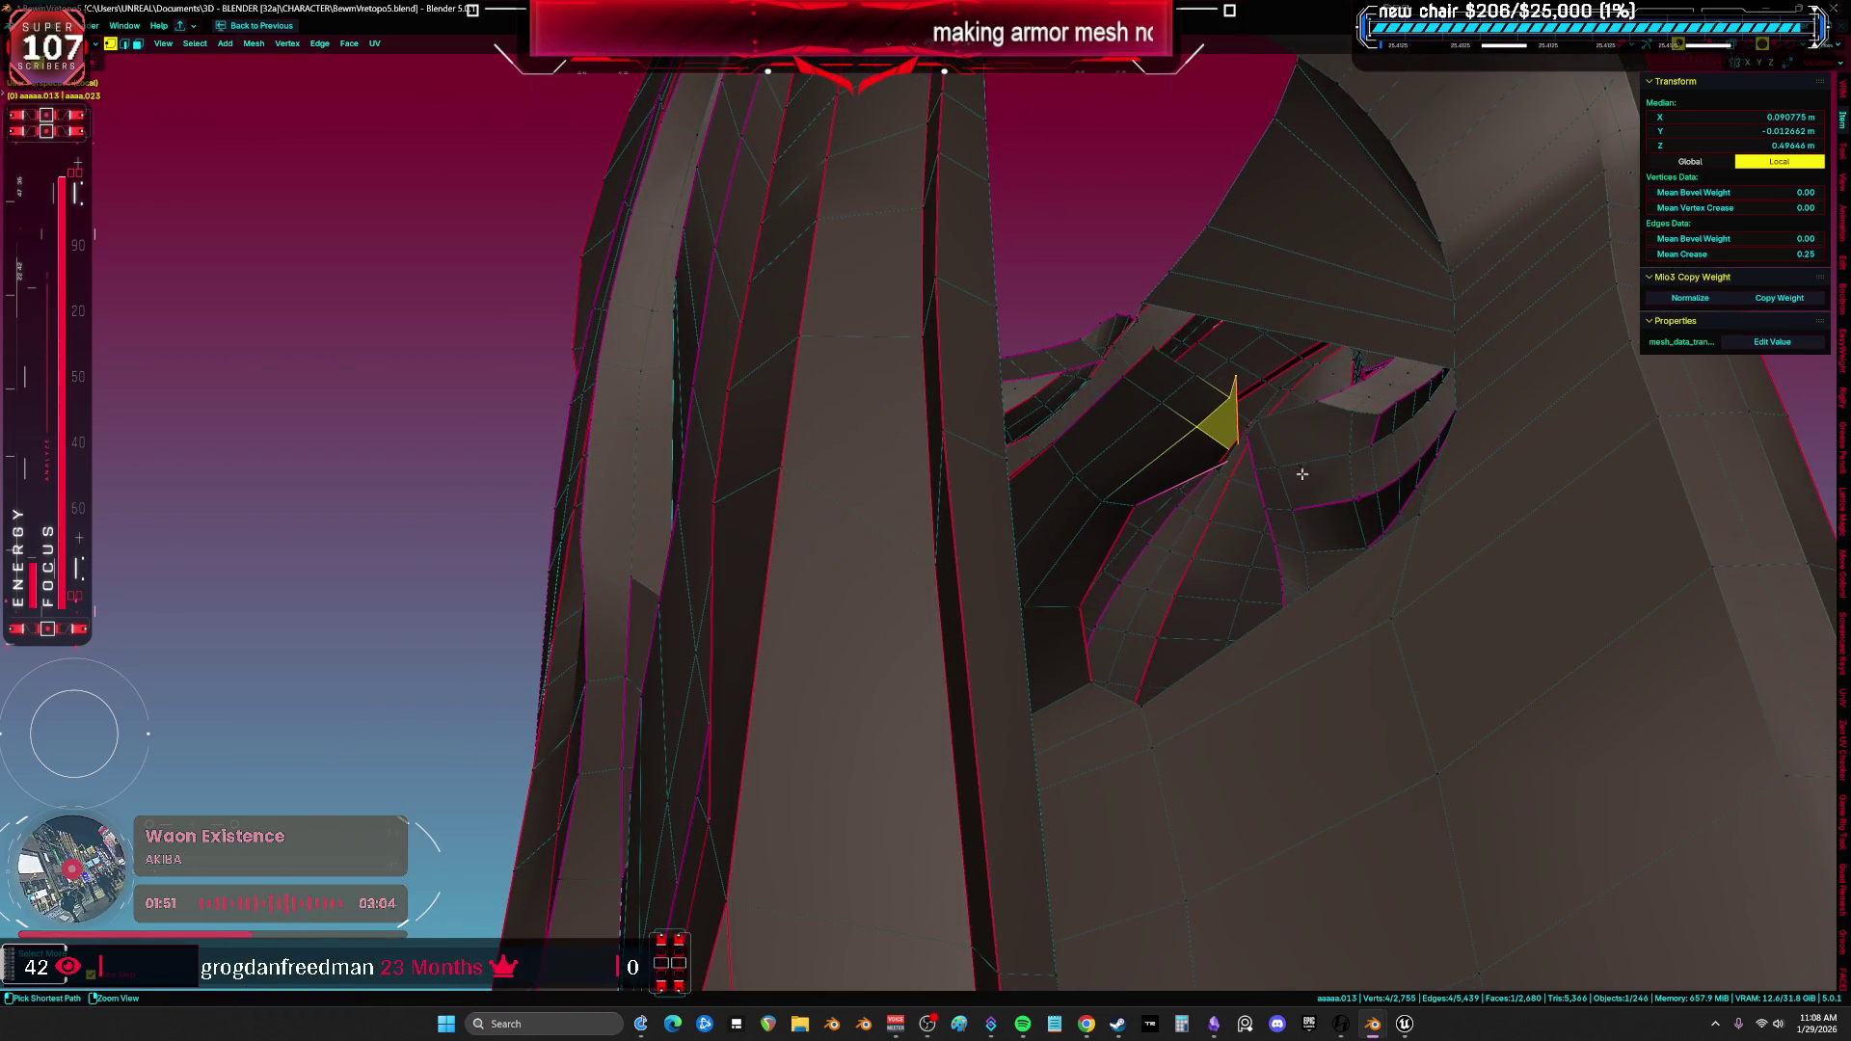
left_click(1230, 341)
mouse_move(1230, 342)
middle_mouse_down()
mouse_move(1308, 537)
mouse_move(1223, 721)
middle_mouse_up()
key("a")
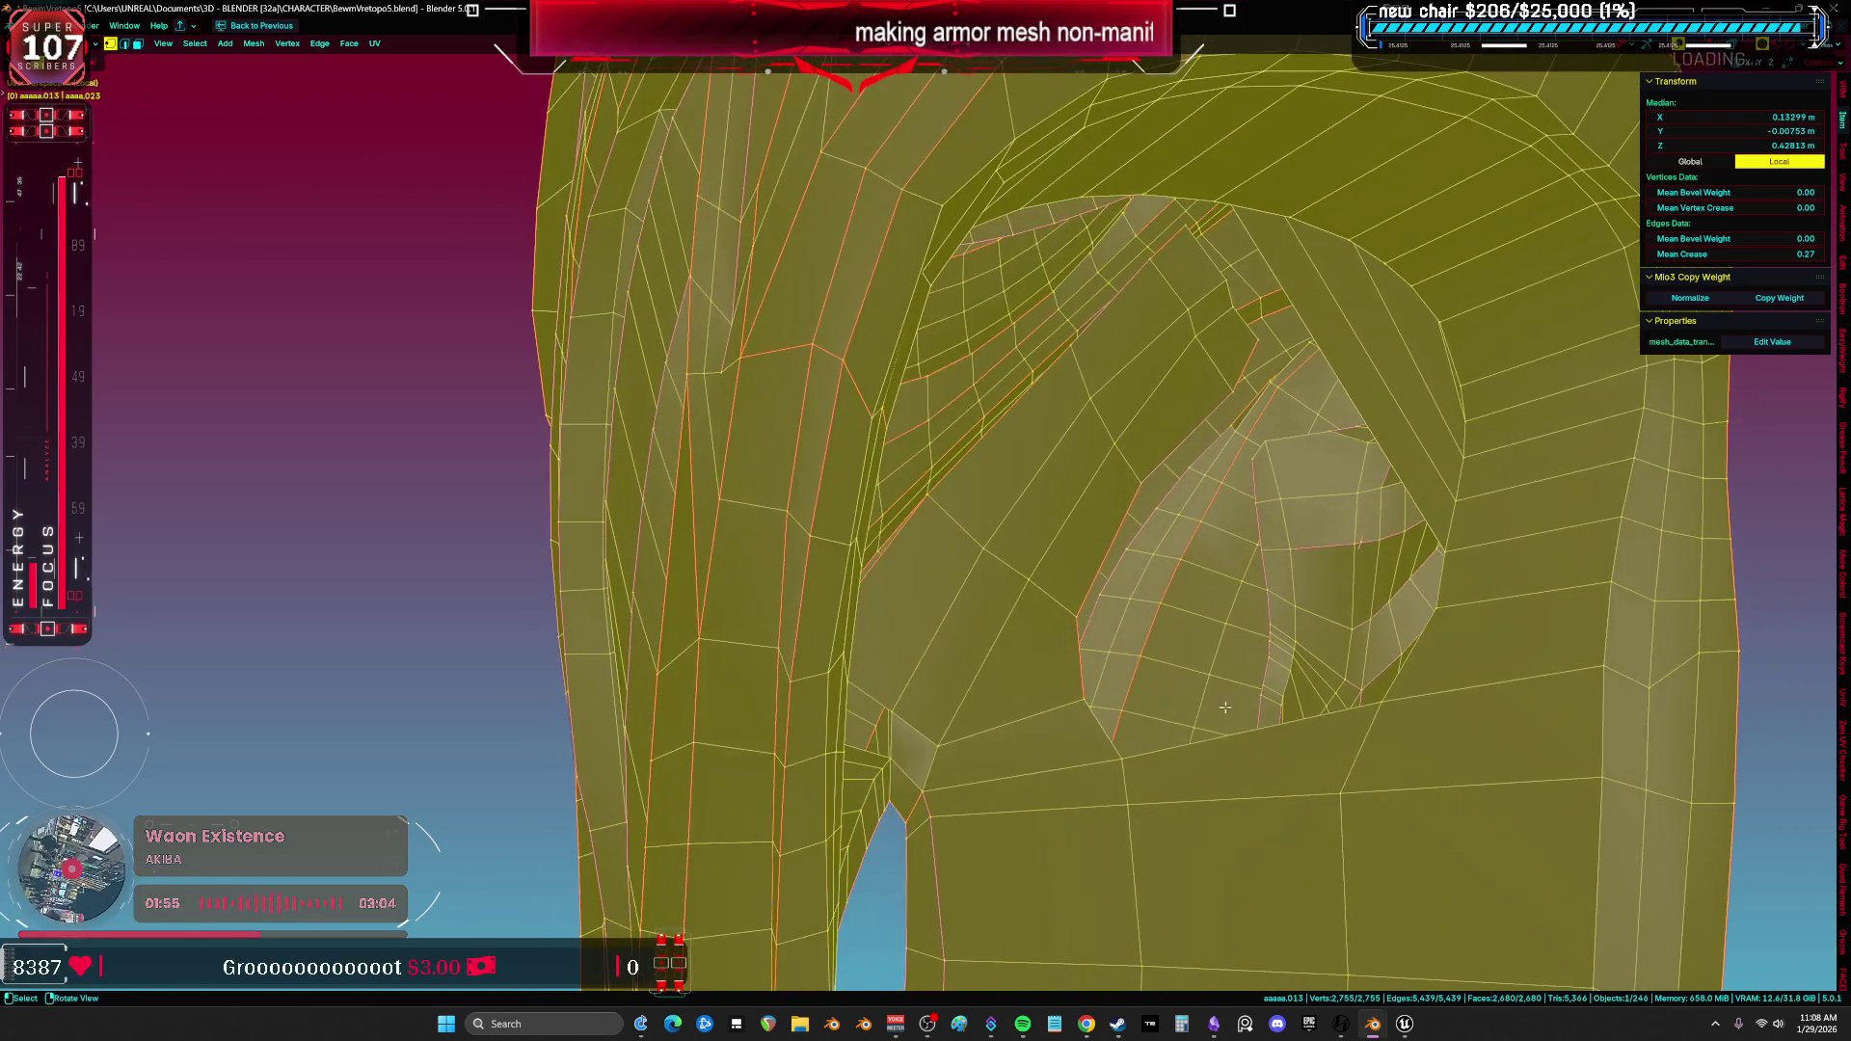
Select the boundary edges of the inner gap and fill them with a new face.
left_click(1223, 721)
mouse_move(1272, 573)
middle_mouse_down()
mouse_move(1287, 490)
mouse_move(1232, 447)
mouse_move(1412, 306)
mouse_move(1200, 374)
middle_mouse_up()
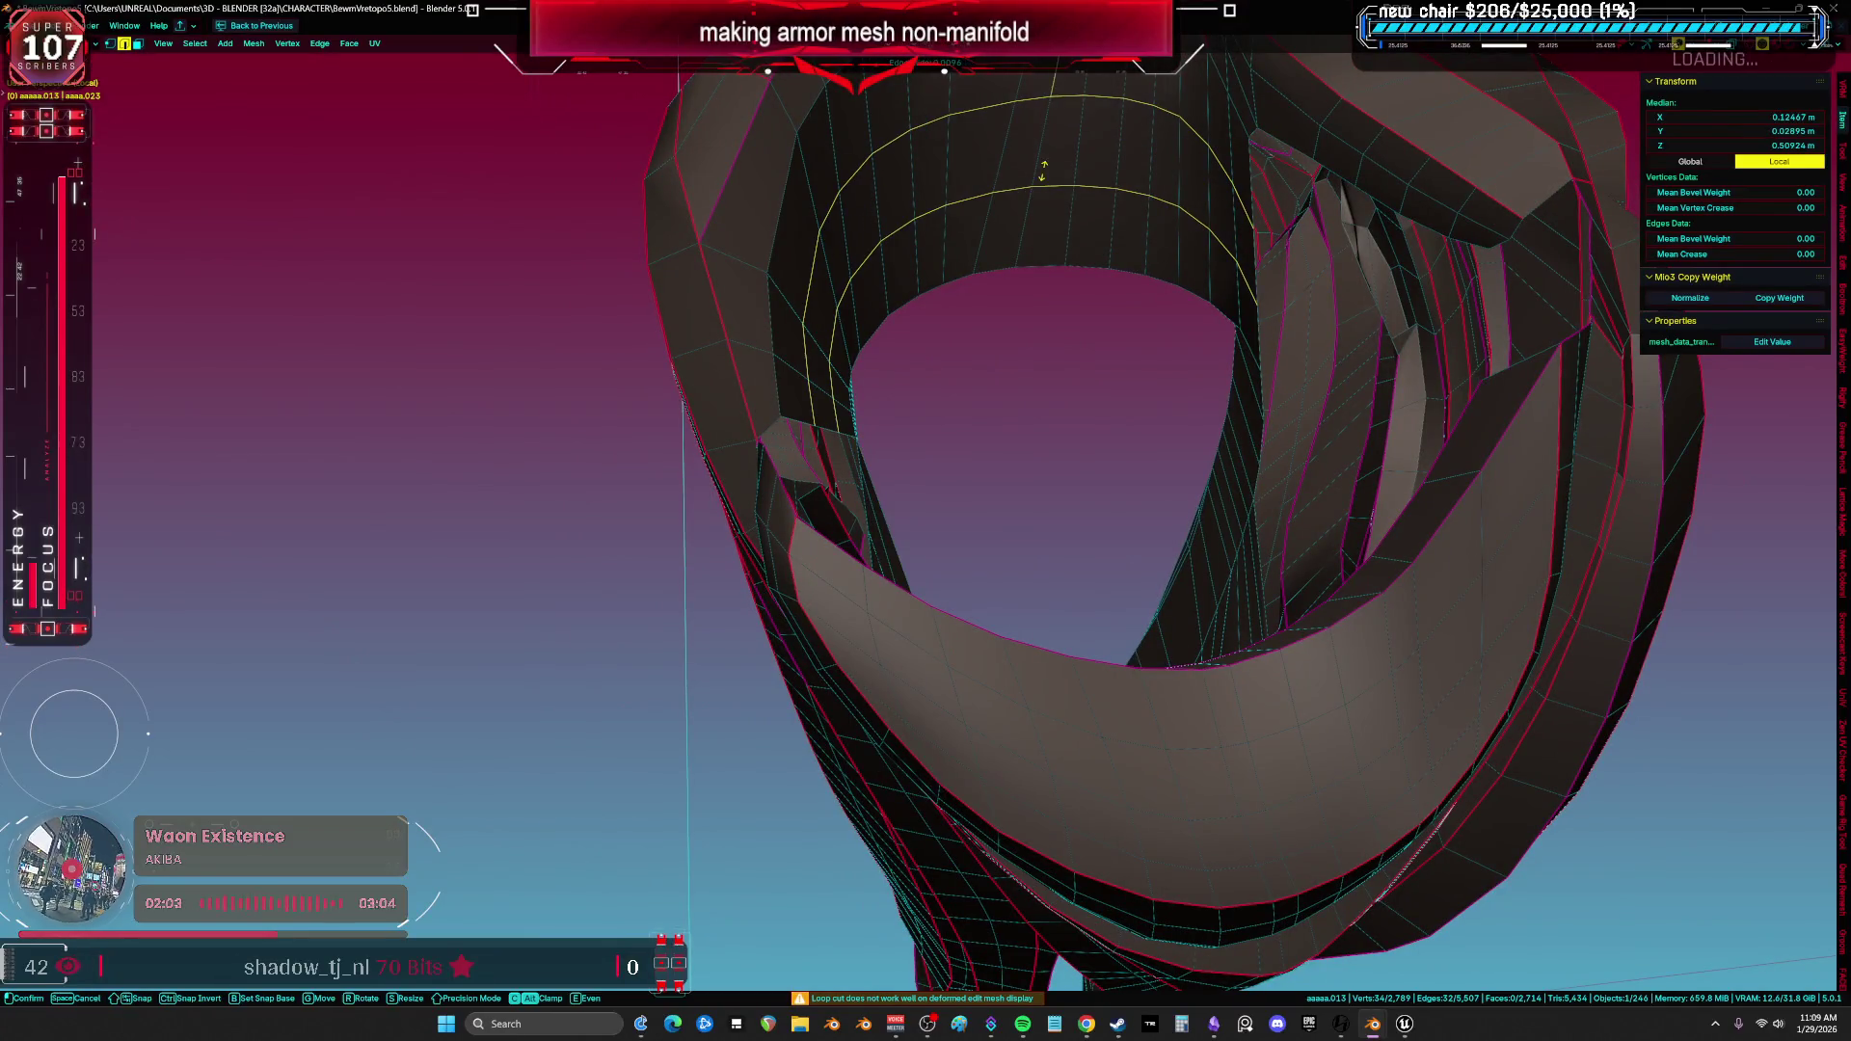
mouse_move(1041, 169)
middle_mouse_down()
mouse_move(1026, 414)
mouse_move(1041, 419)
mouse_move(882, 553)
mouse_move(922, 341)
mouse_move(901, 247)
middle_mouse_up()
key("a")
left_click(913, 453, "alt")
left_click(906, 369)
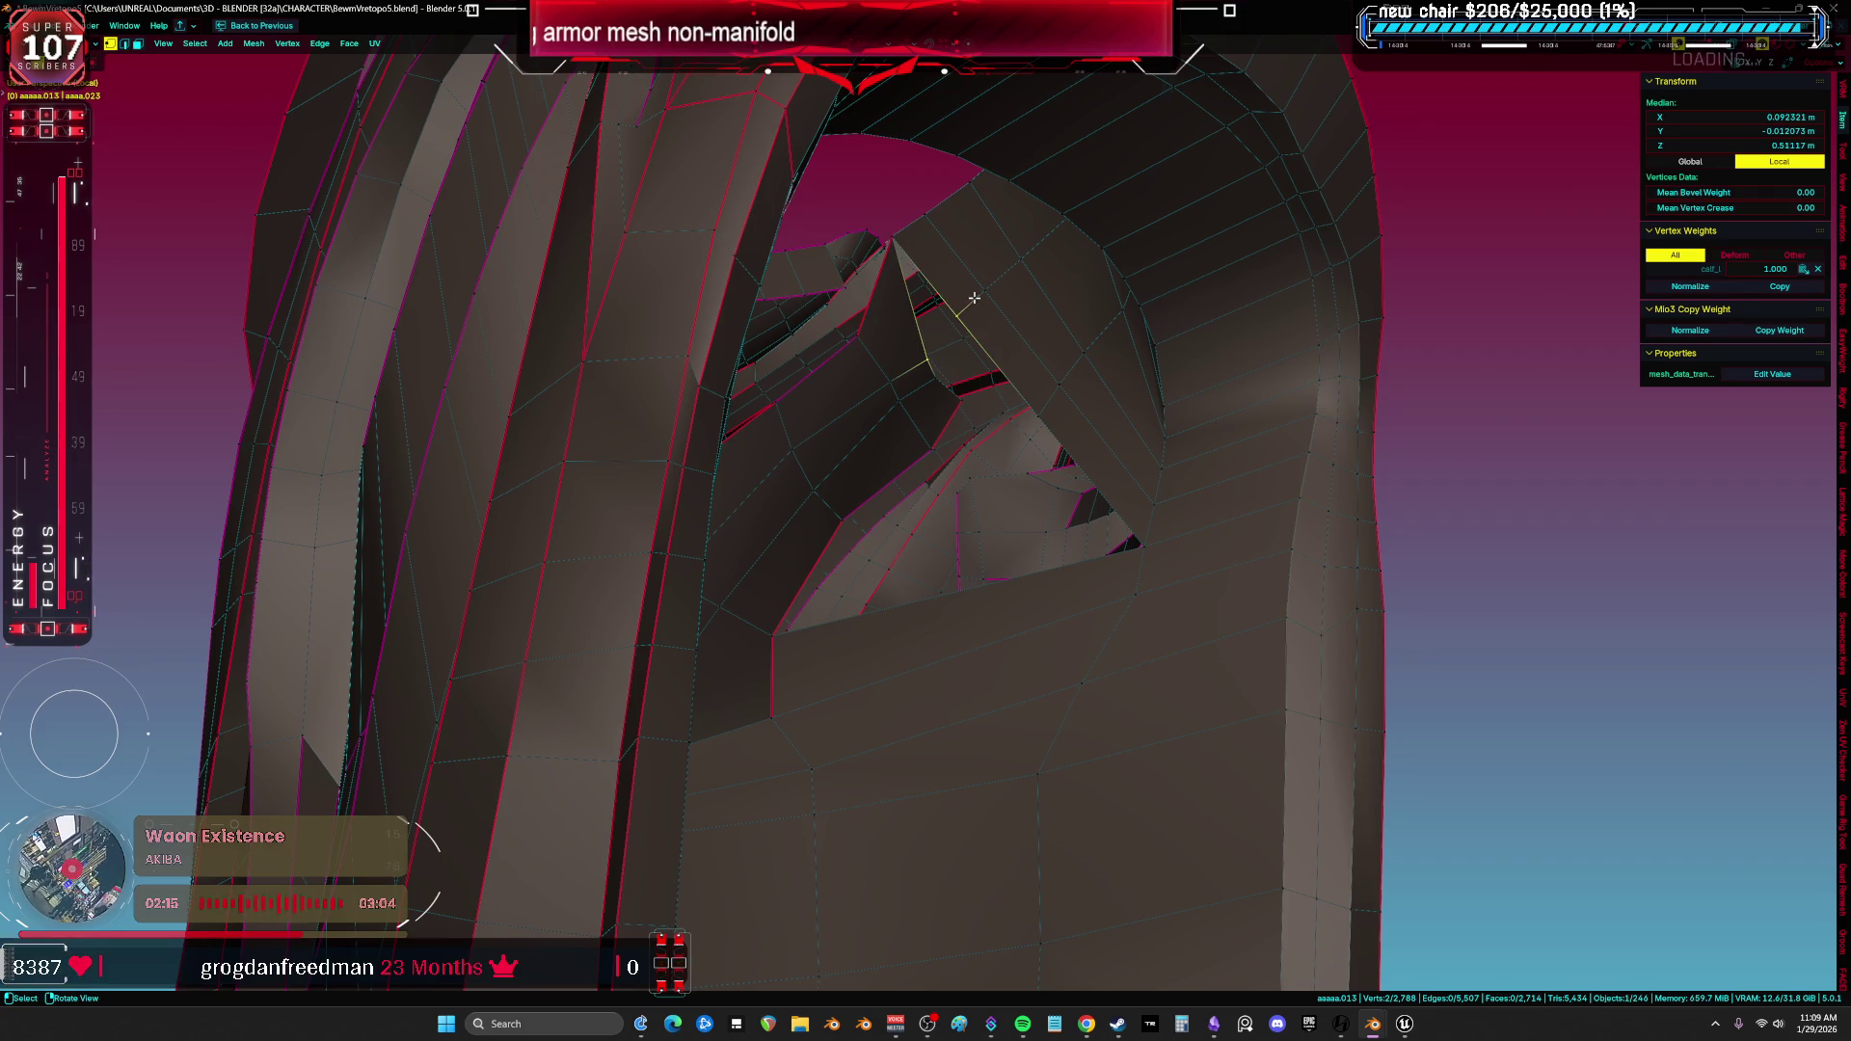
key("alt+a")
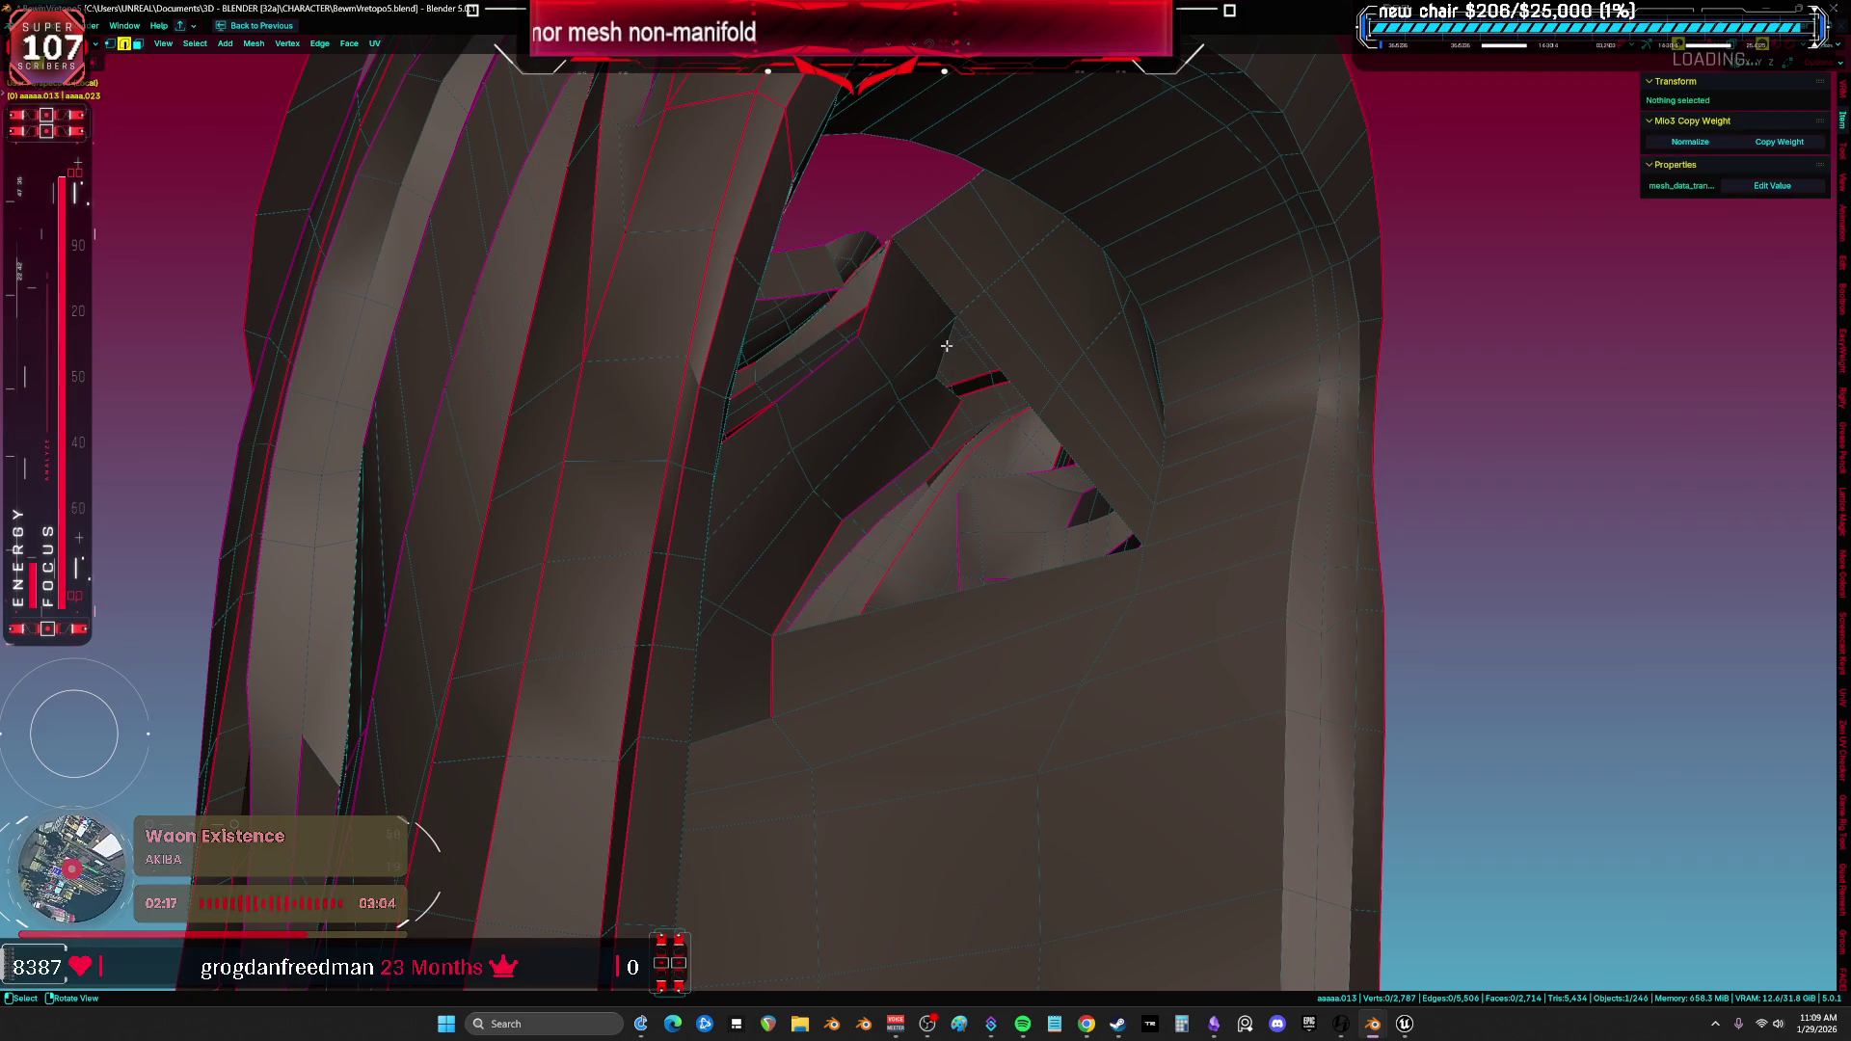
middle_click_drag(1084, 484, 1078, 513)
right_click(1085, 479)
left_click(1084, 480)
Smooth the faces around the leg opening with a sculpt stroke, then select the seam edge in Edit Mode.
left_click(995, 593)
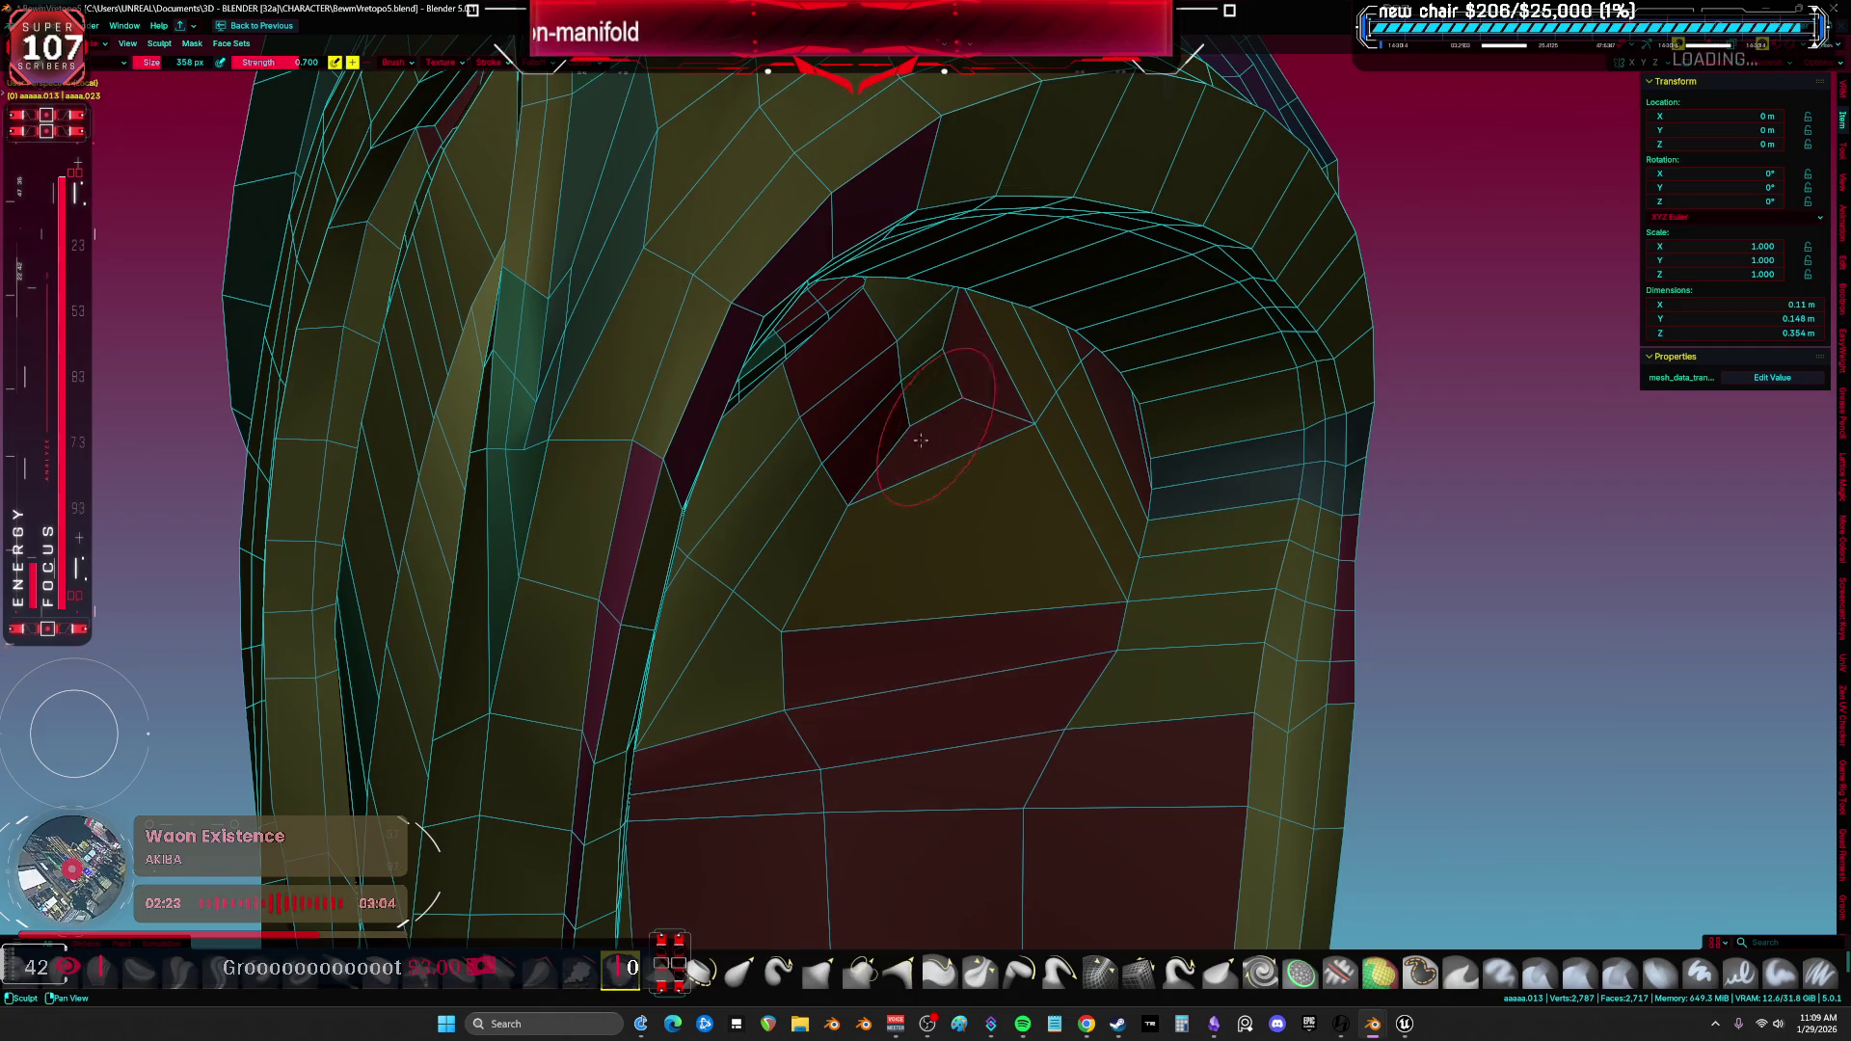
left_click_drag(841, 579, 786, 703)
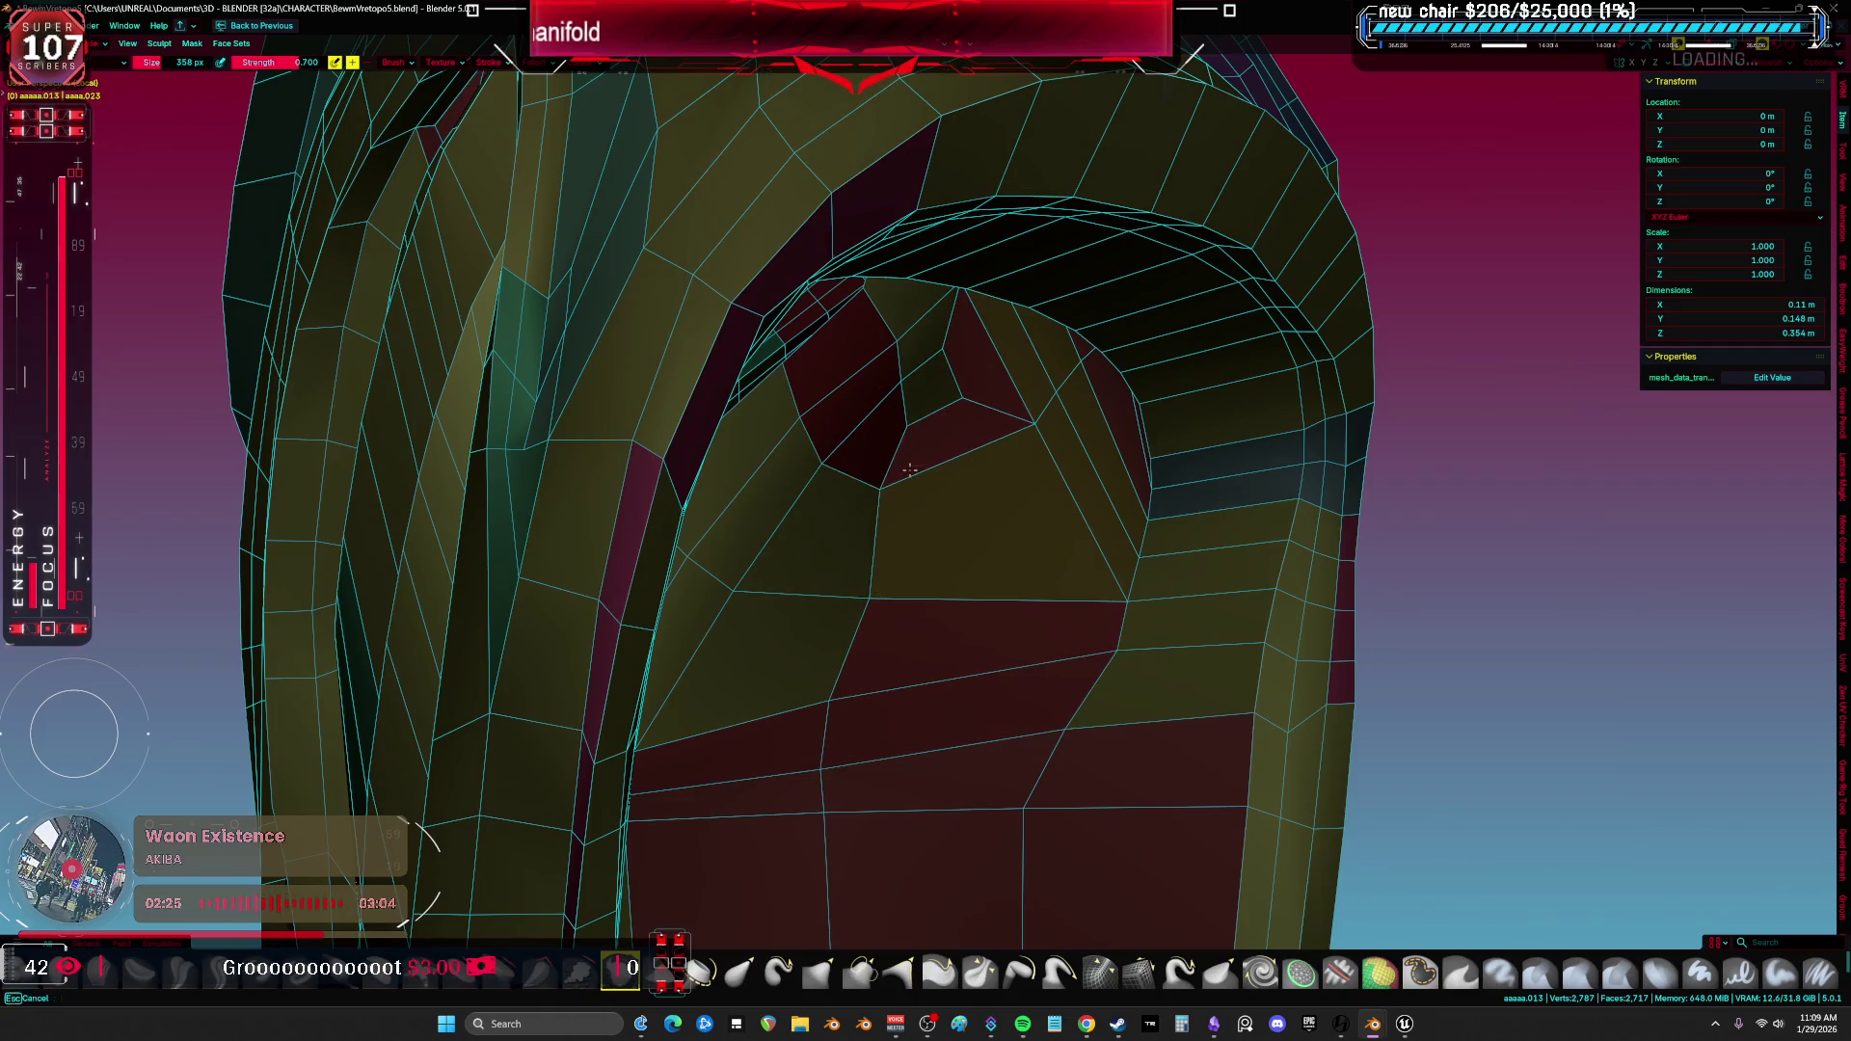
middle_click_drag(910, 468, 983, 426)
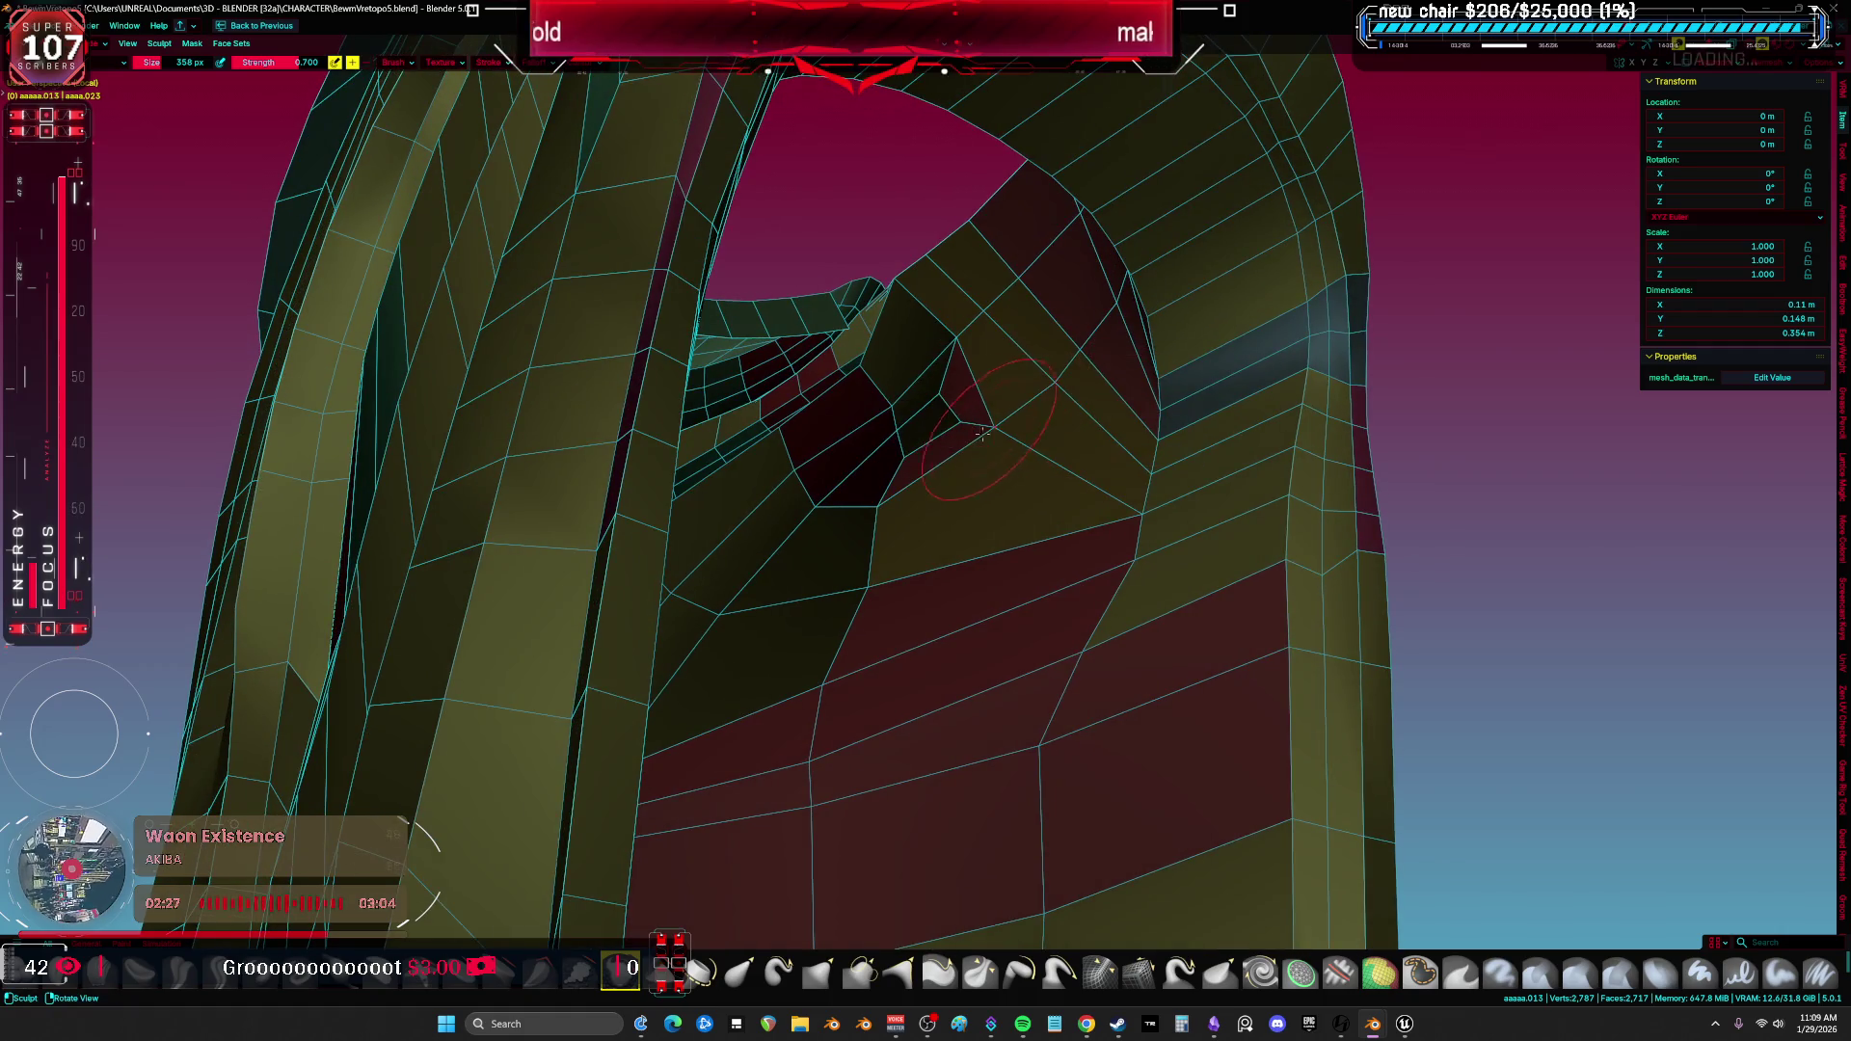
key("Tab")
mouse_move(984, 429)
middle_mouse_down()
mouse_move(842, 619)
mouse_move(1162, 429)
mouse_move(1176, 307)
mouse_move(1143, 295)
middle_mouse_up()
scroll(842, 619, "up", 3)
left_click(867, 608)
left_click(1088, 488)
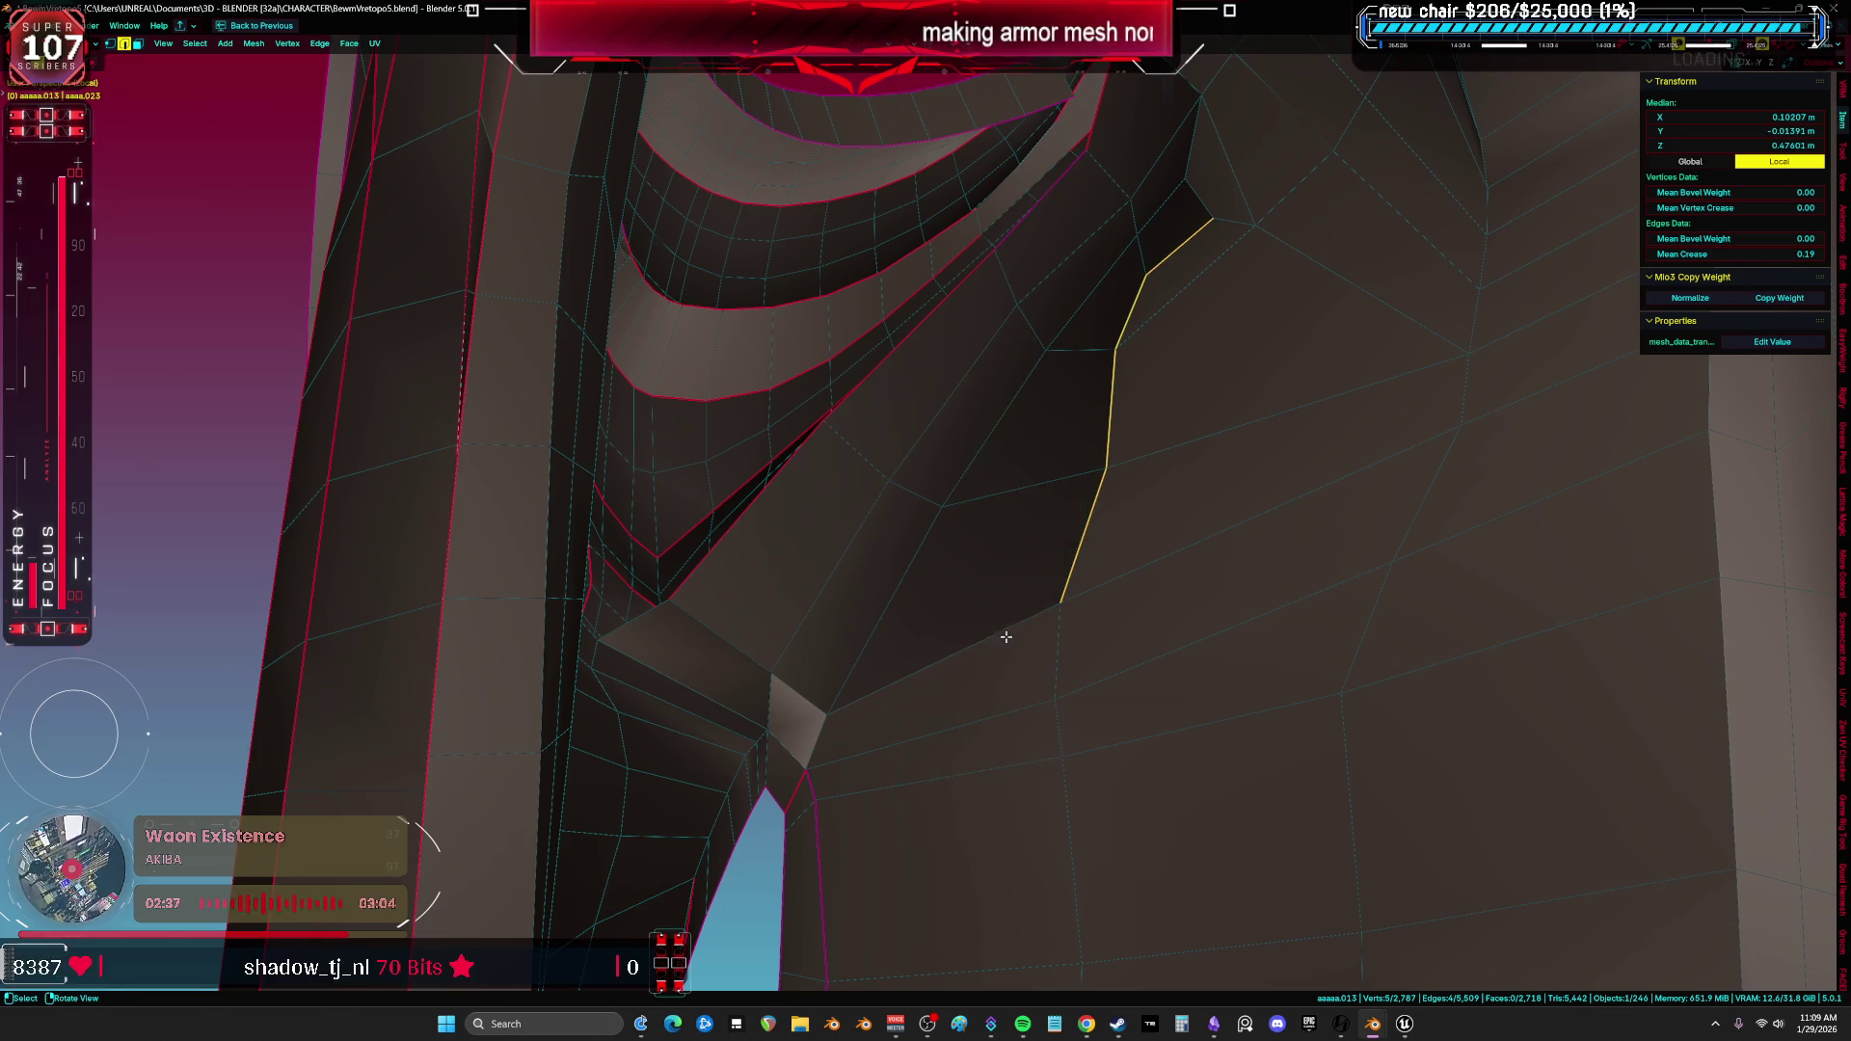
Select the three vertices around the small top gap and fill it with a triangular face.
middle_click_drag(1005, 637, 995, 379)
scroll(1035, 227, "down", 3)
left_click(1016, 468, "alt")
mouse_move(1016, 467)
middle_mouse_down()
mouse_move(942, 478)
mouse_move(891, 589)
mouse_move(1274, 421)
mouse_move(1097, 521)
mouse_move(934, 521)
mouse_move(1021, 463)
mouse_move(1008, 493)
mouse_move(916, 530)
middle_mouse_up()
key("a")
key("alt+a")
key("g")
left_click(1036, 465, "shift")
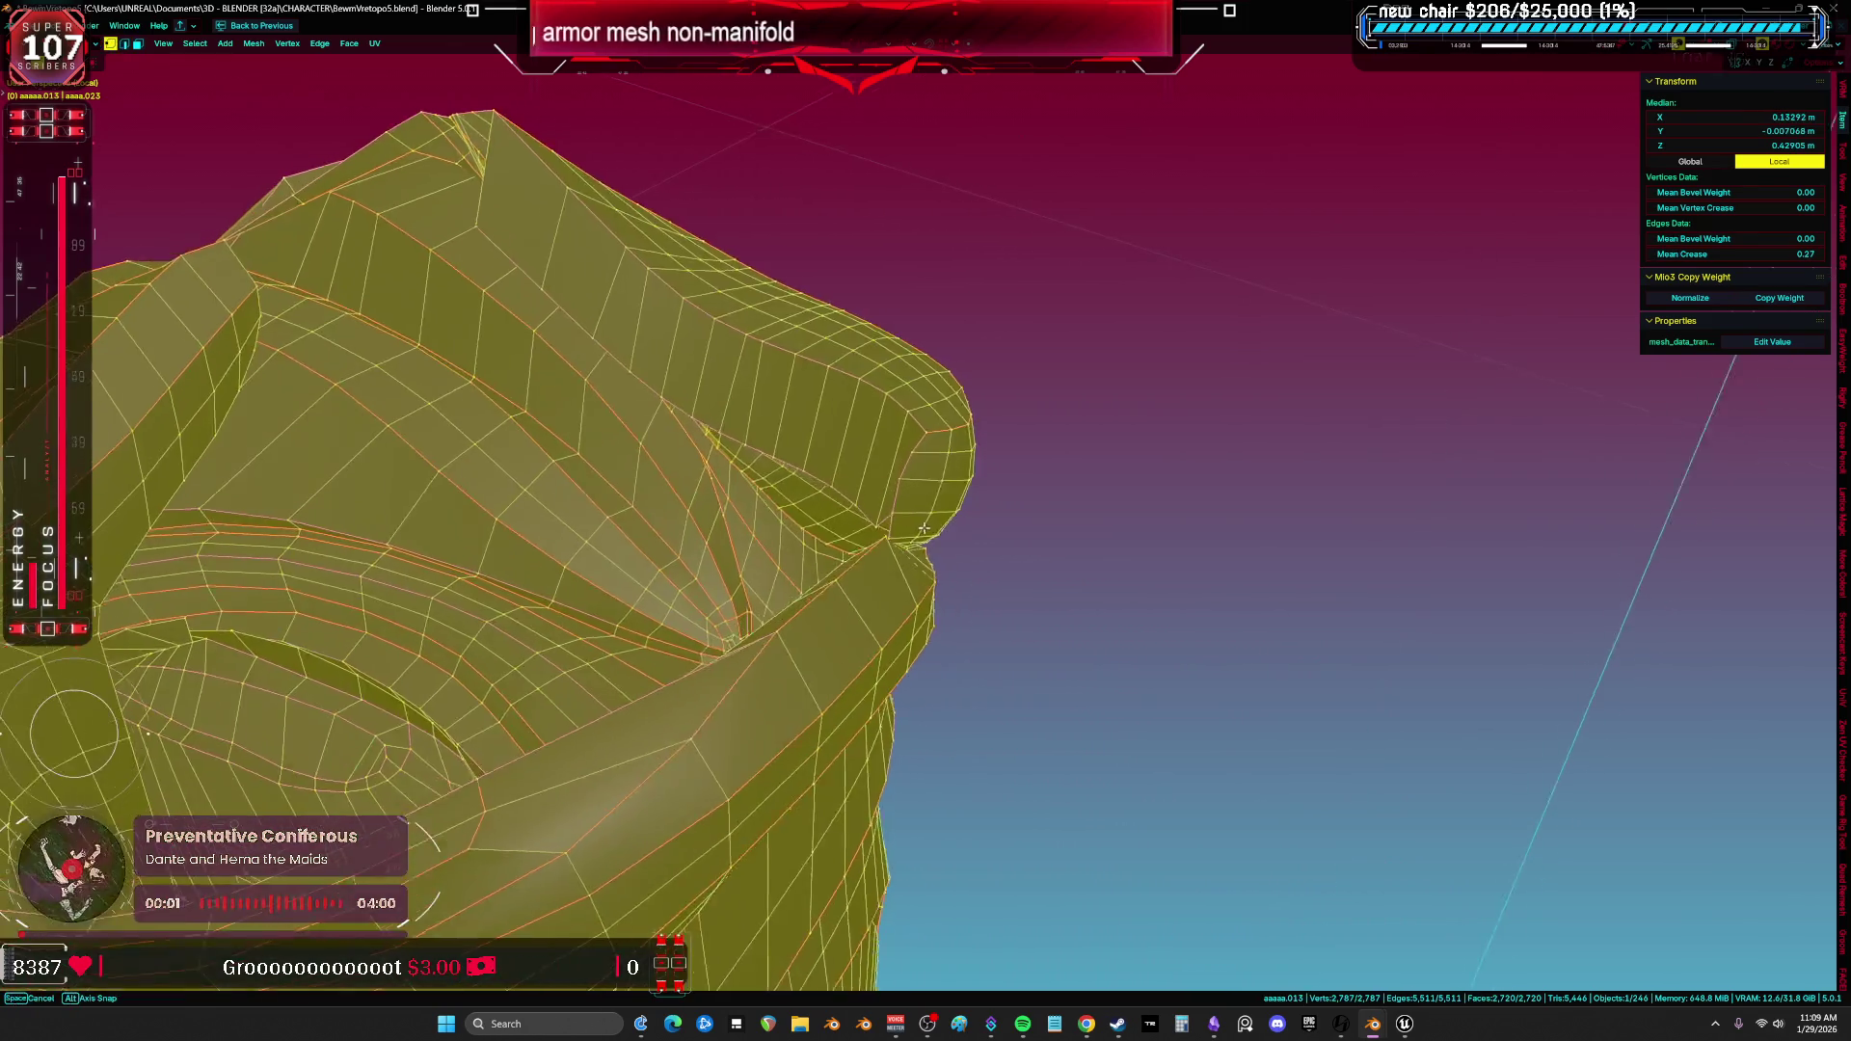
mouse_move(922, 529)
middle_mouse_down()
mouse_move(888, 539)
mouse_move(868, 506)
mouse_move(1124, 468)
mouse_move(1057, 494)
mouse_move(983, 483)
mouse_move(730, 394)
middle_mouse_up()
scroll(888, 538, "up", 2)
left_click(859, 488)
key("f")
Check the fill in X-ray, then Vertex Slide the top-edge vertex along its edge to tidy the seam.
key("alt+z")
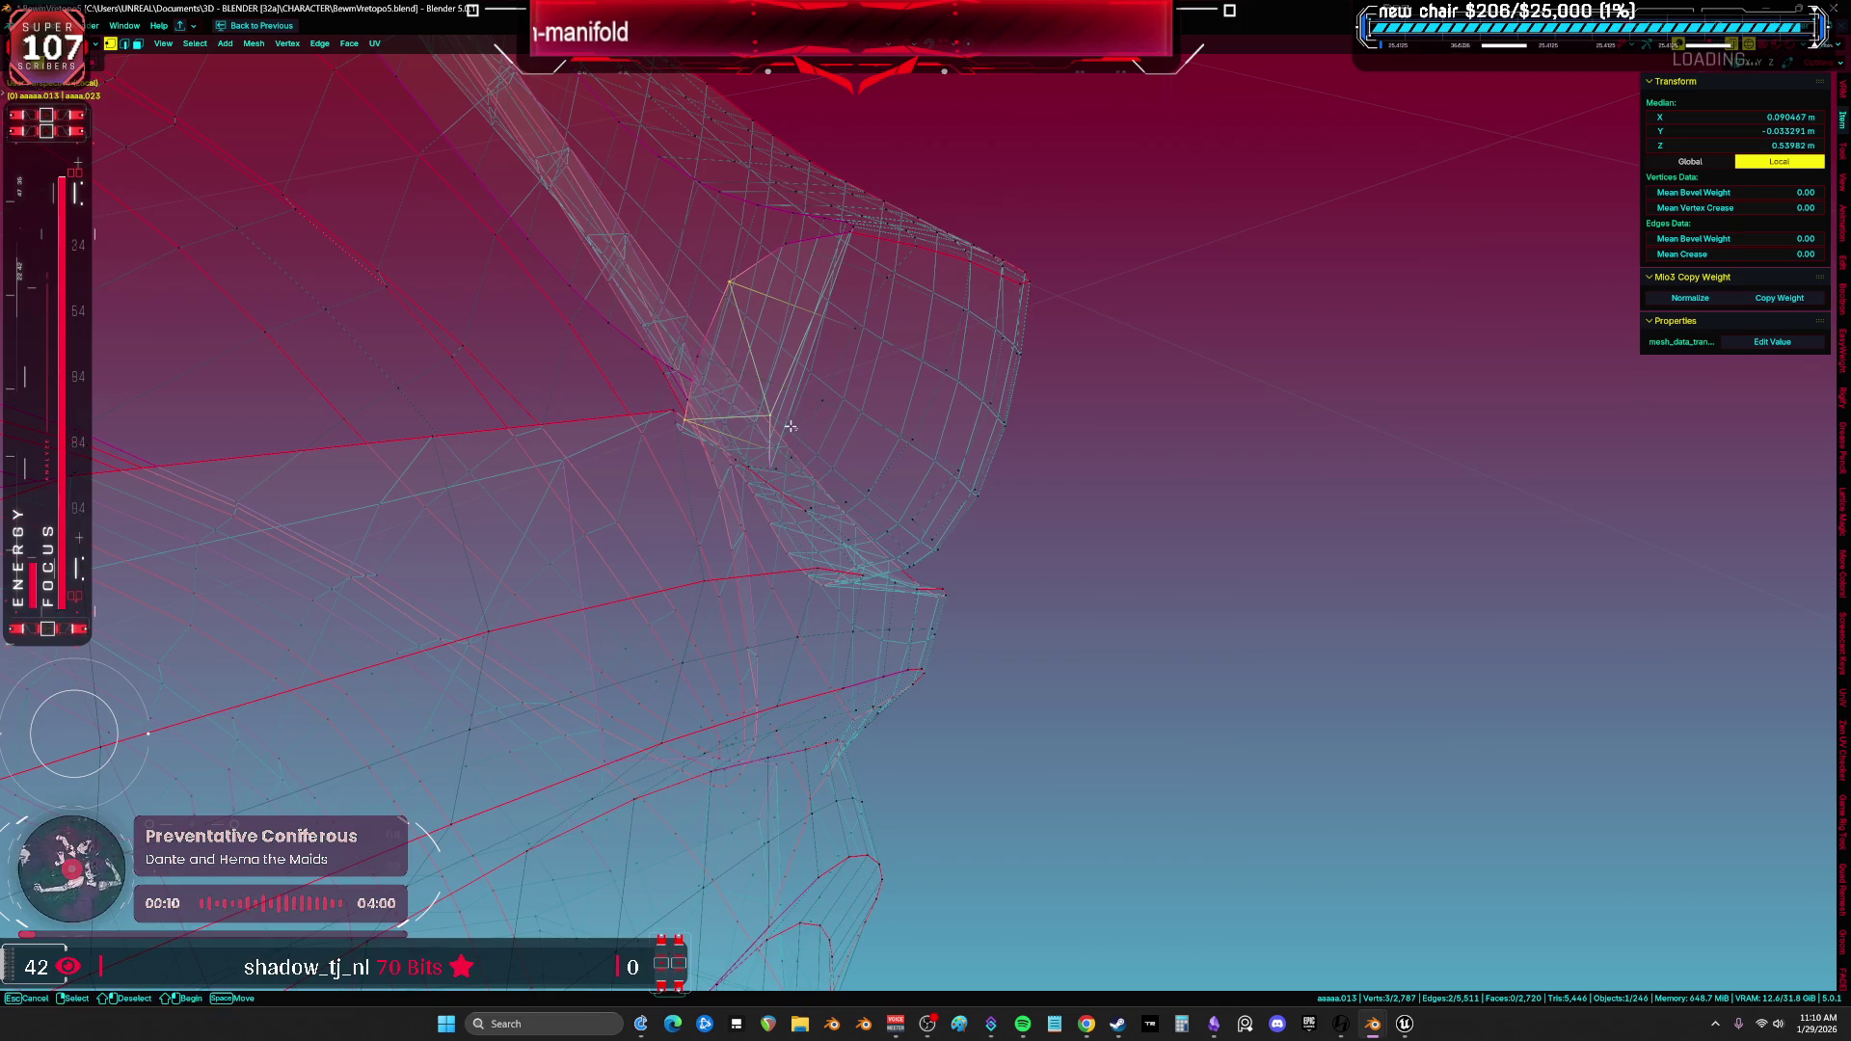
mouse_move(715, 270)
middle_mouse_down()
mouse_move(802, 356)
mouse_move(1050, 409)
mouse_move(1119, 373)
mouse_move(1076, 389)
middle_mouse_up()
key("alt+z")
left_click(1076, 388)
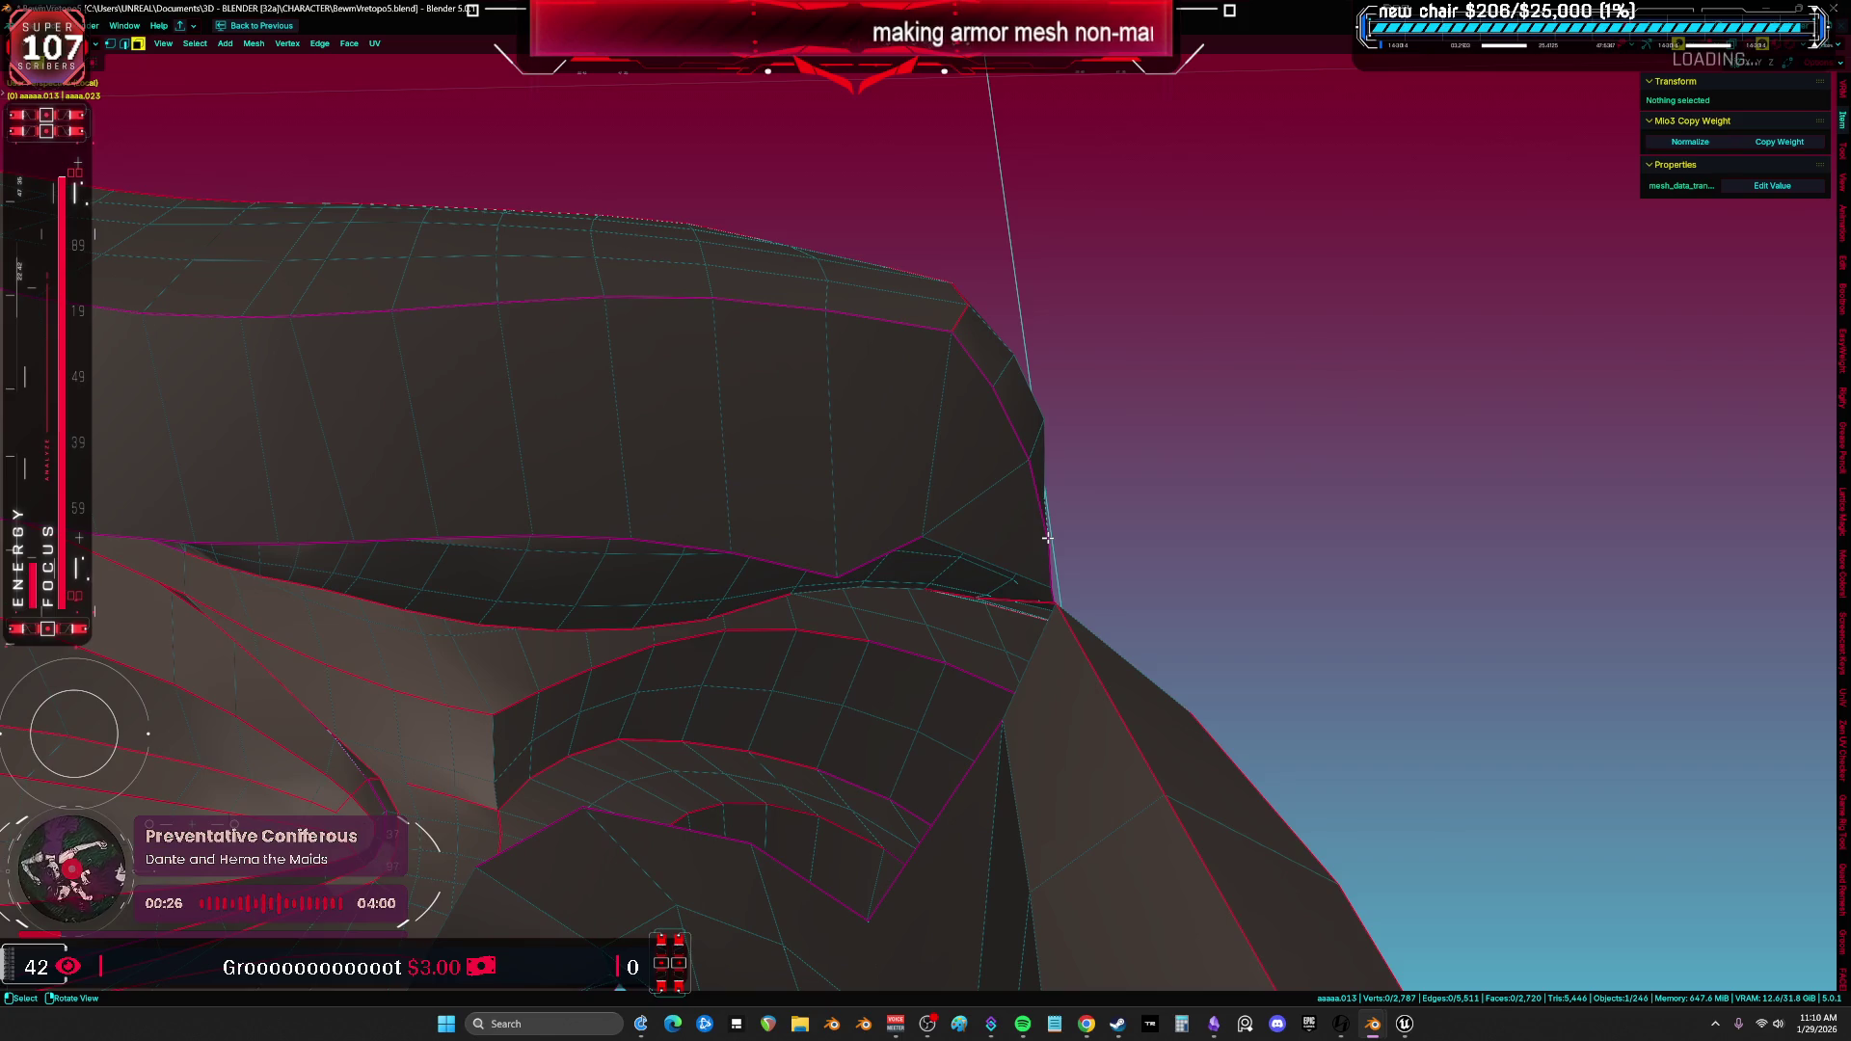
mouse_move(709, 550)
middle_mouse_down()
mouse_move(829, 583)
mouse_move(848, 530)
mouse_move(874, 565)
middle_mouse_up()
left_click(830, 583)
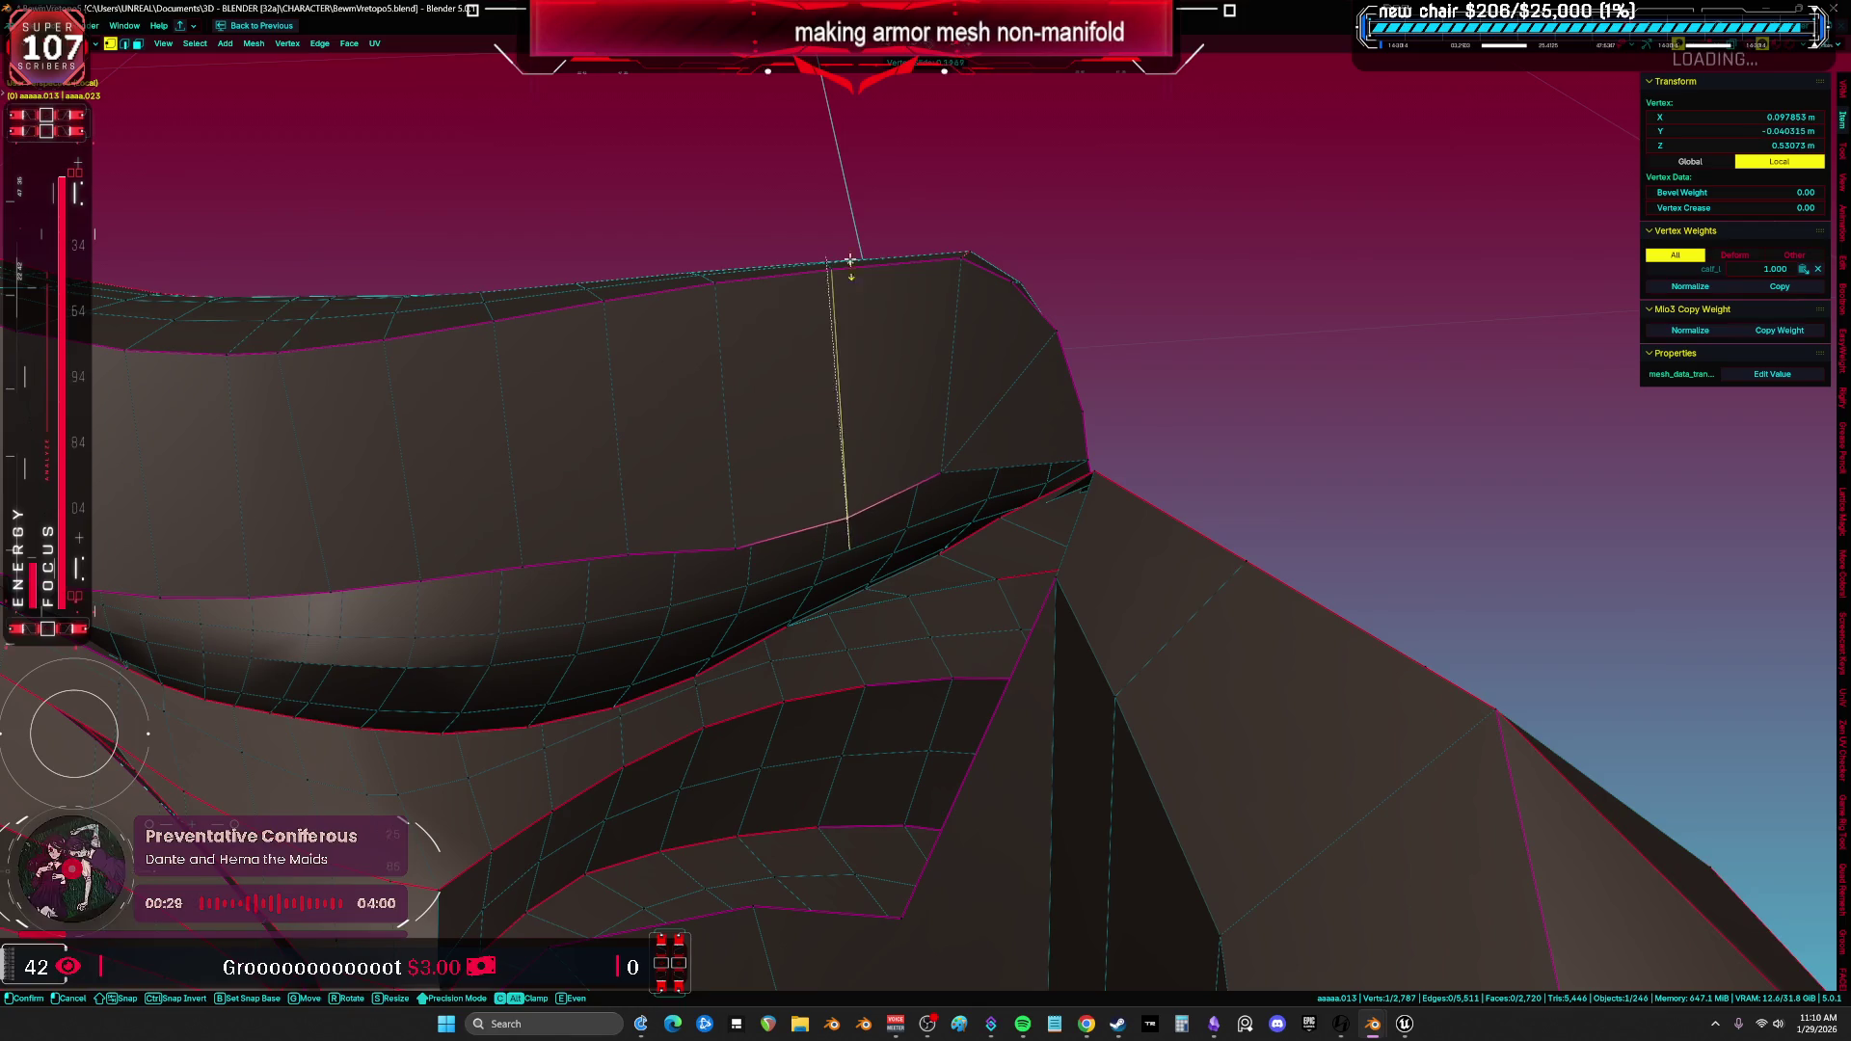
key("g")
key("g")
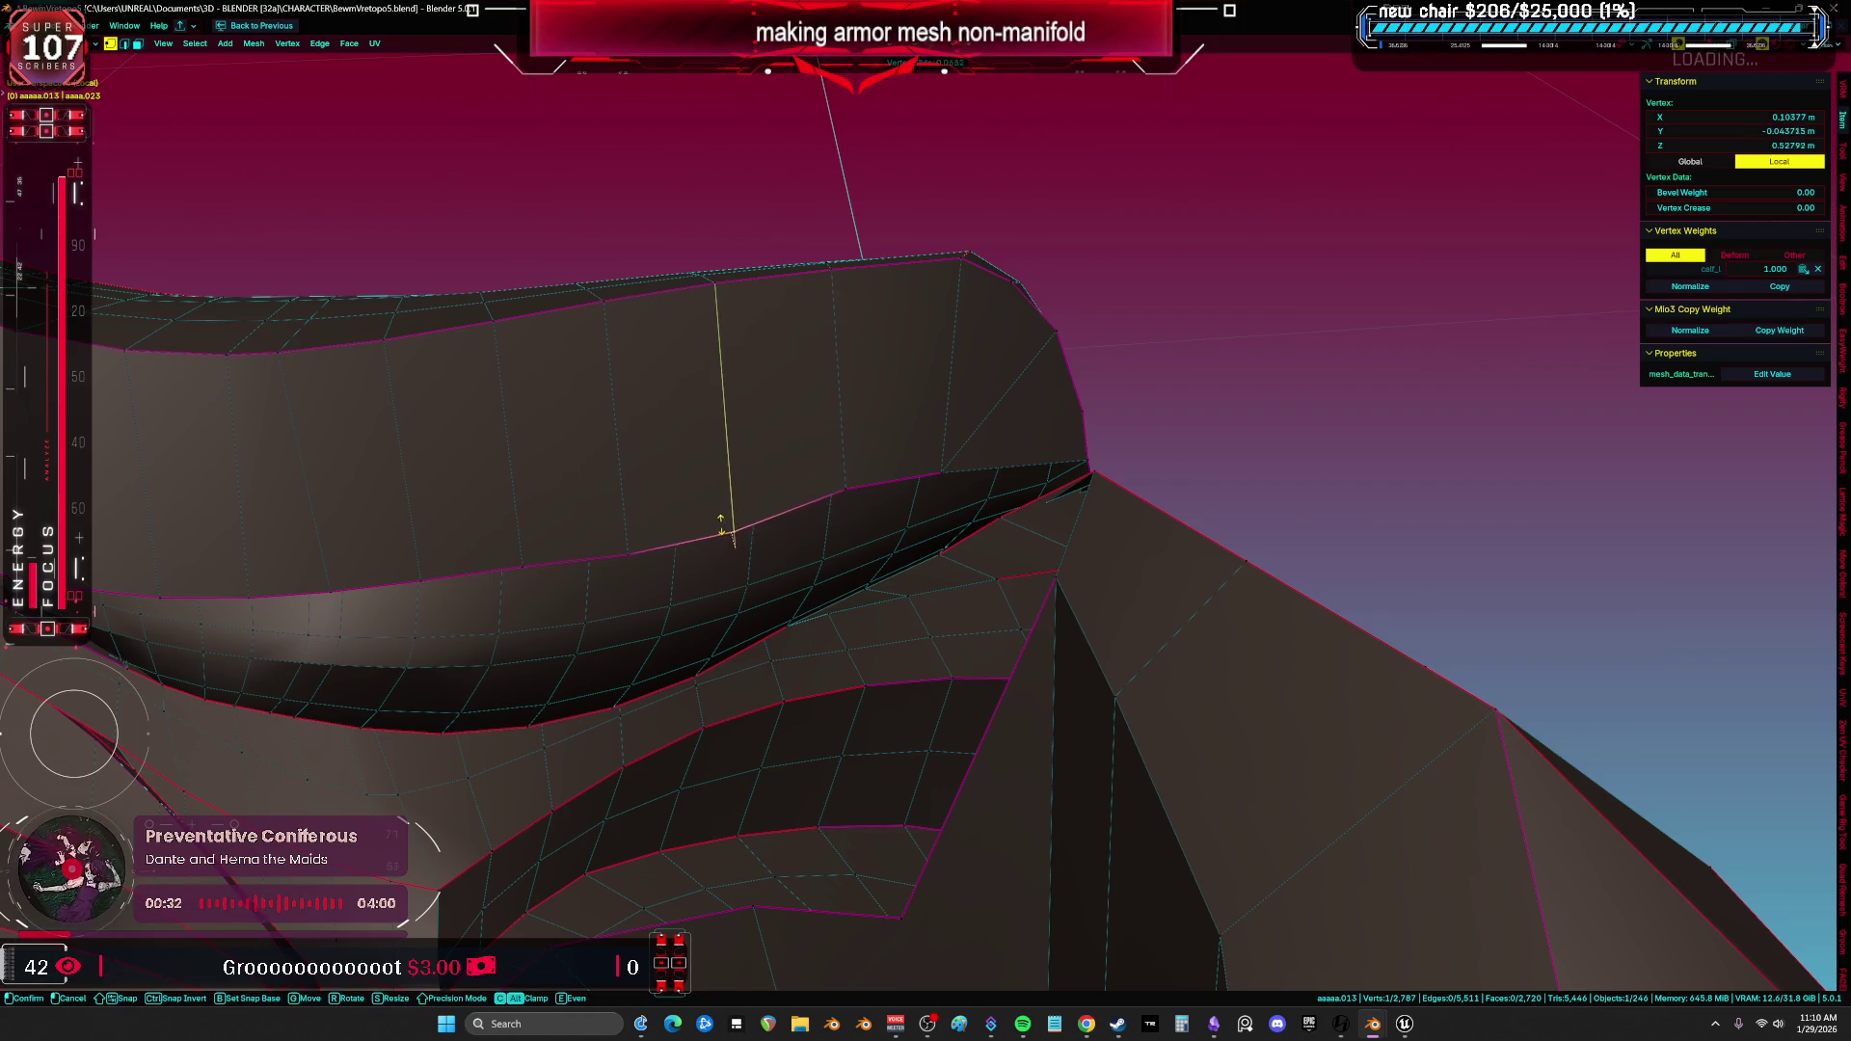
left_click(720, 524)
key("a")
mouse_move(721, 524)
middle_mouse_down()
mouse_move(840, 518)
mouse_move(604, 397)
middle_mouse_up()
Select the two edges bordering the seam gap at the junction and fill the face between them.
key("alt+a")
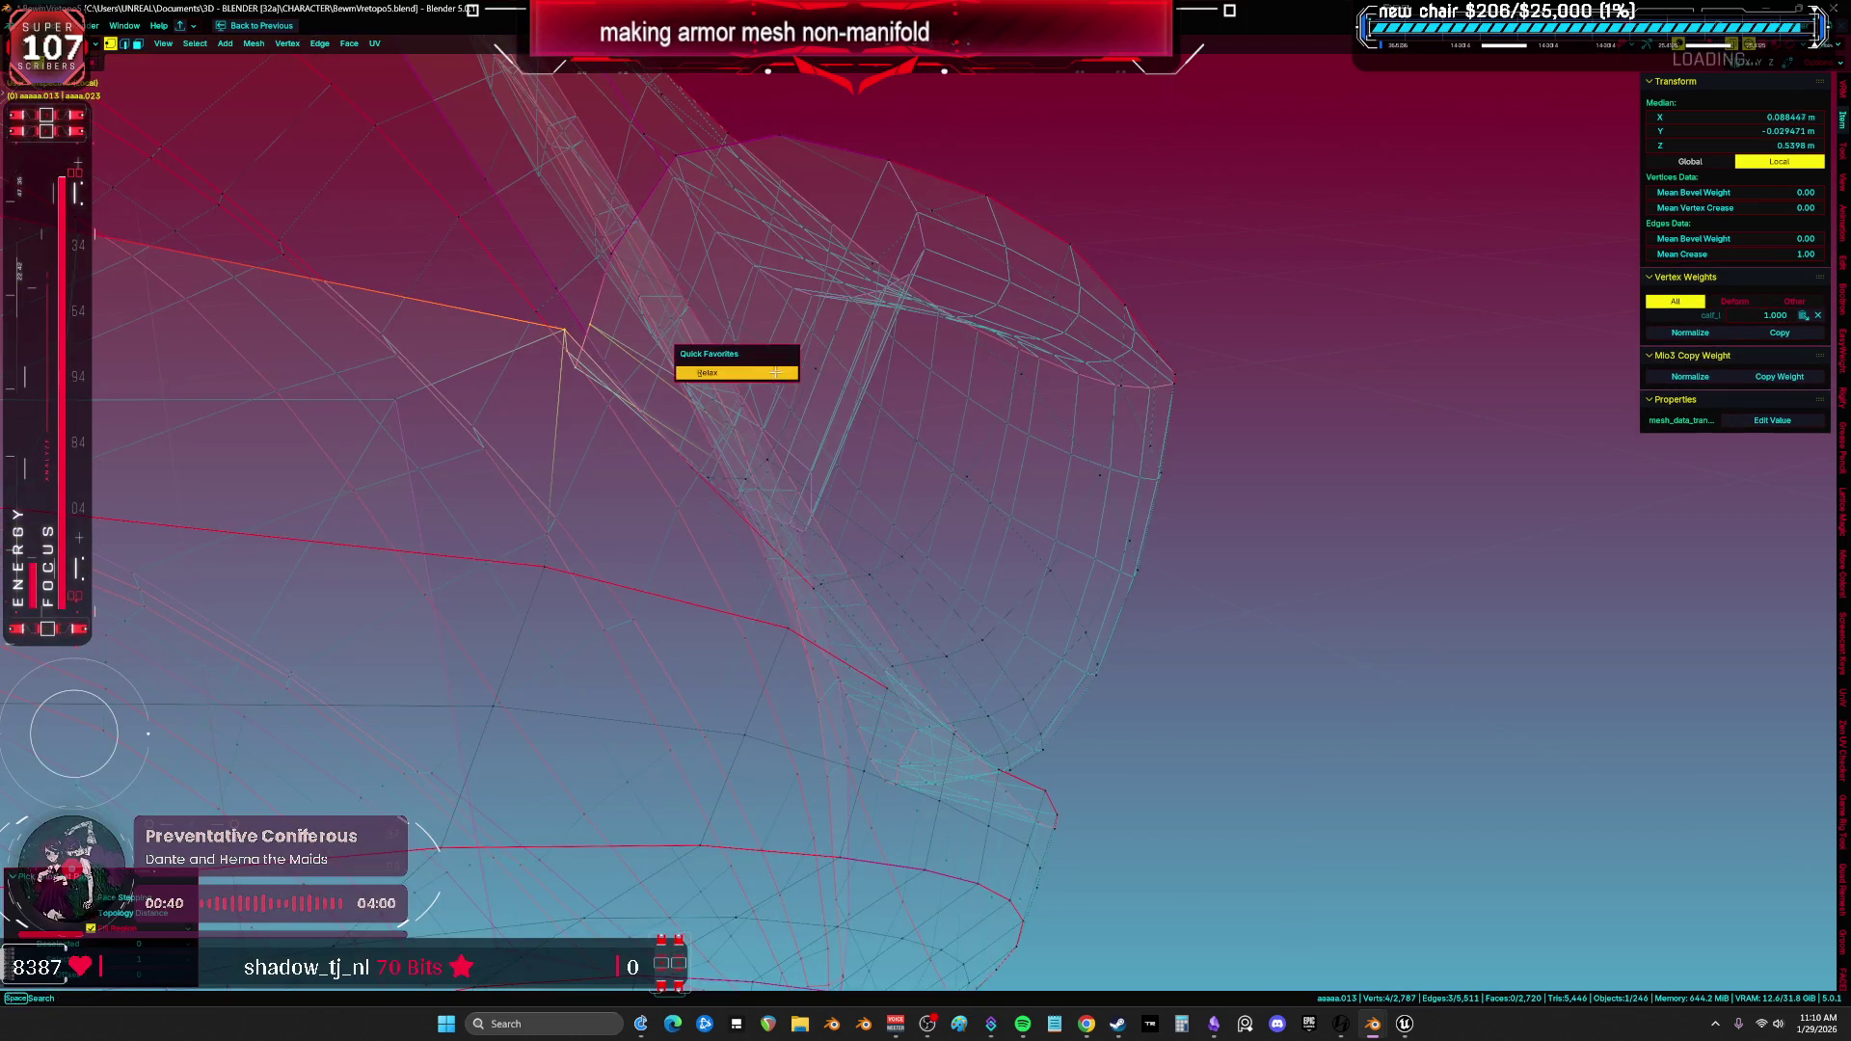
key("alt+z")
mouse_move(987, 376)
middle_mouse_down()
mouse_move(956, 411)
mouse_move(1003, 425)
middle_mouse_up()
scroll(1084, 454, "up", 2)
scroll(1170, 454, "up", 2)
scroll(1336, 460, "up", 2)
mouse_move(1336, 461)
middle_mouse_down()
mouse_move(1434, 434)
mouse_move(1335, 419)
middle_mouse_up()
left_click(664, 580)
mouse_move(659, 585)
middle_mouse_down()
mouse_move(723, 565)
mouse_move(1028, 607)
mouse_move(1013, 565)
mouse_move(1136, 496)
mouse_move(1027, 588)
mouse_move(1003, 544)
mouse_move(942, 617)
mouse_move(844, 609)
mouse_move(887, 584)
mouse_move(838, 599)
mouse_move(838, 541)
mouse_move(823, 559)
middle_mouse_up()
left_click(795, 518)
left_click(908, 510, "shift")
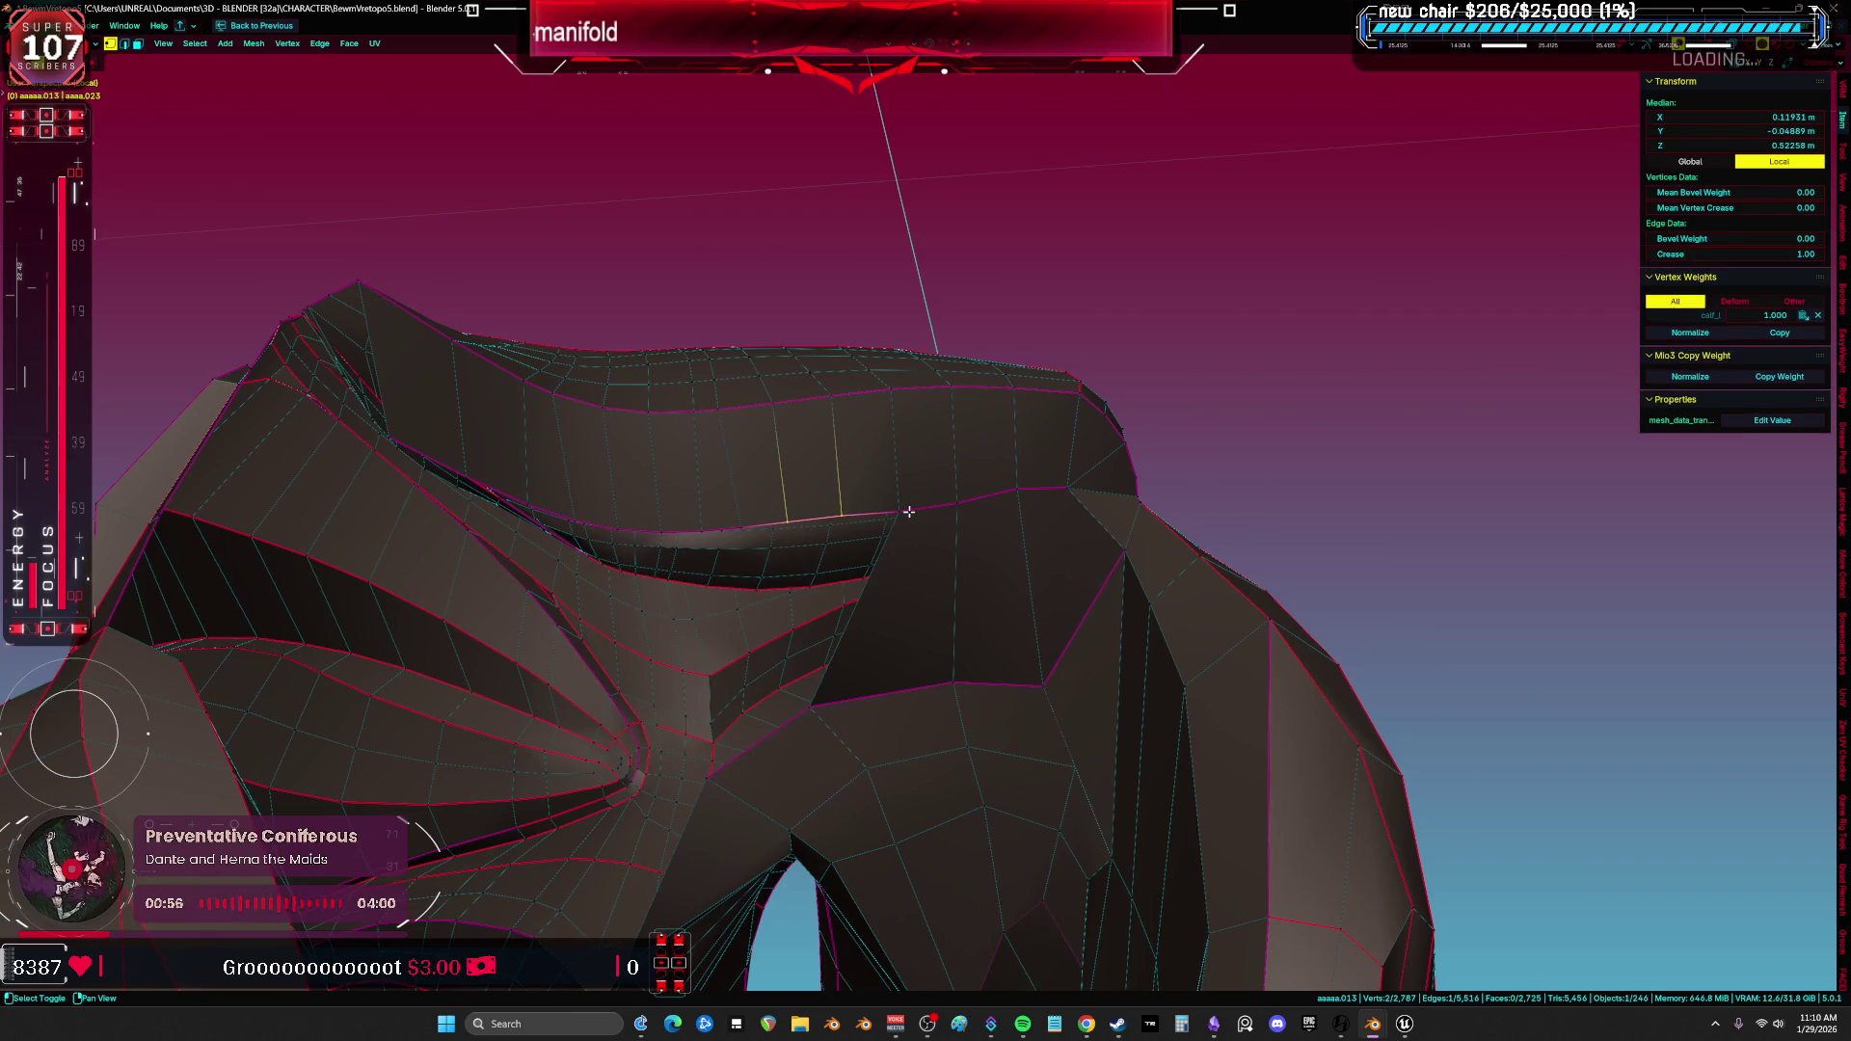
left_click(698, 523)
left_click(743, 514, "shift")
key("f")
Review the new face in X-ray and wireframe shading, then return to solid shading.
mouse_move(807, 694)
middle_mouse_down()
mouse_move(784, 661)
mouse_move(757, 727)
mouse_move(757, 680)
mouse_move(860, 745)
mouse_move(763, 756)
mouse_move(695, 650)
mouse_move(615, 458)
mouse_move(829, 522)
mouse_move(741, 576)
mouse_move(909, 528)
mouse_move(777, 491)
middle_mouse_up()
key("alt+z")
key("alt+z")
key("a")
scroll(829, 521, "down", 3)
left_click(740, 575)
left_click(814, 516)
left_click(905, 464)
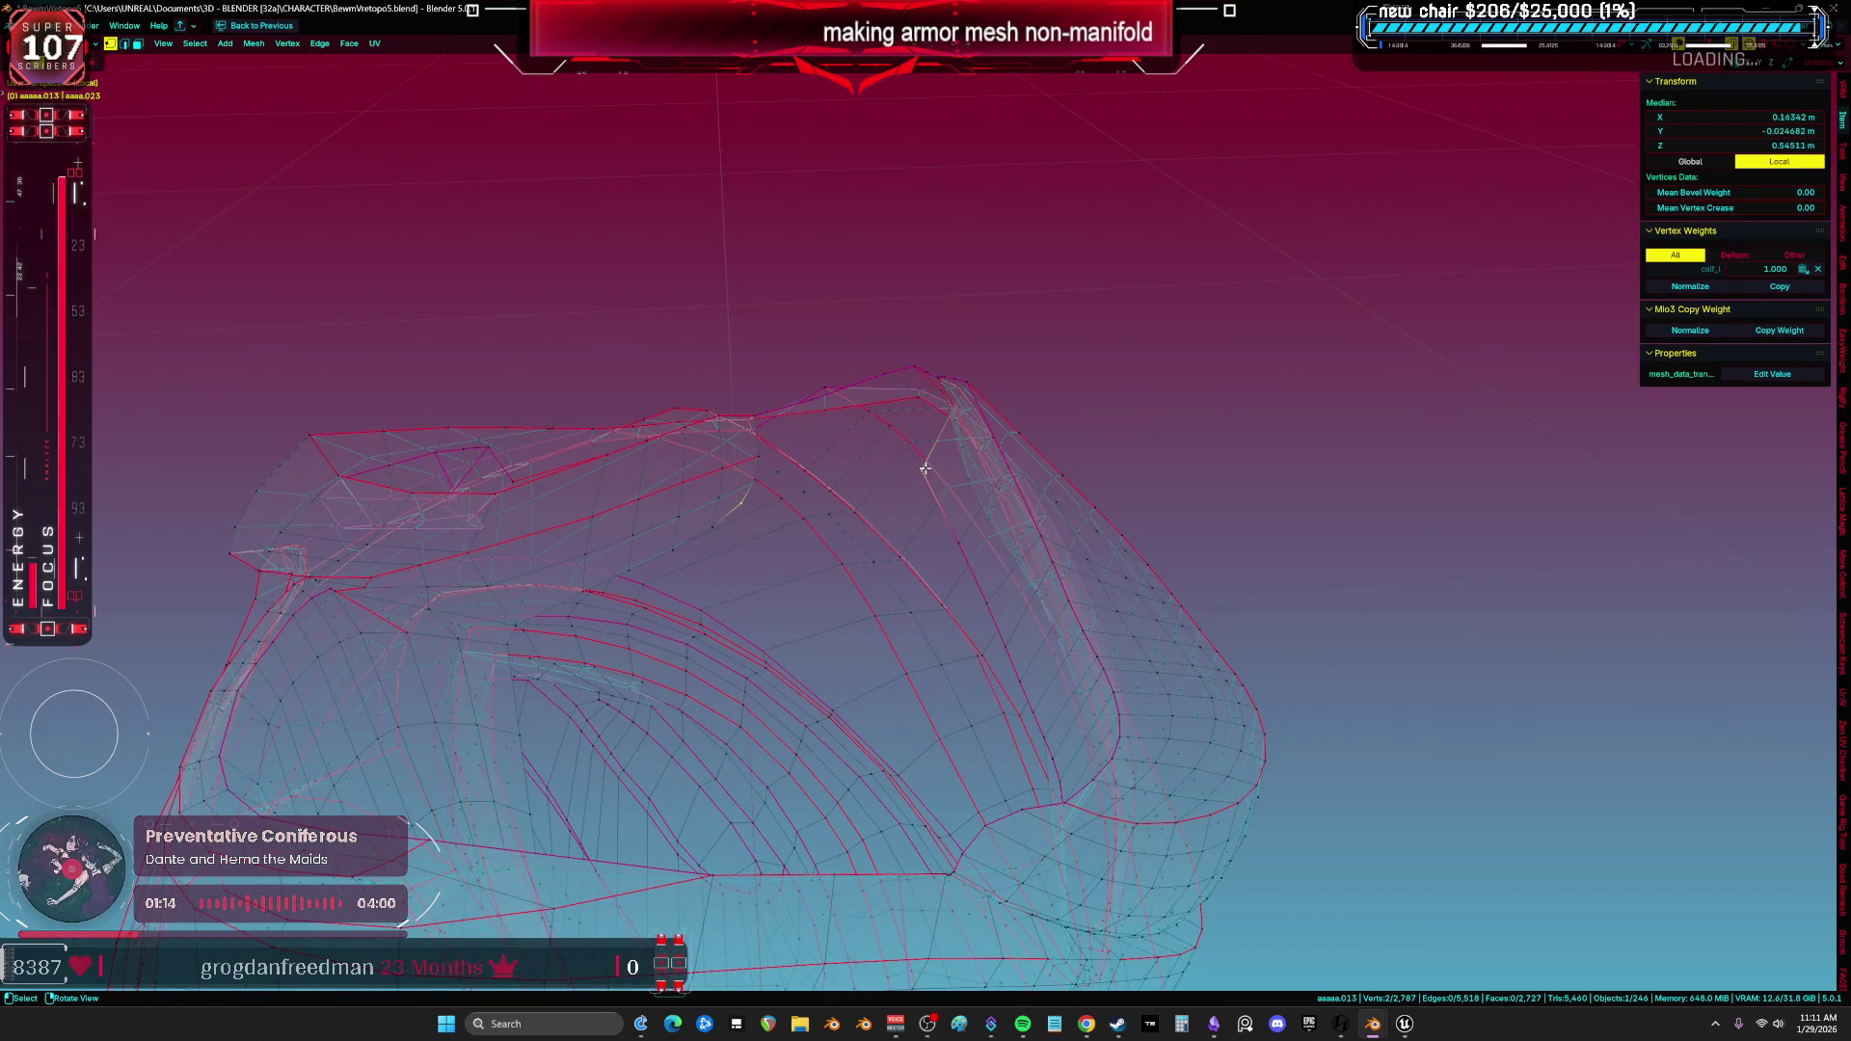
left_click(925, 468, "shift")
key("z")
middle_click_drag(1168, 472, 826, 488)
key("z")
left_click(954, 516)
mouse_move(955, 517)
middle_mouse_down()
mouse_move(849, 490)
mouse_move(838, 534)
mouse_move(919, 482)
middle_mouse_up()
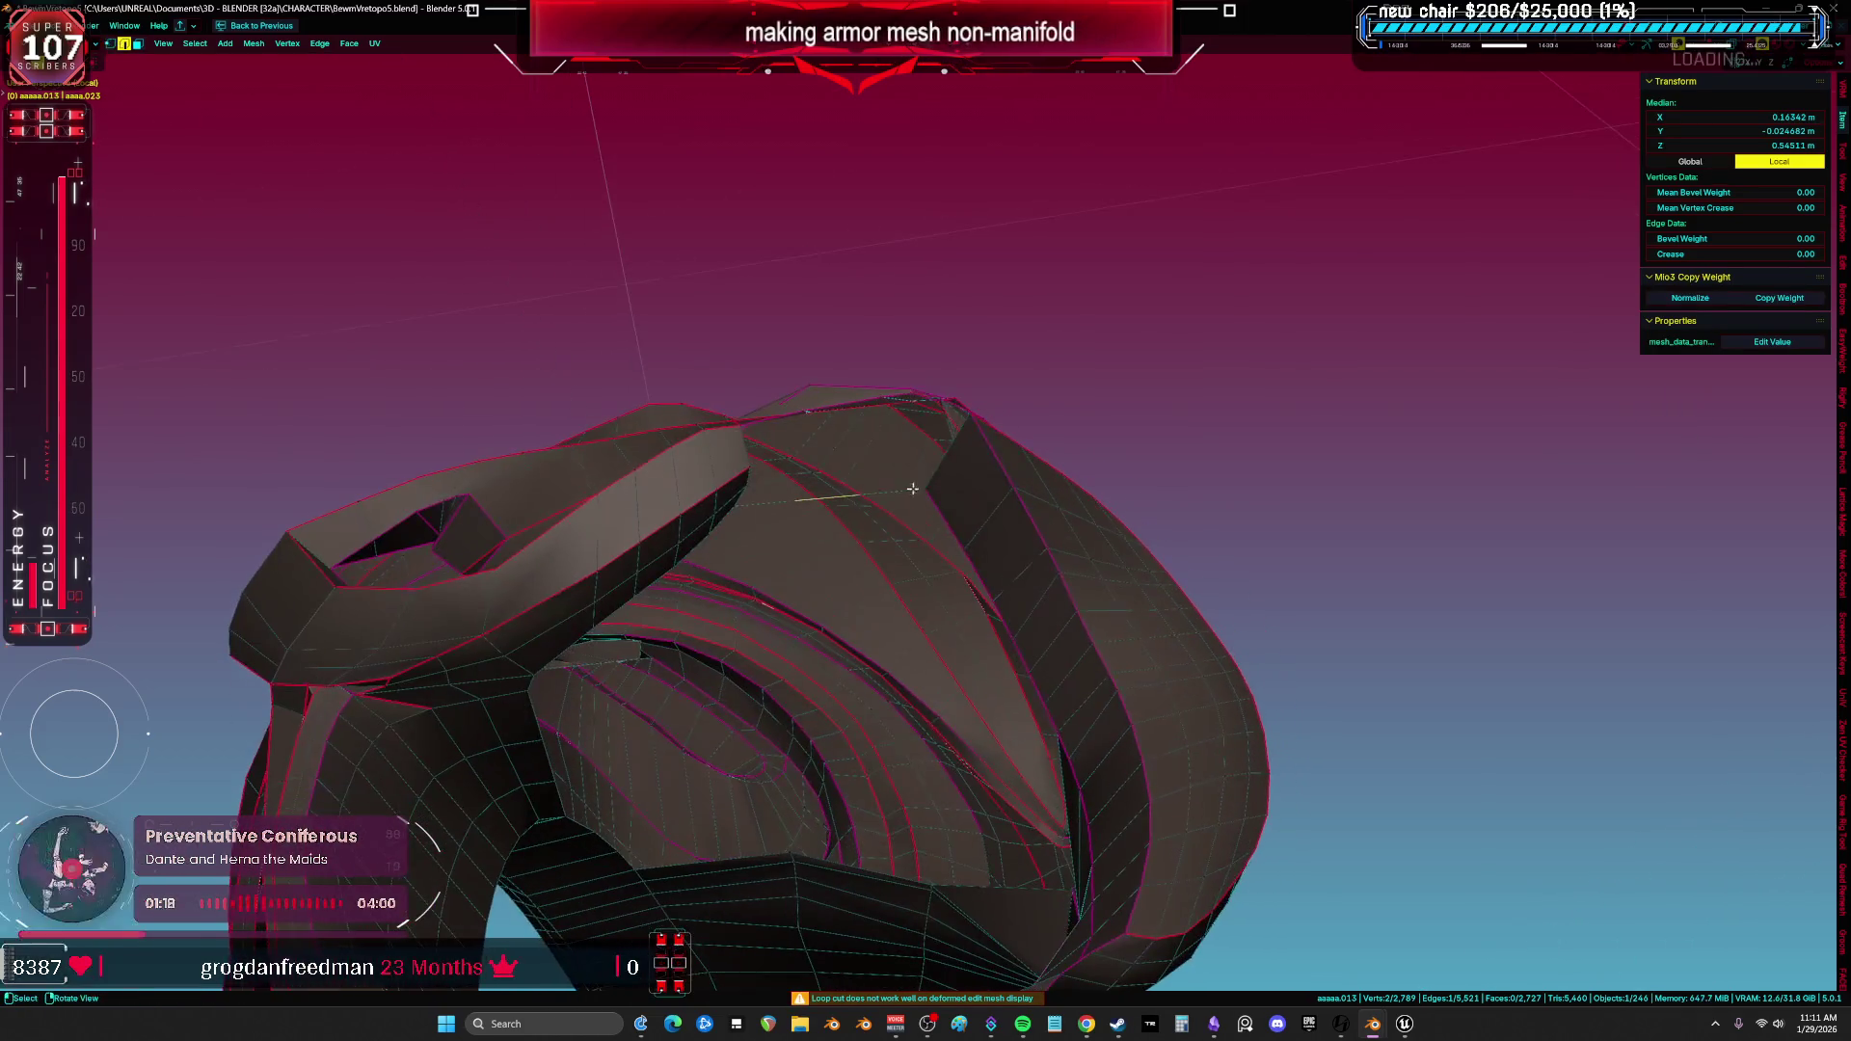
Add a centred loop cut across the panel and inspect the hole area in X-ray.
left_click(919, 502, "ctrl")
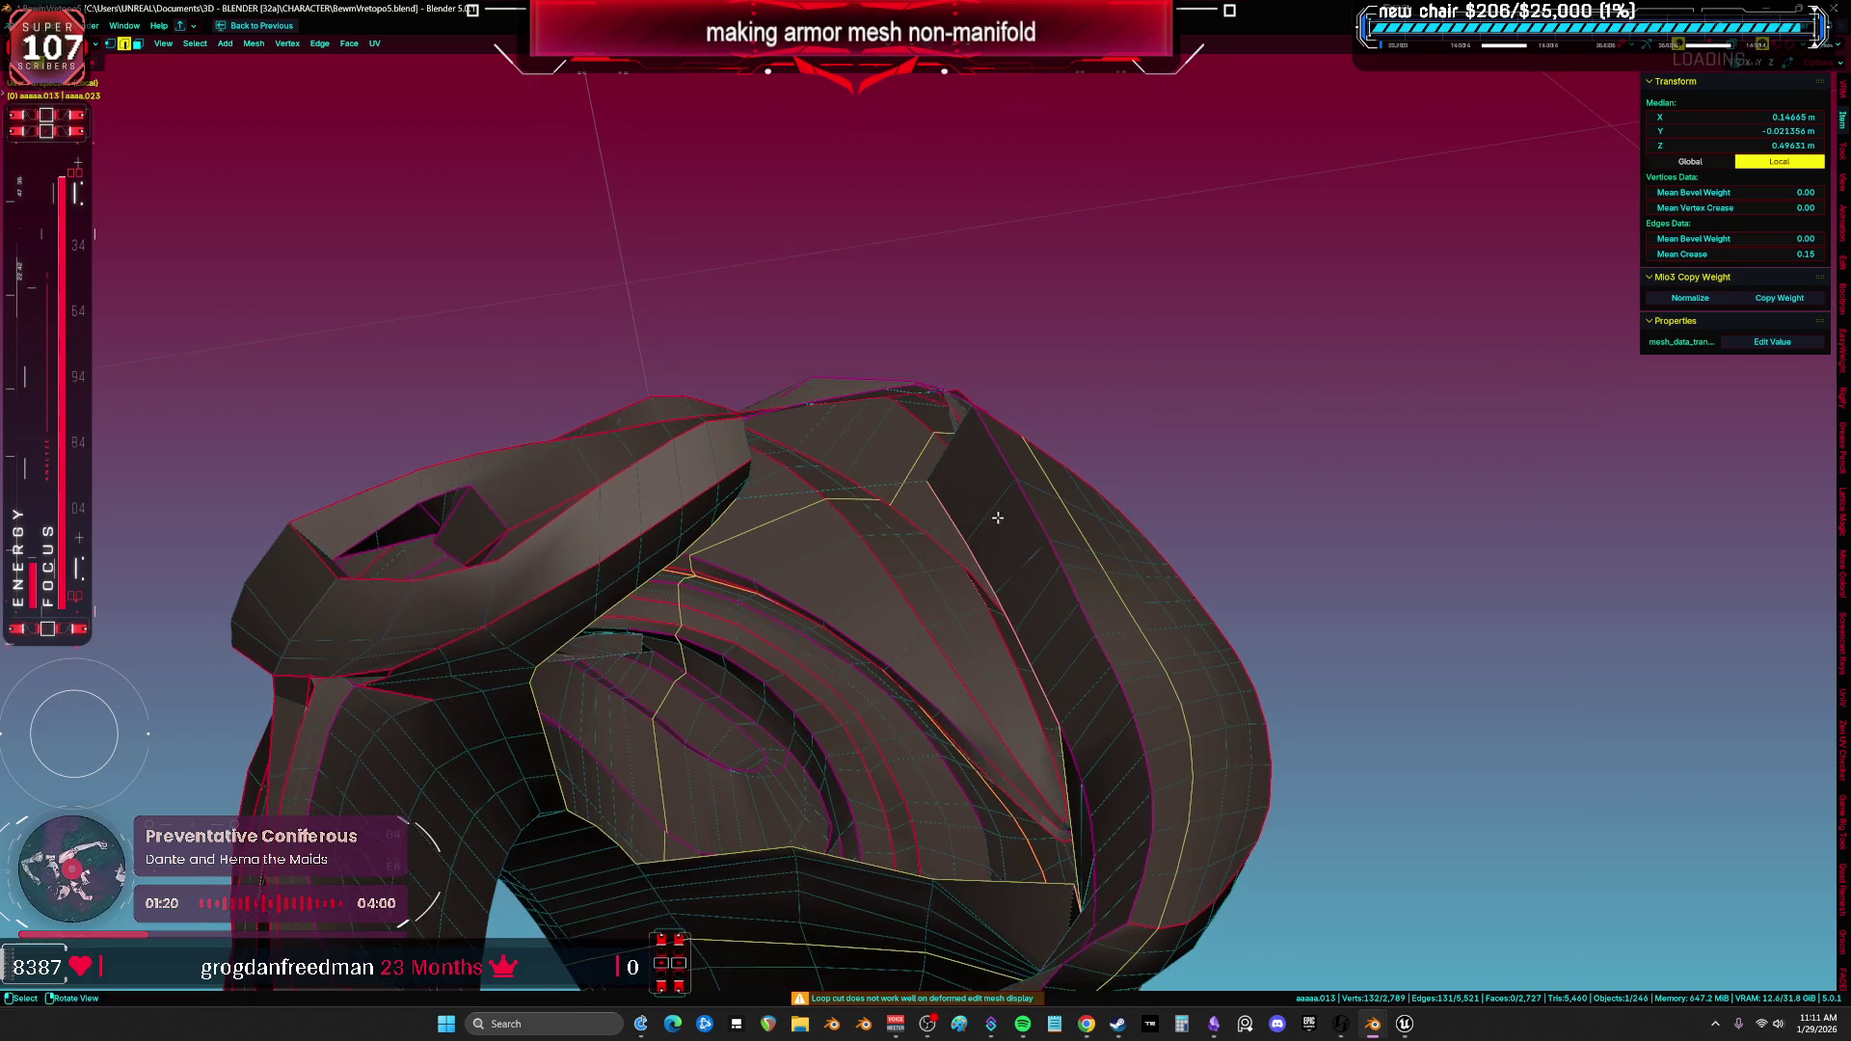
middle_click_drag(918, 501, 850, 552)
mouse_move(811, 431)
middle_mouse_down()
mouse_move(930, 493)
mouse_move(988, 555)
mouse_move(971, 533)
middle_mouse_up()
key("ctrl+f")
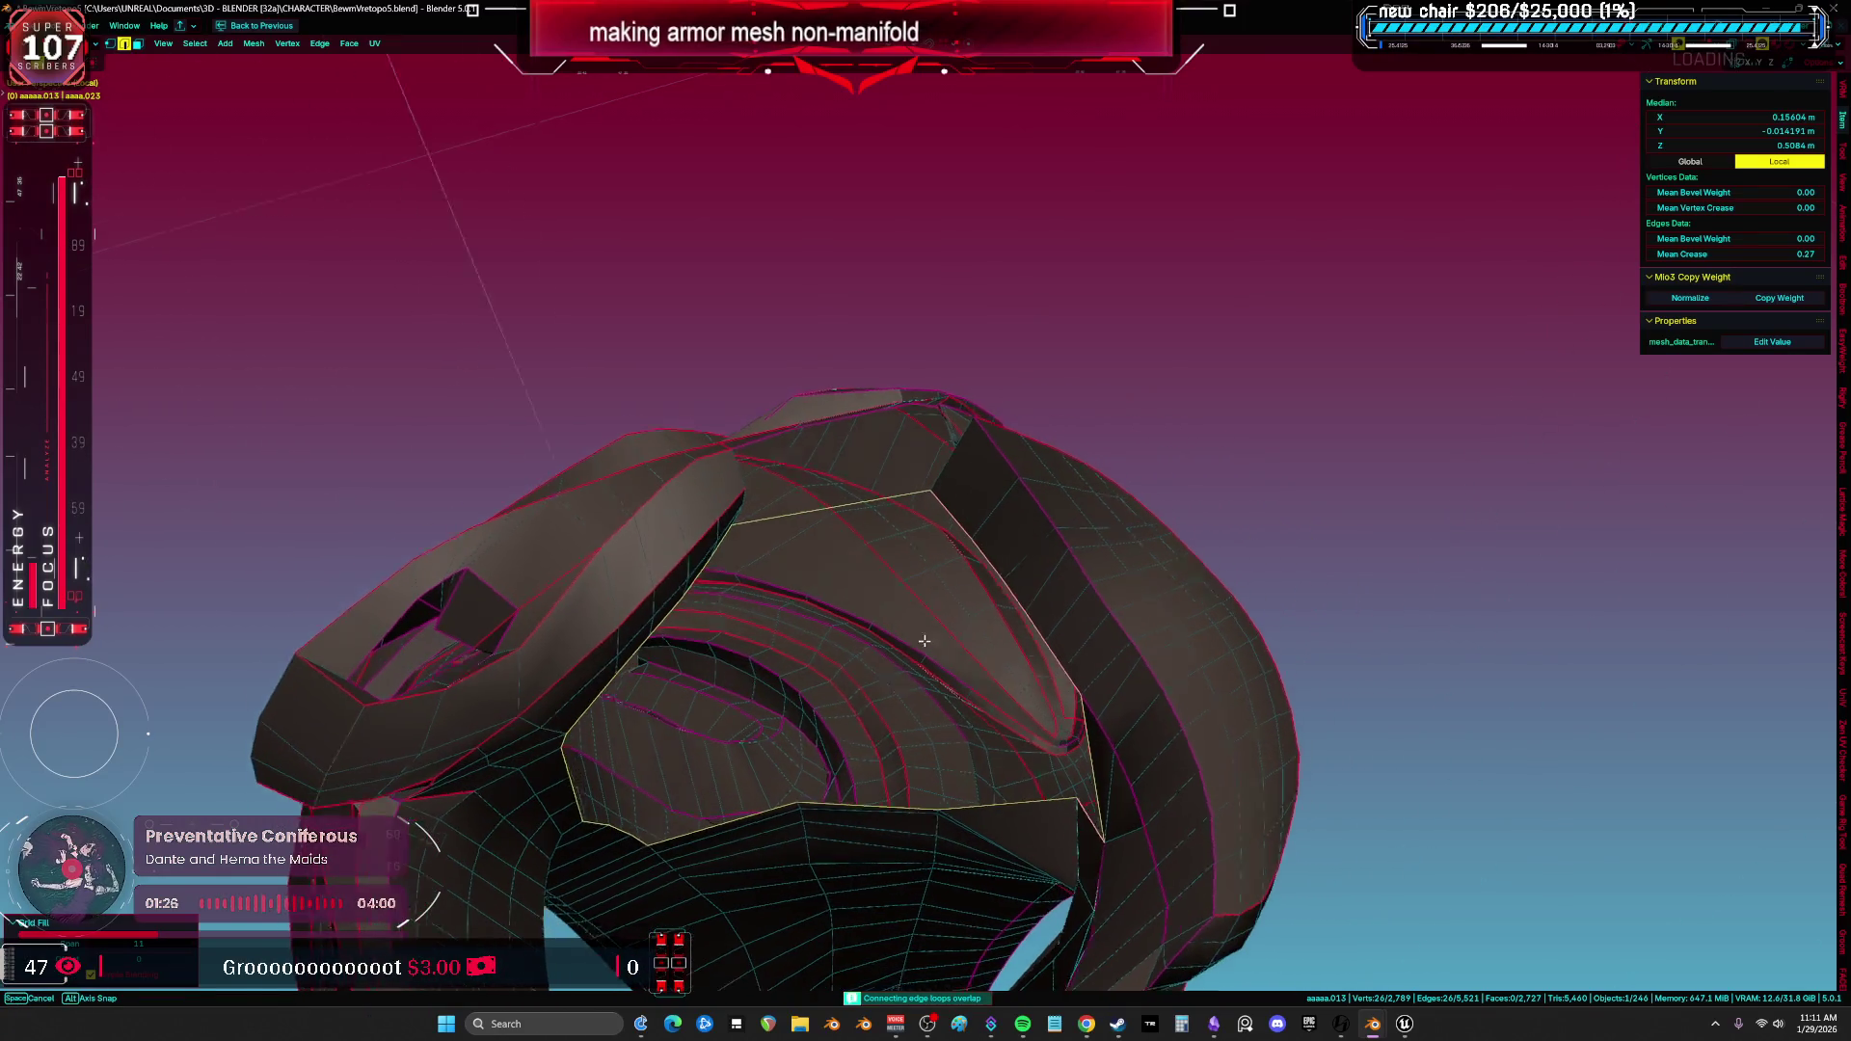
middle_click_drag(926, 640, 771, 518)
left_click(769, 472)
right_click(880, 493)
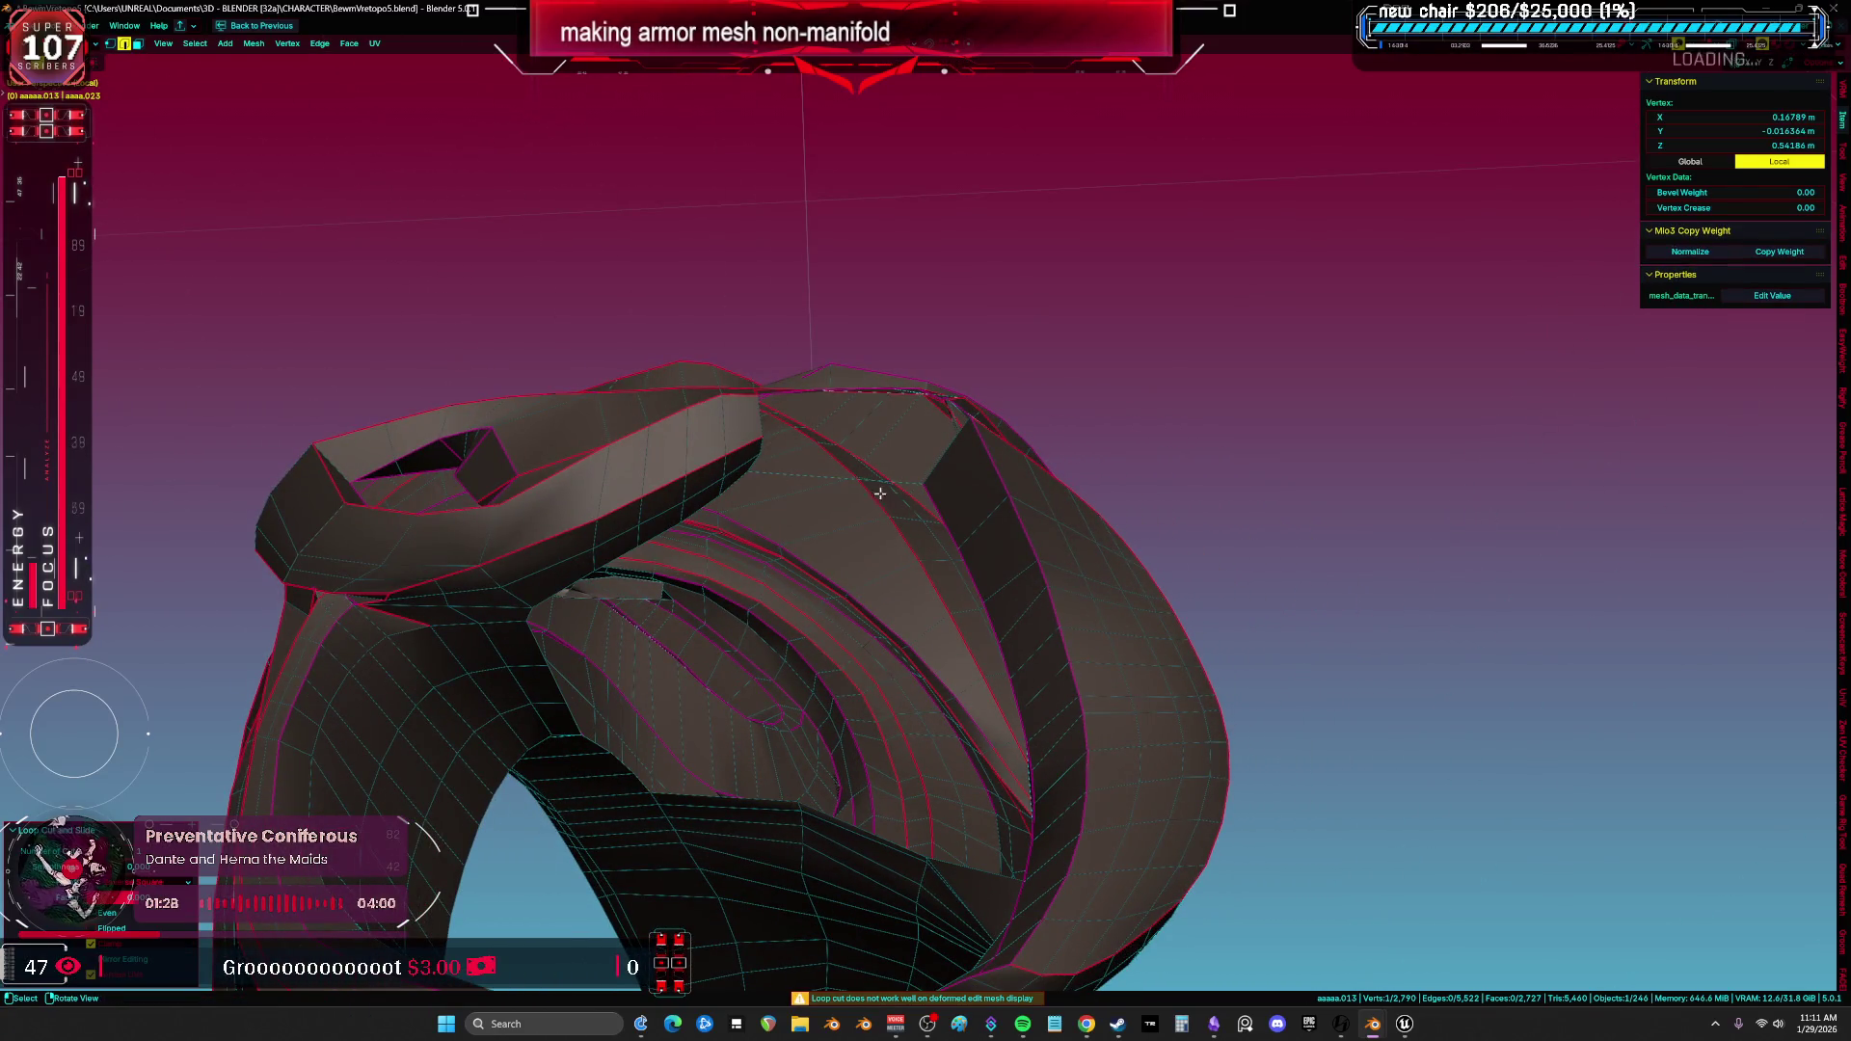
left_click(804, 477)
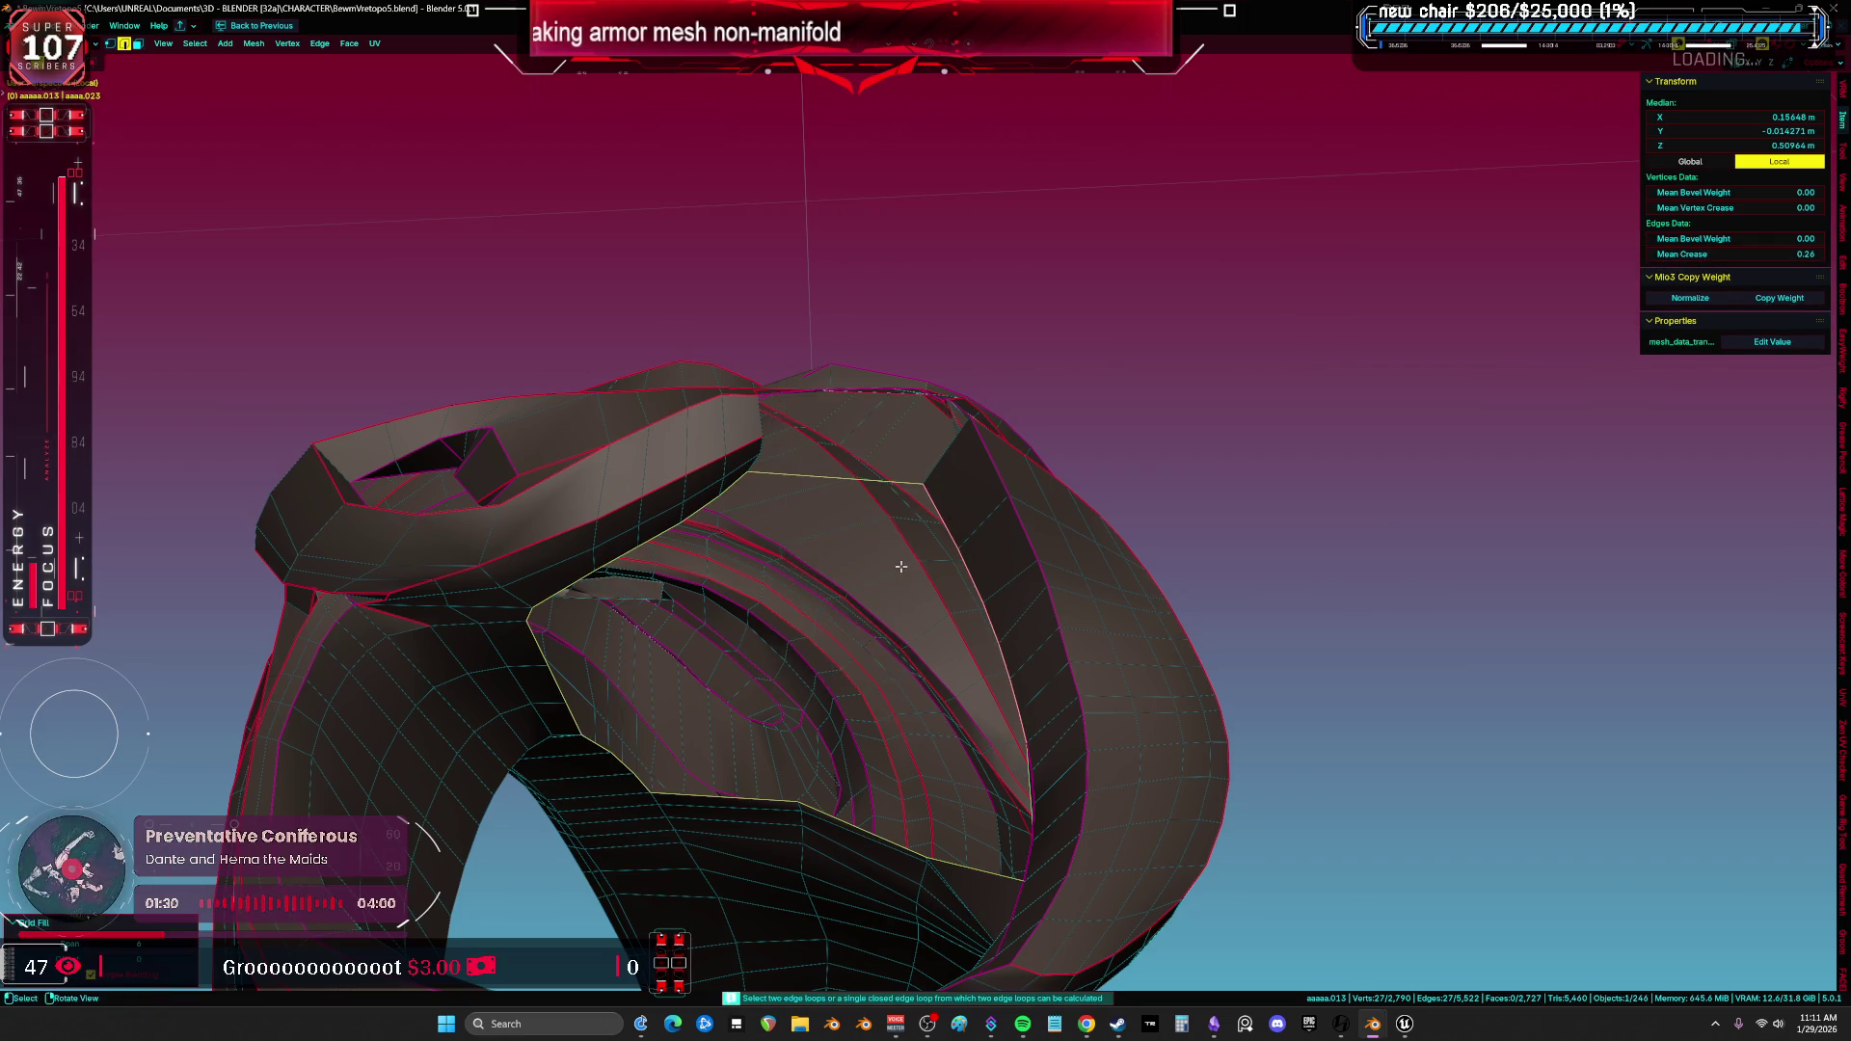
middle_click_drag(899, 565, 1077, 717)
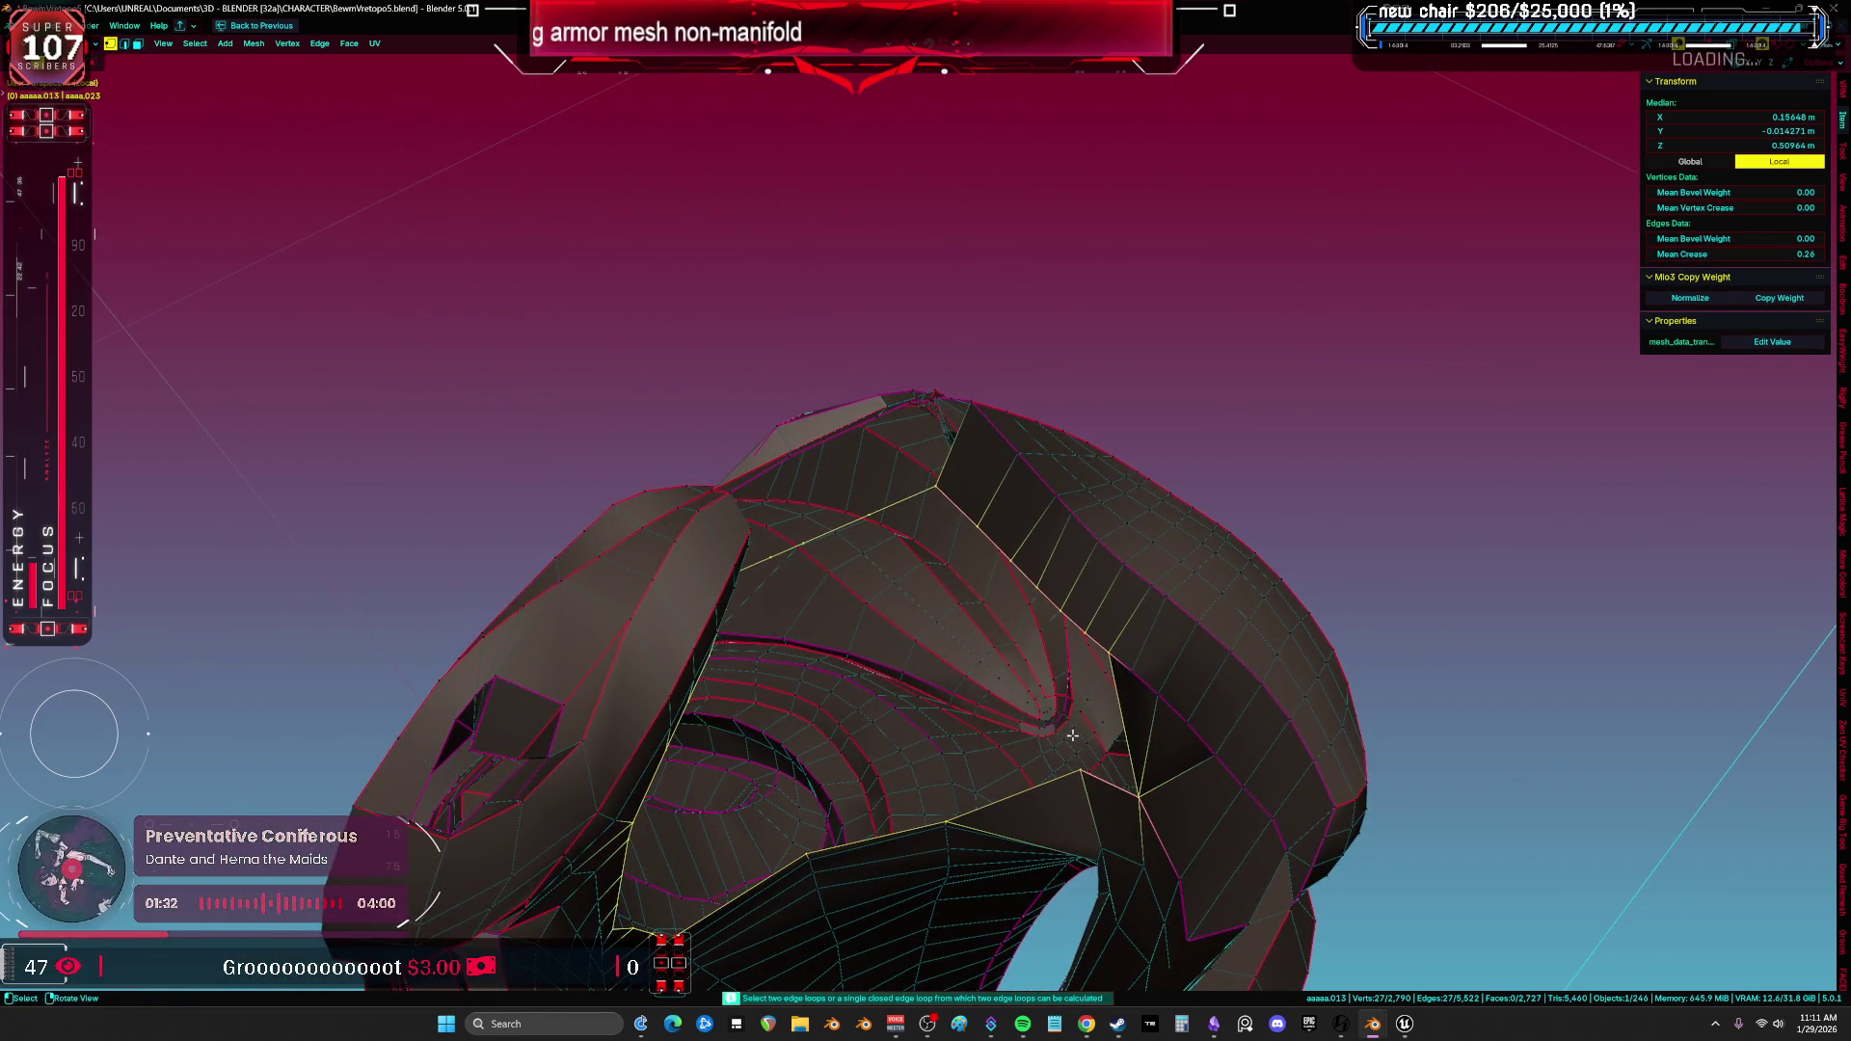
key("alt+z")
mouse_move(935, 729)
middle_mouse_down()
mouse_move(841, 622)
mouse_move(933, 611)
mouse_move(843, 569)
mouse_move(916, 422)
mouse_move(674, 434)
mouse_move(638, 508)
mouse_move(987, 484)
mouse_move(752, 516)
mouse_move(1021, 536)
mouse_move(1257, 512)
mouse_move(1302, 531)
middle_mouse_up()
key("alt+z")
Trial-fill the hole with a face and triangulate it, then undo both to leave the gap open.
left_click(1322, 509)
left_click(1322, 512)
key("f")
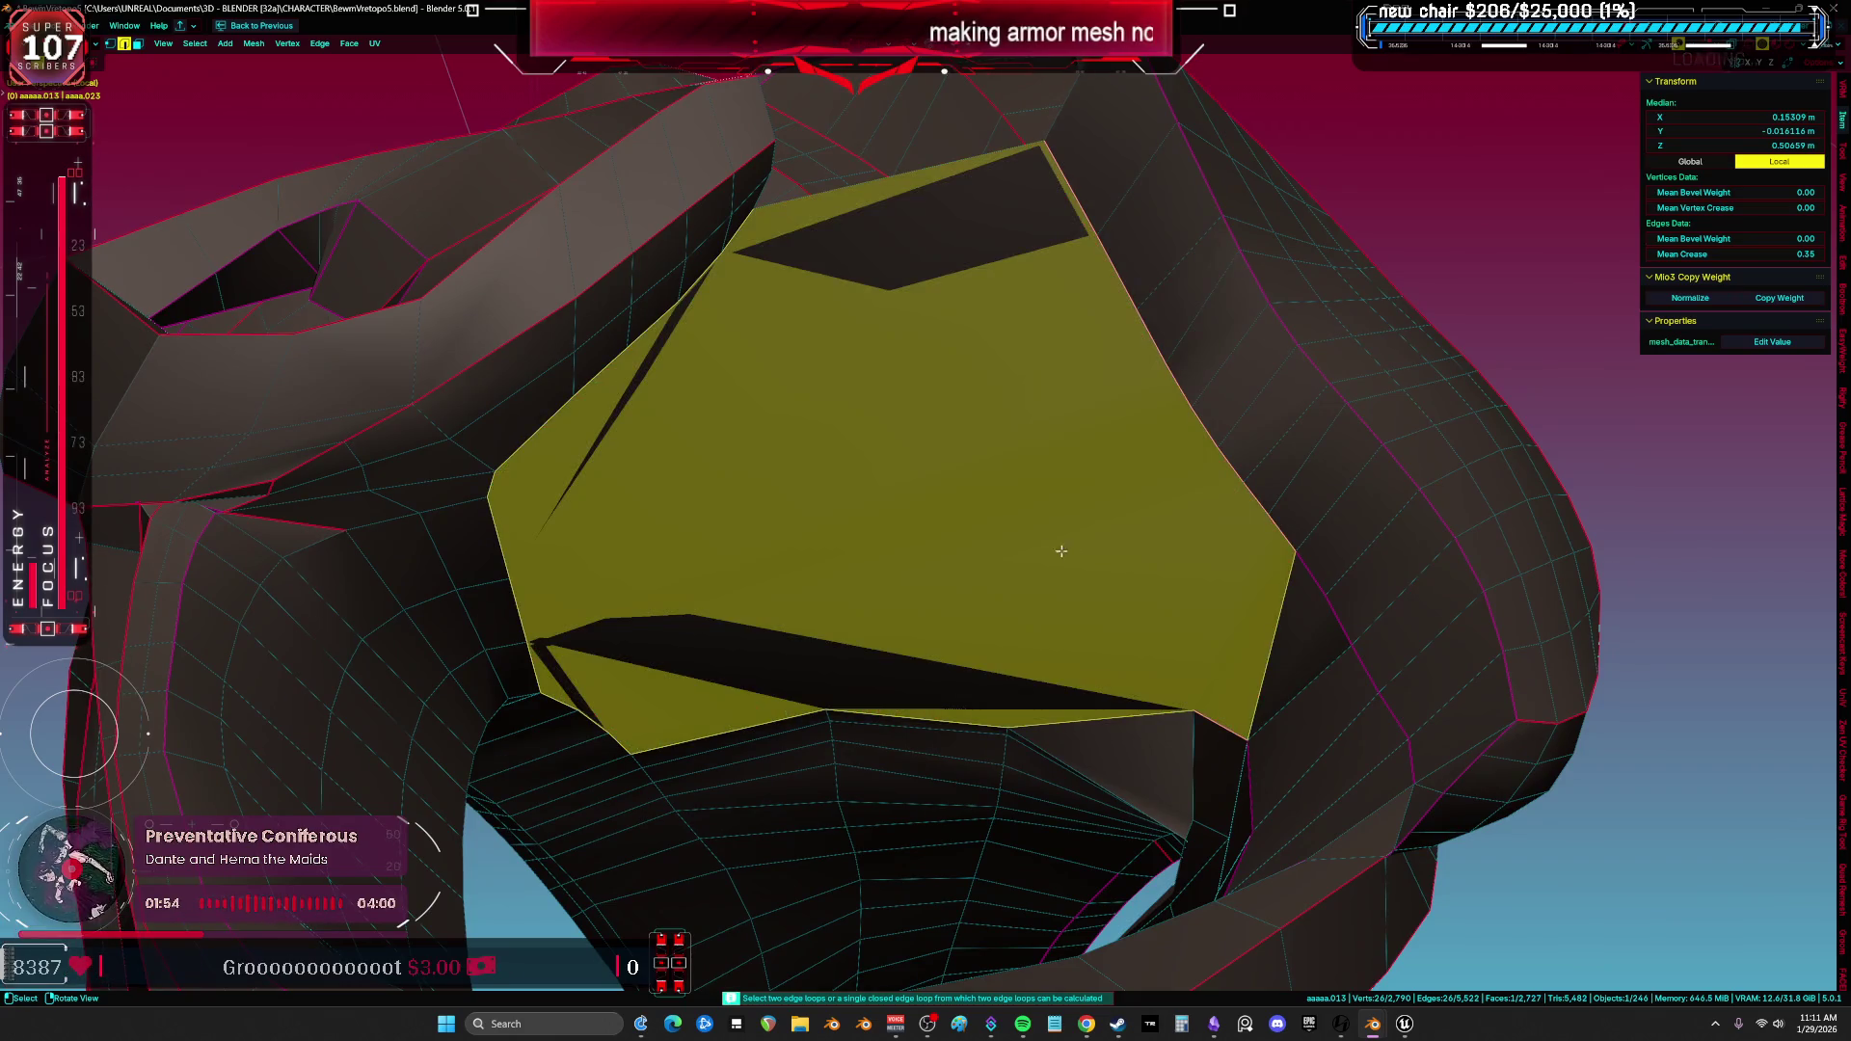
key("ctrl+t")
mouse_move(1023, 544)
middle_mouse_down()
mouse_move(1042, 522)
mouse_move(1014, 530)
mouse_move(1058, 552)
mouse_move(868, 537)
mouse_move(1004, 522)
mouse_move(945, 519)
middle_mouse_up()
key("alt+z")
key("ctrl+z")
key("alt+z")
key("ctrl+z")
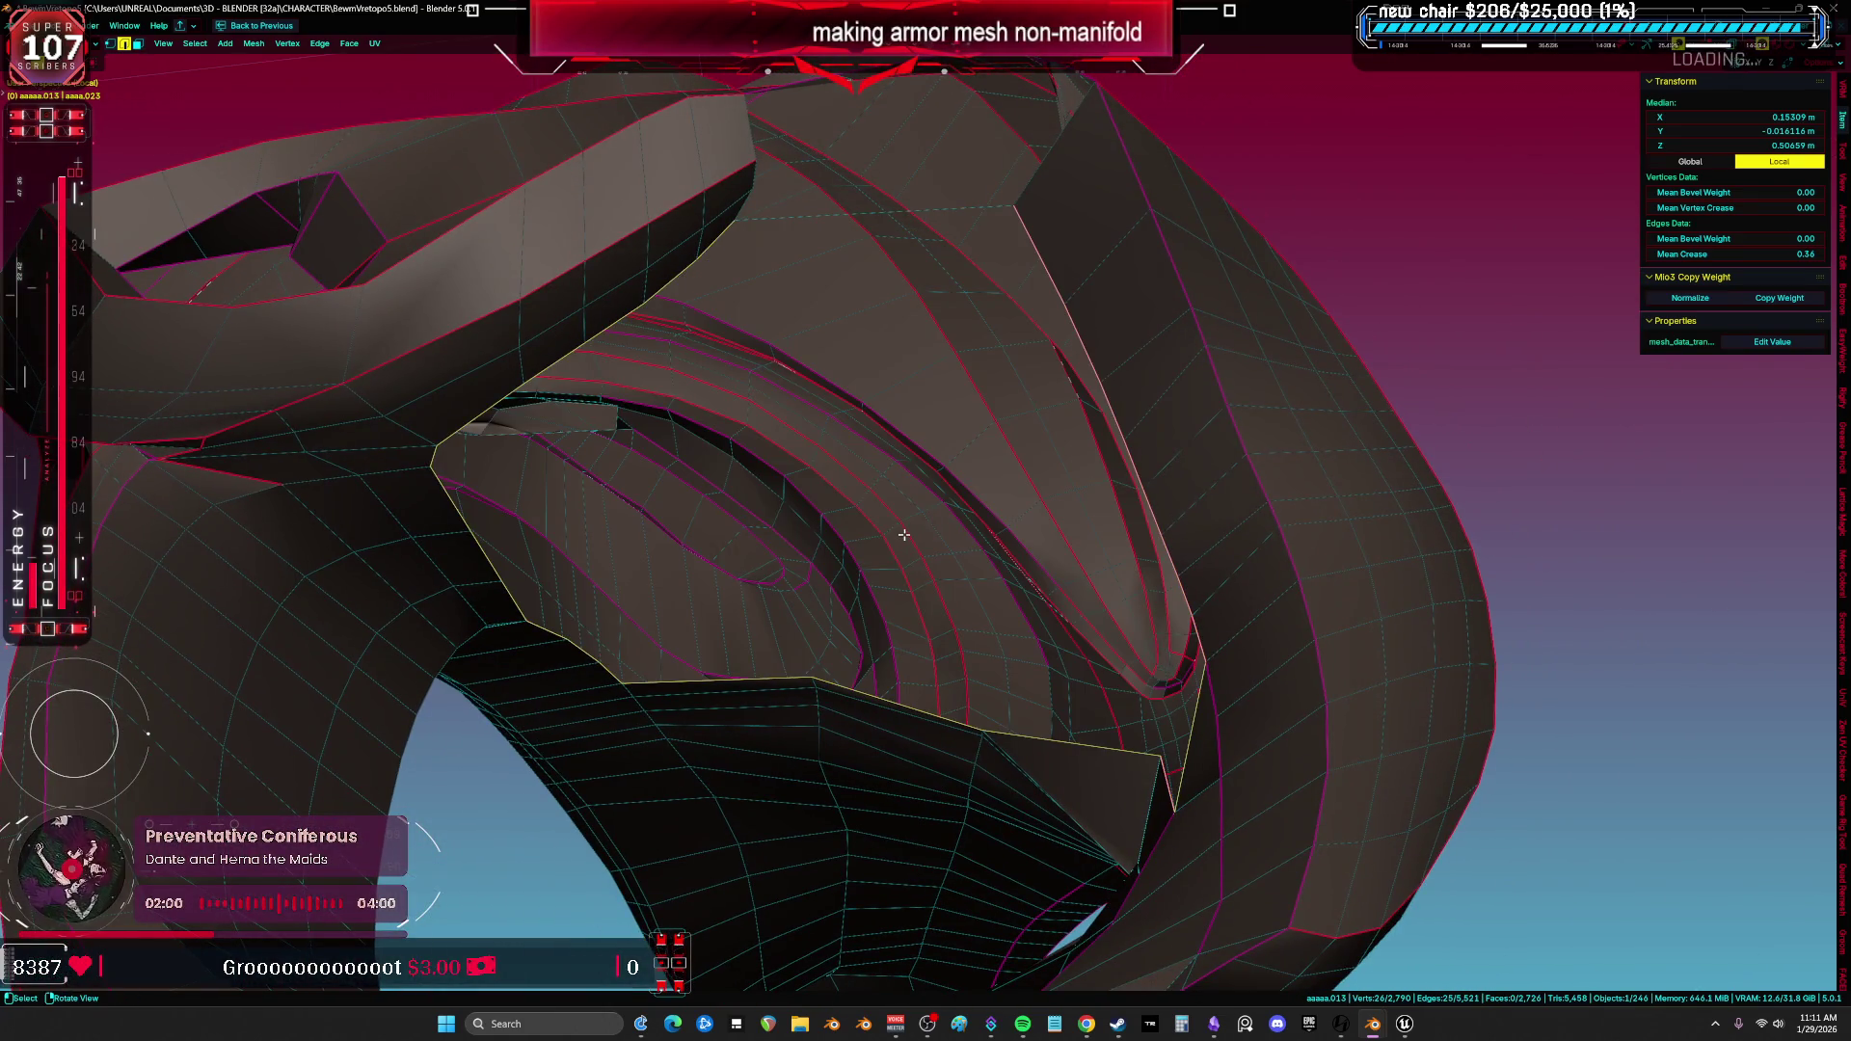
Merge by Distance on the whole mesh (nothing removed), reset normals, and select the non-manifold boundary.
key("a")
left_click(882, 550)
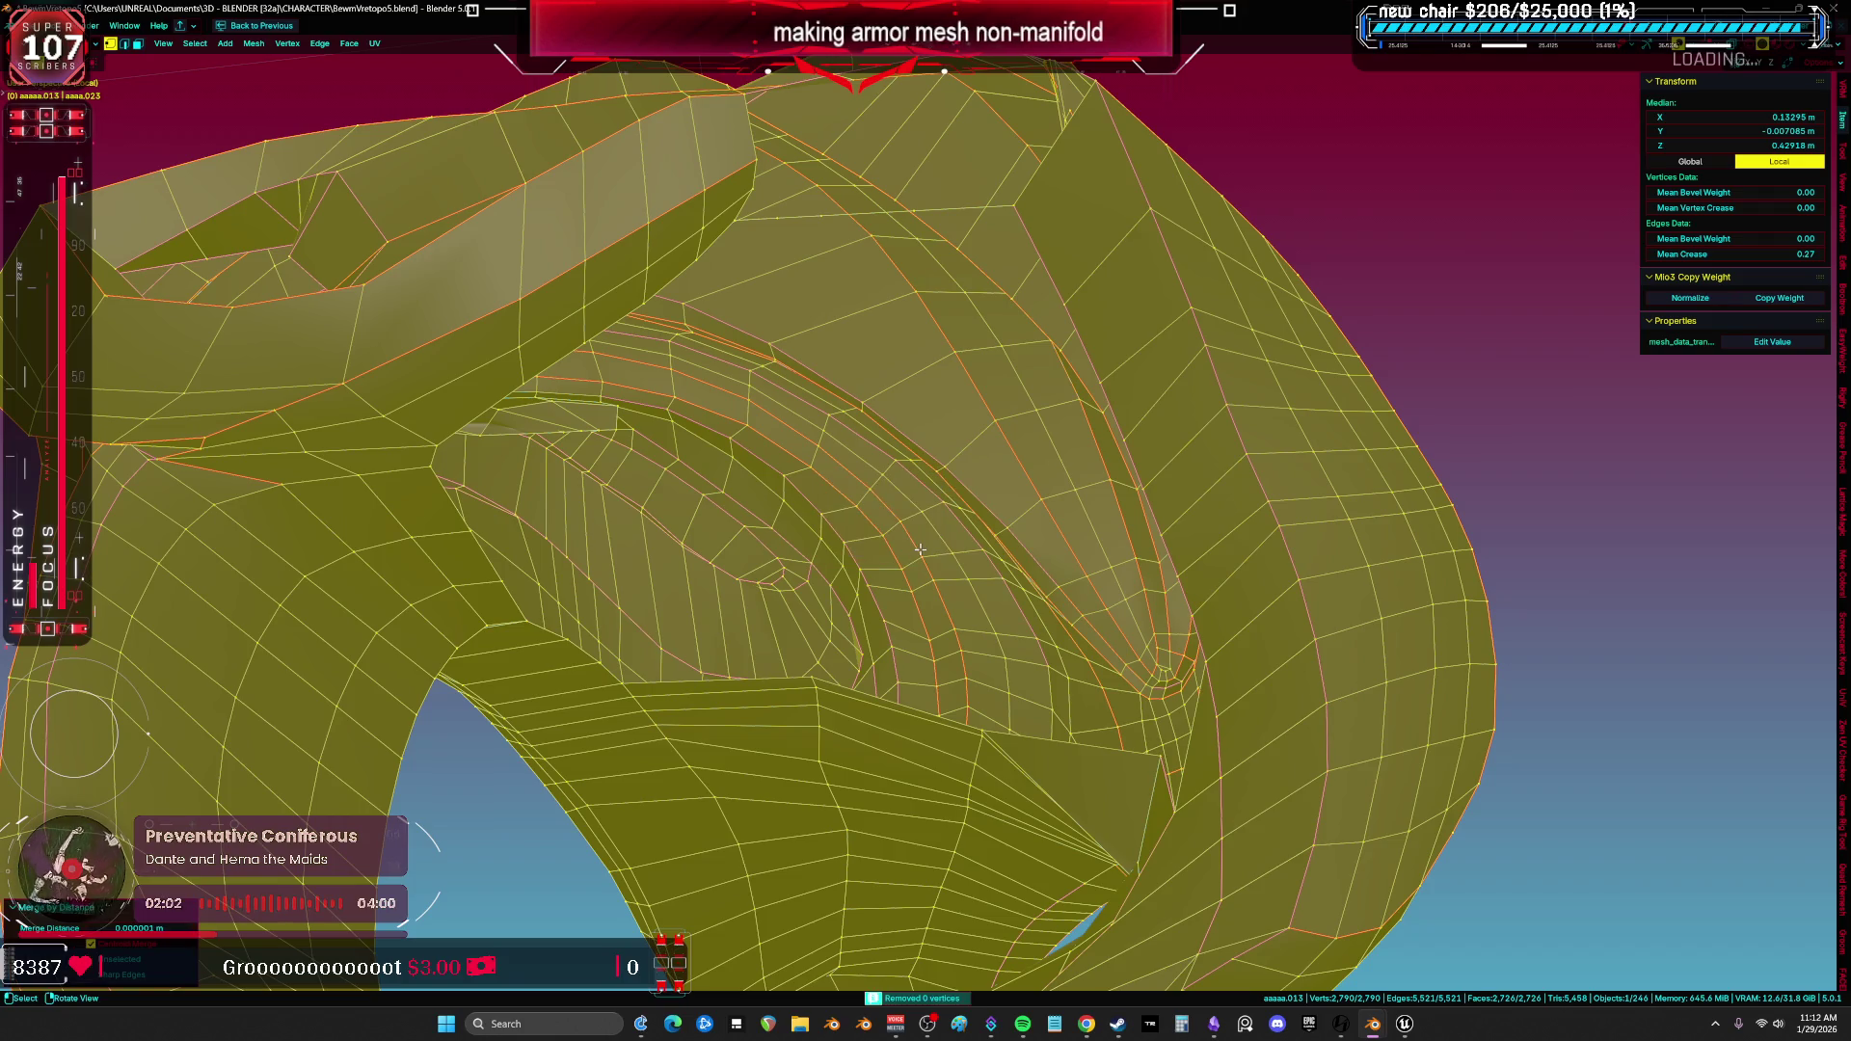
key("alt+n")
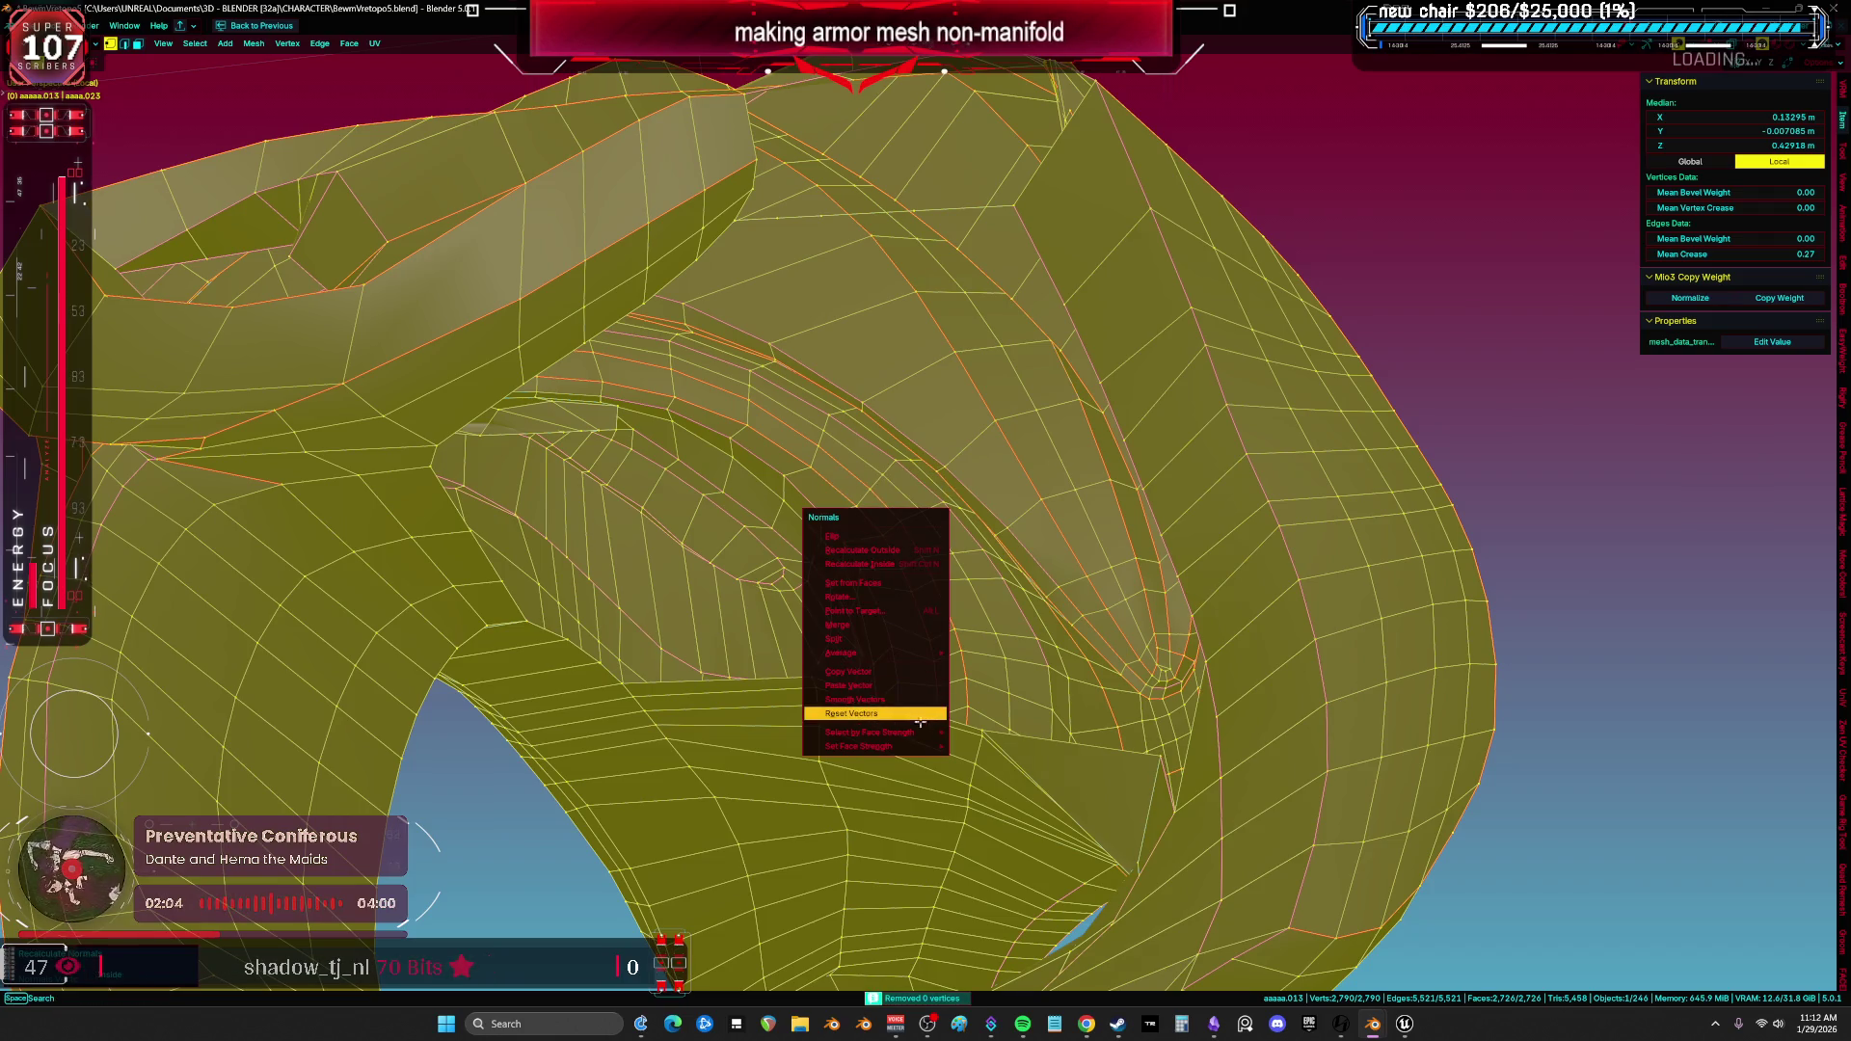
left_click(921, 718)
middle_click_drag(921, 724, 881, 737)
key("alt+a")
key("ctrl+shift+alt+m")
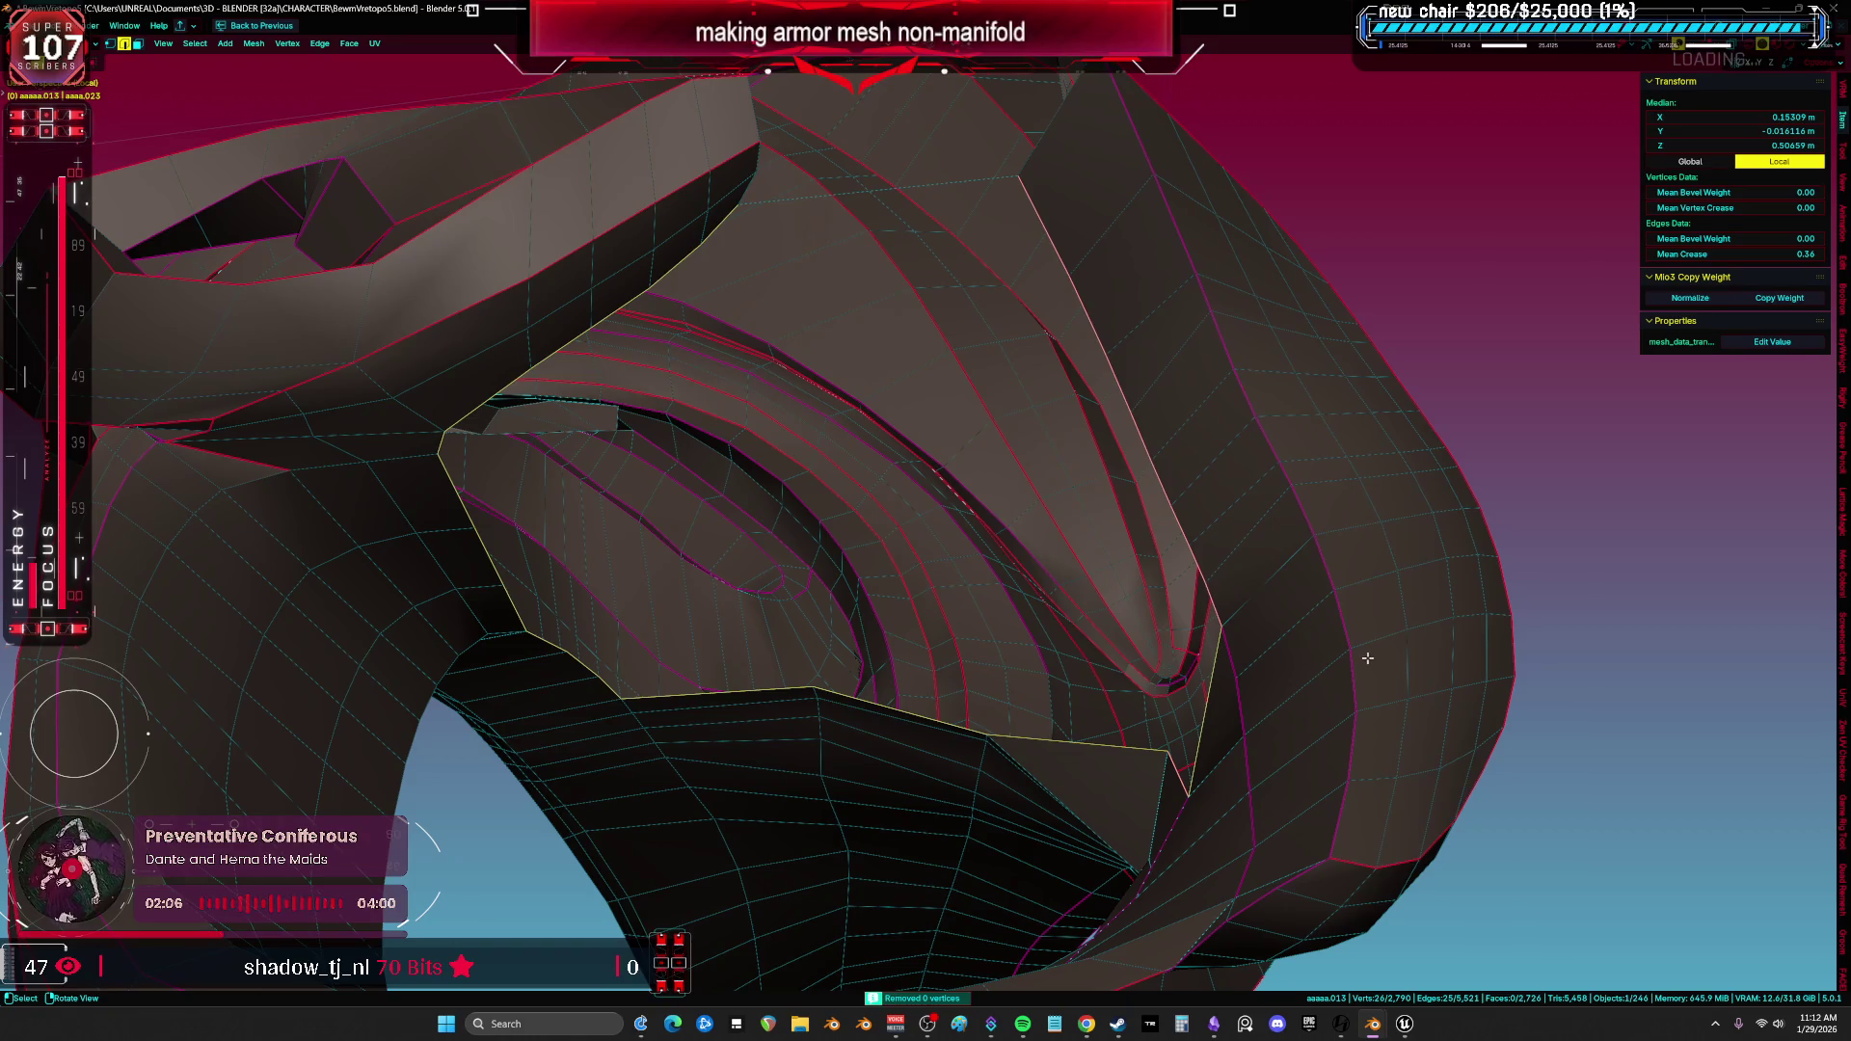
Test inset, scale and fill on the boundary rim, cancelling each, leaving the gap unchanged.
key("i")
key("Escape")
key("s")
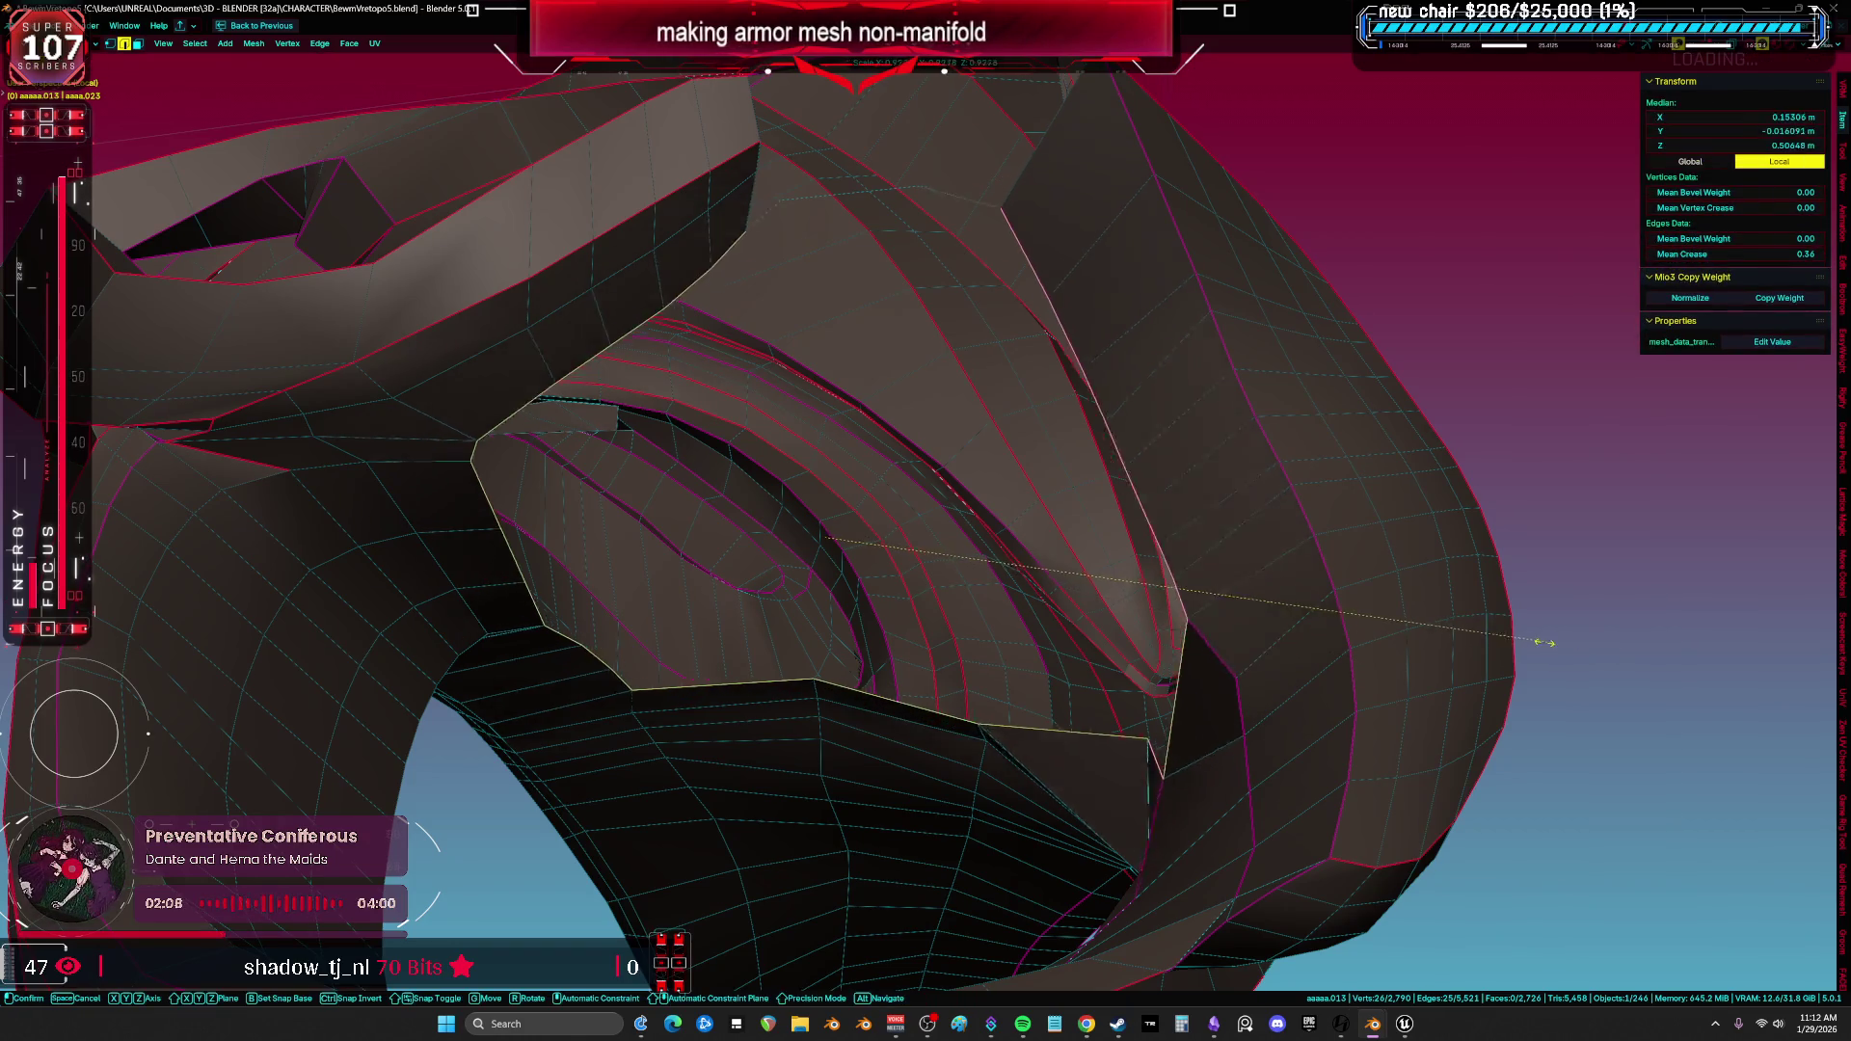
key("f")
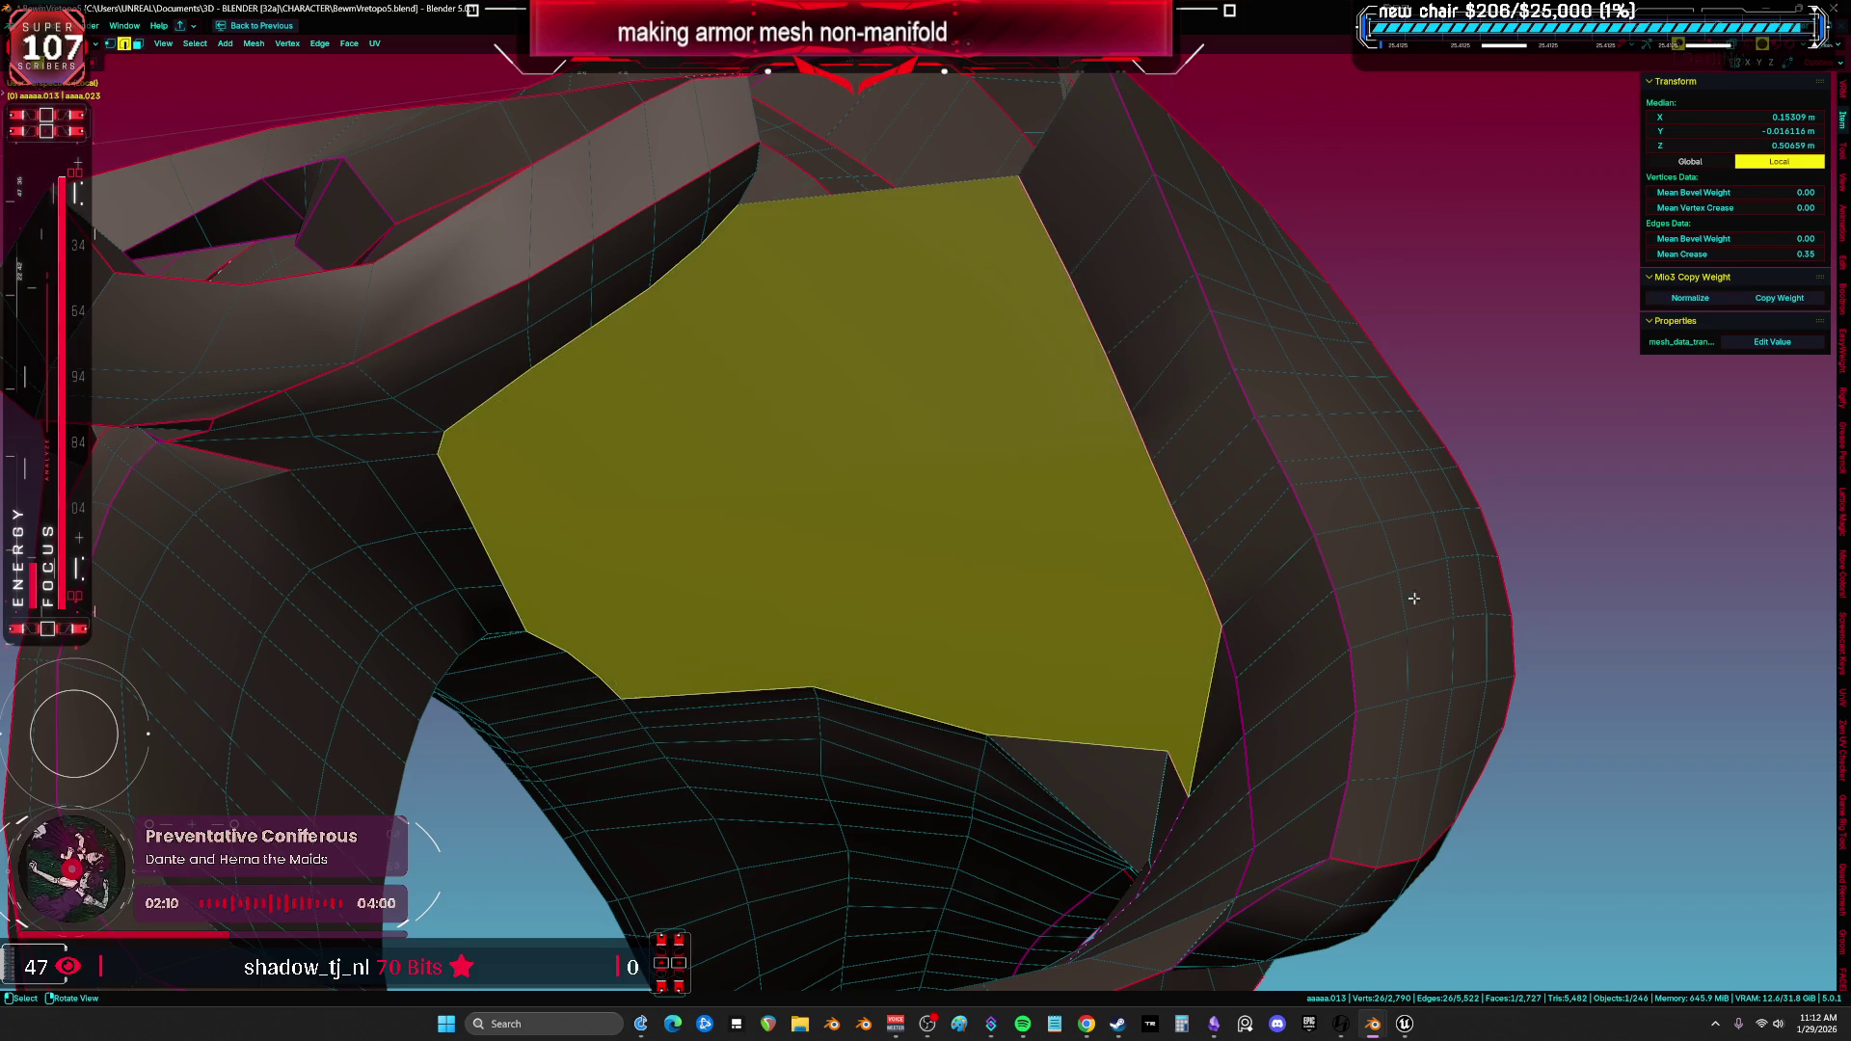
key("ctrl+z")
key("s")
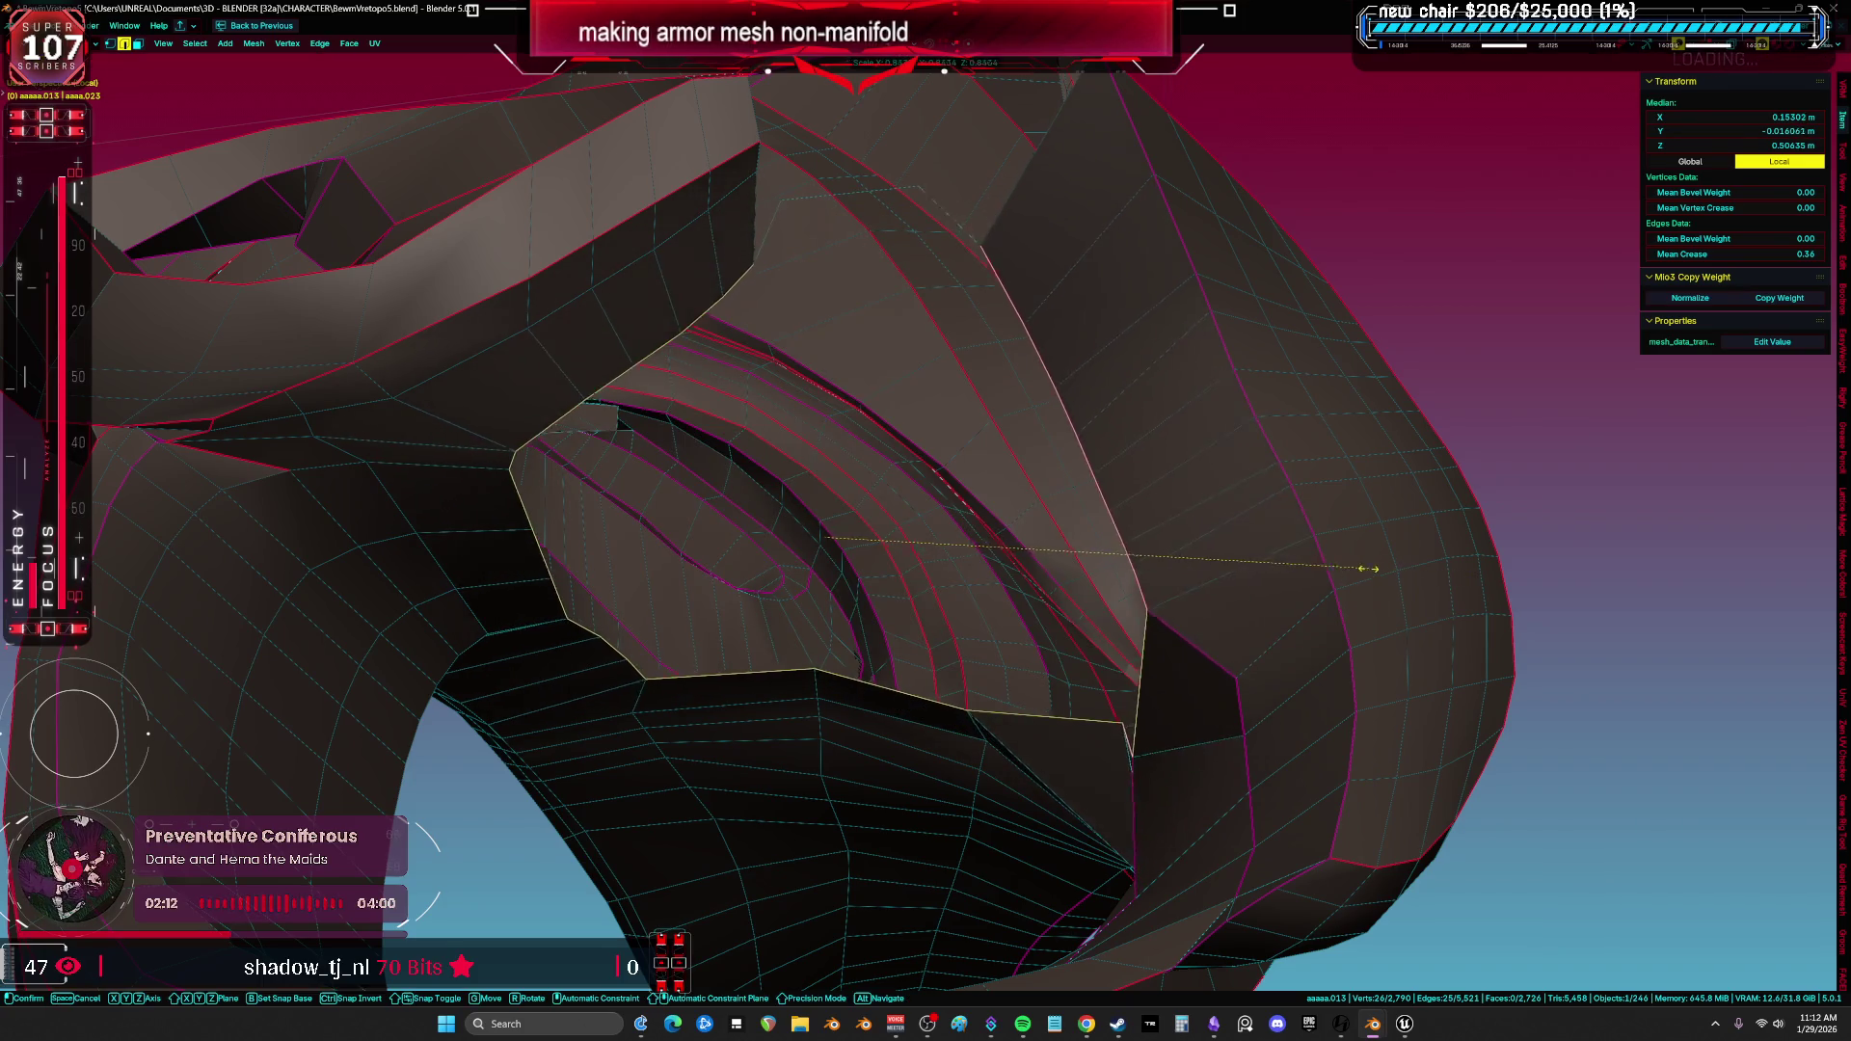
key("Escape")
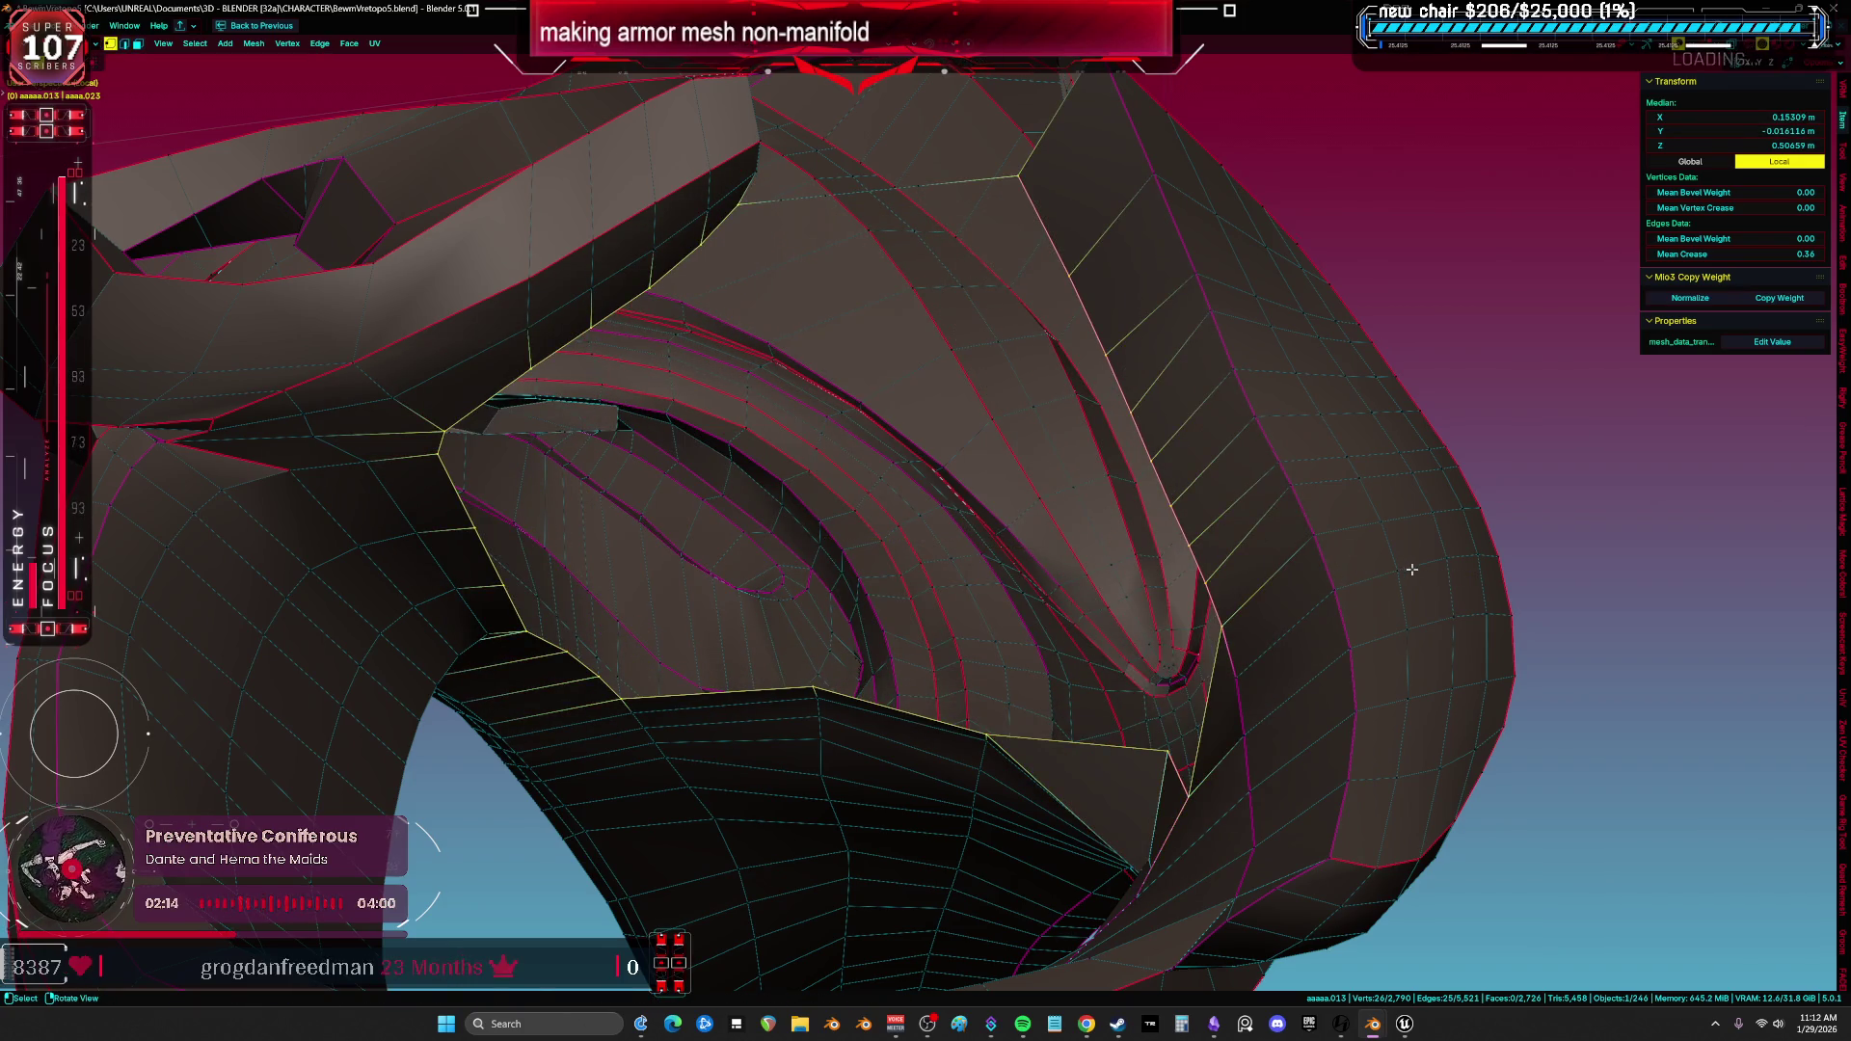
key("s")
key("Escape")
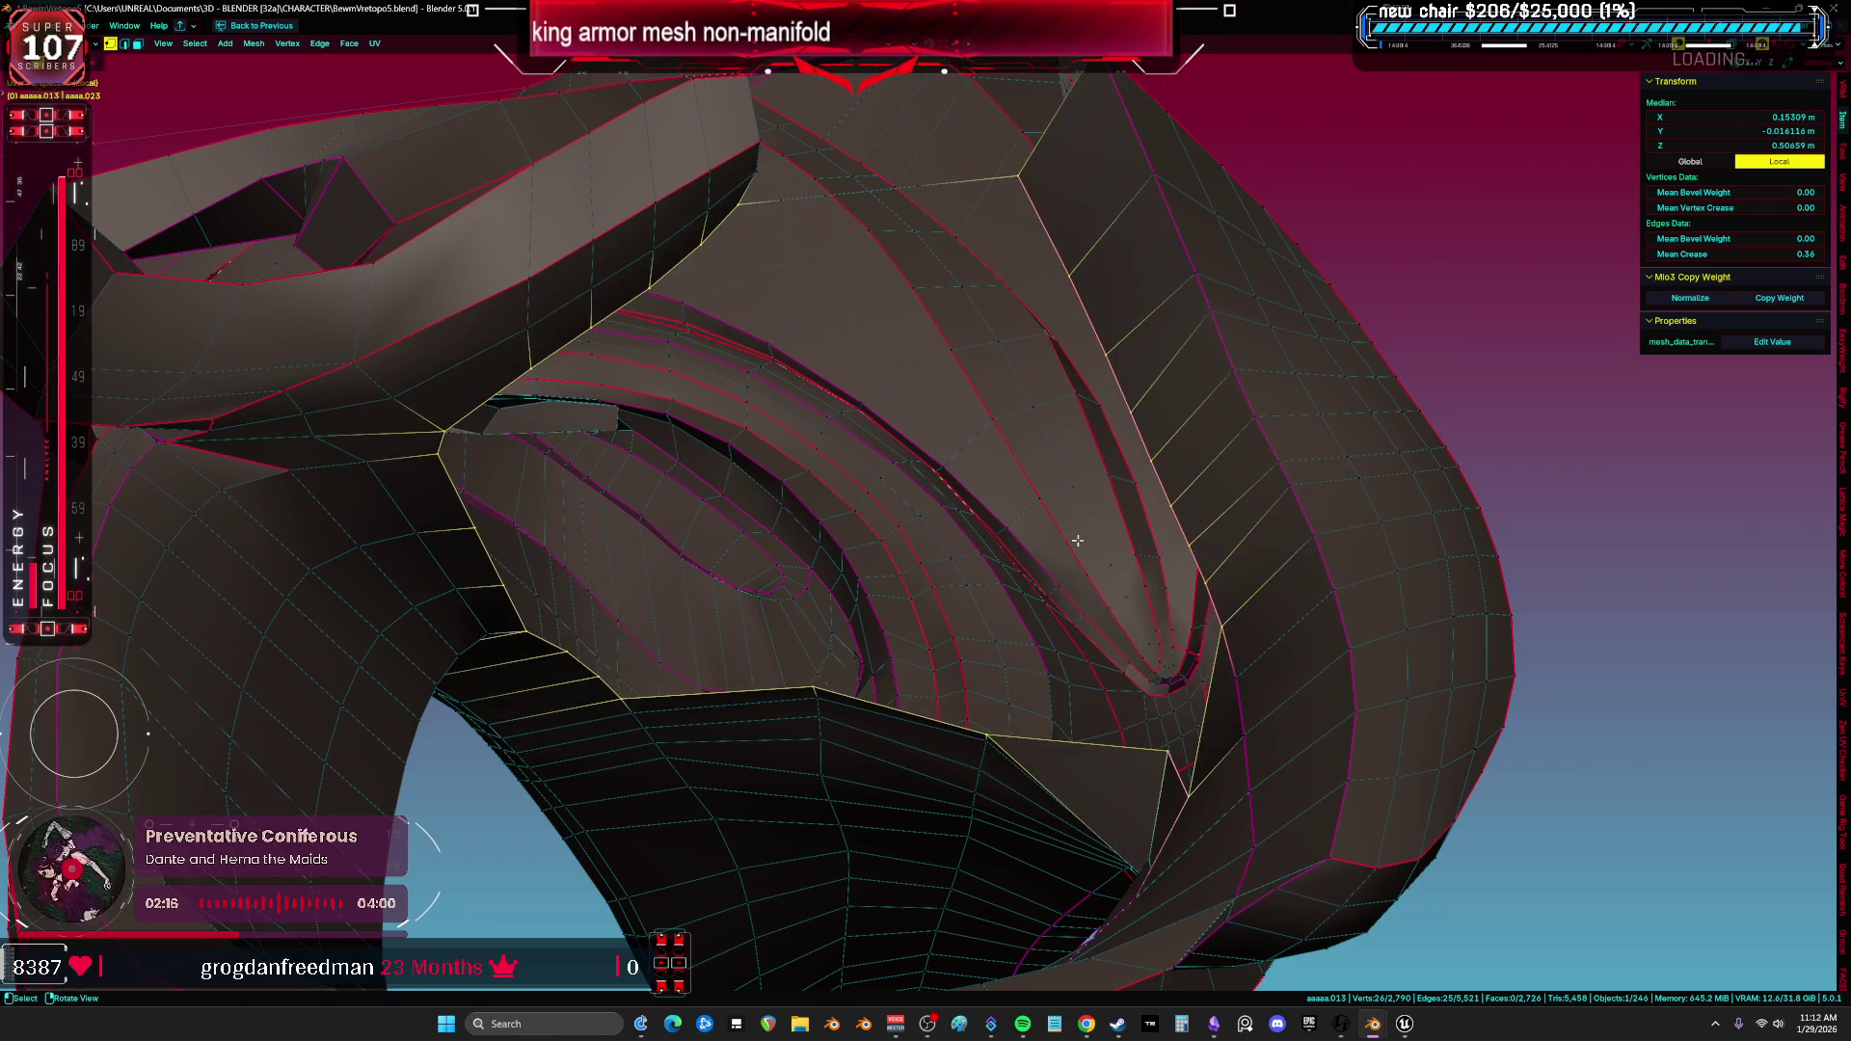
key("s")
key("Escape")
key("s")
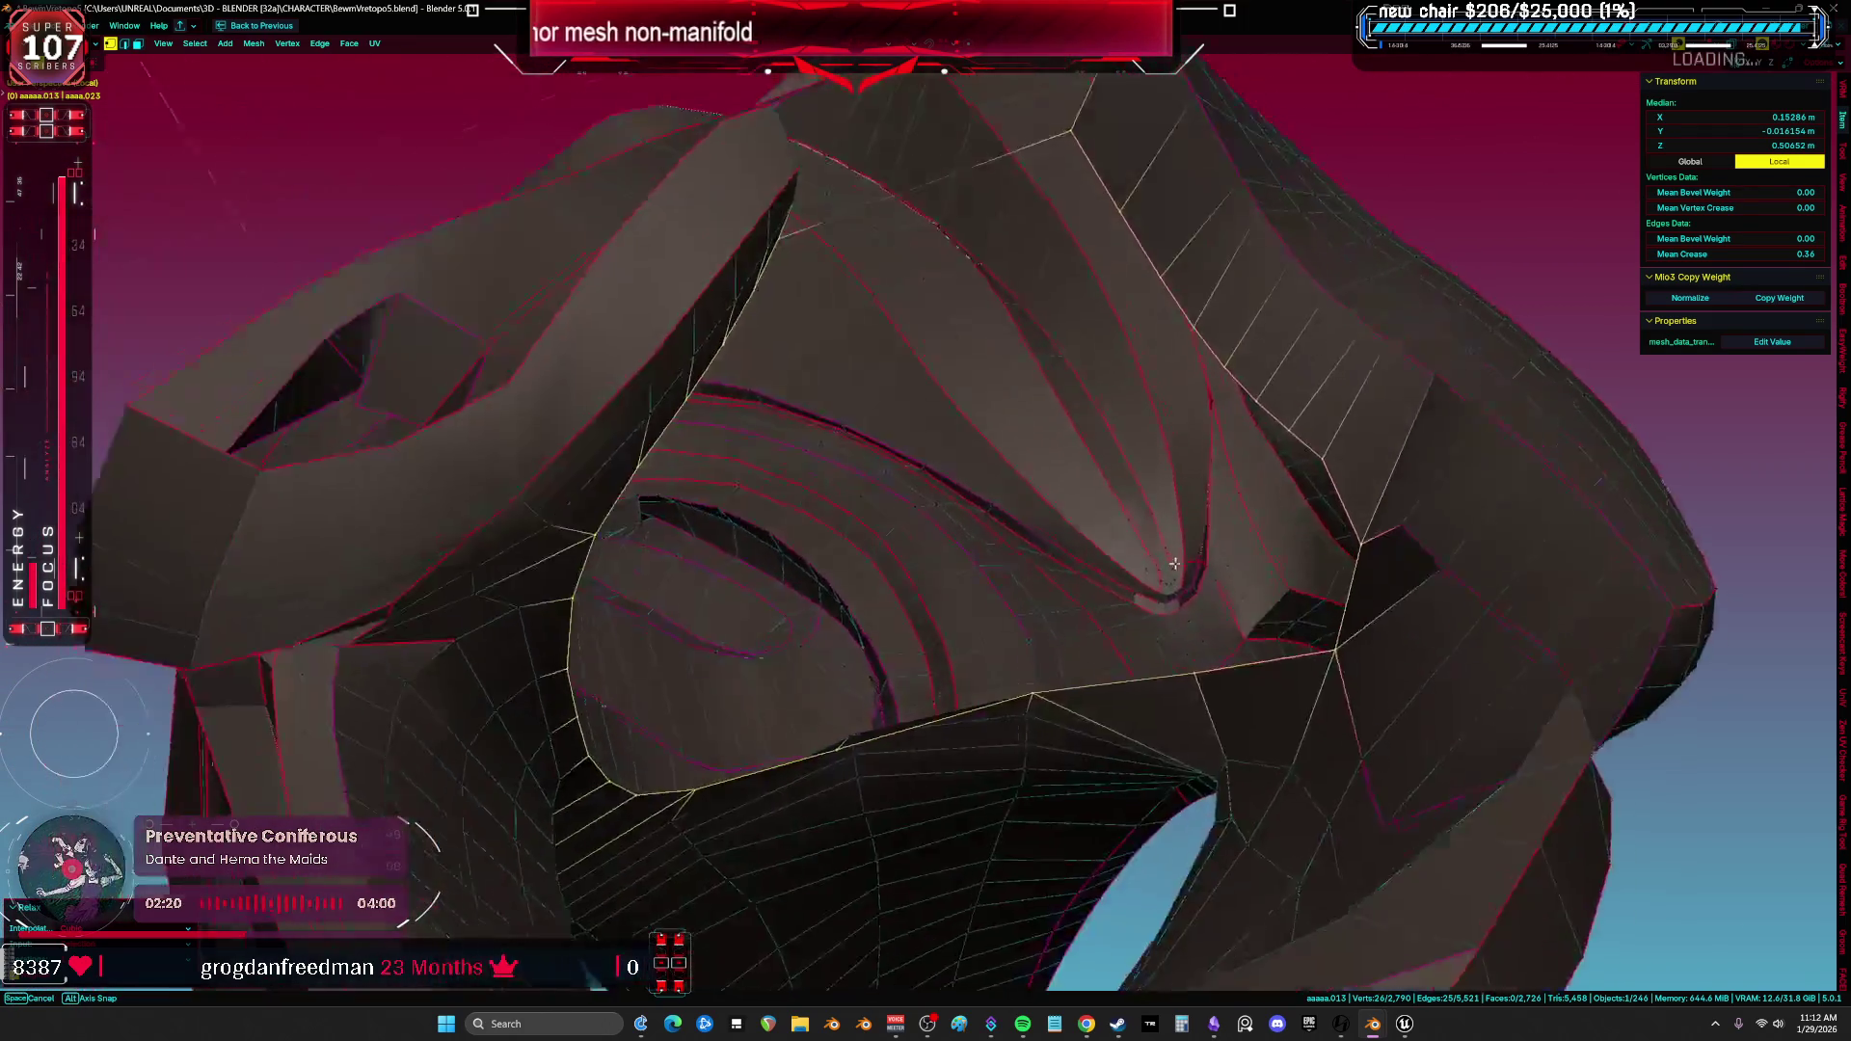
key("Escape")
middle_click_drag(1327, 615, 1362, 618)
key("f")
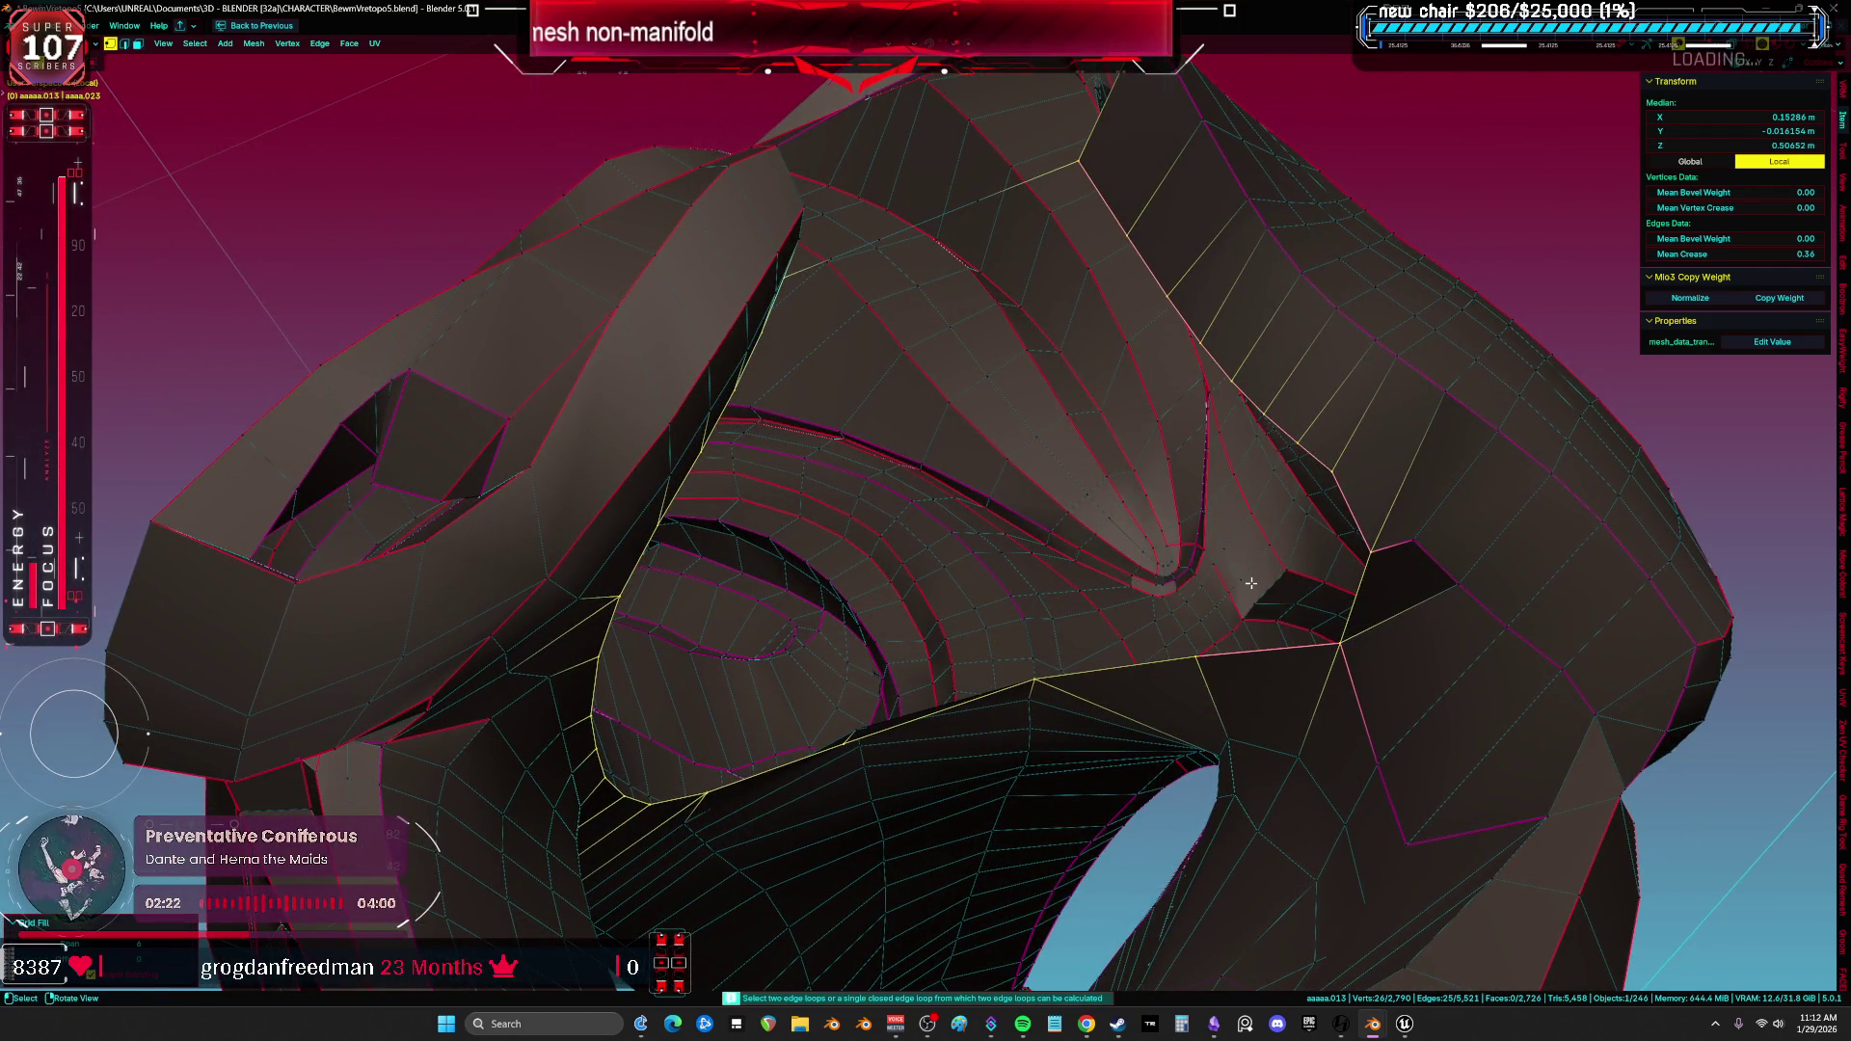
middle_click_drag(1249, 581, 934, 389)
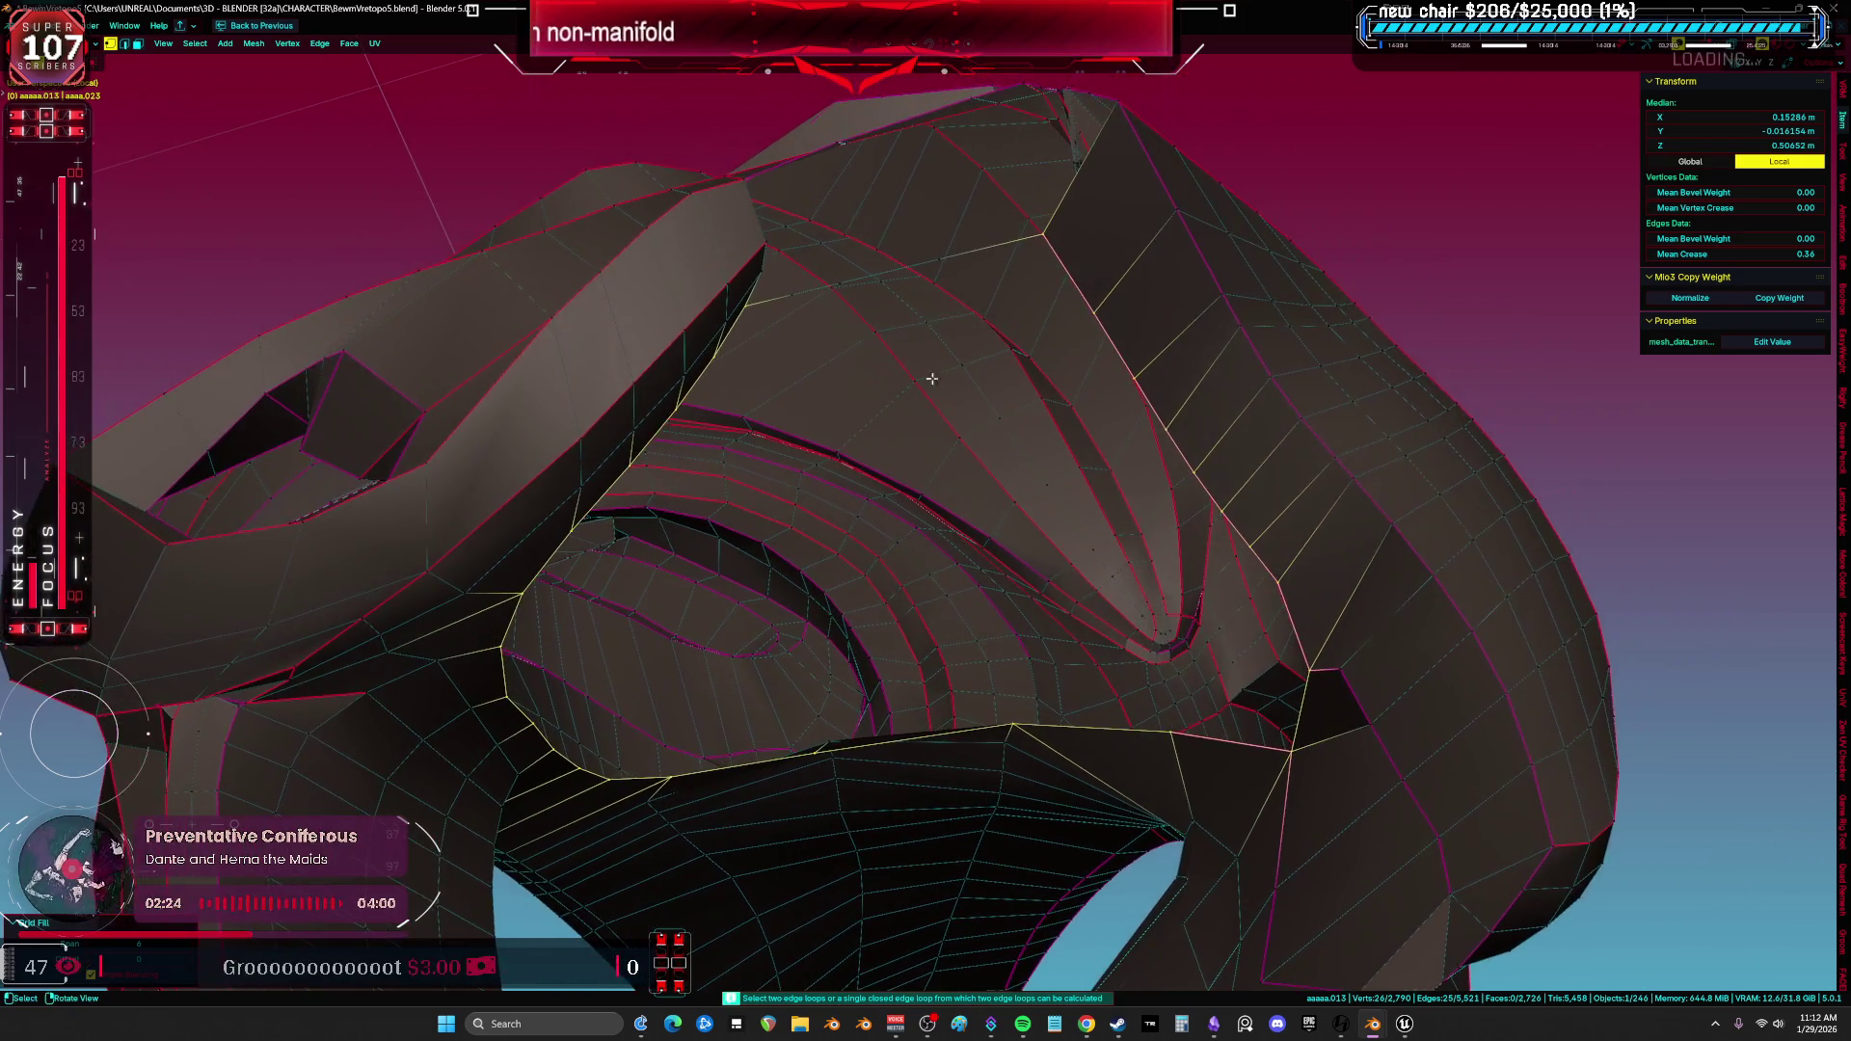
left_click(824, 283, "shift")
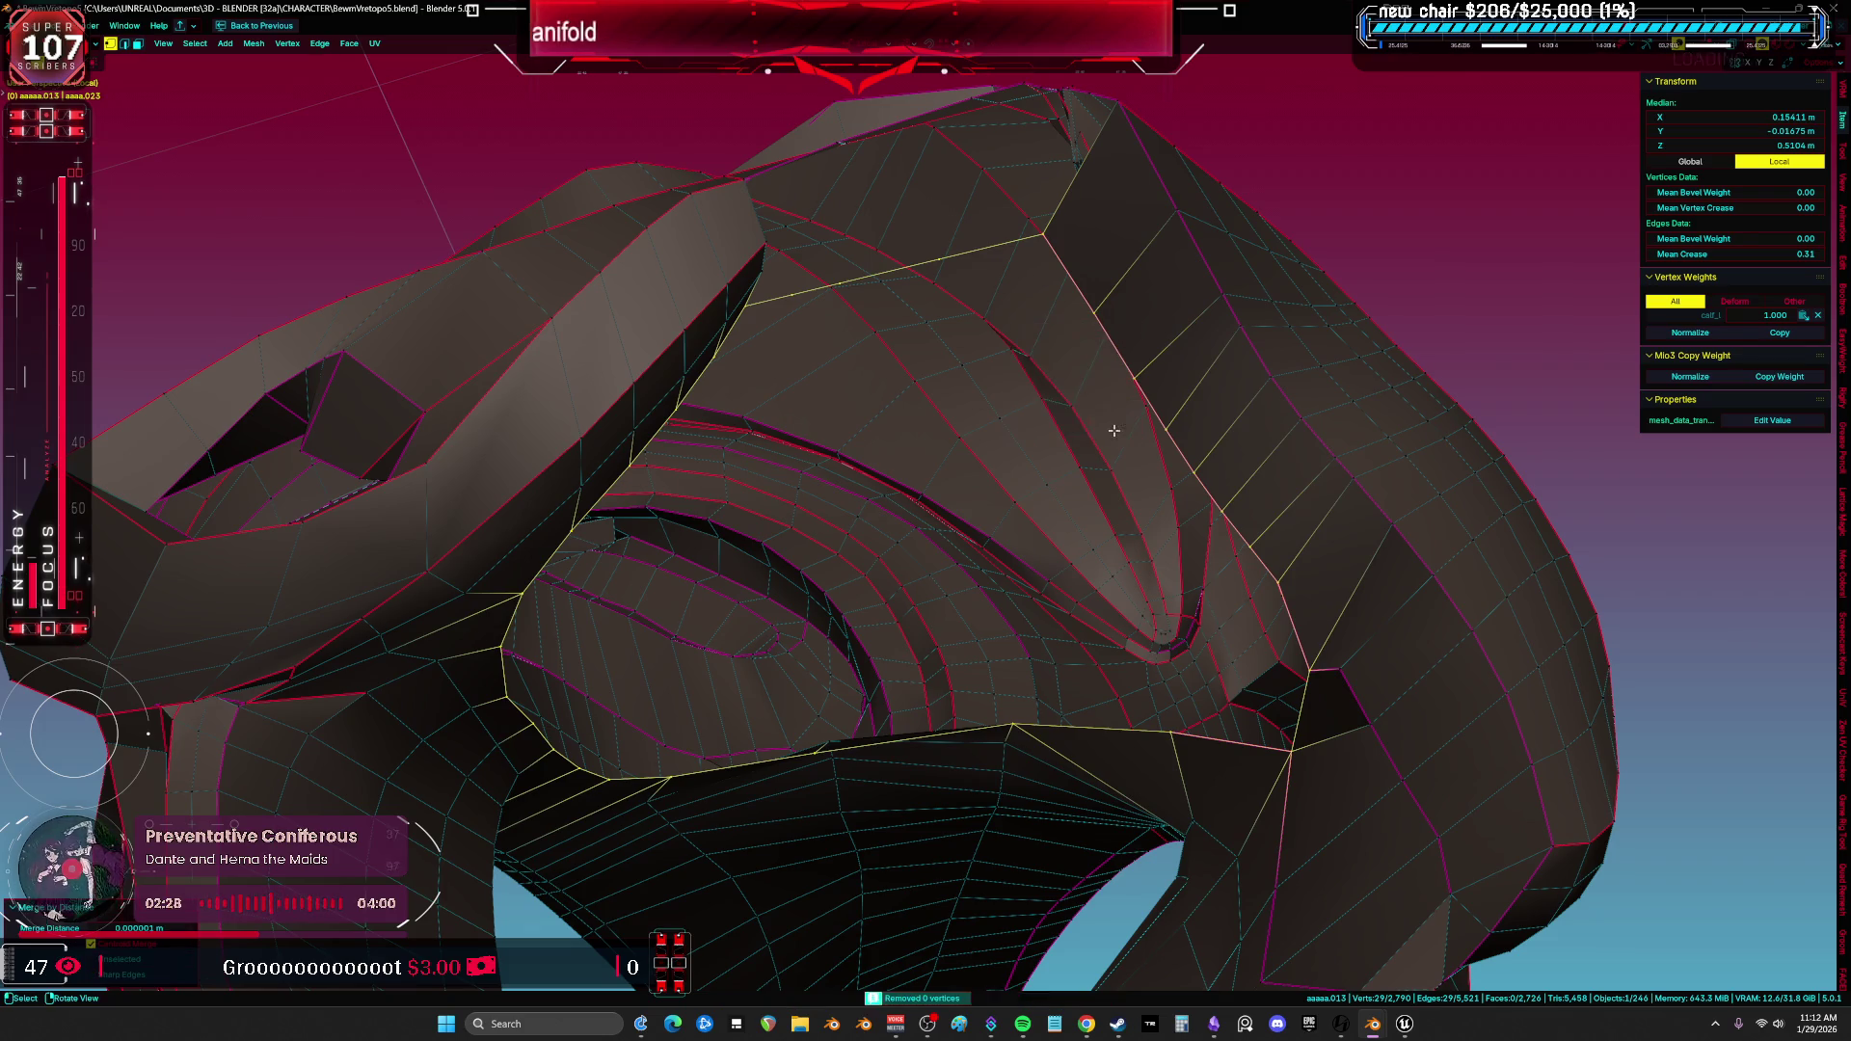
Merge overlapping vertices, add a loop cut without sliding it, and select the gap's boundary loop.
key("m")
left_click(977, 381)
left_click(891, 261)
right_click(957, 260)
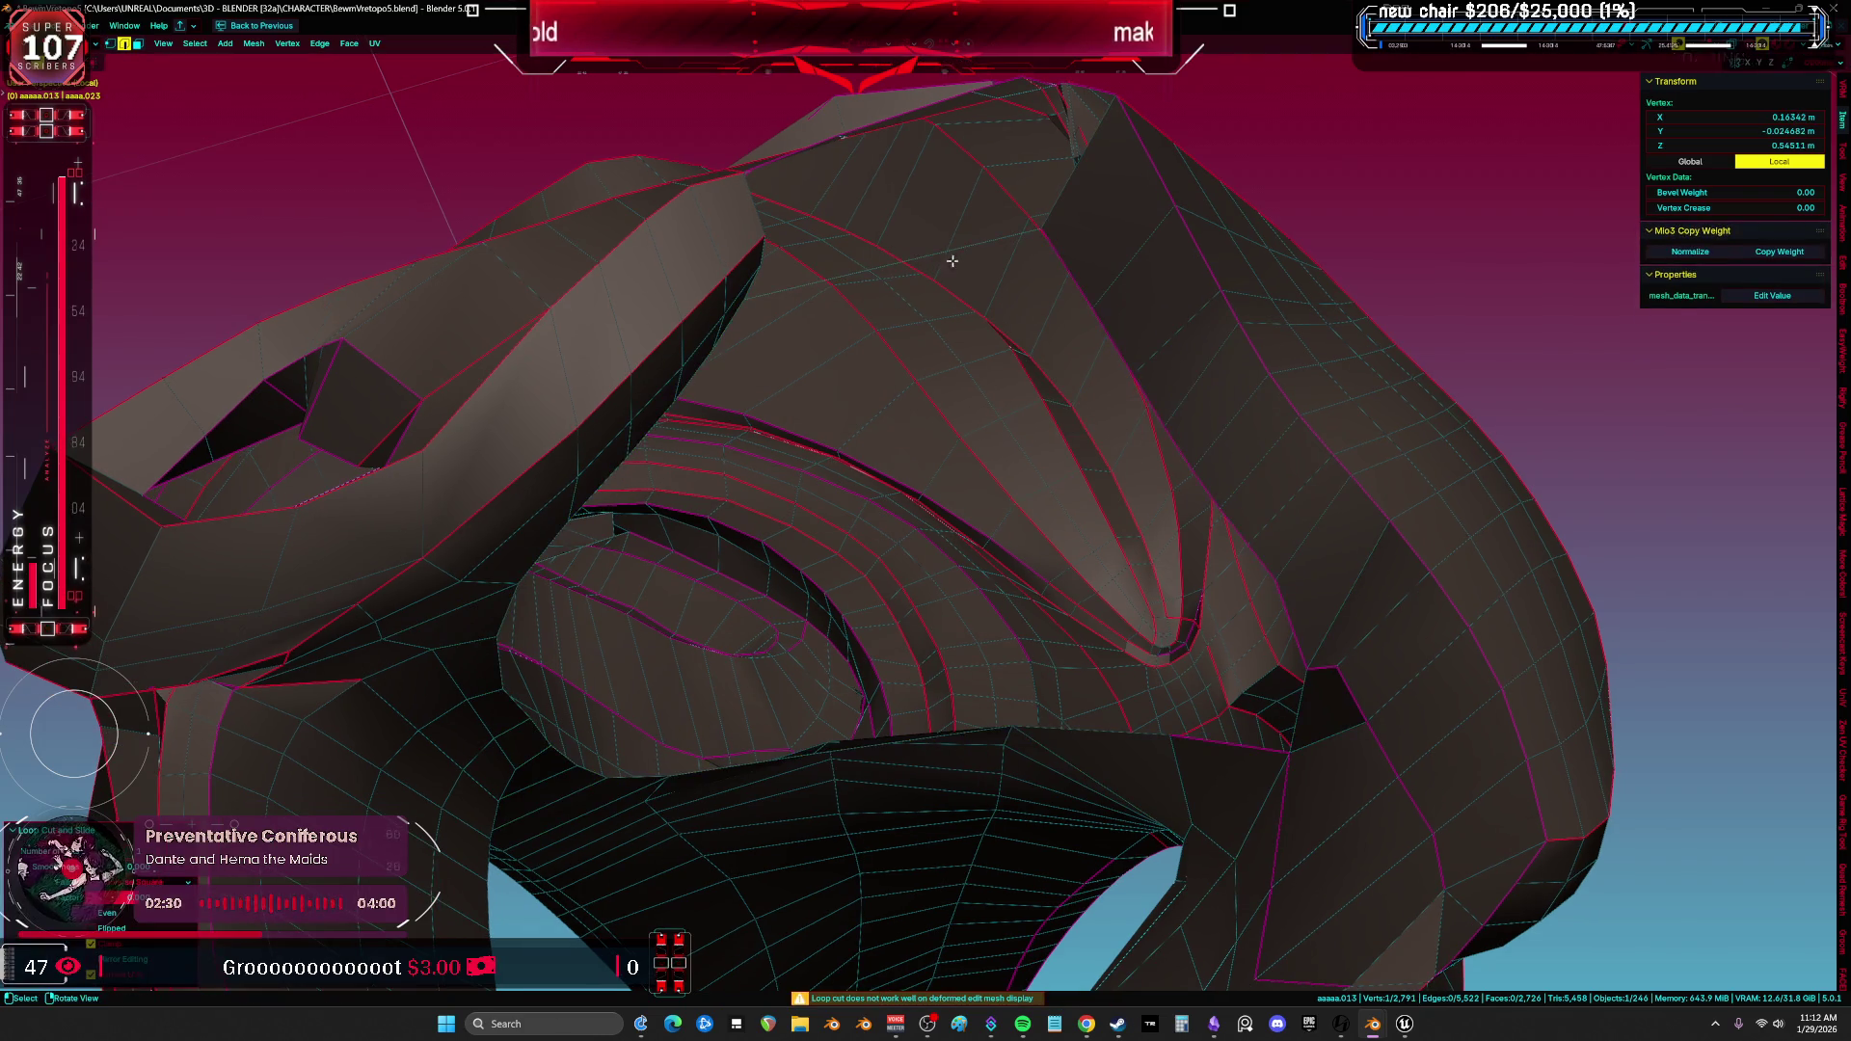
left_click(785, 290, "alt")
Grid Fill the selected gap with quad faces and inspect the filled patch.
mouse_move(734, 315)
middle_mouse_down()
mouse_move(837, 505)
mouse_move(1268, 524)
mouse_move(1124, 452)
mouse_move(575, 723)
mouse_move(729, 647)
middle_mouse_up()
key("l")
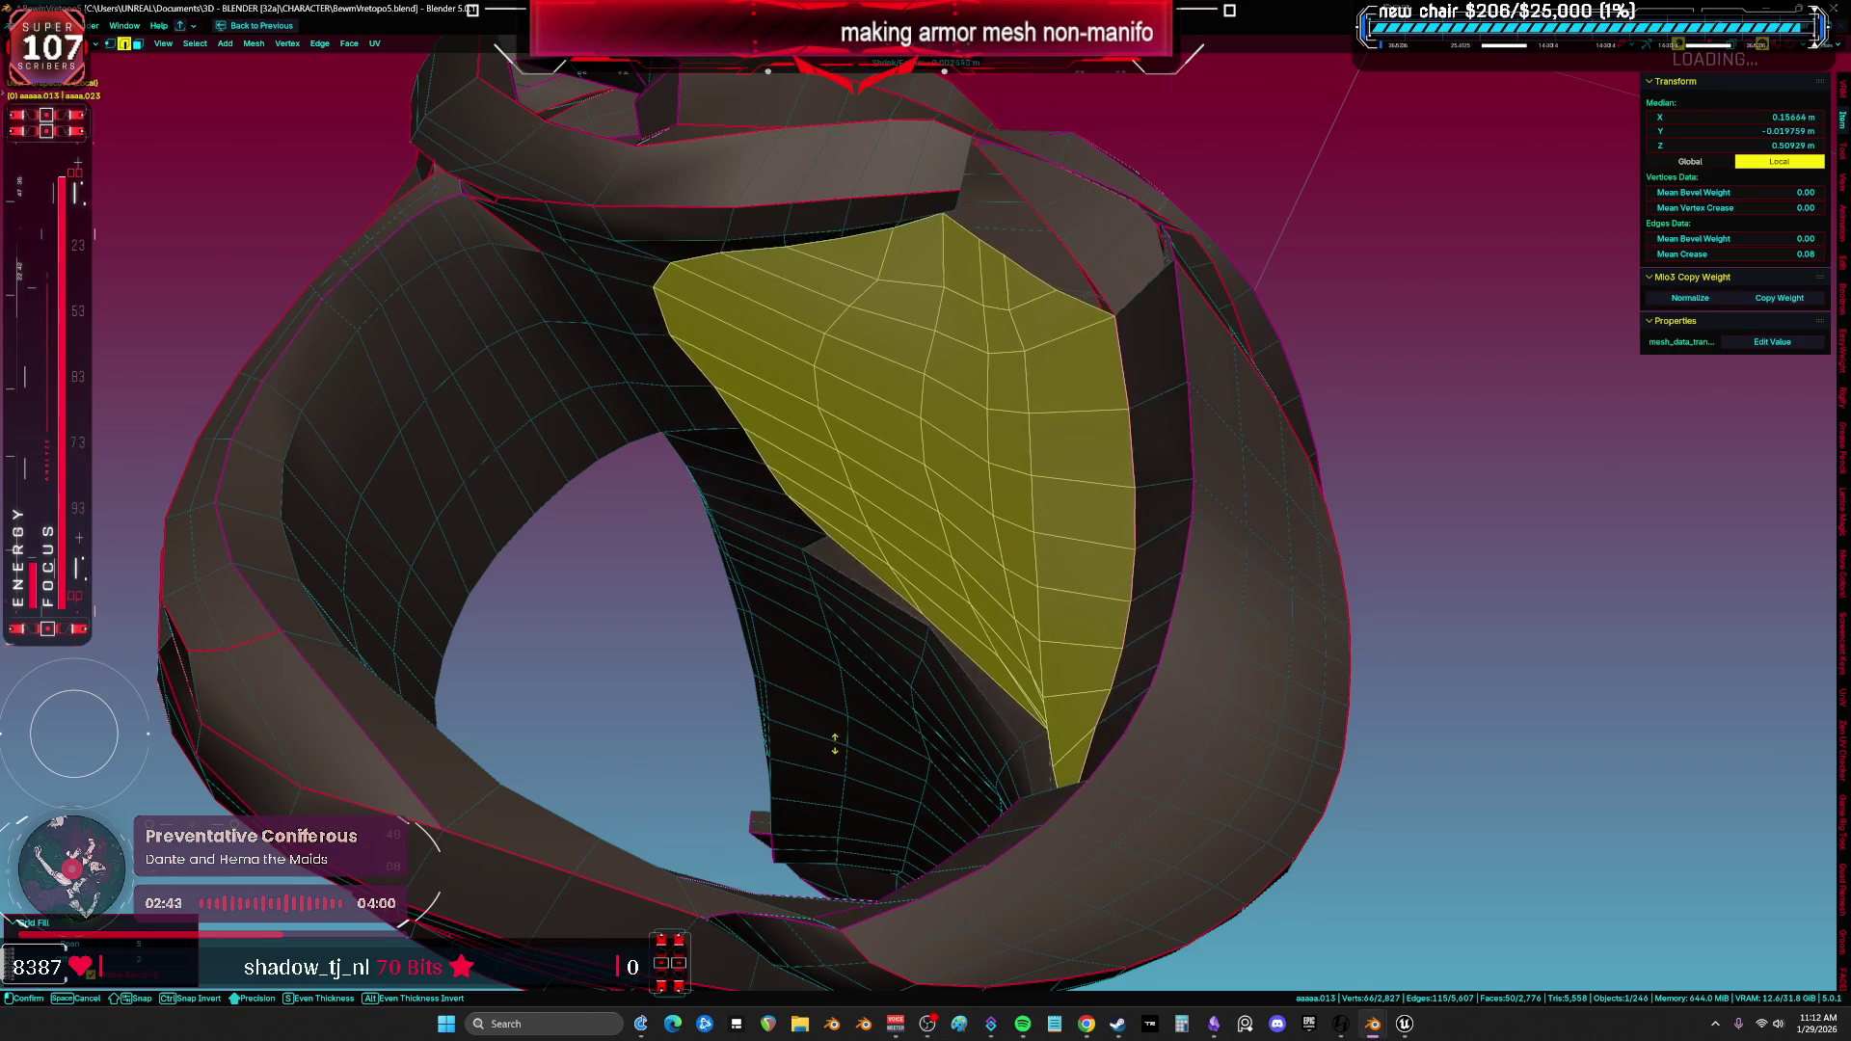
mouse_move(1002, 622)
middle_mouse_down()
mouse_move(1117, 513)
mouse_move(1022, 479)
mouse_move(897, 495)
middle_mouse_up()
key("a")
left_click(1117, 513, "alt")
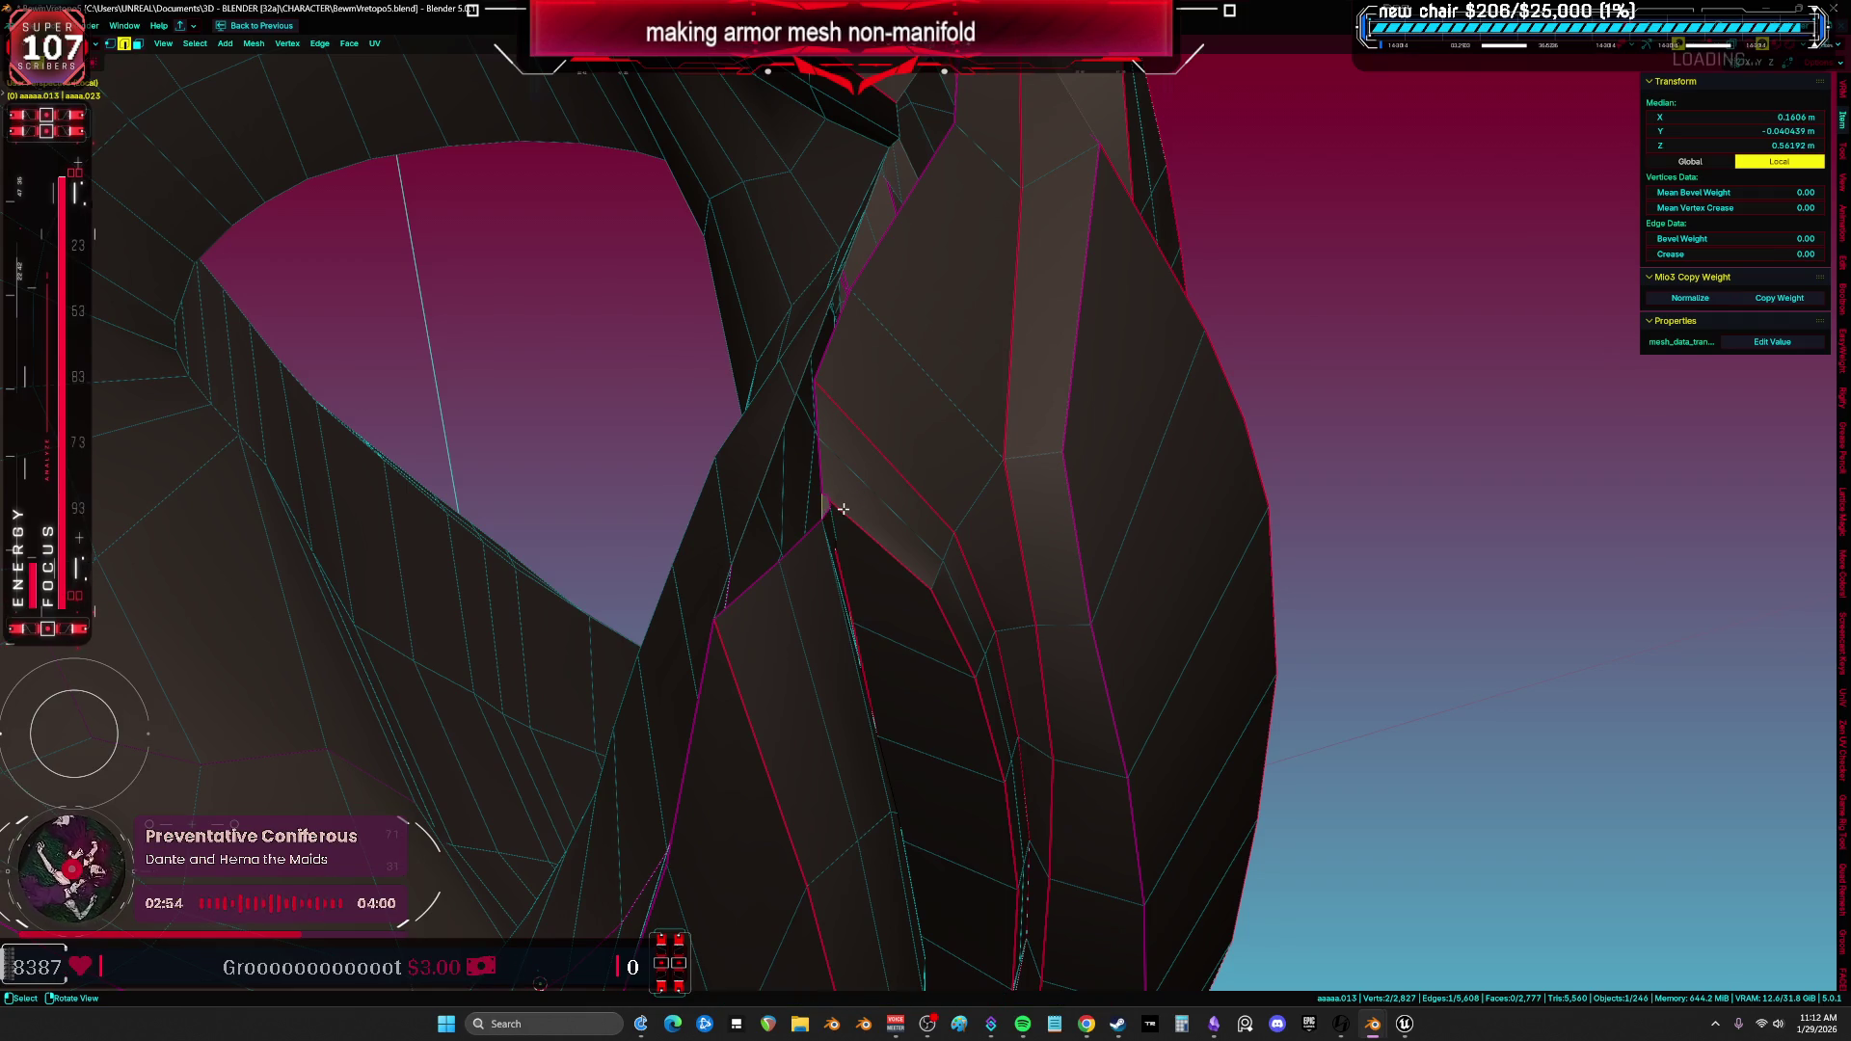
Select the corner vertices and the edge leading along the ridge gap.
key("a")
scroll(842, 508, "up", 1)
left_click(807, 509, "alt")
scroll(808, 509, "down", 3)
mouse_move(940, 502)
middle_mouse_down()
mouse_move(1016, 530)
mouse_move(996, 567)
mouse_move(851, 410)
middle_mouse_up()
middle_click_drag(829, 345, 847, 321)
left_click(847, 321)
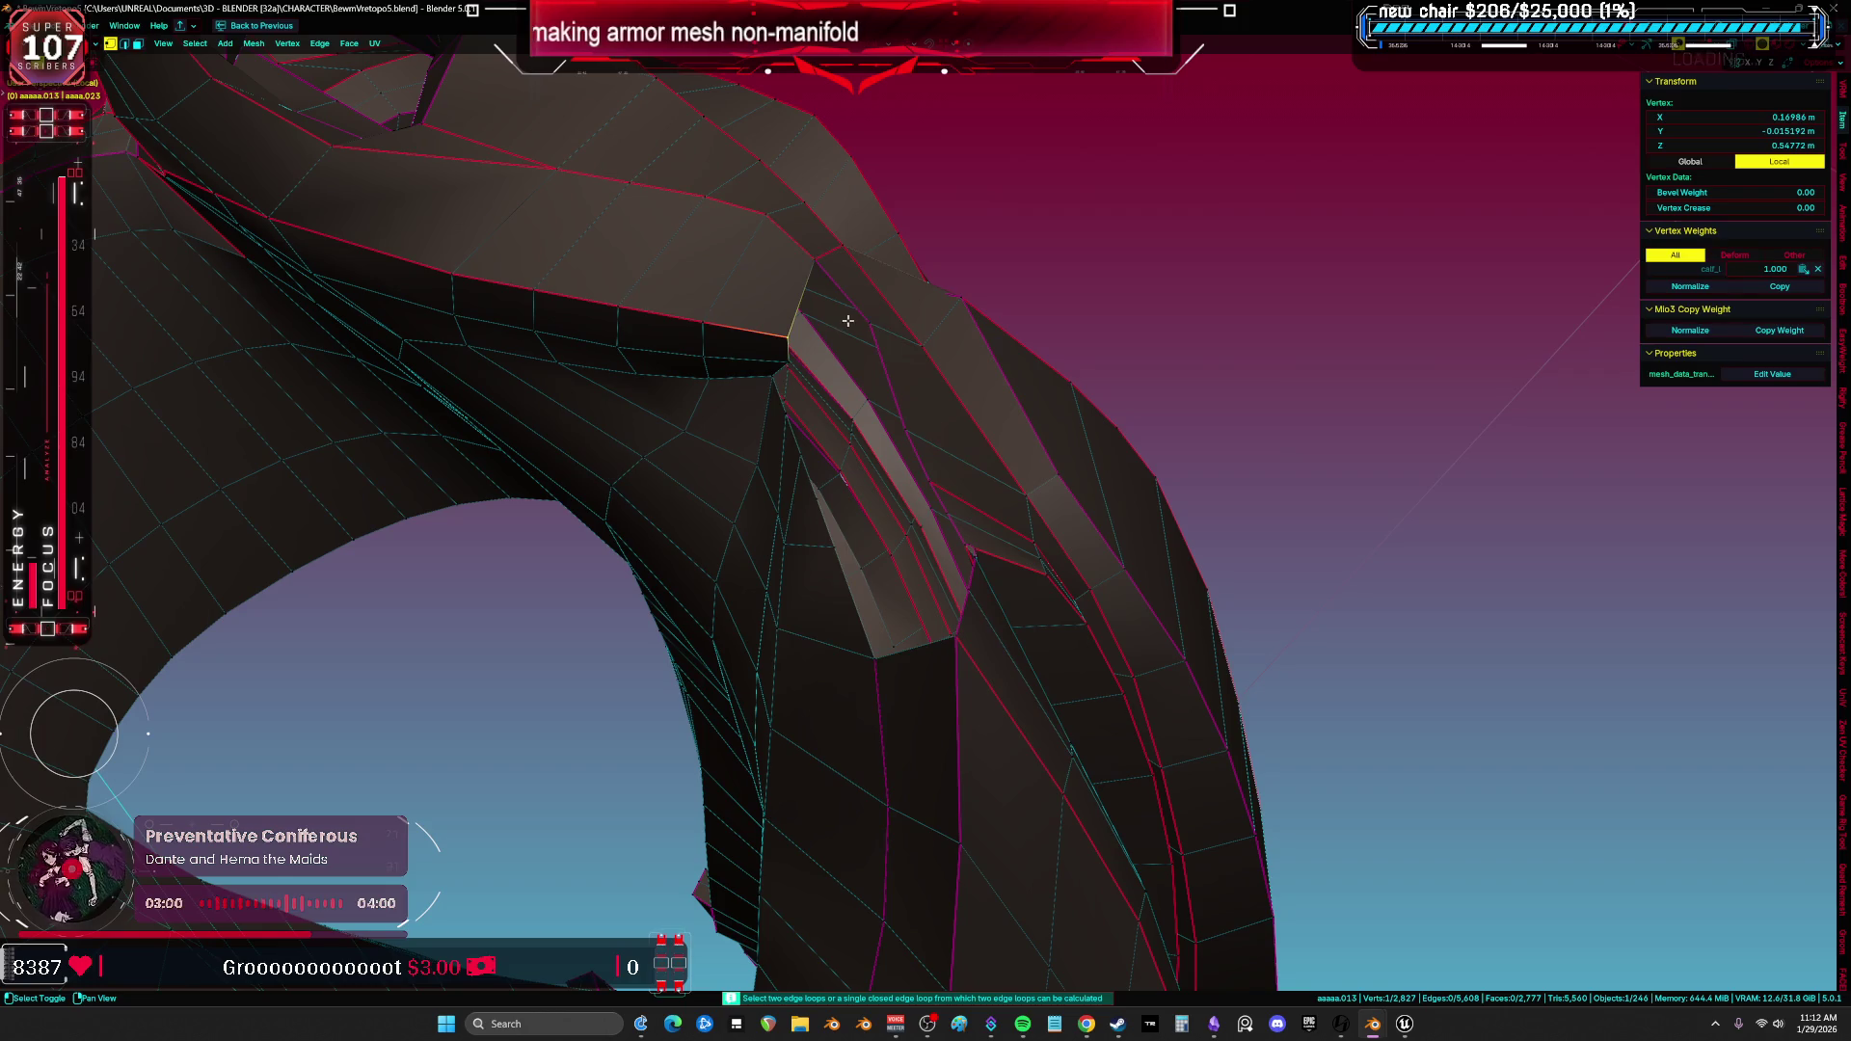
left_click(817, 261, "shift")
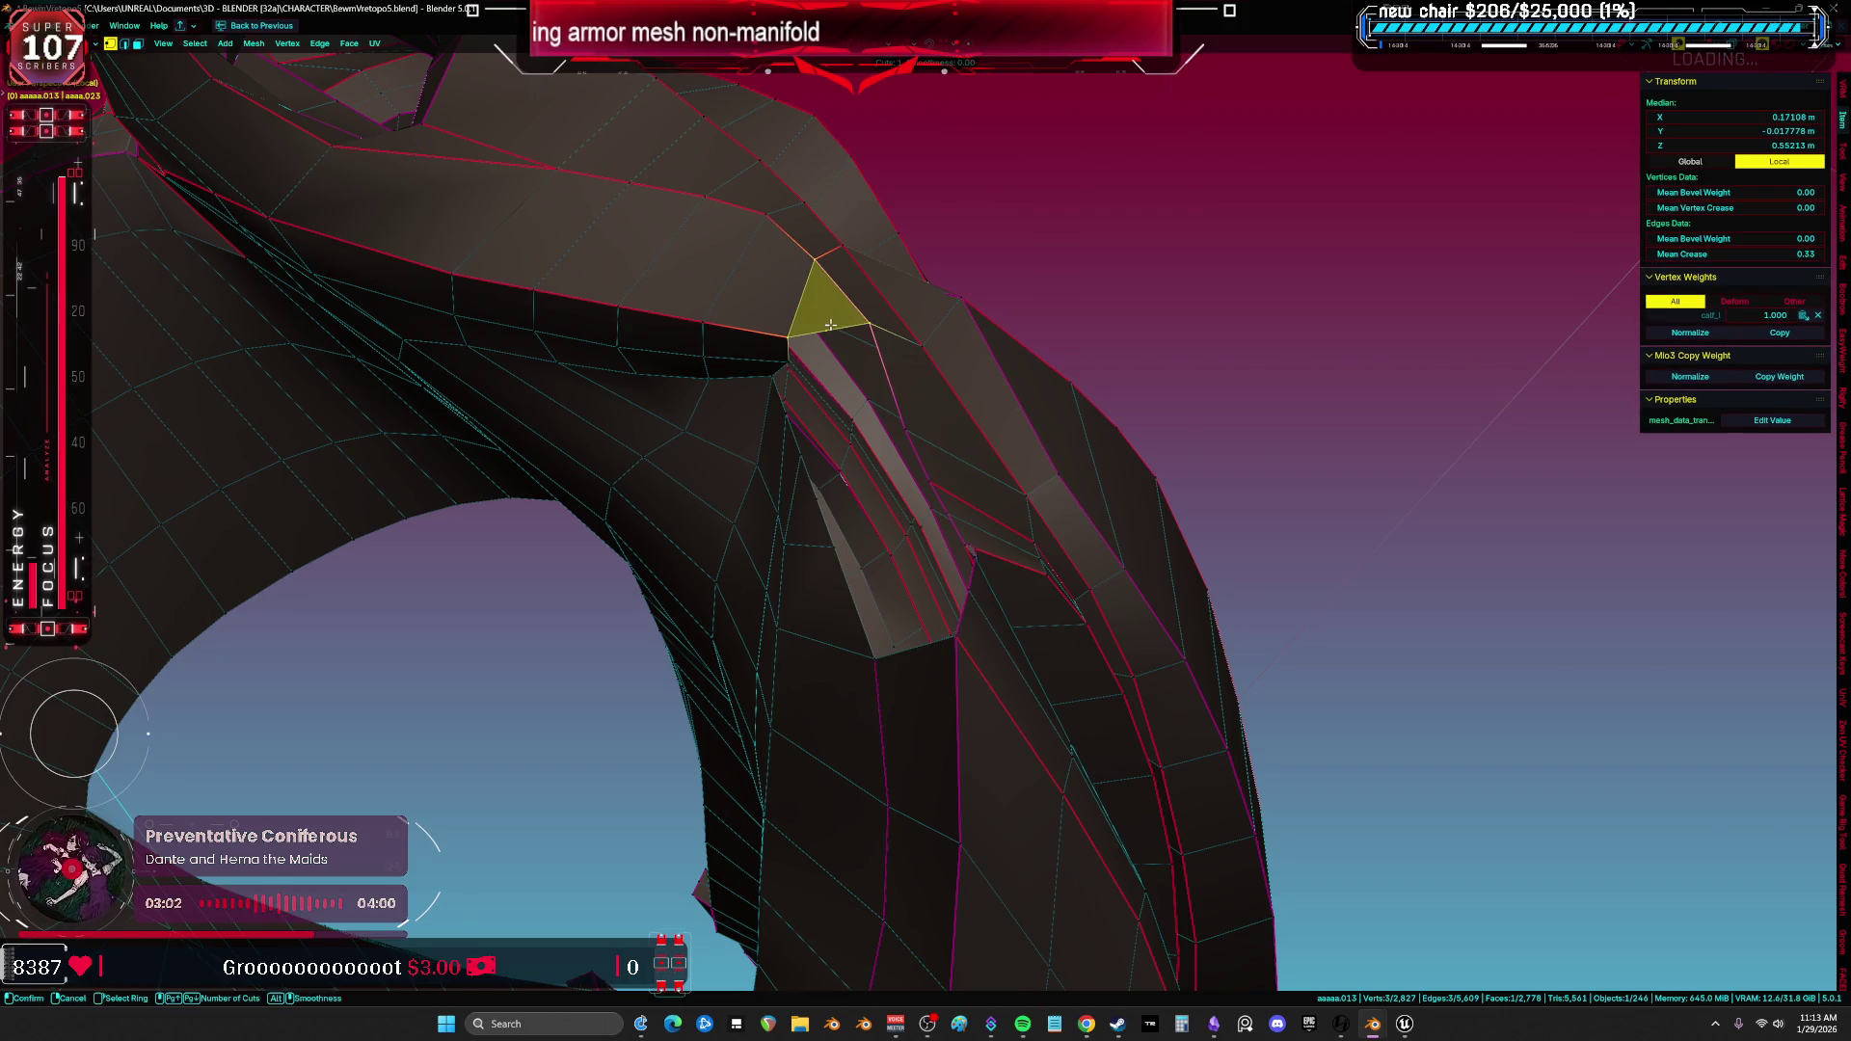
left_click(829, 325)
middle_click_drag(832, 348, 921, 321)
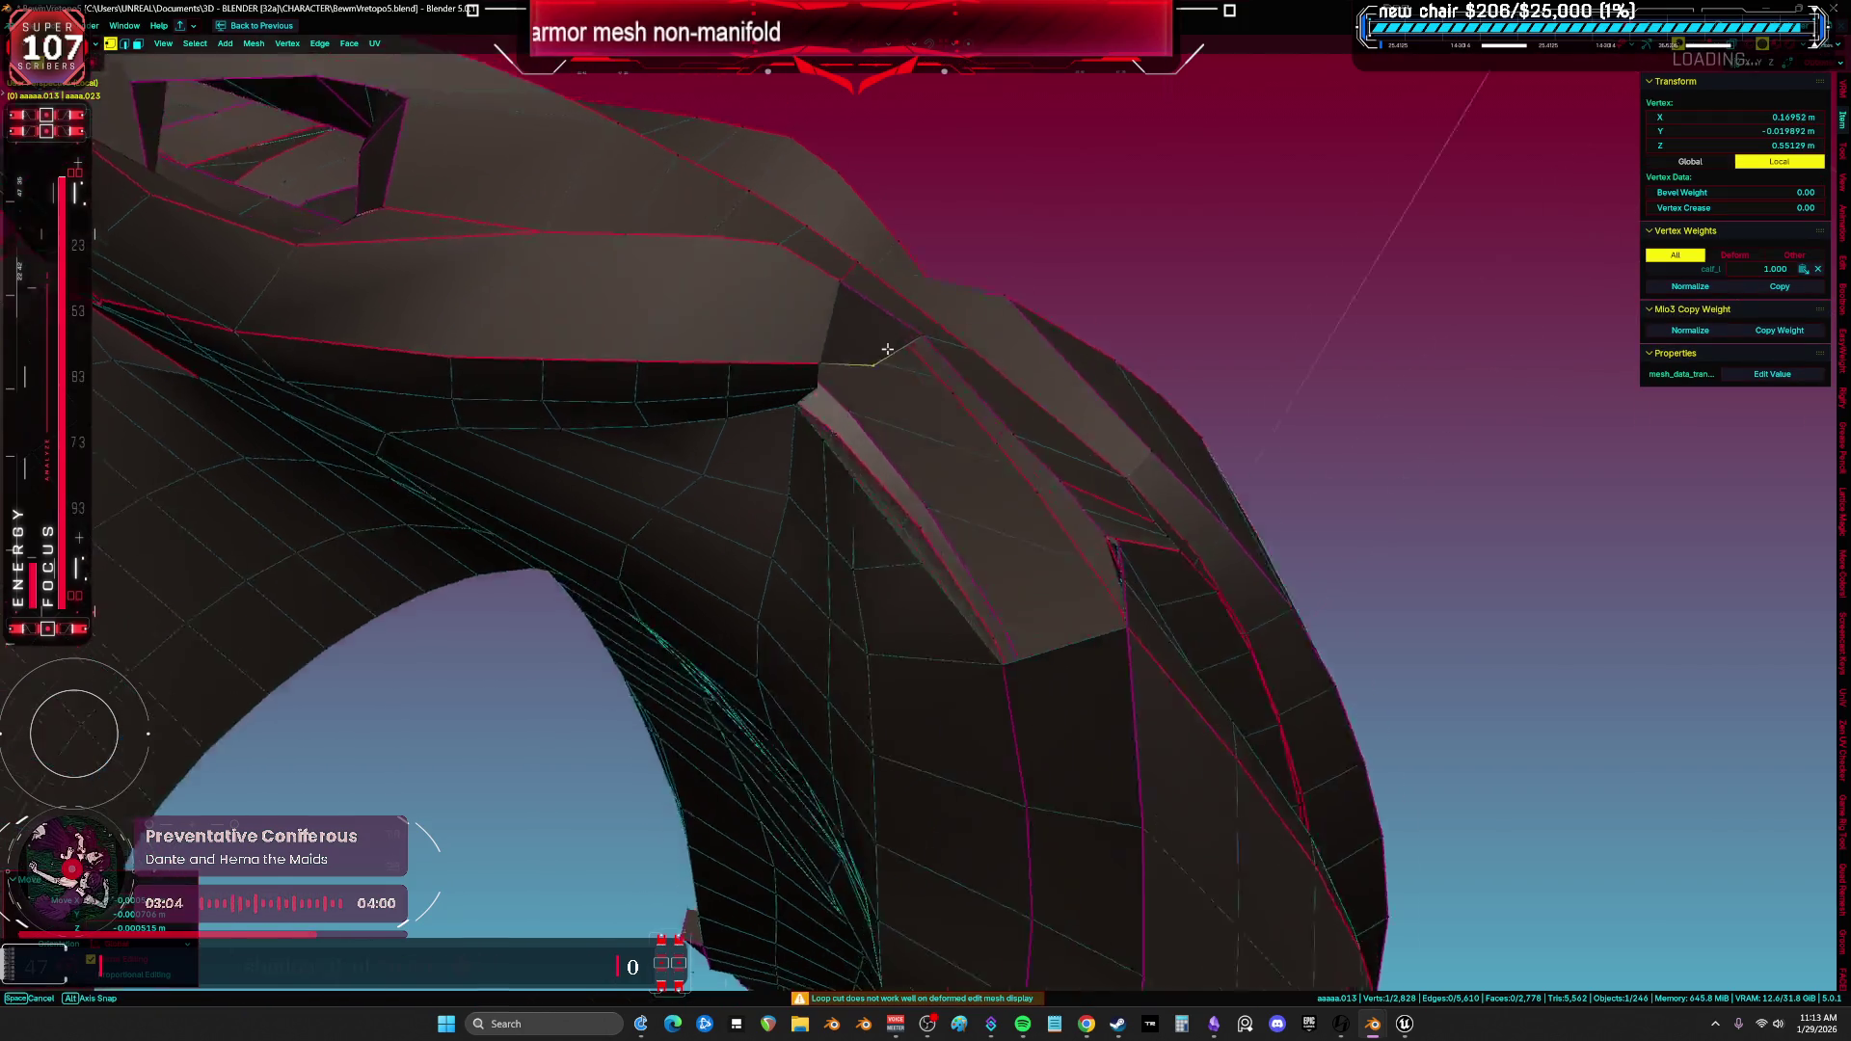
left_click(921, 321, "shift")
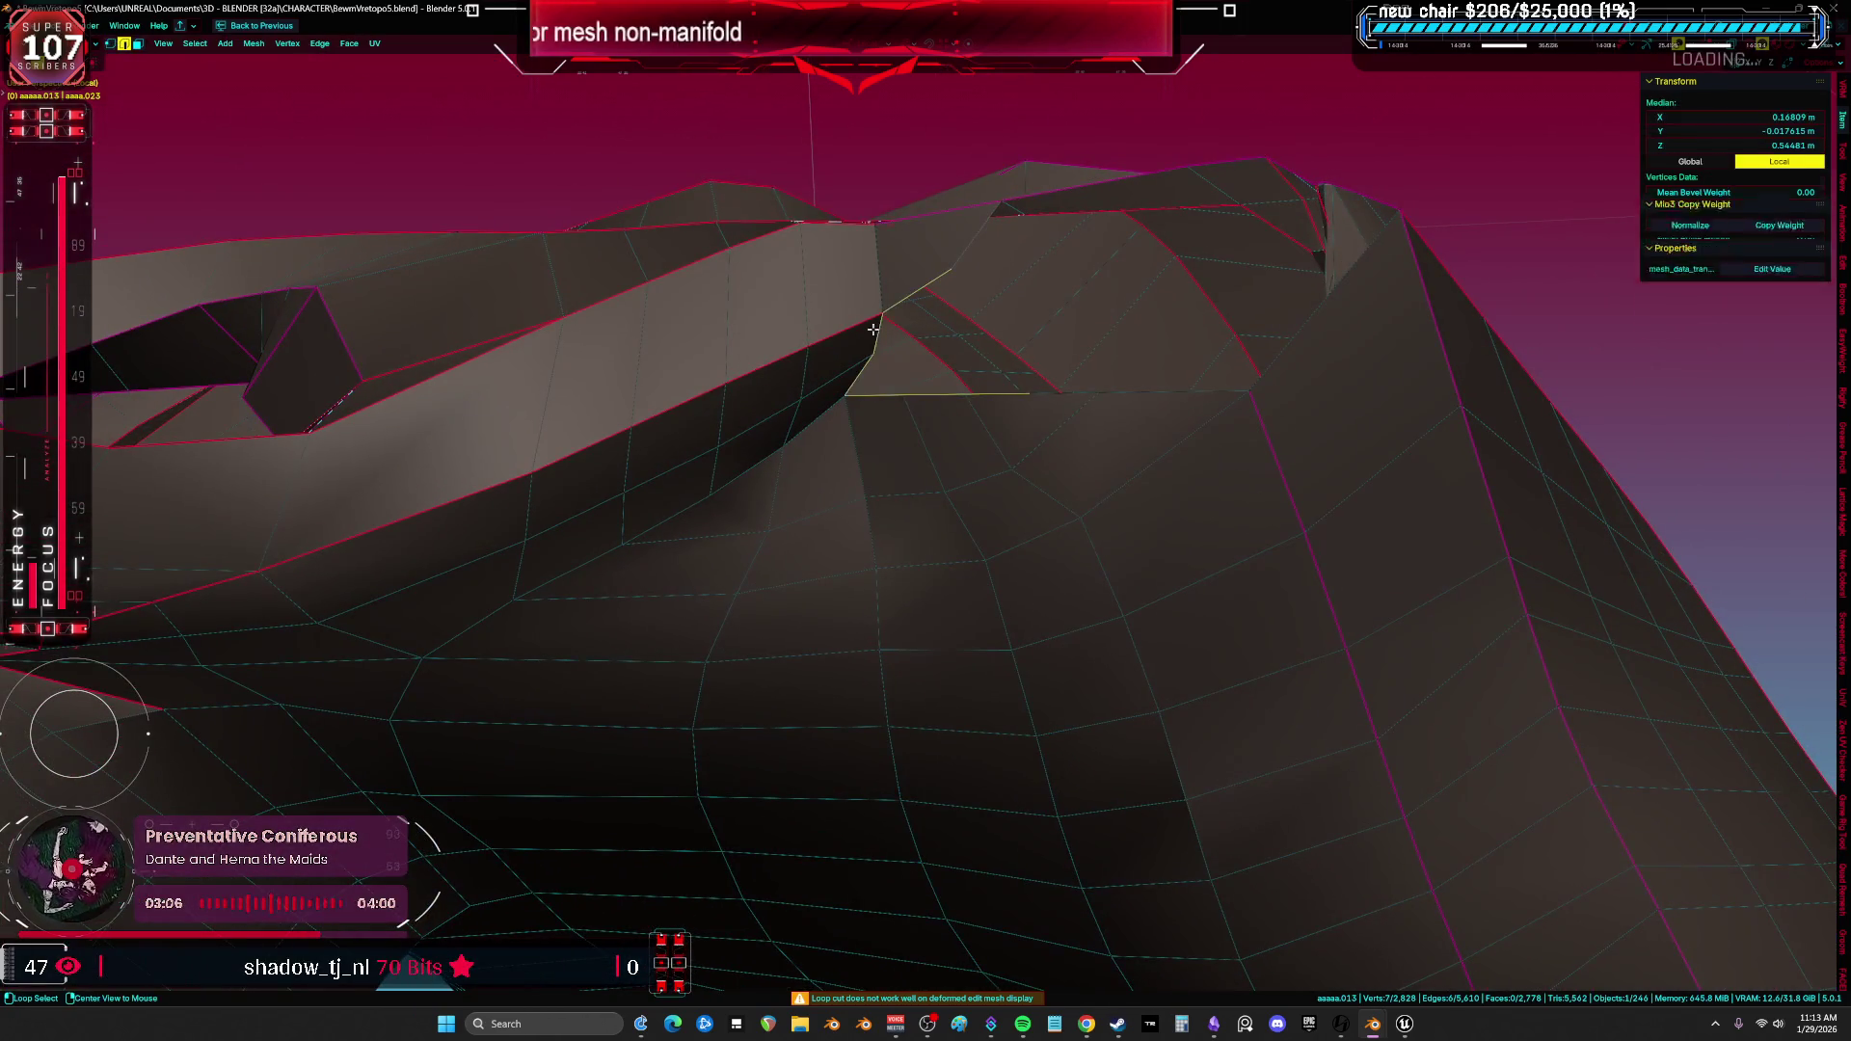
middle_click_drag(921, 322, 1003, 336)
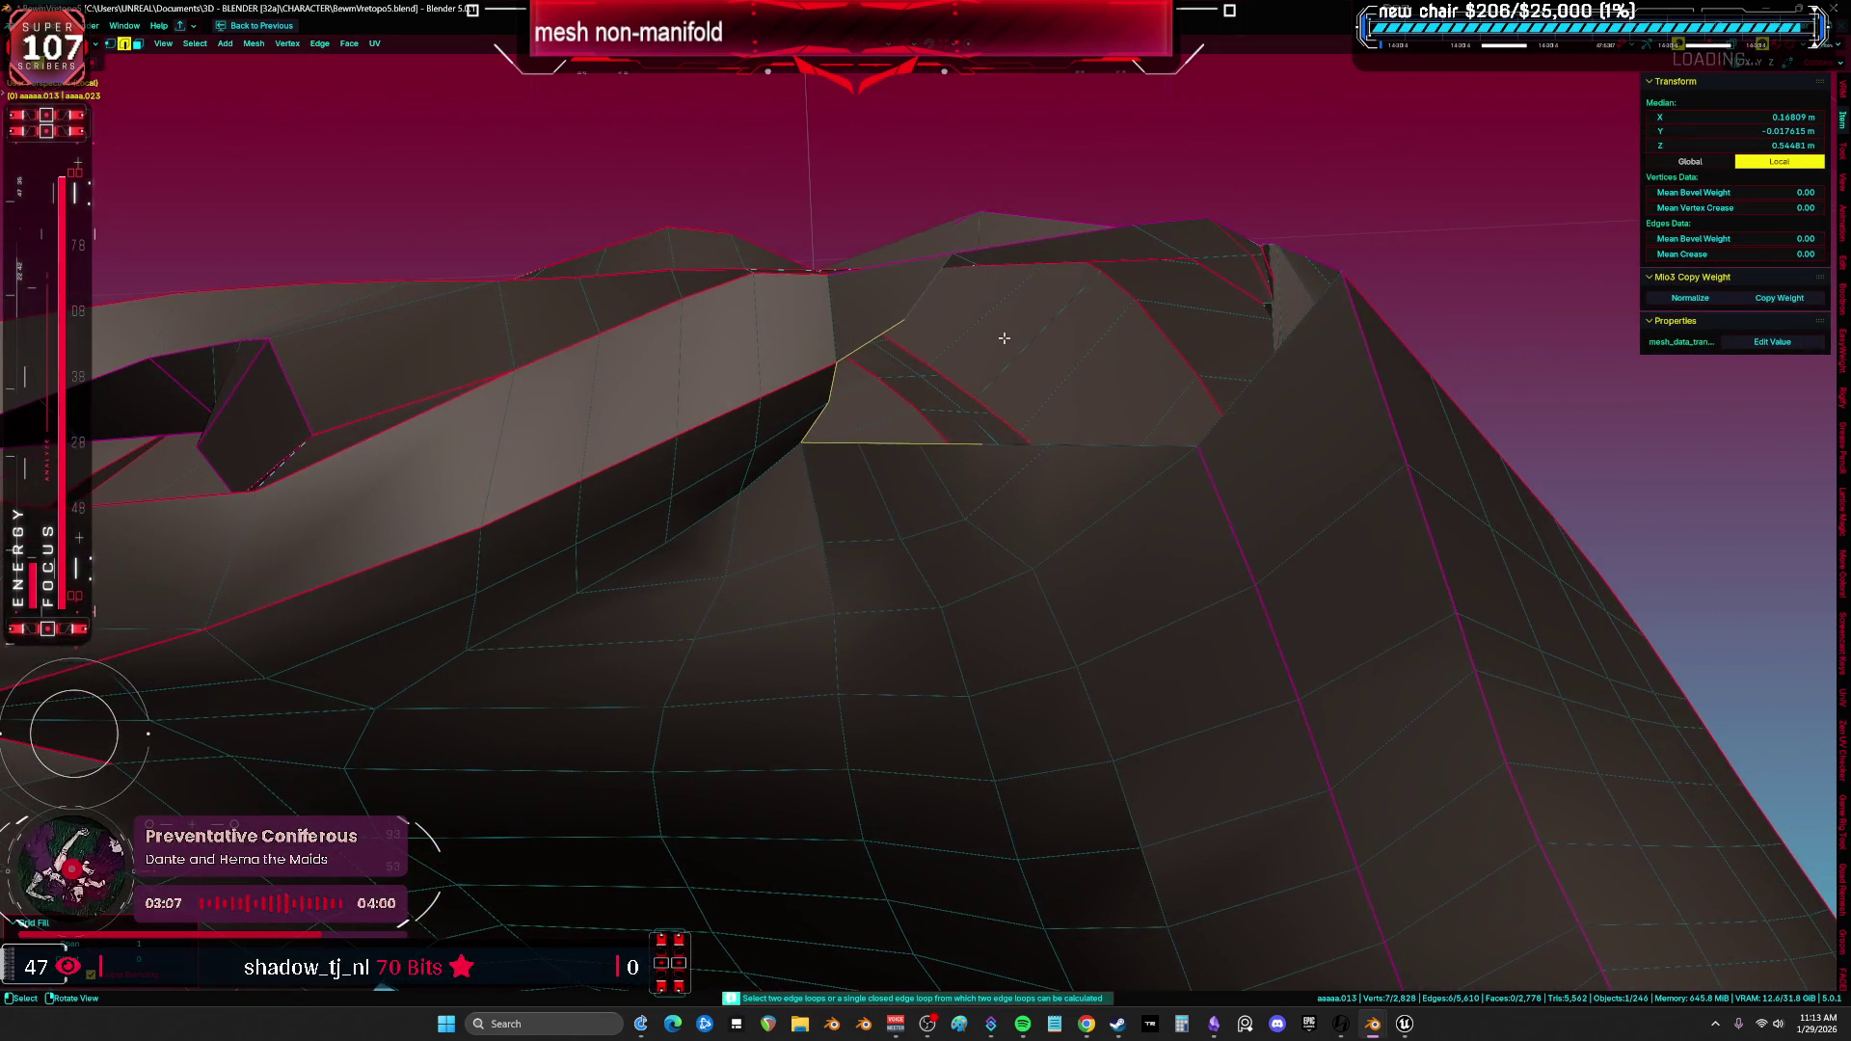
left_click(903, 333)
left_click(978, 441, "shift")
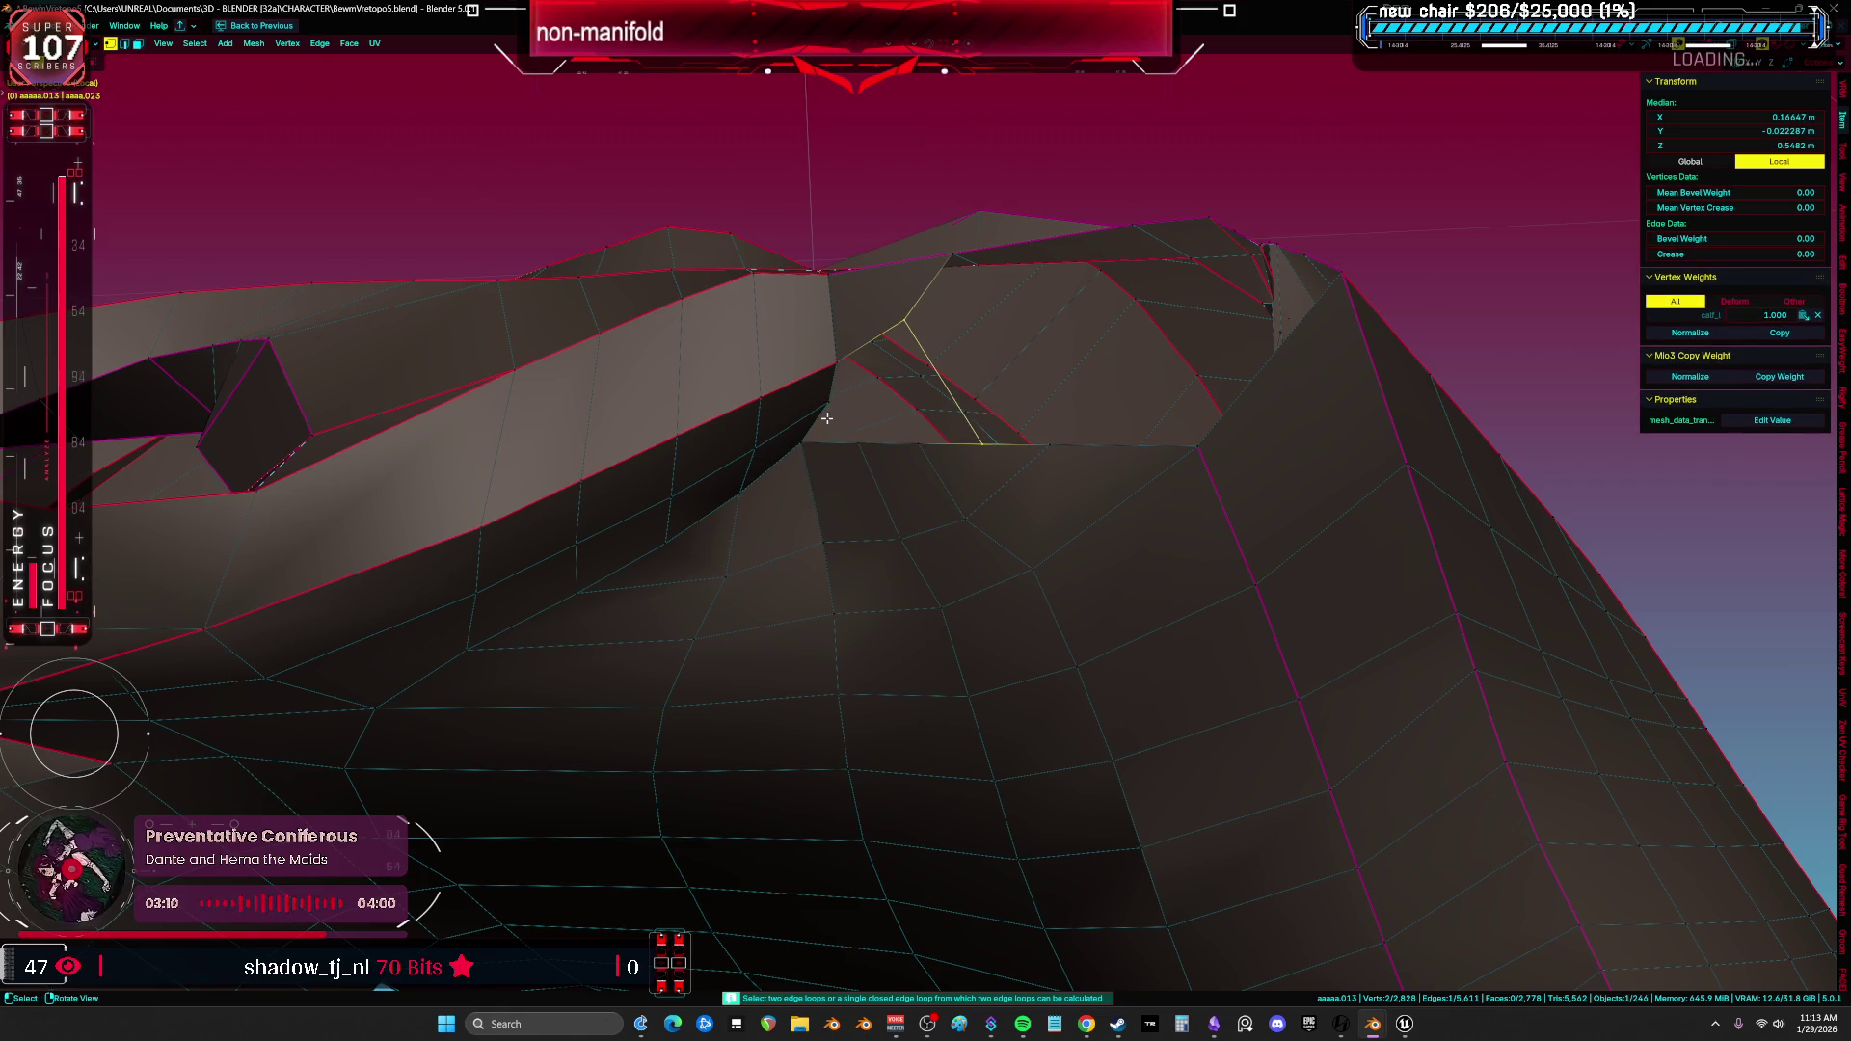
Preview a loop cut across the ridge, then insert a new vertex on the ridge edge.
key("ctrl+r")
key("Escape")
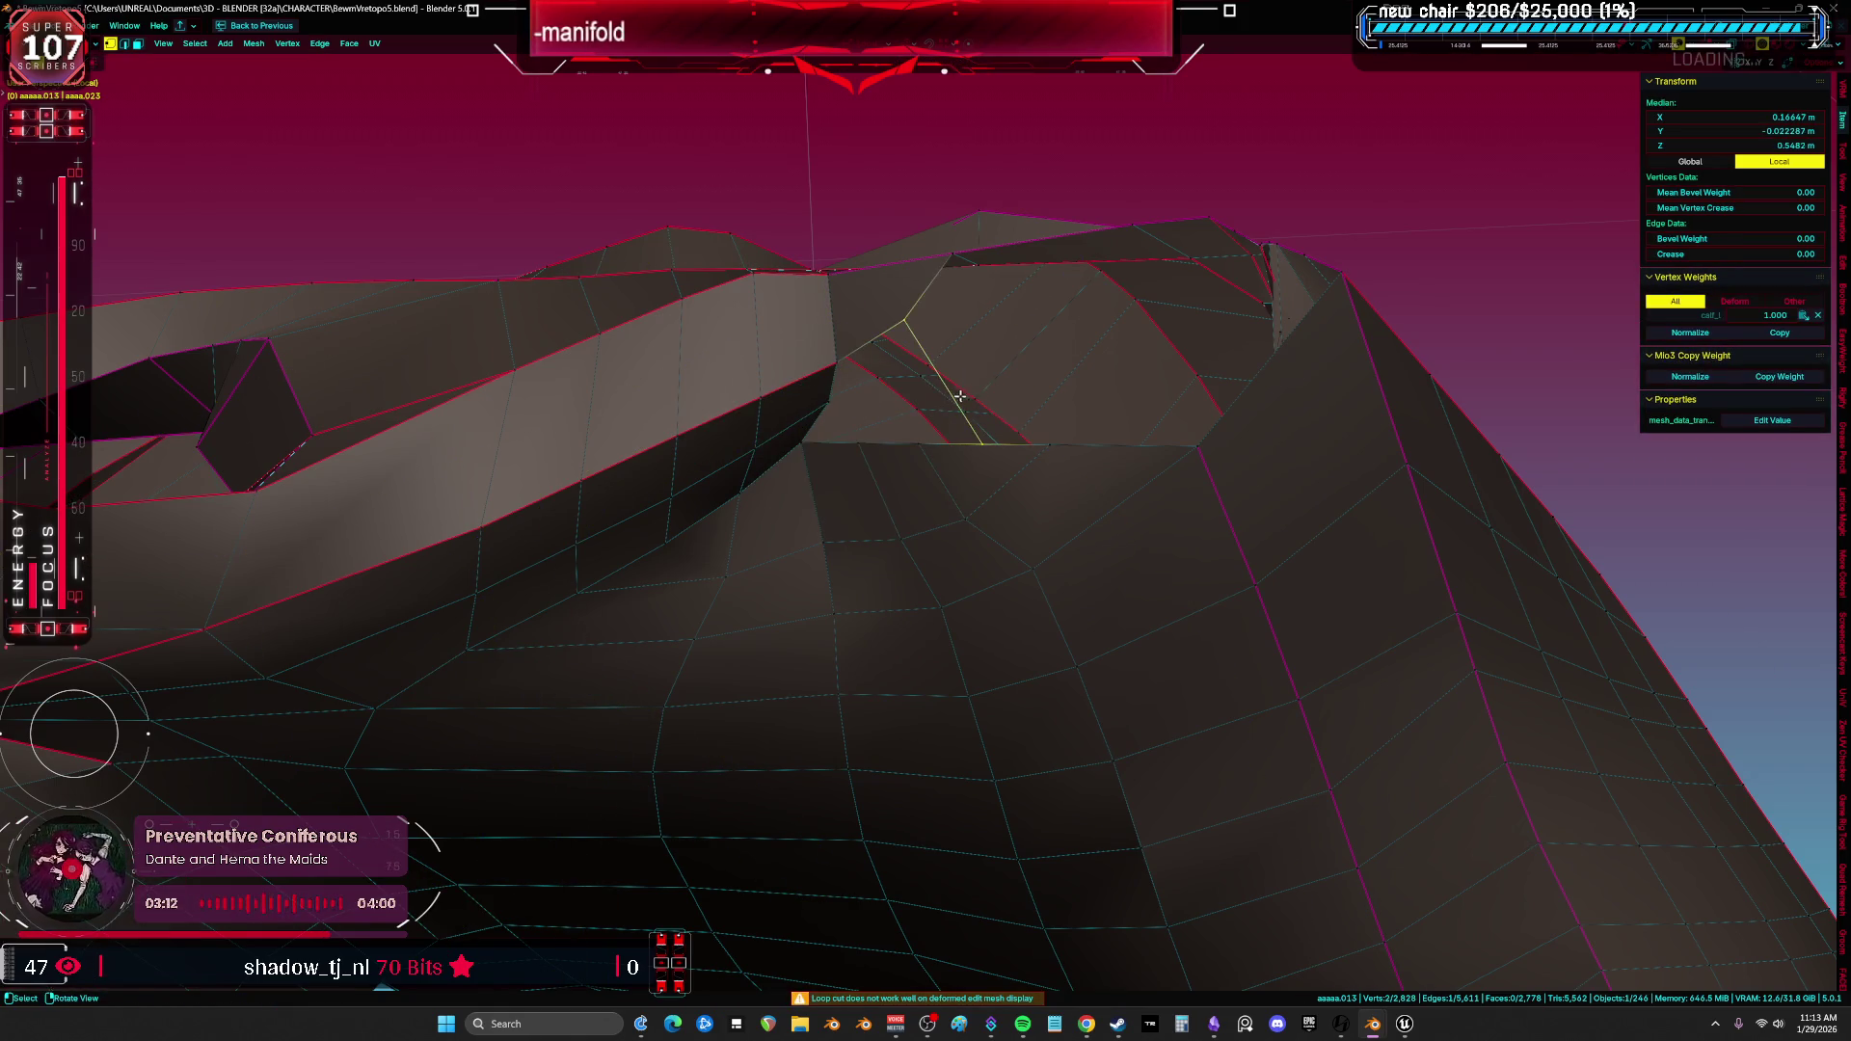
left_click(949, 389)
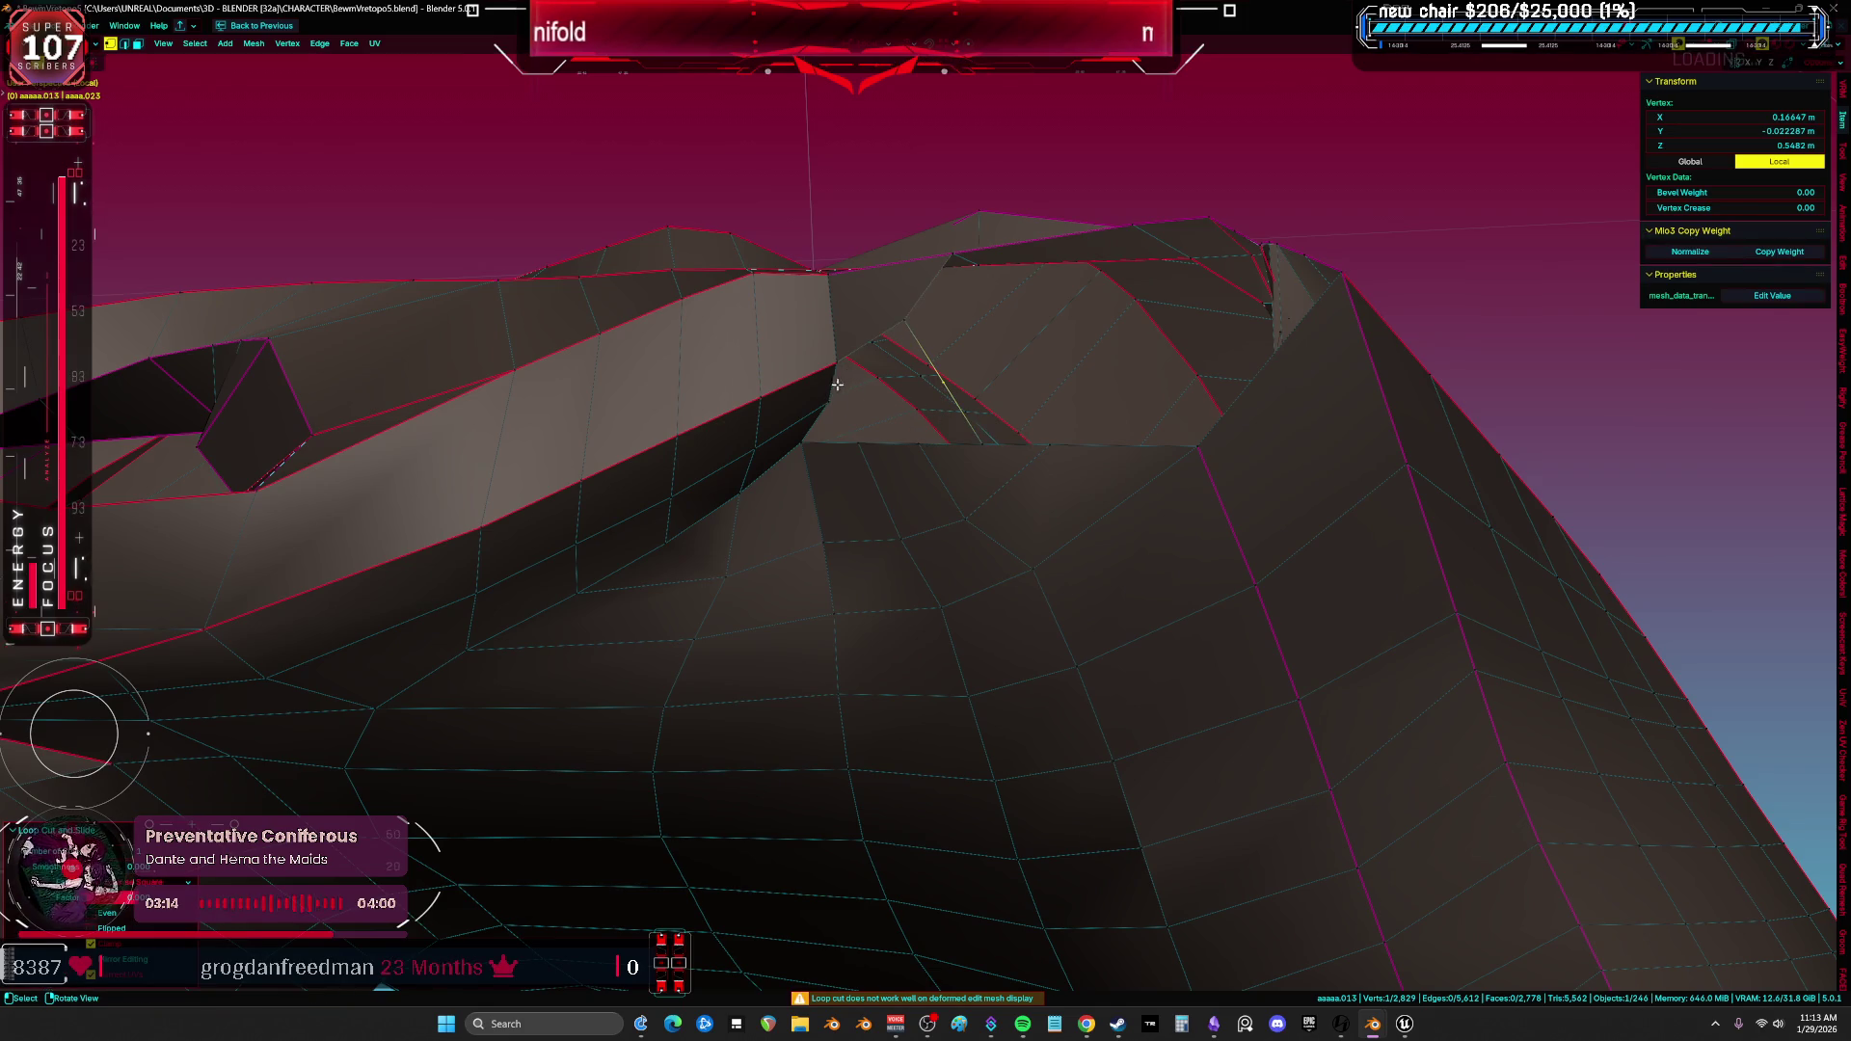
key("a")
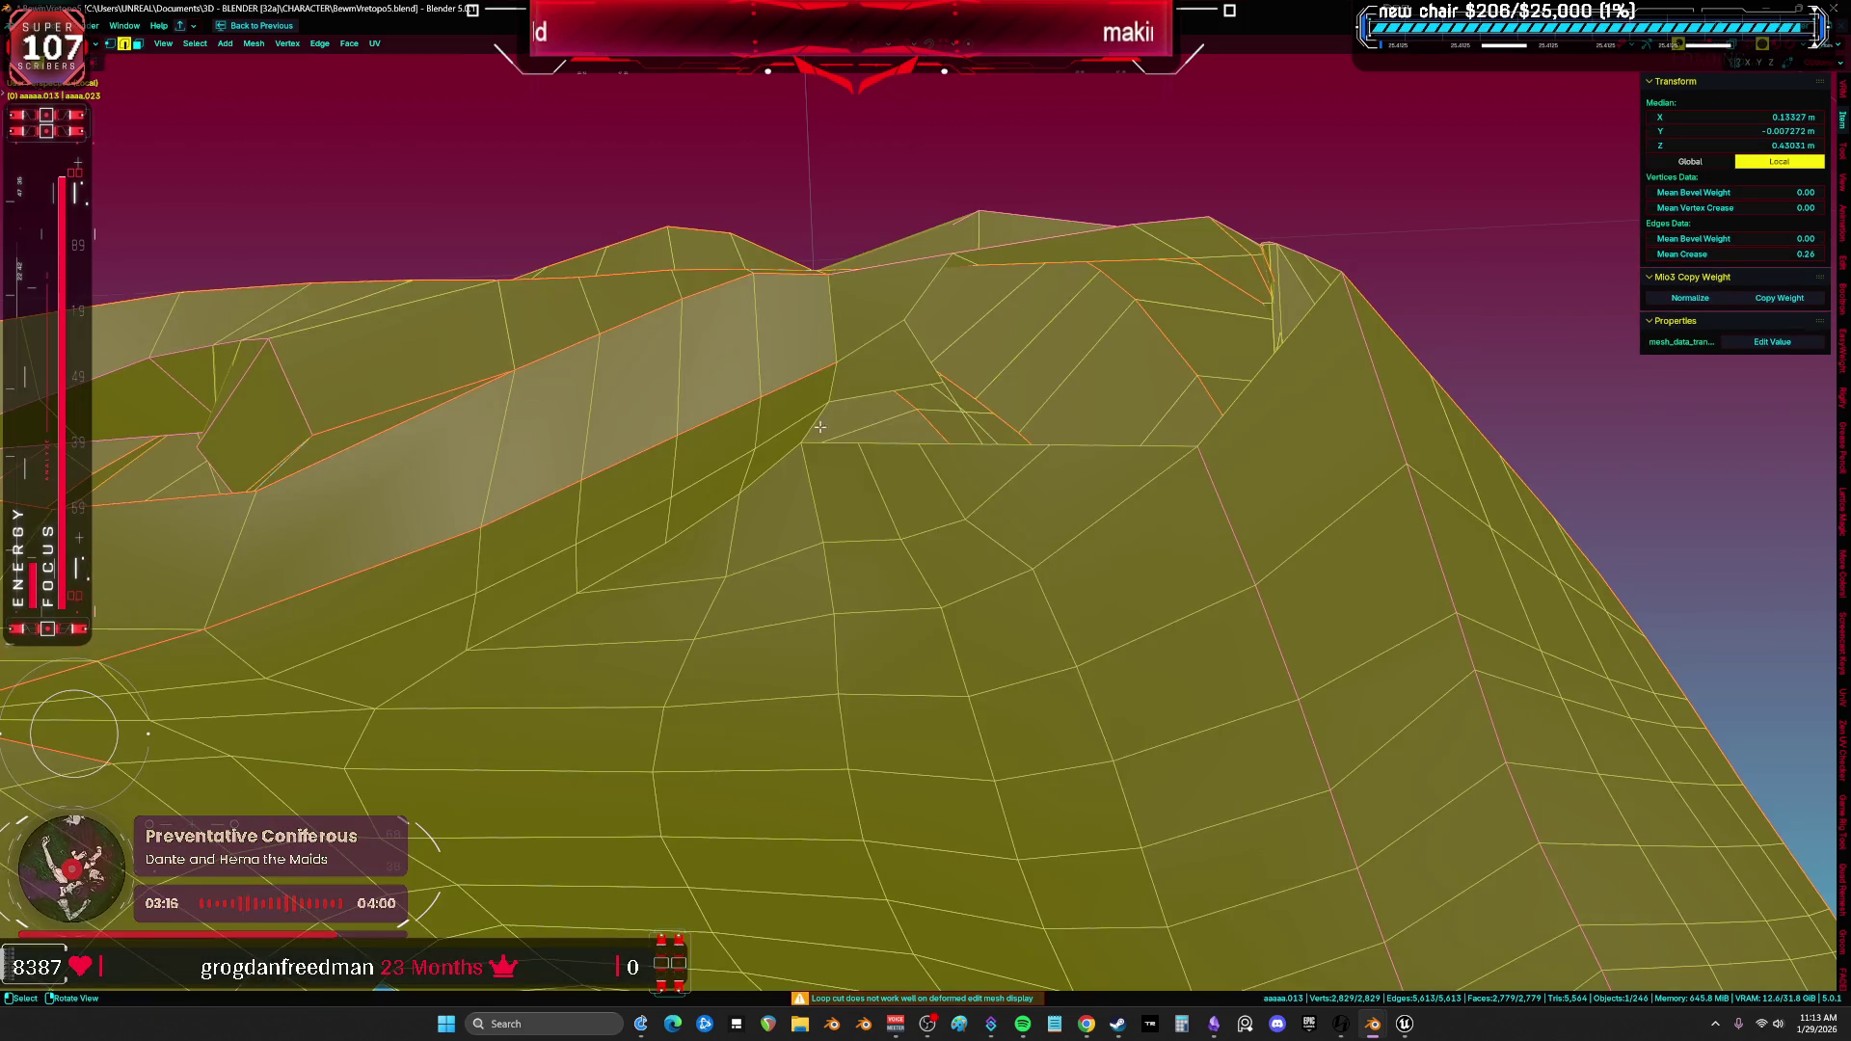
Merge the stray gap vertices at their center and delete the adjacent face to open a clean hole.
left_click(856, 414)
middle_click_drag(947, 412, 970, 467)
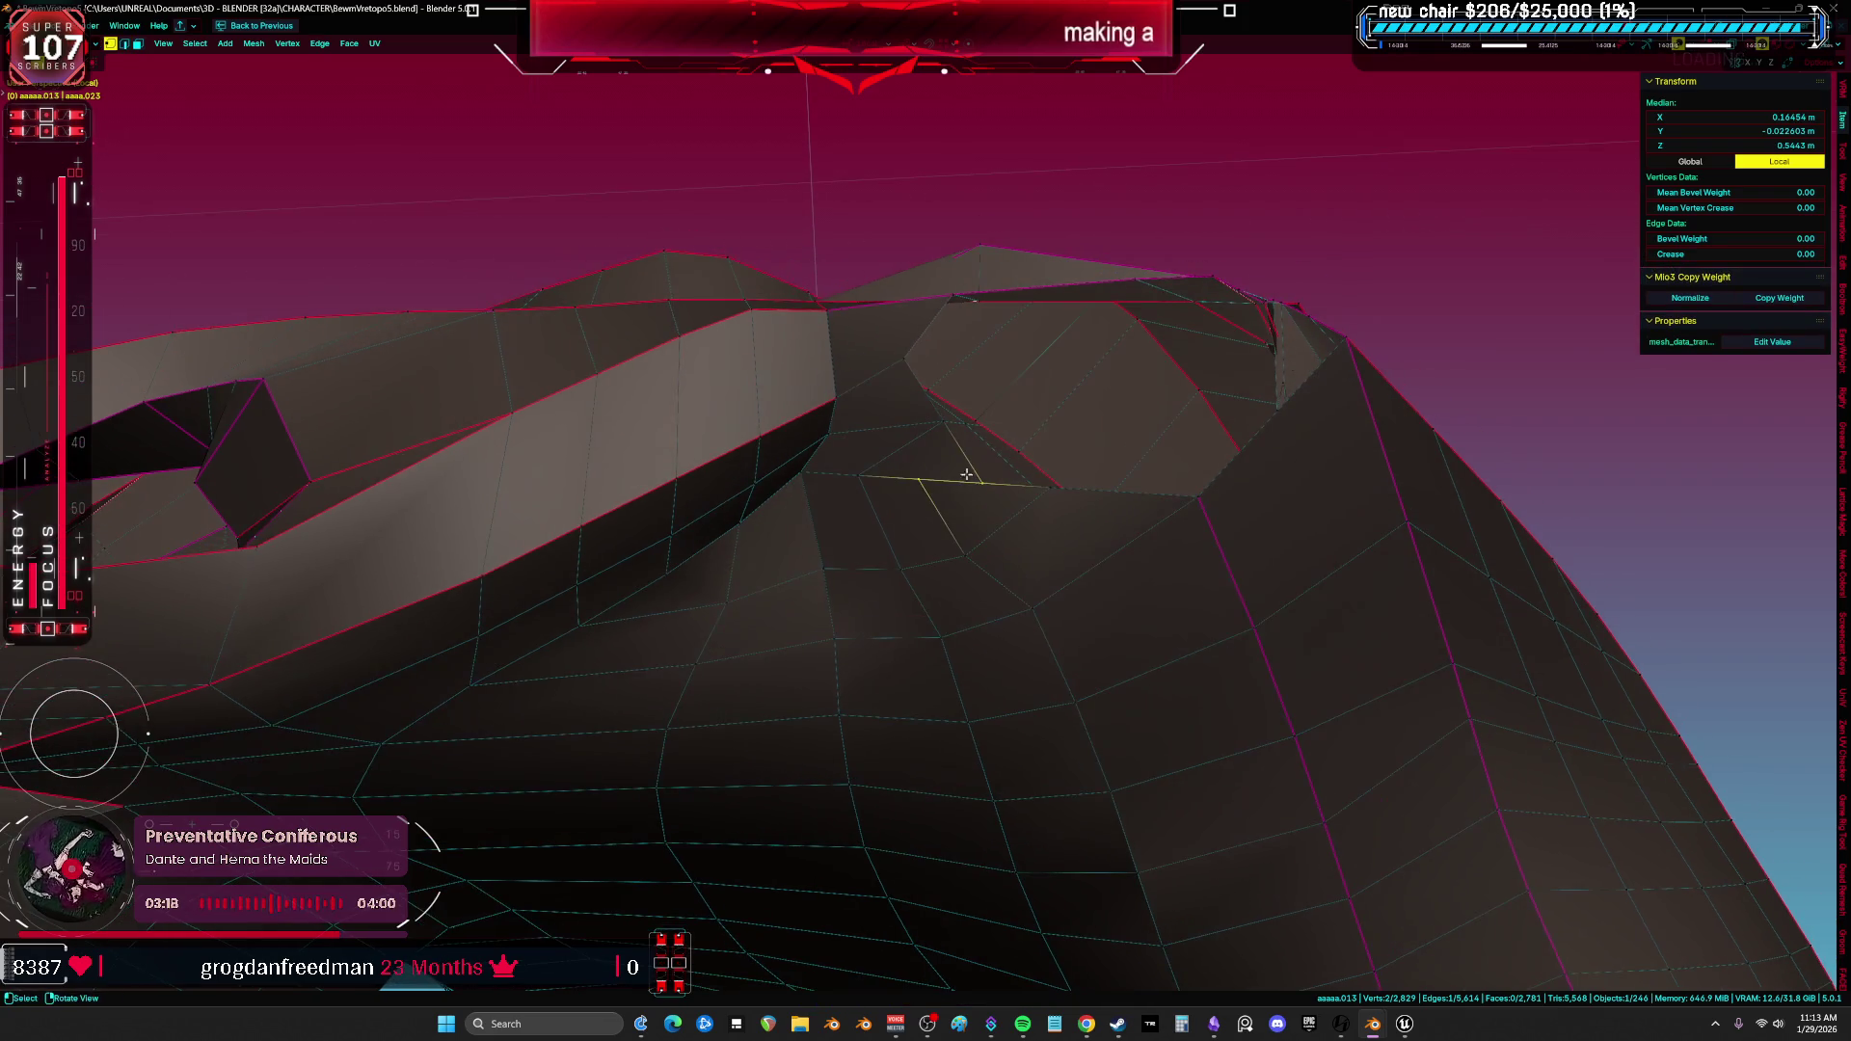
left_click(955, 483, "shift")
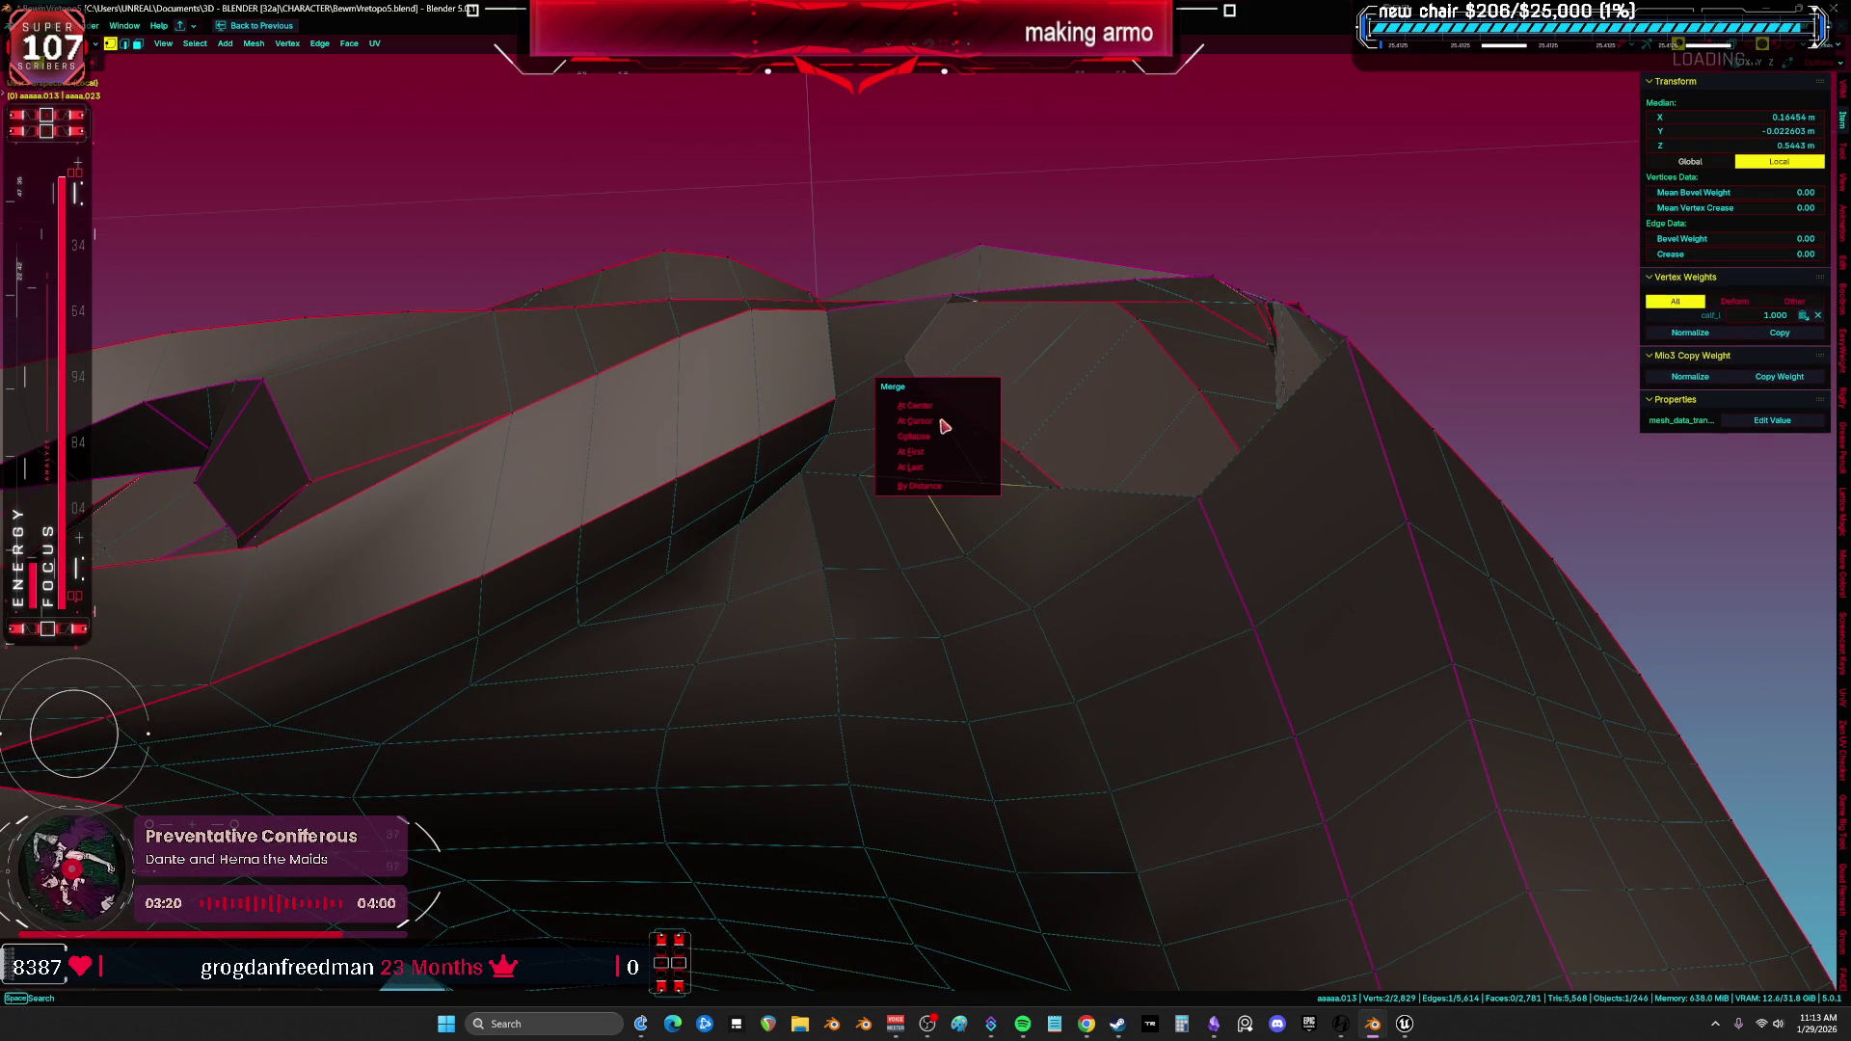
left_click(943, 434)
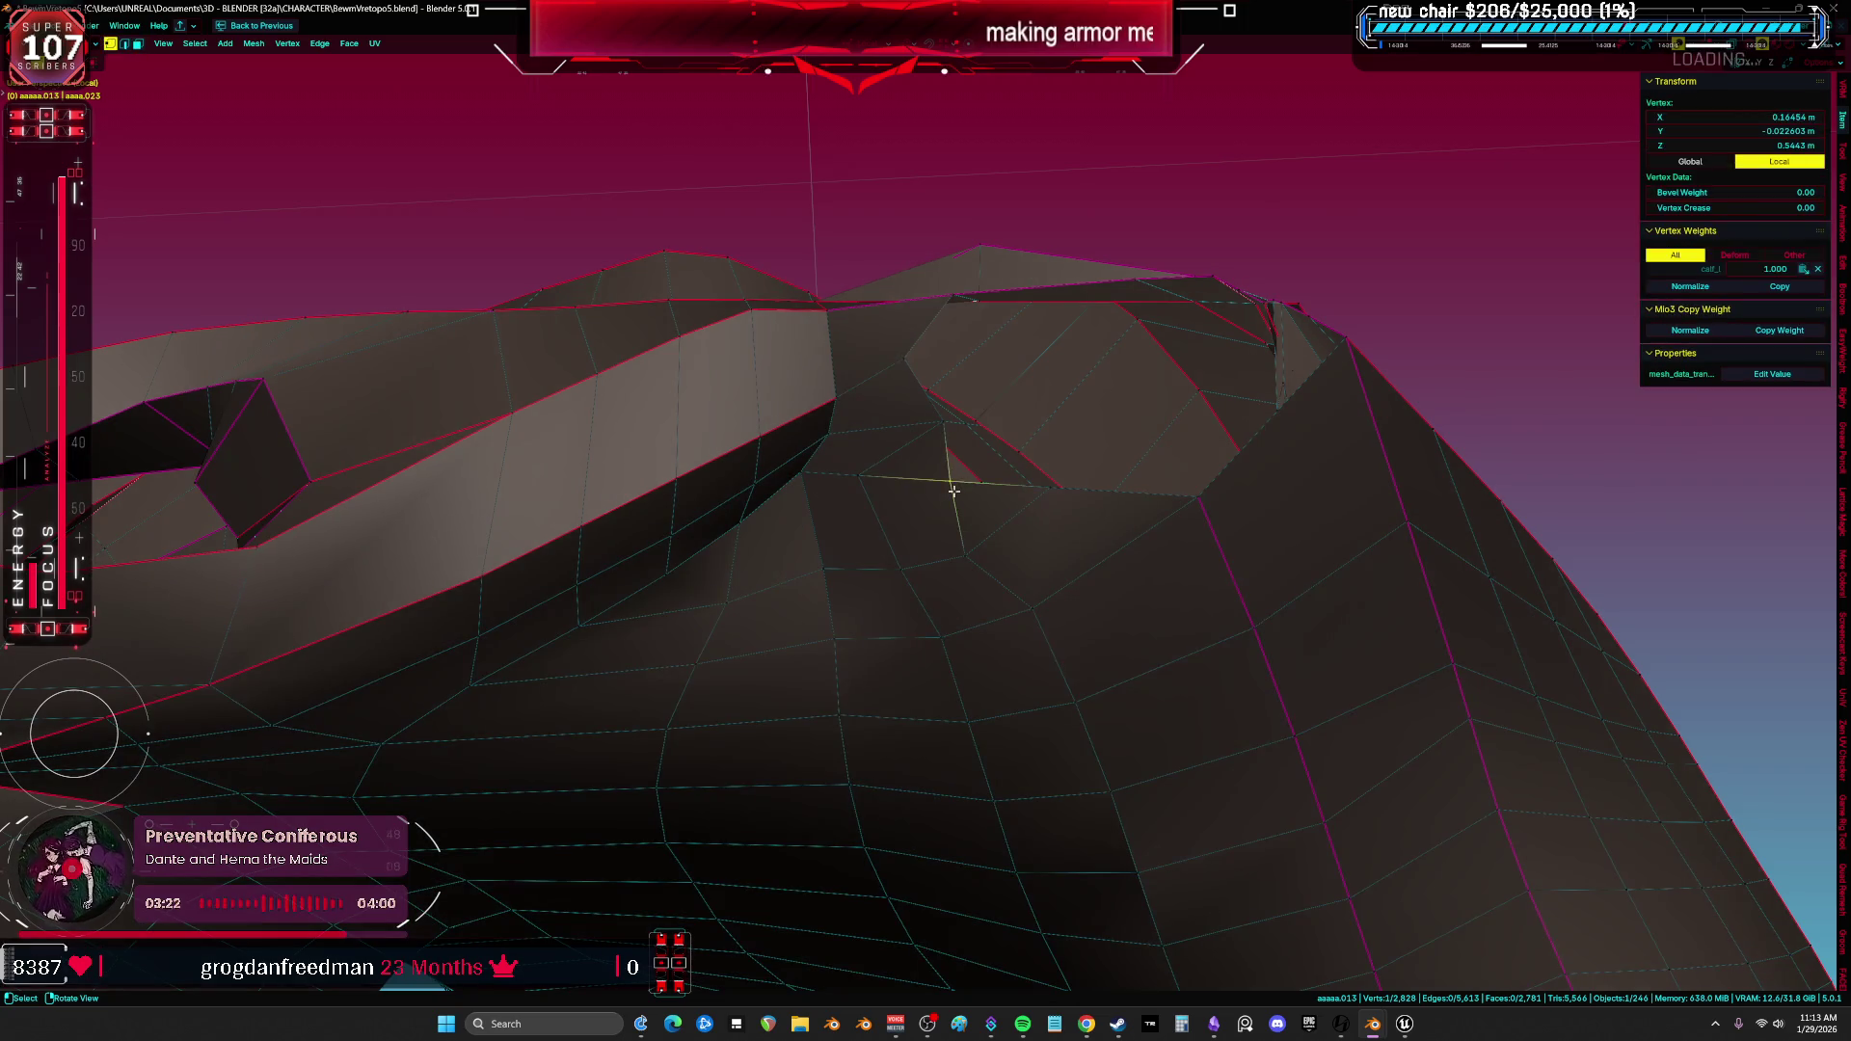
left_click(937, 491)
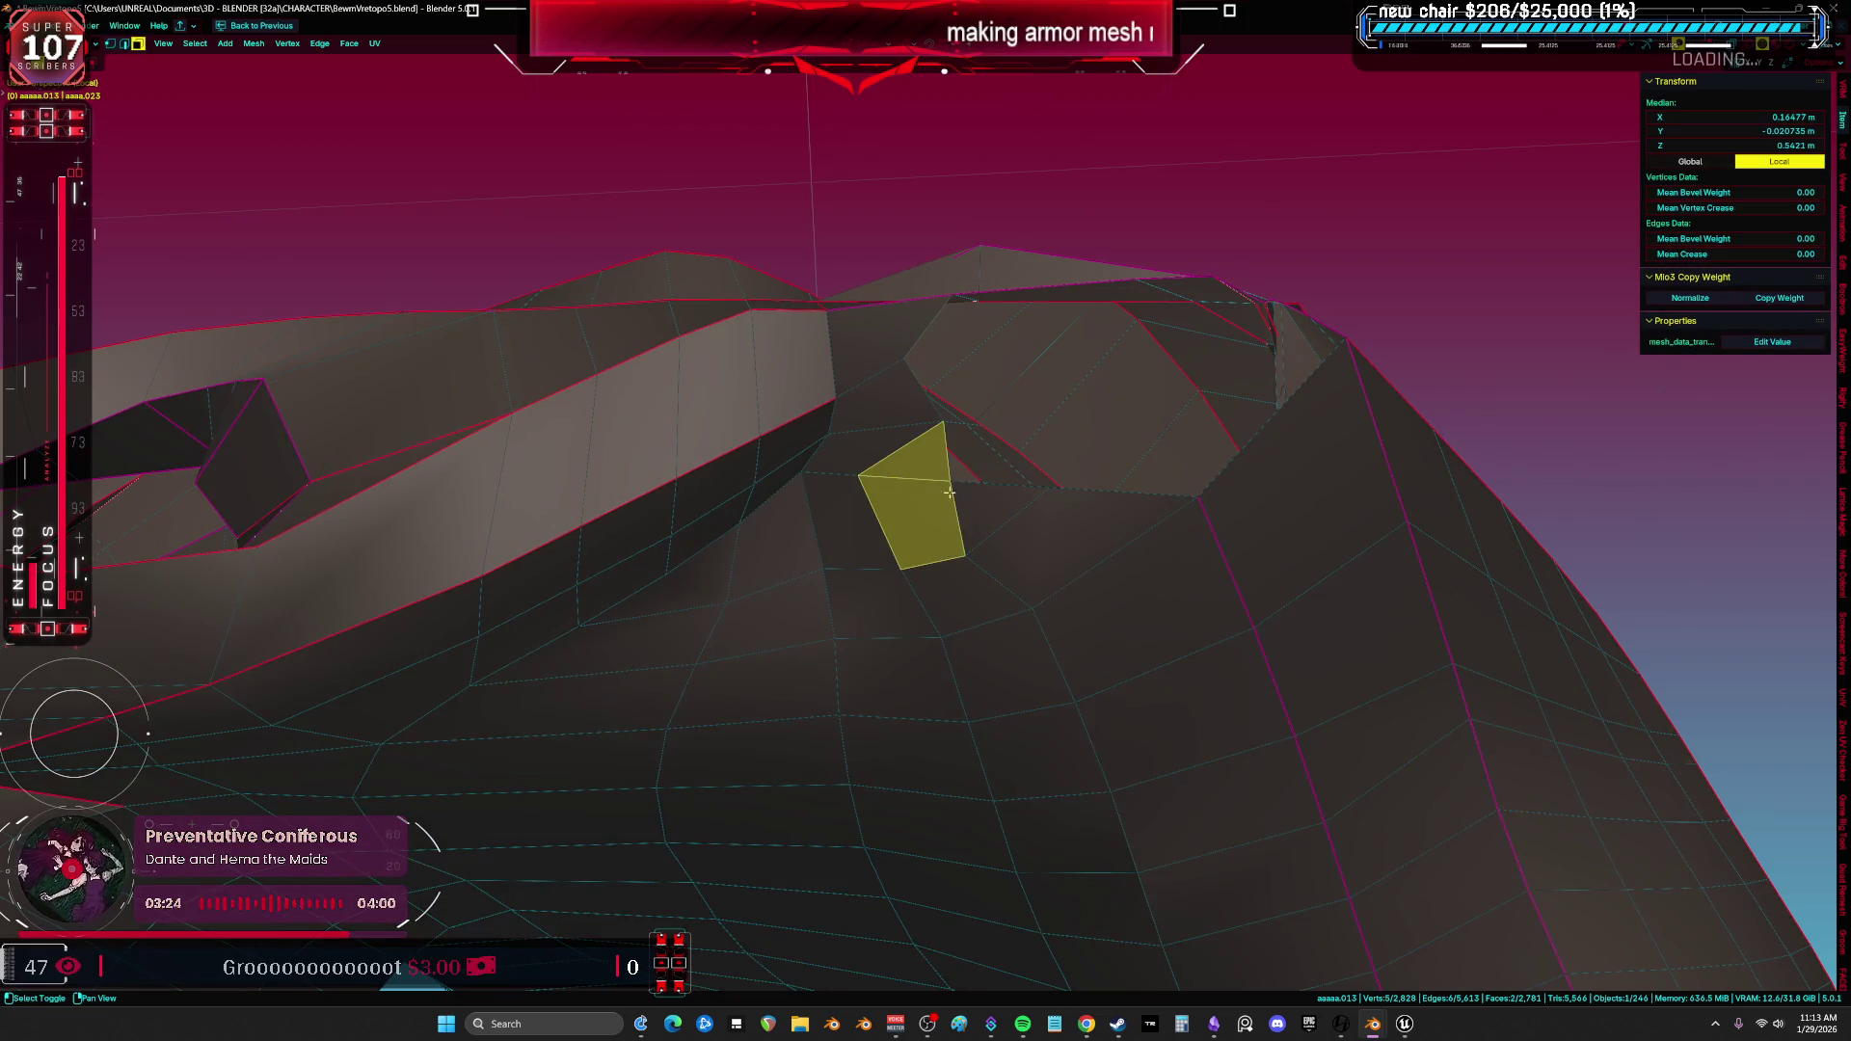
key("Delete")
Isolate the hole's non-manifold boundary loop and view it in X-ray.
key("a")
left_click(968, 455)
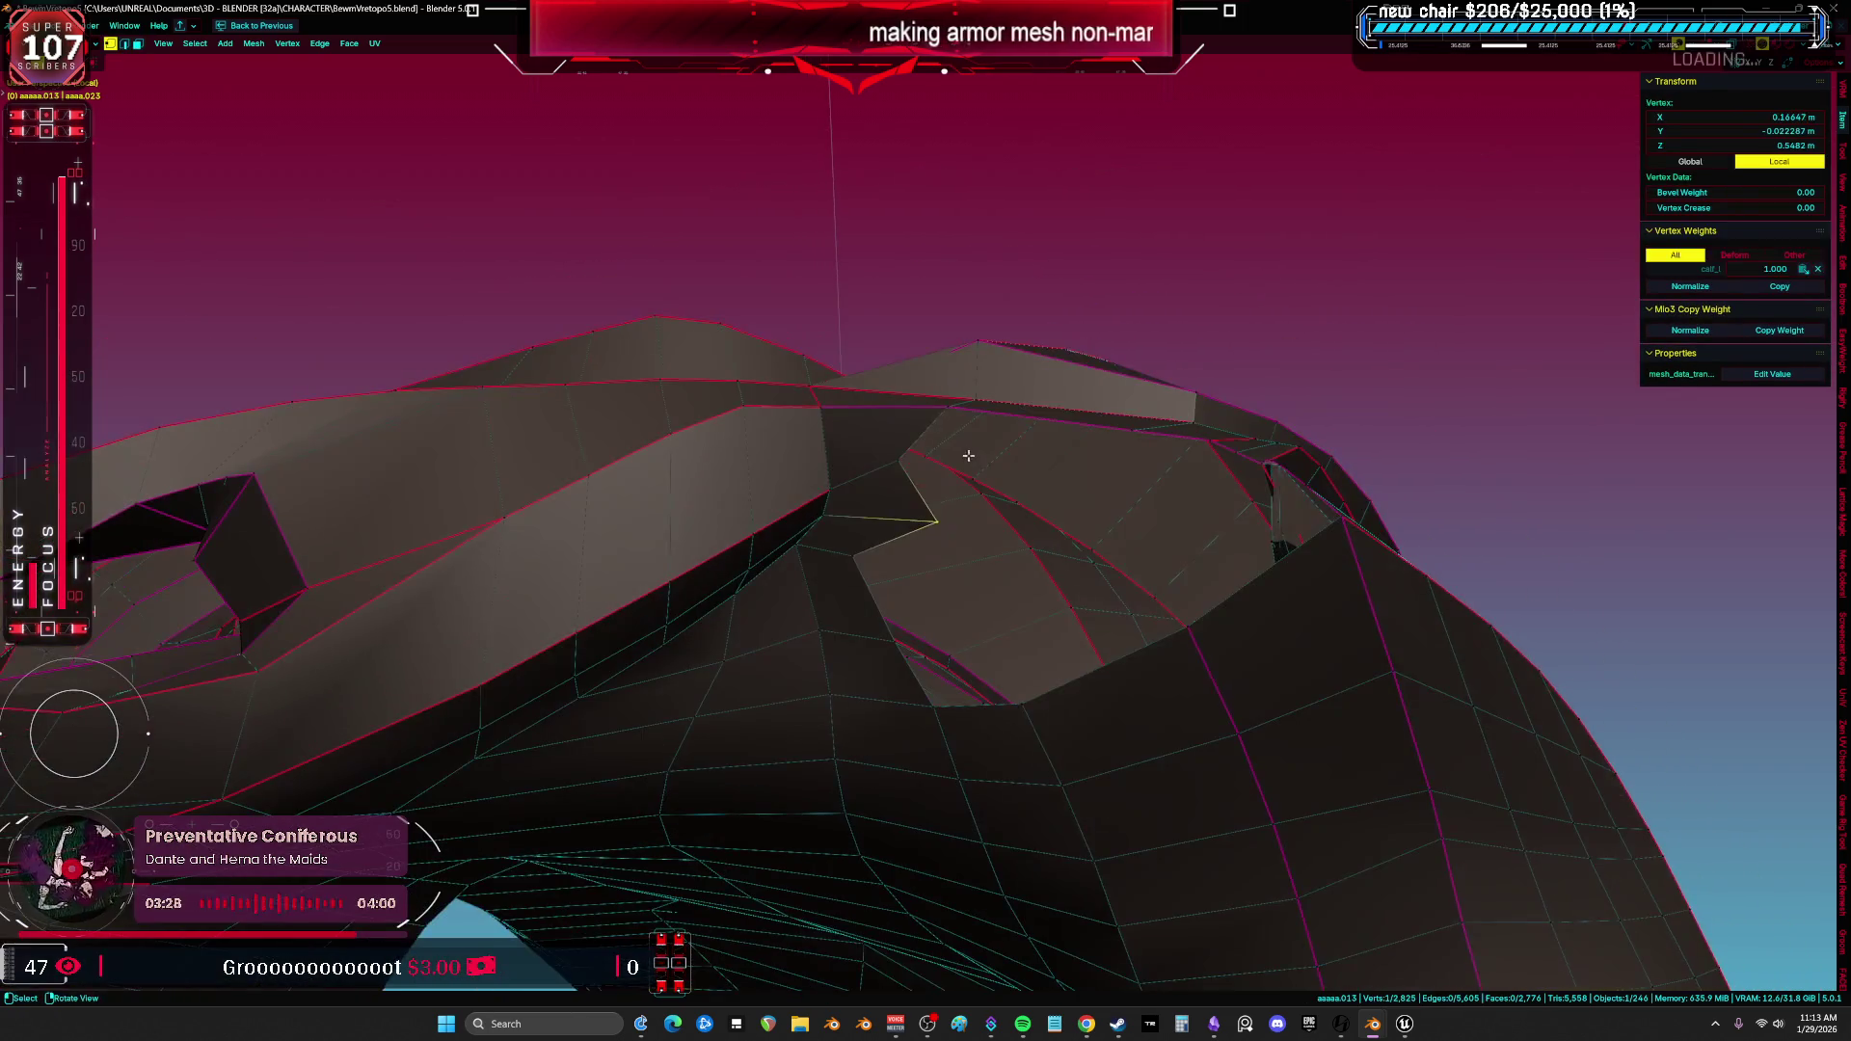
key("a")
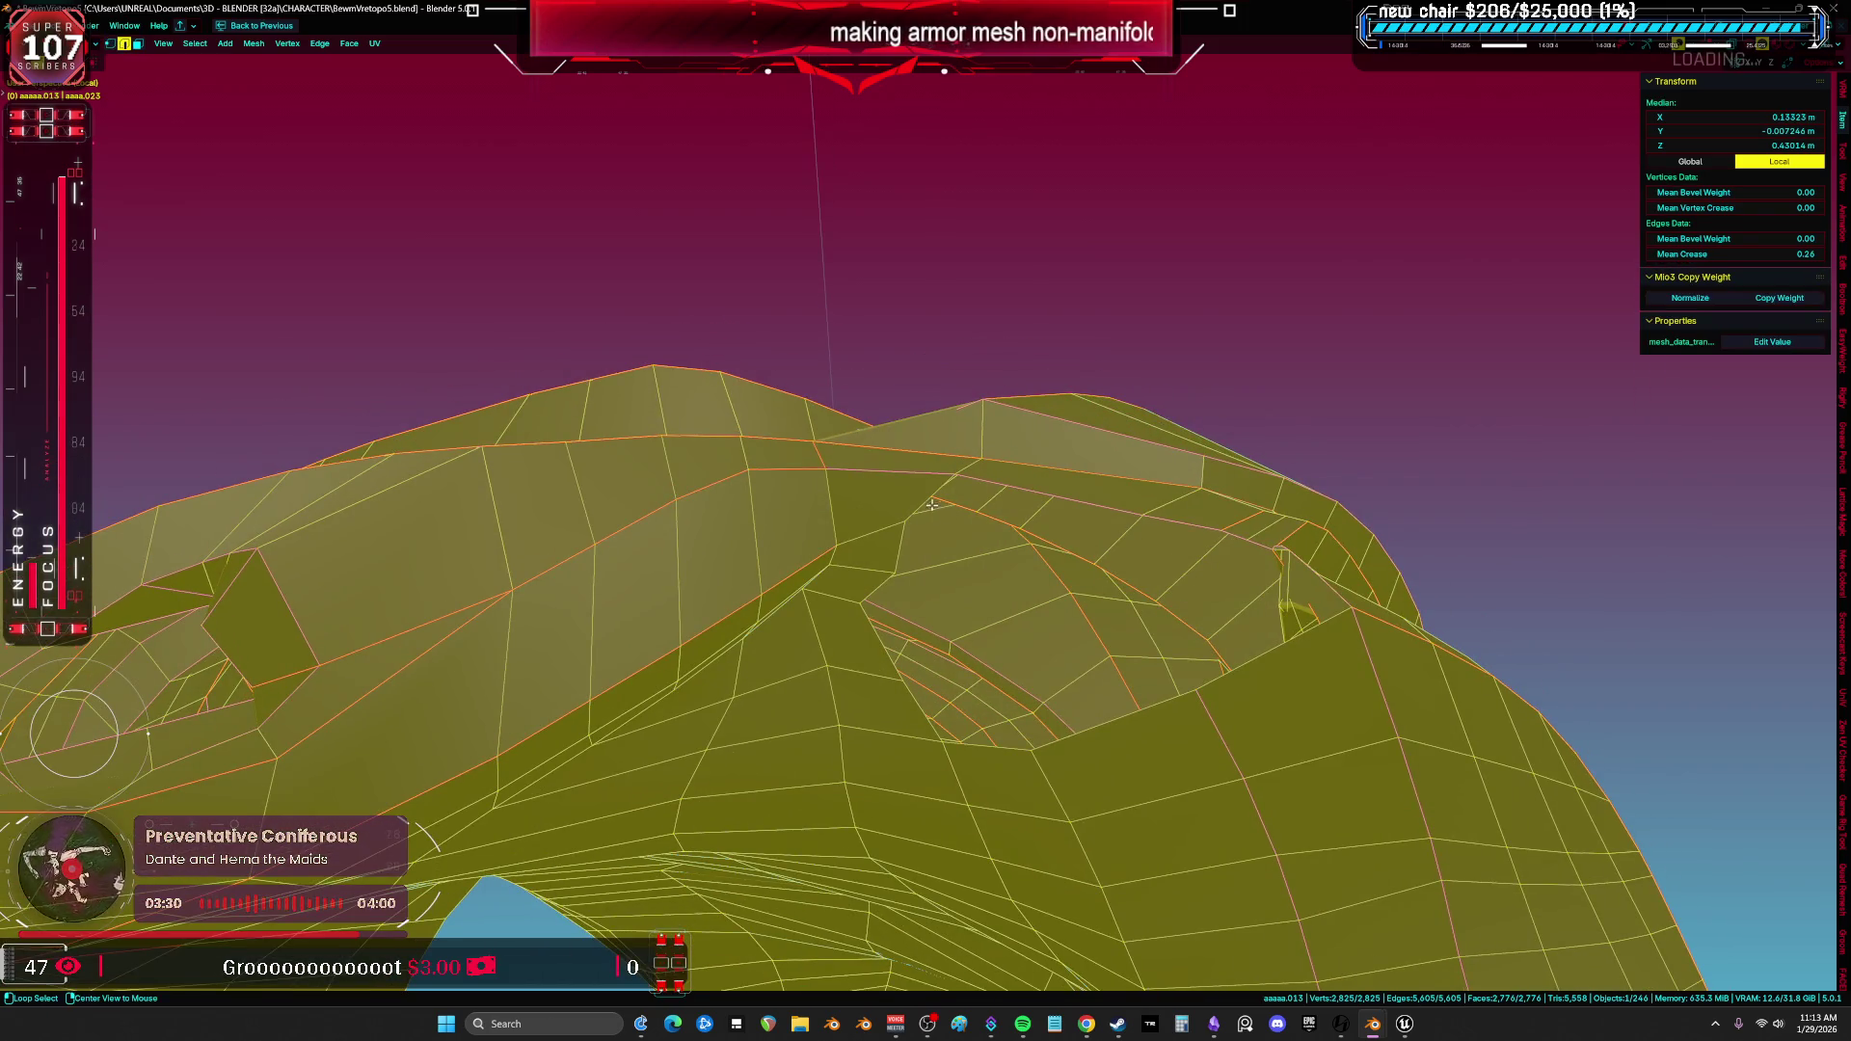
key("alt+a")
key("shift+ctrl+alt+m")
mouse_move(921, 453)
middle_mouse_down()
mouse_move(942, 484)
mouse_move(930, 463)
mouse_move(879, 481)
mouse_move(912, 634)
middle_mouse_up()
left_click(886, 465)
key("a")
key("alt+z")
key("alt+z")
Select the small sliver face and two vertices at the gap for the next fix.
left_click(894, 463)
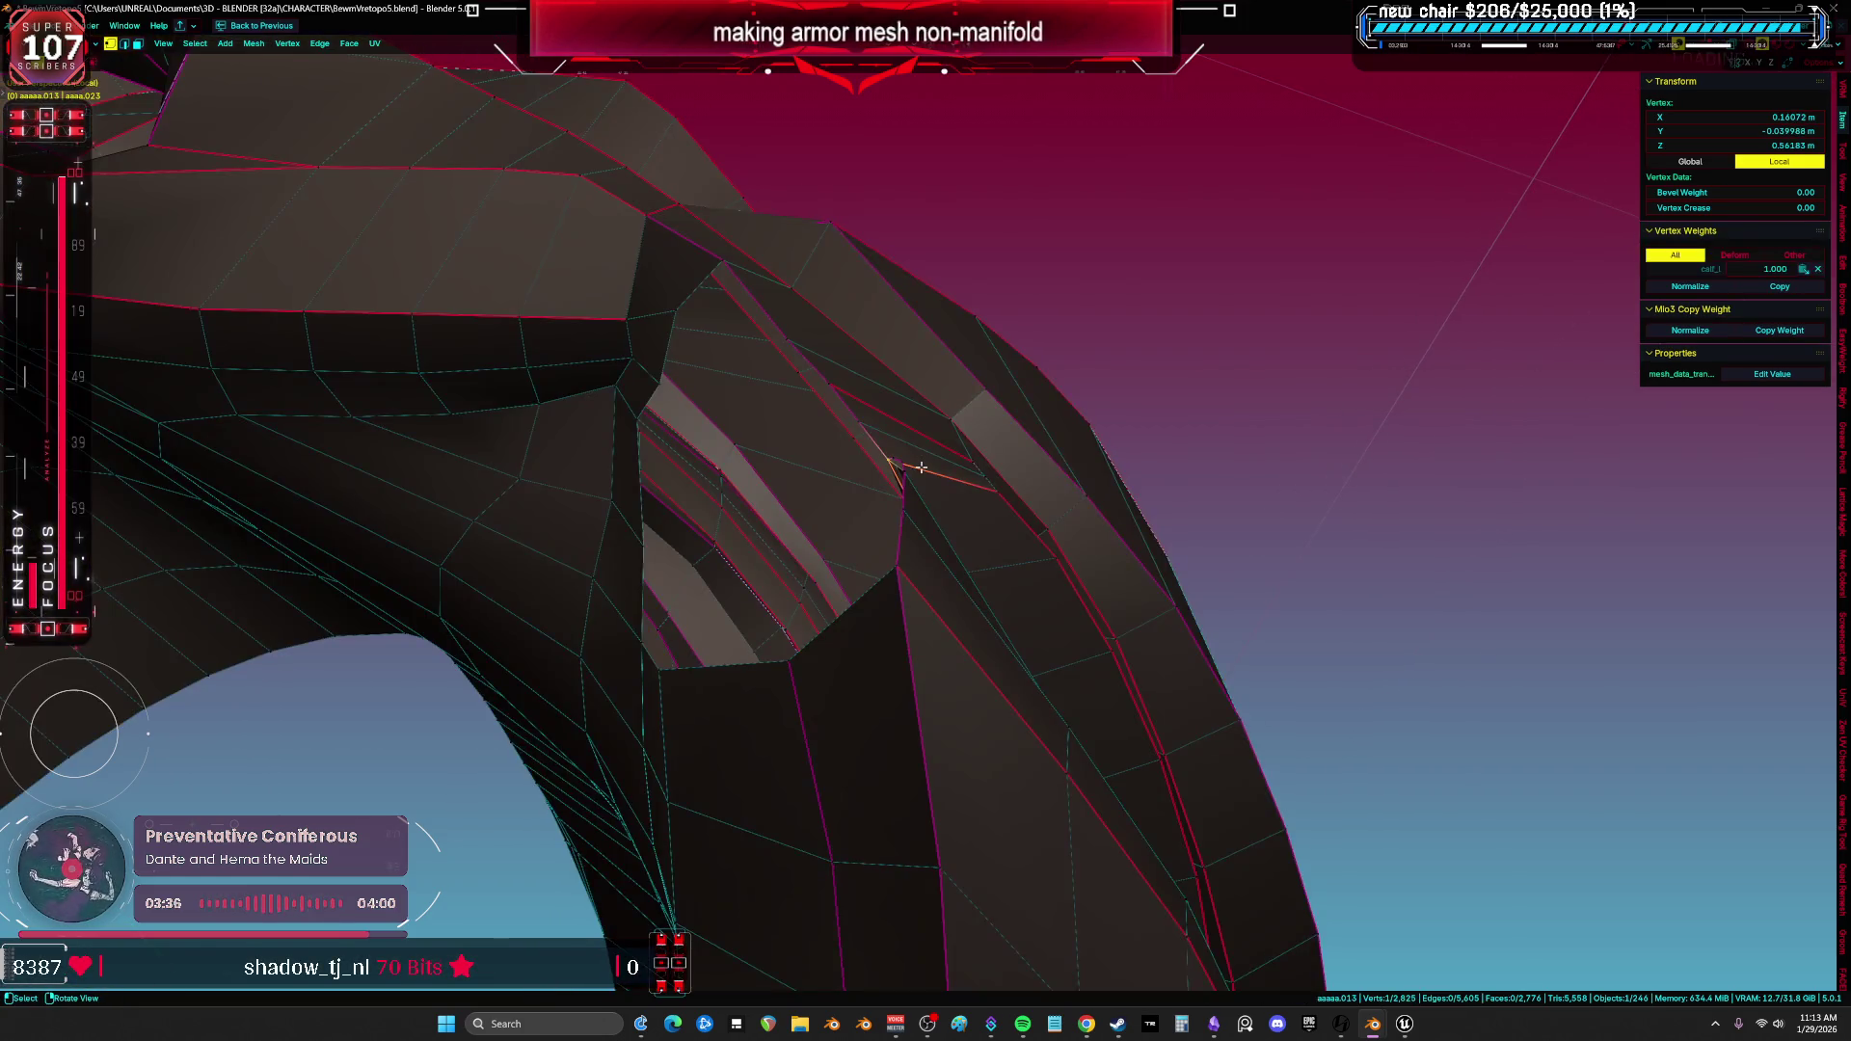
scroll(916, 467, "up", 5)
mouse_move(918, 467)
middle_mouse_down()
mouse_move(983, 507)
mouse_move(1111, 471)
mouse_move(863, 432)
mouse_move(941, 443)
mouse_move(1024, 419)
mouse_move(988, 476)
mouse_move(1025, 386)
mouse_move(779, 508)
mouse_move(859, 477)
mouse_move(898, 422)
mouse_move(973, 405)
middle_mouse_up()
key("alt+a")
left_click(863, 432)
left_click(1025, 384)
left_click(858, 476, "shift")
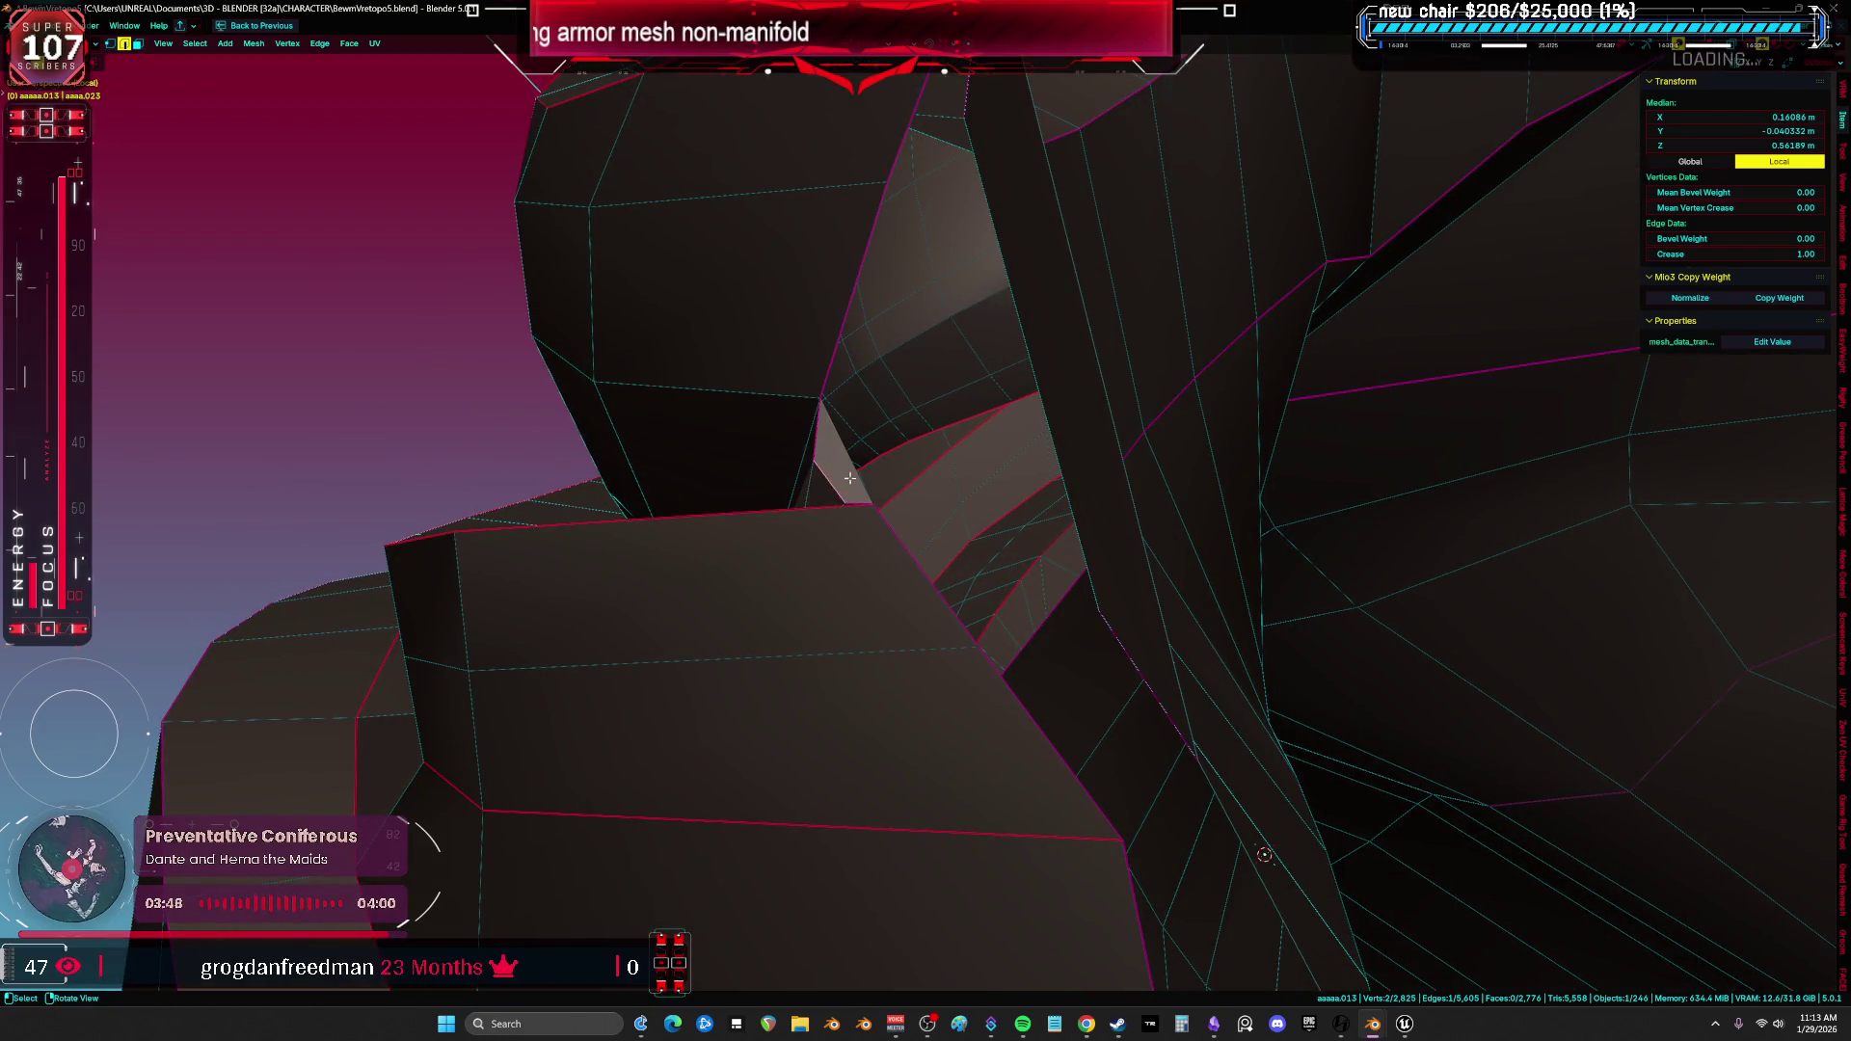
scroll(842, 480, "up", 5)
key("g")
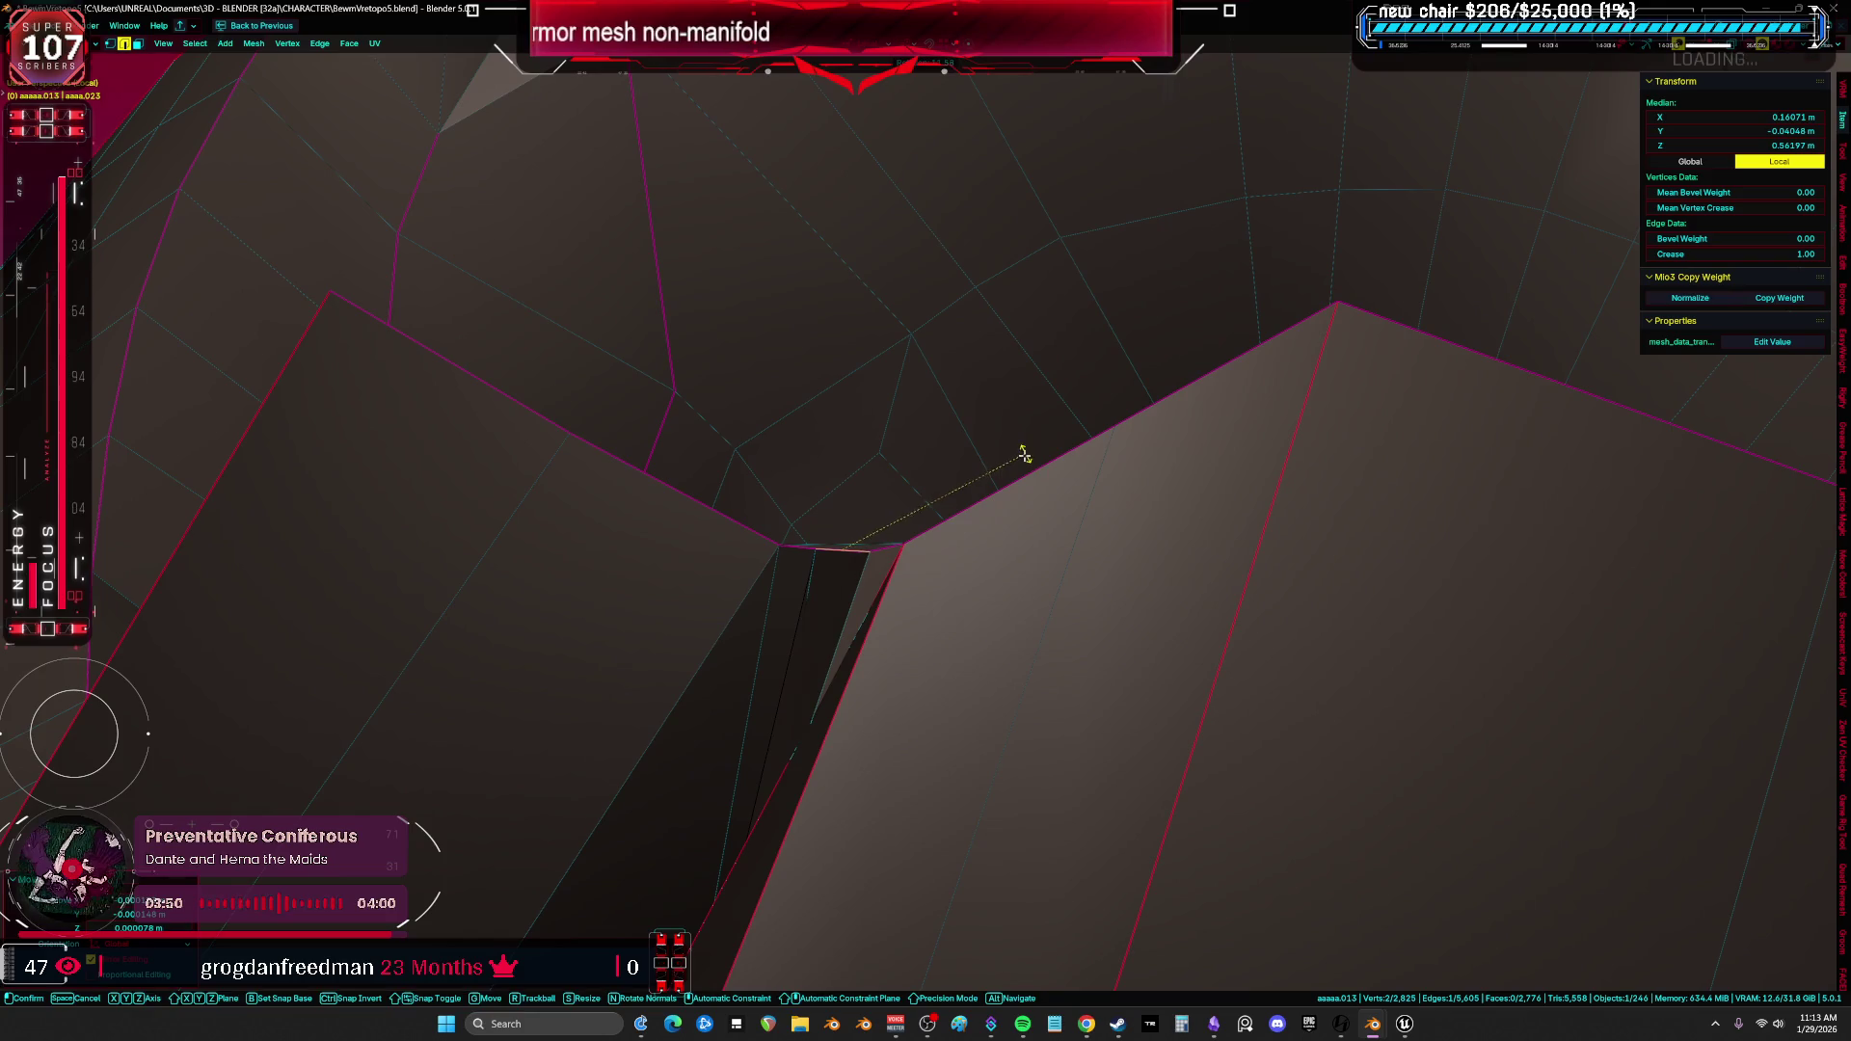
scroll(1012, 423, "down", 5)
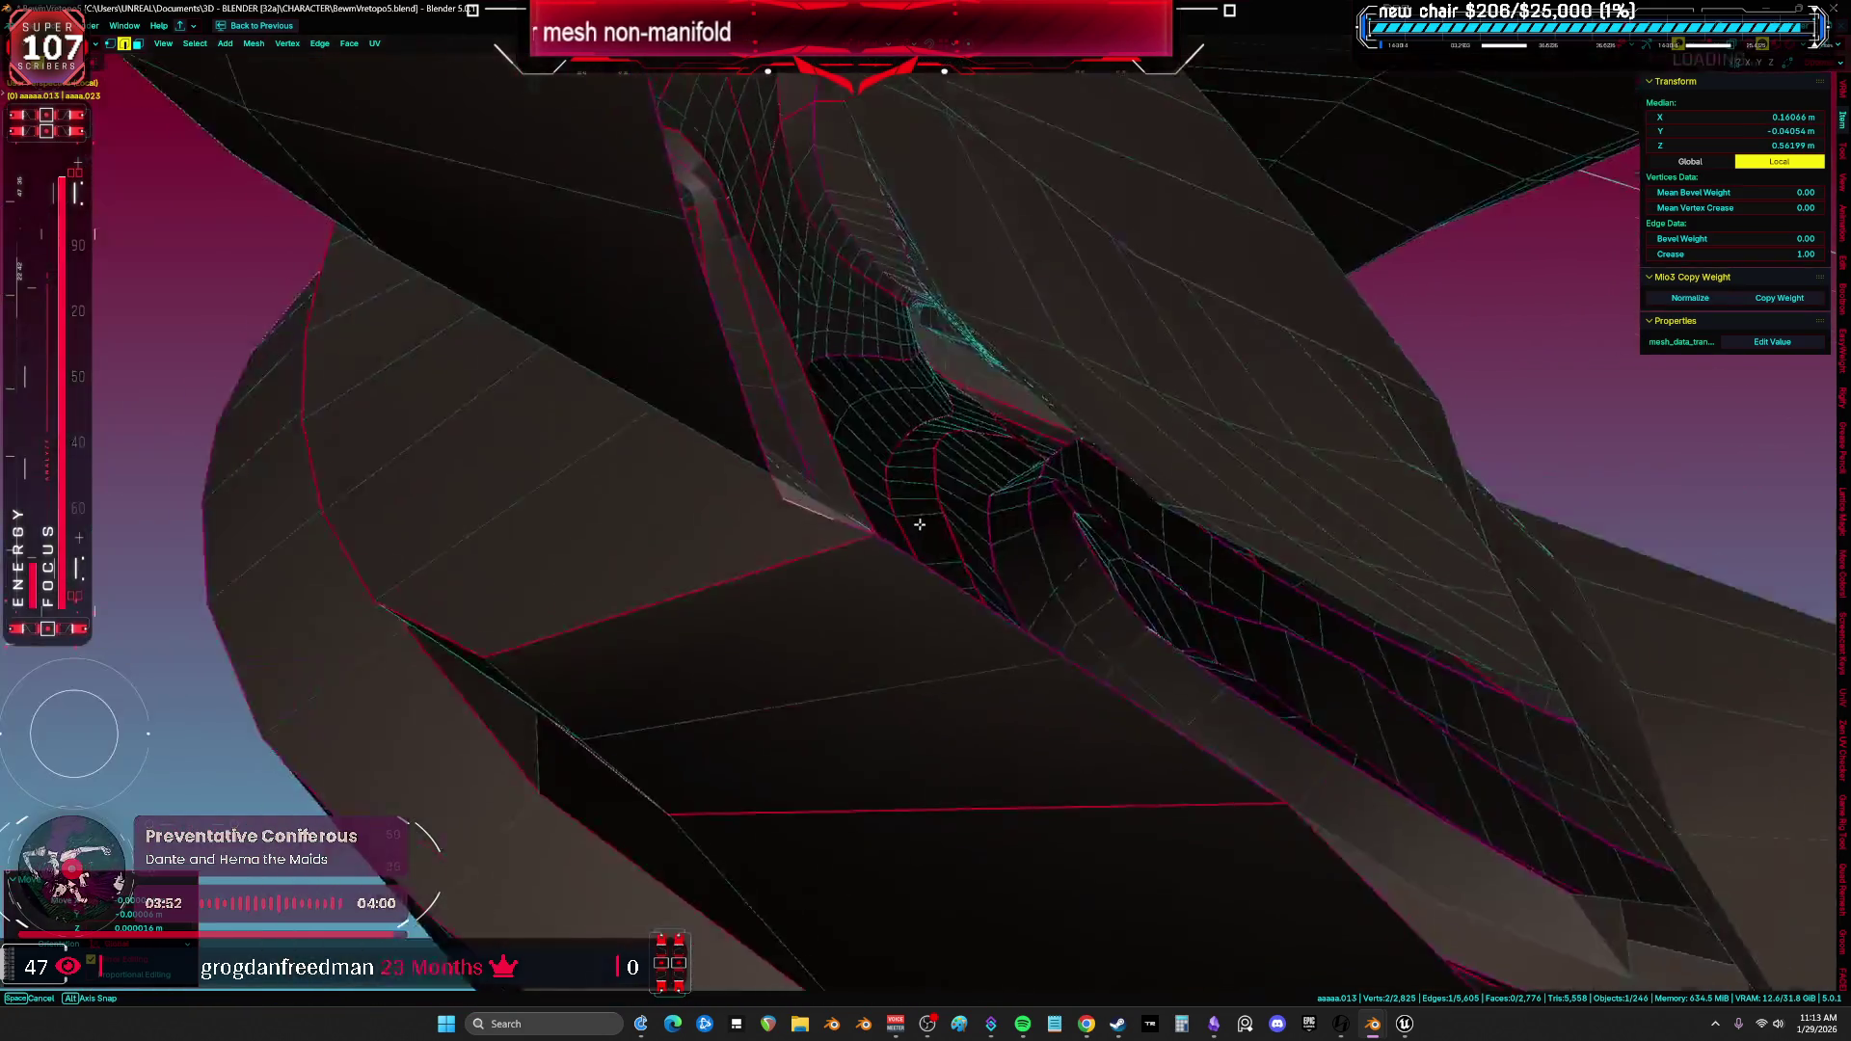
middle_click_drag(927, 529, 854, 479)
left_click(963, 487, "alt")
scroll(1089, 497, "up", 3)
mouse_move(1090, 498)
middle_mouse_down()
mouse_move(885, 272)
mouse_move(963, 364)
mouse_move(1053, 536)
mouse_move(947, 413)
mouse_move(896, 522)
mouse_move(890, 452)
middle_mouse_up()
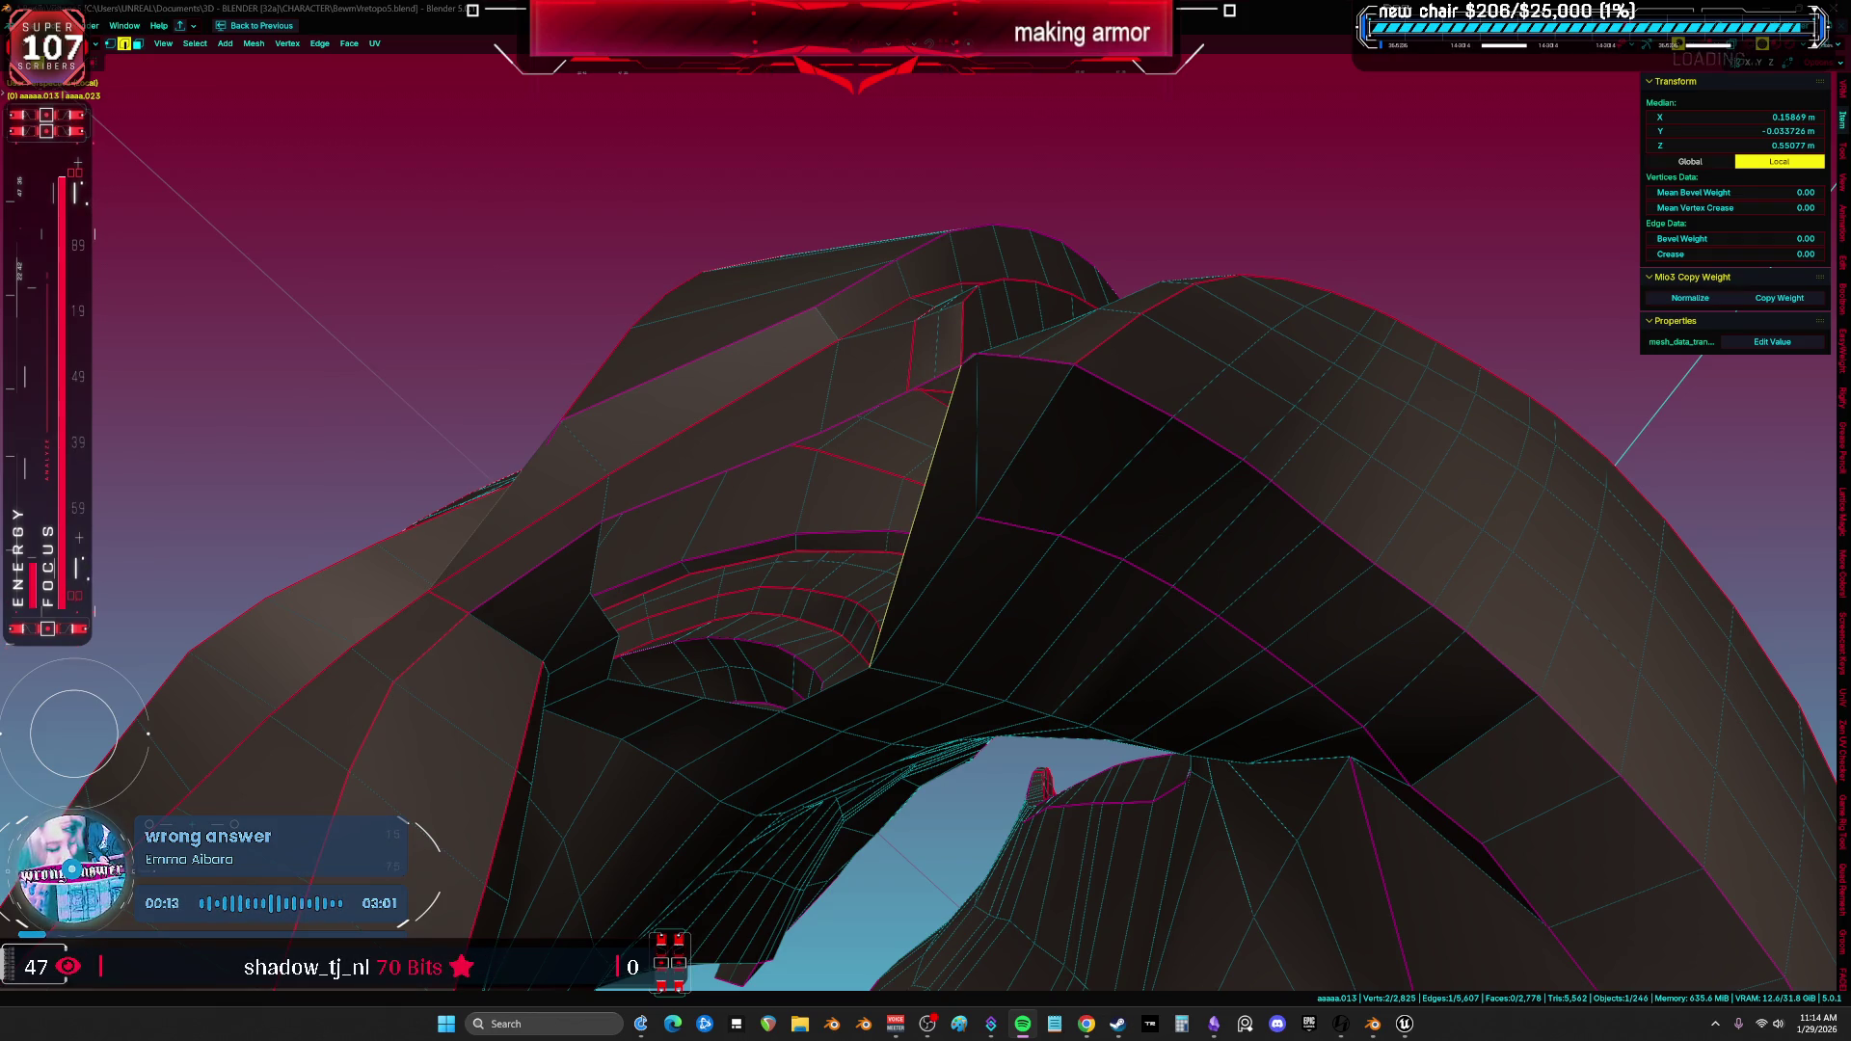
mouse_move(1042, 654)
middle_mouse_down()
mouse_move(1034, 490)
mouse_move(795, 674)
mouse_move(920, 667)
middle_mouse_up()
key("a")
left_click(795, 675)
key("g")
left_click(774, 677)
key("a")
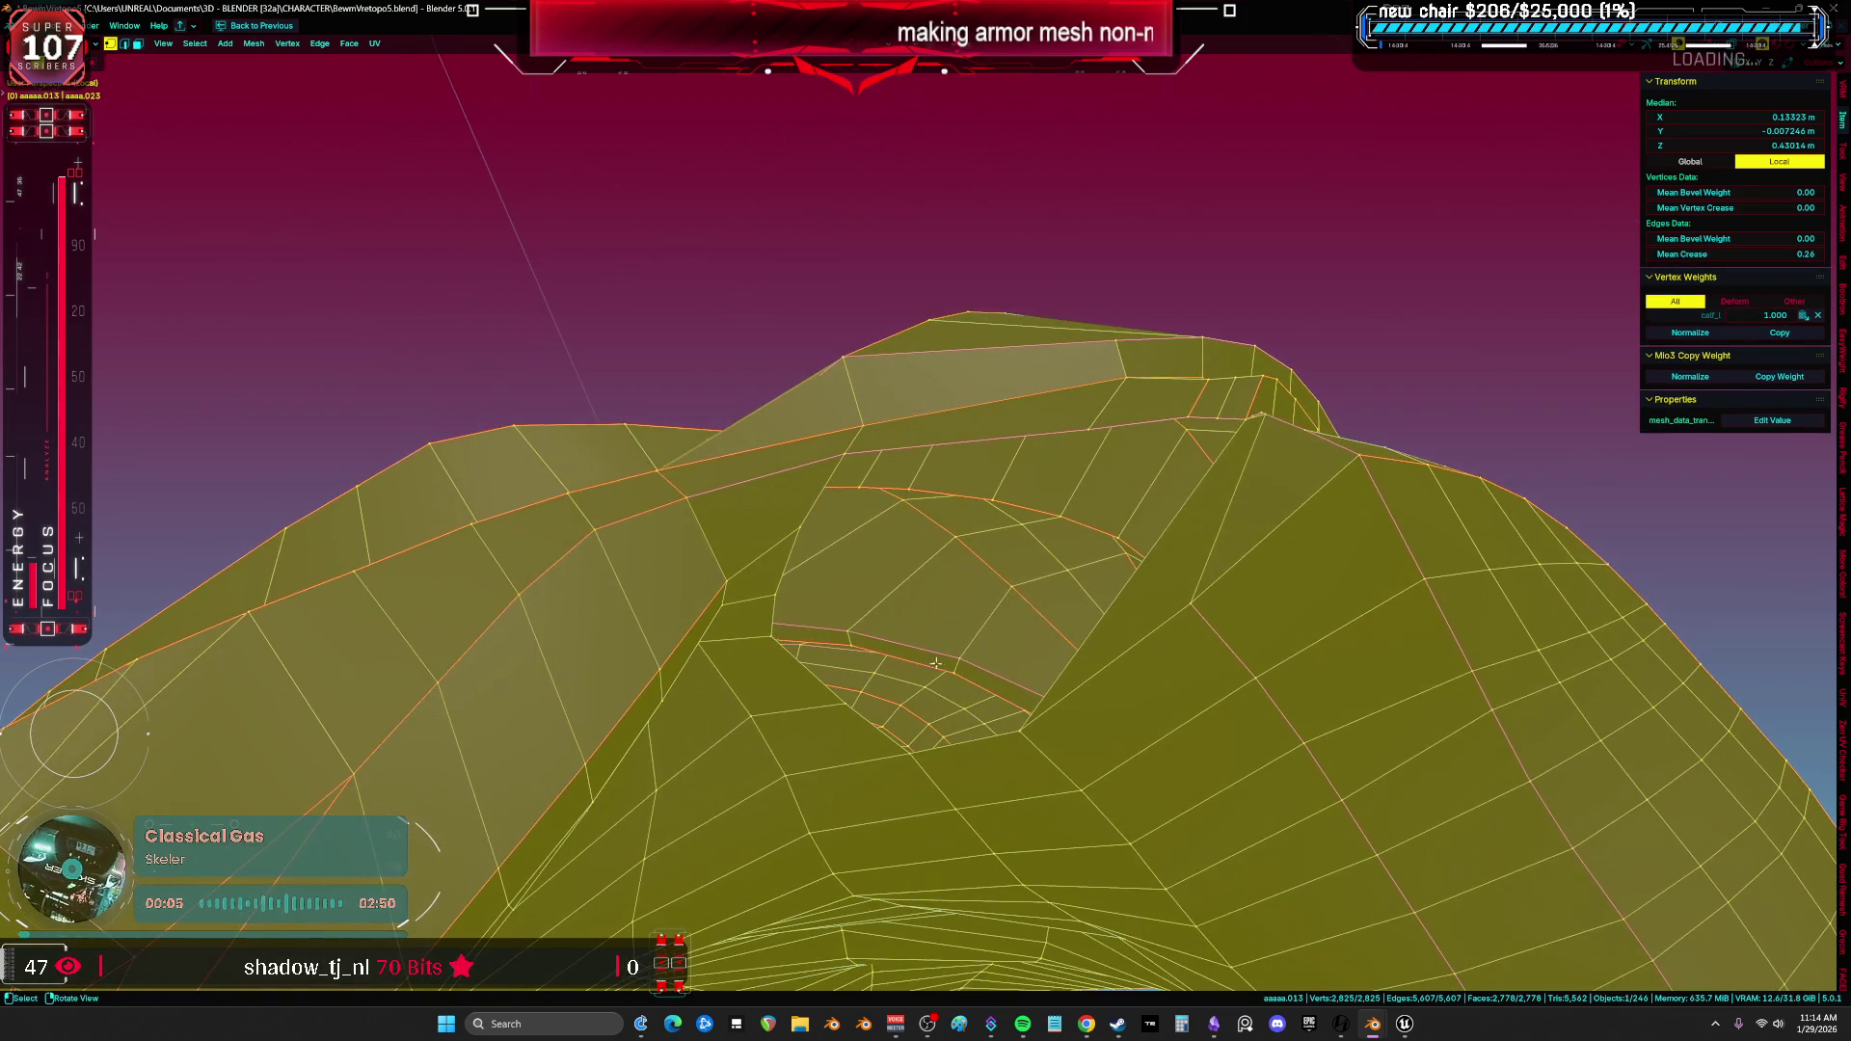
Delete the stray quad face bridging the gap at the inner opening.
middle_click_drag(1054, 441, 1246, 397)
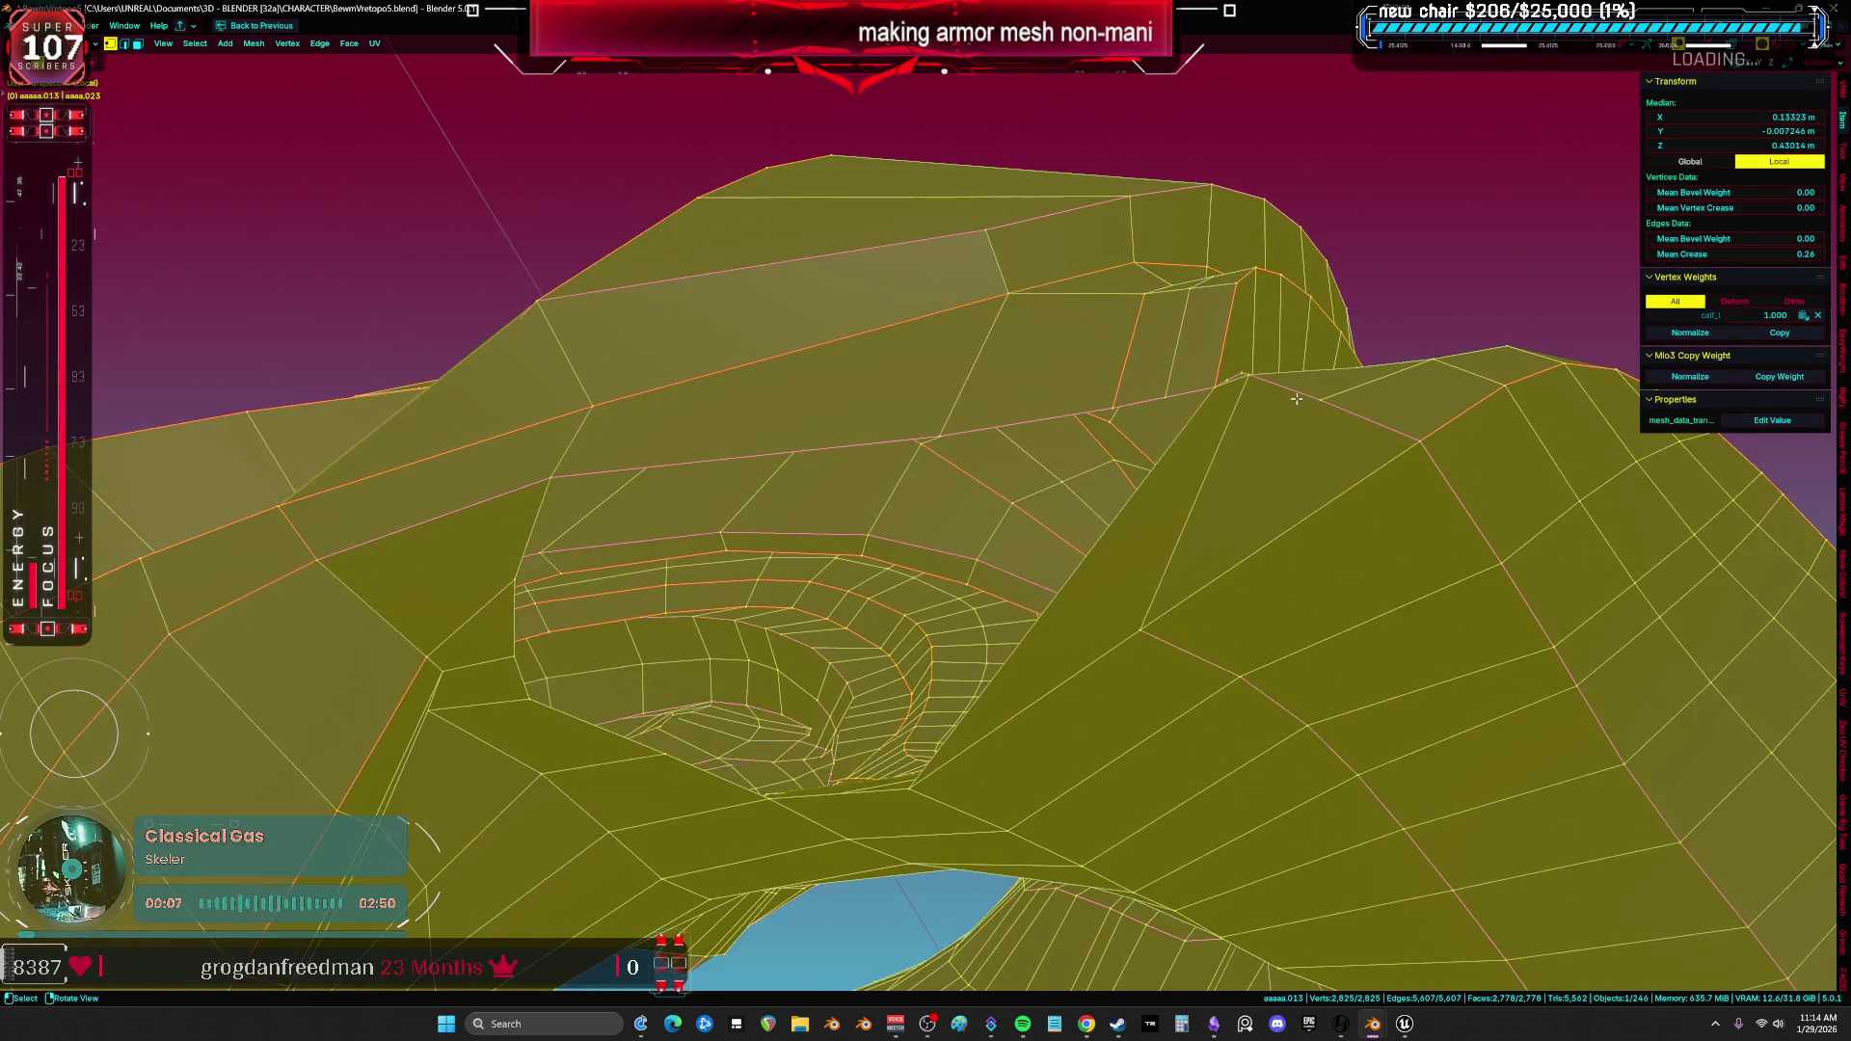
left_click(1162, 368)
key("f")
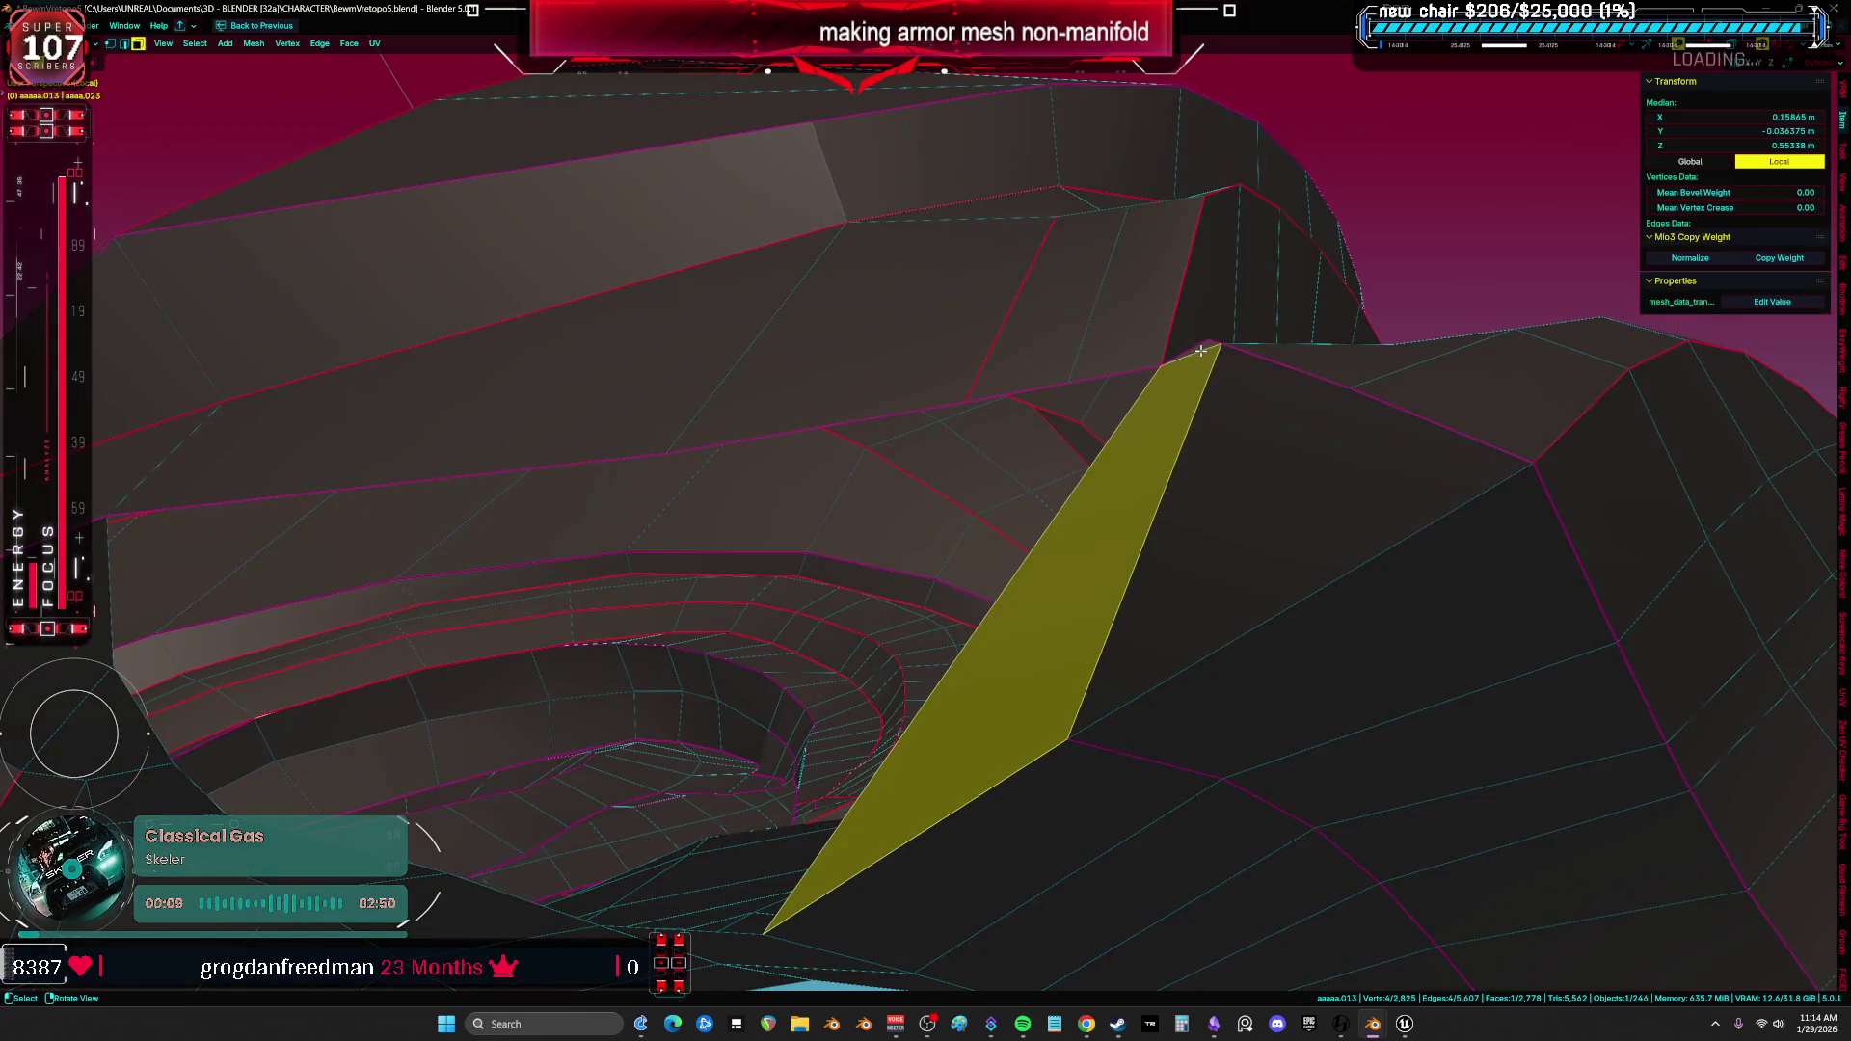
key("x")
left_click(1178, 421)
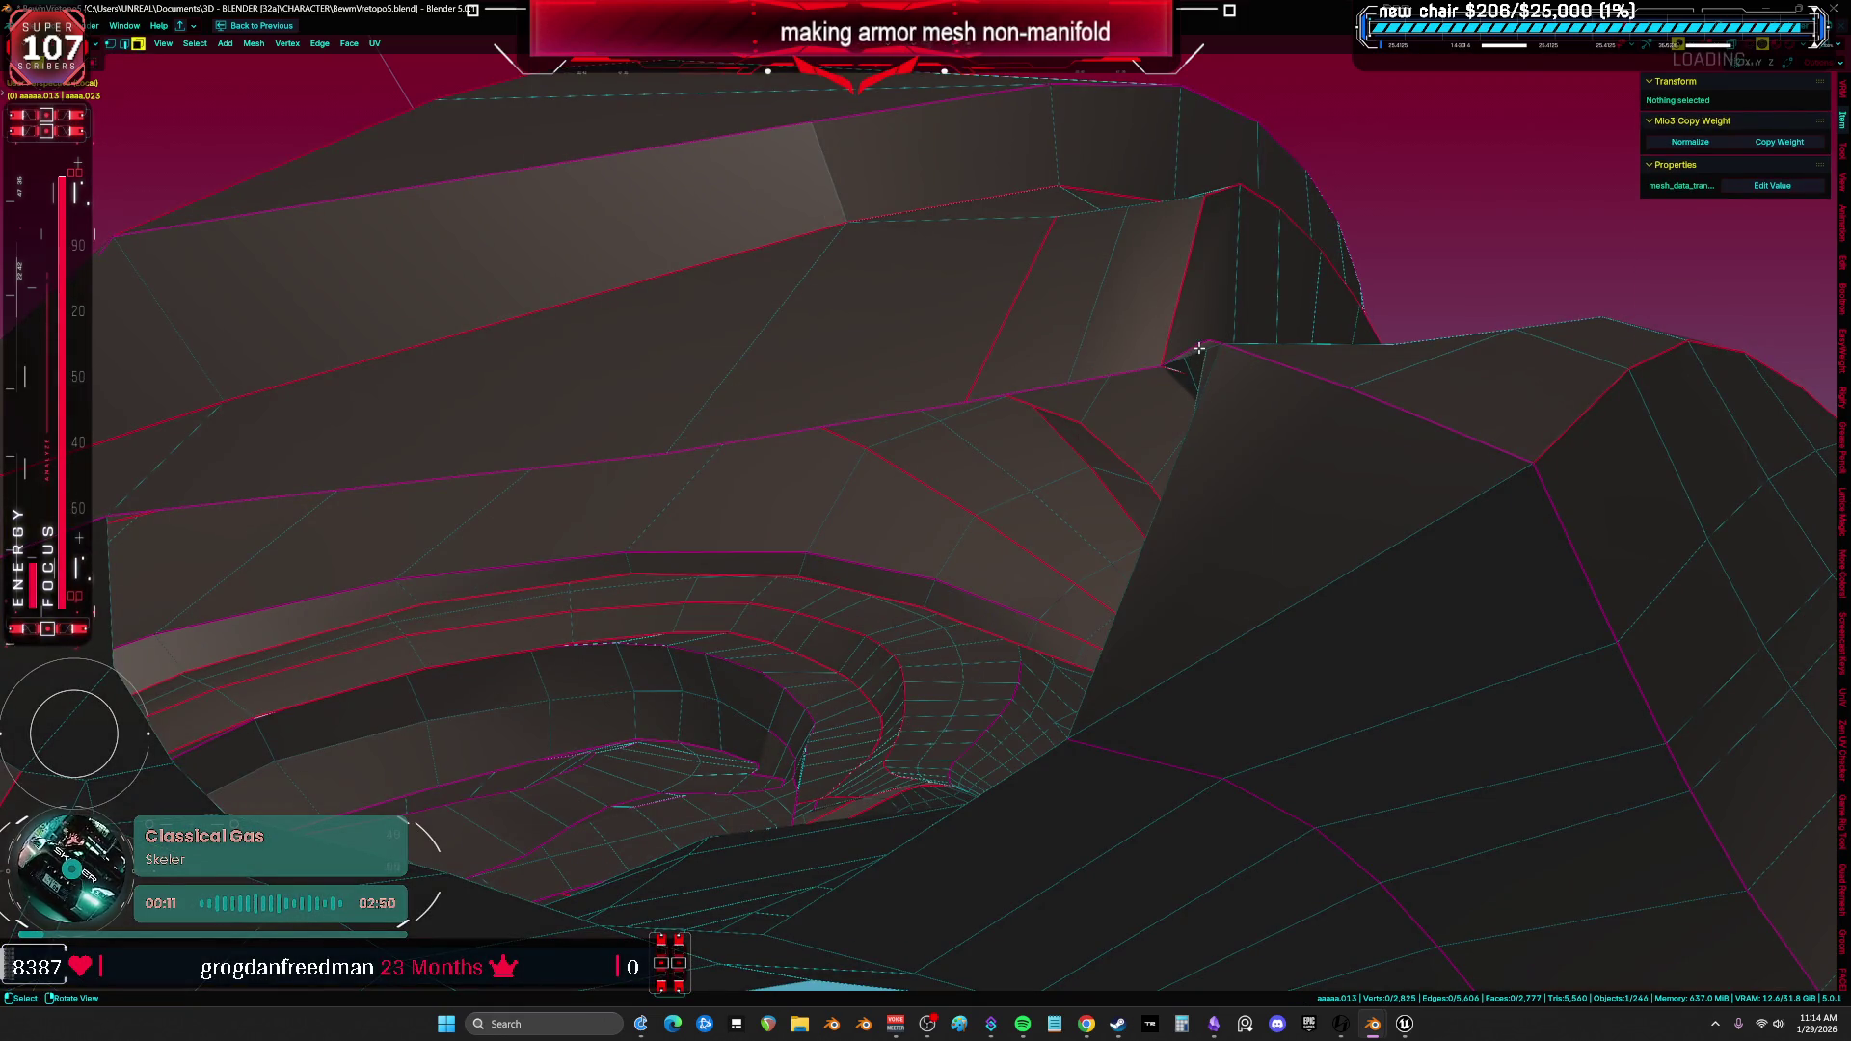
left_click(1198, 348)
mouse_move(1189, 361)
middle_mouse_down()
mouse_move(1216, 479)
mouse_move(1202, 349)
middle_mouse_up()
Delete the triangular face across the gap and select the hole's boundary loop for filling.
key("alt+a")
left_click(1222, 337)
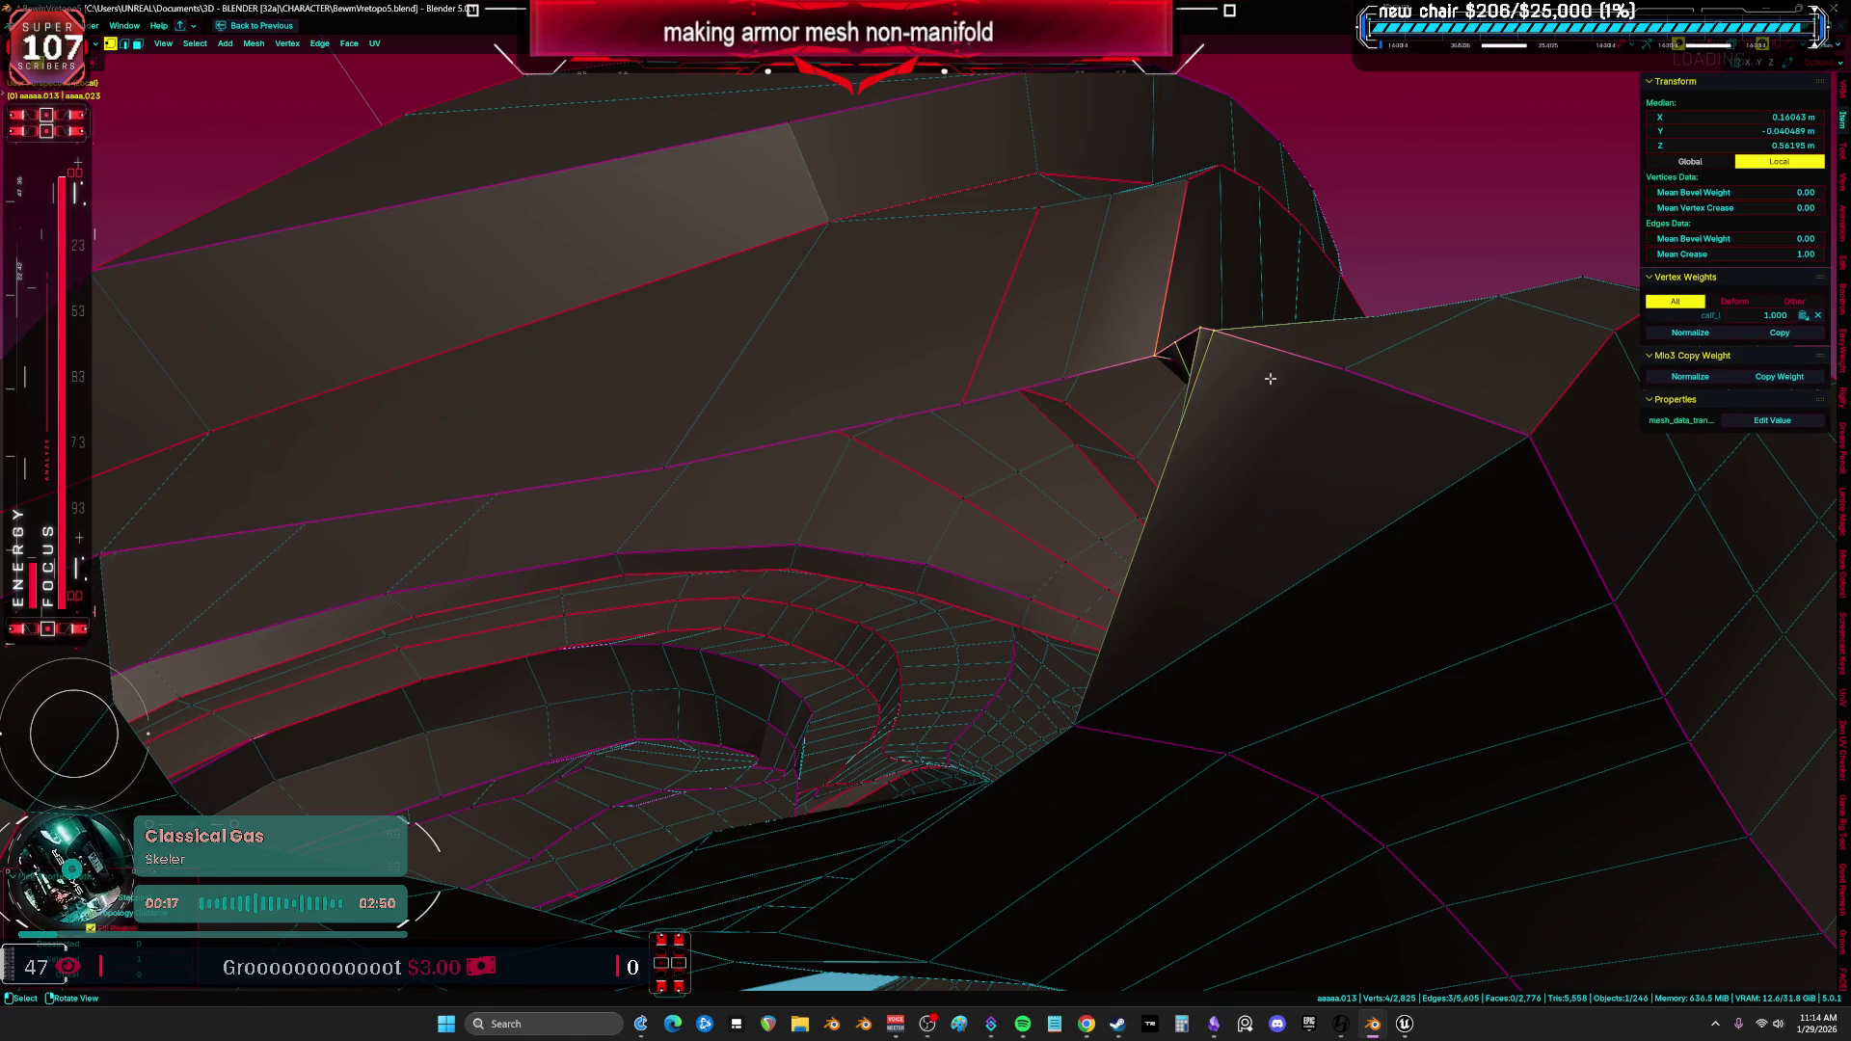
left_click(1194, 338, "shift")
mouse_move(1193, 337)
middle_mouse_down()
mouse_move(1244, 445)
mouse_move(1136, 418)
middle_mouse_up()
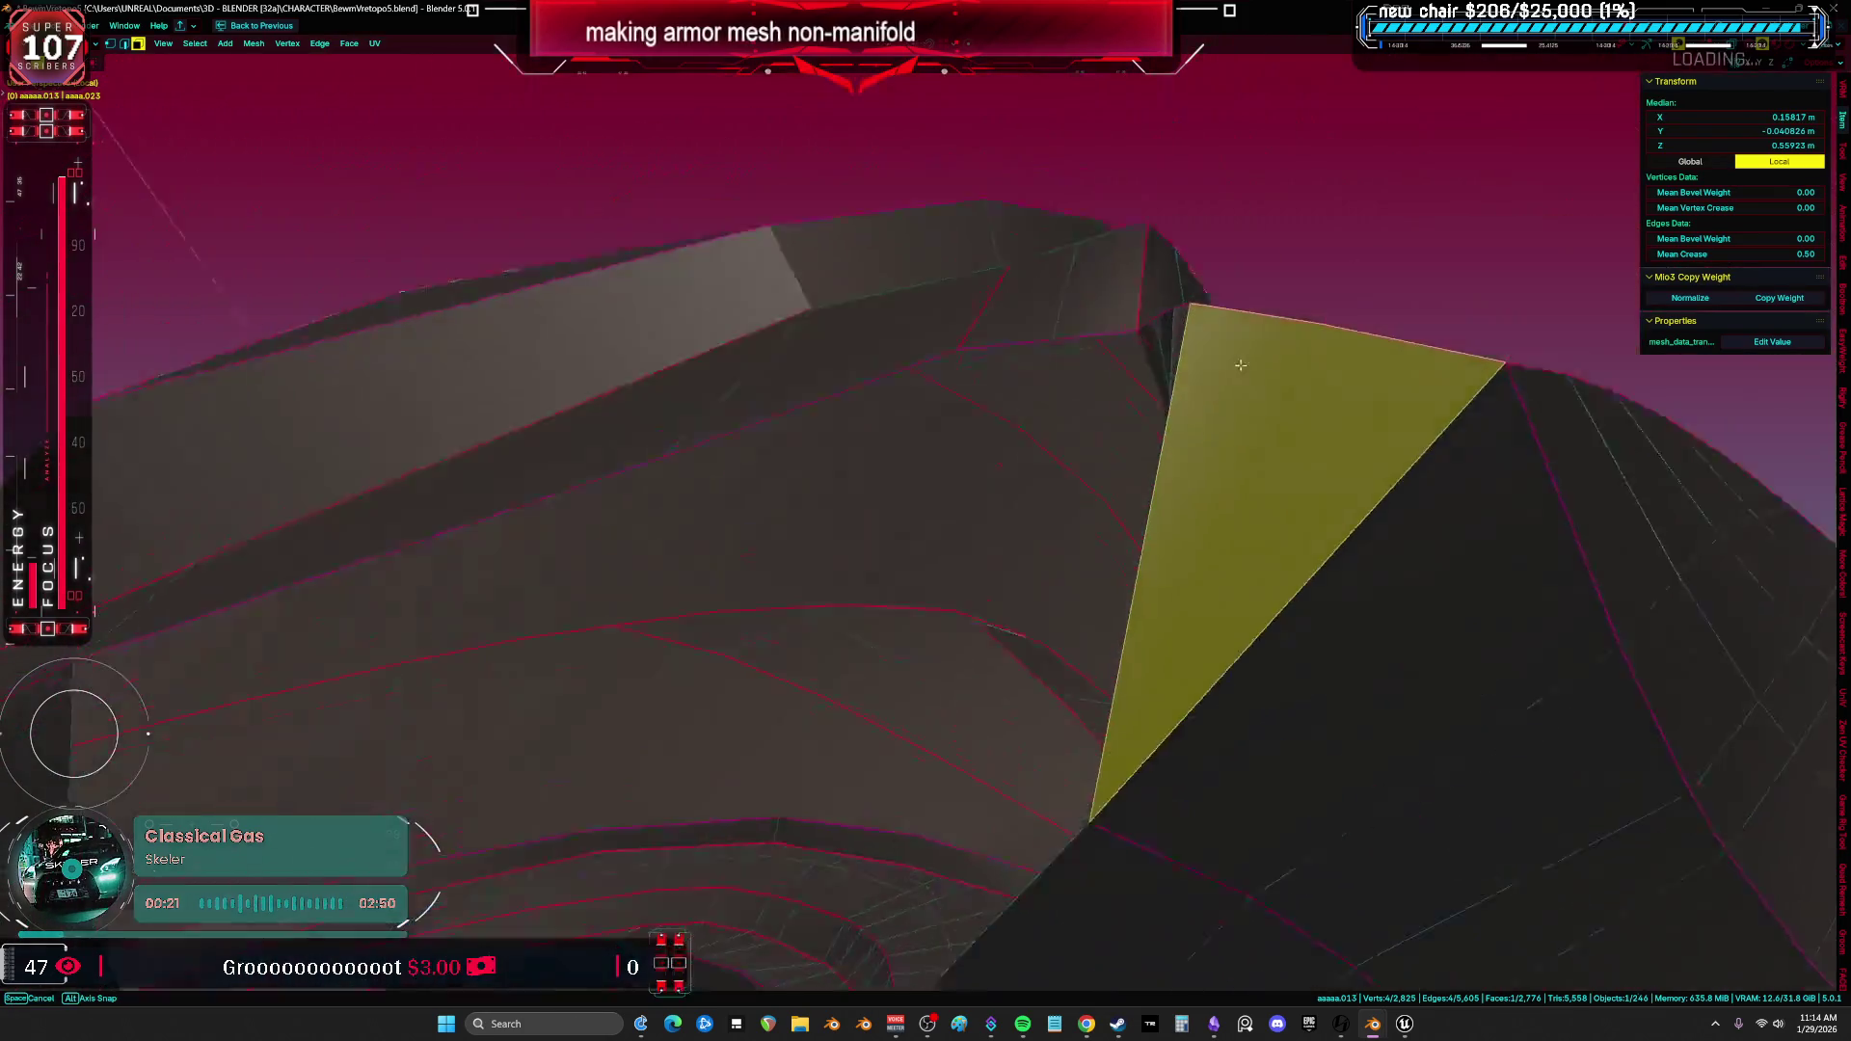
right_click(1136, 418)
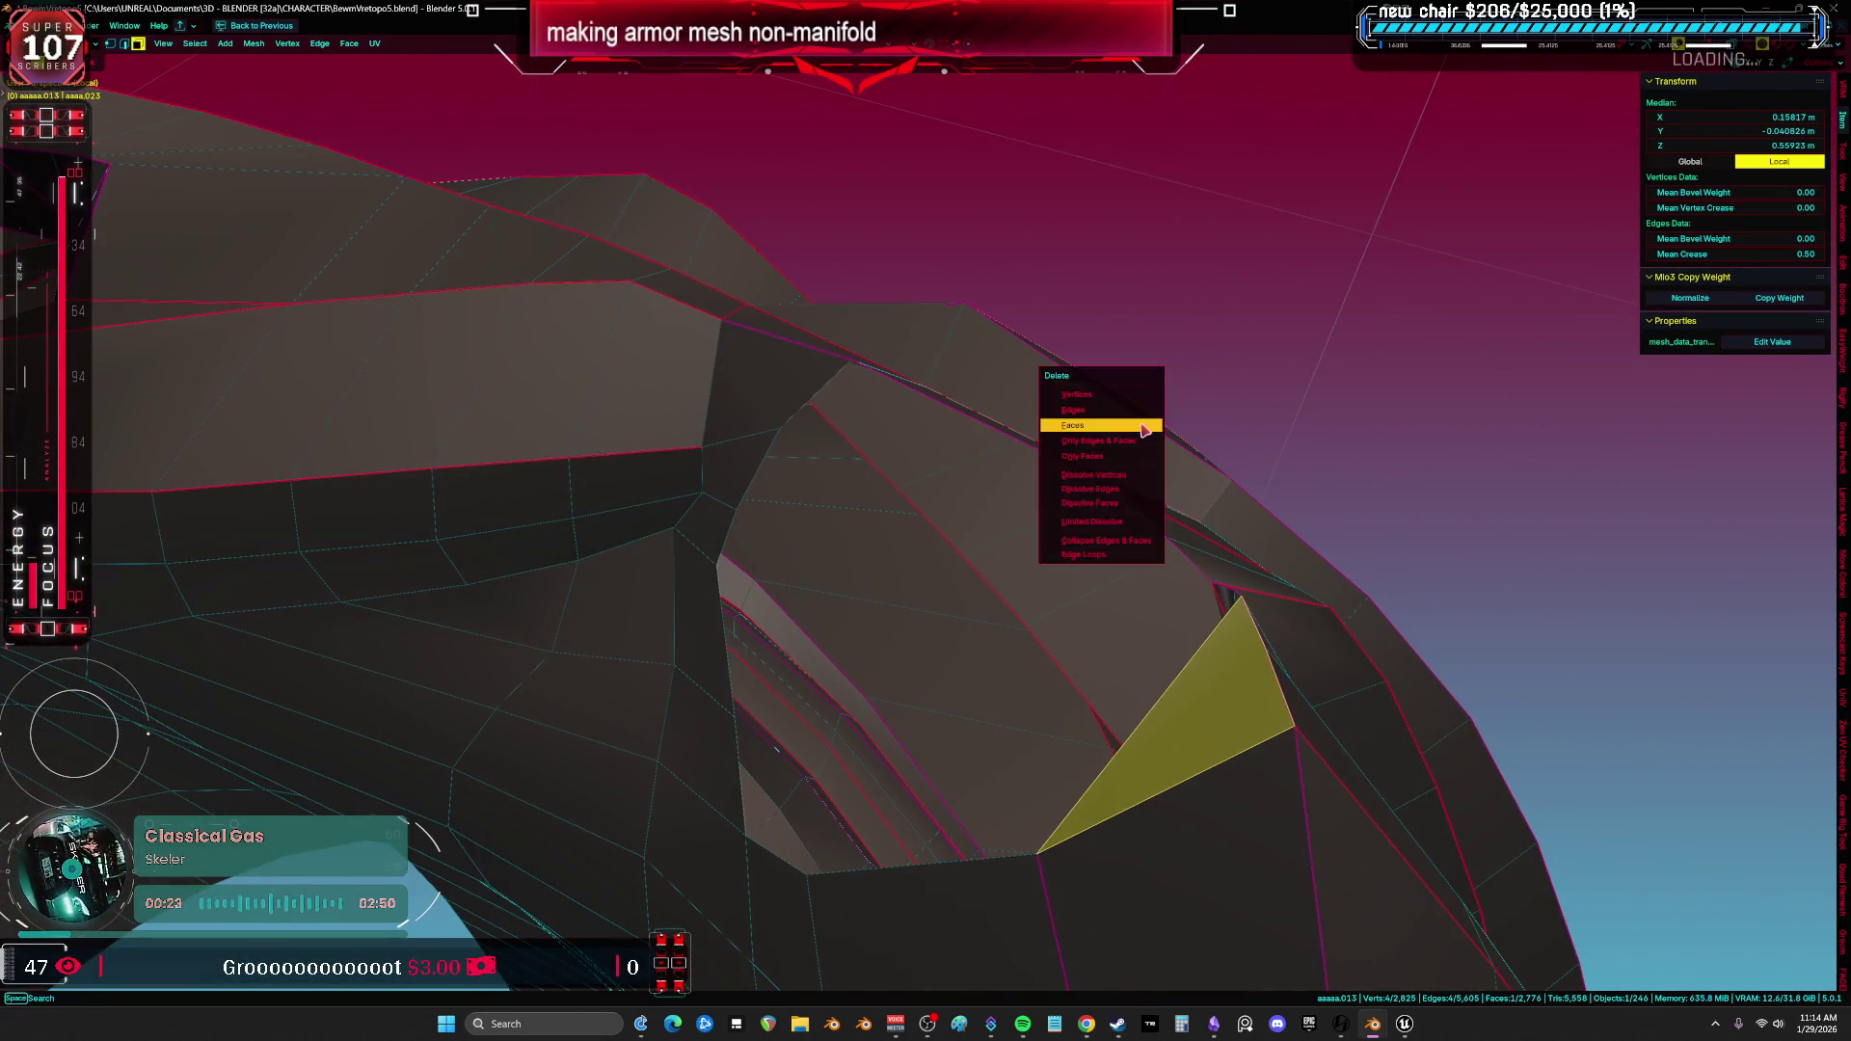
key("a")
left_click(1000, 749, "alt")
key("f")
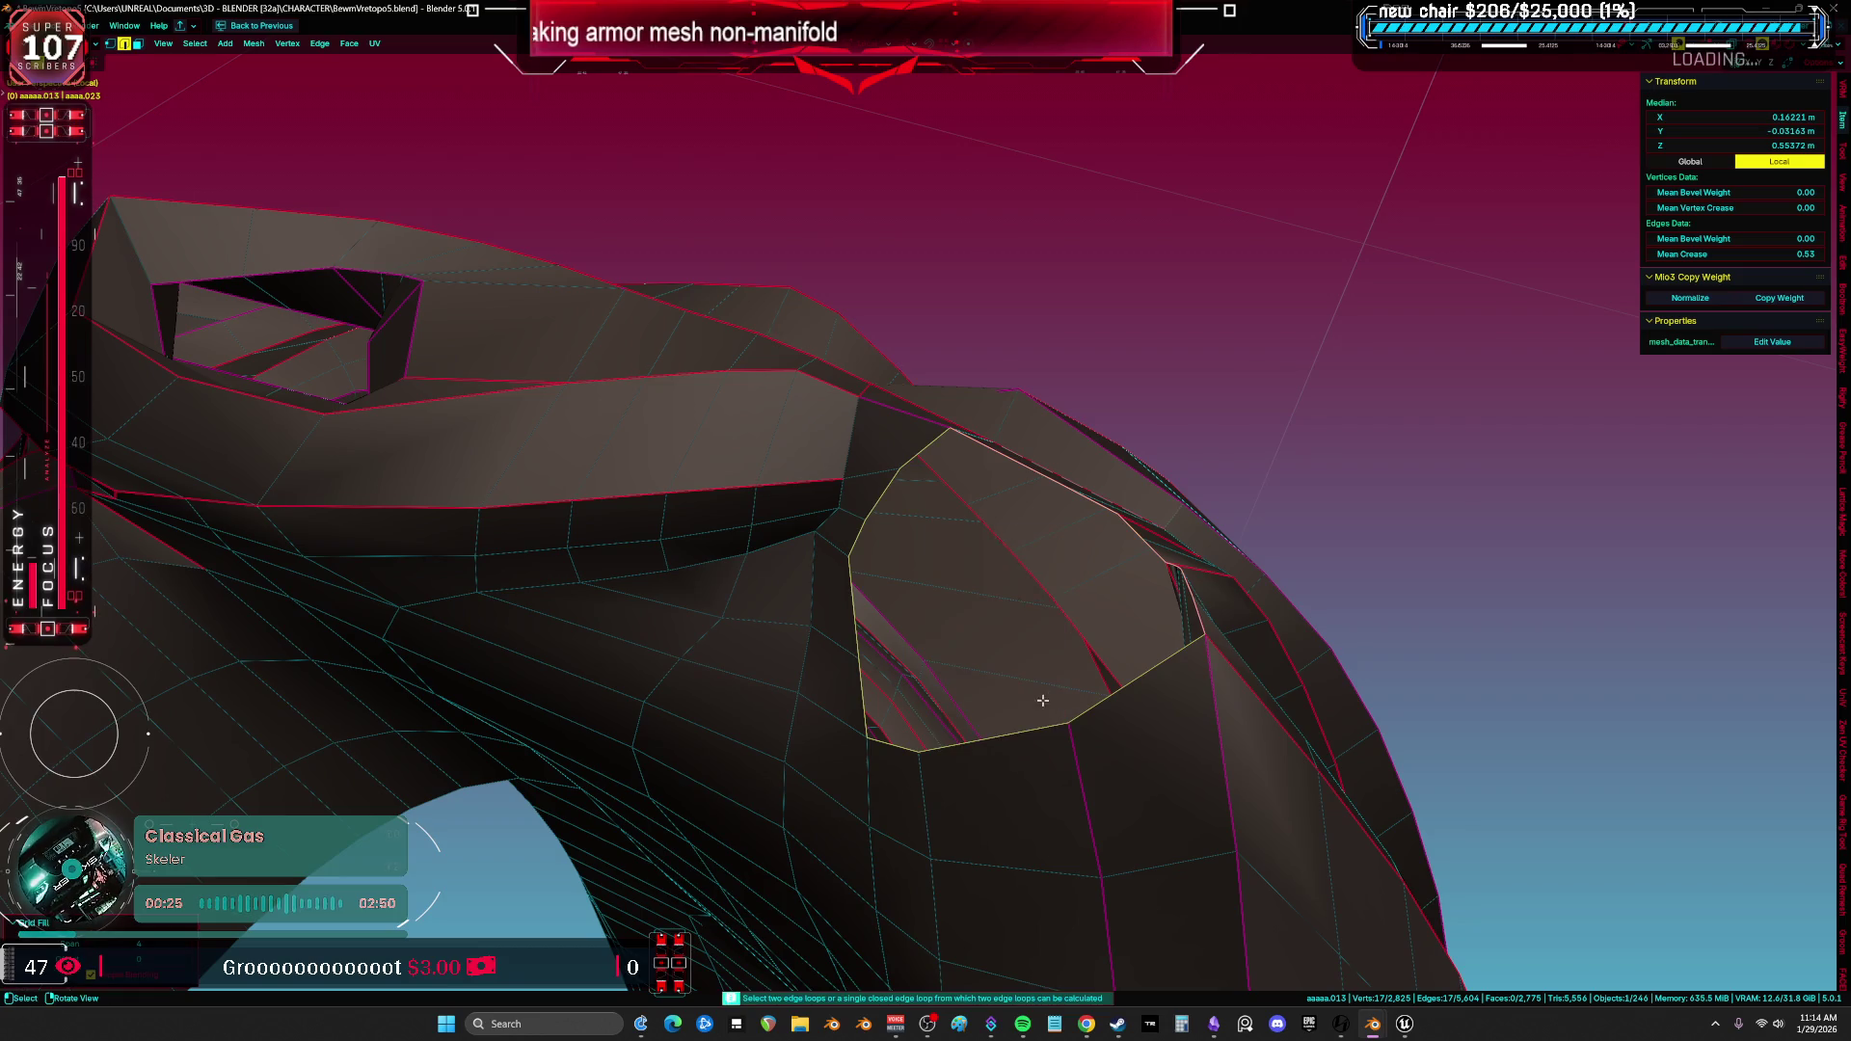
Orbit around the newly filled hole and toggle select-all to check the whole leg piece.
middle_click_drag(1041, 704, 1128, 641)
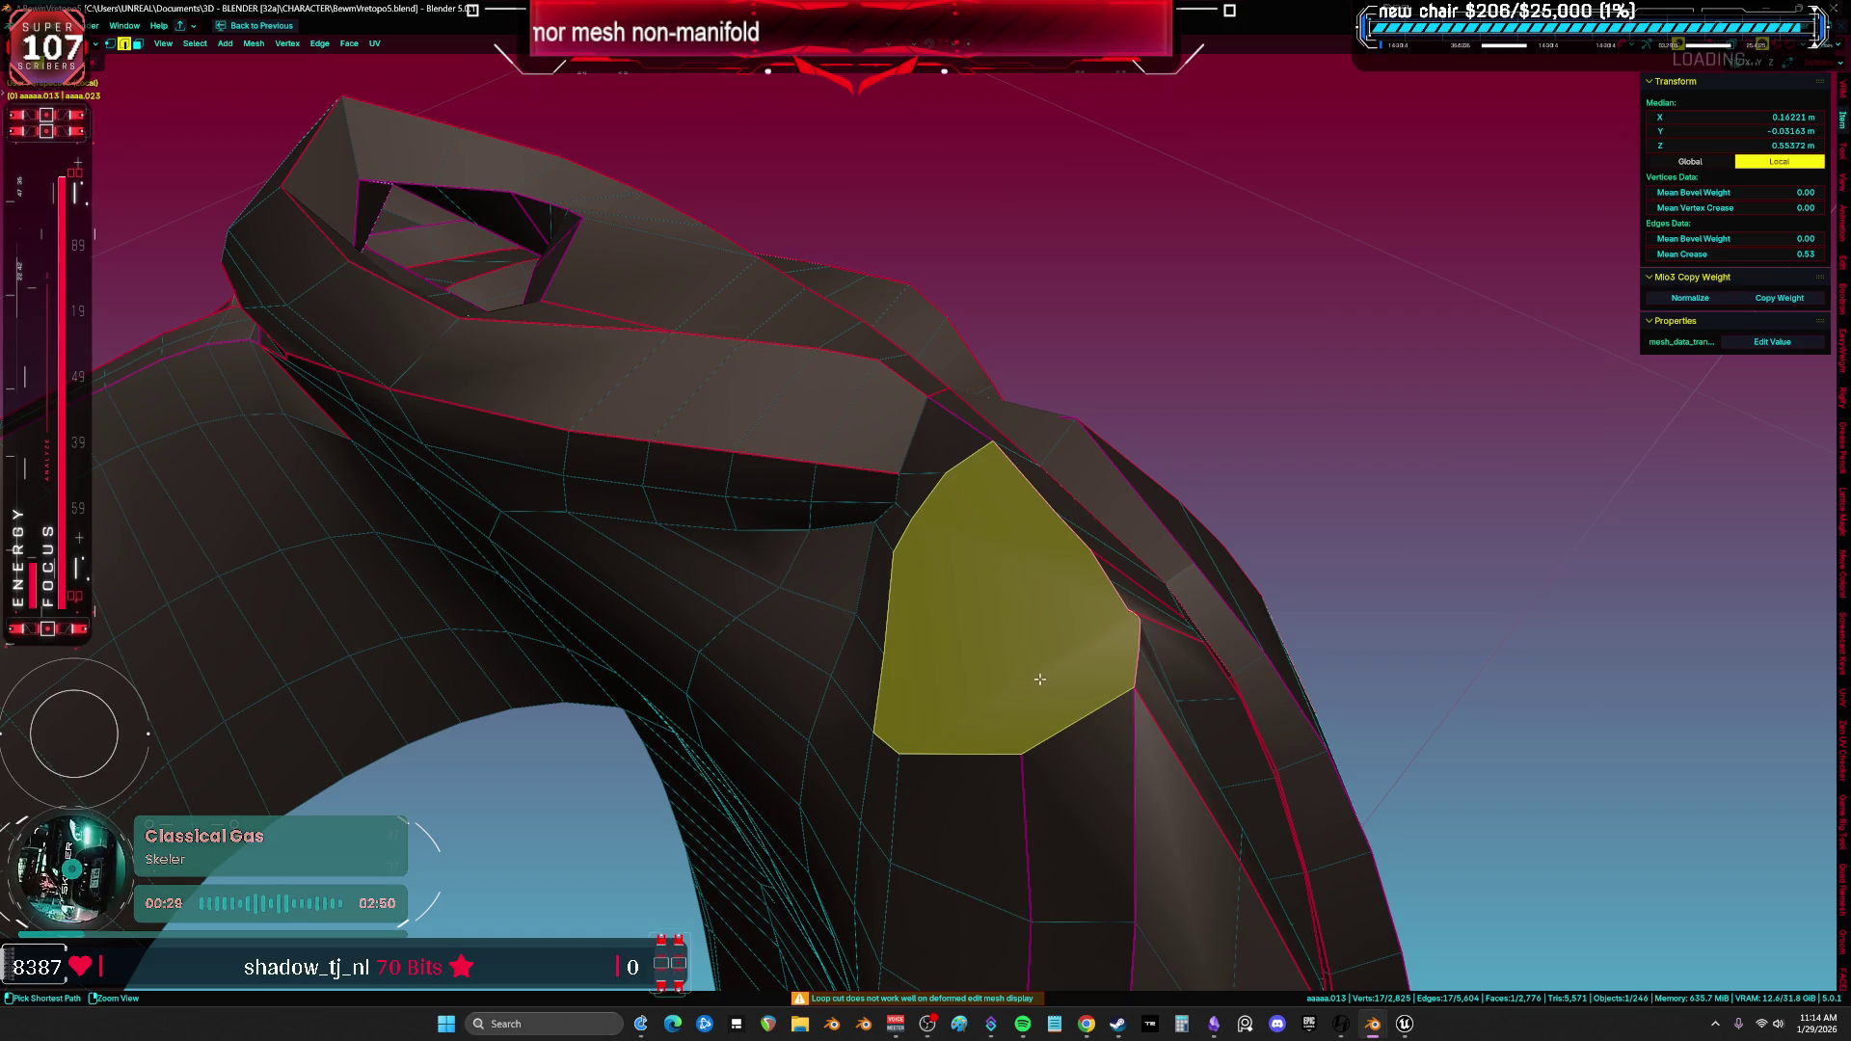
mouse_move(1013, 698)
middle_mouse_down()
mouse_move(908, 707)
mouse_move(1188, 622)
mouse_move(785, 720)
middle_mouse_up()
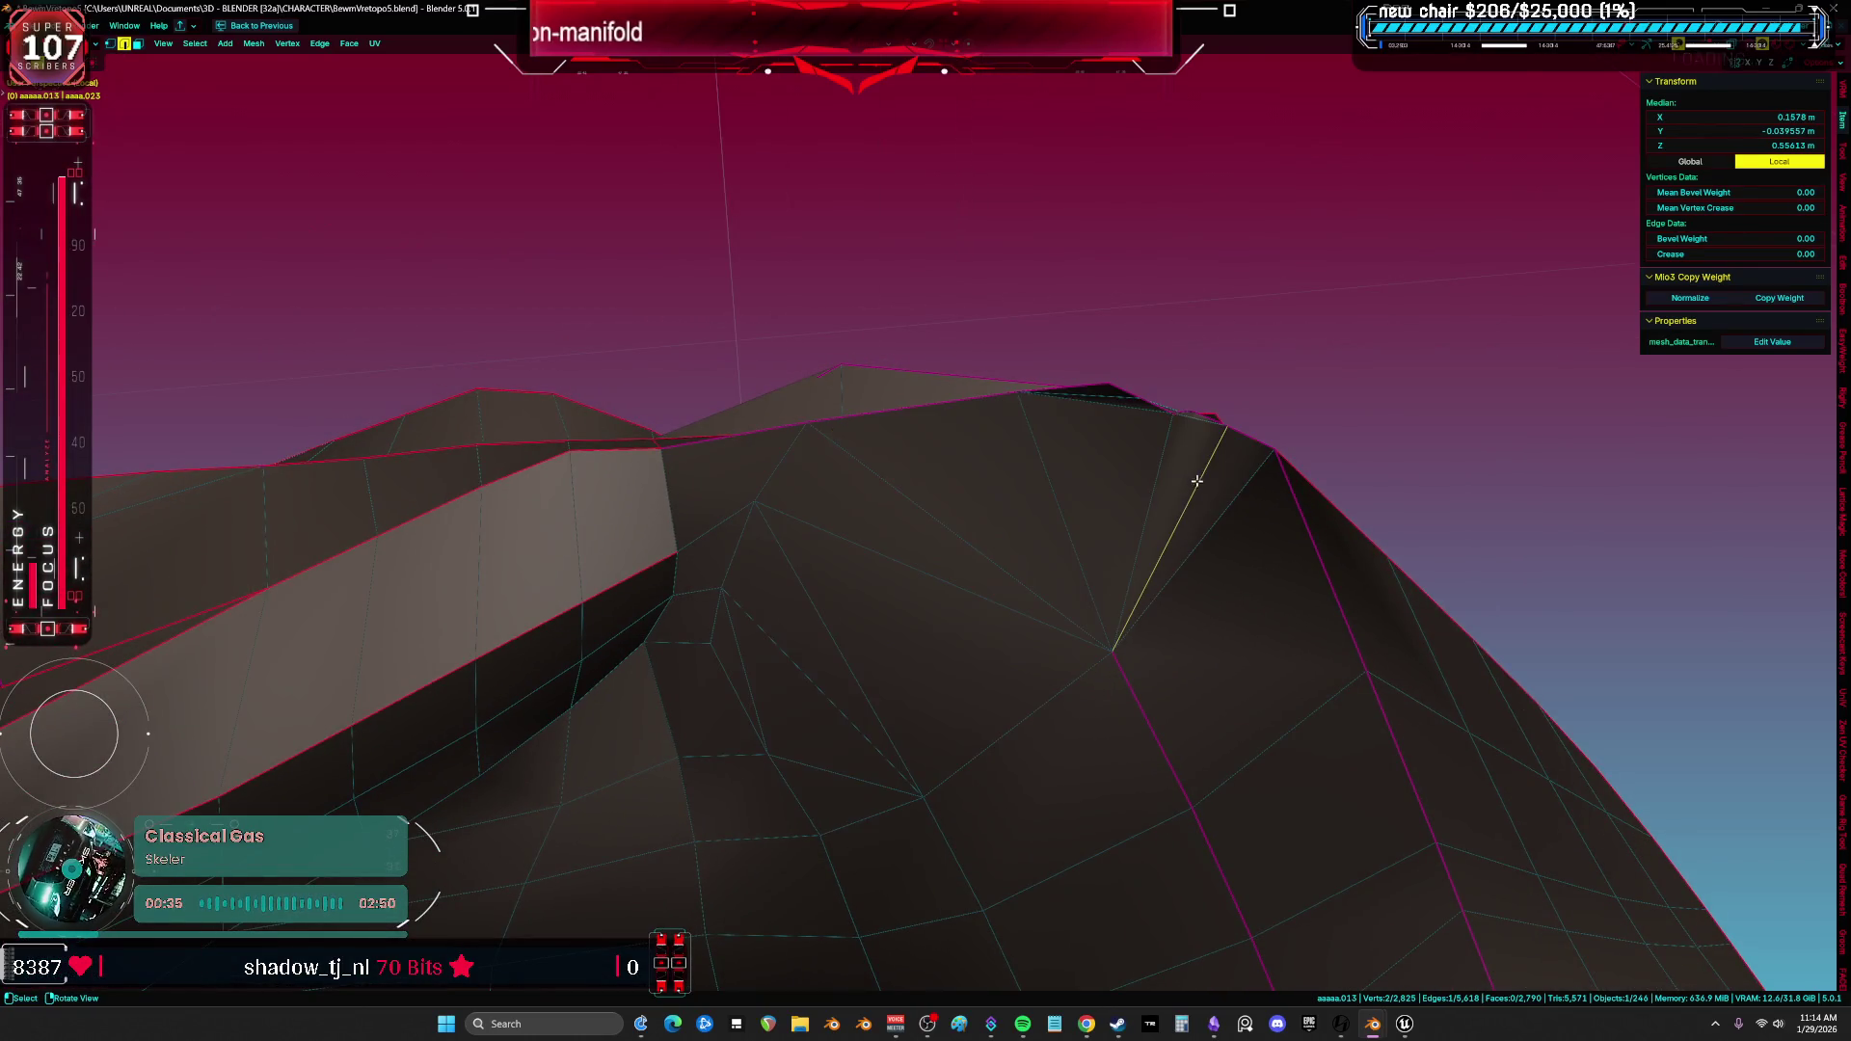
key("a")
mouse_move(1198, 530)
middle_mouse_down()
mouse_move(1027, 619)
mouse_move(987, 582)
mouse_move(1114, 476)
mouse_move(1053, 490)
mouse_move(1134, 682)
middle_mouse_up()
key("alt+a")
key("a")
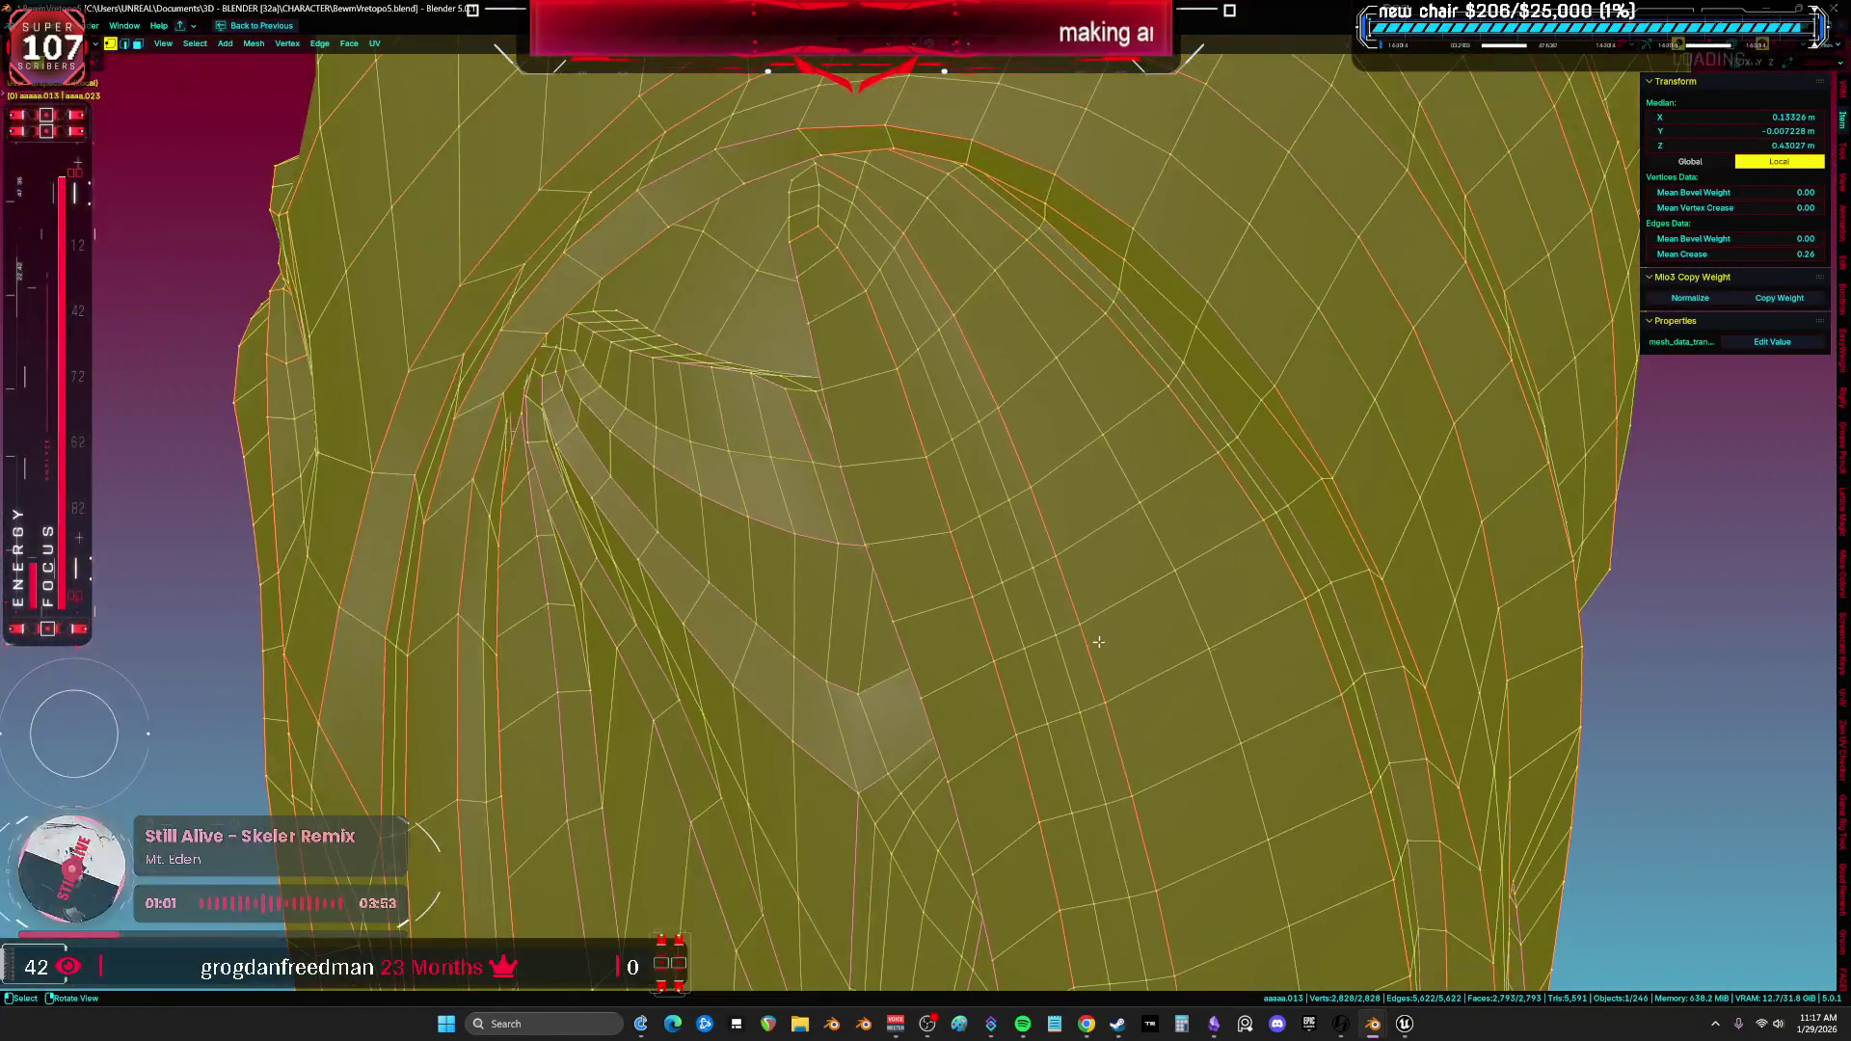
mouse_move(1135, 681)
middle_mouse_down()
mouse_move(1050, 605)
mouse_move(889, 513)
middle_mouse_up()
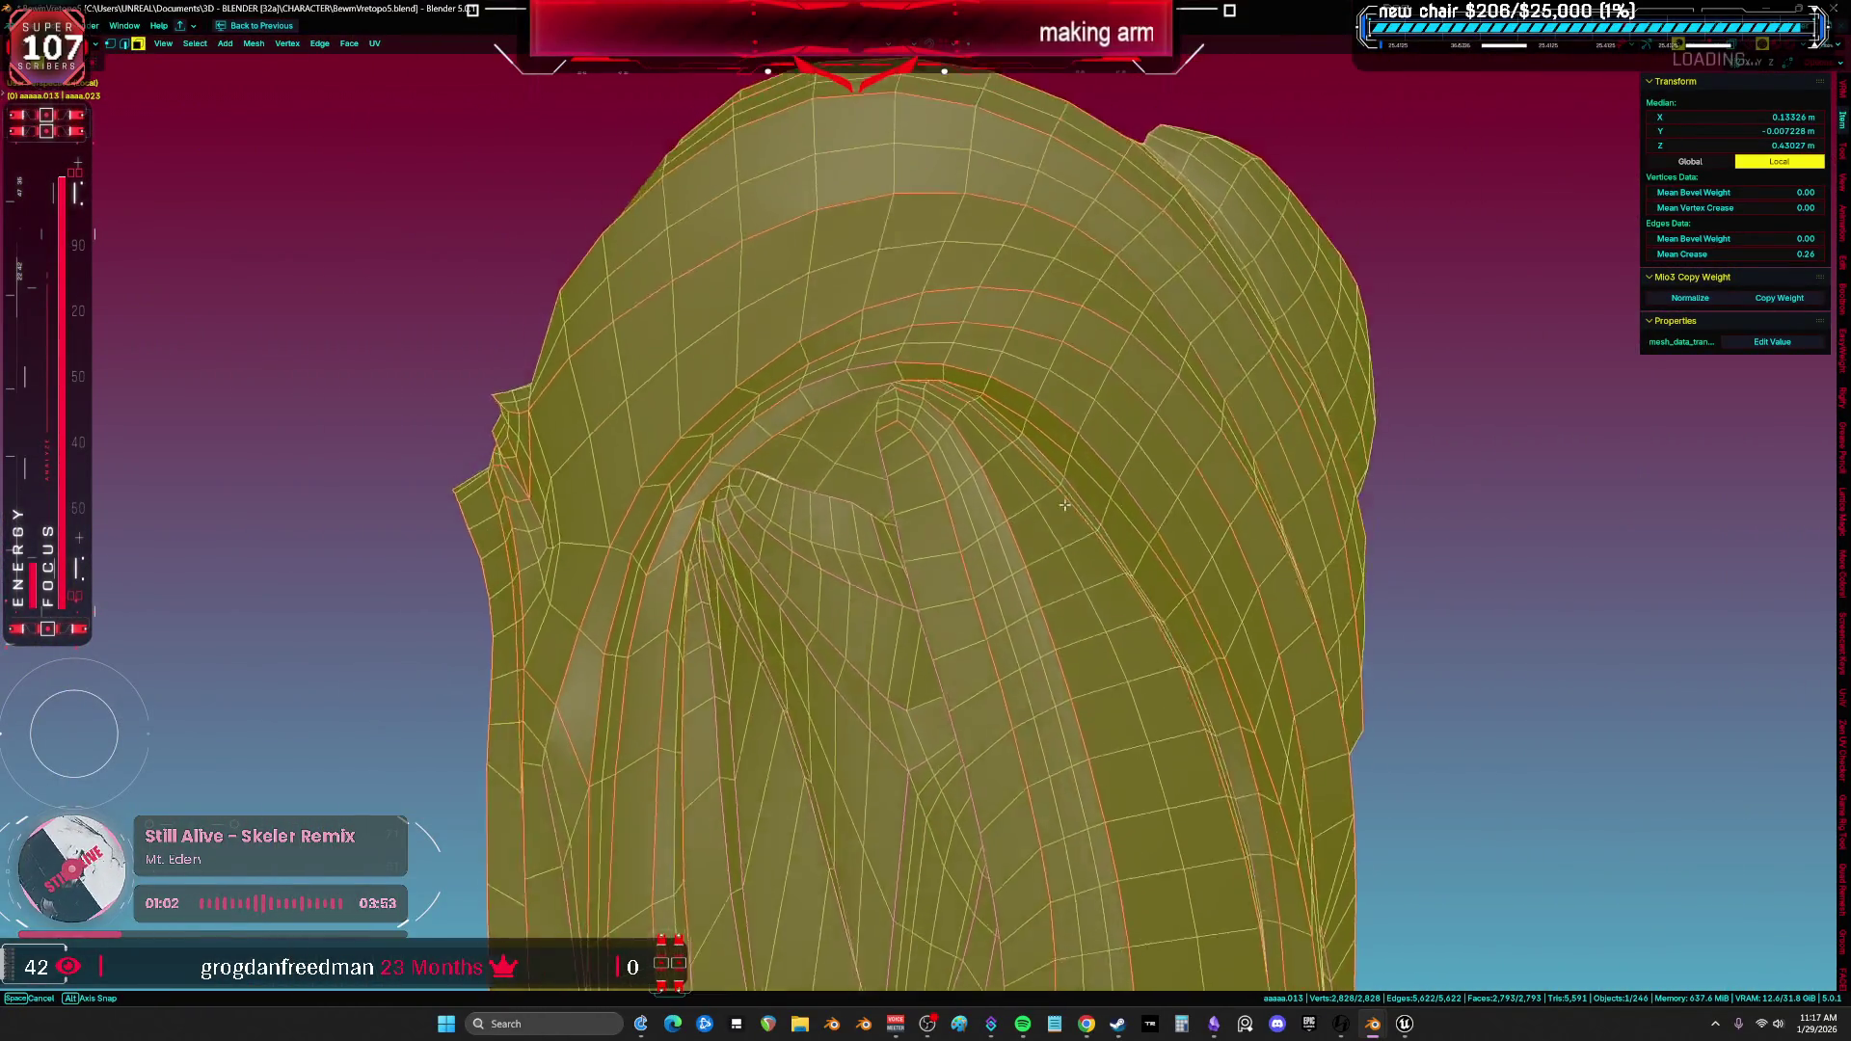
Select the narrow strip's edge loop, check it in X-ray, and hide everything else to isolate it.
left_click(858, 511, "alt")
key("alt+z")
mouse_move(858, 510)
middle_mouse_down()
mouse_move(889, 737)
mouse_move(983, 560)
mouse_move(1018, 558)
middle_mouse_up()
key("alt+z")
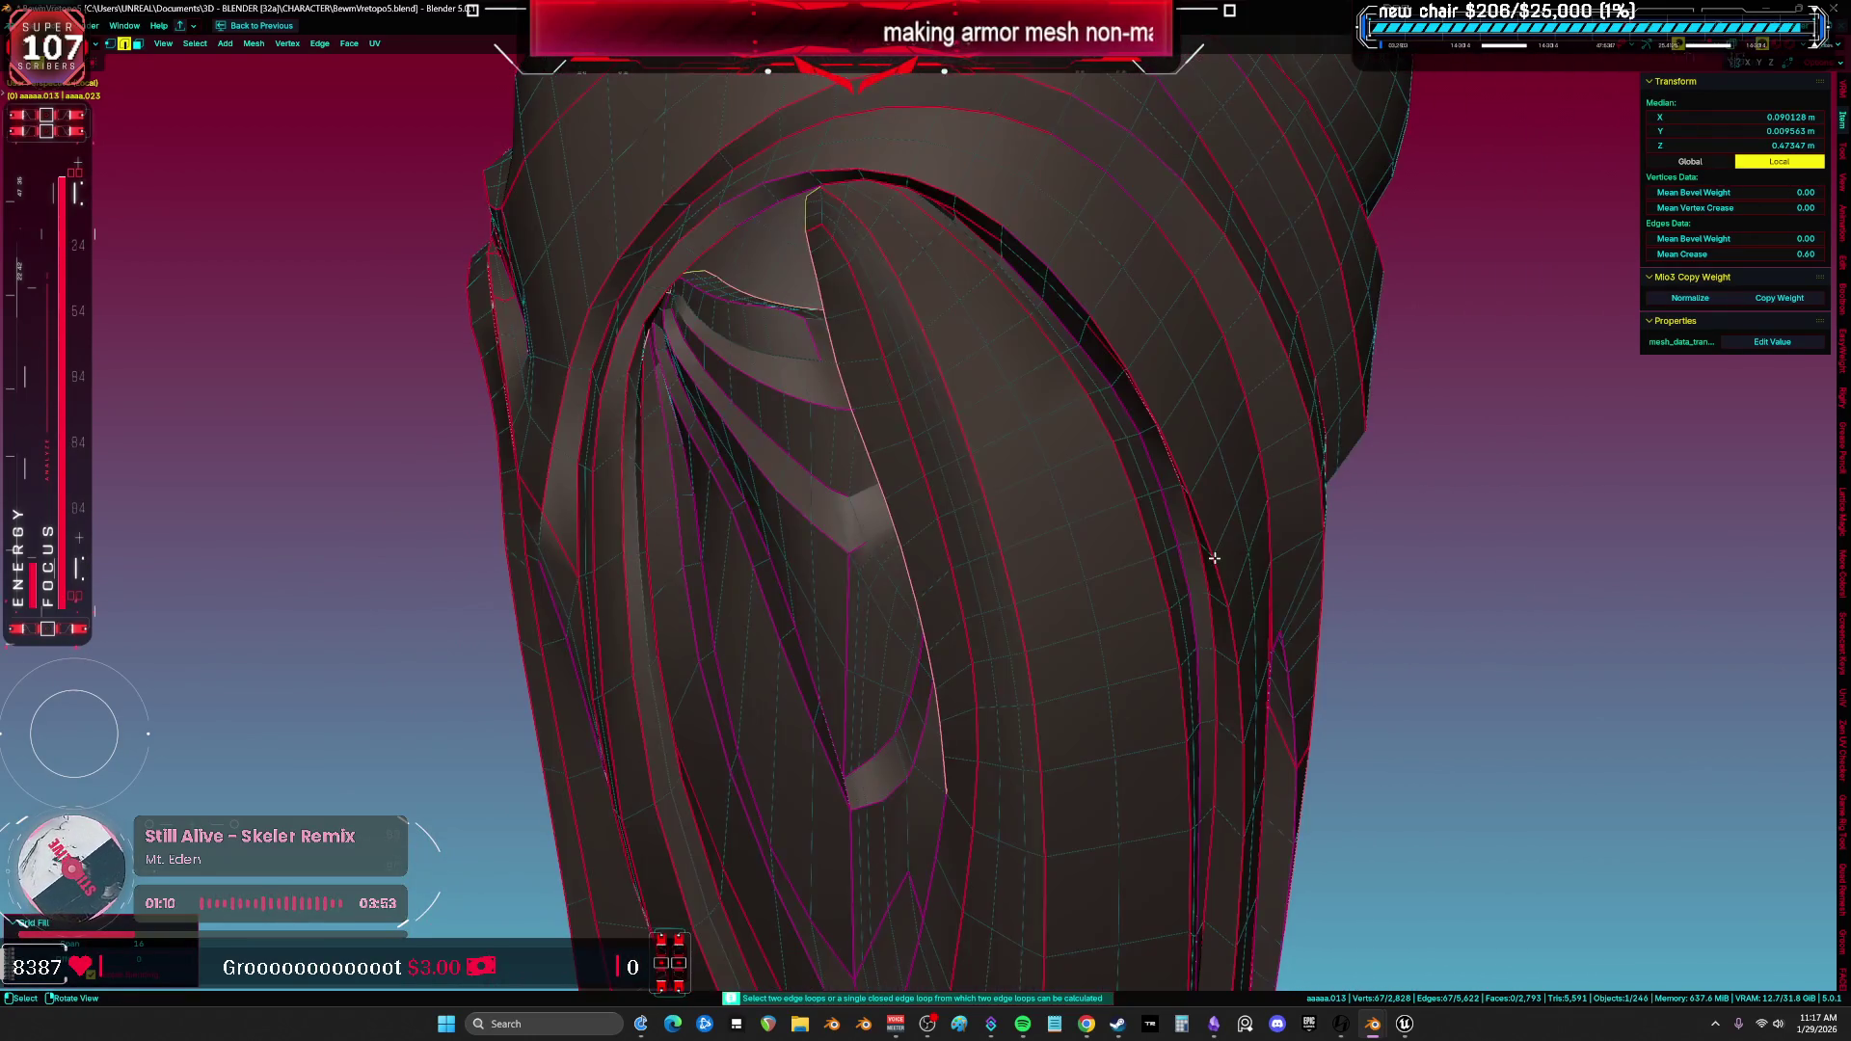
key("shift+z")
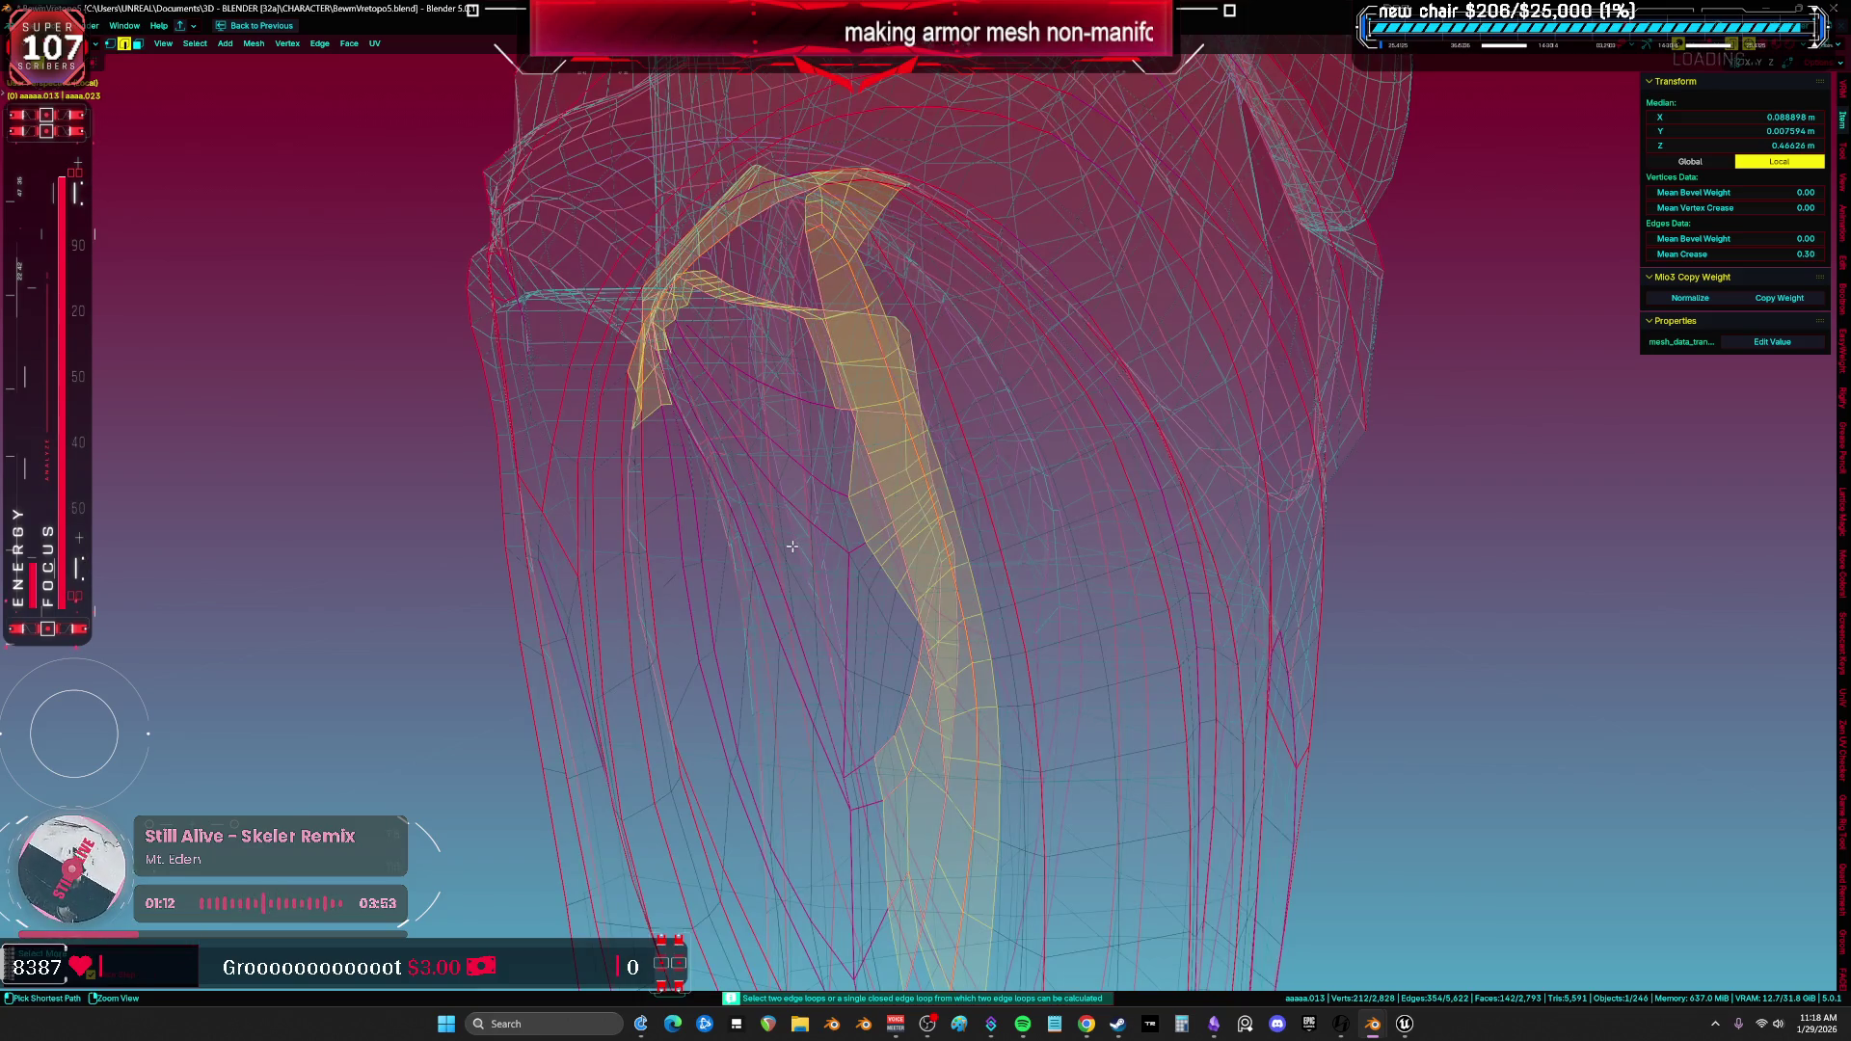
key("ctrl+i")
key("h")
key("ctrl+i")
mouse_move(1241, 455)
middle_mouse_down()
mouse_move(1062, 628)
mouse_move(1050, 594)
middle_mouse_up()
Add a new edge loop running lengthwise along the isolated strip.
left_click(983, 534)
middle_click_drag(984, 533, 938, 539, "shift")
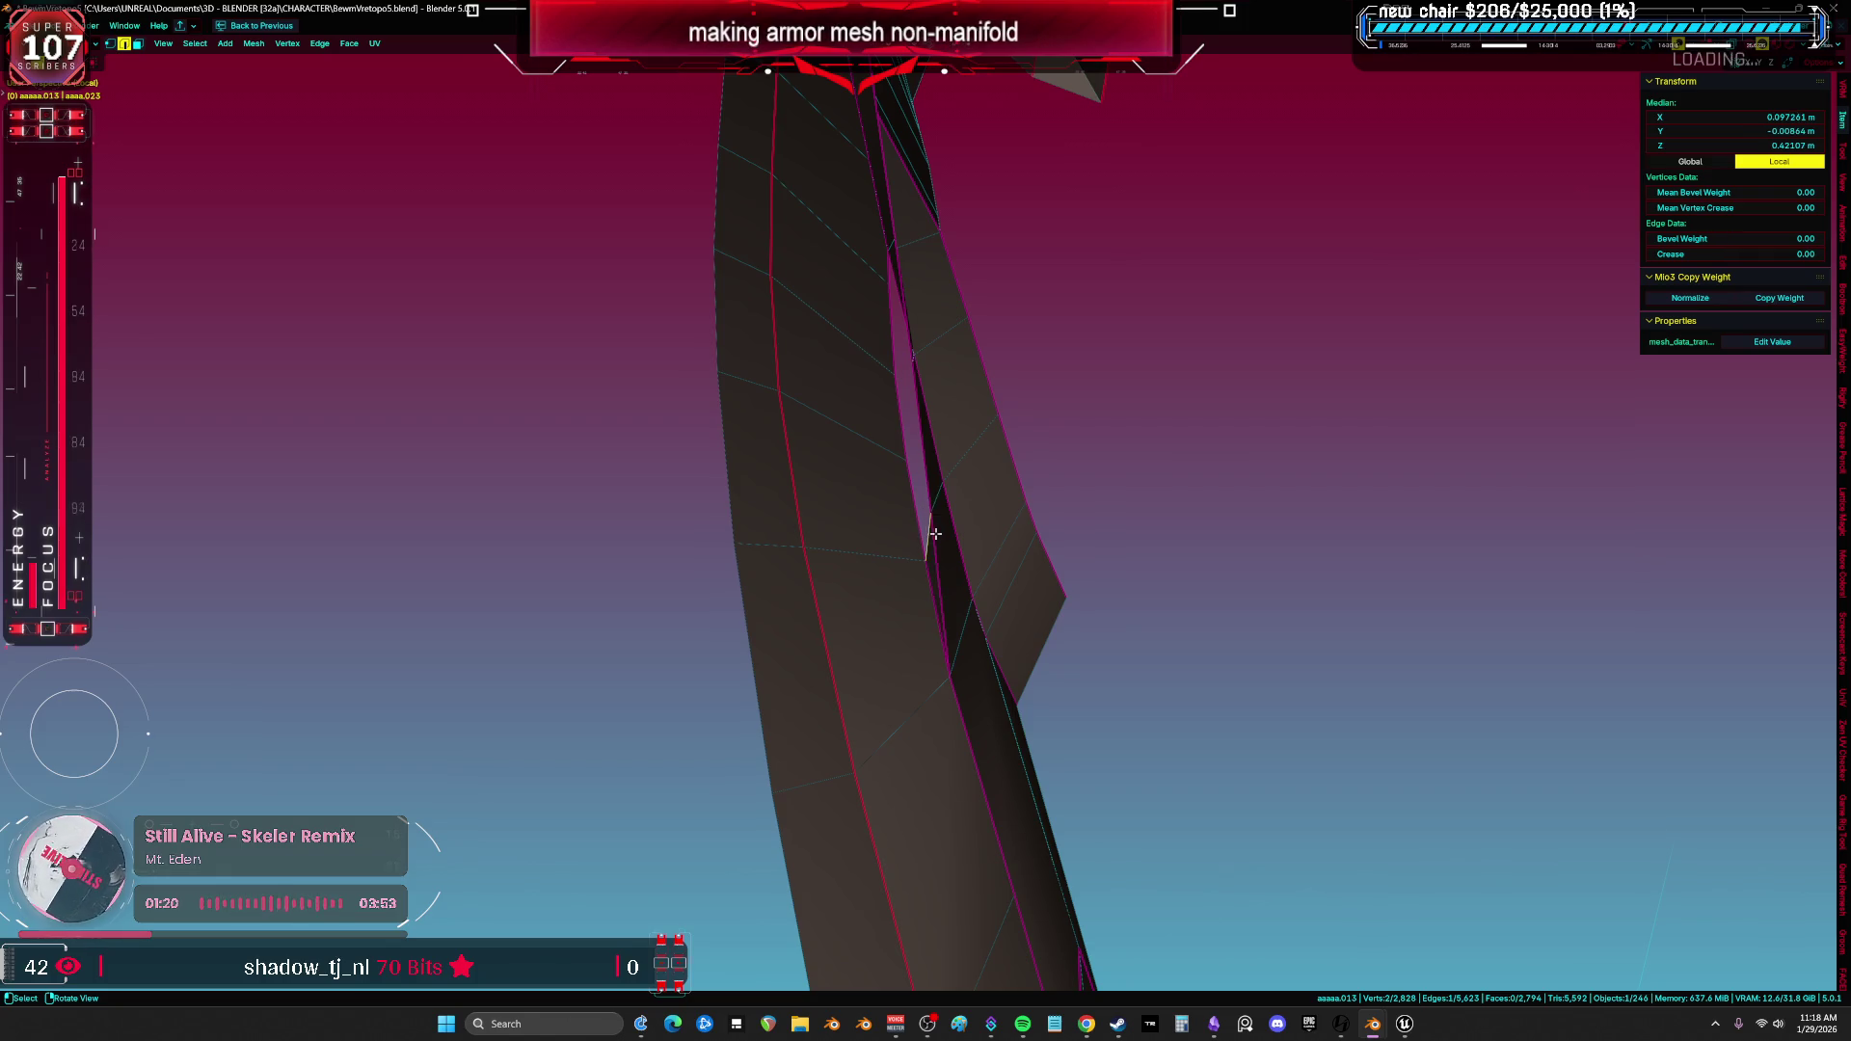
mouse_move(964, 424)
middle_mouse_down()
mouse_move(1057, 641)
mouse_move(1130, 697)
mouse_move(929, 641)
mouse_move(960, 635)
middle_mouse_up()
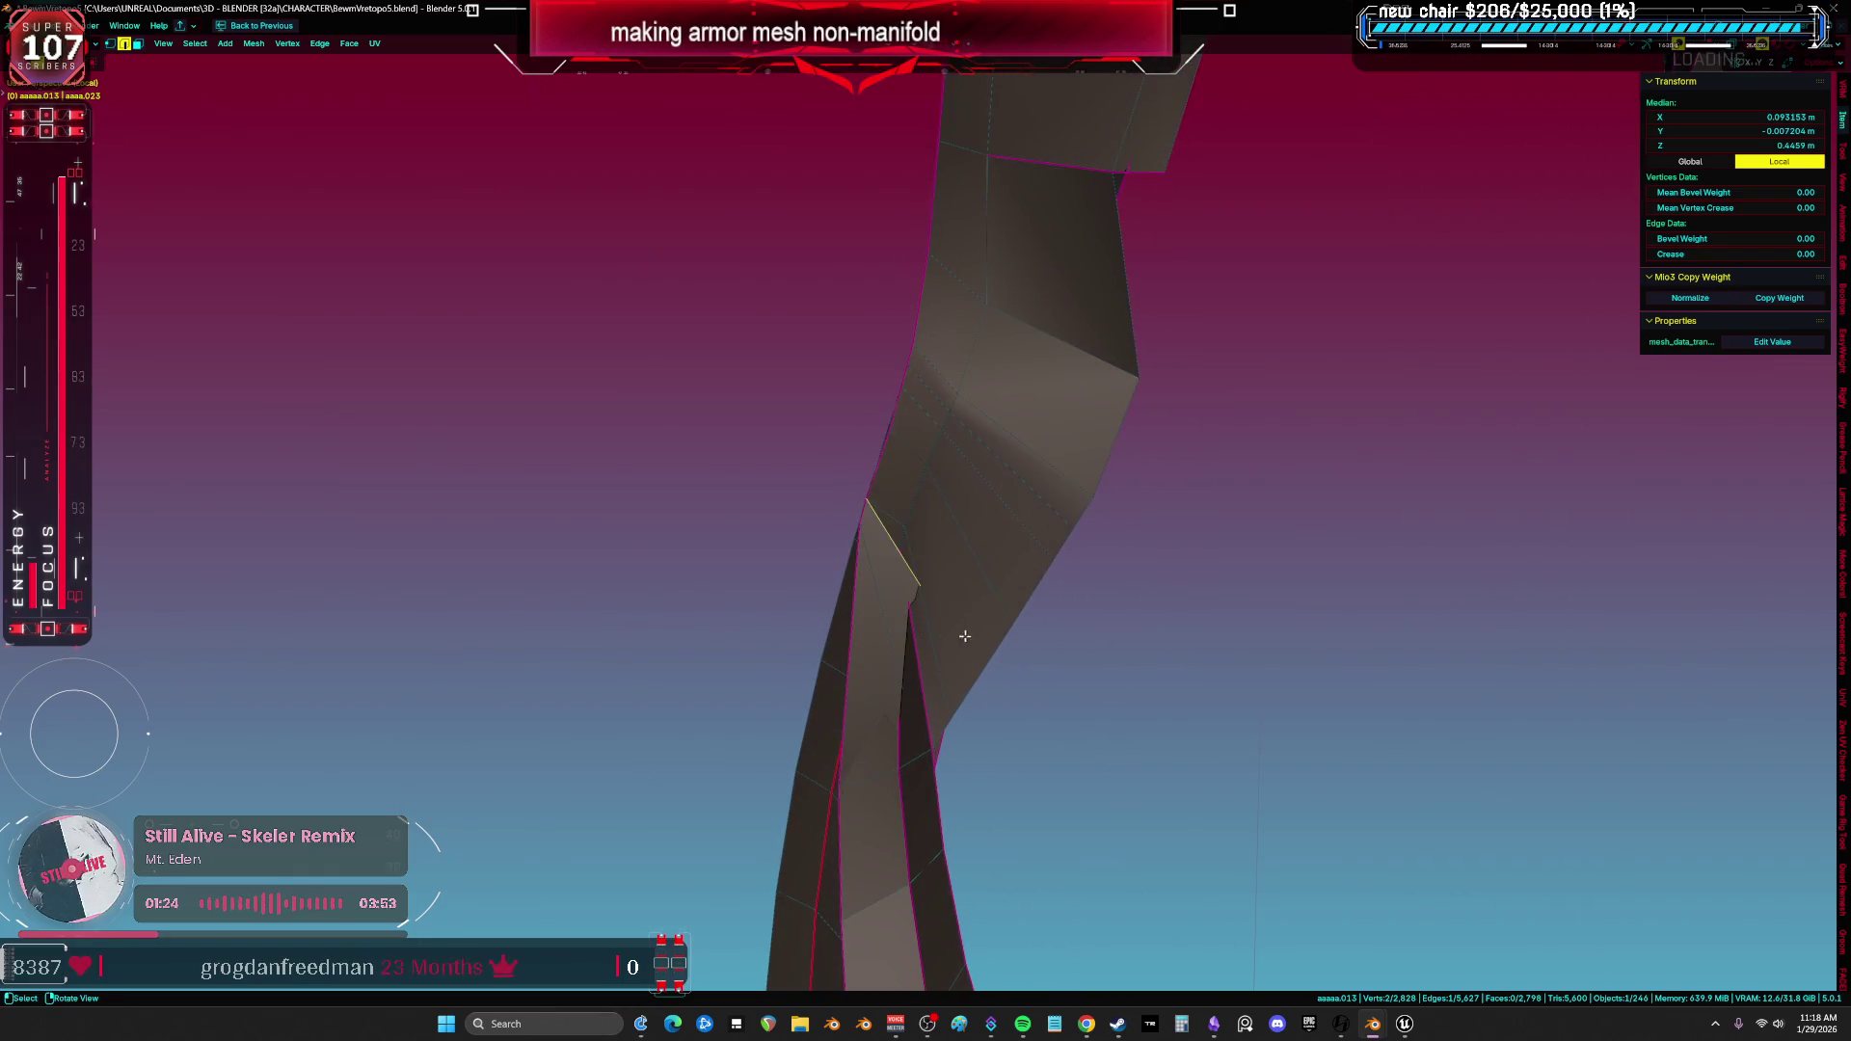
mouse_move(1022, 511)
middle_mouse_down()
mouse_move(1144, 434)
mouse_move(1177, 323)
mouse_move(1140, 759)
middle_mouse_up()
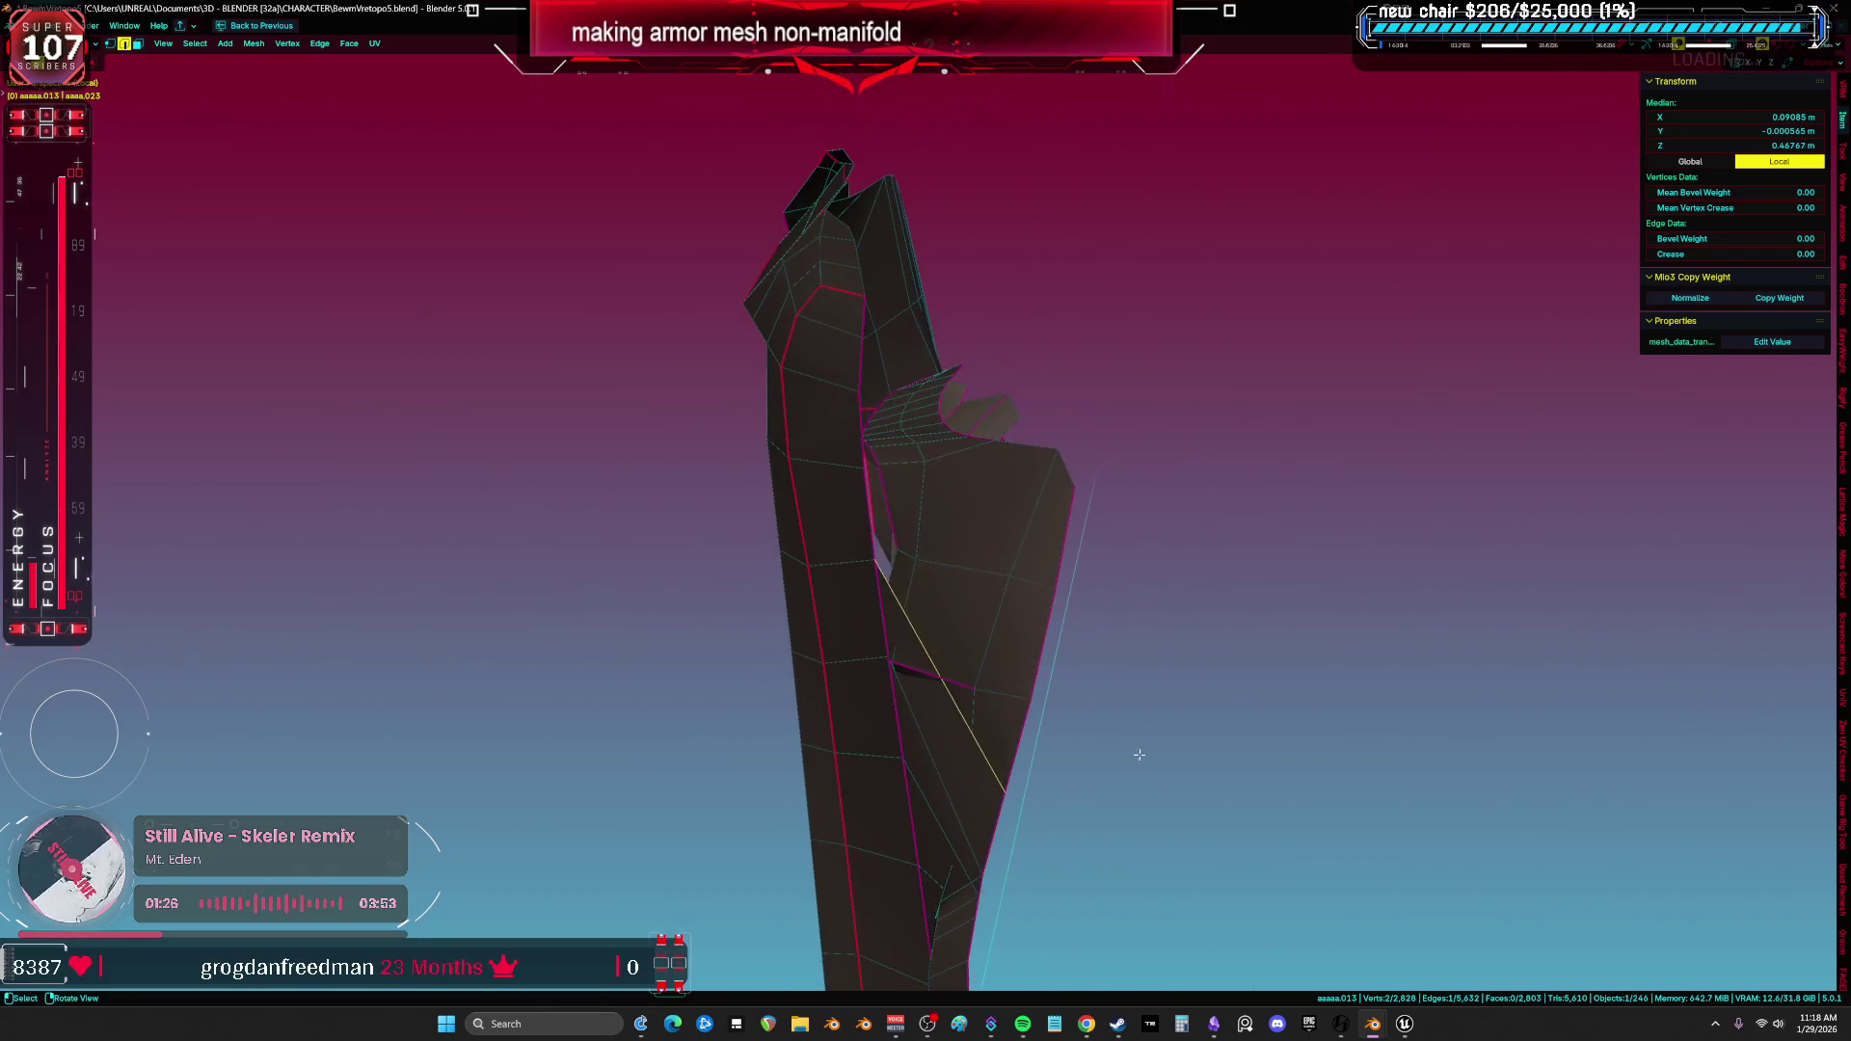
mouse_move(1141, 546)
middle_mouse_down()
mouse_move(1137, 530)
mouse_move(1137, 592)
mouse_move(1079, 587)
mouse_move(1114, 593)
mouse_move(1049, 528)
mouse_move(1245, 500)
middle_mouse_up()
left_click(1026, 541)
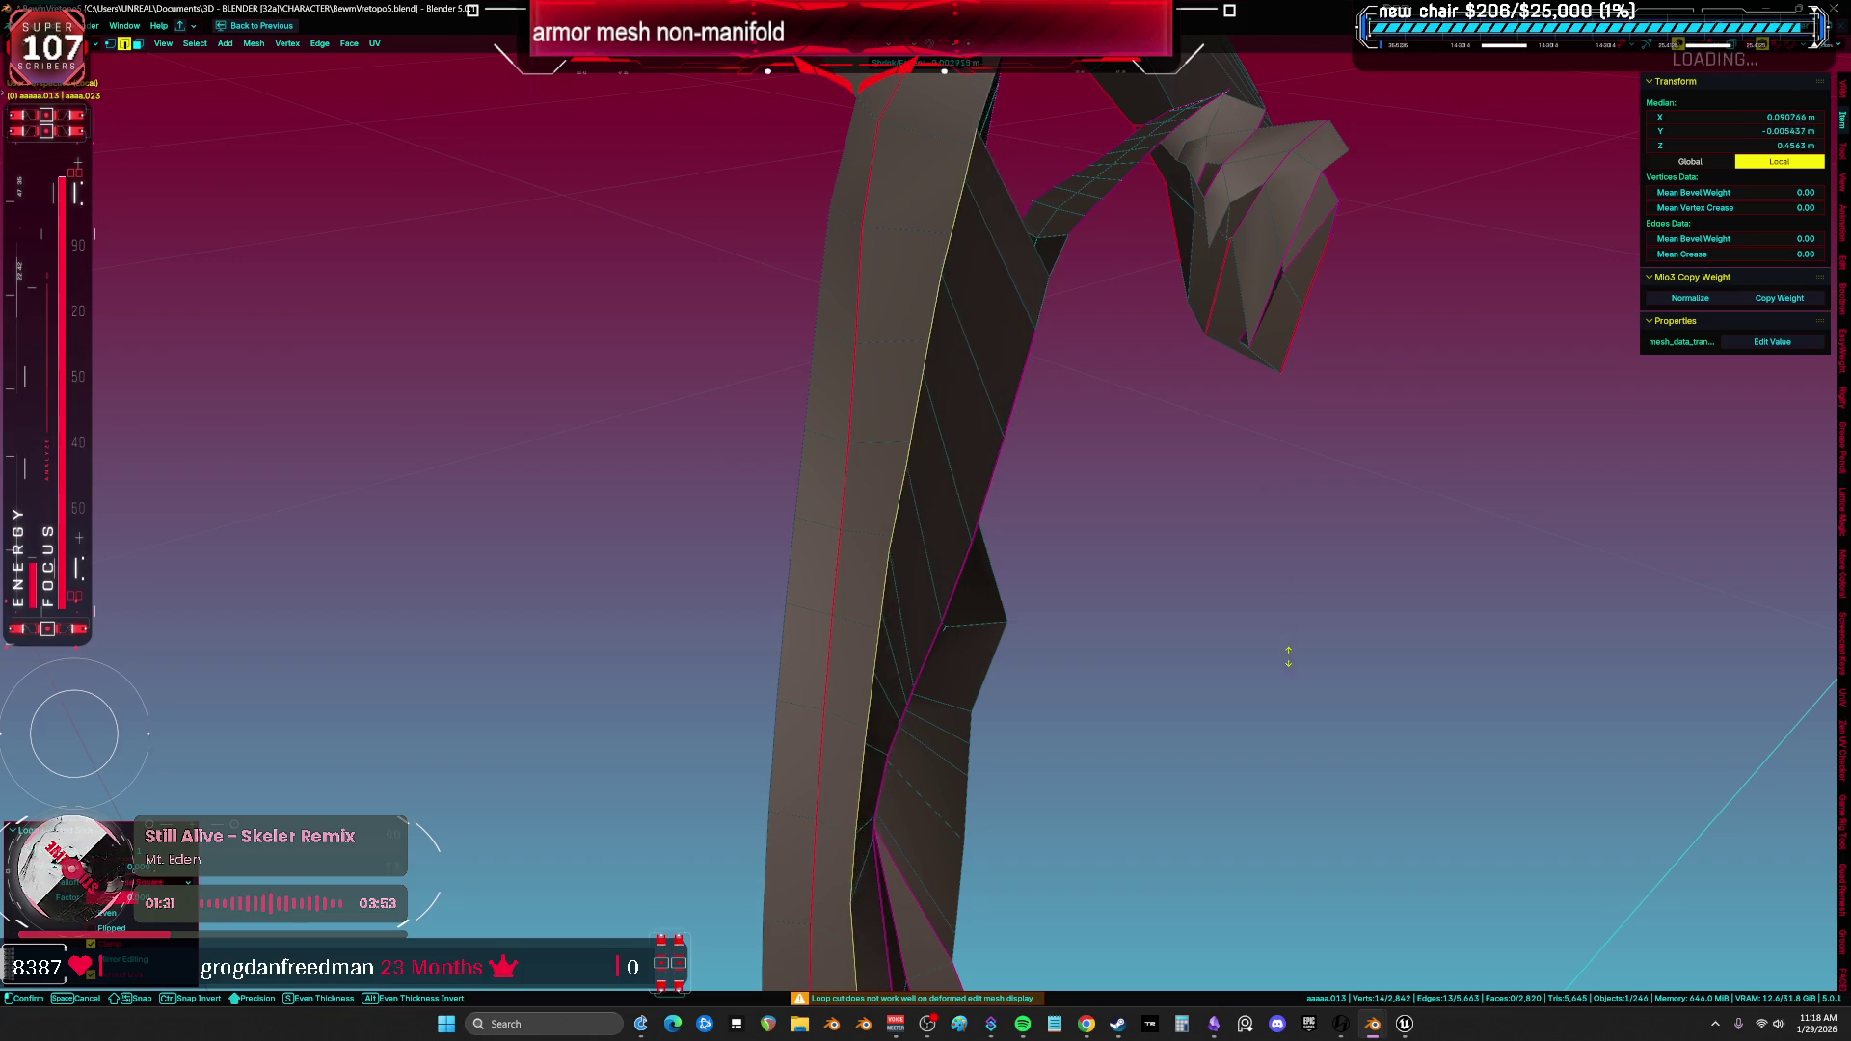
mouse_move(1223, 636)
middle_mouse_down()
mouse_move(1294, 508)
mouse_move(1442, 450)
mouse_move(1516, 448)
mouse_move(1156, 468)
mouse_move(1156, 621)
mouse_move(1123, 732)
mouse_move(1167, 636)
mouse_move(1026, 675)
mouse_move(1143, 592)
mouse_move(1077, 555)
mouse_move(1098, 472)
middle_mouse_up()
key("q")
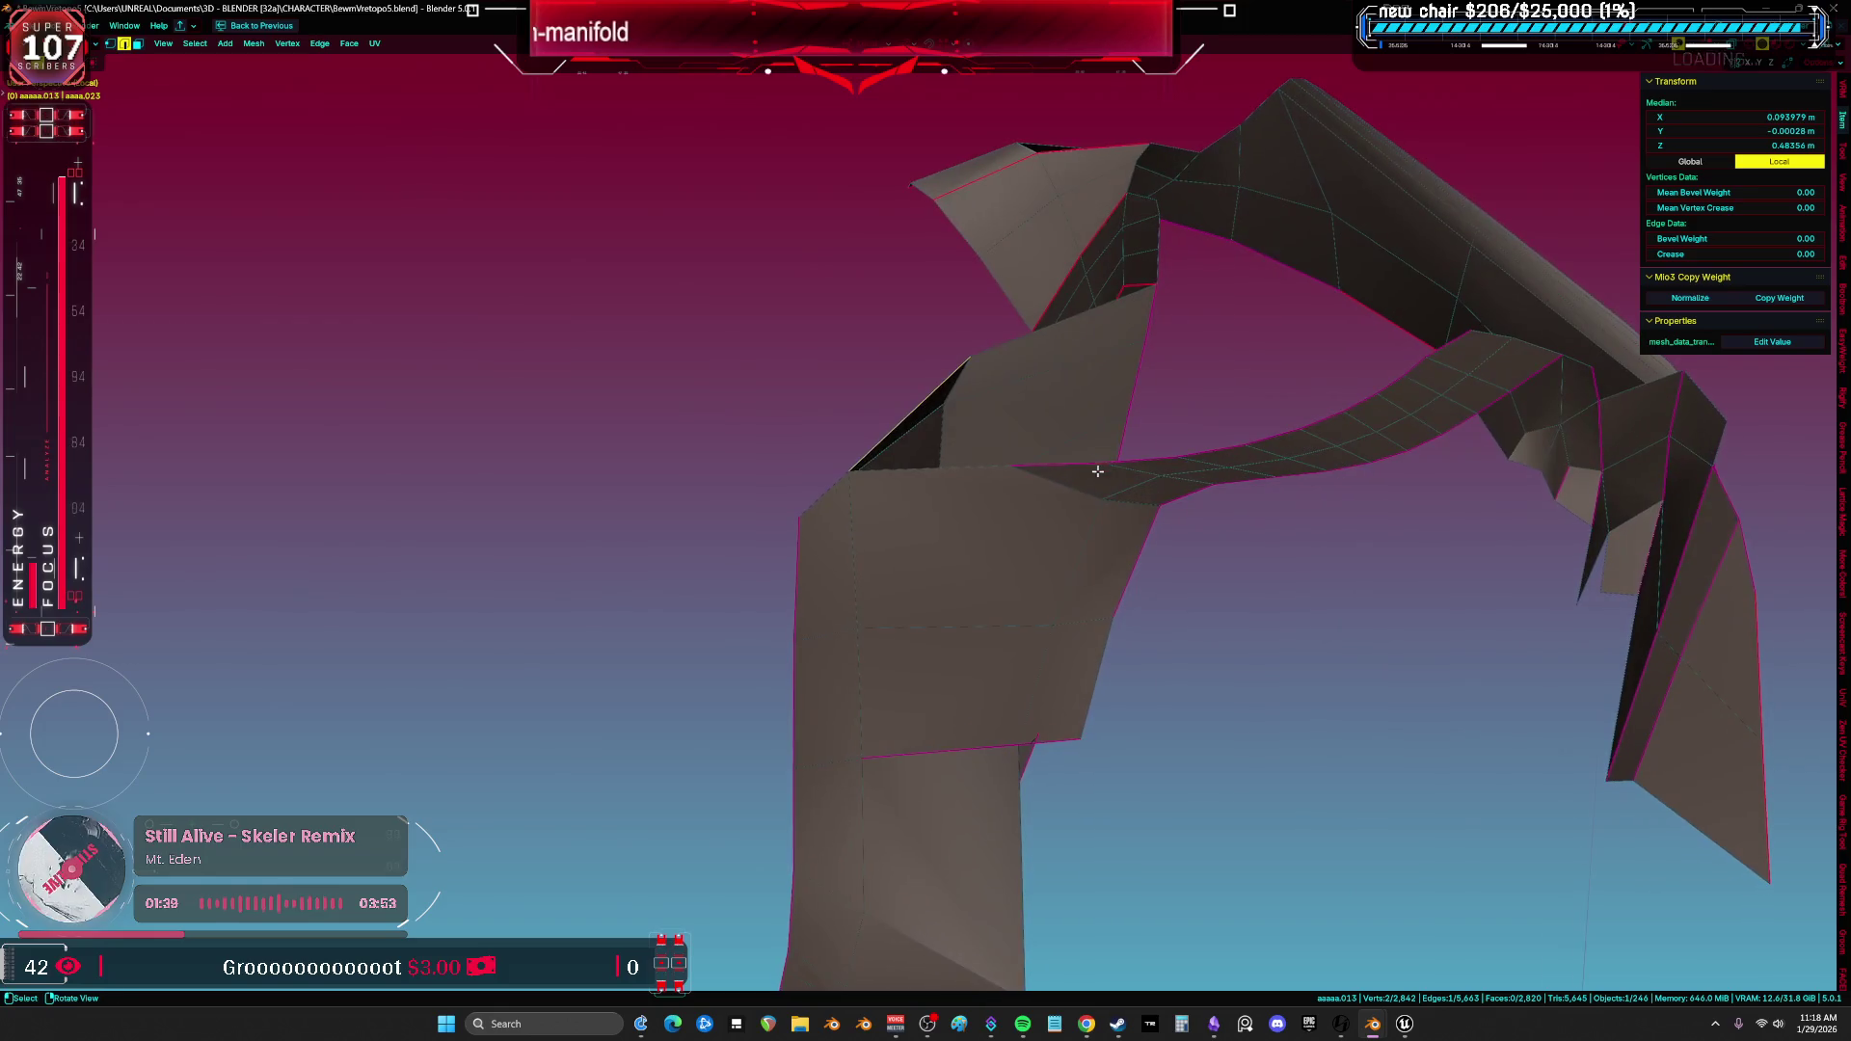
Unhide the rest of the armor leg and select only its open non-manifold boundary edges.
mouse_move(1194, 394)
middle_mouse_down()
mouse_move(1161, 579)
mouse_move(901, 497)
mouse_move(934, 467)
mouse_move(903, 544)
mouse_move(1174, 592)
middle_mouse_up()
key("a")
key("alt+a")
mouse_move(1090, 517)
middle_mouse_down()
mouse_move(1124, 525)
mouse_move(1055, 505)
mouse_move(1102, 581)
middle_mouse_up()
mouse_move(1243, 389)
middle_mouse_down()
mouse_move(1166, 375)
mouse_move(1144, 500)
mouse_move(1243, 485)
mouse_move(516, 511)
mouse_move(854, 417)
mouse_move(1048, 635)
mouse_move(1034, 736)
middle_mouse_up()
key("l")
scroll(1243, 485, "up", 10)
scroll(1243, 485, "down", 8)
key("alt+a")
key("a")
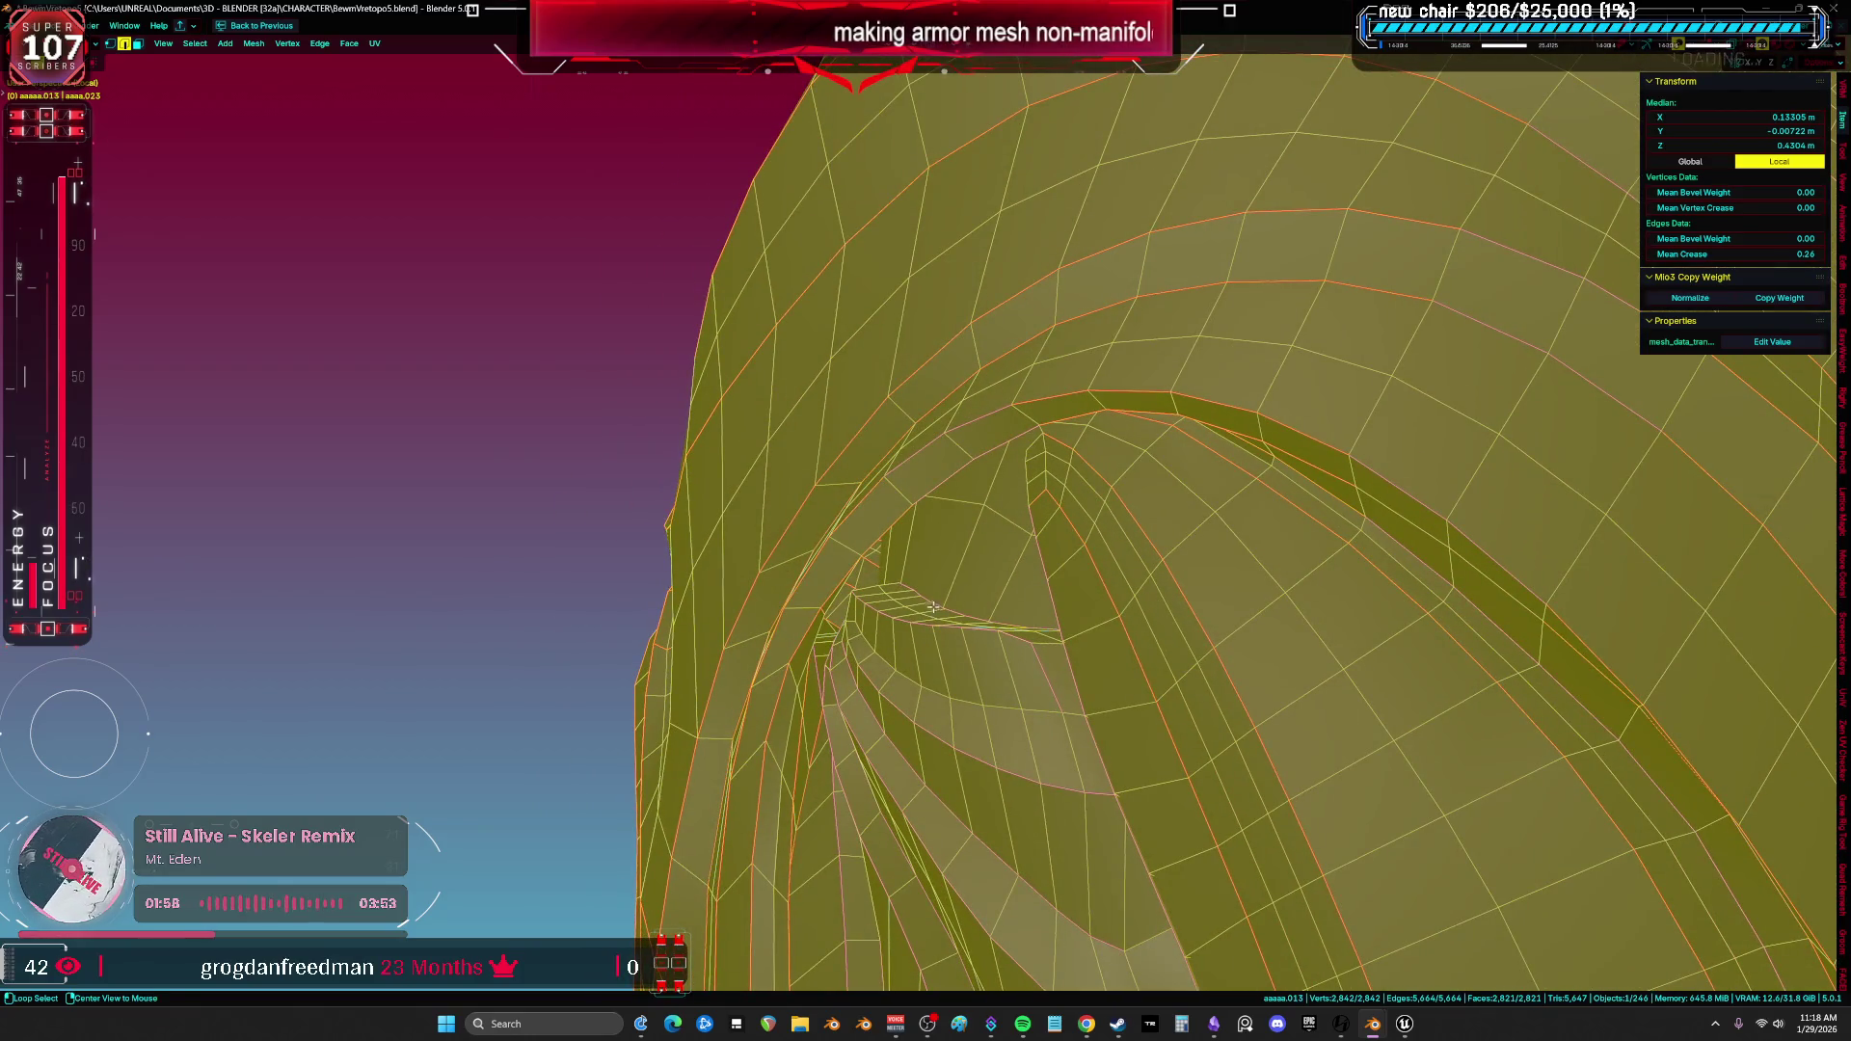
key("ctrl+shift+alt+m")
Extrude the open edge chain into new faces, rotate them into place, and review in wireframe shading.
key("alt+z")
key("g")
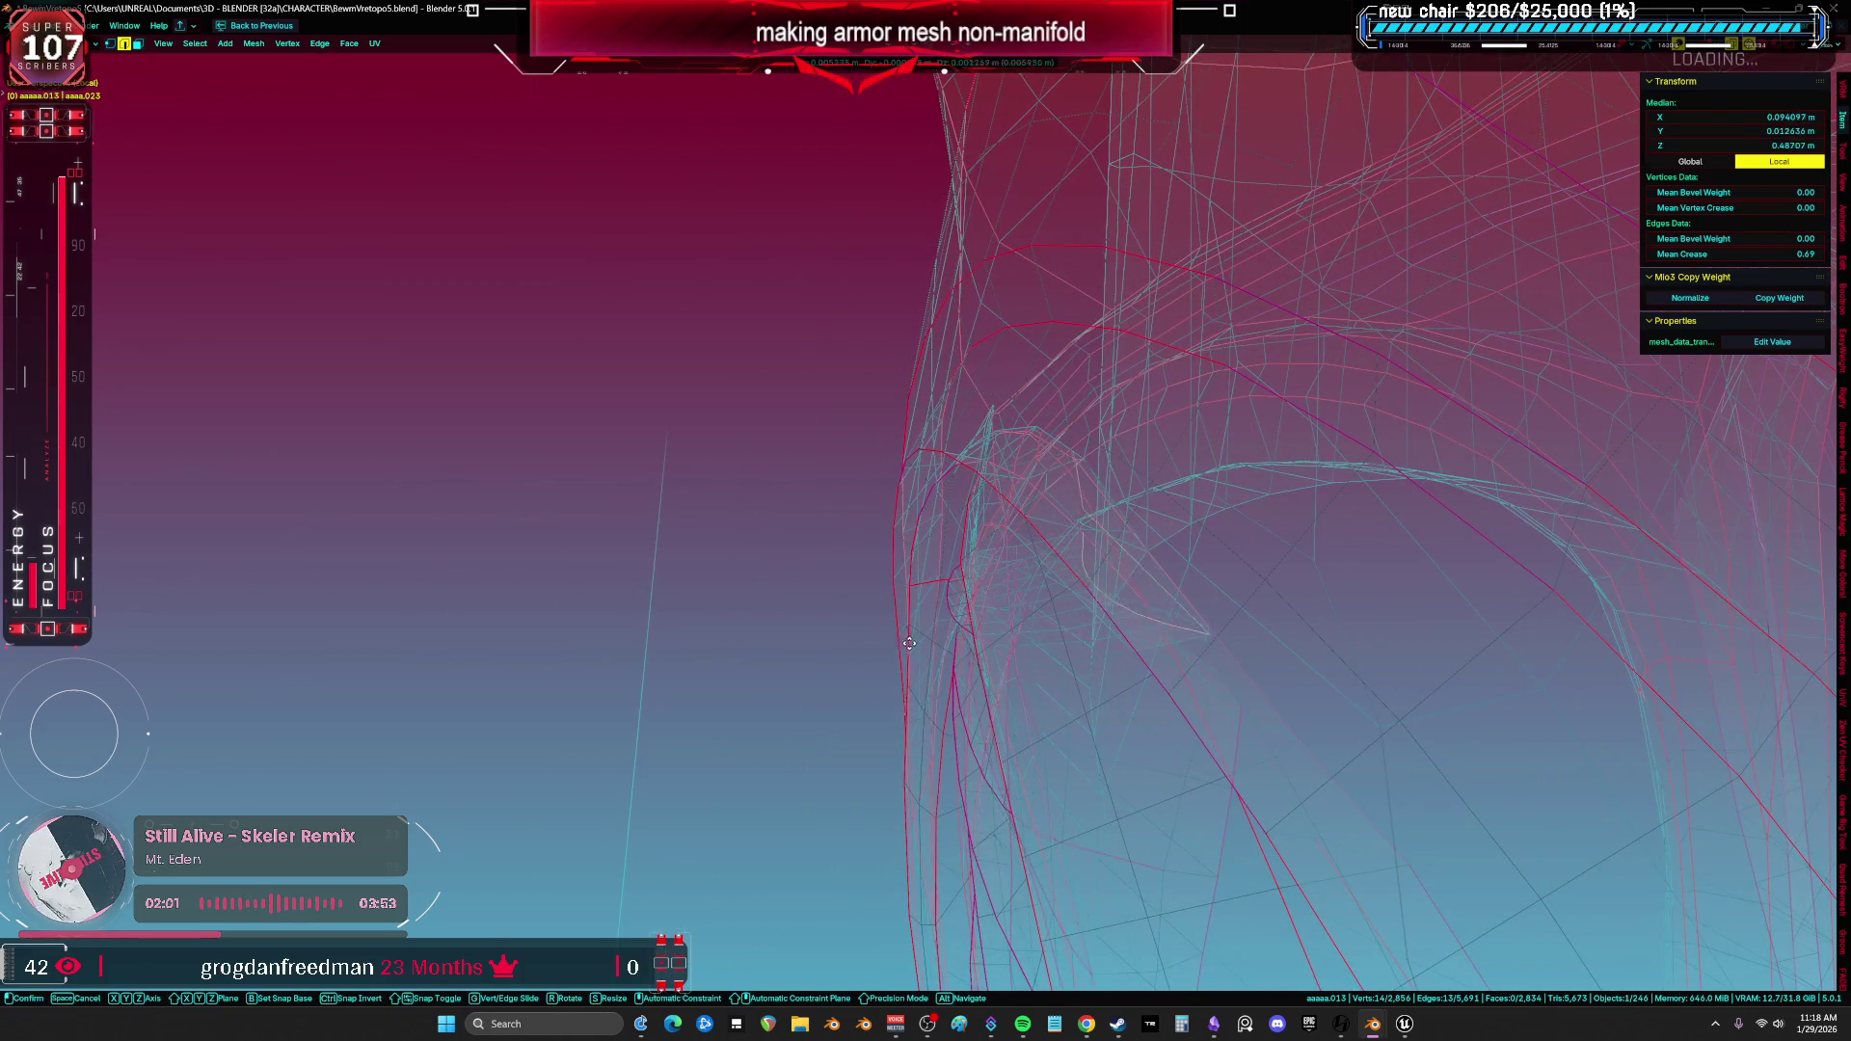
key("r")
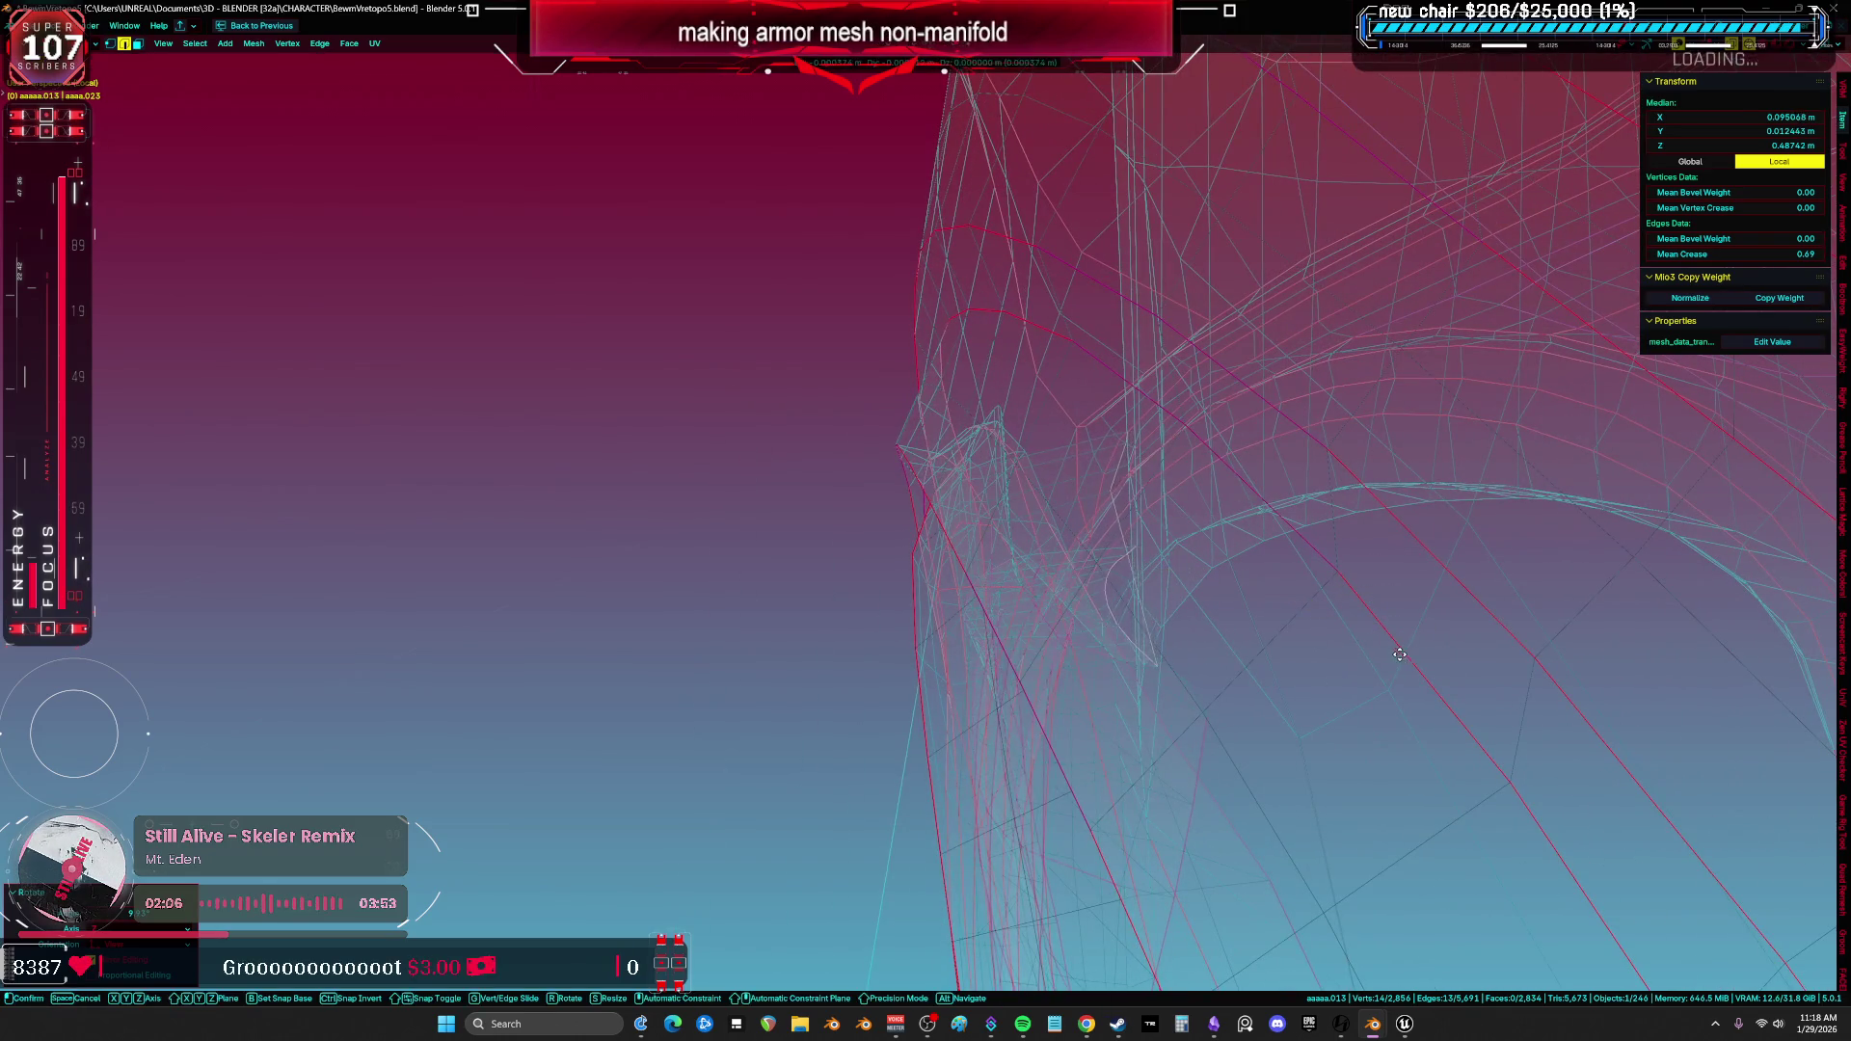
mouse_move(1299, 650)
middle_mouse_down()
mouse_move(1106, 585)
mouse_move(1065, 607)
middle_mouse_up()
key("alt+z")
key("z")
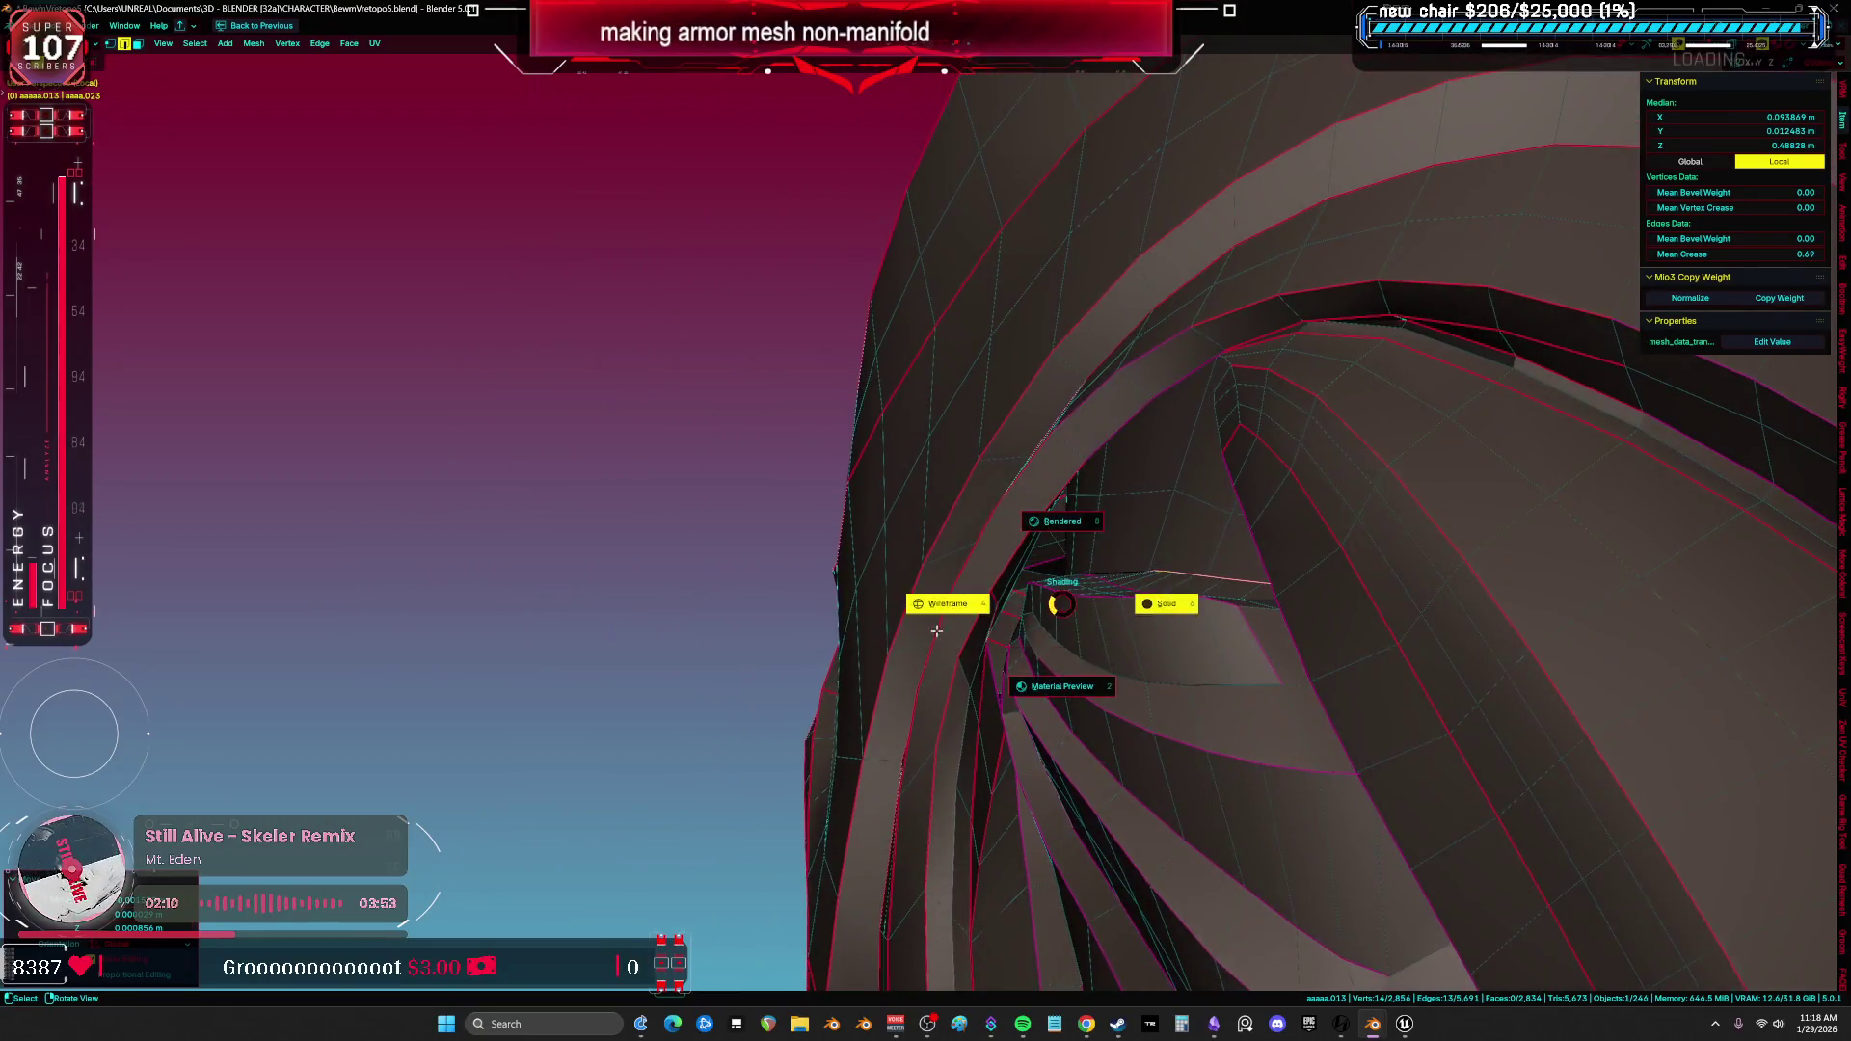
left_click(954, 648)
mouse_move(953, 650)
middle_mouse_down()
mouse_move(993, 742)
mouse_move(1083, 600)
mouse_move(1123, 583)
mouse_move(1022, 515)
middle_mouse_up()
key("shift+z")
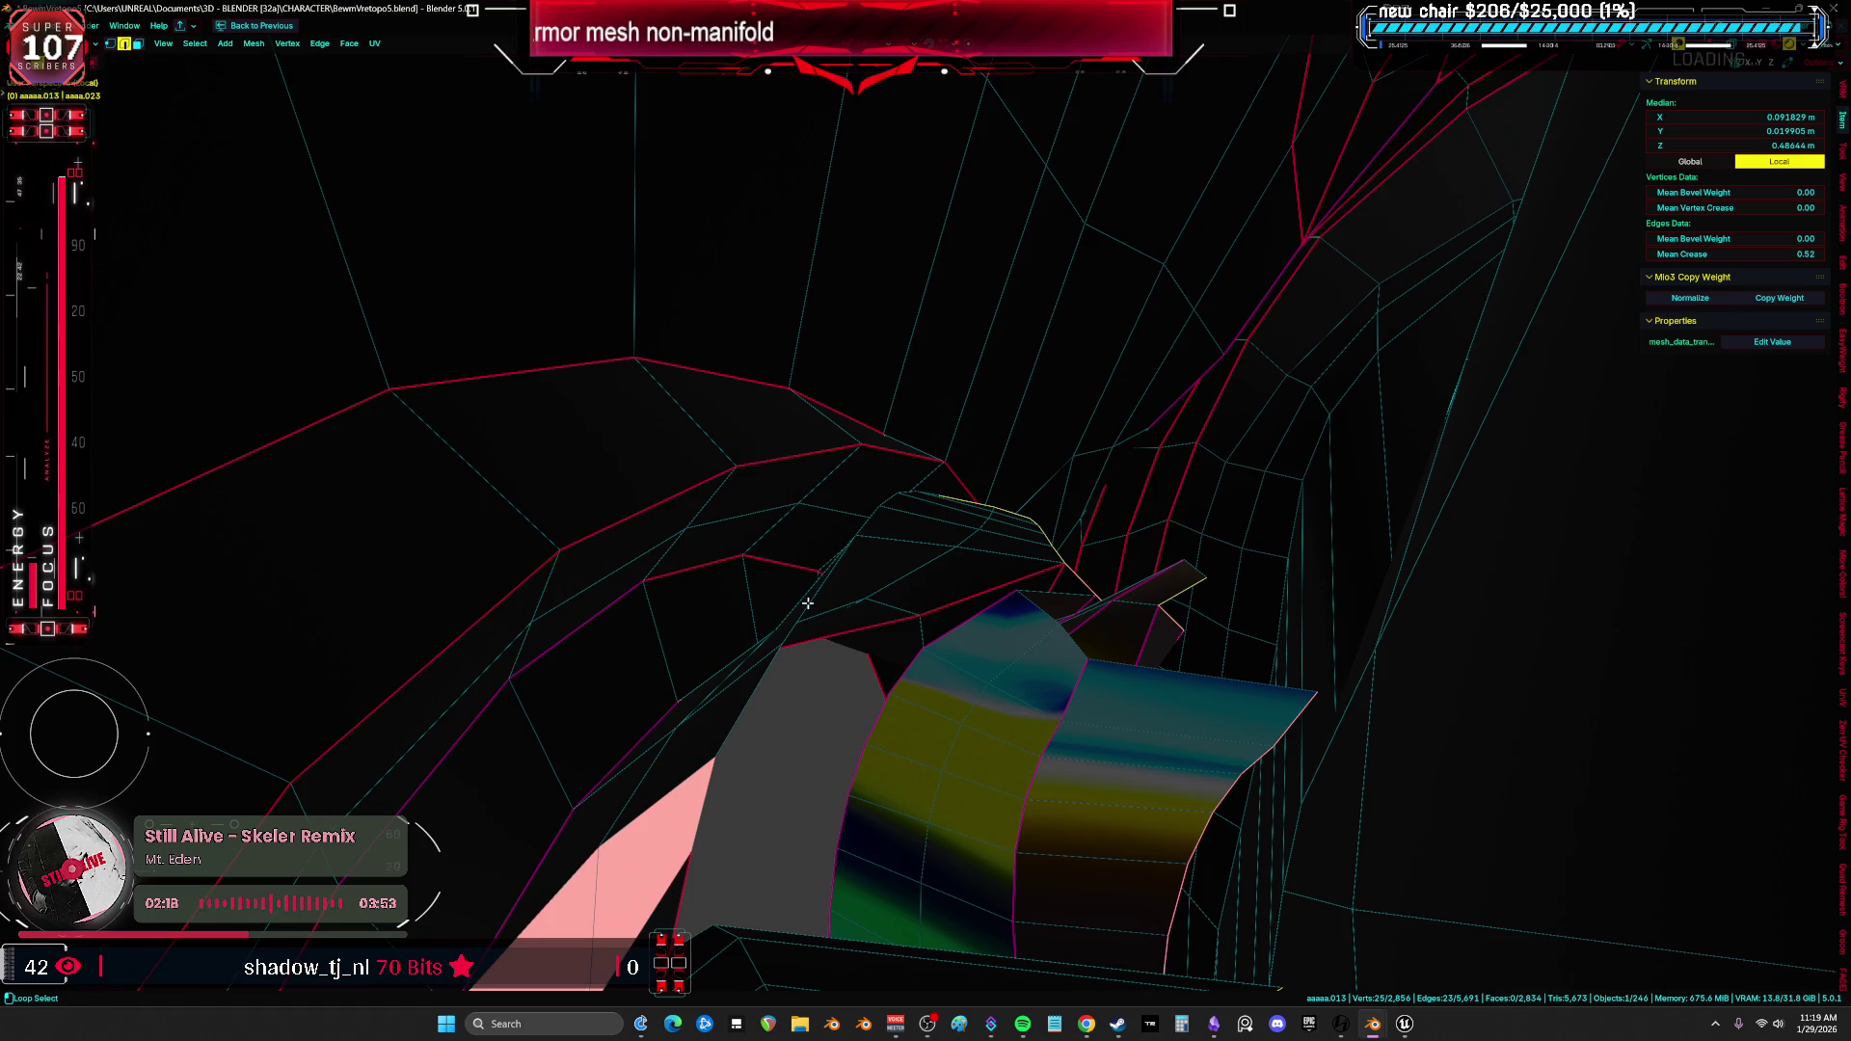
scroll(848, 550, "up", 5)
Extrude the selected edges again to add another row of faces on the strip.
left_click_drag(852, 537, 615, 482, "shift")
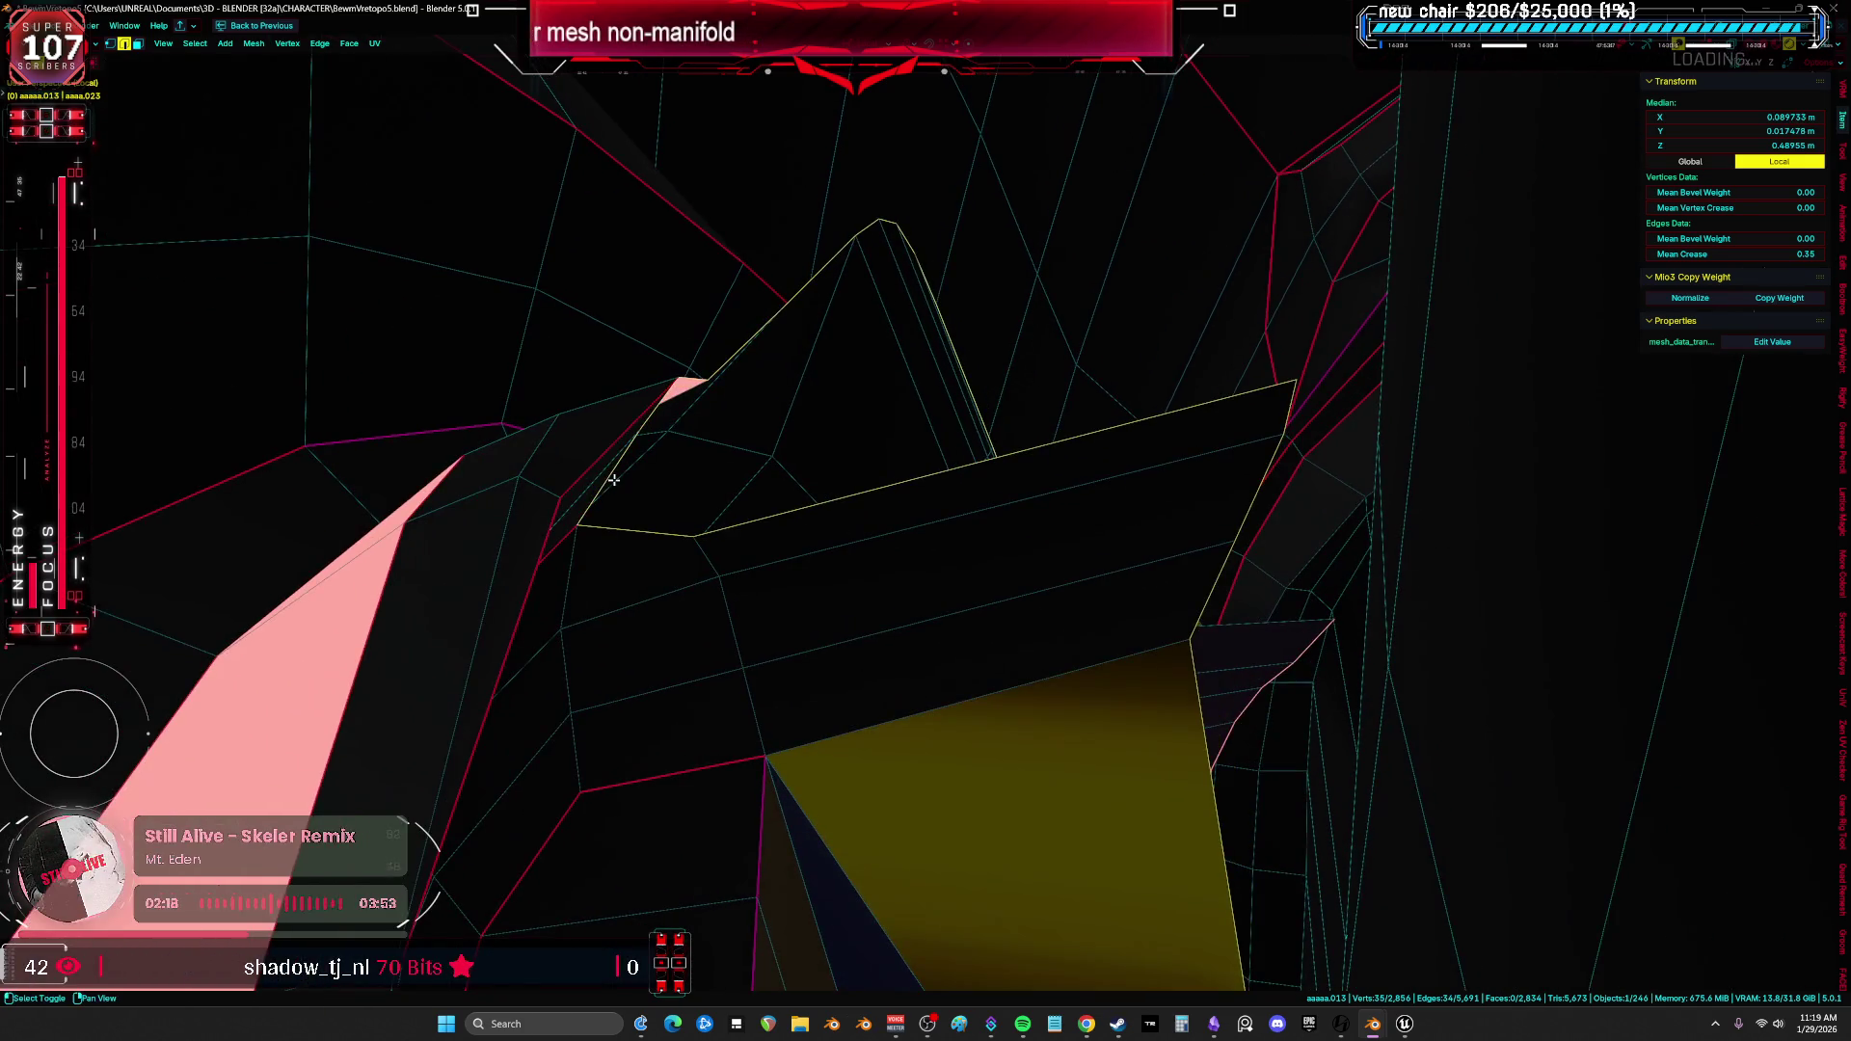
middle_click_drag(615, 482, 709, 485)
key("g")
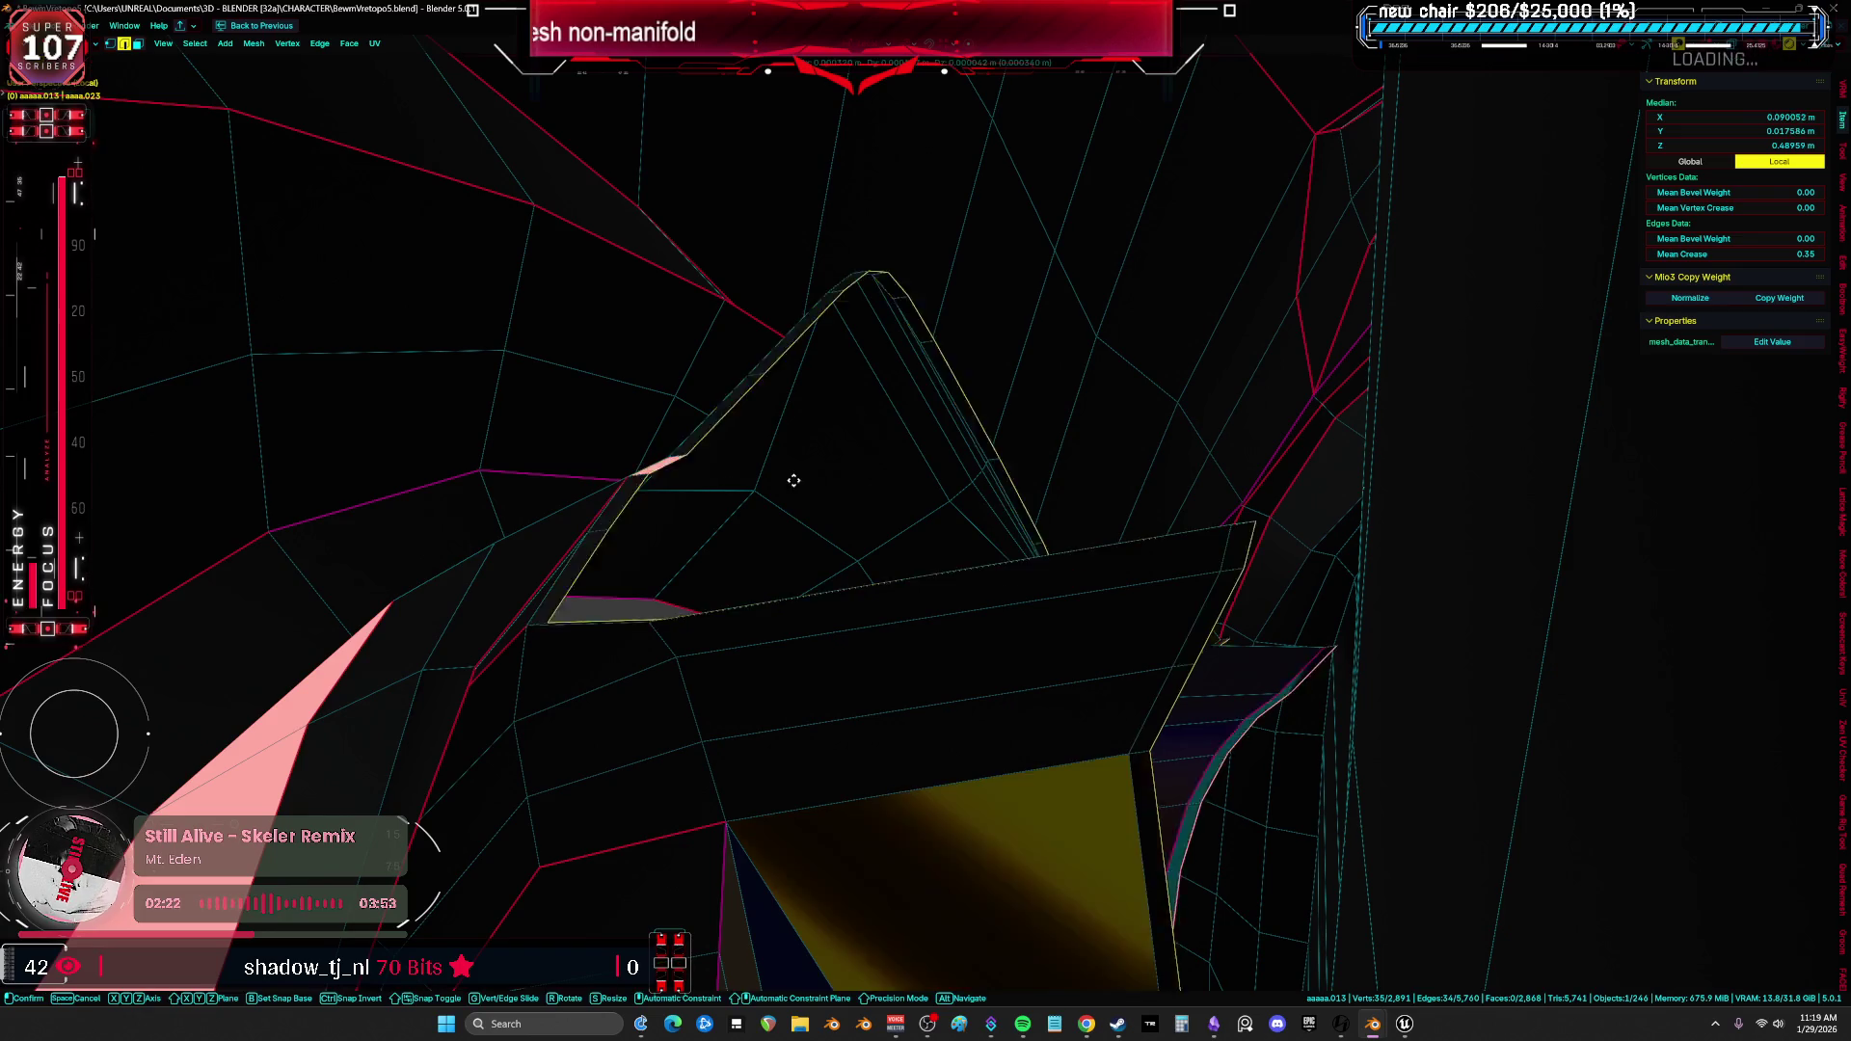
left_click(1447, 470)
key("q")
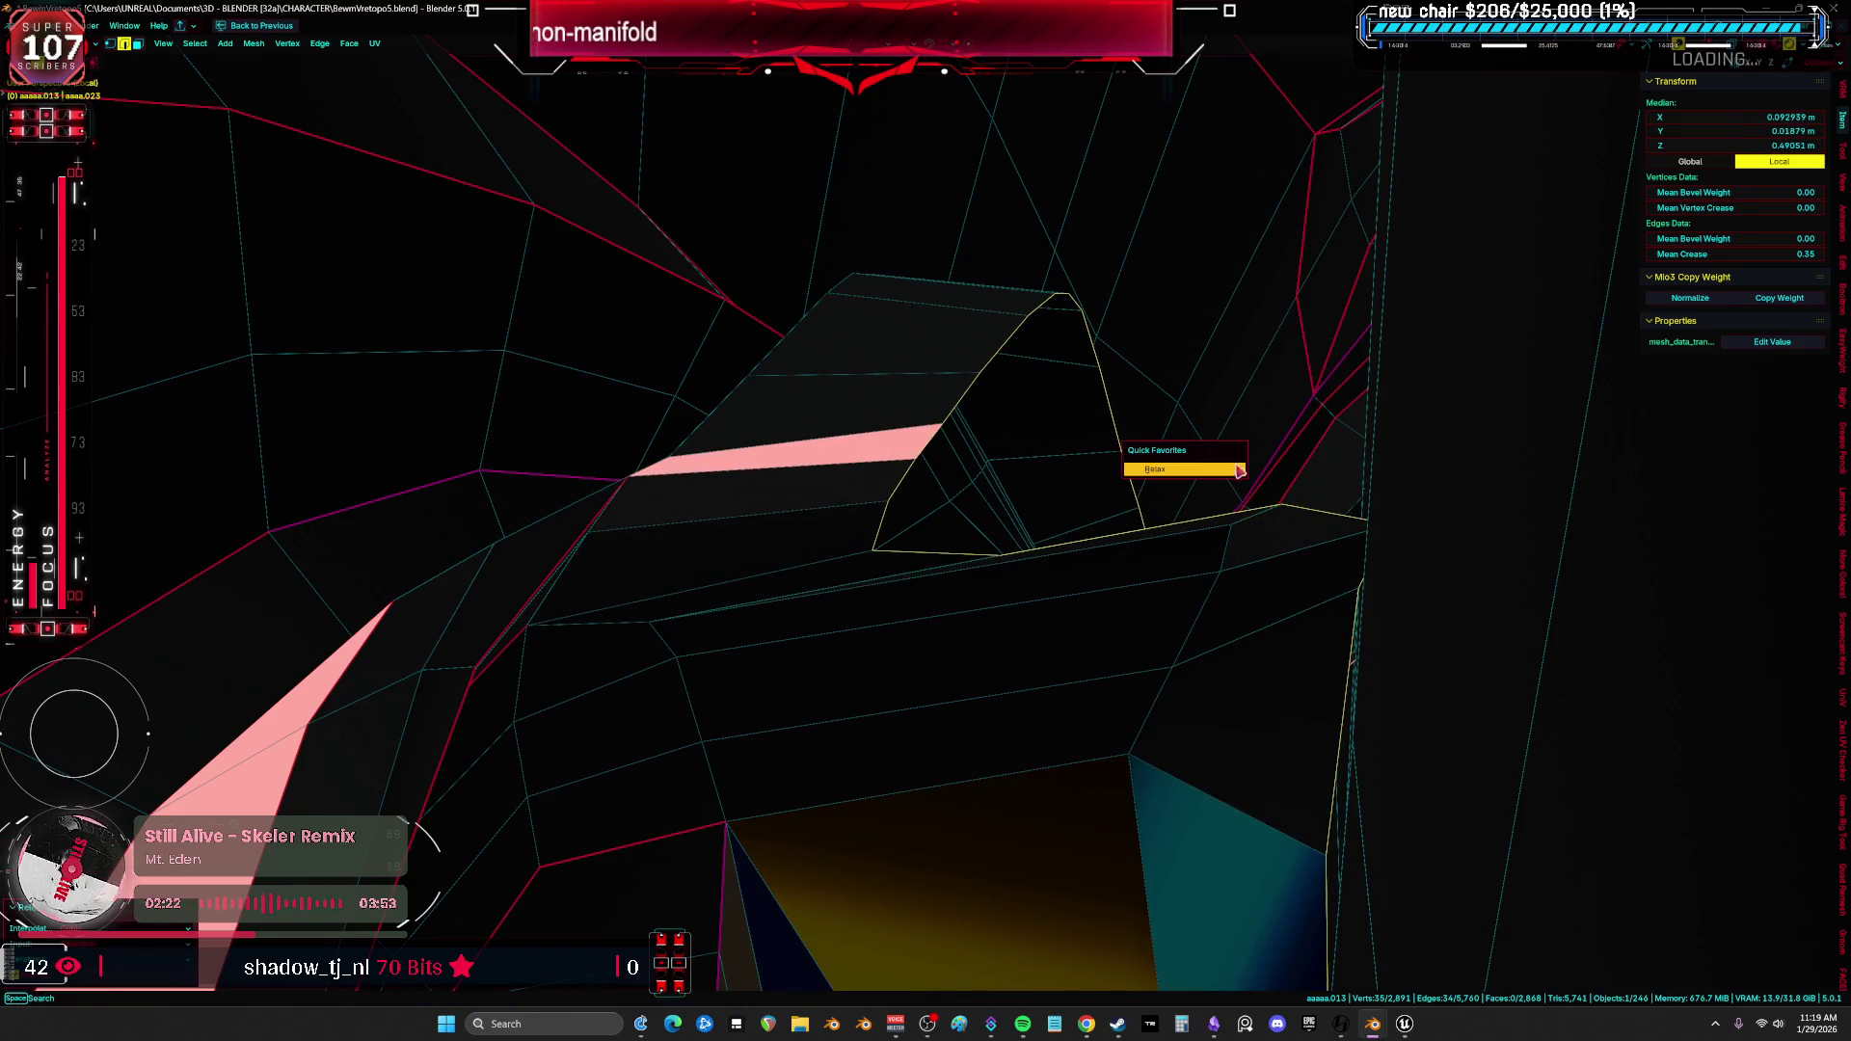
mouse_move(1235, 471)
middle_mouse_down()
mouse_move(1030, 424)
mouse_move(1129, 414)
middle_mouse_up()
Leave edit mode and show the leg piece in Material Preview, orbiting to review it.
key("Tab")
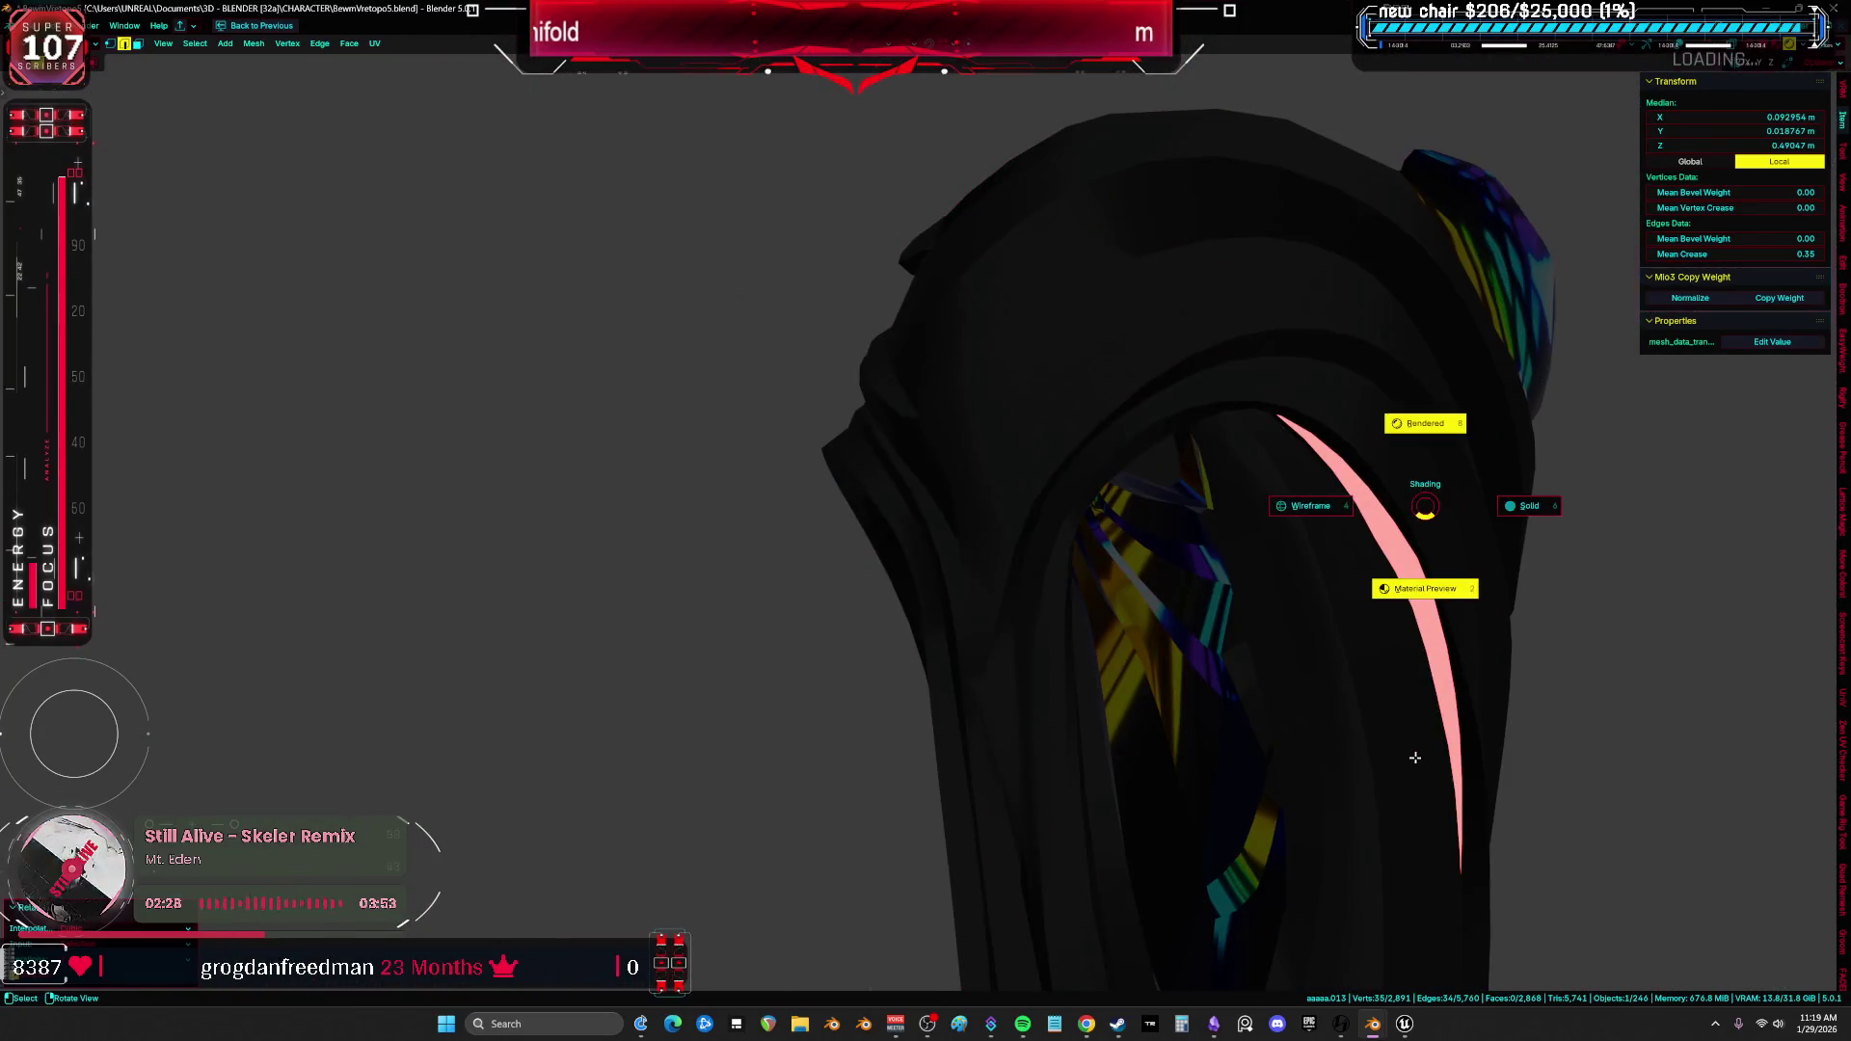
left_click(1415, 759)
middle_click_drag(1416, 757, 1144, 676)
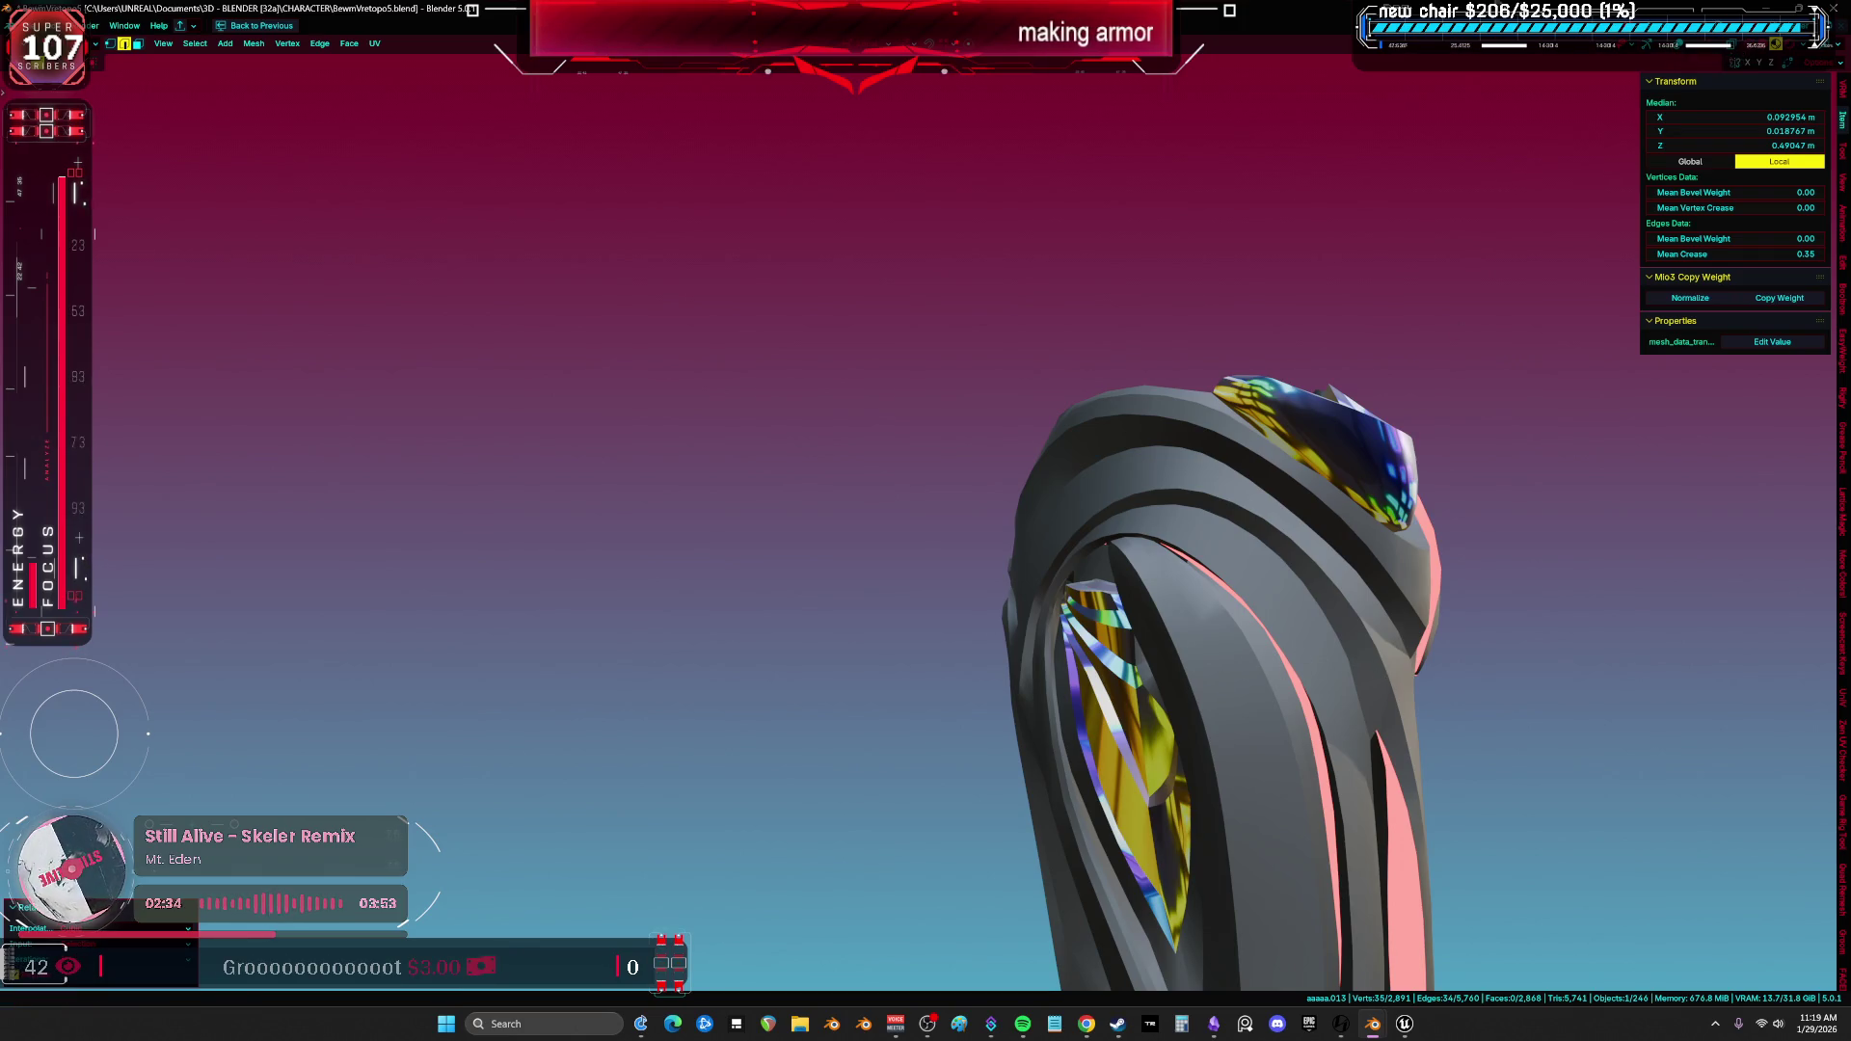
middle_click_drag(1201, 397, 1200, 398)
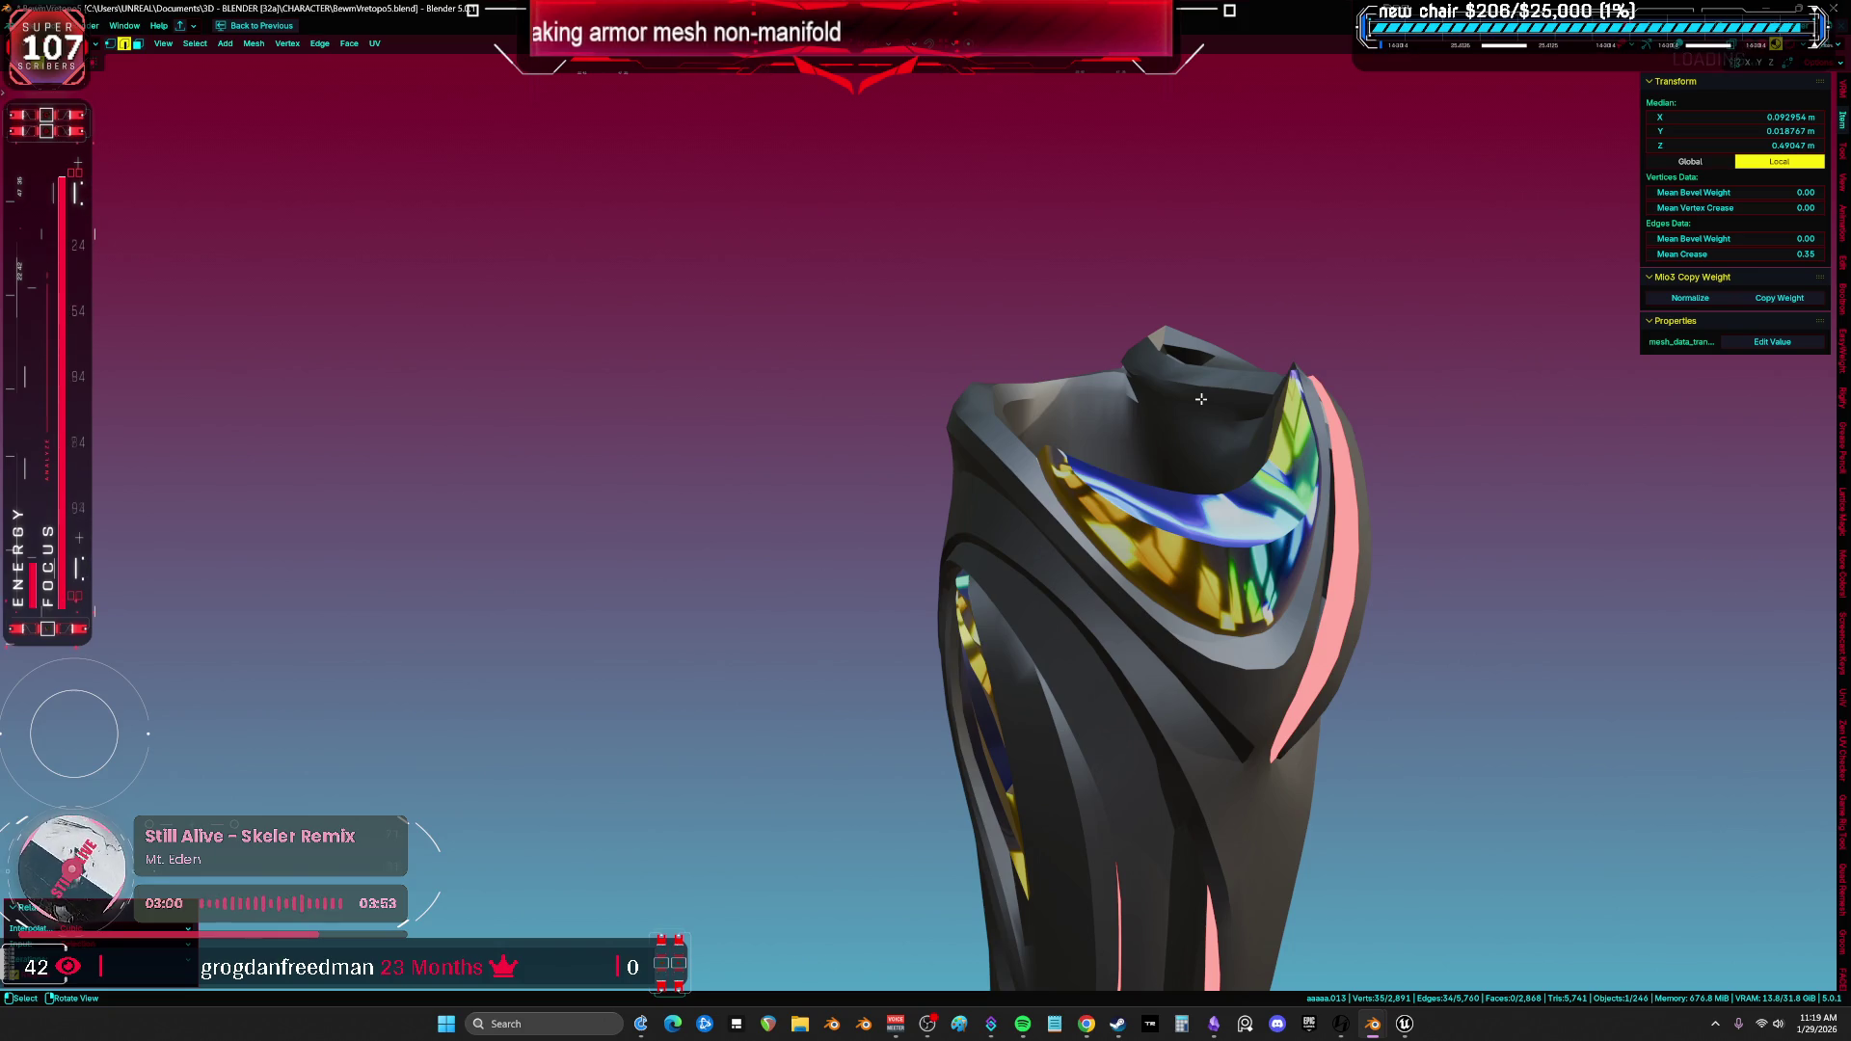
Vertex-slide the creased vertex inside the lower leg into place.
mouse_move(981, 431)
middle_mouse_down()
mouse_move(1065, 479)
mouse_move(1026, 511)
middle_mouse_up()
key("alt+a")
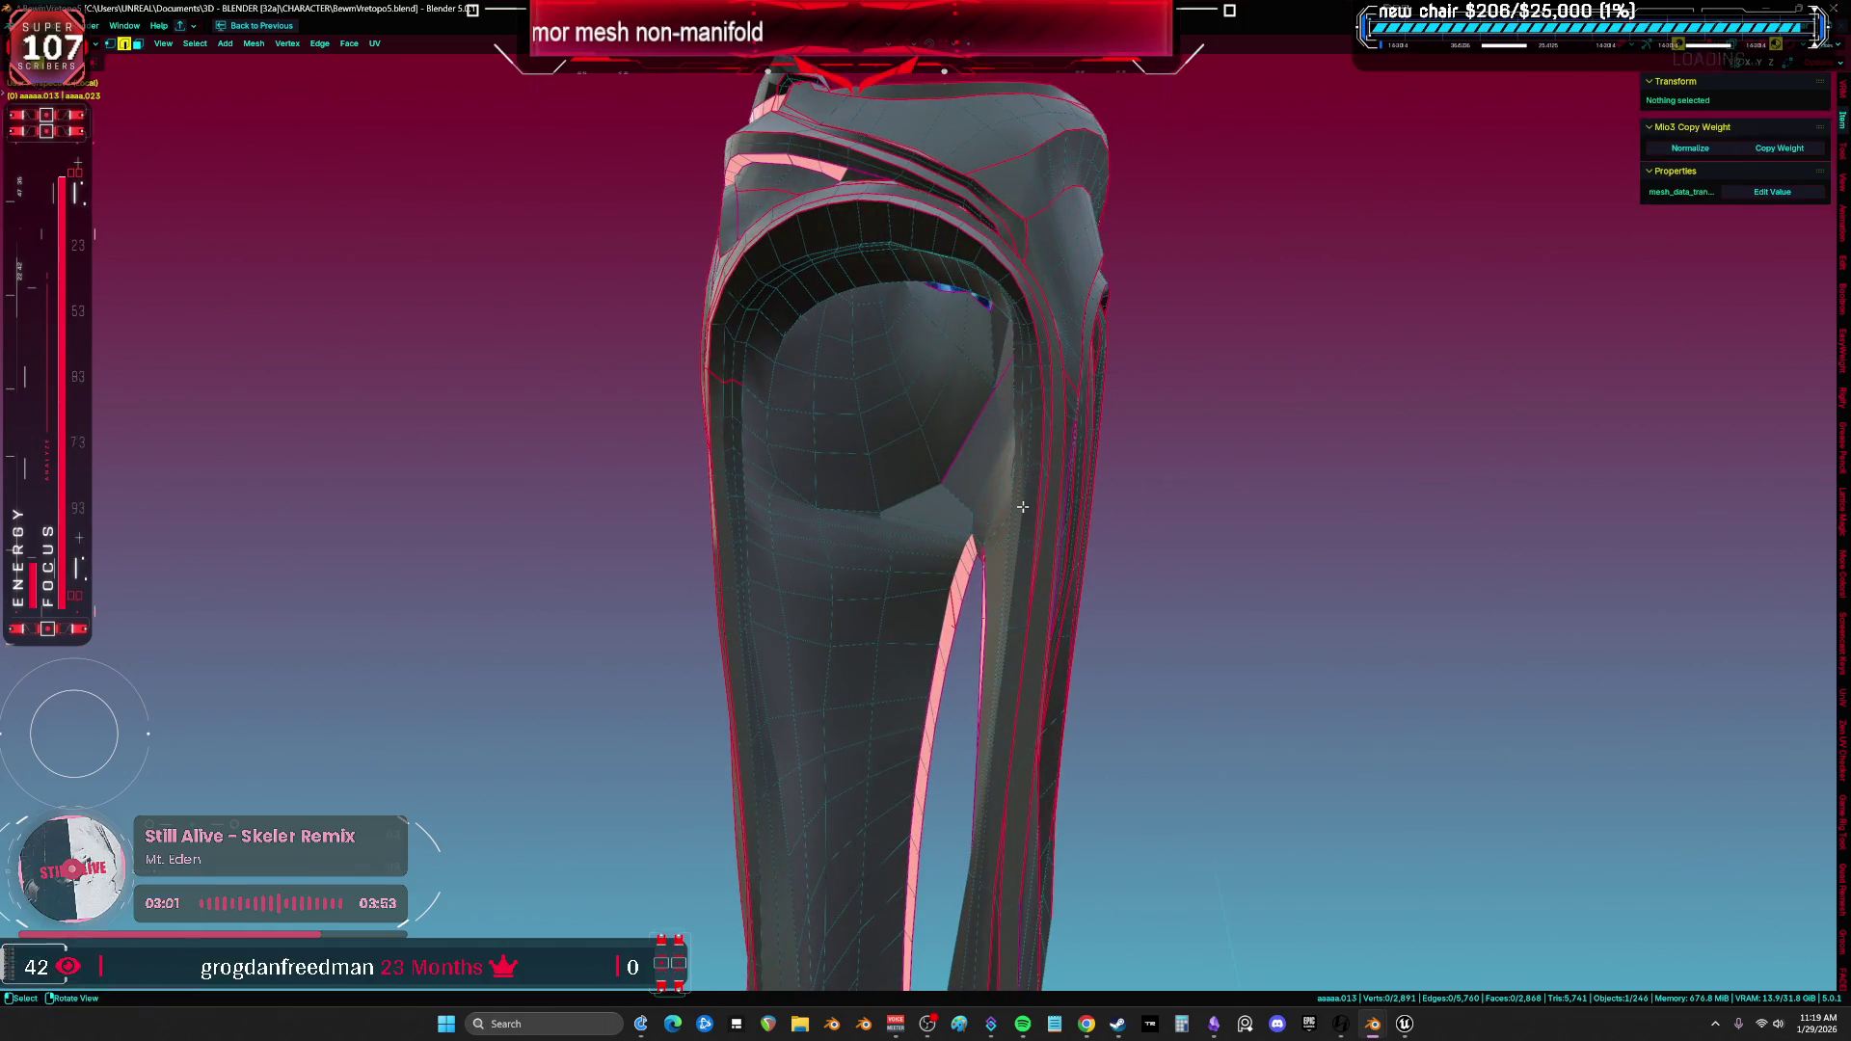
scroll(778, 438, "up", 3)
scroll(797, 550, "up", 2)
left_click(898, 413)
key("g")
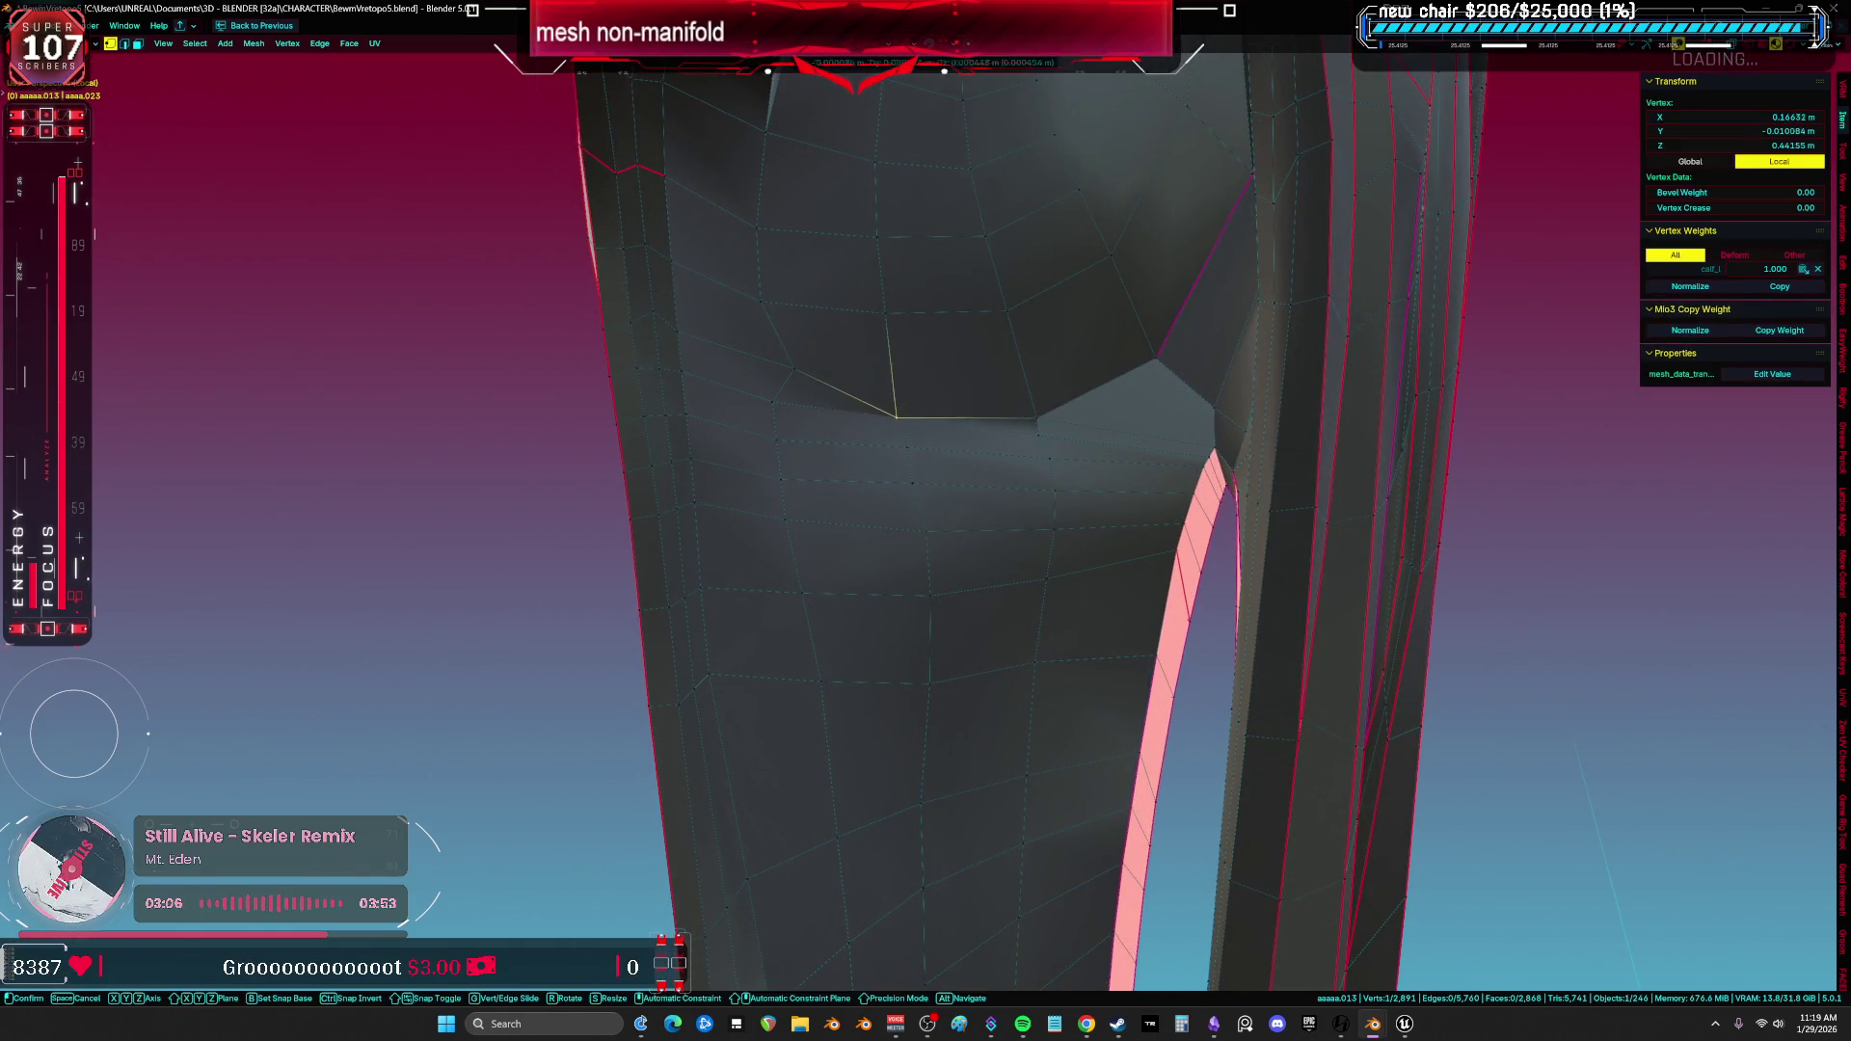
left_click(1041, 417)
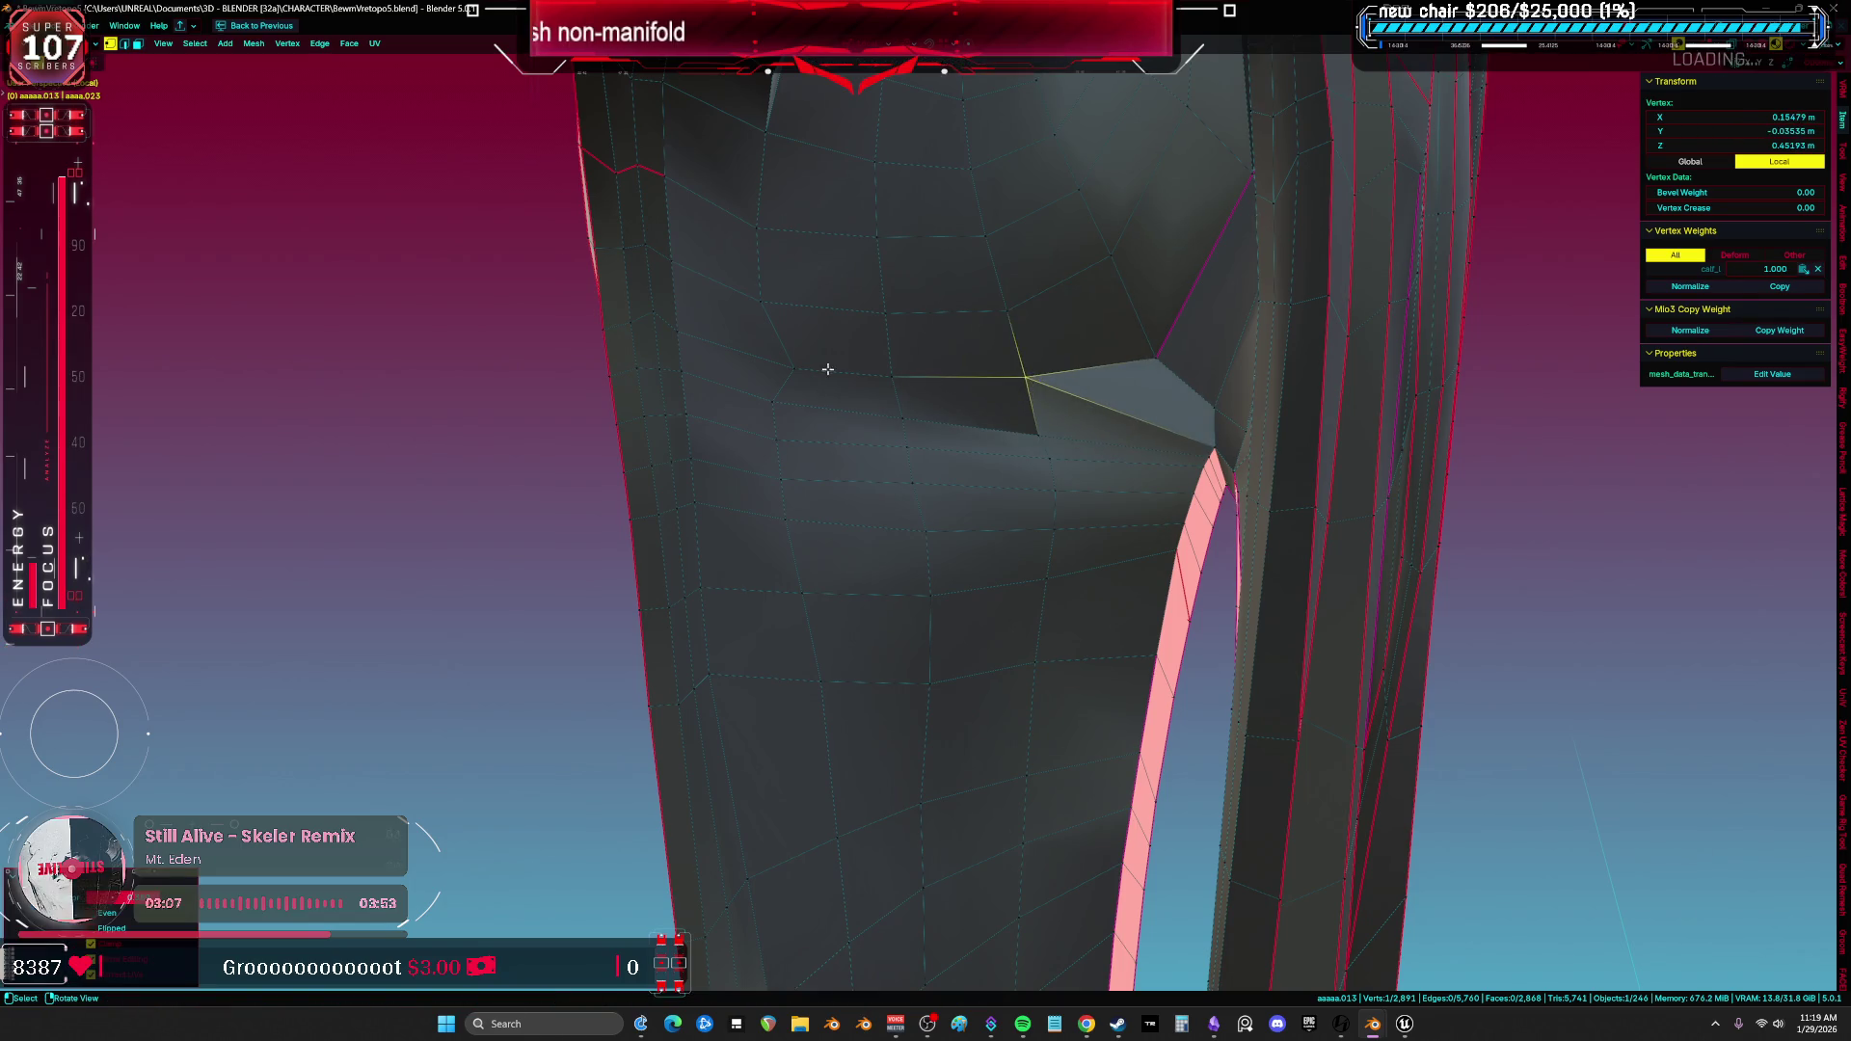
Review the whole leg from several angles and clear the selection.
left_click(768, 367)
key("a")
scroll(925, 434, "down", 5)
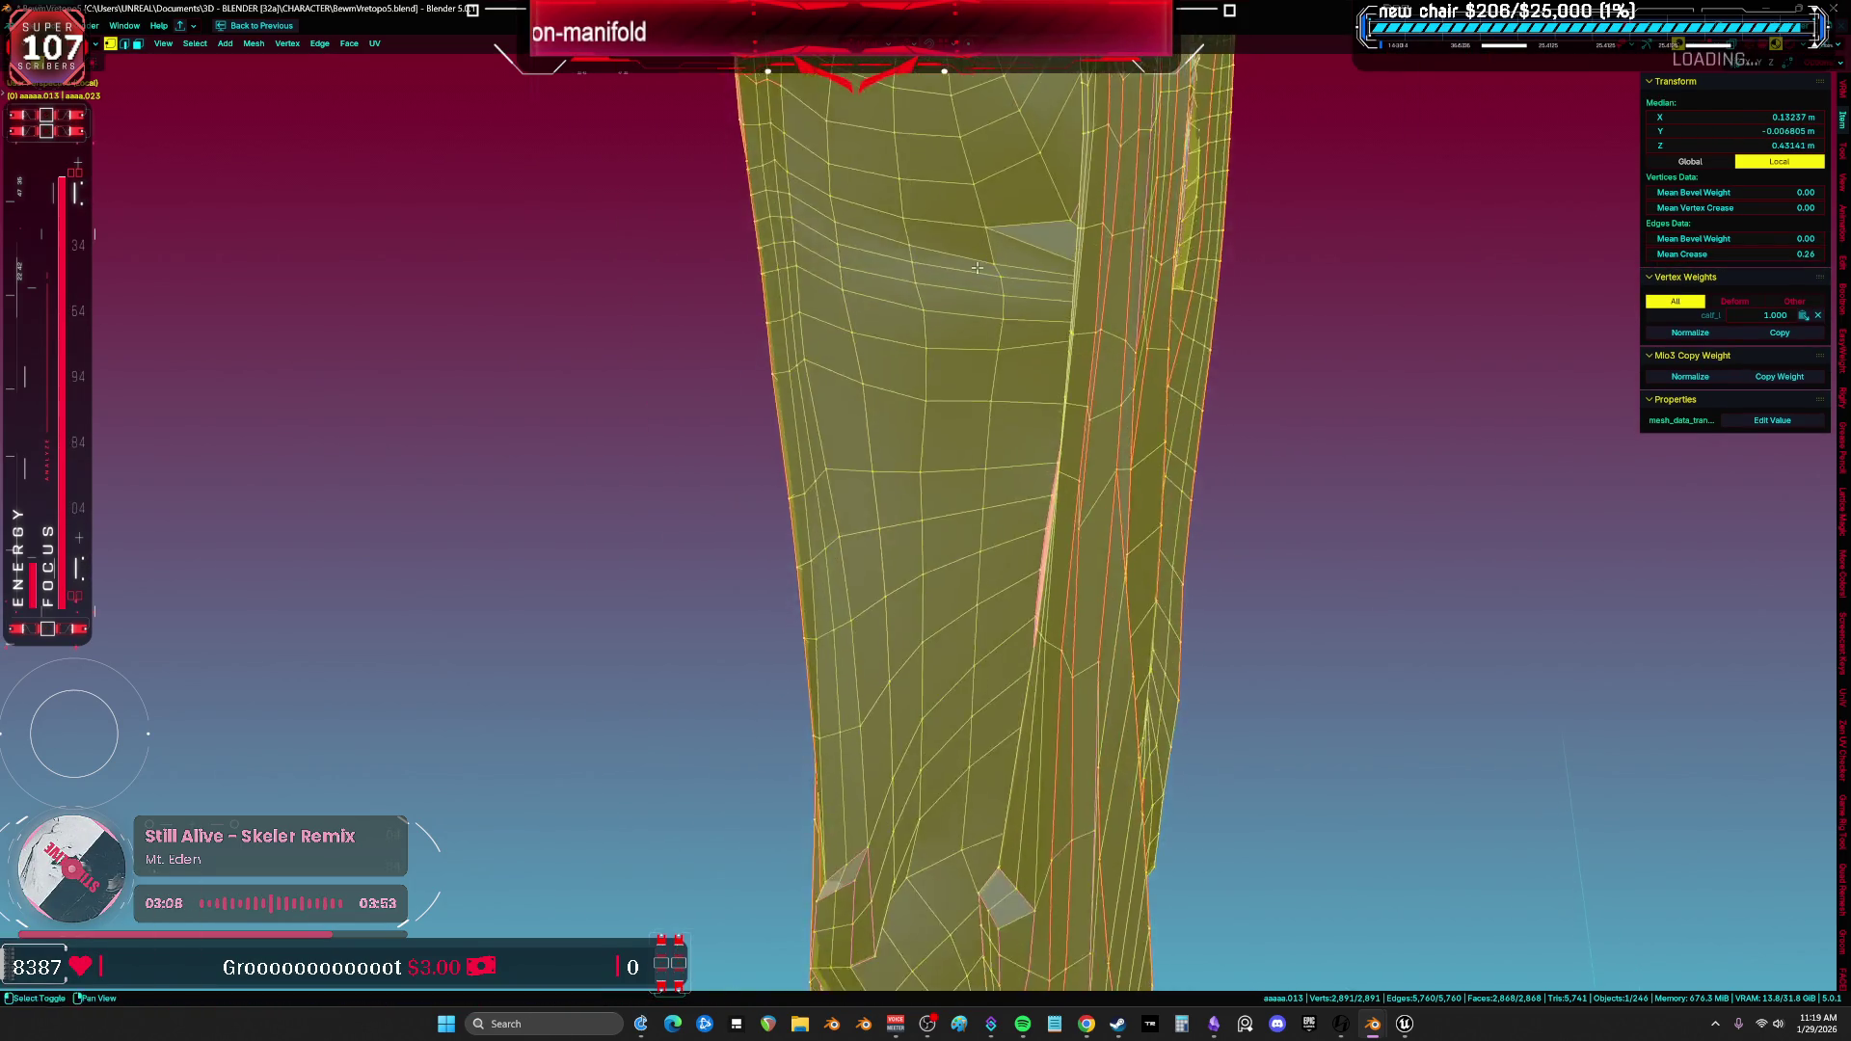
middle_click_drag(926, 435, 1087, 390)
scroll(1088, 389, "up", 2)
scroll(958, 354, "up", 3)
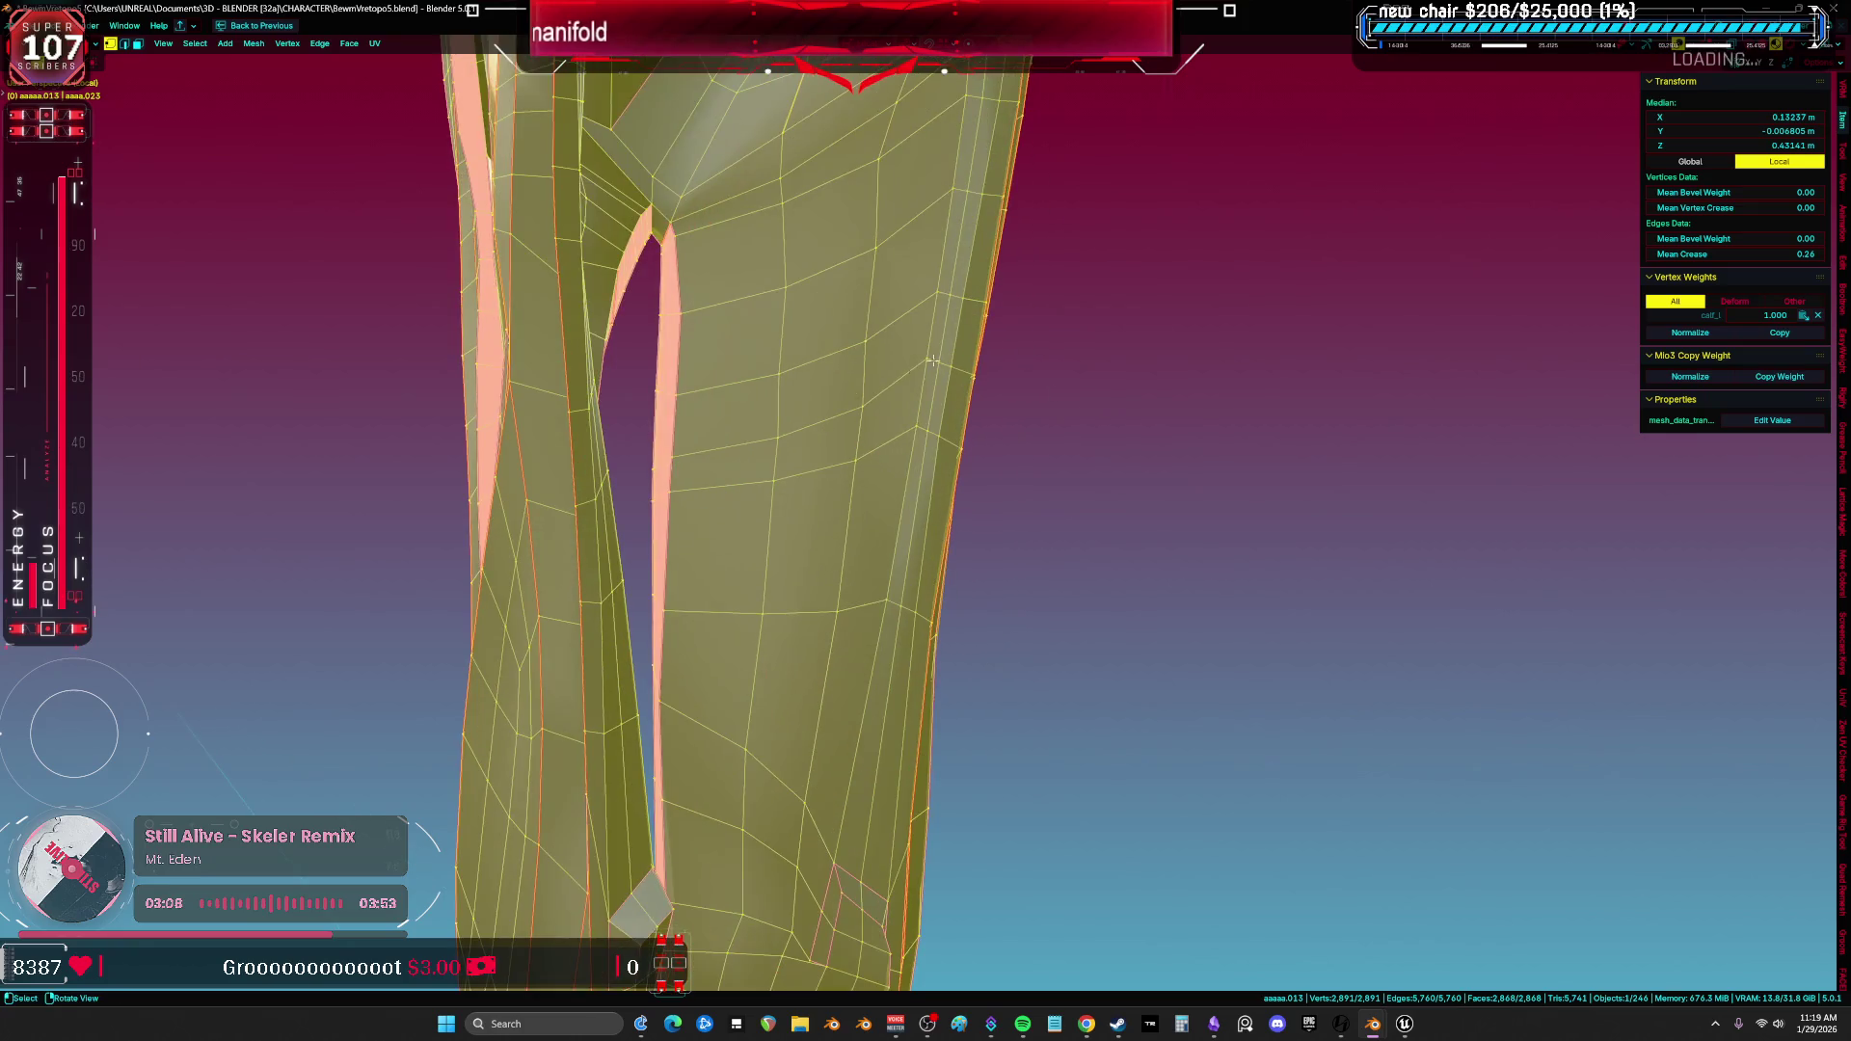
middle_click_drag(913, 405, 707, 410)
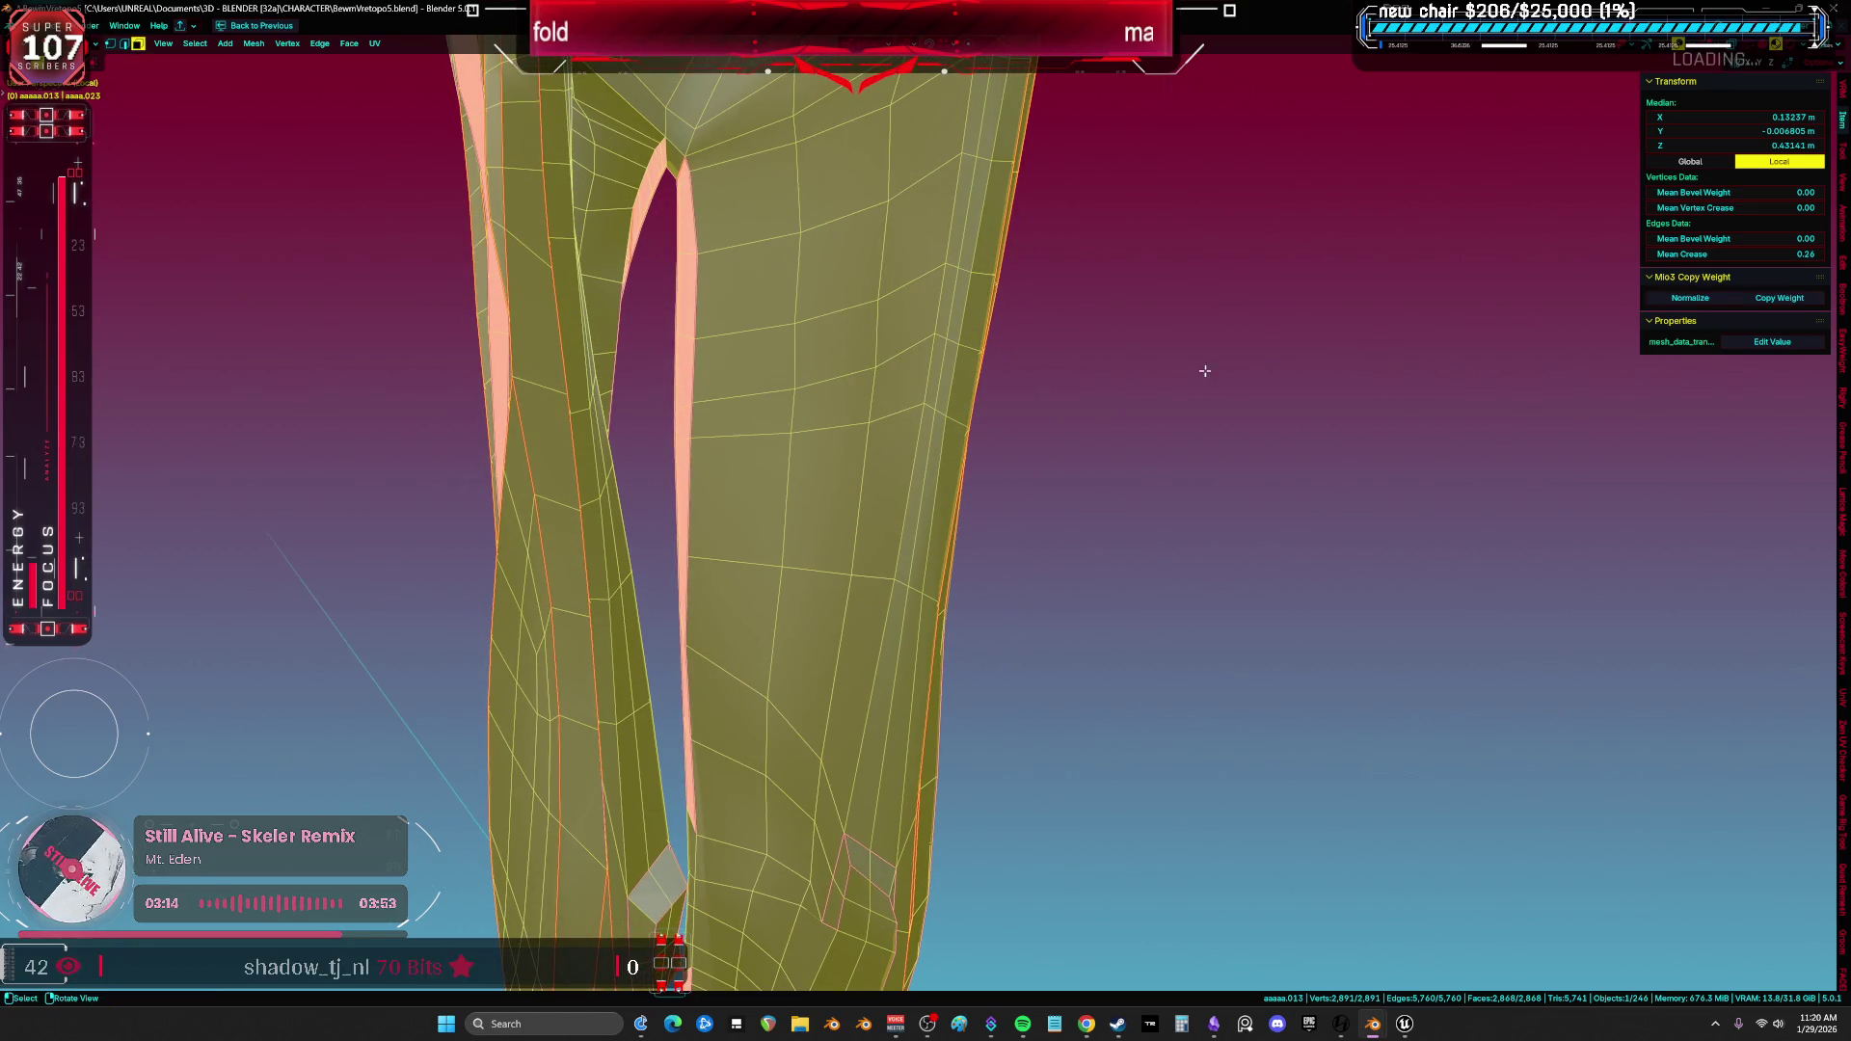
left_click(1149, 289)
middle_click_drag(1057, 274, 261, 44)
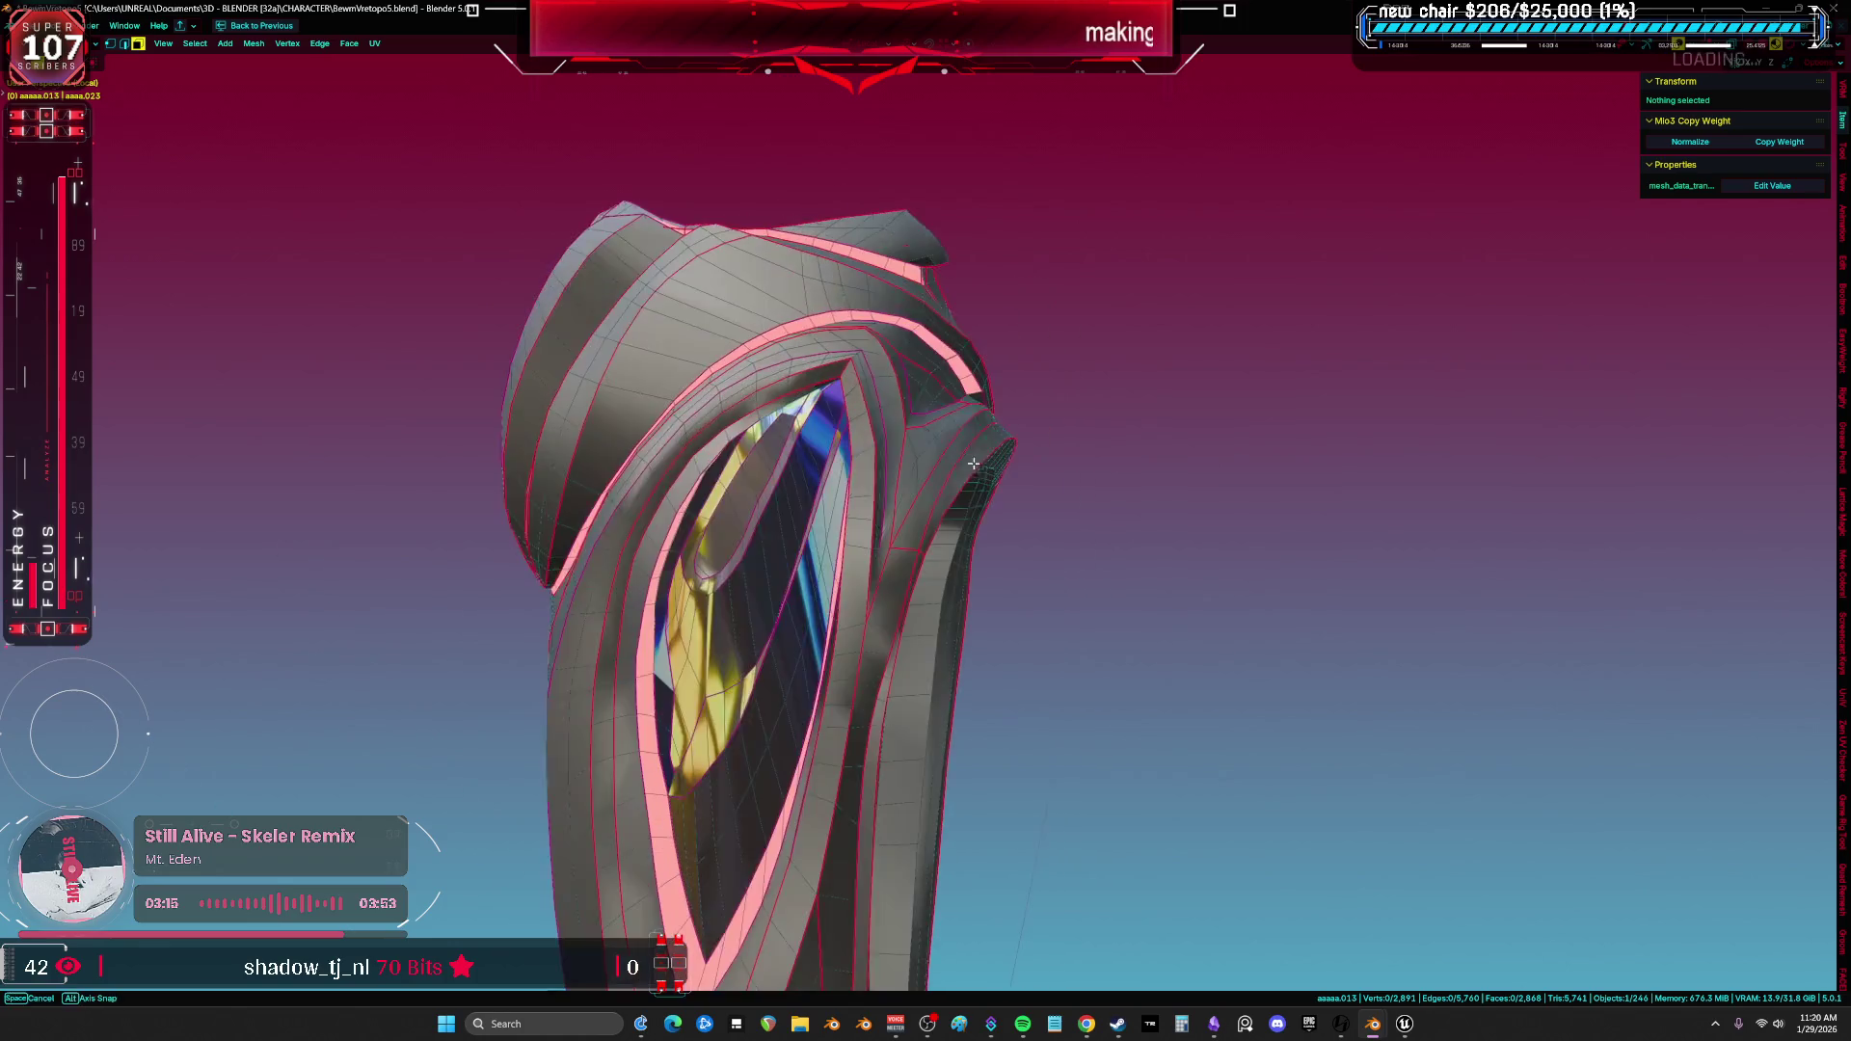
left_click(197, 45)
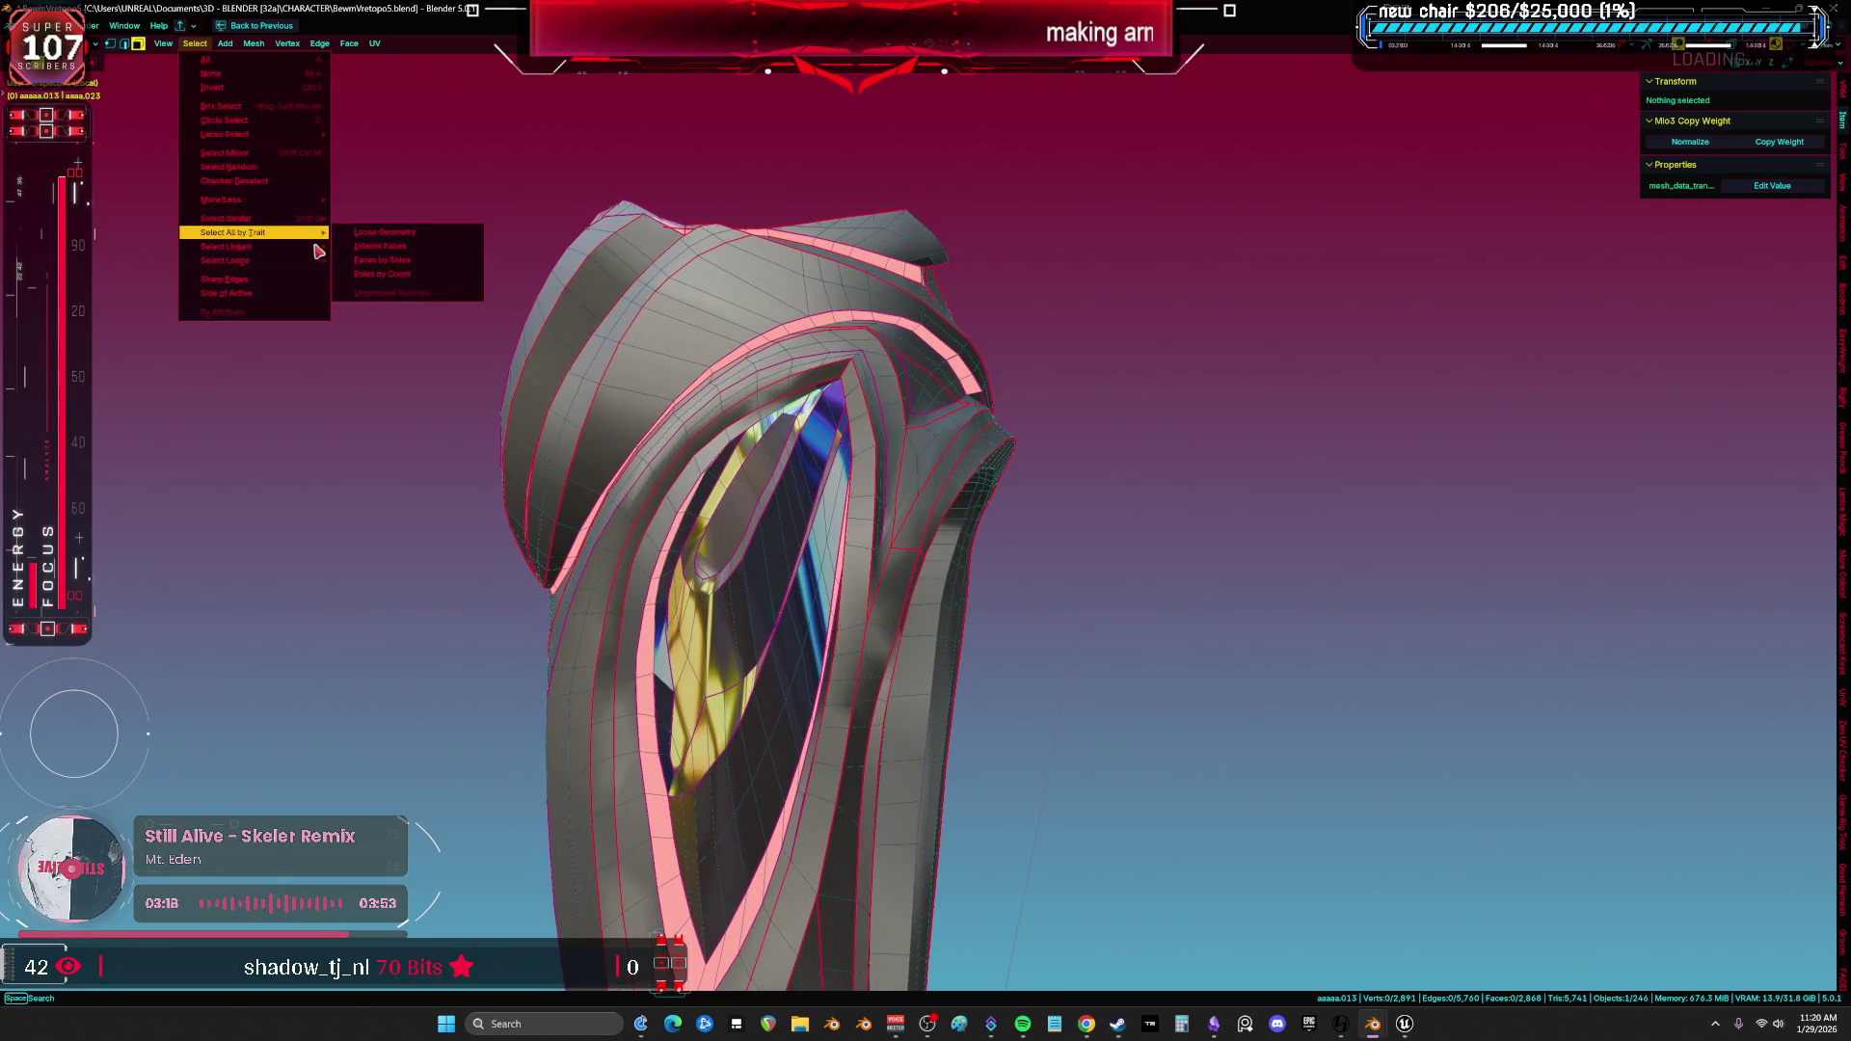
mouse_move(231, 219)
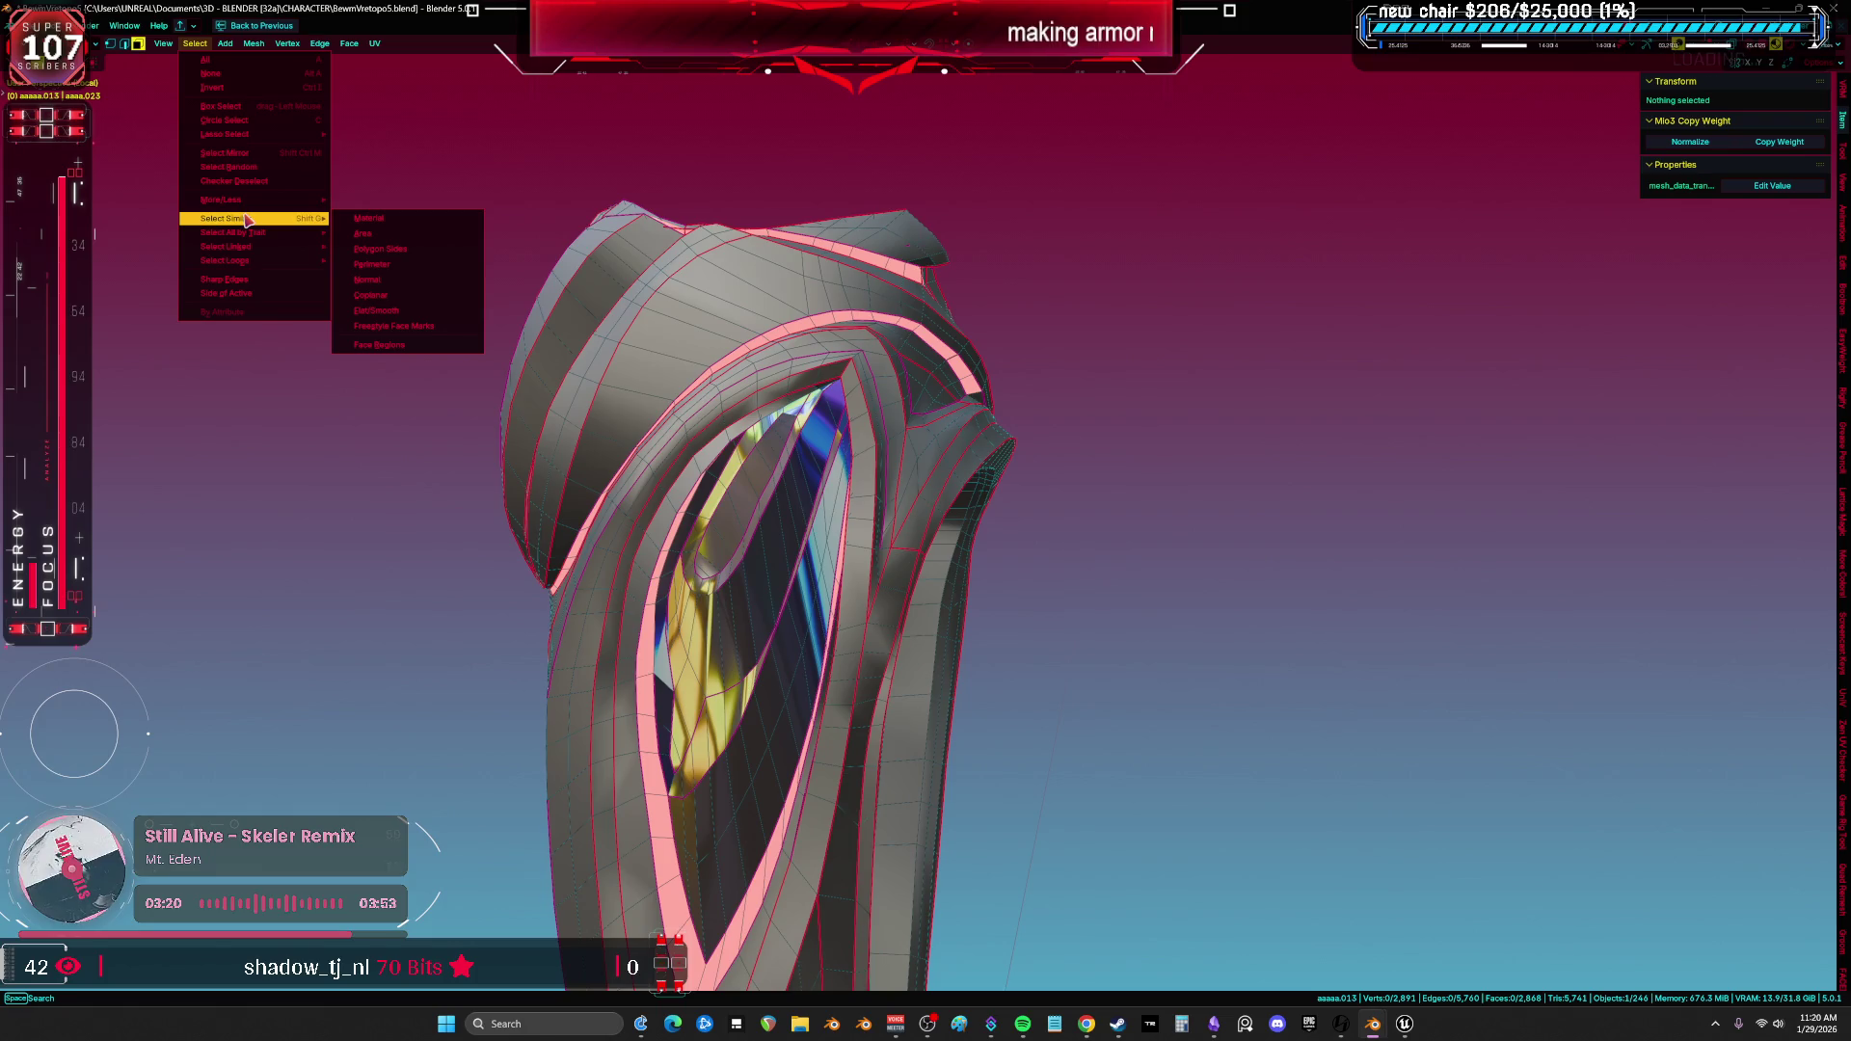
Browse the Select and View menus looking for the trait-selection command.
key("Escape")
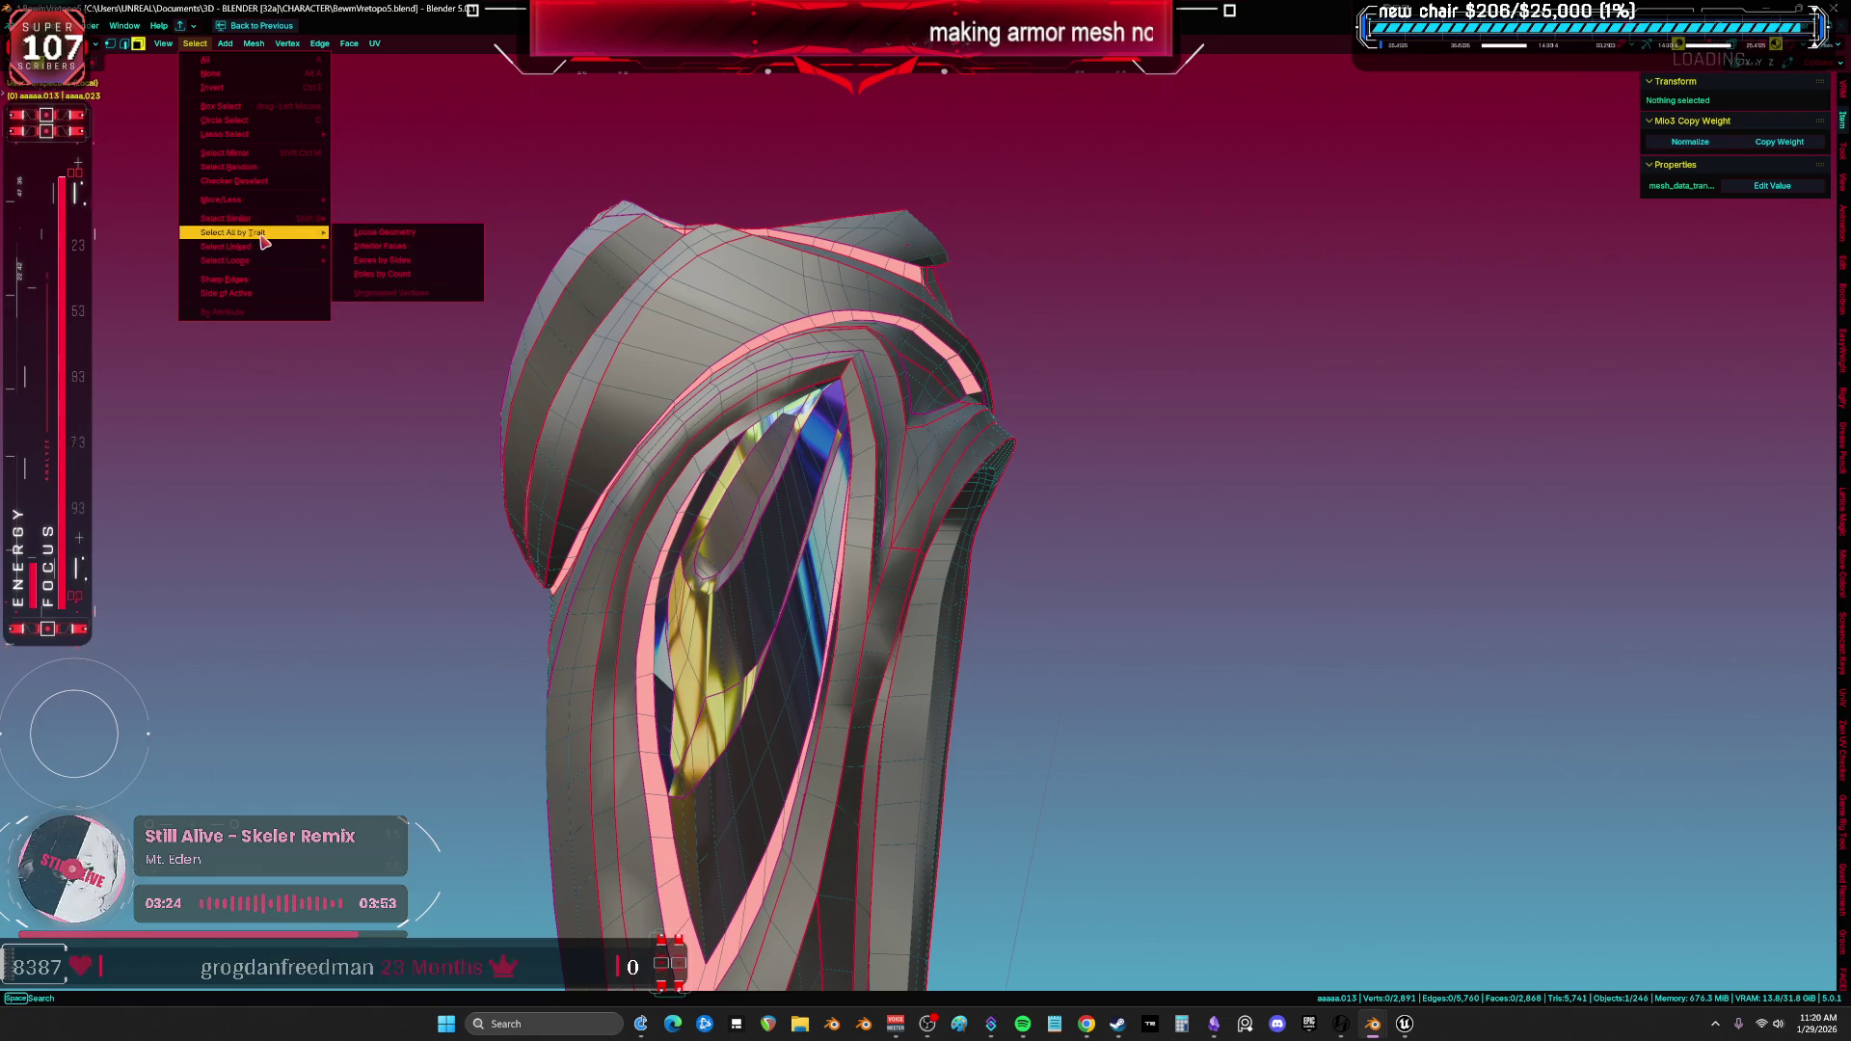
key("Escape")
left_click(198, 45)
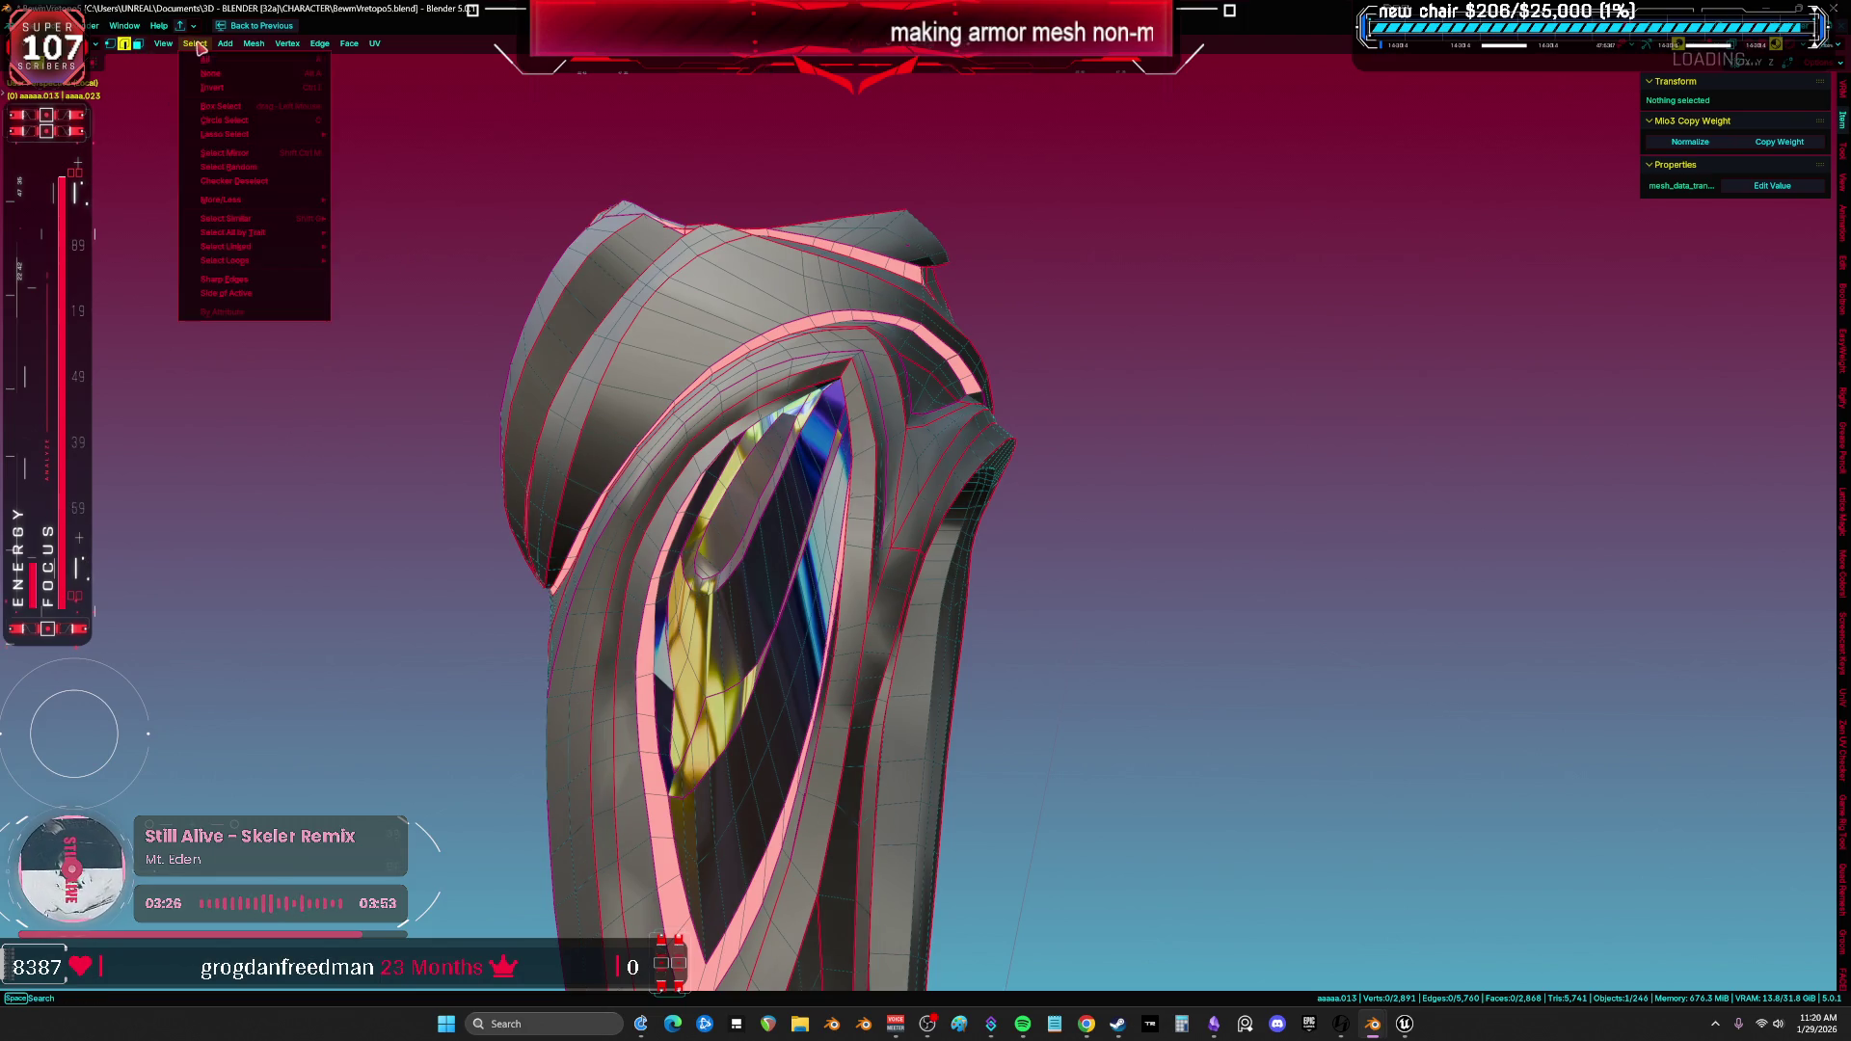
key("Escape")
left_click(164, 43)
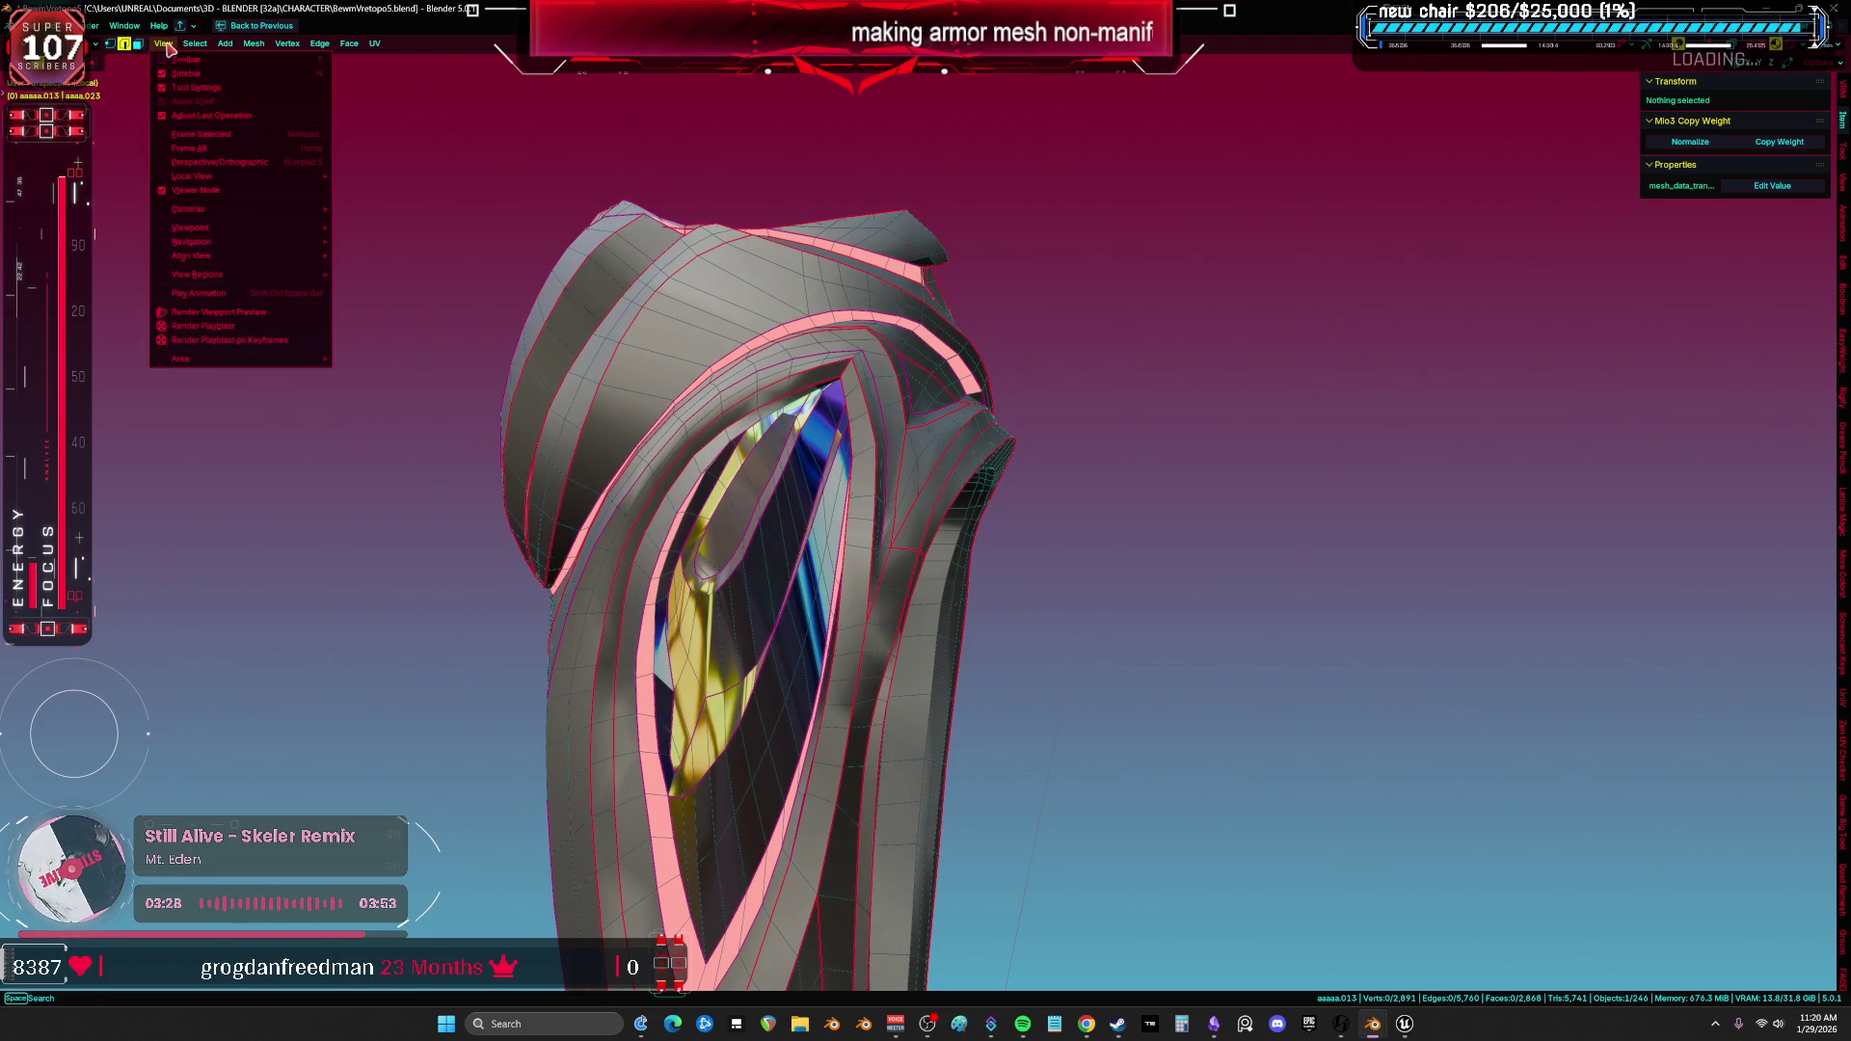
key("Escape")
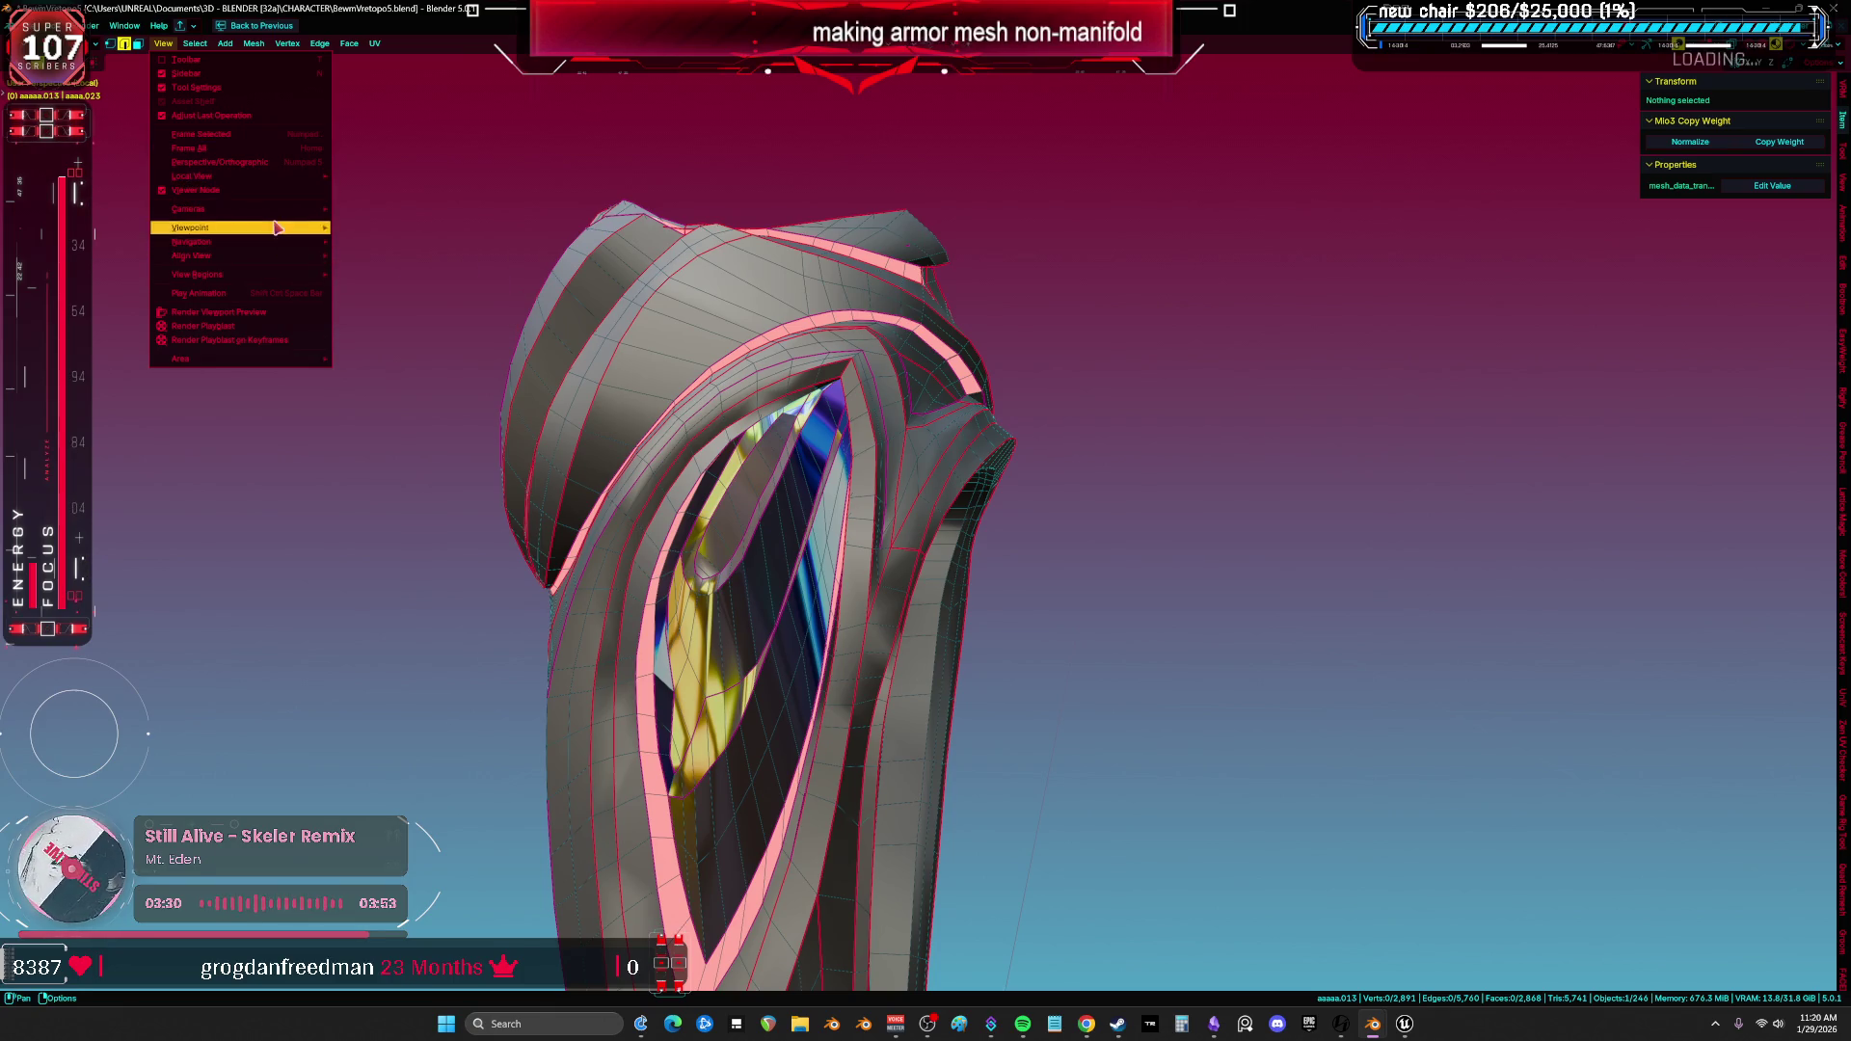
key("Escape")
Select all non-manifold geometry, switch to see-through display and frame the selection.
left_click(198, 43)
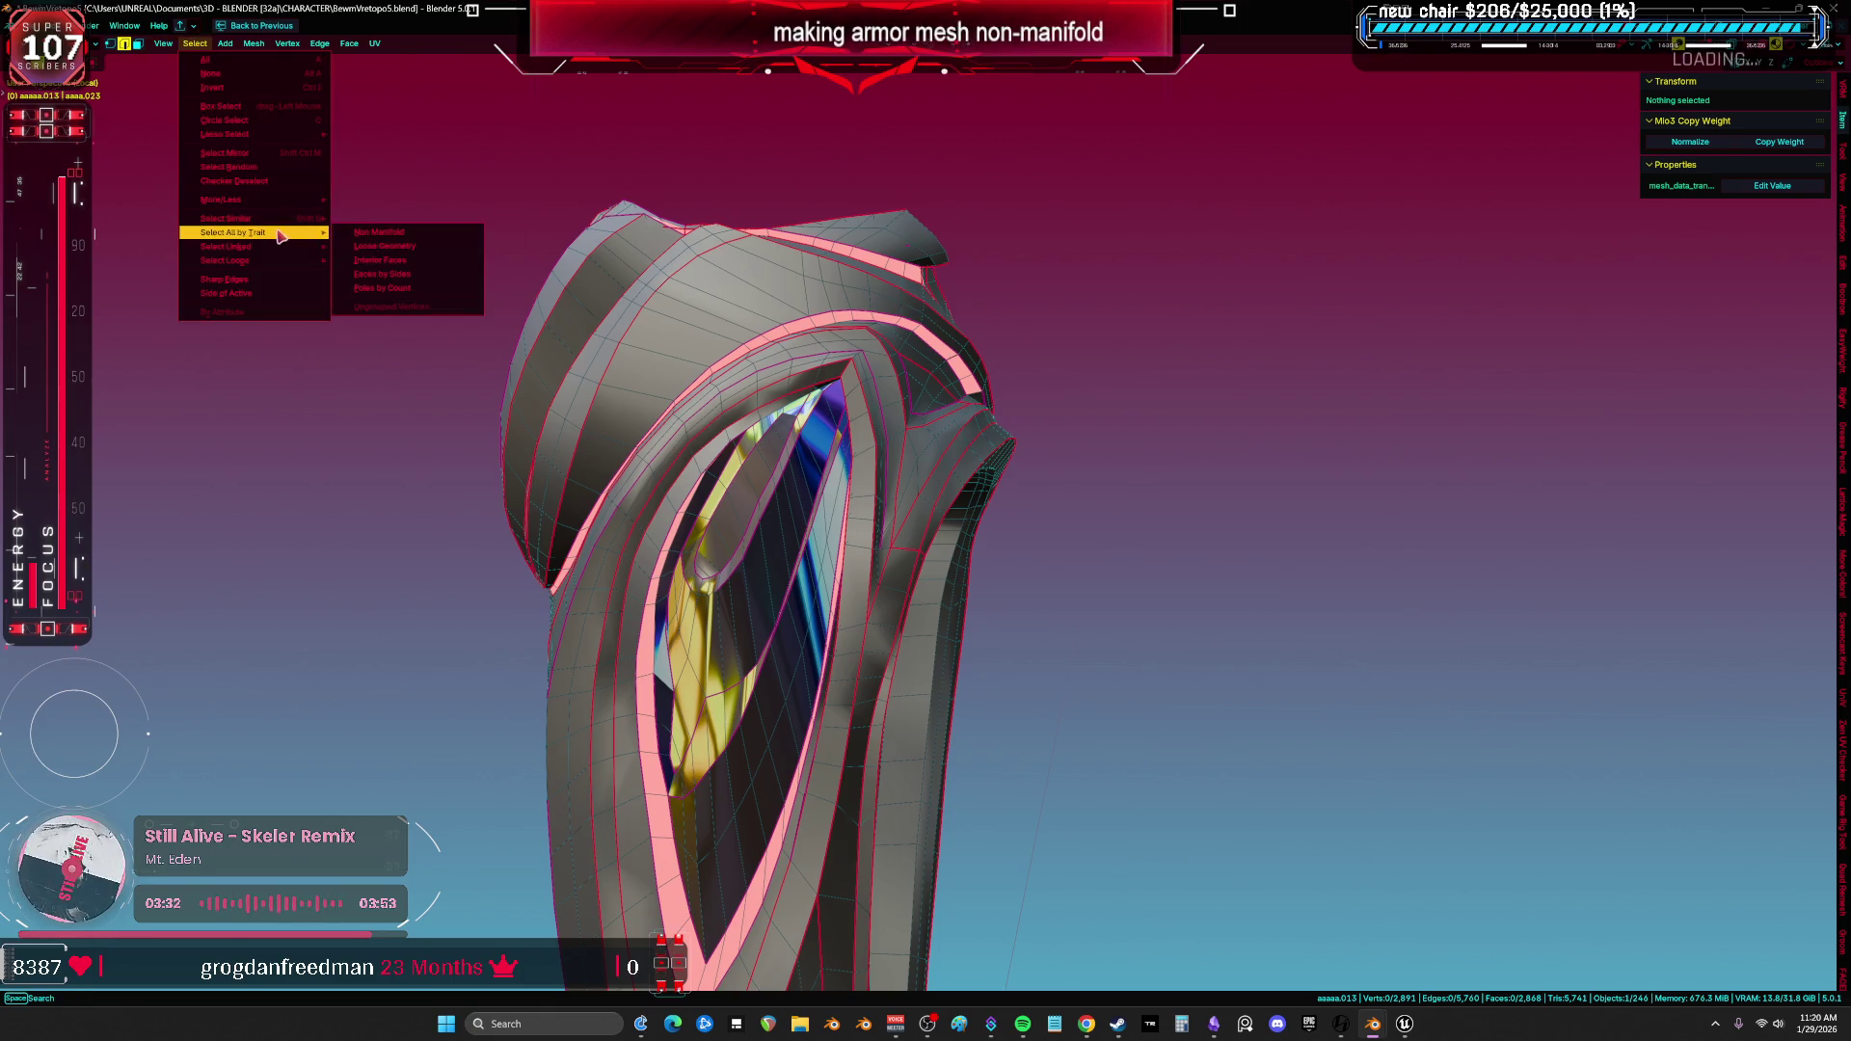
left_click(411, 246)
key("shift+z")
key("KP_Decimal")
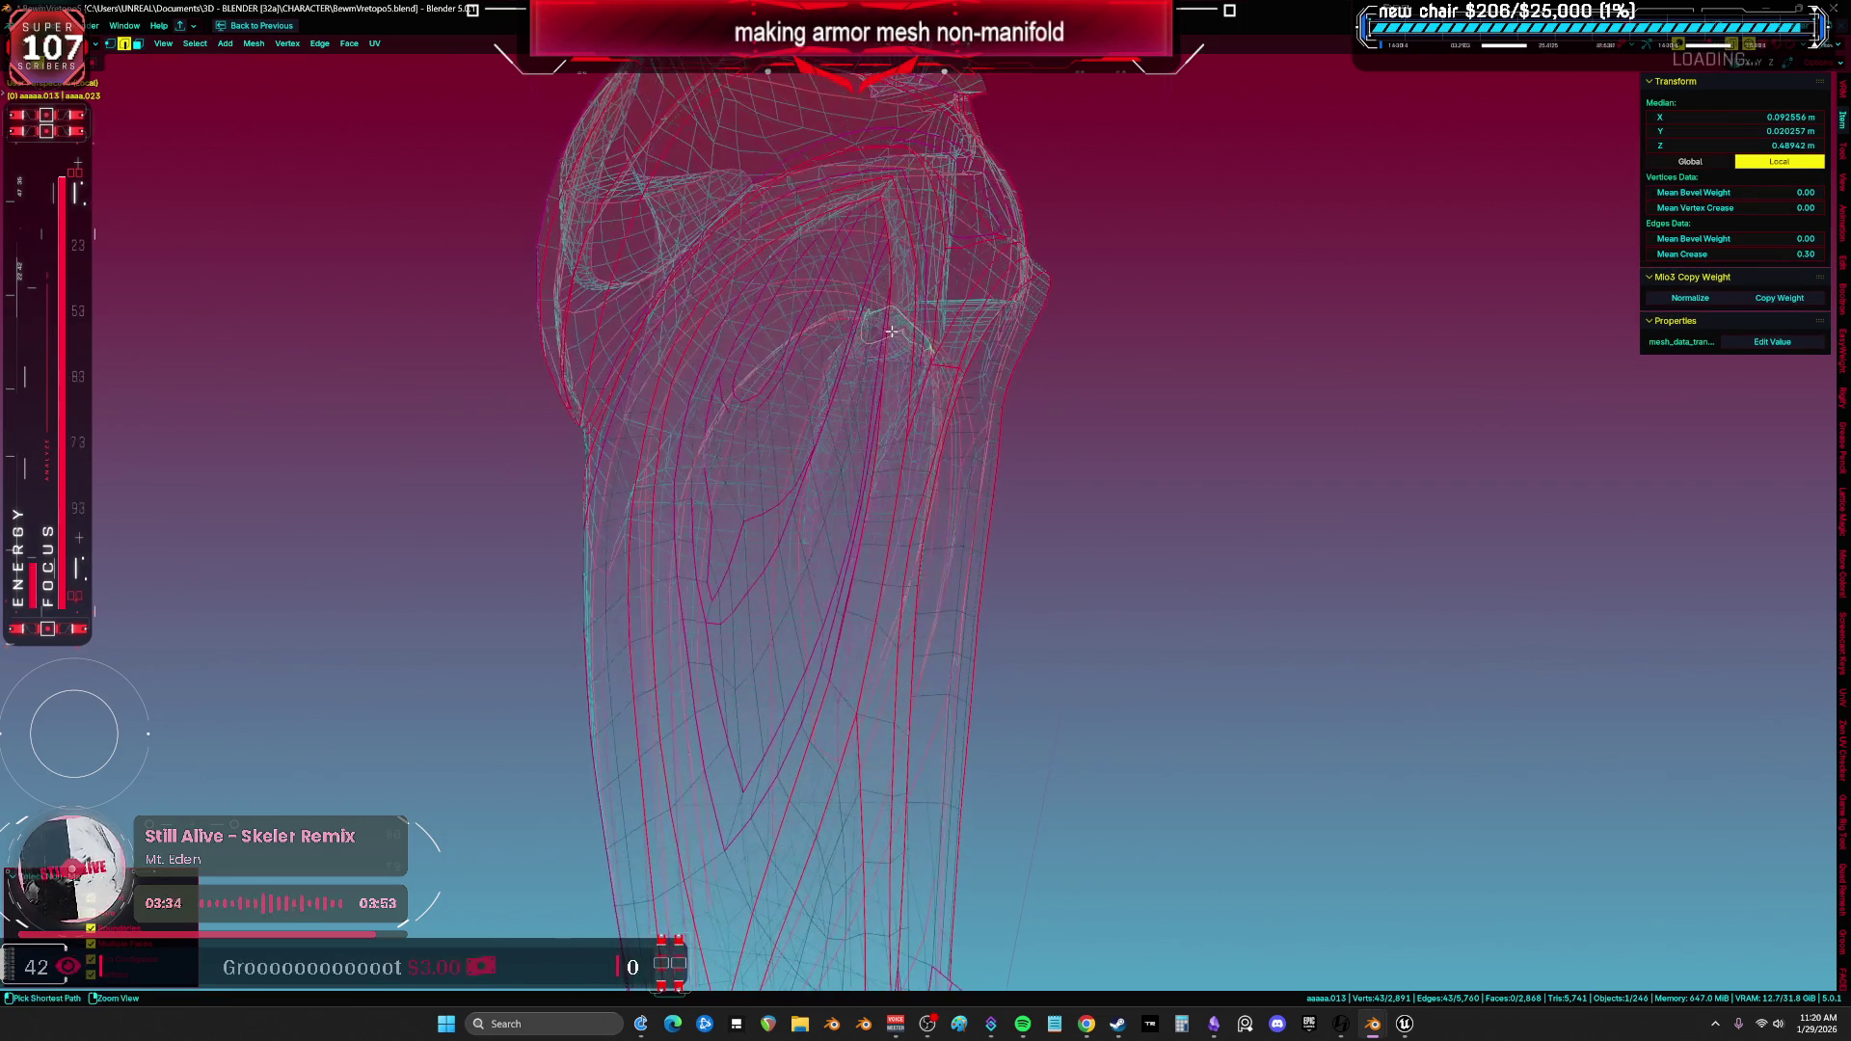
mouse_move(892, 332)
middle_mouse_down()
mouse_move(738, 344)
mouse_move(723, 318)
middle_mouse_up()
Hide the leg body mesh so only the dark armor strips remain in solid shading.
key("a")
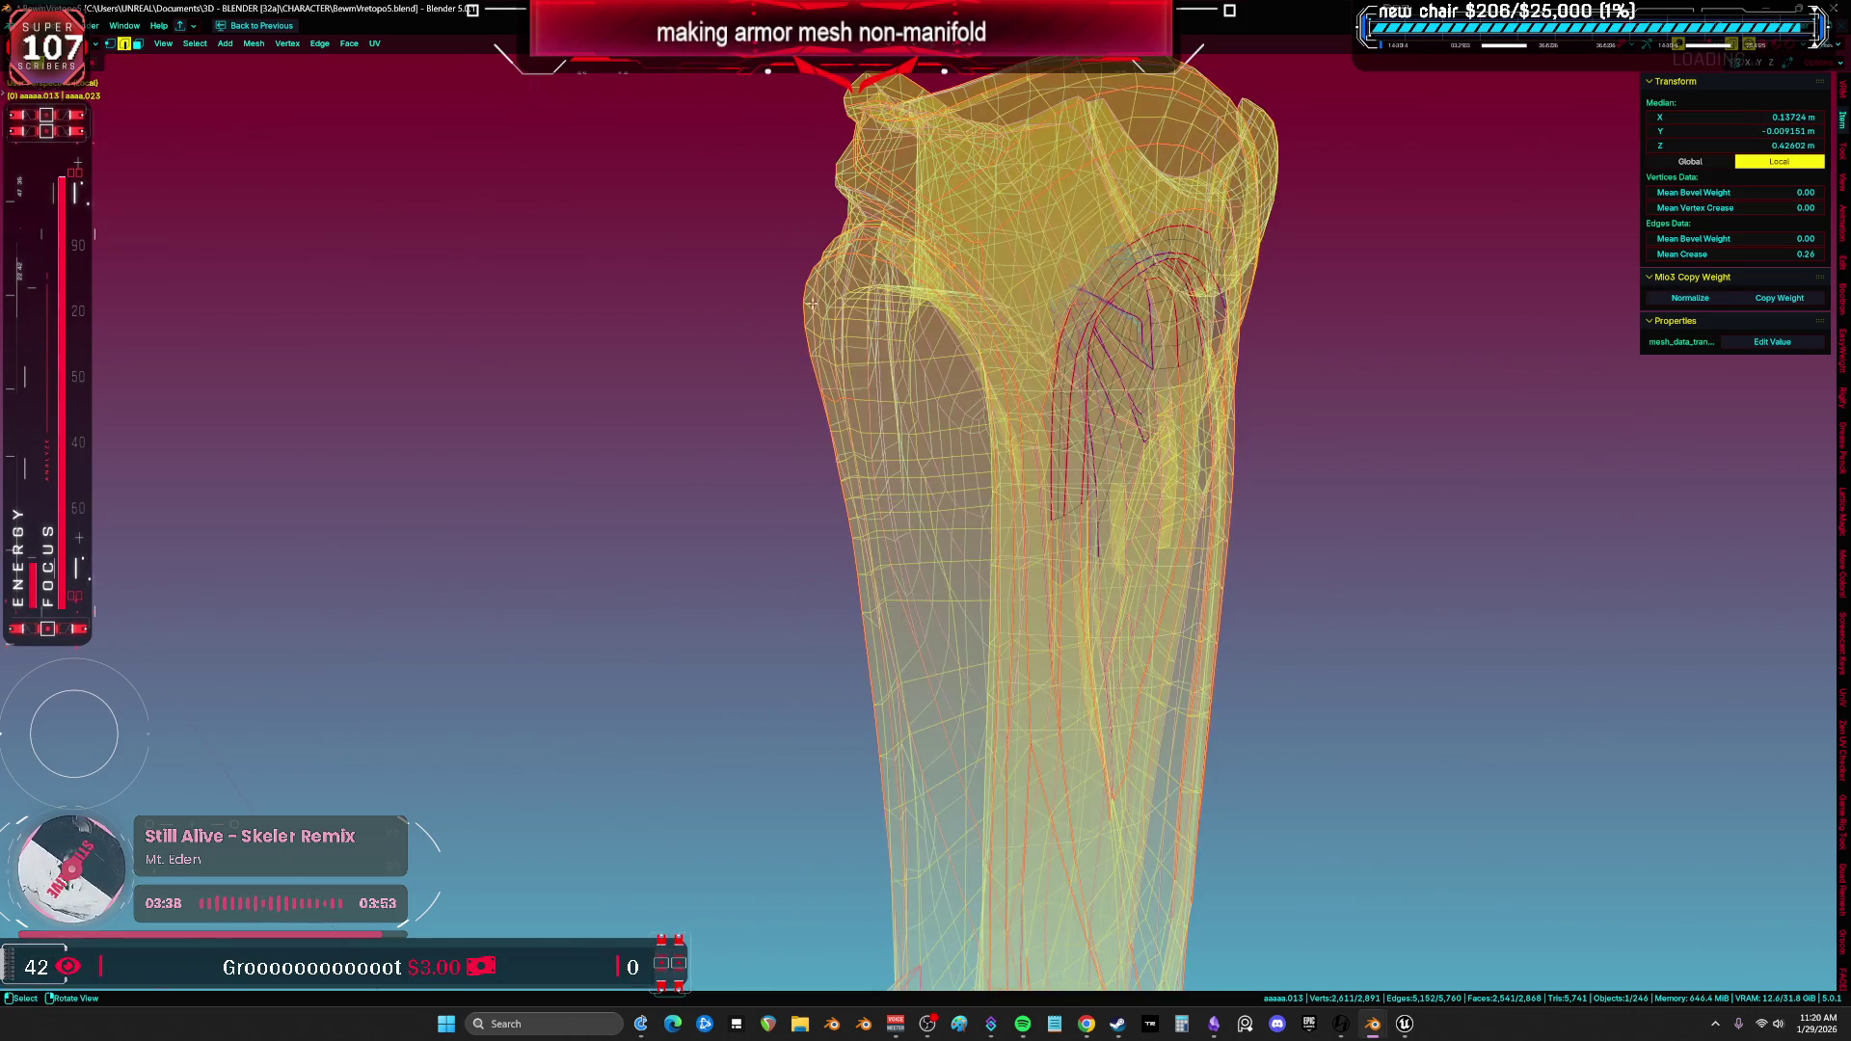
key("h")
key("shift+z")
mouse_move(1464, 314)
middle_mouse_down()
mouse_move(1038, 610)
mouse_move(930, 392)
middle_mouse_up()
scroll(1038, 609, "up", 5)
scroll(855, 578, "up", 3)
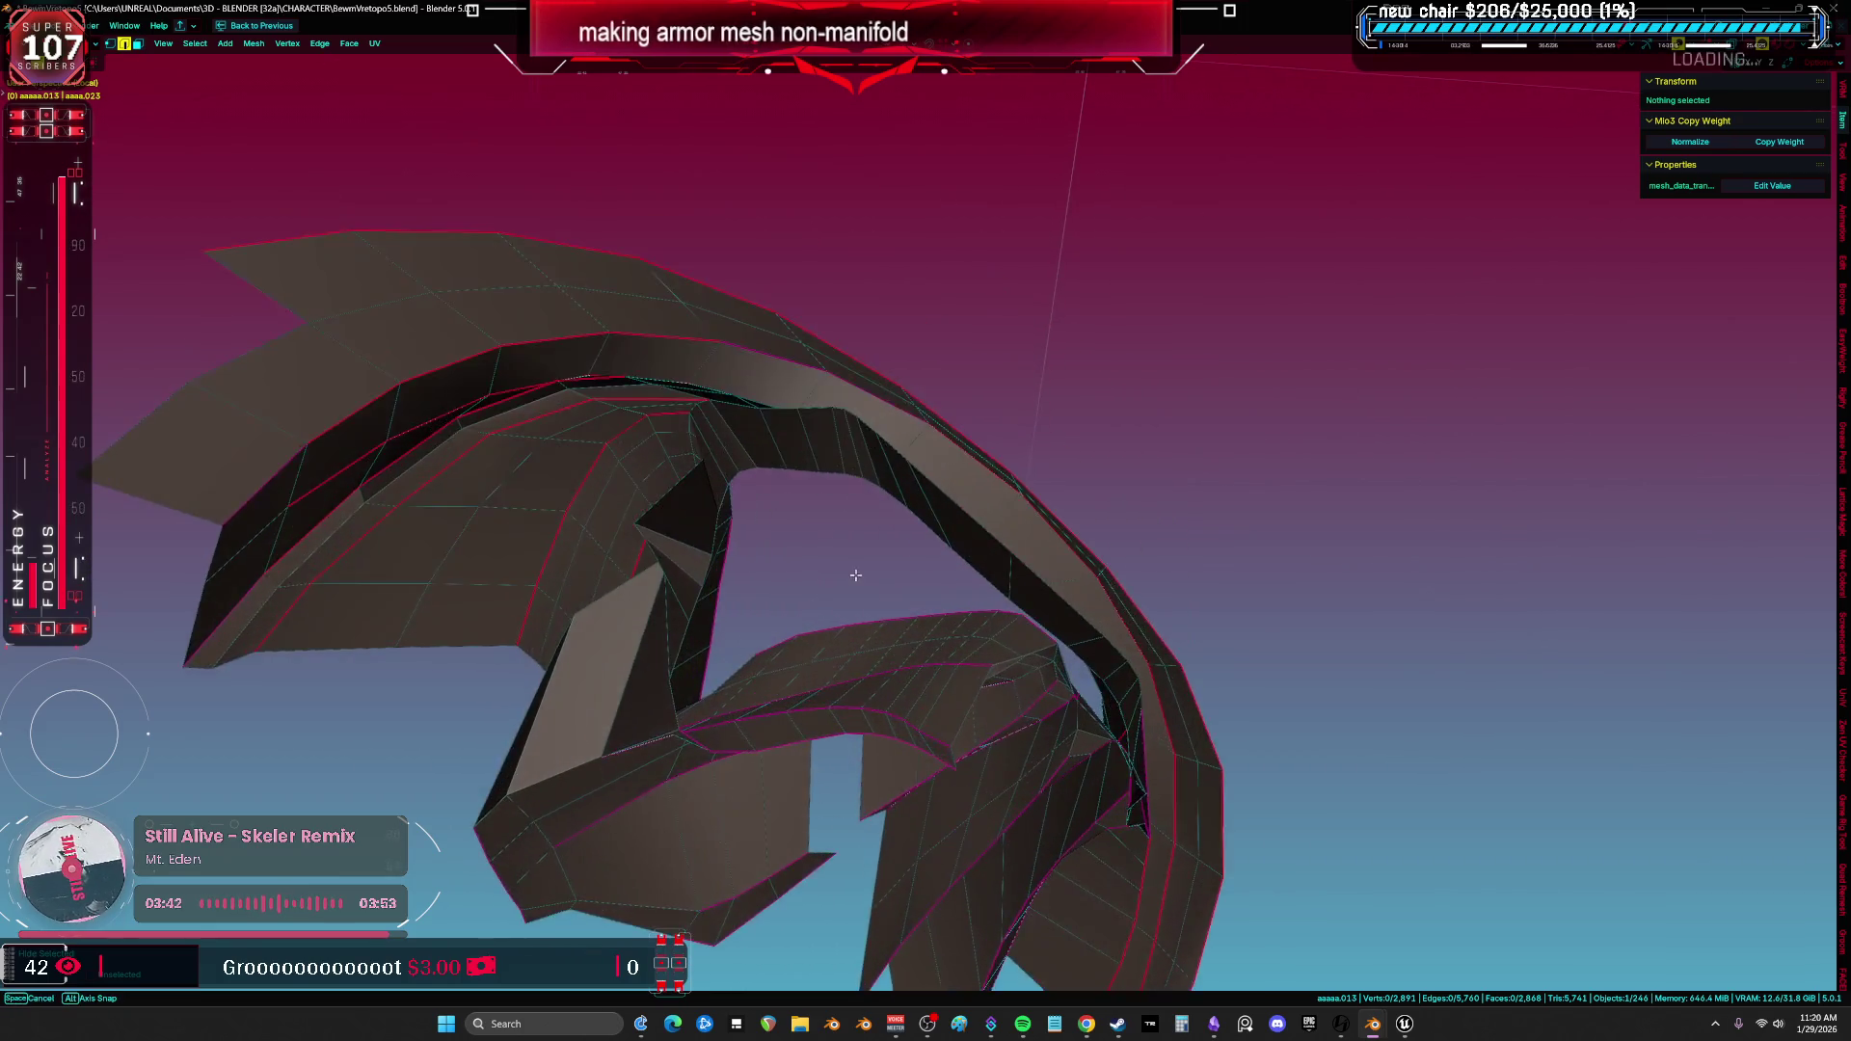
key("a")
mouse_move(768, 531)
middle_mouse_down()
mouse_move(853, 498)
mouse_move(822, 870)
mouse_move(778, 637)
middle_mouse_up()
Select the linked armor strip and inspect individual edges along it.
left_click(821, 870)
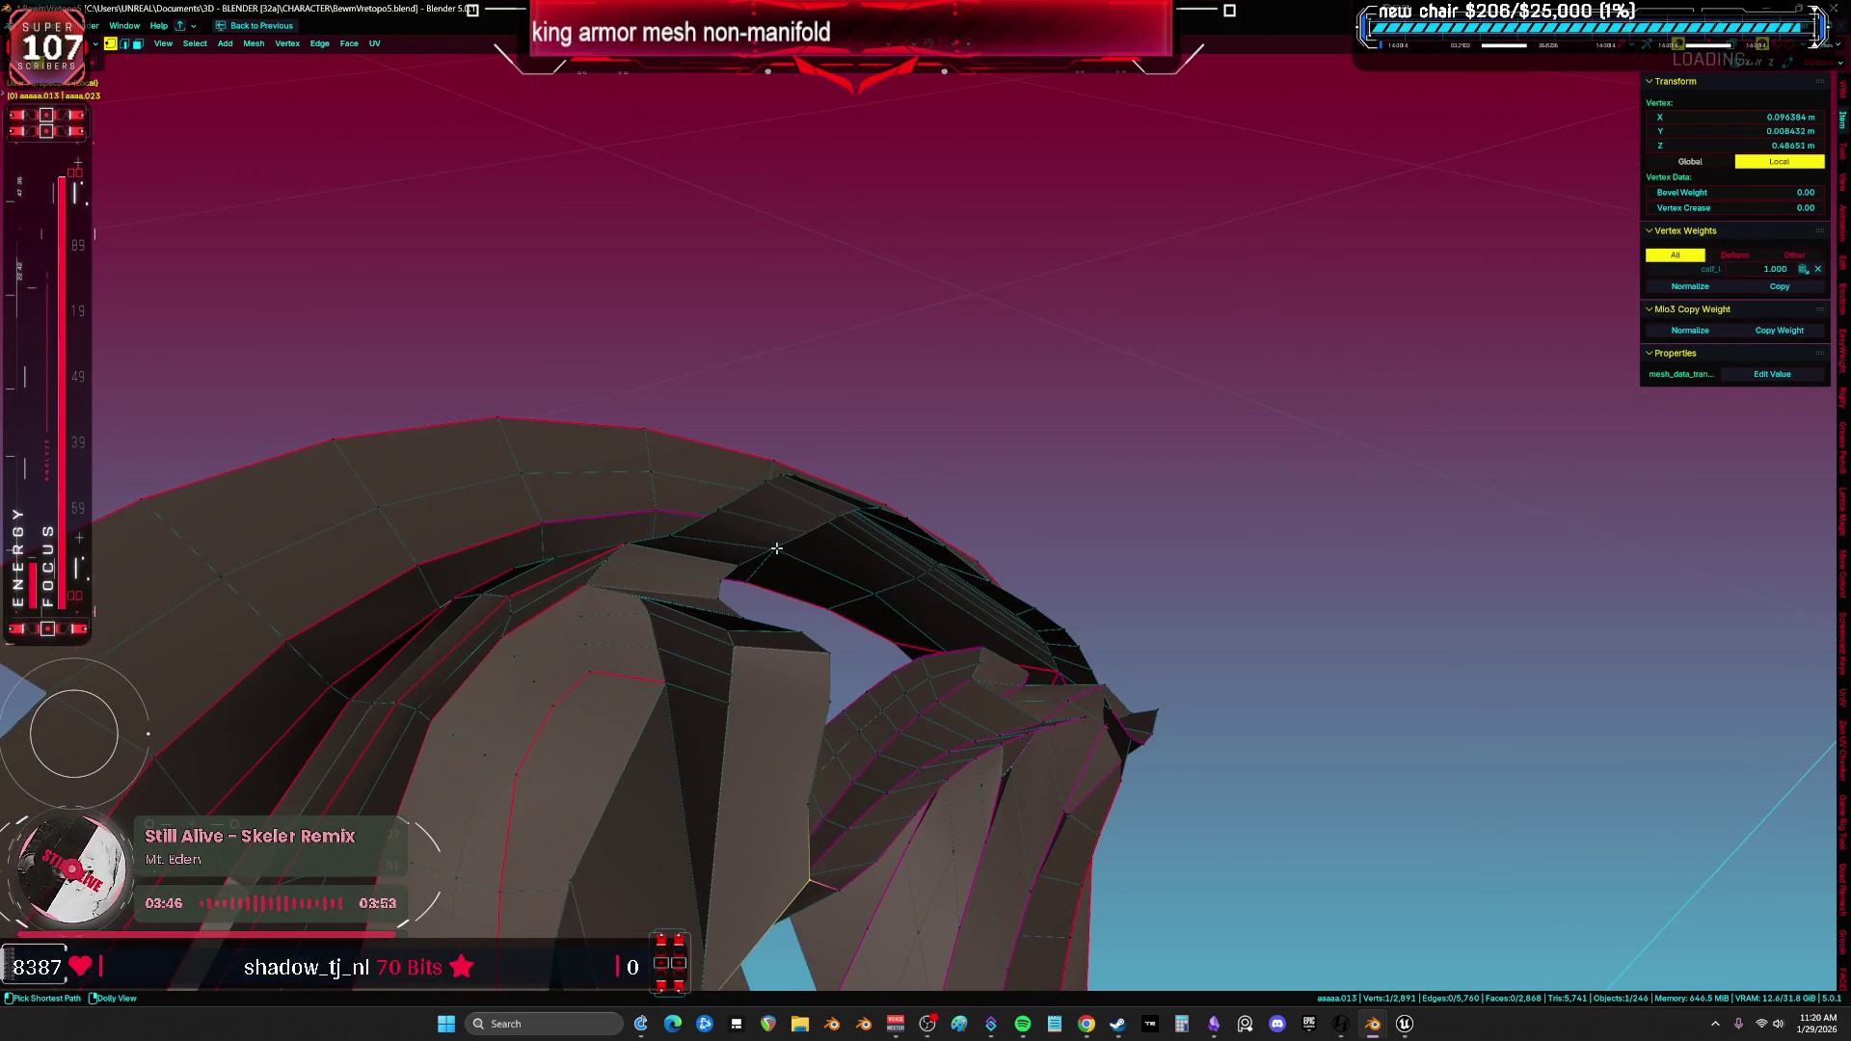
key("ctrl+l")
middle_click_drag(776, 547, 755, 605)
left_click(816, 522)
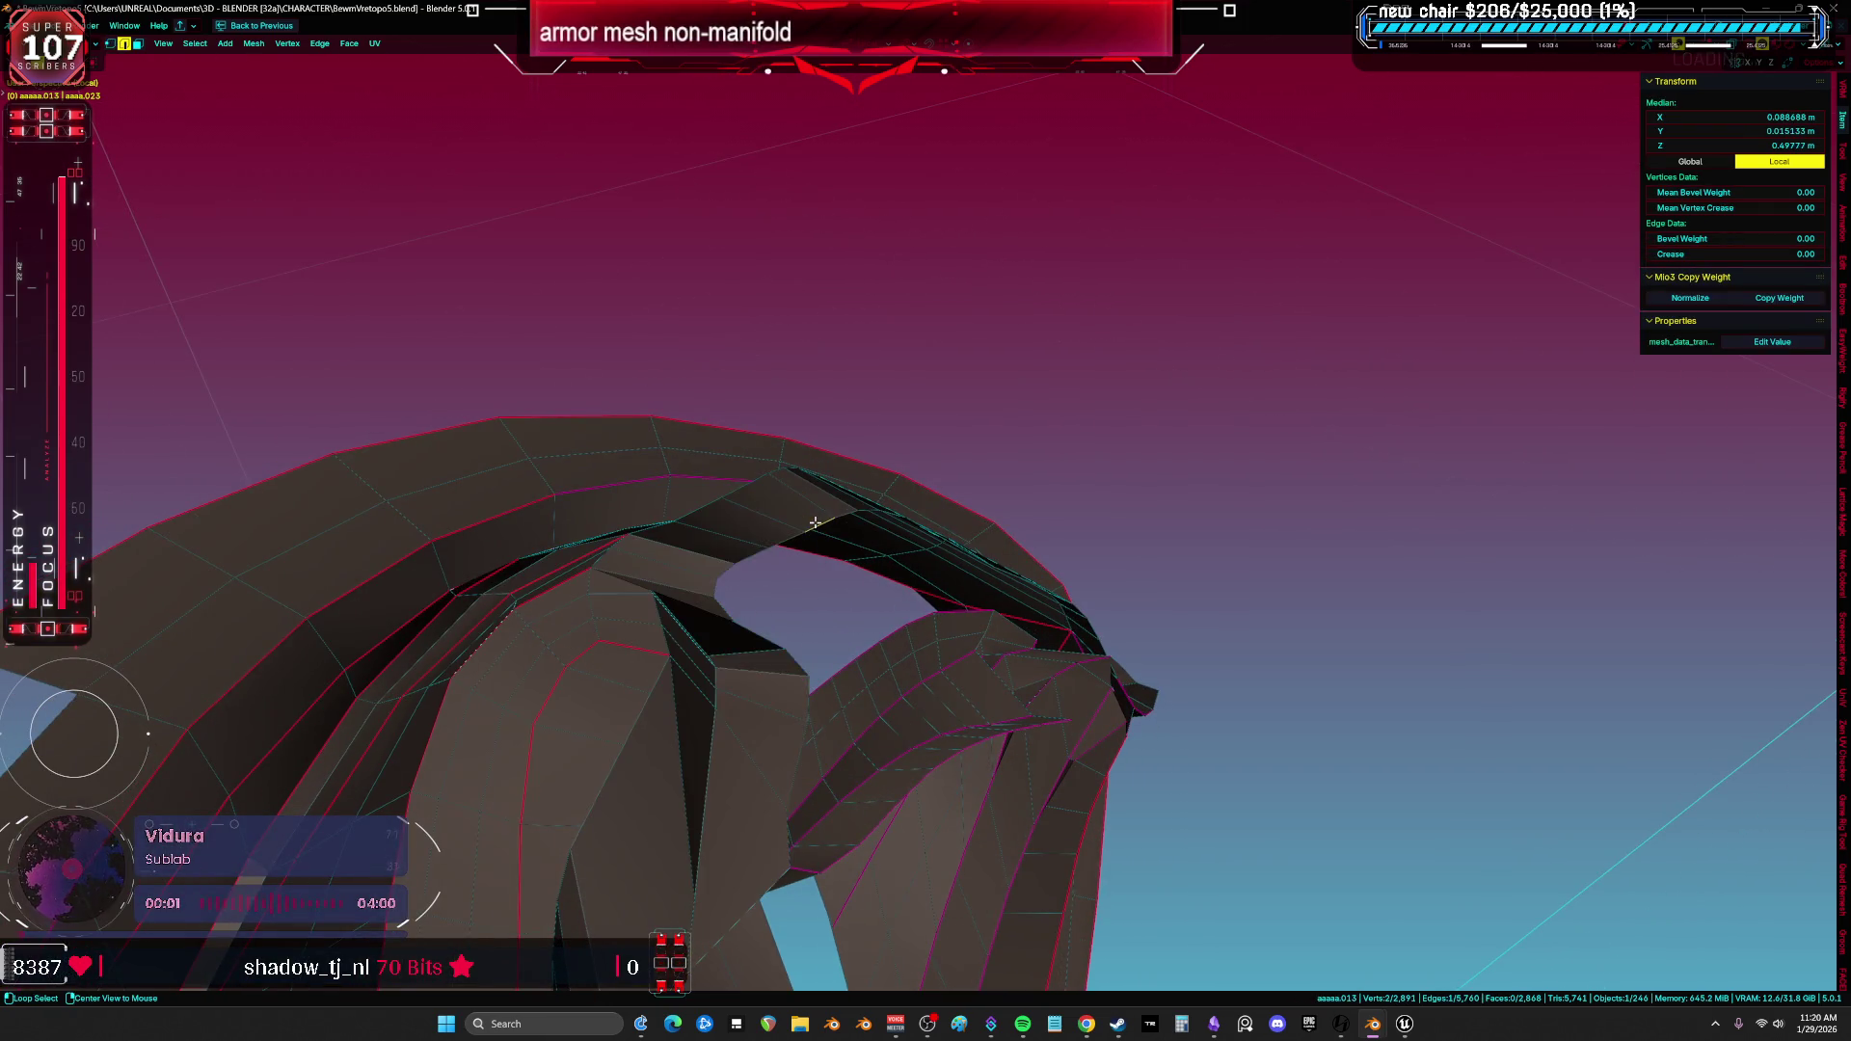
mouse_move(1043, 593)
middle_mouse_down()
mouse_move(1001, 561)
mouse_move(809, 653)
mouse_move(710, 675)
mouse_move(754, 677)
middle_mouse_up()
key("q")
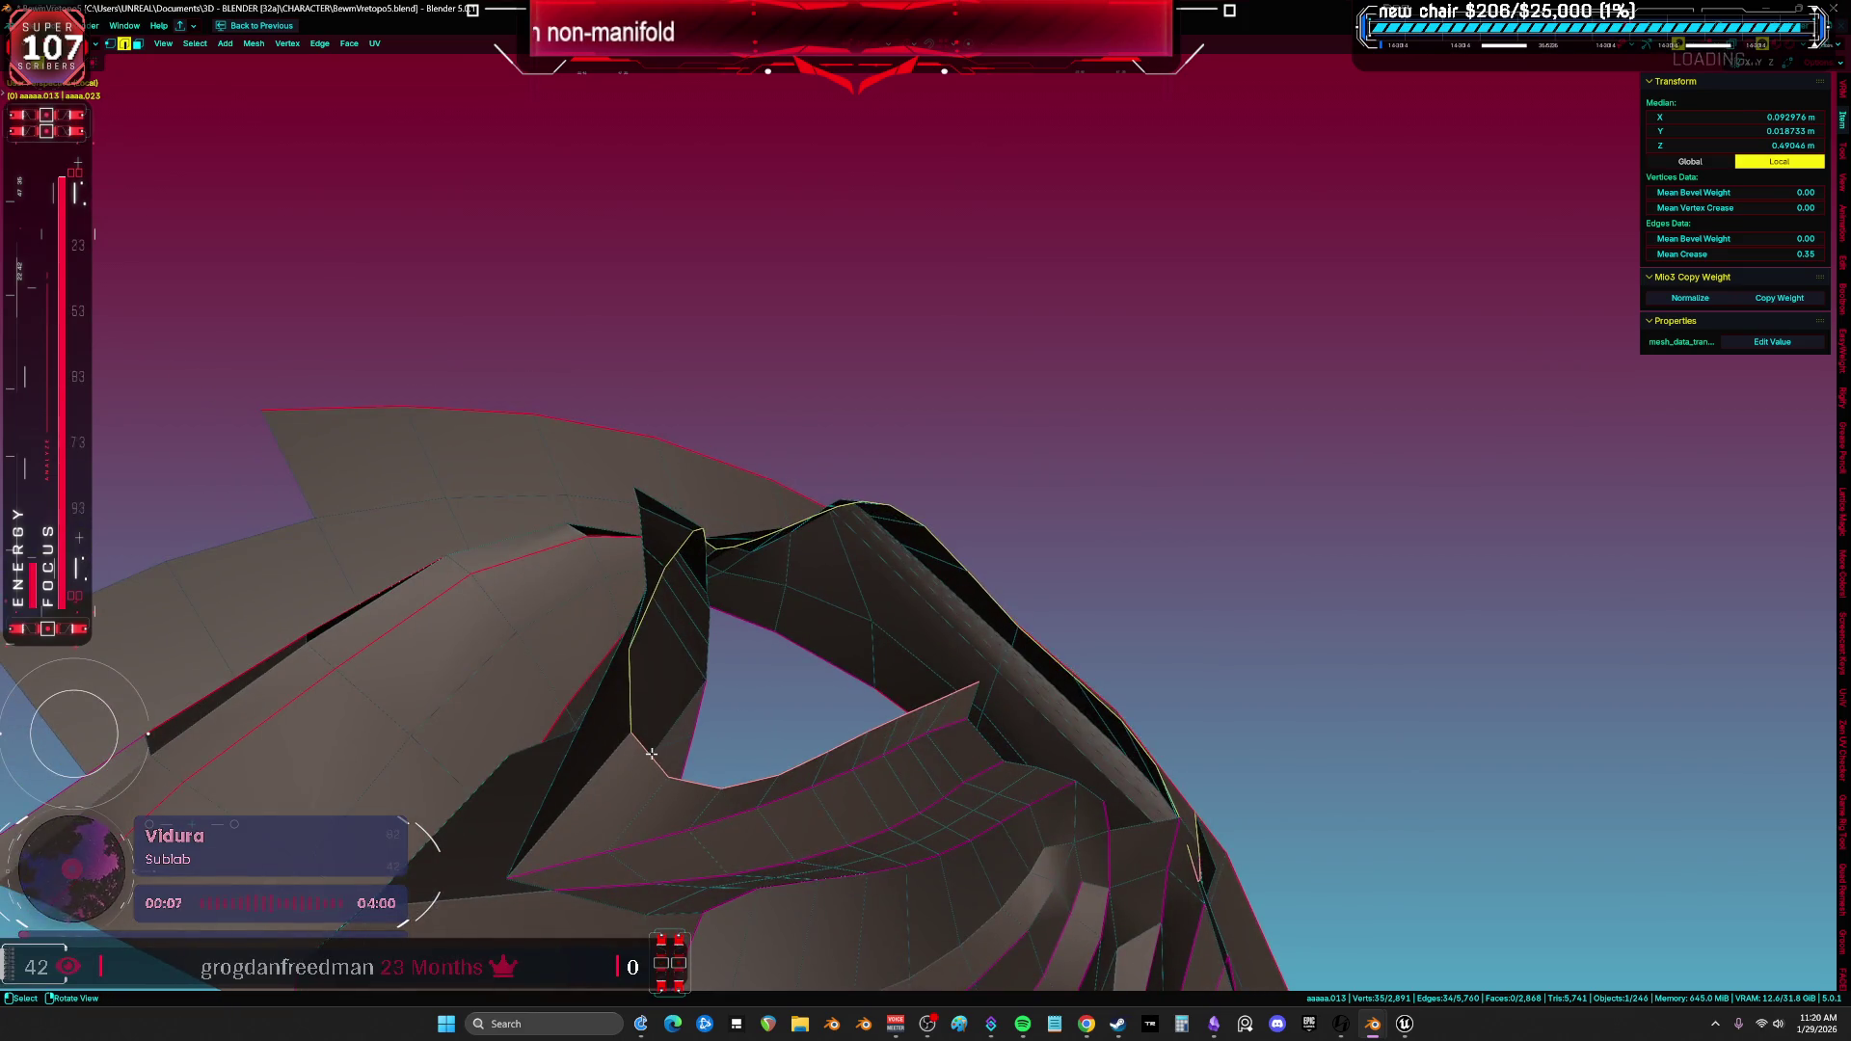
Check more strip edges from several angles, briefly unhiding and re-hiding the other mesh.
left_click(686, 744)
middle_click_drag(686, 745, 705, 745)
mouse_move(811, 666)
middle_mouse_down()
mouse_move(959, 661)
mouse_move(1008, 608)
mouse_move(962, 579)
mouse_move(1021, 561)
middle_mouse_up()
mouse_move(1117, 596)
middle_mouse_down()
mouse_move(1136, 616)
mouse_move(1083, 488)
mouse_move(1109, 425)
mouse_move(1008, 719)
mouse_move(1186, 649)
mouse_move(1118, 671)
mouse_move(814, 683)
mouse_move(650, 506)
mouse_move(570, 624)
mouse_move(623, 633)
middle_mouse_up()
key("alt+h")
key("h")
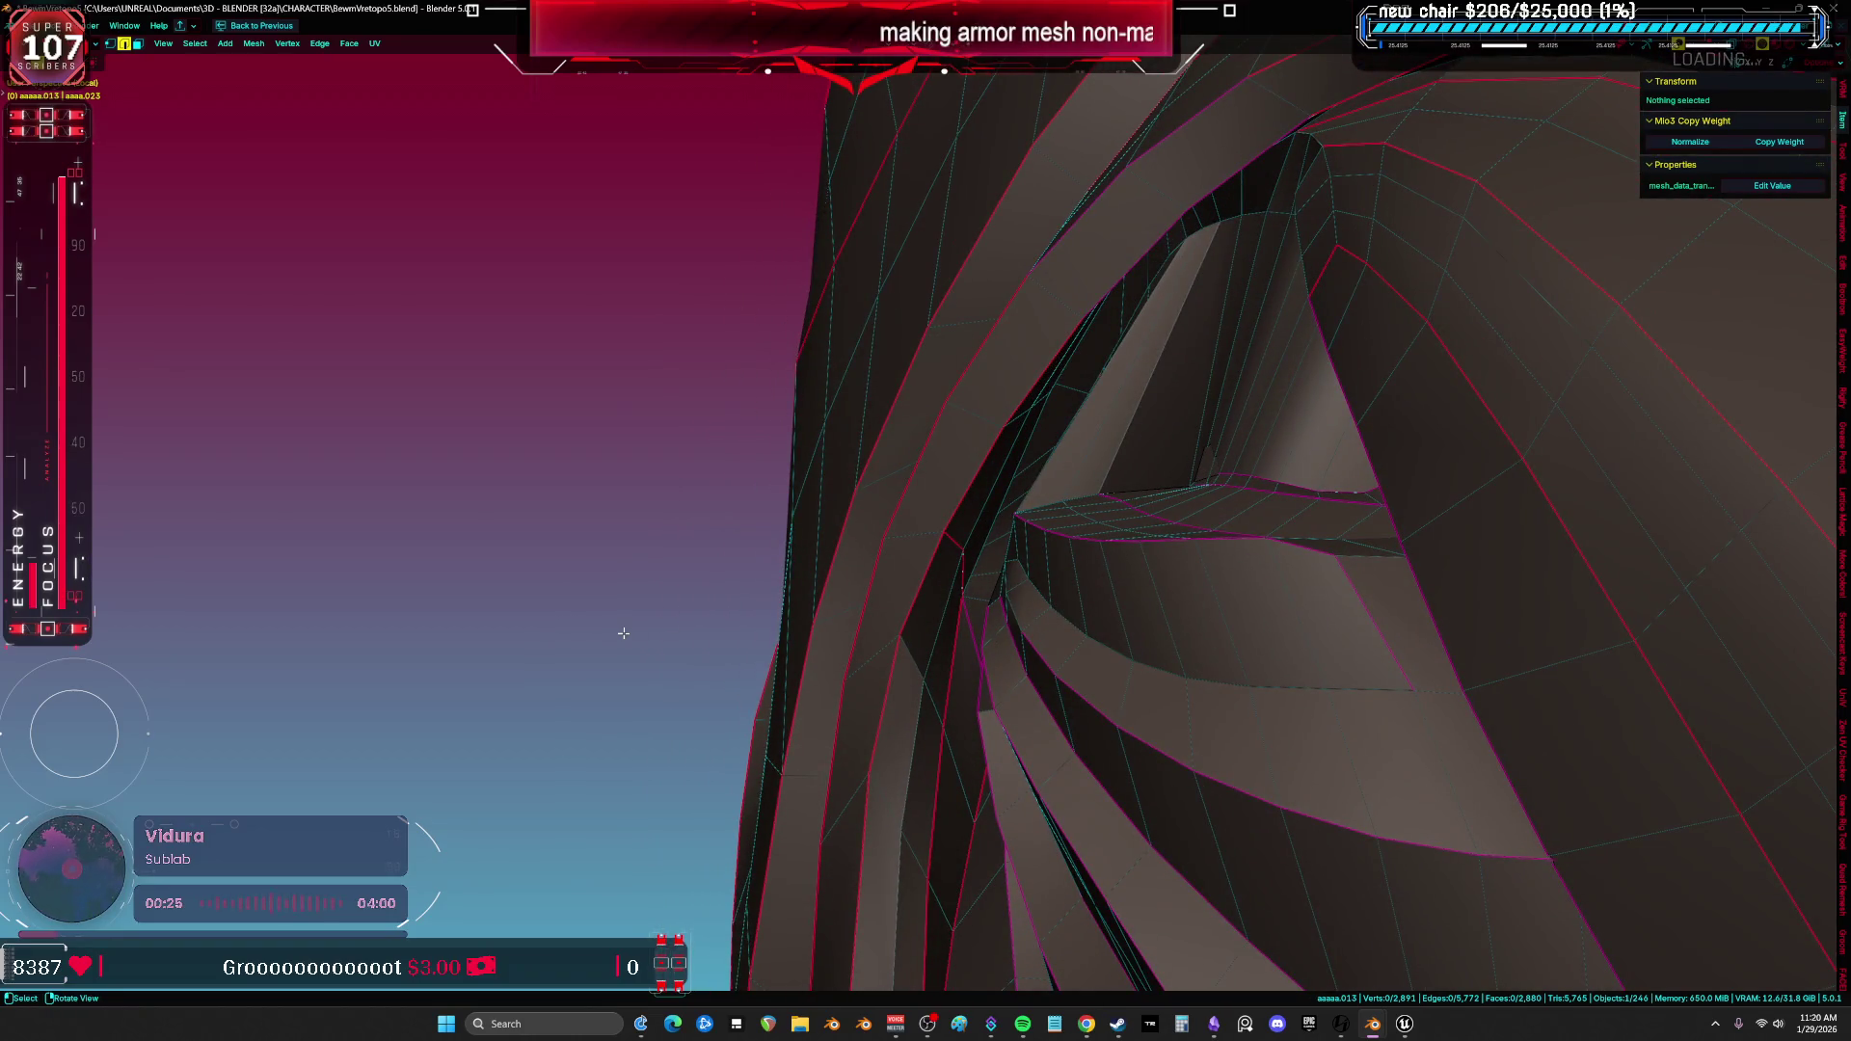
Select all non-manifold geometry on the armor leg and inspect the gaps in see-through display.
mouse_move(508, 634)
middle_mouse_down()
mouse_move(525, 599)
mouse_move(383, 317)
middle_mouse_up()
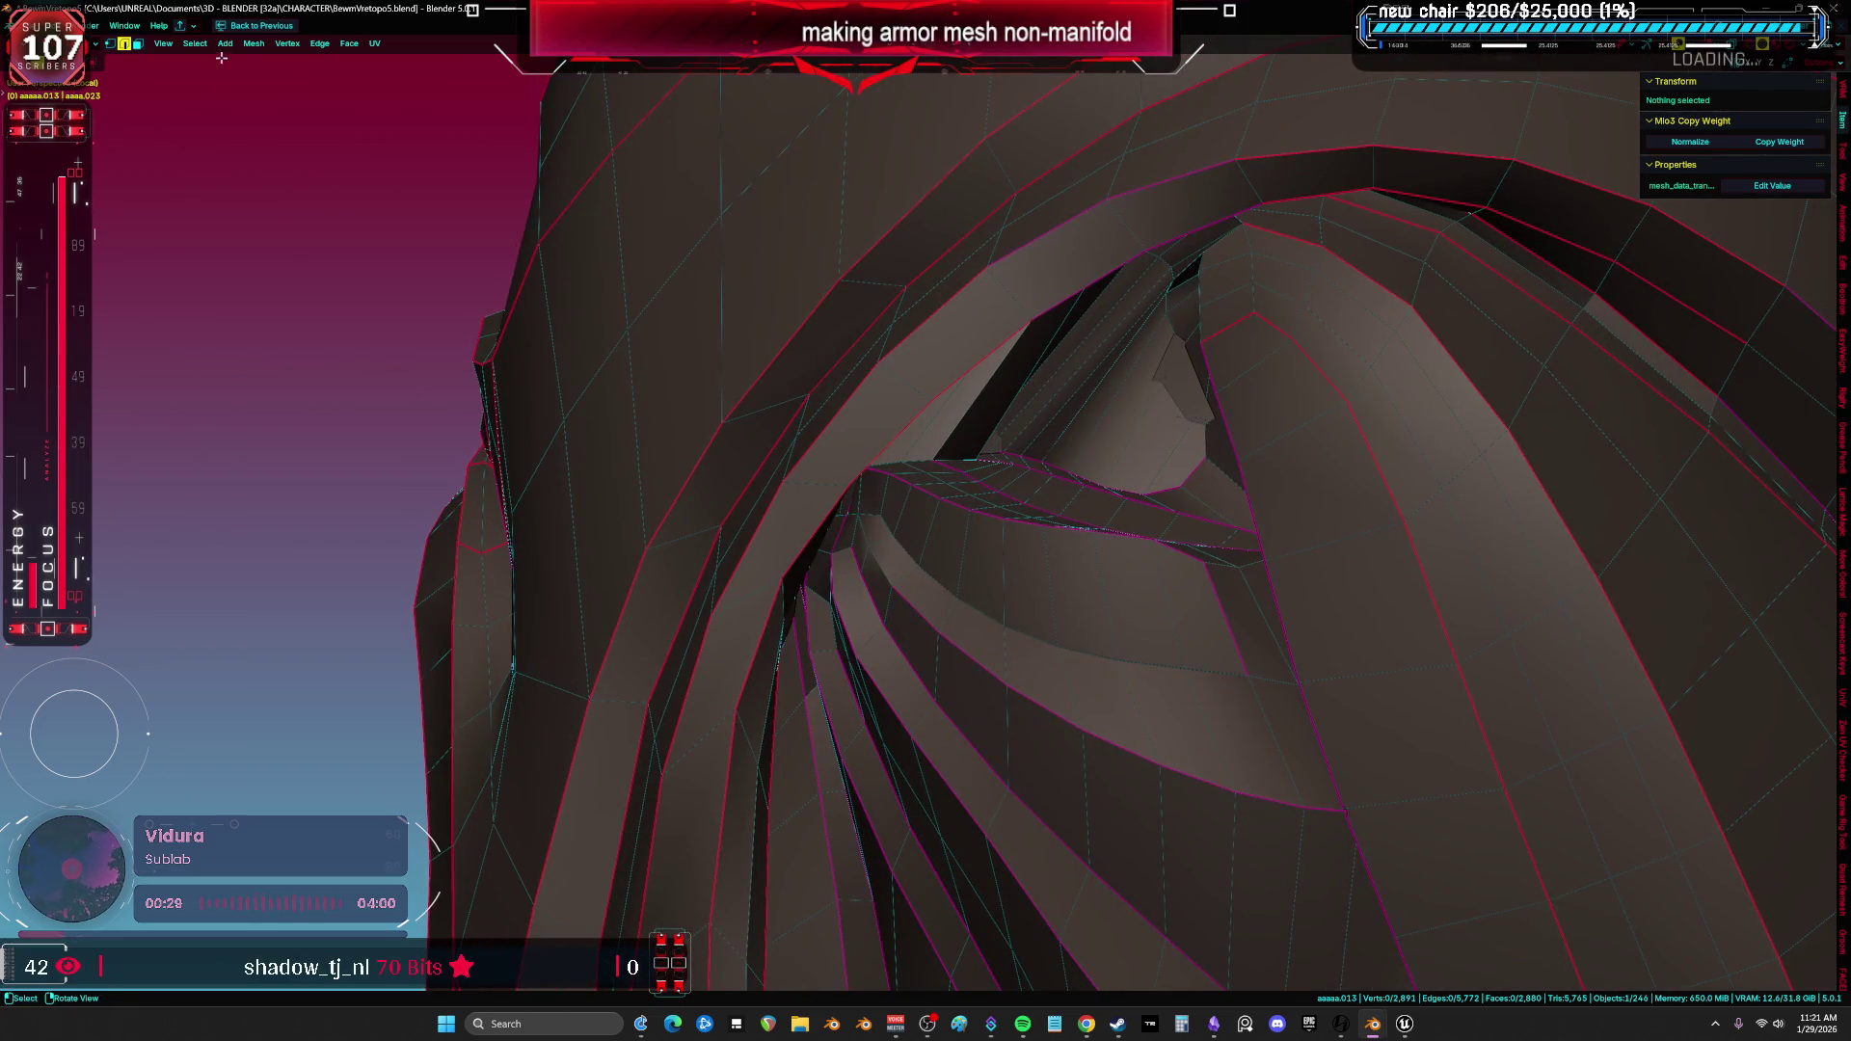
left_click(196, 45)
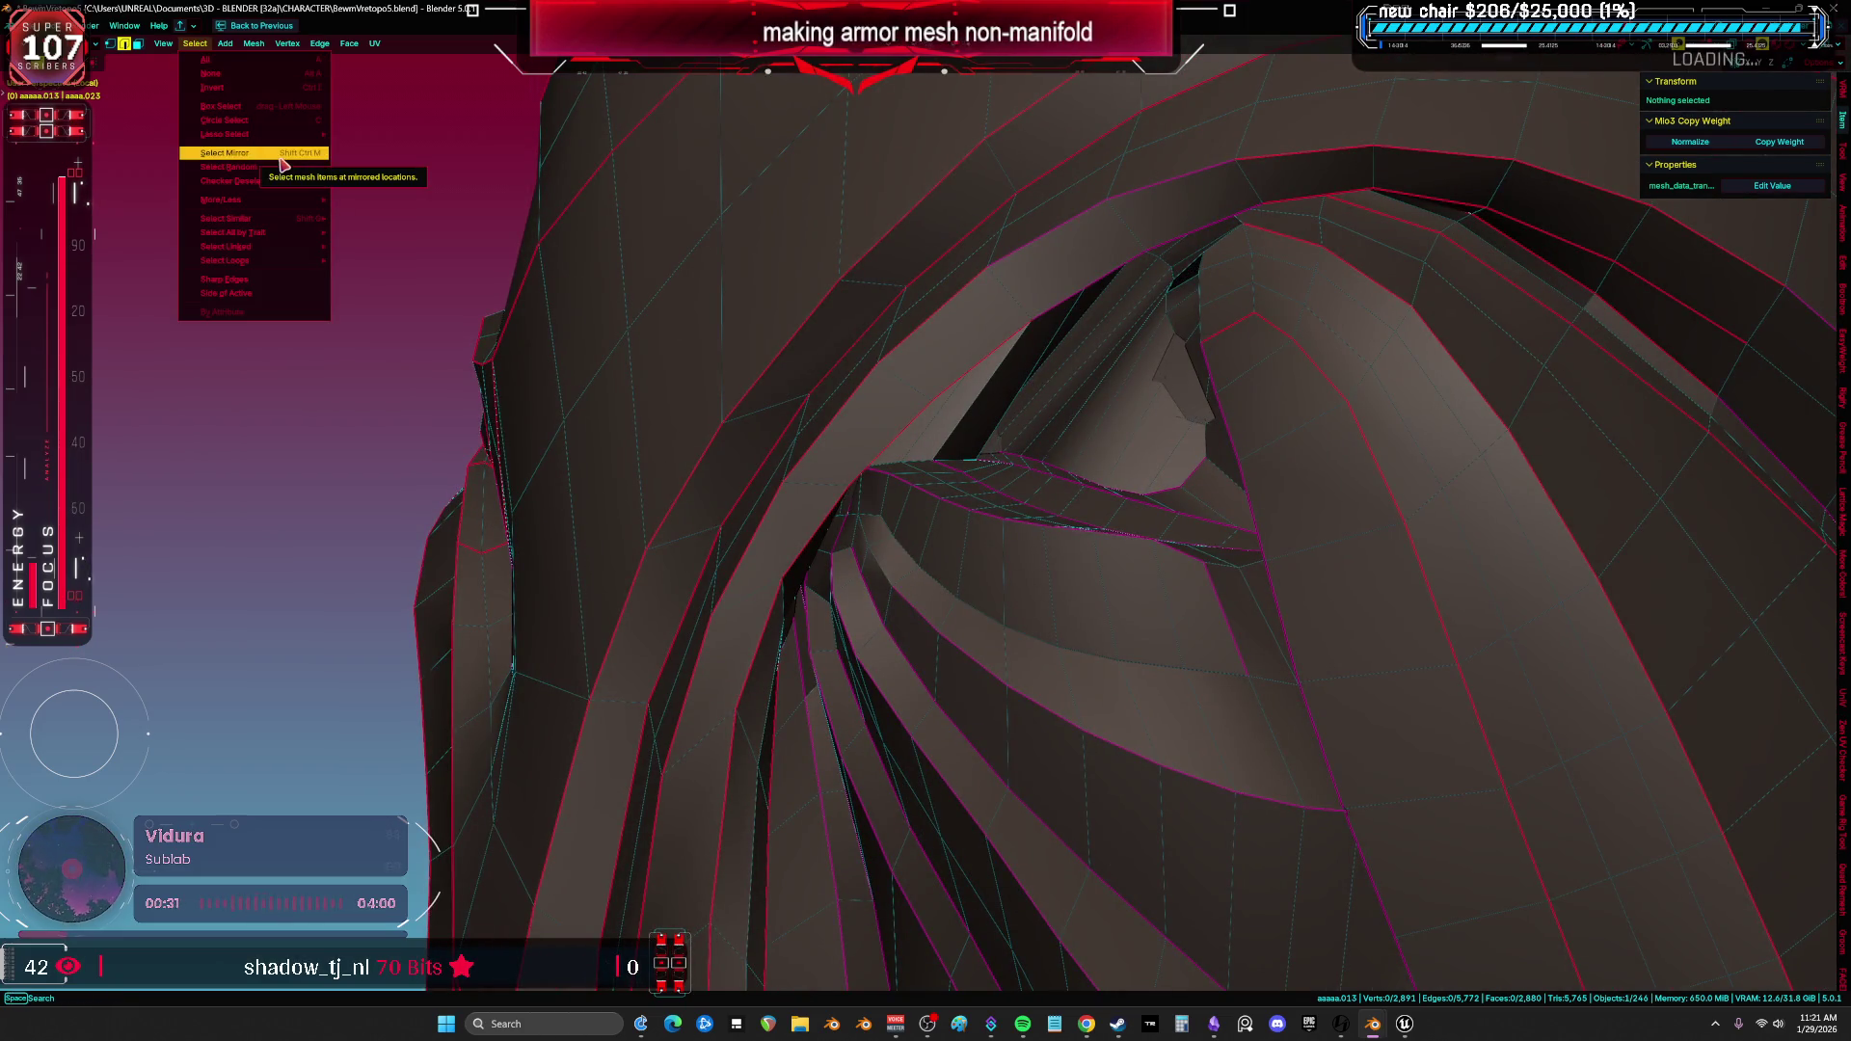
key("Escape")
left_click(196, 45)
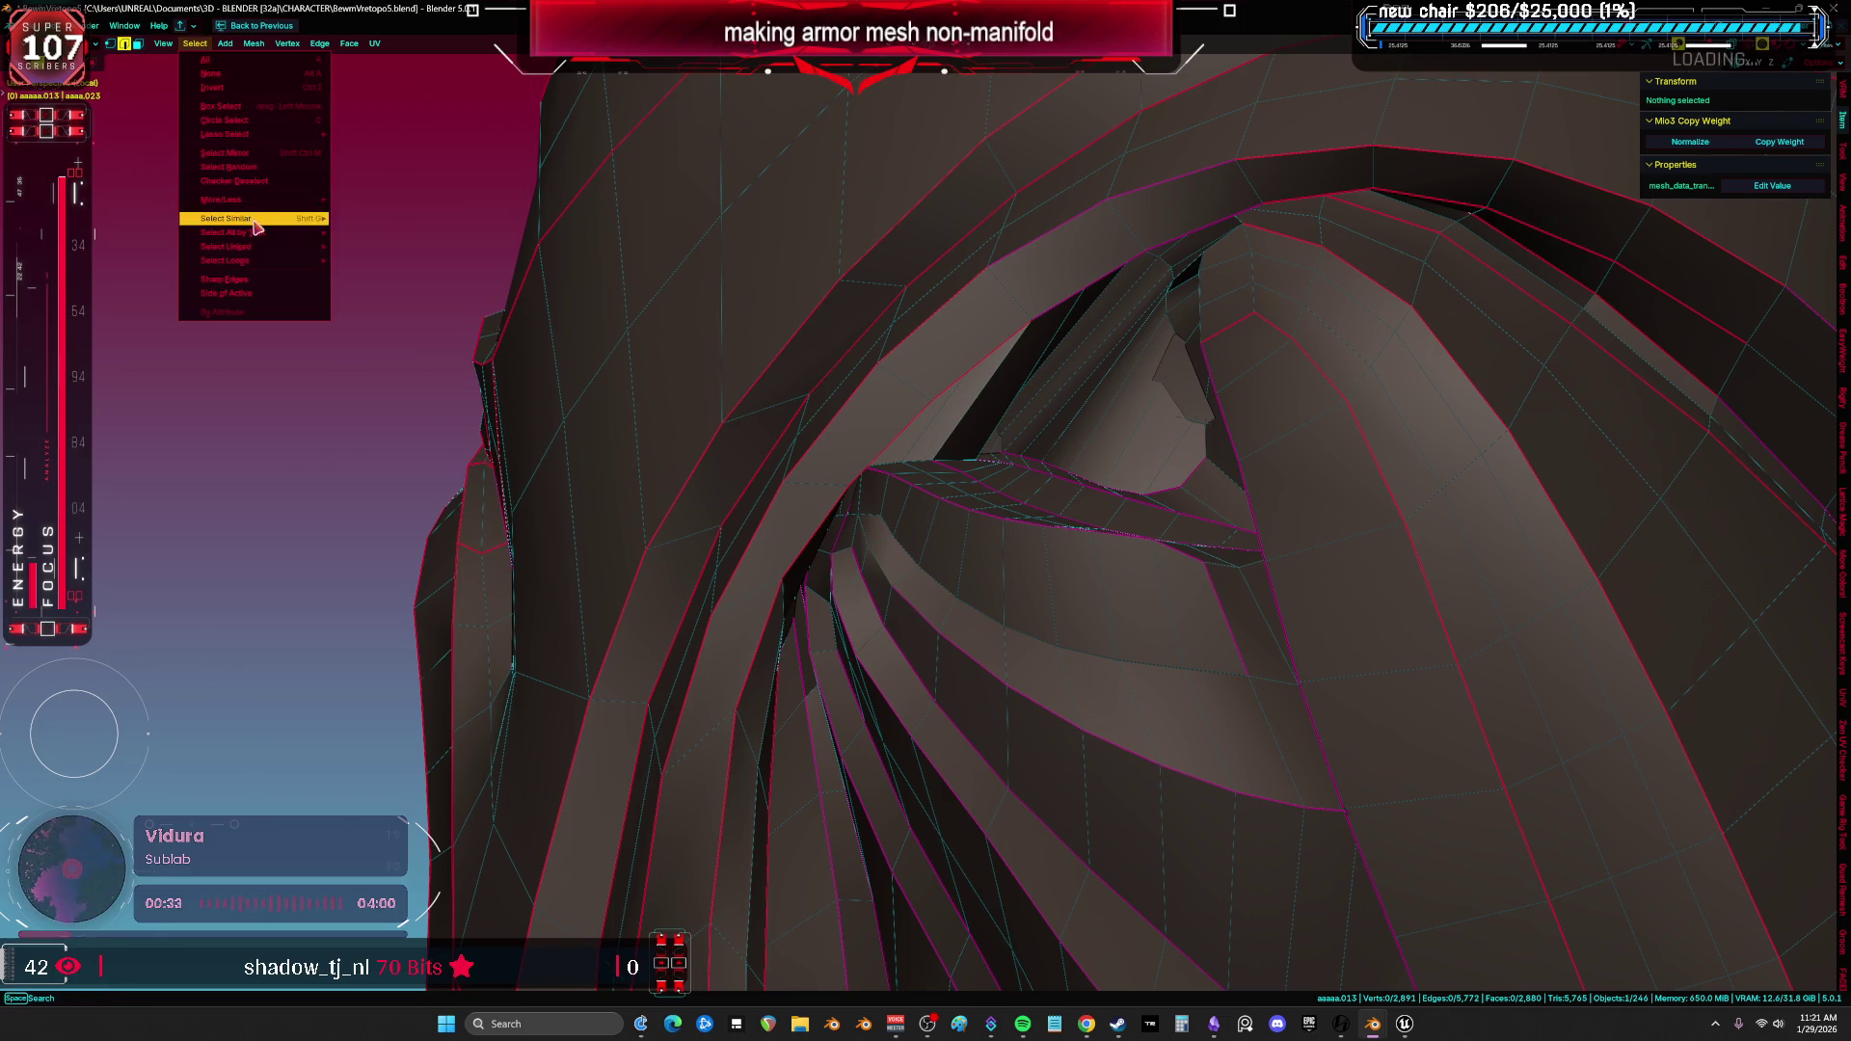
left_click(391, 236)
key("alt+z")
middle_click_drag(926, 332, 686, 350)
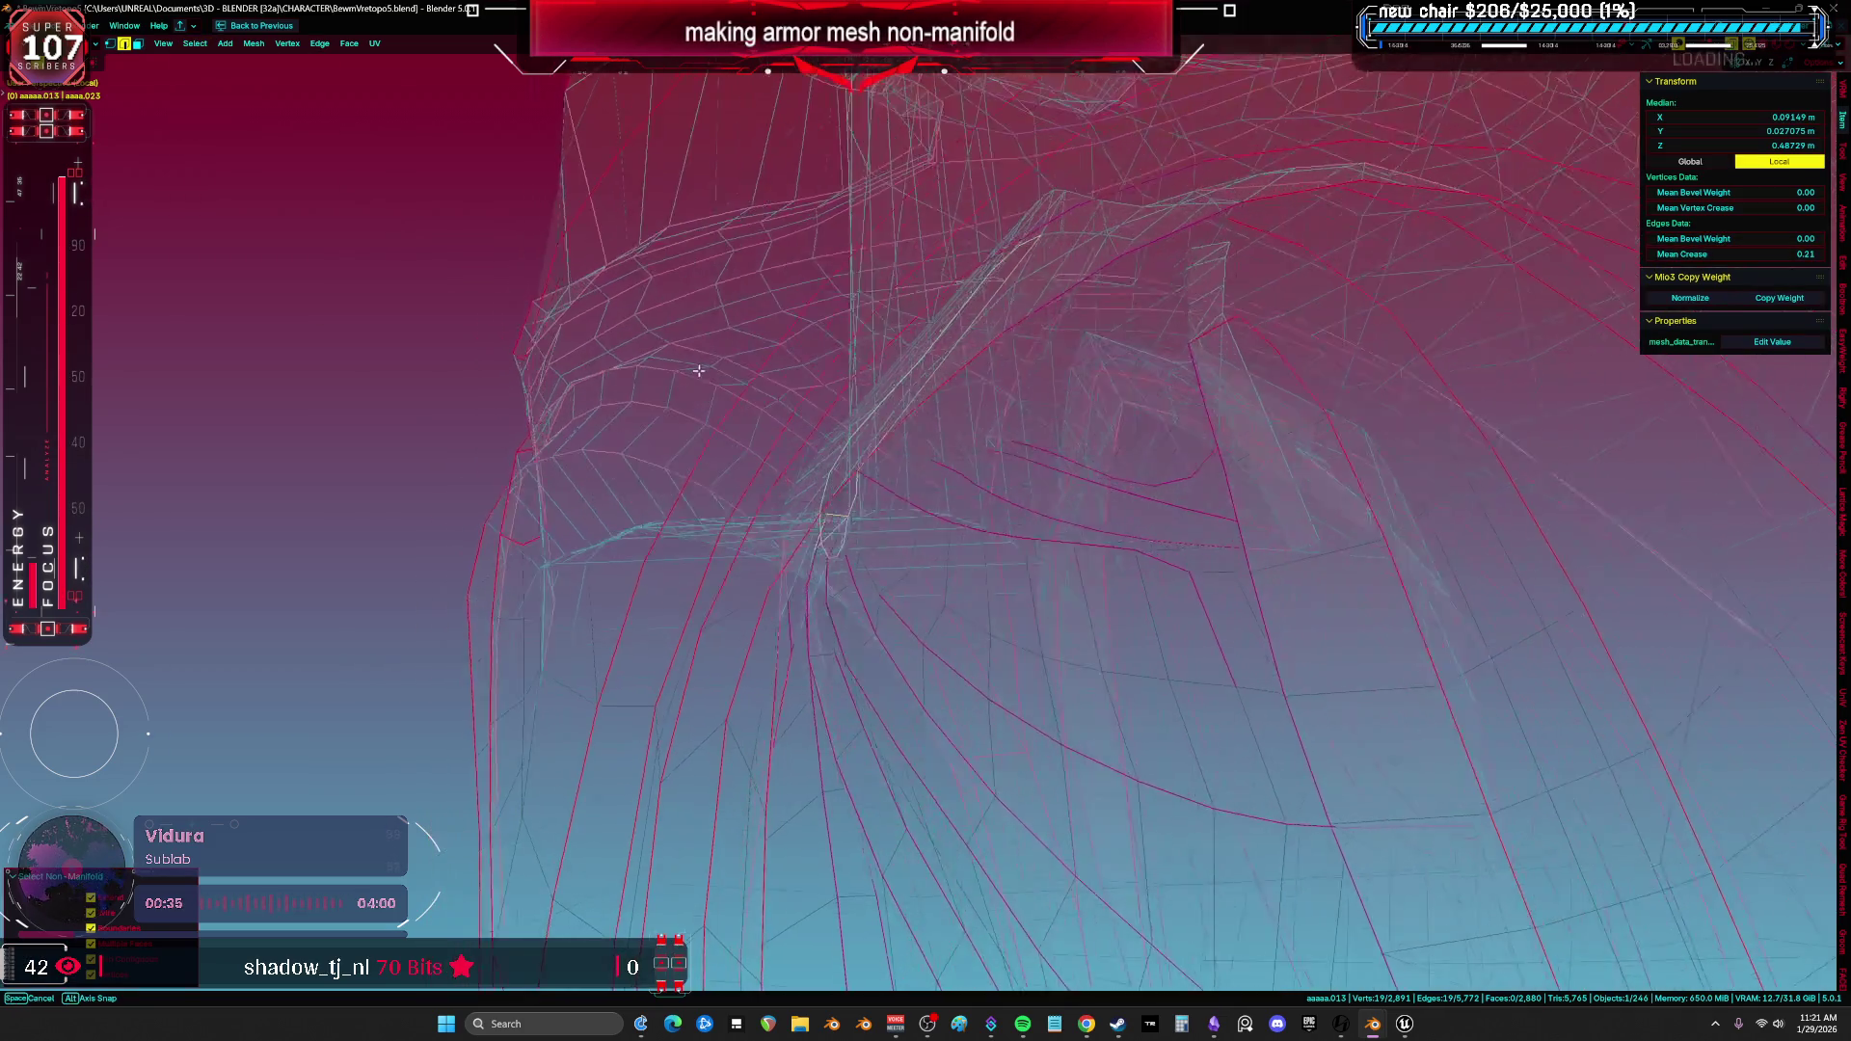
scroll(685, 351, "up", 3)
scroll(711, 338, "up", 3)
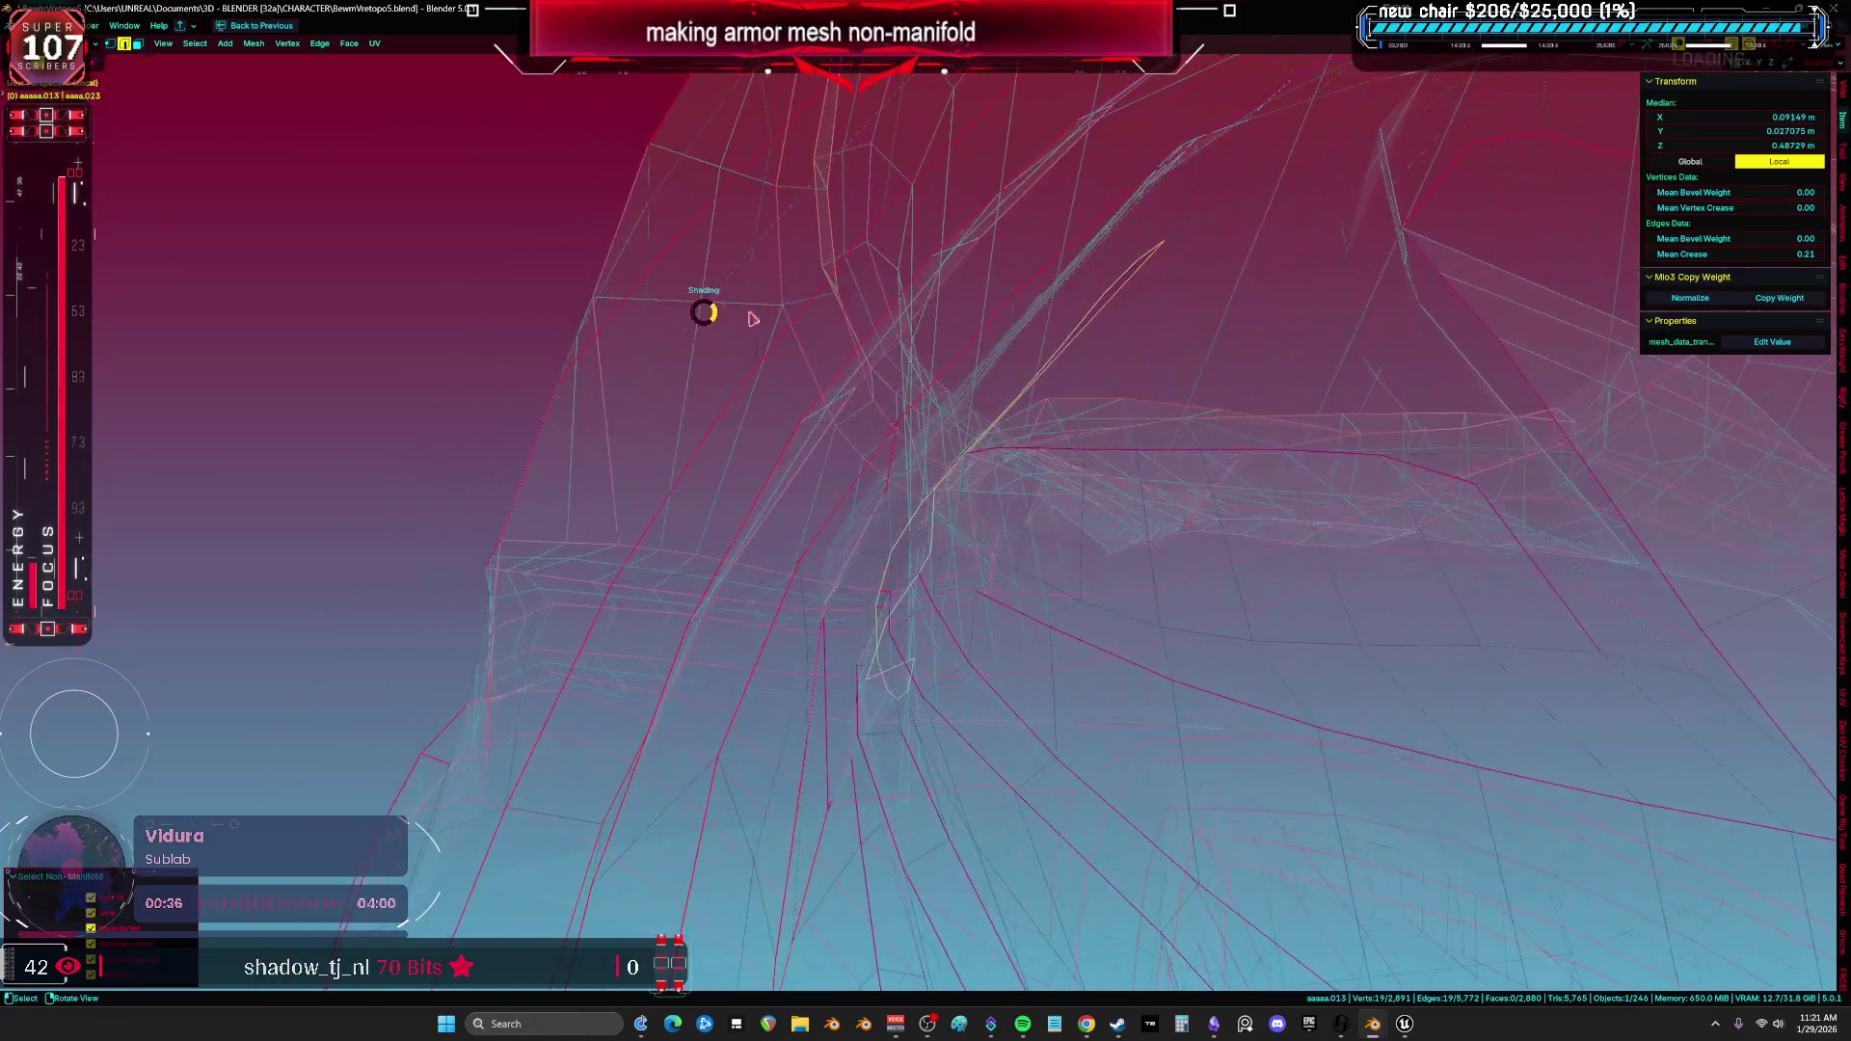
key("alt+z")
mouse_move(711, 313)
middle_mouse_down()
mouse_move(980, 448)
mouse_move(1026, 402)
mouse_move(1019, 475)
mouse_move(1031, 460)
mouse_move(987, 516)
mouse_move(1220, 599)
mouse_move(1259, 640)
mouse_move(1099, 669)
mouse_move(1082, 496)
mouse_move(930, 600)
mouse_move(935, 631)
mouse_move(928, 549)
middle_mouse_up()
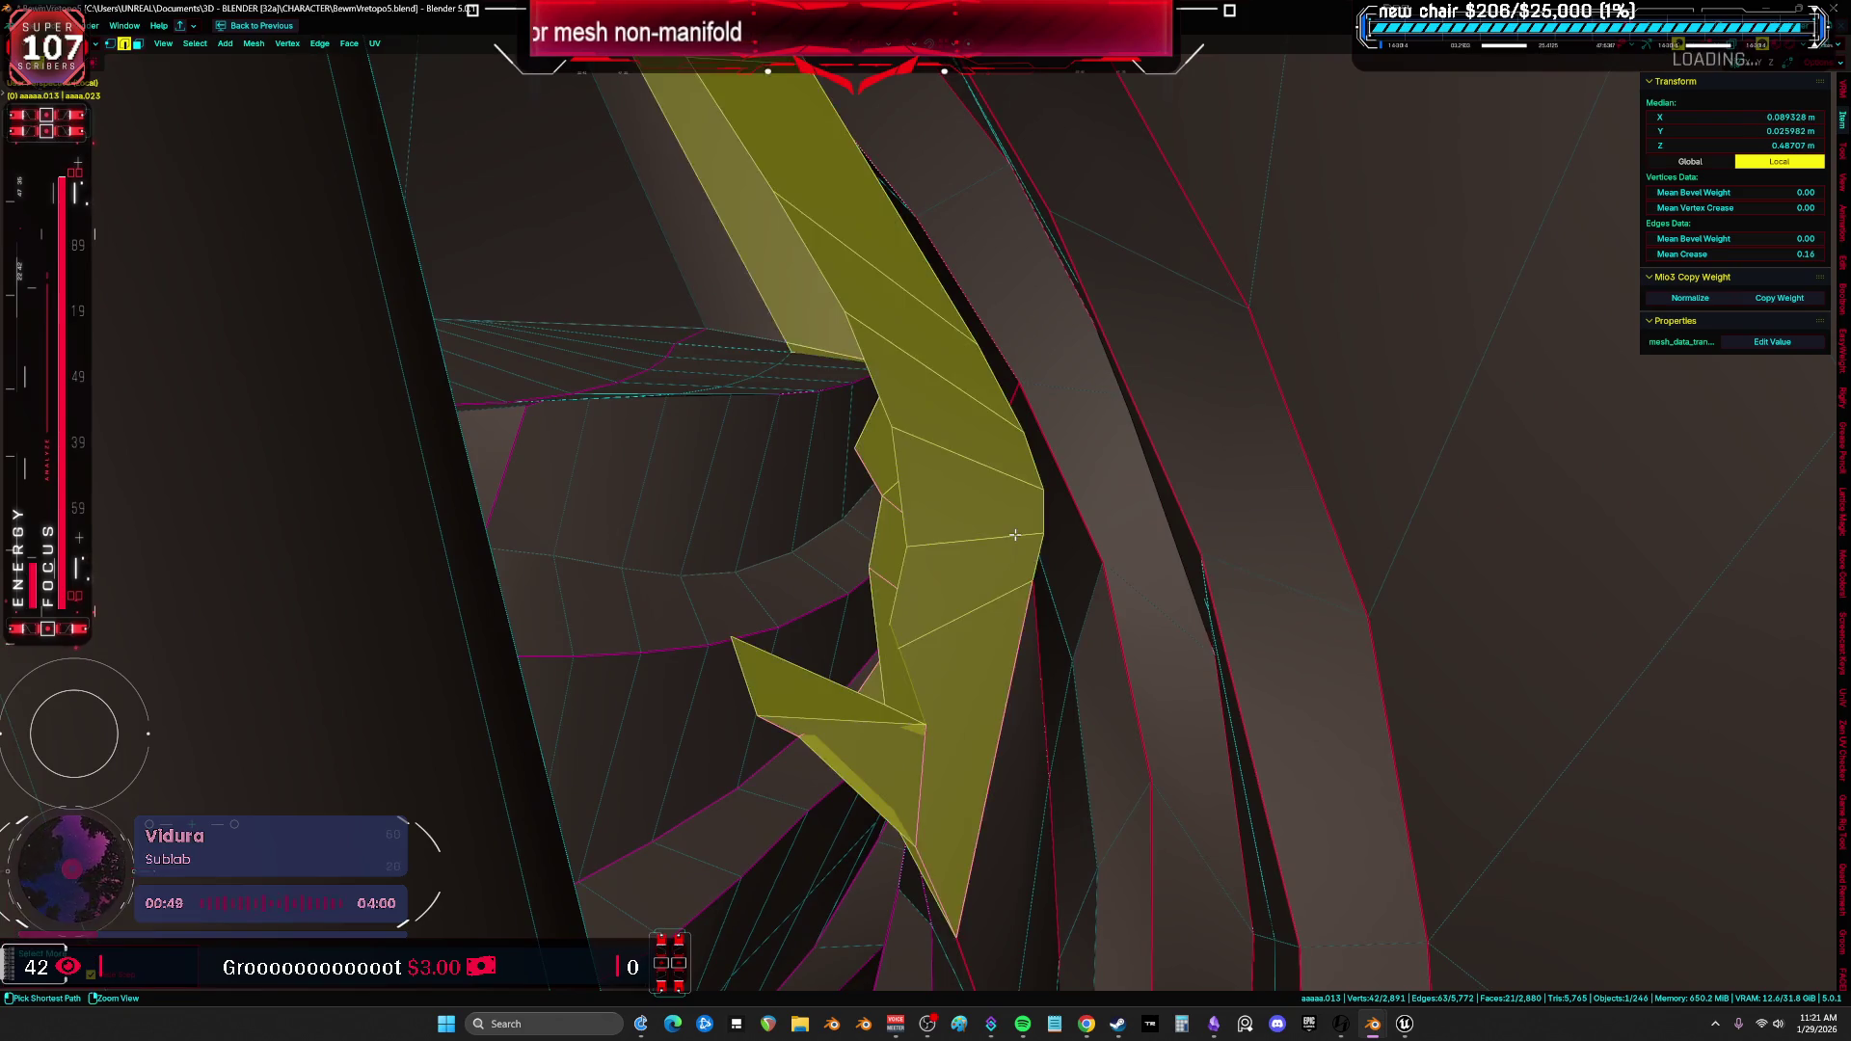
Isolate the linked armor piece by hiding everything except it.
key("ctrl+l")
key("h")
key("alt+h")
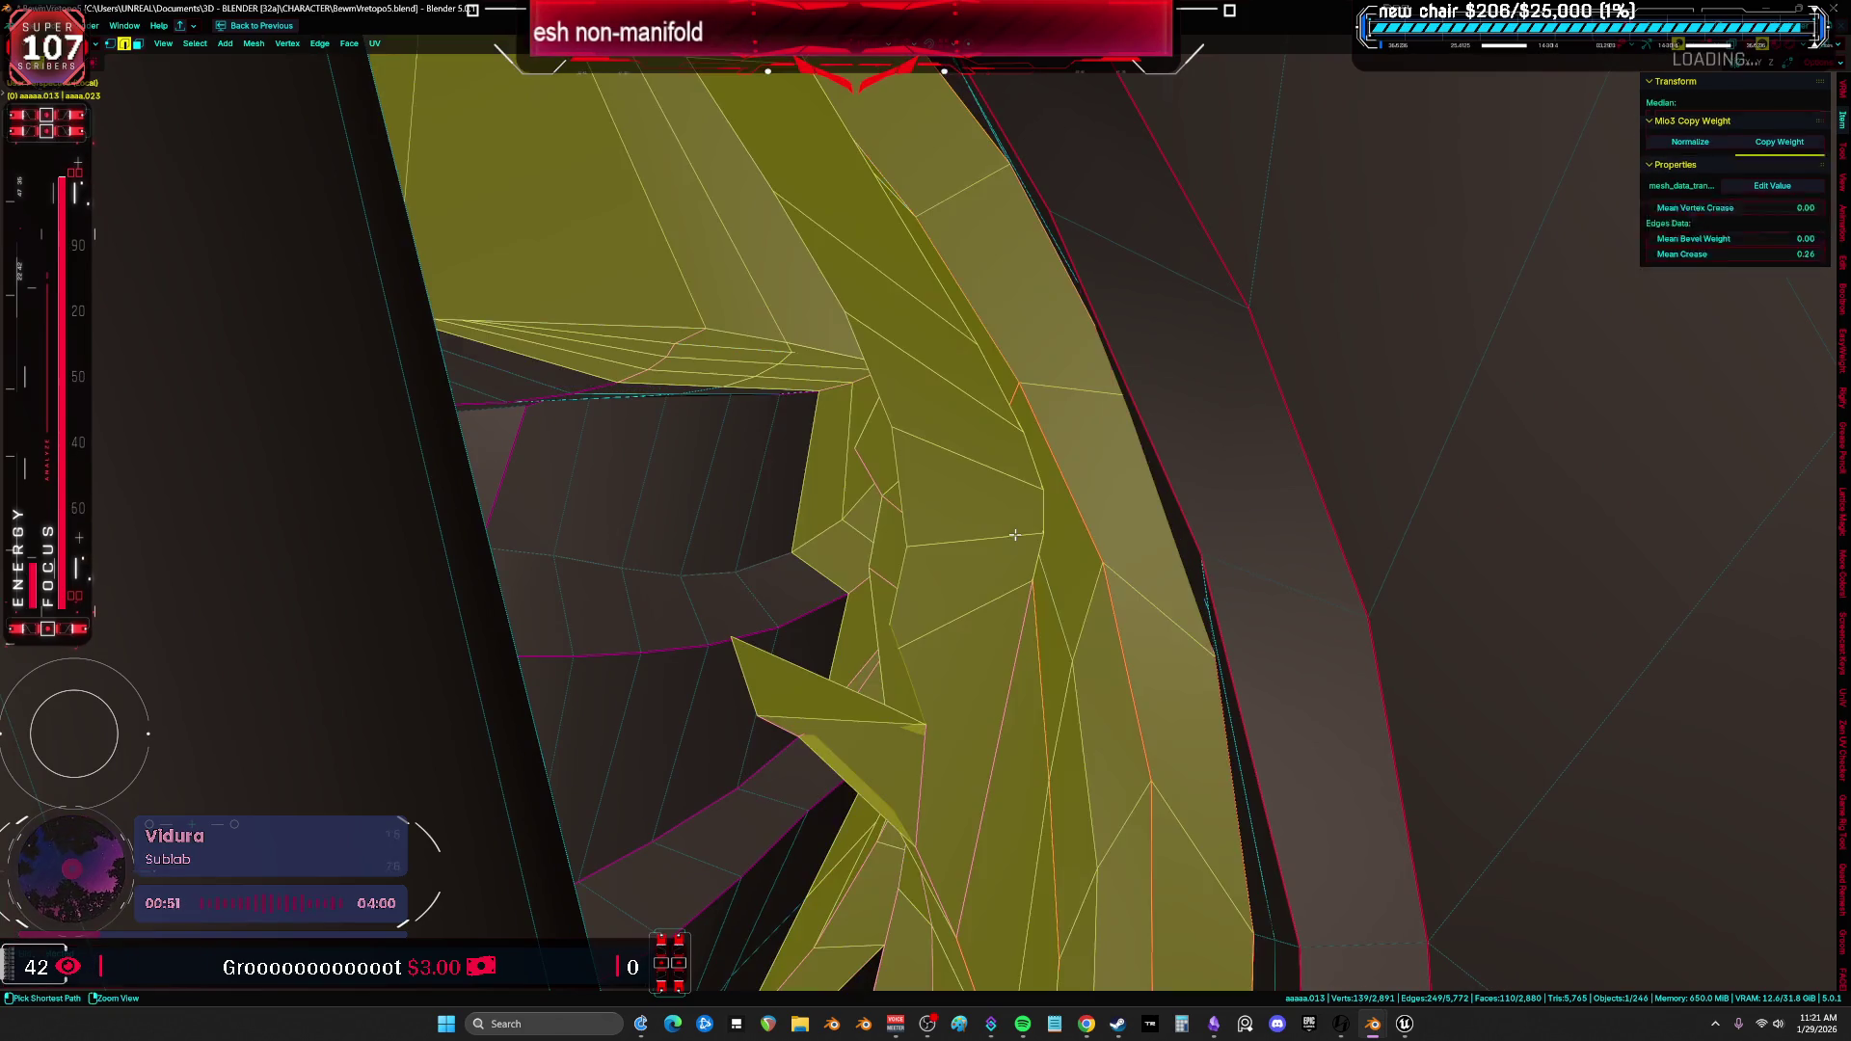
key("shift+h")
mouse_move(1014, 534)
middle_mouse_down()
mouse_move(991, 578)
mouse_move(969, 496)
mouse_move(1083, 541)
mouse_move(1051, 537)
middle_mouse_up()
Probe individual faces, edges and a vertex on the piece, then select its linked mesh.
left_click(1059, 605)
mouse_move(1061, 605)
middle_mouse_down()
mouse_move(1085, 558)
mouse_move(1003, 604)
middle_mouse_up()
left_click(1108, 609, "shift")
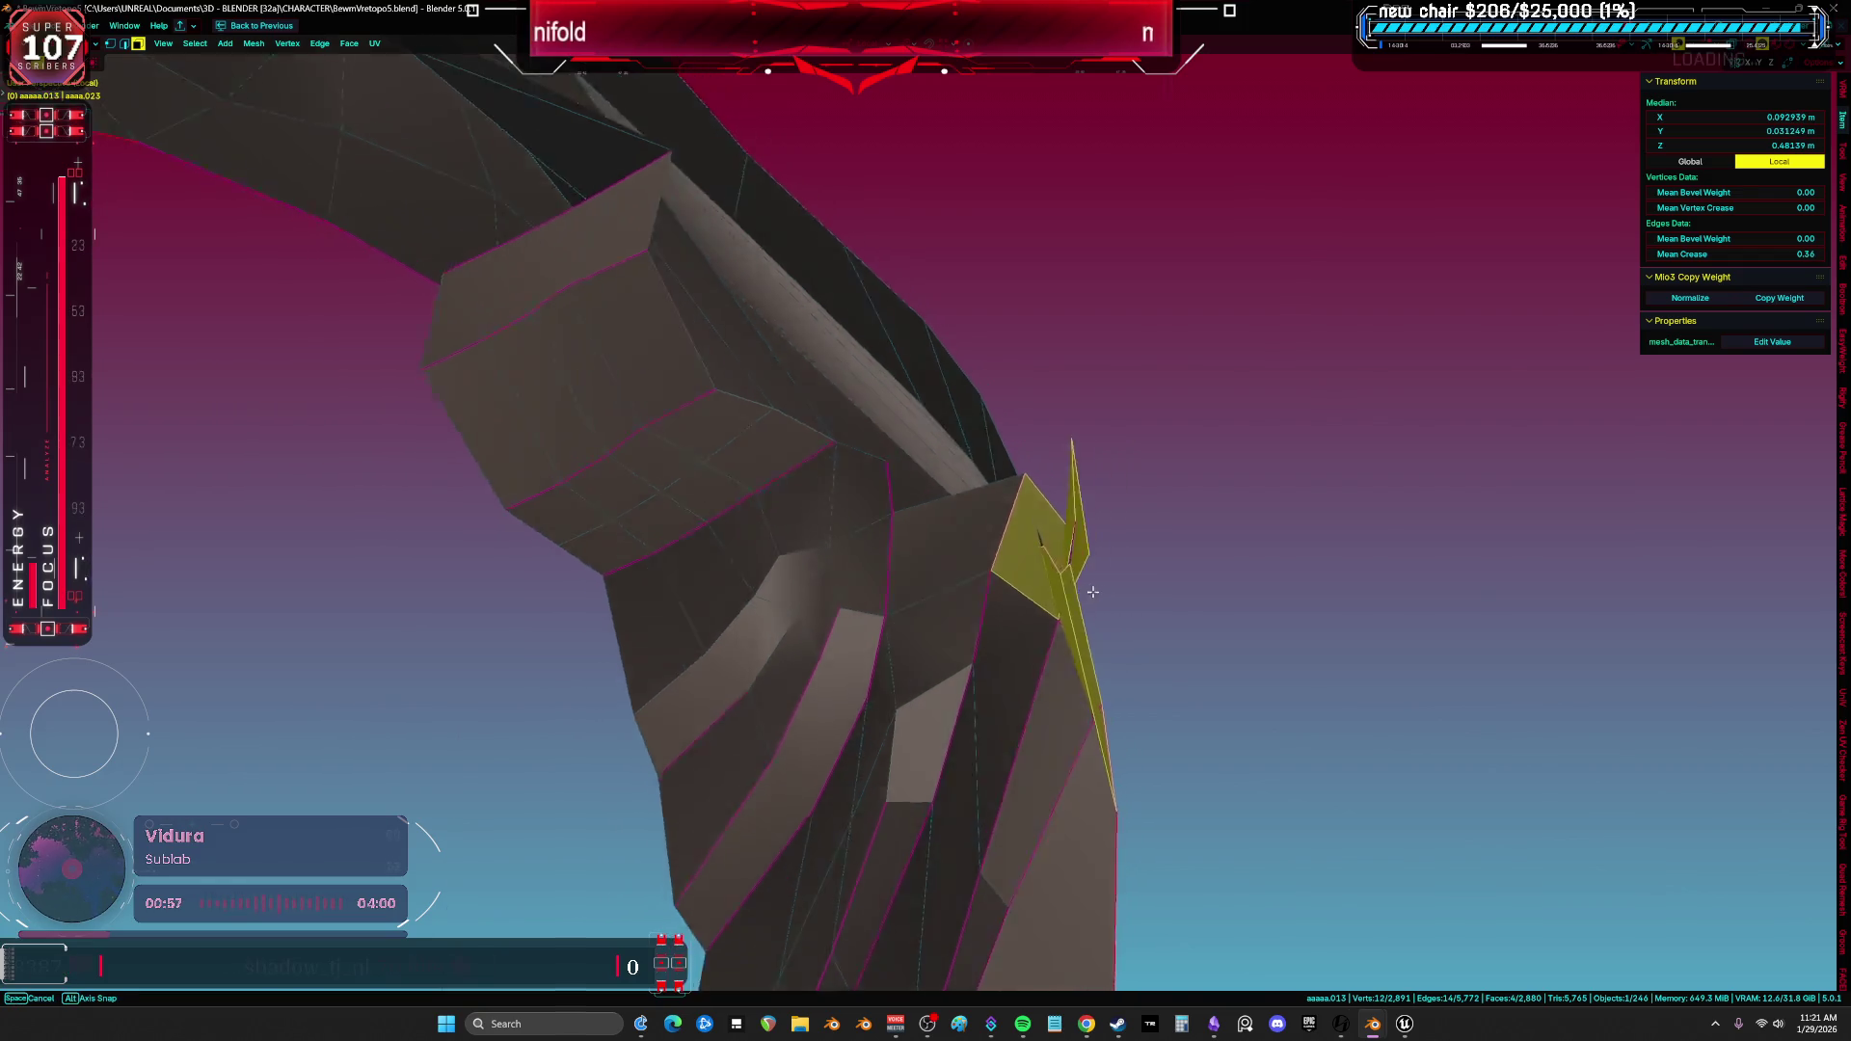
mouse_move(897, 625)
middle_mouse_down()
mouse_move(937, 576)
mouse_move(925, 559)
mouse_move(1067, 596)
mouse_move(979, 590)
mouse_move(951, 537)
mouse_move(996, 478)
mouse_move(992, 558)
mouse_move(1027, 662)
mouse_move(1003, 567)
mouse_move(904, 565)
mouse_move(925, 599)
mouse_move(872, 584)
middle_mouse_up()
key("alt+a")
left_click(925, 559)
left_click(1032, 599)
left_click(950, 537)
key("ctrl+l")
Grow from single edges and vertices to the whole connected armor mesh and select everything, checked from several angles.
left_click(932, 608)
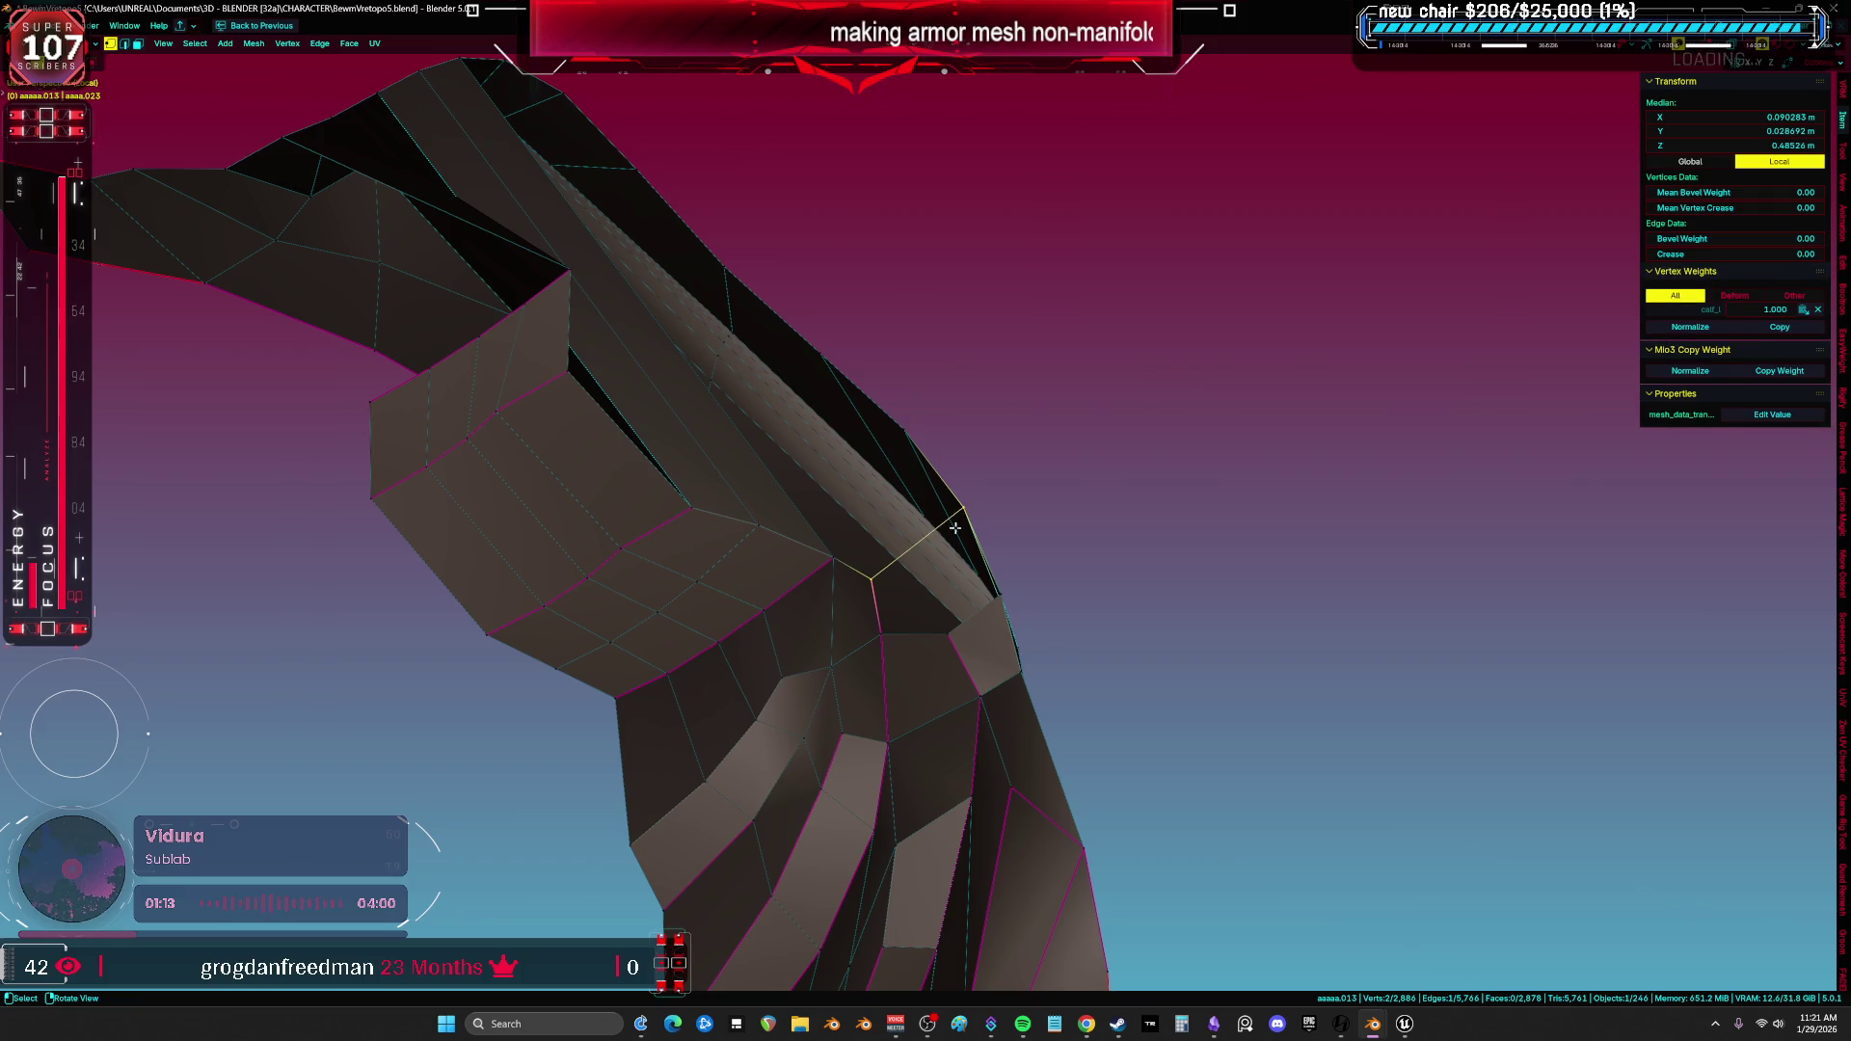
left_click(925, 538)
mouse_move(926, 538)
middle_mouse_down()
mouse_move(904, 582)
mouse_move(968, 685)
middle_mouse_up()
key("ctrl+l")
left_click(972, 700)
left_click(921, 642)
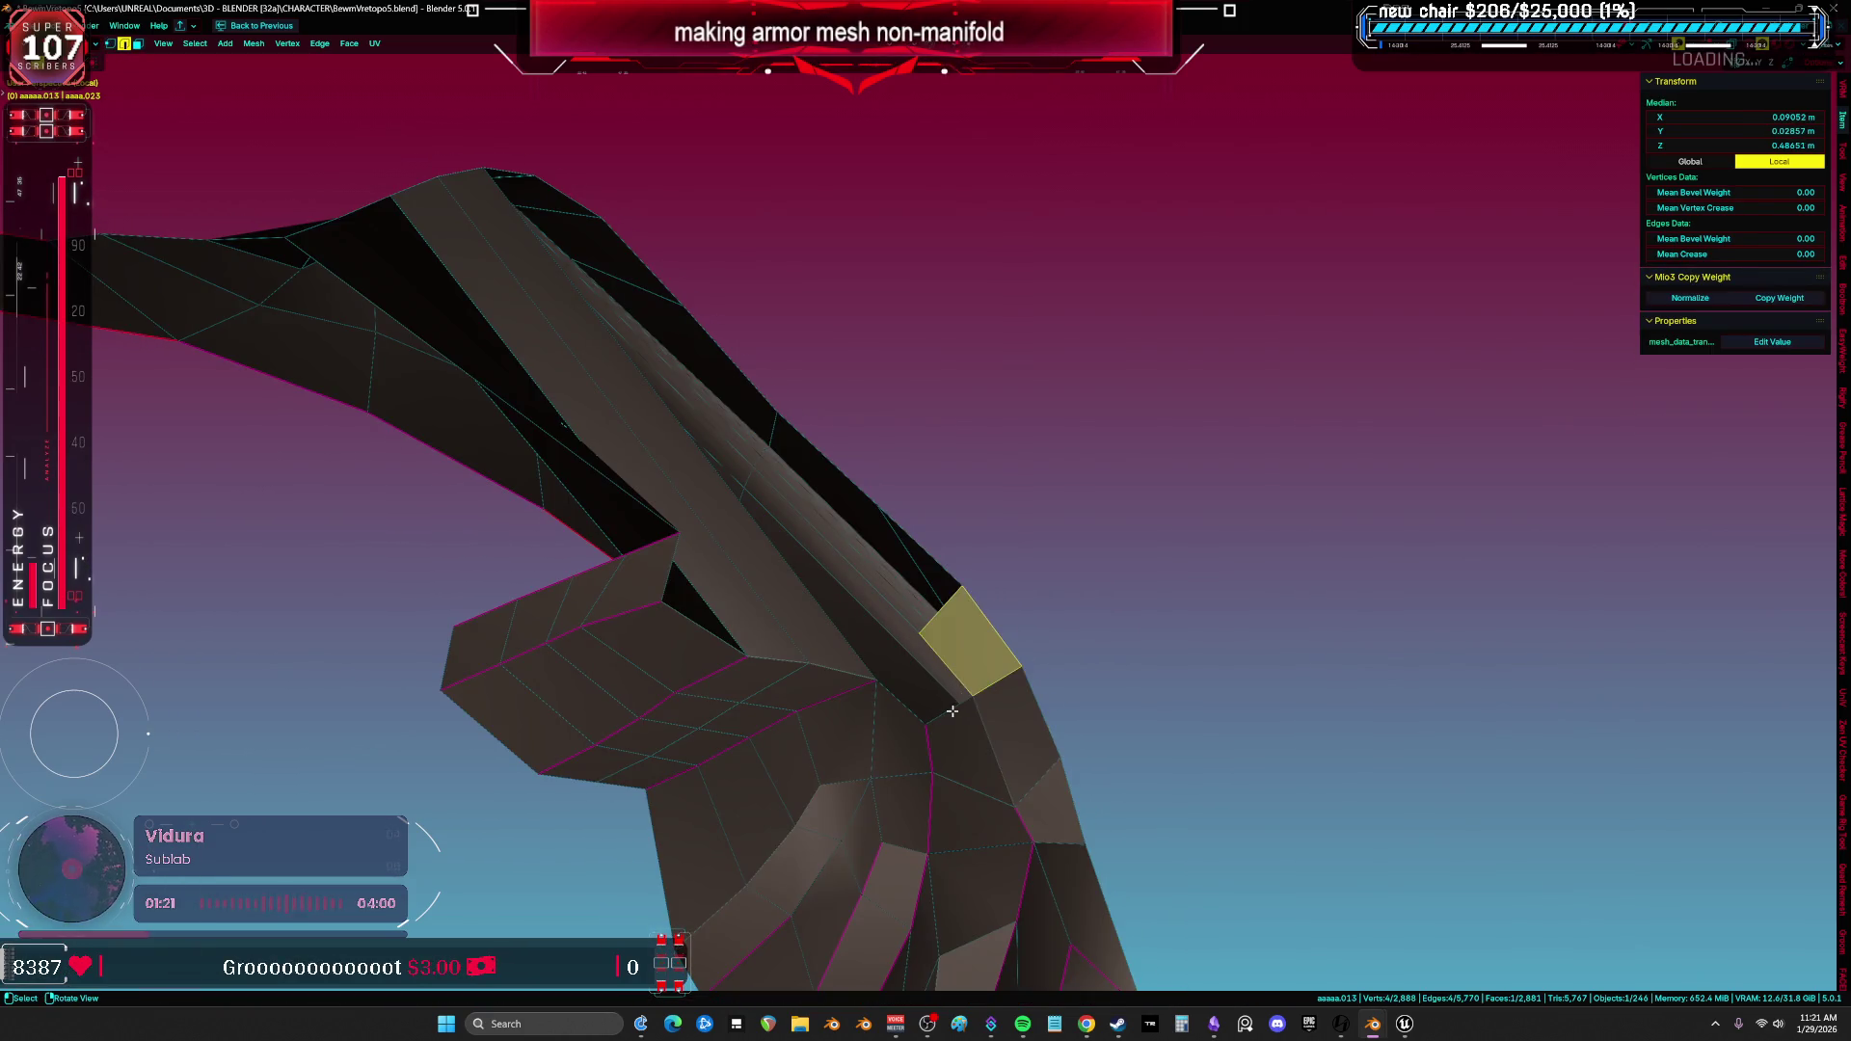
key("ctrl+l")
mouse_move(953, 711)
middle_mouse_down()
mouse_move(881, 672)
mouse_move(896, 728)
middle_mouse_up()
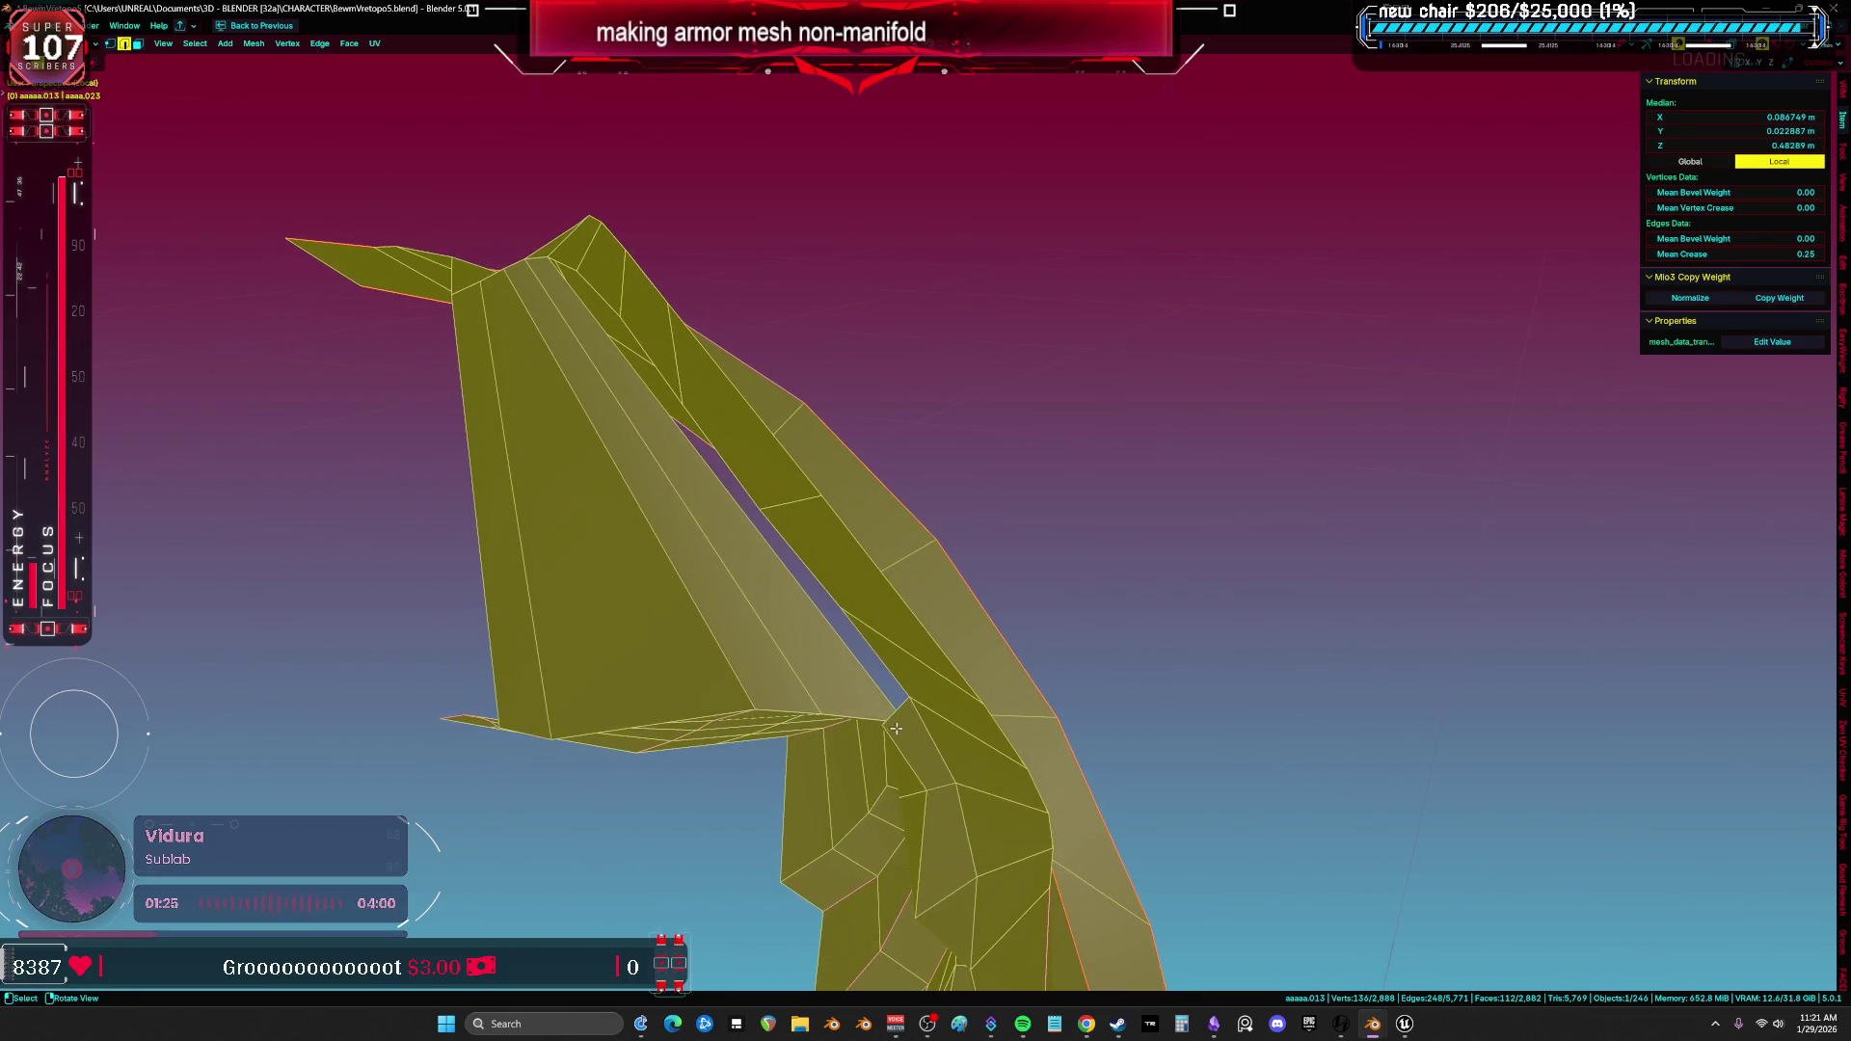
mouse_move(643, 448)
middle_mouse_down()
mouse_move(664, 481)
mouse_move(793, 360)
middle_mouse_up()
key("a")
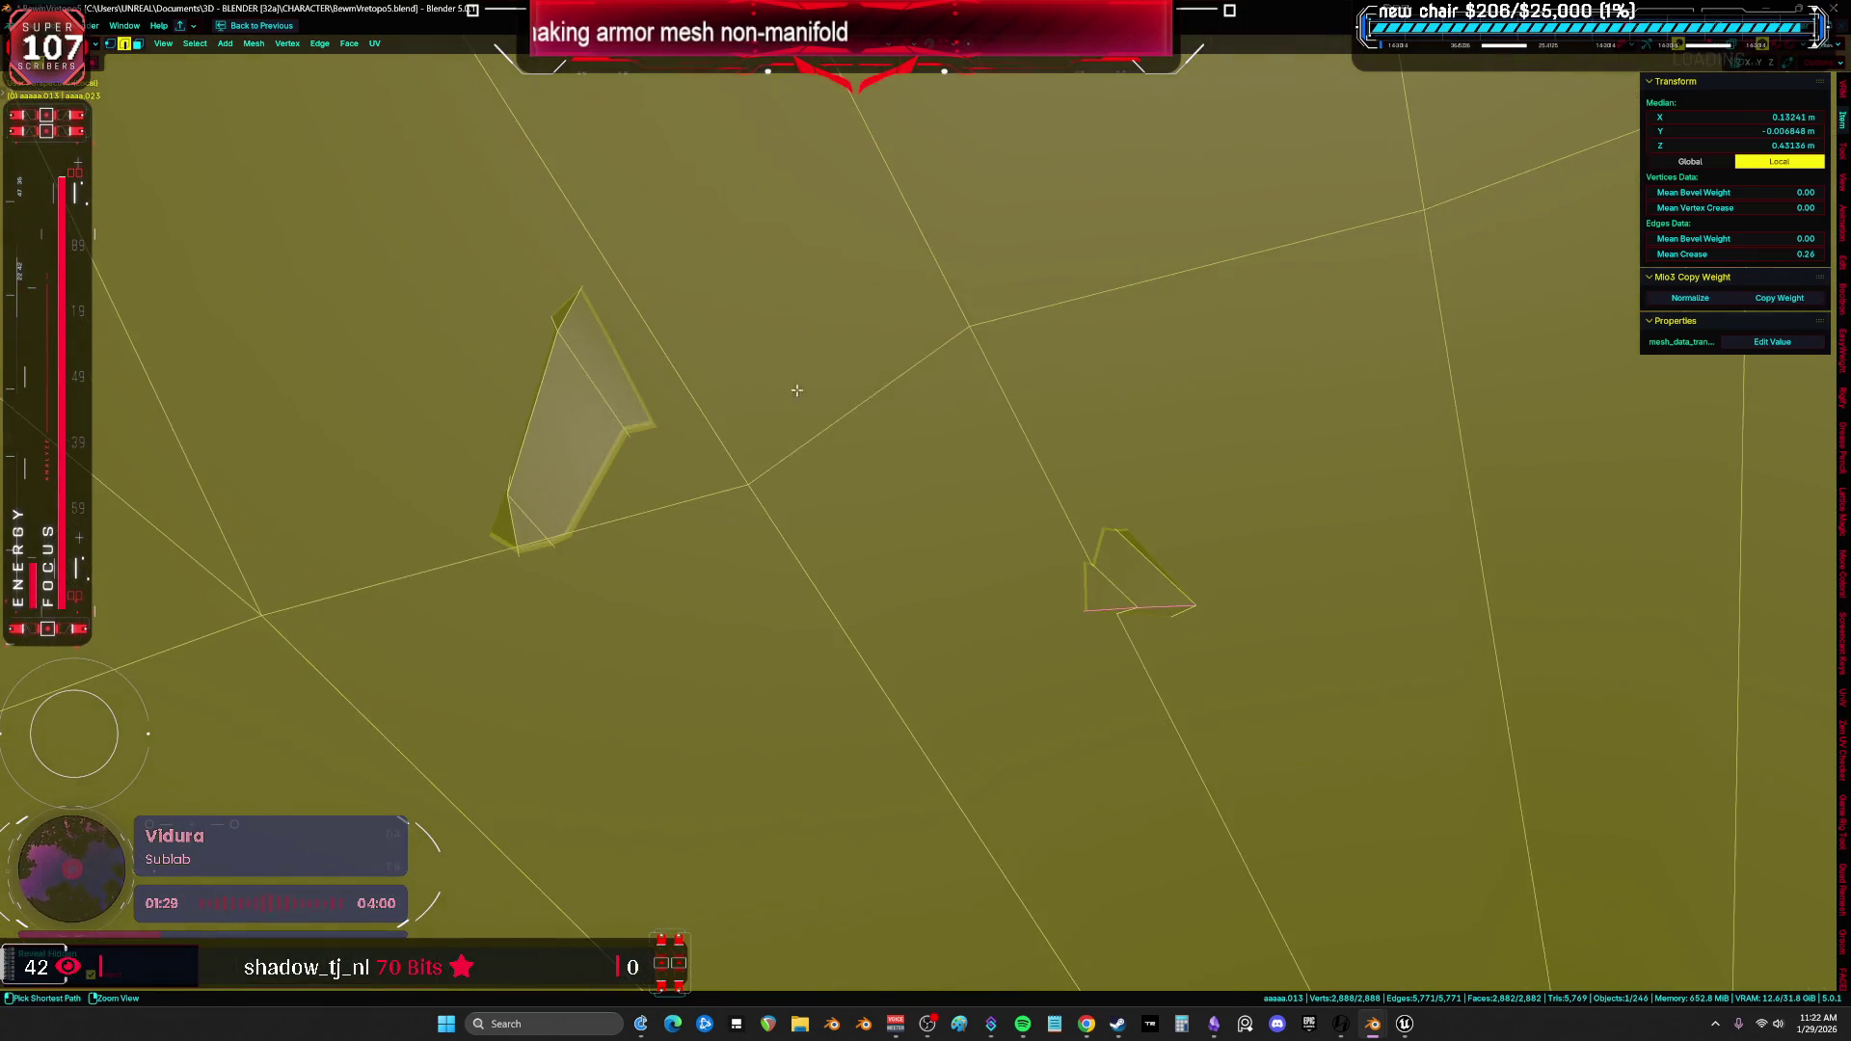
key("ctrl+Tab")
mouse_move(1163, 603)
middle_mouse_down()
mouse_move(866, 523)
mouse_move(1052, 446)
middle_mouse_up()
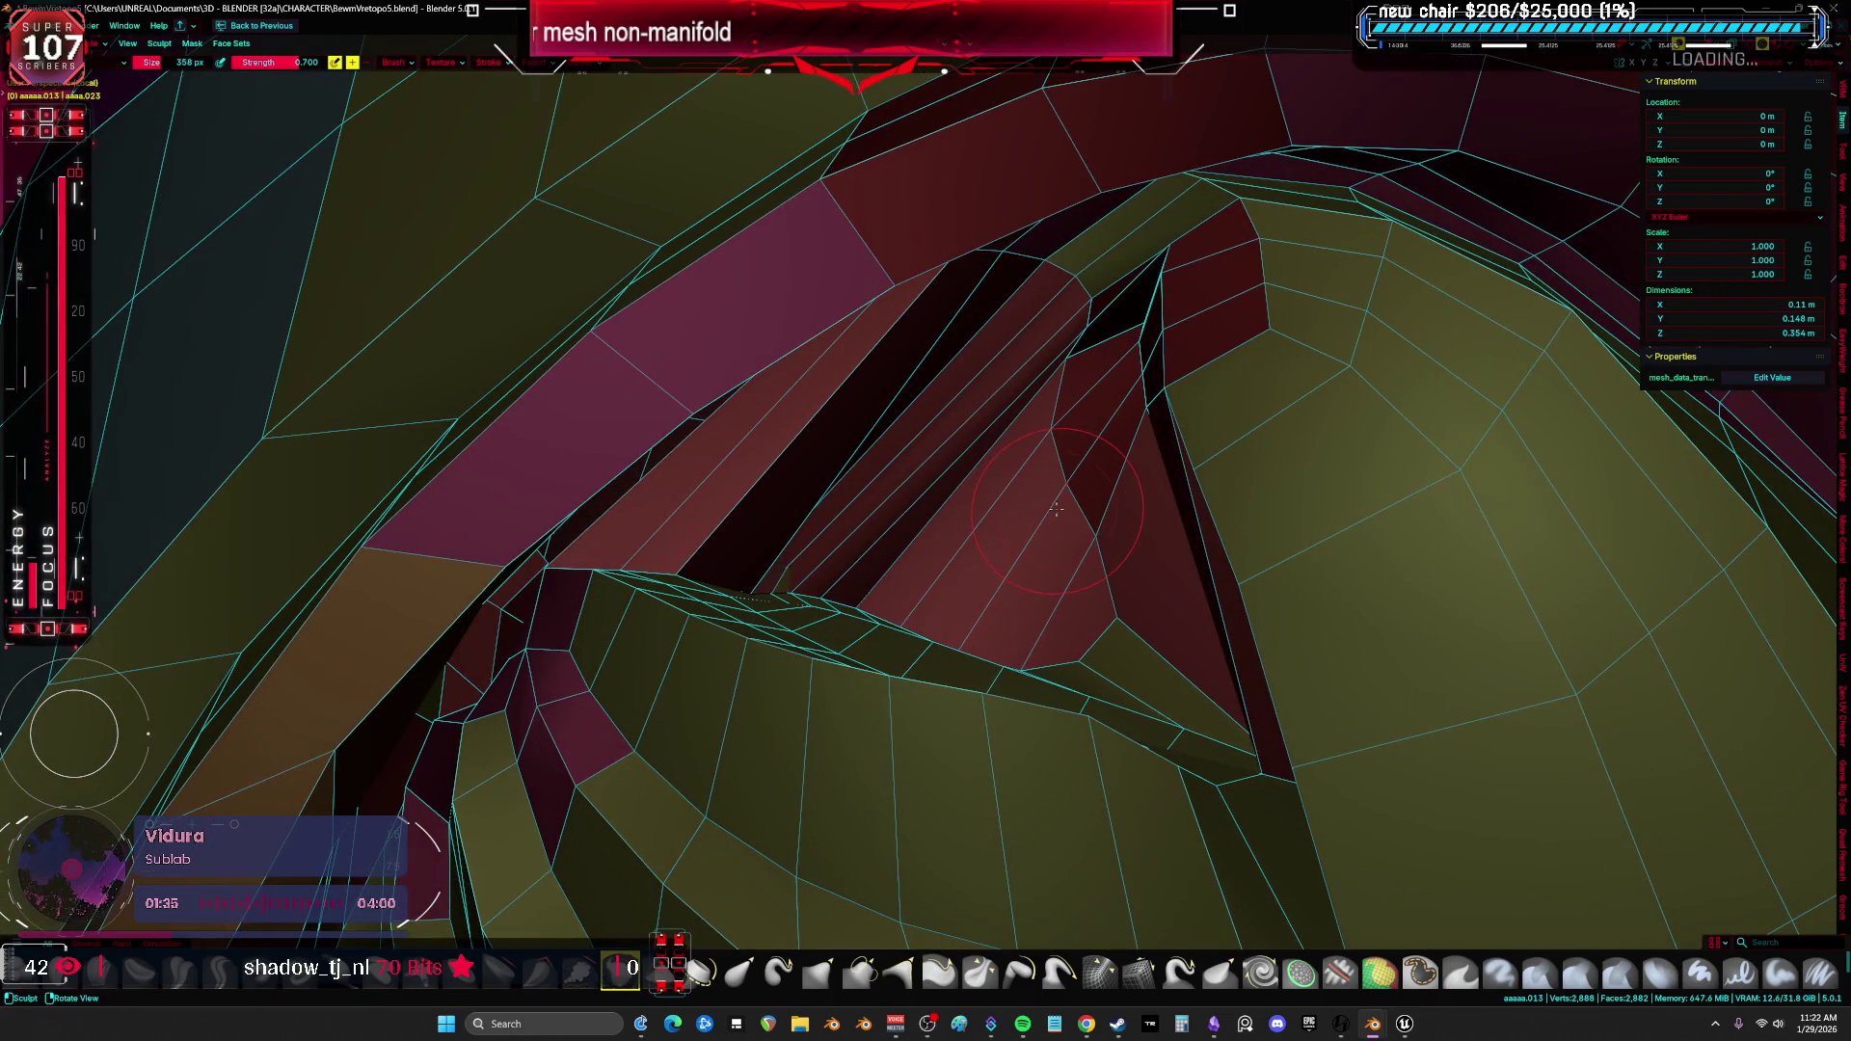
middle_click_drag(1041, 311, 862, 315)
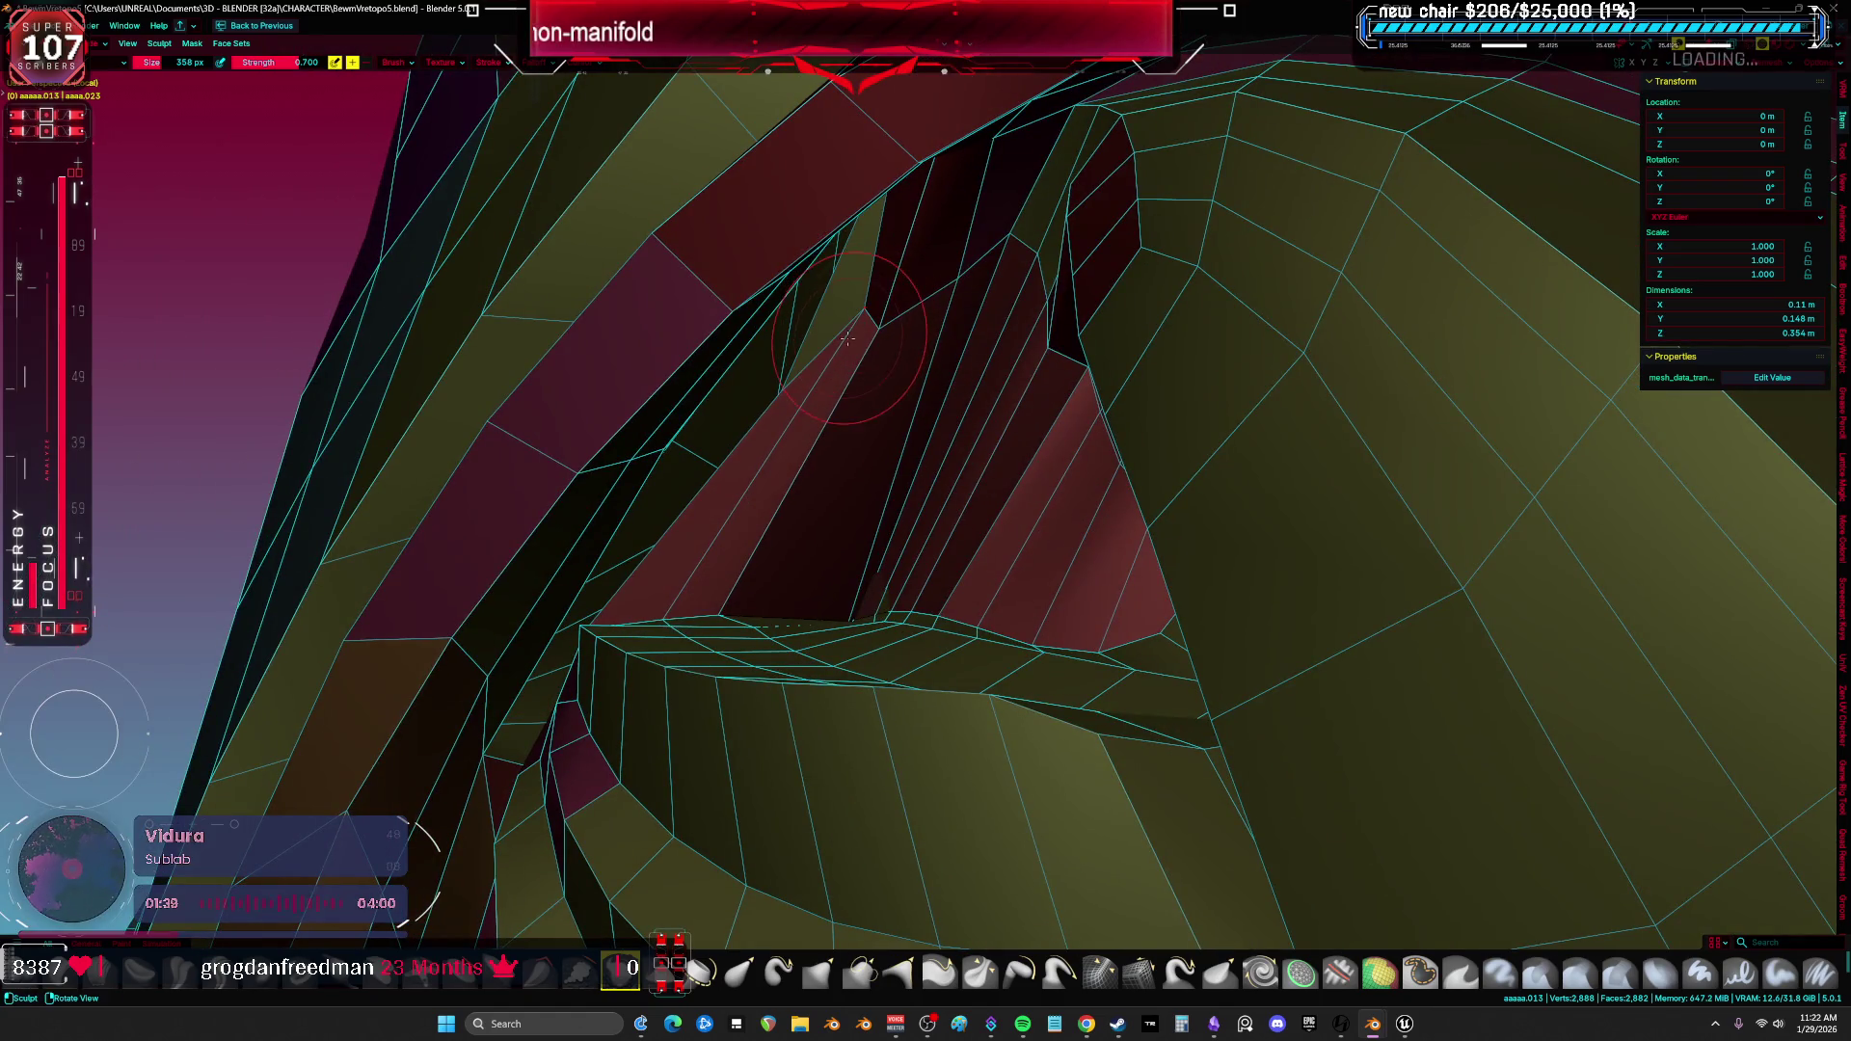
middle_click_drag(791, 418, 836, 431)
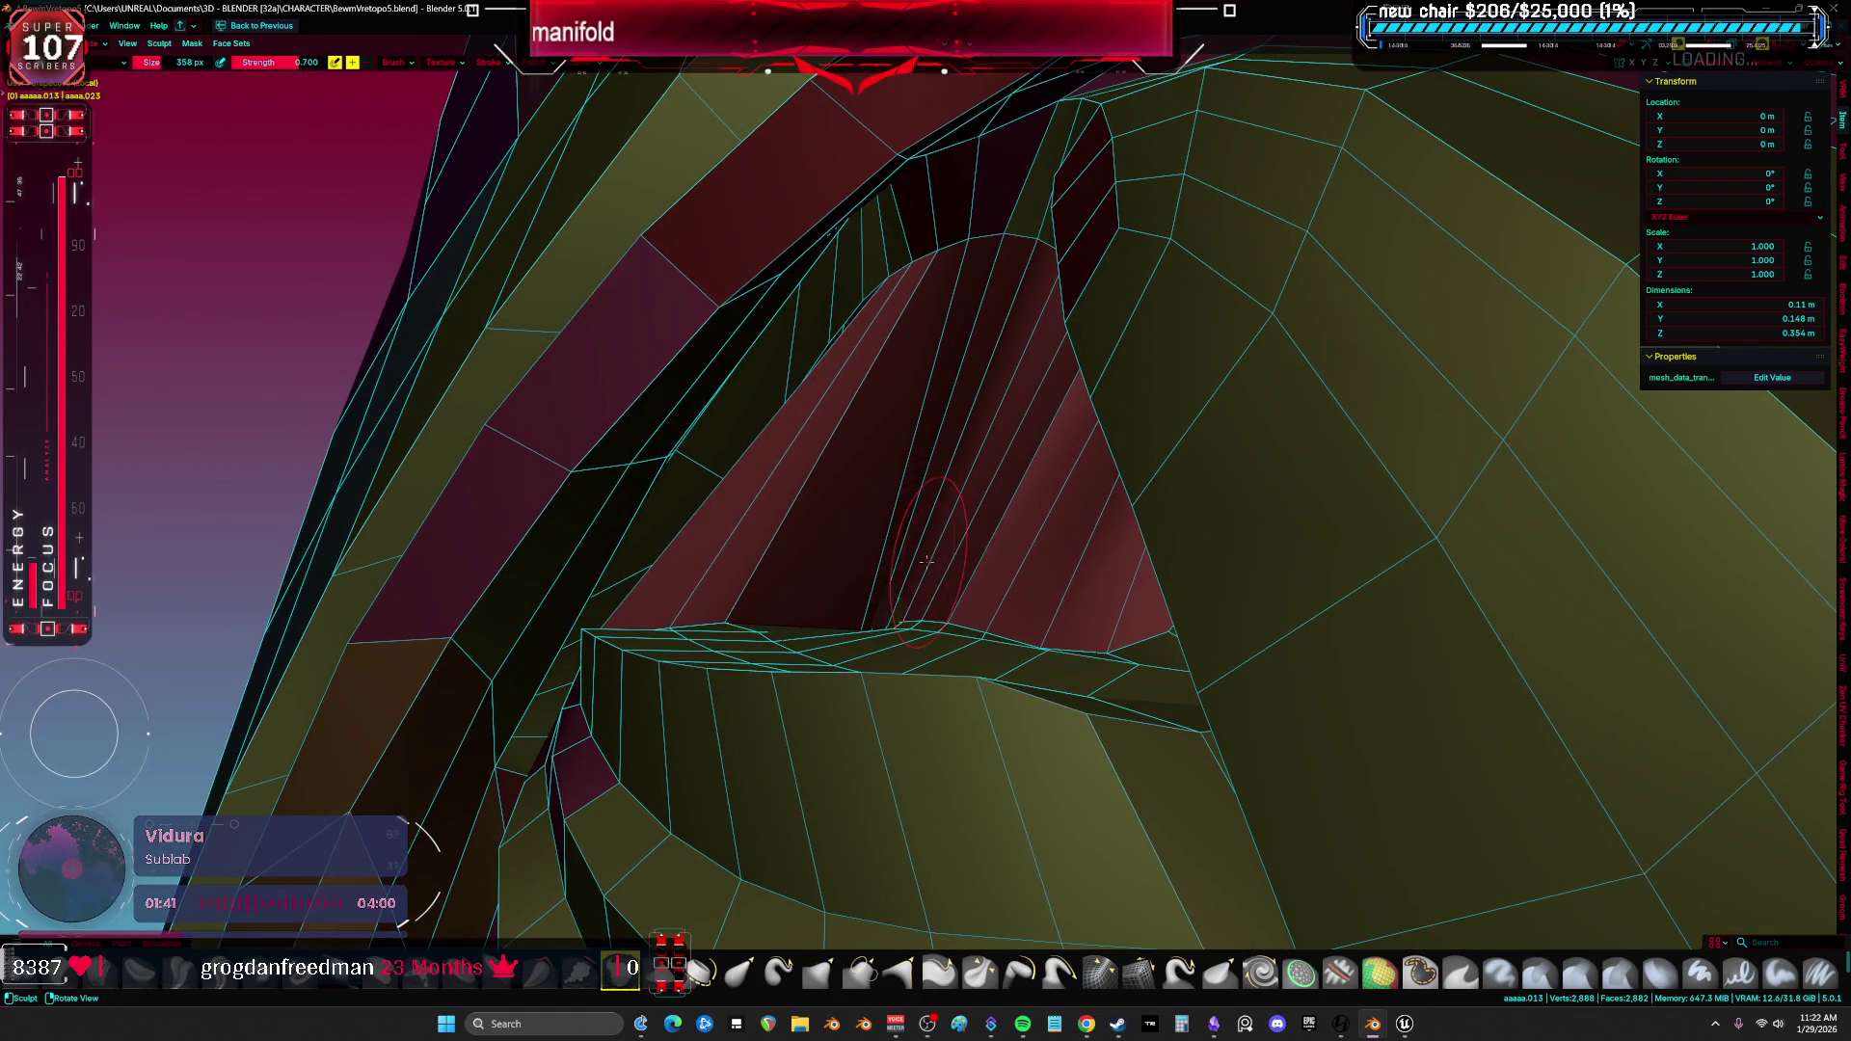
middle_click_drag(925, 560, 896, 547)
key("Tab")
scroll(871, 529, "up", 2)
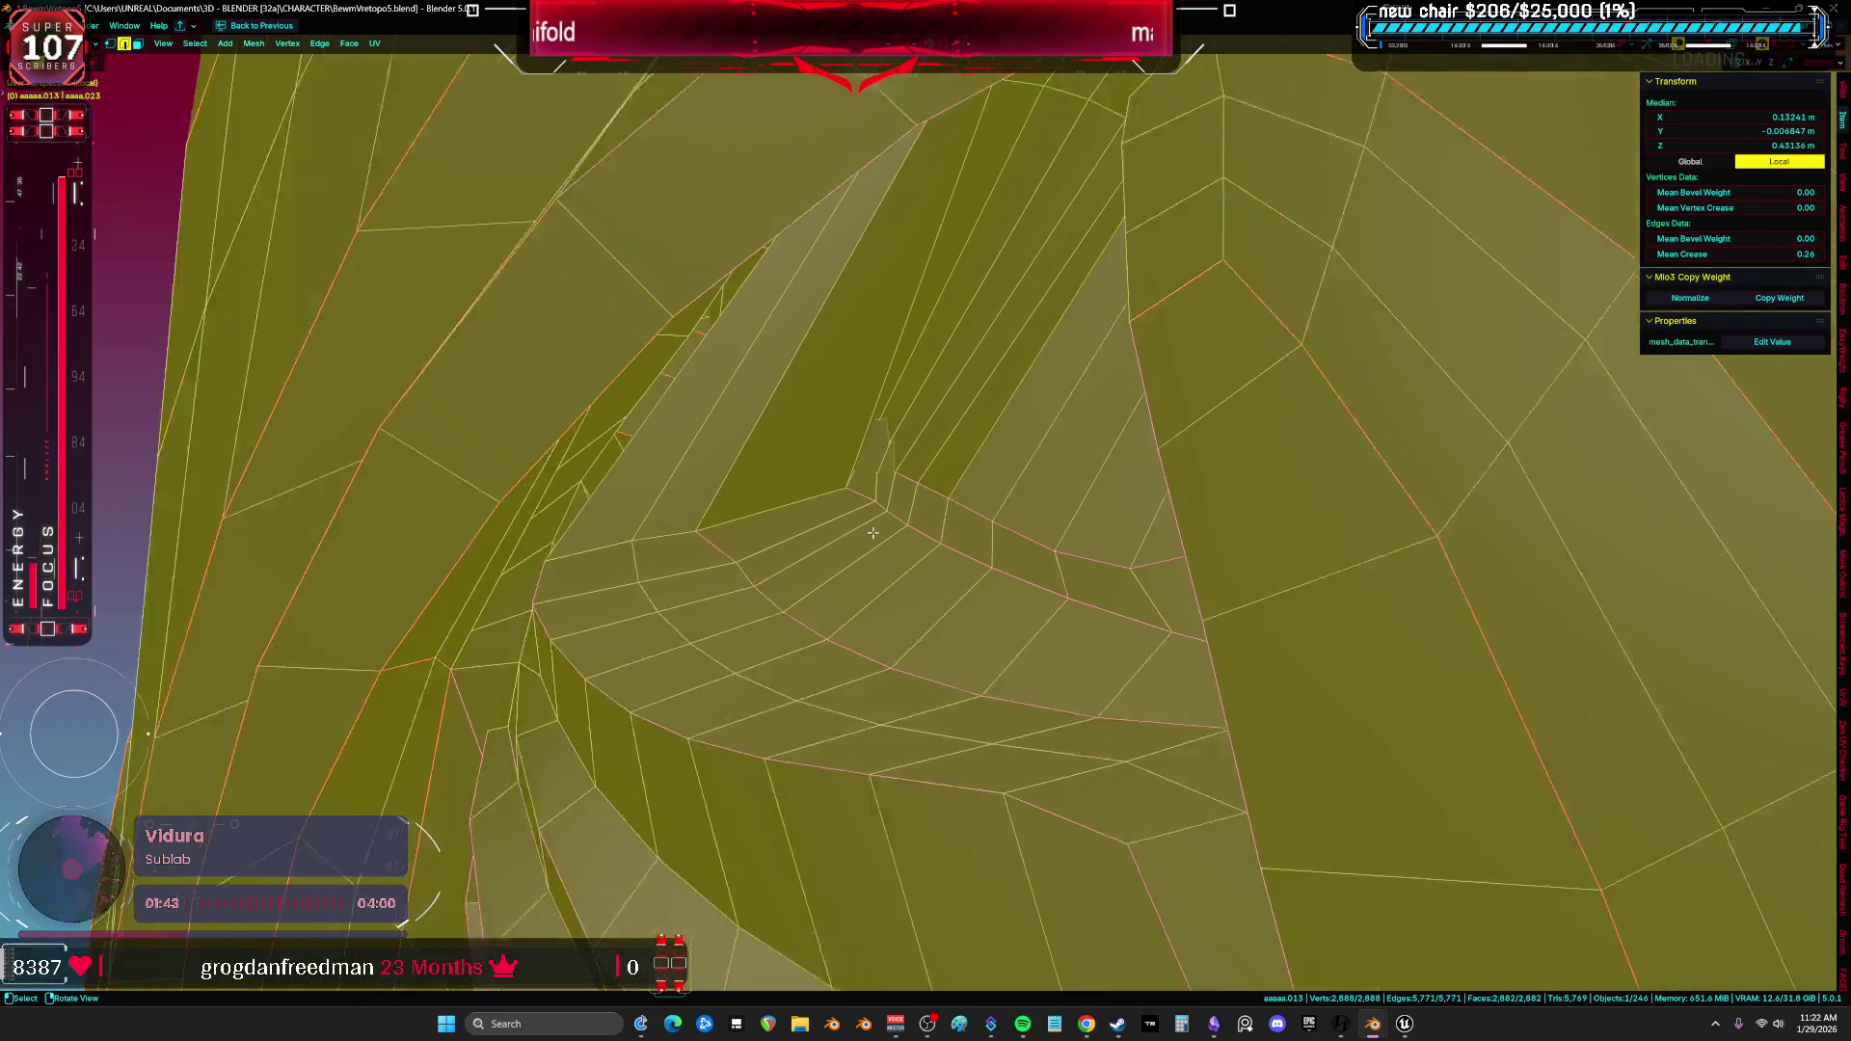
In see-through display, pick a stray vertex inside the leg and move it into place.
key("alt+z")
scroll(873, 529, "down", 3)
mouse_move(873, 530)
middle_mouse_down()
mouse_move(857, 496)
mouse_move(883, 477)
middle_mouse_up()
left_click(894, 464)
key("g")
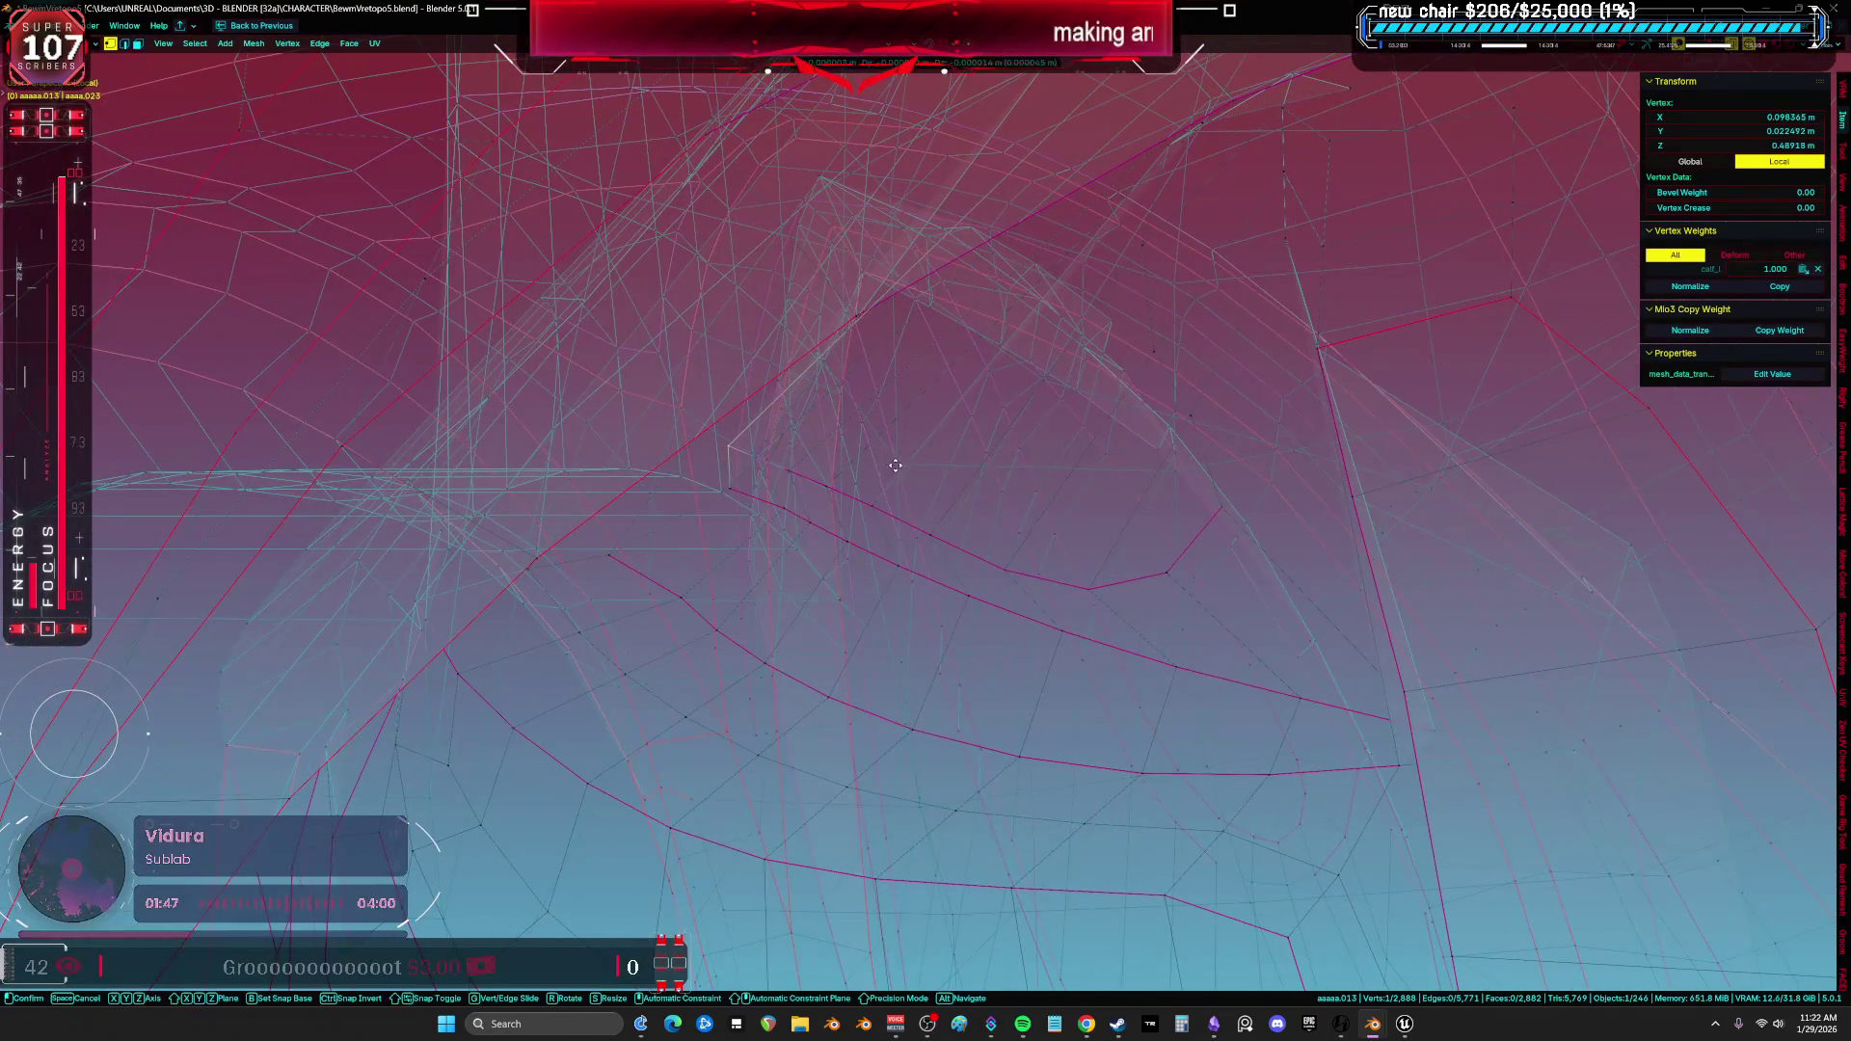
middle_click_drag(732, 492, 718, 498)
key("g")
left_click(787, 441)
left_click(786, 431)
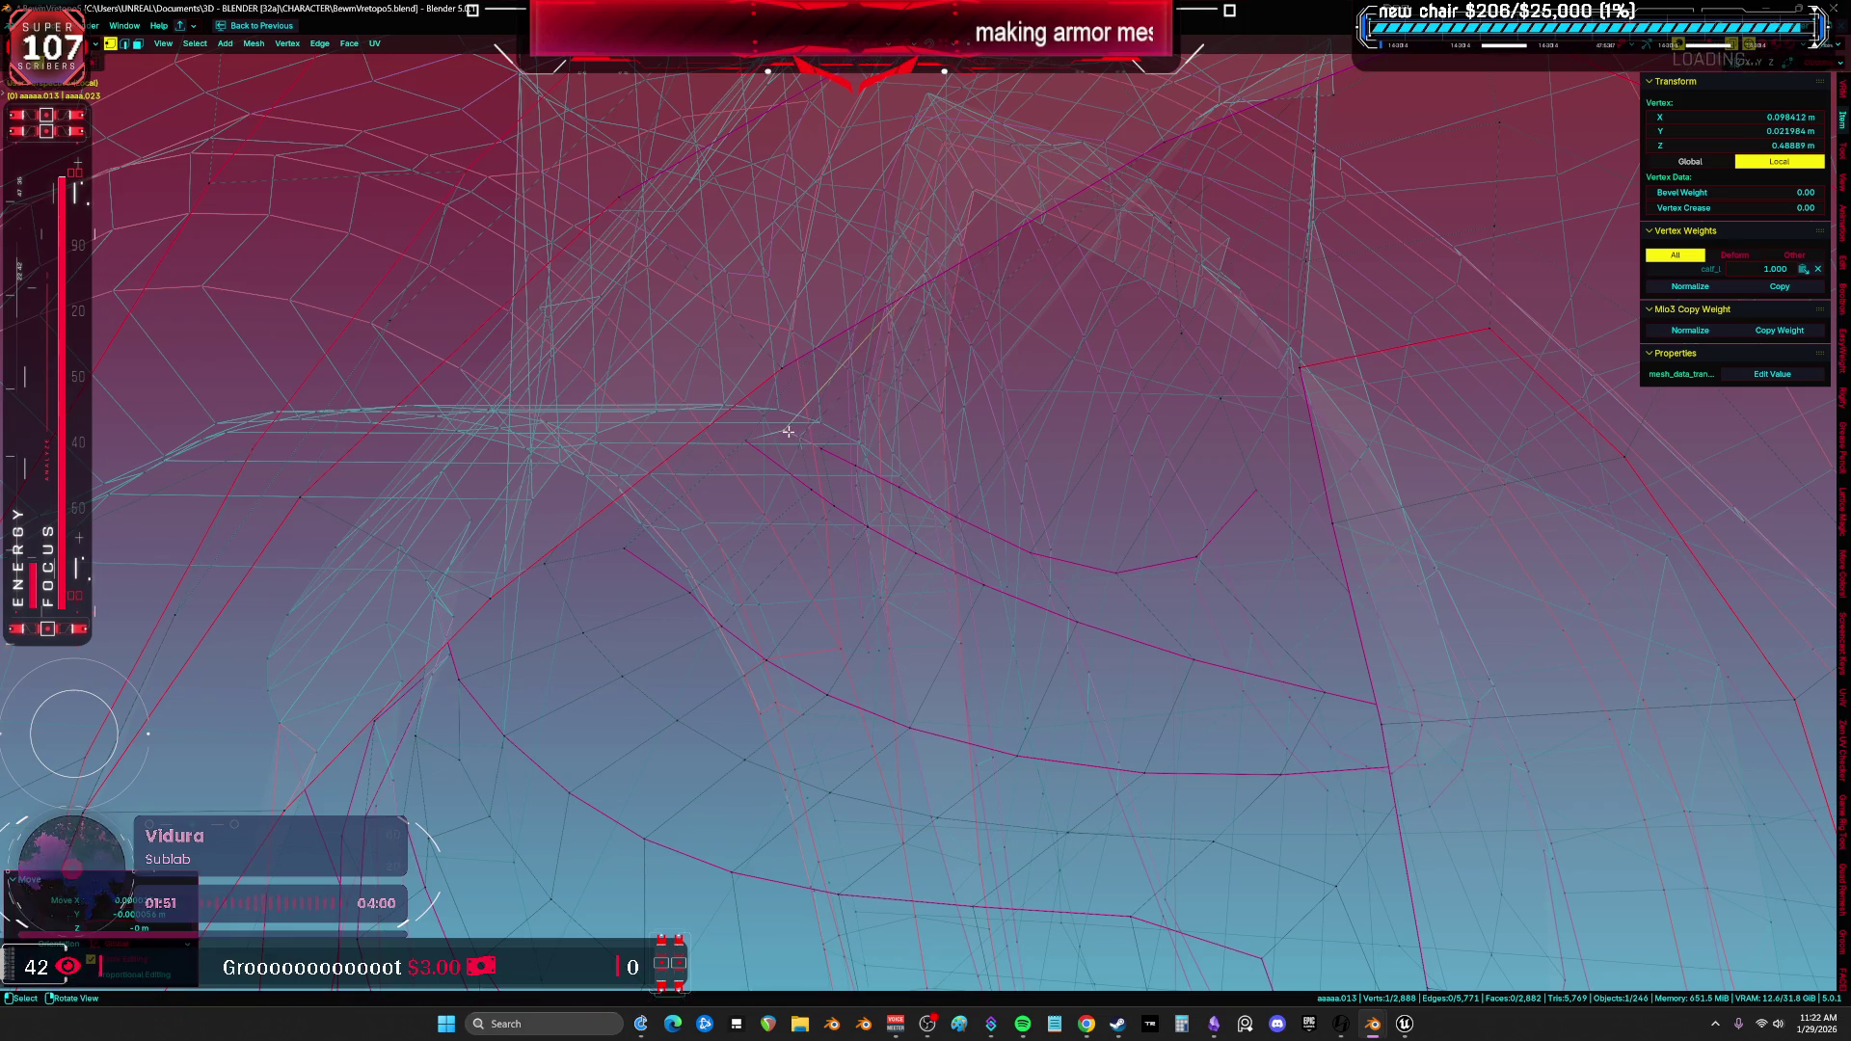
key("alt+z")
Select the small sliver face and shift its vertex a short distance to close the gap.
key("a")
left_click(909, 445)
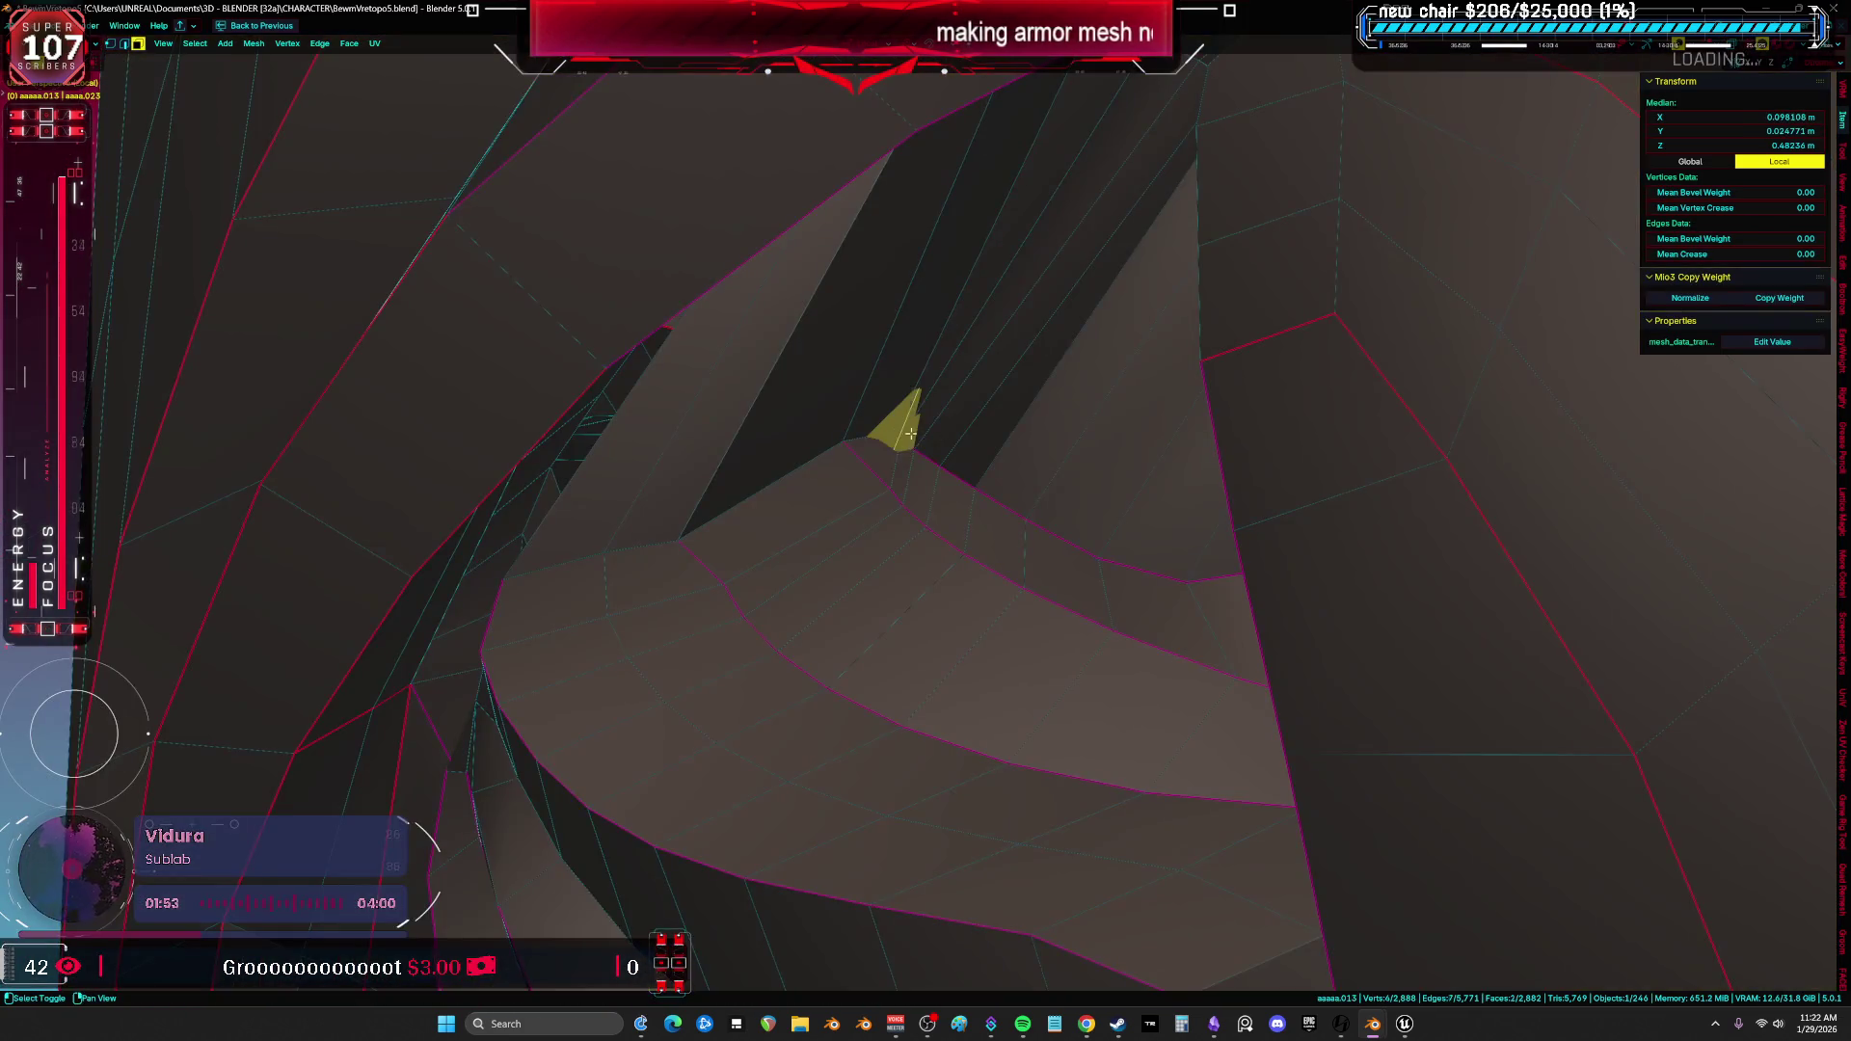
key("alt+z")
mouse_move(909, 447)
middle_mouse_down()
mouse_move(802, 447)
mouse_move(940, 500)
middle_mouse_up()
key("alt+z")
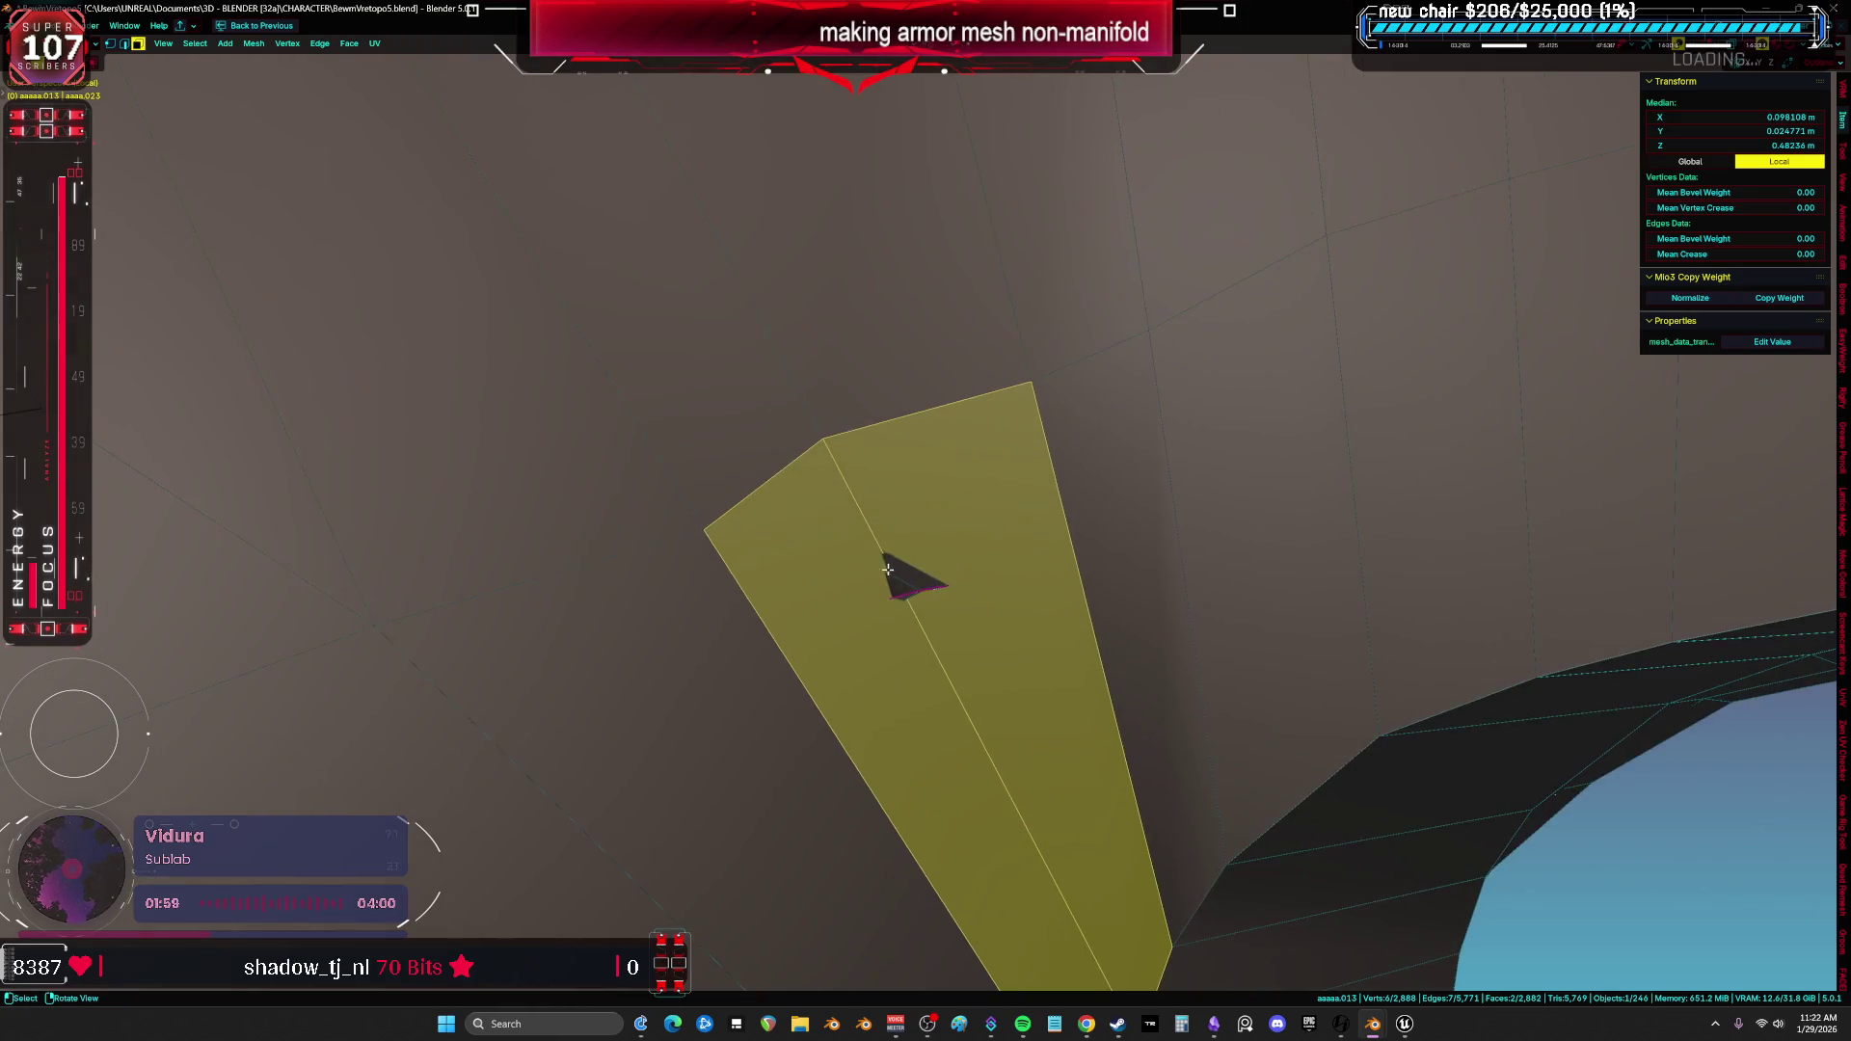
key("g")
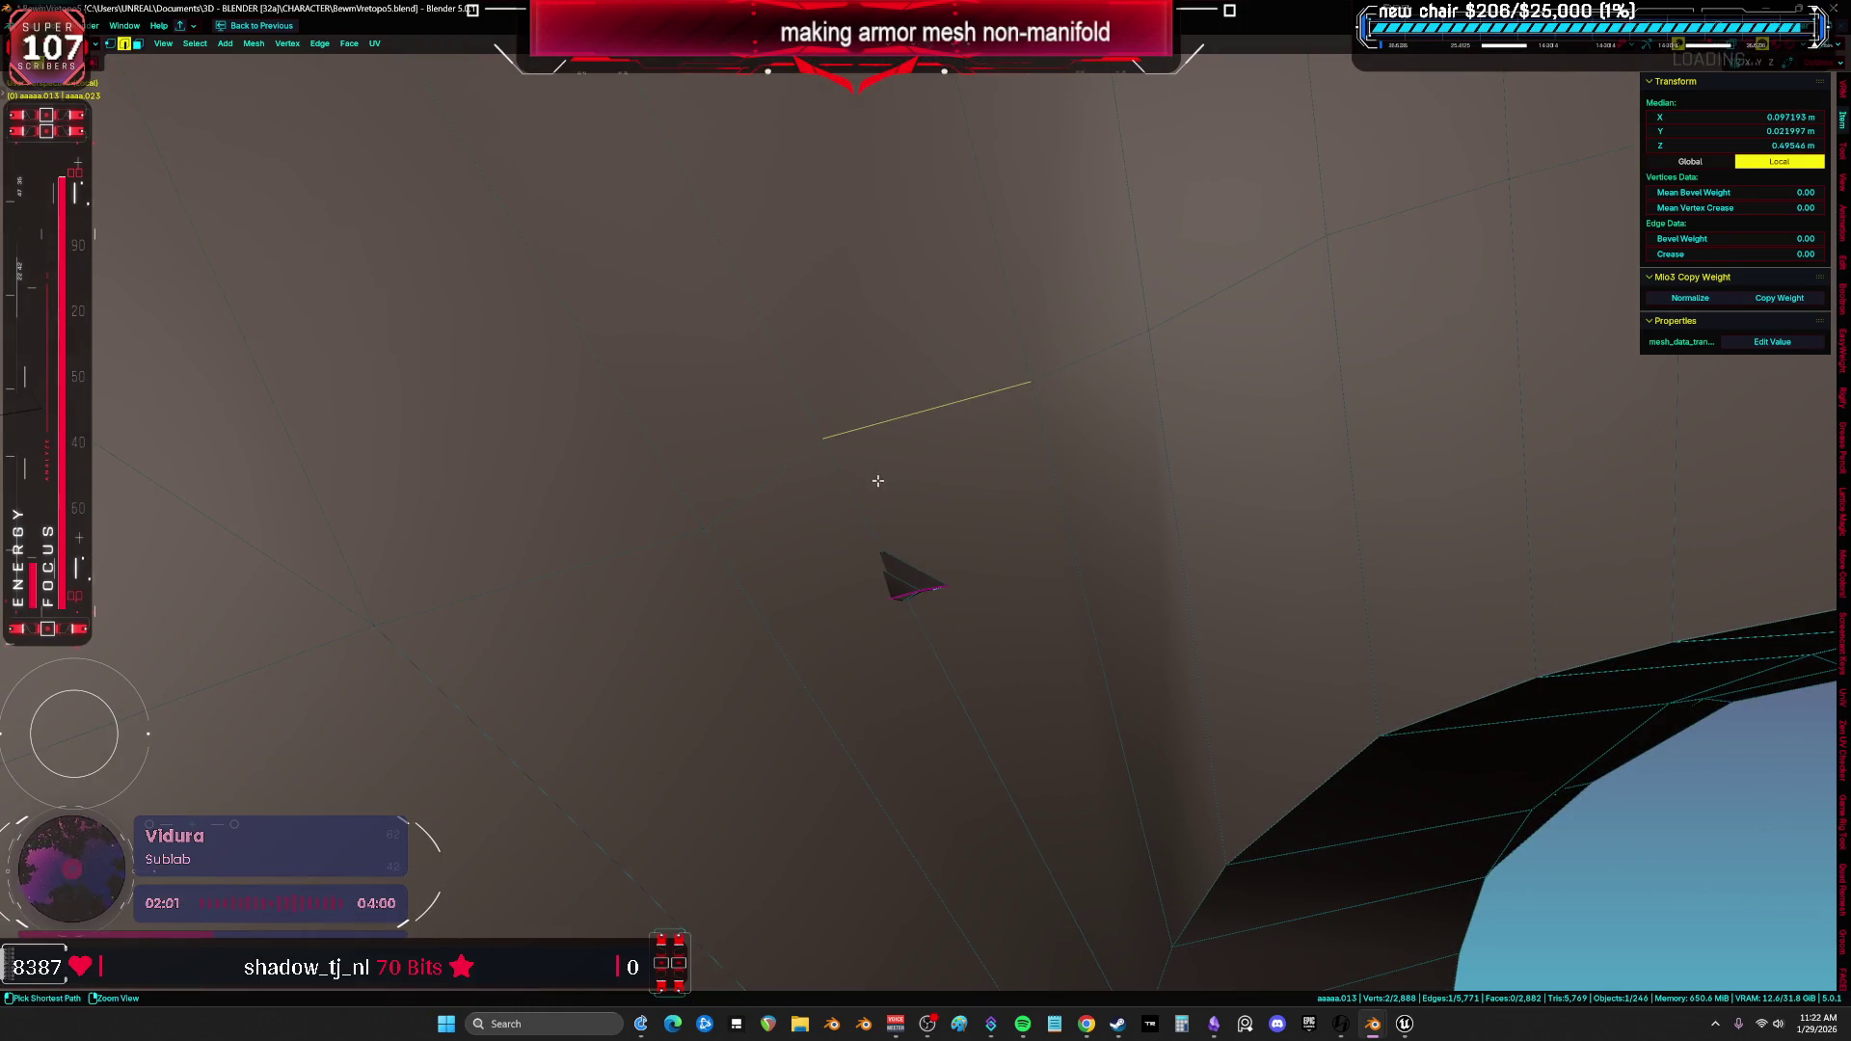
middle_click_drag(839, 446, 935, 480)
key("g")
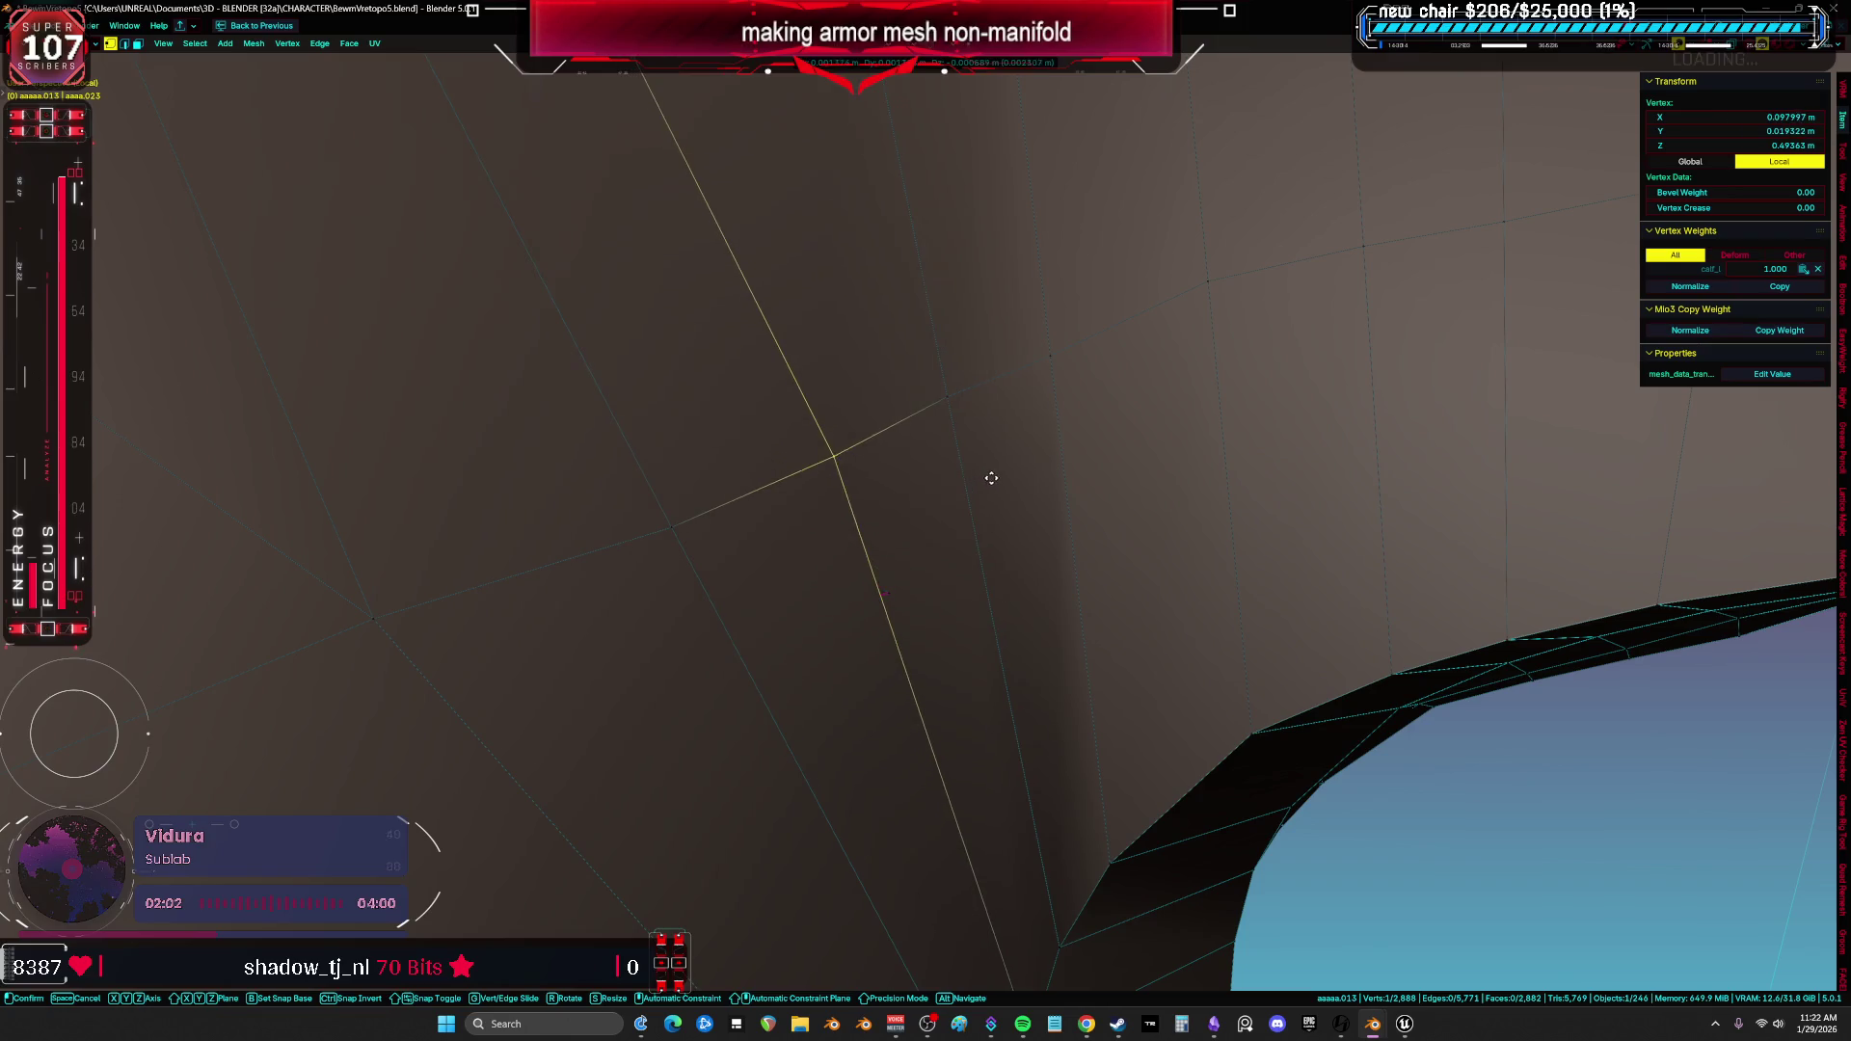
left_click(953, 403)
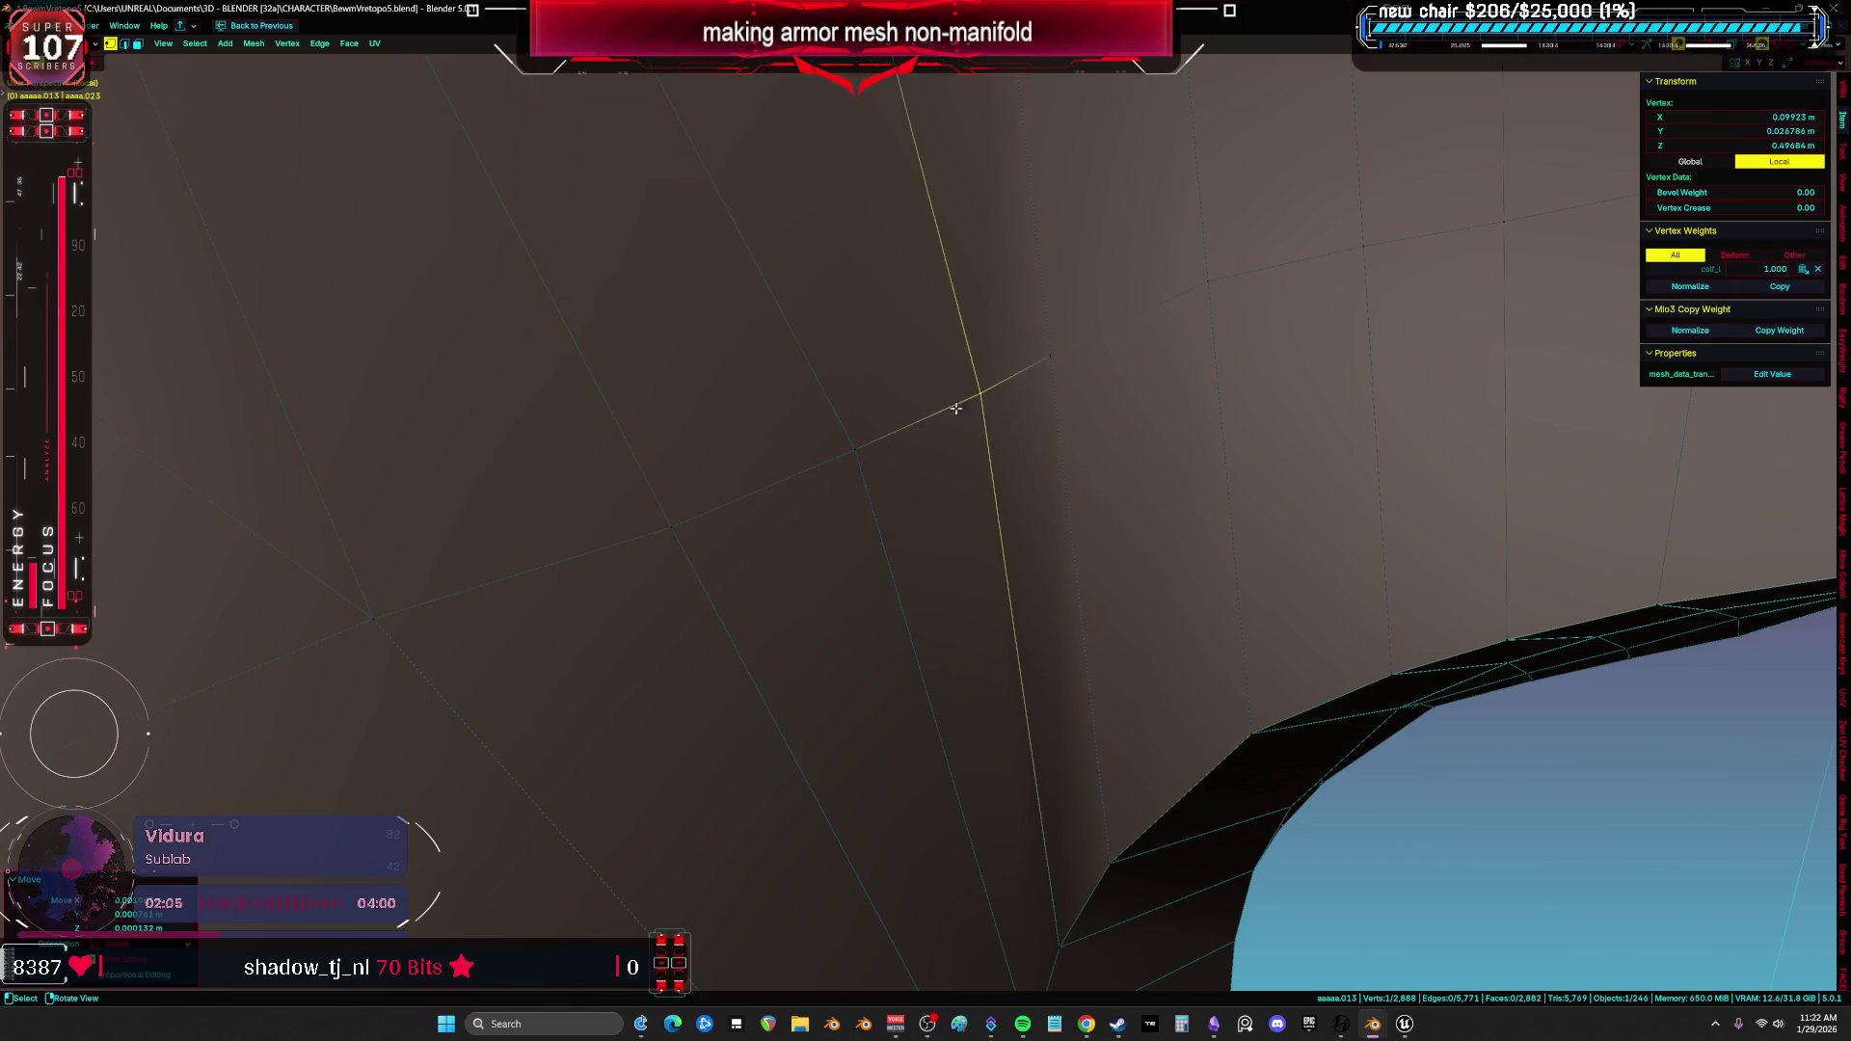
Try Pick Shortest Path to a vertex, then review the whole piece in see-through and focus on a single vertex.
middle_click_drag(817, 488, 1016, 424)
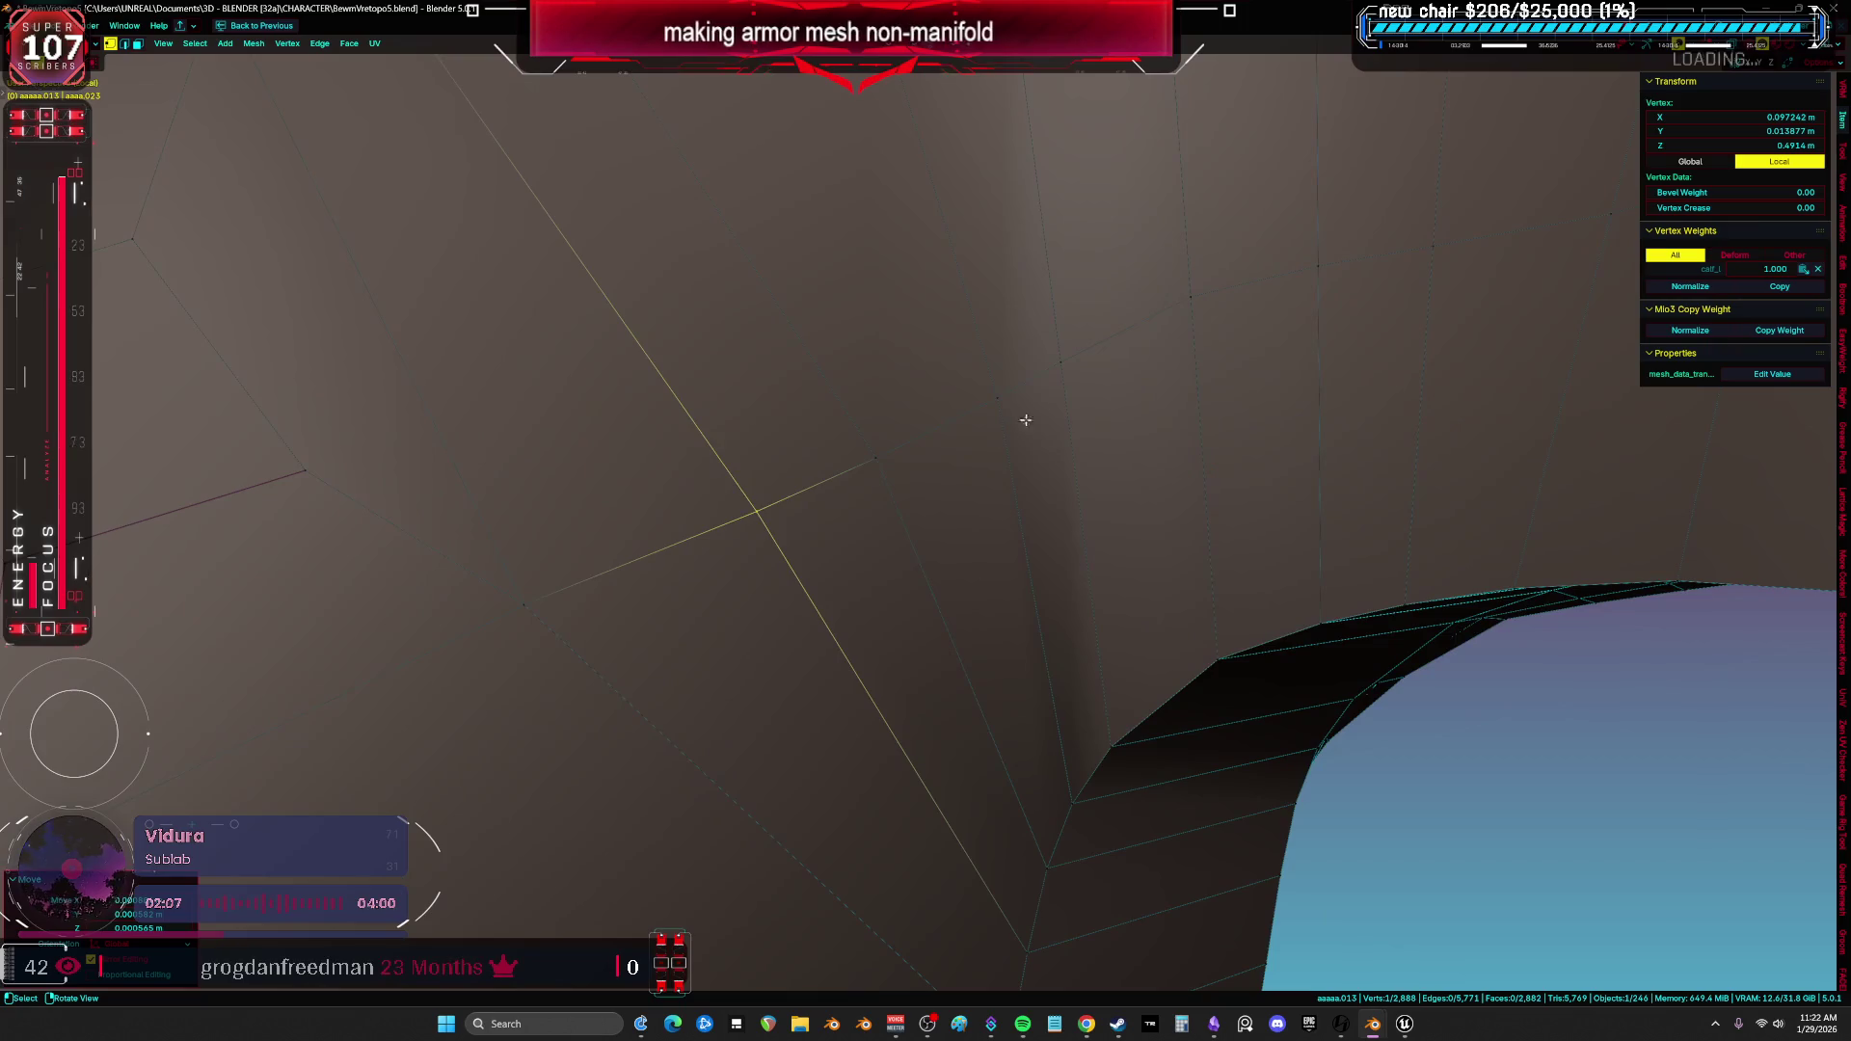
left_click(535, 598, "ctrl")
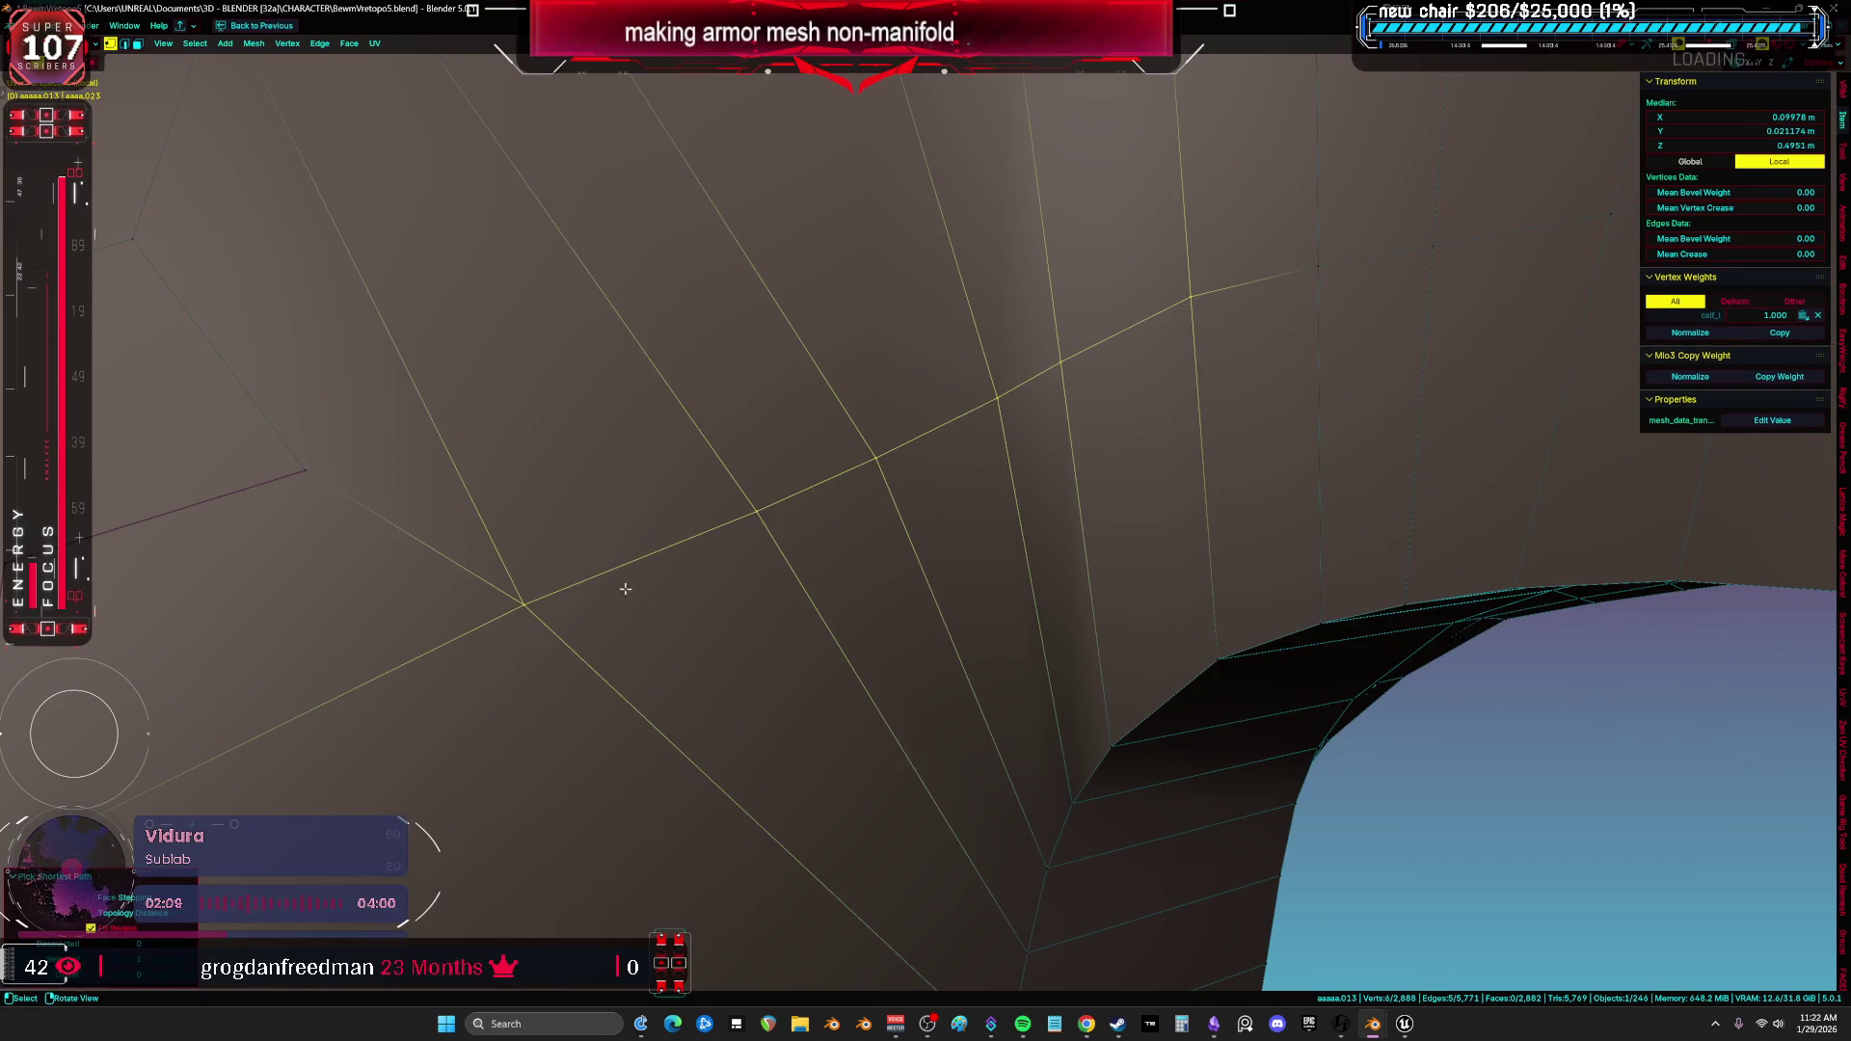
left_click(750, 573)
mouse_move(753, 562)
middle_mouse_down()
mouse_move(1013, 517)
mouse_move(887, 532)
mouse_move(868, 500)
mouse_move(923, 633)
mouse_move(867, 578)
mouse_move(662, 527)
mouse_move(974, 565)
mouse_move(930, 631)
mouse_move(1082, 632)
mouse_move(823, 579)
mouse_move(837, 512)
mouse_move(891, 570)
mouse_move(735, 577)
middle_mouse_up()
key("a")
key("alt+a")
key("alt+z")
key("alt+z")
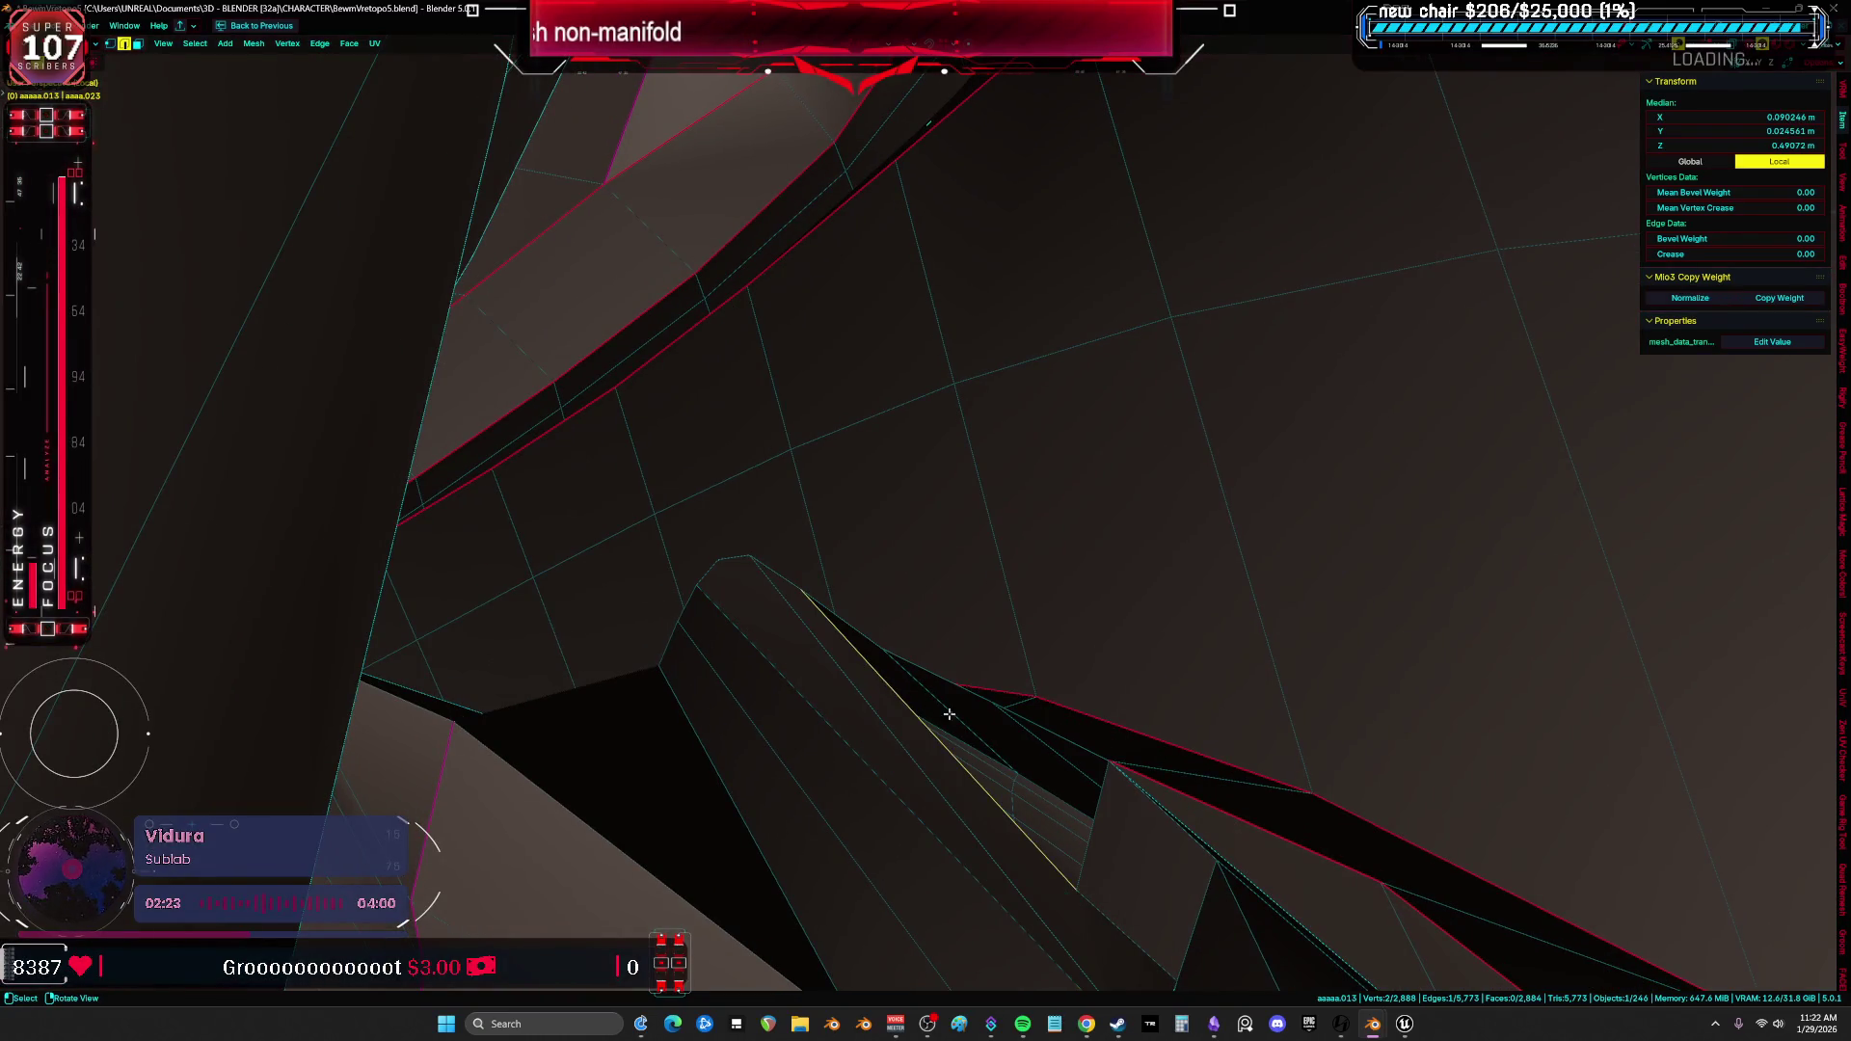
left_click(982, 723)
middle_click_drag(982, 723, 1131, 757)
key("Home")
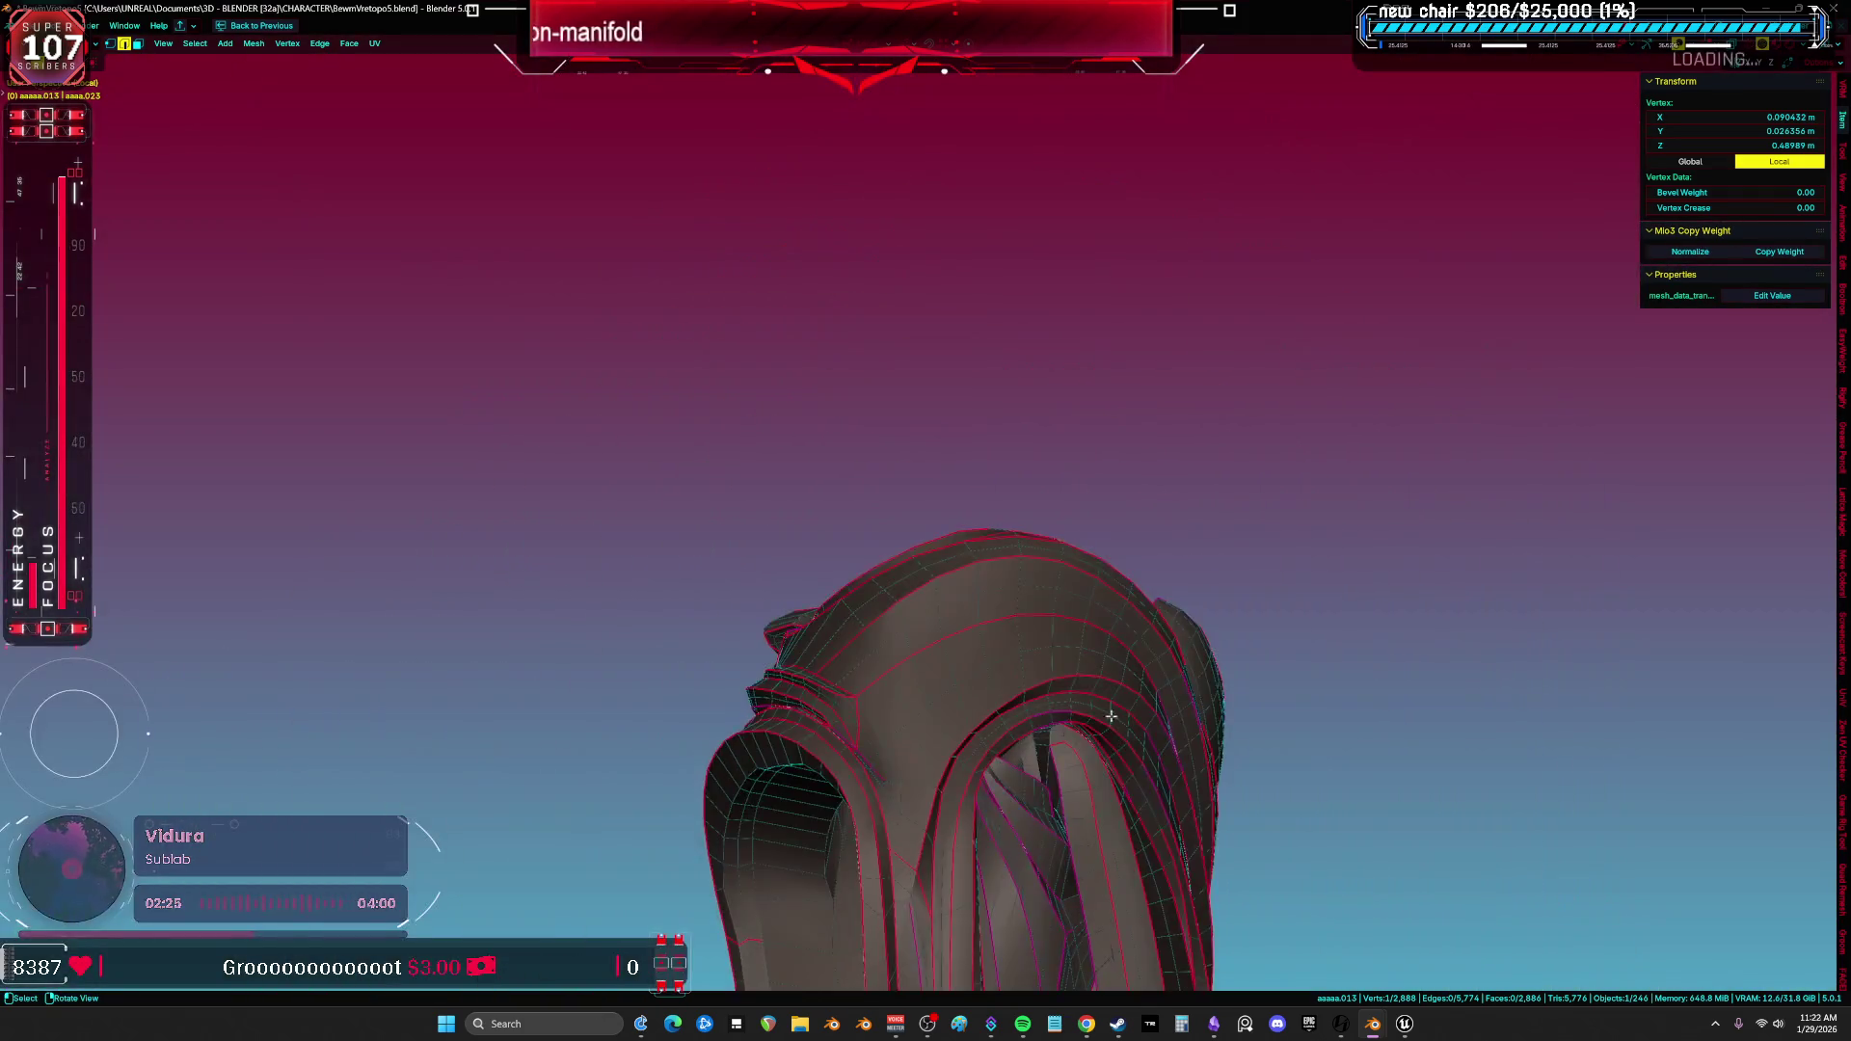
Select all non-manifold geometry and check the leg armor for open edges in wireframe.
key("alt+a")
mouse_move(1364, 752)
middle_mouse_down()
mouse_move(1372, 533)
mouse_move(1284, 568)
middle_mouse_up()
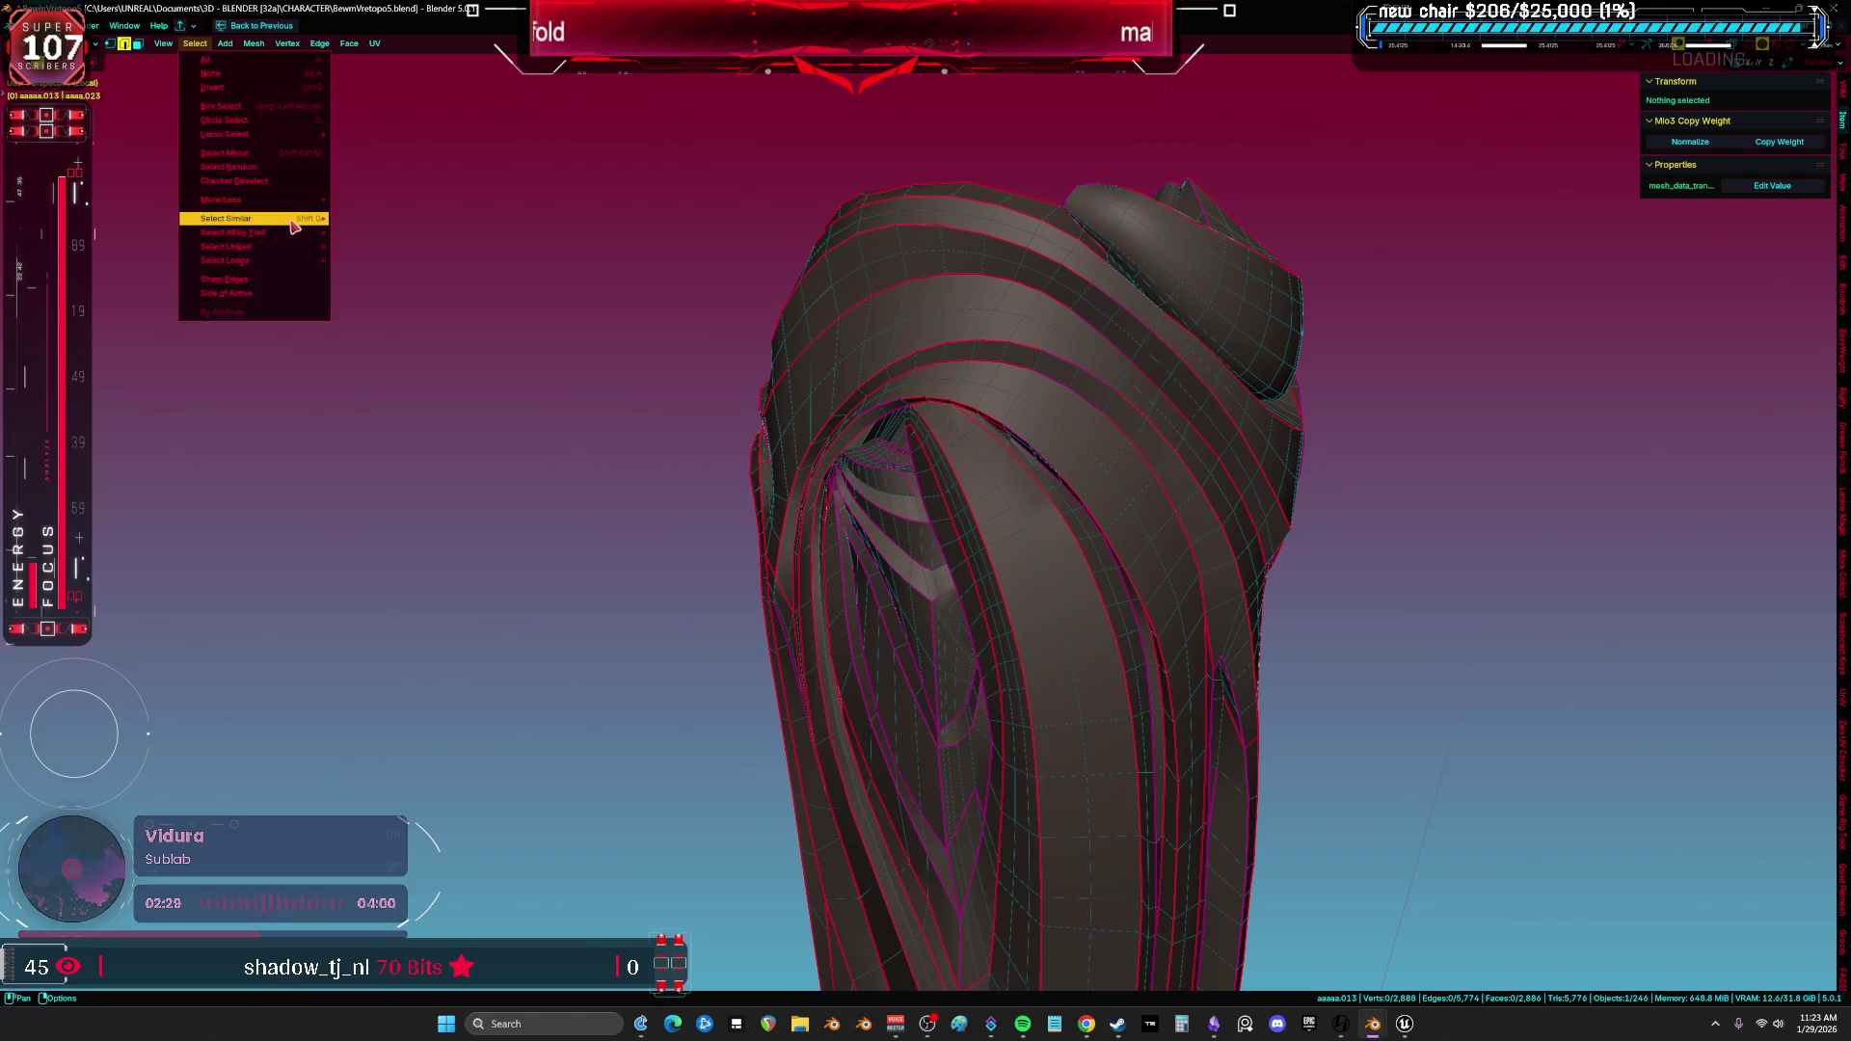
key("Escape")
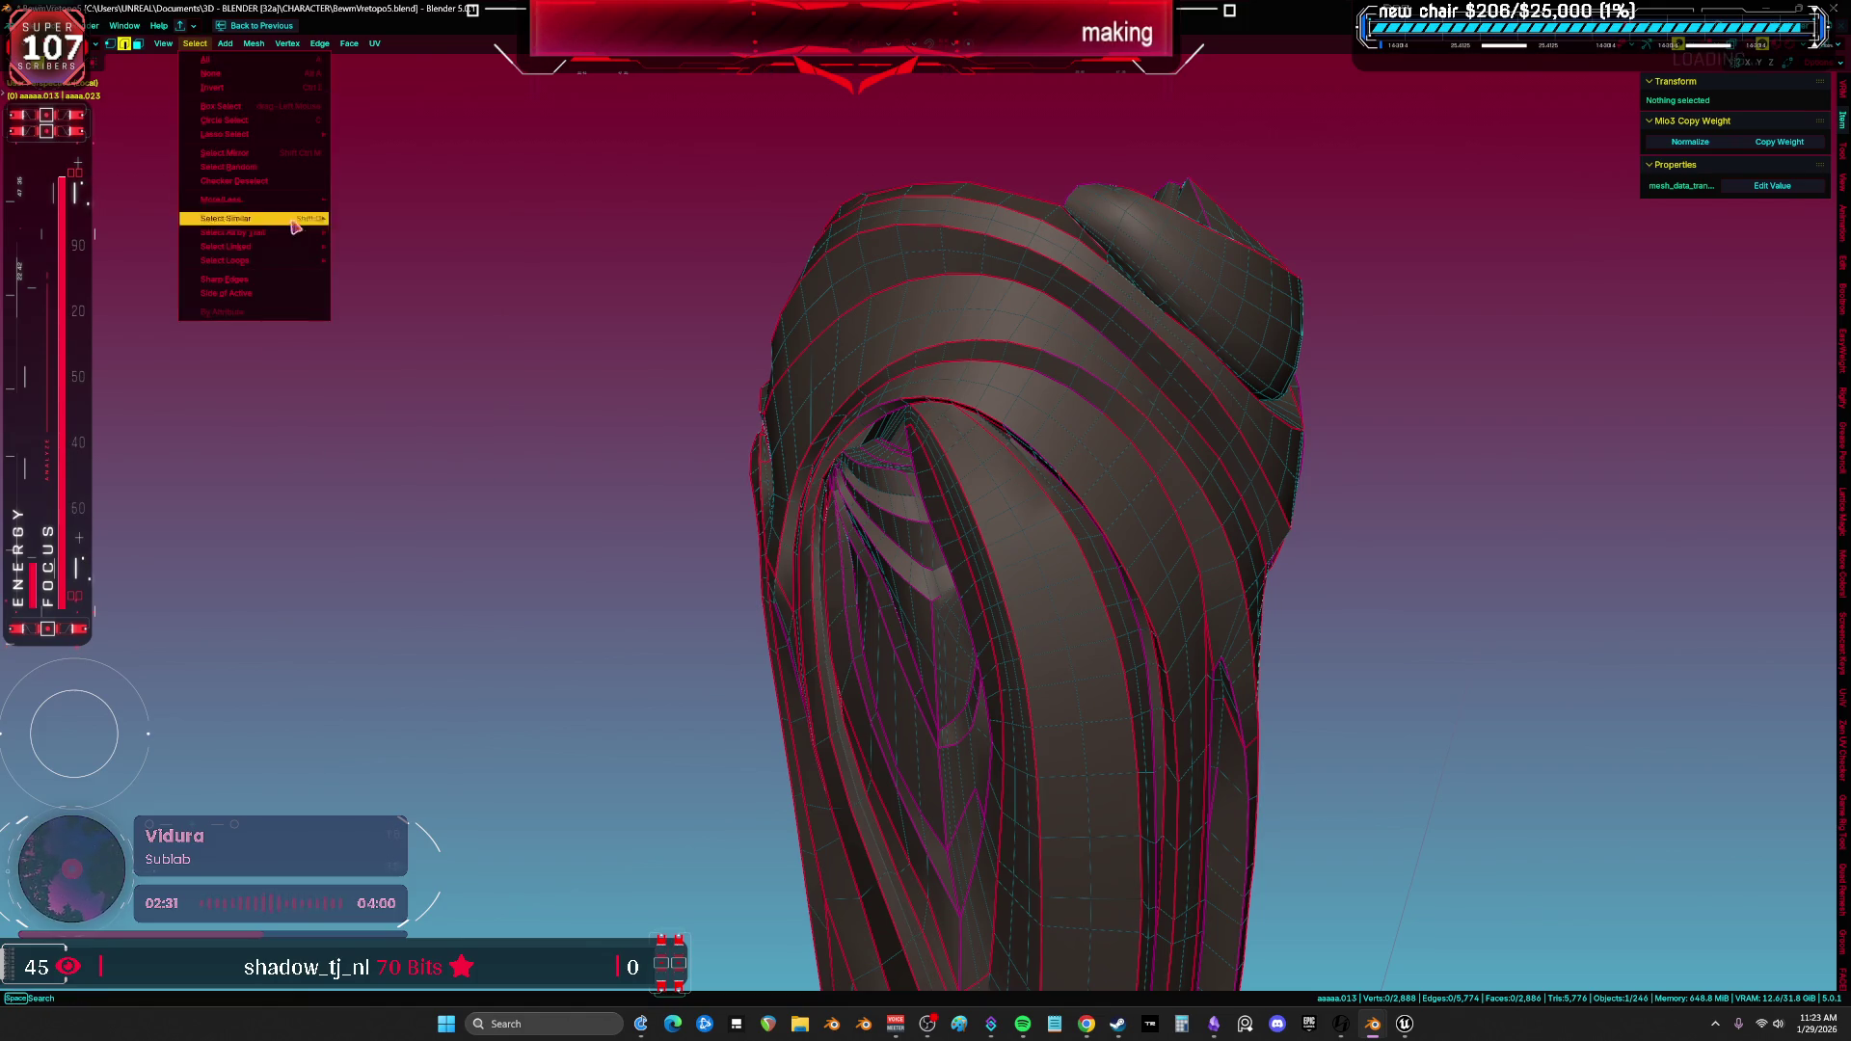
left_click(377, 232)
key("shift+z")
scroll(735, 549, "down", 5)
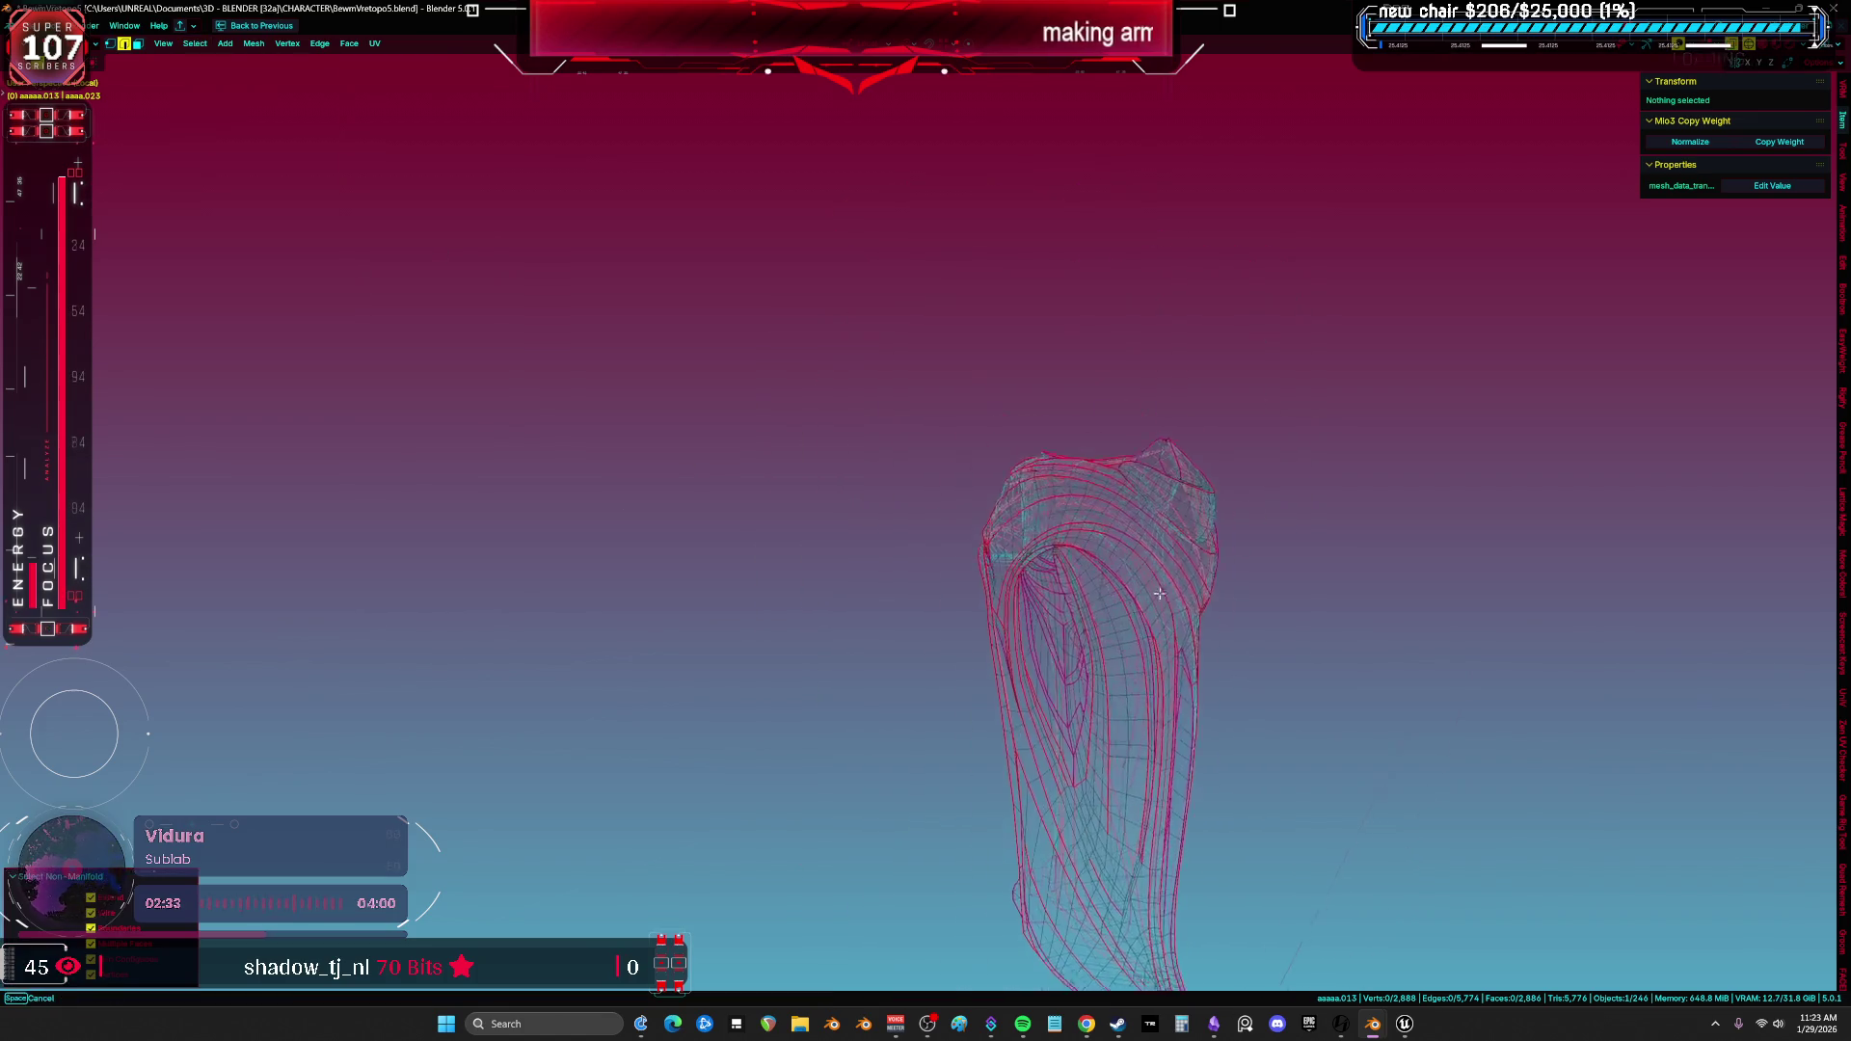
middle_click_drag(1012, 549, 1112, 484)
key("shift+z")
middle_click_drag(758, 479, 1098, 483)
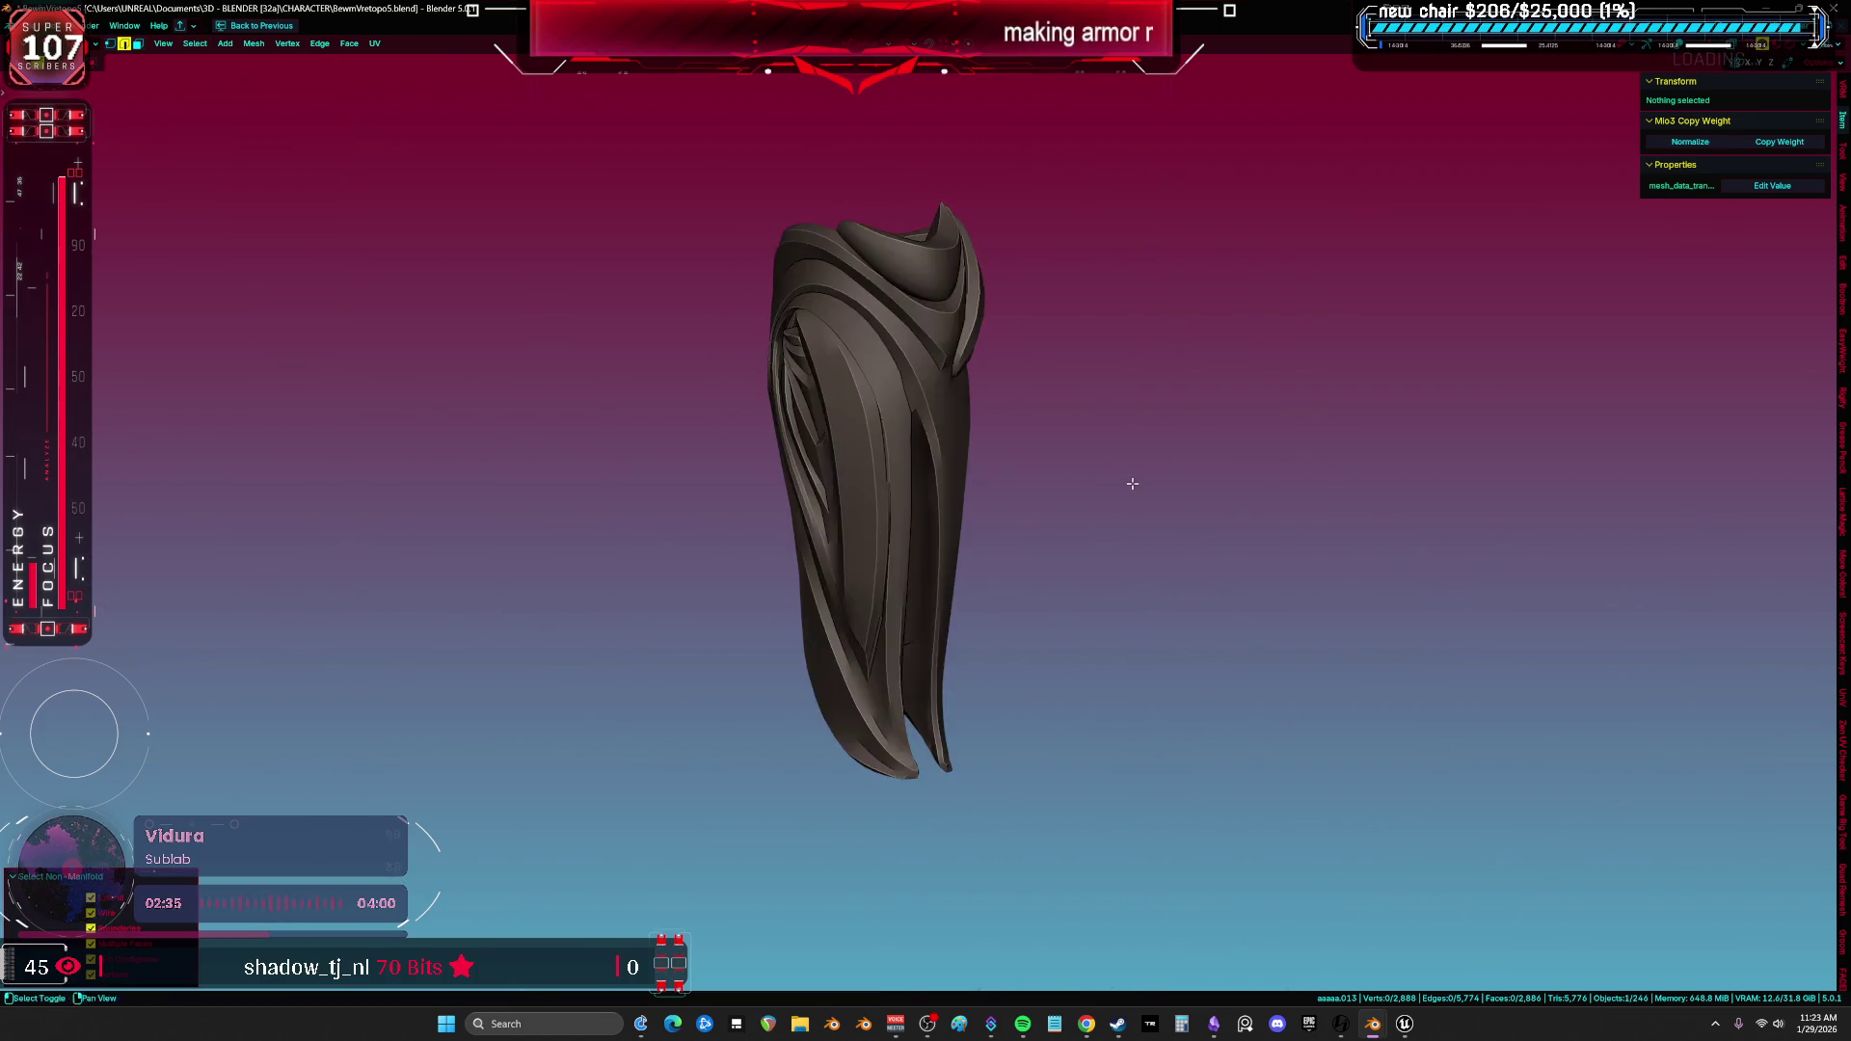
Leave mesh editing and the isolated view, then save the blend file.
key("Tab")
key("KP_Divide")
key("shift+z")
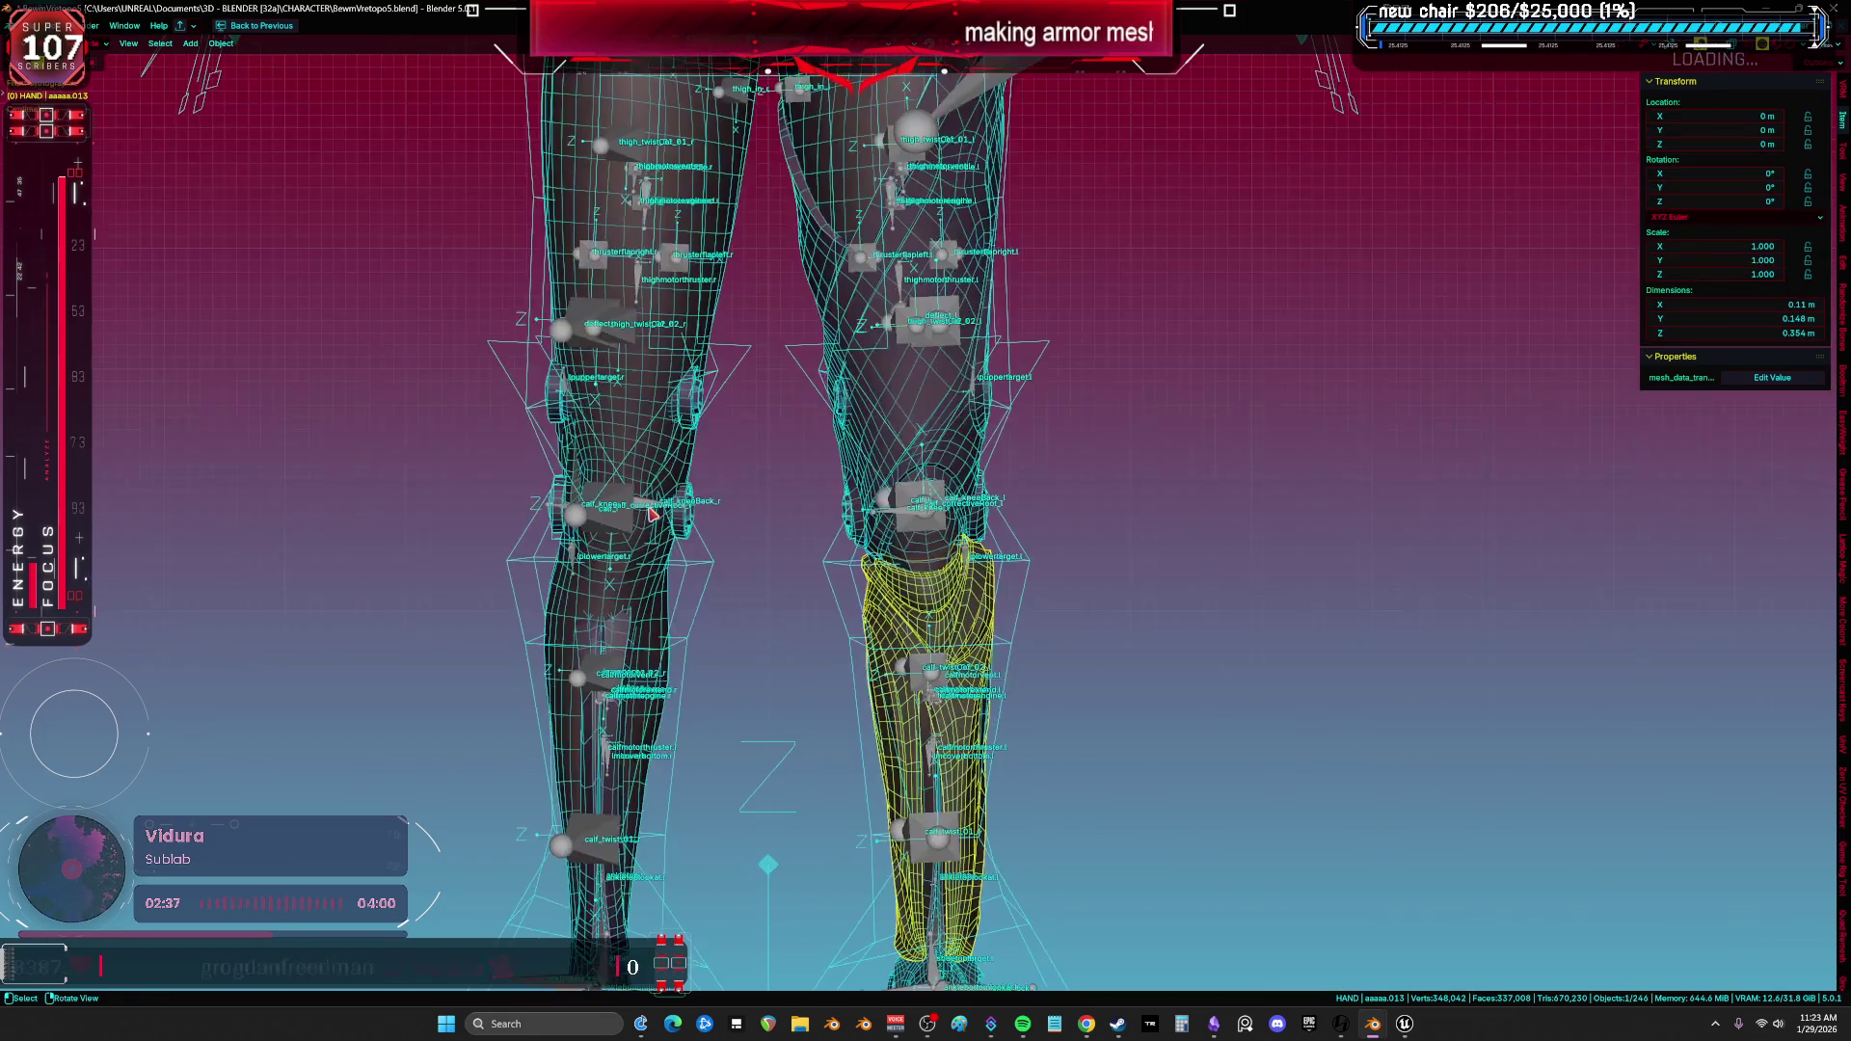
key("ctrl+s")
Isolate armor piece saasa.019 and enter mesh editing on it in solid shading.
key("ctrl+z")
key("ctrl+z")
key("KP_Divide")
key("Tab")
key("shift+z")
mouse_move(944, 487)
middle_mouse_down()
mouse_move(772, 280)
mouse_move(728, 294)
middle_mouse_up()
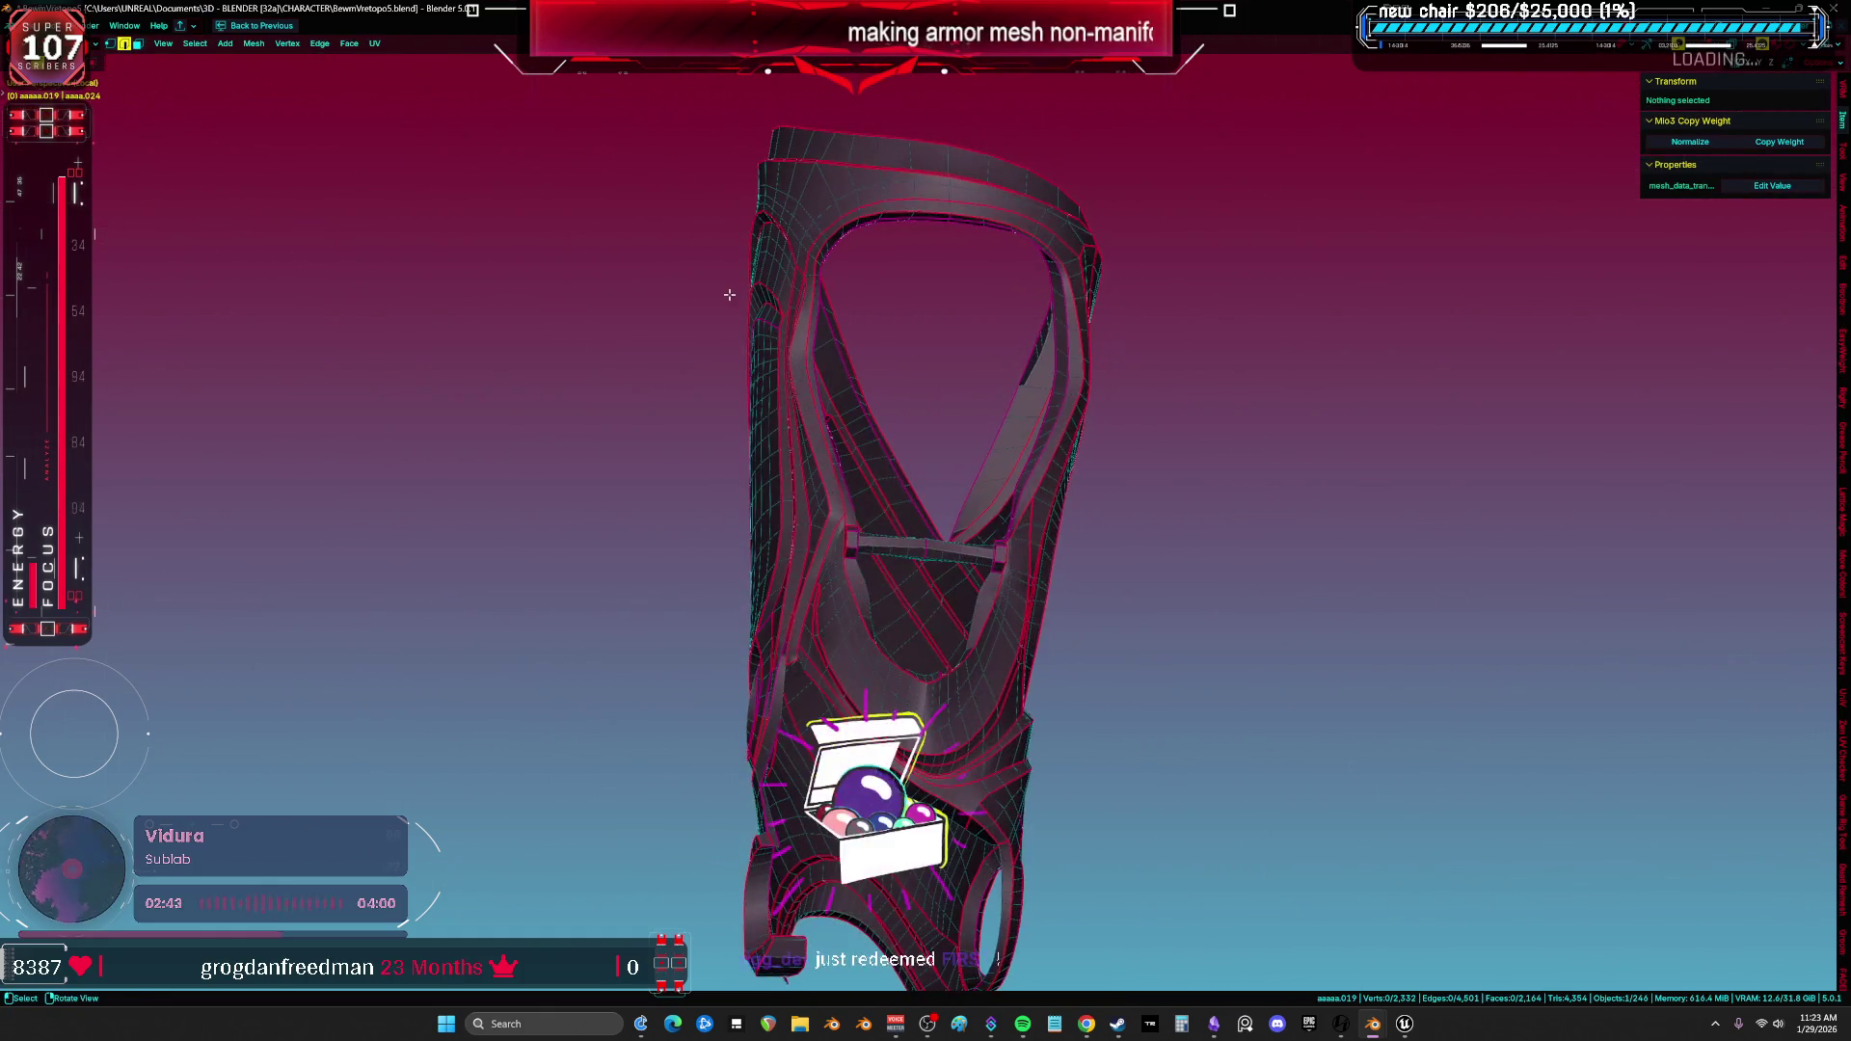
Select all of saasa.019, orbit to its inner openings and pick the vertex at the V tip.
key("a")
middle_click_drag(897, 361, 926, 434)
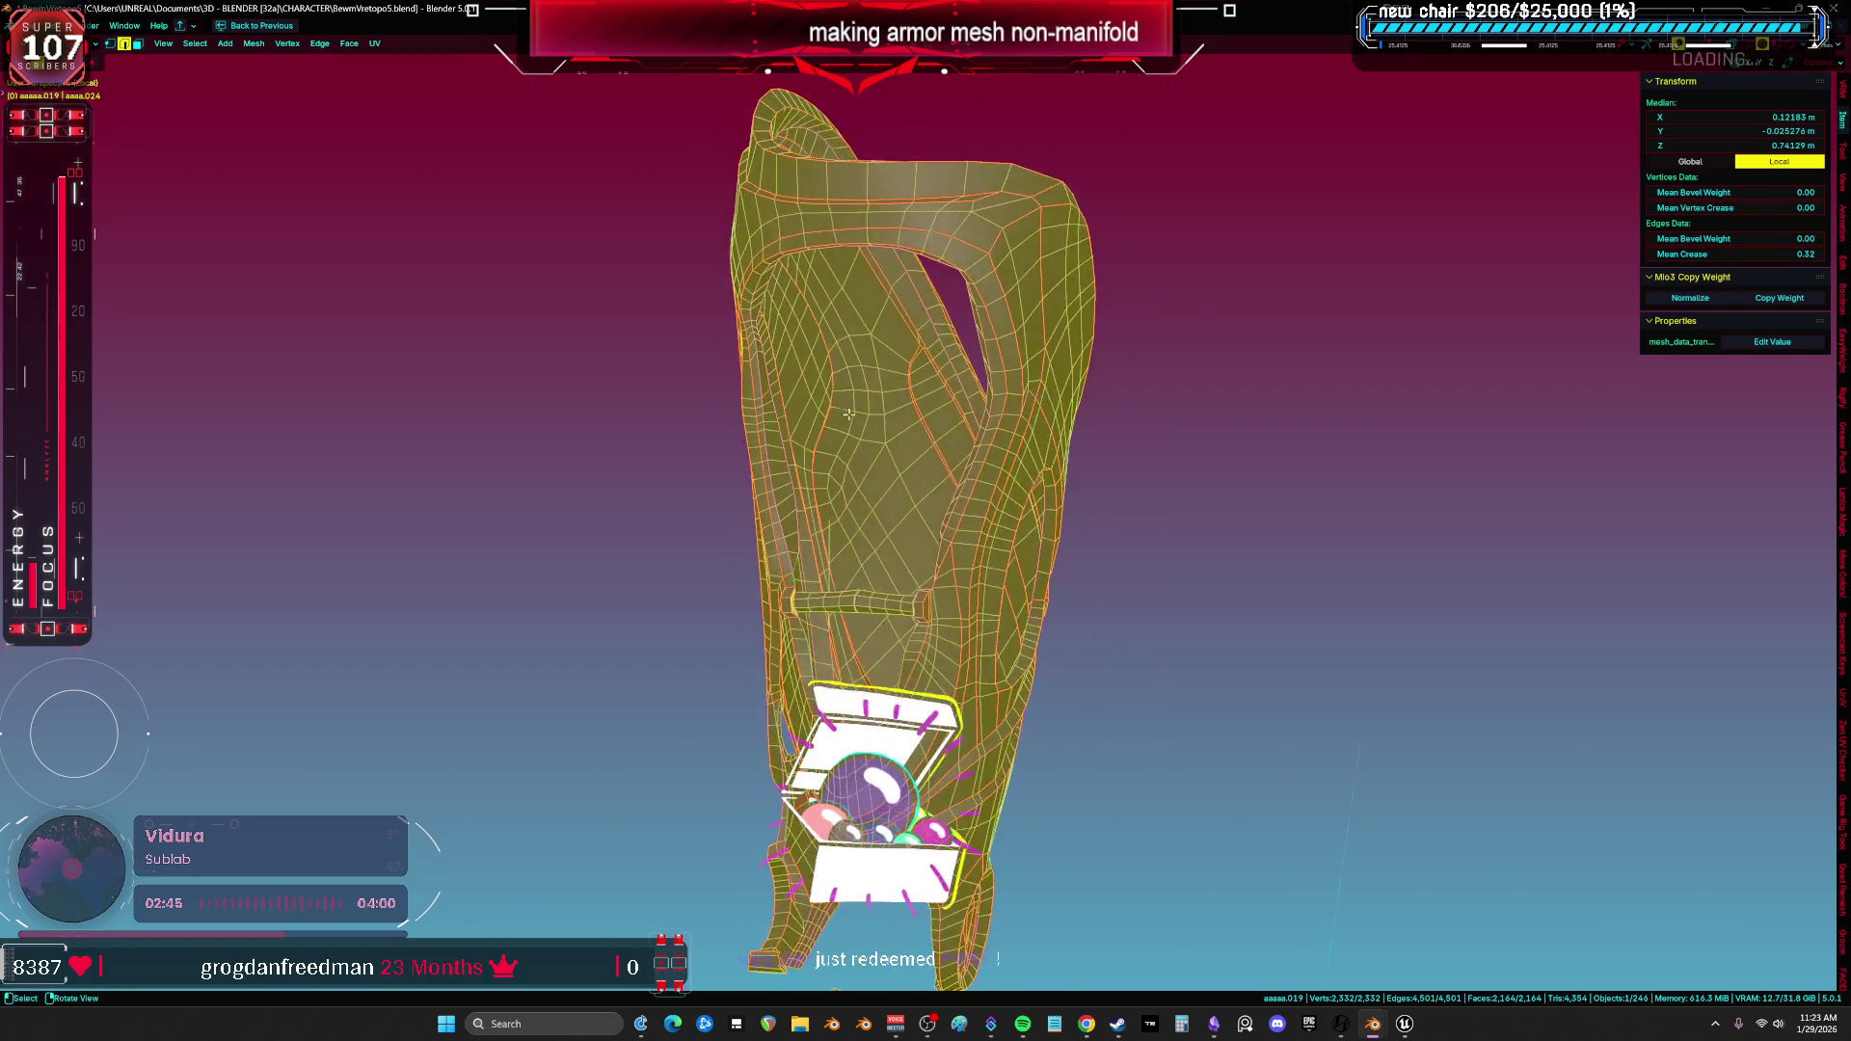
scroll(925, 434, "up", 5)
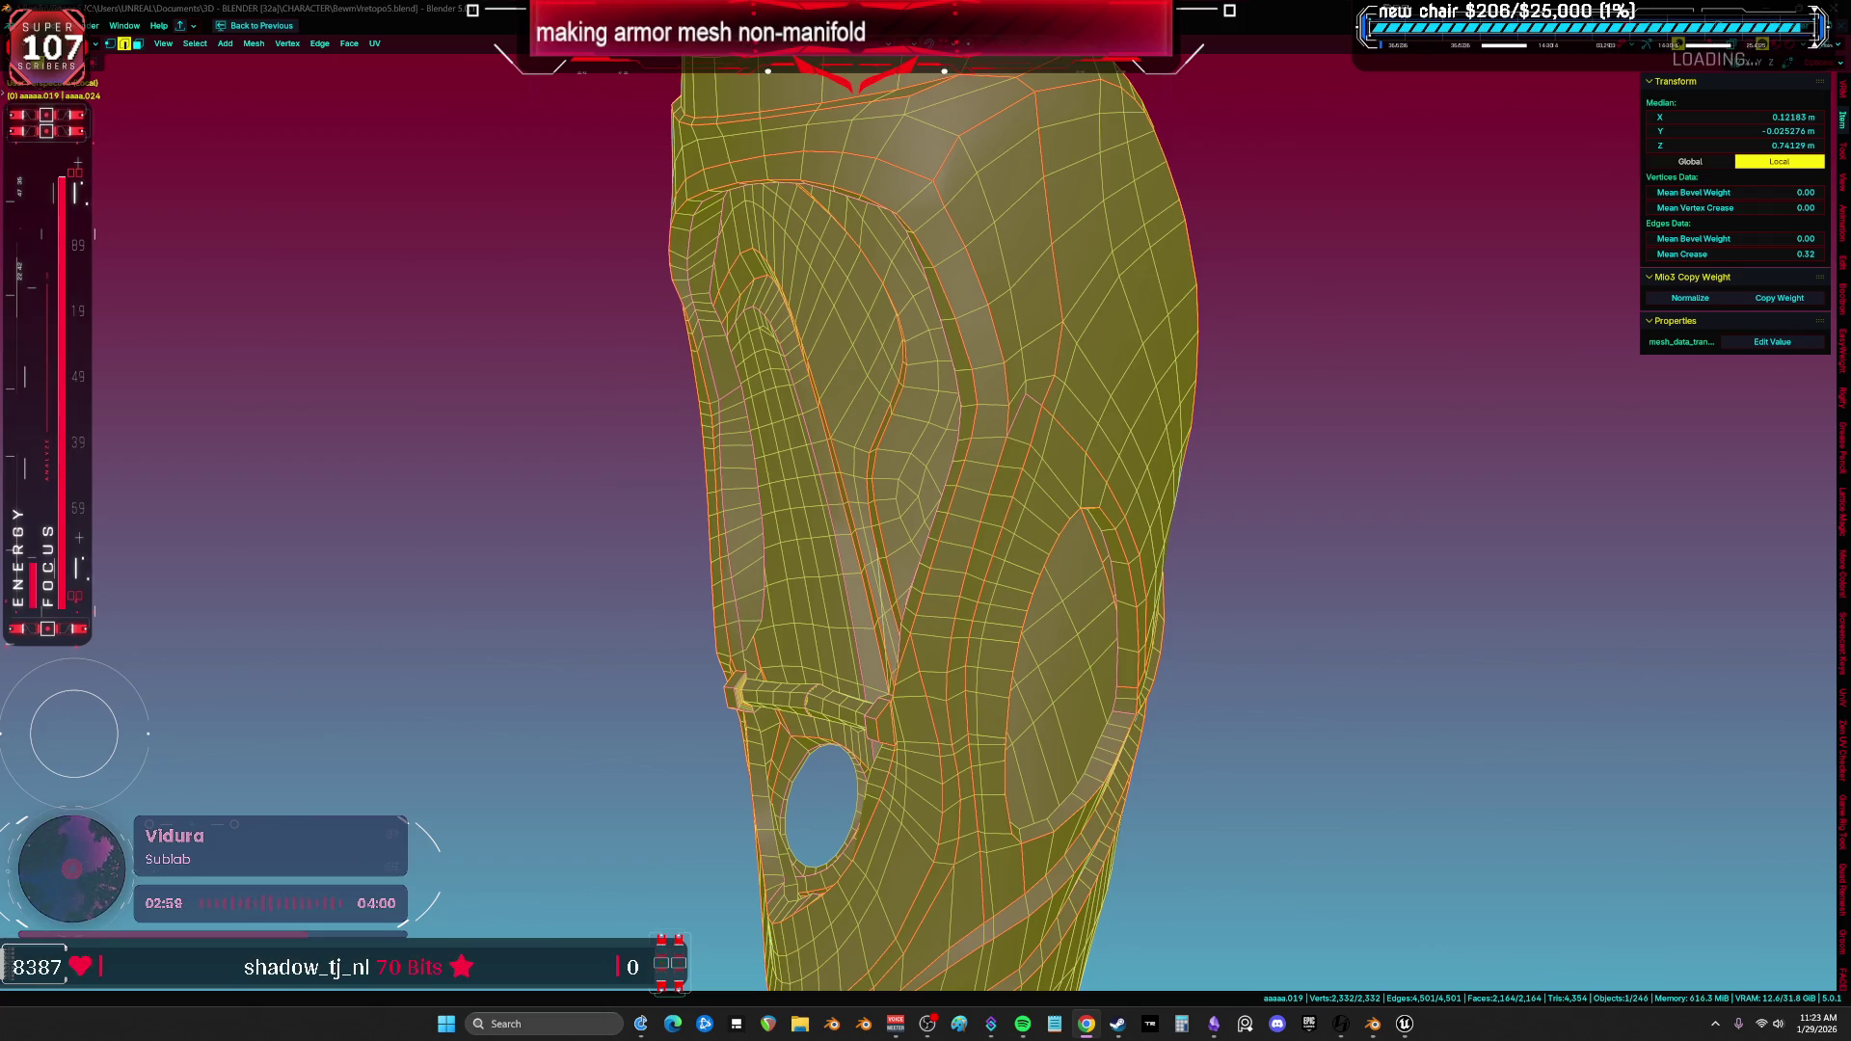
mouse_move(1172, 550)
middle_mouse_down()
mouse_move(1305, 587)
mouse_move(1067, 566)
mouse_move(1035, 704)
middle_mouse_up()
scroll(1068, 566, "up", 3)
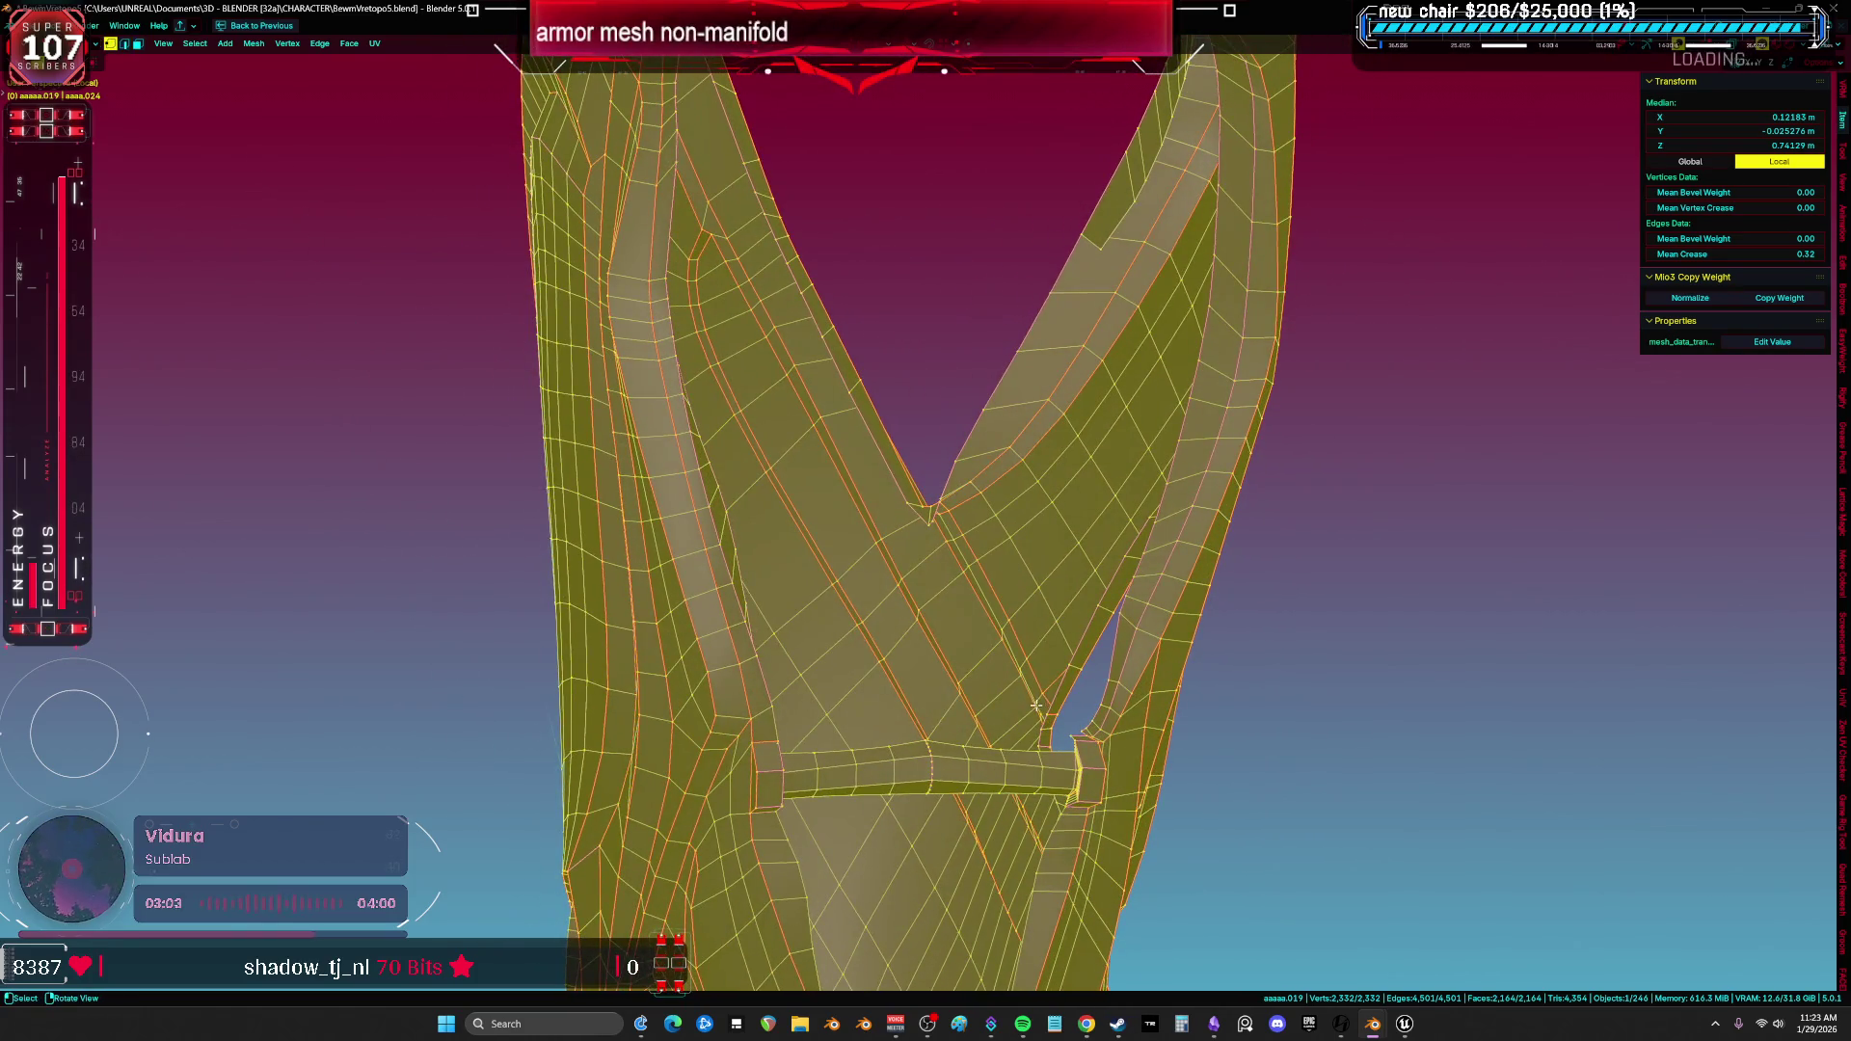
left_click(934, 505)
scroll(951, 509, "up", 10)
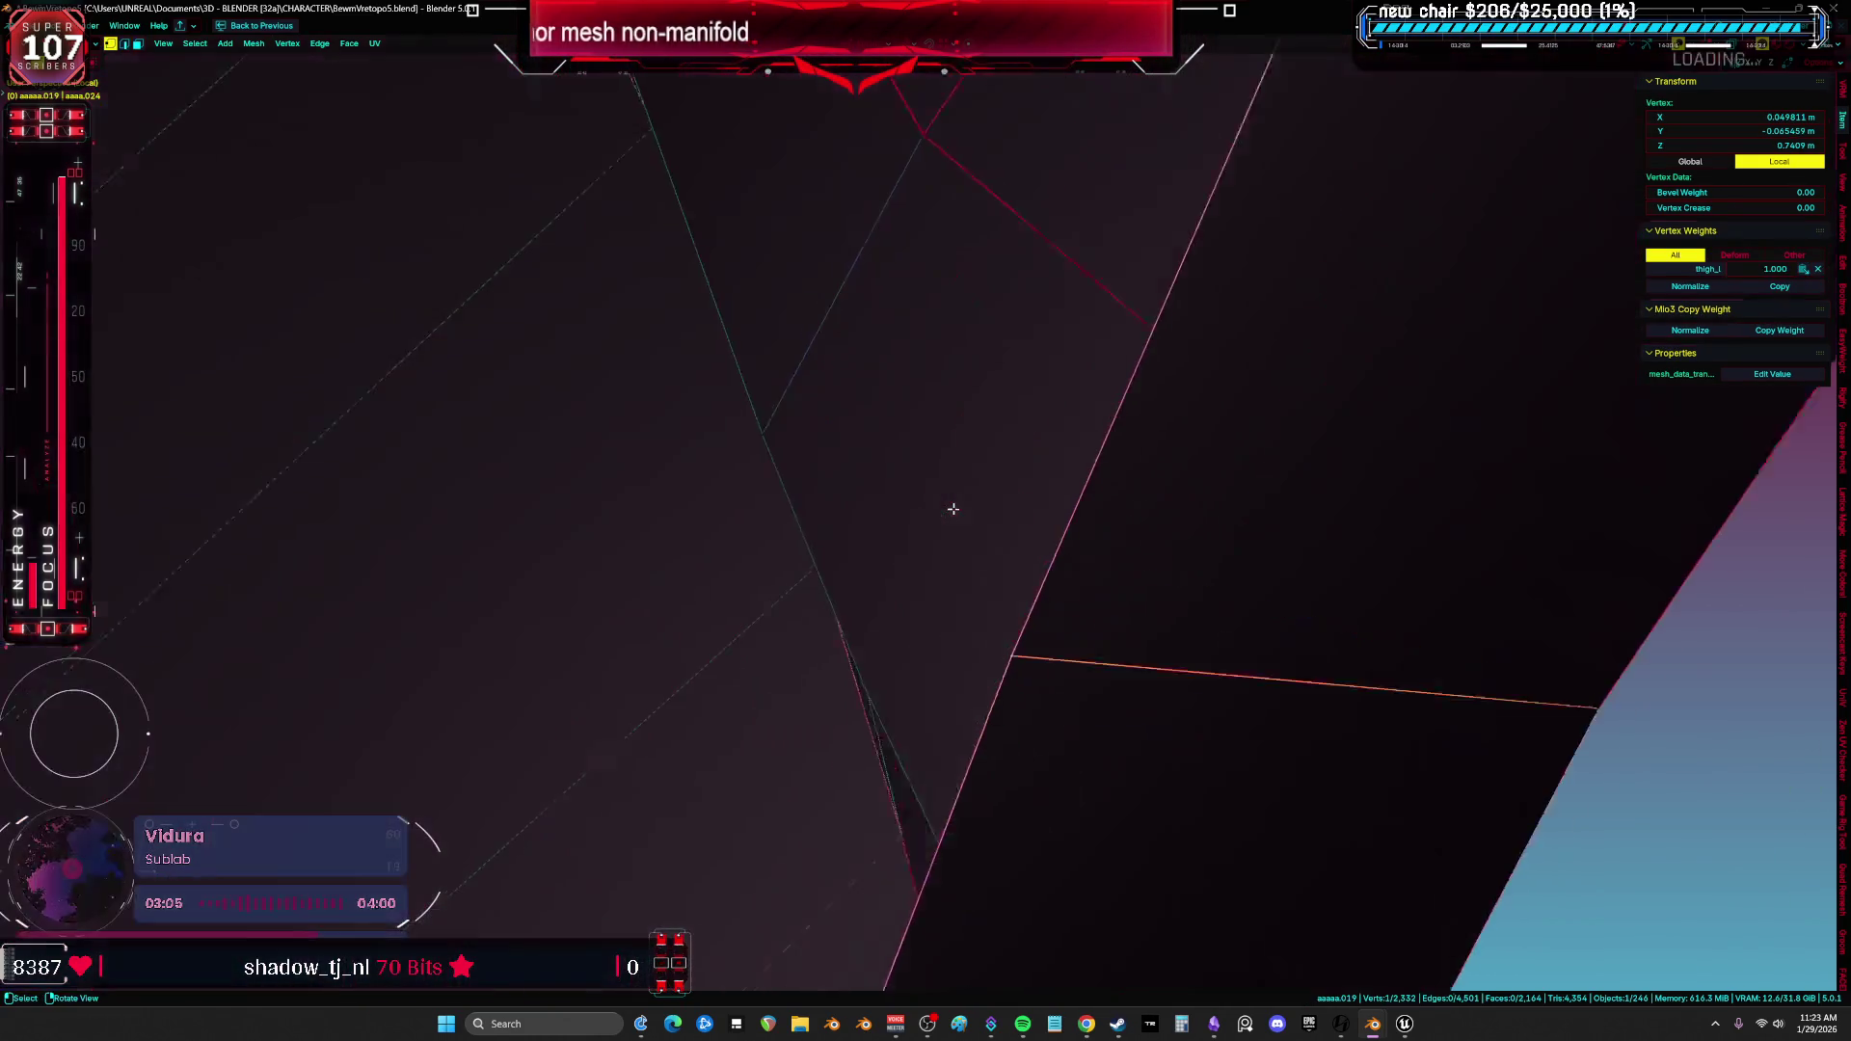
Inspect the crossbar and strip, selecting its face loop and an end vertex, and reveal the mask-like openings.
mouse_move(880, 520)
middle_mouse_down()
mouse_move(1001, 527)
mouse_move(1012, 559)
middle_mouse_up()
scroll(1002, 527, "down", 5)
scroll(954, 402, "down", 4)
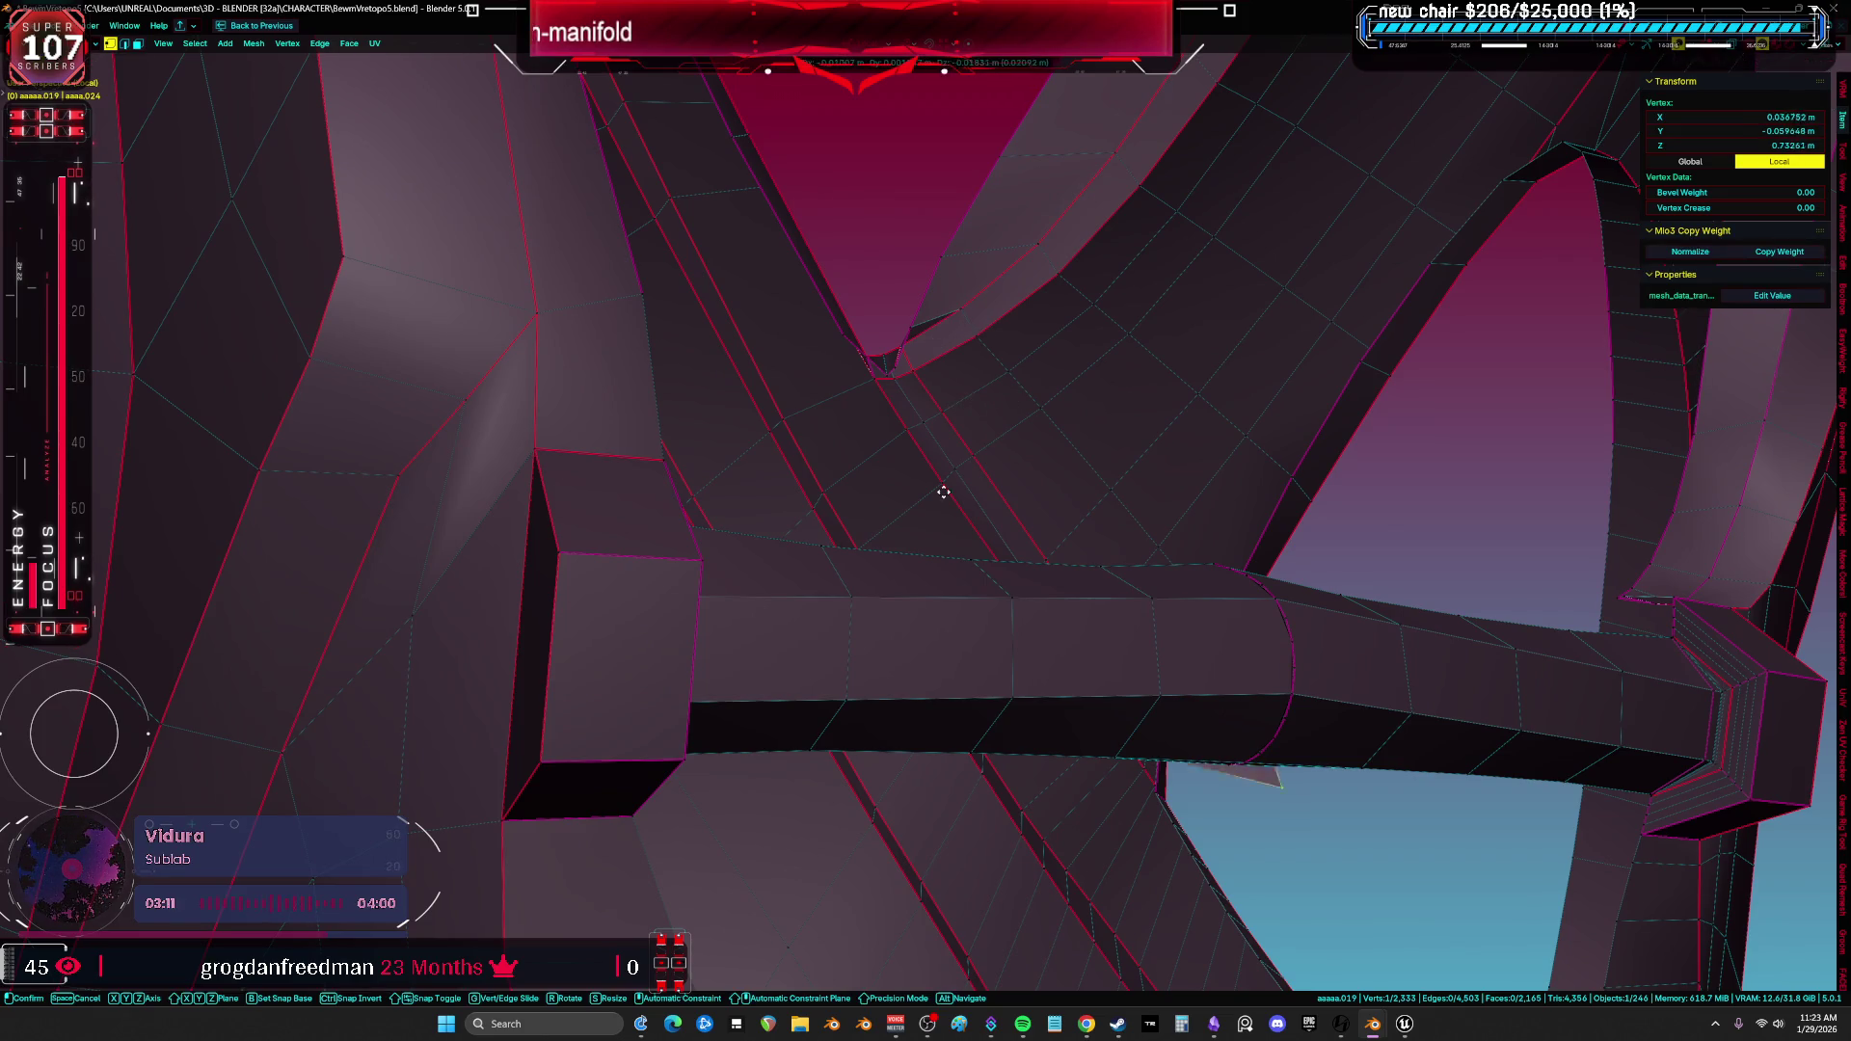
mouse_move(1137, 469)
middle_mouse_down()
mouse_move(1186, 512)
mouse_move(1172, 496)
middle_mouse_up()
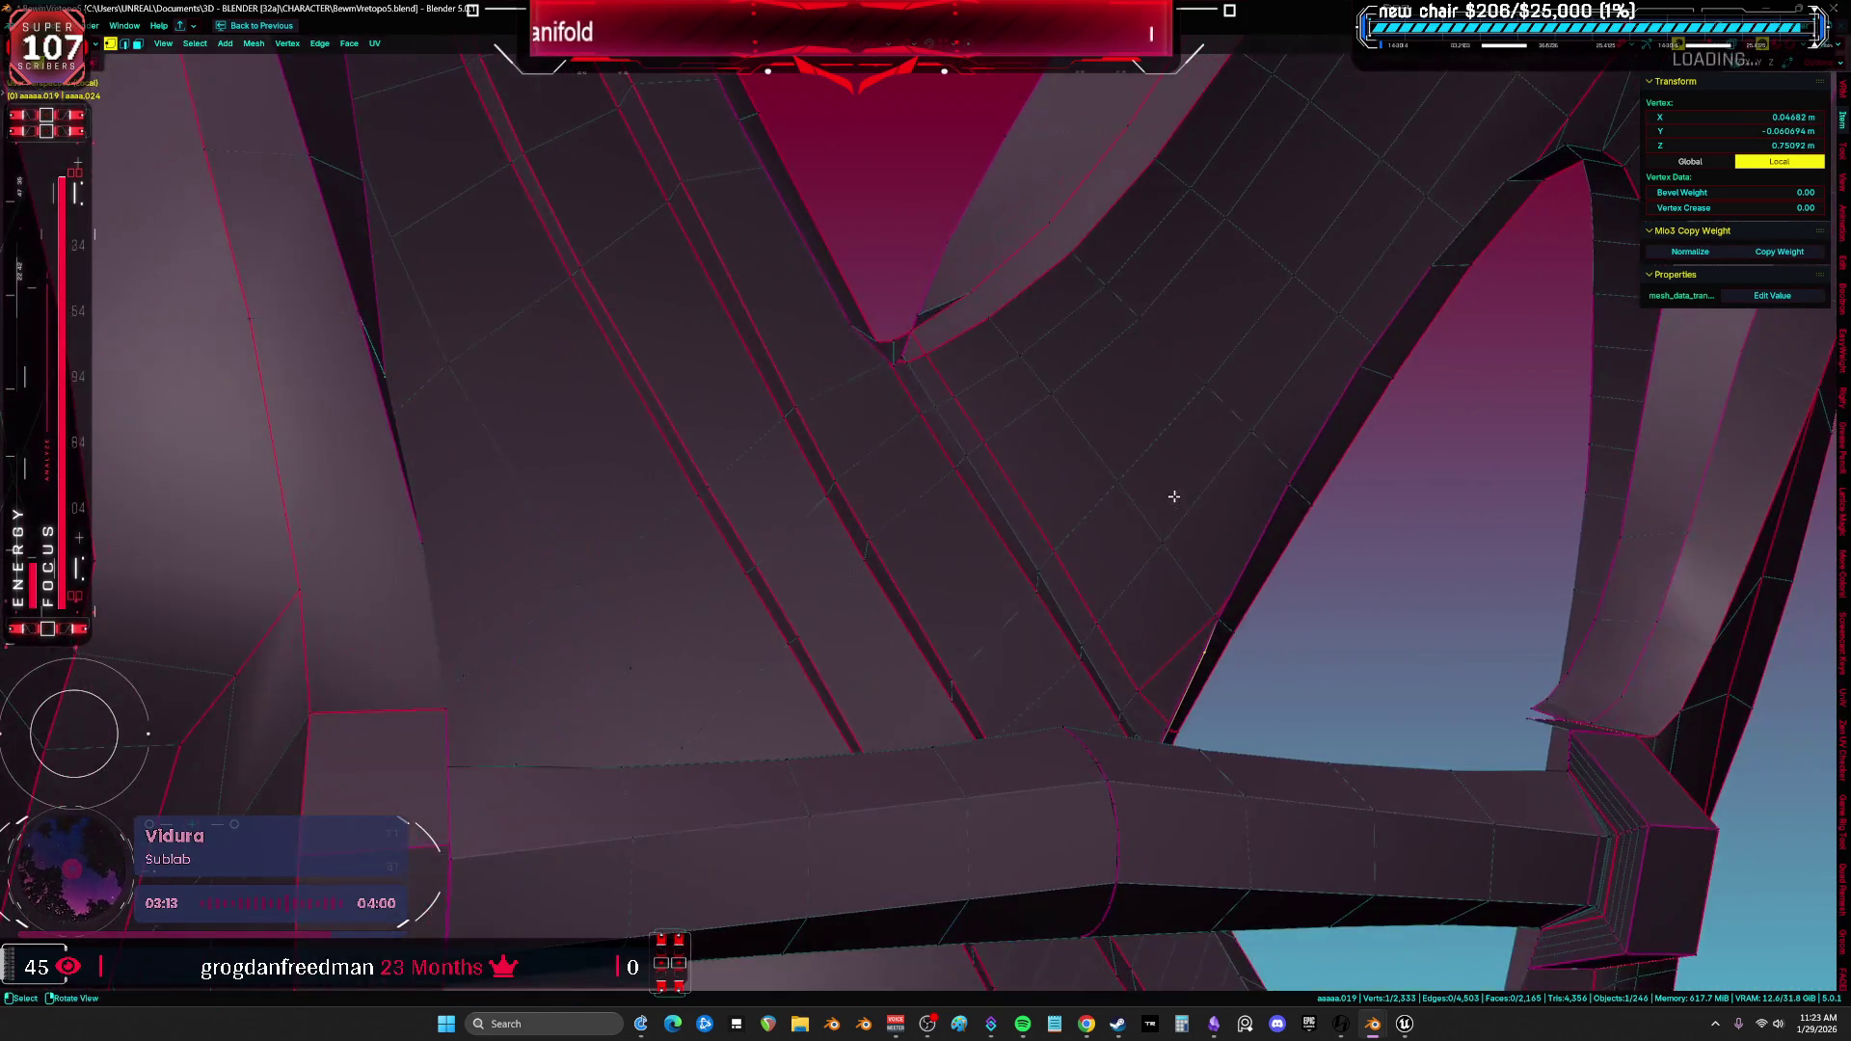
mouse_move(916, 326)
middle_mouse_down()
mouse_move(986, 376)
mouse_move(923, 346)
middle_mouse_up()
left_click(984, 388, "alt")
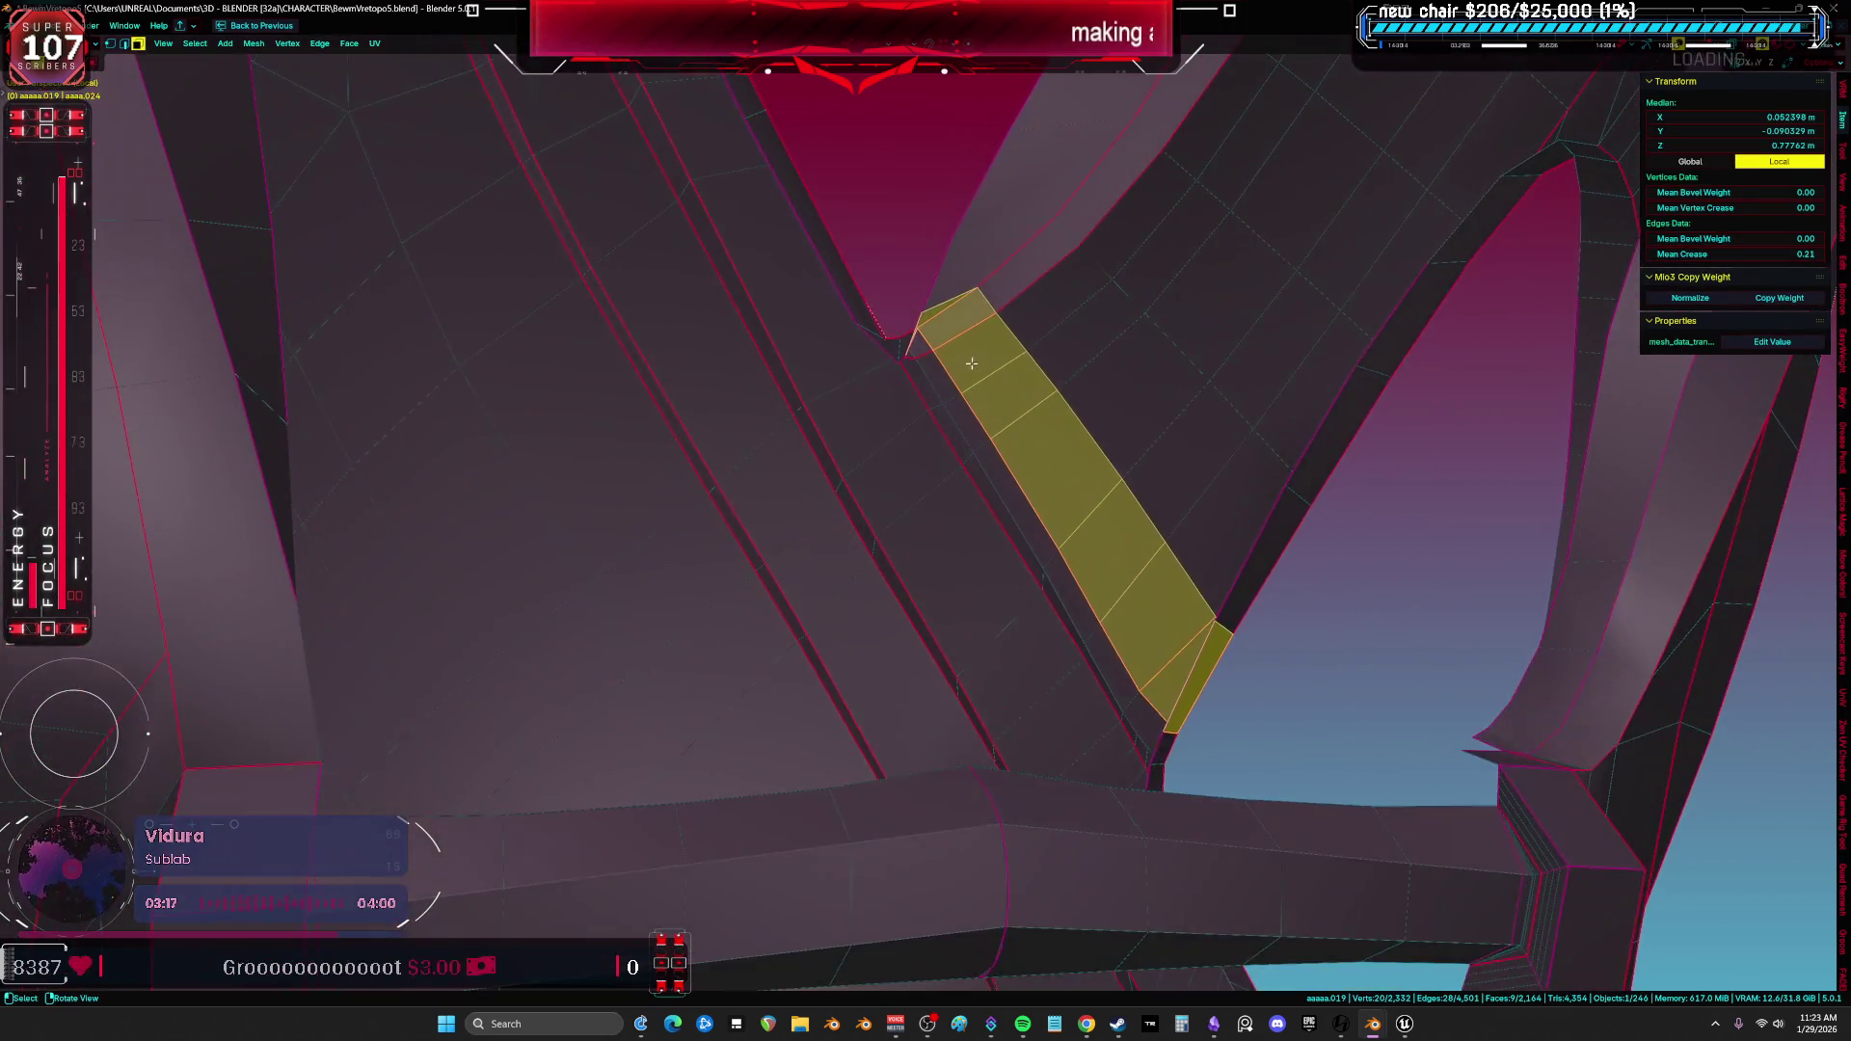
left_click(905, 352)
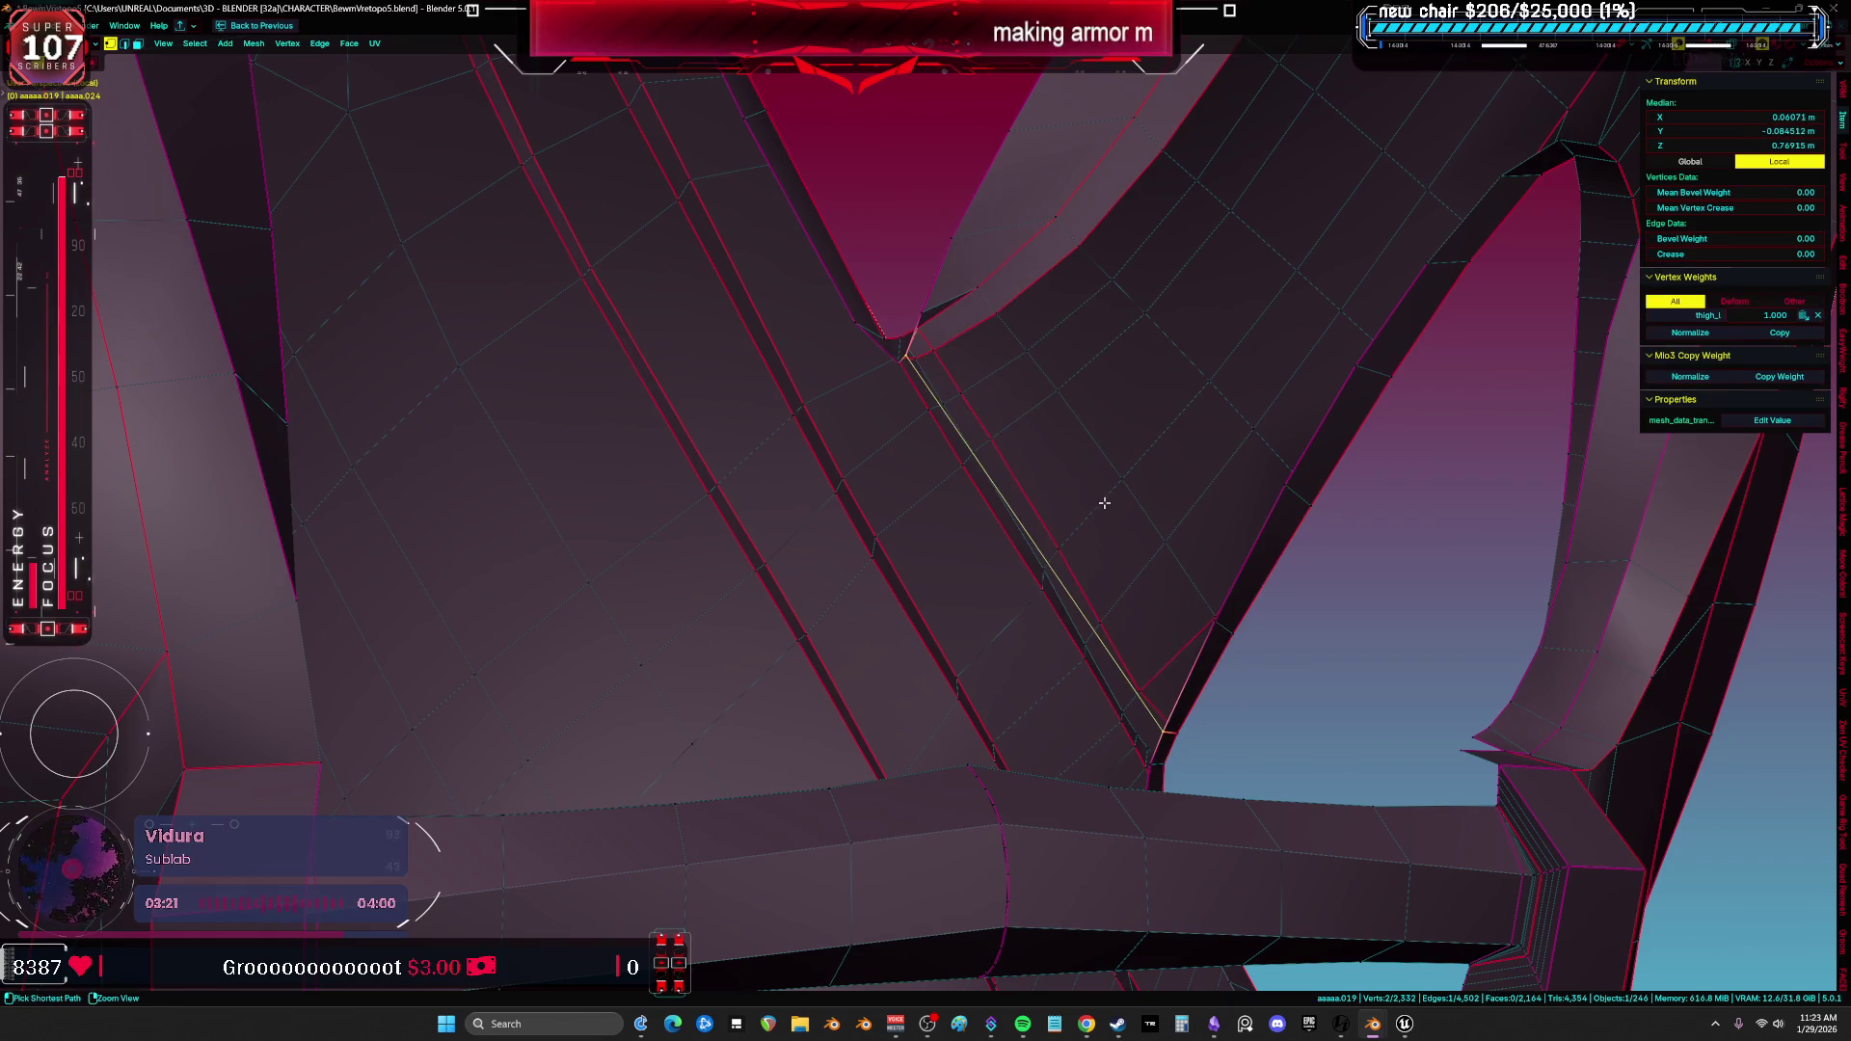
middle_click_drag(913, 307, 884, 357)
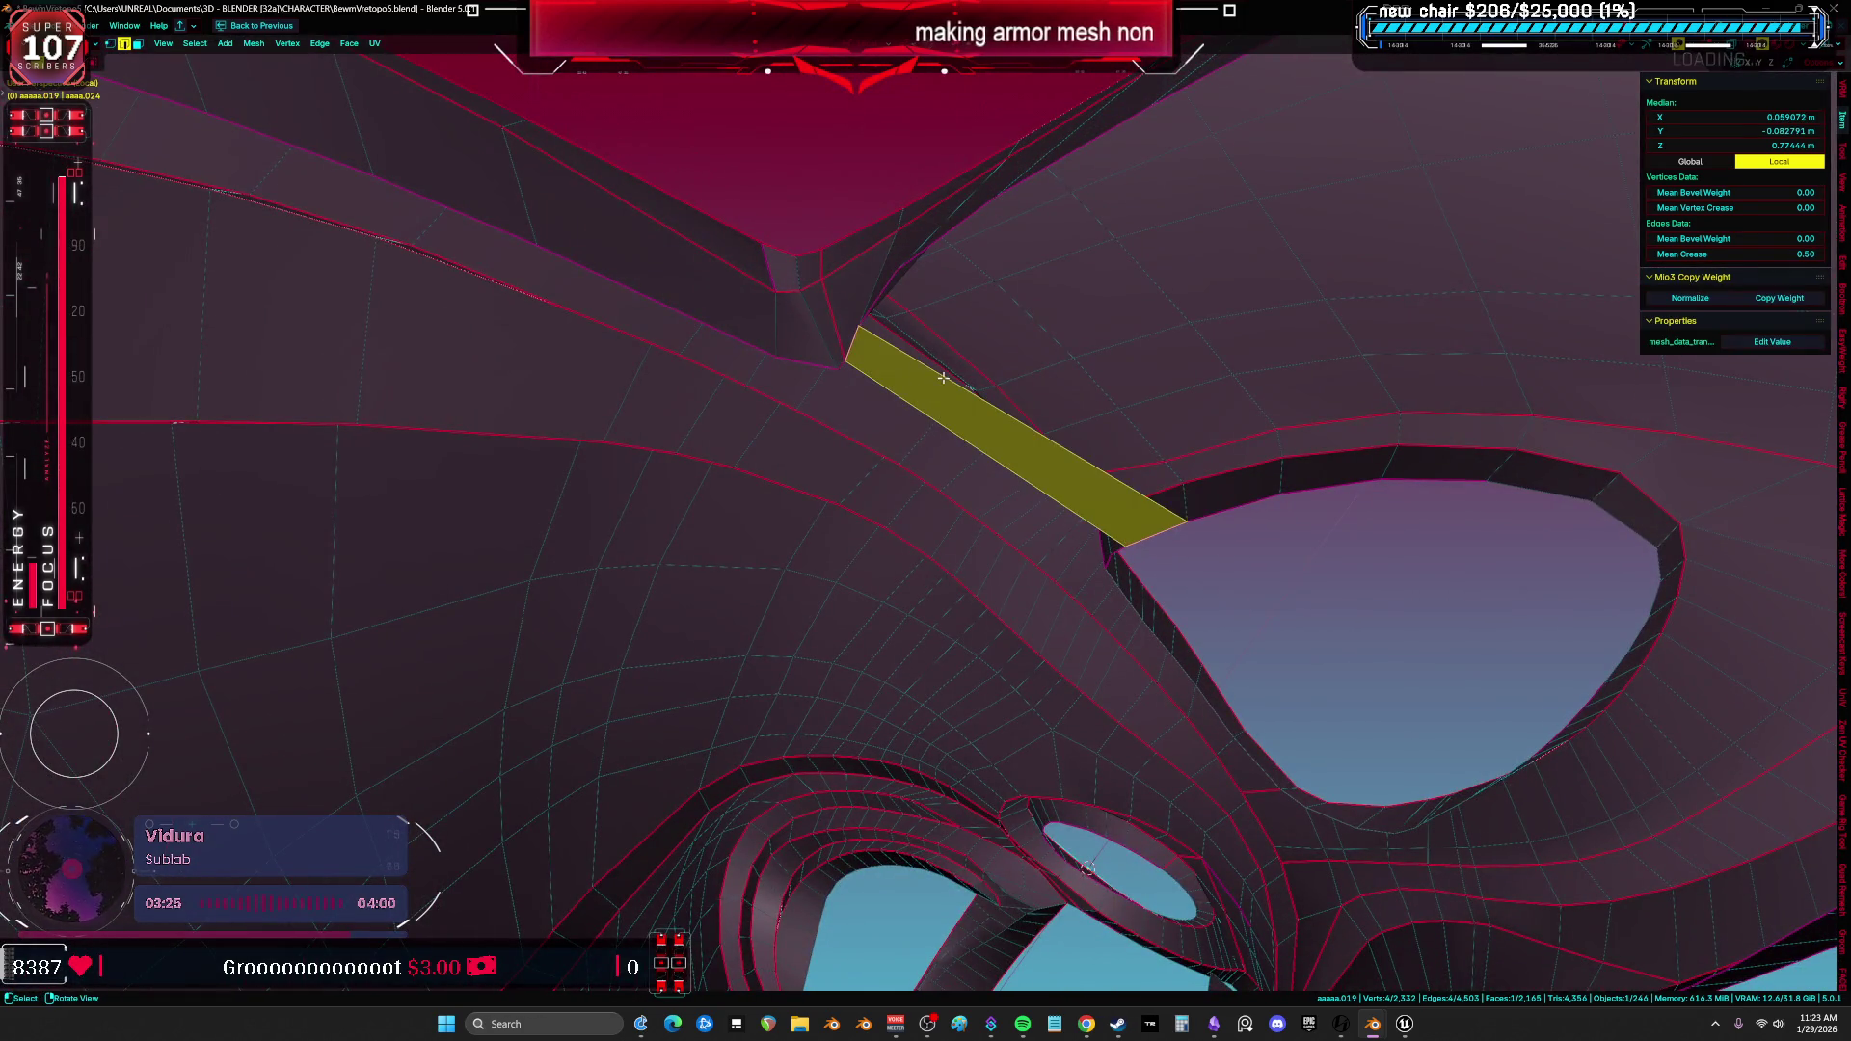
mouse_move(1026, 380)
middle_mouse_down()
mouse_move(1243, 393)
mouse_move(1069, 455)
middle_mouse_up()
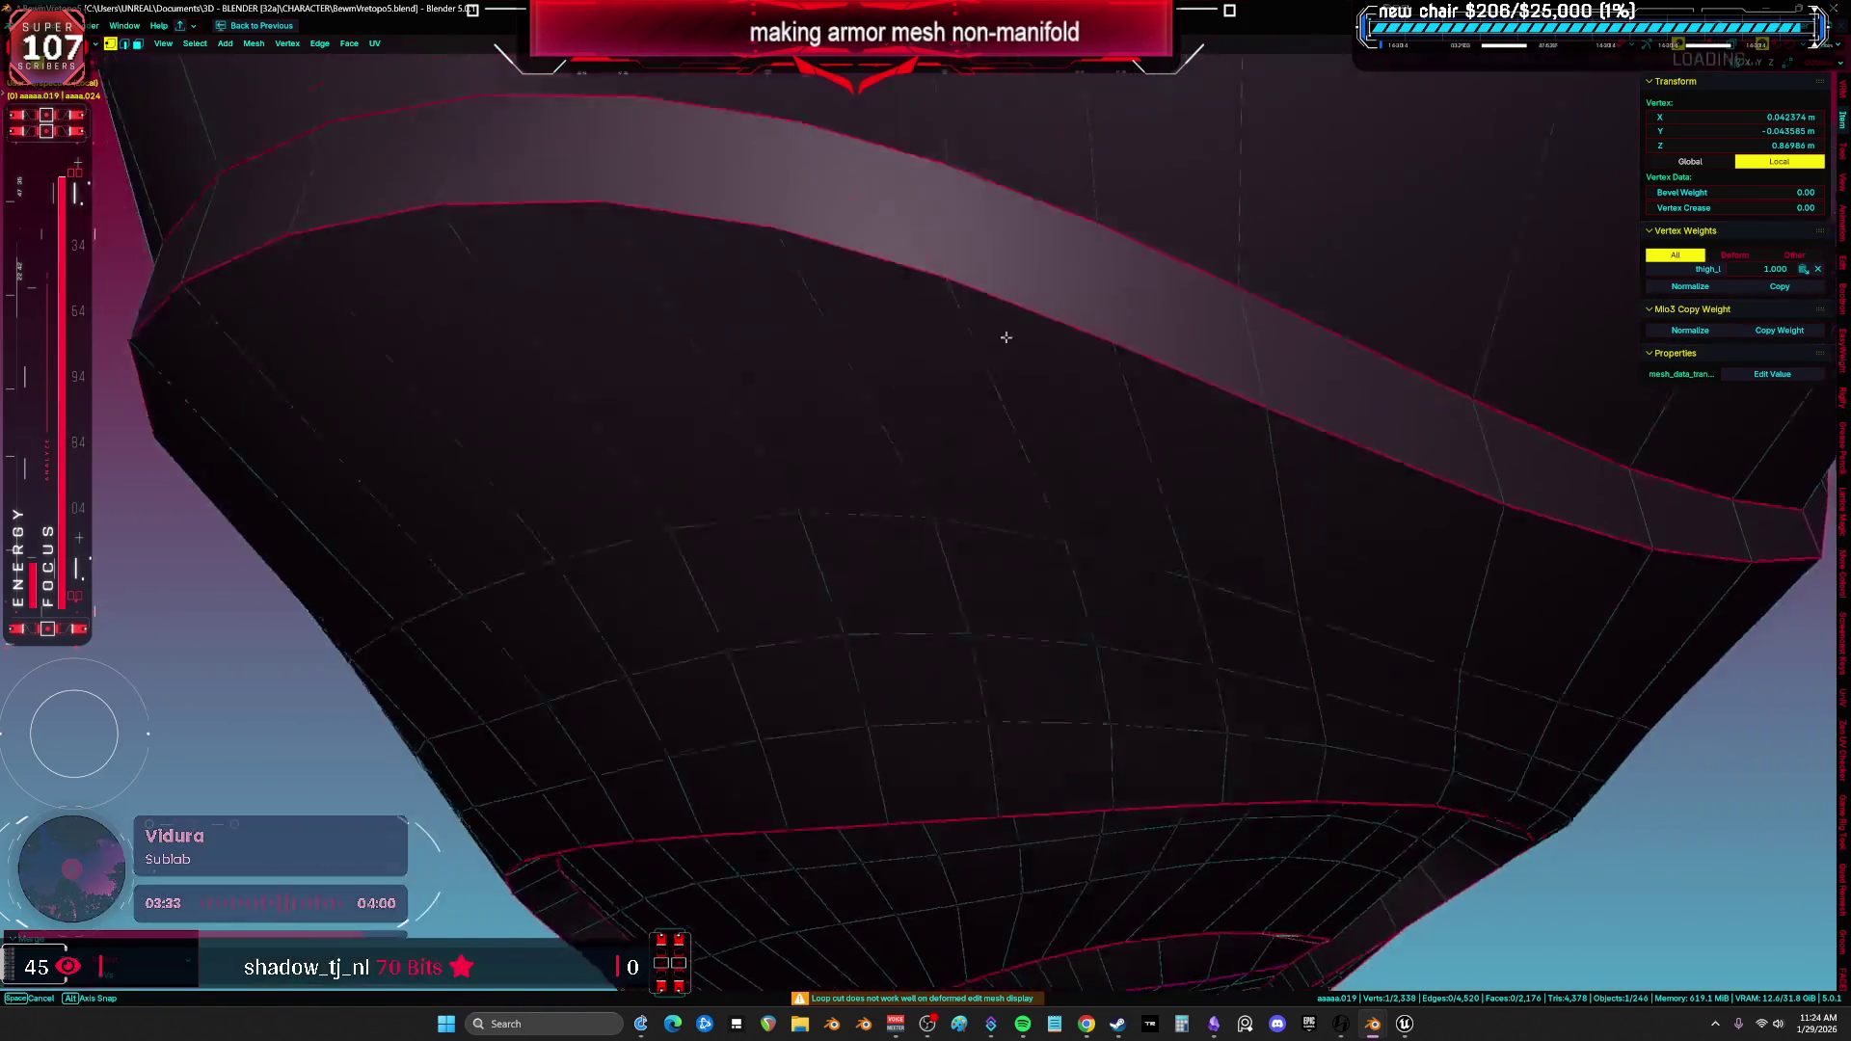
middle_click_drag(983, 381, 1145, 389)
Select the face loop along the opening's rim, review it from several angles, then switch to the Unreal Engine editor.
key("a")
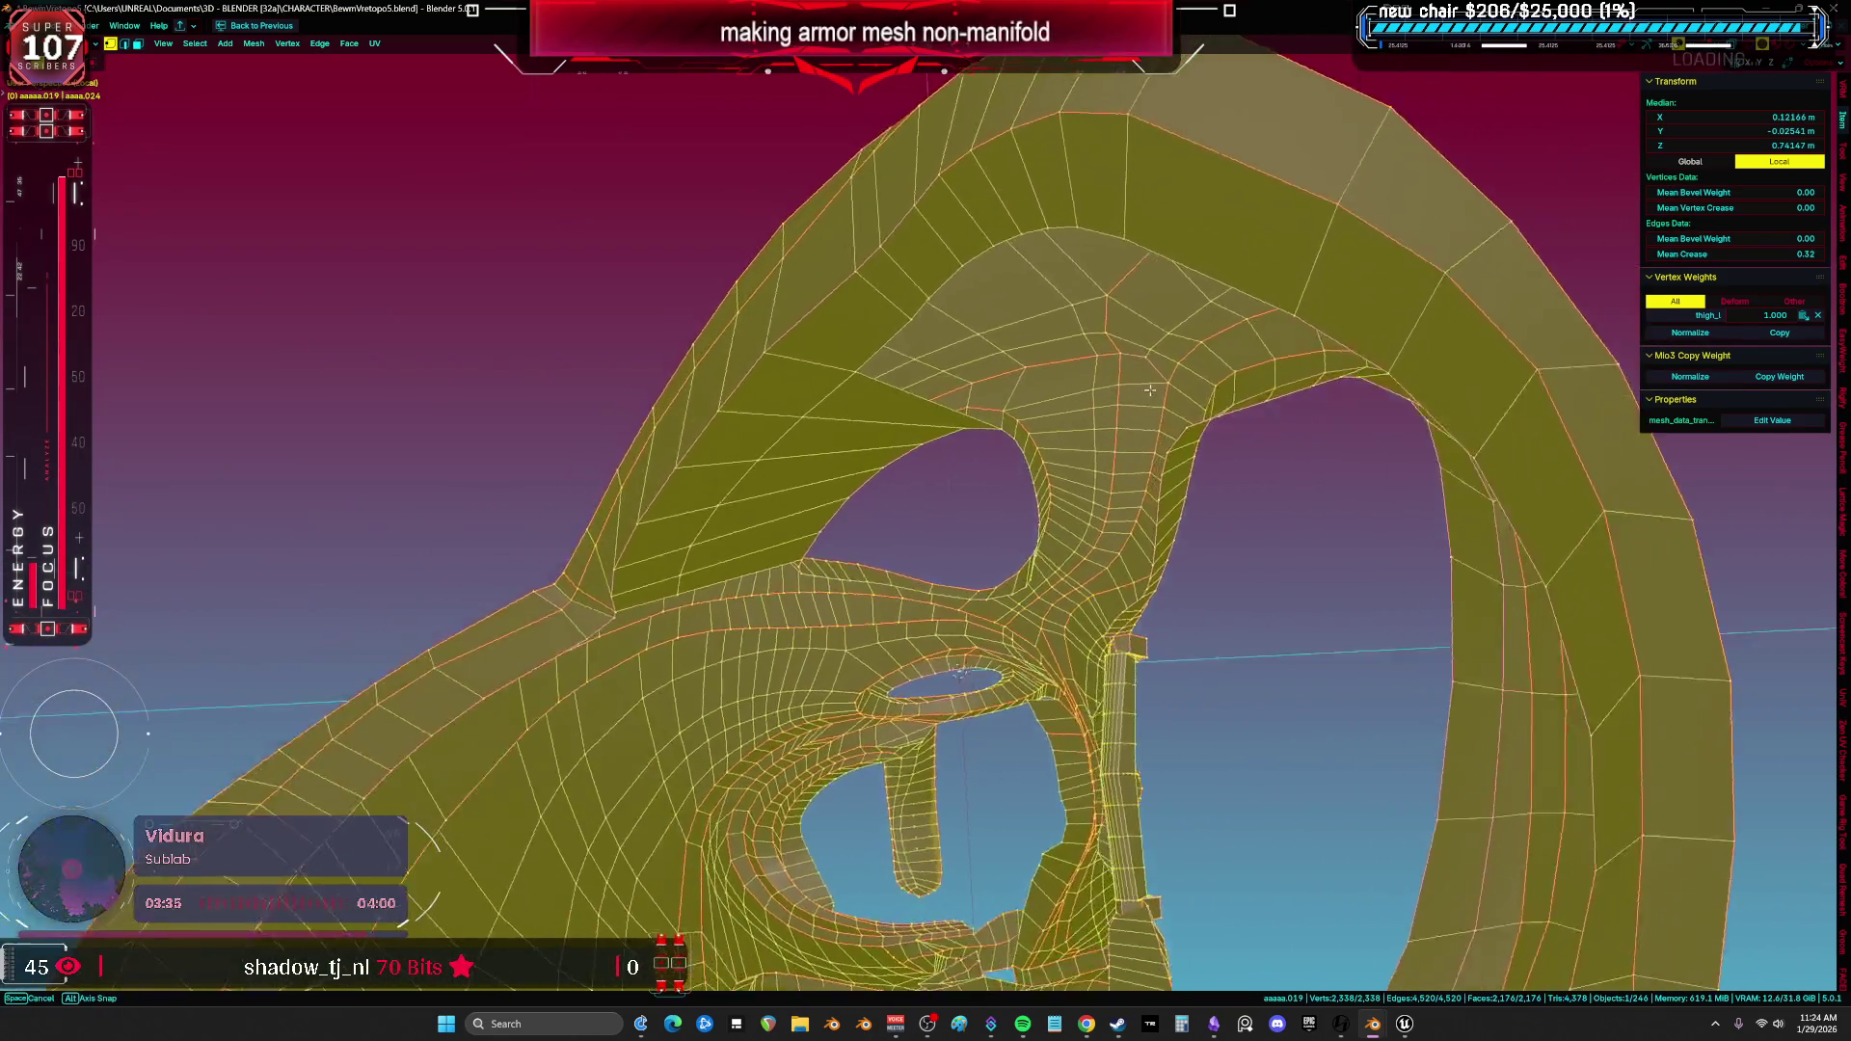
scroll(1144, 390, "up", 4)
key("alt+a")
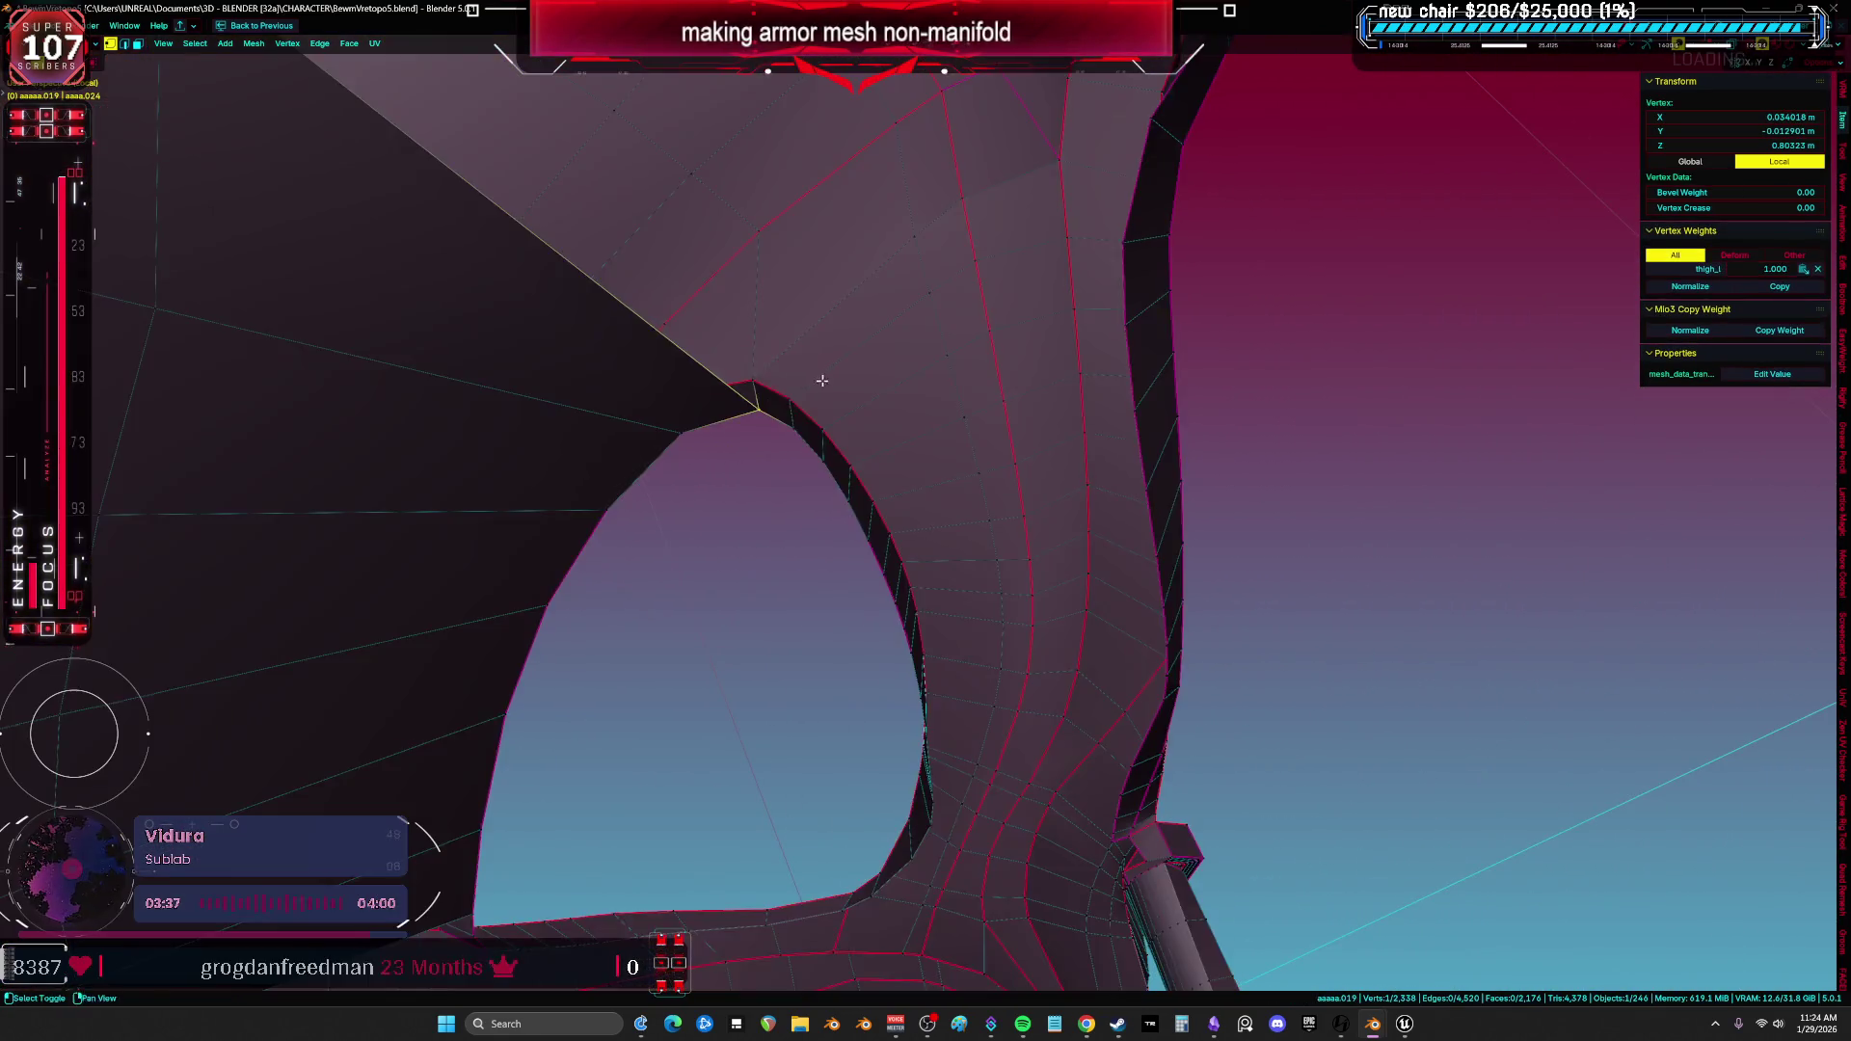
middle_click_drag(821, 380, 886, 460)
key("alt+a")
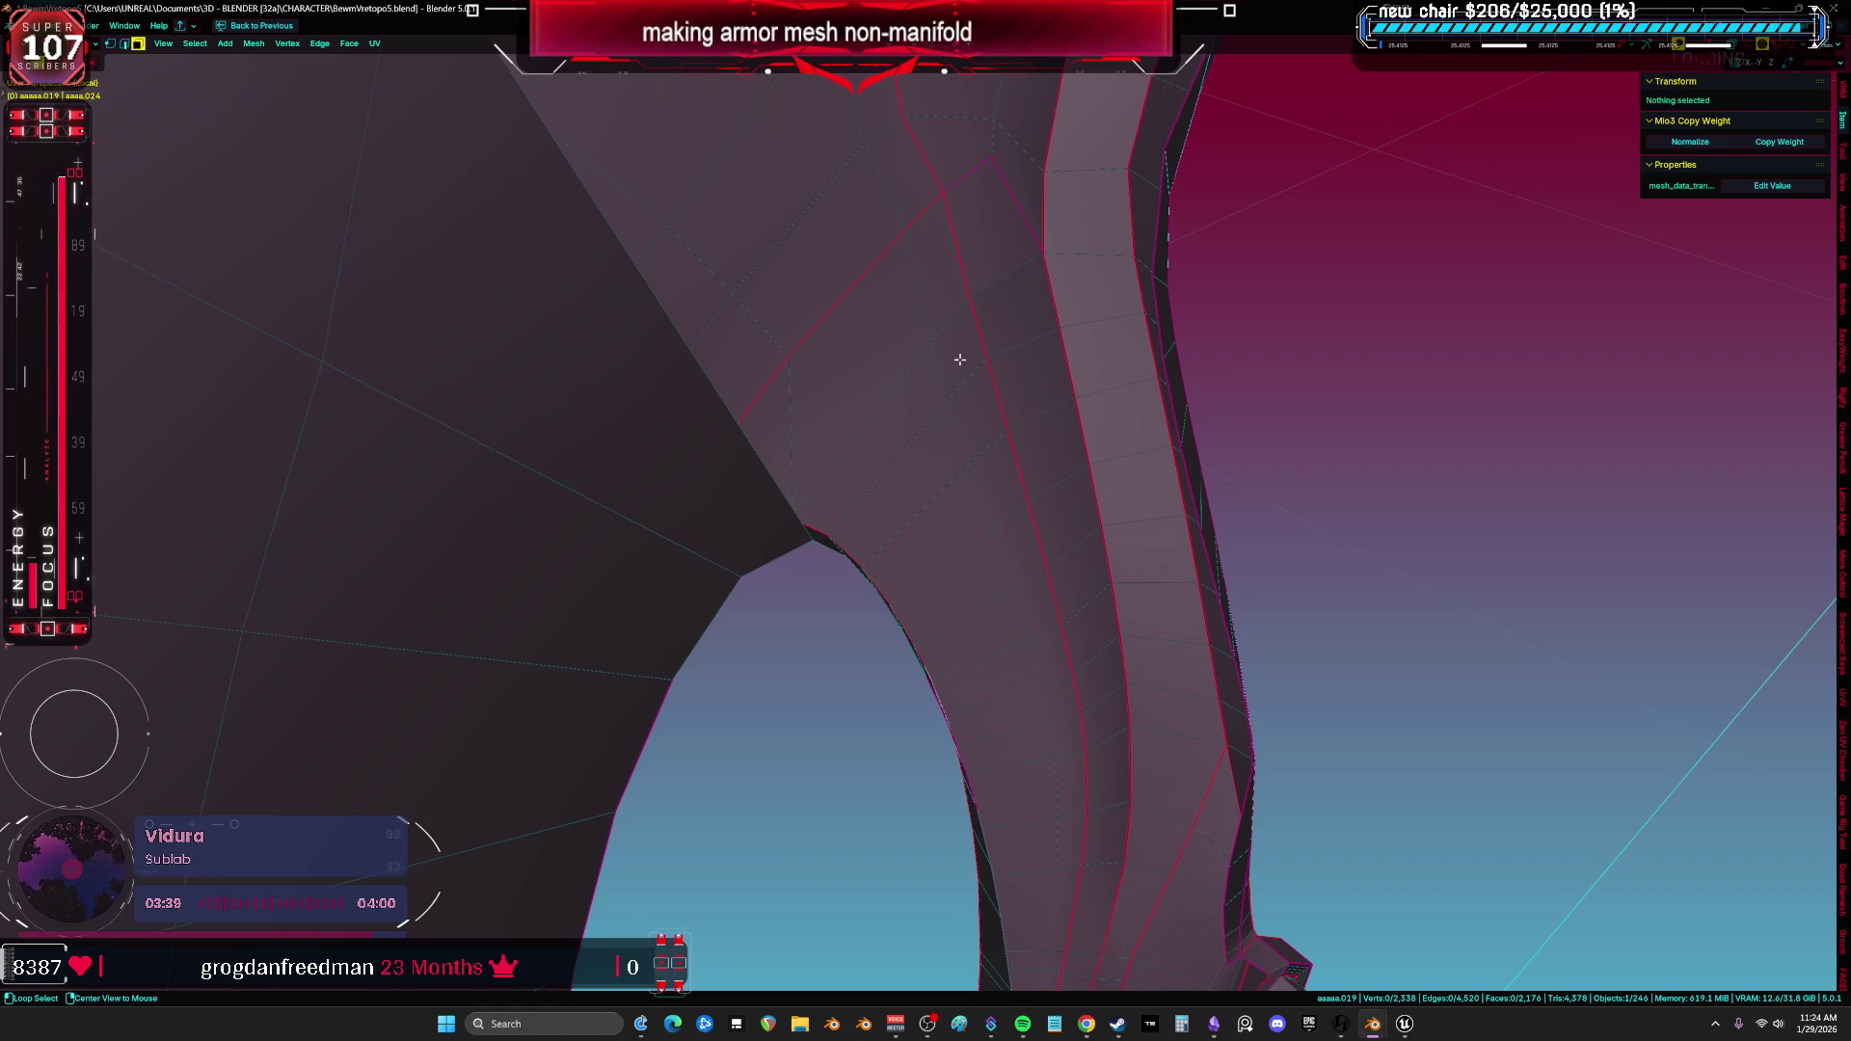
left_click(960, 360, "alt")
middle_click_drag(961, 359, 903, 354)
middle_click_drag(839, 412, 824, 370)
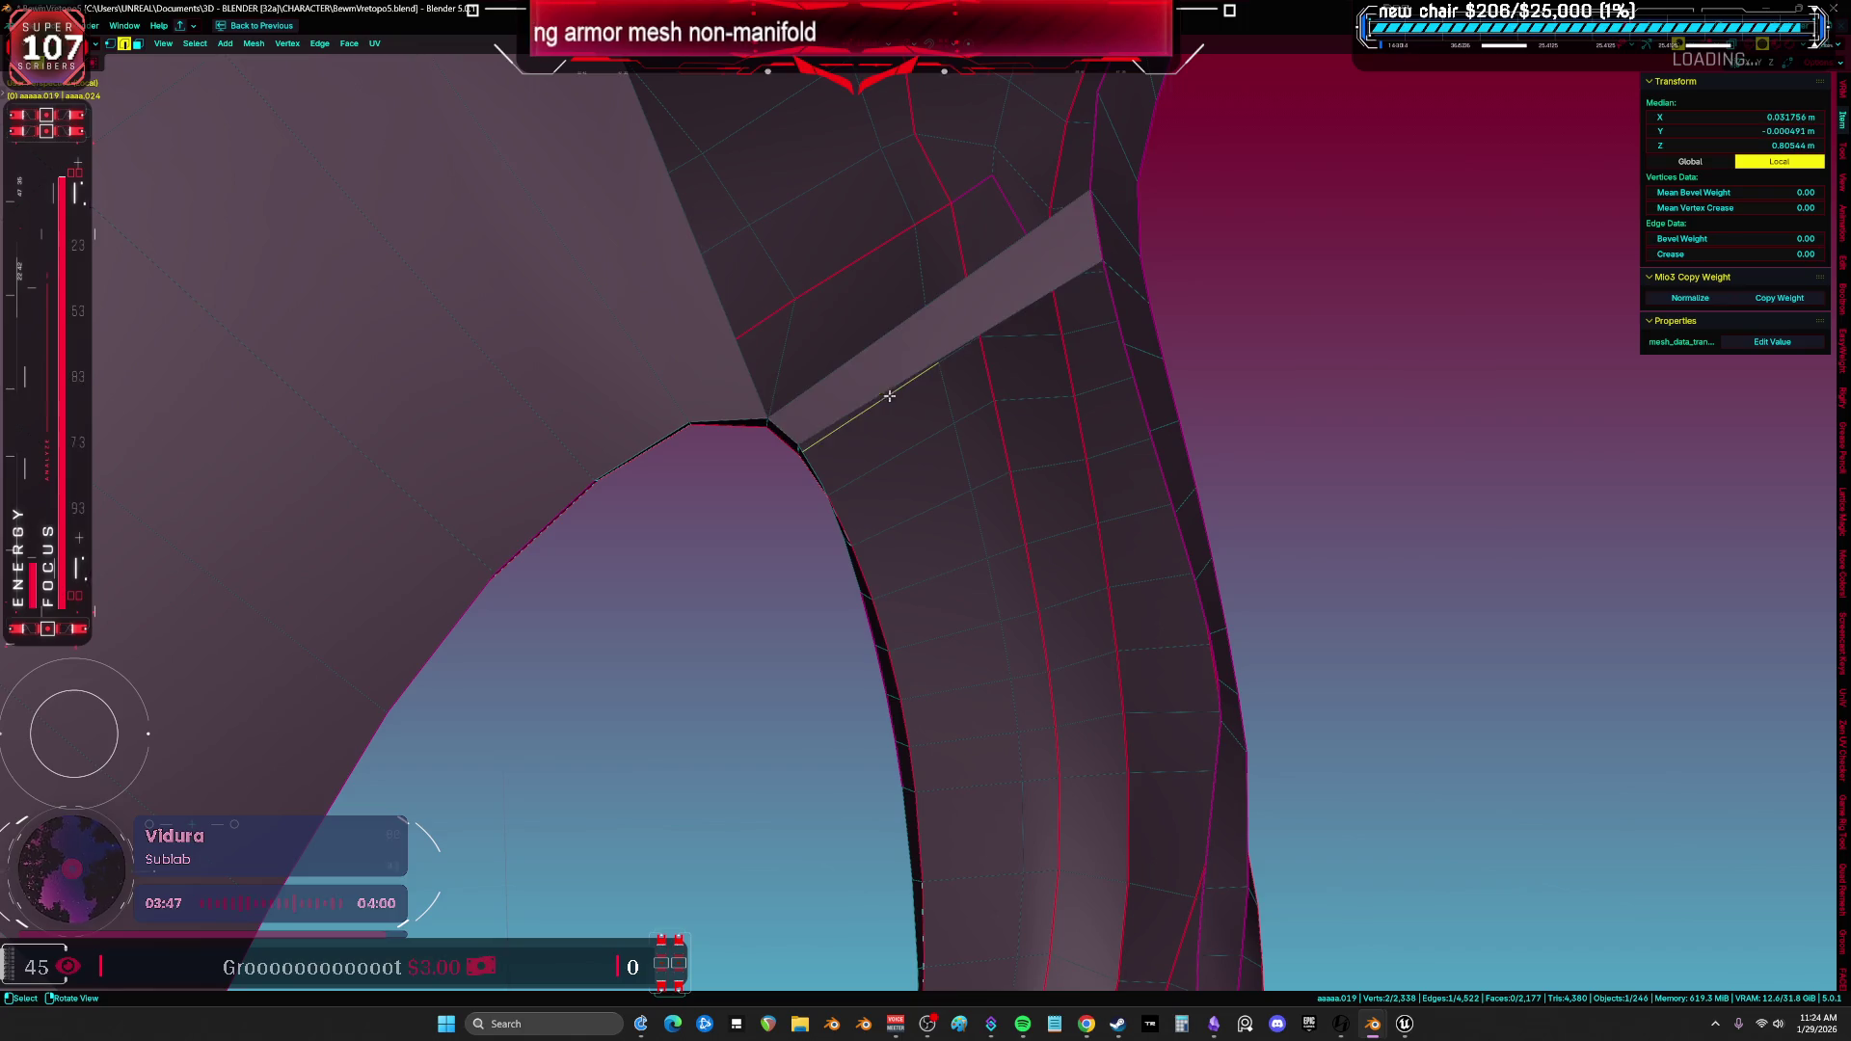
middle_click_drag(982, 395, 1058, 440)
mouse_move(1195, 703)
middle_mouse_down()
mouse_move(1141, 479)
mouse_move(1161, 565)
mouse_move(1154, 495)
mouse_move(1132, 520)
mouse_move(1055, 525)
mouse_move(970, 504)
mouse_move(976, 411)
mouse_move(988, 483)
mouse_move(1102, 594)
mouse_move(1150, 576)
middle_mouse_up()
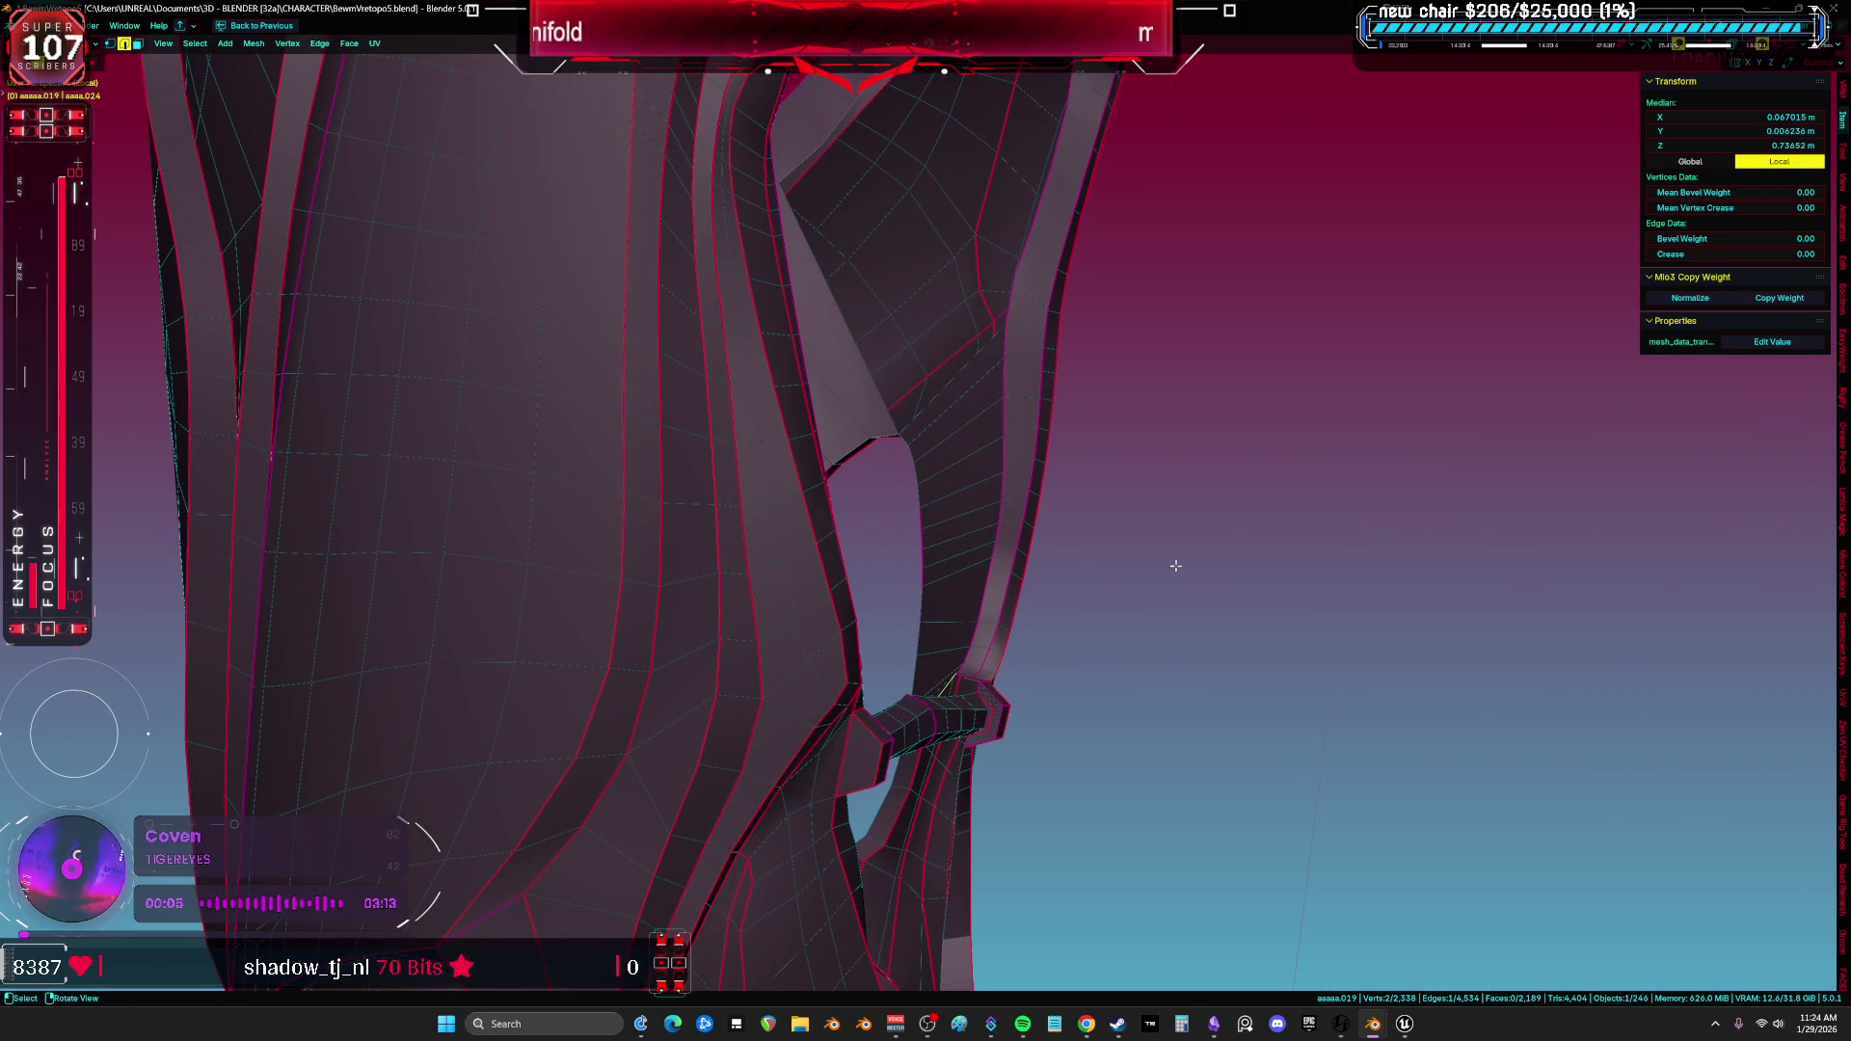
left_click(1402, 1023)
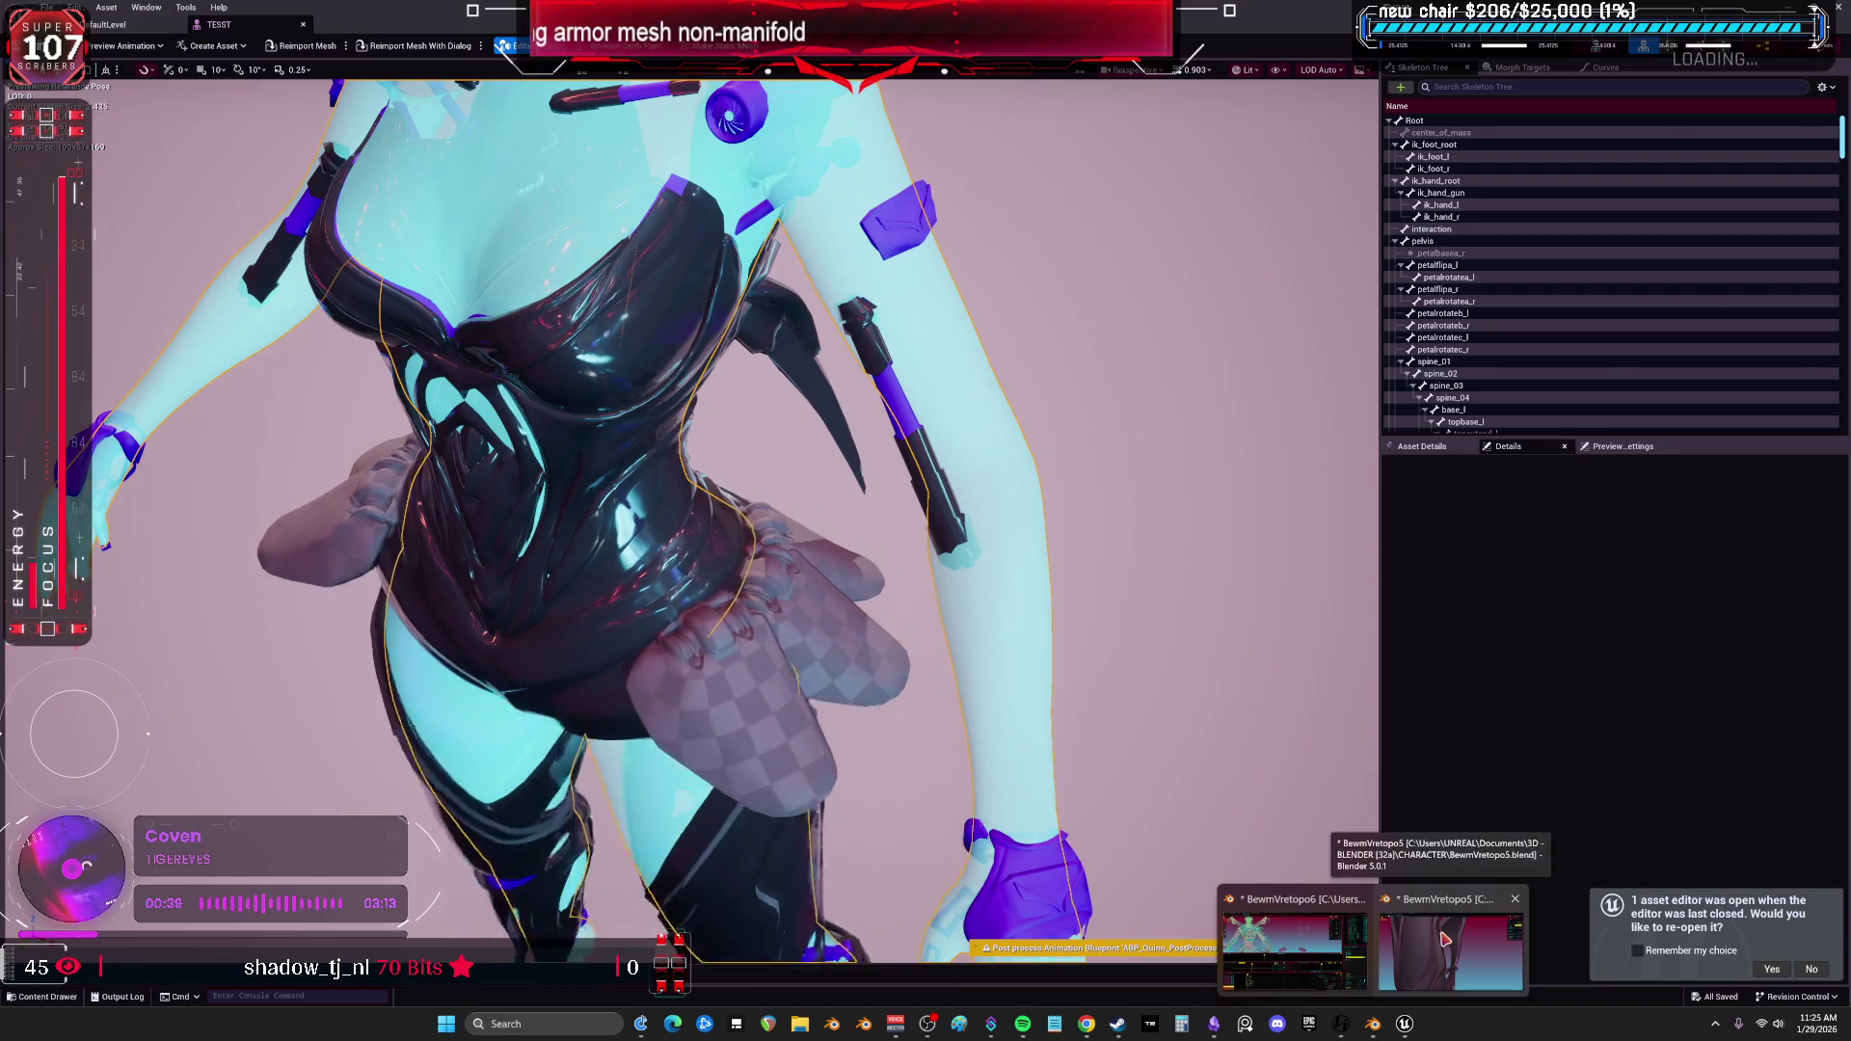
Bring up the second Blender window, which is asking to save before closing.
left_click(1359, 941)
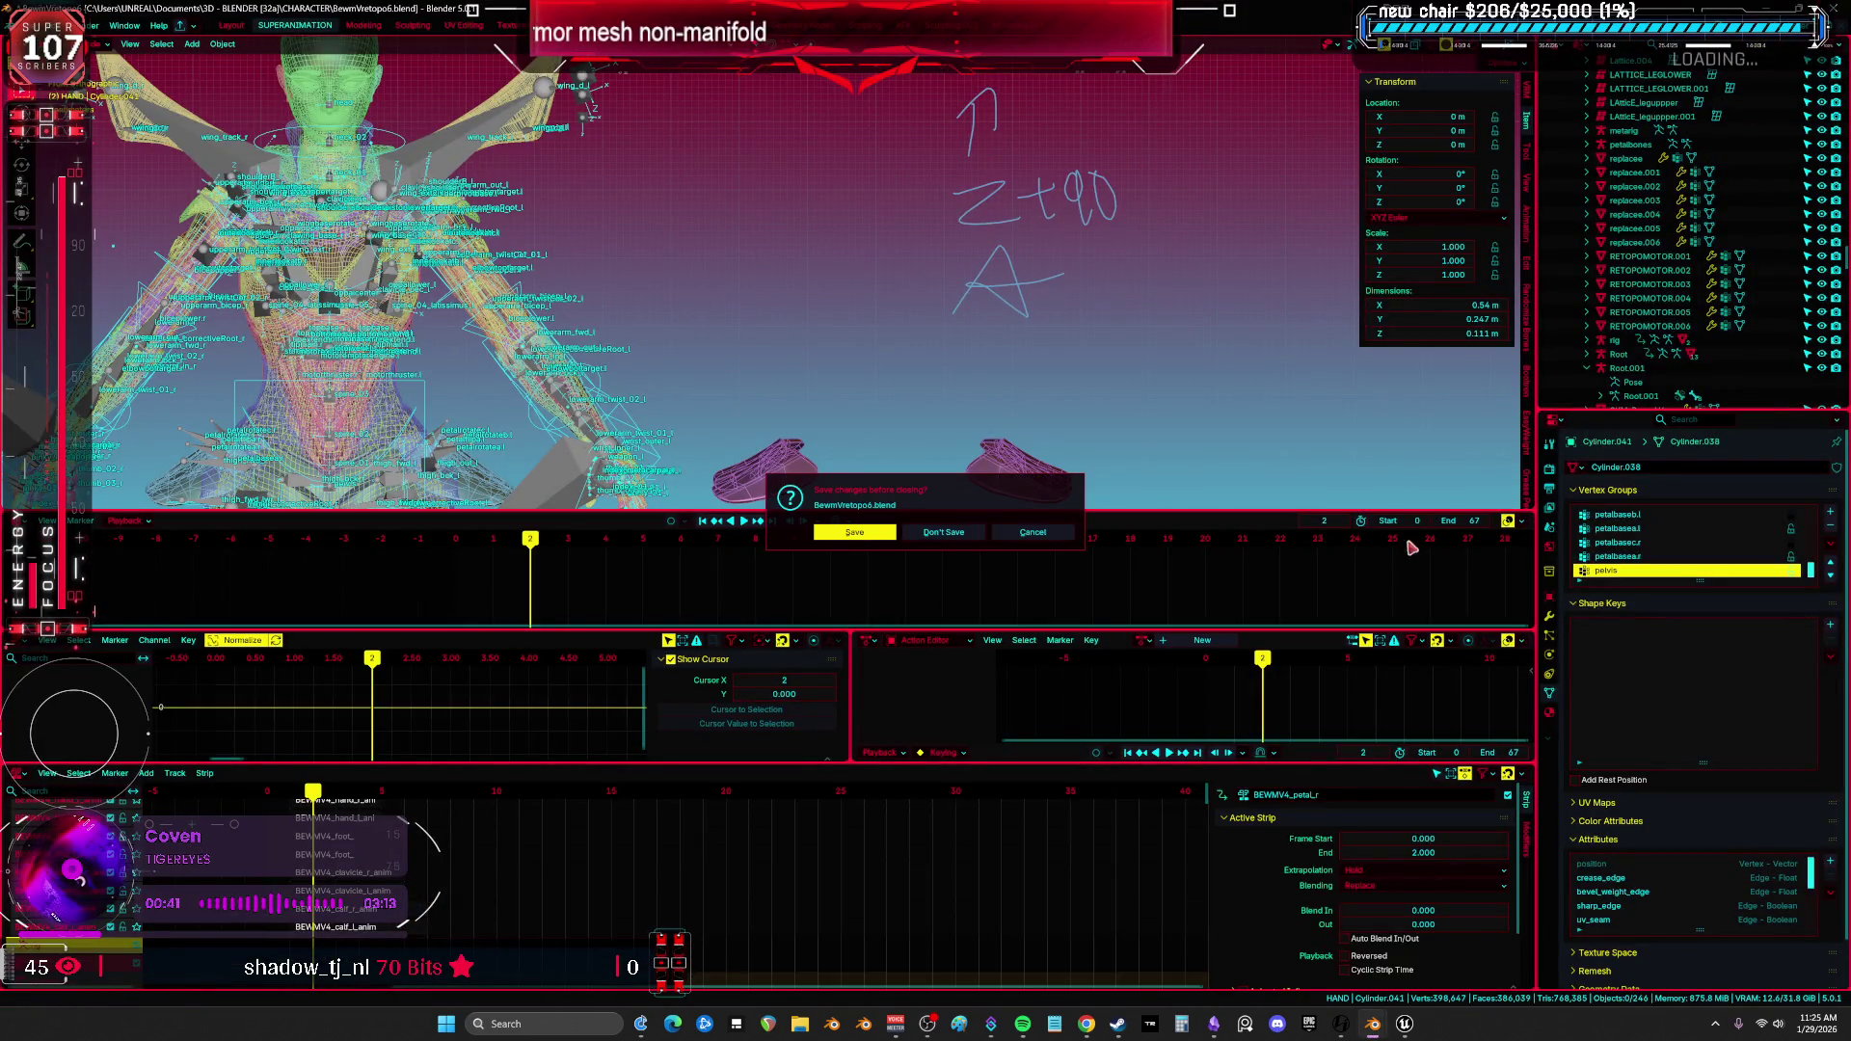
Close the extra Blender window and return to the main armor file with the whole mesh selected.
left_click(926, 532)
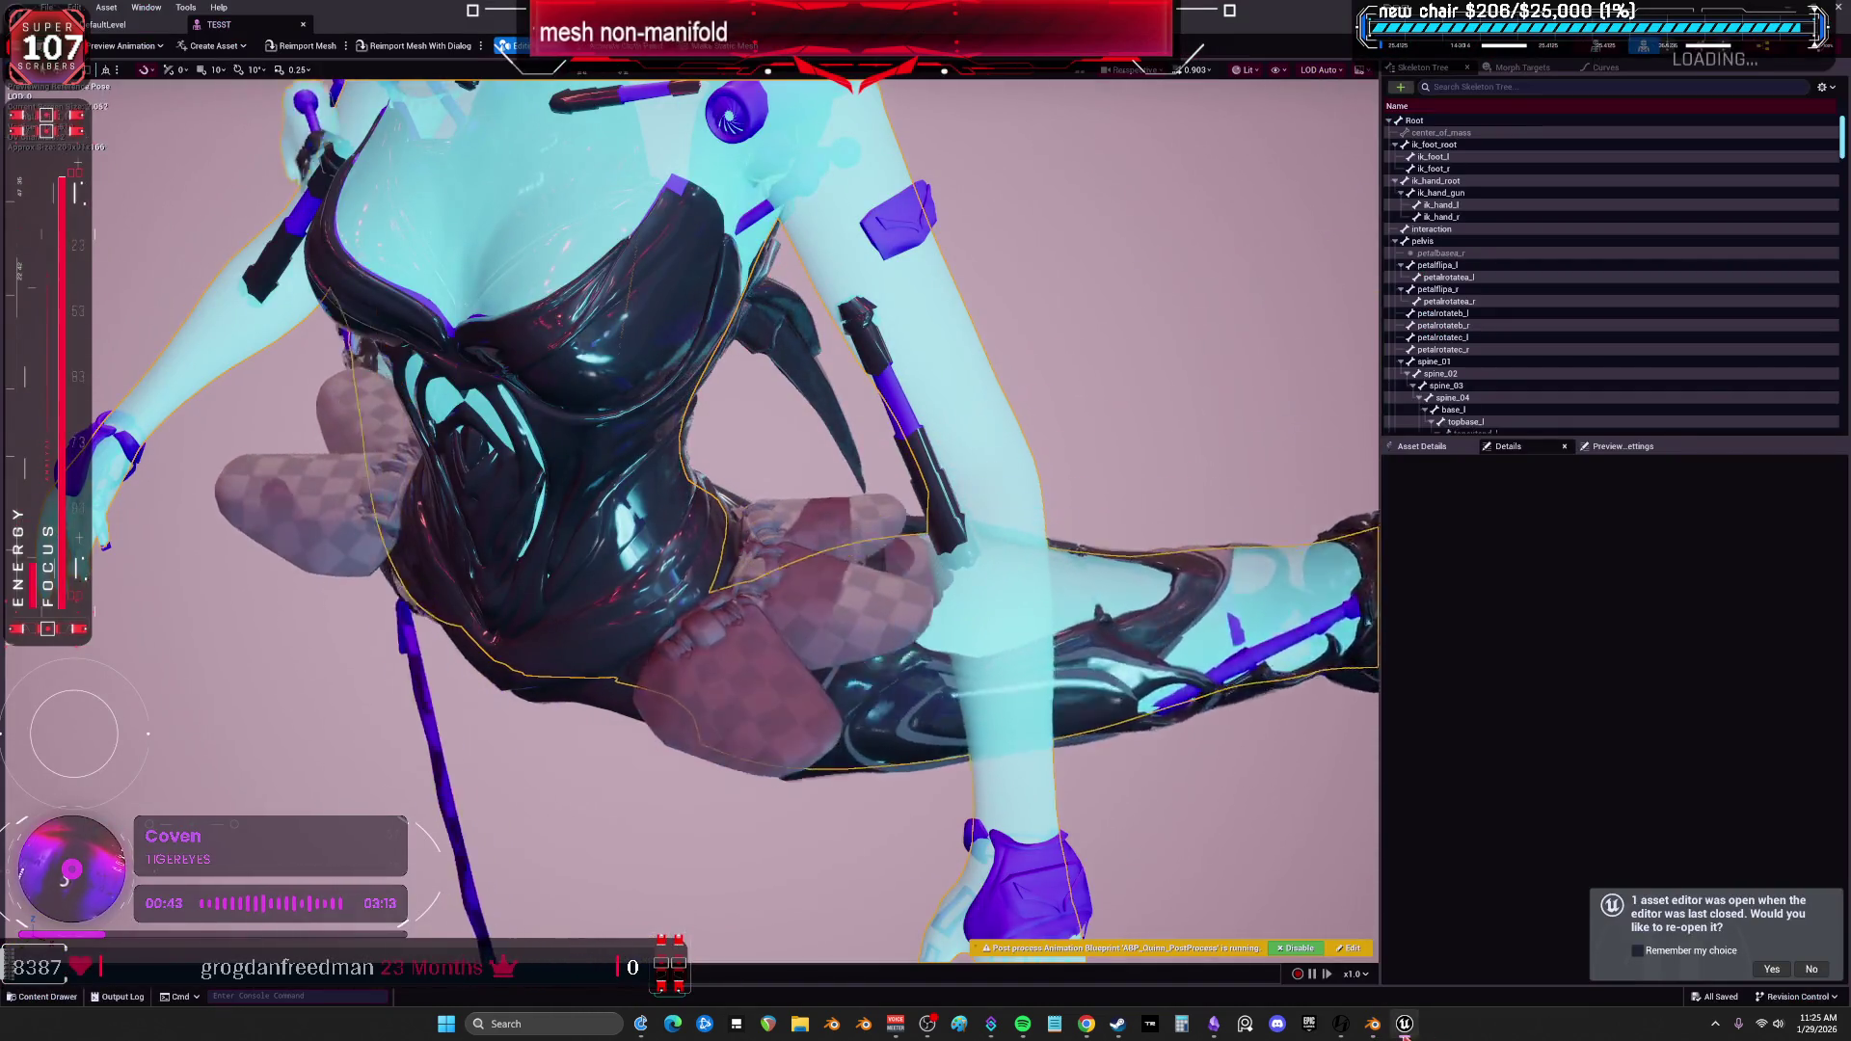
key("alt+Tab")
mouse_move(1223, 838)
middle_mouse_down()
mouse_move(813, 531)
mouse_move(993, 314)
mouse_move(1074, 332)
mouse_move(976, 601)
mouse_move(1137, 709)
mouse_move(1267, 415)
middle_mouse_up()
key("a")
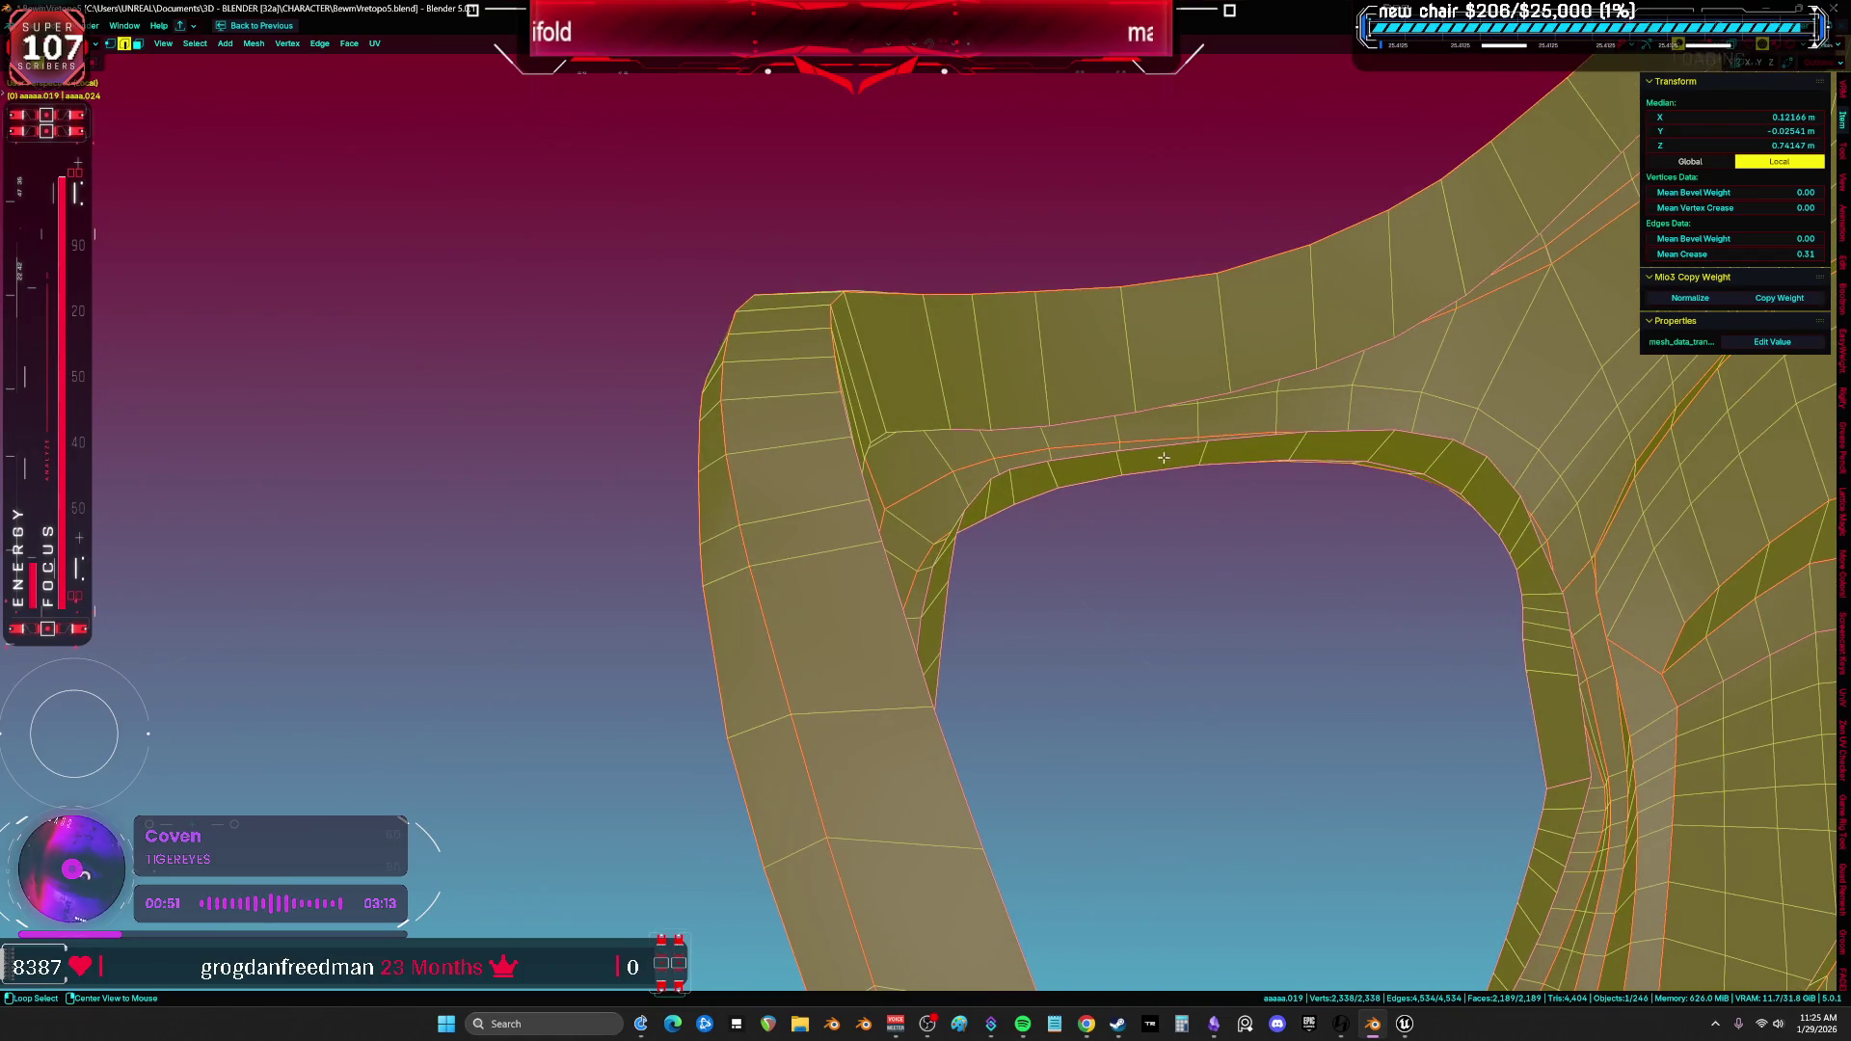
Select the arch's inner rim loop and the open edge loop around the gap, inspected from several angles.
left_click(1161, 462, "alt")
left_click(1158, 461, "alt")
scroll(1164, 448, "up", 2)
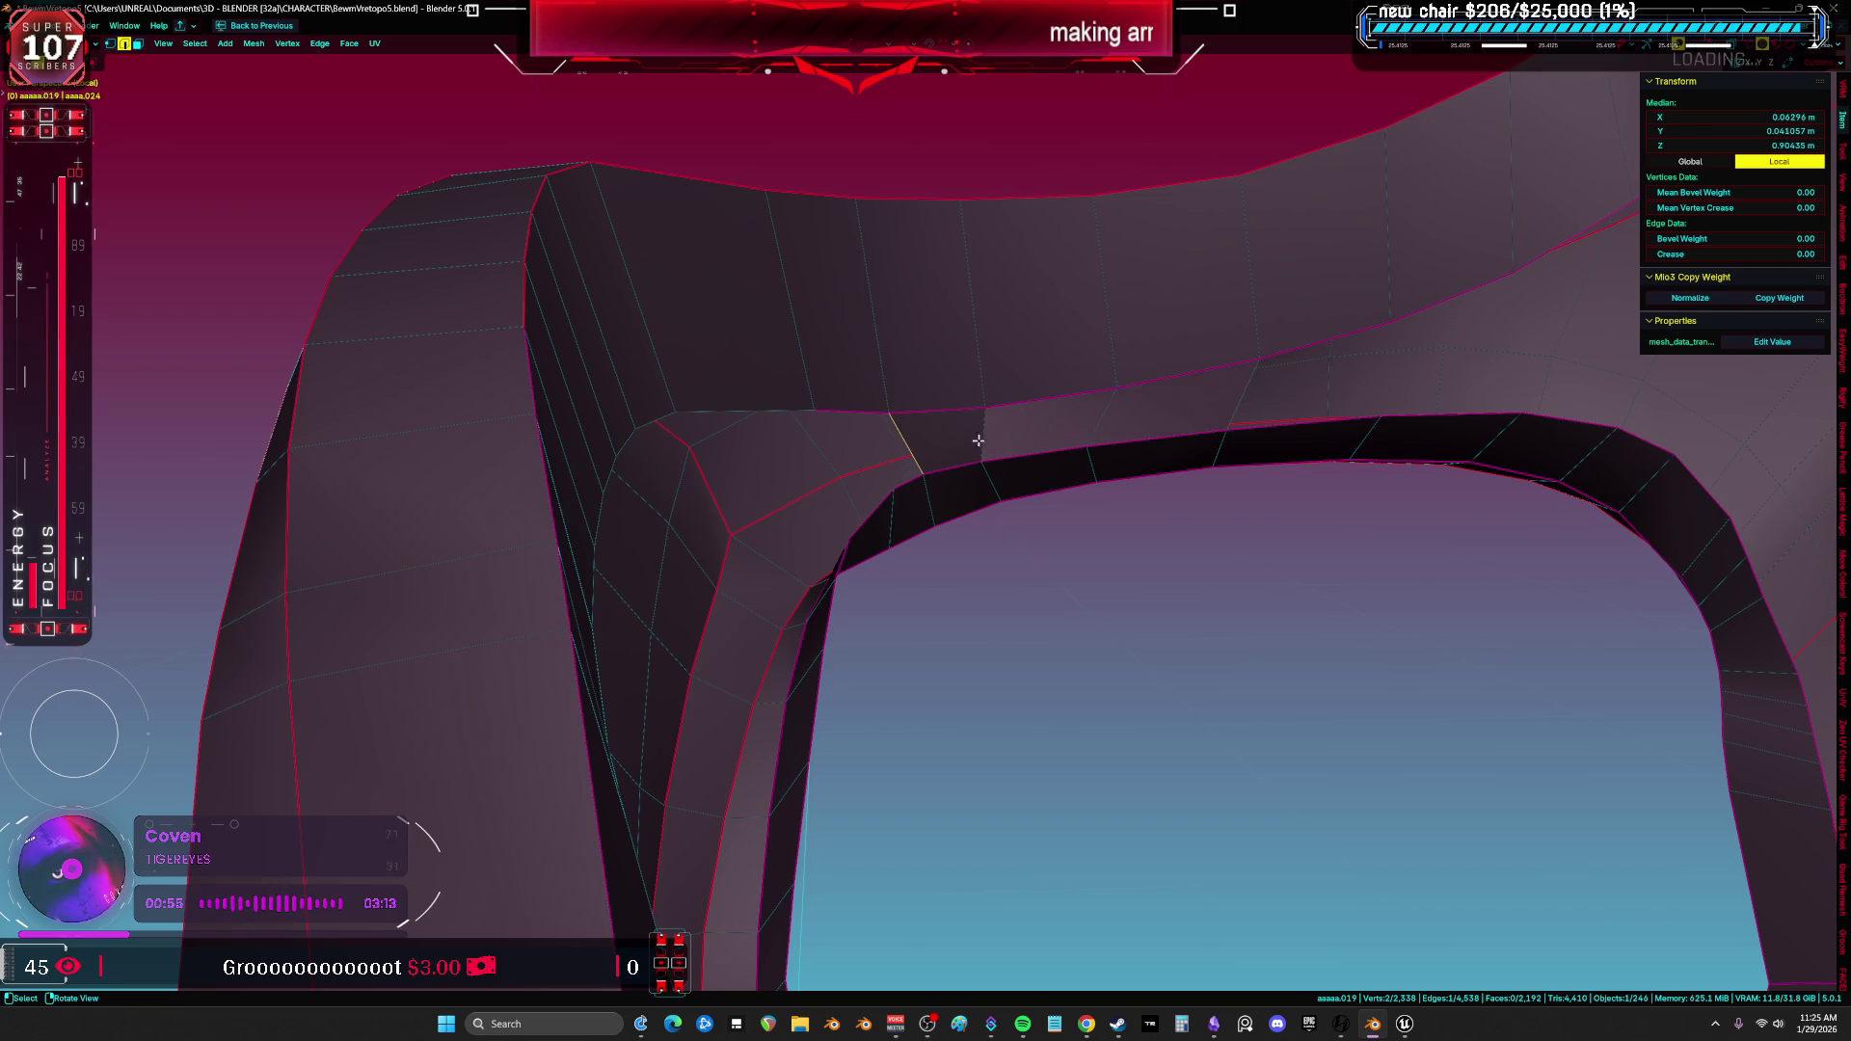
middle_click_drag(982, 440, 939, 478)
mouse_move(1126, 379)
middle_mouse_down()
mouse_move(1231, 415)
mouse_move(896, 303)
mouse_move(917, 401)
mouse_move(1109, 351)
middle_mouse_up()
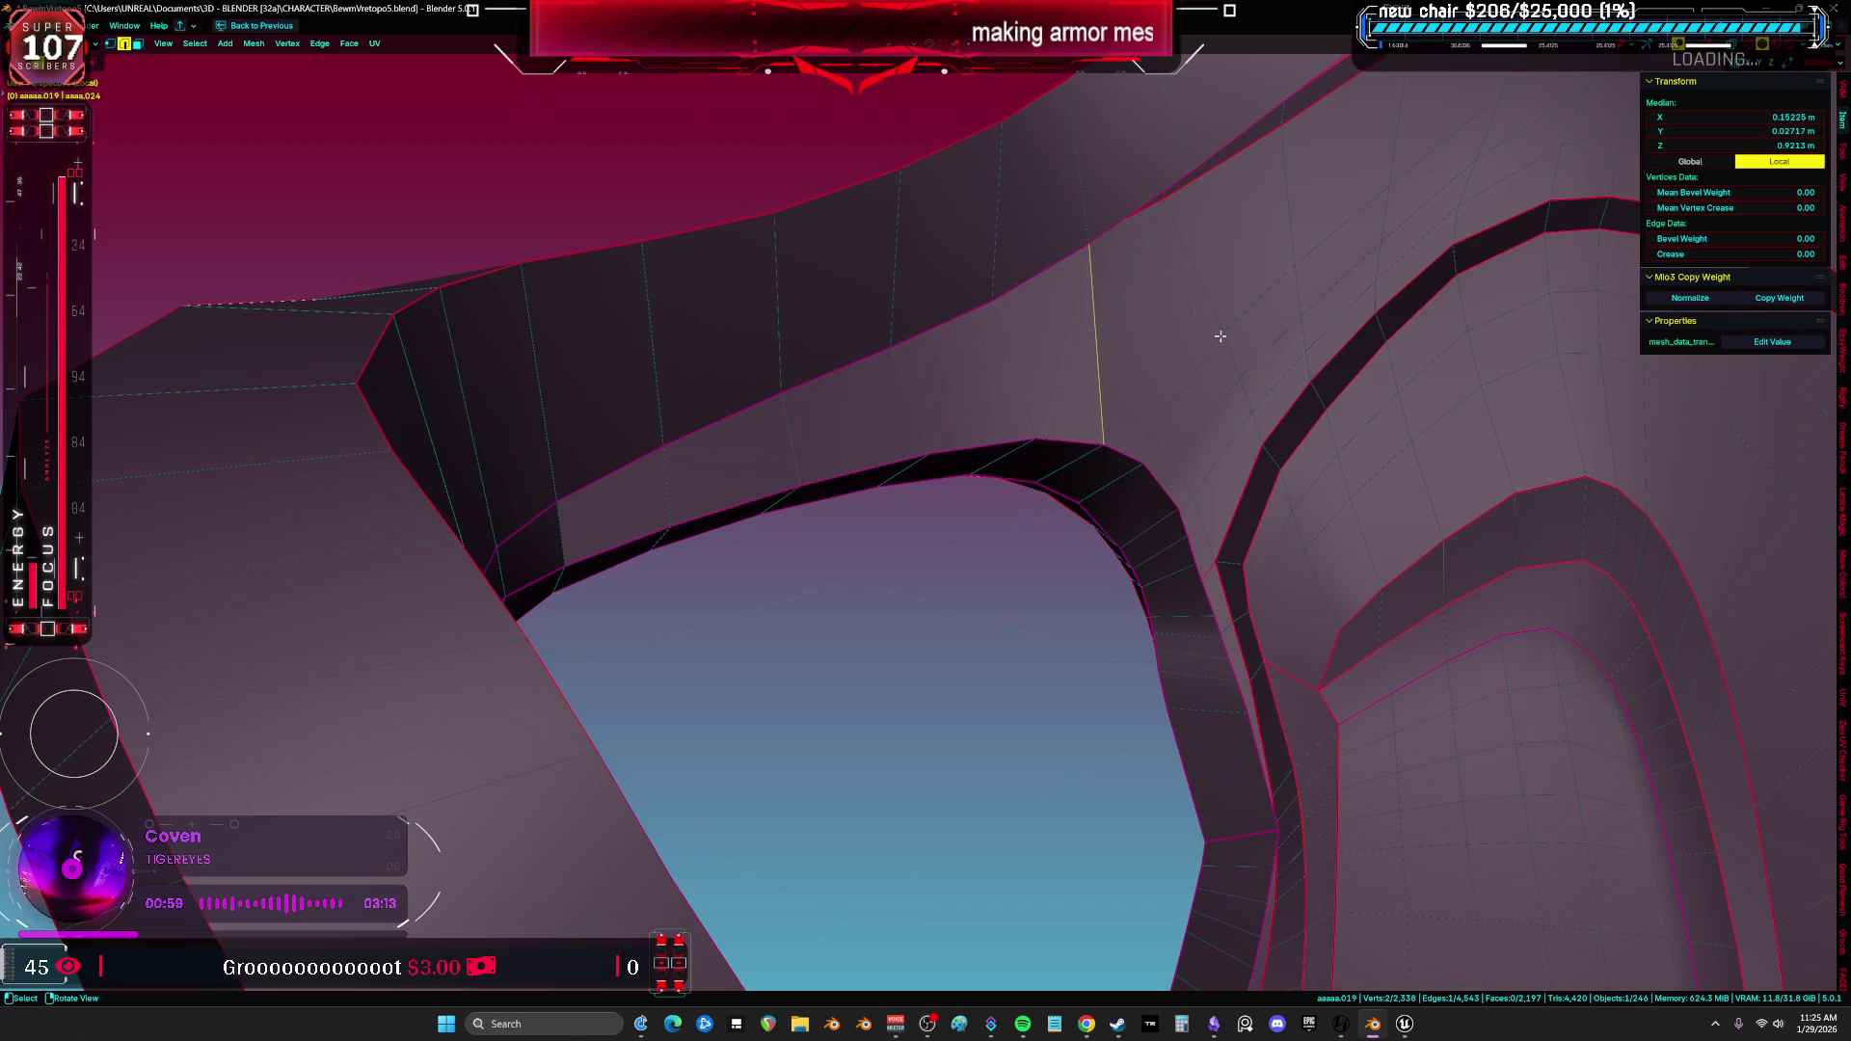
key("a")
mouse_move(1308, 340)
middle_mouse_down()
mouse_move(1001, 364)
mouse_move(1243, 426)
middle_mouse_up()
left_click(1243, 426, "alt")
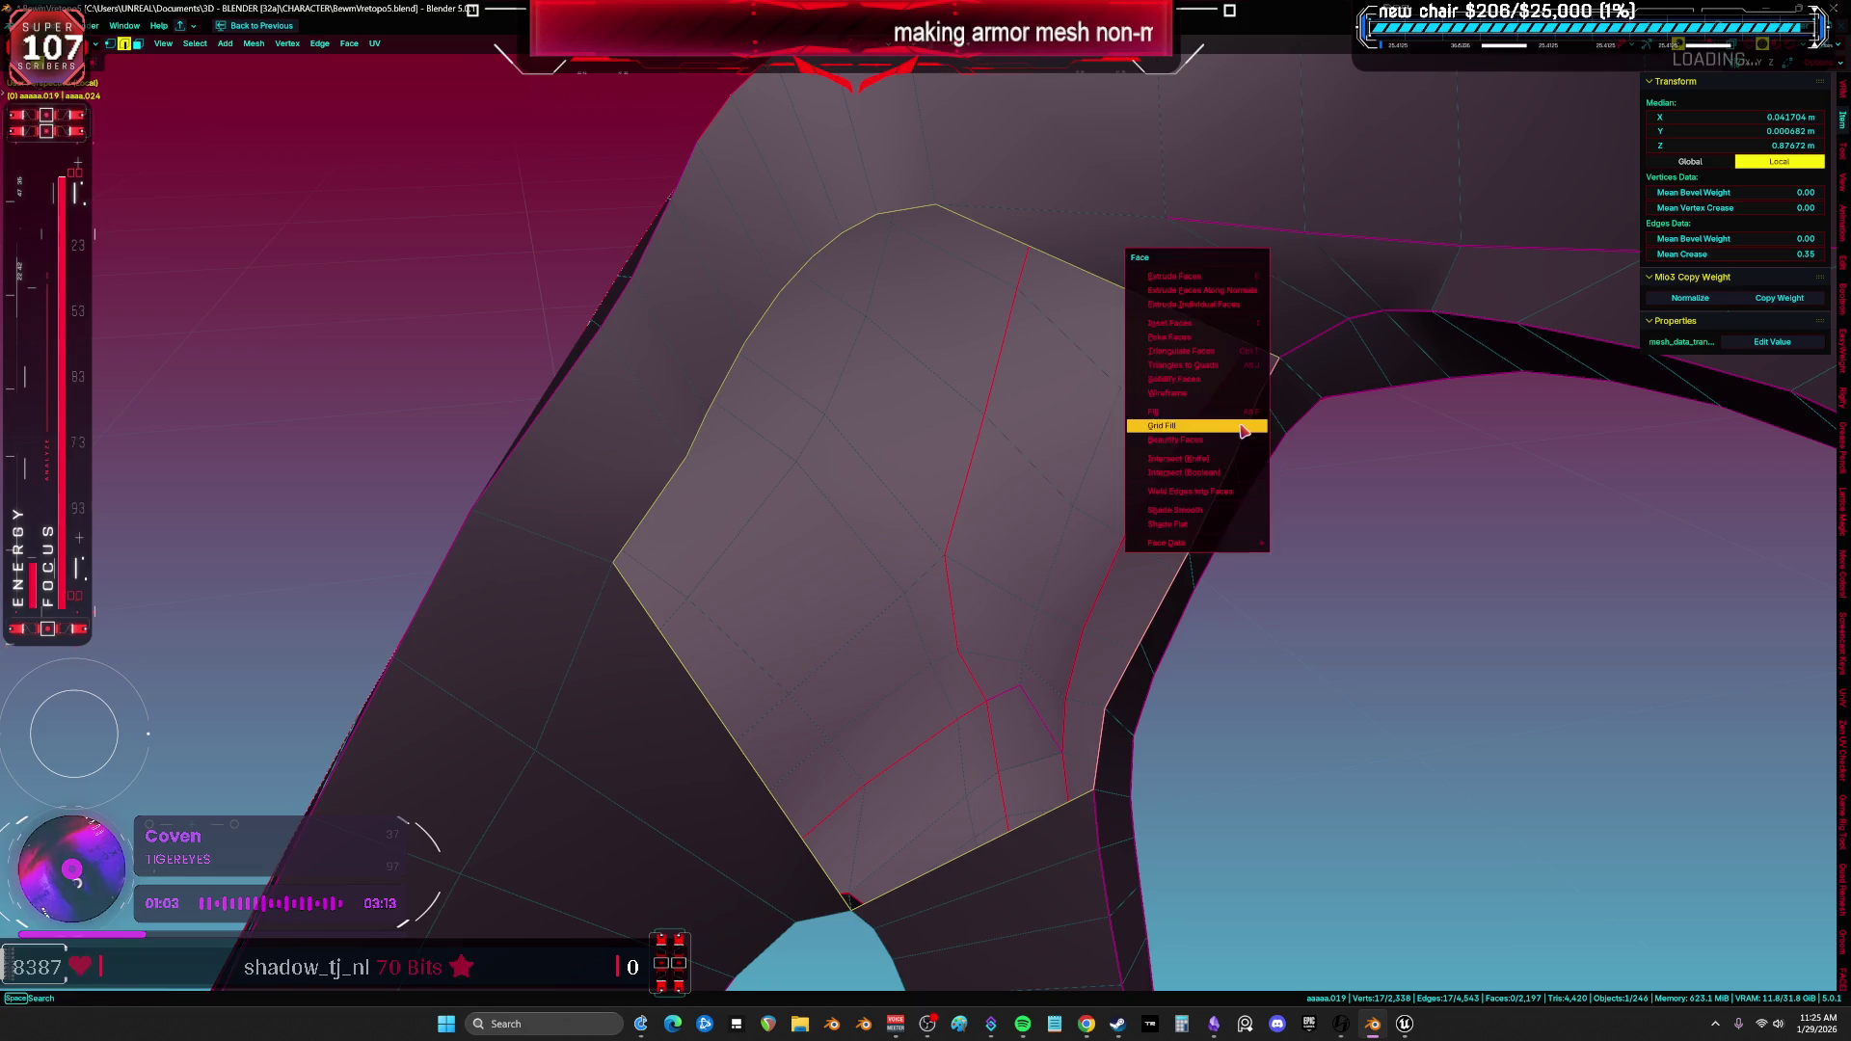
Delete the top cap face over the gap and run Grid Fill on the surrounding hole.
key("3")
left_click(1211, 289)
key("x")
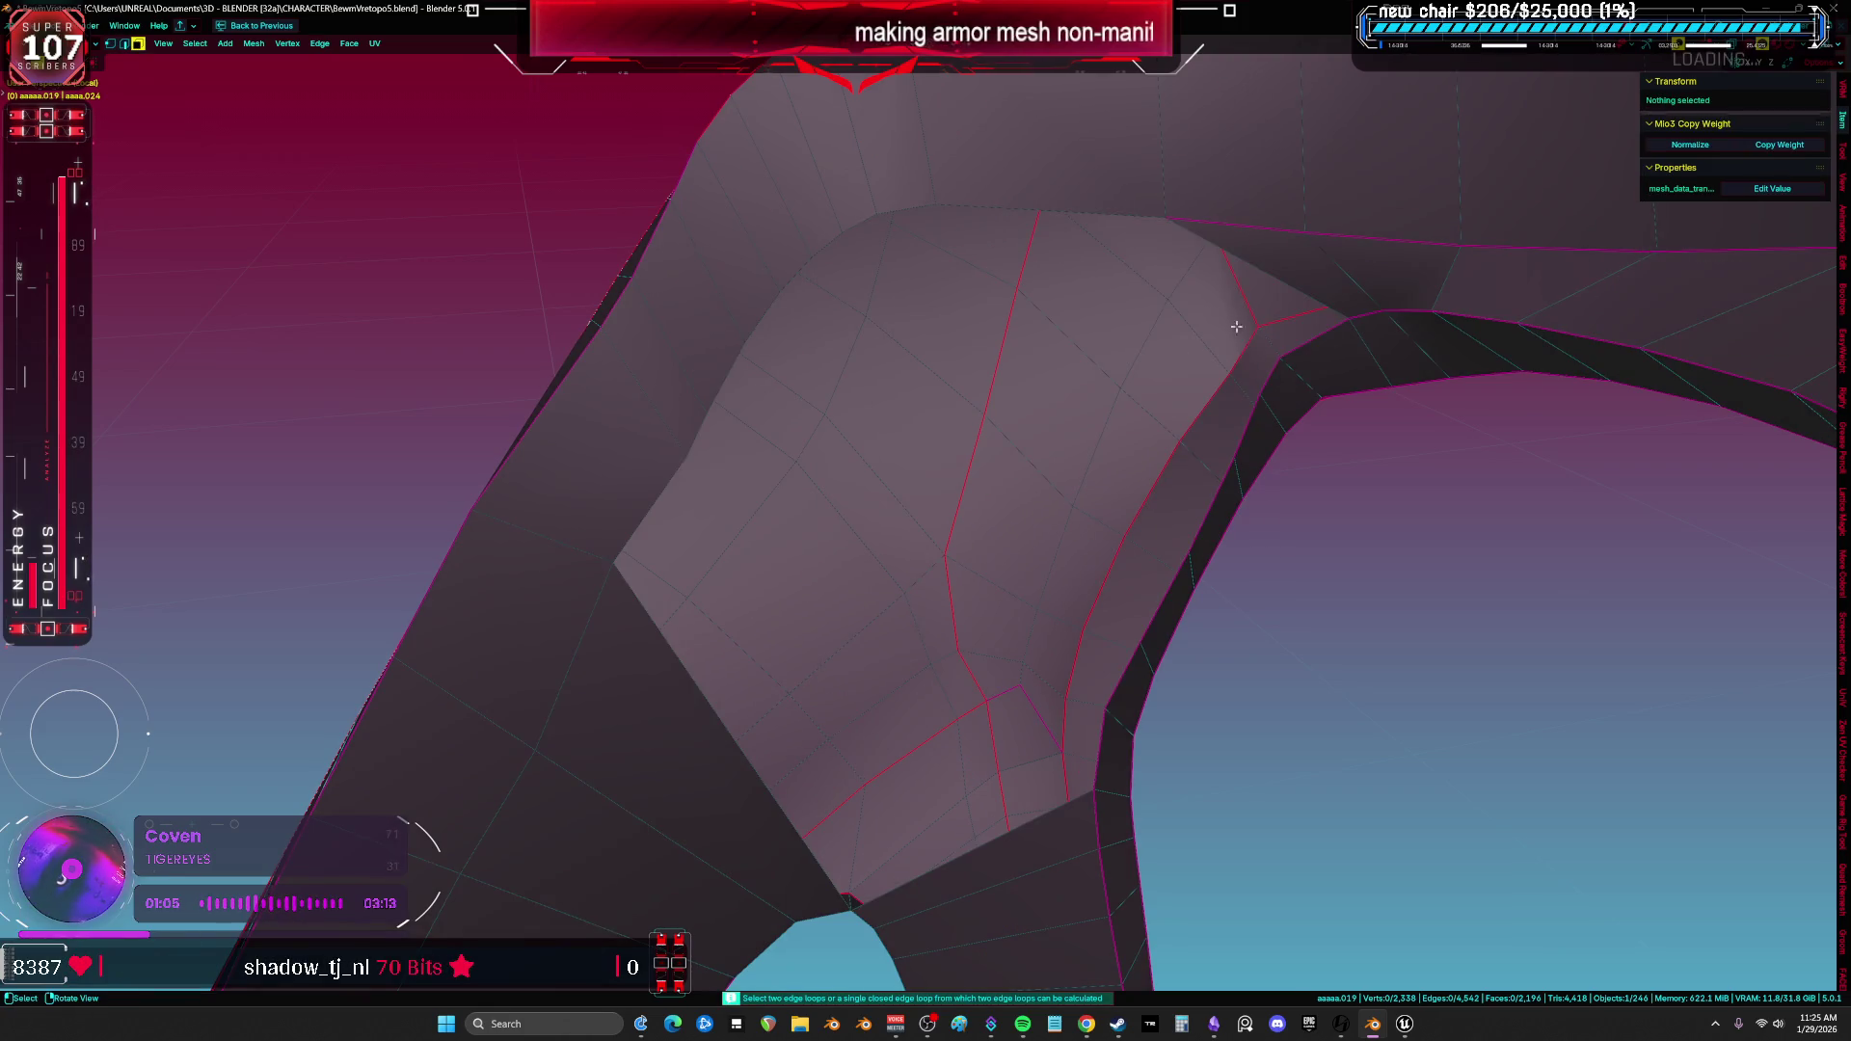
right_click(1253, 440)
left_click(1171, 413)
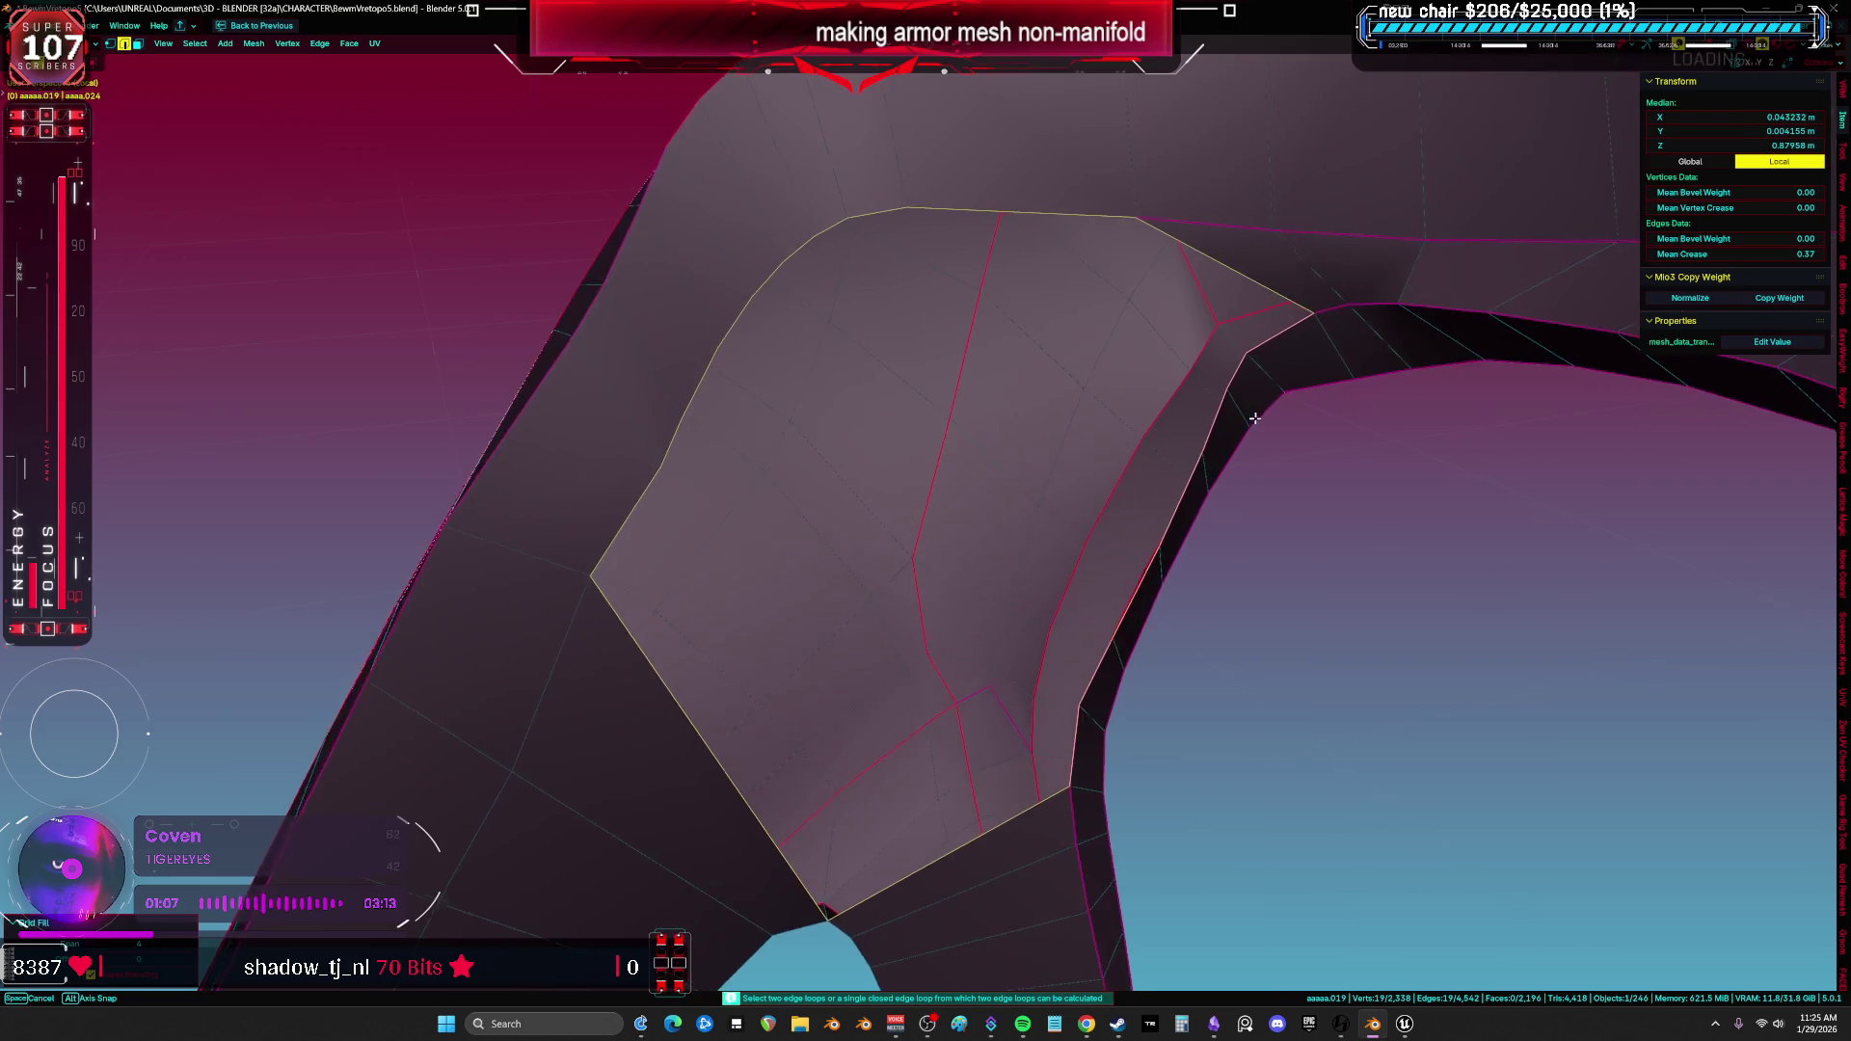
key("a")
scroll(1046, 415, "up", 3)
scroll(1045, 415, "down", 5)
scroll(1167, 425, "down", 3)
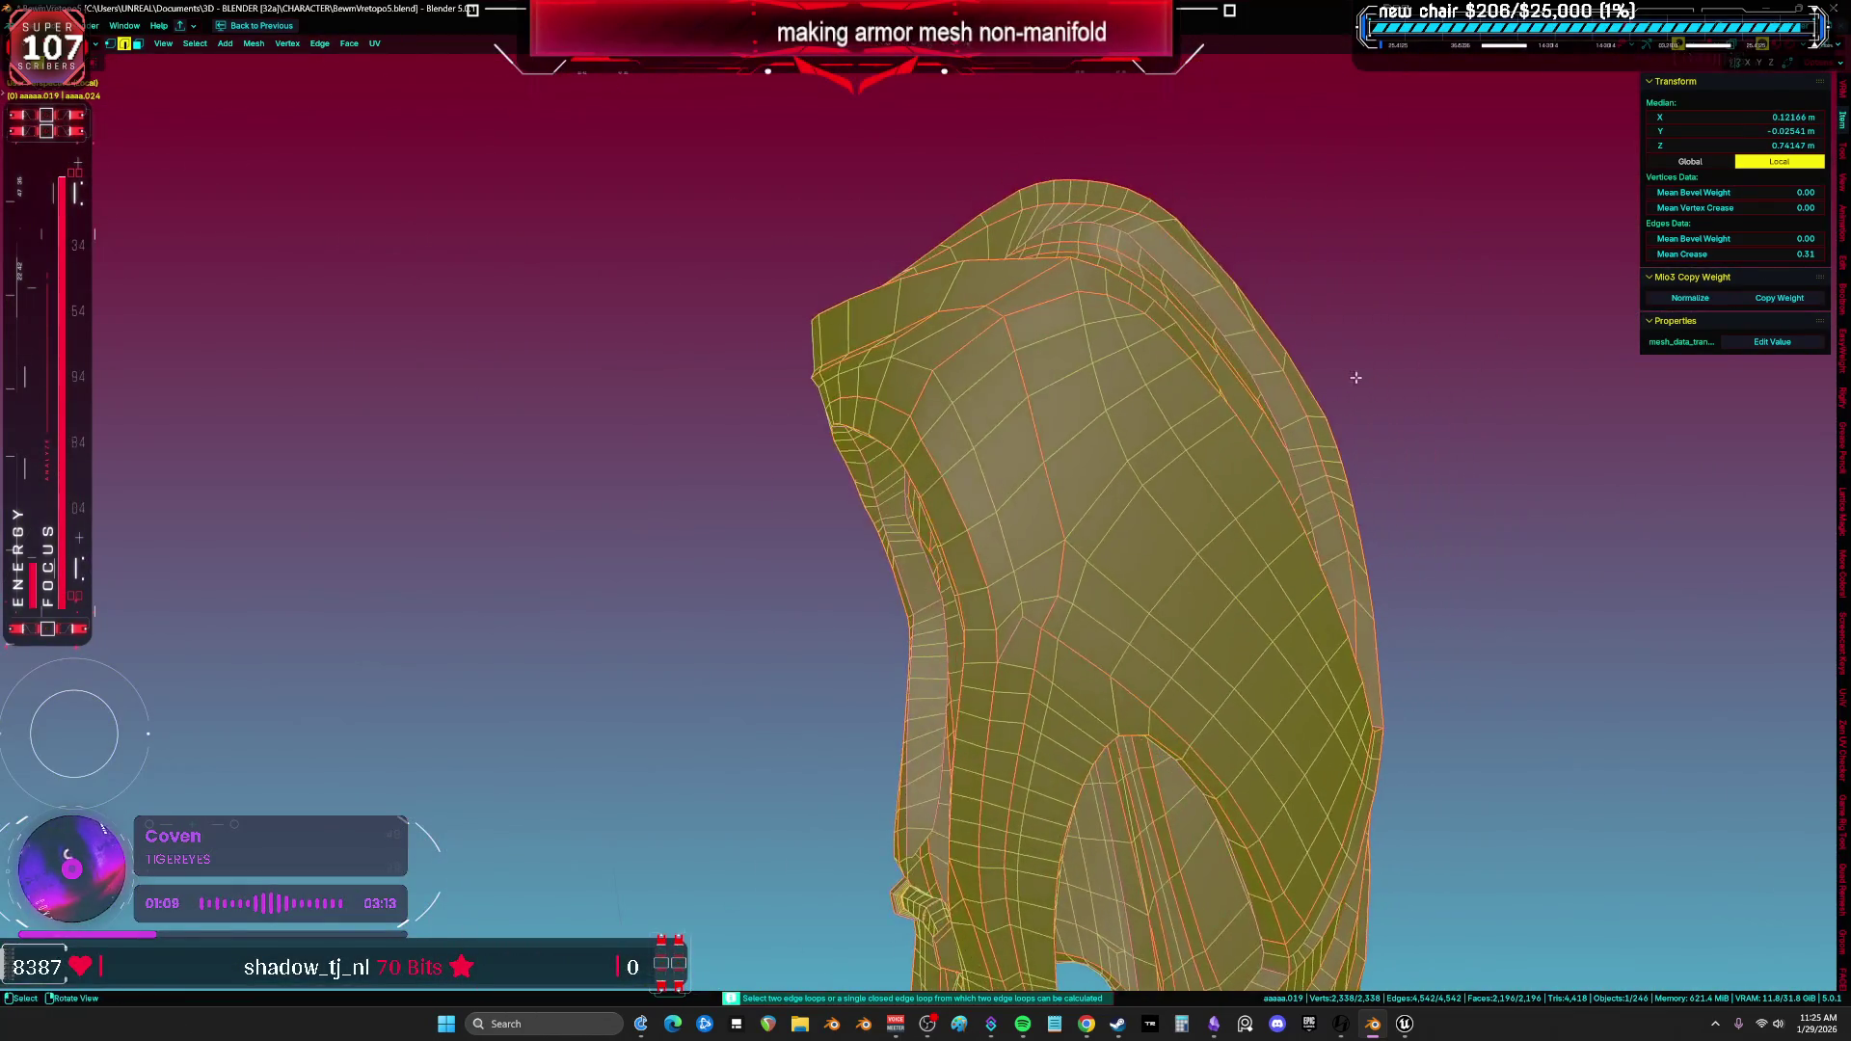
mouse_move(1102, 468)
middle_mouse_down()
mouse_move(1043, 391)
mouse_move(1013, 537)
middle_mouse_up()
Check a short edge path along the gap, then reselect the whole linked armor mesh.
left_click(1012, 536)
left_click(1186, 550, "ctrl")
mouse_move(1187, 550)
middle_mouse_down()
mouse_move(1043, 574)
mouse_move(1097, 525)
middle_mouse_up()
key("alt+a")
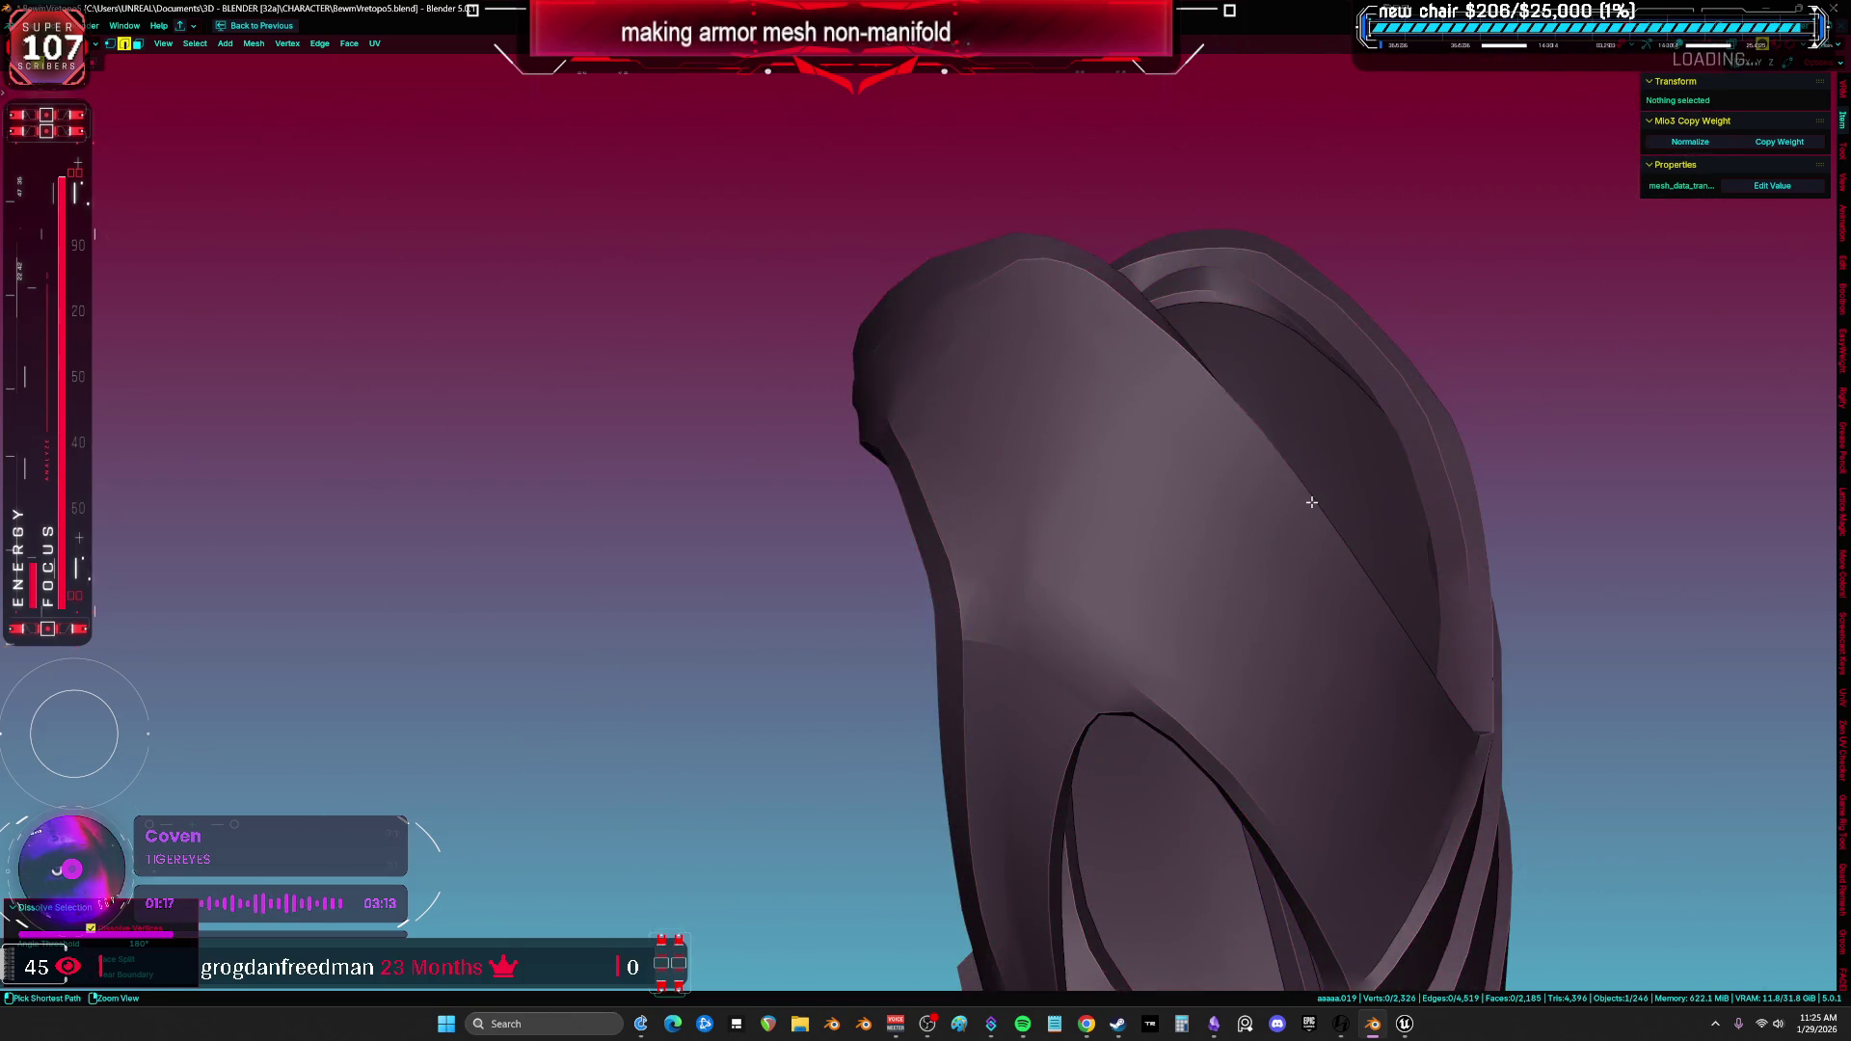
mouse_move(1289, 482)
middle_mouse_down()
mouse_move(1114, 544)
mouse_move(887, 484)
mouse_move(846, 356)
middle_mouse_up()
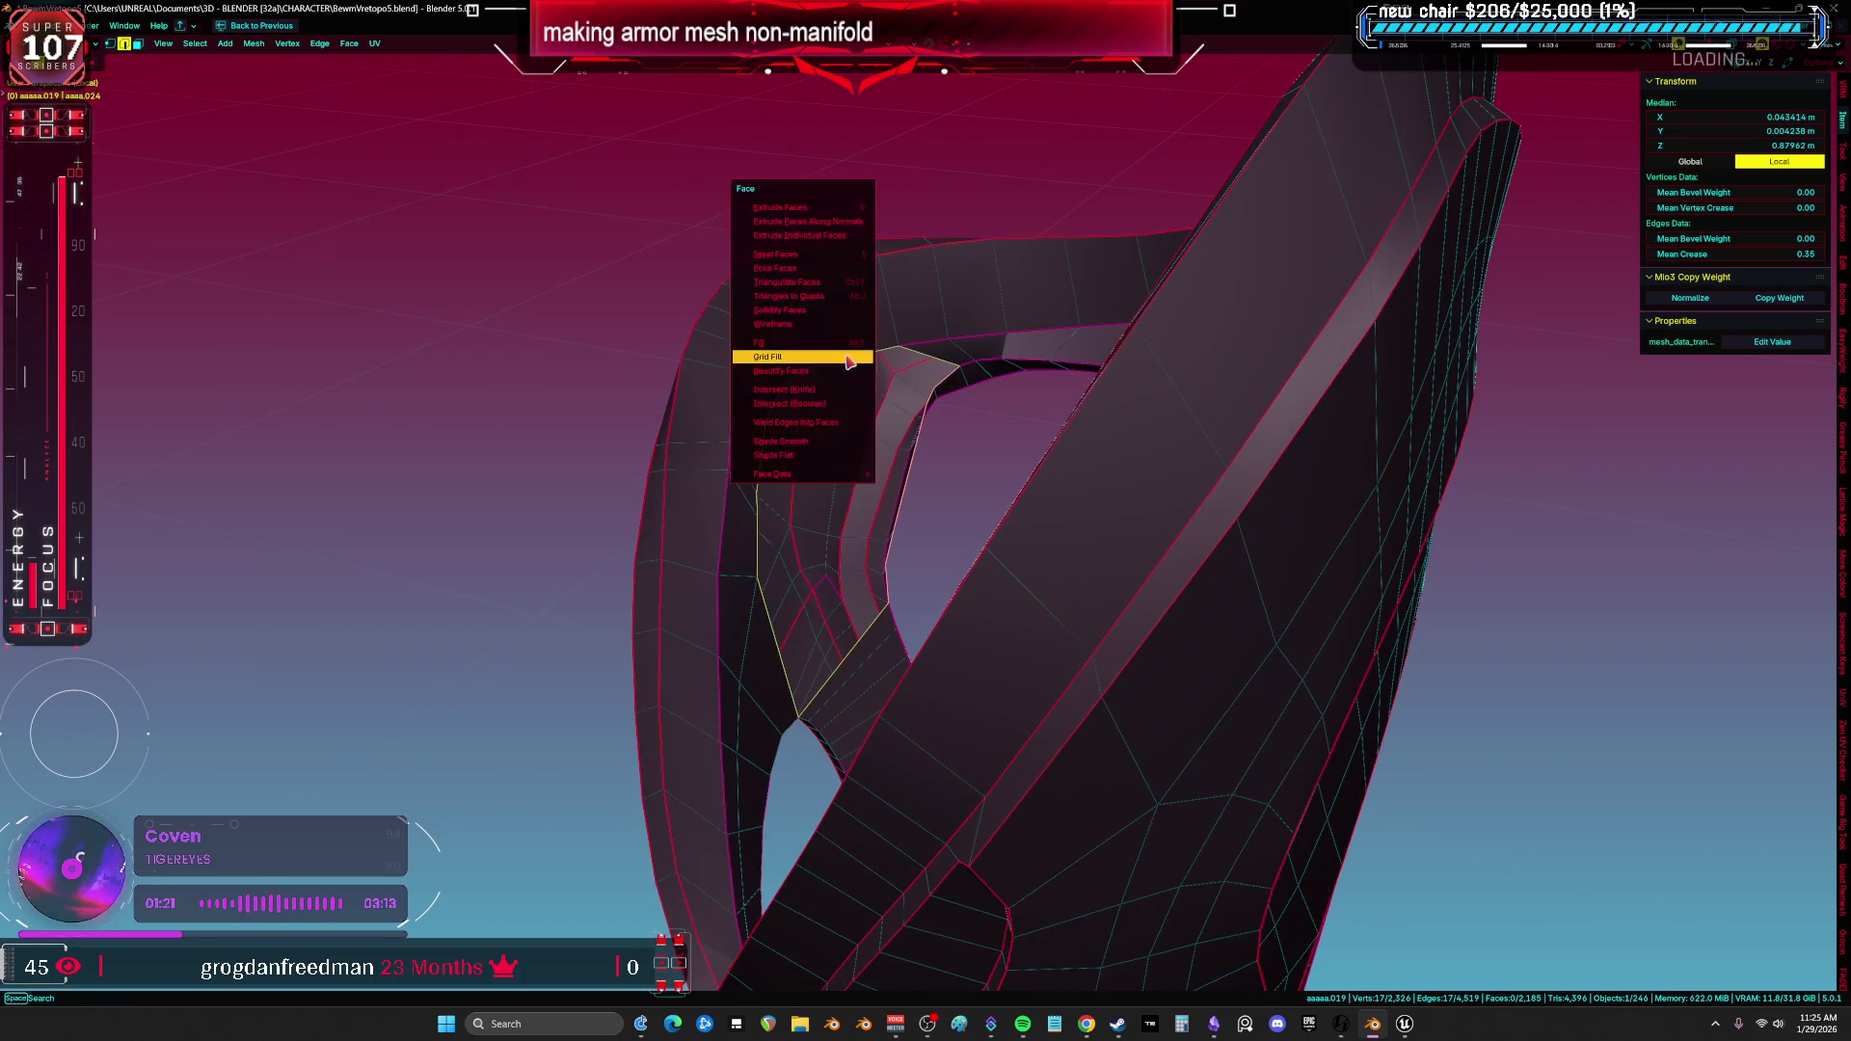
scroll(896, 390, "up", 3)
middle_click_drag(910, 467, 985, 474)
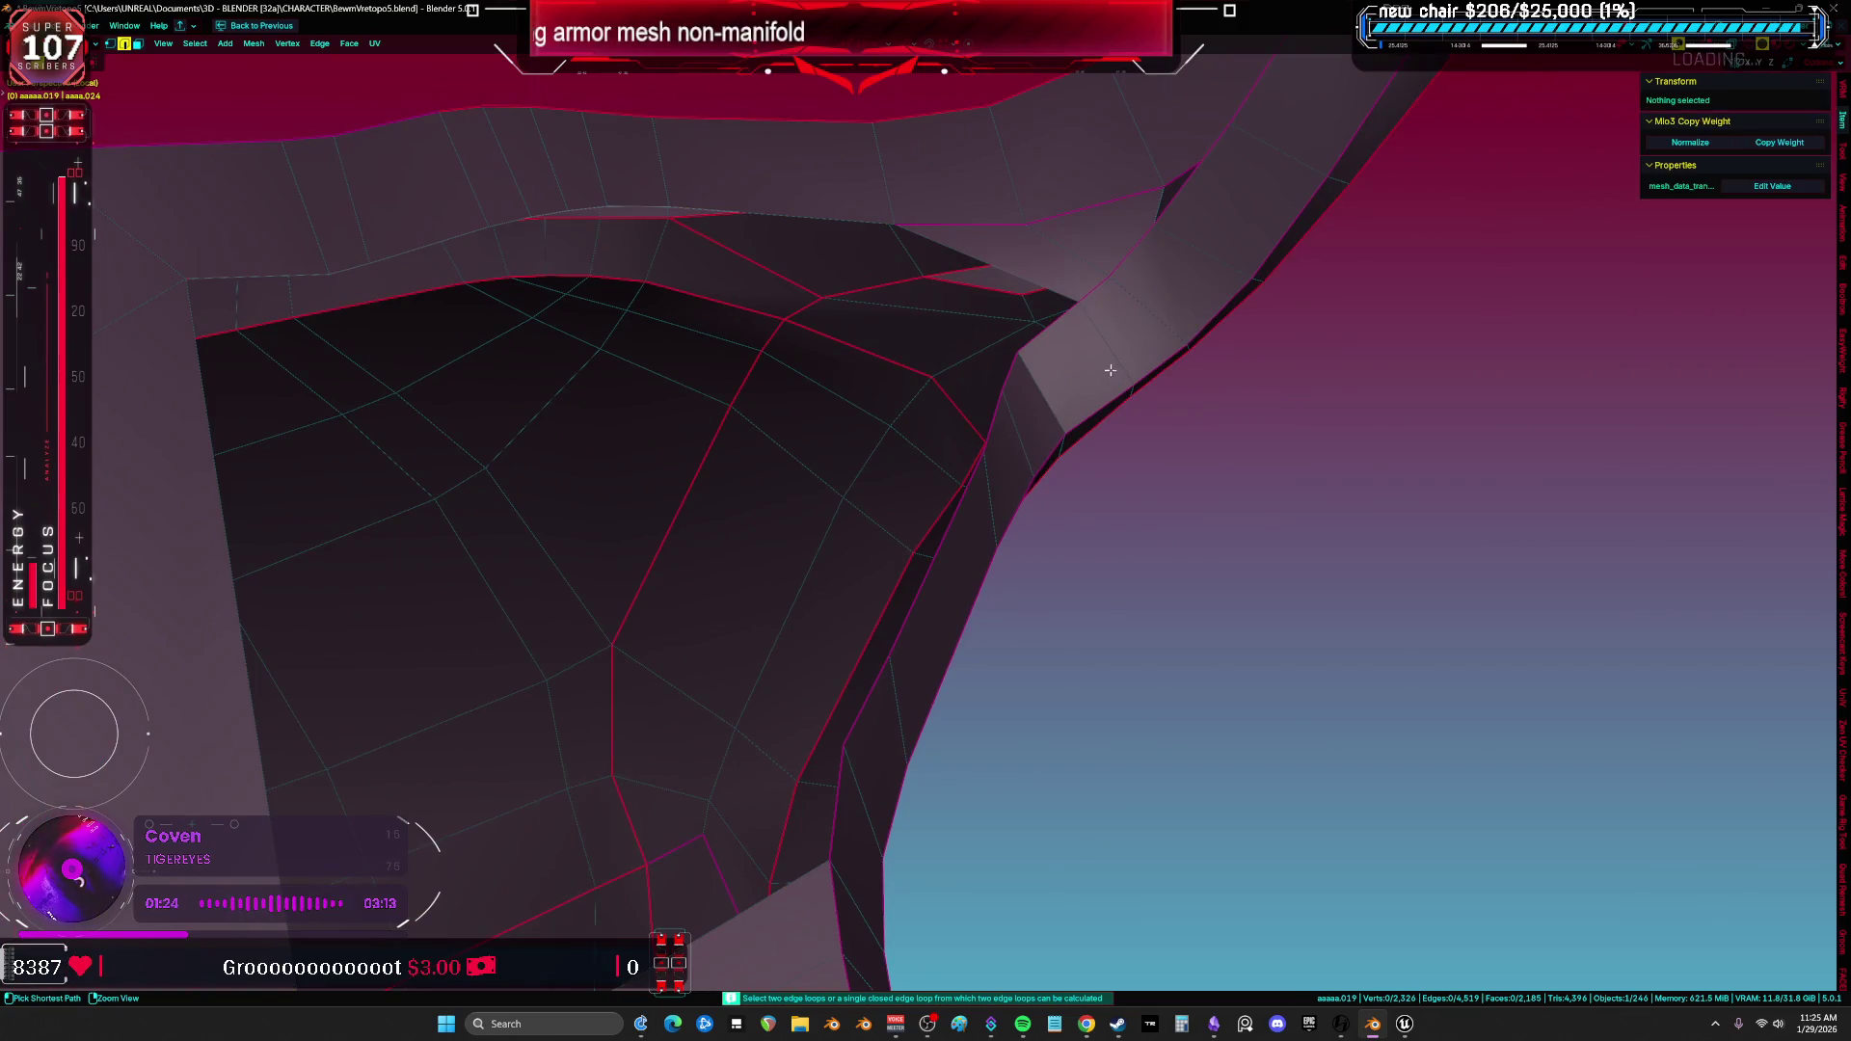
key("ctrl+l")
mouse_move(1109, 370)
middle_mouse_down()
mouse_move(595, 656)
mouse_move(523, 626)
middle_mouse_up()
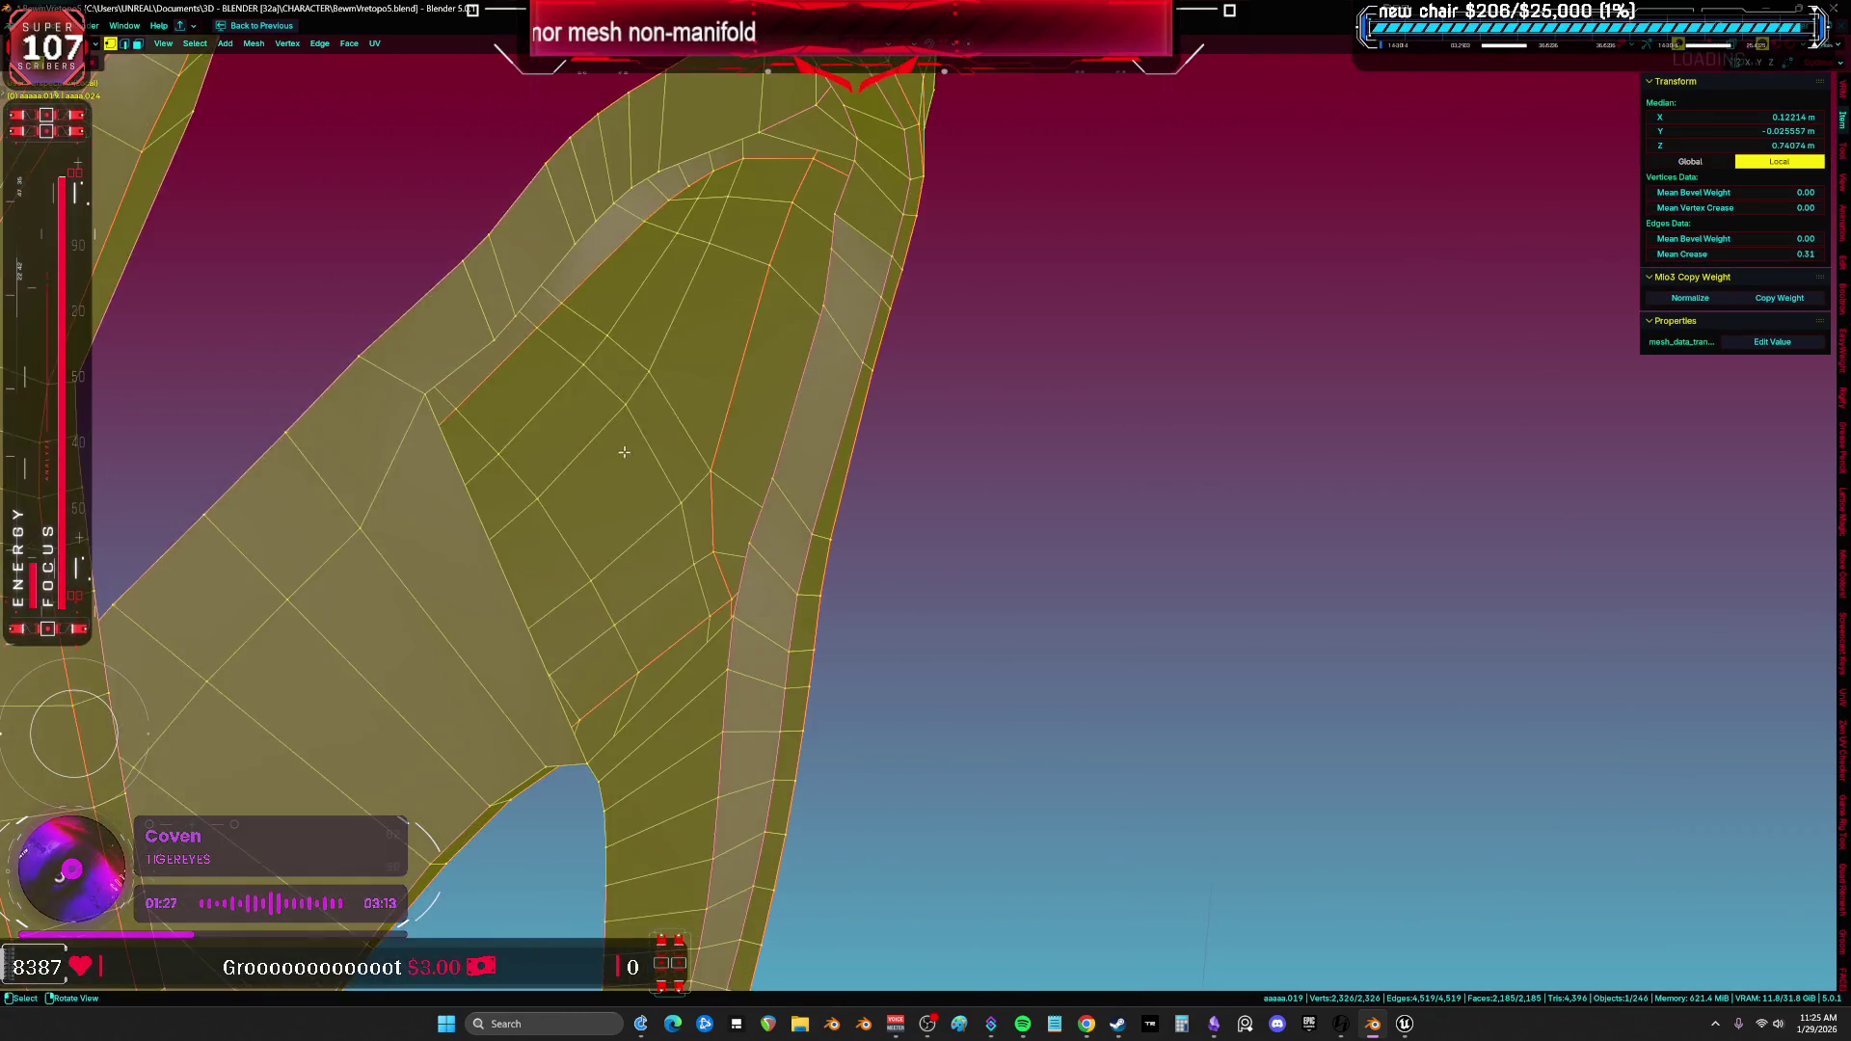
Add an edge loop beside the gap and Grid Fill the hole, then review the filled patch in the ring.
key("ctrl+r")
left_click(521, 625)
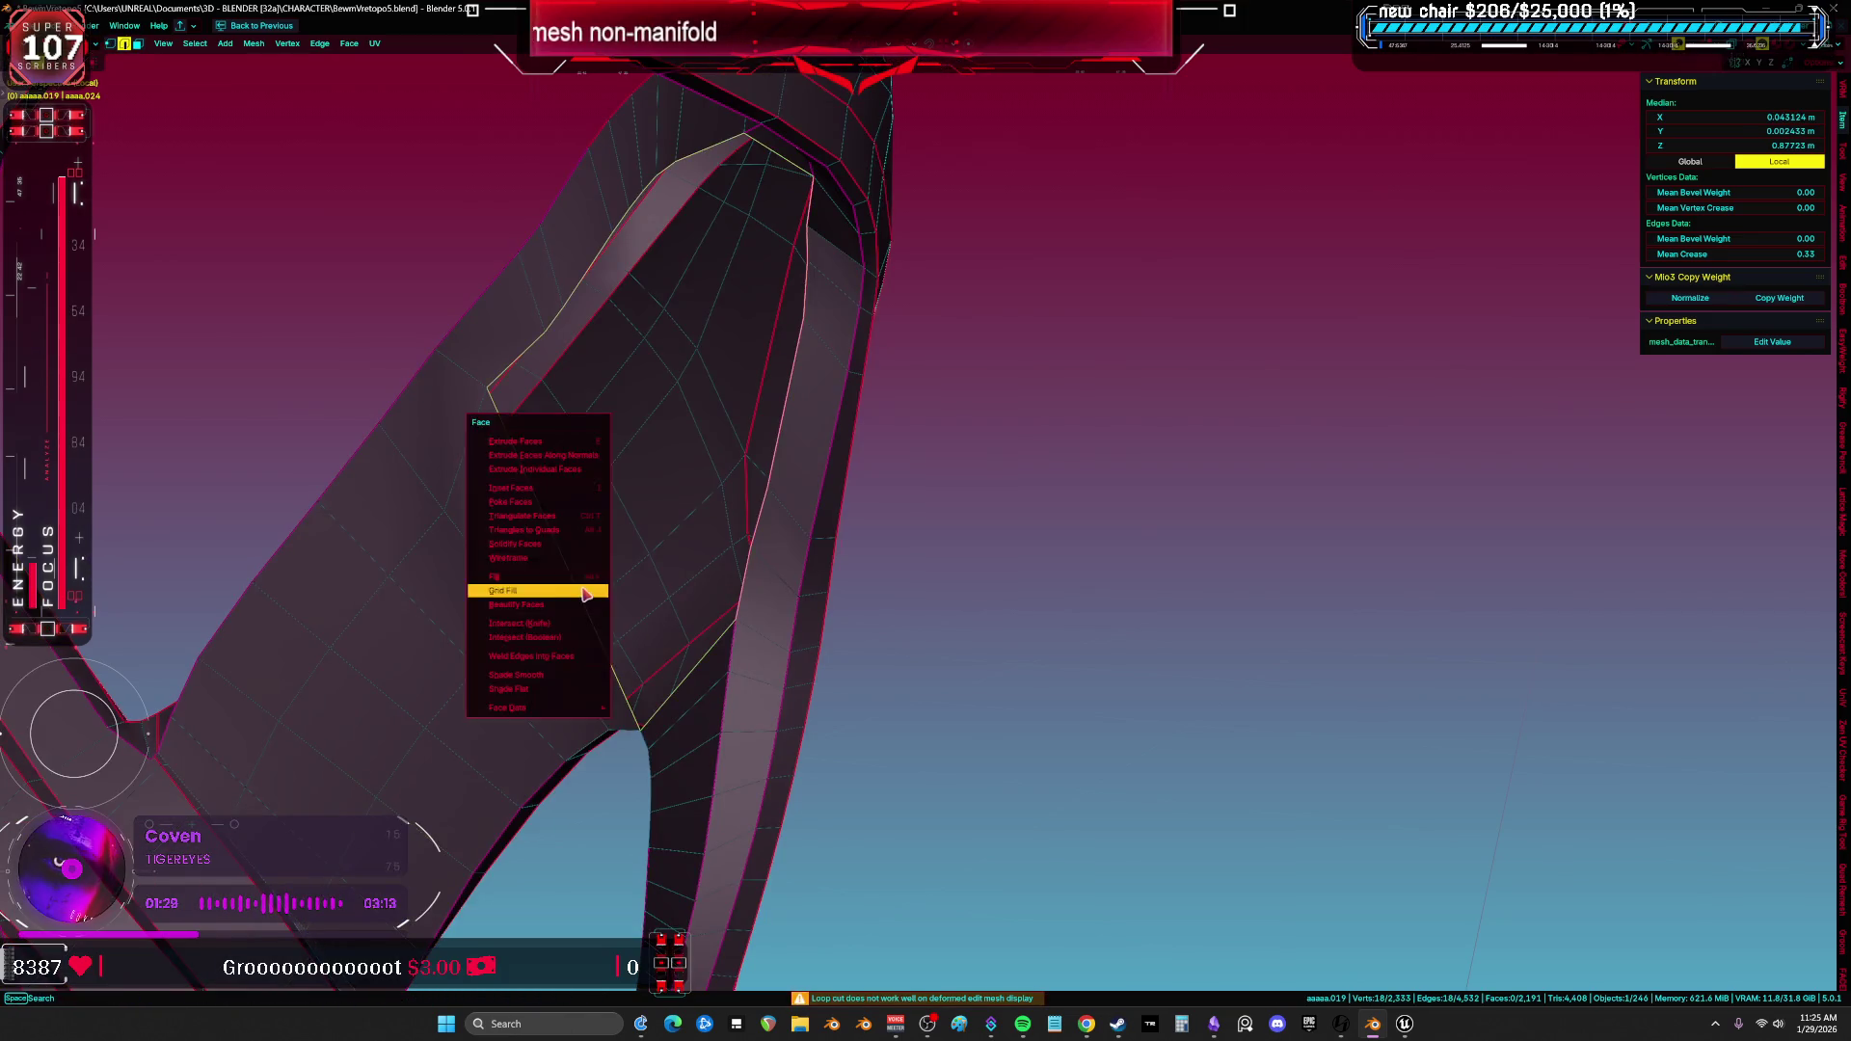
left_click(583, 593)
middle_click_drag(695, 544, 861, 569)
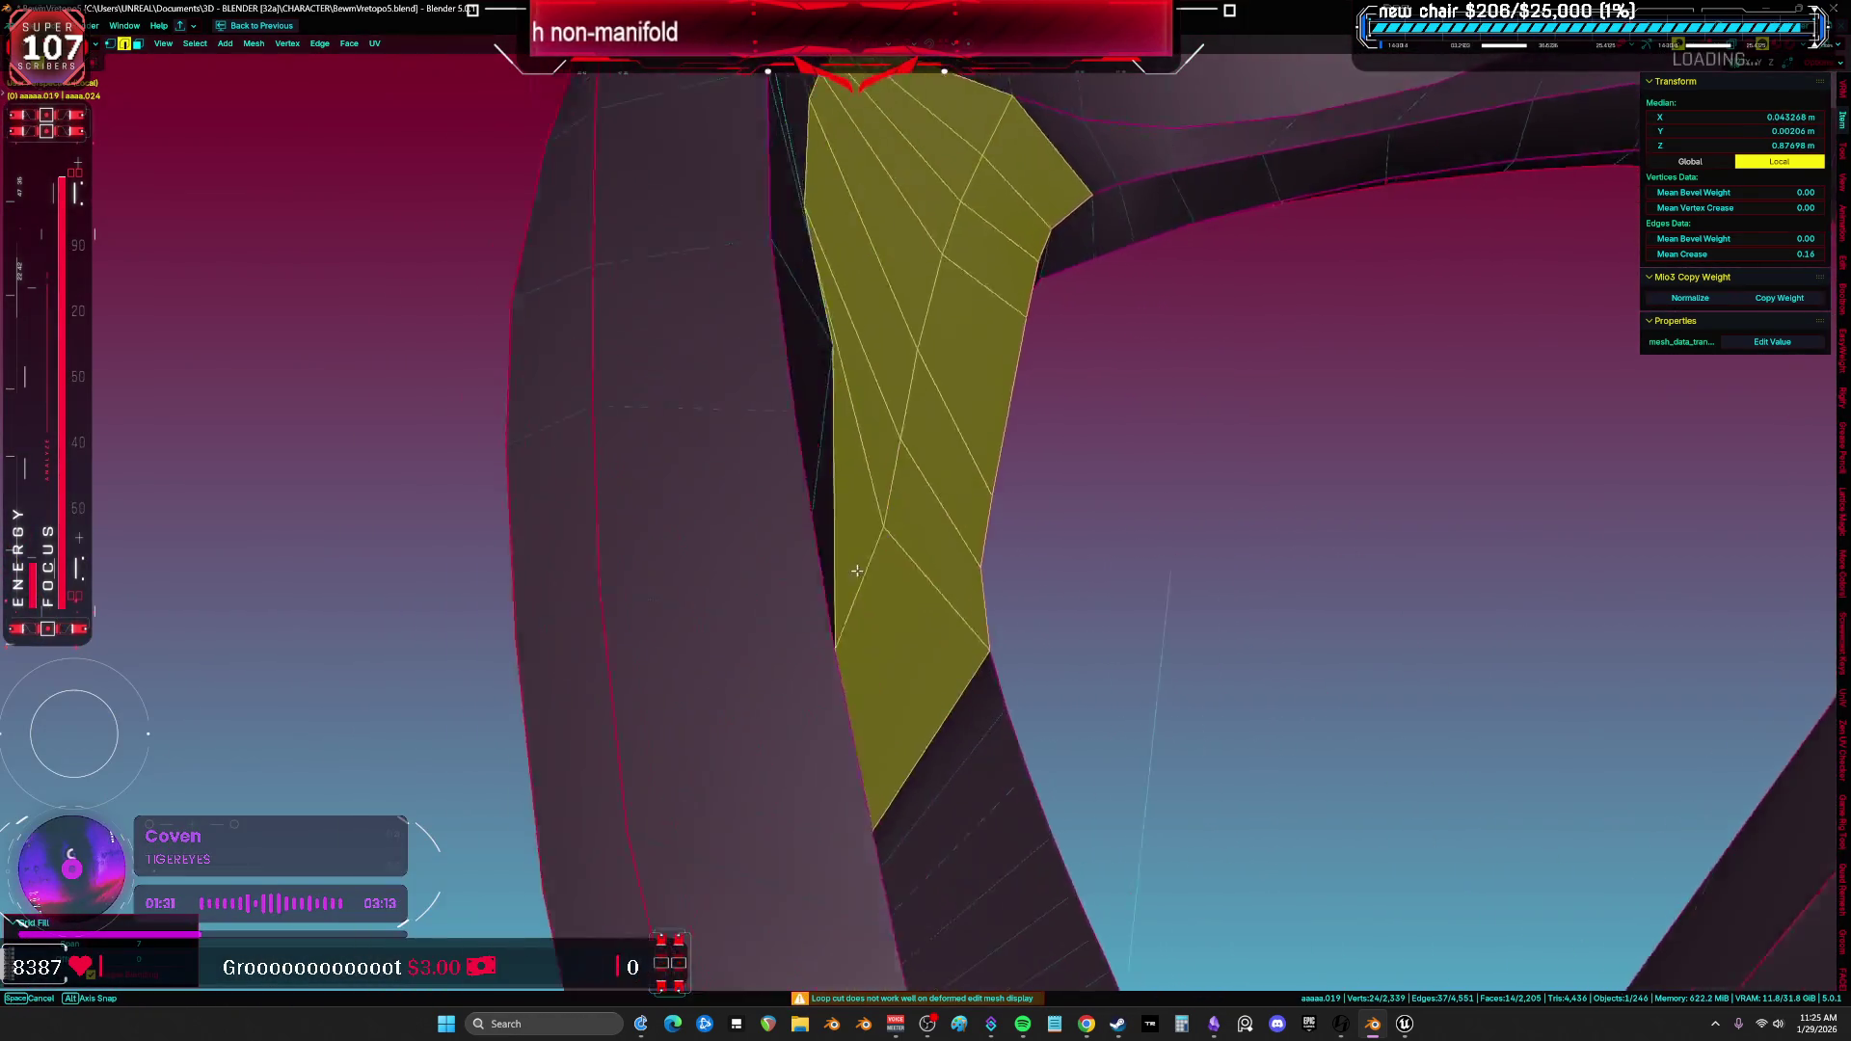
scroll(861, 569, "down", 5)
middle_click_drag(1108, 612, 1119, 649)
scroll(1104, 599, "up", 3)
mouse_move(977, 667)
middle_mouse_down()
mouse_move(843, 735)
mouse_move(884, 711)
middle_mouse_up()
key("alt+a")
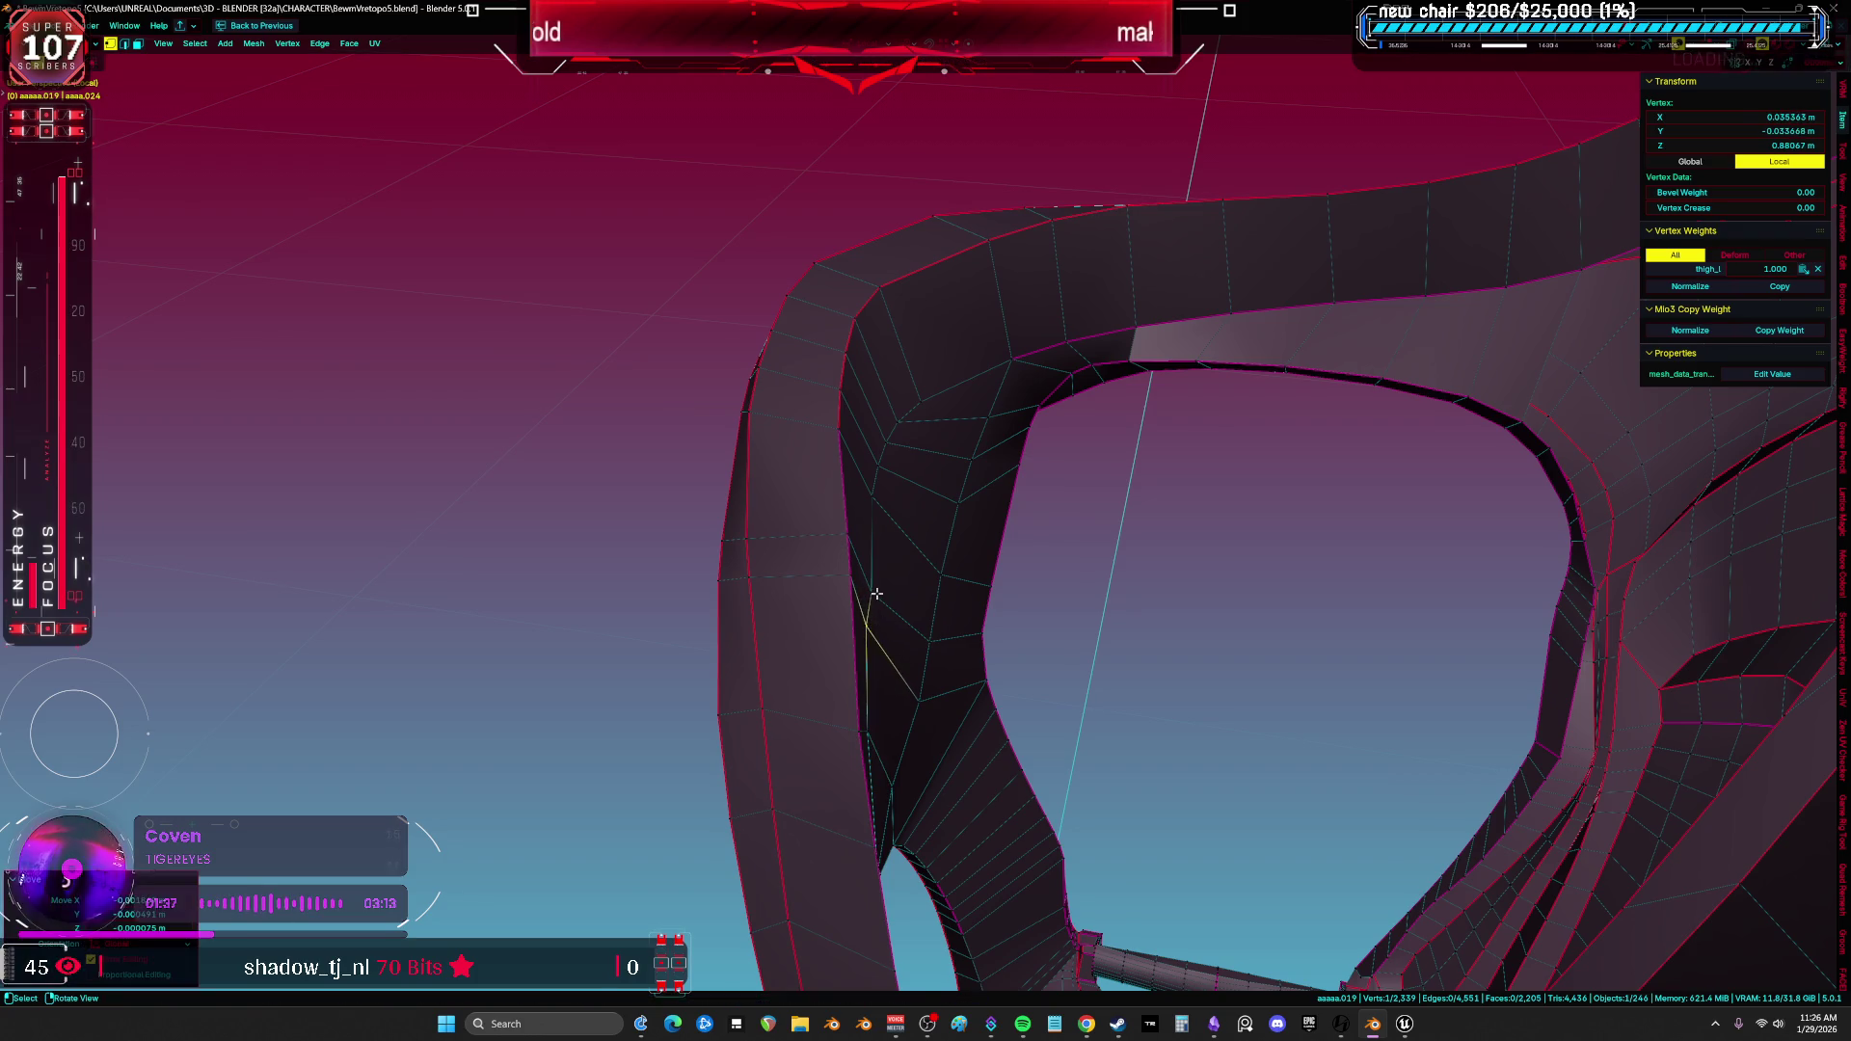
mouse_move(958, 421)
middle_mouse_down()
mouse_move(1013, 405)
mouse_move(877, 591)
mouse_move(1040, 430)
mouse_move(1100, 431)
middle_mouse_up()
key("a")
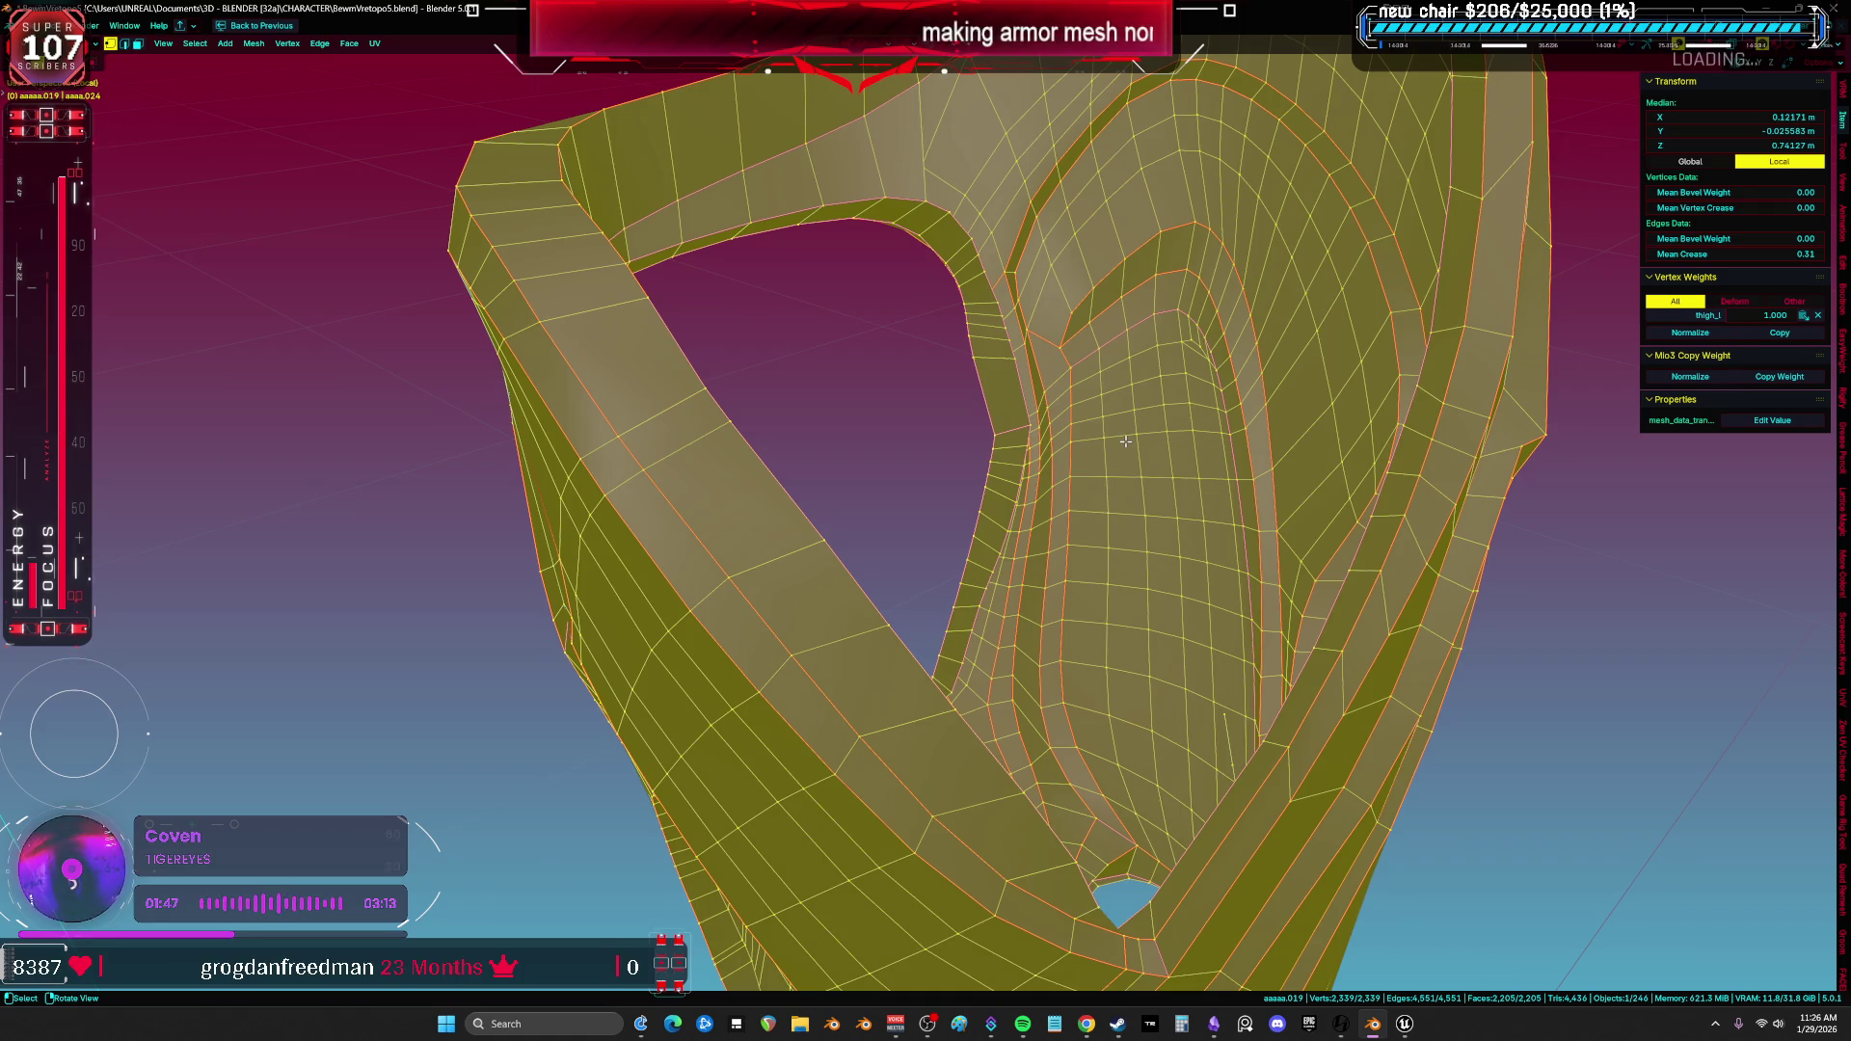
scroll(1125, 439, "up", 3)
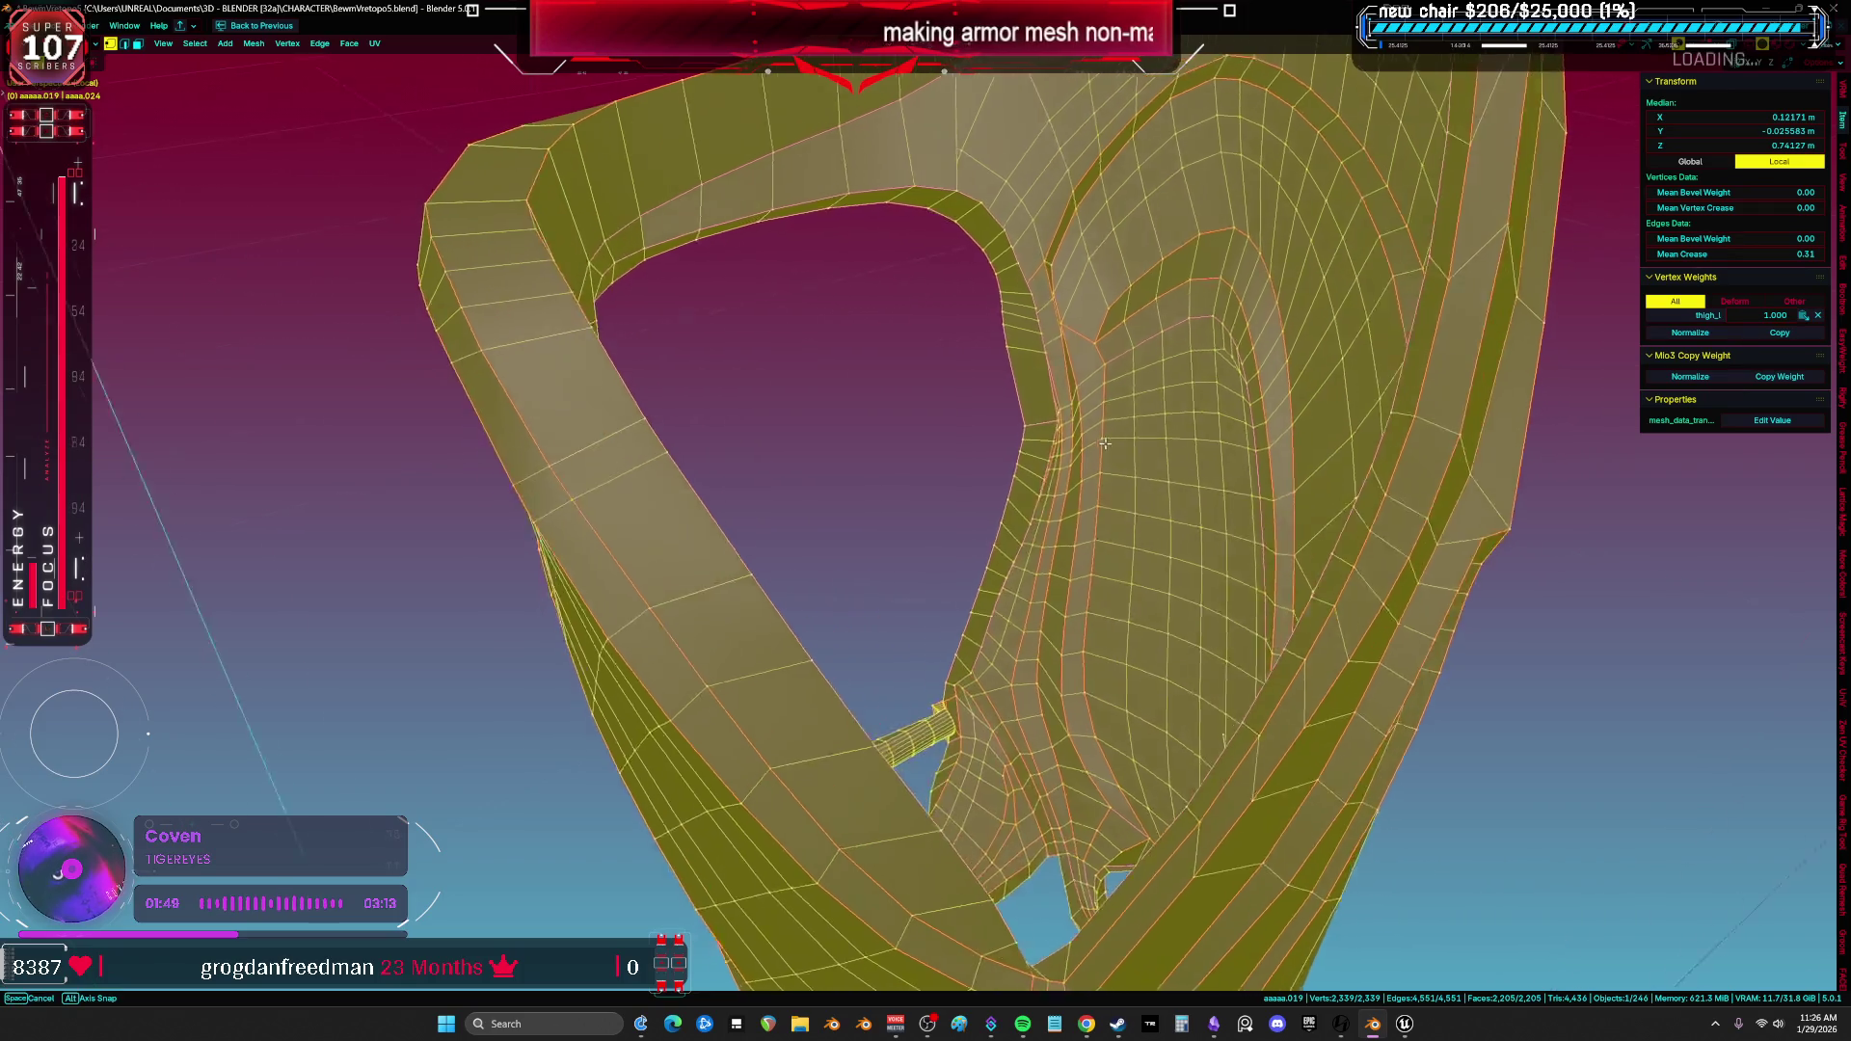
scroll(1084, 426, "up", 3)
scroll(1055, 410, "up", 3)
mouse_move(998, 526)
middle_mouse_down()
mouse_move(934, 282)
mouse_move(883, 410)
mouse_move(1219, 565)
mouse_move(1244, 442)
mouse_move(1487, 508)
mouse_move(1005, 562)
mouse_move(616, 762)
mouse_move(934, 685)
mouse_move(859, 661)
mouse_move(745, 703)
mouse_move(1331, 414)
mouse_move(1169, 443)
mouse_move(1173, 509)
mouse_move(1124, 467)
mouse_move(1143, 467)
mouse_move(1157, 538)
middle_mouse_up()
left_click(1219, 565, "alt")
key("alt+a")
left_click(1173, 509, "alt")
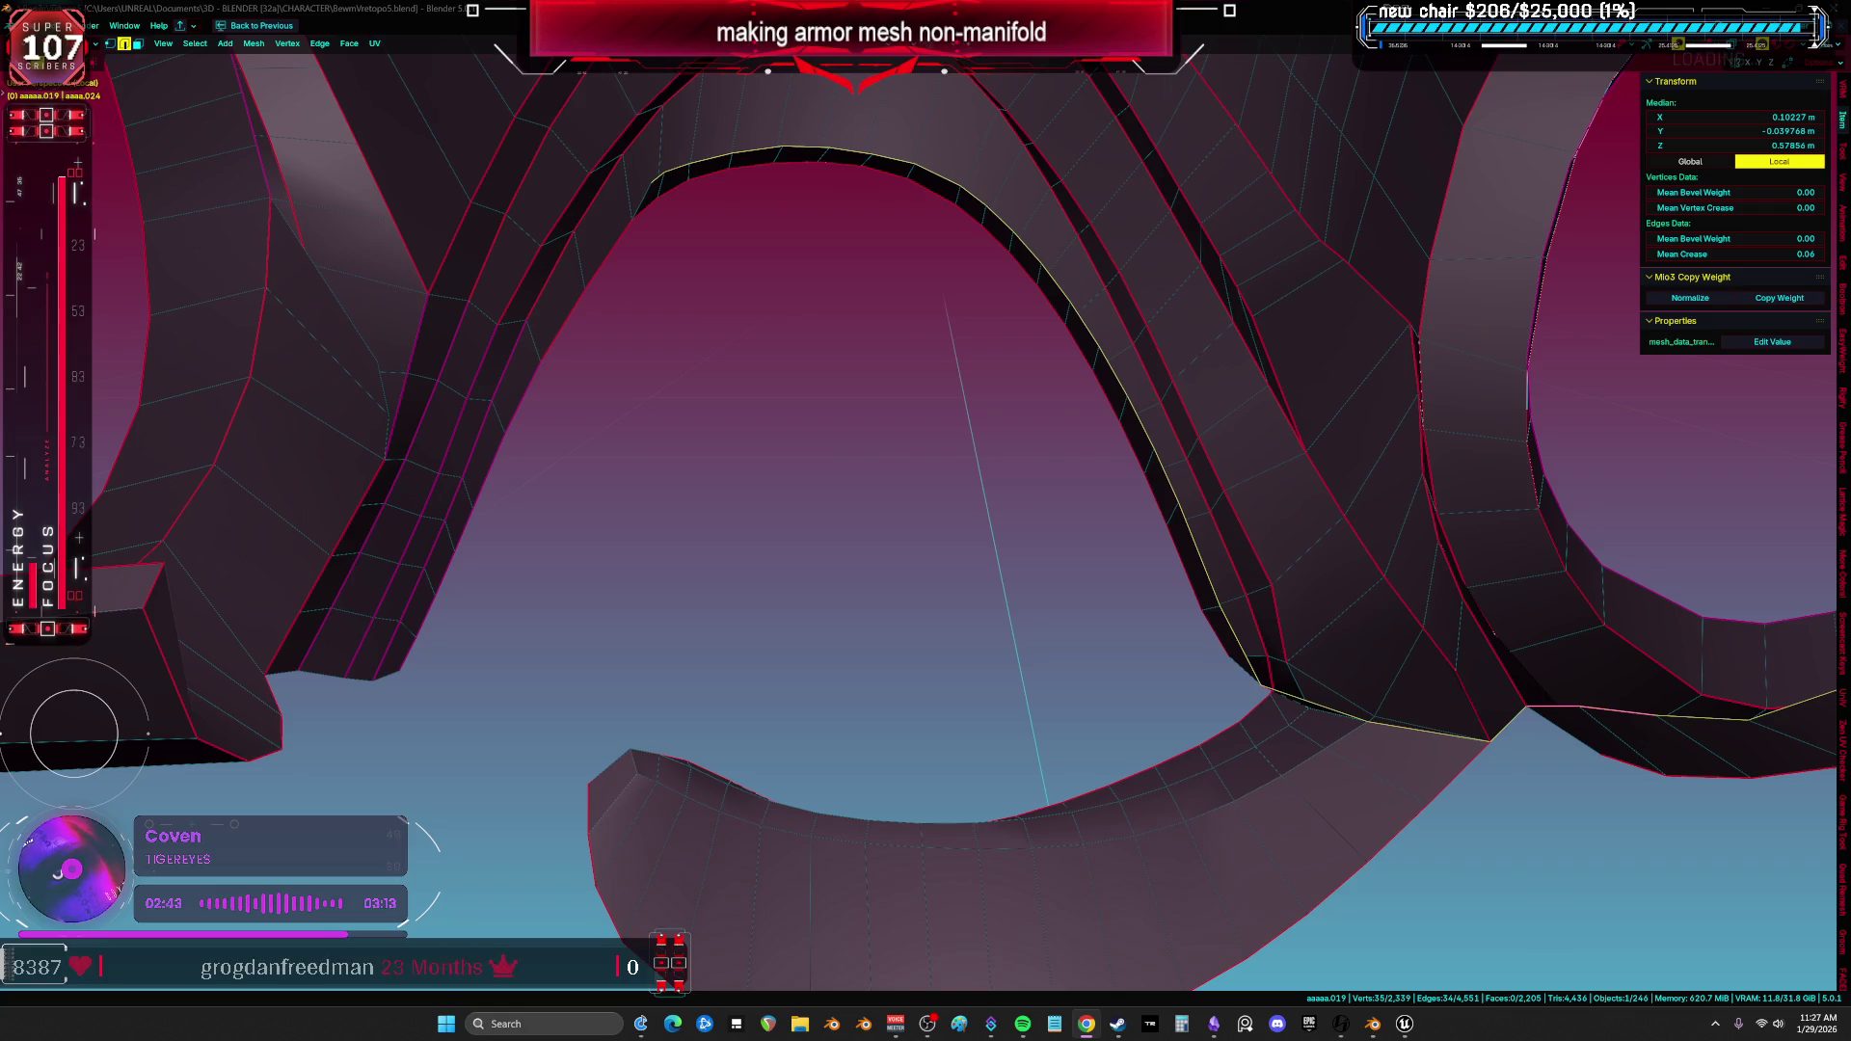
scroll(962, 621, "down", 5)
middle_click_drag(962, 620, 1012, 564)
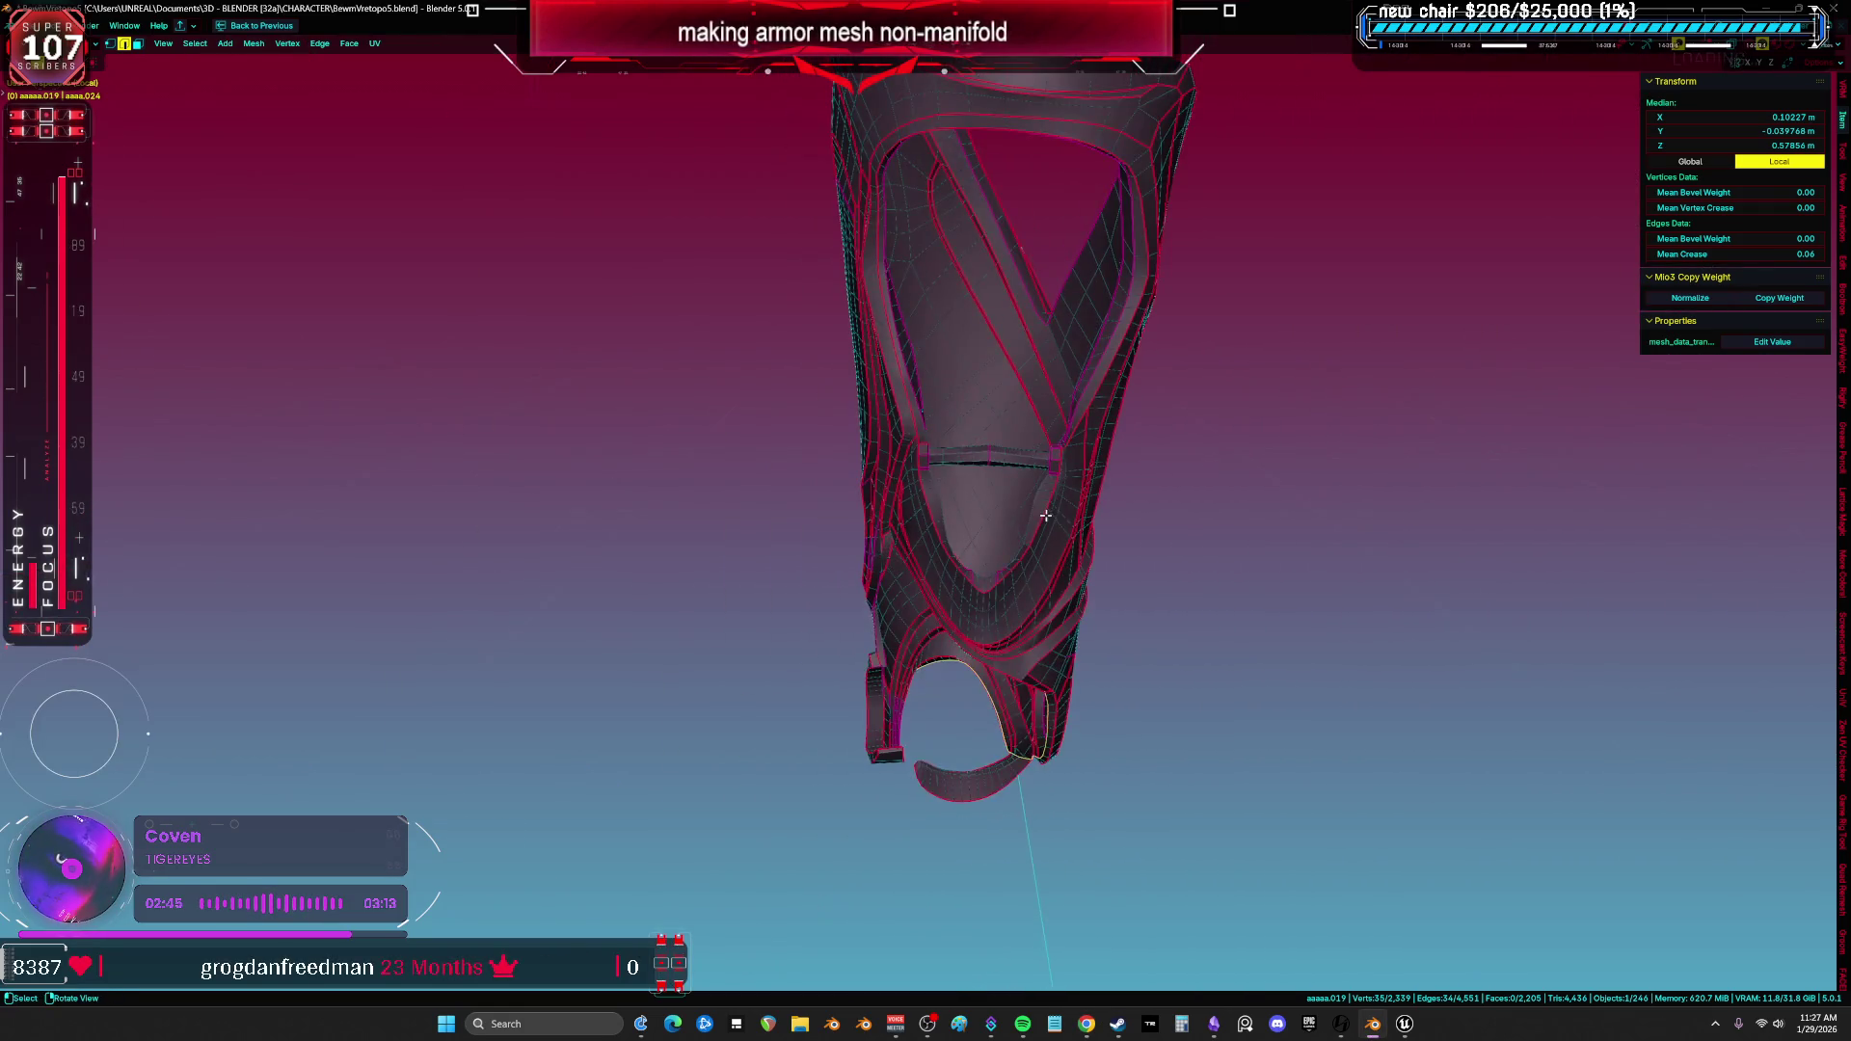
Leave Edit Mode for Object Mode and orbit to view the legs from behind.
key("KP_Divide")
key("KP_Divide")
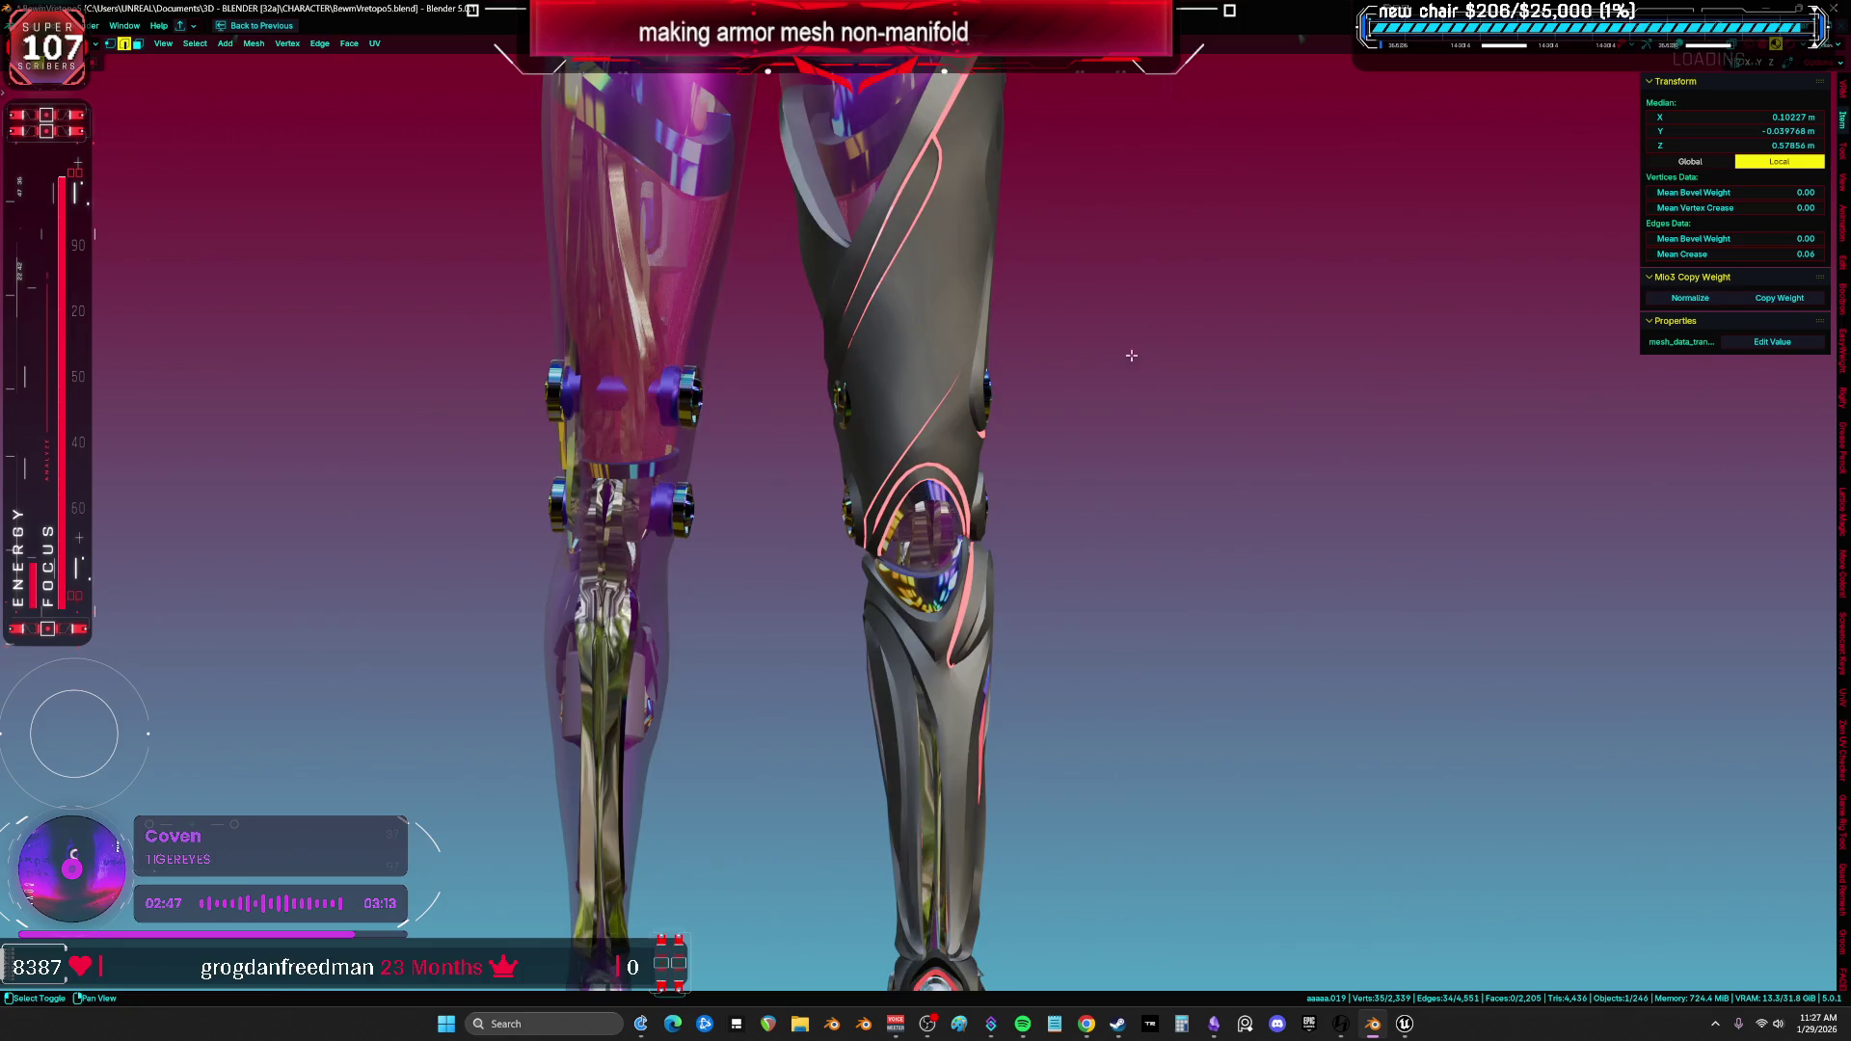
scroll(1202, 468, "up", 2)
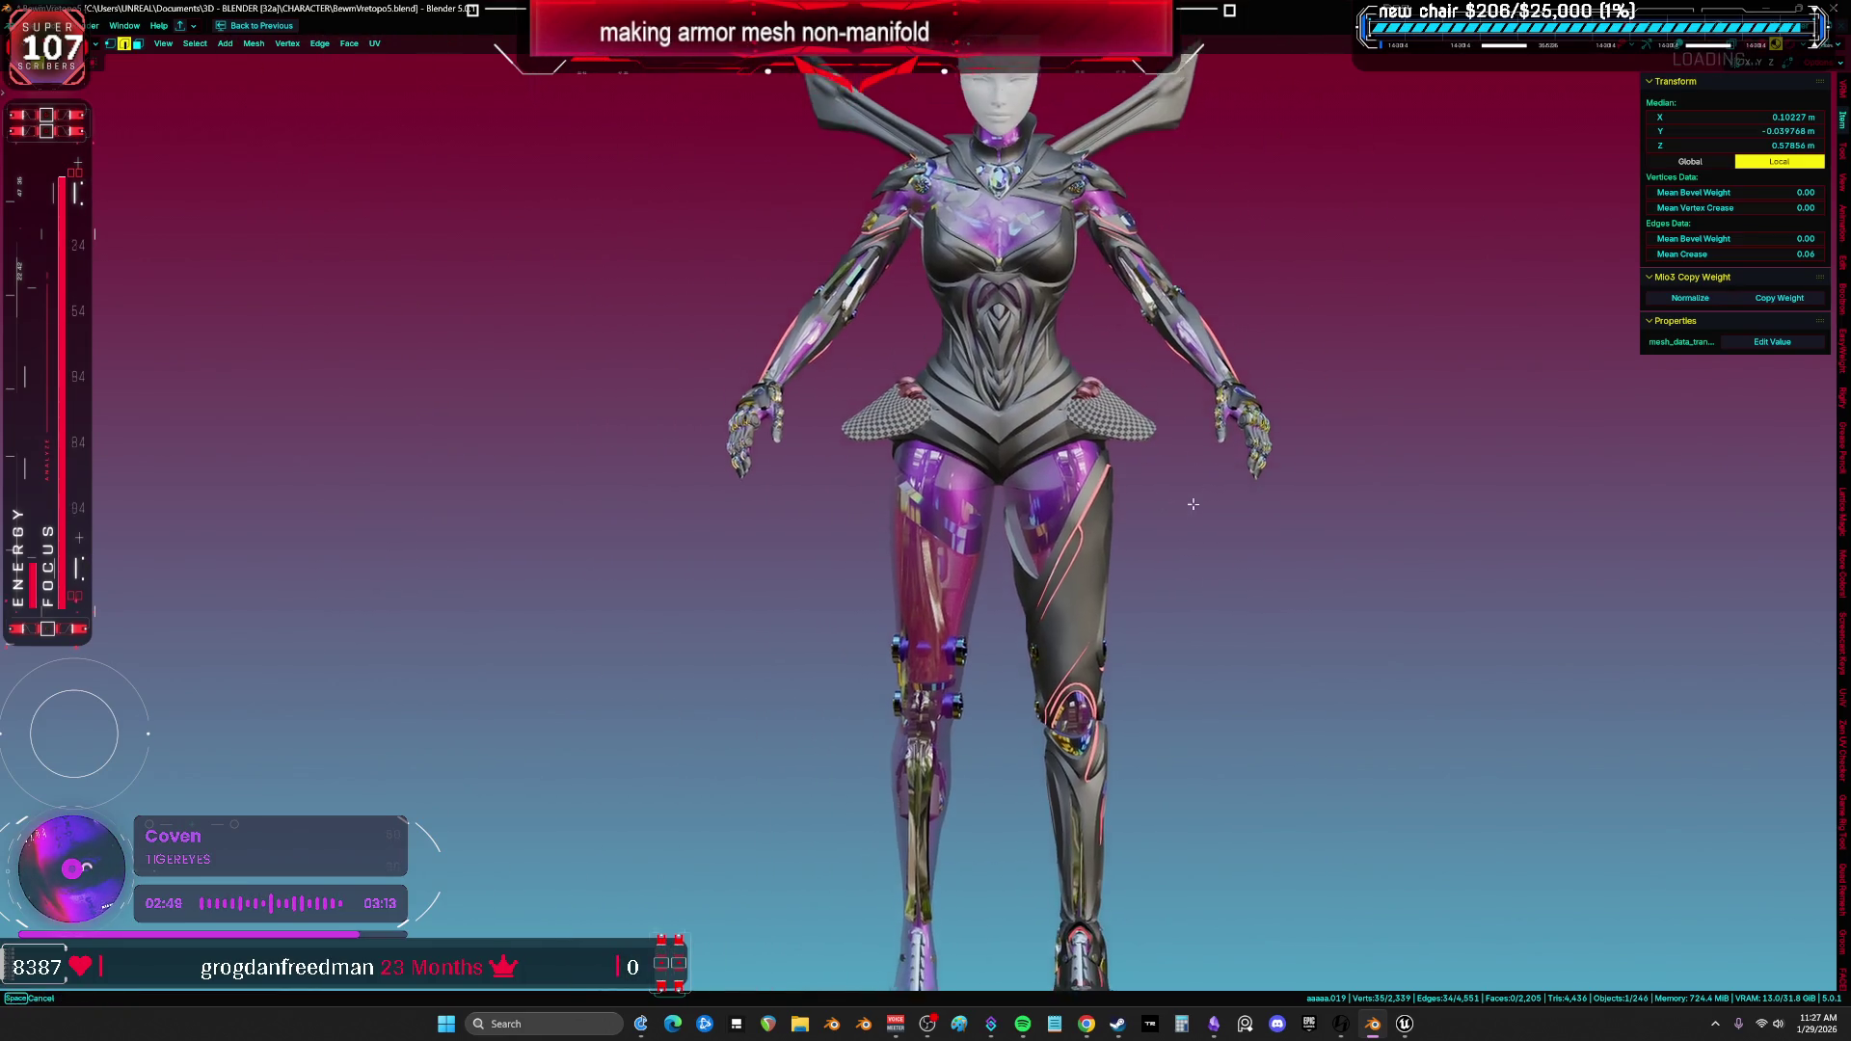
scroll(1199, 508, "up", 2)
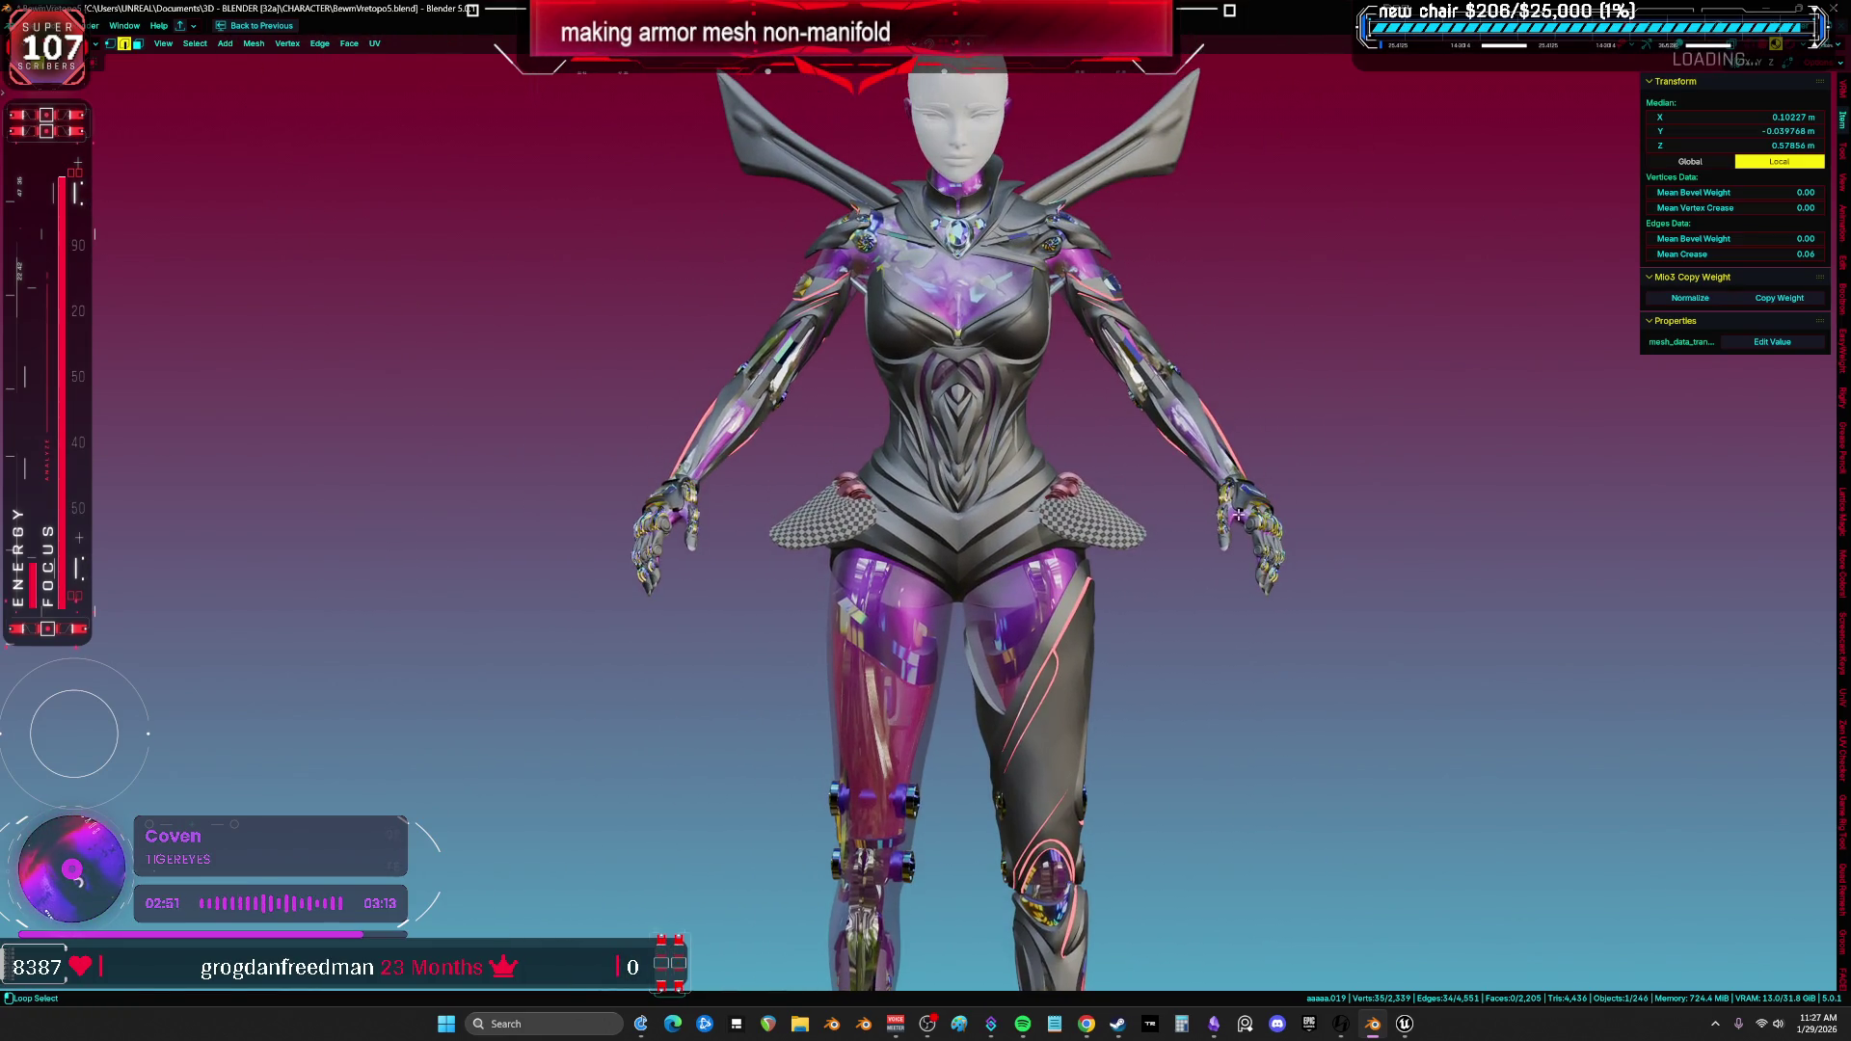
key("shift+alt+z")
key("shift+alt+z")
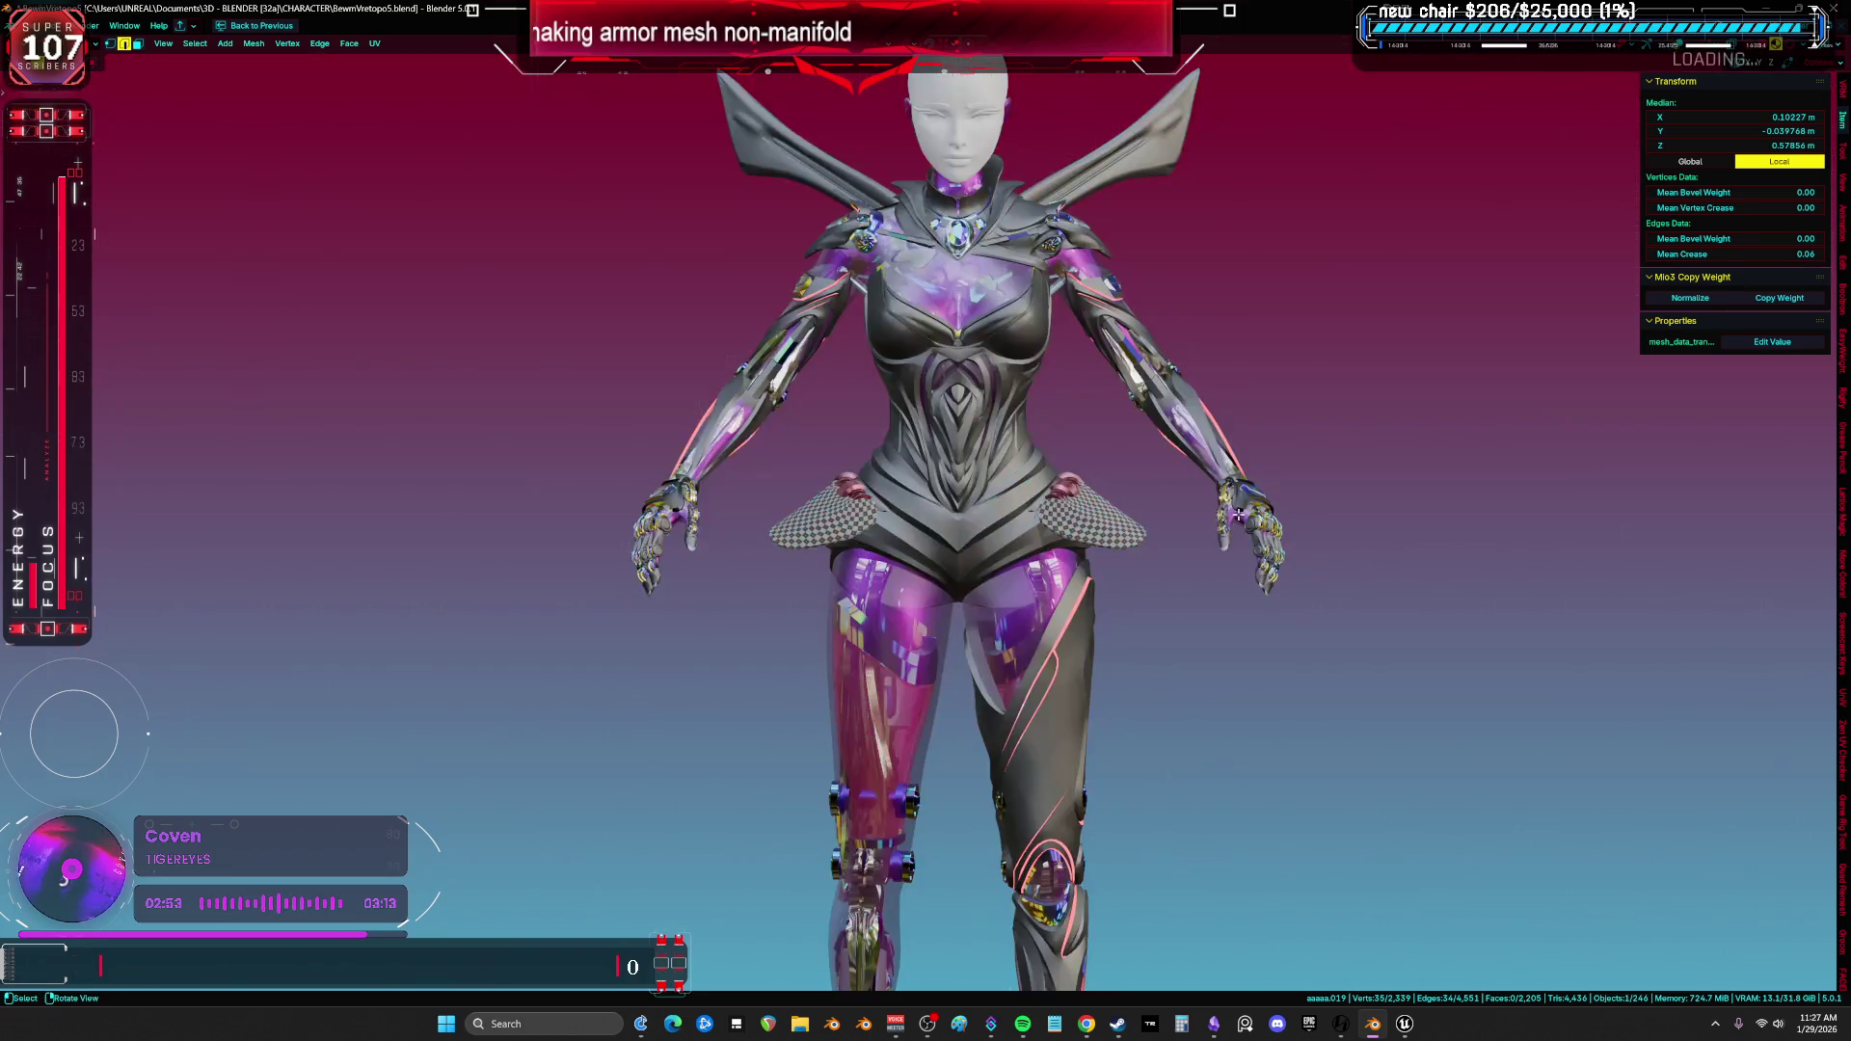
mouse_move(974, 521)
middle_mouse_down()
mouse_move(846, 427)
mouse_move(940, 420)
mouse_move(834, 450)
mouse_move(1102, 439)
mouse_move(1042, 433)
mouse_move(1191, 467)
mouse_move(1150, 496)
mouse_move(1149, 273)
middle_mouse_up()
key("Tab")
scroll(926, 434, "up", 2)
scroll(1189, 468, "down", 3)
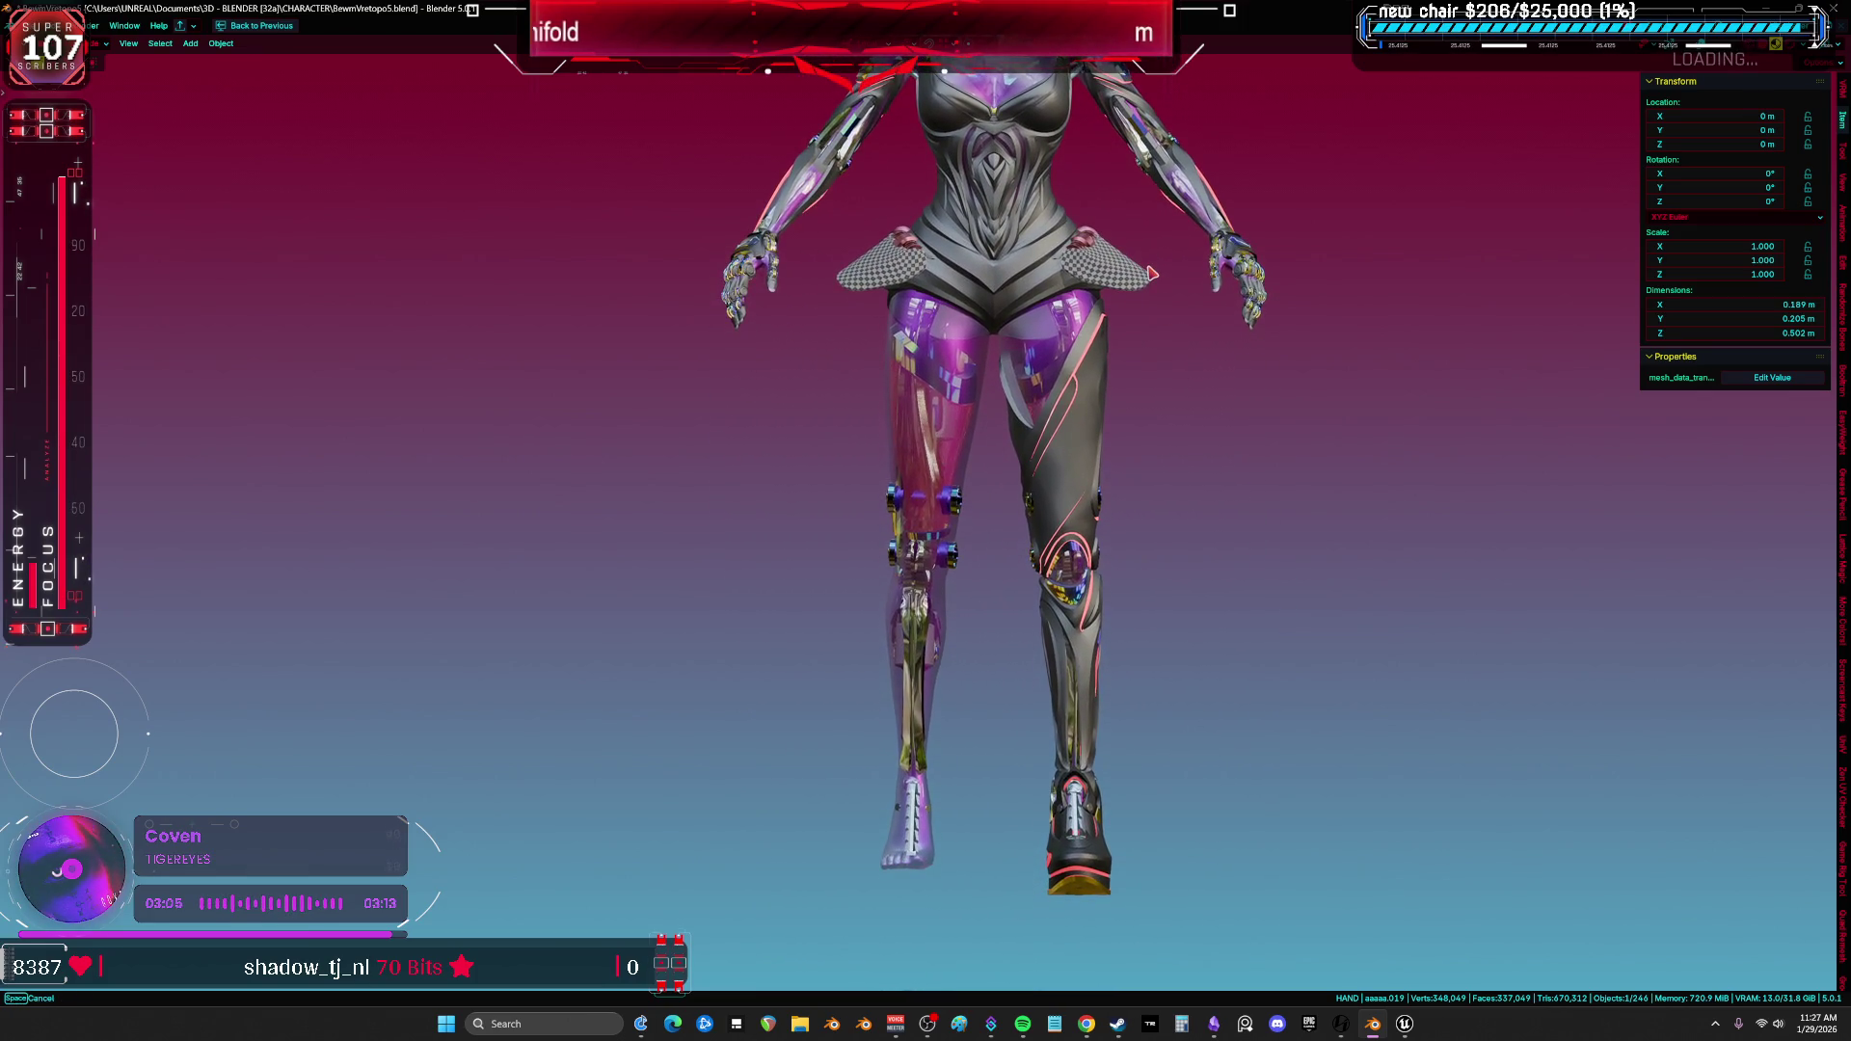
scroll(1137, 524, "up", 3)
mouse_move(1137, 525)
middle_mouse_down()
mouse_move(1628, 535)
mouse_move(1409, 392)
mouse_move(868, 526)
middle_mouse_up()
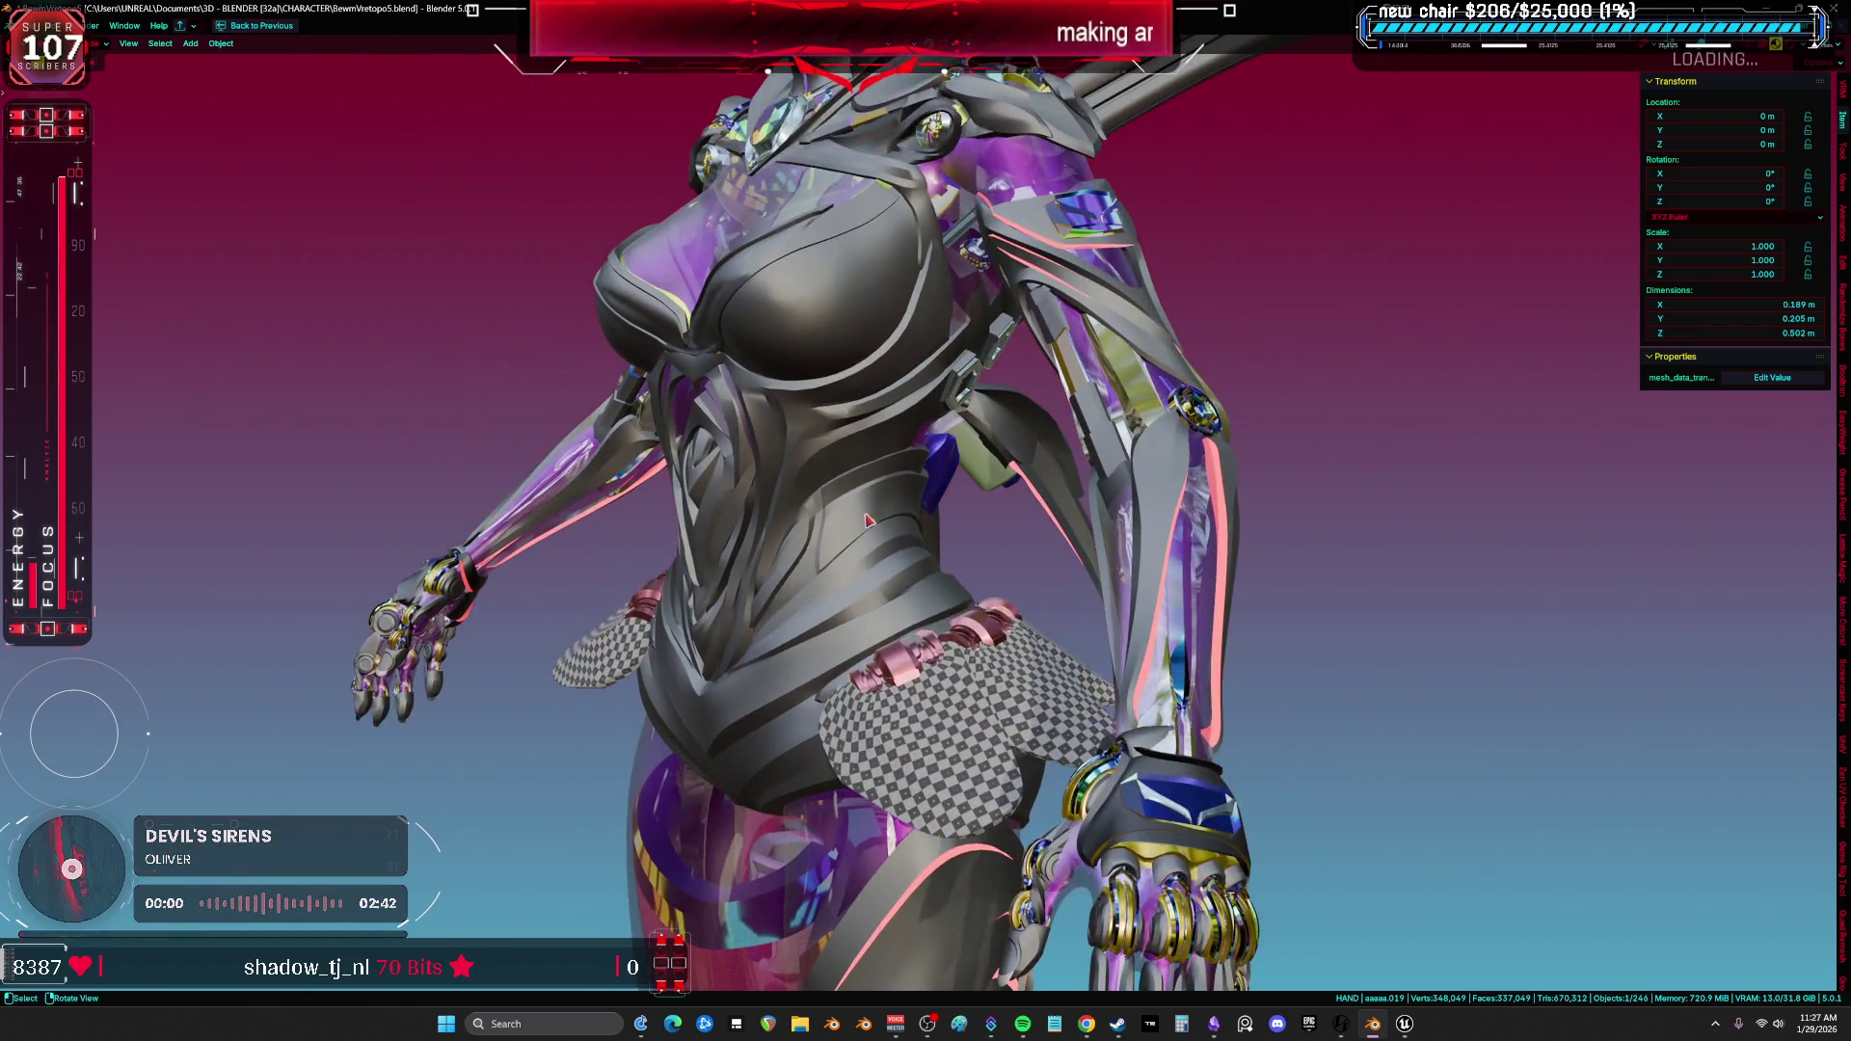
Review the torso and hips, toggling between Solid and Material Preview shading, ending on a back view.
key("z")
left_click(956, 549)
mouse_move(1013, 529)
middle_mouse_down()
mouse_move(1111, 529)
mouse_move(1169, 493)
mouse_move(1036, 586)
mouse_move(956, 501)
mouse_move(944, 375)
mouse_move(907, 374)
middle_mouse_up()
key("z")
scroll(1036, 574, "down", 3)
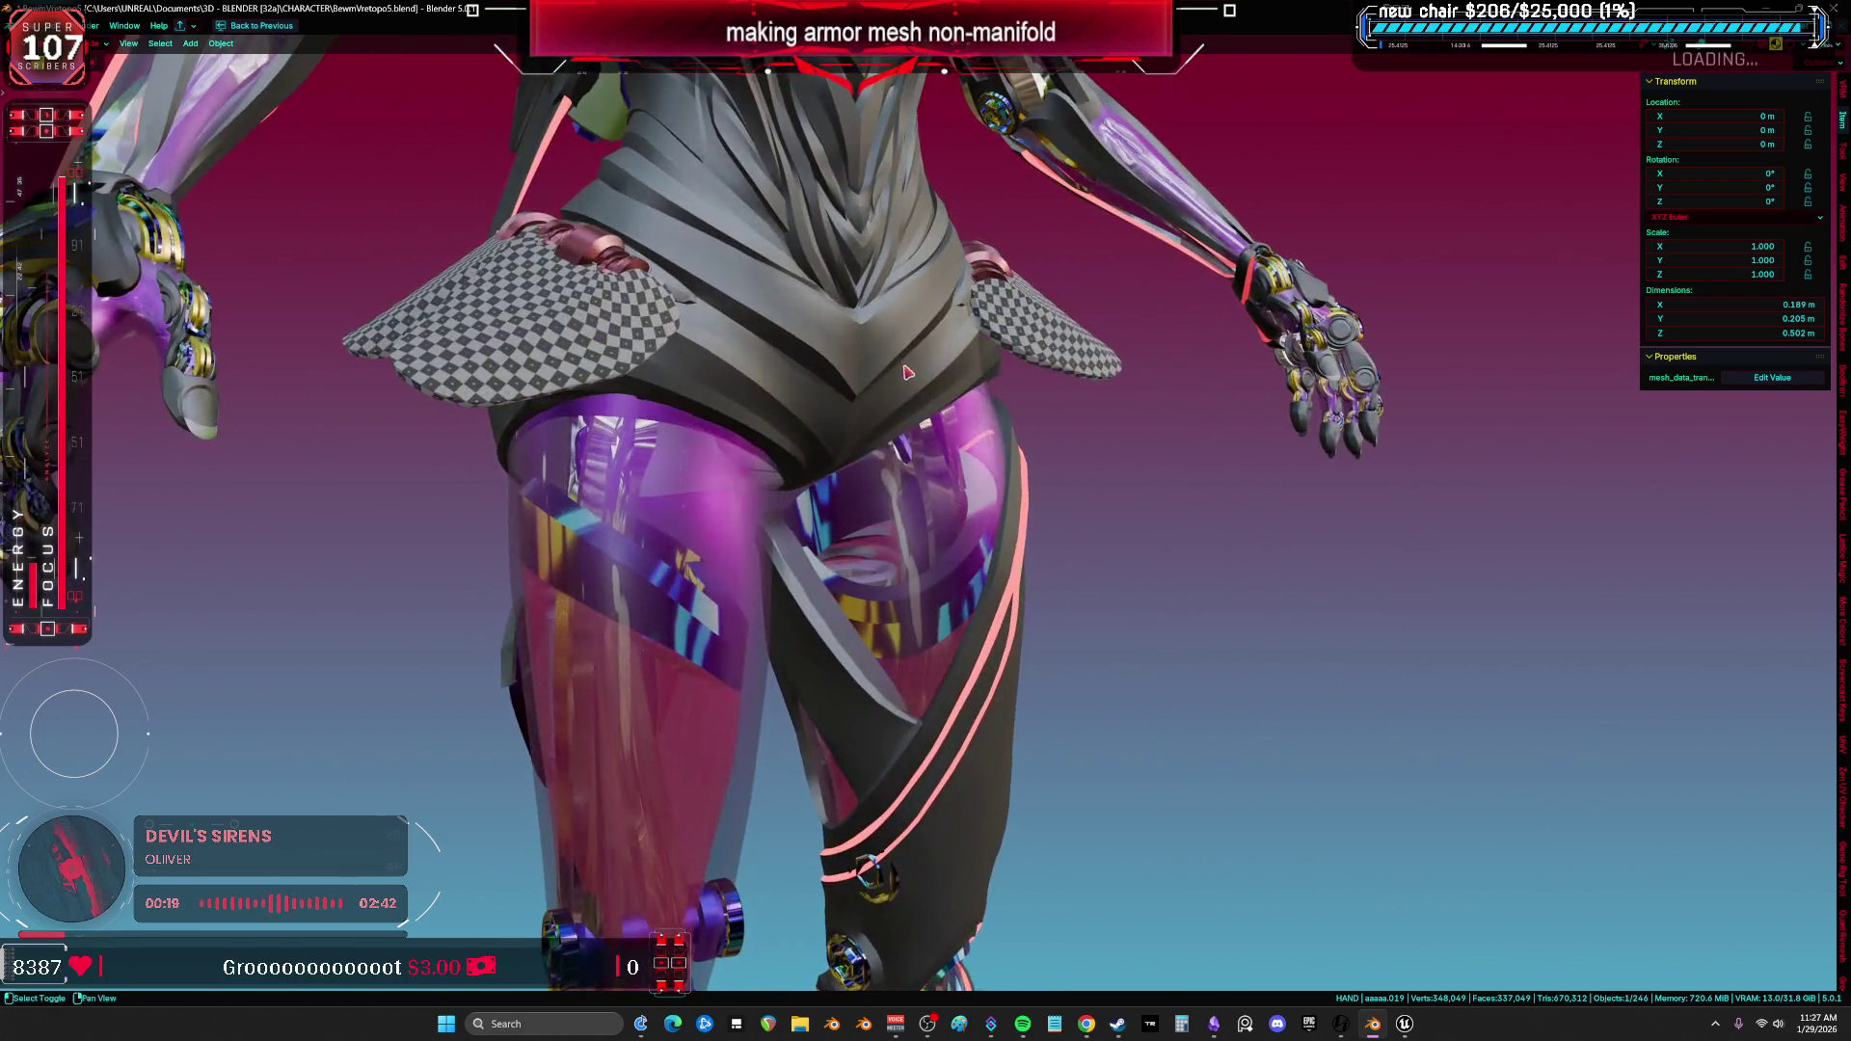
scroll(905, 373, "up", 2)
mouse_move(906, 373)
middle_mouse_down()
mouse_move(1099, 412)
mouse_move(954, 451)
middle_mouse_up()
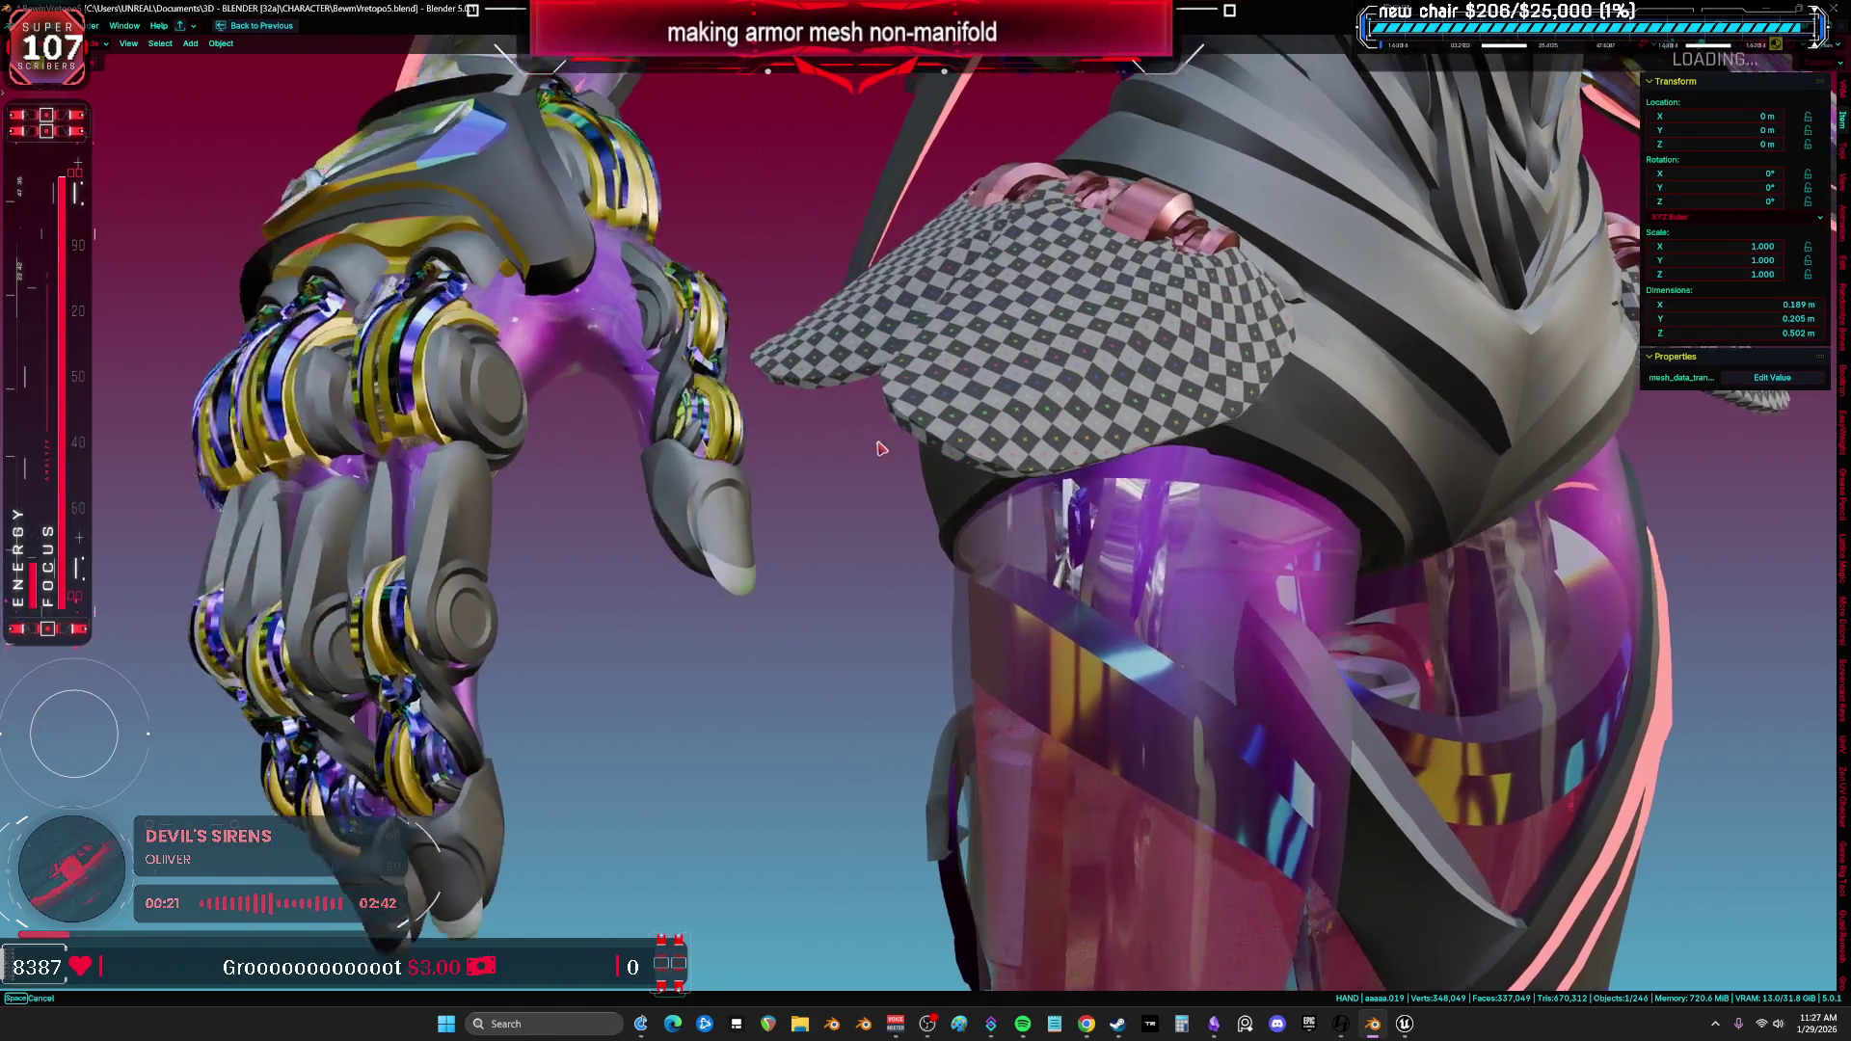
key("ctrl+KP_1")
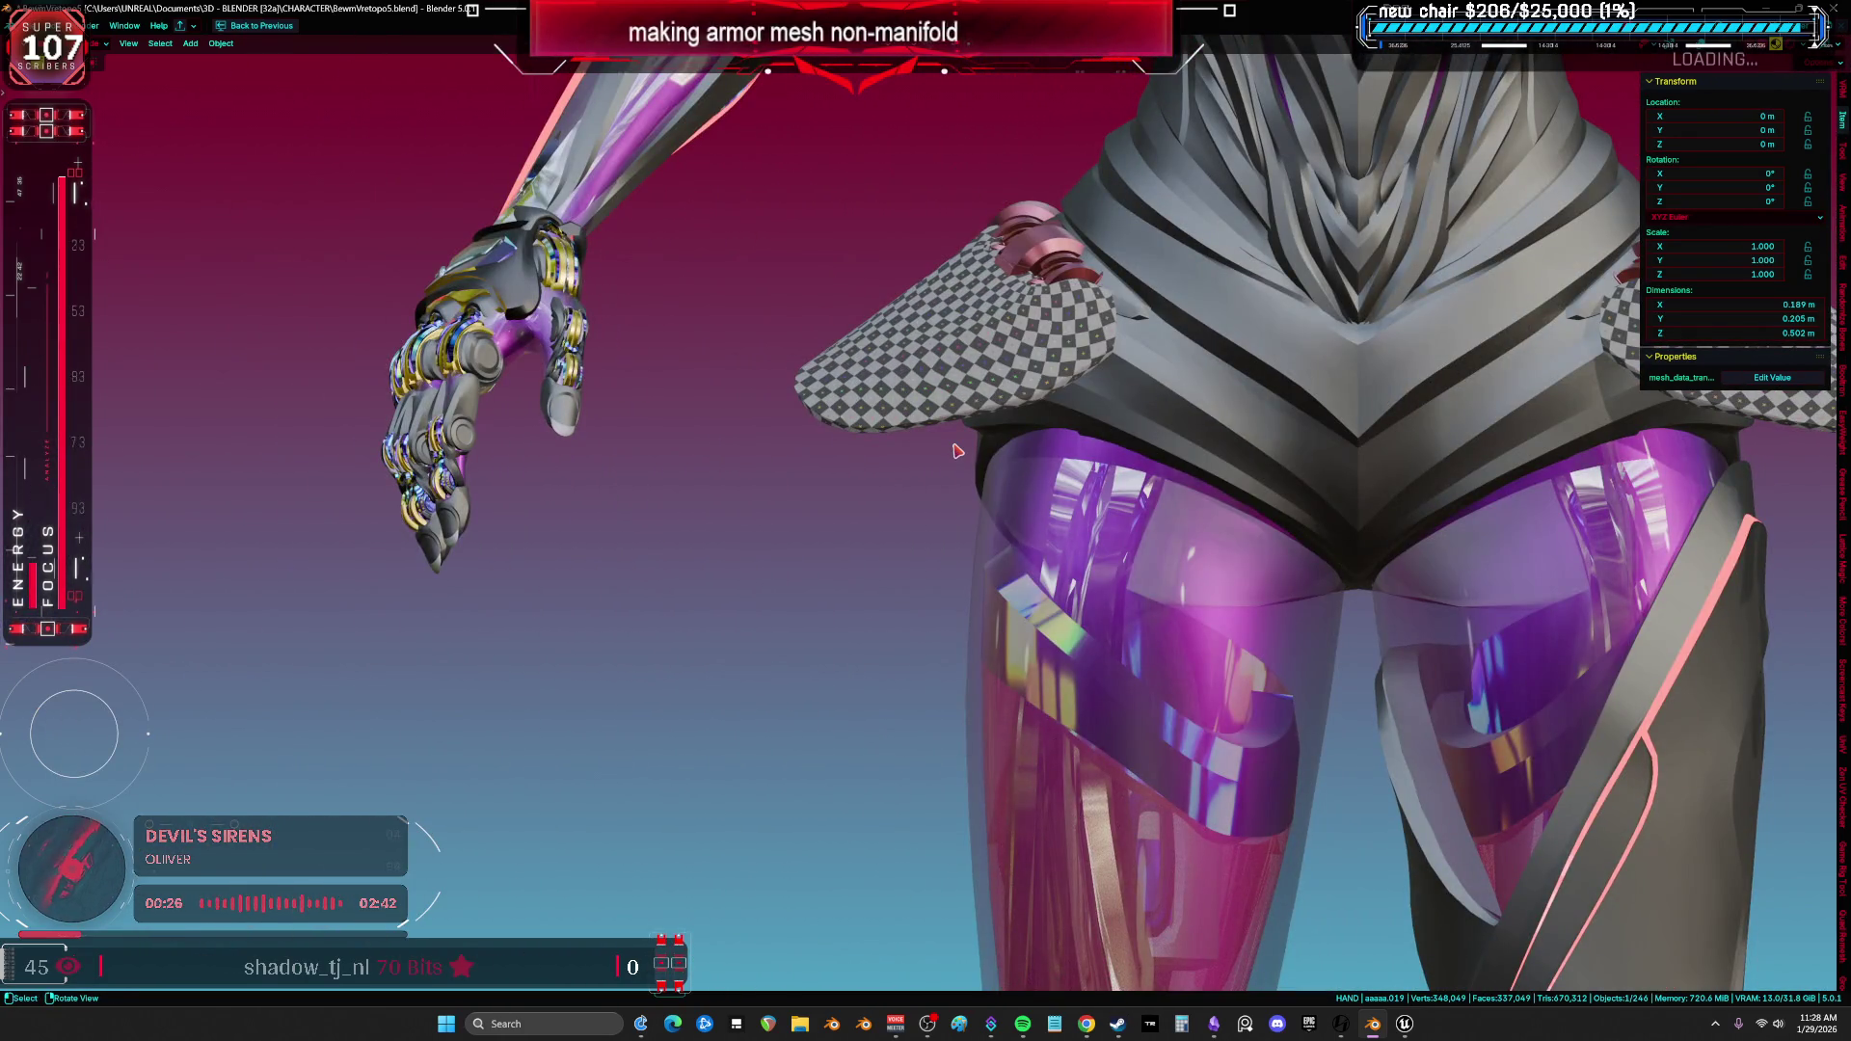
scroll(956, 447, "down", 3)
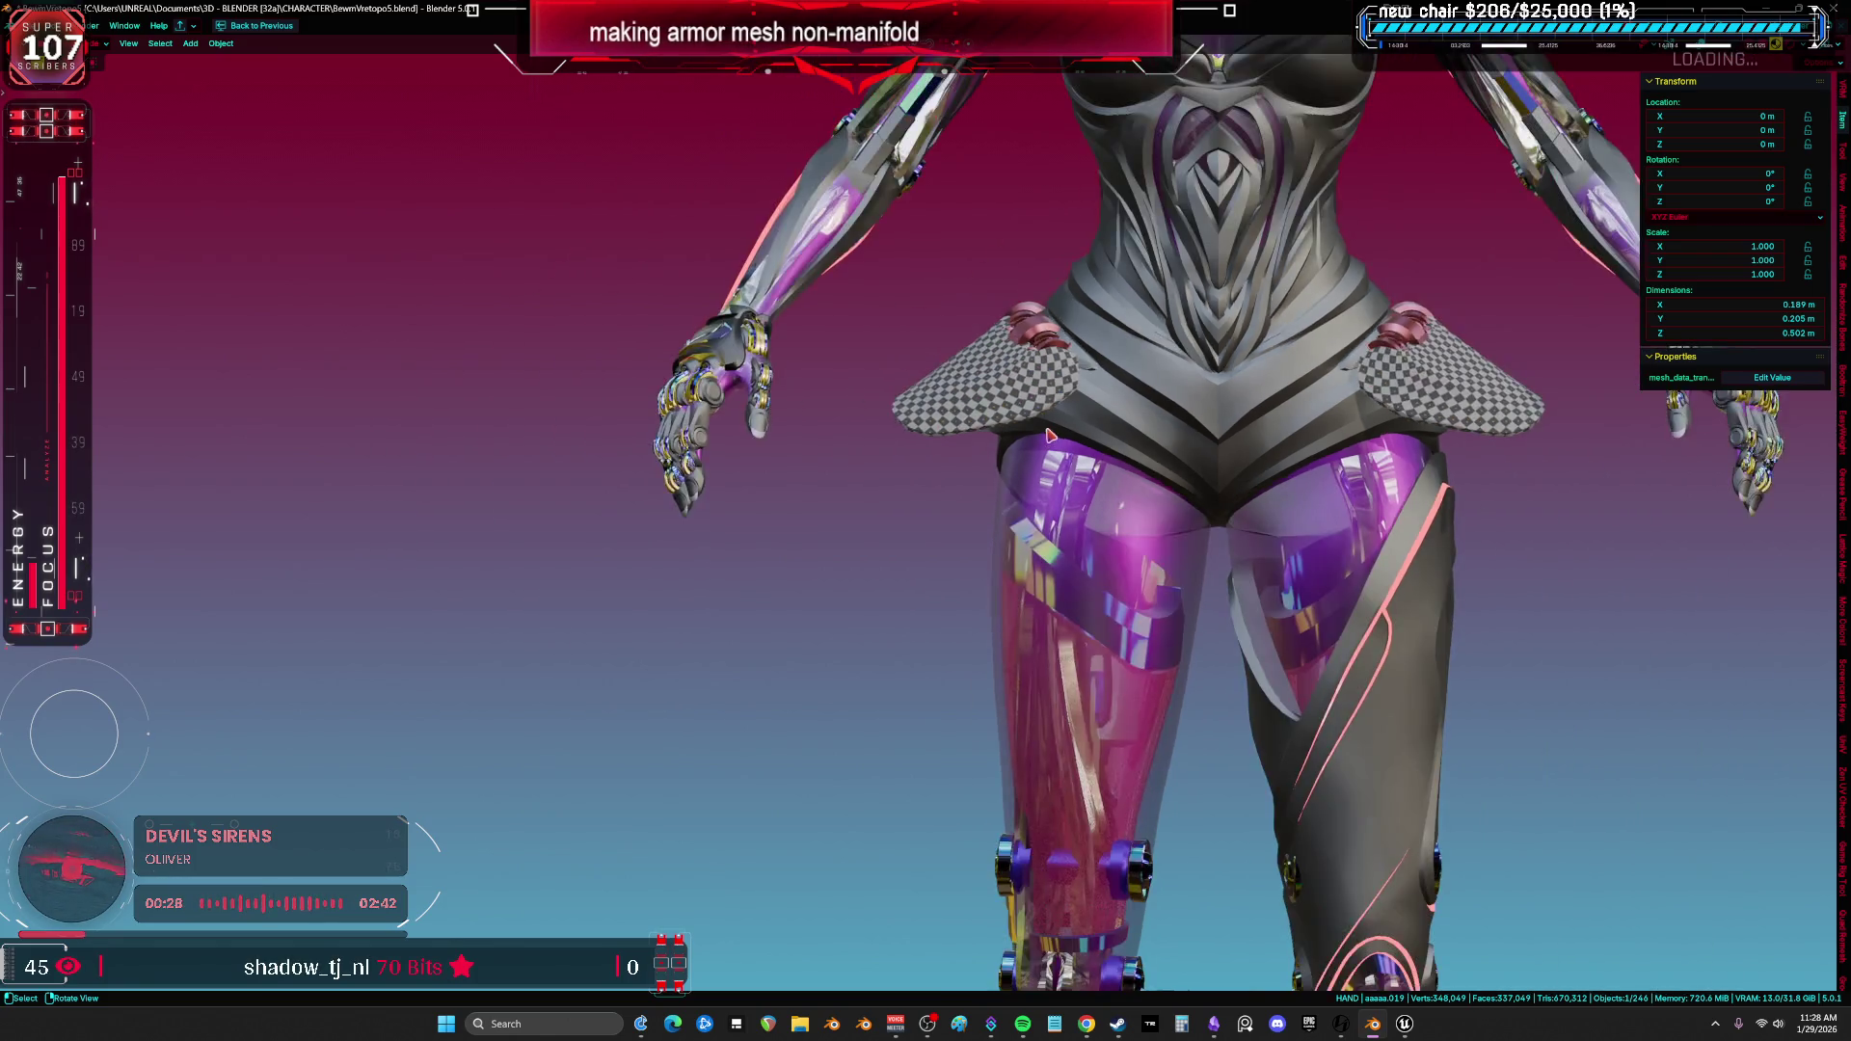
scroll(1099, 477, "down", 2)
scroll(1235, 499, "down", 2)
scroll(1237, 499, "up", 1)
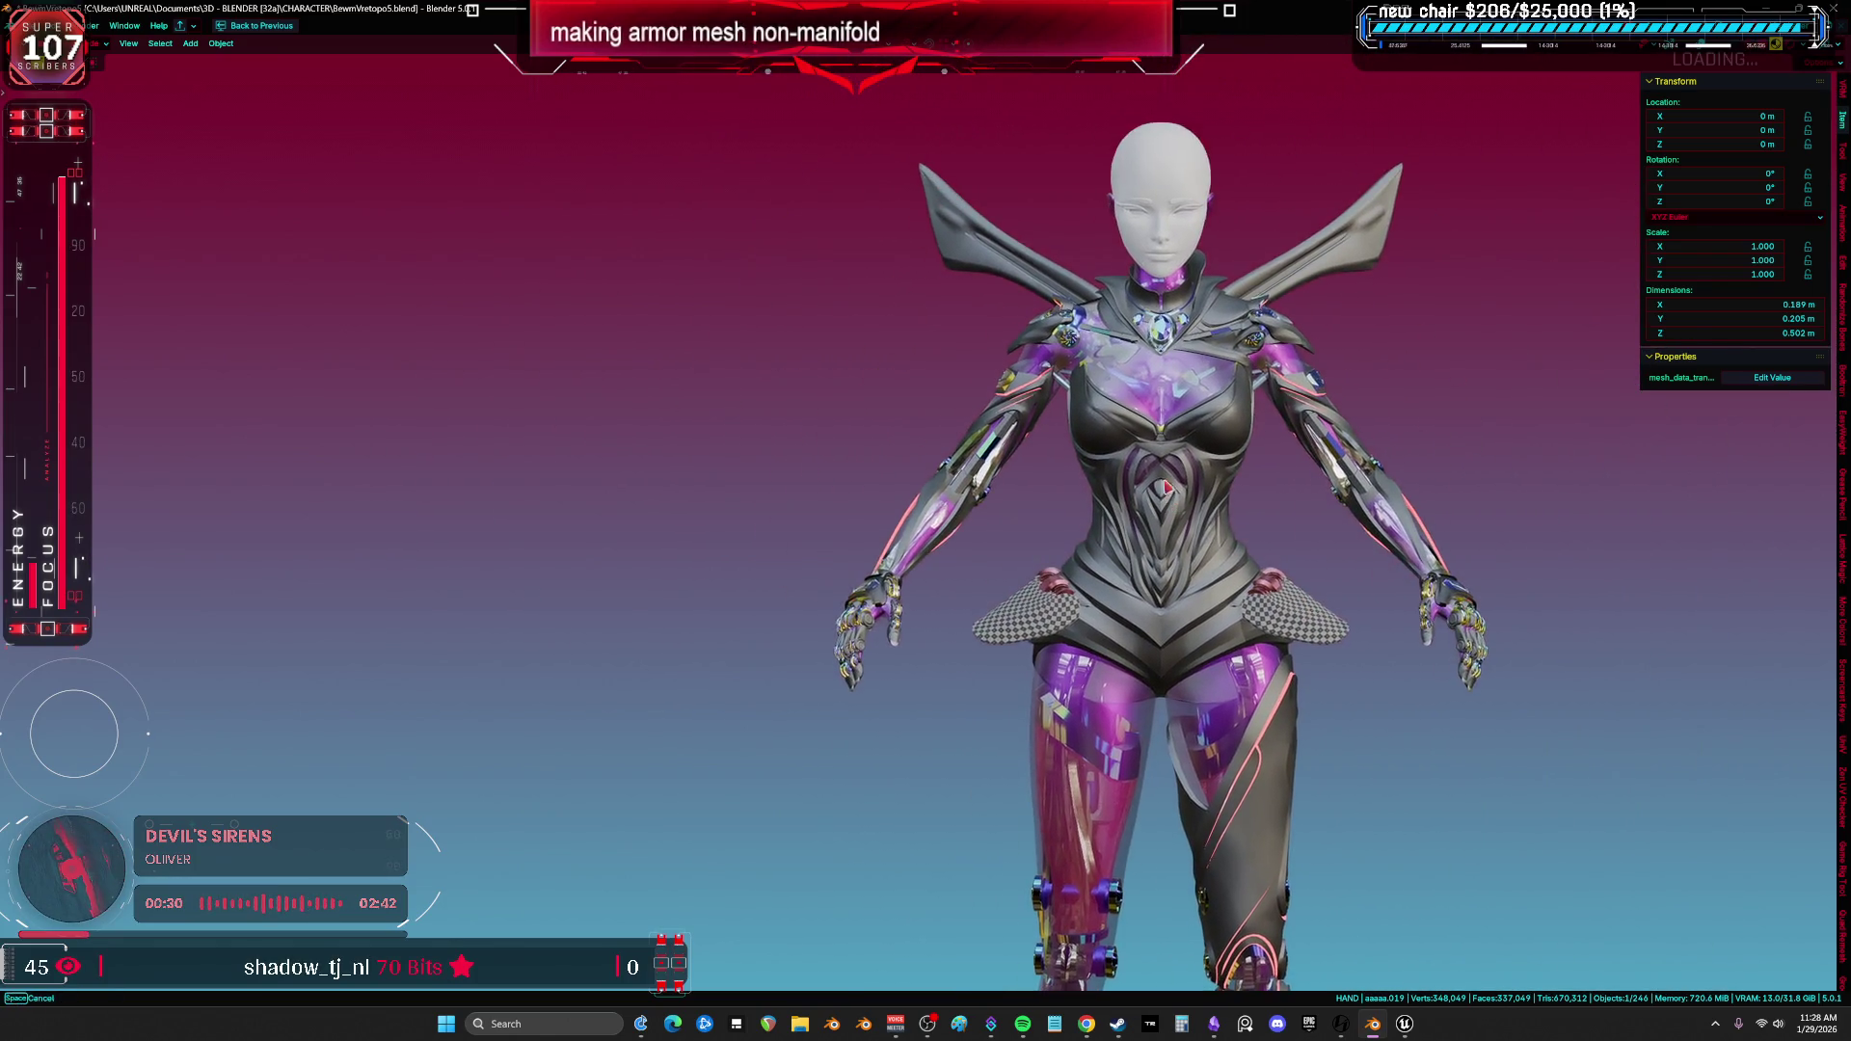
scroll(204, 261, "up", 1)
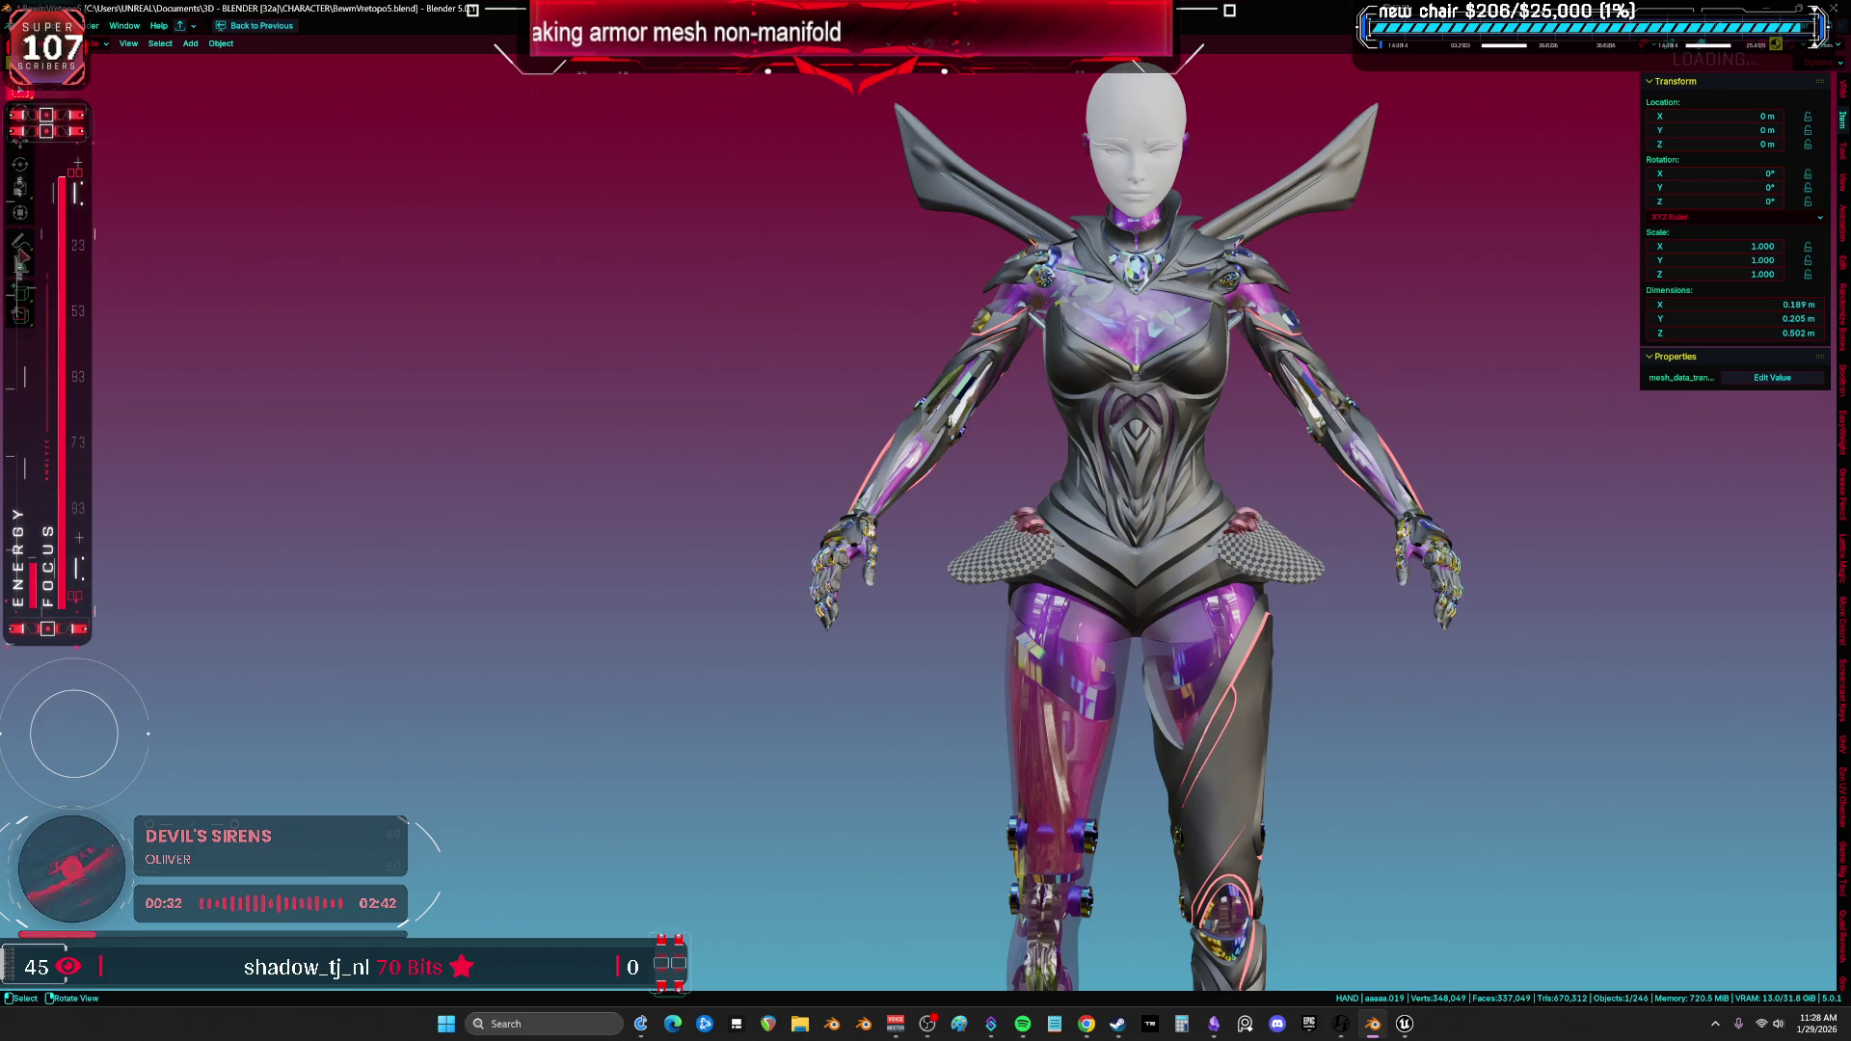
Switch to the Annotate tool with overlays and existing strokes visible.
key("d")
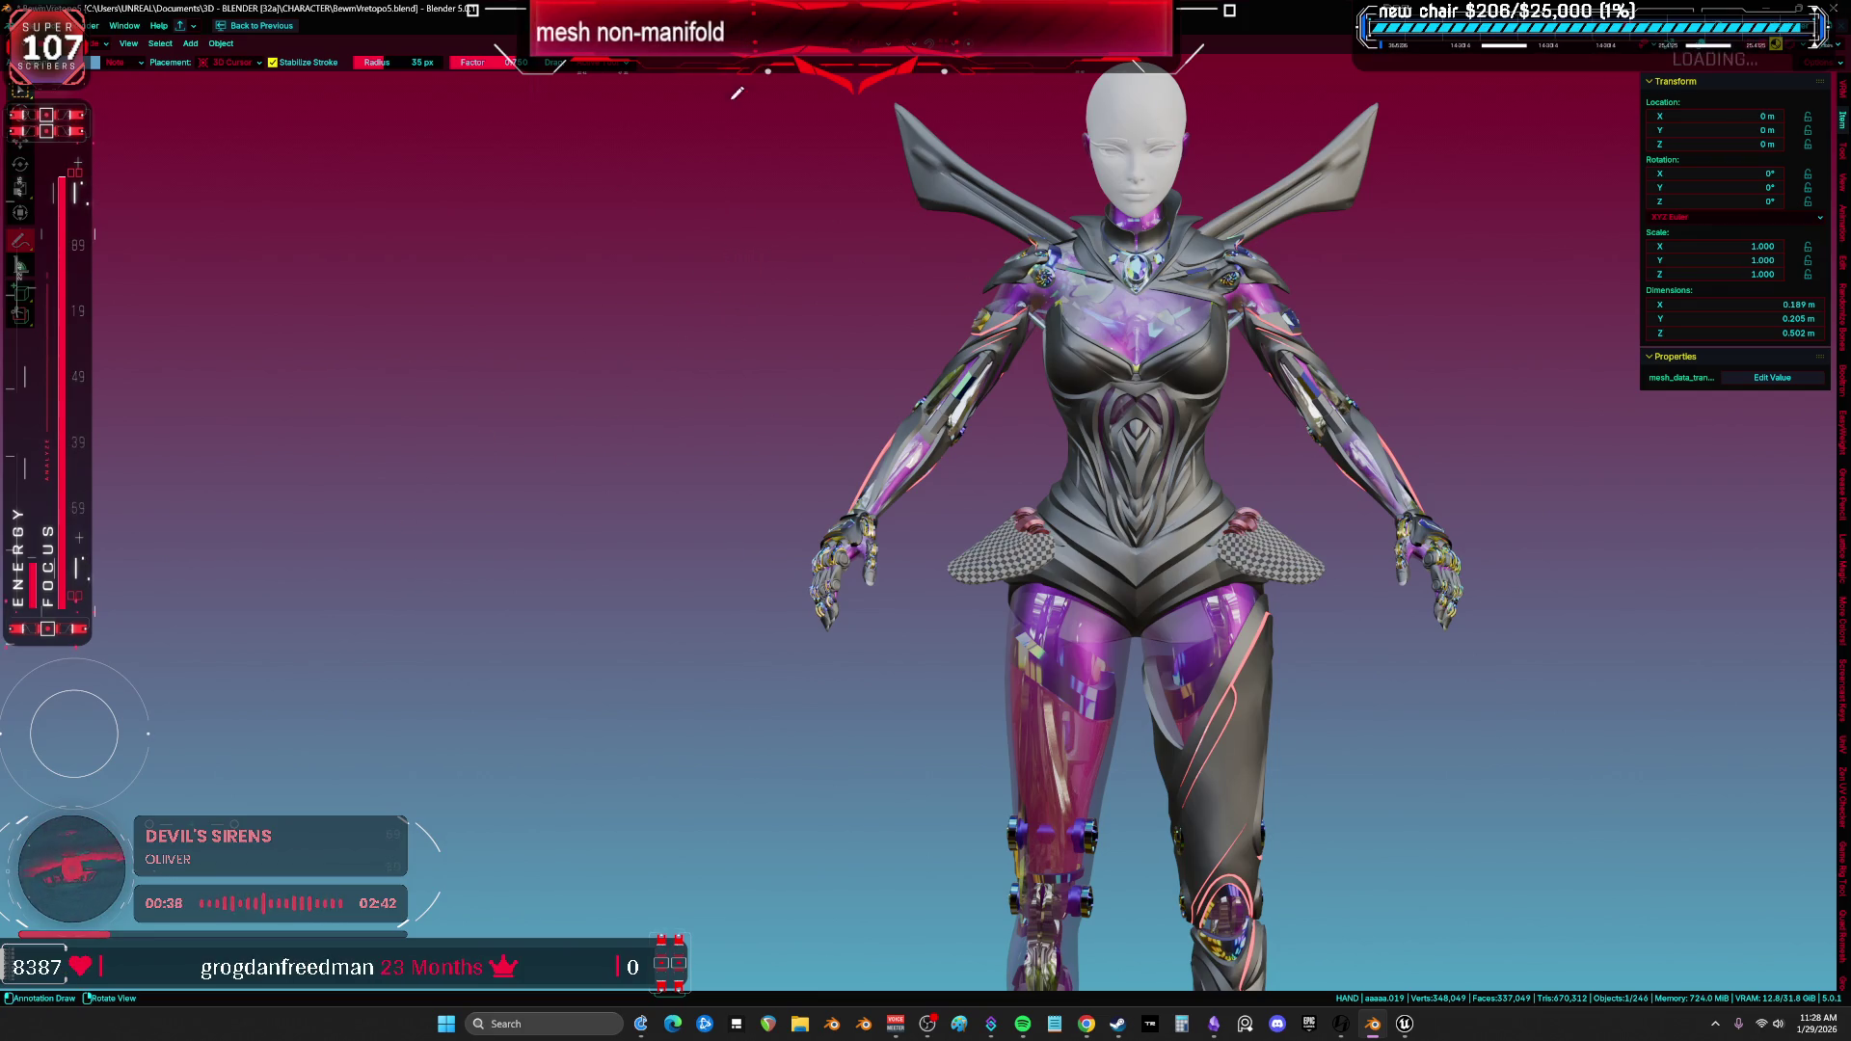
key("shift+alt+z")
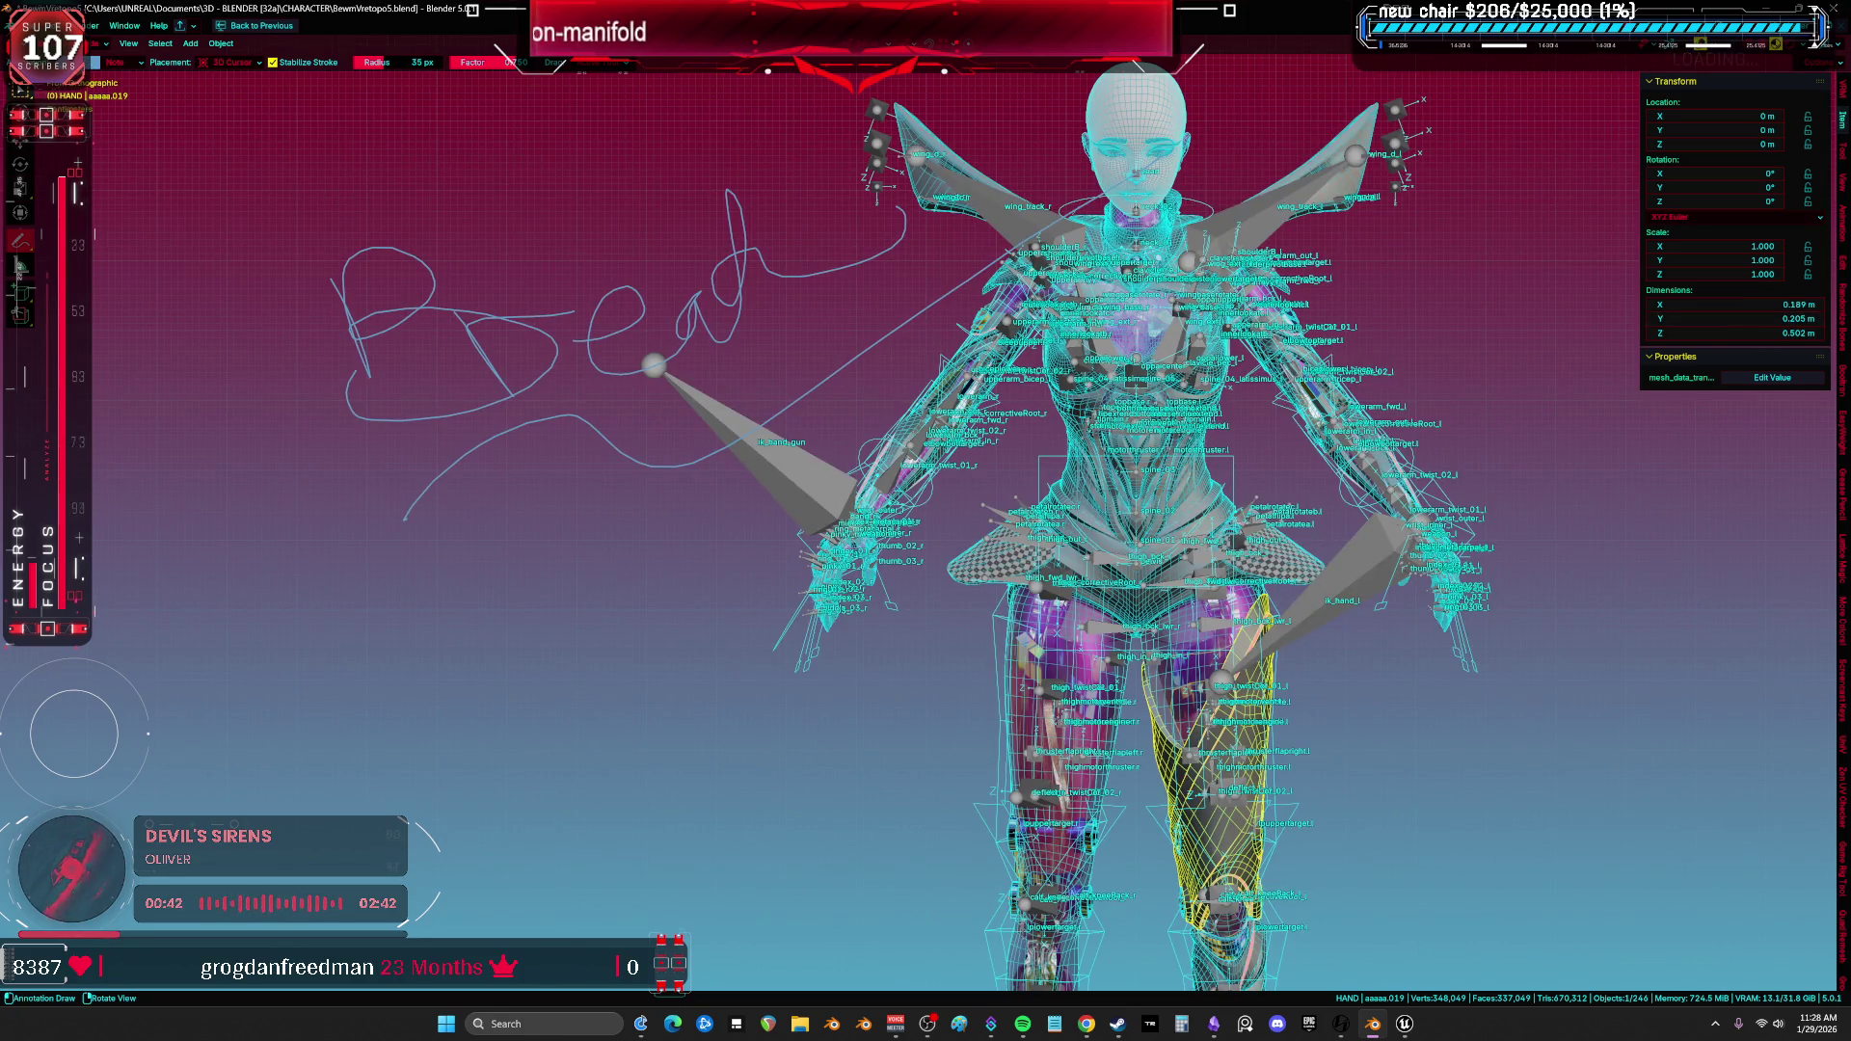
Set the annotation colour to white and erase the old Bead scribble.
left_click(94, 62)
left_click_drag(187, 88, 187, 77)
left_click(123, 123)
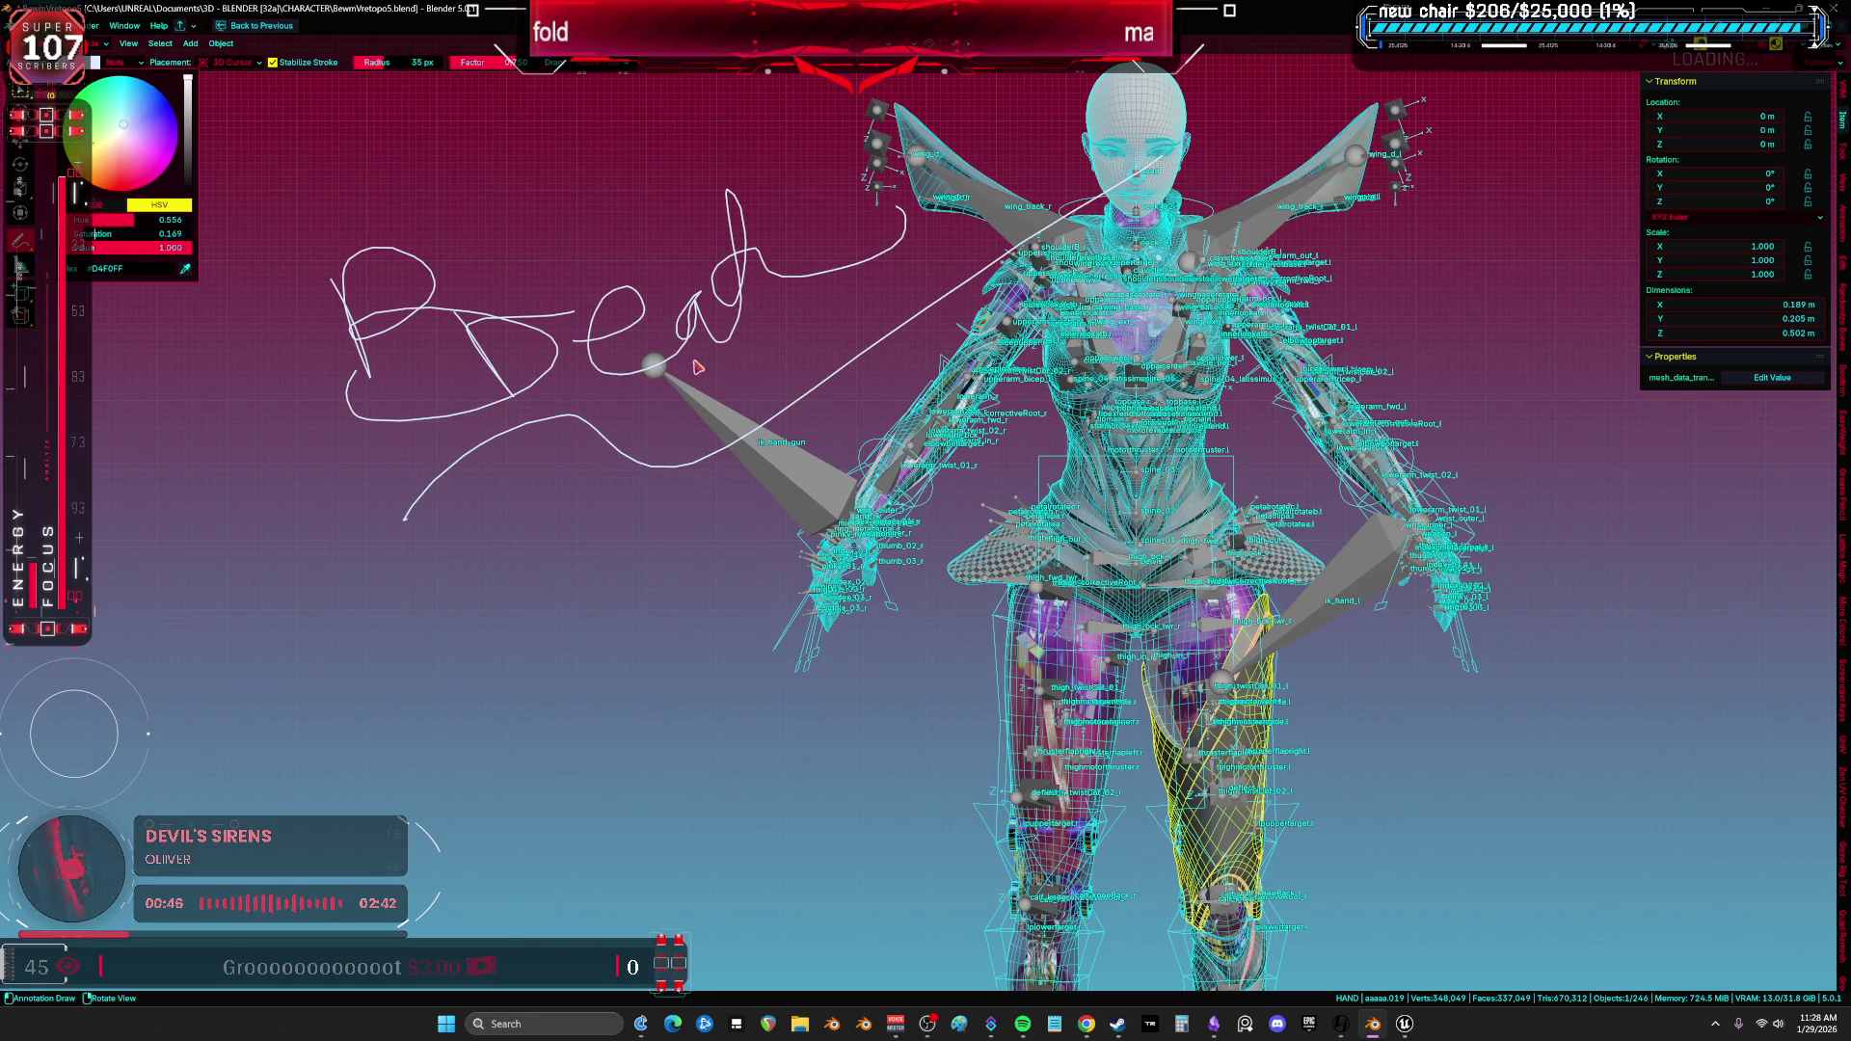
right_click_drag(694, 368, 254, 356)
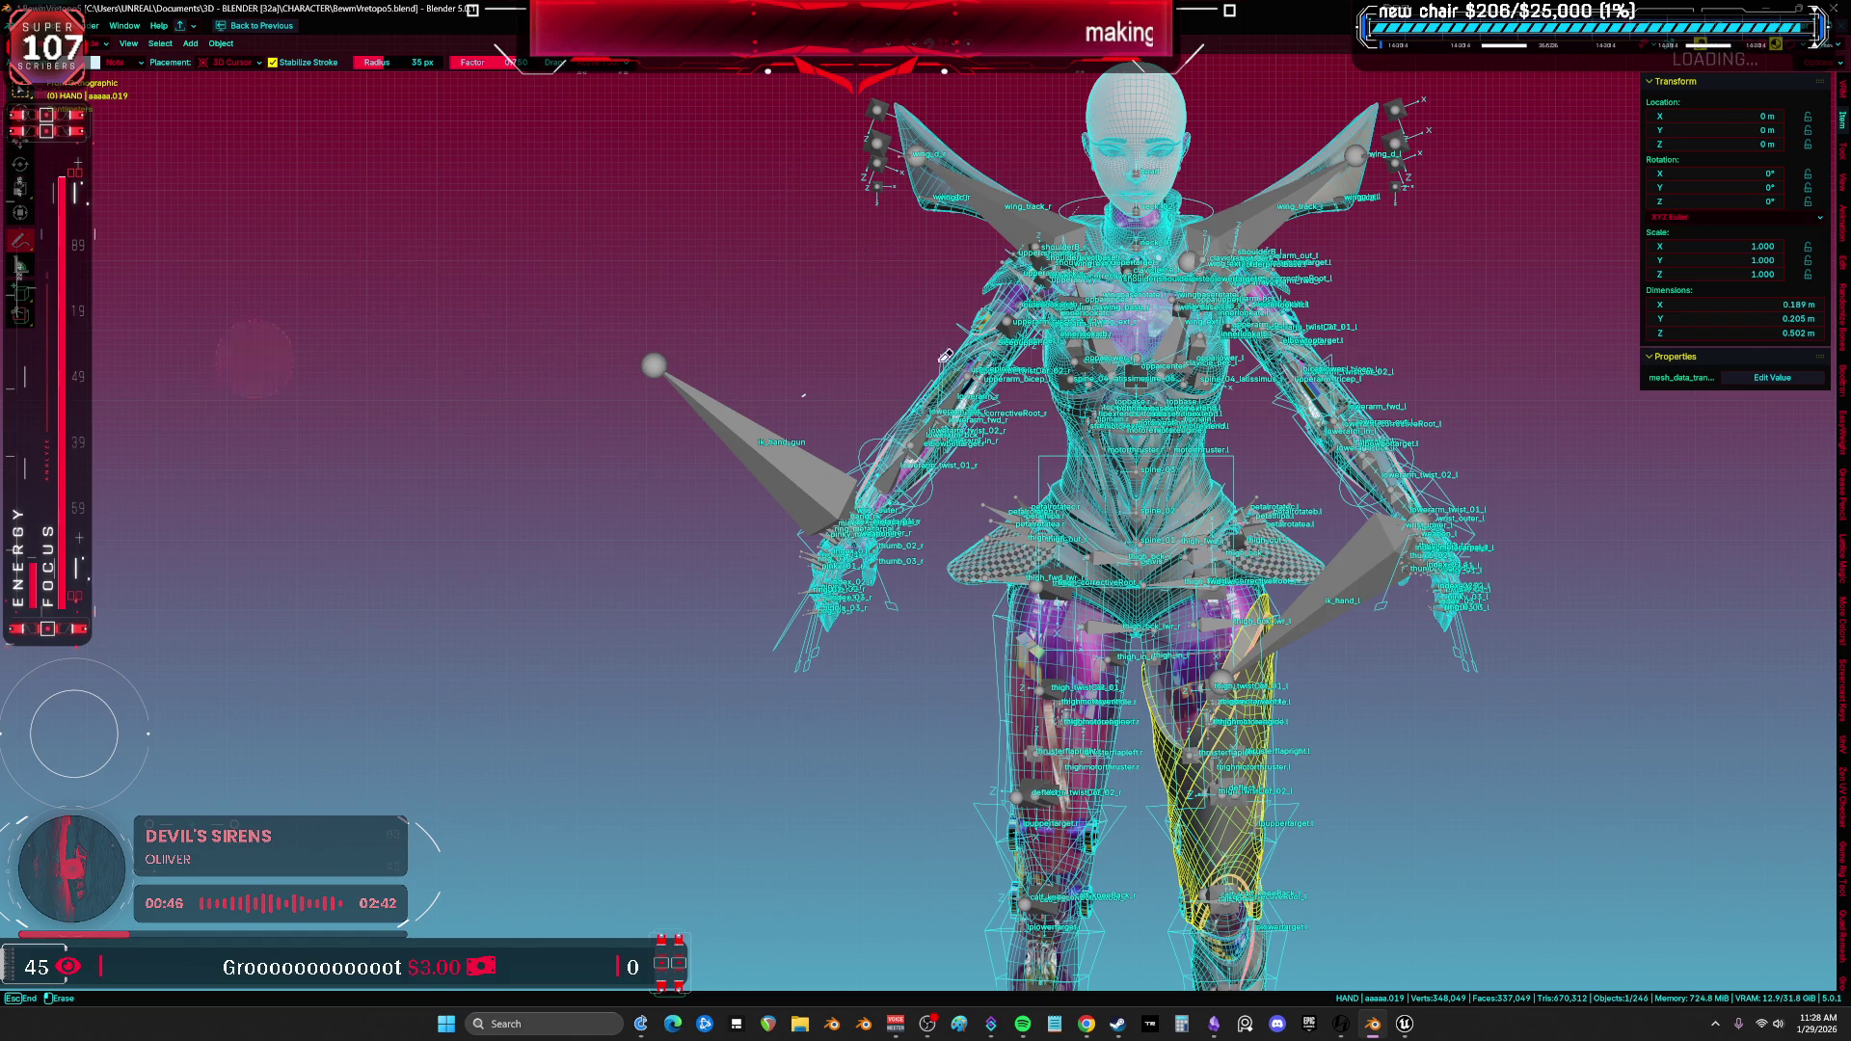
right_click_drag(332, 296, 125, 284)
Sketch large looping white strokes and a K shape, erasing and reworking them.
mouse_move(281, 231)
left_mouse_down()
mouse_move(109, 572)
mouse_move(309, 556)
mouse_move(244, 322)
mouse_move(305, 137)
mouse_move(594, 145)
mouse_move(508, 536)
mouse_move(599, 265)
mouse_move(555, 352)
left_mouse_up()
left_click_drag(636, 485, 654, 639)
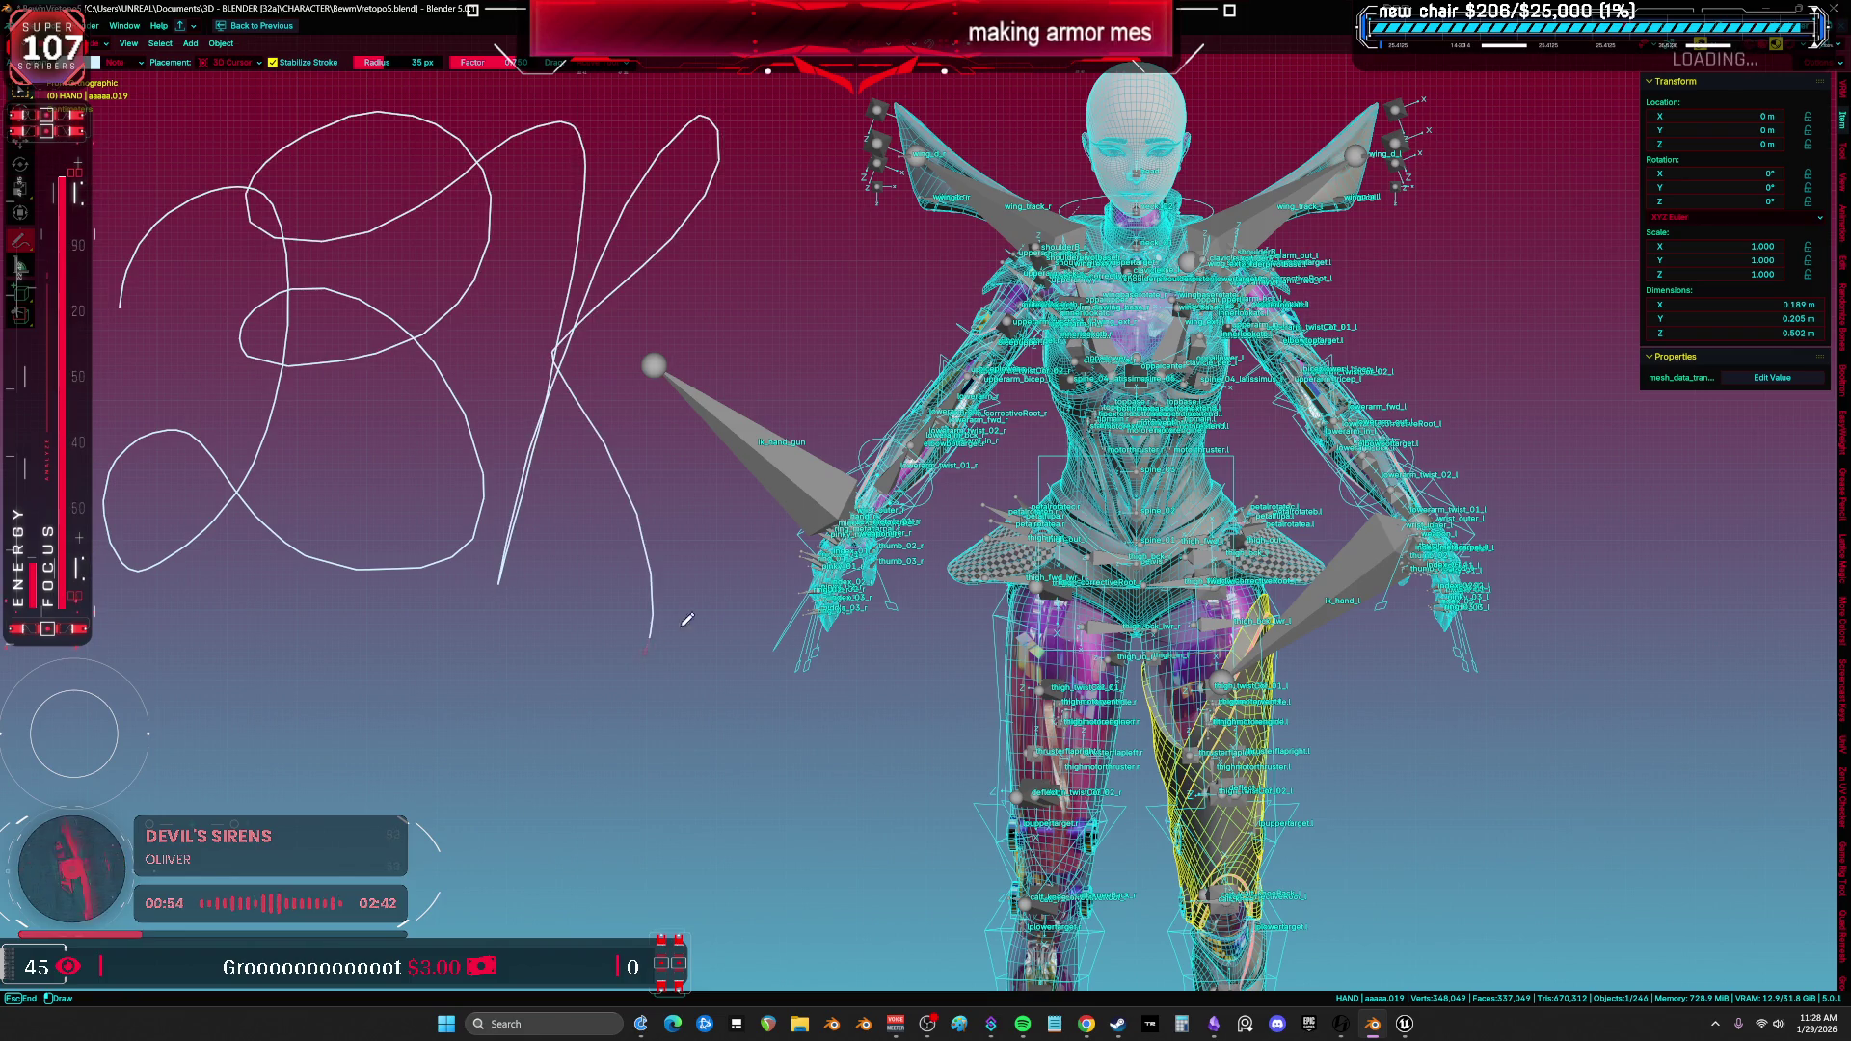
left_click_drag(703, 306, 670, 352)
mouse_move(625, 418)
right_mouse_down()
mouse_move(652, 593)
mouse_move(289, 487)
mouse_move(426, 343)
mouse_move(692, 147)
mouse_move(810, 138)
mouse_move(885, 203)
mouse_move(815, 217)
right_mouse_up()
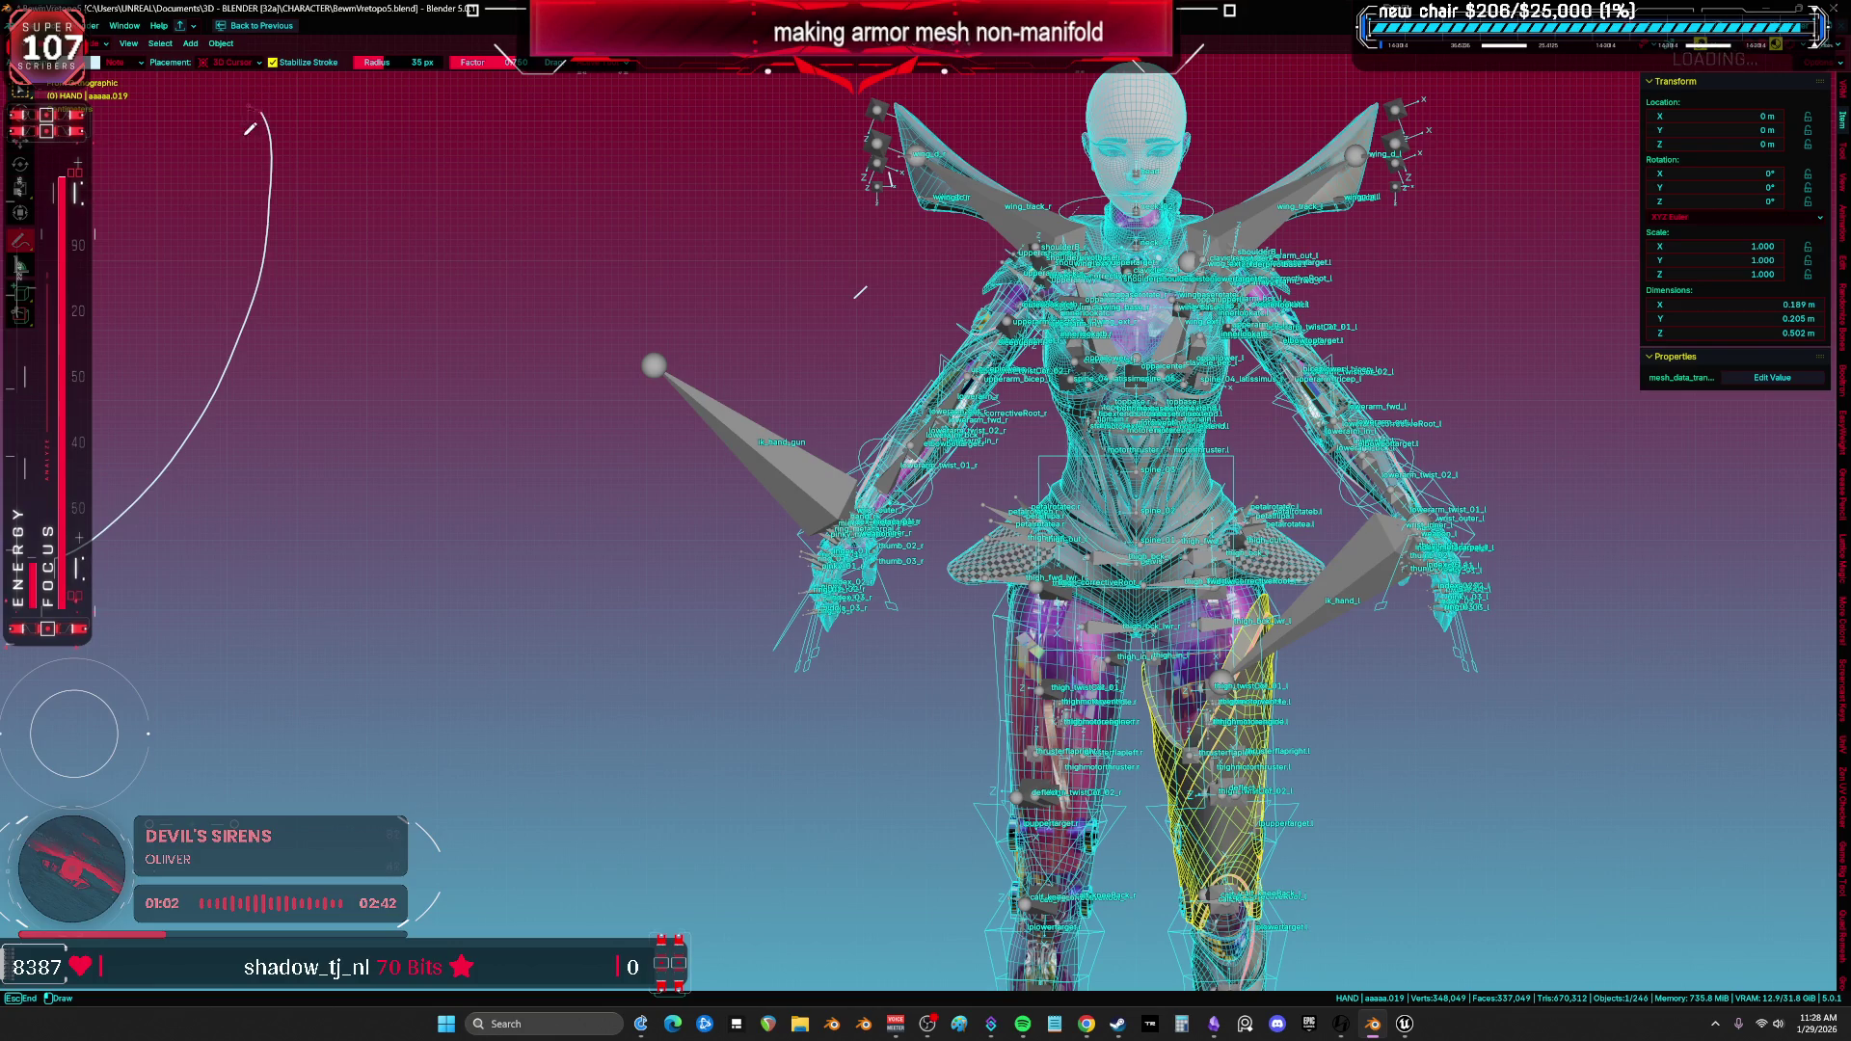
left_click_drag(374, 326, 300, 294)
mouse_move(512, 313)
left_mouse_down()
mouse_move(562, 276)
mouse_move(303, 522)
mouse_move(506, 333)
mouse_move(239, 319)
mouse_move(291, 191)
left_mouse_up()
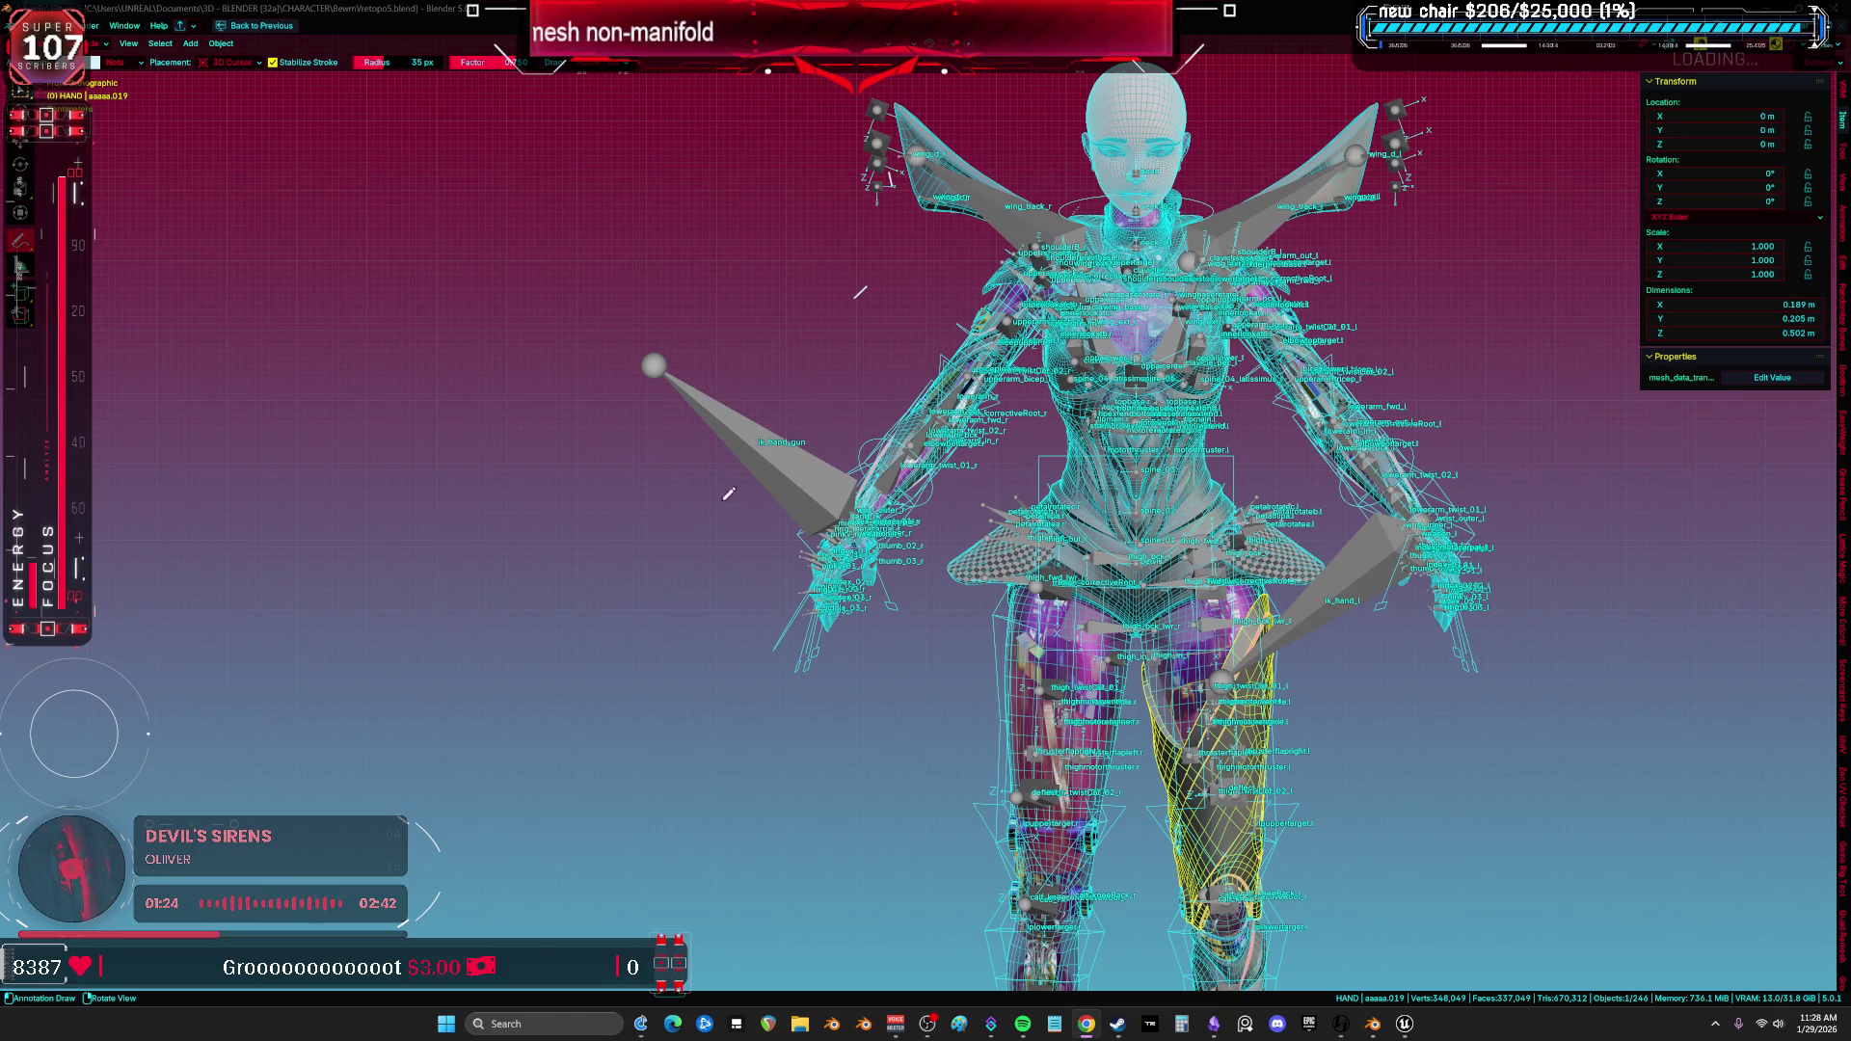
Draw long sprawling freehand strokes across the lower left and beside the character's hips.
left_click_drag(240, 309, 231, 370)
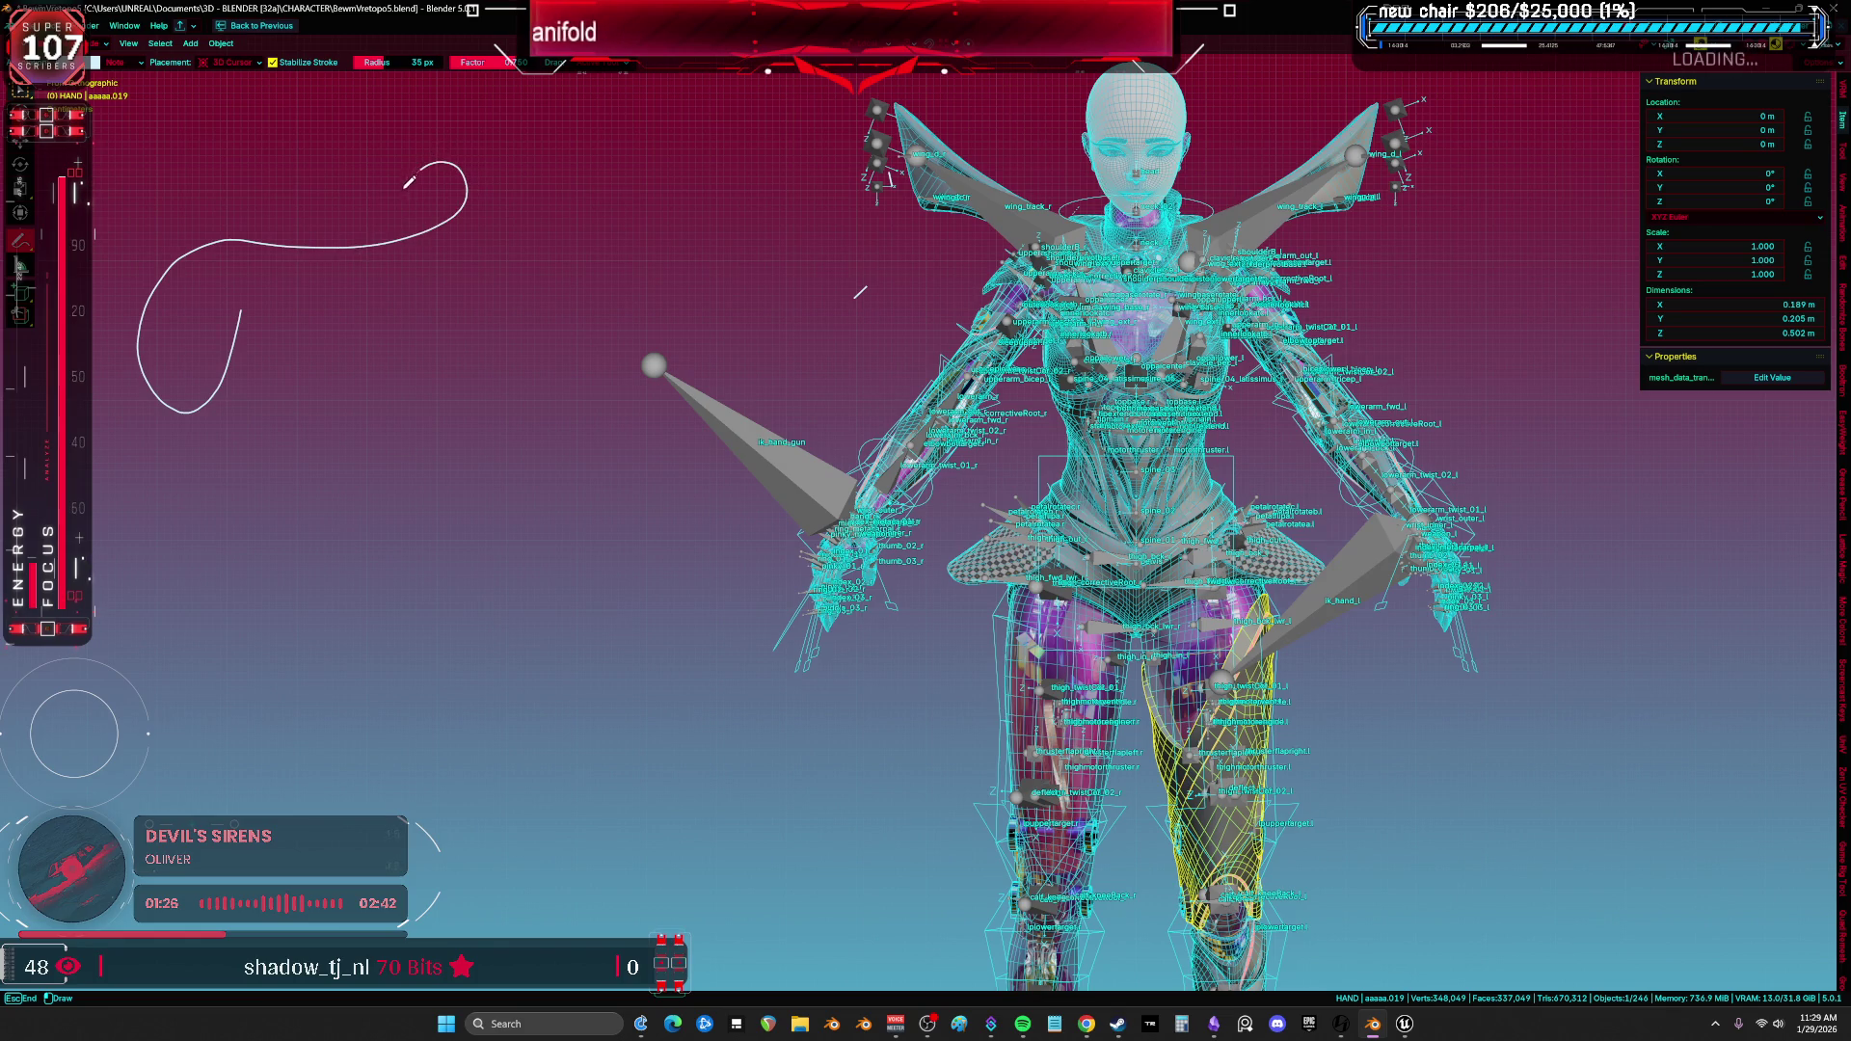
left_click_drag(384, 276, 42, 636)
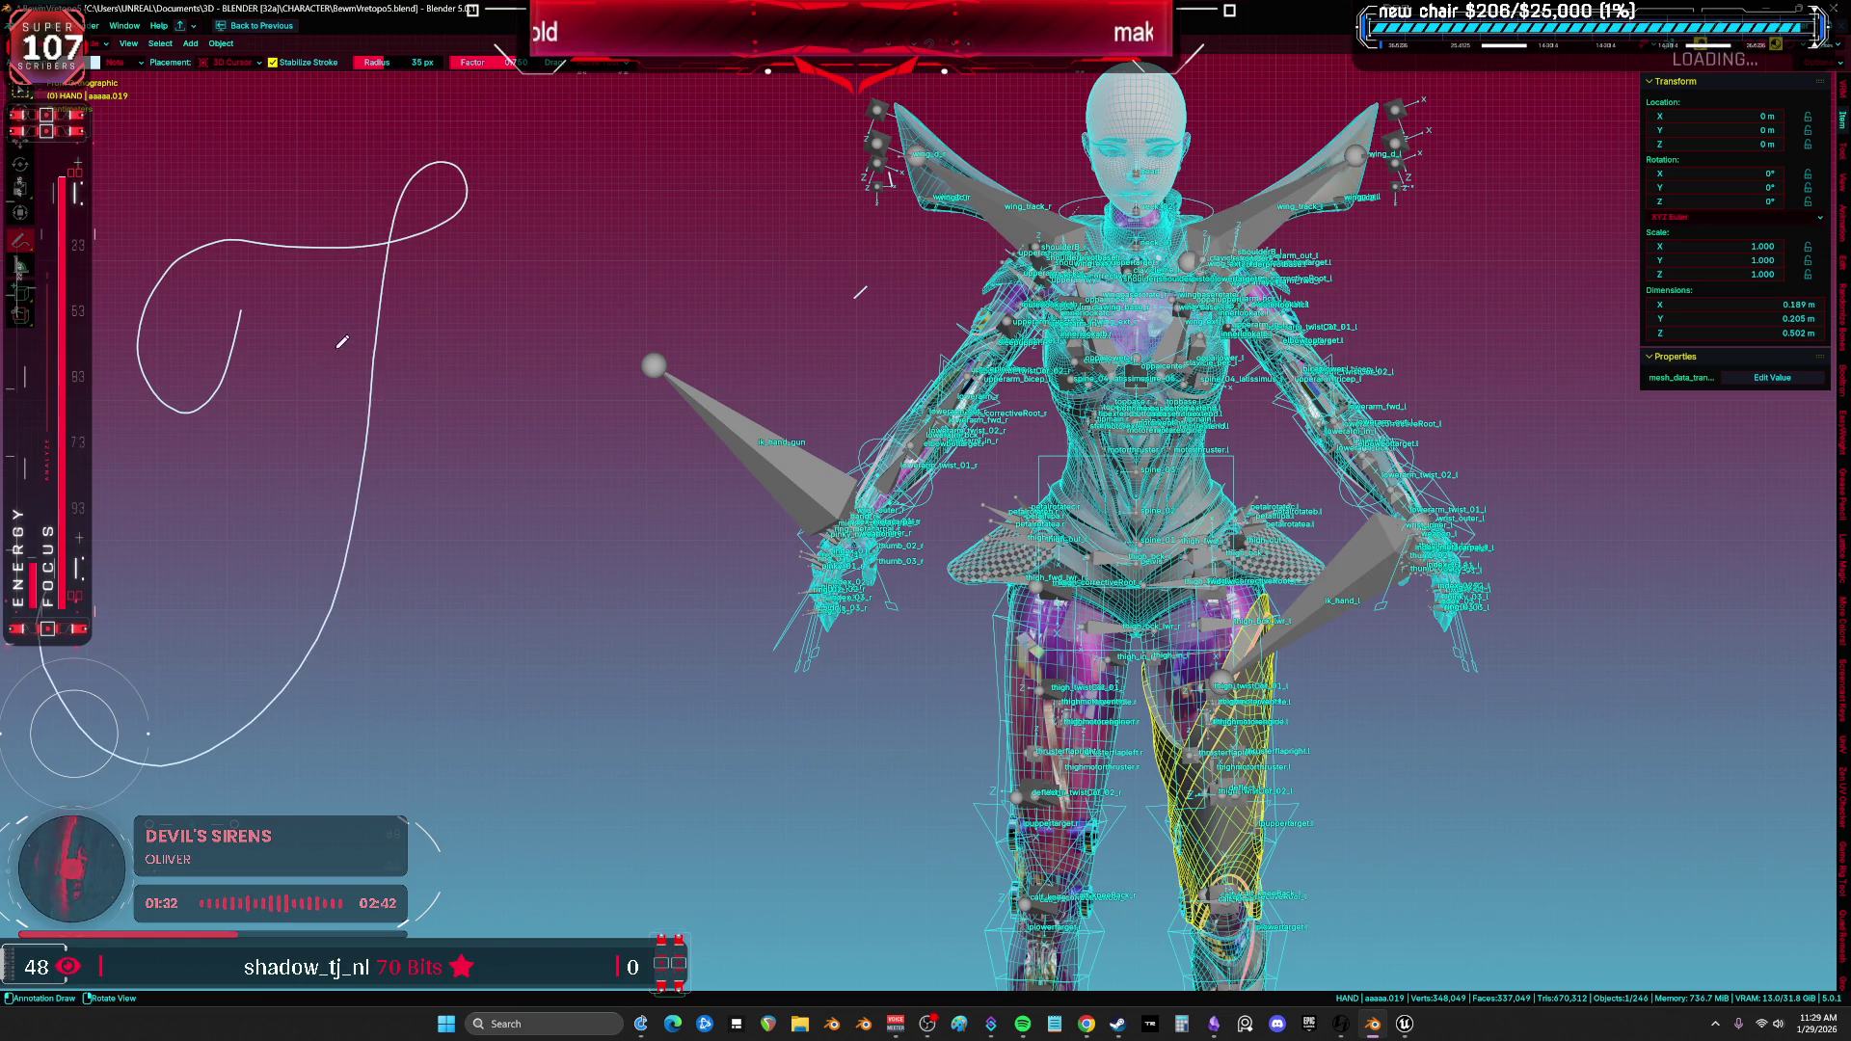
mouse_move(363, 289)
left_mouse_down()
mouse_move(650, 373)
mouse_move(219, 741)
left_mouse_up()
mouse_move(402, 746)
left_mouse_down()
mouse_move(682, 529)
mouse_move(632, 626)
left_mouse_up()
left_click_drag(748, 531, 821, 668)
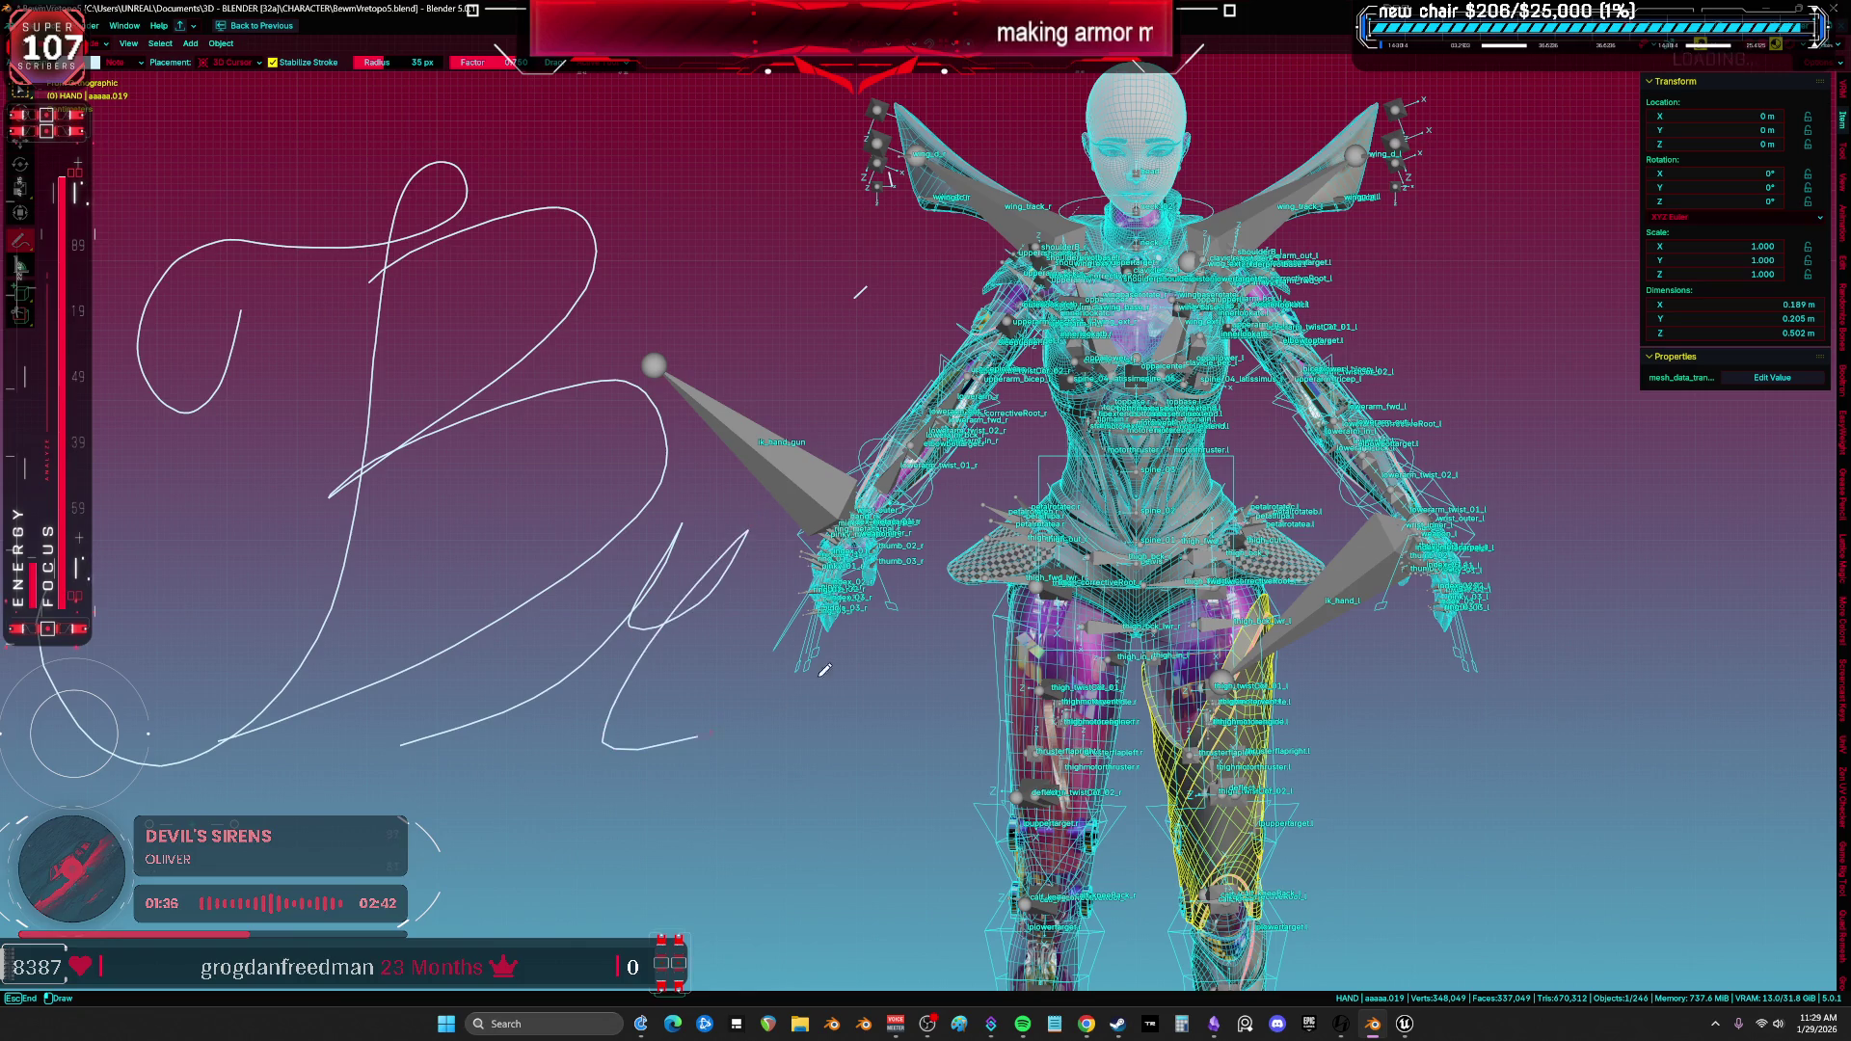
mouse_move(888, 243)
left_mouse_down()
mouse_move(874, 763)
mouse_move(973, 734)
left_mouse_up()
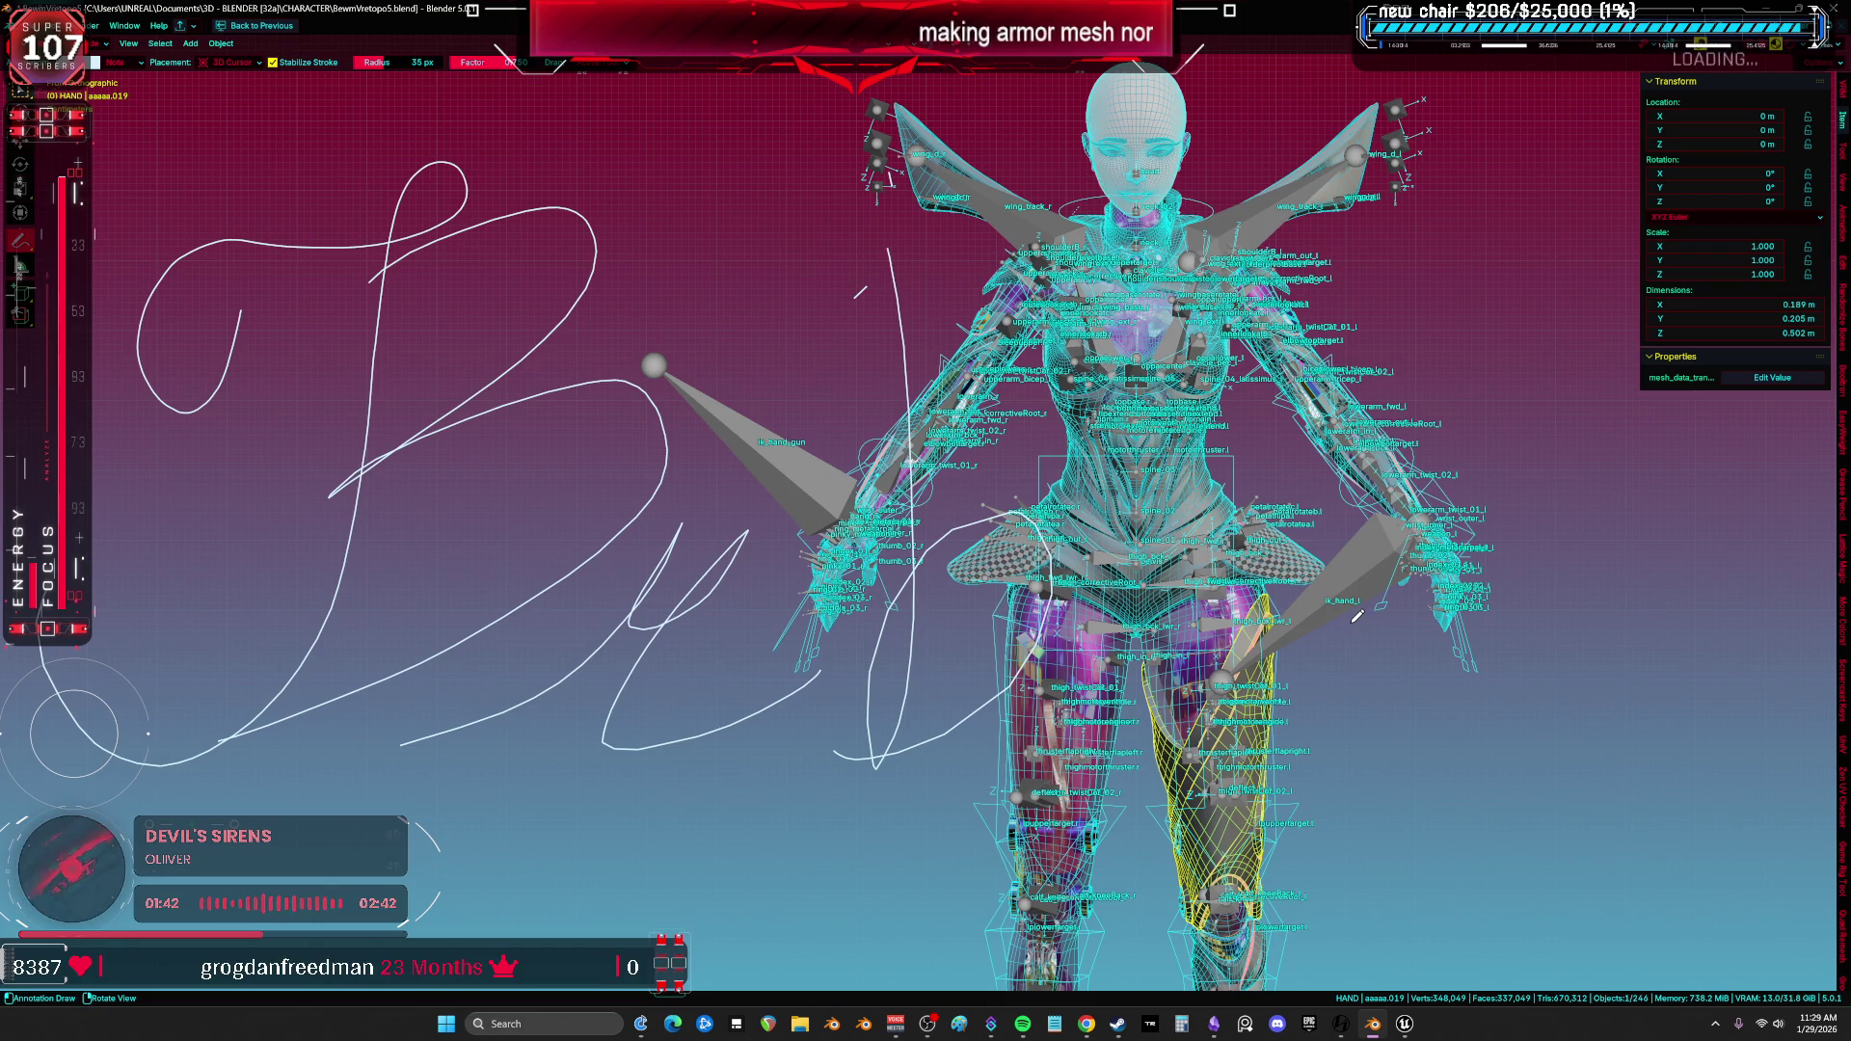